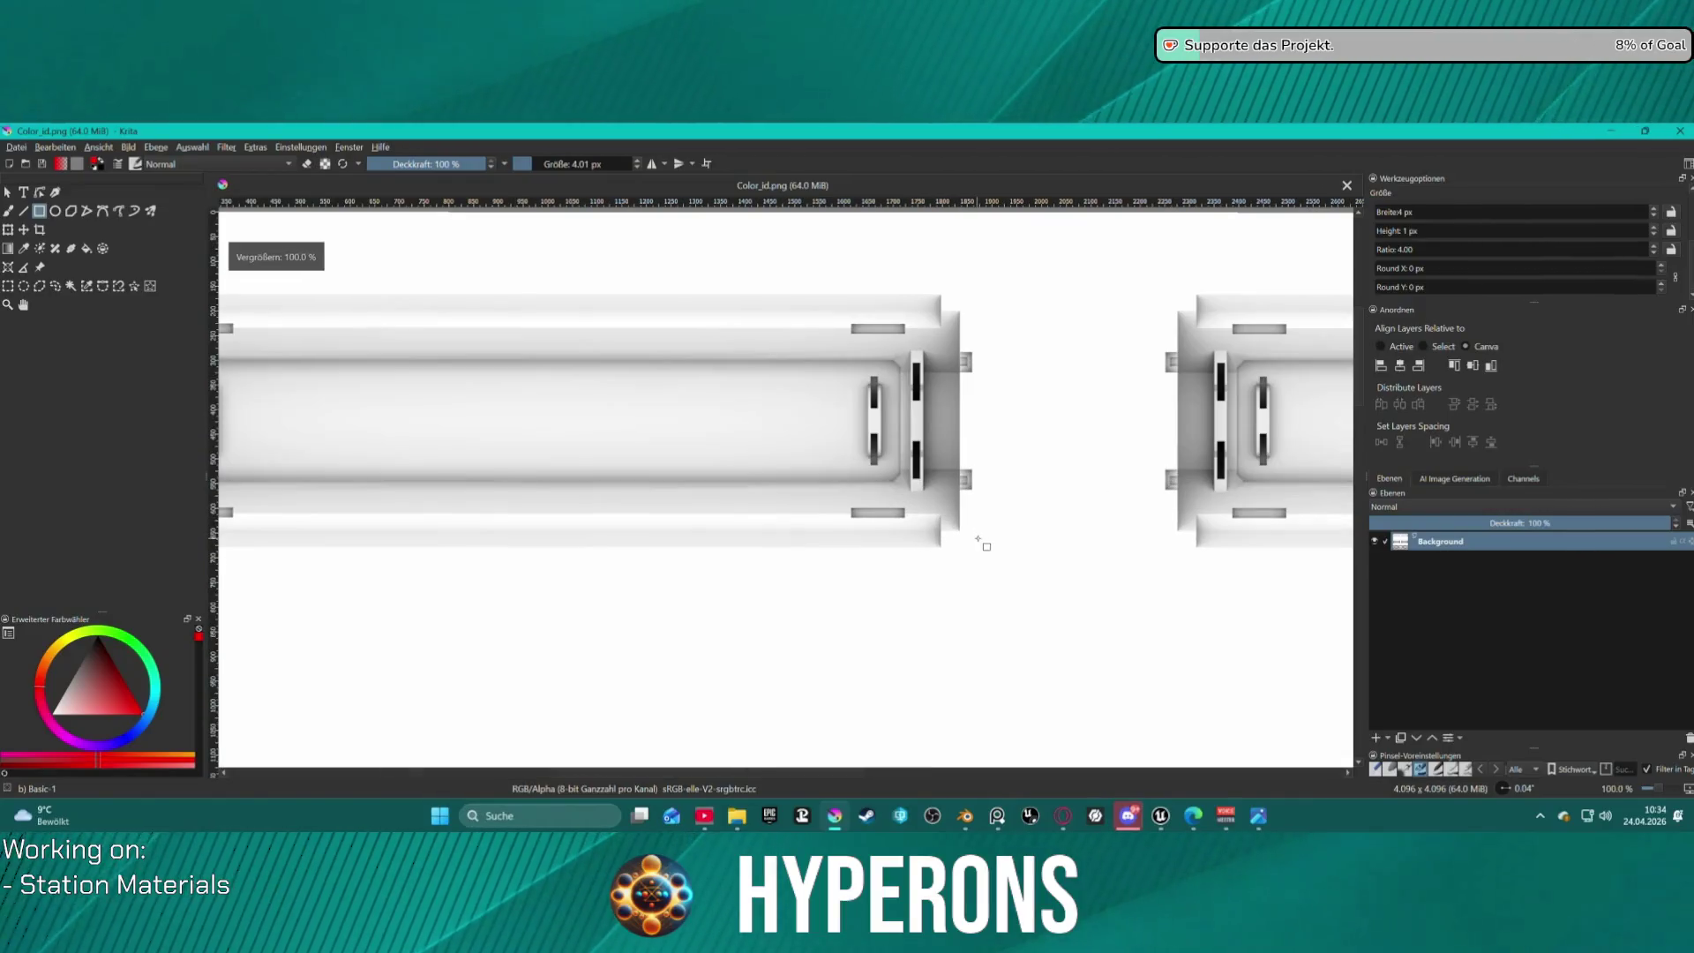
Add a new paint layer above the hull texture's background.
{"action": "scroll", "coordinate": [976, 541], "scroll_direction": "down", "scroll_amount": 1}
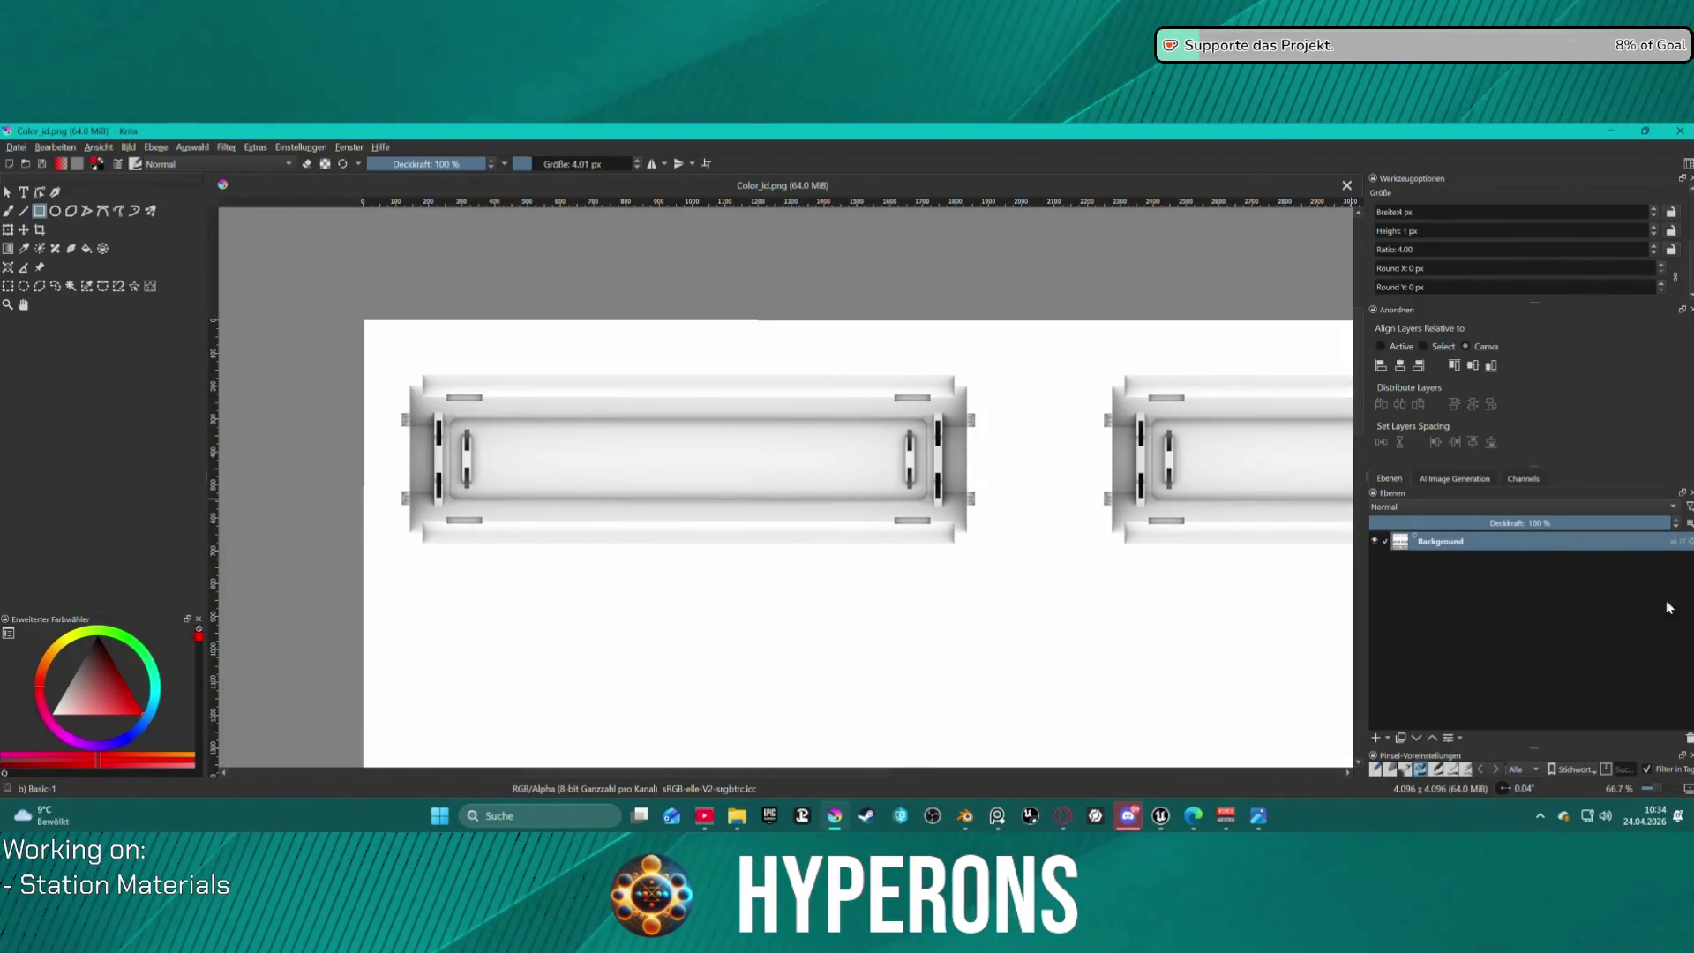
{"action": "left_click", "coordinate": [1376, 738]}
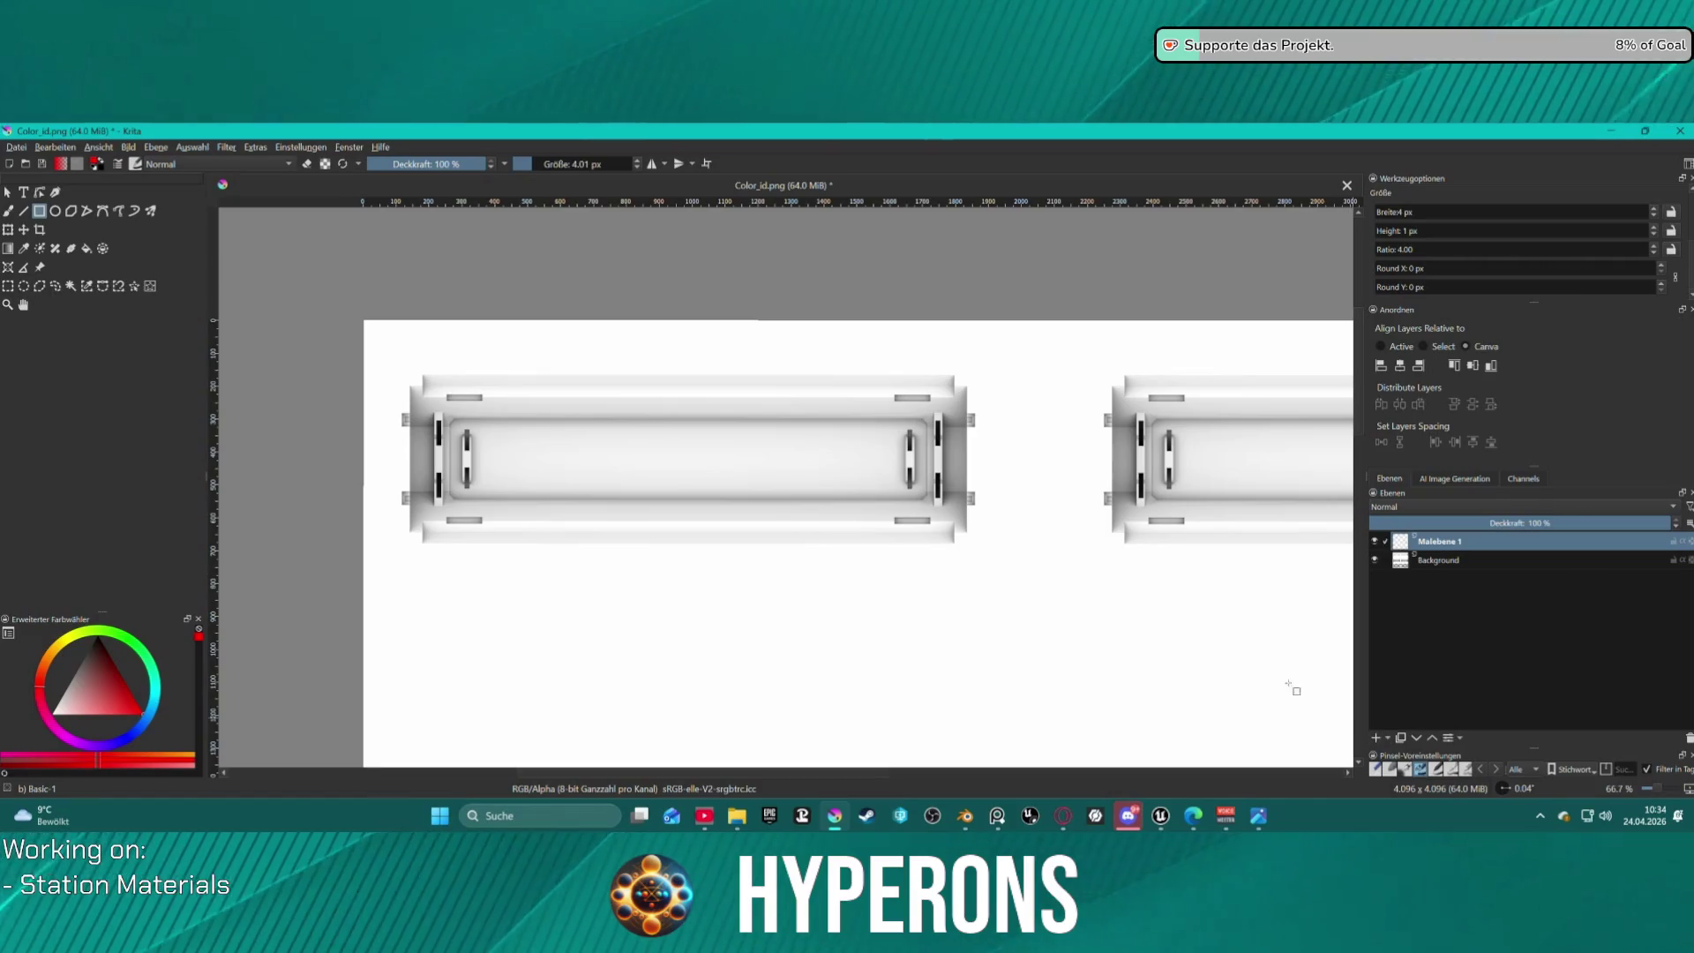
{"action": "scroll", "coordinate": [438, 345], "scroll_direction": "up", "scroll_amount": 4}
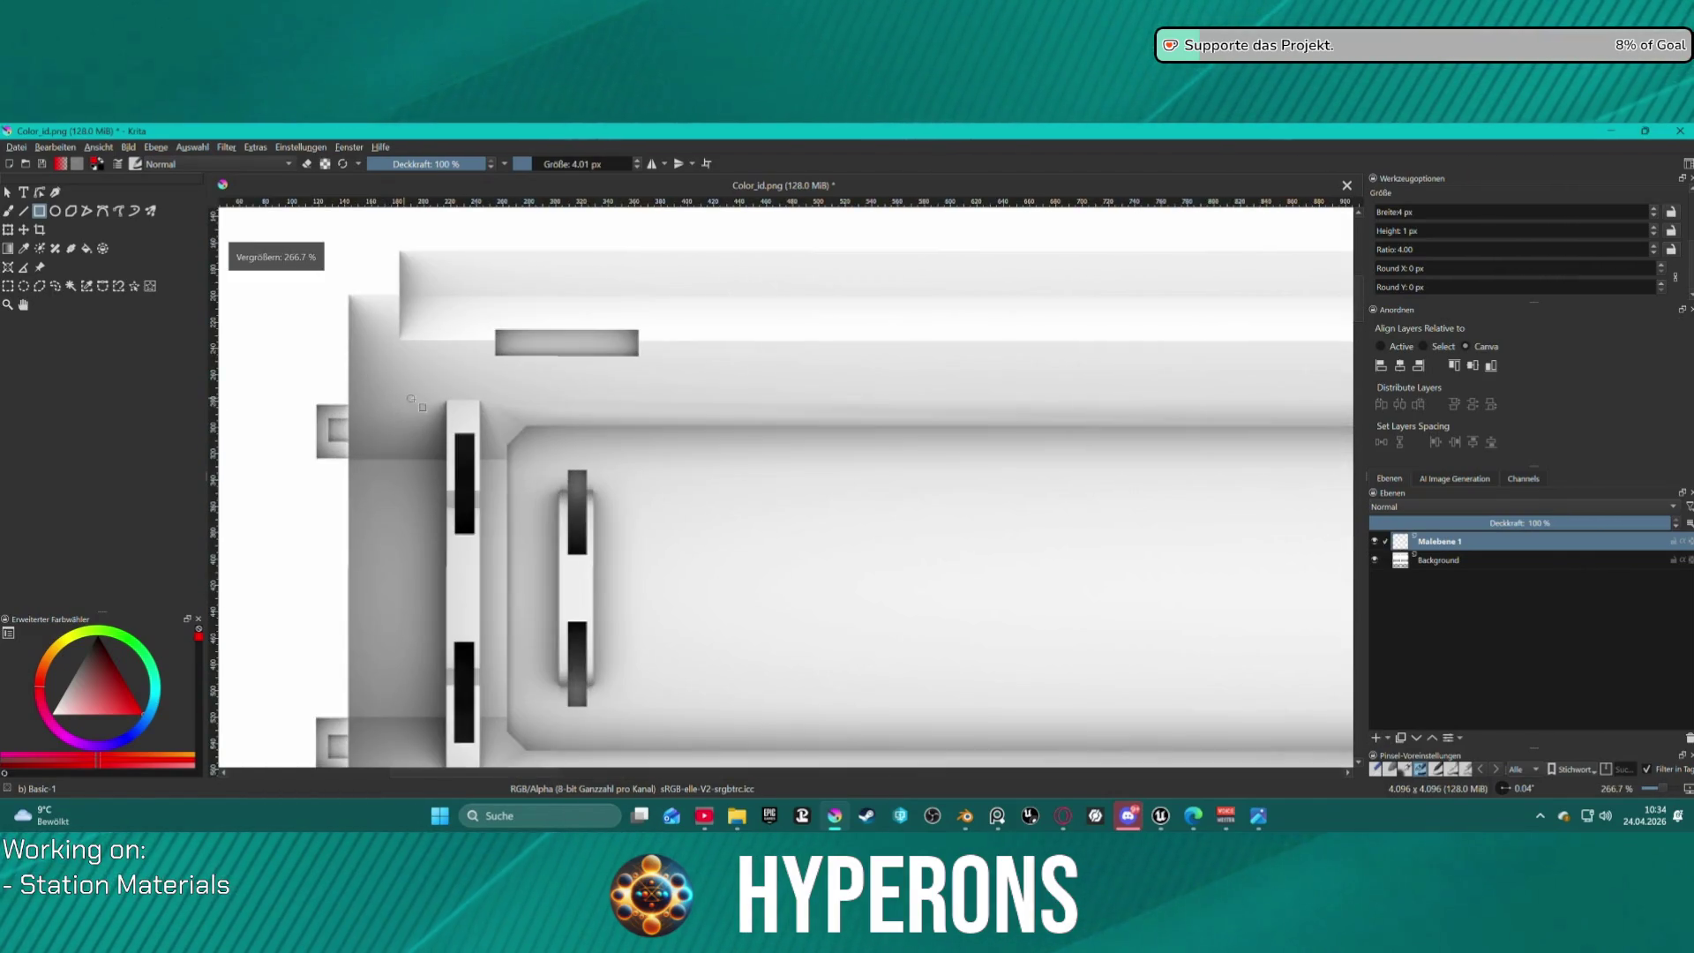
{"action": "scroll", "coordinate": [439, 420], "scroll_direction": "down", "scroll_amount": 3}
{"action": "scroll", "coordinate": [497, 356], "scroll_direction": "down", "scroll_amount": 1}
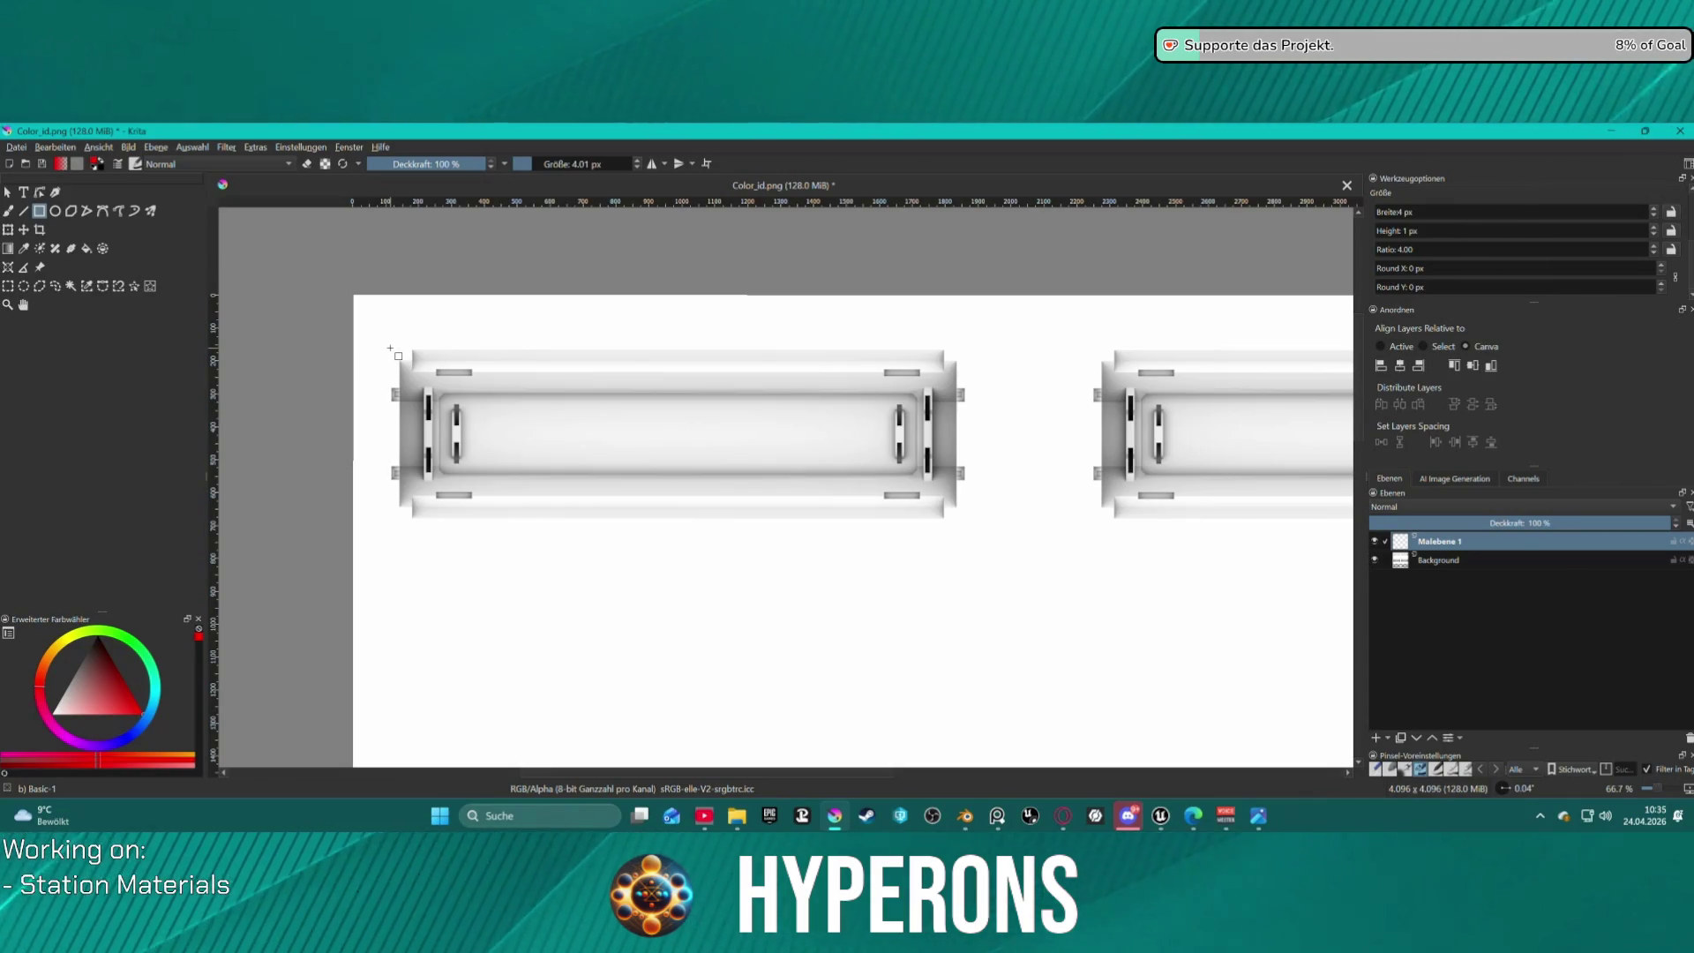
{"action": "scroll", "coordinate": [416, 373], "scroll_direction": "up", "scroll_amount": 2}
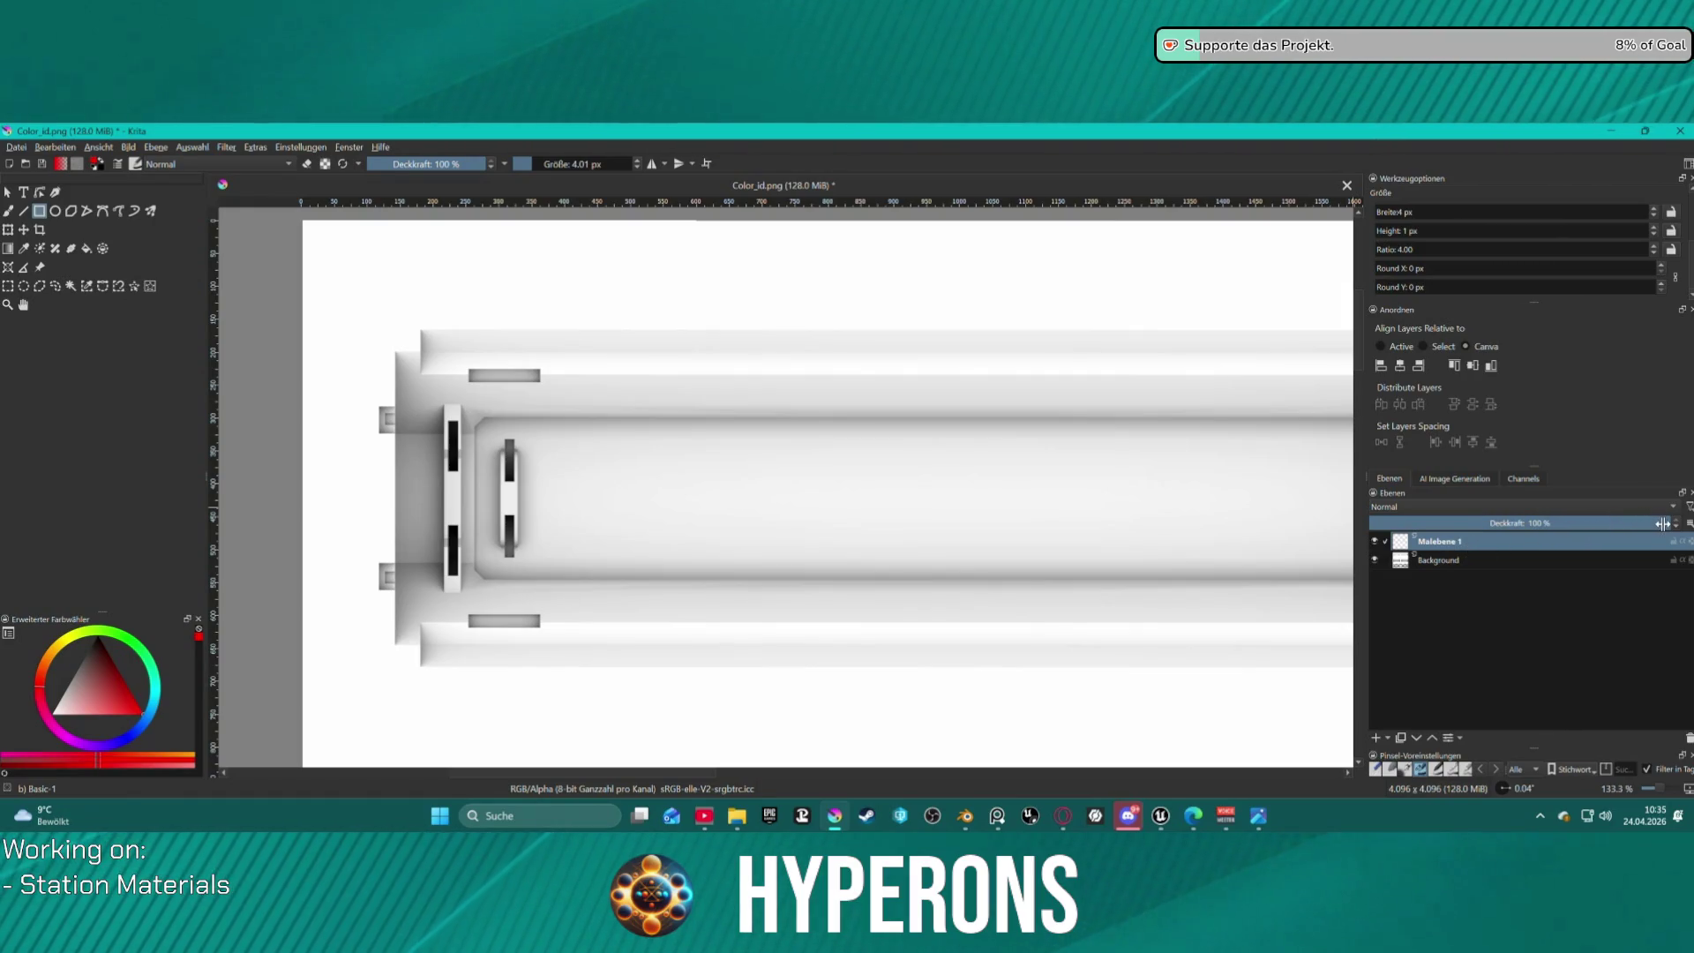
Lower the new layer's opacity to 54% and draw a red rectangle over the first hull part.
{"action": "mouse_move", "coordinate": [1663, 523]}
{"action": "left_mouse_down"}
{"action": "mouse_move", "coordinate": [1514, 524]}
{"action": "mouse_move", "coordinate": [1531, 525]}
{"action": "left_mouse_up"}
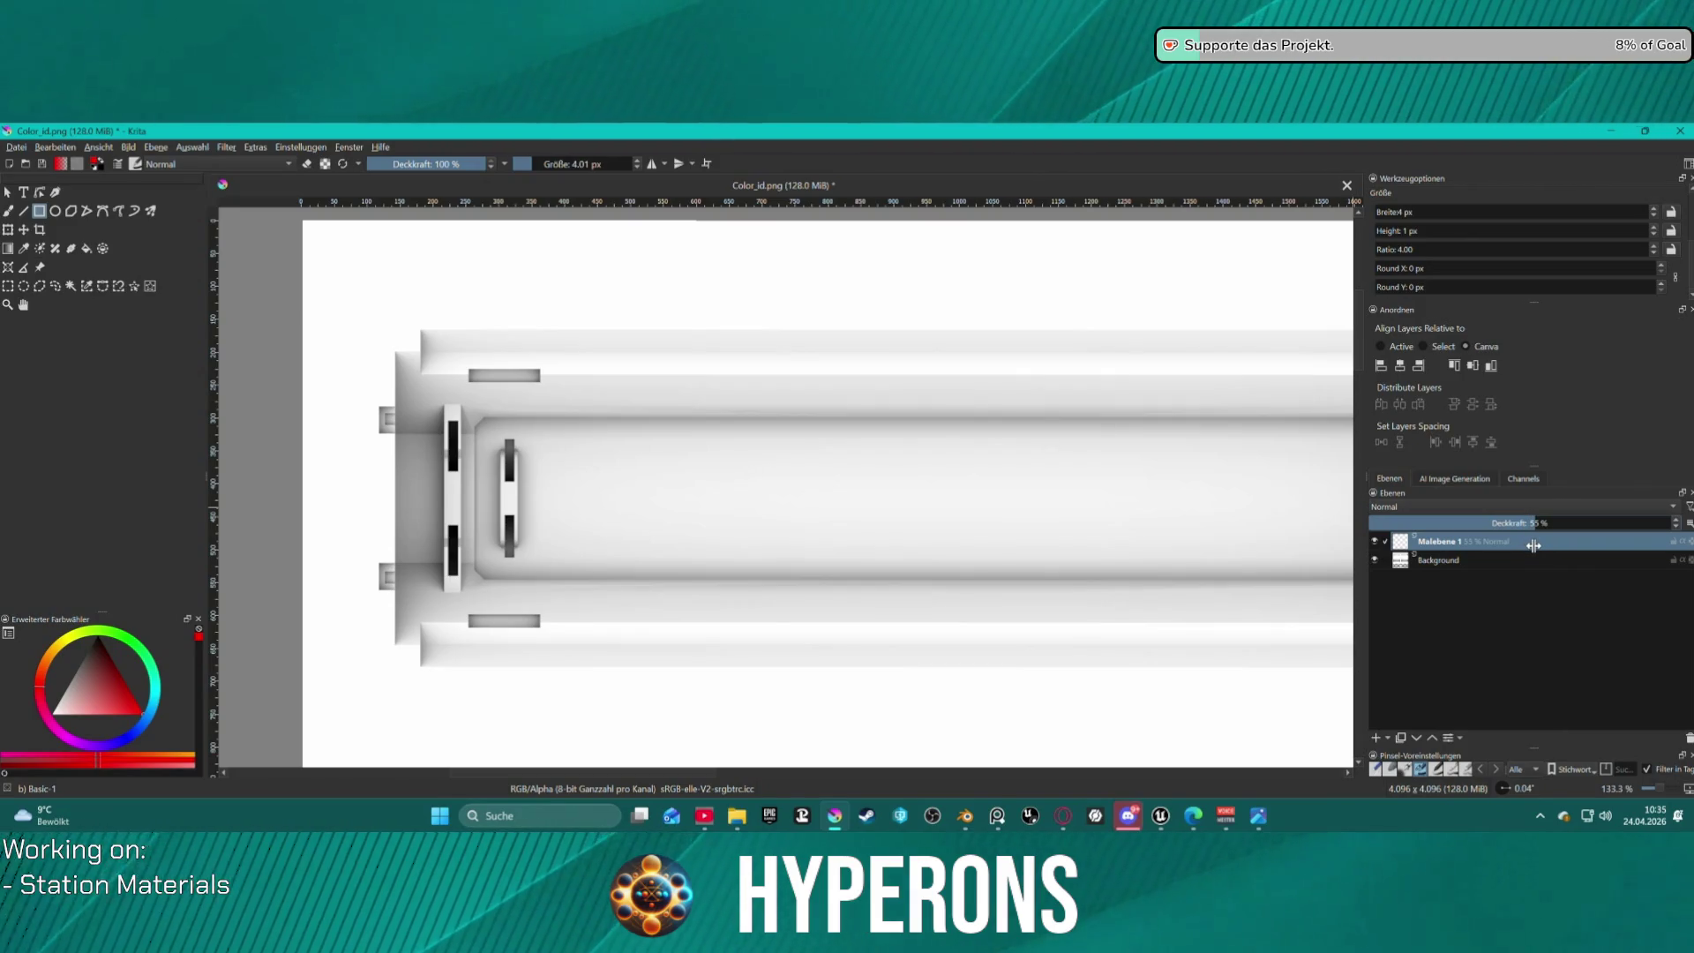
{"action": "scroll", "coordinate": [432, 361], "scroll_direction": "down", "scroll_amount": 2}
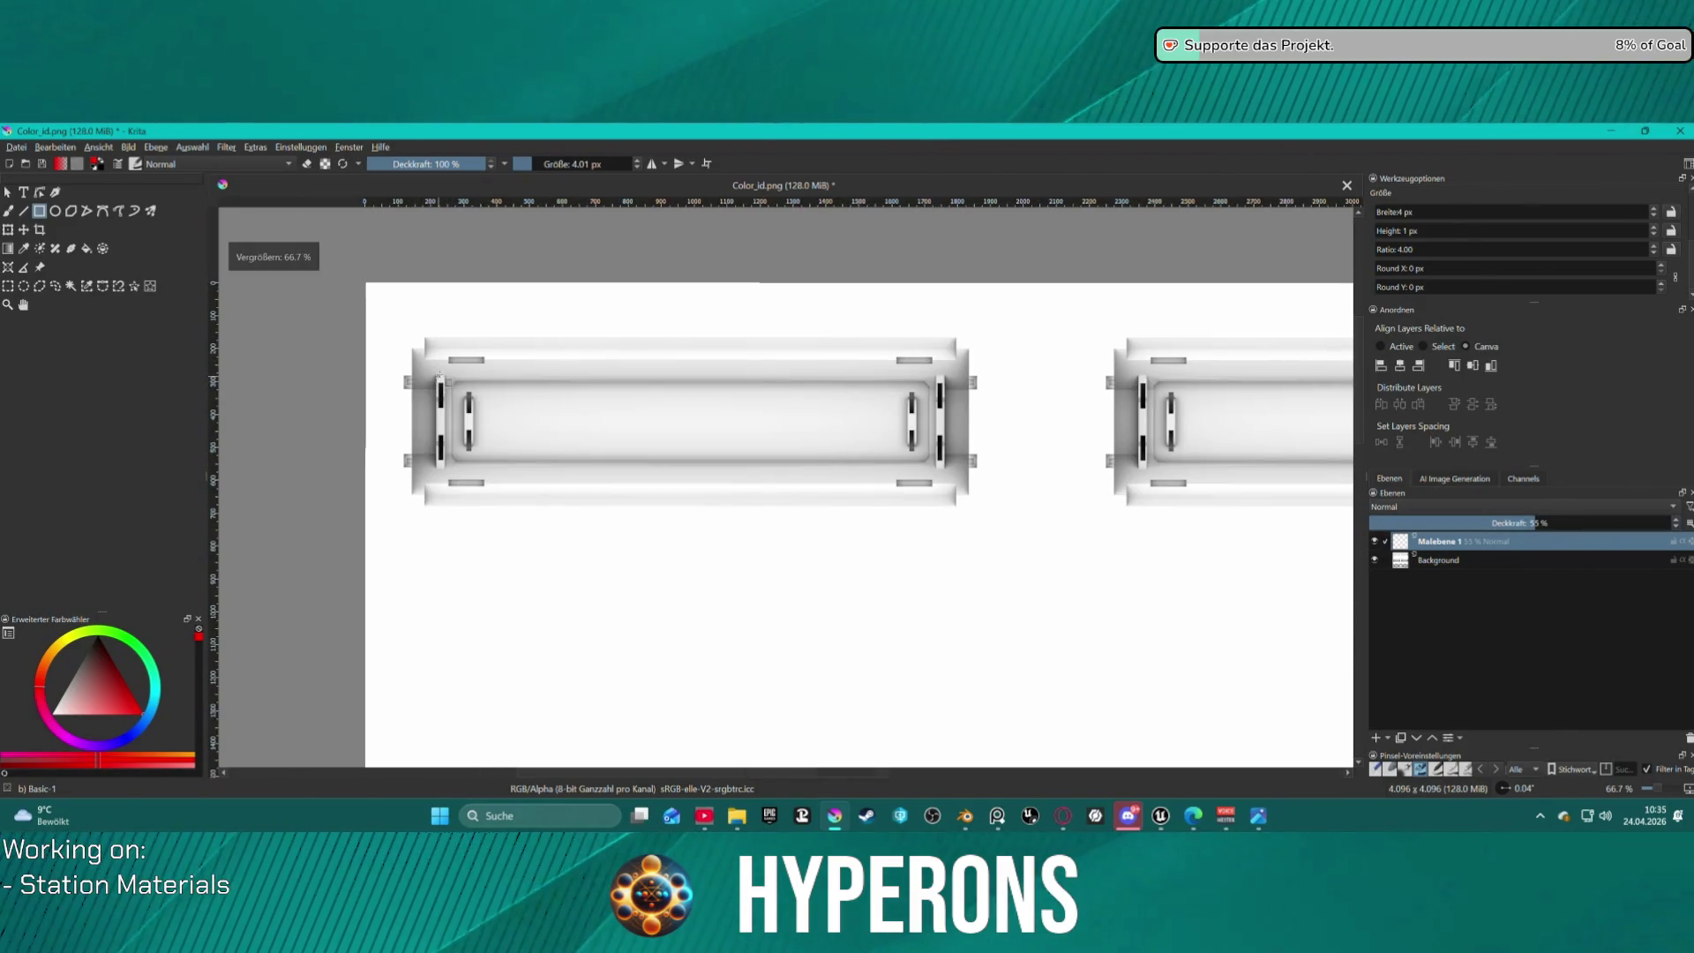
{"action": "scroll", "coordinate": [438, 377], "scroll_direction": "up", "scroll_amount": 1}
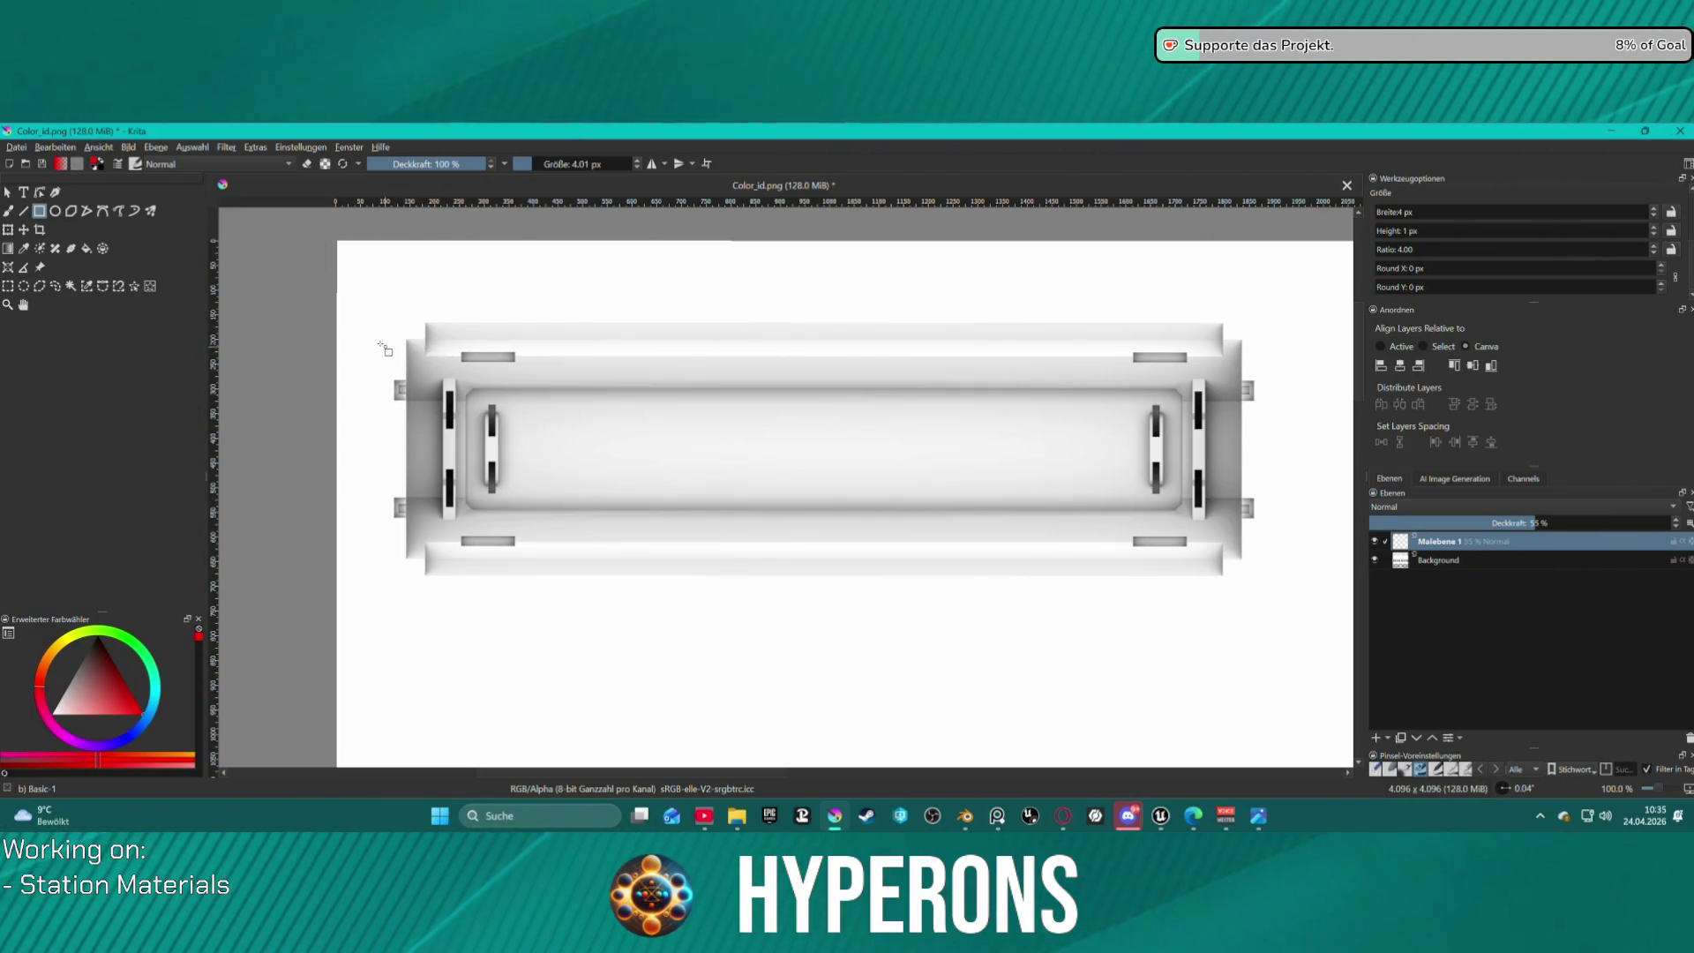
{"action": "mouse_move", "coordinate": [392, 325]}
{"action": "left_mouse_down"}
{"action": "mouse_move", "coordinate": [423, 353]}
{"action": "mouse_move", "coordinate": [1147, 622]}
{"action": "mouse_move", "coordinate": [1259, 582]}
{"action": "left_mouse_up"}
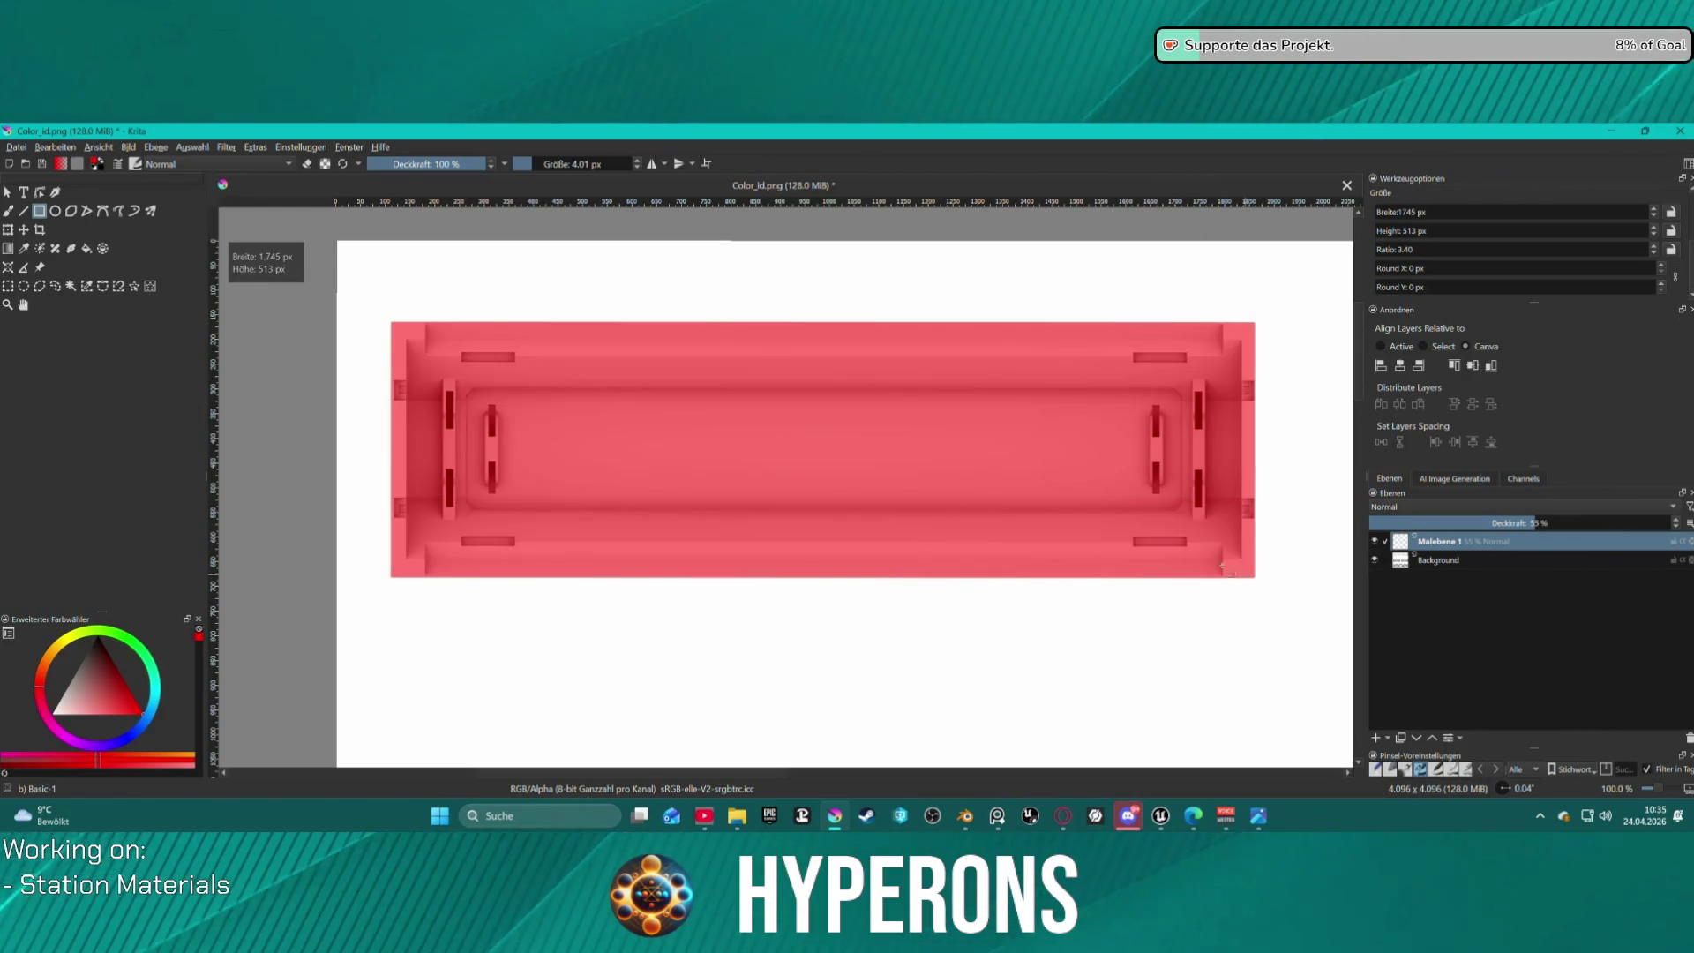
Try cutting away the red block's top-left corner strip, undoing the misplaced cuts.
{"action": "scroll", "coordinate": [399, 341], "scroll_direction": "up", "scroll_amount": 2, "text": "ctrl"}
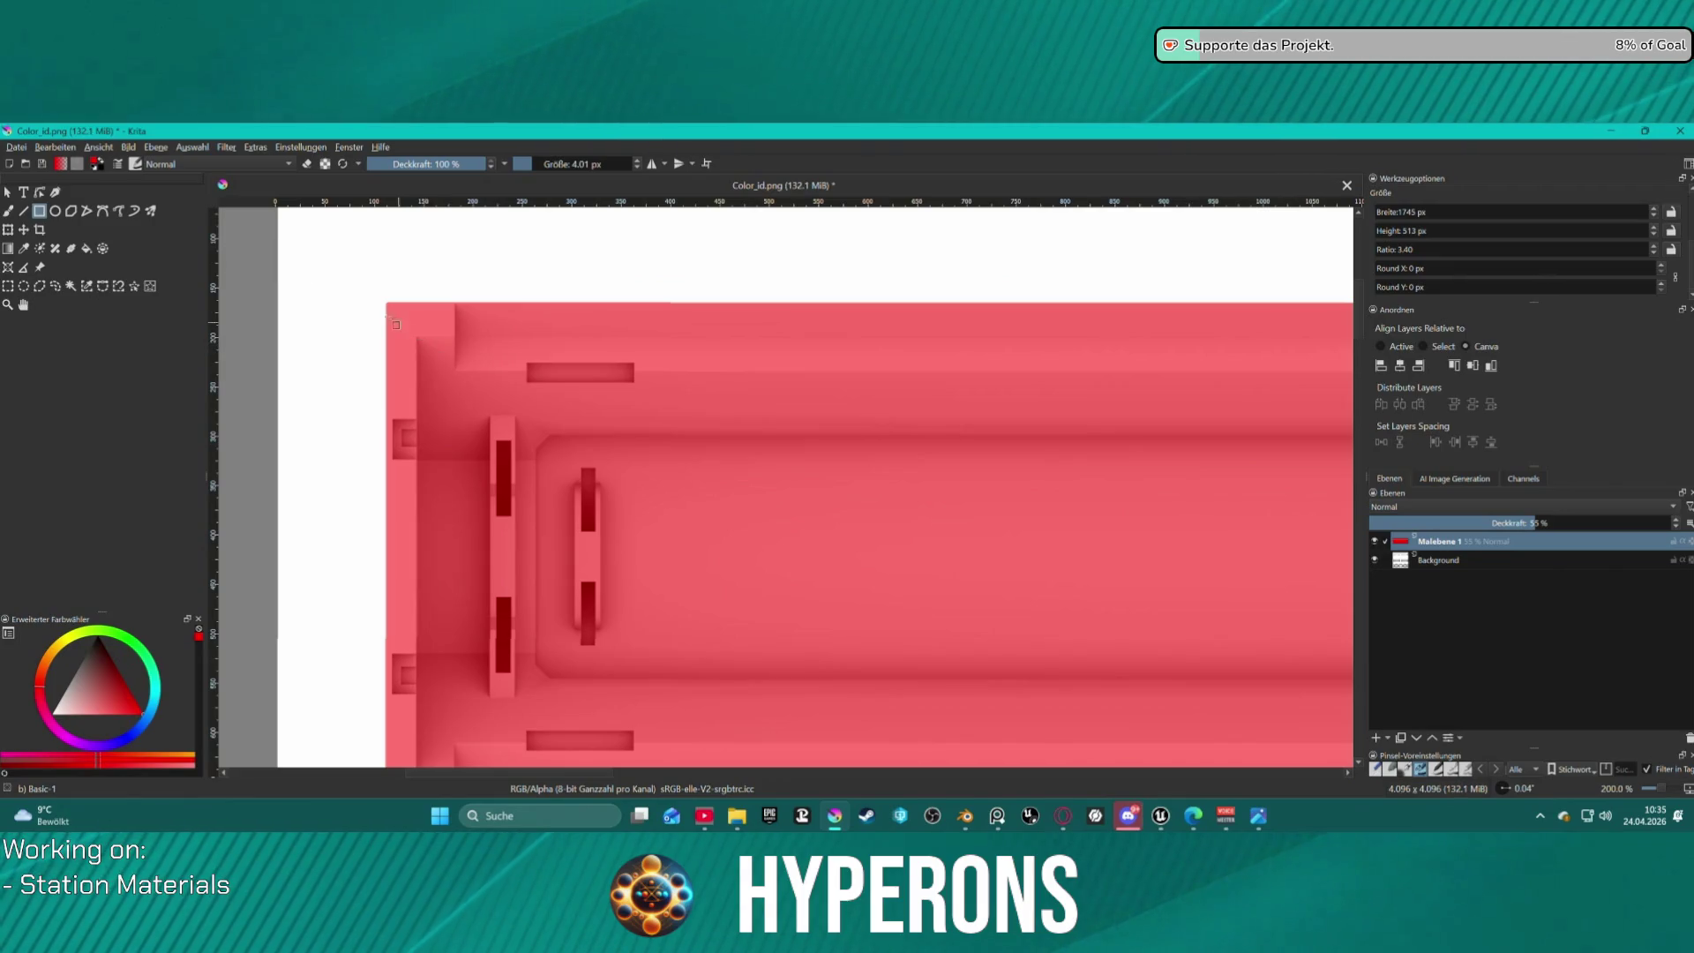
{"action": "left_click_drag", "start_coordinate": [386, 300], "coordinate": [418, 418]}
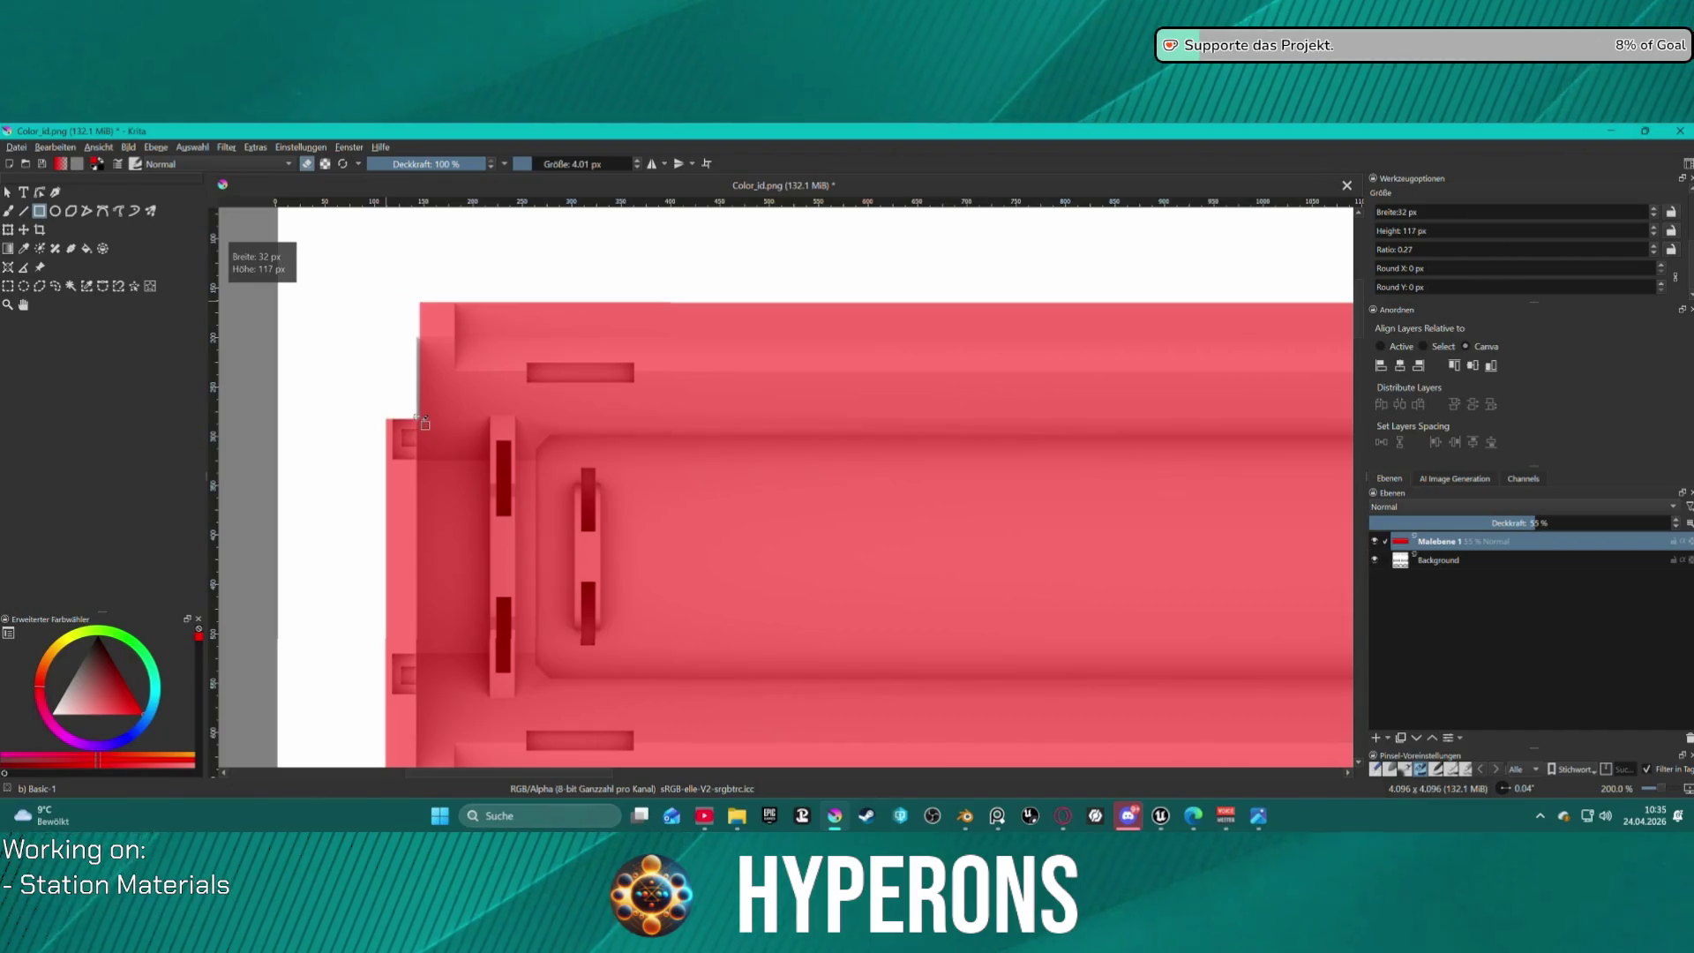
{"action": "key", "text": "ctrl+z"}
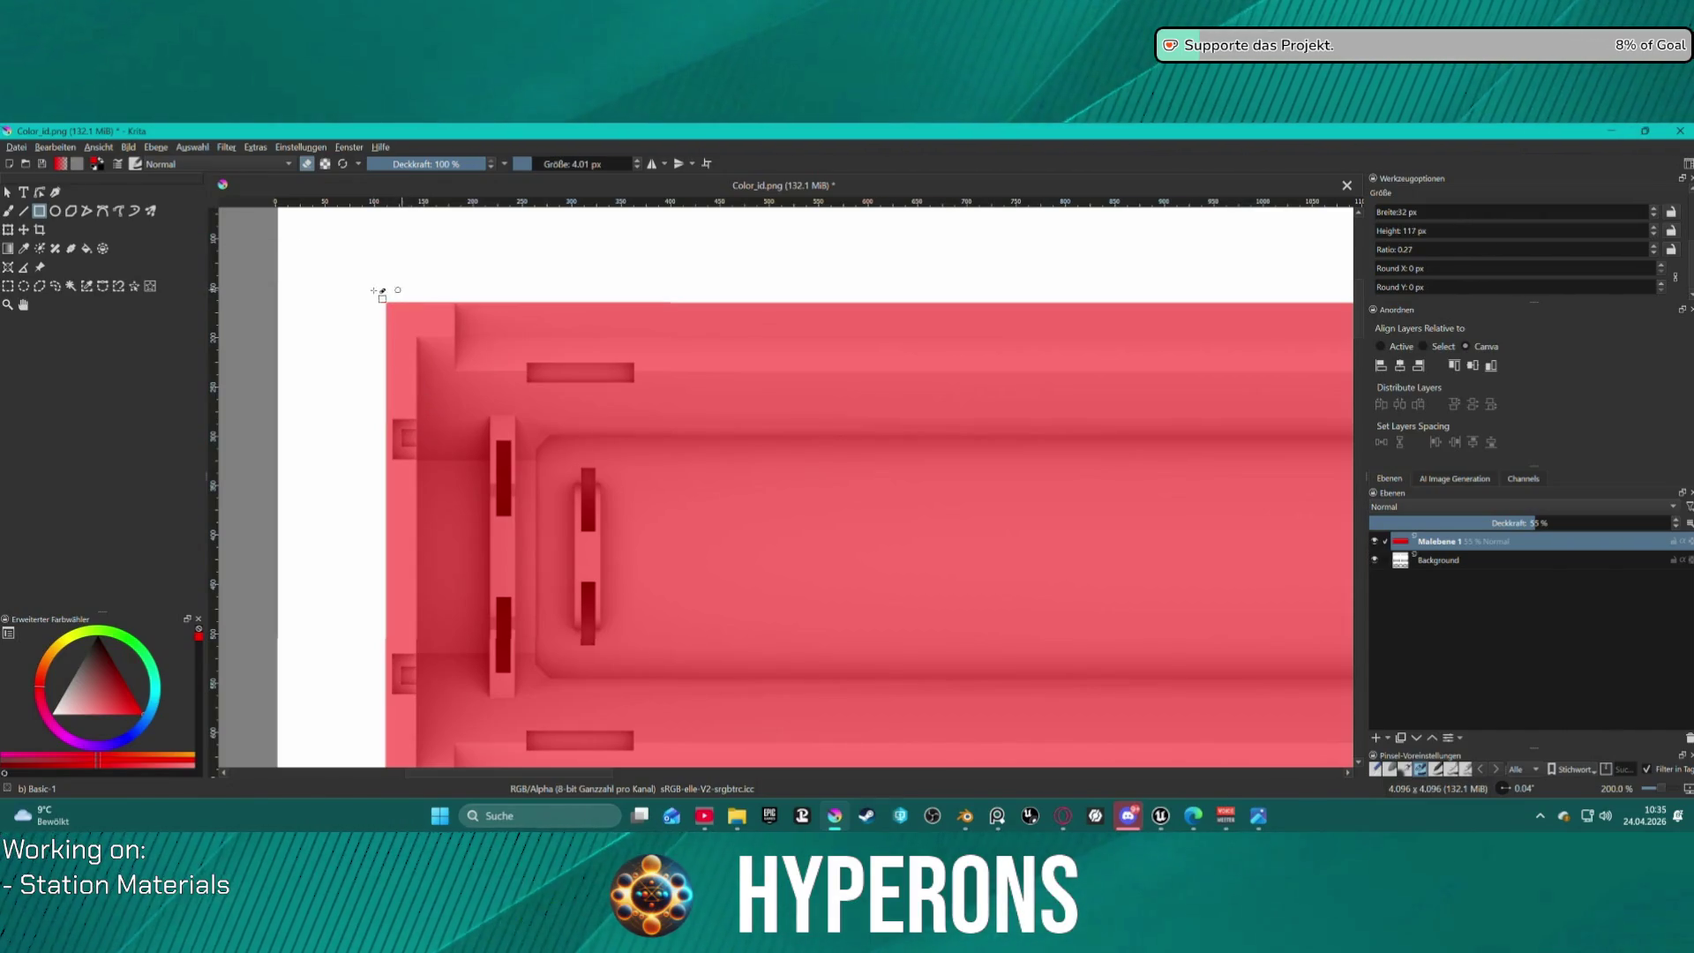
{"action": "left_click_drag", "start_coordinate": [386, 302], "coordinate": [434, 390]}
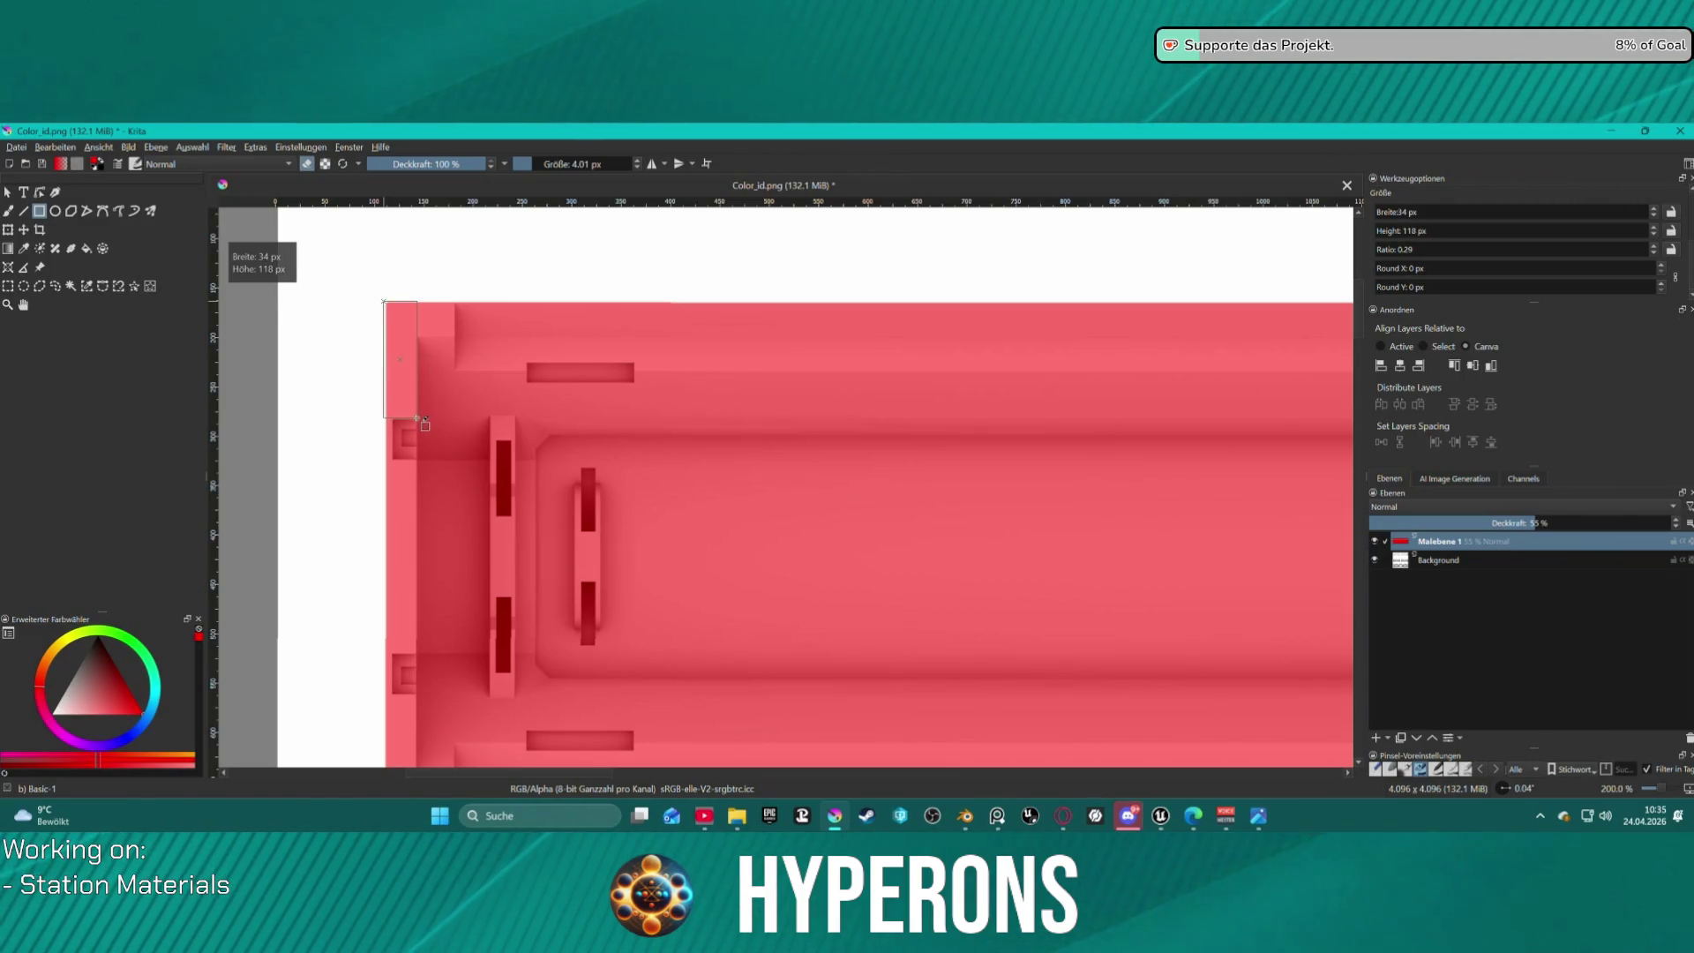
{"action": "left_click_drag", "start_coordinate": [418, 418], "coordinate": [419, 418]}
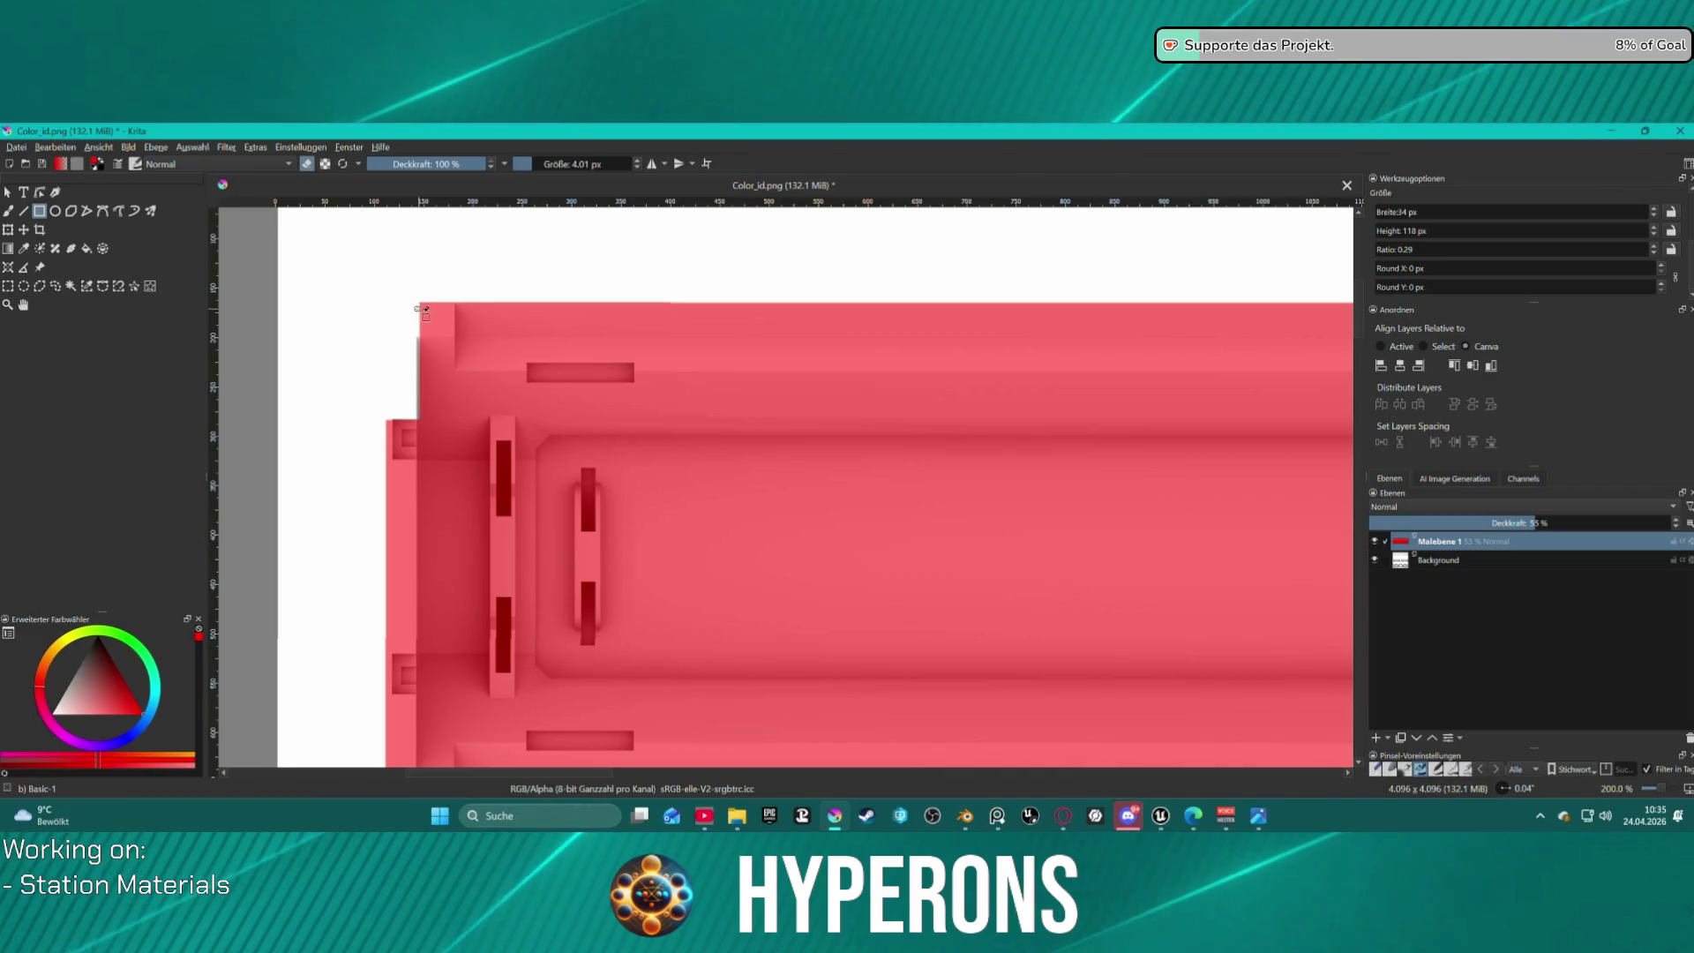
{"action": "key", "text": "ctrl+z"}
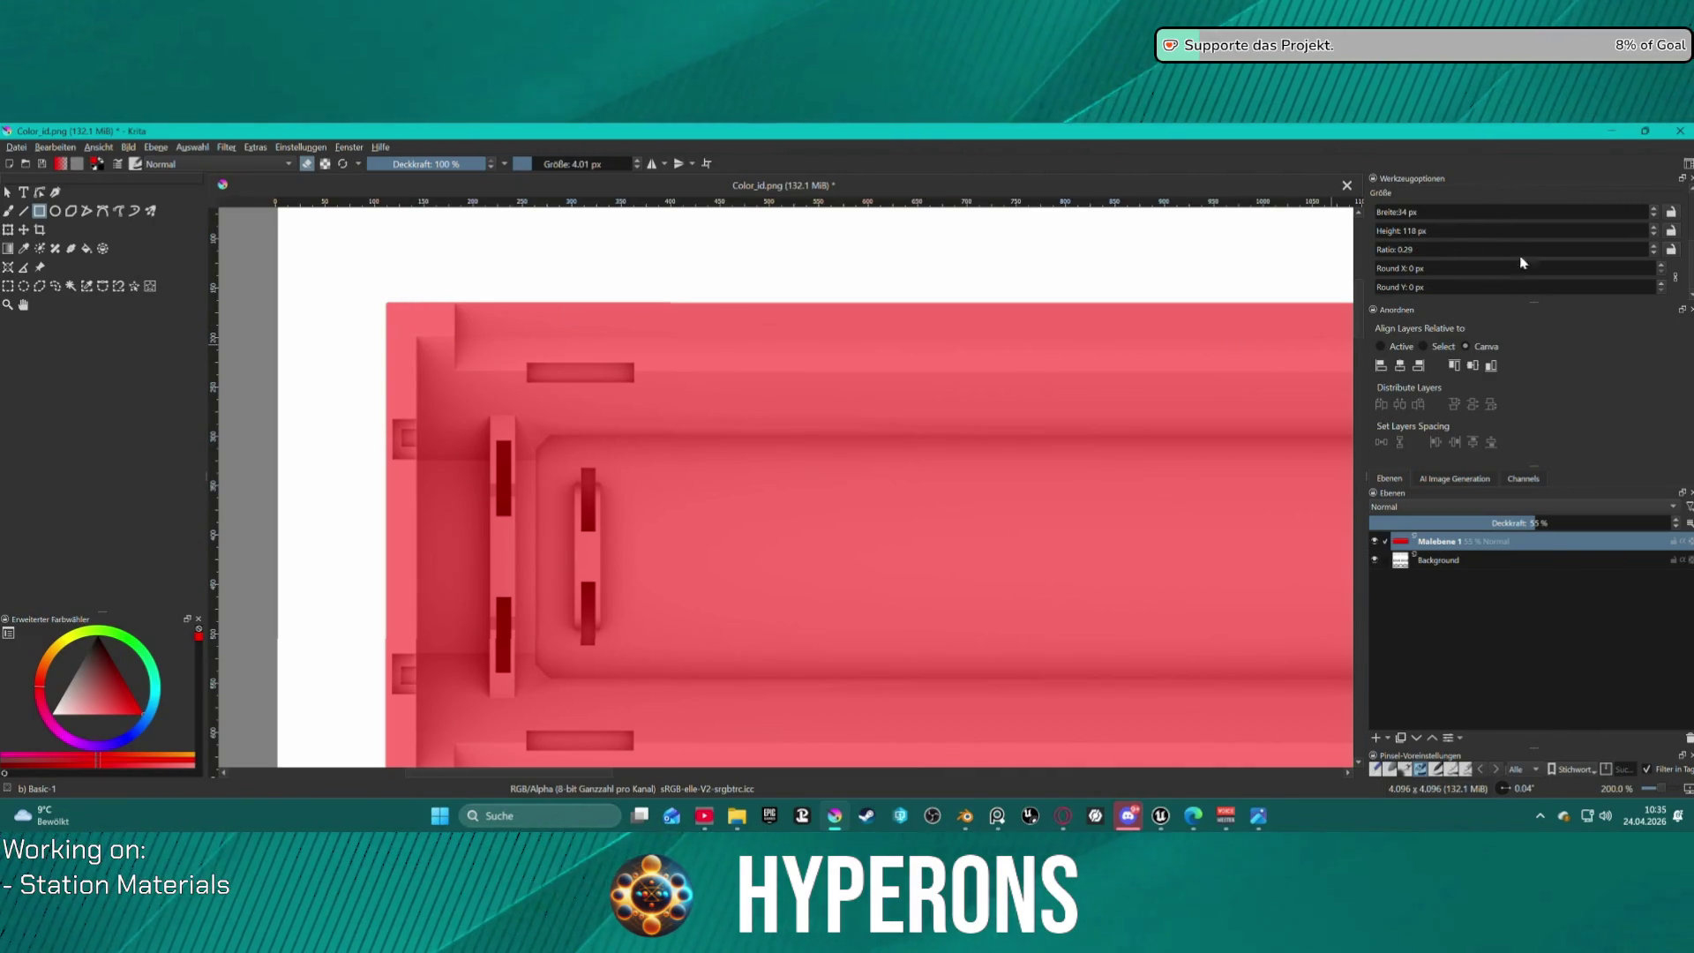
{"action": "scroll", "coordinate": [1519, 286], "scroll_direction": "up", "scroll_amount": 3}
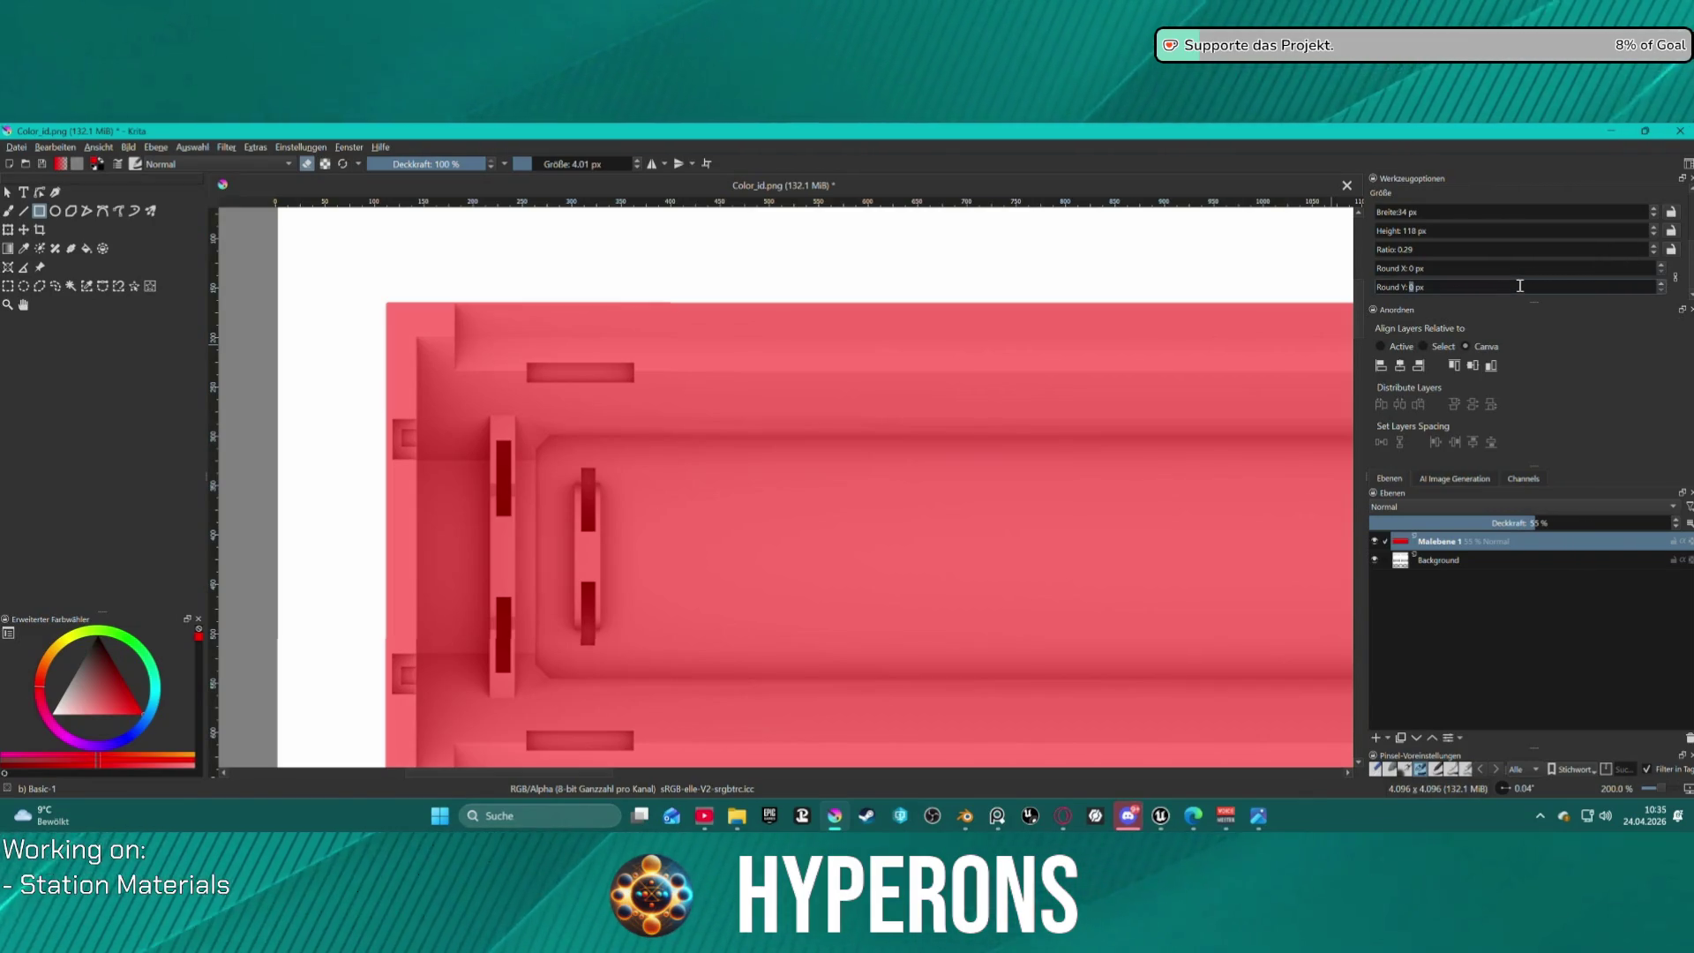
{"action": "scroll", "coordinate": [1518, 238], "scroll_direction": "up", "scroll_amount": 5}
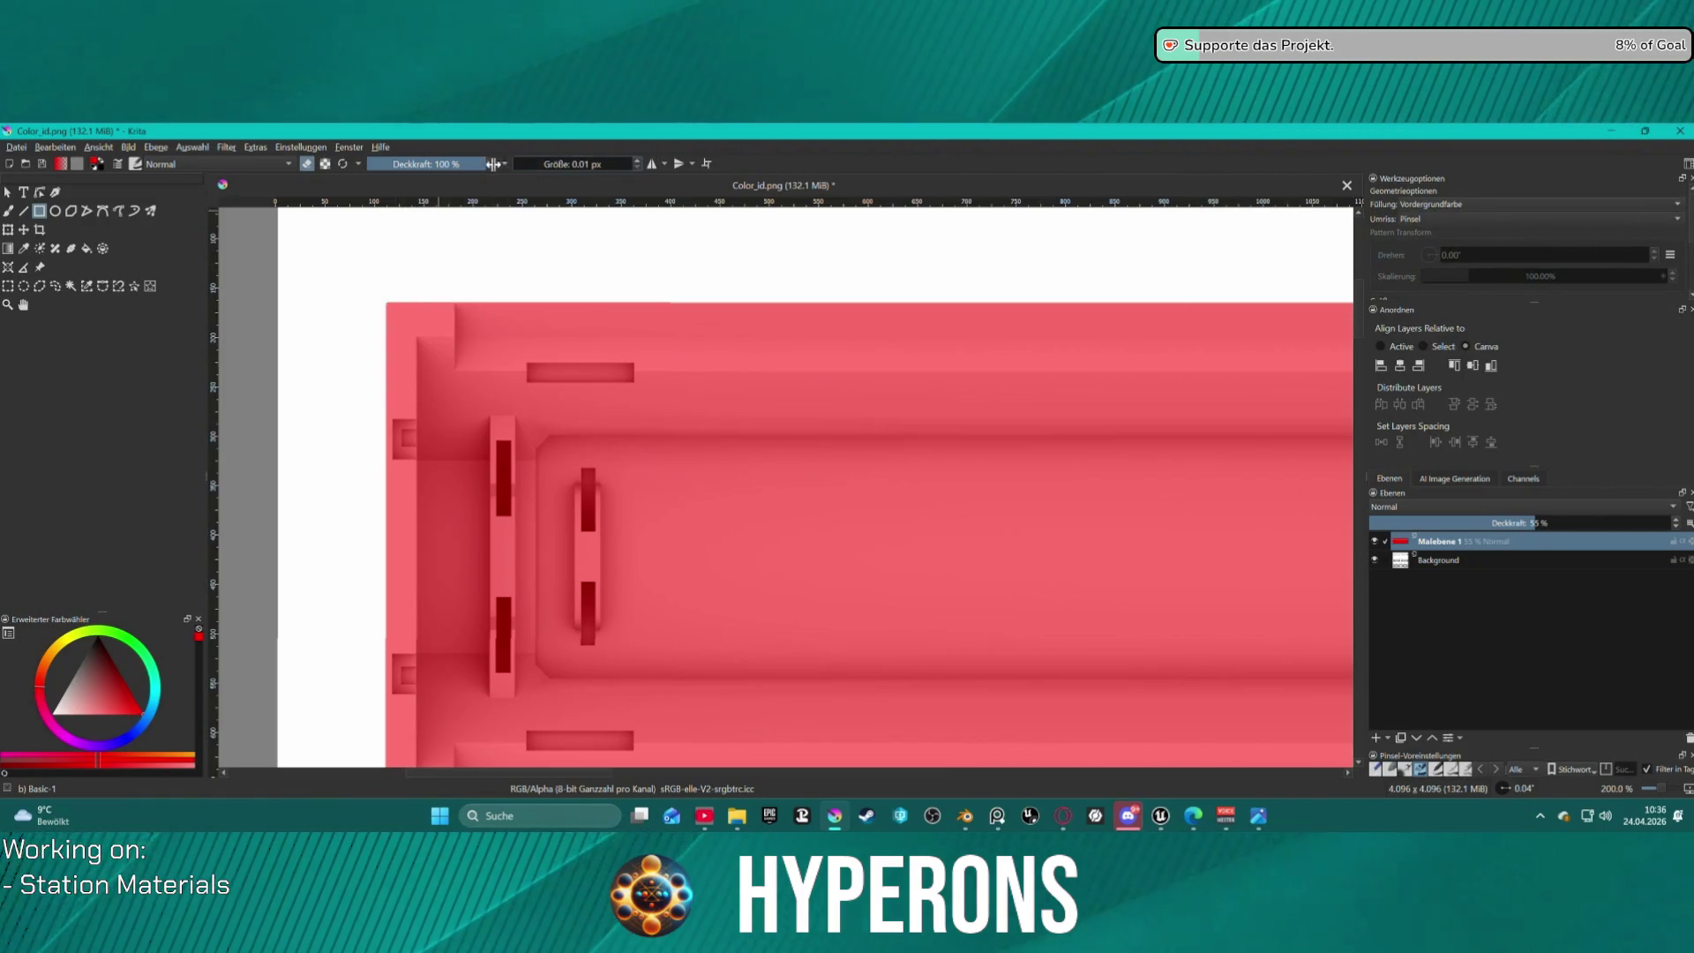
{"action": "left_click_drag", "start_coordinate": [375, 297], "coordinate": [423, 424]}
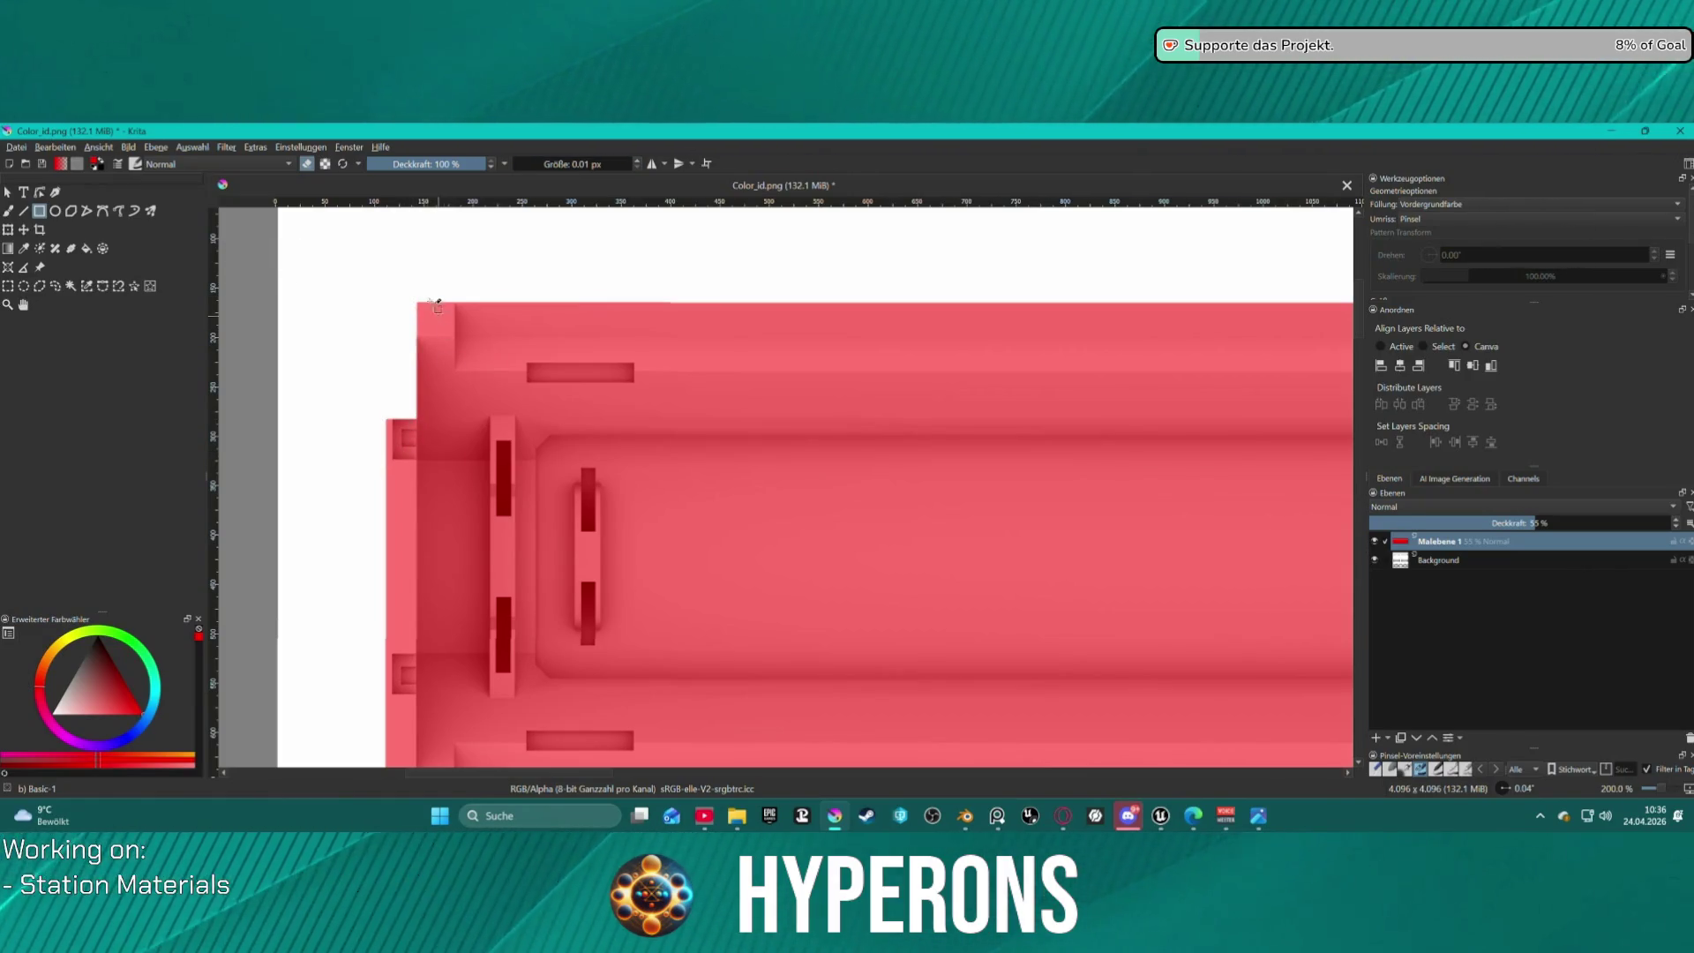
{"action": "key", "text": "ctrl+z"}
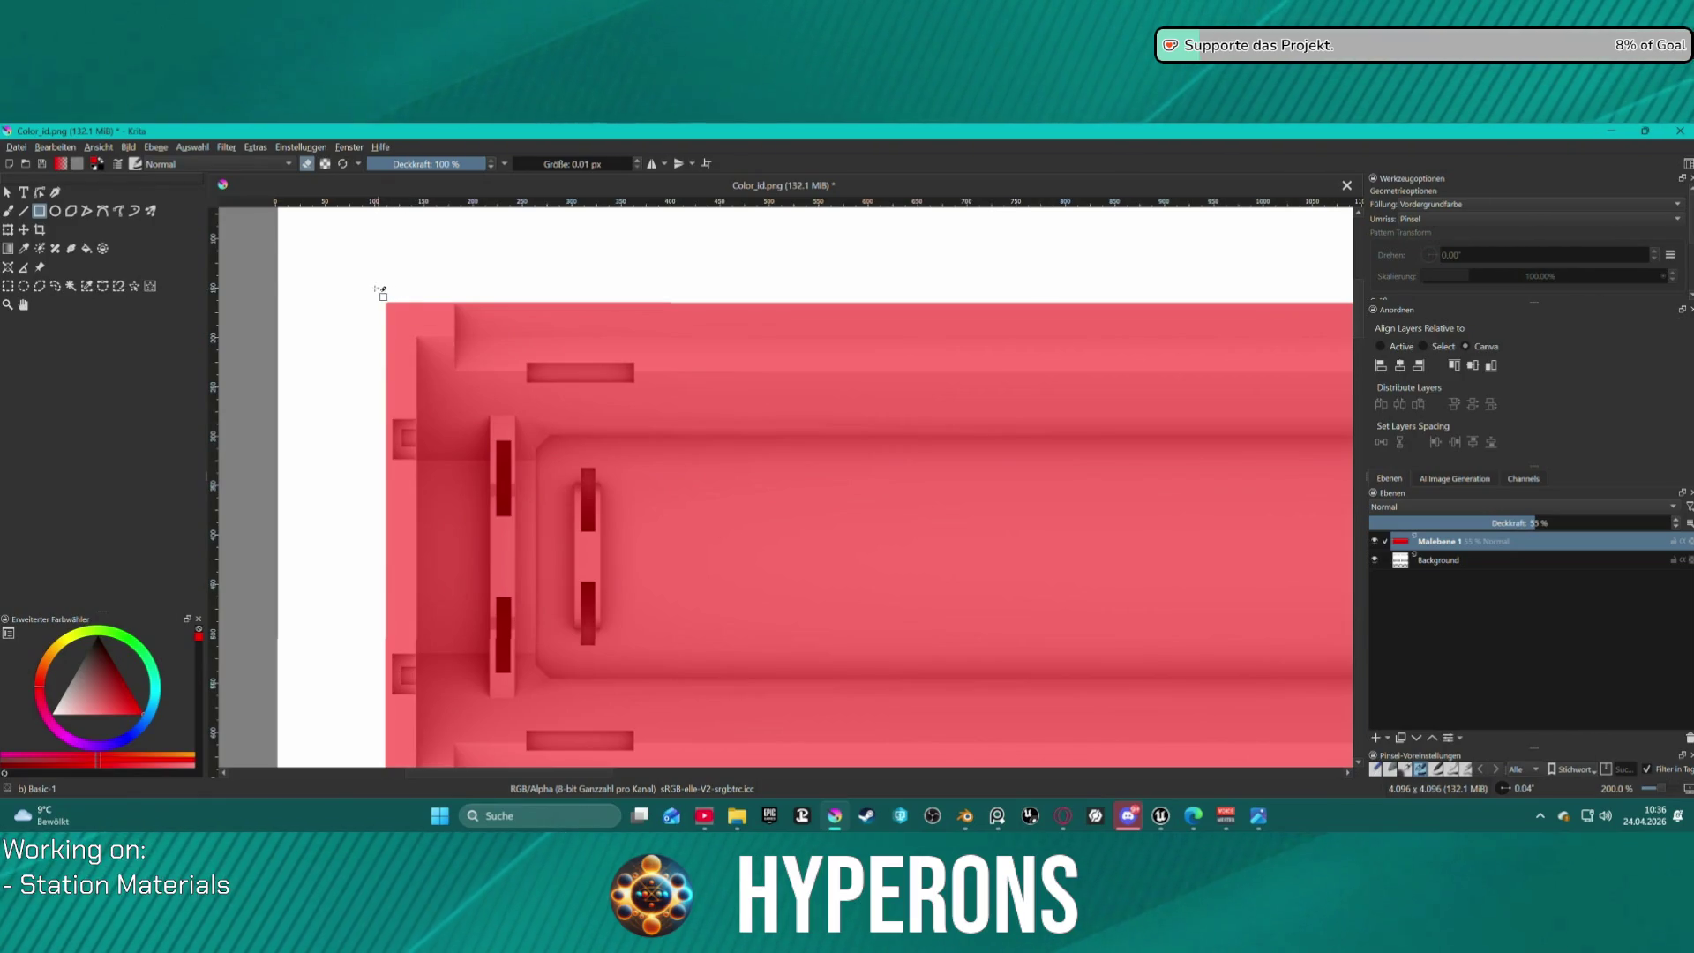
Clear the left-edge strip and small notches so the red follows the stepped left end.
{"action": "left_click_drag", "start_coordinate": [380, 289], "coordinate": [423, 424]}
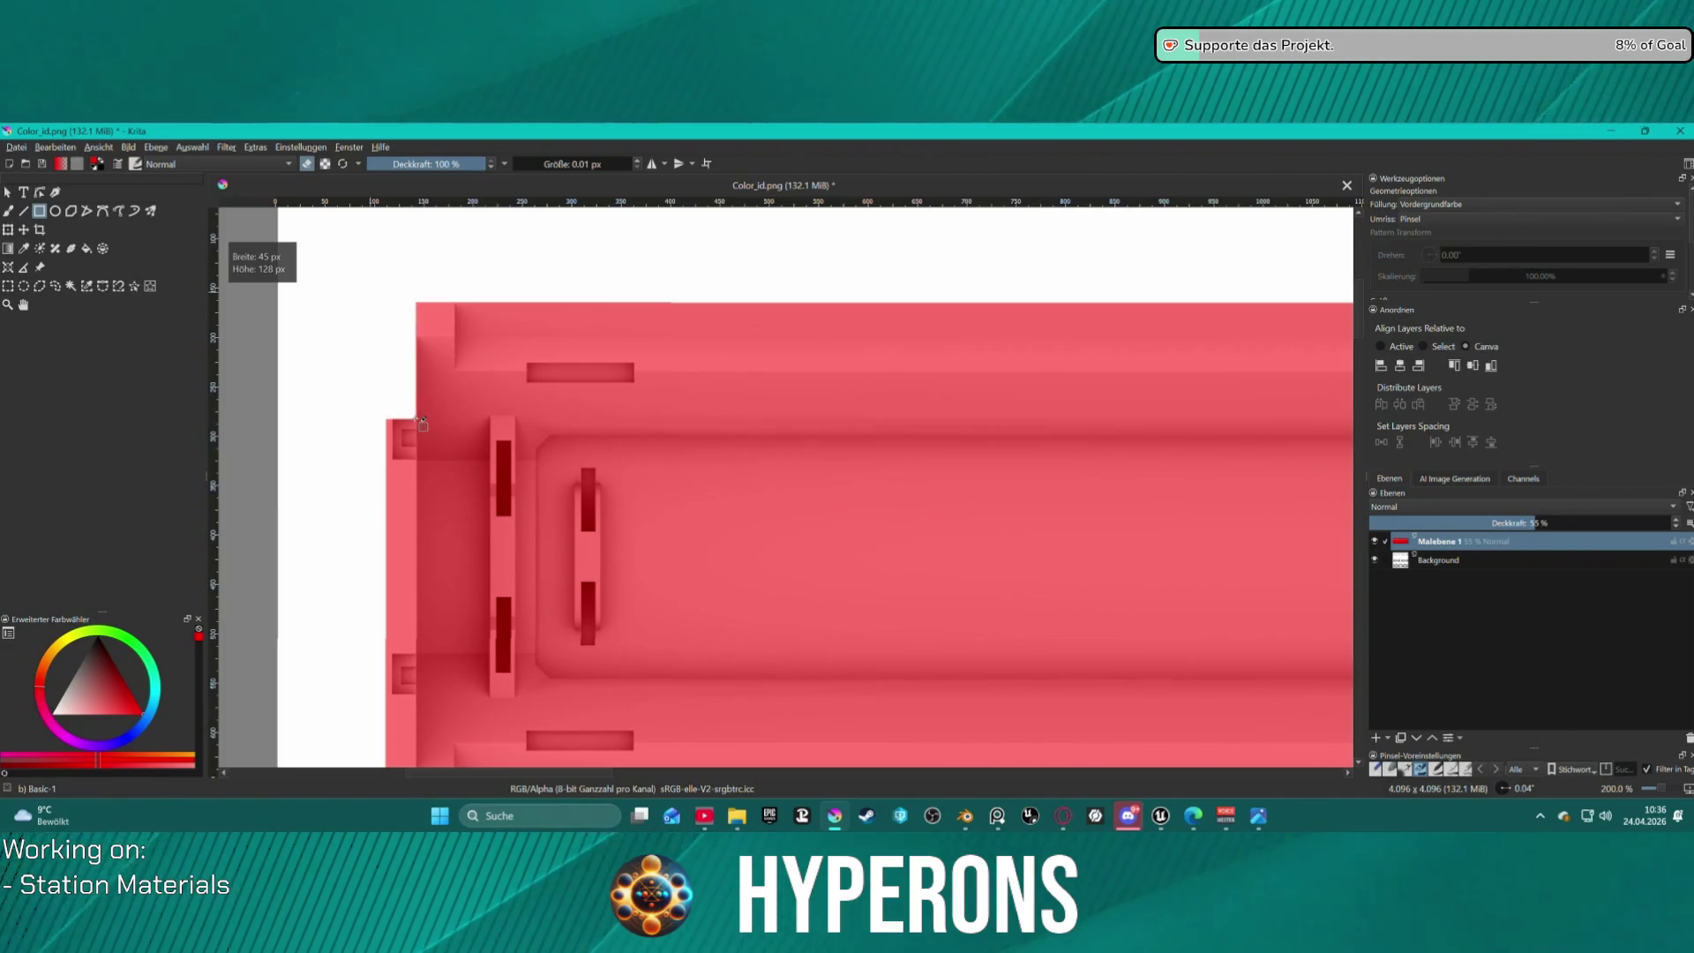
{"action": "left_click_drag", "start_coordinate": [405, 287], "coordinate": [457, 337]}
{"action": "scroll", "coordinate": [457, 337], "scroll_direction": "down", "scroll_amount": 6}
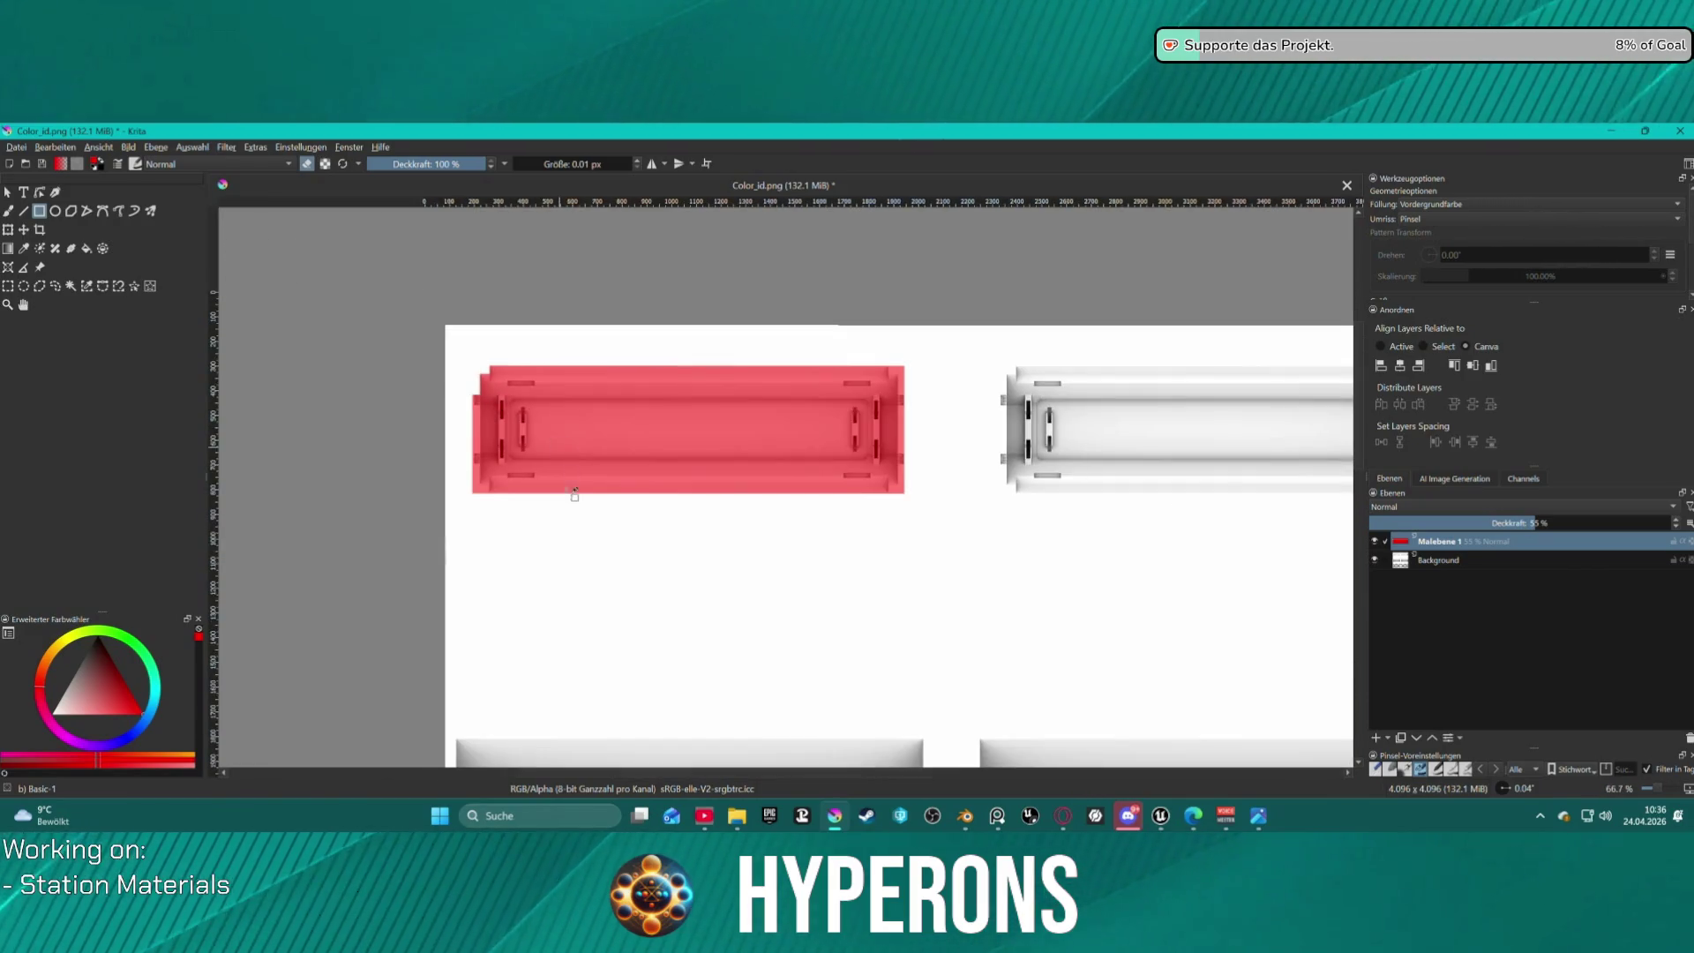
{"action": "scroll", "coordinate": [483, 503], "scroll_direction": "up", "scroll_amount": 4}
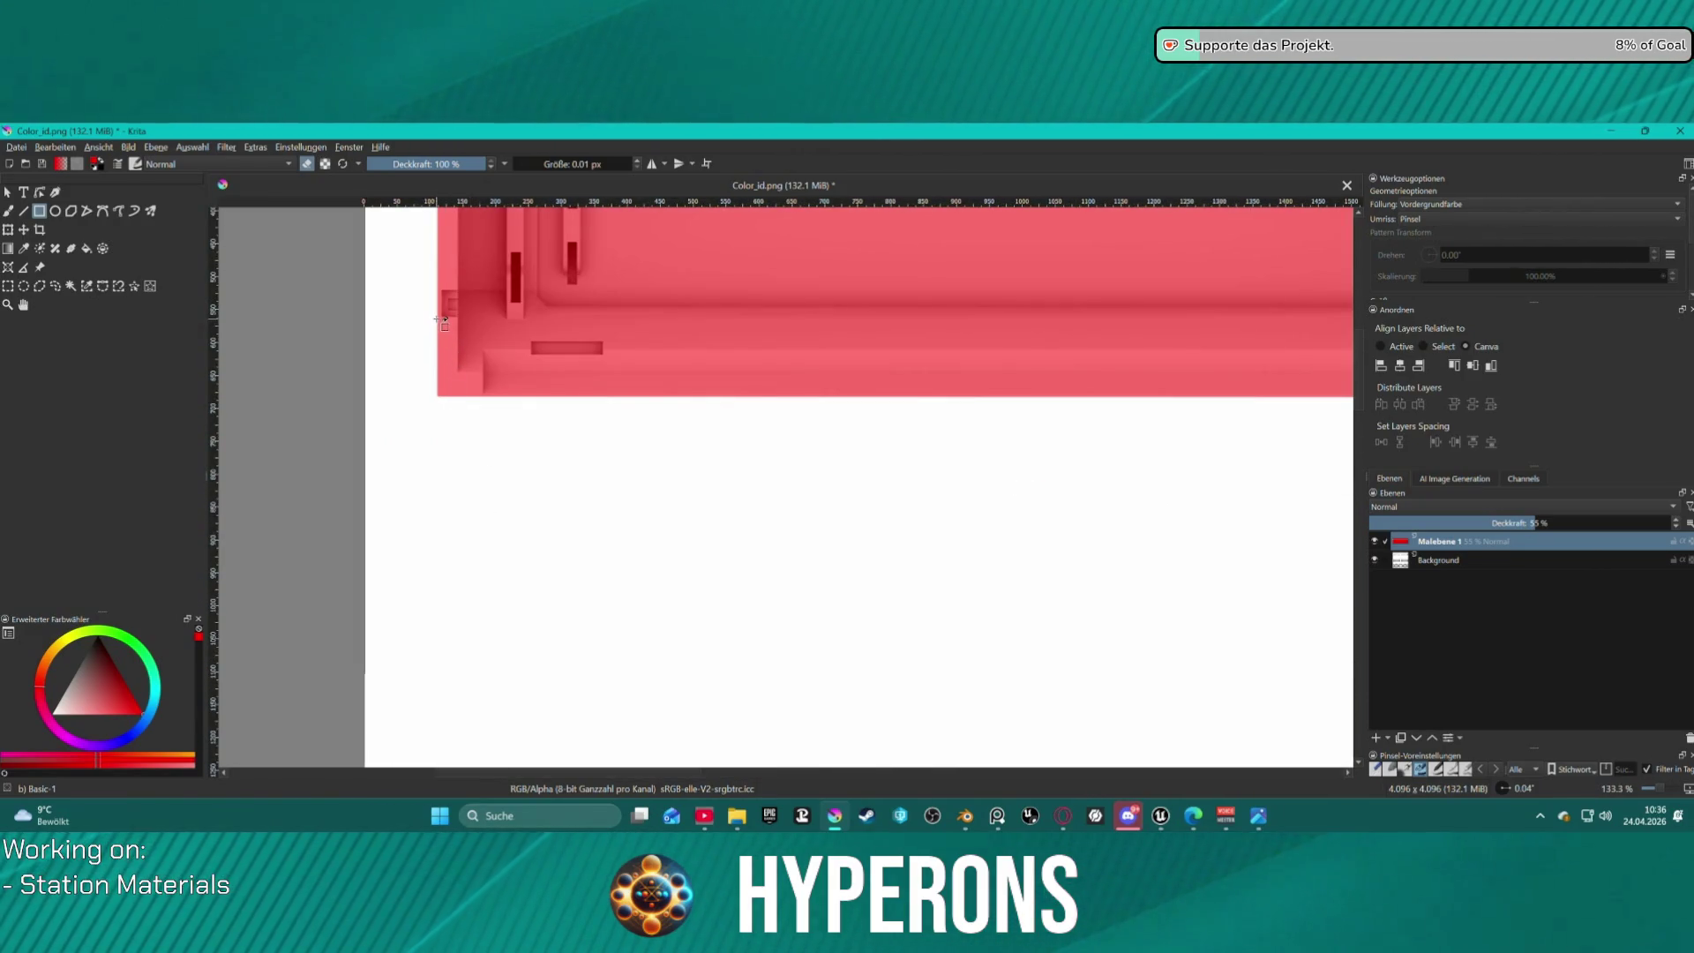
{"action": "mouse_move", "coordinate": [441, 320]}
{"action": "left_mouse_down"}
{"action": "mouse_move", "coordinate": [461, 336]}
{"action": "mouse_move", "coordinate": [465, 401]}
{"action": "left_mouse_up"}
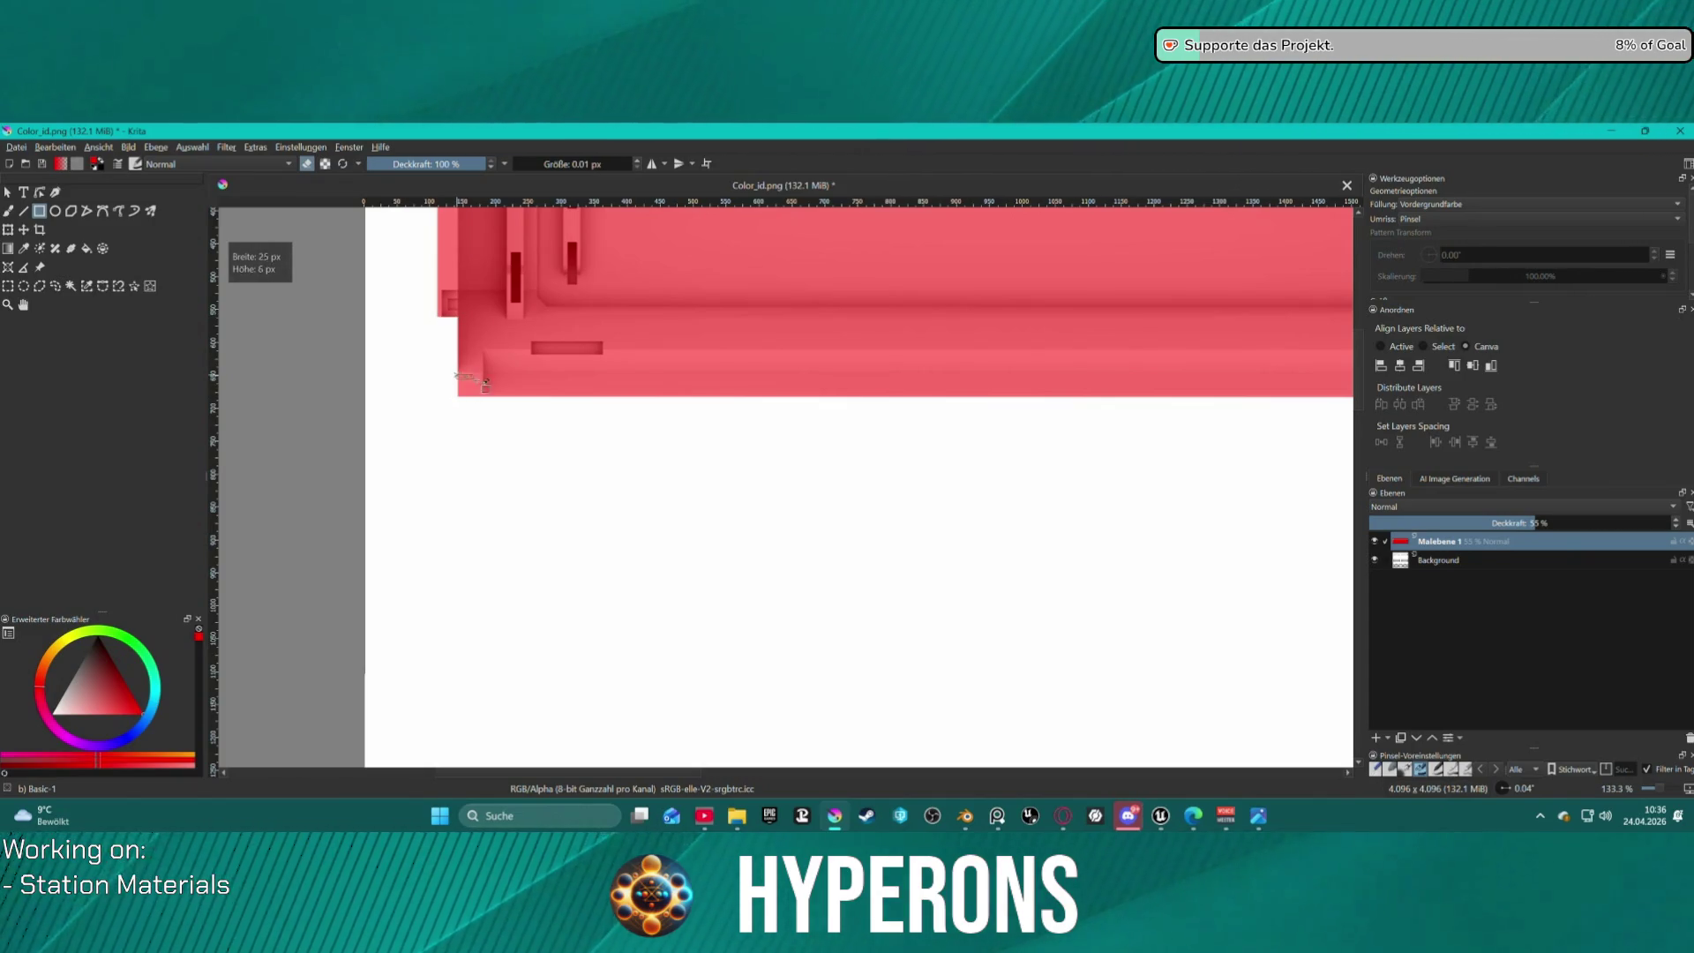
{"action": "scroll", "coordinate": [587, 404], "scroll_direction": "down", "scroll_amount": 2}
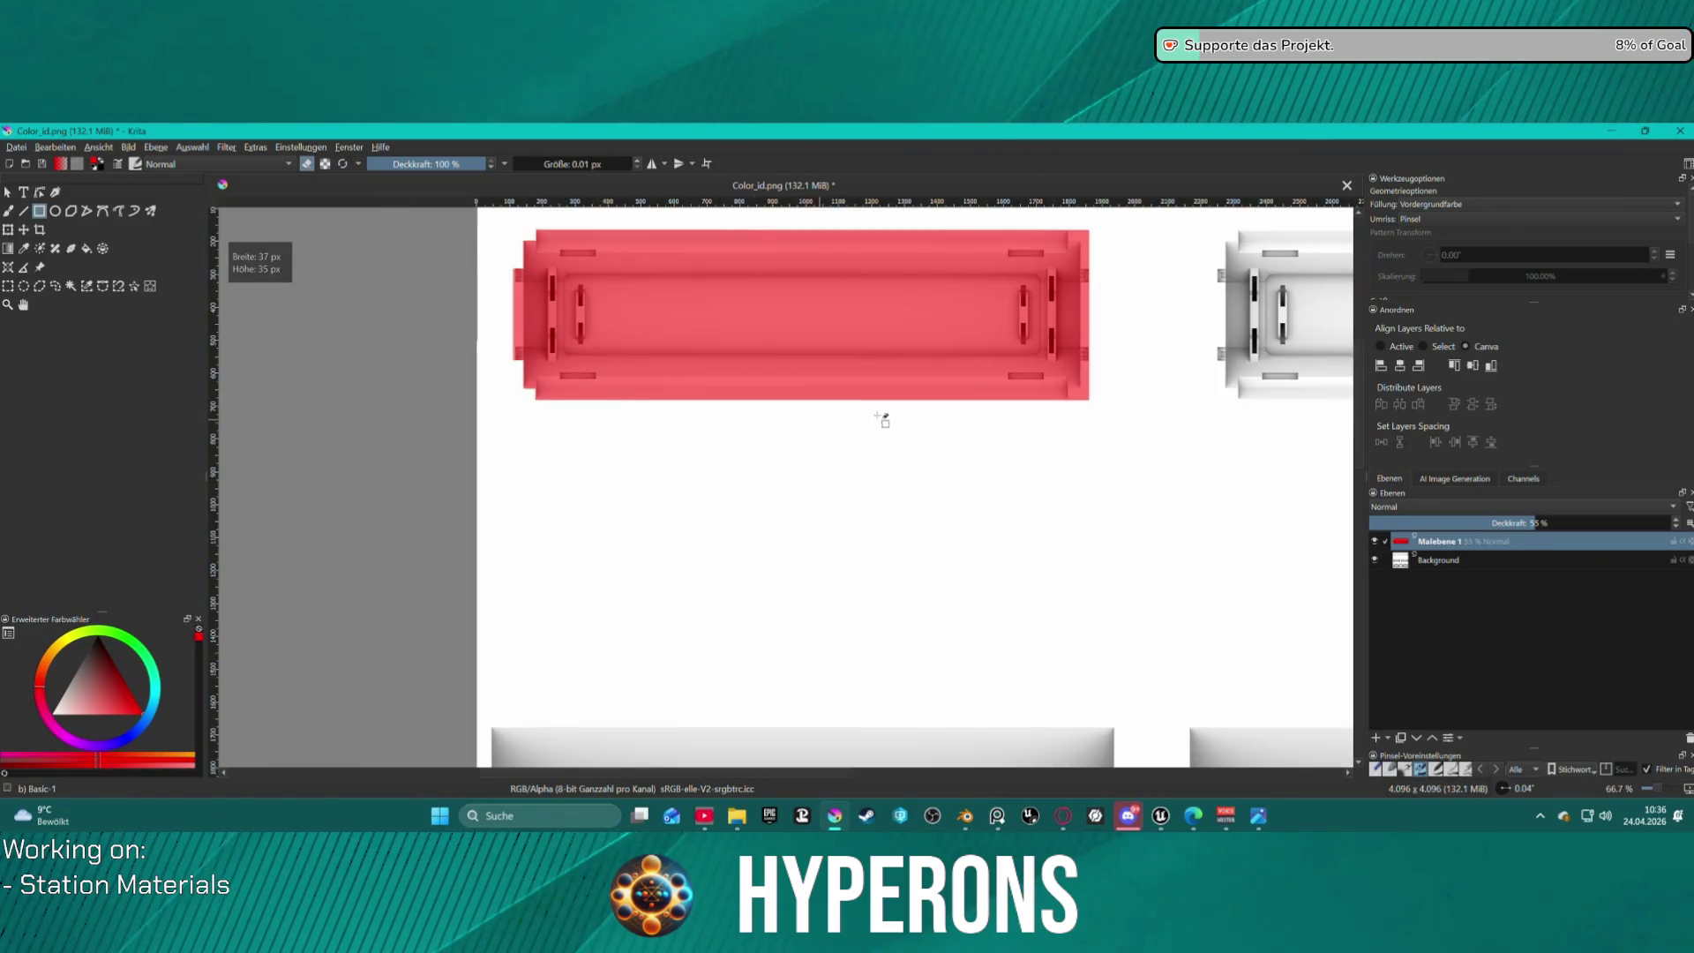
{"action": "scroll", "coordinate": [510, 284], "scroll_direction": "up", "scroll_amount": 2}
{"action": "mouse_move", "coordinate": [499, 257]}
{"action": "left_mouse_down"}
{"action": "mouse_move", "coordinate": [523, 312]}
{"action": "mouse_move", "coordinate": [527, 450]}
{"action": "left_mouse_up"}
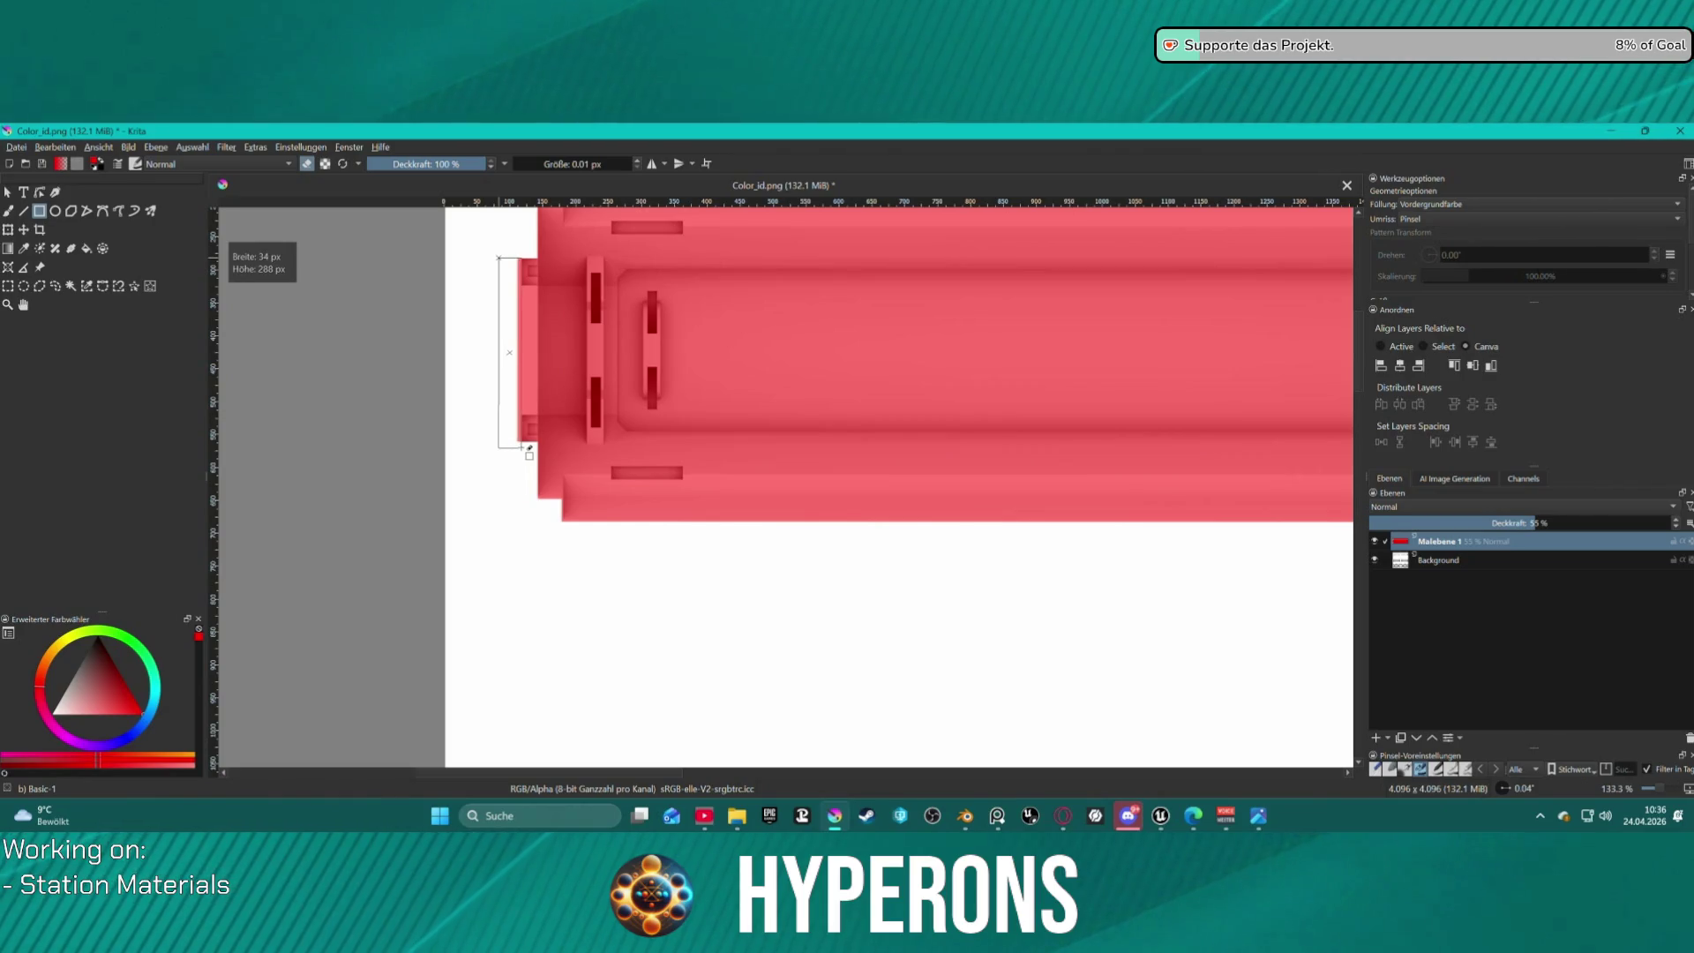
{"action": "key", "text": "Escape"}
{"action": "left_click_drag", "start_coordinate": [521, 284], "coordinate": [545, 418]}
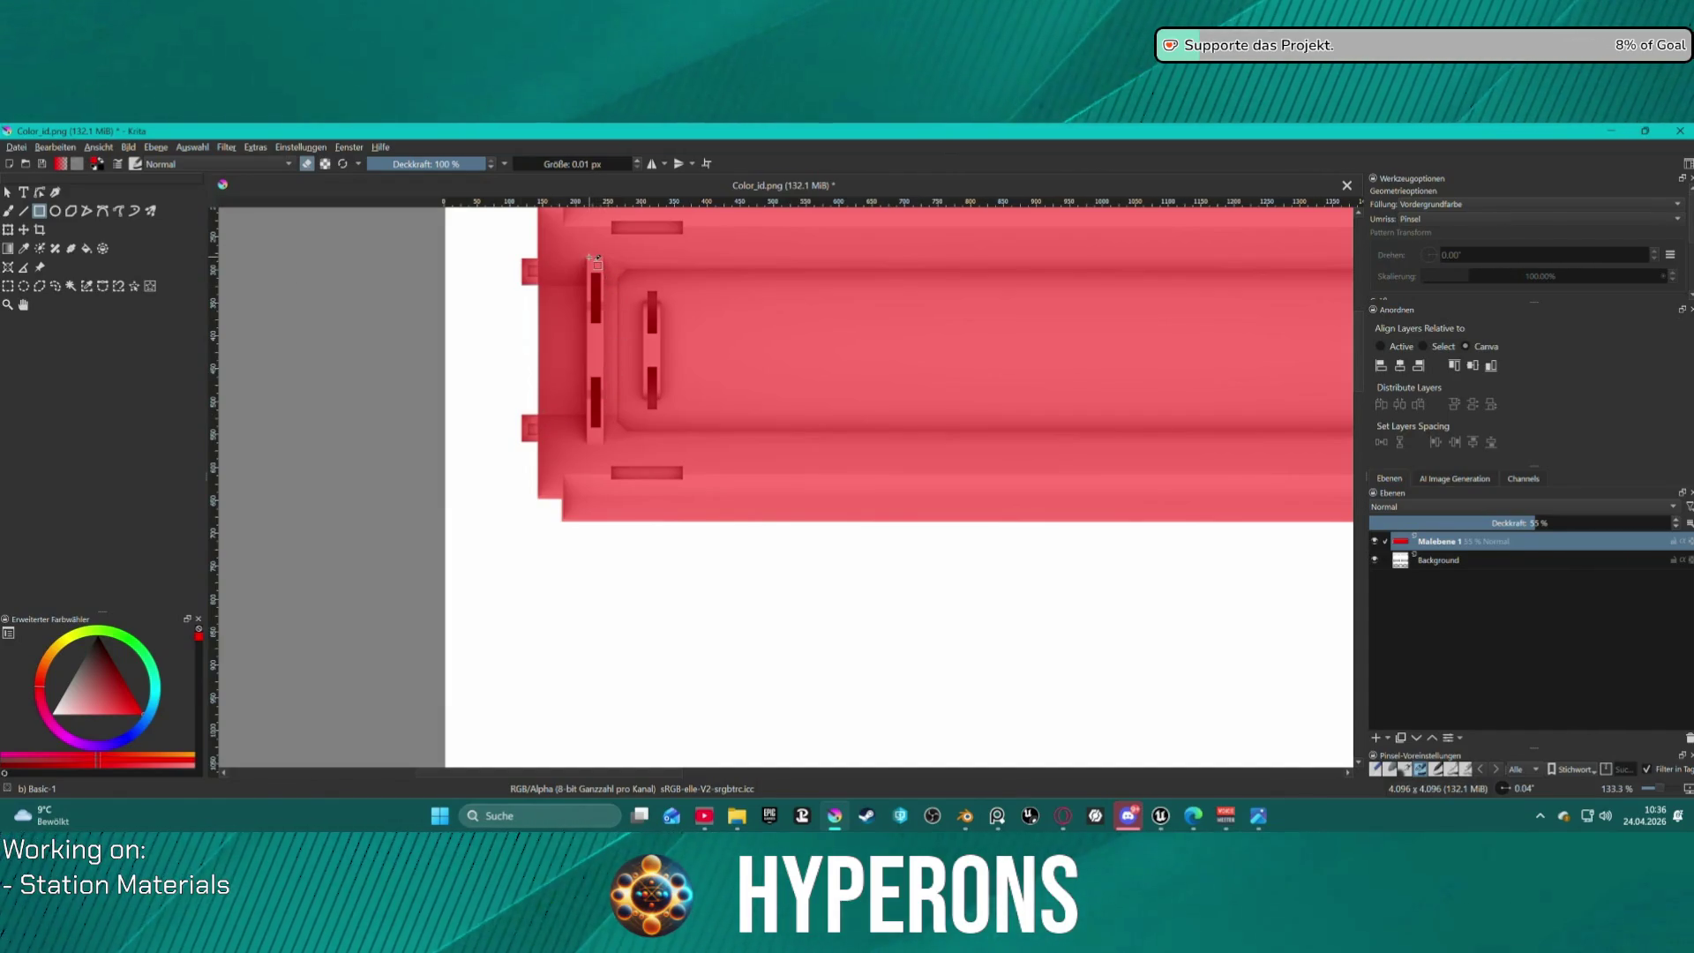
{"action": "scroll", "coordinate": [889, 368], "scroll_direction": "down", "scroll_amount": 2}
{"action": "scroll", "coordinate": [1293, 480], "scroll_direction": "down", "scroll_amount": 1}
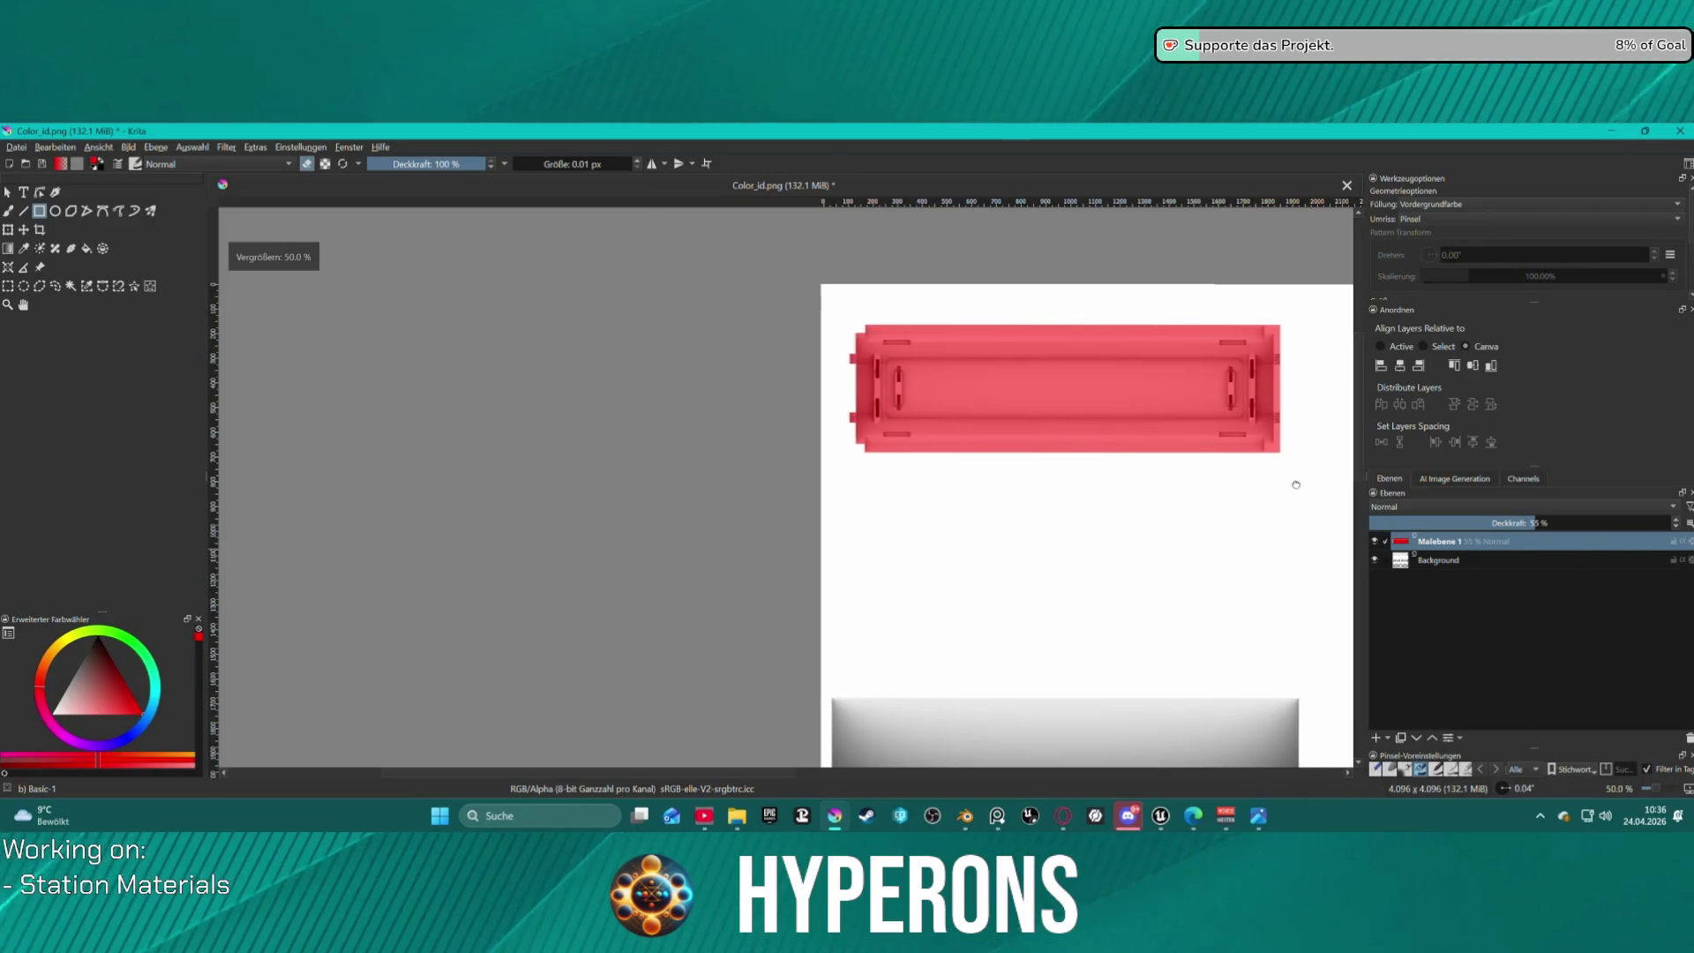
Erase the leftover red strip at the right end's top corner.
{"action": "middle_click_drag", "start_coordinate": [1294, 480], "coordinate": [1066, 480]}
{"action": "scroll", "coordinate": [994, 303], "scroll_direction": "up", "scroll_amount": 1}
{"action": "scroll", "coordinate": [805, 298], "scroll_direction": "up", "scroll_amount": 3}
{"action": "scroll", "coordinate": [804, 298], "scroll_direction": "down", "scroll_amount": 1}
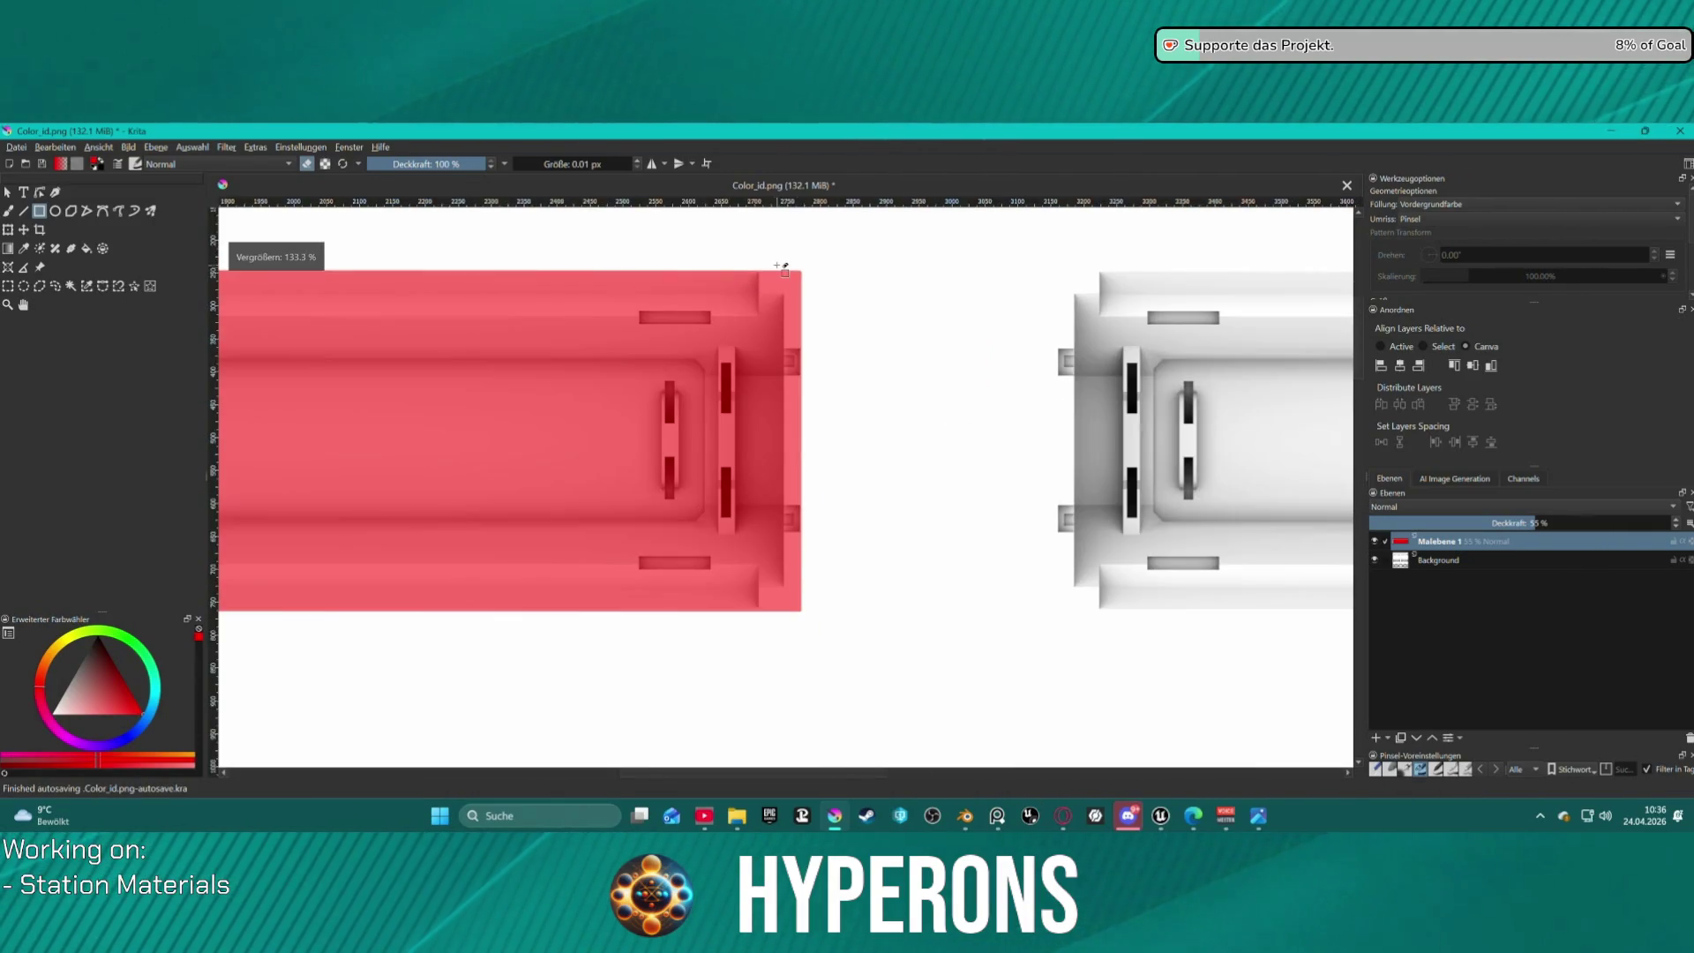
{"action": "mouse_move", "coordinate": [768, 248]}
{"action": "left_mouse_down"}
{"action": "mouse_move", "coordinate": [817, 295]}
{"action": "mouse_move", "coordinate": [791, 295]}
{"action": "left_mouse_up"}
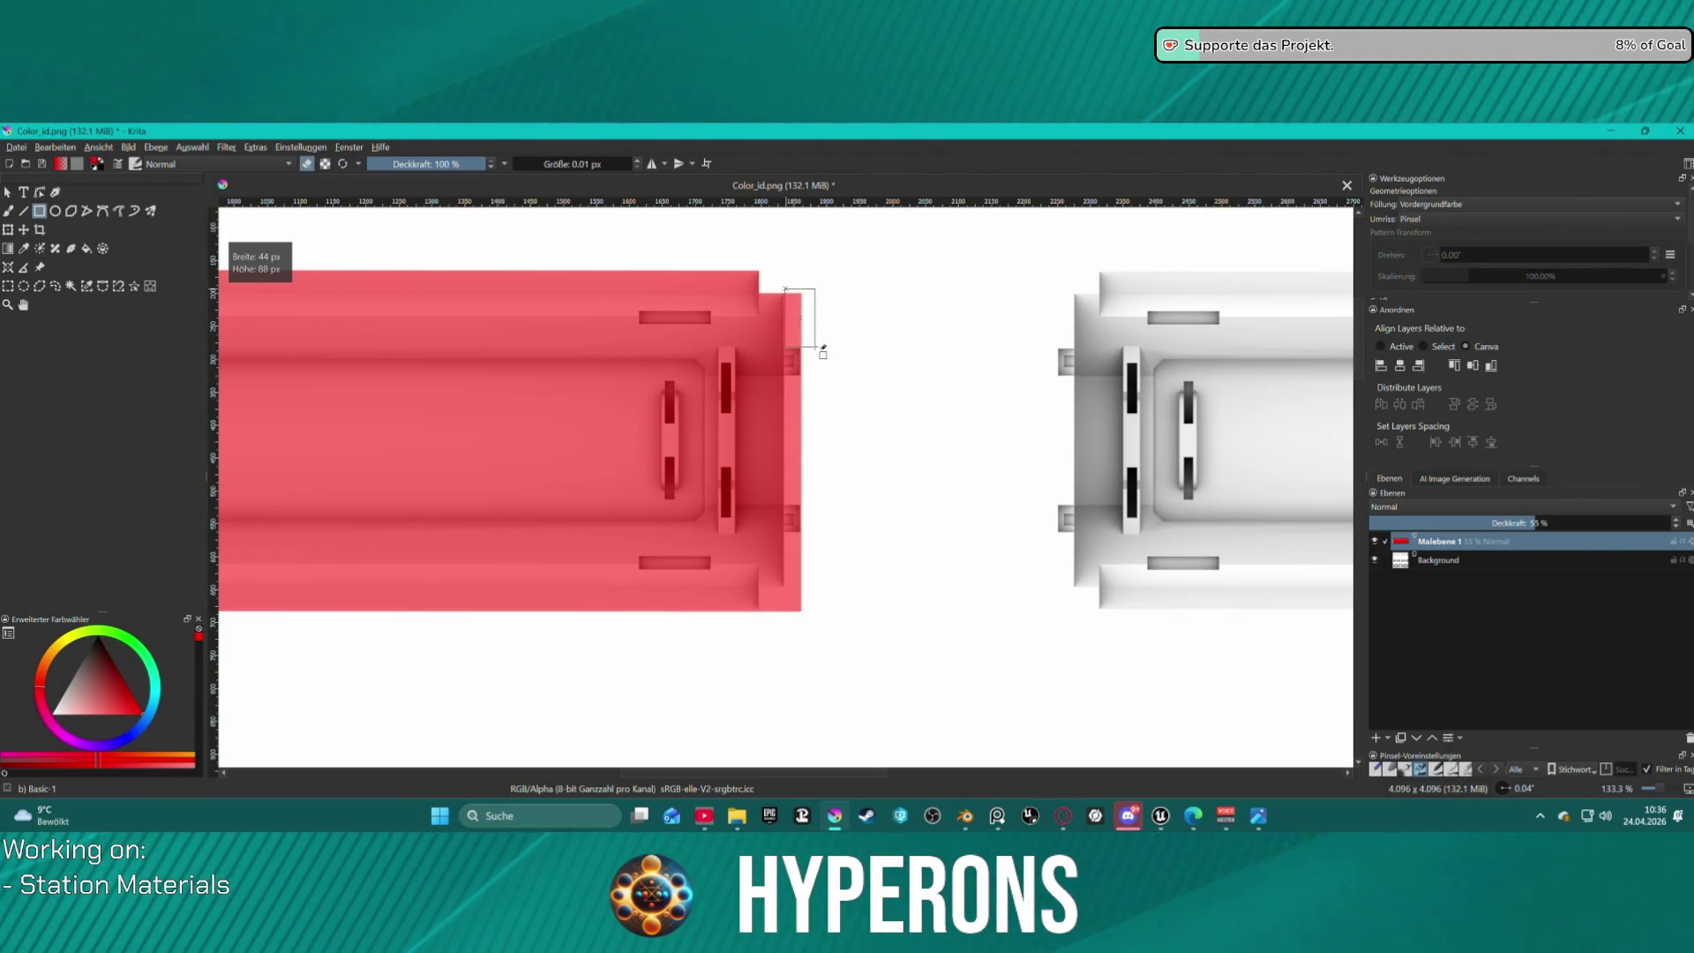
{"action": "mouse_move", "coordinate": [815, 349]}
{"action": "left_mouse_down"}
{"action": "mouse_move", "coordinate": [817, 510]}
{"action": "mouse_move", "coordinate": [798, 547]}
{"action": "mouse_move", "coordinate": [813, 620]}
{"action": "left_mouse_up"}
Zoom, rotate and pan the canvas to inspect the whole red-covered part.
{"action": "scroll", "coordinate": [813, 621], "scroll_direction": "down", "scroll_amount": 7}
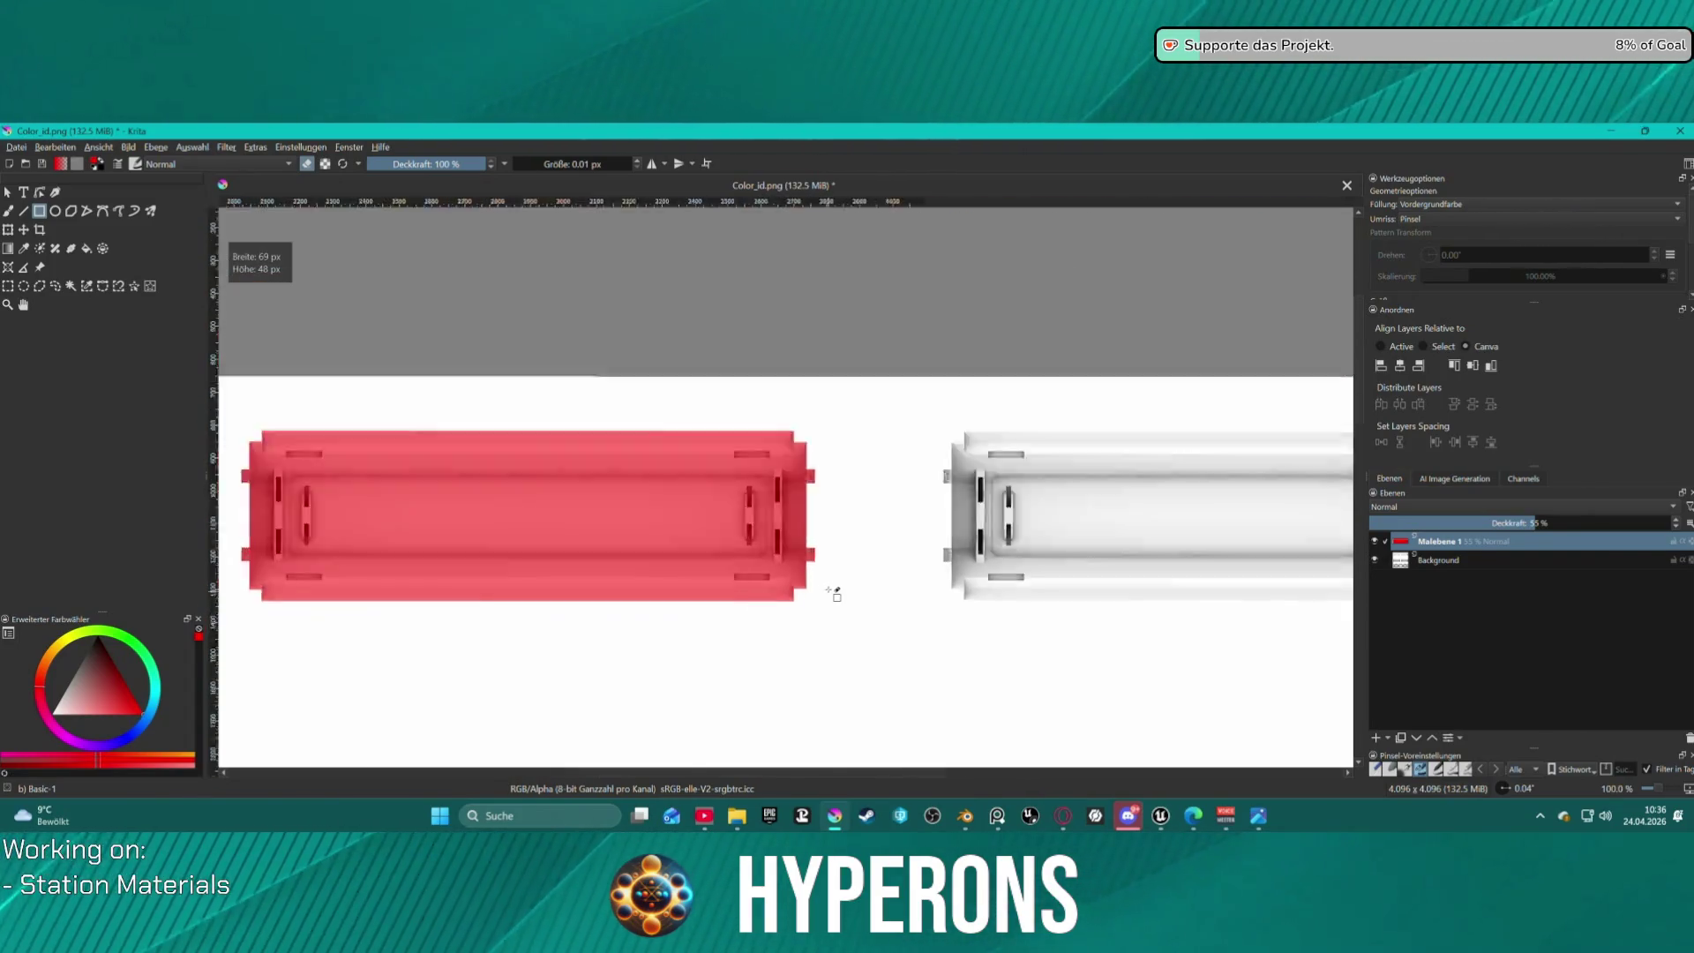
{"action": "scroll", "coordinate": [805, 625], "scroll_direction": "up", "scroll_amount": 5}
{"action": "scroll", "coordinate": [805, 625], "scroll_direction": "down", "scroll_amount": 4}
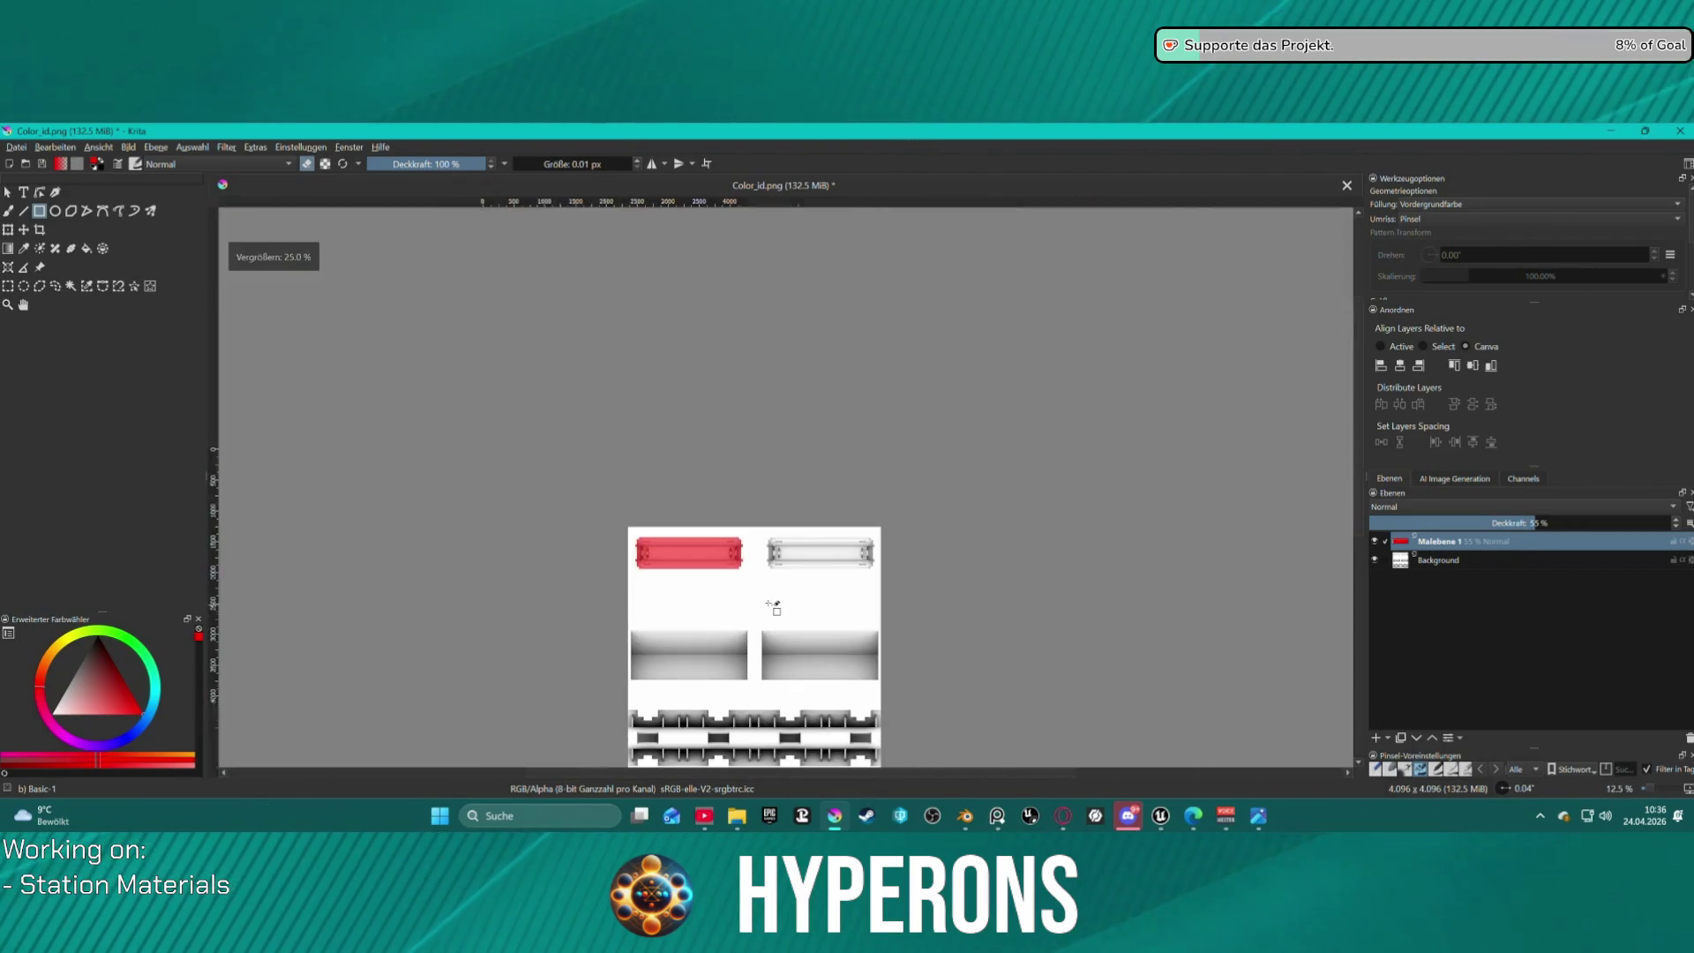
{"action": "scroll", "coordinate": [776, 605], "scroll_direction": "up", "scroll_amount": 6}
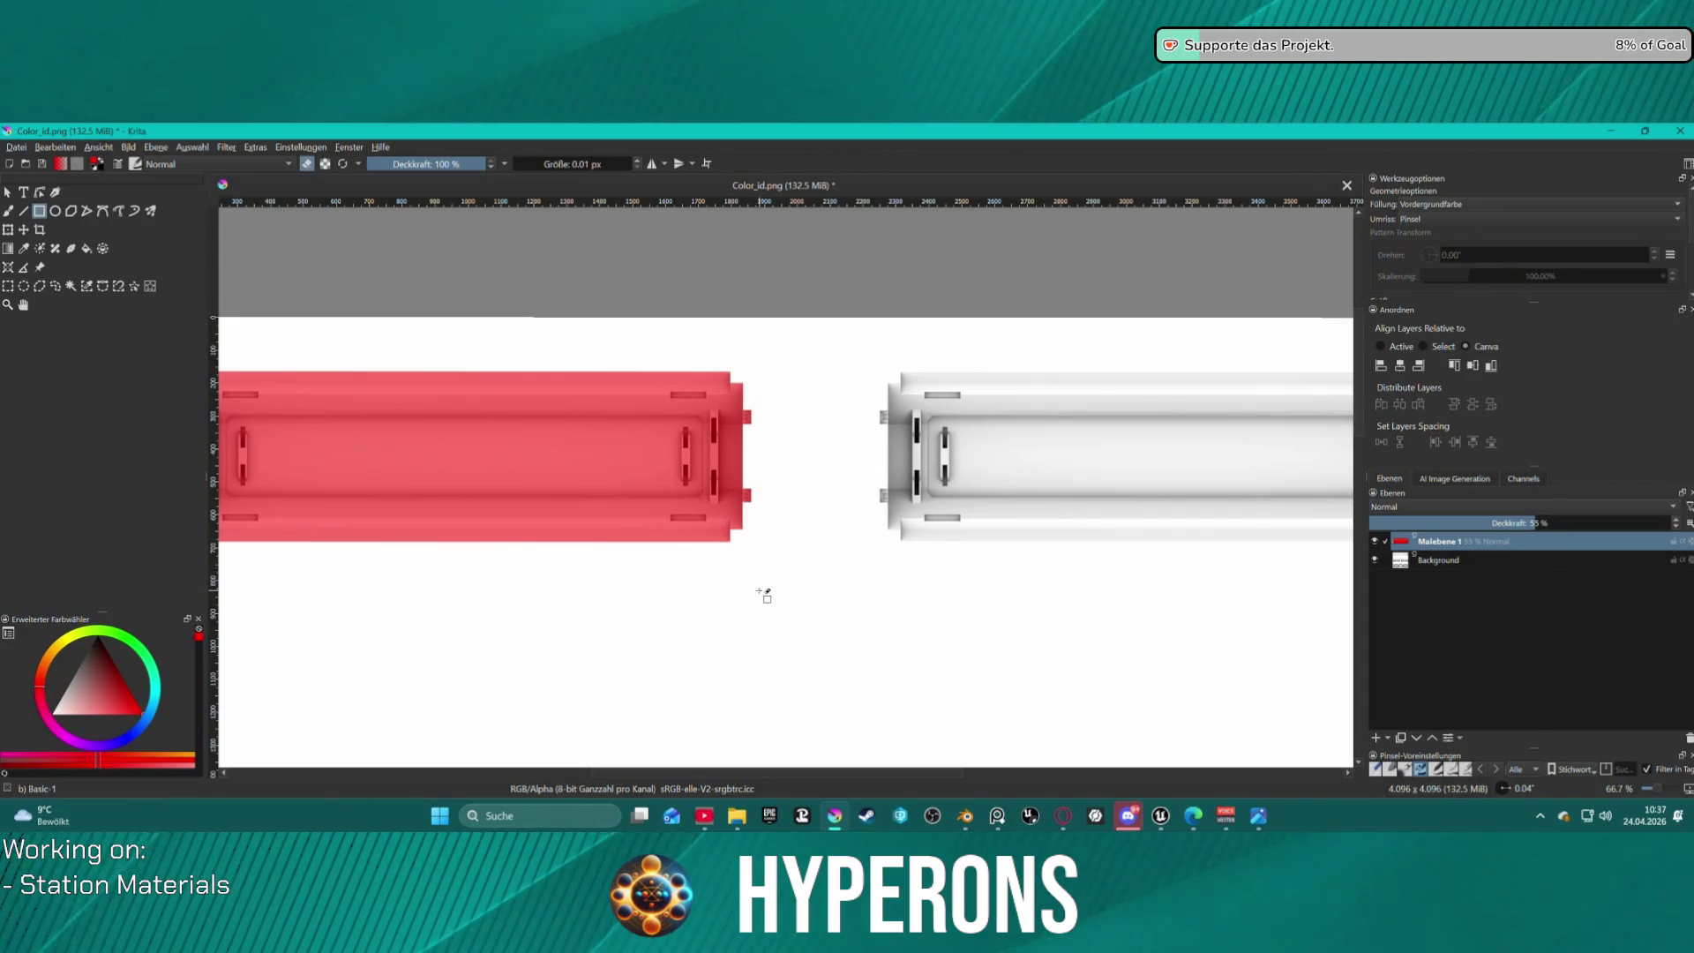
{"action": "scroll", "coordinate": [776, 586], "scroll_direction": "up", "scroll_amount": 1}
{"action": "mouse_move", "coordinate": [756, 583]}
{"action": "middle_mouse_down", "text": "shift"}
{"action": "mouse_move", "coordinate": [784, 565]}
{"action": "mouse_move", "coordinate": [742, 561]}
{"action": "middle_mouse_up", "text": "shift"}
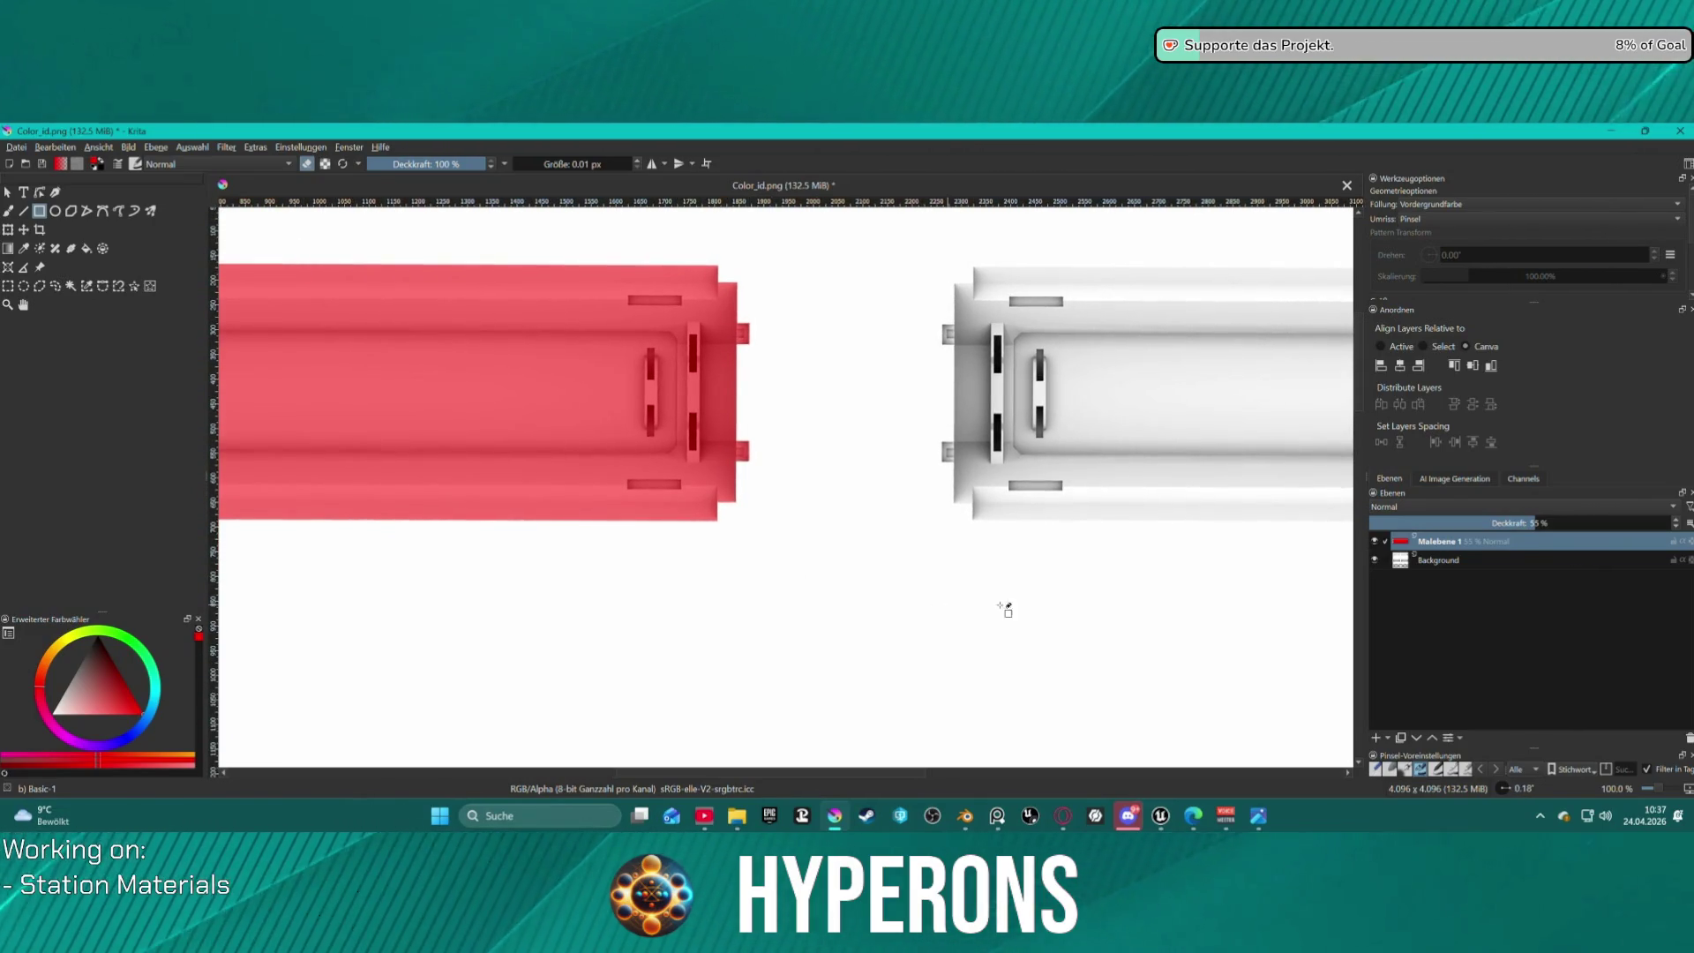
{"action": "middle_click_drag", "start_coordinate": [1067, 594], "coordinate": [1071, 594], "text": "shift"}
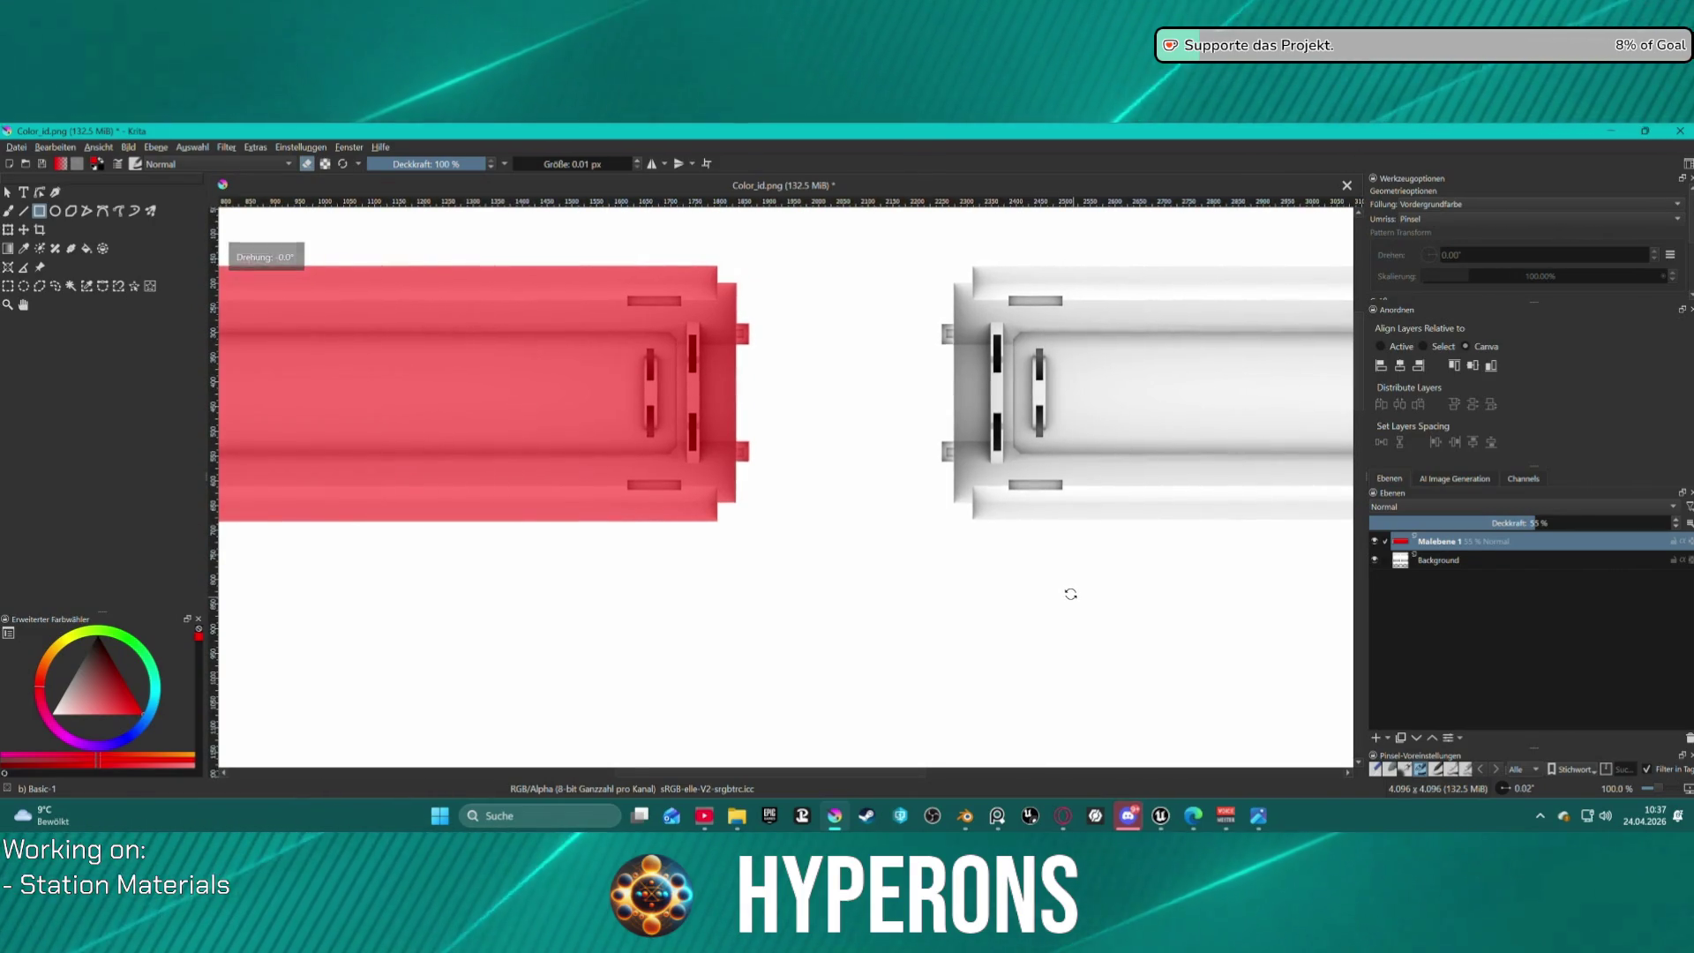
{"action": "scroll", "coordinate": [944, 567], "scroll_direction": "down", "scroll_amount": 1}
{"action": "middle_click_drag", "start_coordinate": [862, 504], "coordinate": [1180, 507]}
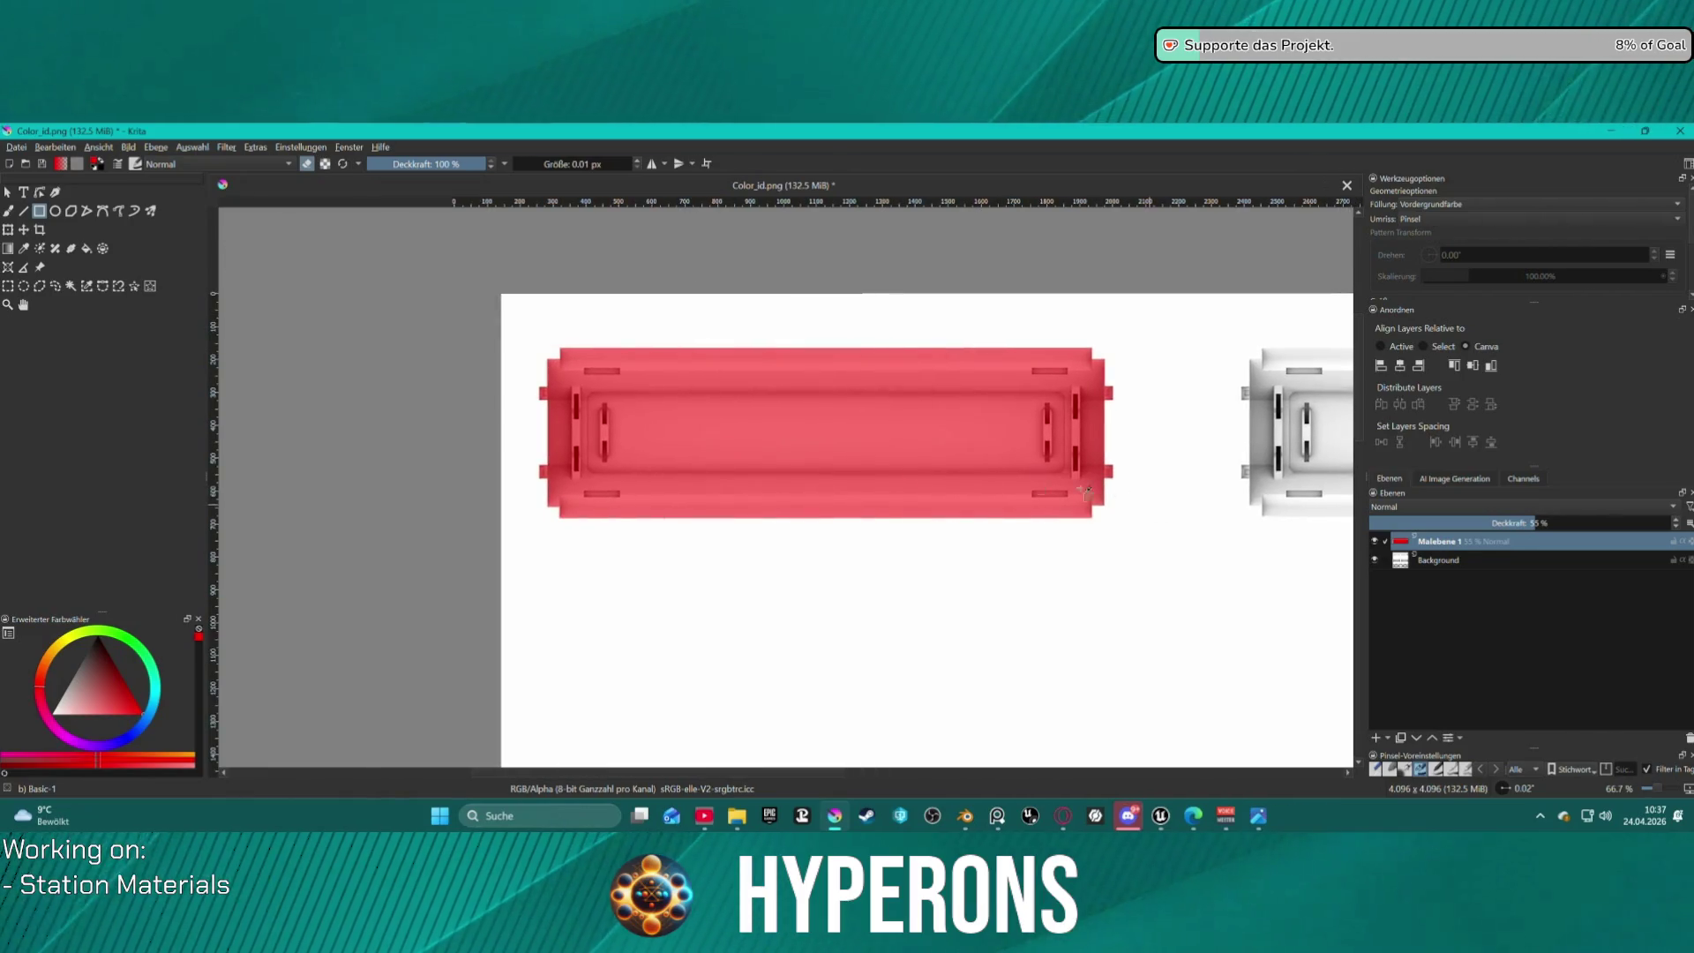
{"action": "scroll", "coordinate": [662, 450], "scroll_direction": "up", "scroll_amount": 1}
{"action": "middle_click_drag", "start_coordinate": [798, 422], "coordinate": [904, 473]}
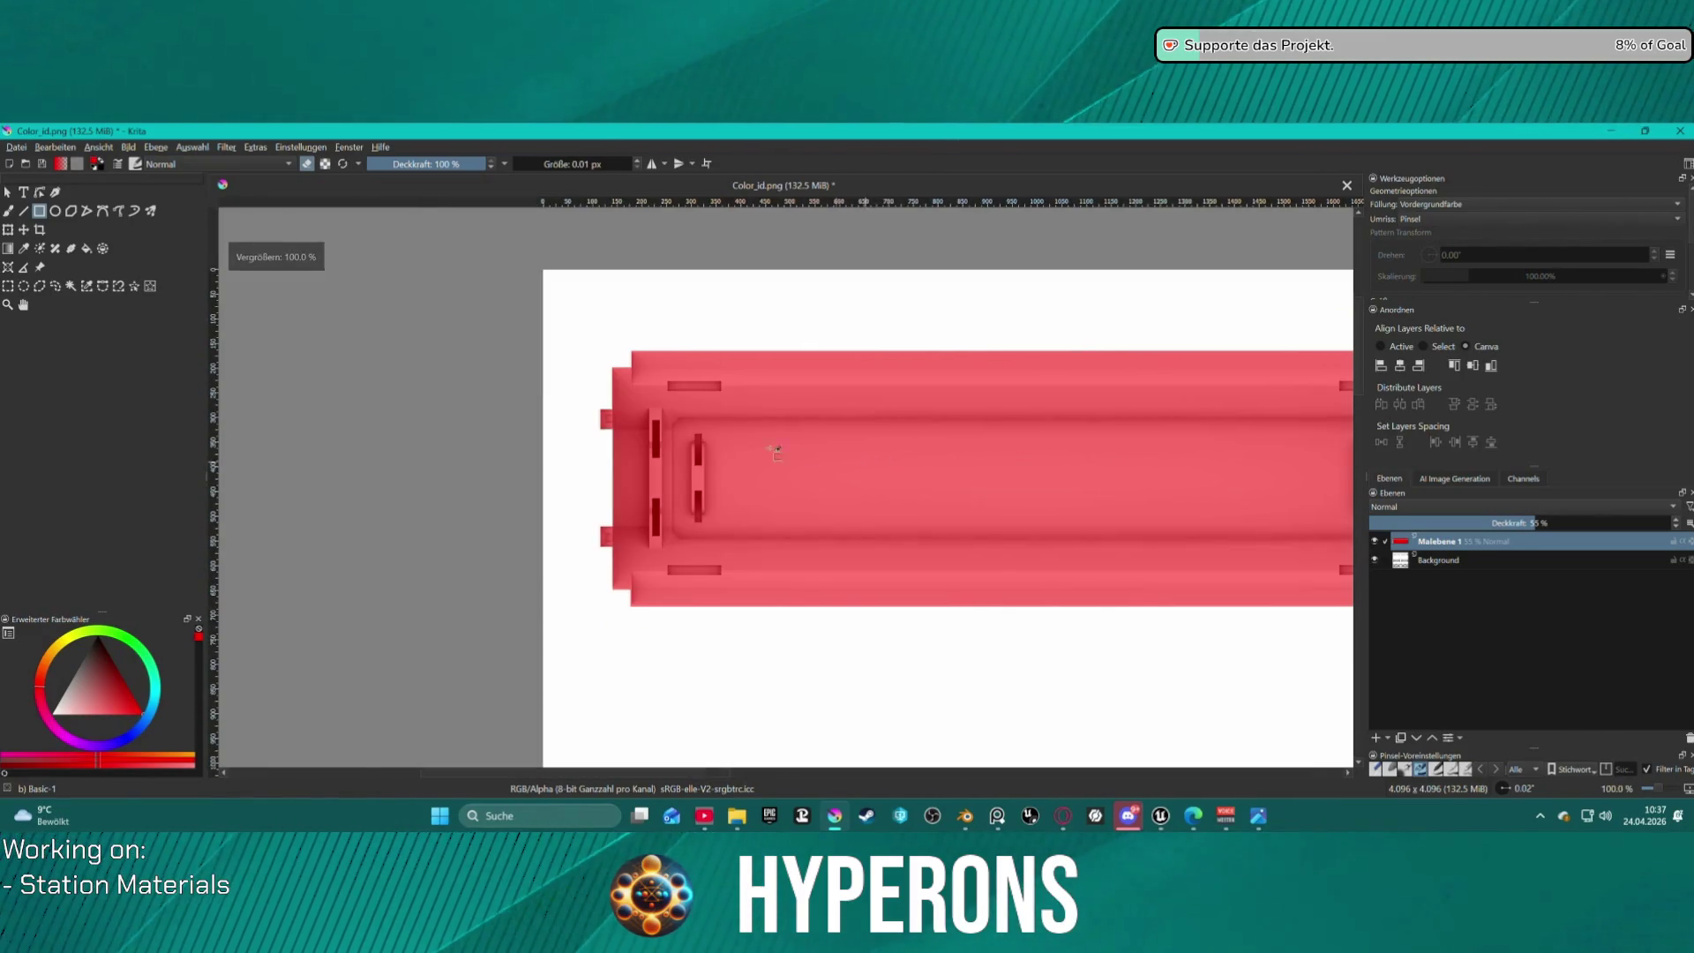
{"action": "scroll", "coordinate": [769, 446], "scroll_direction": "up", "scroll_amount": 4}
{"action": "scroll", "coordinate": [784, 511], "scroll_direction": "down", "scroll_amount": 1}
{"action": "scroll", "coordinate": [953, 514], "scroll_direction": "down", "scroll_amount": 5}
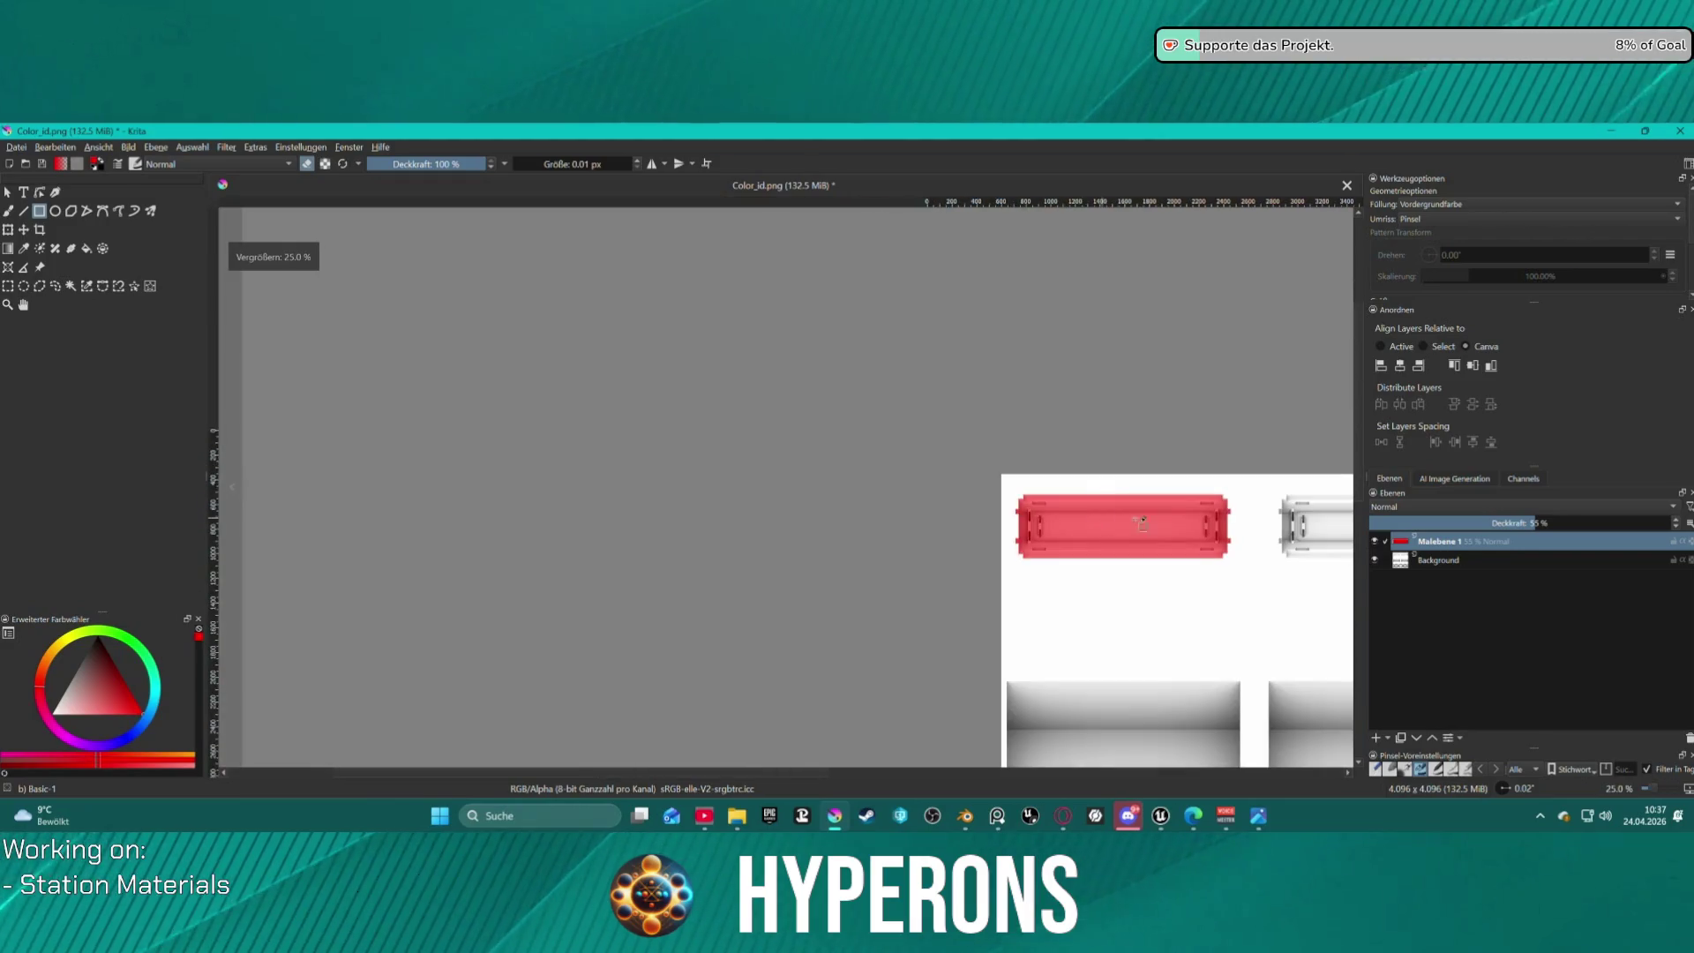
{"action": "scroll", "coordinate": [1103, 530], "scroll_direction": "up", "scroll_amount": 3}
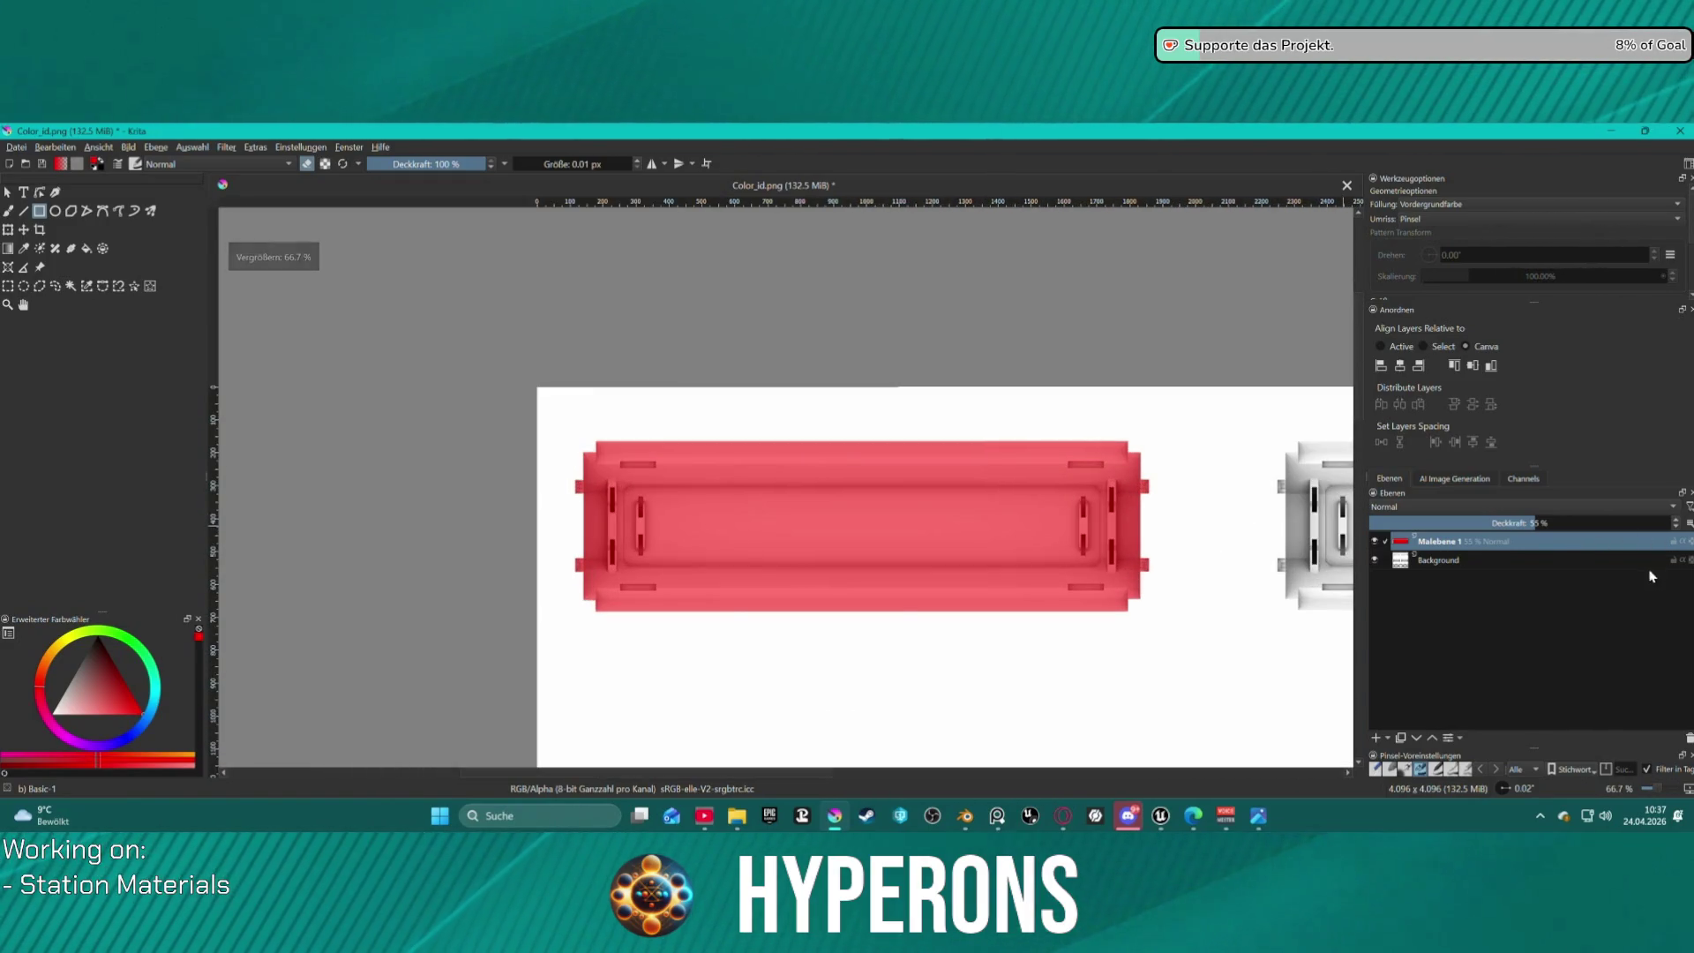
Rename Malebene 1 to Rot and add a new layer named Grün above it.
{"action": "double_click", "coordinate": [1438, 541]}
{"action": "type", "text": "Rot"}
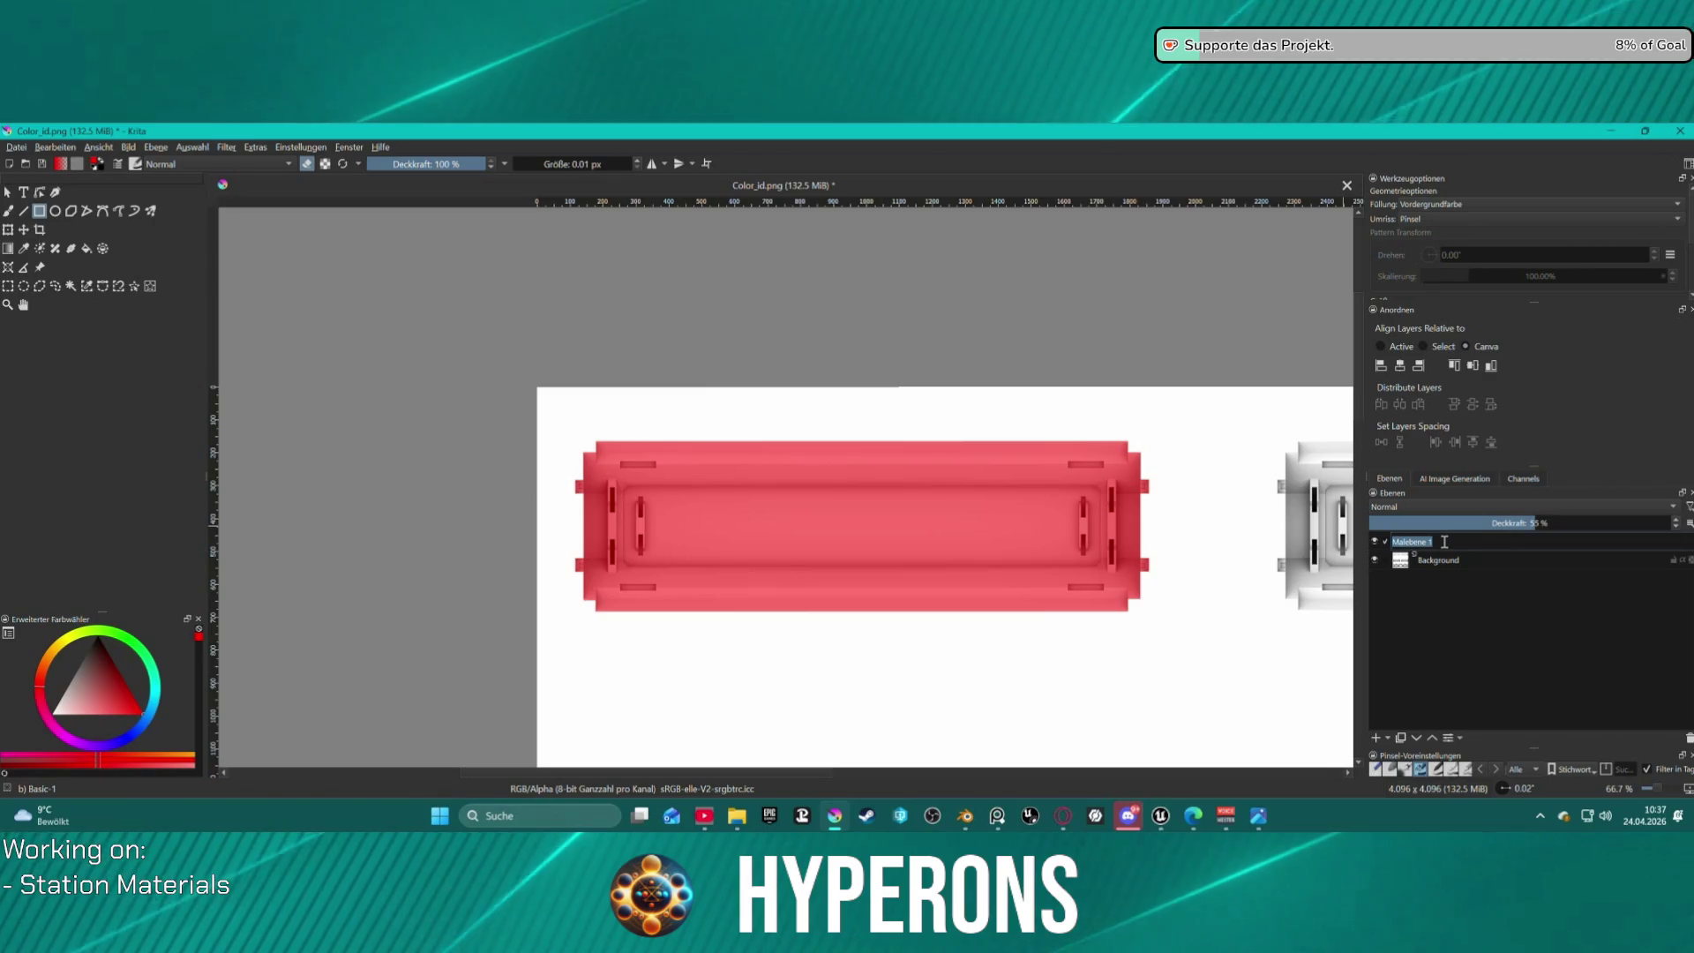
{"action": "key", "text": "Return"}
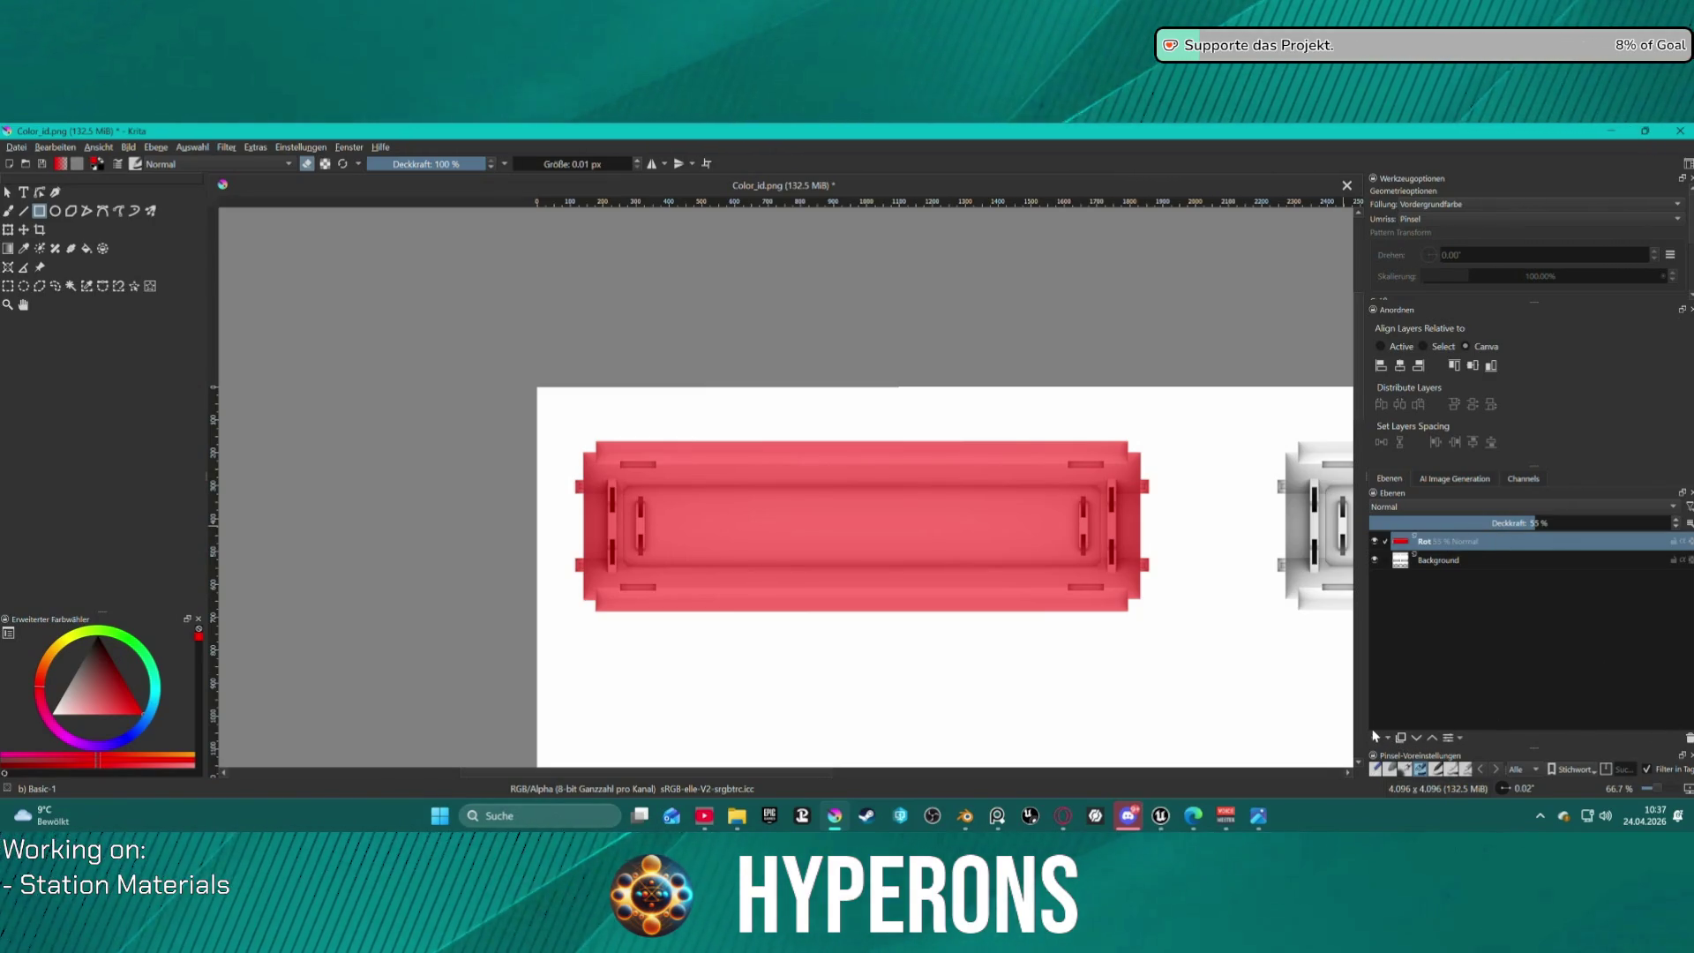
{"action": "left_click", "coordinate": [1376, 737]}
{"action": "double_click", "coordinate": [1452, 541]}
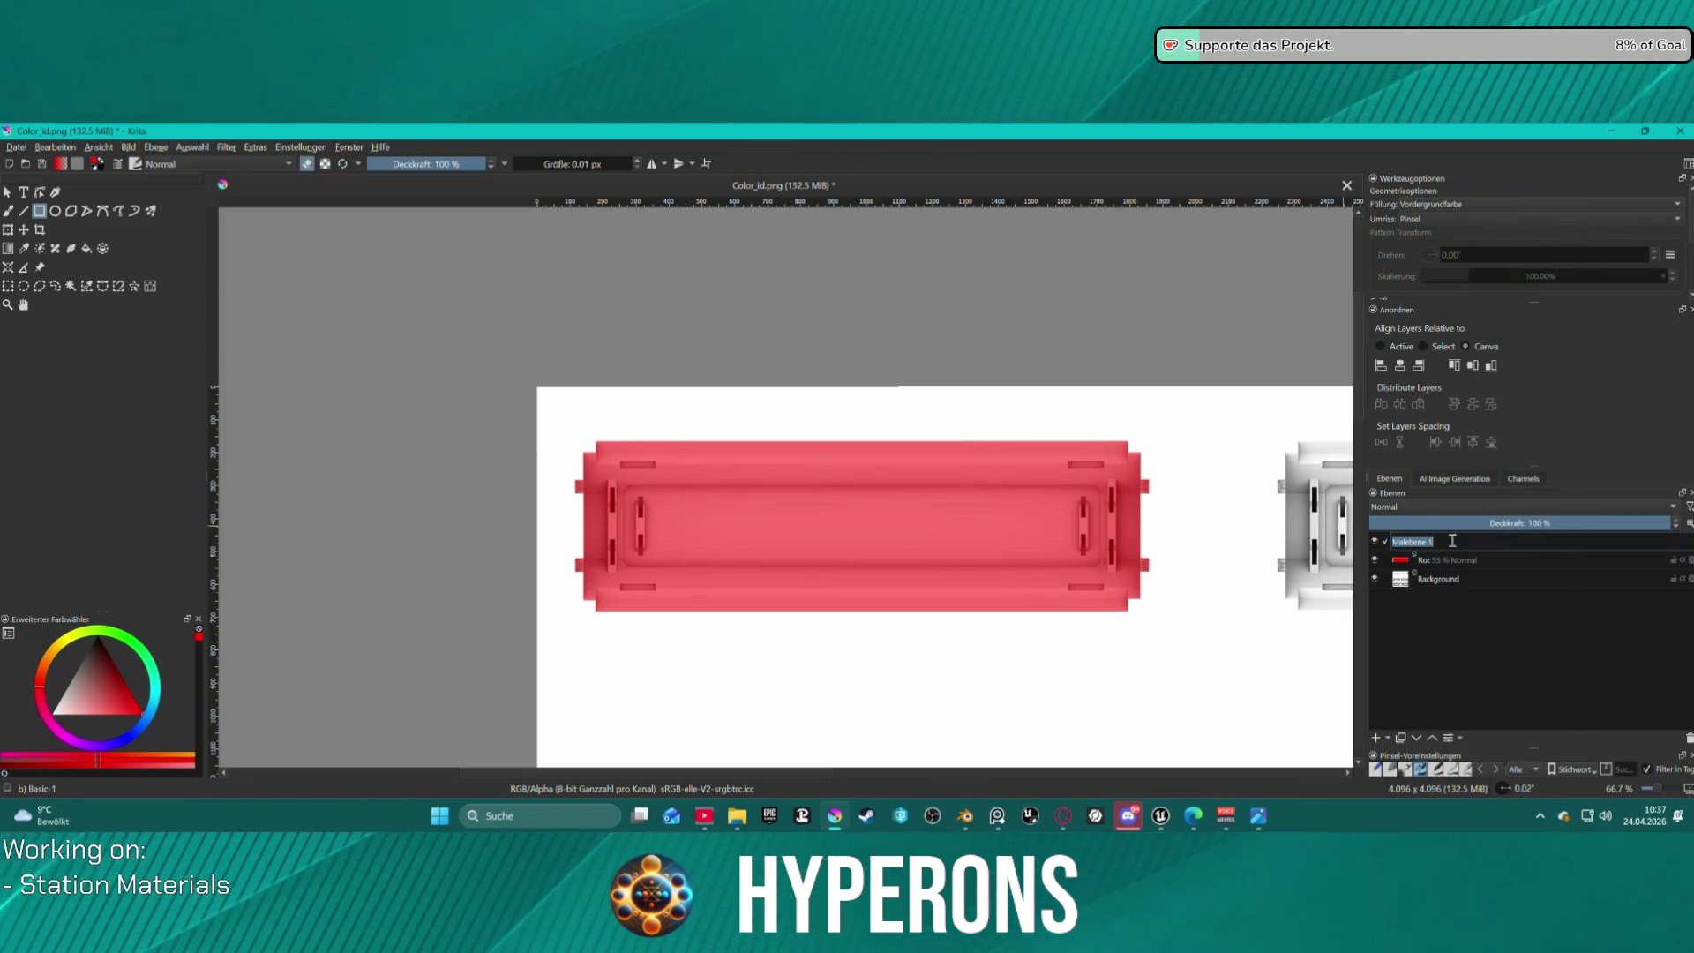
{"action": "type", "text": "Grün"}
{"action": "key", "text": "Return"}
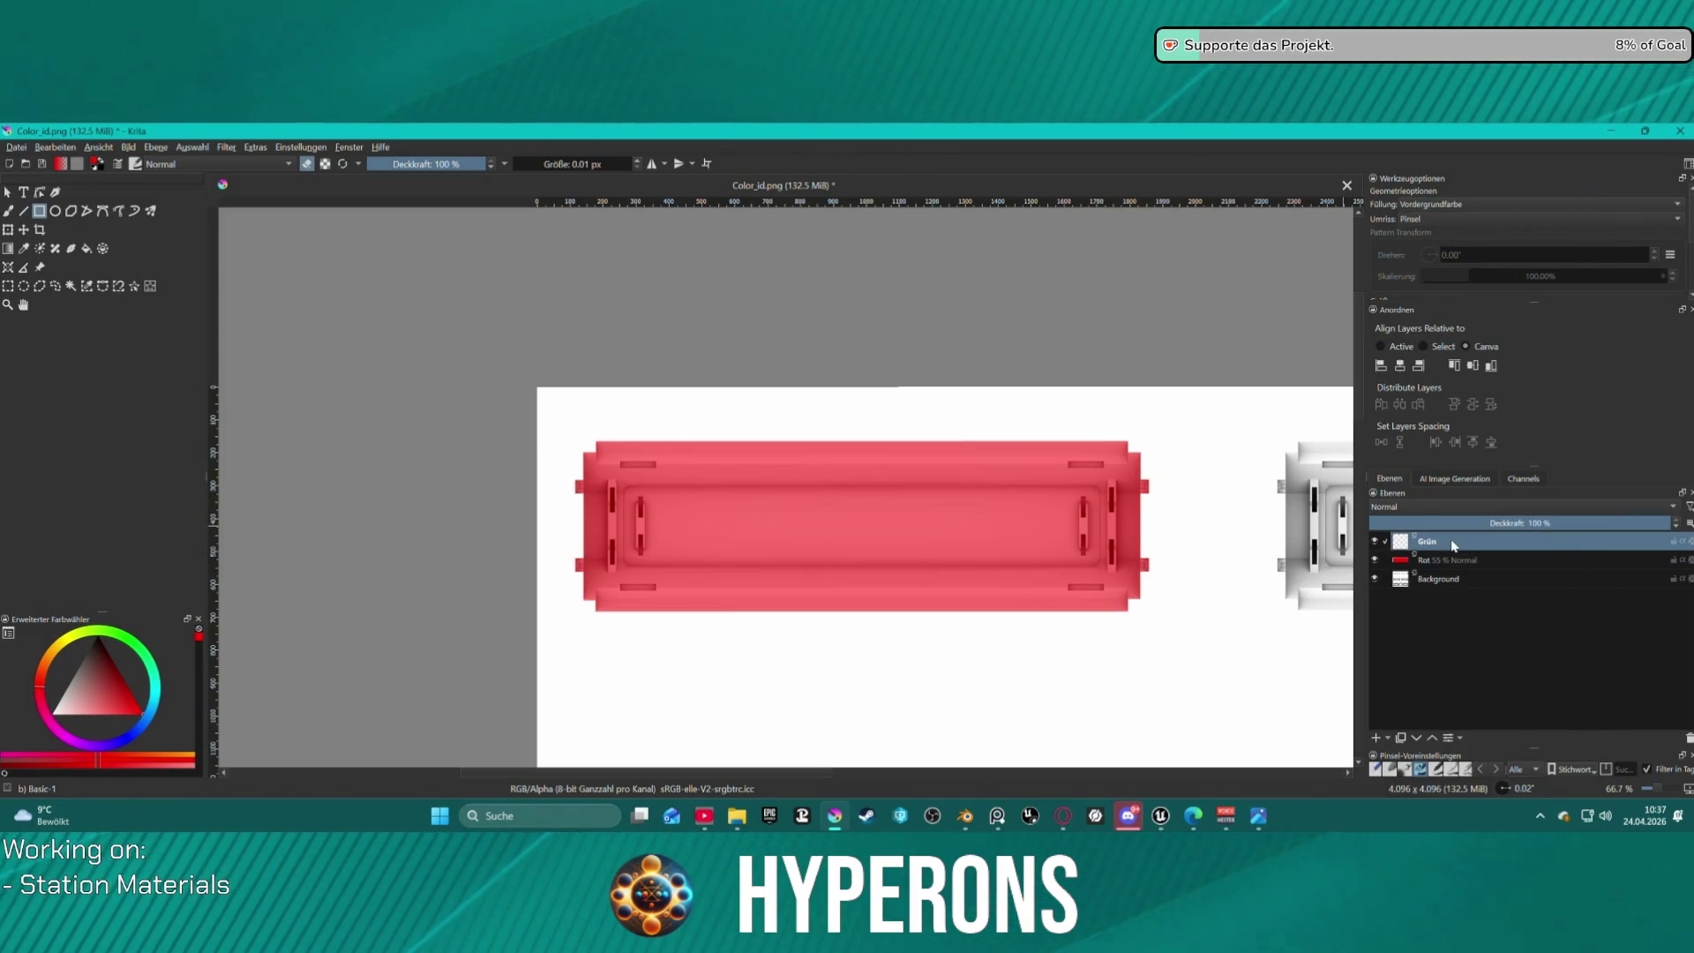
Add another new layer above Grün and begin renaming it.
{"action": "key", "text": "Insert"}
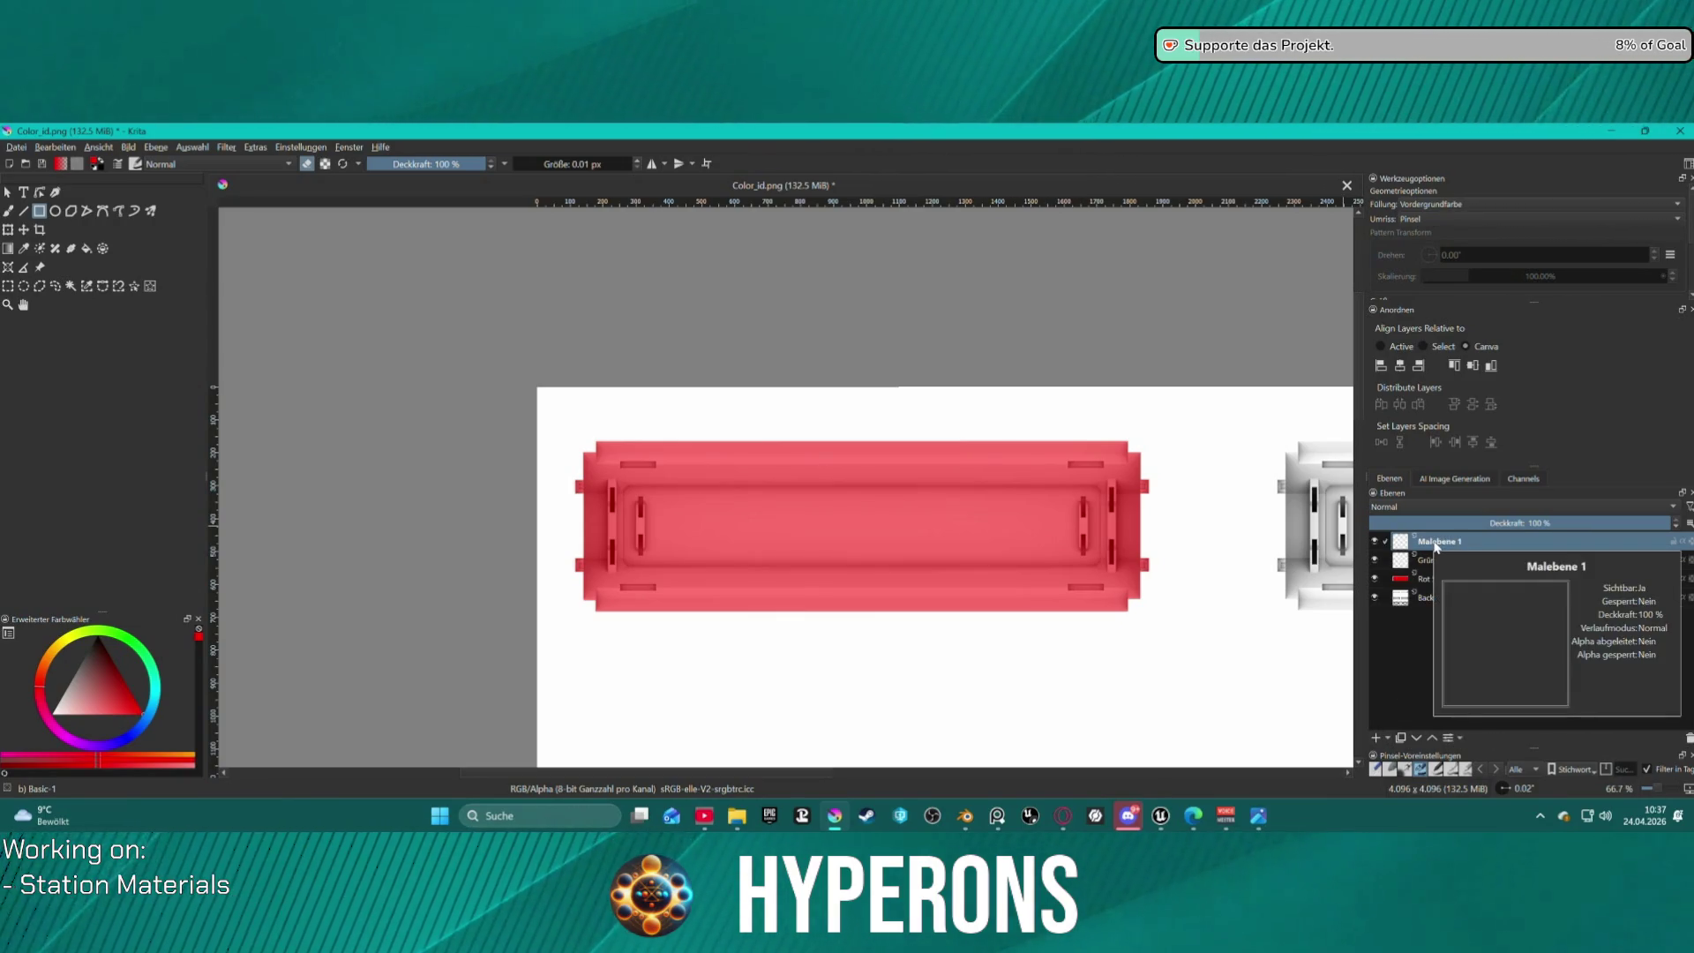
{"action": "double_click", "coordinate": [1437, 543]}
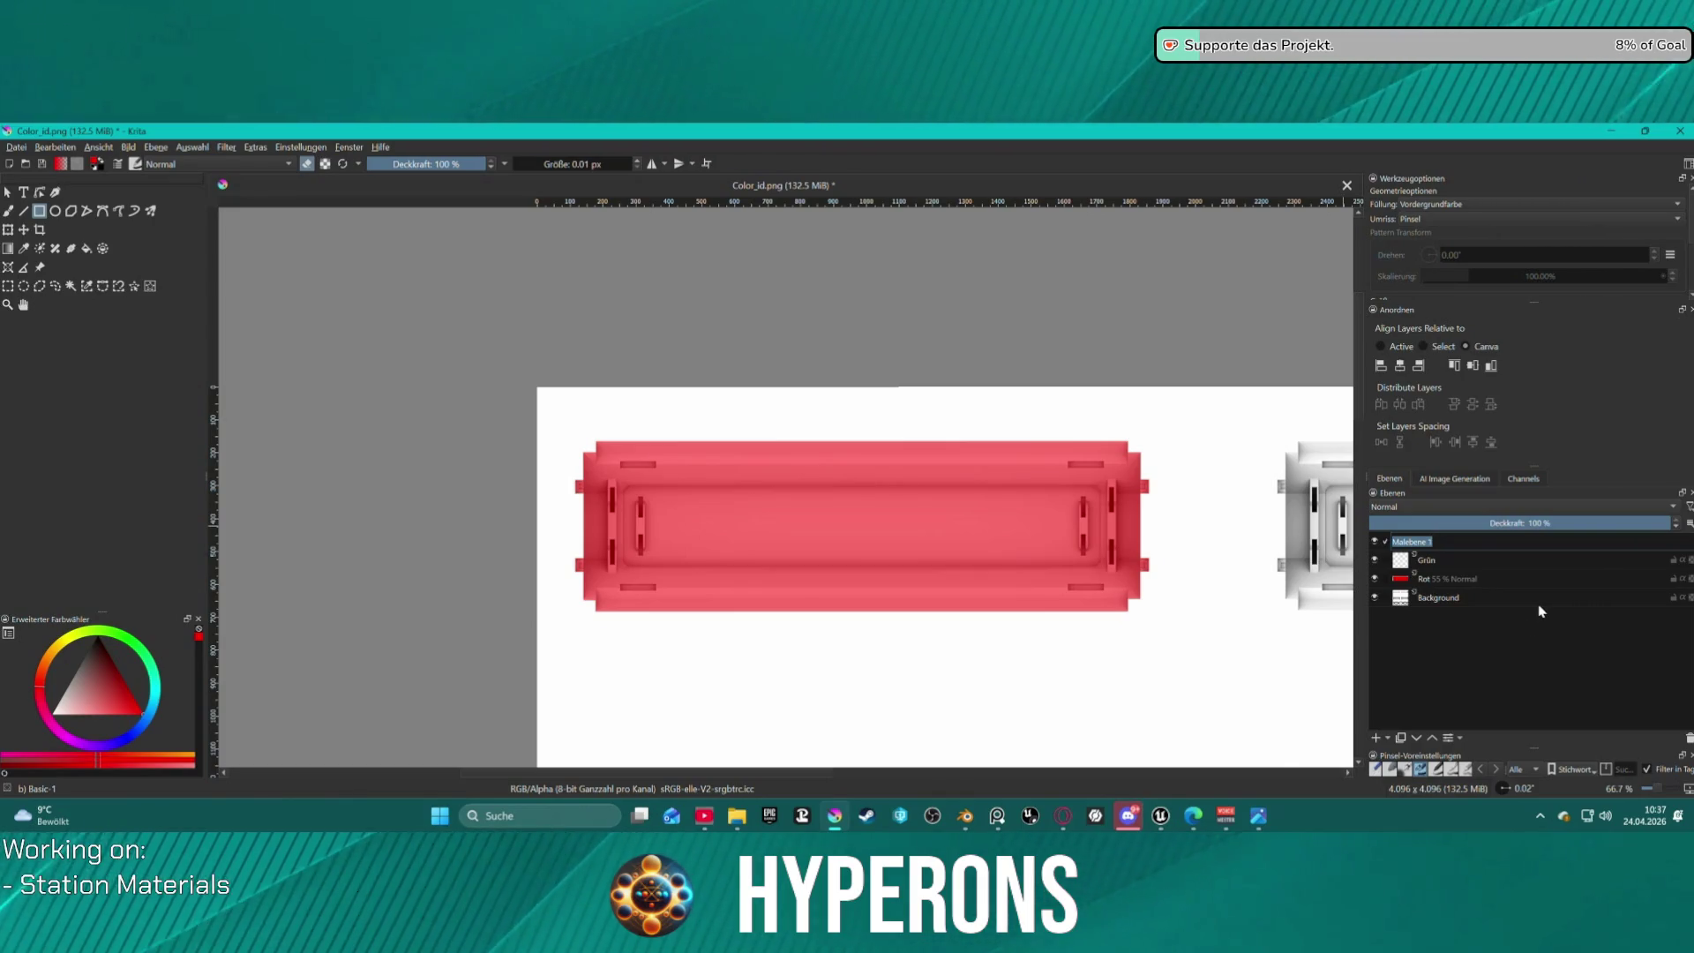
{"action": "mouse_move", "coordinate": [1541, 610]}
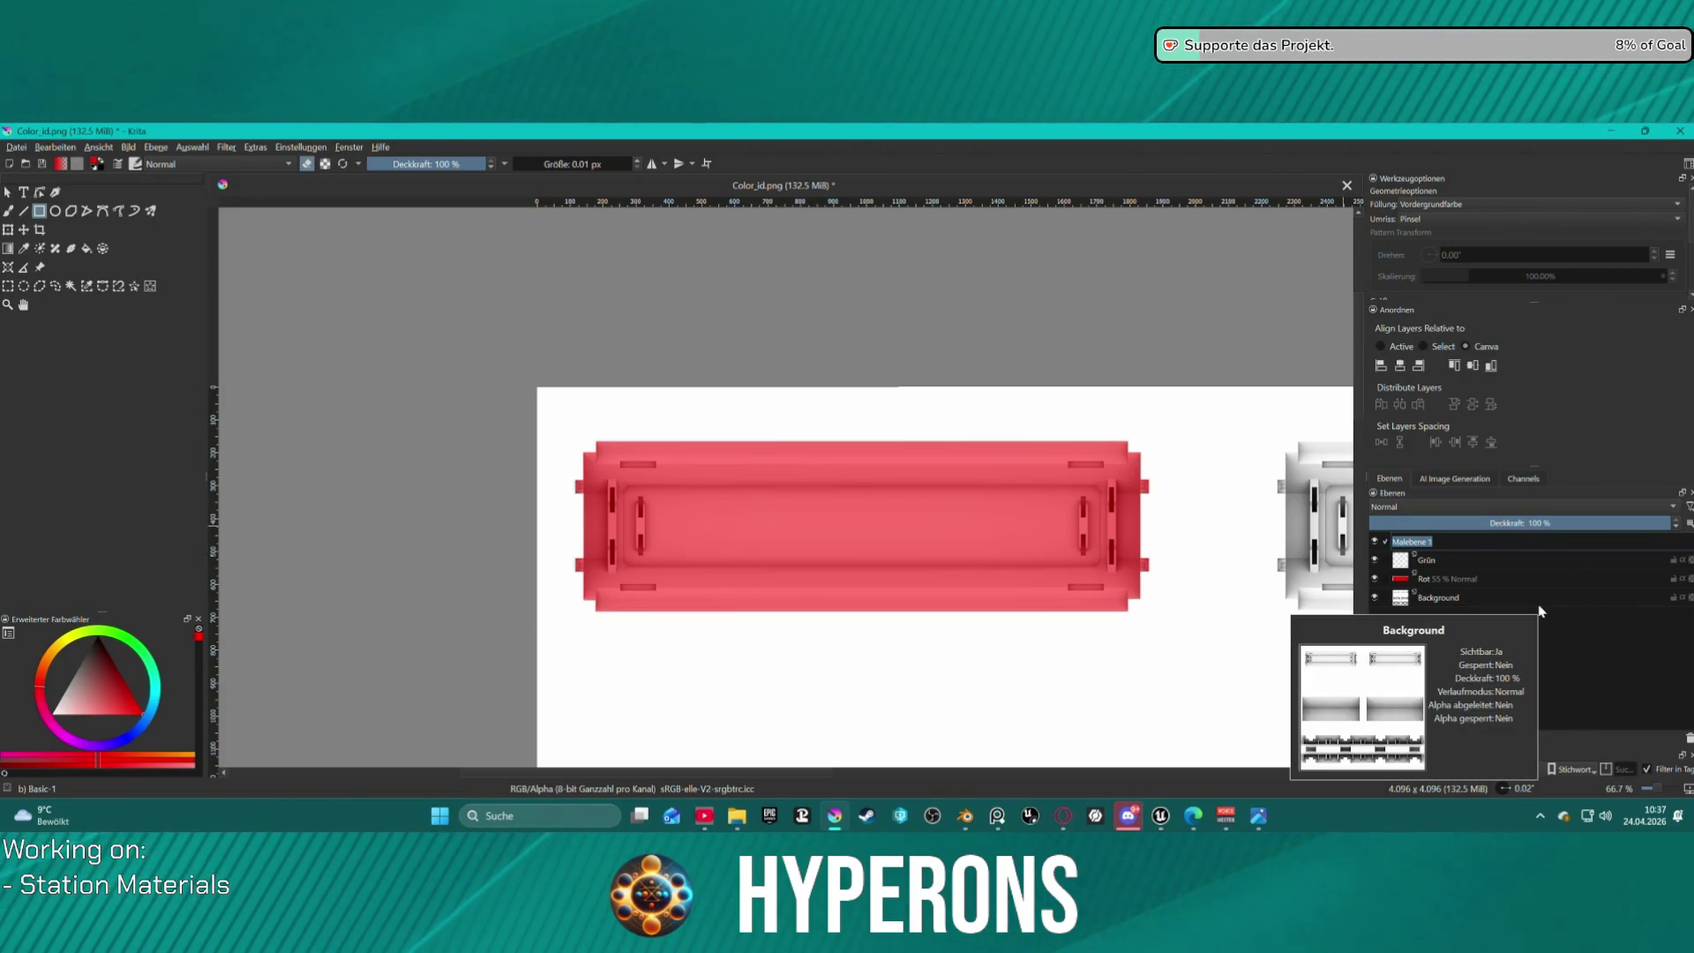
Name the top layer Blau and set the painting colour to dark blue #0000aa.
{"action": "type", "text": "Blau"}
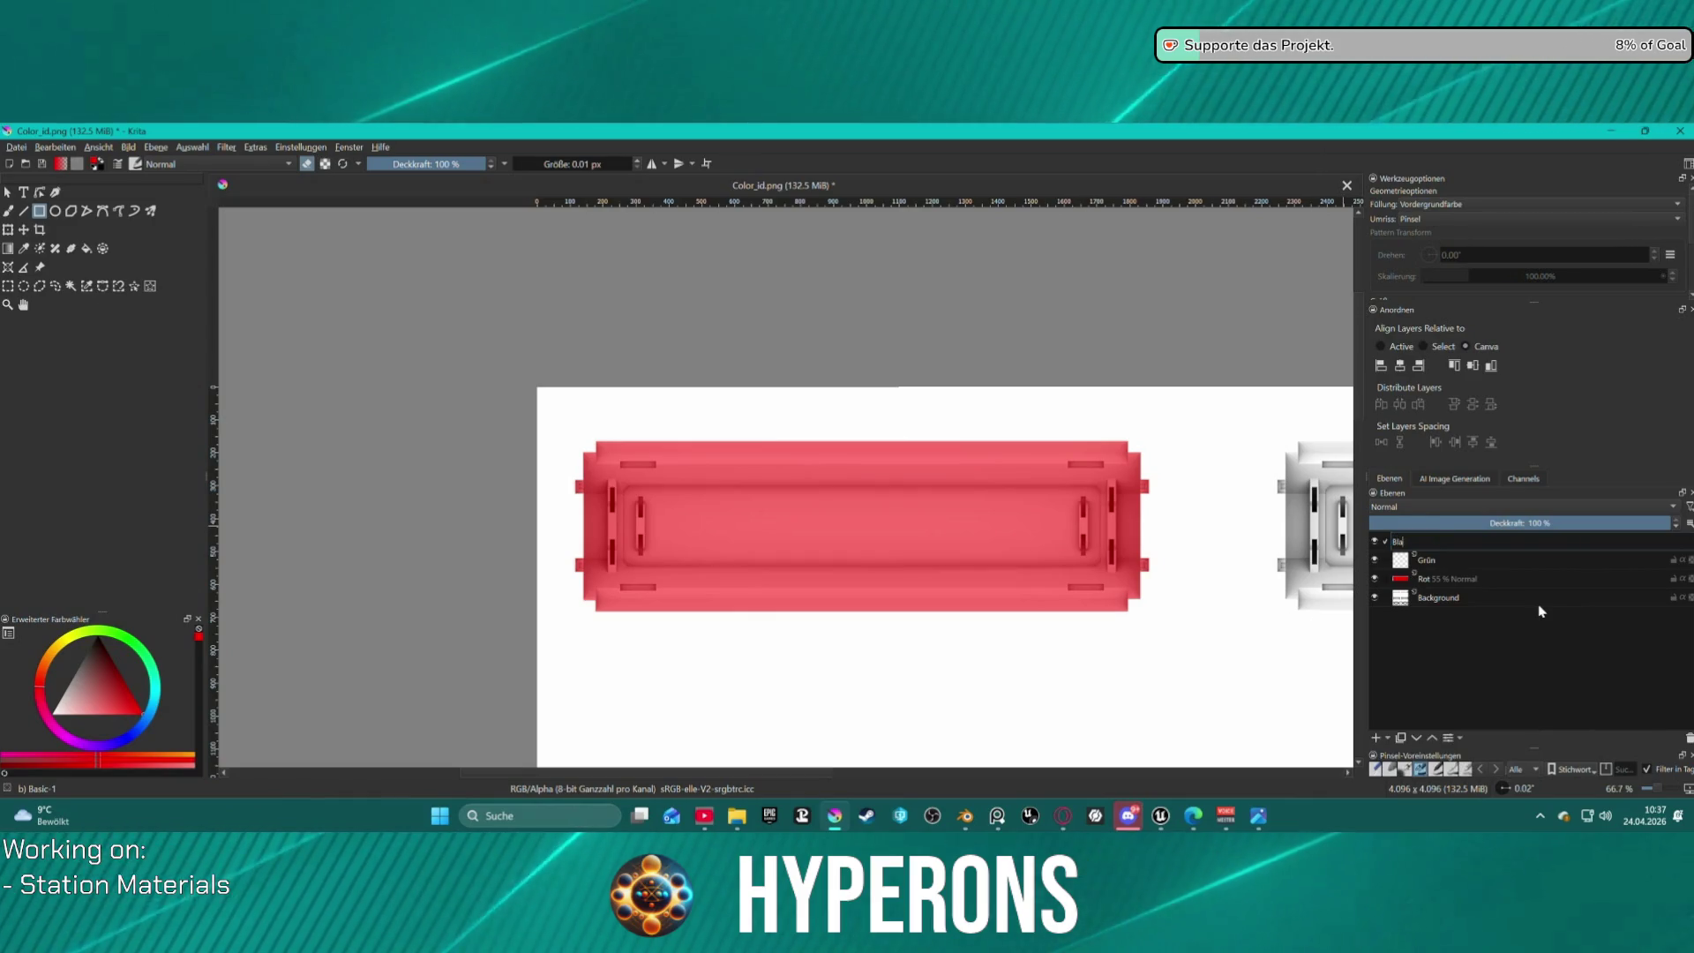
{"action": "key", "text": "Return"}
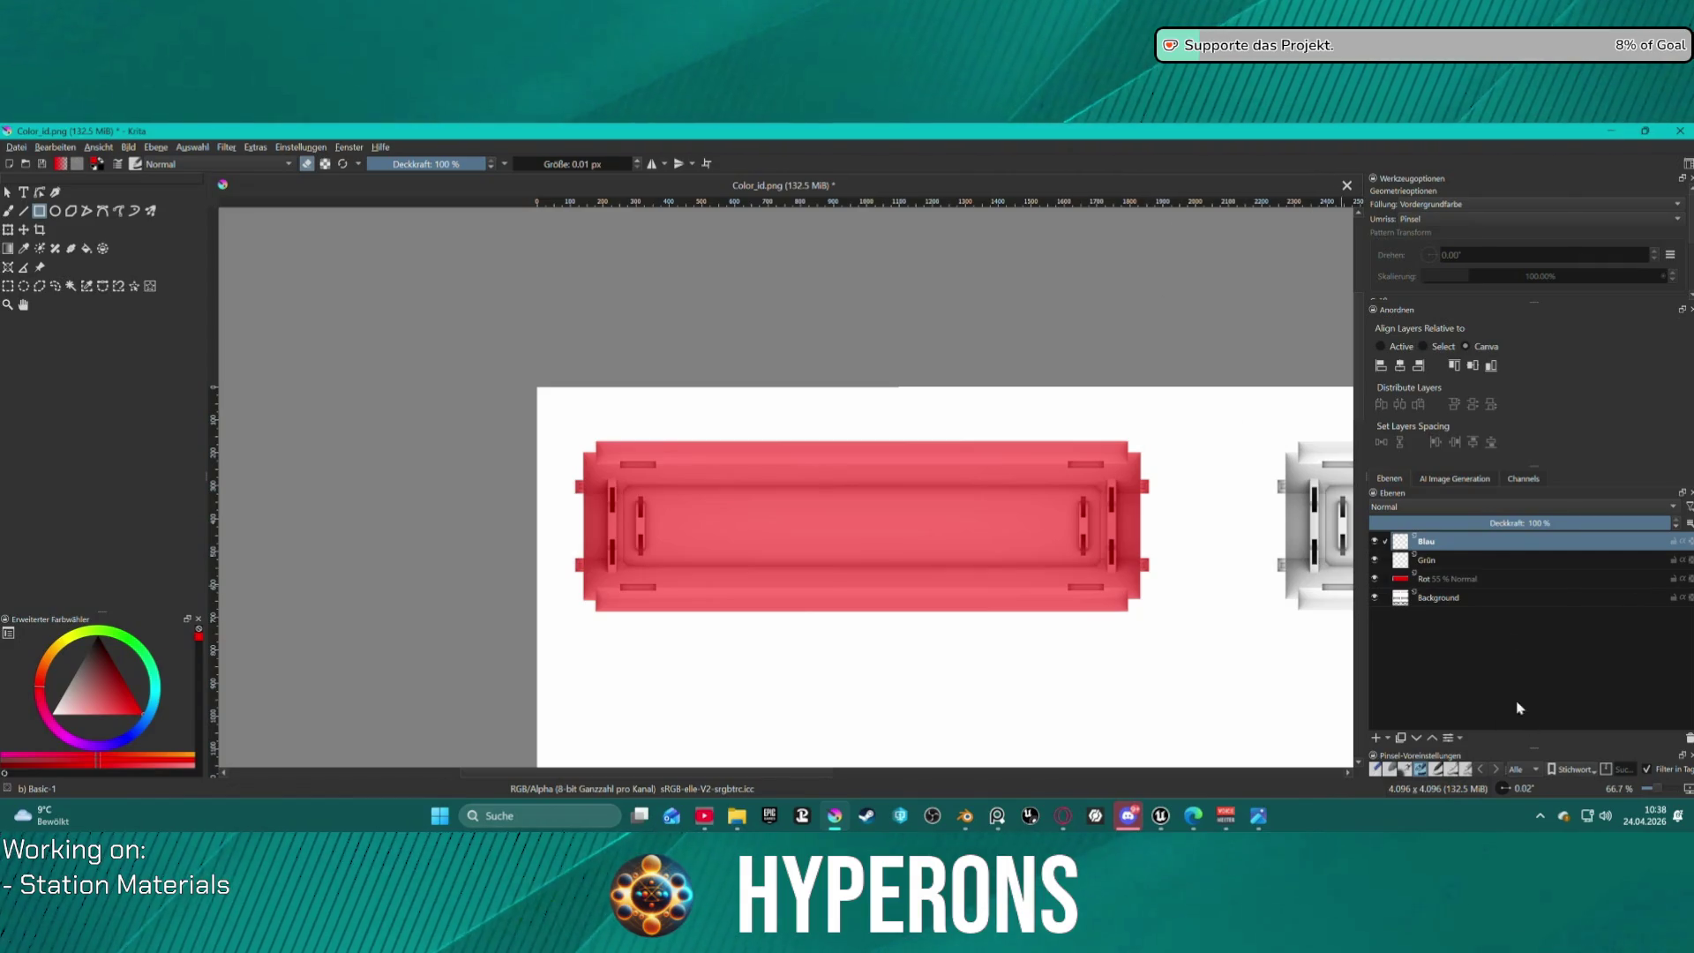
{"action": "left_click", "coordinate": [96, 165]}
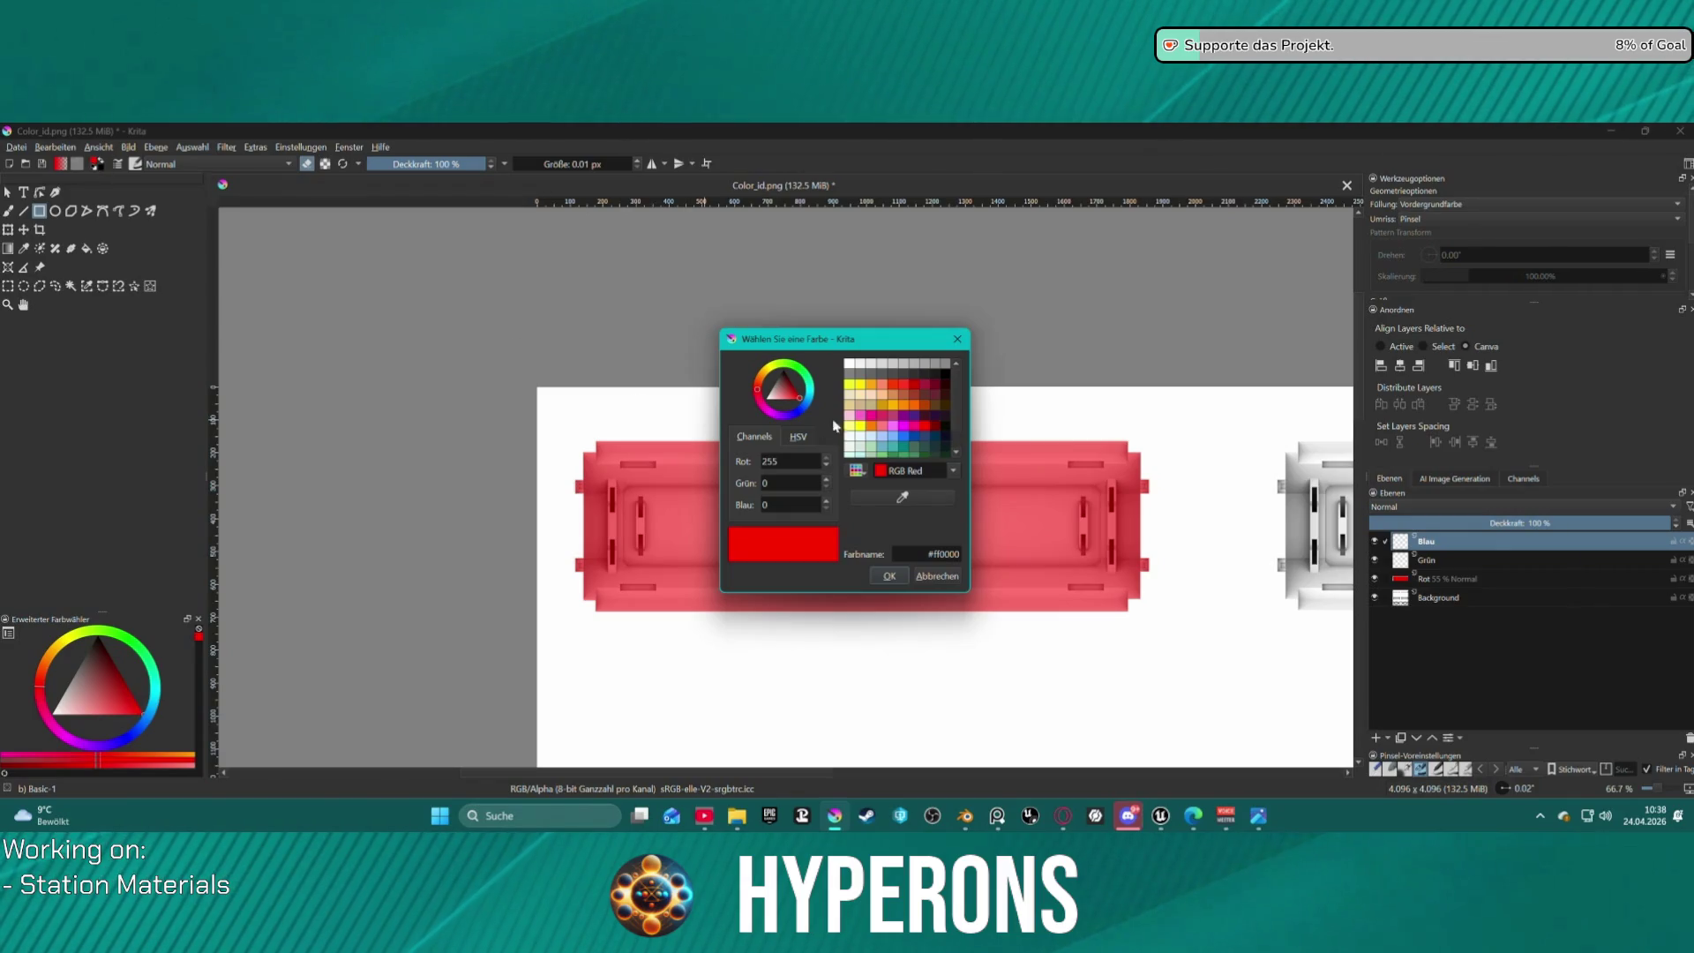
{"action": "left_click", "coordinate": [914, 438]}
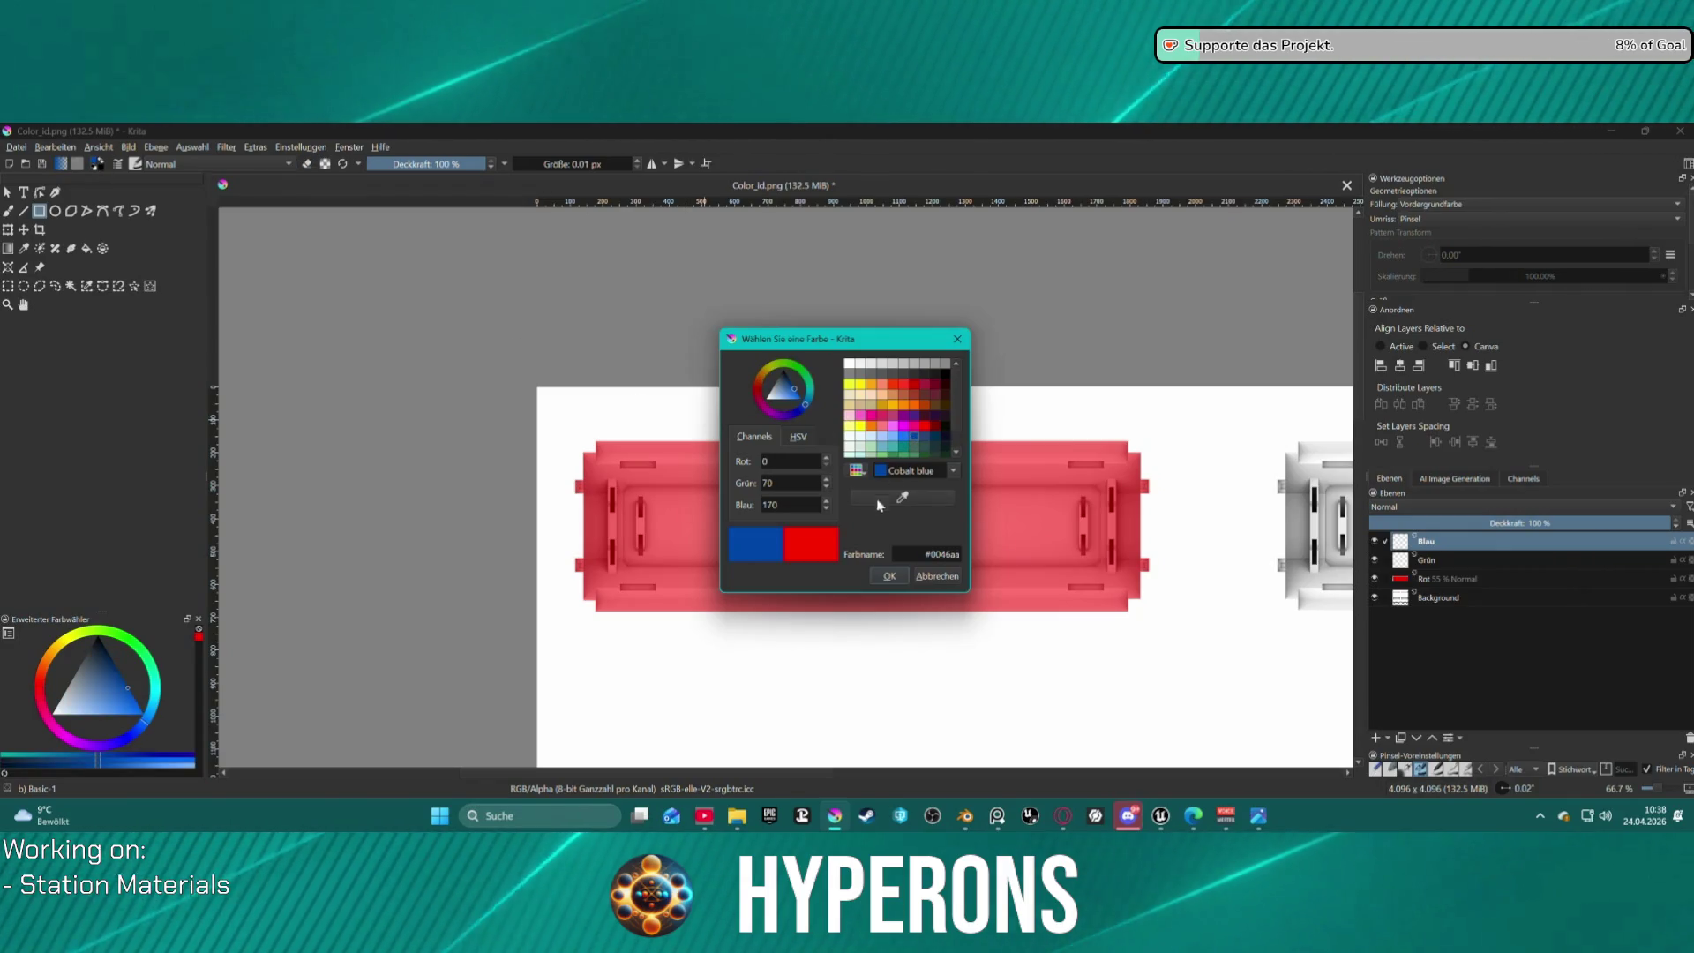
{"action": "type", "text": "0"}
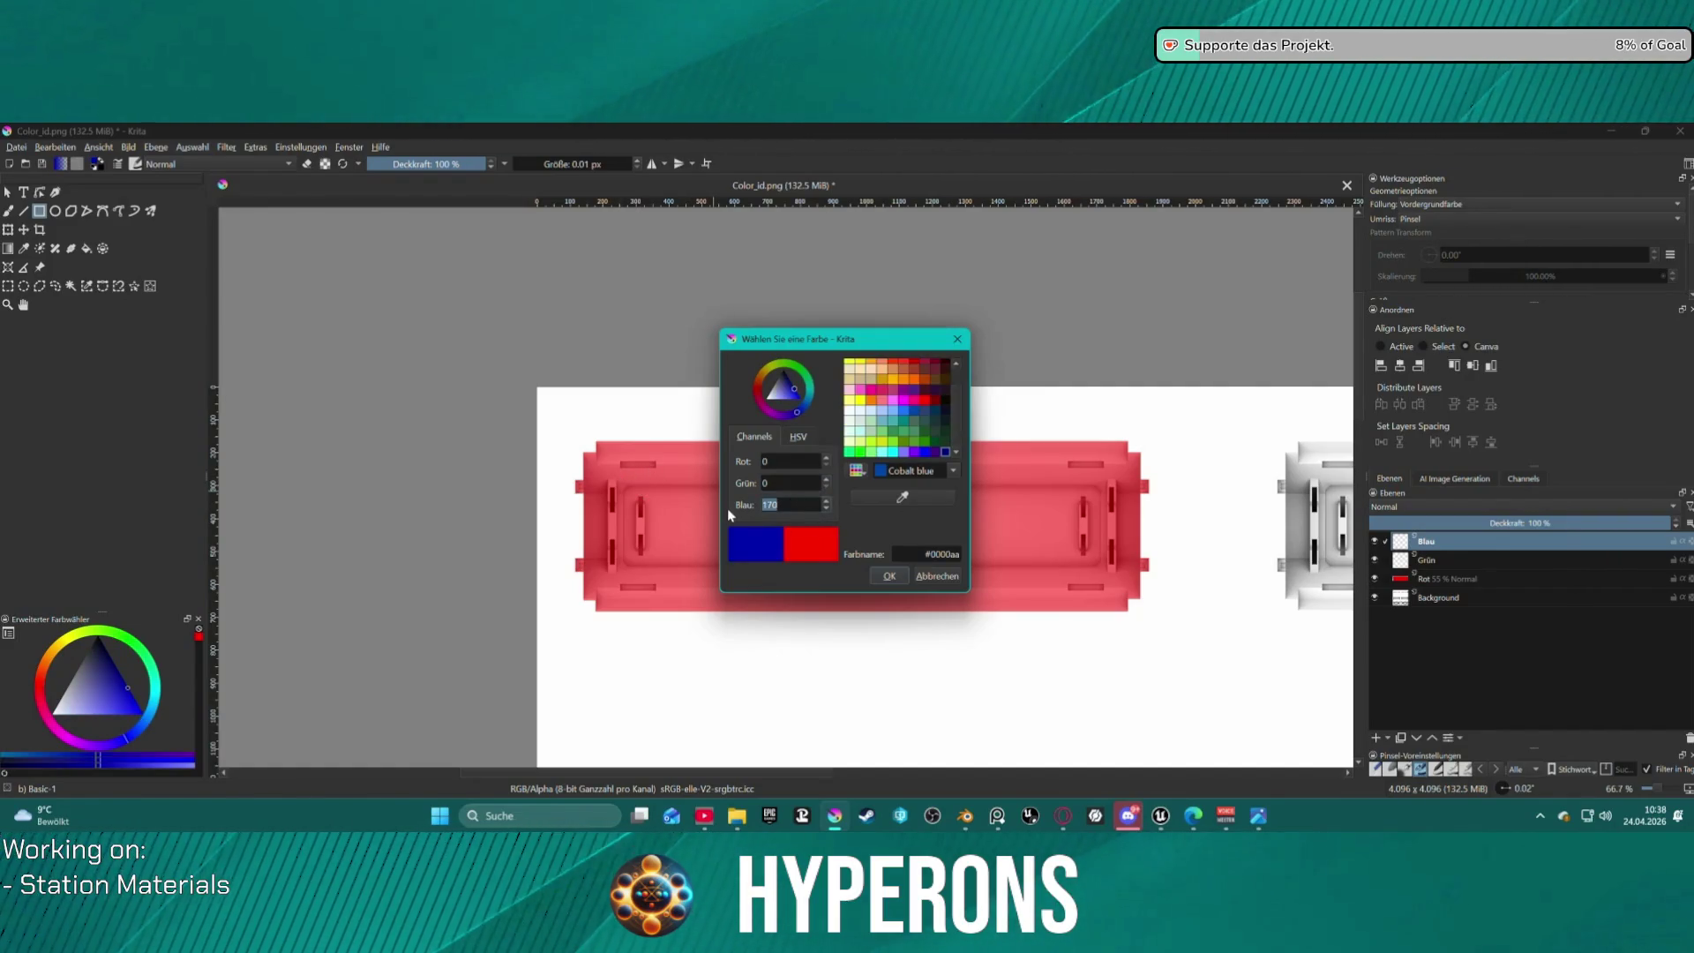
{"action": "type", "text": "0"}
{"action": "key", "text": "Return"}
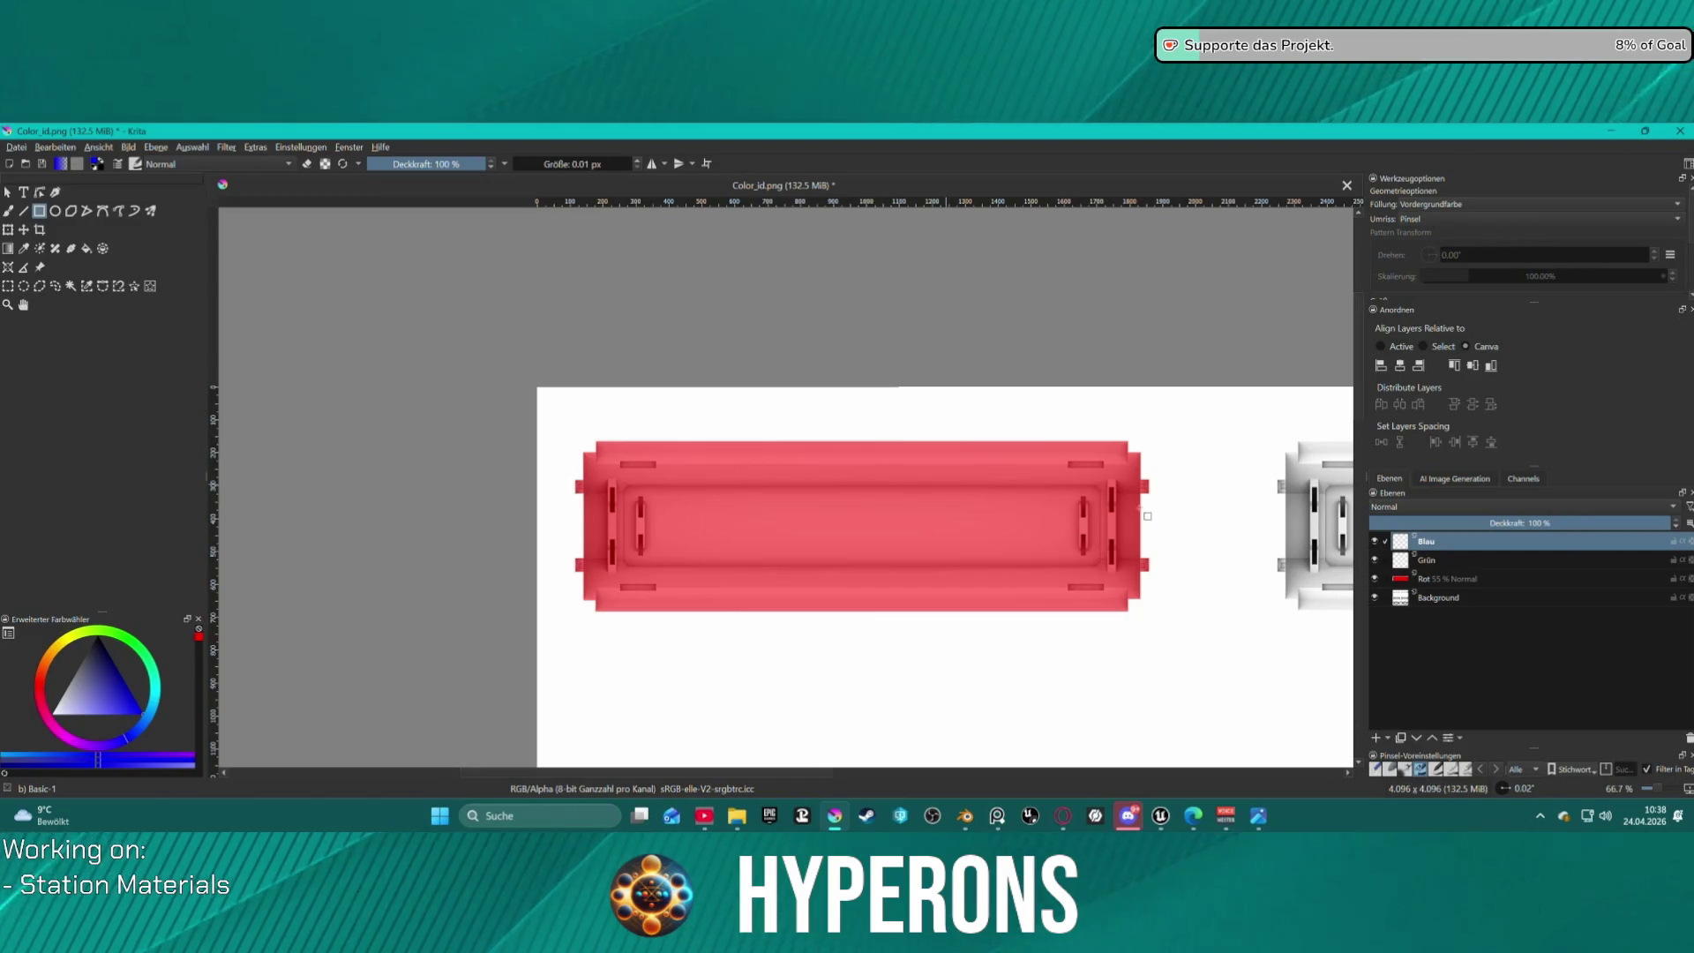
{"action": "scroll", "coordinate": [780, 487], "scroll_direction": "up", "scroll_amount": 1}
Fill the upper and lower dark slots at the red part's left end with blue.
{"action": "scroll", "coordinate": [706, 499], "scroll_direction": "down", "scroll_amount": 3}
{"action": "scroll", "coordinate": [694, 510], "scroll_direction": "up", "scroll_amount": 5}
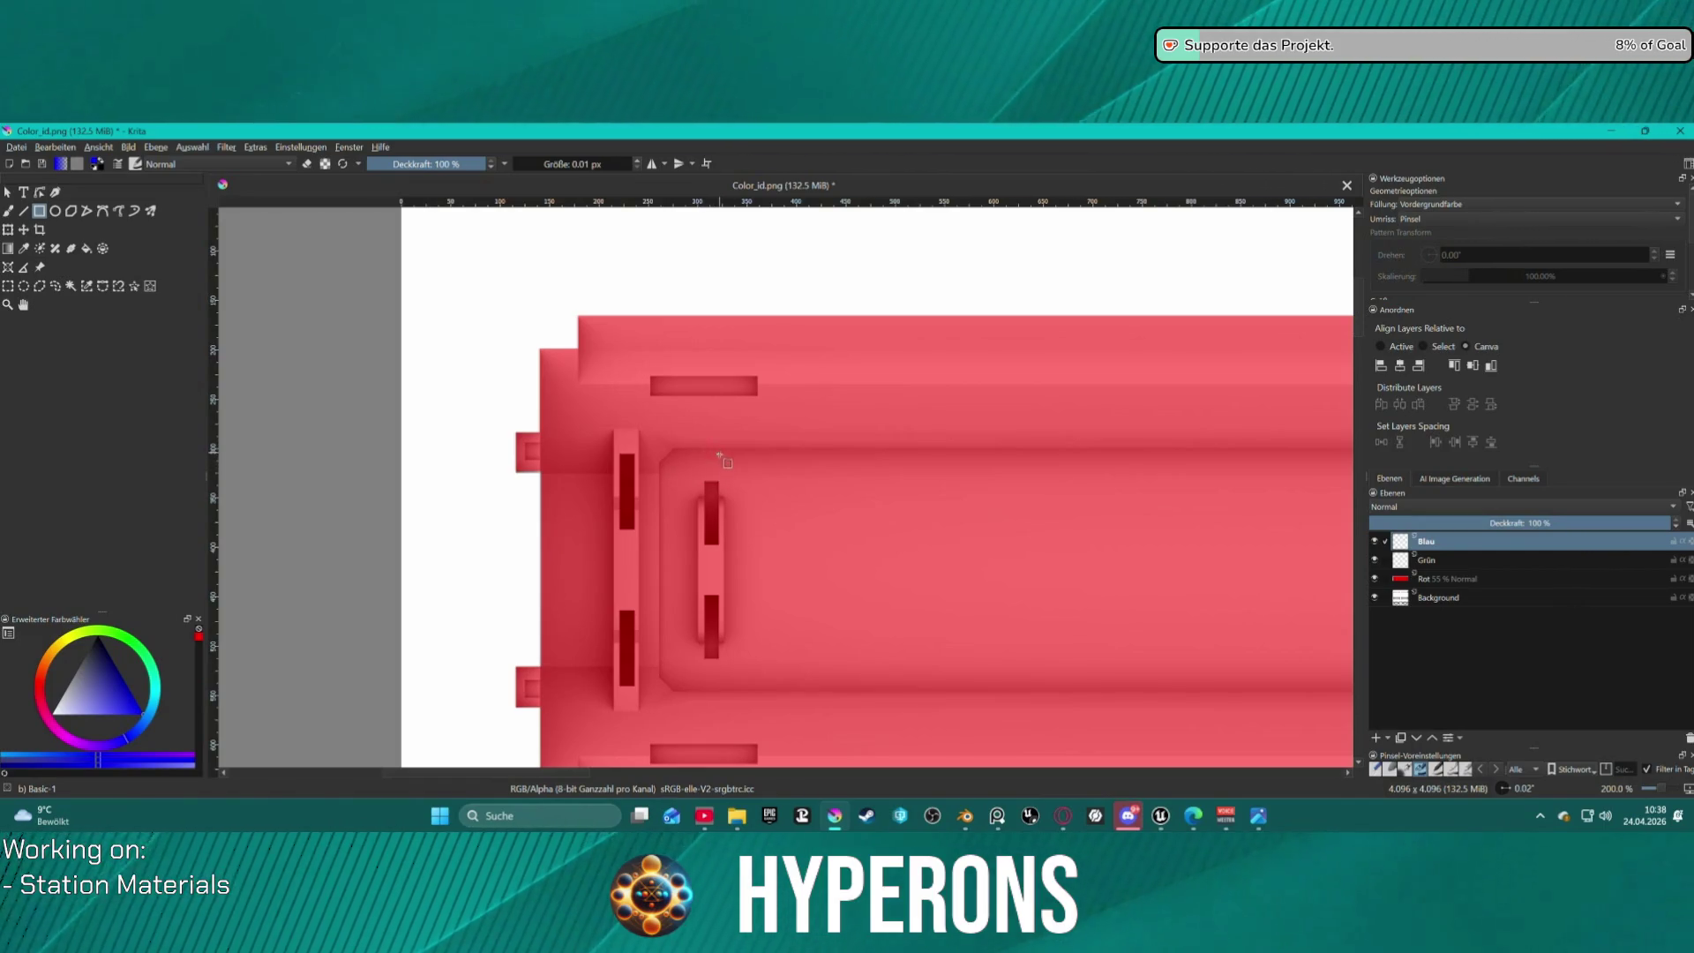
{"action": "scroll", "coordinate": [677, 503], "scroll_direction": "up", "scroll_amount": 1}
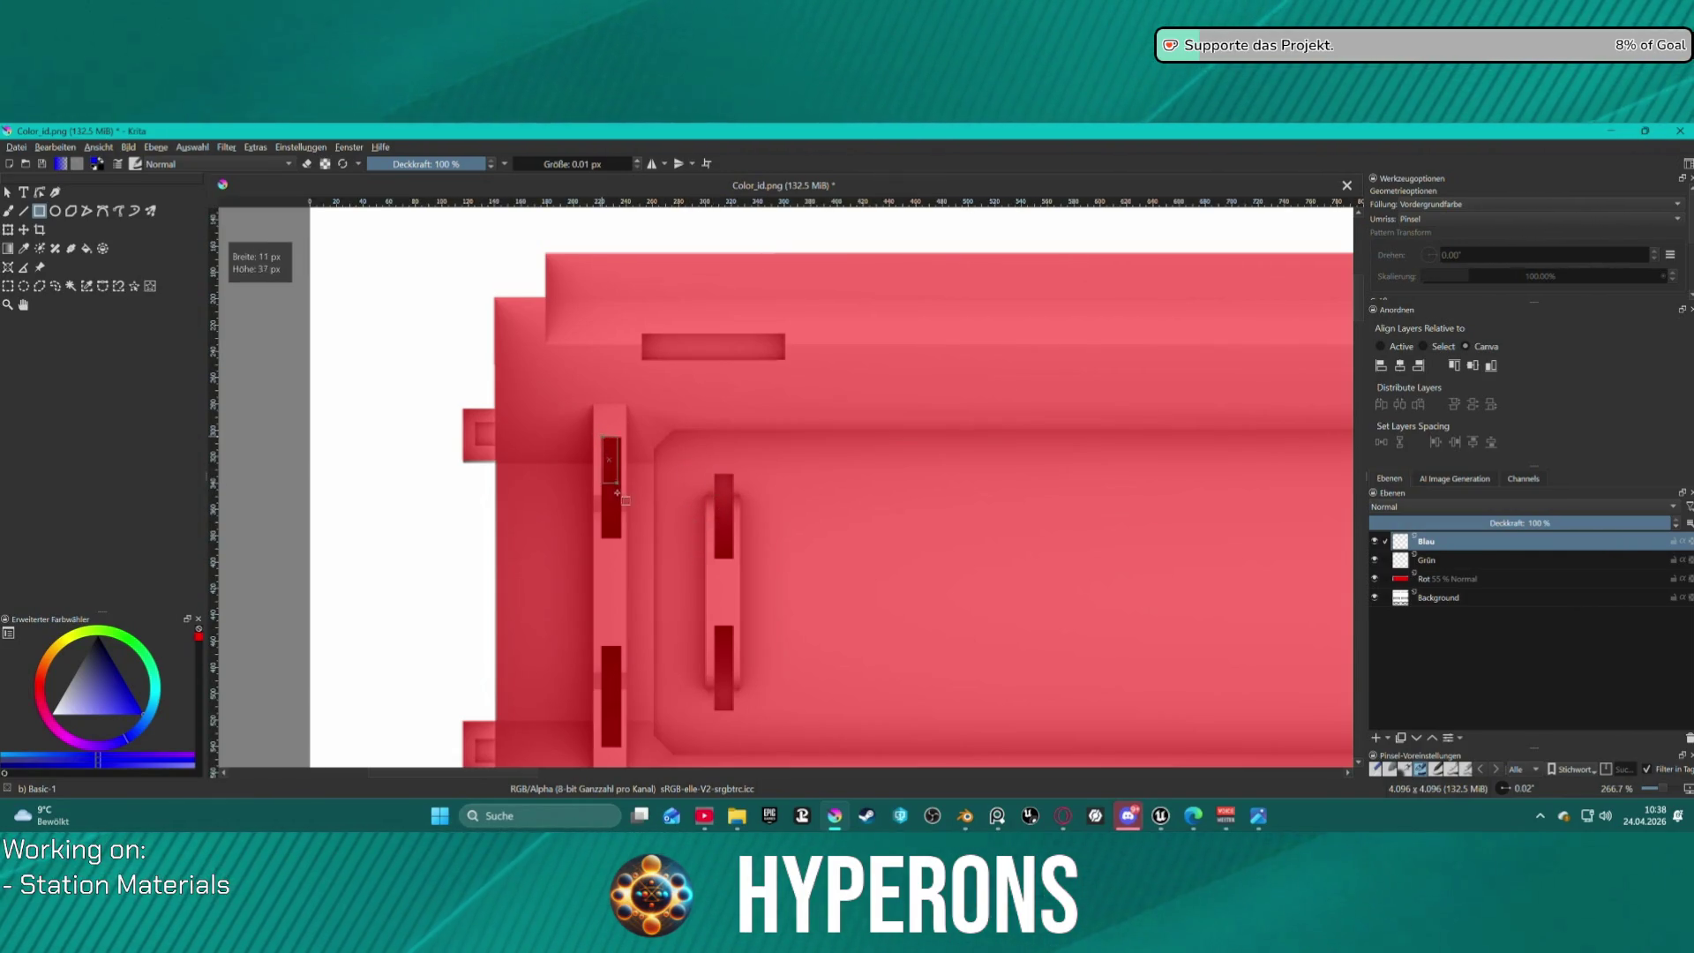
{"action": "left_click_drag", "start_coordinate": [620, 539], "coordinate": [621, 540]}
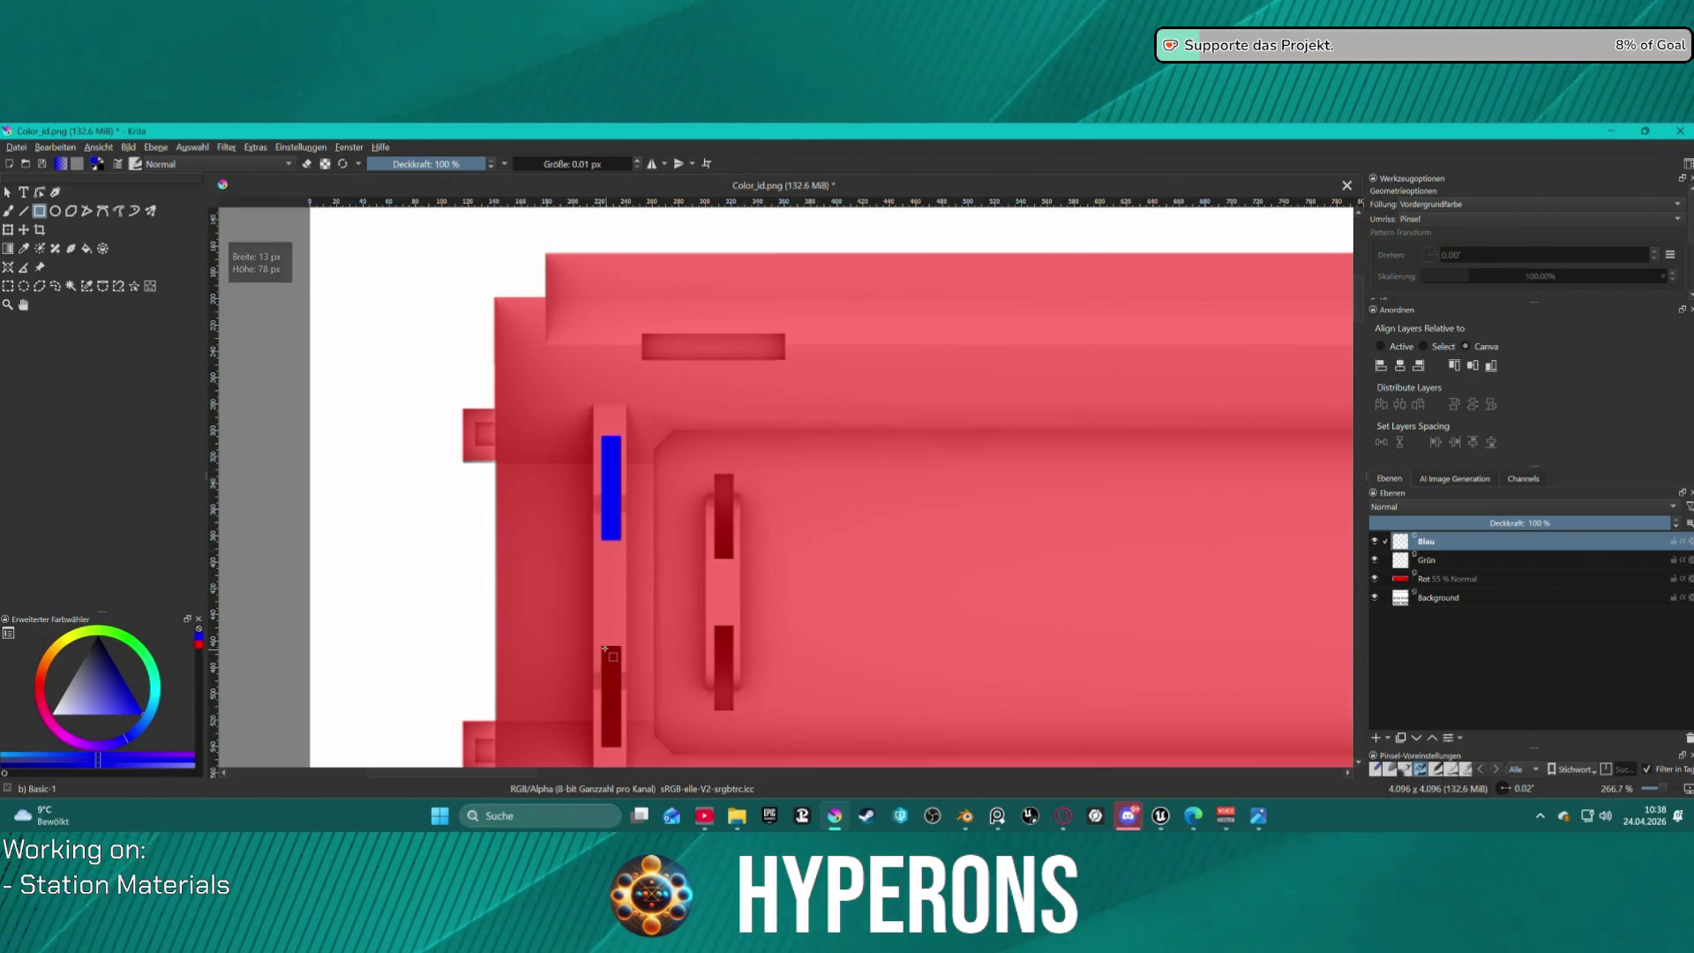
{"action": "left_click_drag", "start_coordinate": [603, 646], "coordinate": [622, 706]}
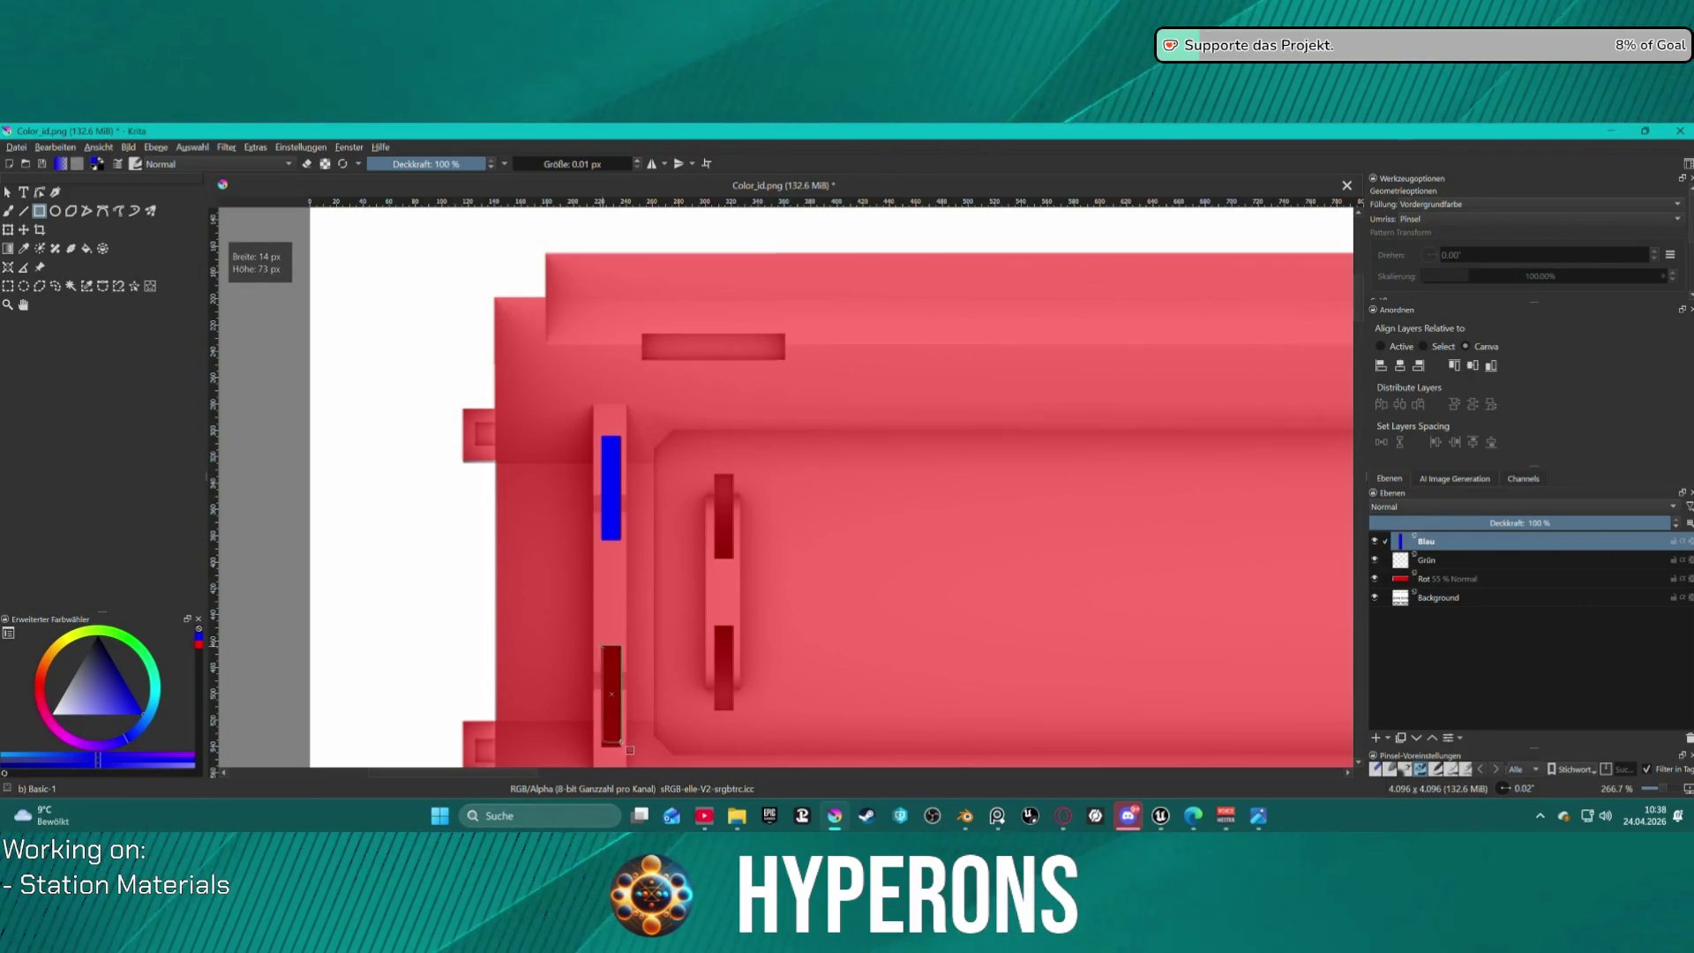
Fill the upper and lower slots of the right-end bracket with blue.
{"action": "scroll", "coordinate": [887, 666], "scroll_direction": "down", "scroll_amount": 4}
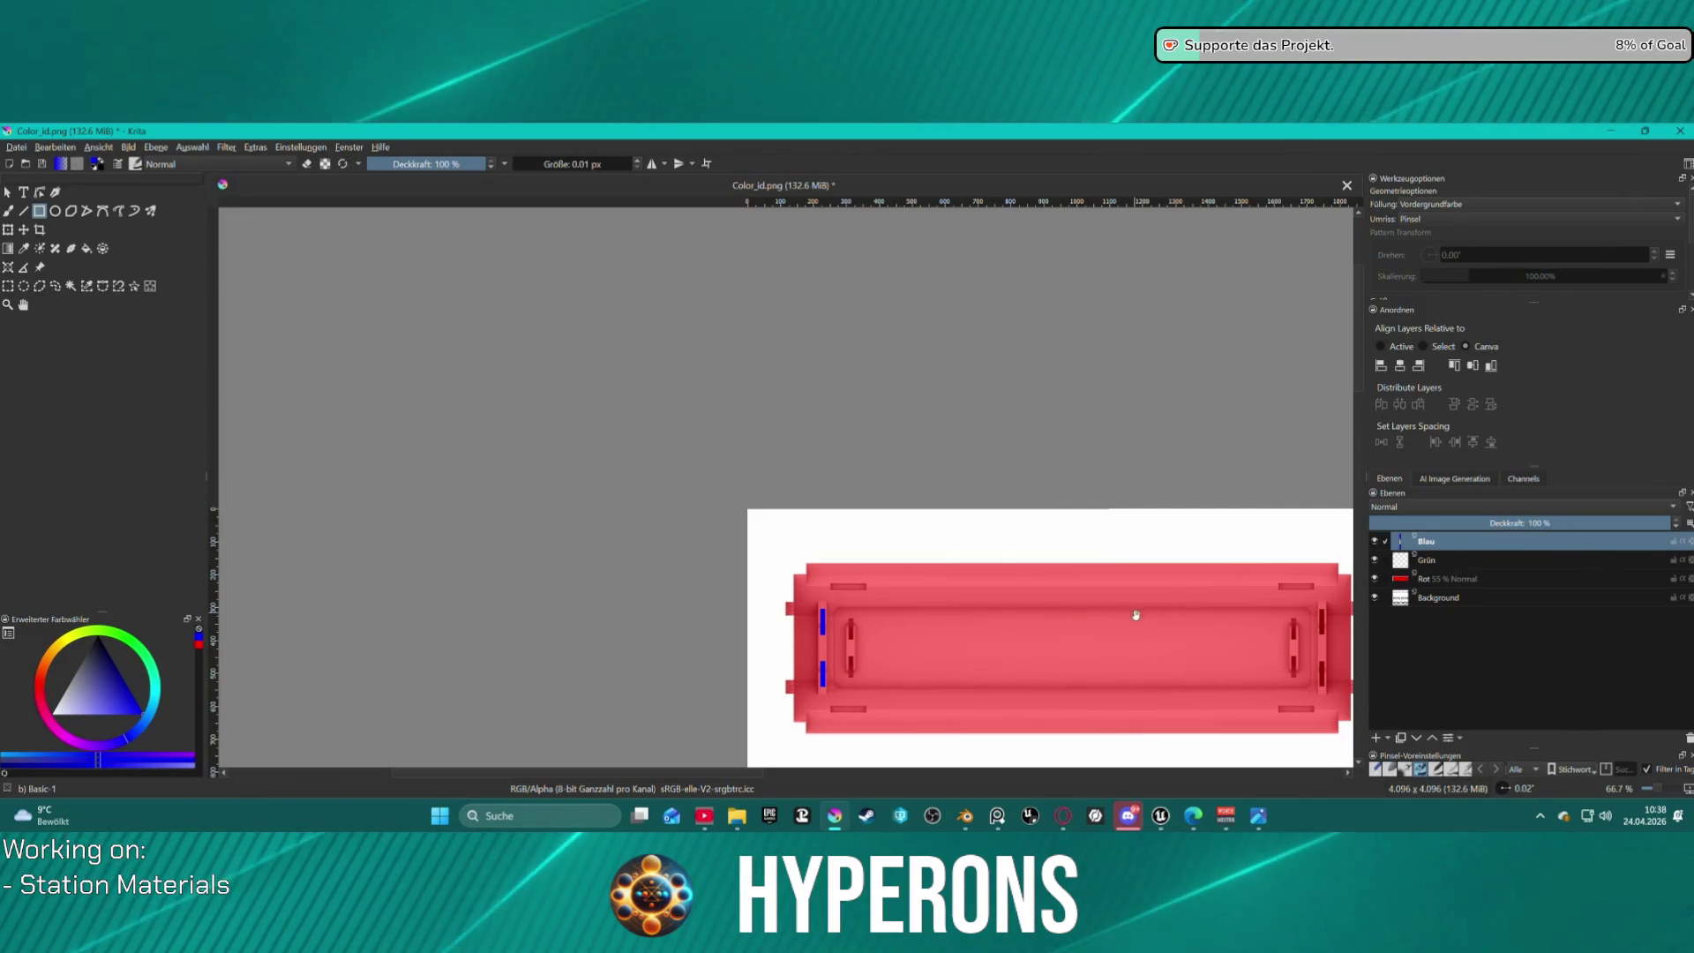
{"action": "scroll", "coordinate": [887, 519], "scroll_direction": "up", "scroll_amount": 3}
{"action": "scroll", "coordinate": [768, 525], "scroll_direction": "up", "scroll_amount": 3}
{"action": "scroll", "coordinate": [681, 526], "scroll_direction": "down", "scroll_amount": 5}
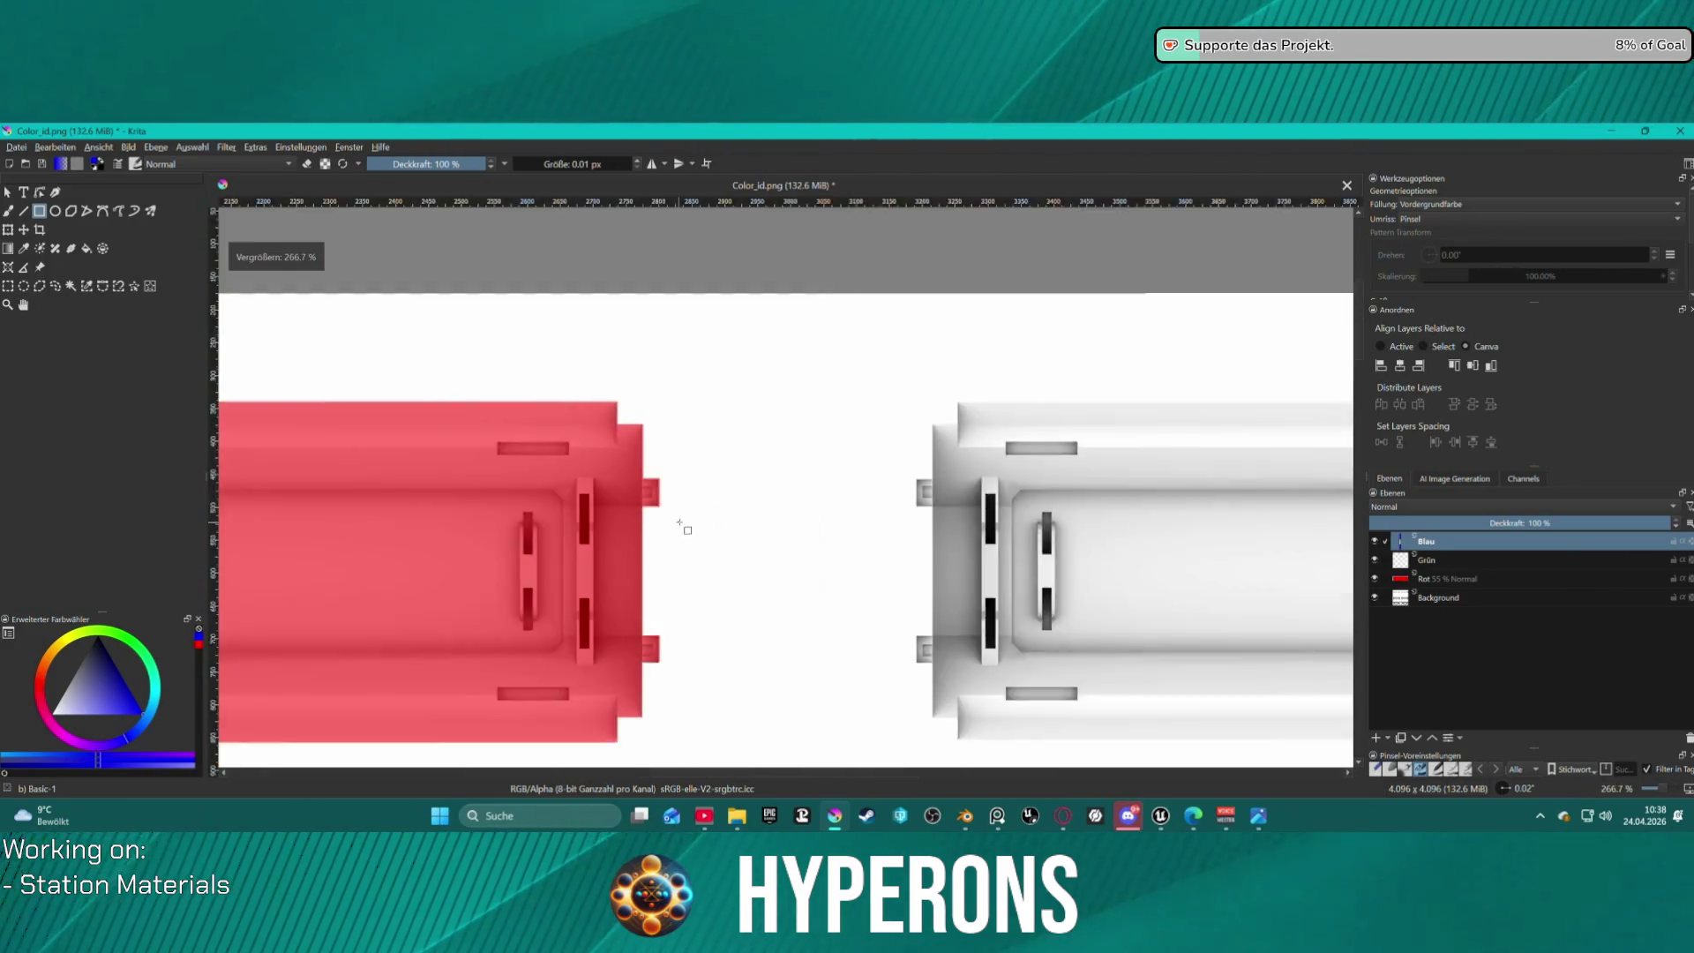
{"action": "scroll", "coordinate": [798, 468], "scroll_direction": "up", "scroll_amount": 4}
{"action": "left_click_drag", "start_coordinate": [703, 422], "coordinate": [716, 490]}
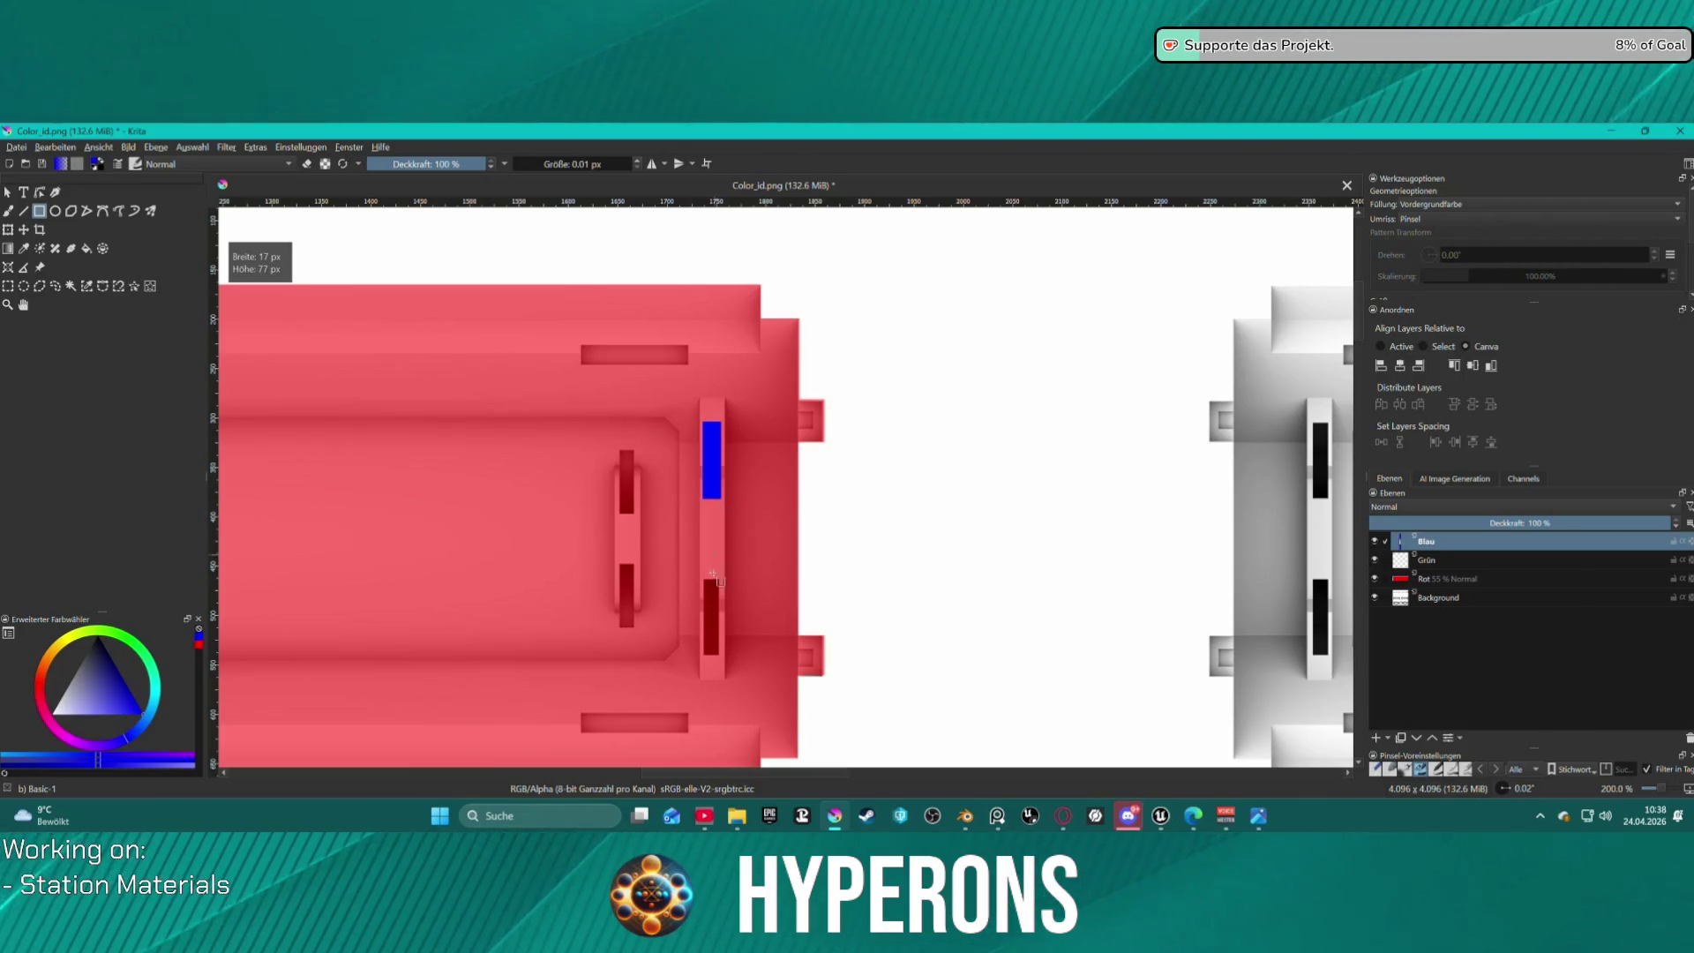
{"action": "left_click_drag", "start_coordinate": [705, 580], "coordinate": [716, 654]}
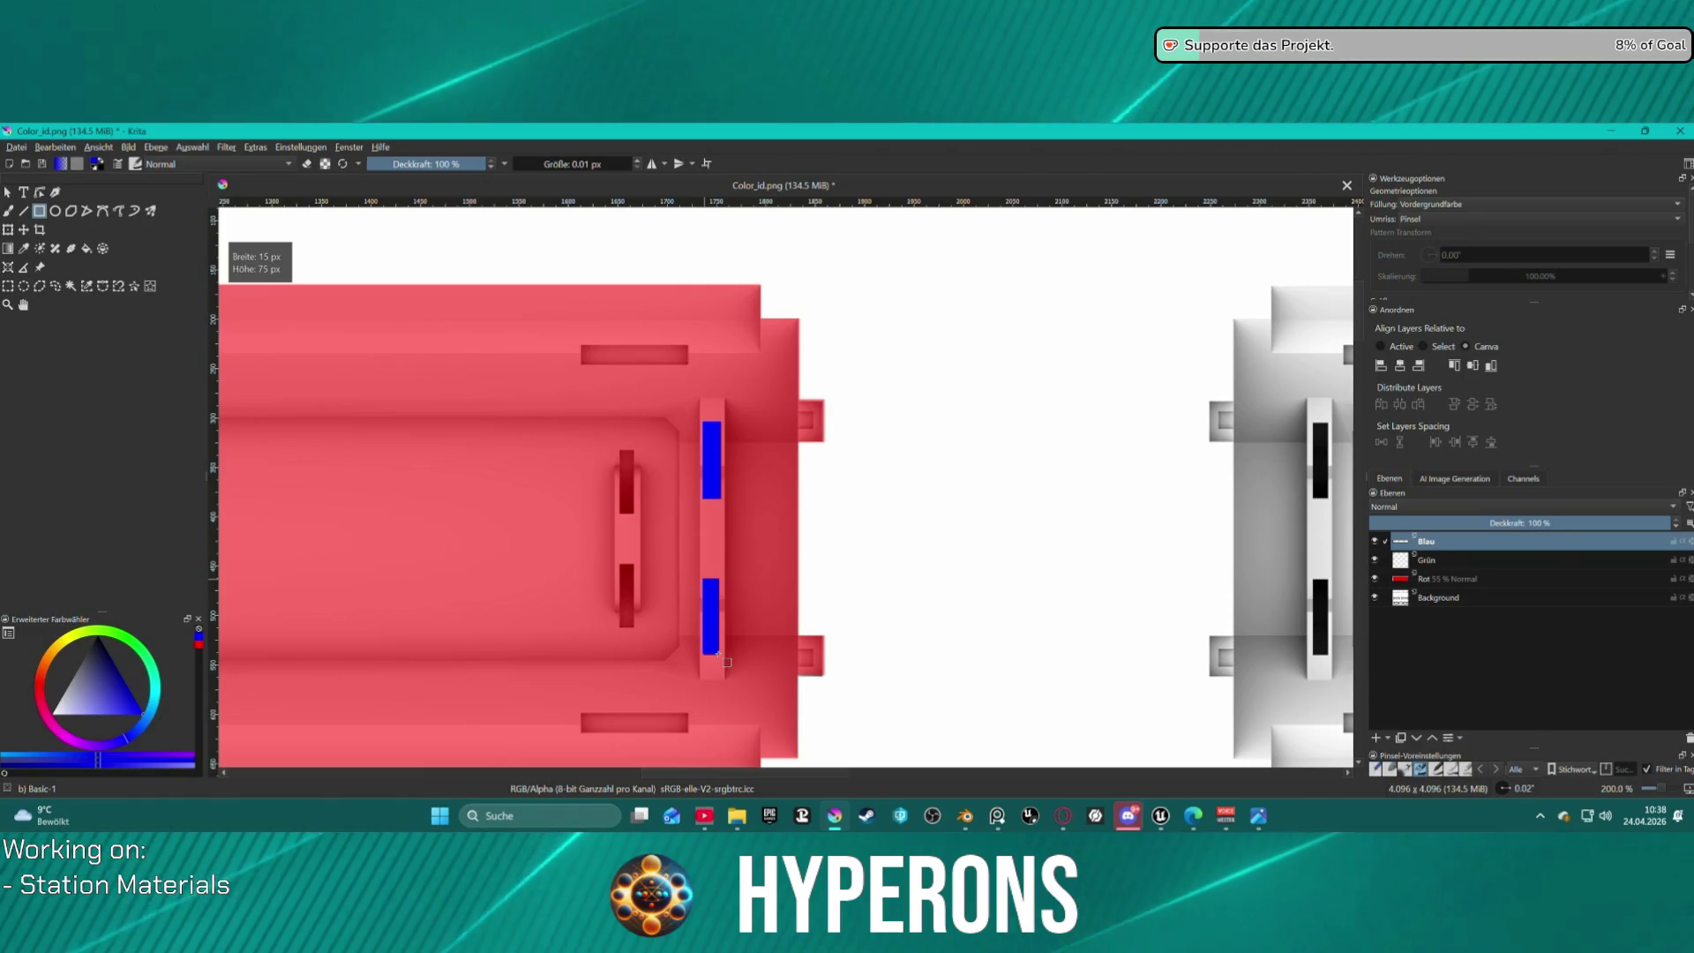
{"action": "scroll", "coordinate": [874, 569], "scroll_direction": "down", "scroll_amount": 2, "text": "ctrl"}
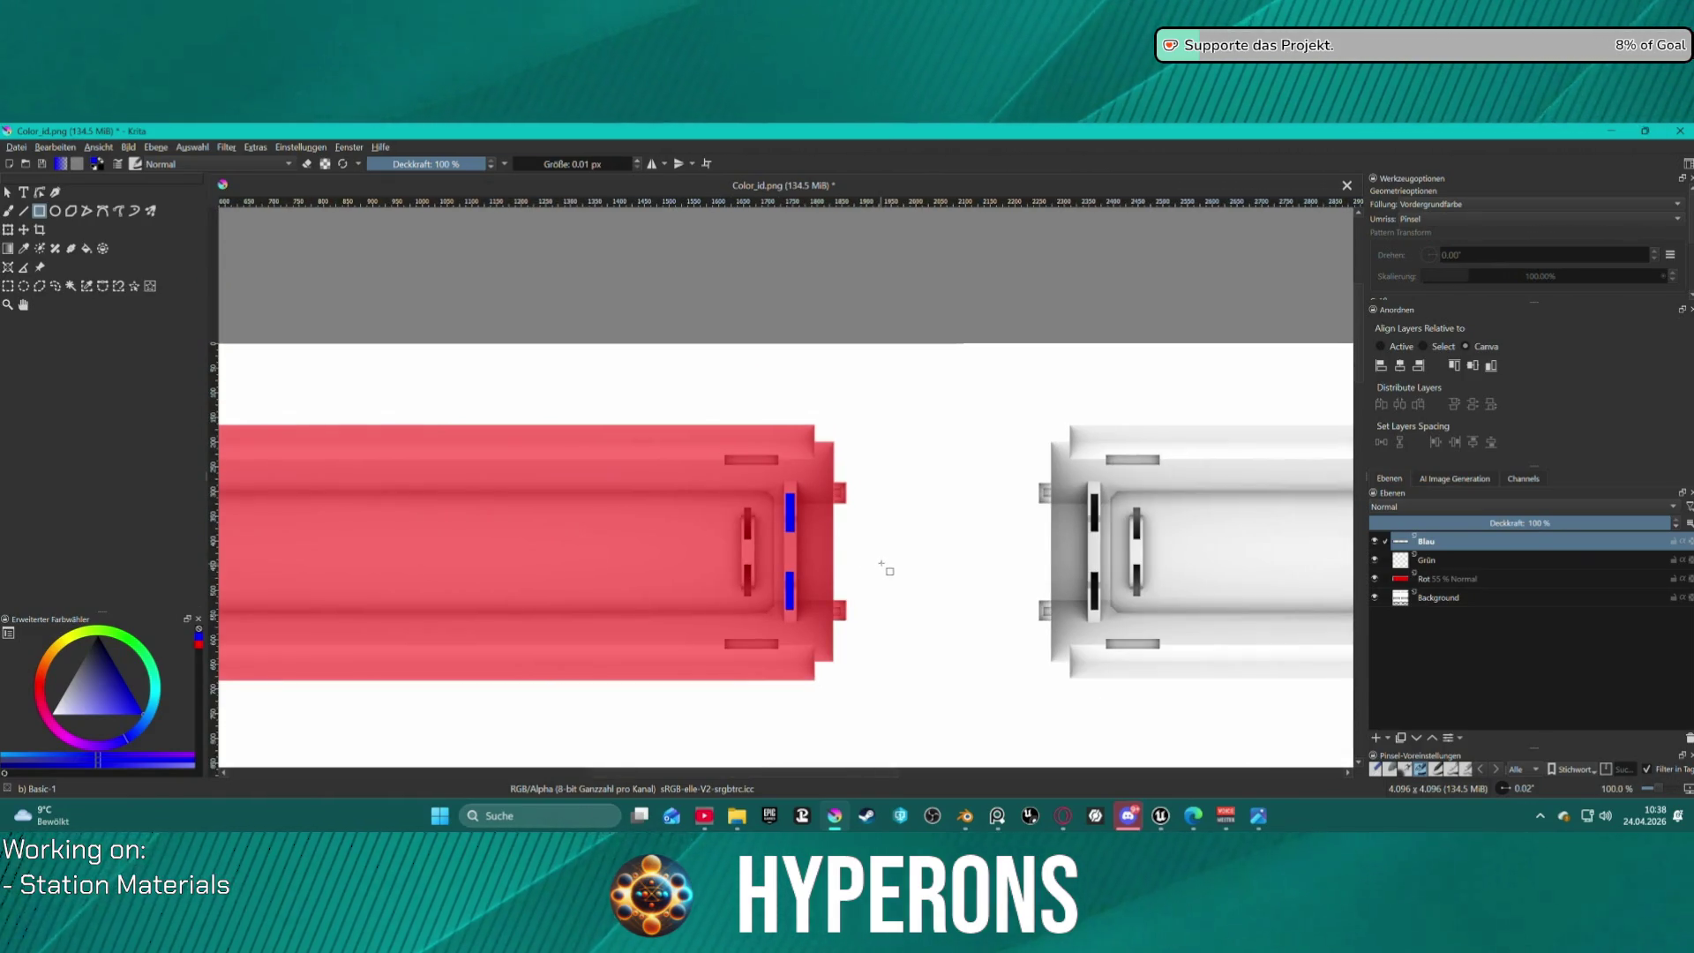
{"action": "scroll", "coordinate": [847, 494], "scroll_direction": "up", "scroll_amount": 3, "text": "ctrl"}
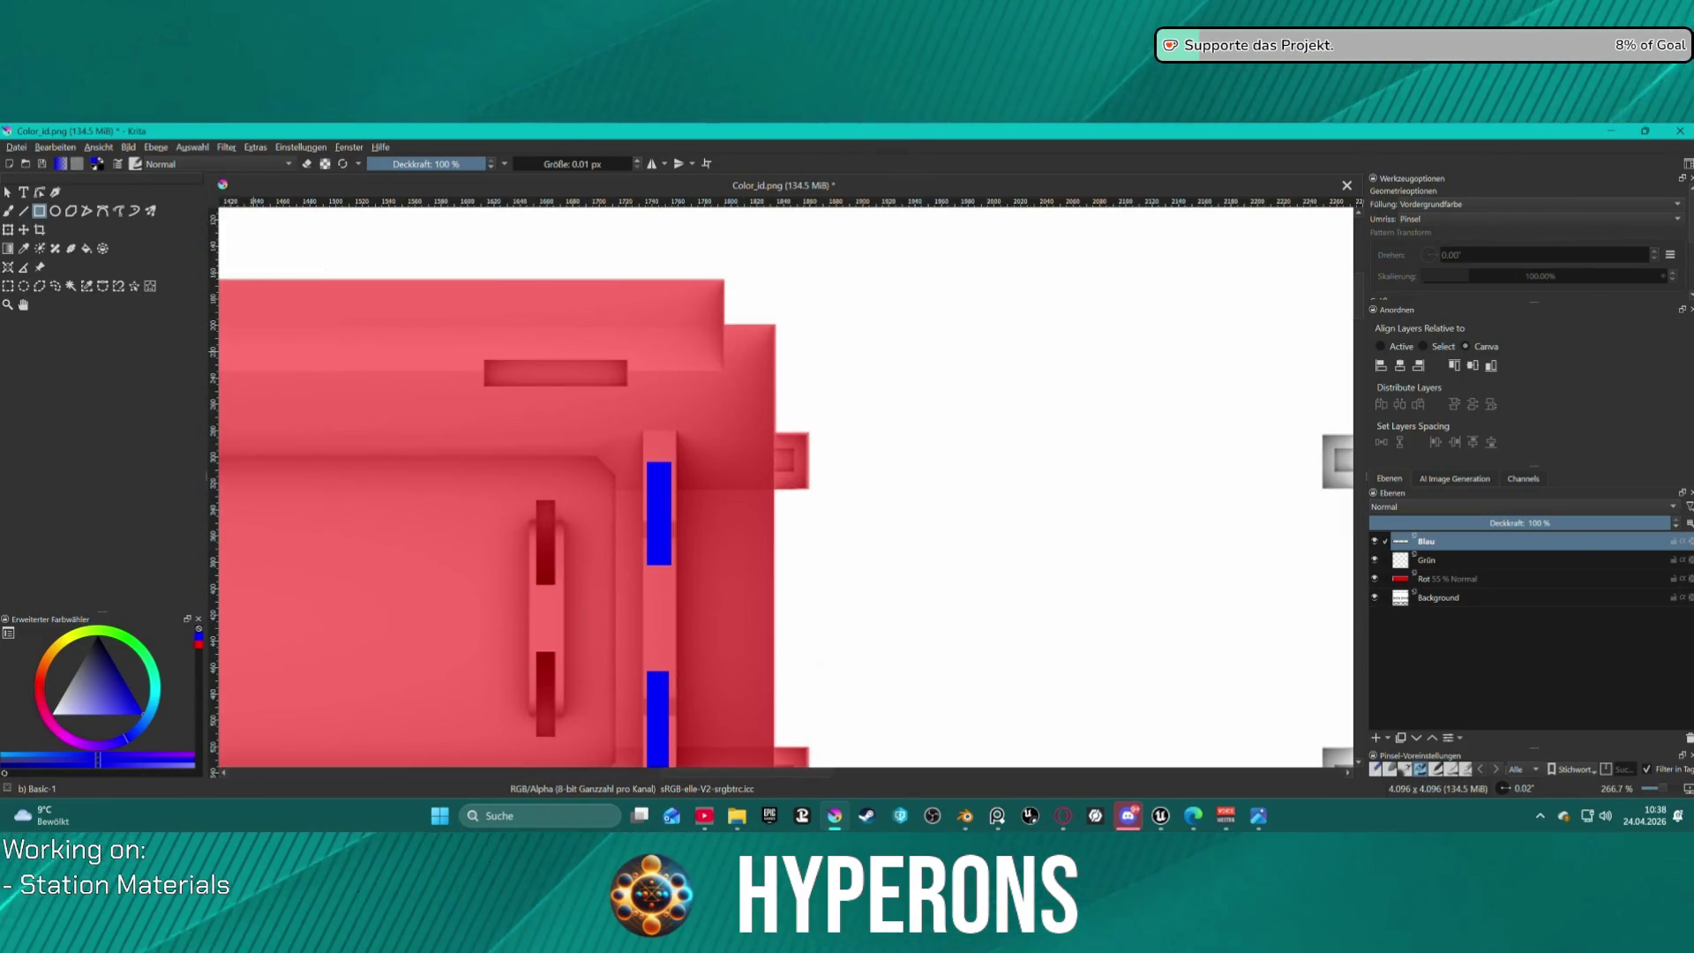
Switch to the Grün layer and set the paint colour to pure green #00ff00.
{"action": "left_click", "coordinate": [1480, 567]}
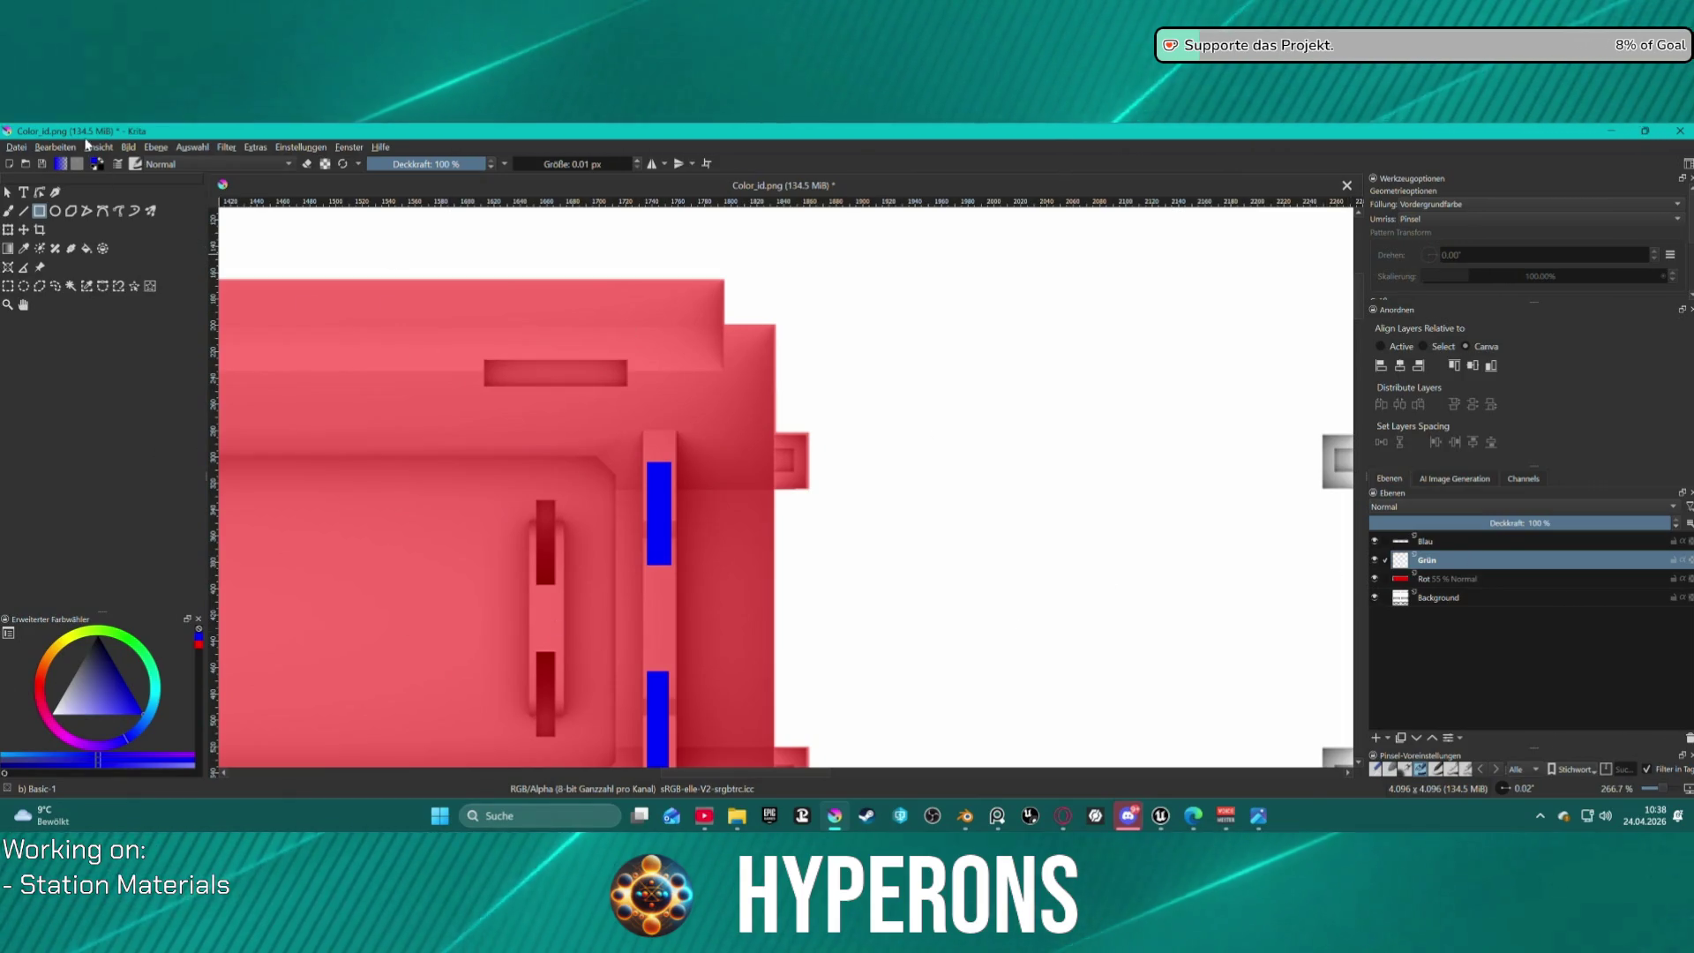
{"action": "left_click", "coordinate": [96, 165]}
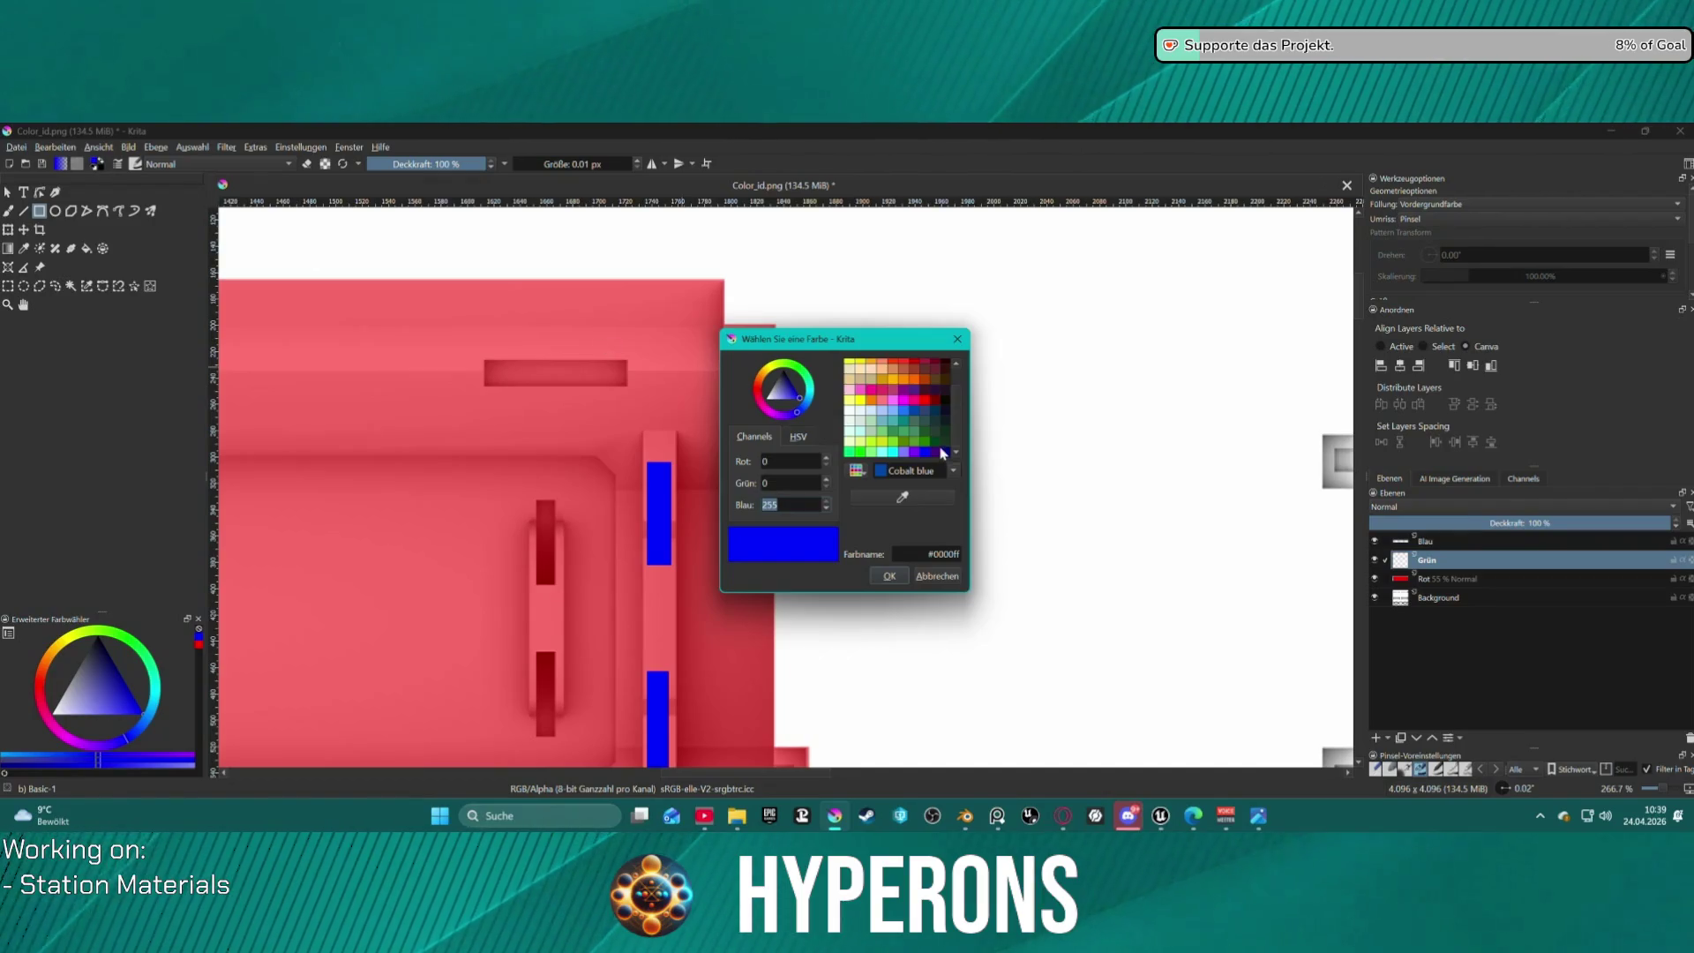
{"action": "left_click", "coordinate": [852, 452]}
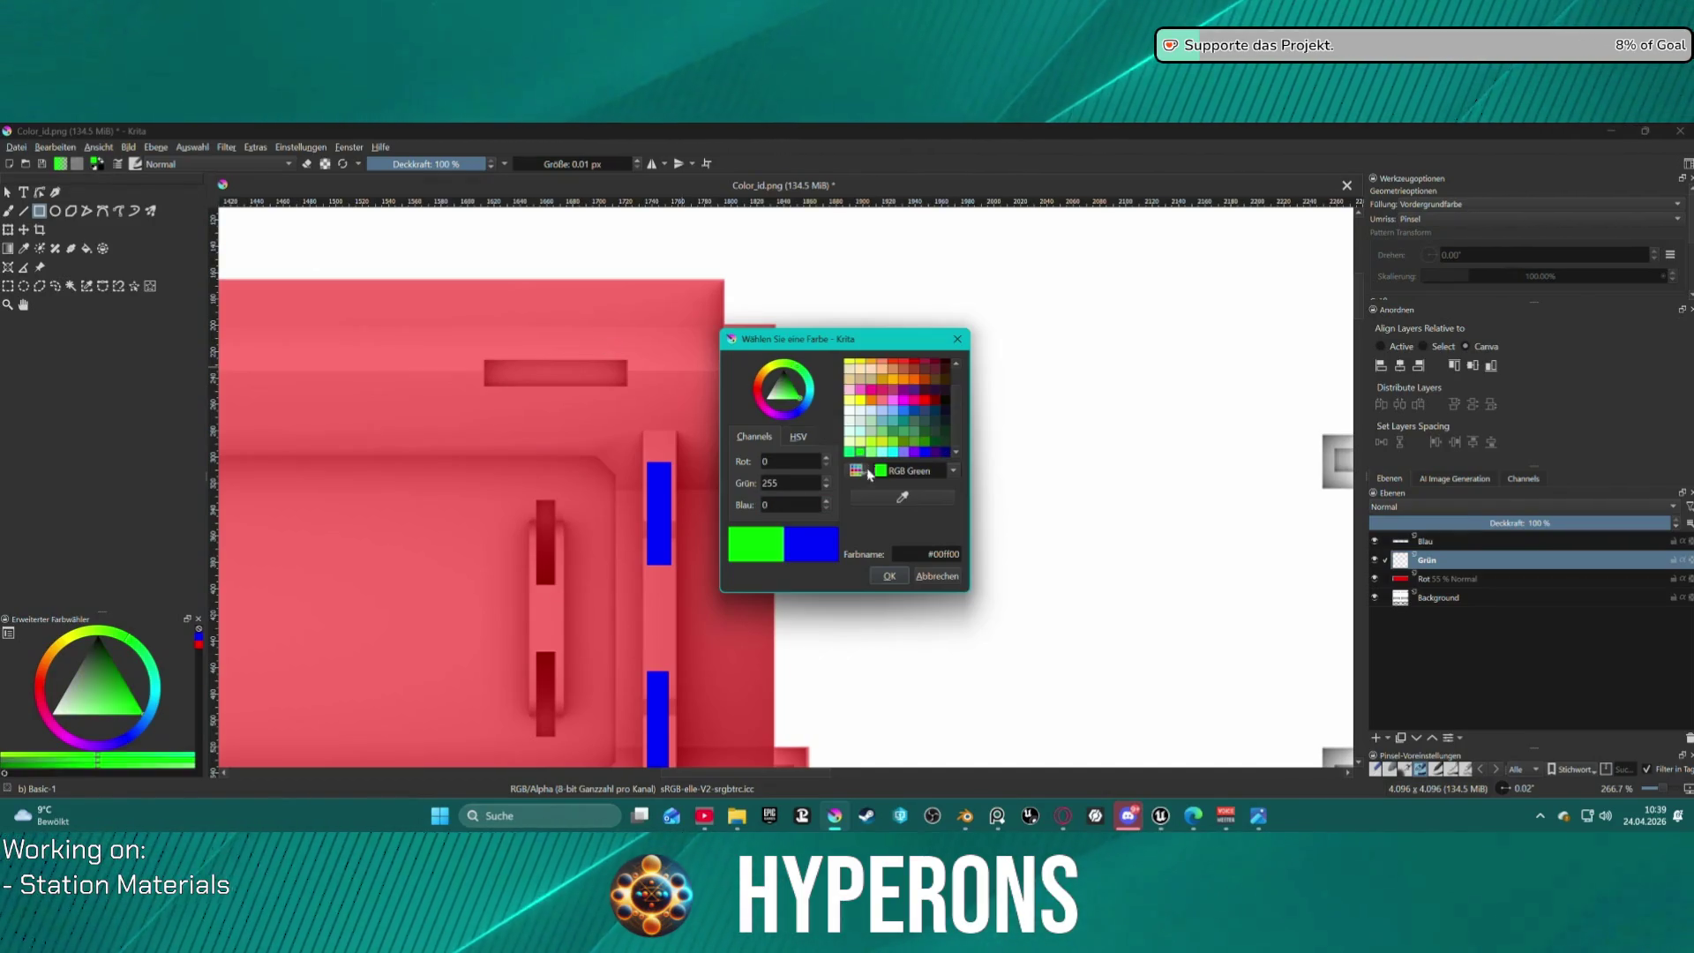
{"action": "left_click", "coordinate": [879, 581]}
{"action": "scroll", "coordinate": [808, 605], "scroll_direction": "down", "scroll_amount": 4}
{"action": "scroll", "coordinate": [616, 559], "scroll_direction": "up", "scroll_amount": 3}
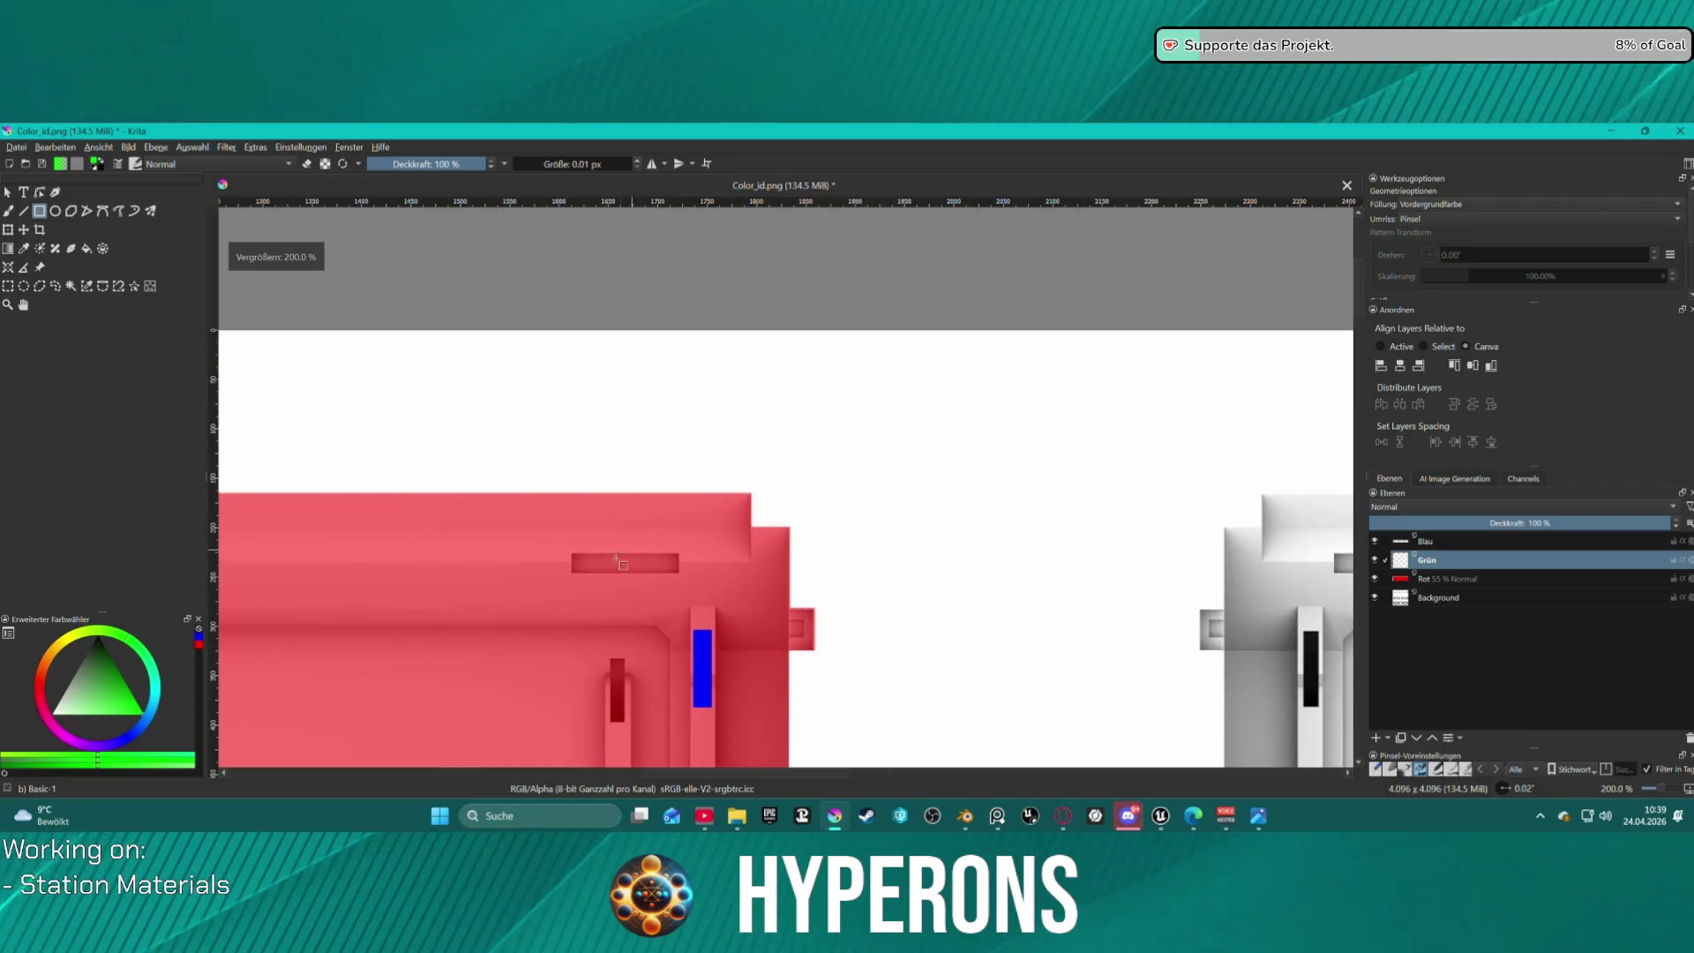
{"action": "scroll", "coordinate": [581, 562], "scroll_direction": "down", "scroll_amount": 5}
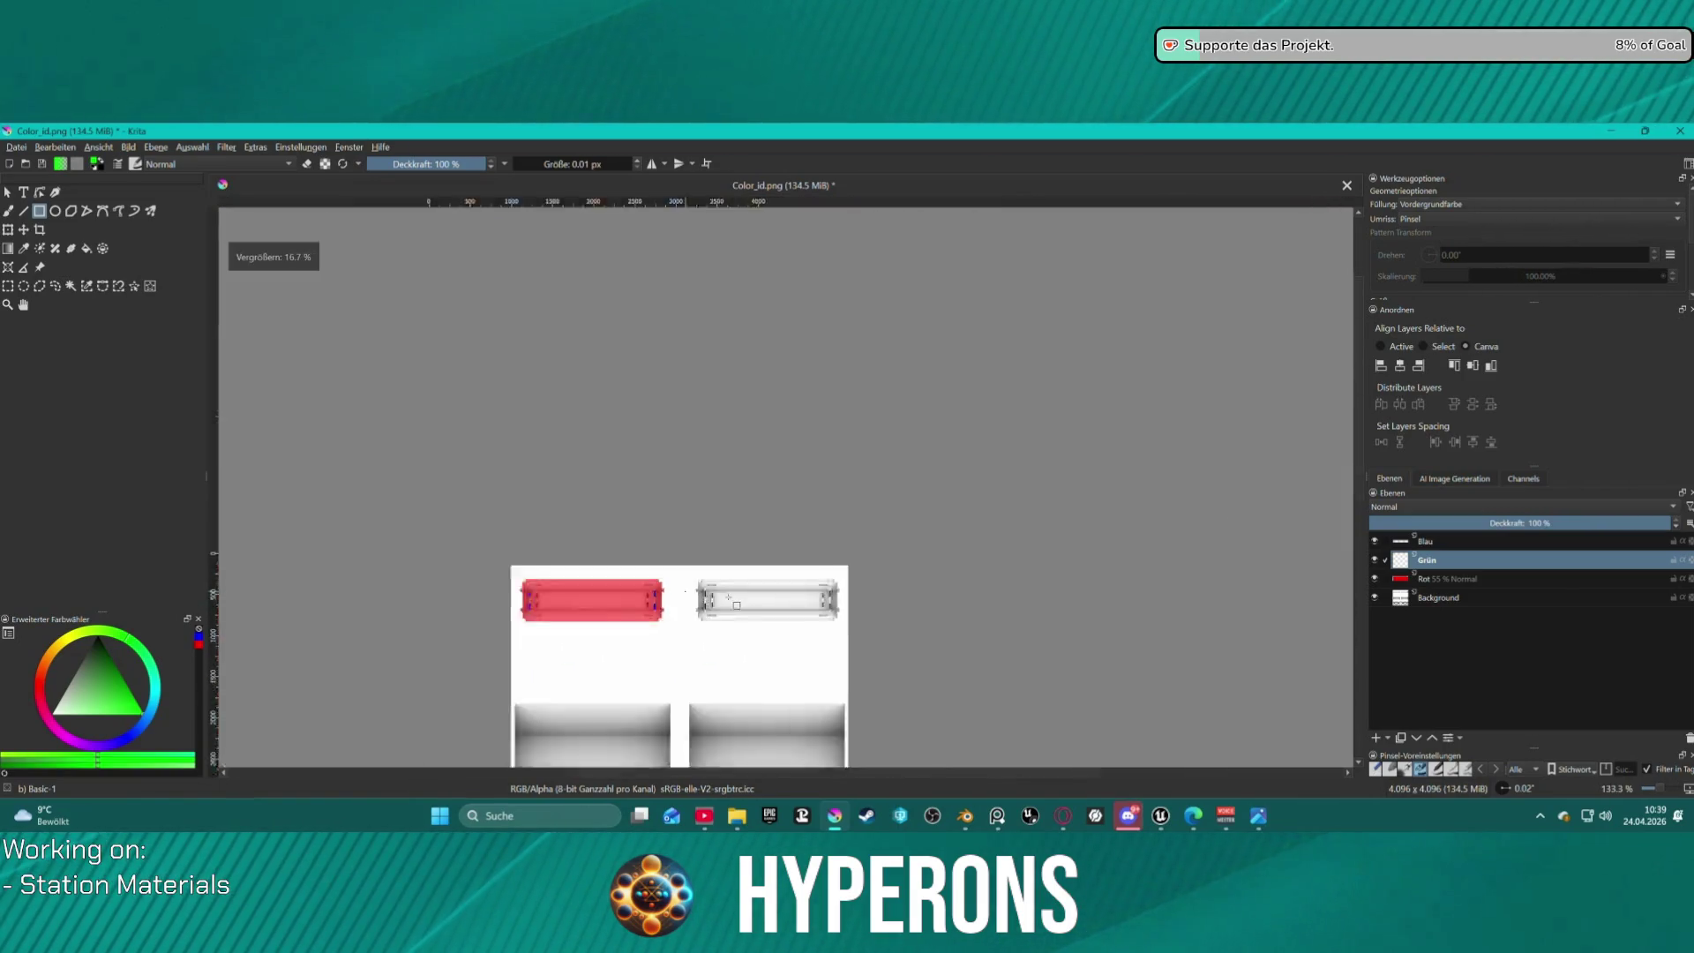
Paint the left-end vertical frame bar and its inner dark bar green.
{"action": "scroll", "coordinate": [740, 587], "scroll_direction": "up", "scroll_amount": 2}
{"action": "scroll", "coordinate": [739, 587], "scroll_direction": "up", "scroll_amount": 2}
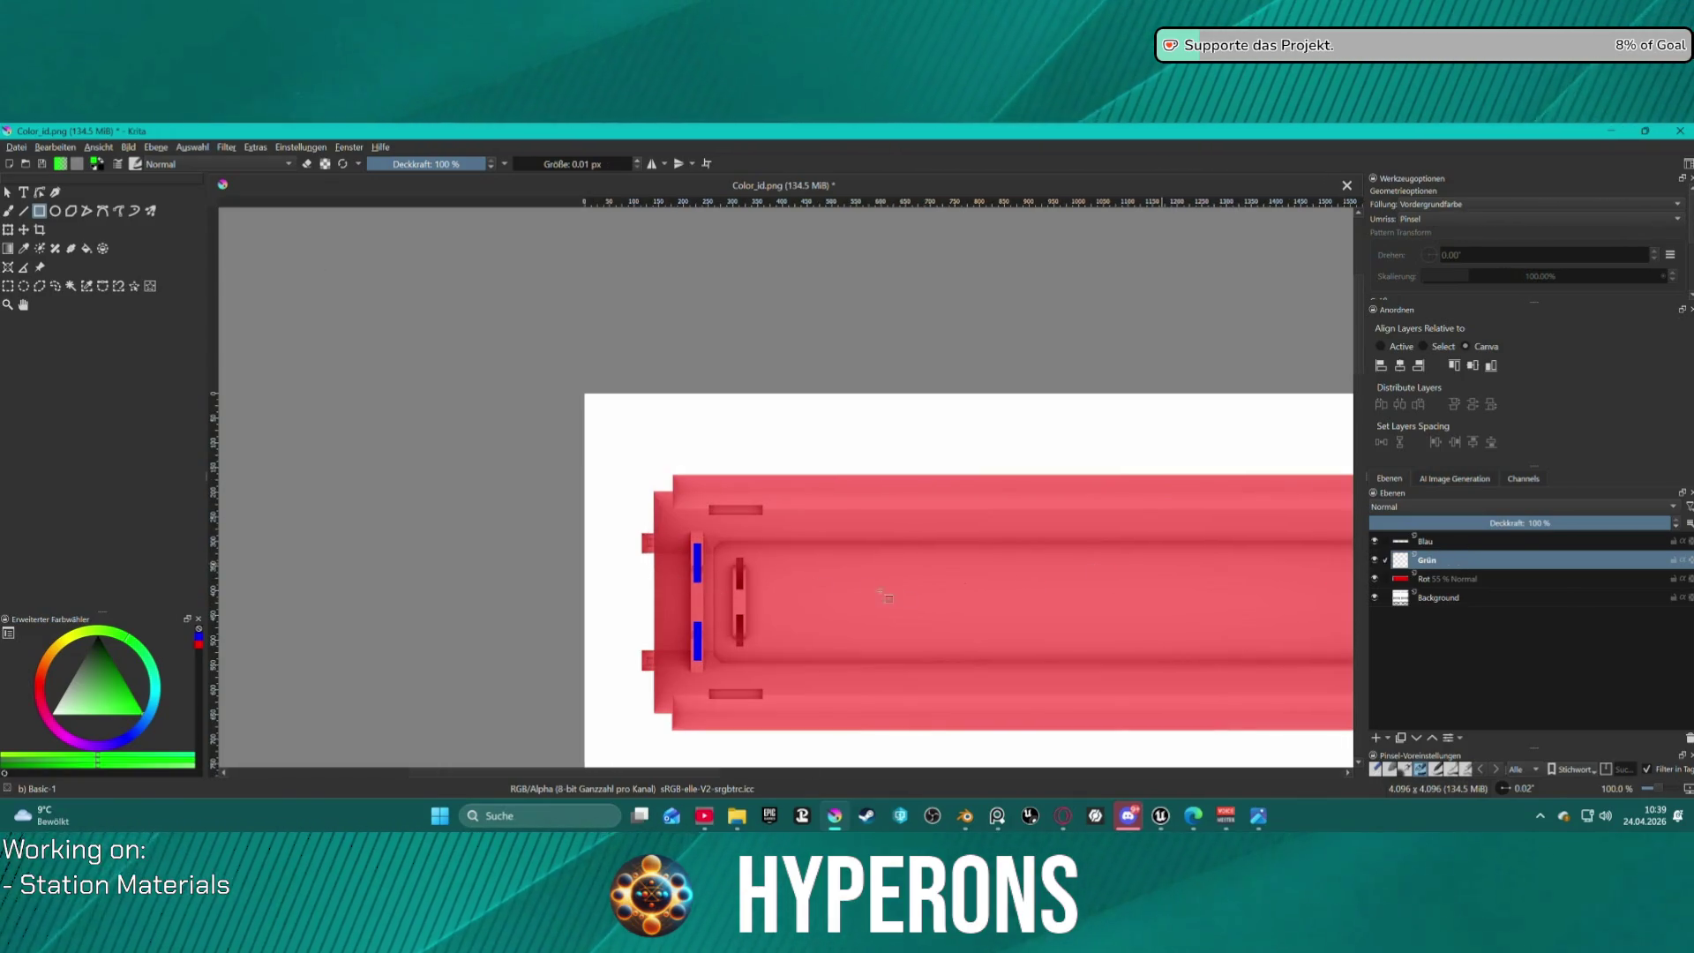
{"action": "scroll", "coordinate": [679, 574], "scroll_direction": "up", "scroll_amount": 1}
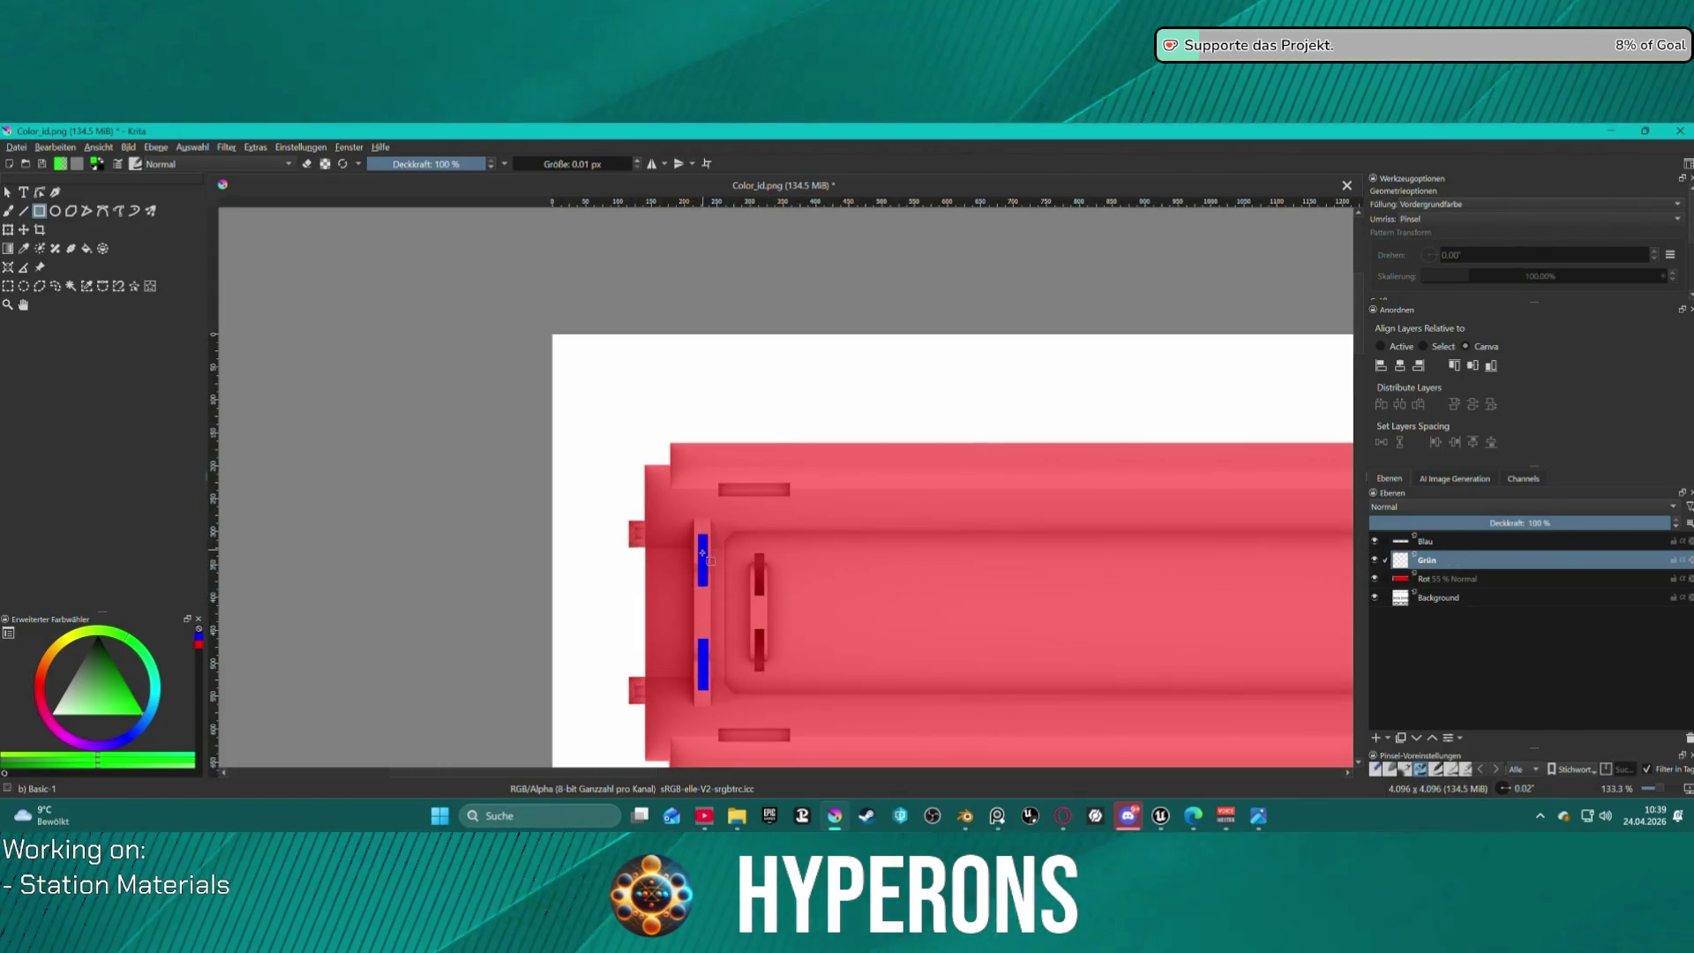
{"action": "scroll", "coordinate": [701, 547], "scroll_direction": "up", "scroll_amount": 2}
{"action": "scroll", "coordinate": [693, 529], "scroll_direction": "down", "scroll_amount": 1}
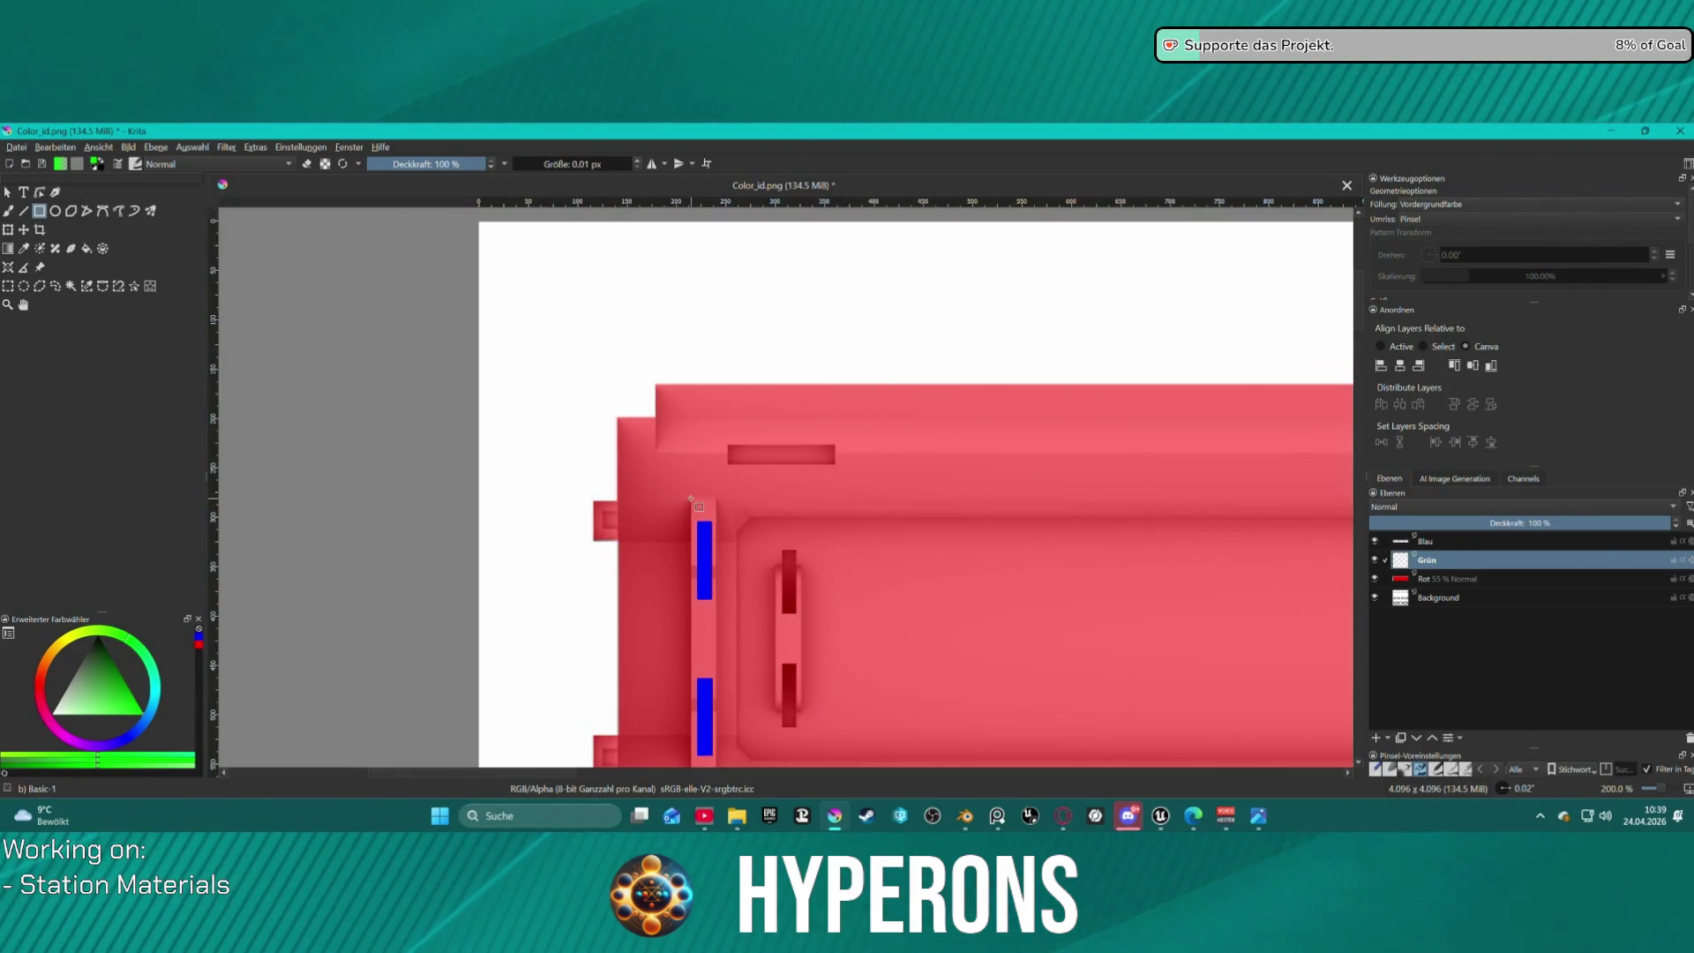
{"action": "left_click_drag", "start_coordinate": [712, 676], "coordinate": [719, 757]}
{"action": "left_click_drag", "start_coordinate": [776, 544], "coordinate": [781, 589]}
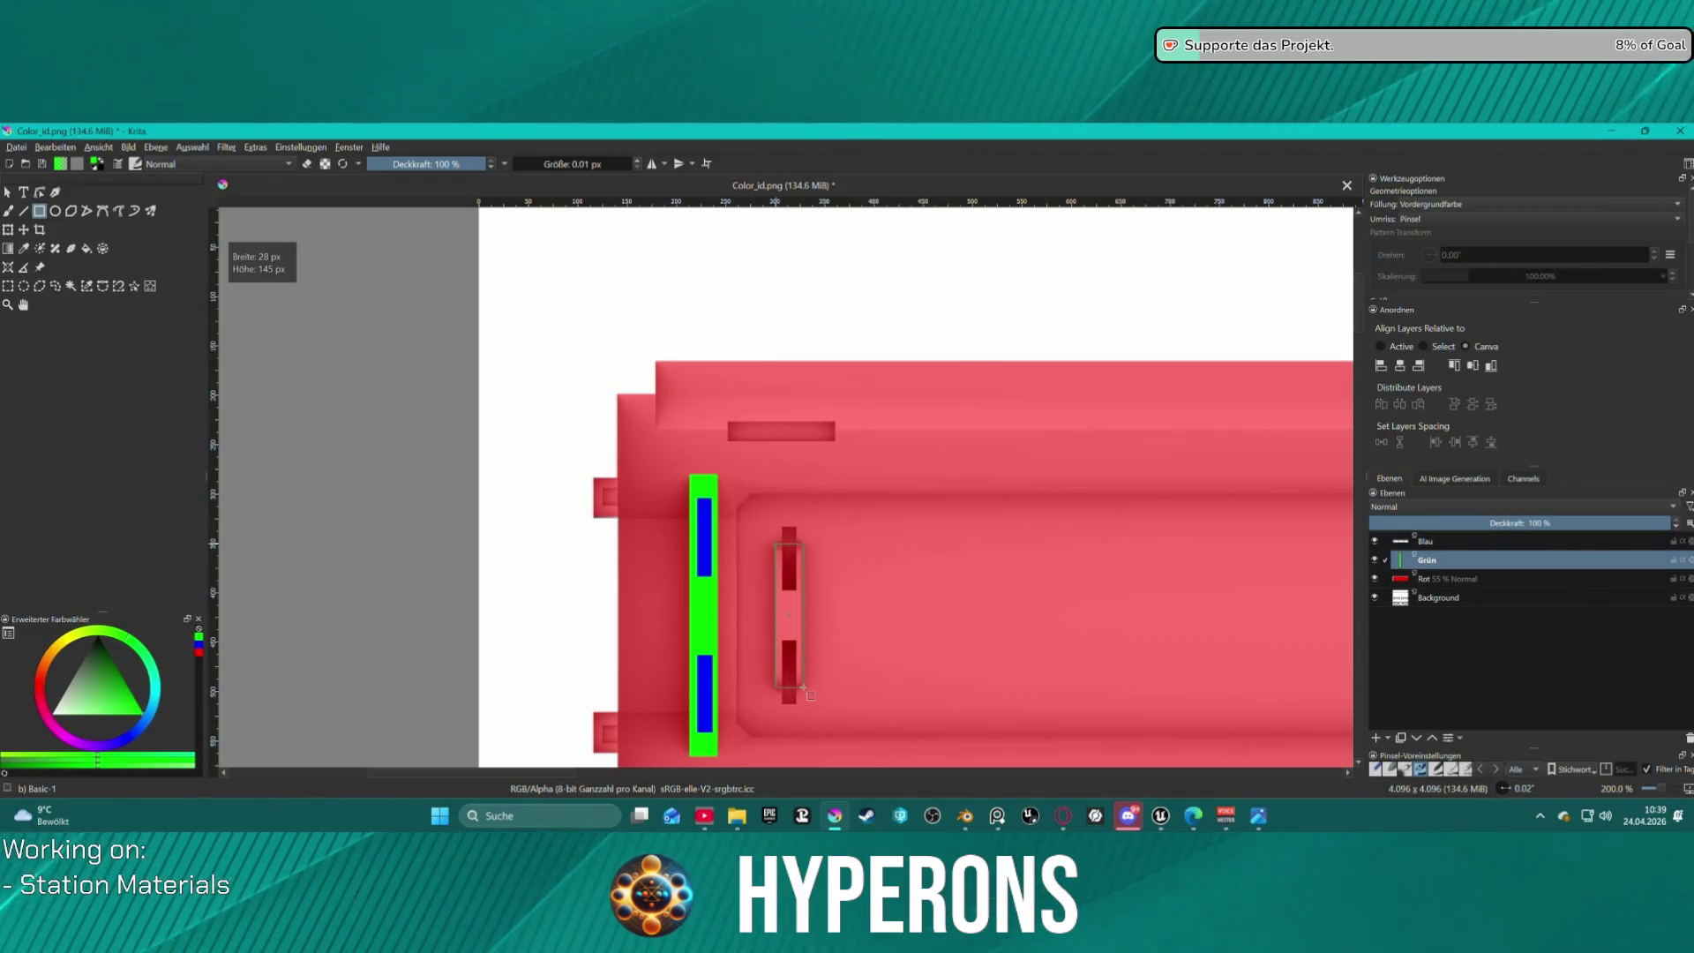
{"action": "left_click_drag", "start_coordinate": [803, 687], "coordinate": [803, 687]}
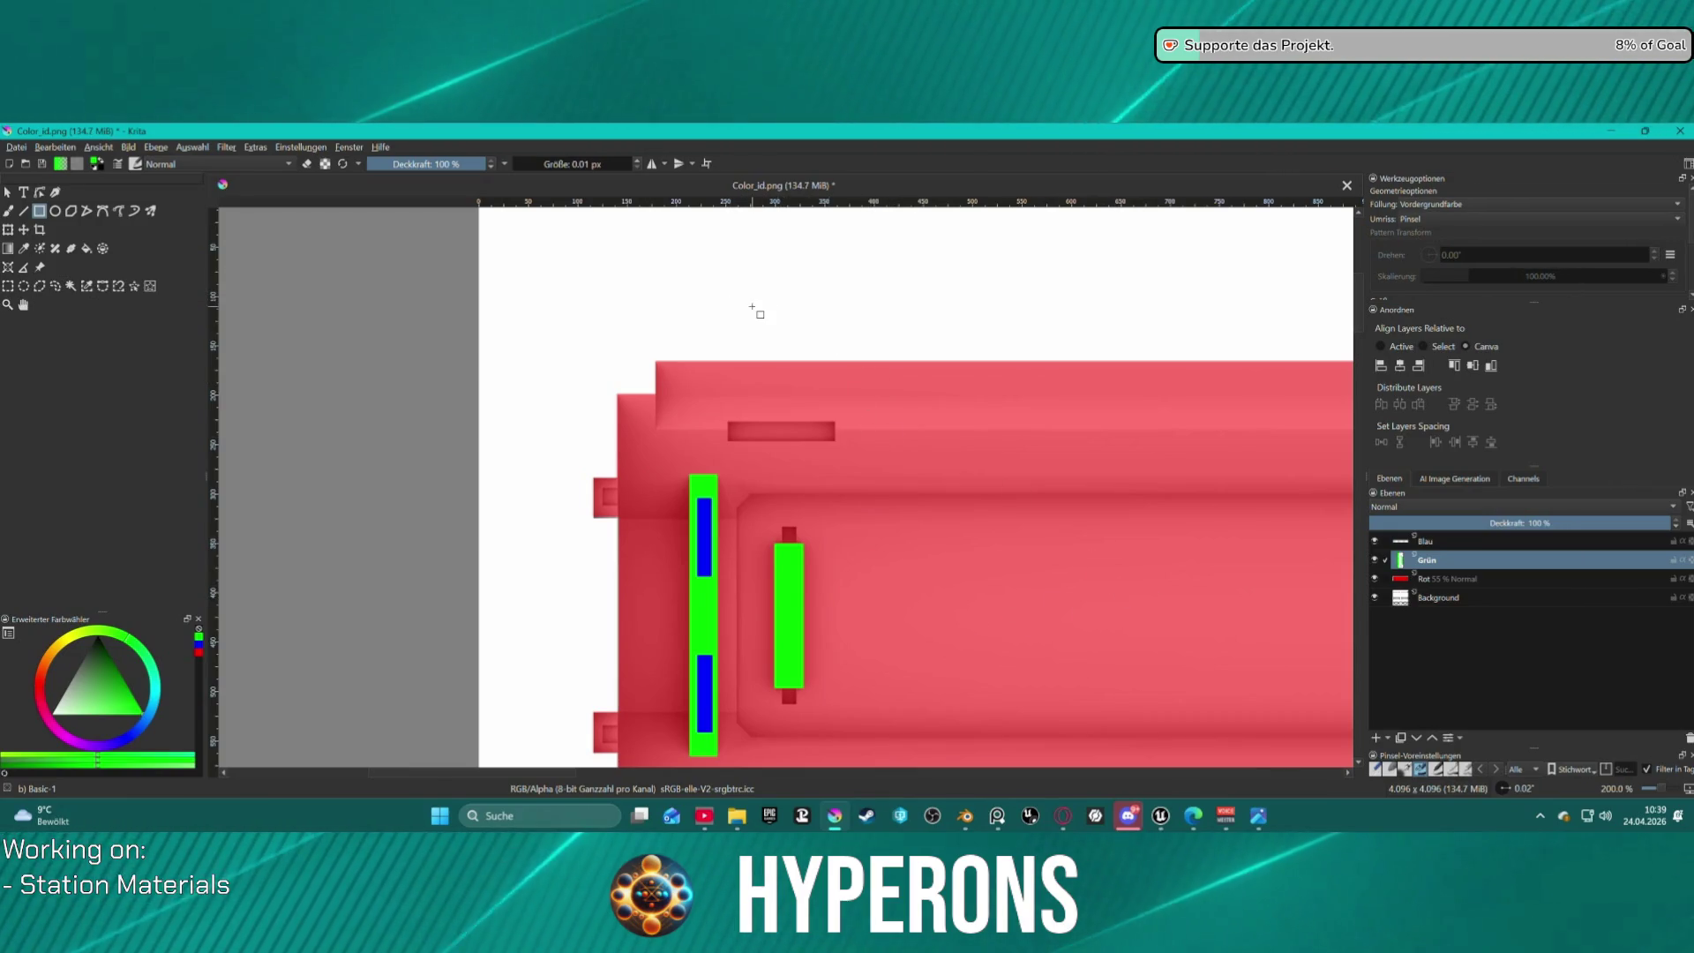
Fill the top-left and bottom-left recessed slots with green.
{"action": "scroll", "coordinate": [748, 422], "scroll_direction": "up", "scroll_amount": 2}
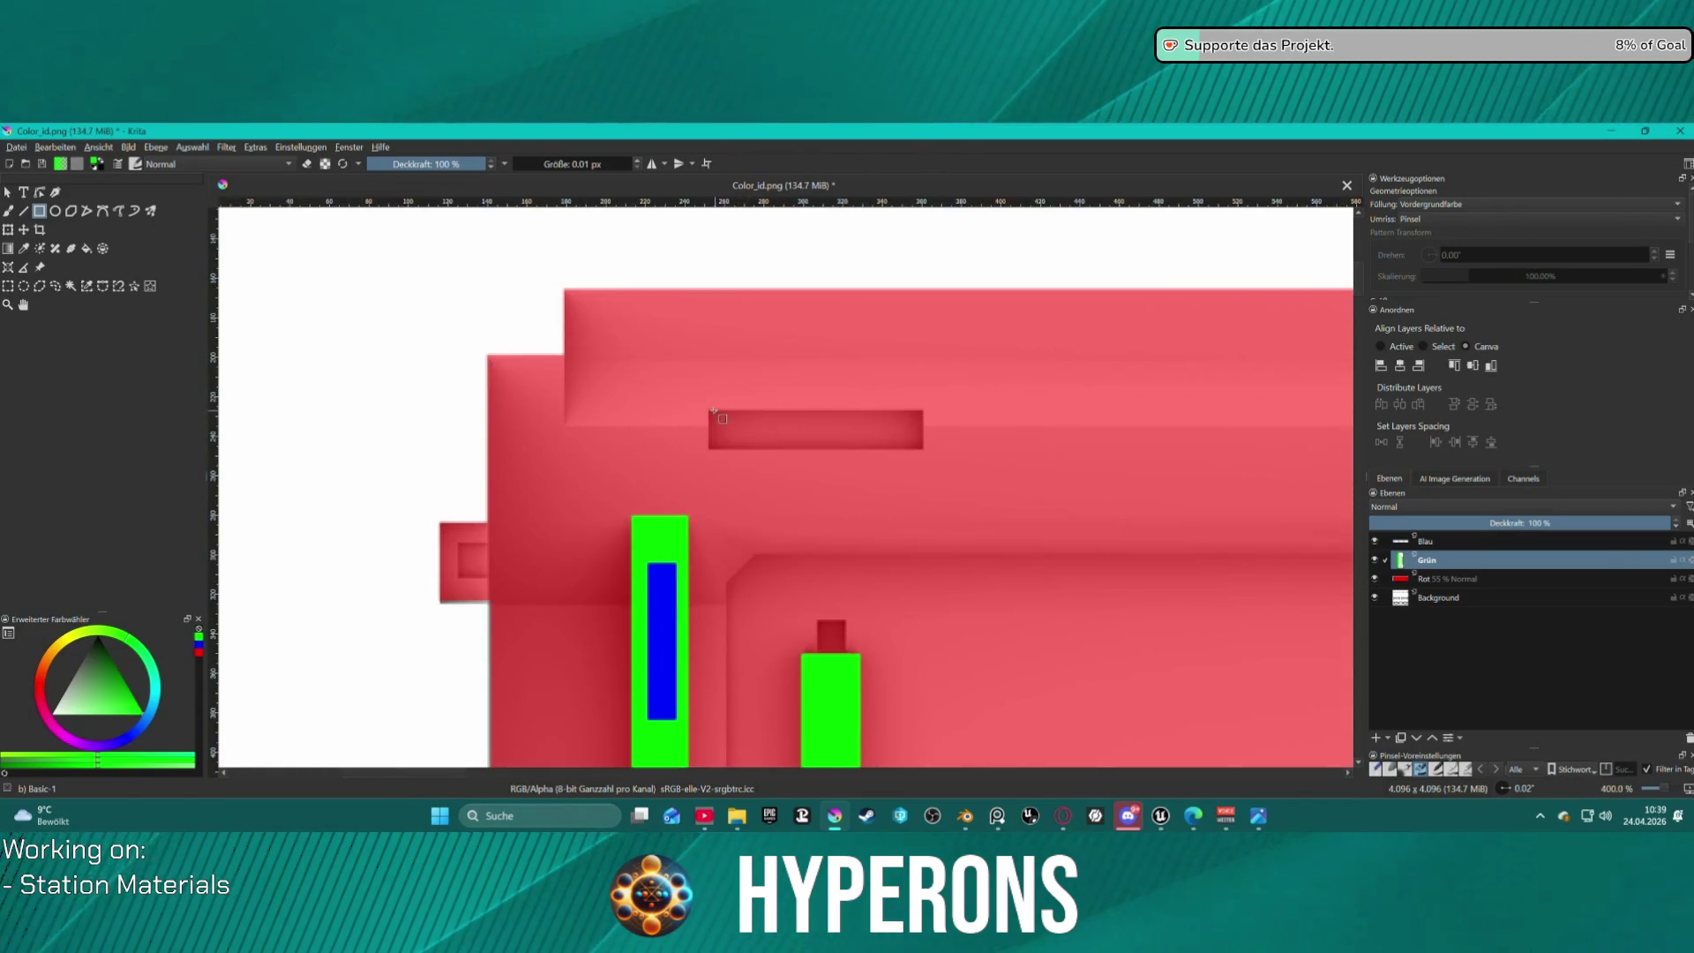
{"action": "left_click_drag", "start_coordinate": [709, 409], "coordinate": [786, 454]}
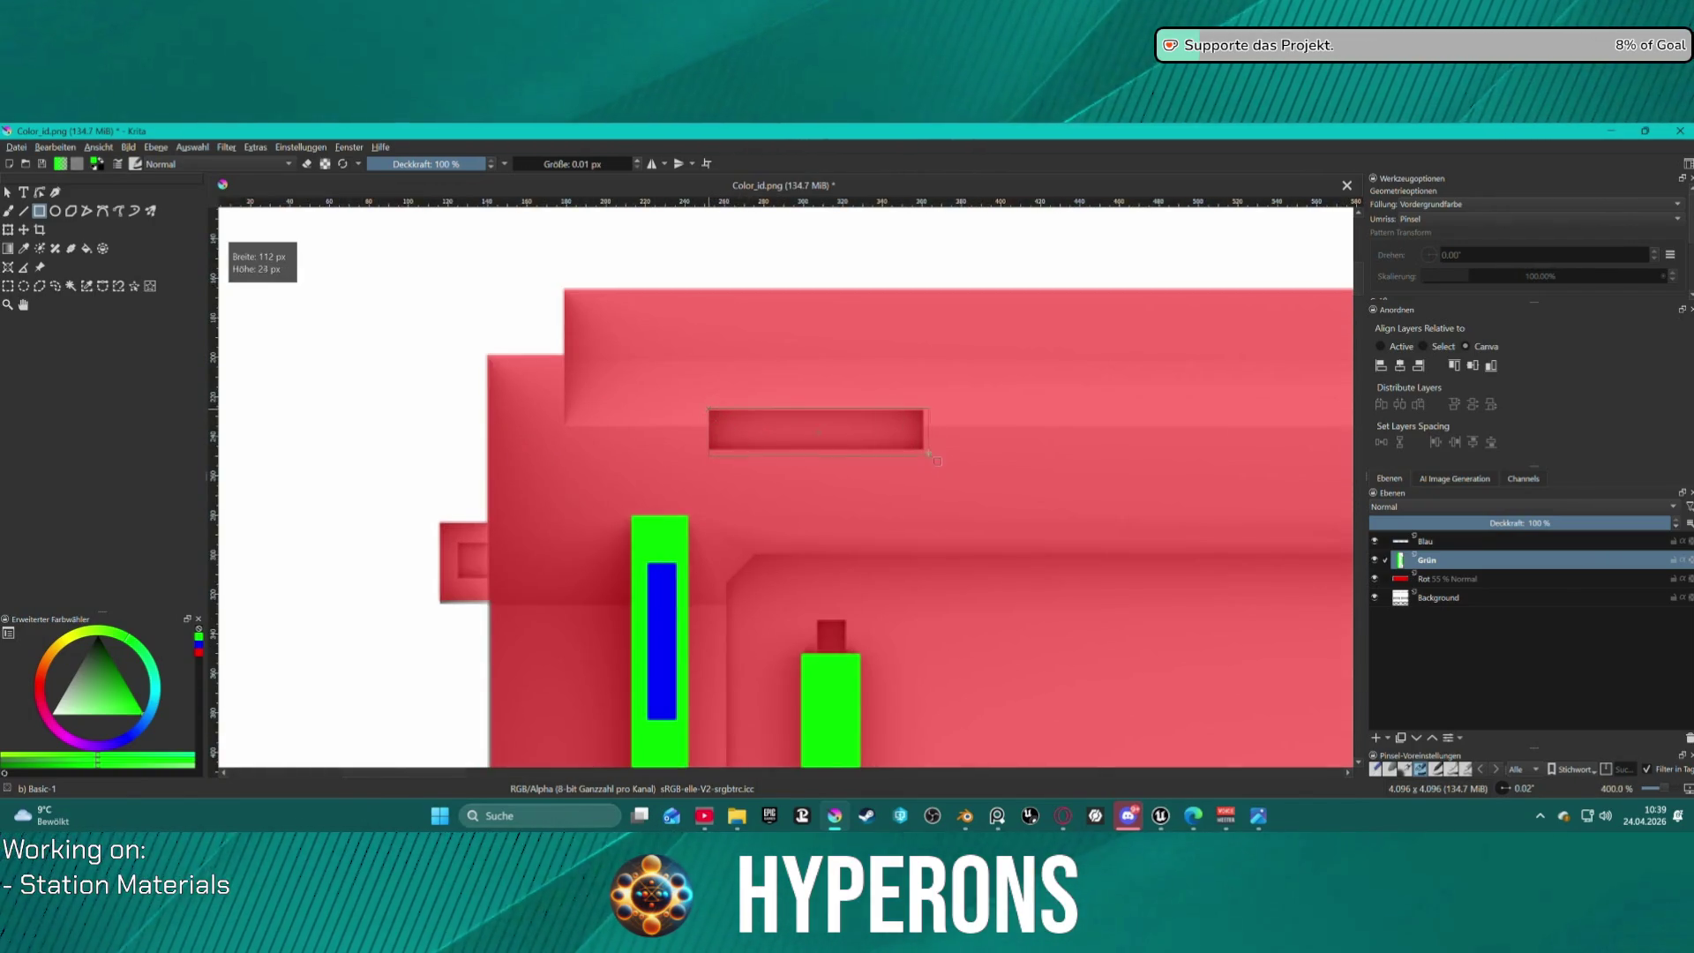
{"action": "left_click_drag", "start_coordinate": [925, 447], "coordinate": [925, 447]}
{"action": "scroll", "coordinate": [1029, 476], "scroll_direction": "down", "scroll_amount": 9}
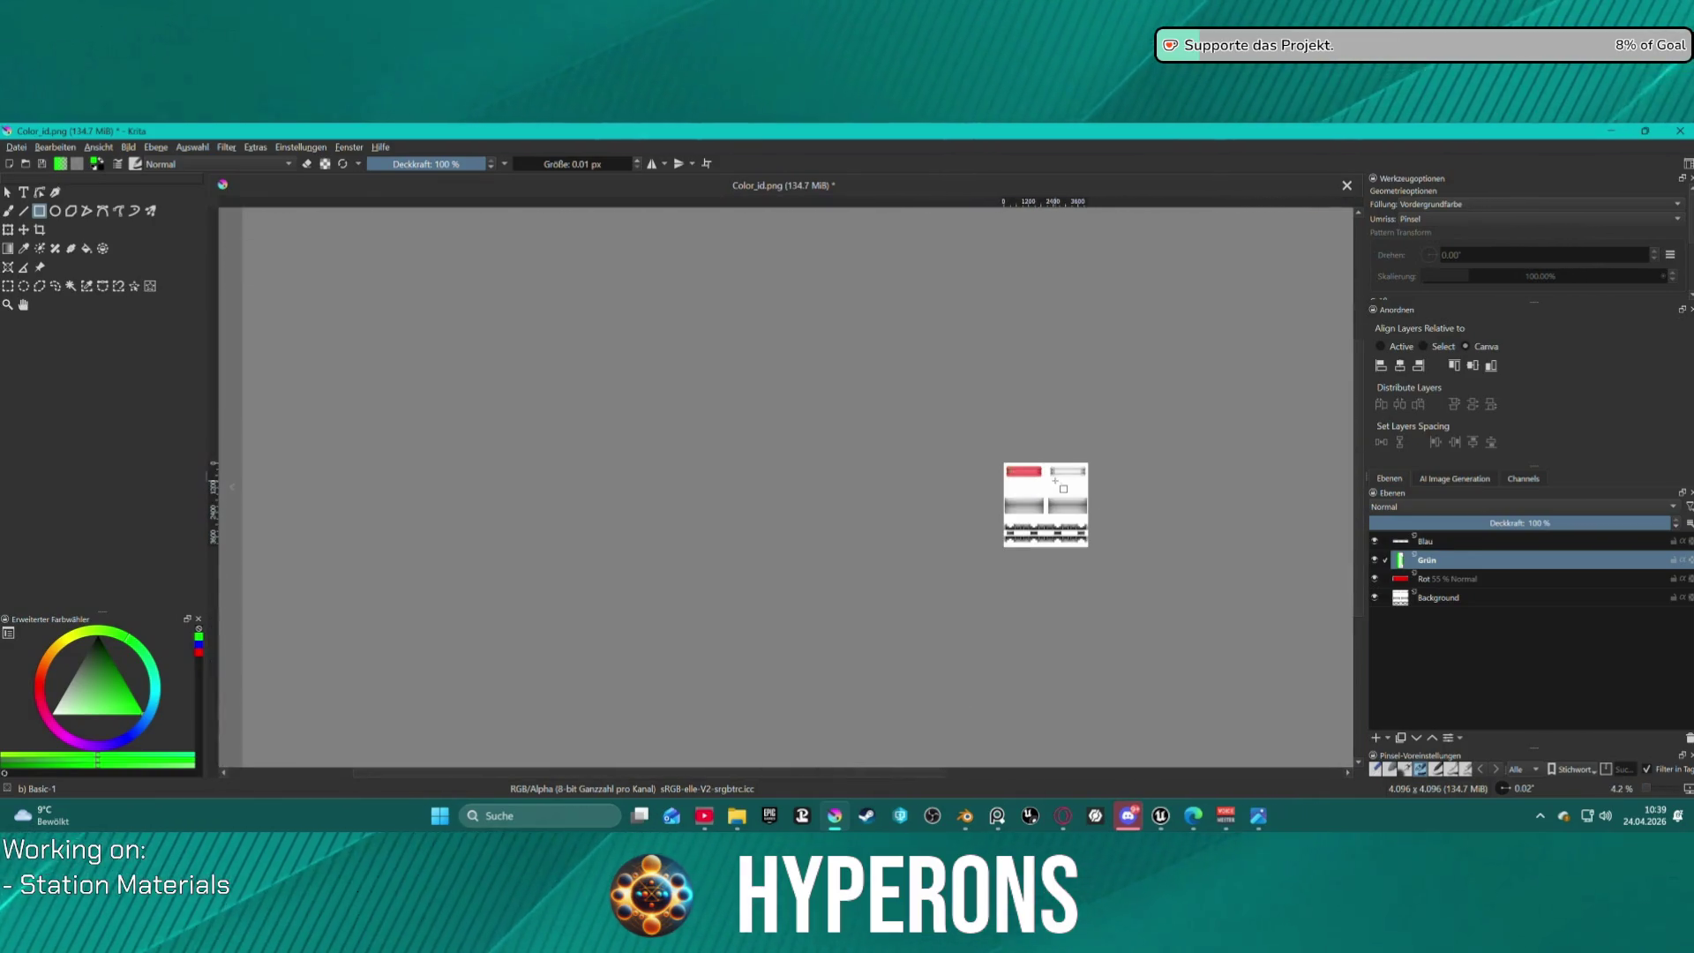
{"action": "scroll", "coordinate": [1056, 482], "scroll_direction": "up", "scroll_amount": 11}
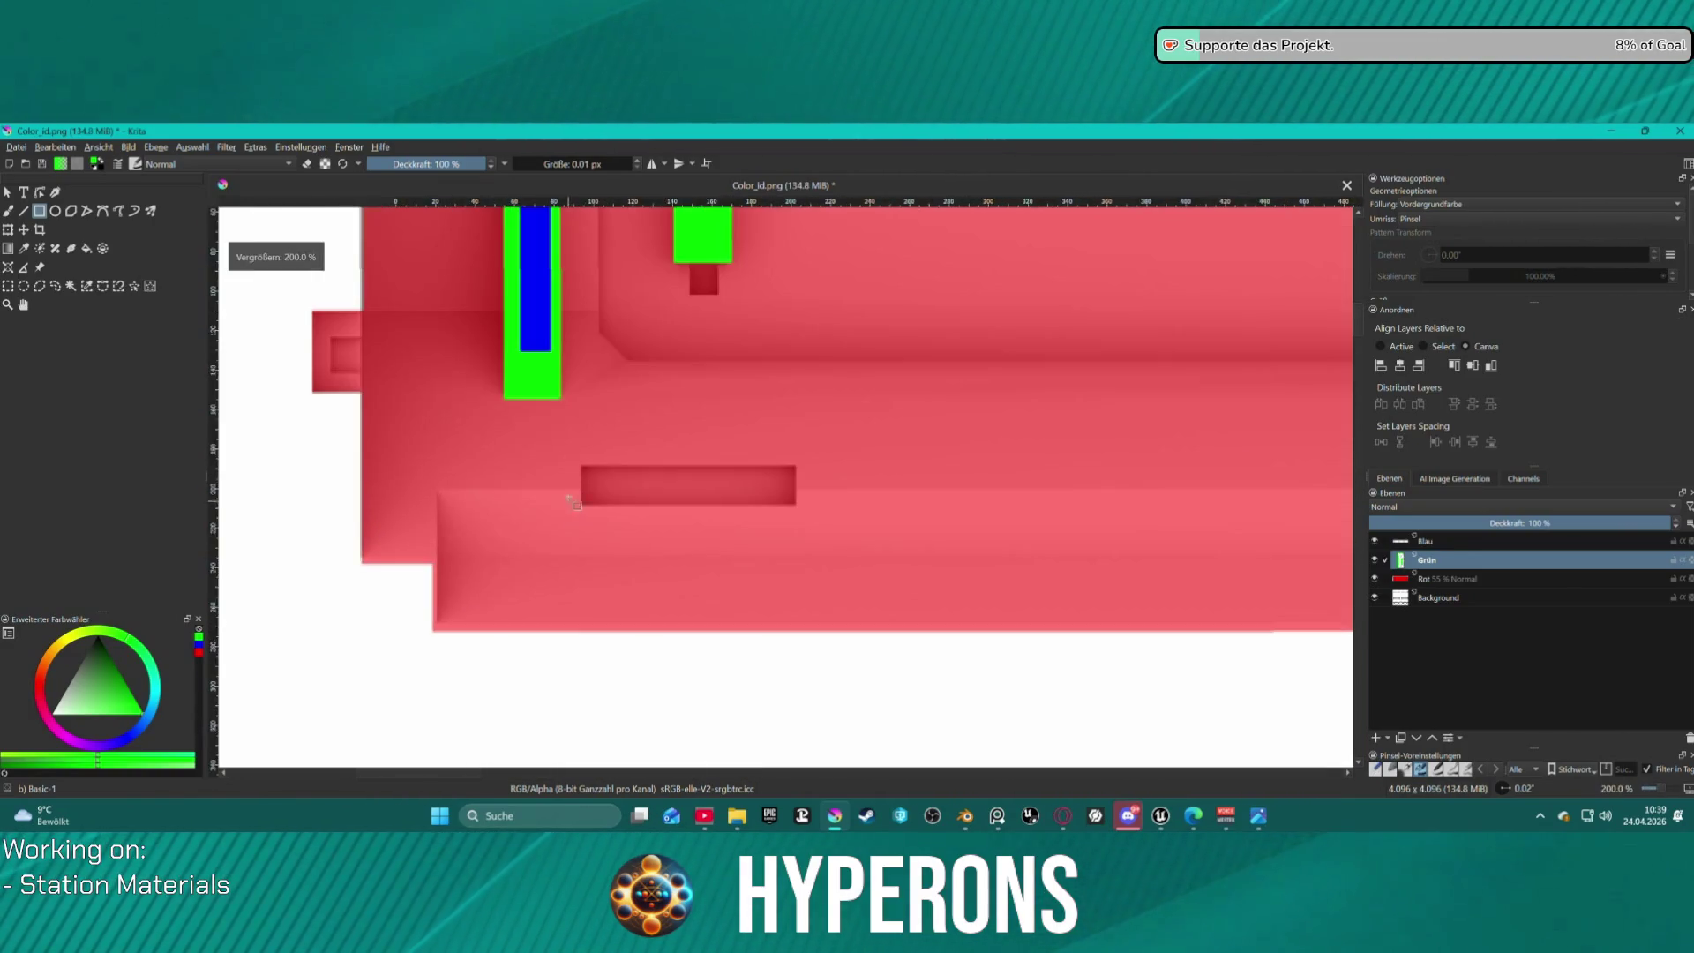
{"action": "scroll", "coordinate": [582, 490], "scroll_direction": "up", "scroll_amount": 2}
{"action": "left_click_drag", "start_coordinate": [583, 463], "coordinate": [679, 504]}
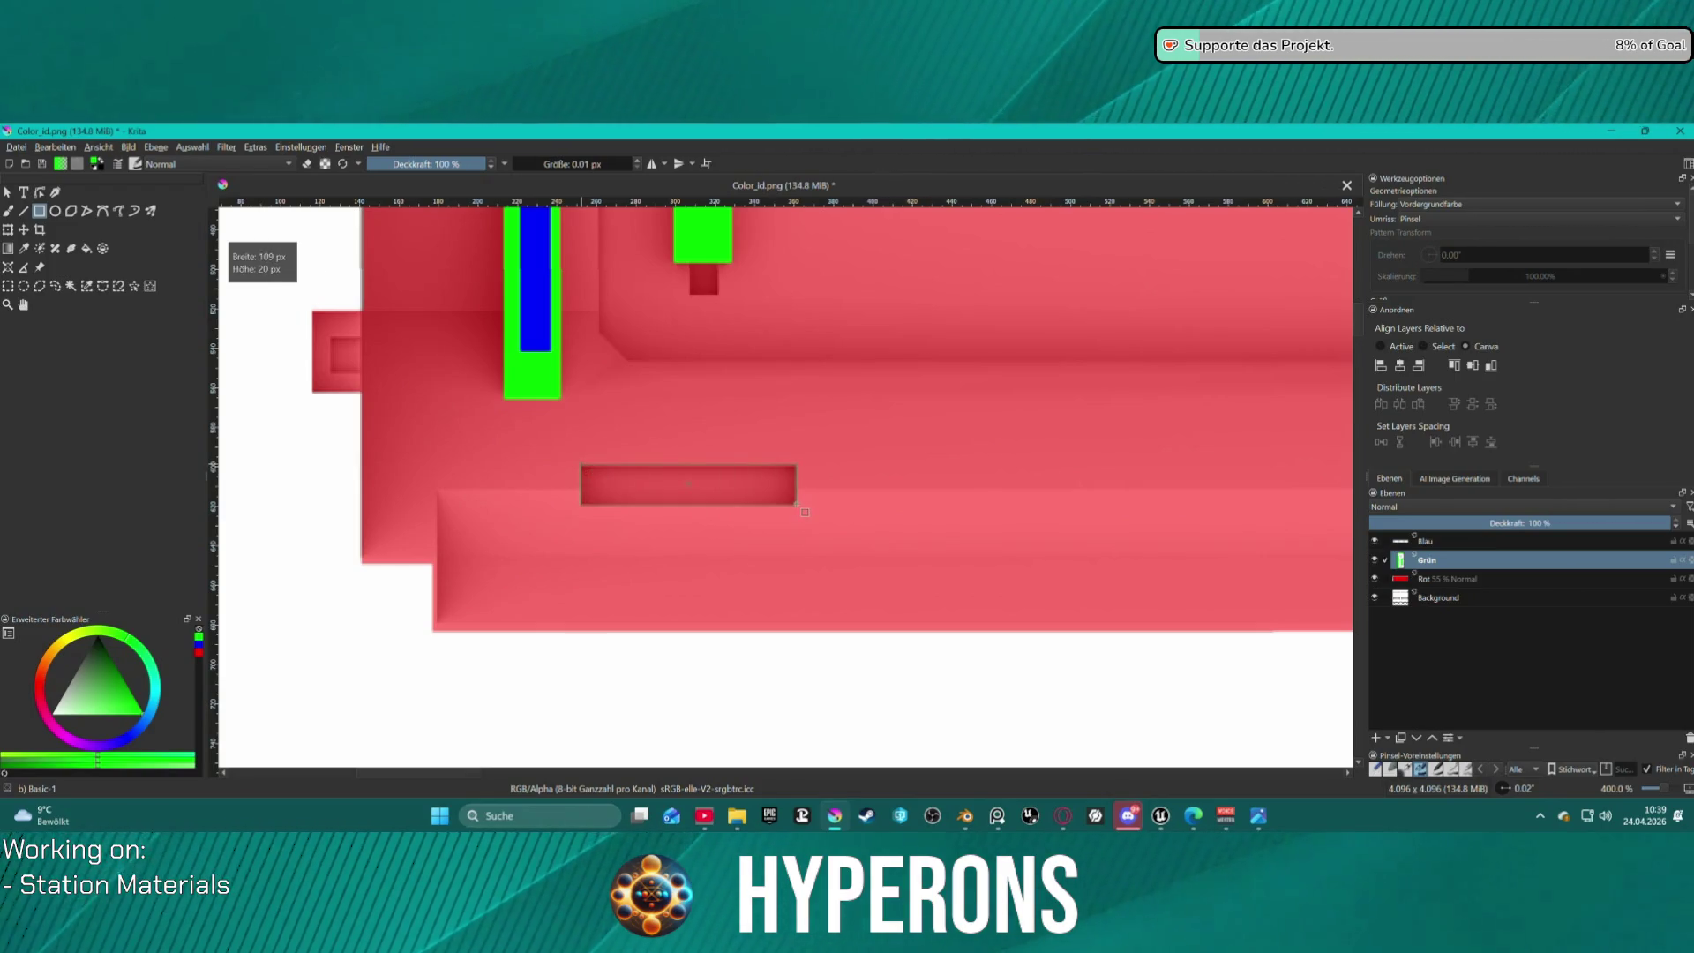
{"action": "left_click_drag", "start_coordinate": [803, 510], "coordinate": [803, 510]}
Fill the bottom-right and top-right recessed slots with green.
{"action": "scroll", "coordinate": [878, 447], "scroll_direction": "down", "scroll_amount": 5}
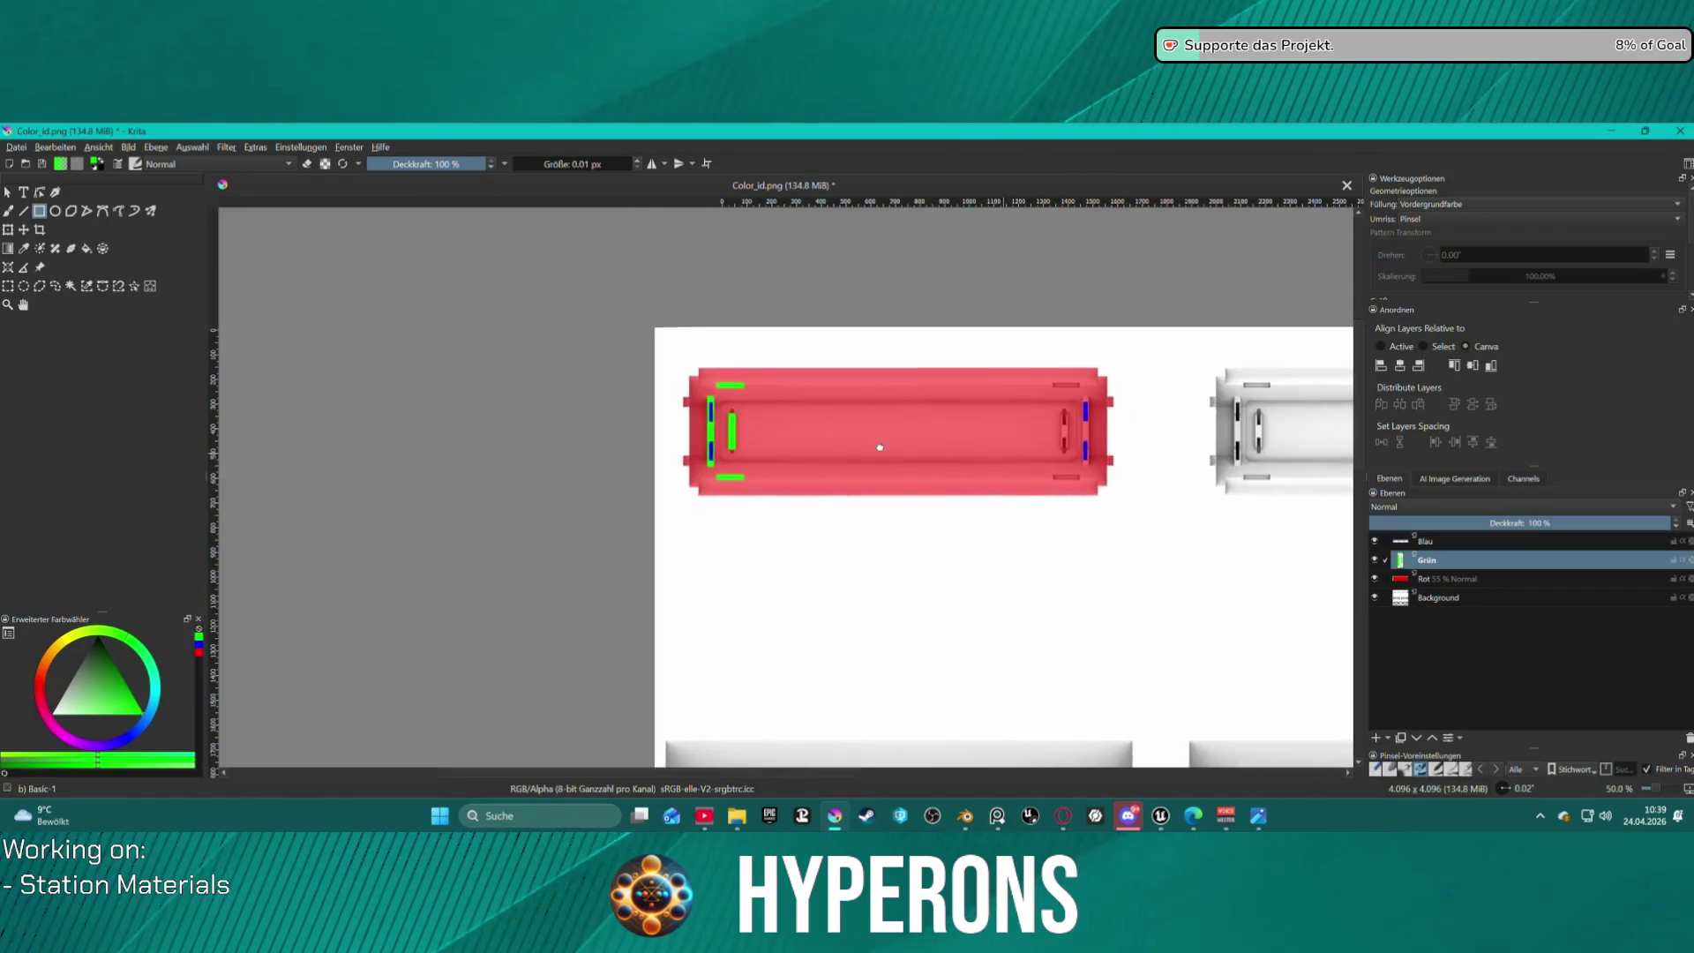
{"action": "scroll", "coordinate": [1151, 496], "scroll_direction": "up", "scroll_amount": 3}
{"action": "scroll", "coordinate": [680, 462], "scroll_direction": "up", "scroll_amount": 2}
{"action": "scroll", "coordinate": [578, 442], "scroll_direction": "left", "scroll_amount": 3}
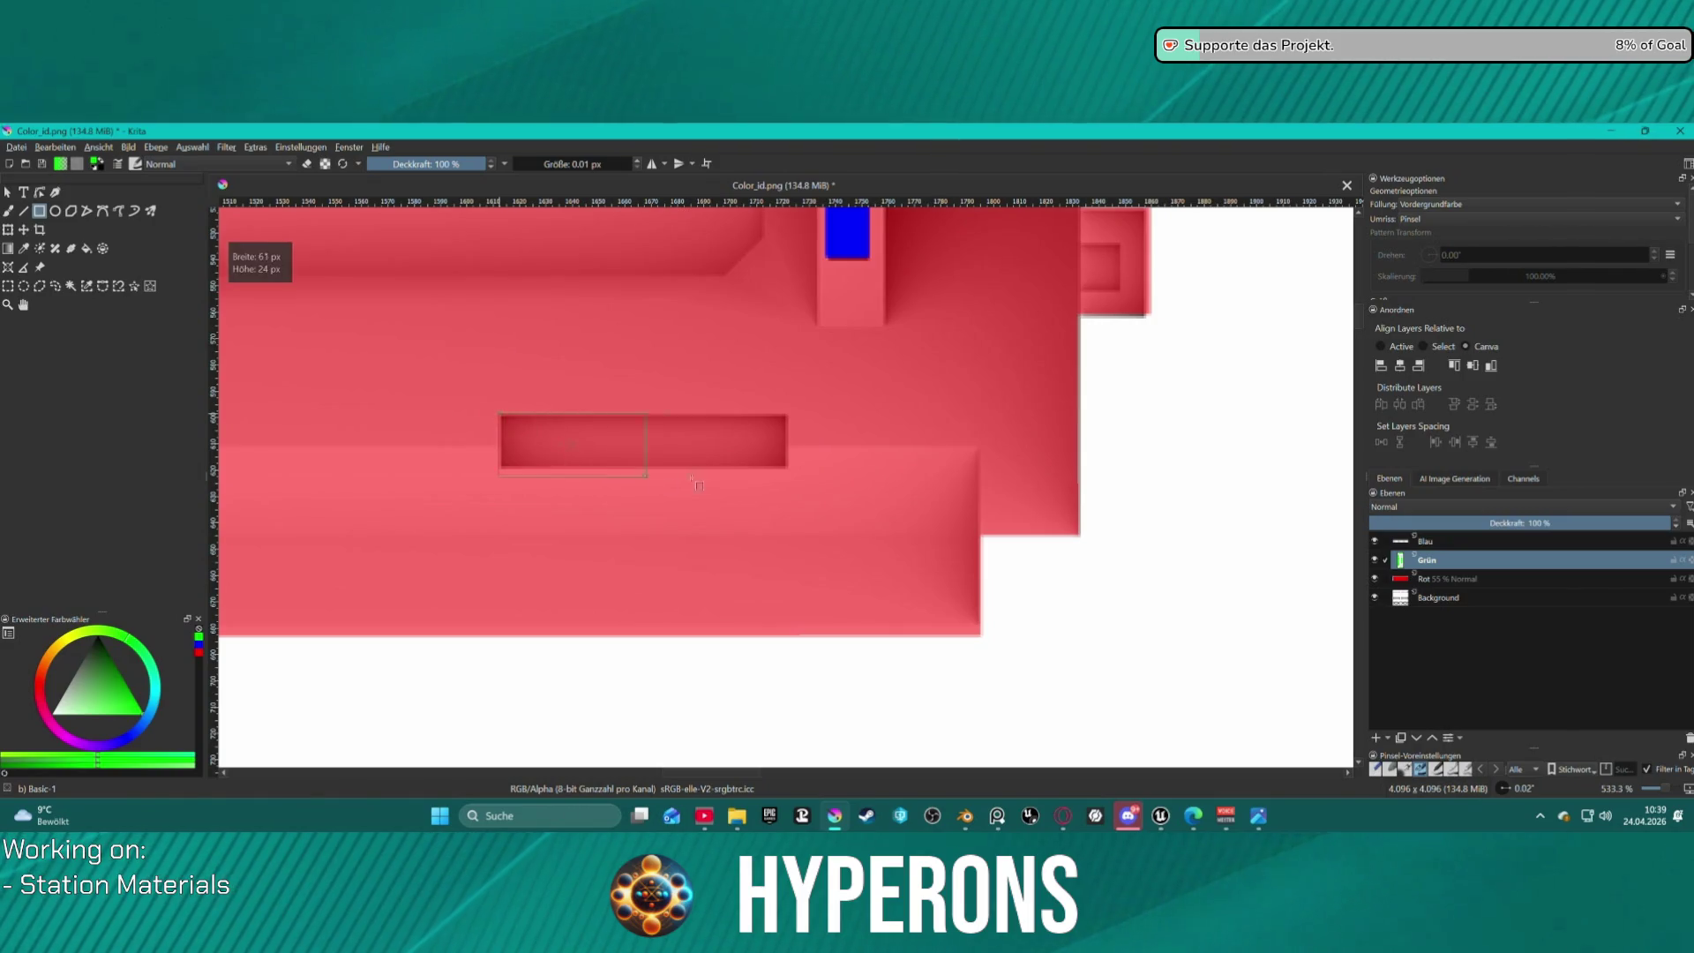
{"action": "left_click_drag", "start_coordinate": [789, 467], "coordinate": [790, 469]}
{"action": "scroll", "coordinate": [737, 360], "scroll_direction": "down", "scroll_amount": 2}
{"action": "scroll", "coordinate": [737, 360], "scroll_direction": "down", "scroll_amount": 2}
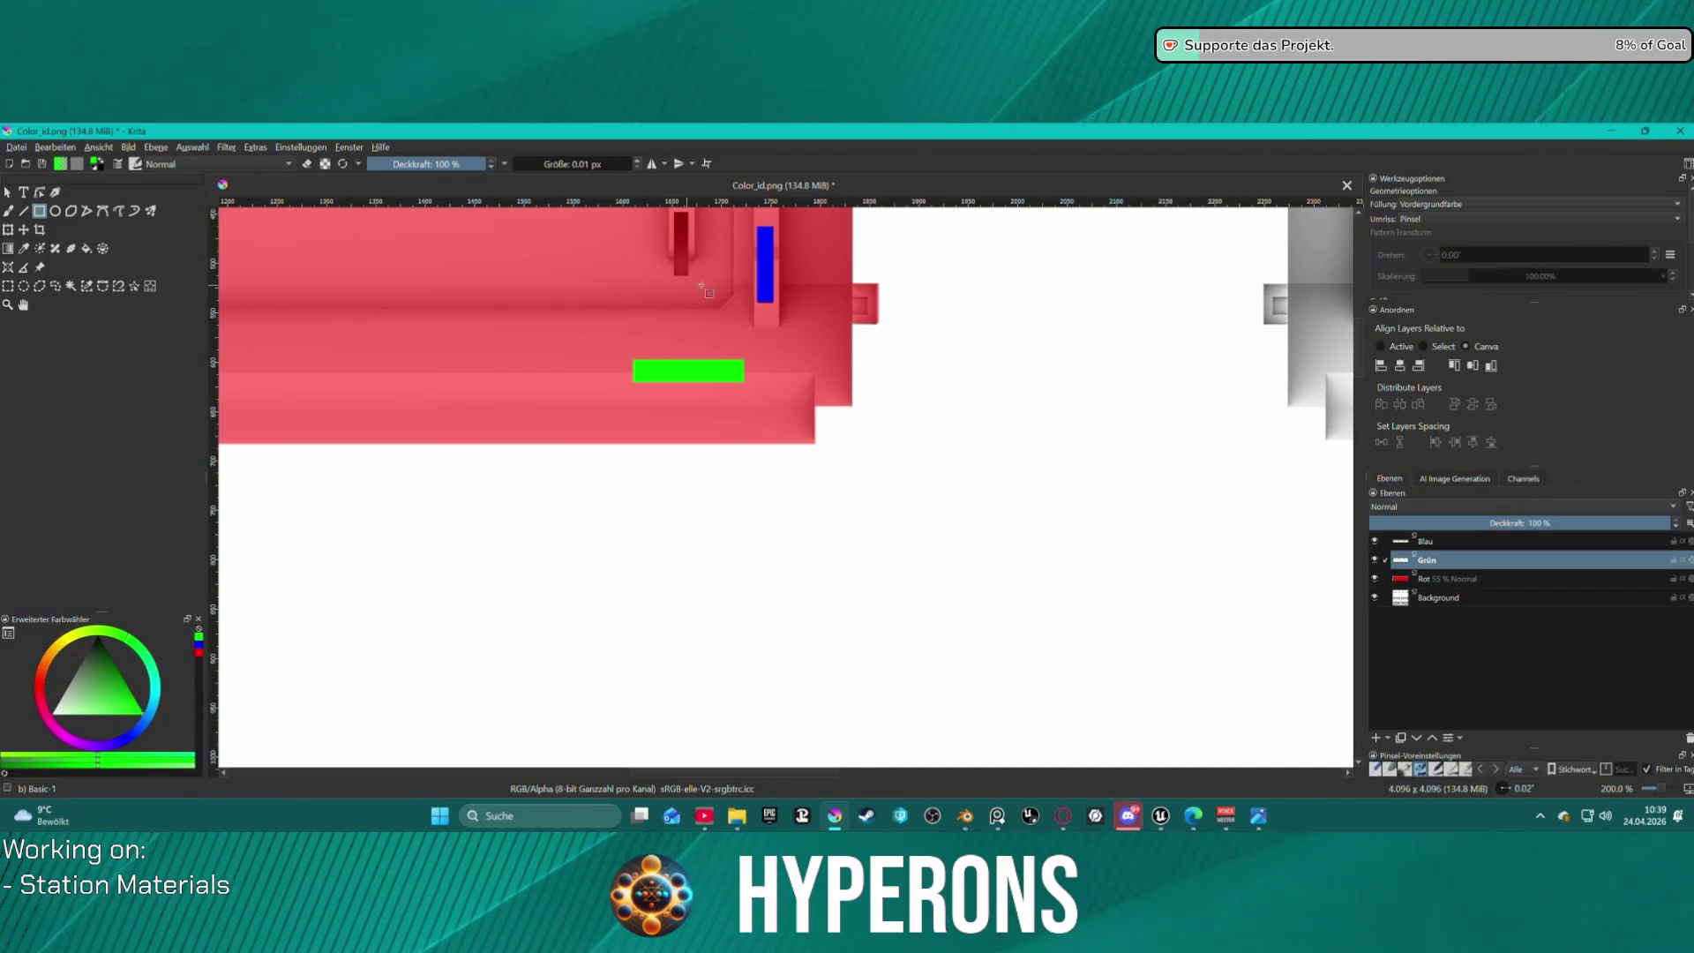
{"action": "scroll", "coordinate": [773, 470], "scroll_direction": "up", "scroll_amount": 2}
{"action": "scroll", "coordinate": [750, 401], "scroll_direction": "up", "scroll_amount": 4}
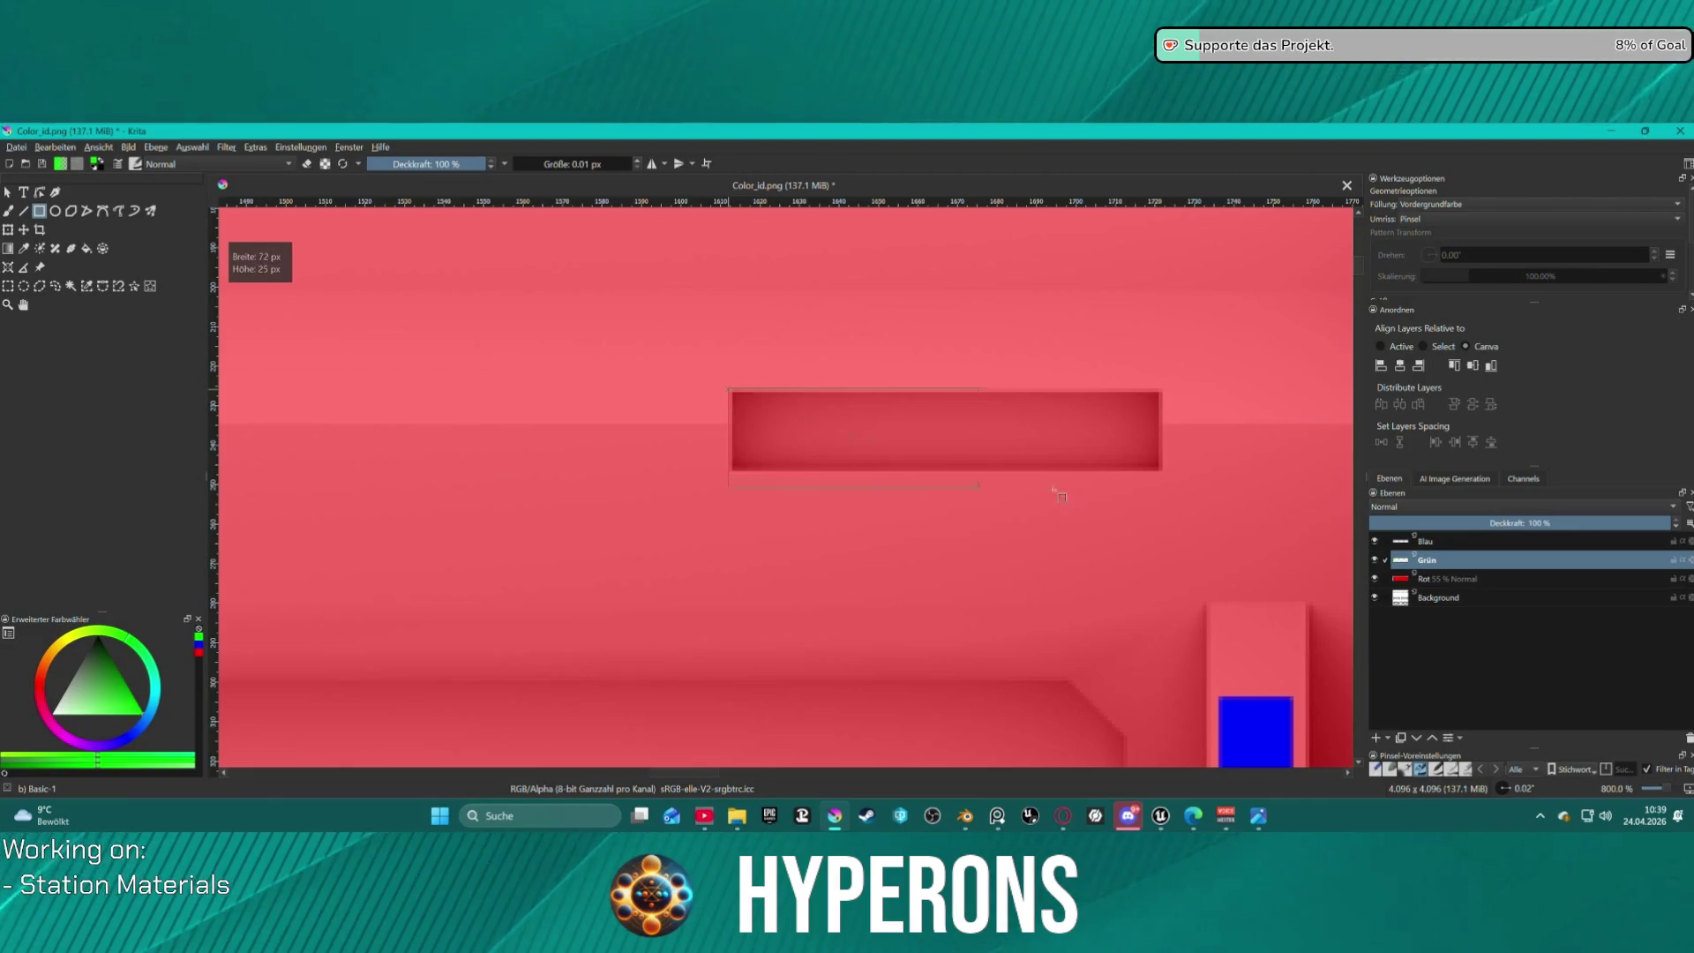
{"action": "left_click_drag", "start_coordinate": [1162, 470], "coordinate": [1162, 470]}
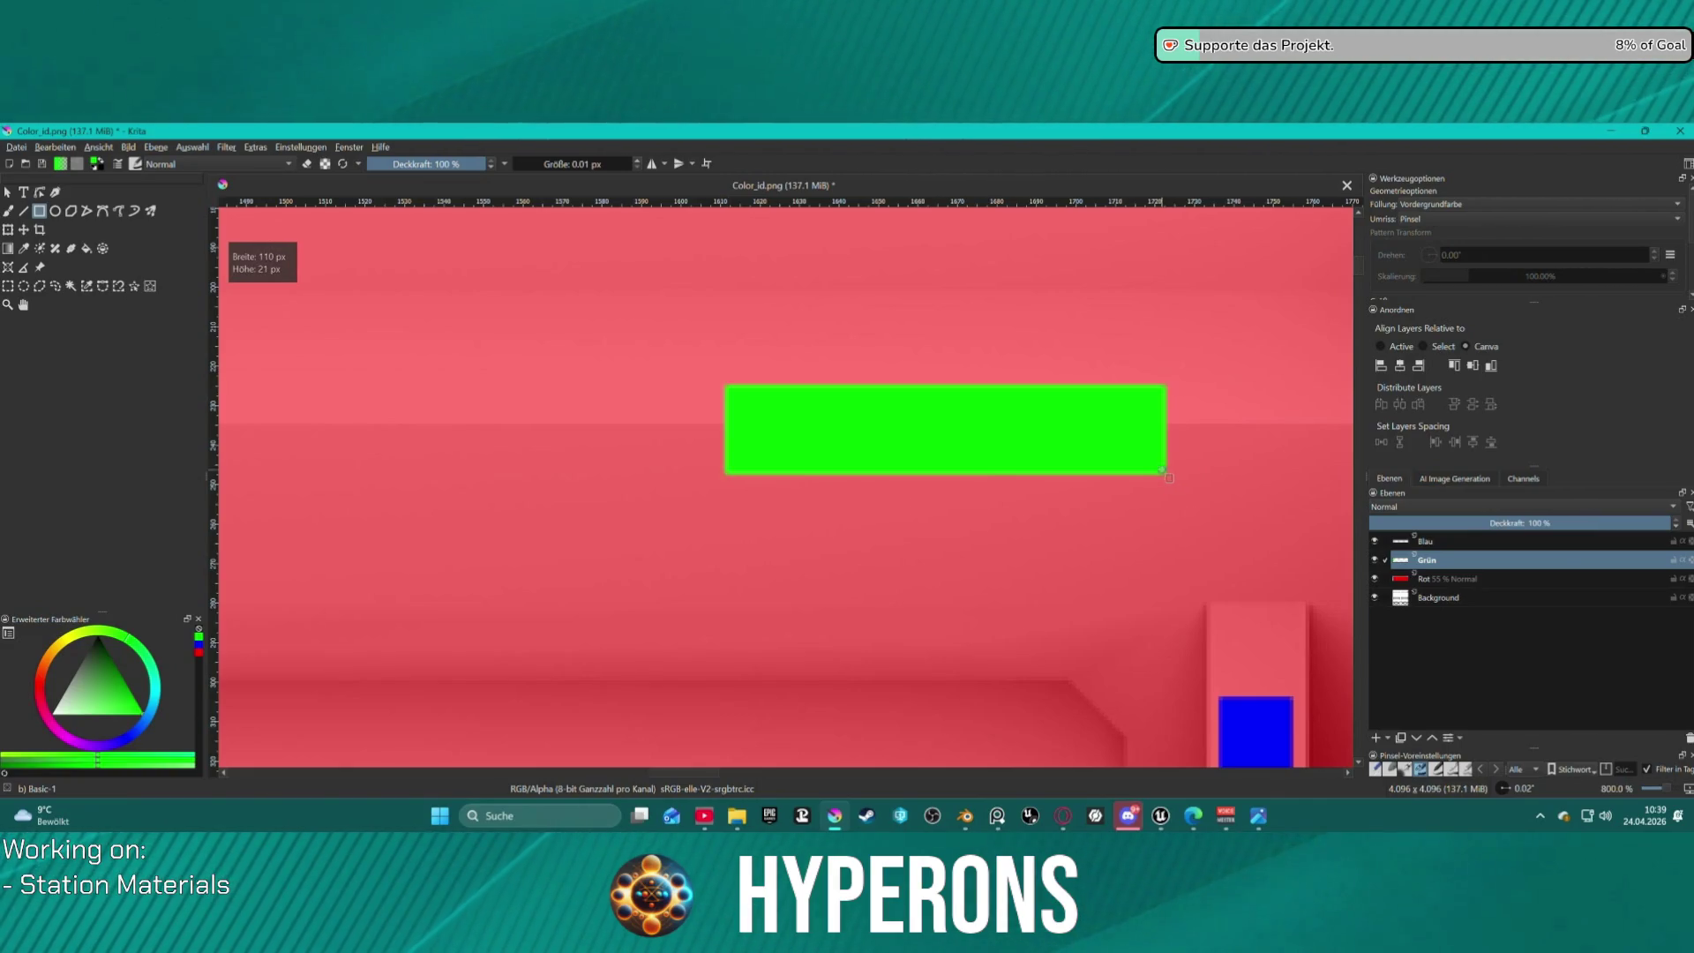
{"action": "scroll", "coordinate": [1103, 467], "scroll_direction": "down", "scroll_amount": 6}
{"action": "scroll", "coordinate": [1058, 463], "scroll_direction": "up", "scroll_amount": 3}
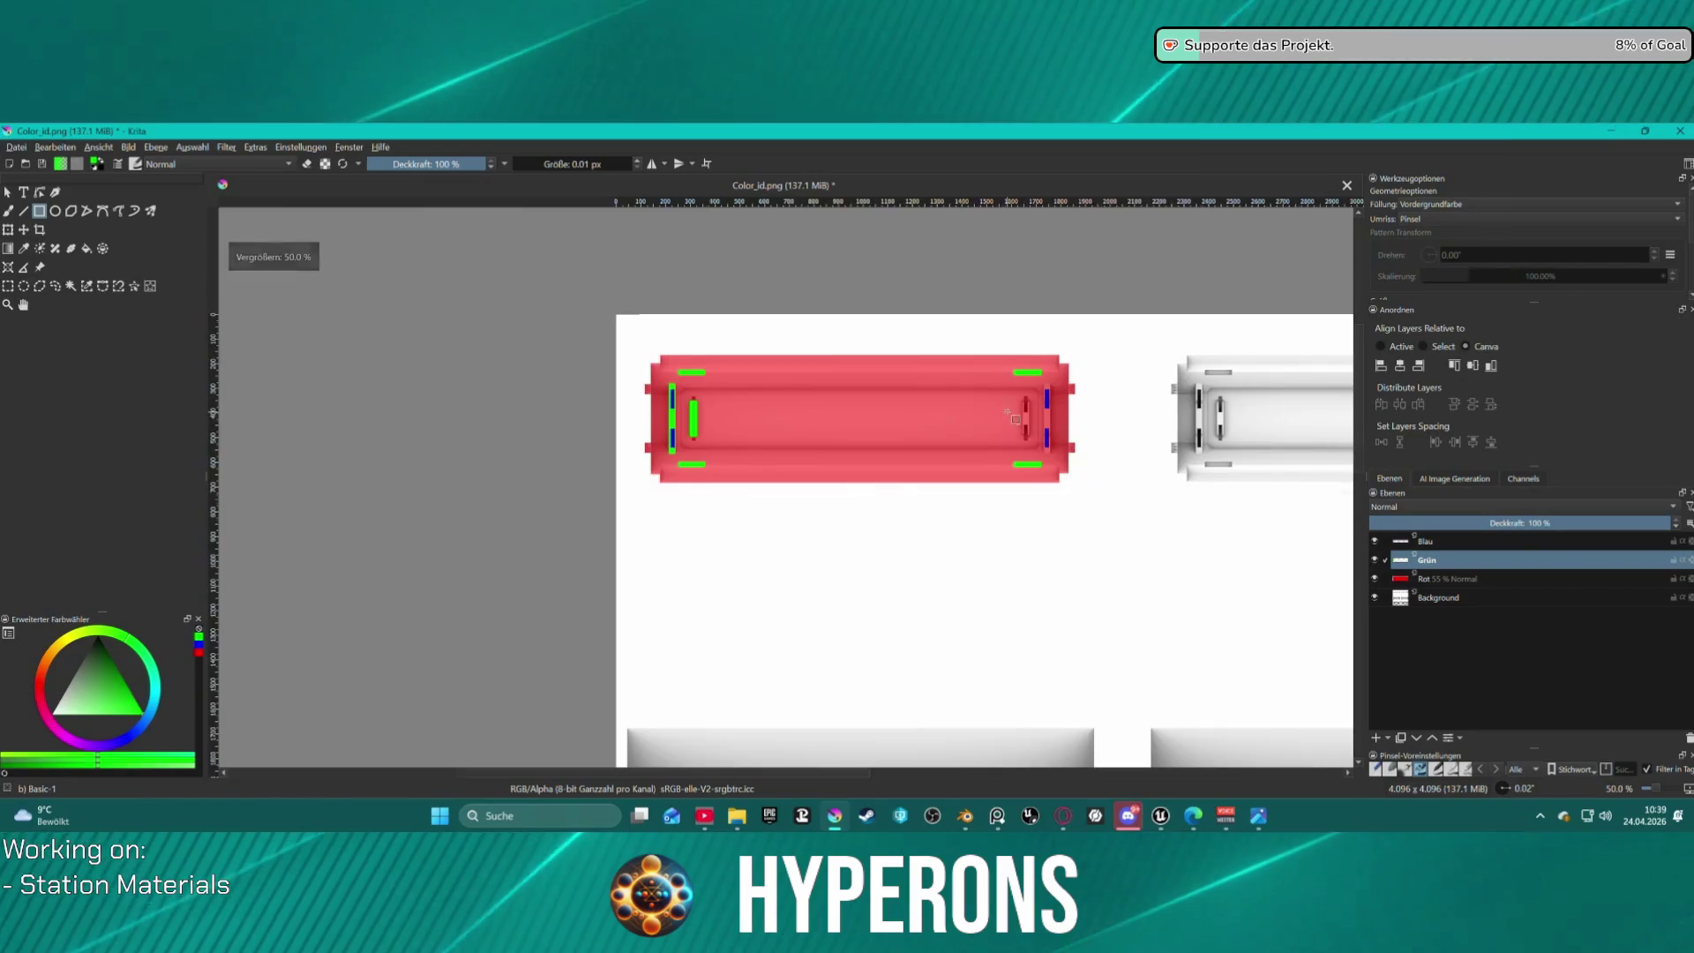
Undo the stray green on the inner bar and fill the left-end upper and lower notches green.
{"action": "scroll", "coordinate": [1056, 461], "scroll_direction": "up", "scroll_amount": 3}
{"action": "scroll", "coordinate": [983, 430], "scroll_direction": "down", "scroll_amount": 2}
{"action": "scroll", "coordinate": [794, 423], "scroll_direction": "up", "scroll_amount": 1}
{"action": "scroll", "coordinate": [426, 409], "scroll_direction": "up", "scroll_amount": 1}
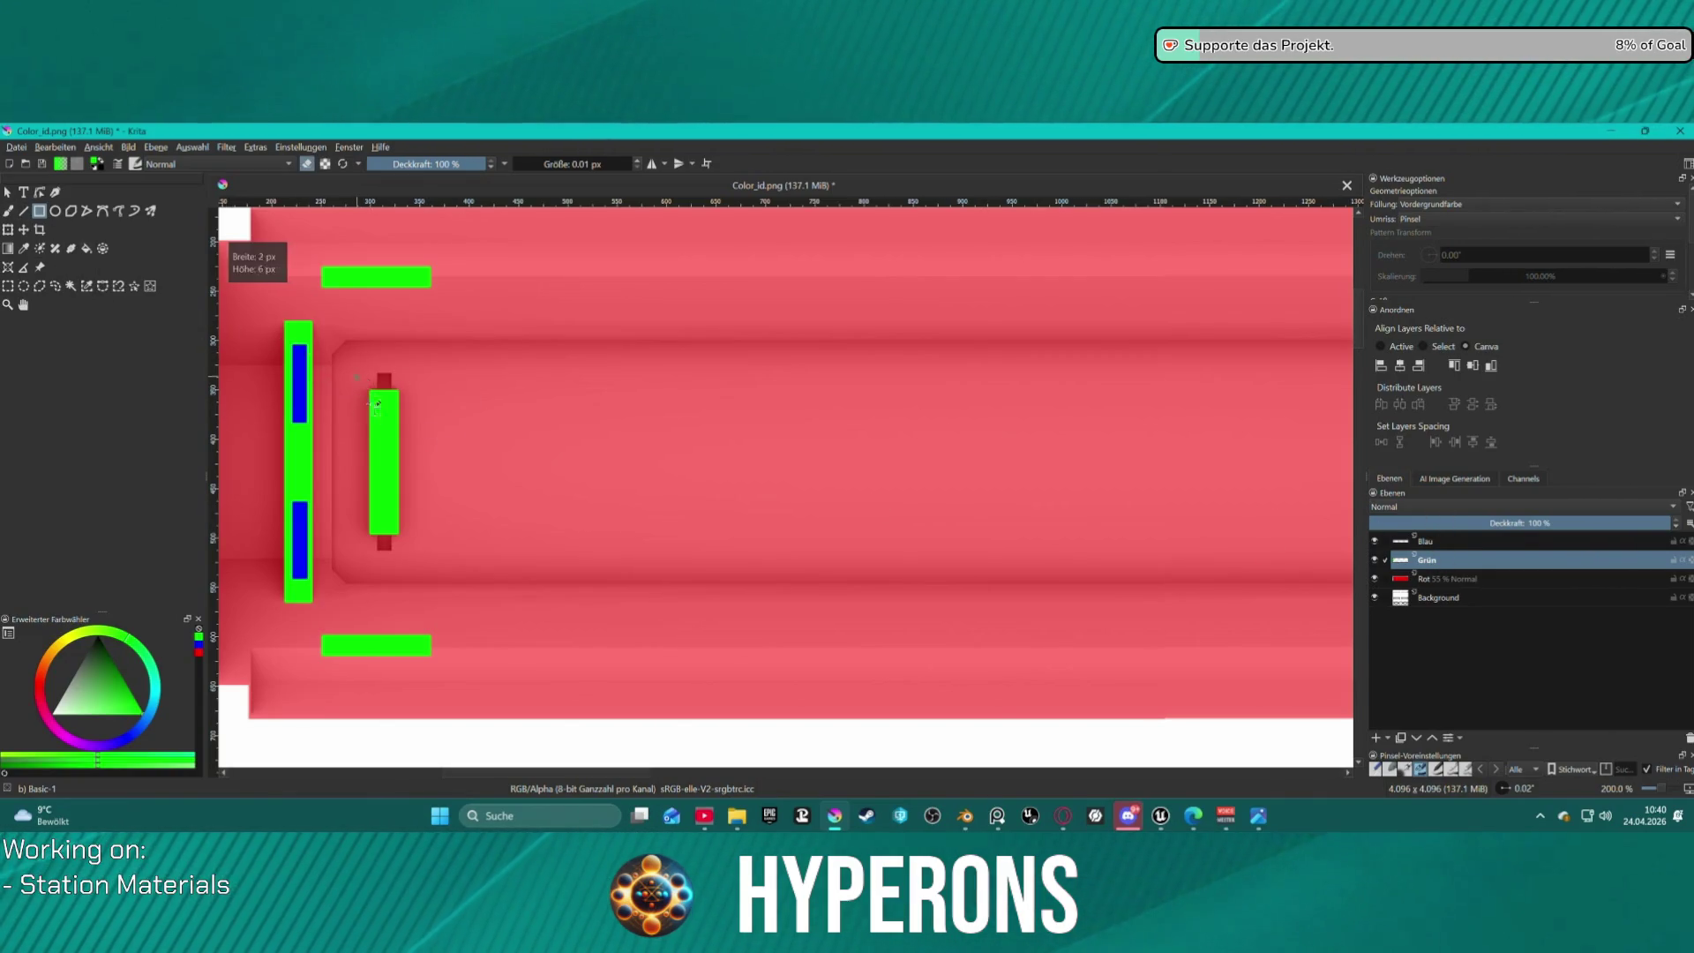
{"action": "key", "text": "ctrl+z"}
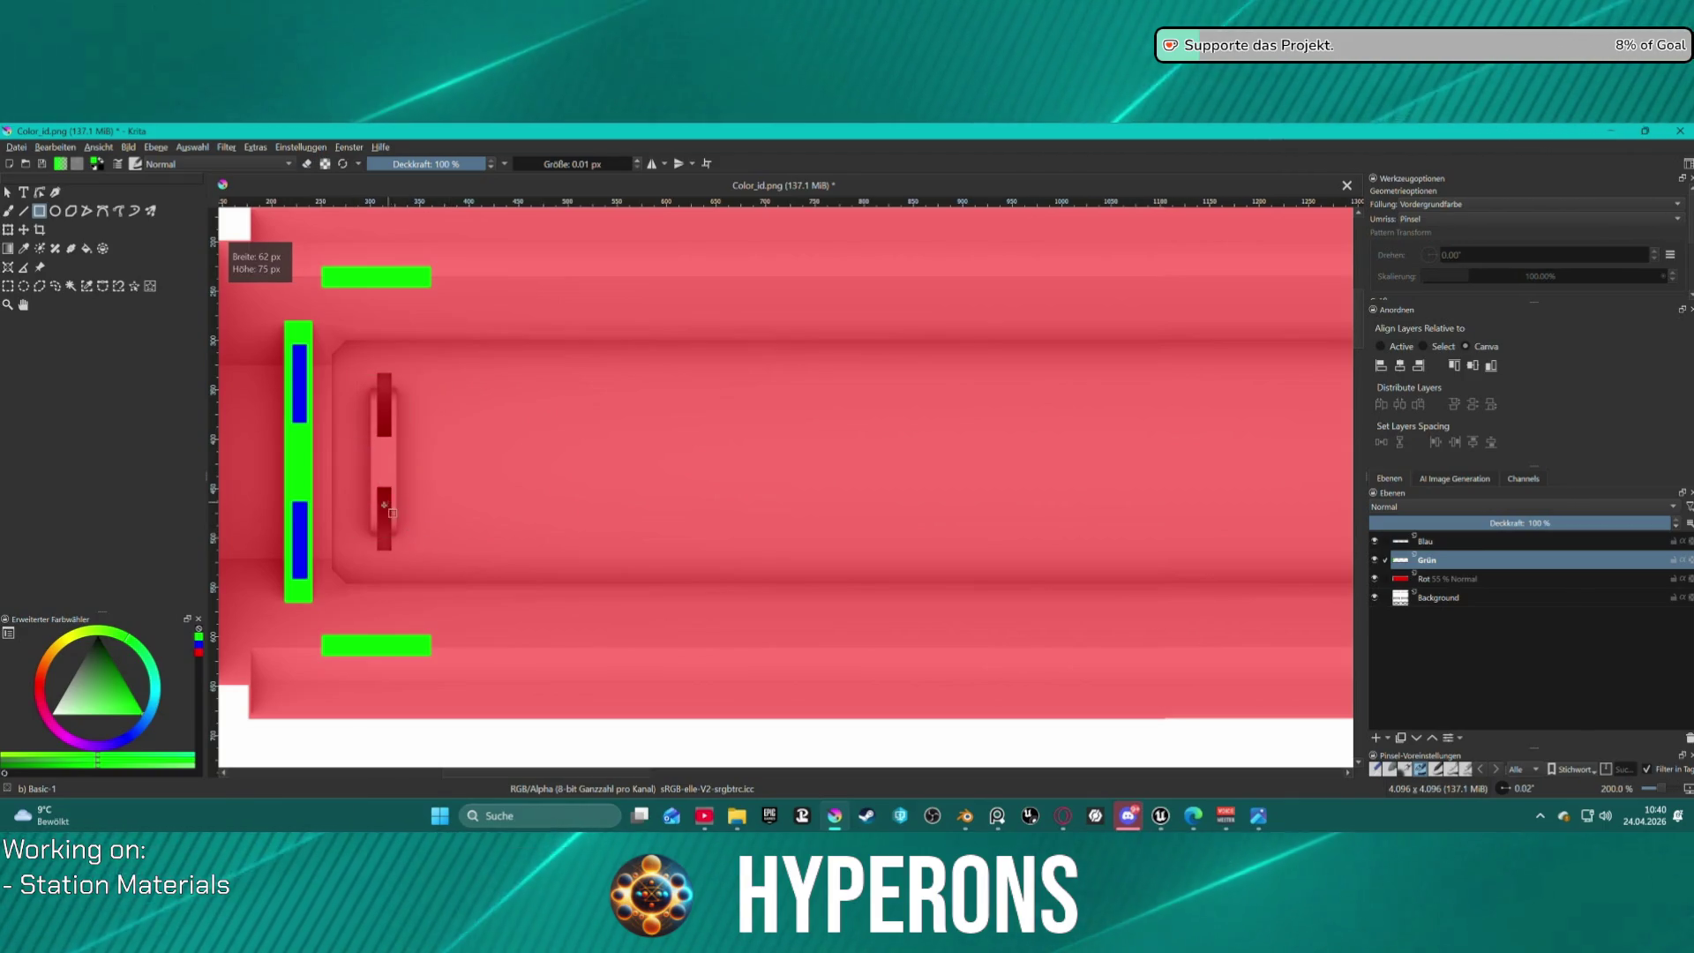
{"action": "scroll", "coordinate": [383, 502], "scroll_direction": "up", "scroll_amount": 1}
{"action": "scroll", "coordinate": [383, 502], "scroll_direction": "up", "scroll_amount": 1}
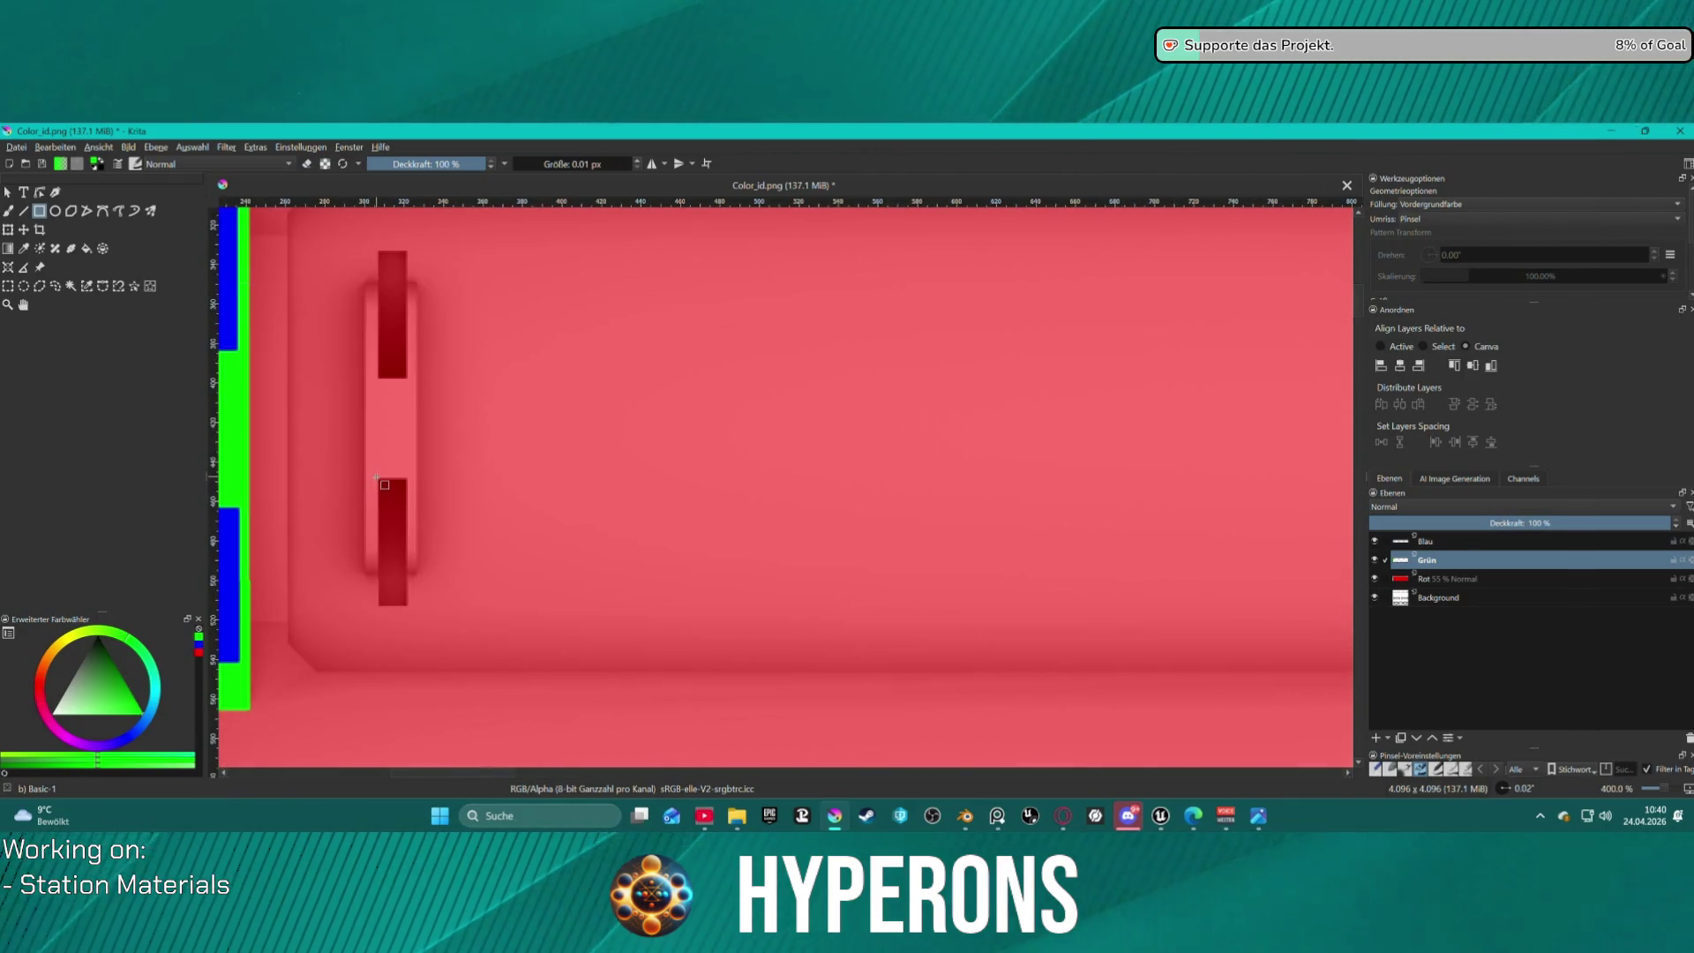
{"action": "left_click_drag", "start_coordinate": [380, 480], "coordinate": [392, 502]}
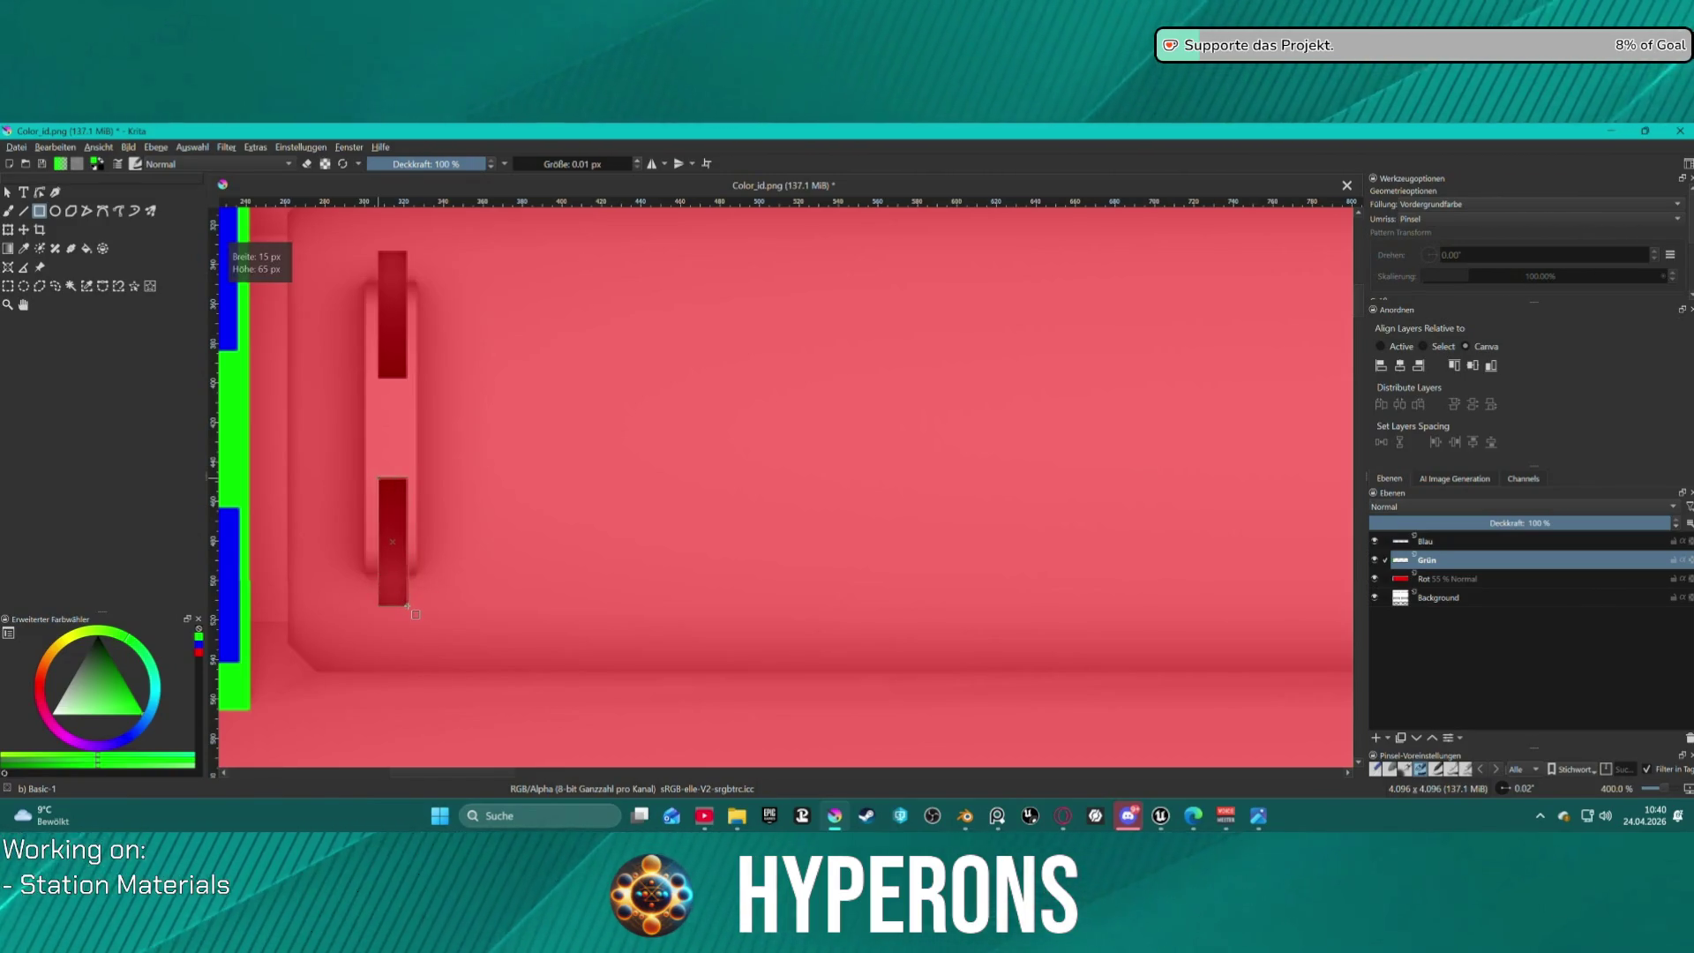
{"action": "left_click_drag", "start_coordinate": [407, 606], "coordinate": [408, 606]}
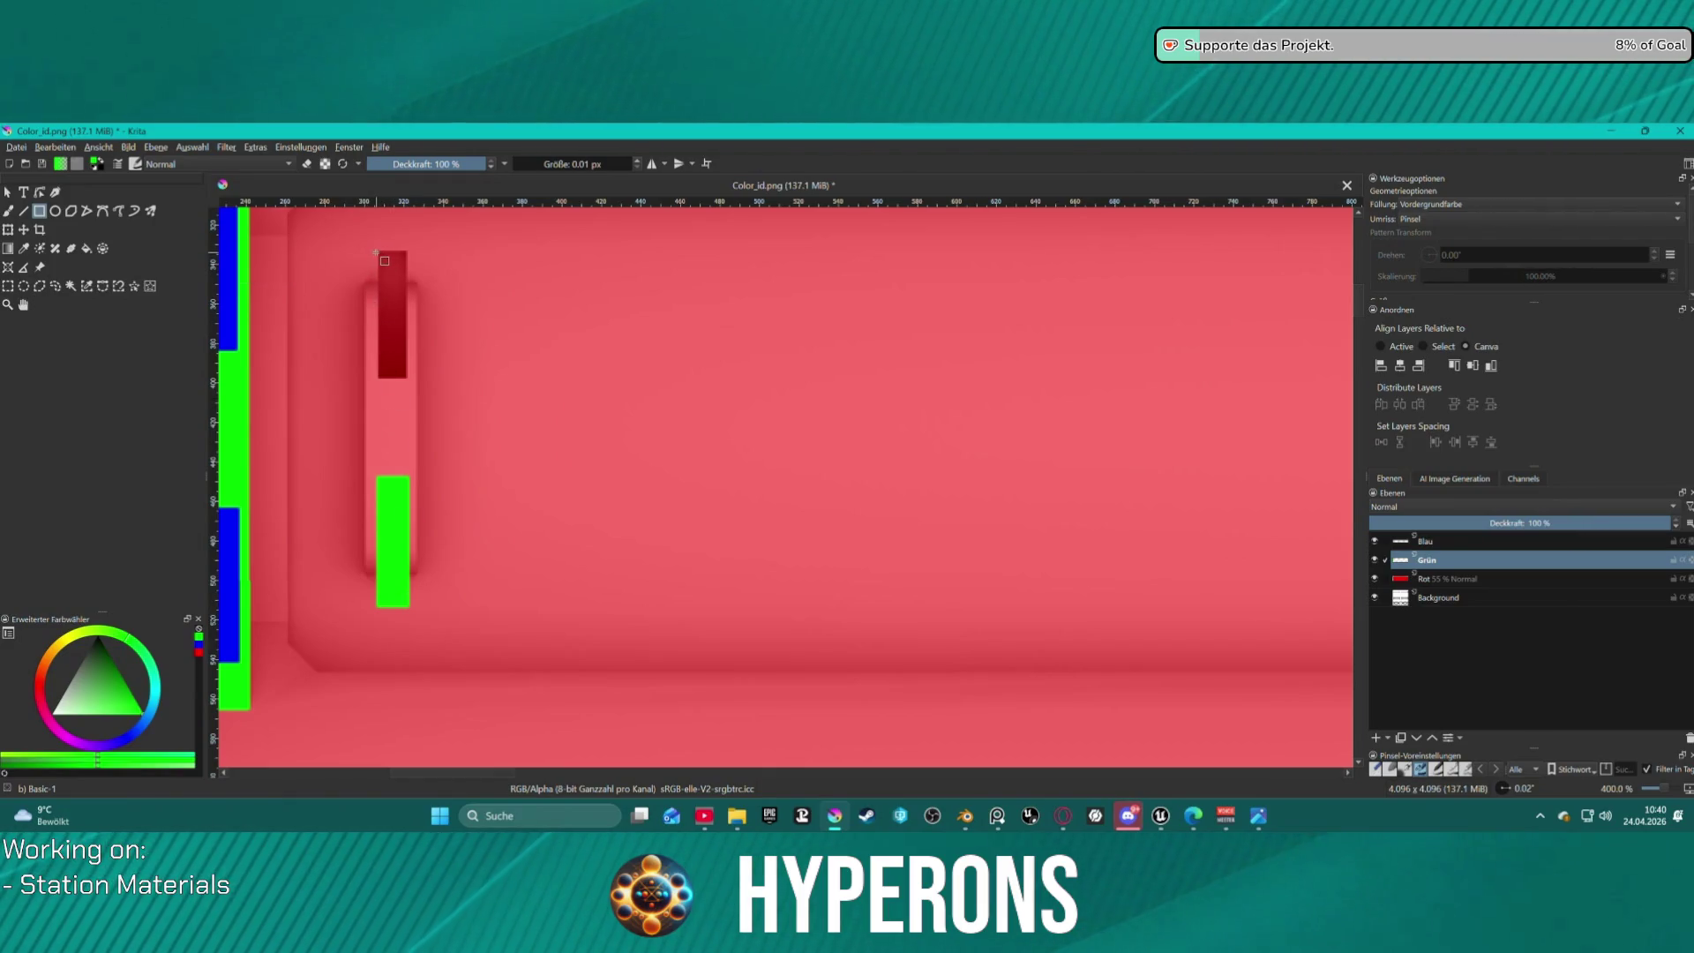
{"action": "left_click_drag", "start_coordinate": [378, 252], "coordinate": [407, 380]}
Fill the right-end upper, lower and top-right notches with green.
{"action": "scroll", "coordinate": [665, 367], "scroll_direction": "down", "scroll_amount": 4}
{"action": "scroll", "coordinate": [953, 397], "scroll_direction": "up", "scroll_amount": 2}
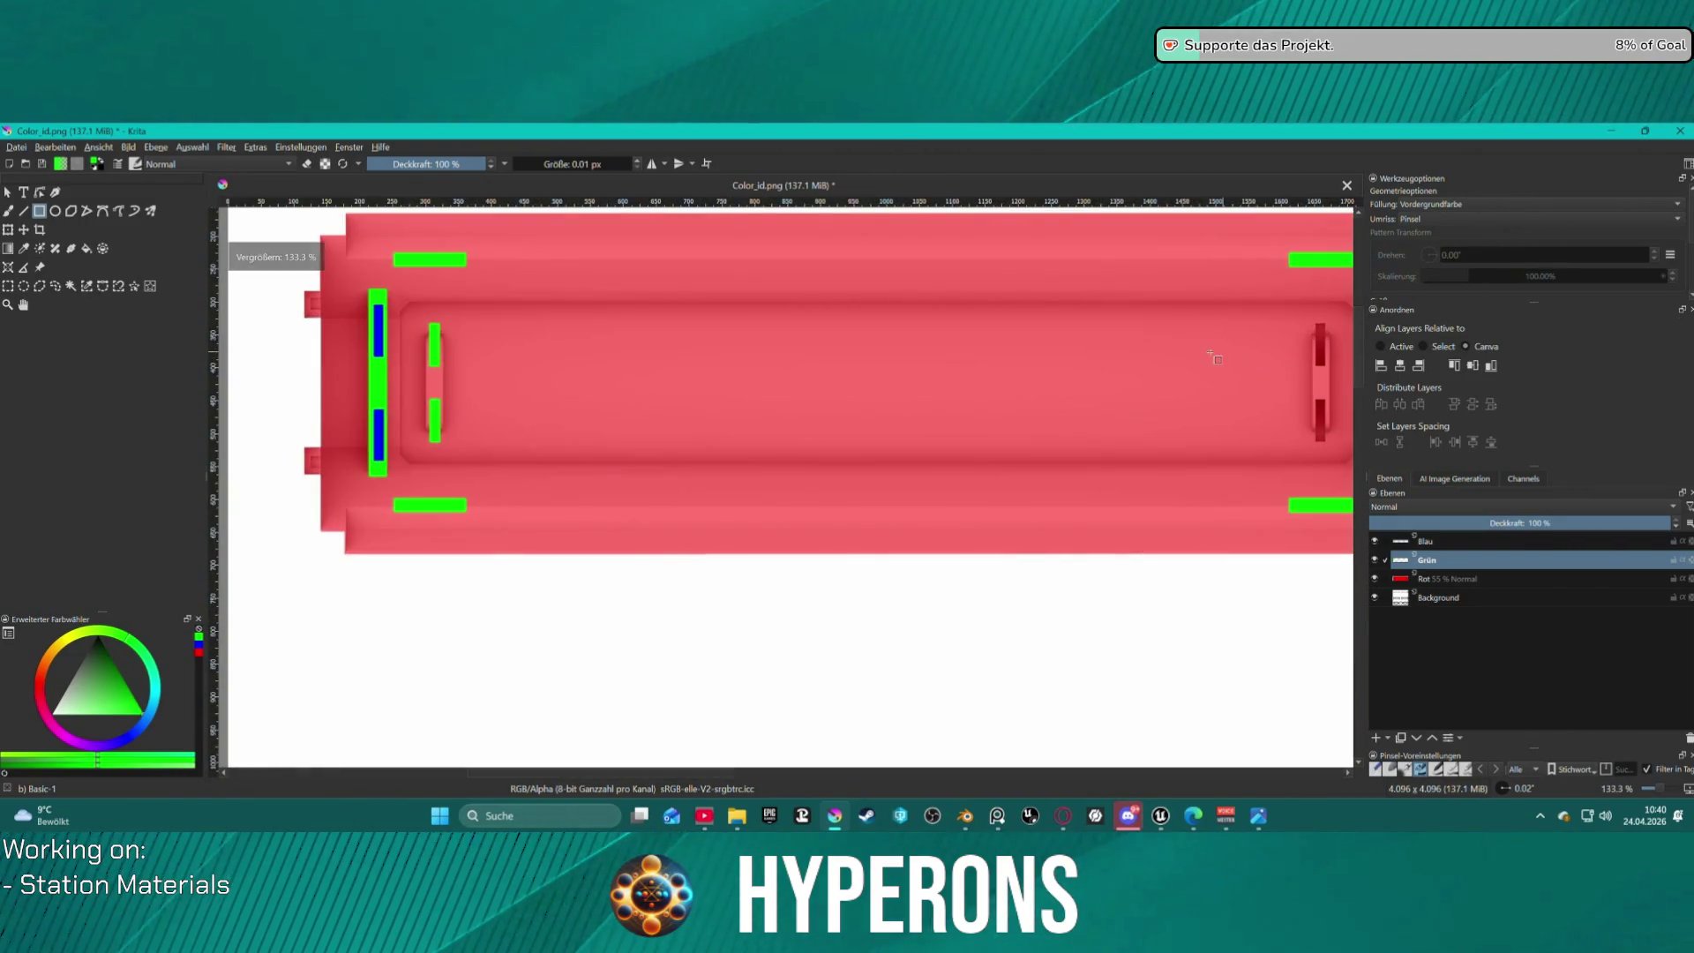
{"action": "scroll", "coordinate": [1174, 350], "scroll_direction": "down", "scroll_amount": 3}
{"action": "scroll", "coordinate": [1138, 347], "scroll_direction": "up", "scroll_amount": 6}
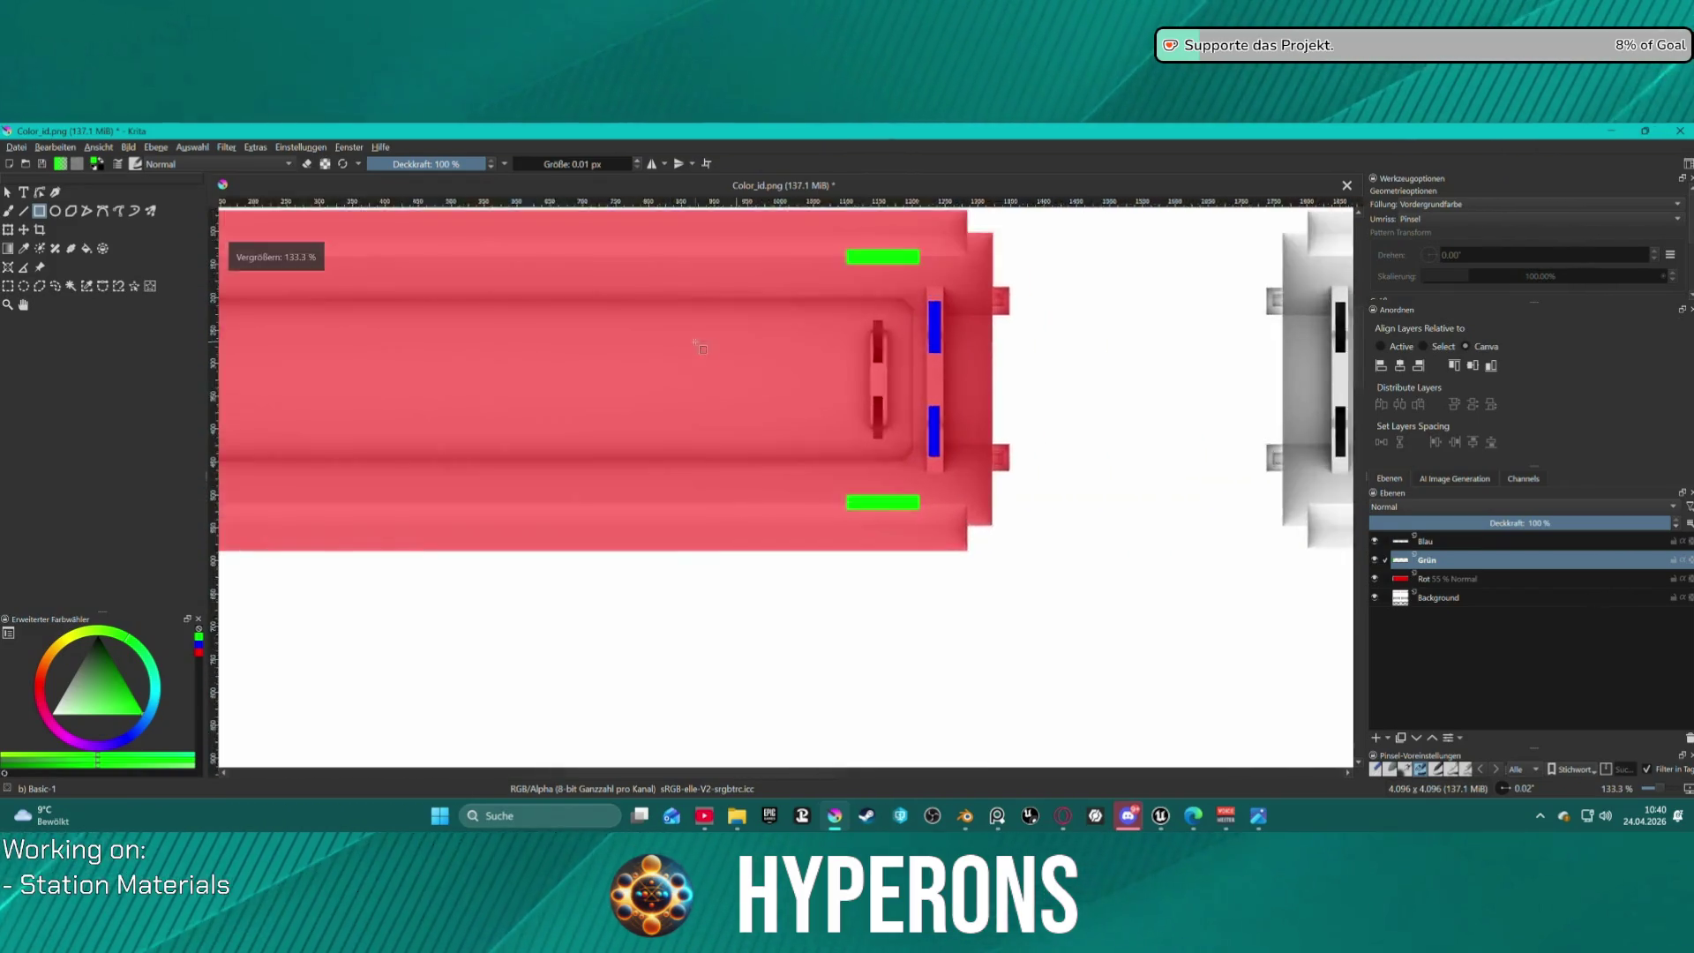
{"action": "scroll", "coordinate": [1087, 345], "scroll_direction": "down", "scroll_amount": 3}
{"action": "scroll", "coordinate": [986, 328], "scroll_direction": "up", "scroll_amount": 3}
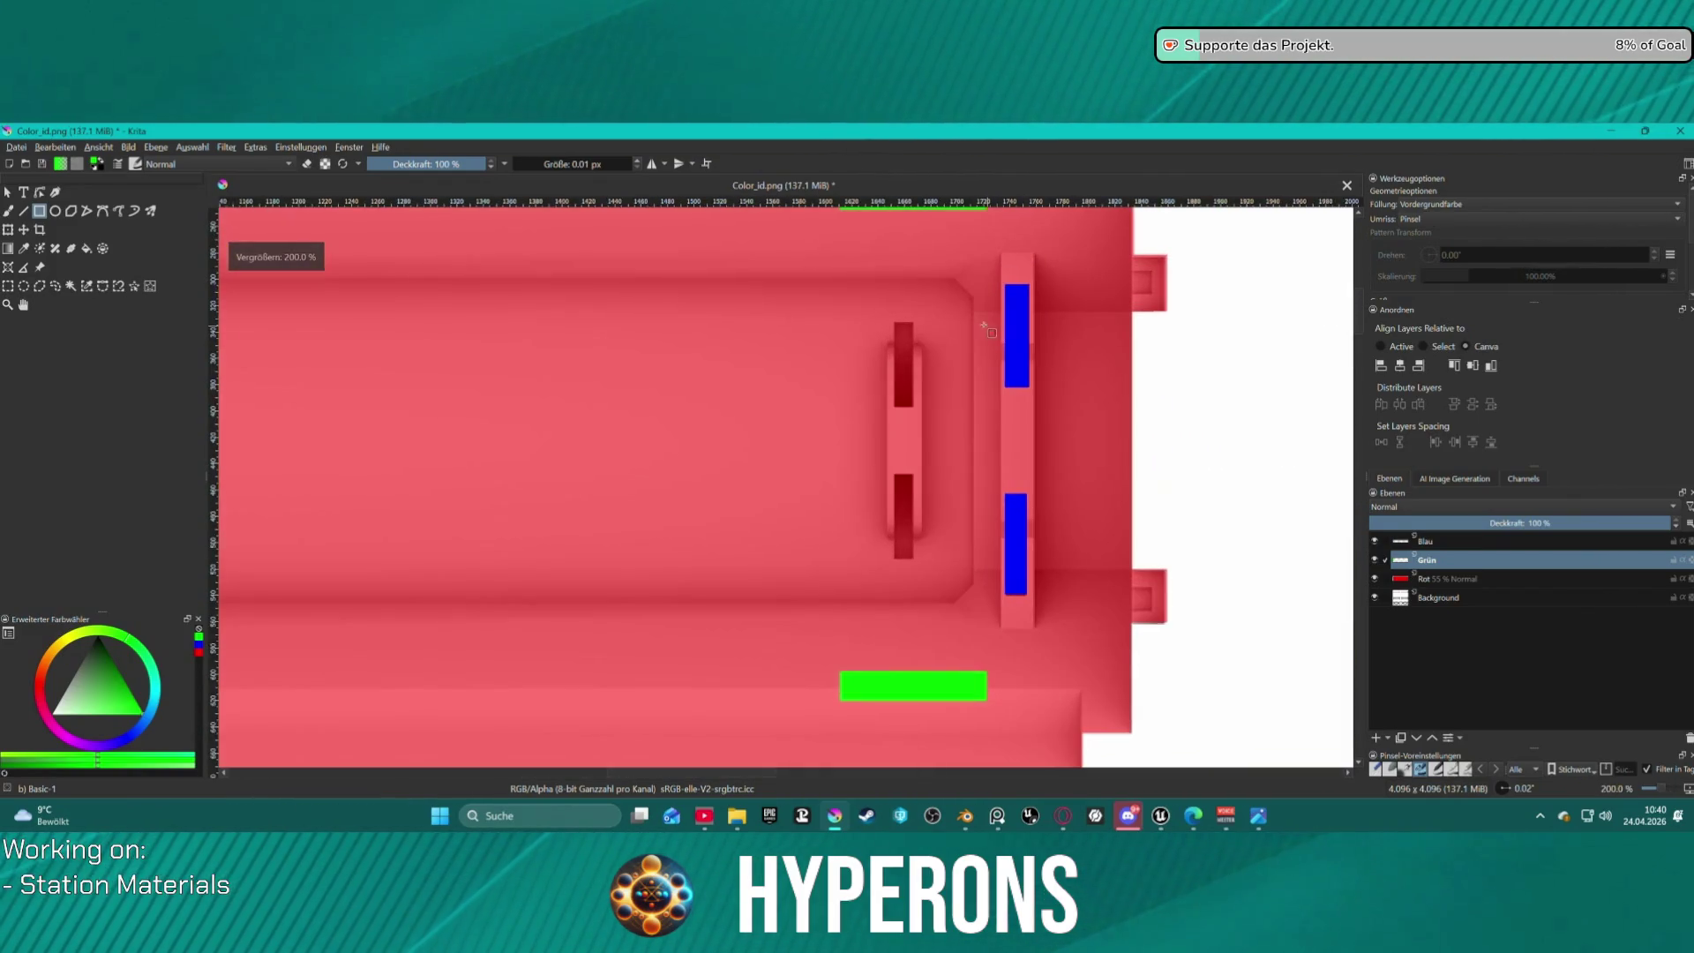
{"action": "left_click_drag", "start_coordinate": [895, 324], "coordinate": [920, 398]}
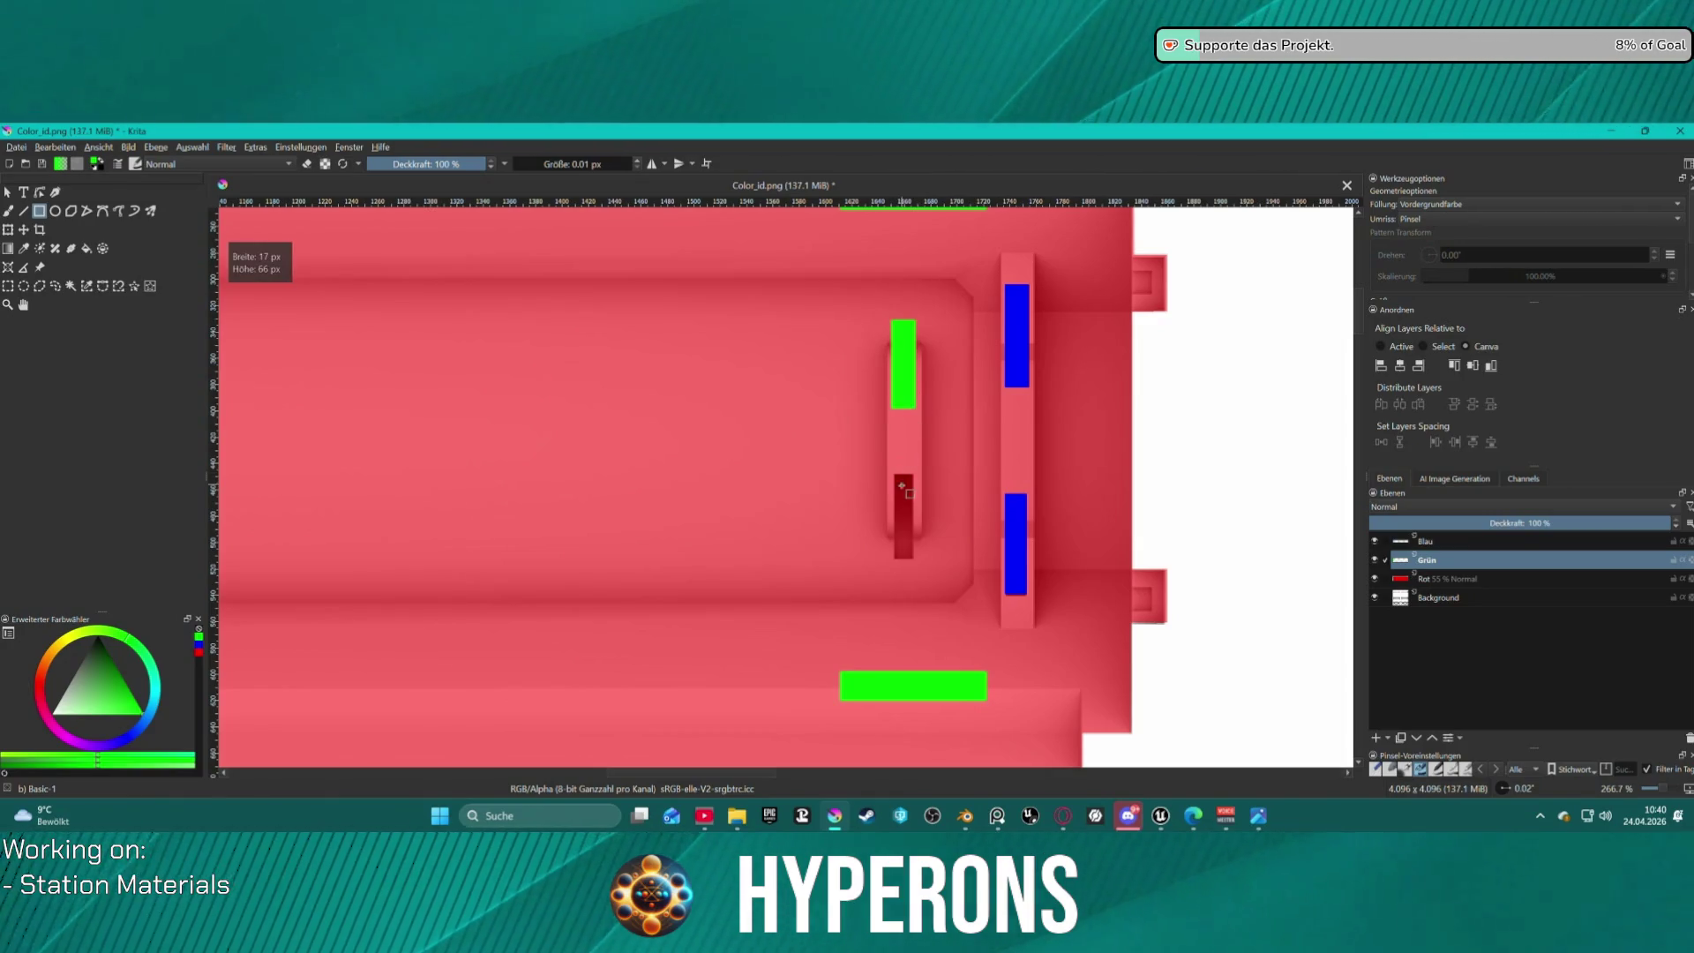
{"action": "left_click_drag", "start_coordinate": [898, 477], "coordinate": [898, 478]}
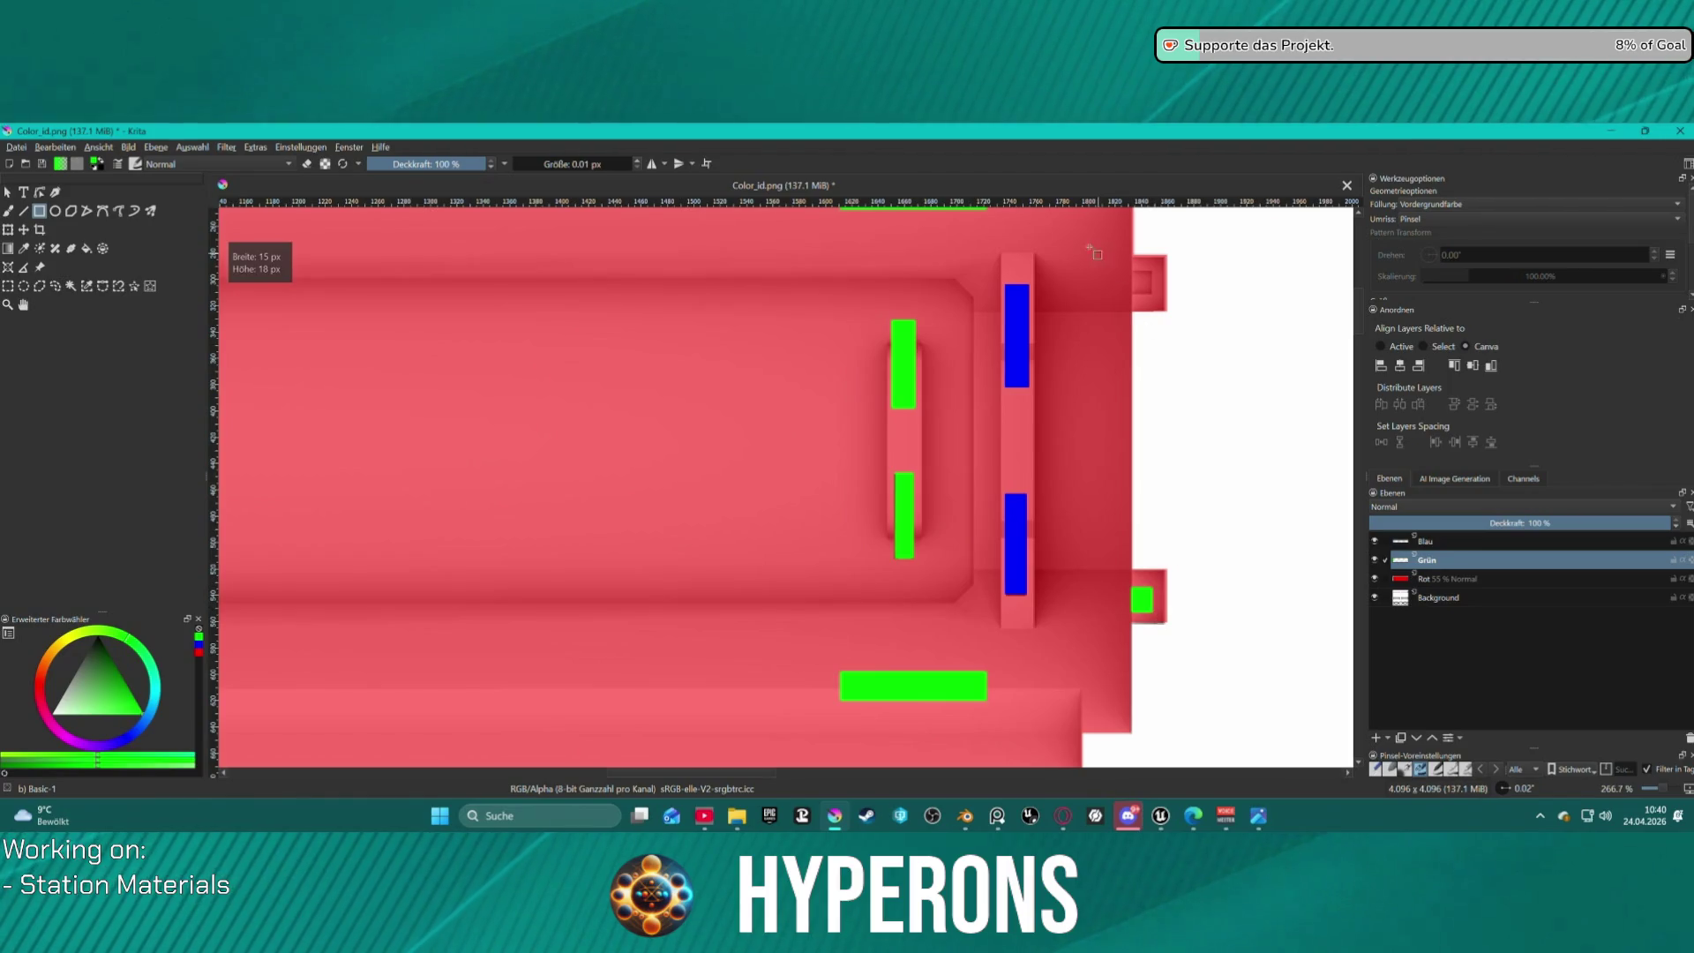
{"action": "left_click_drag", "start_coordinate": [1133, 274], "coordinate": [1151, 292]}
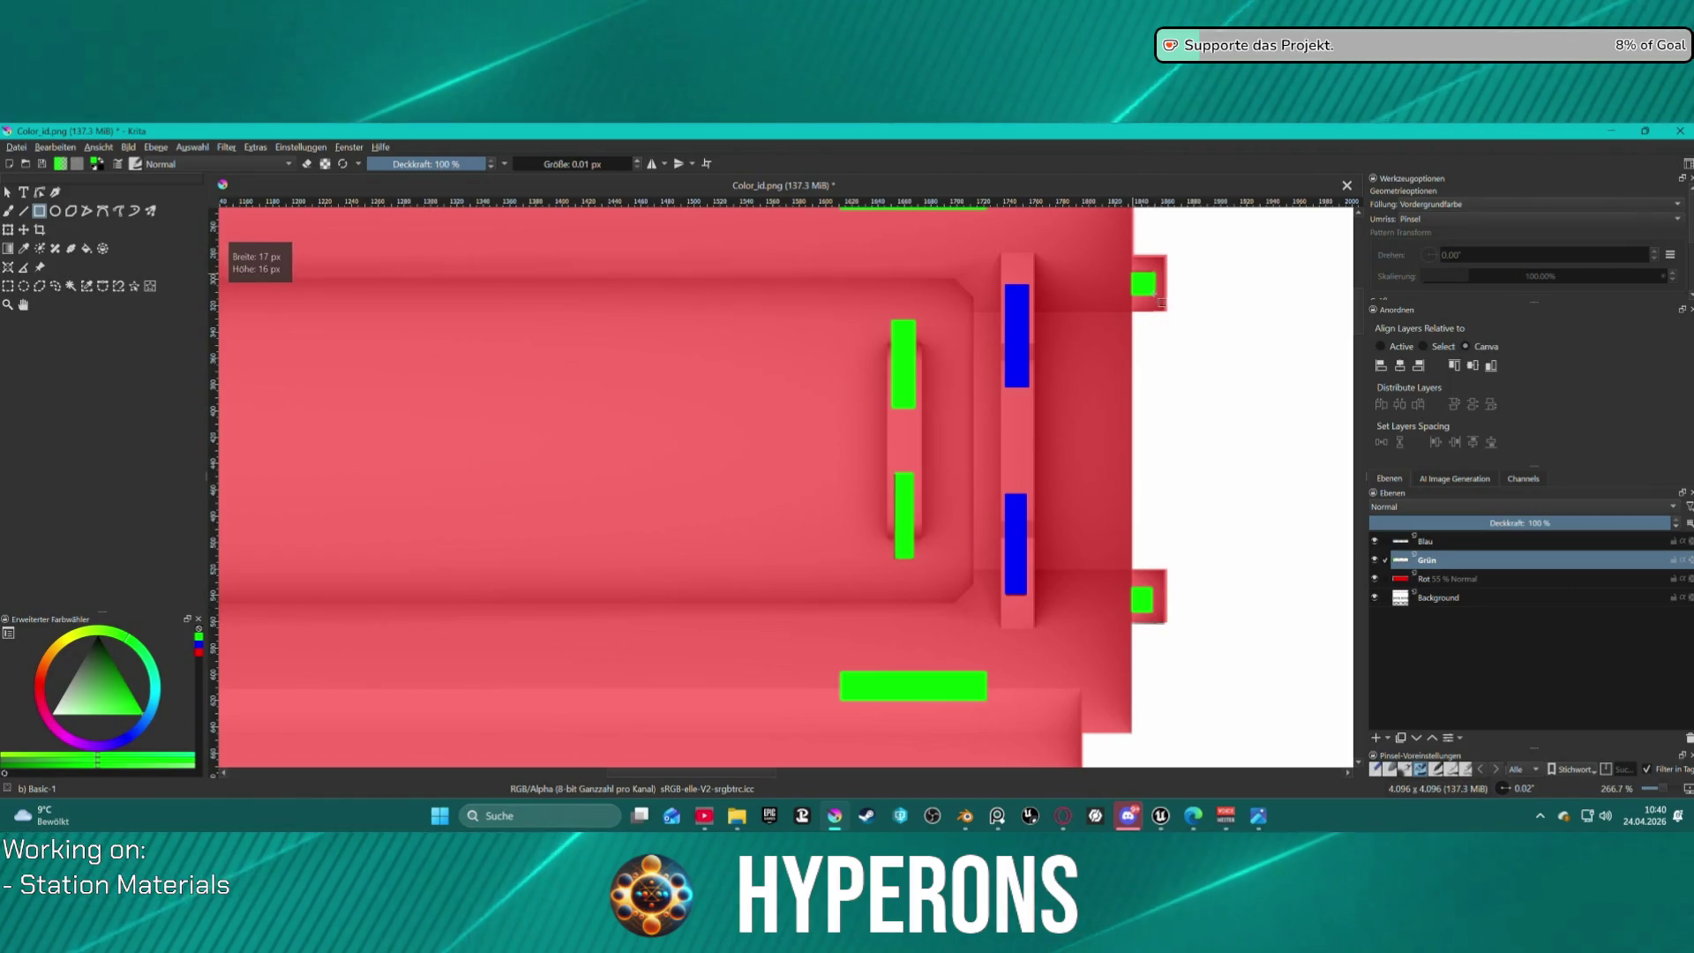
Zoom out, add a green mark in the lower left notch, and start saving as PNG.
{"action": "key", "text": "1"}
{"action": "scroll", "coordinate": [672, 344], "scroll_direction": "up", "scroll_amount": 4}
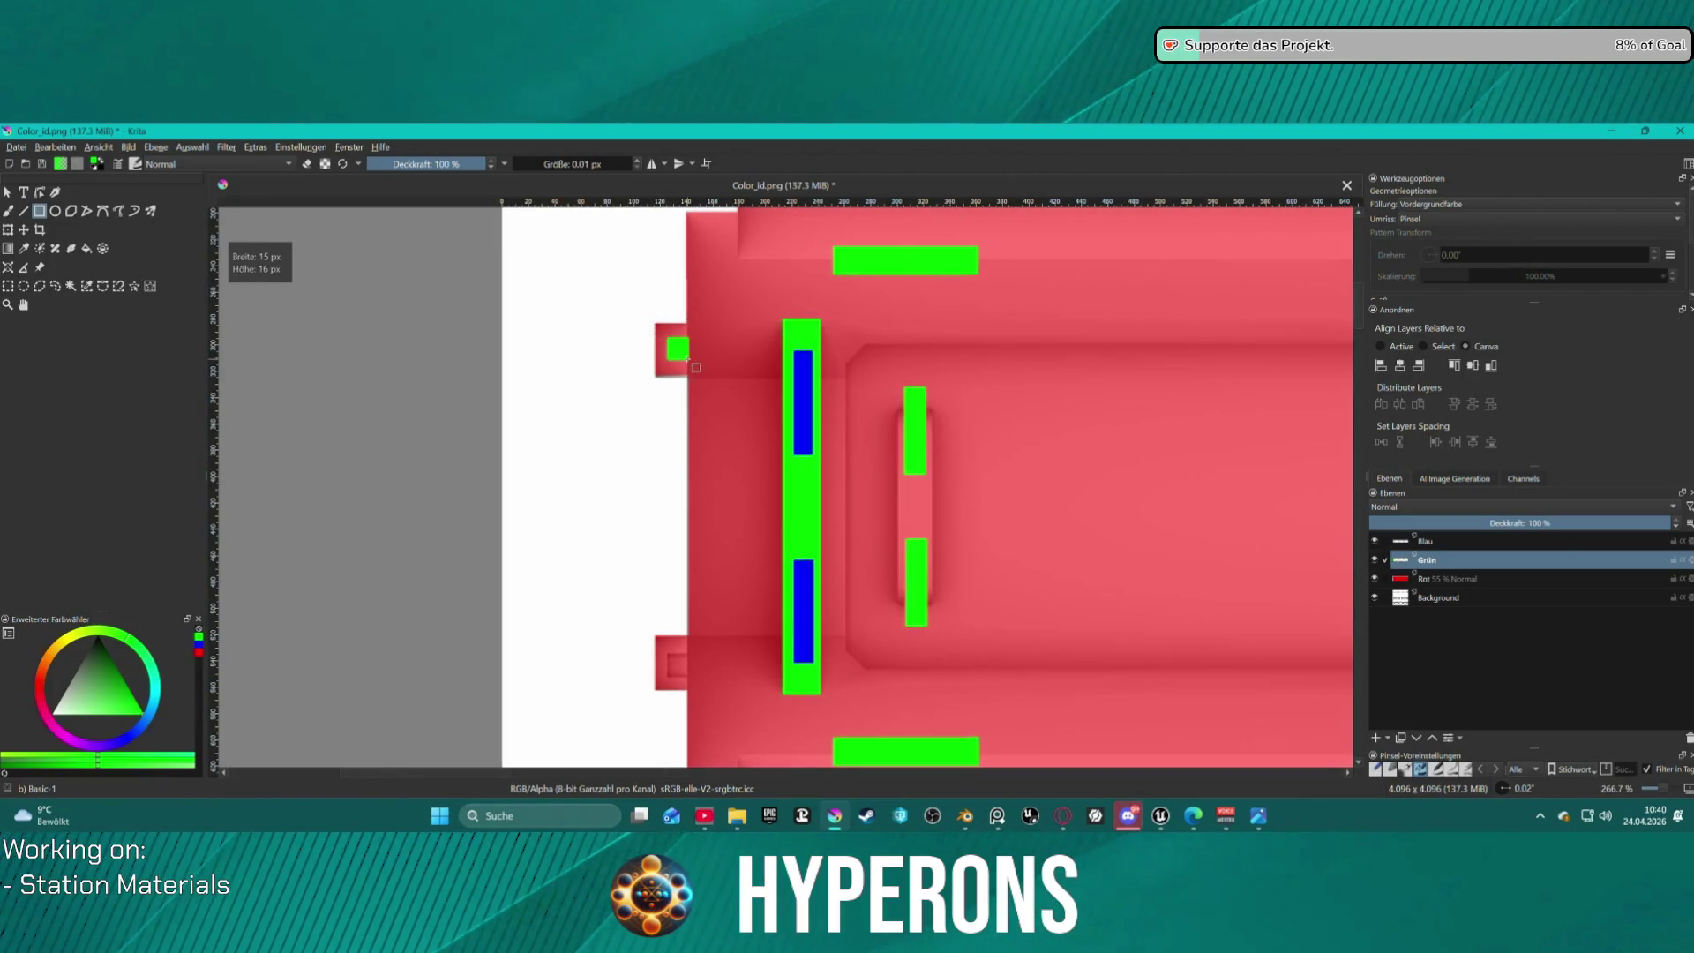
{"action": "left_click_drag", "start_coordinate": [662, 640], "coordinate": [682, 672]}
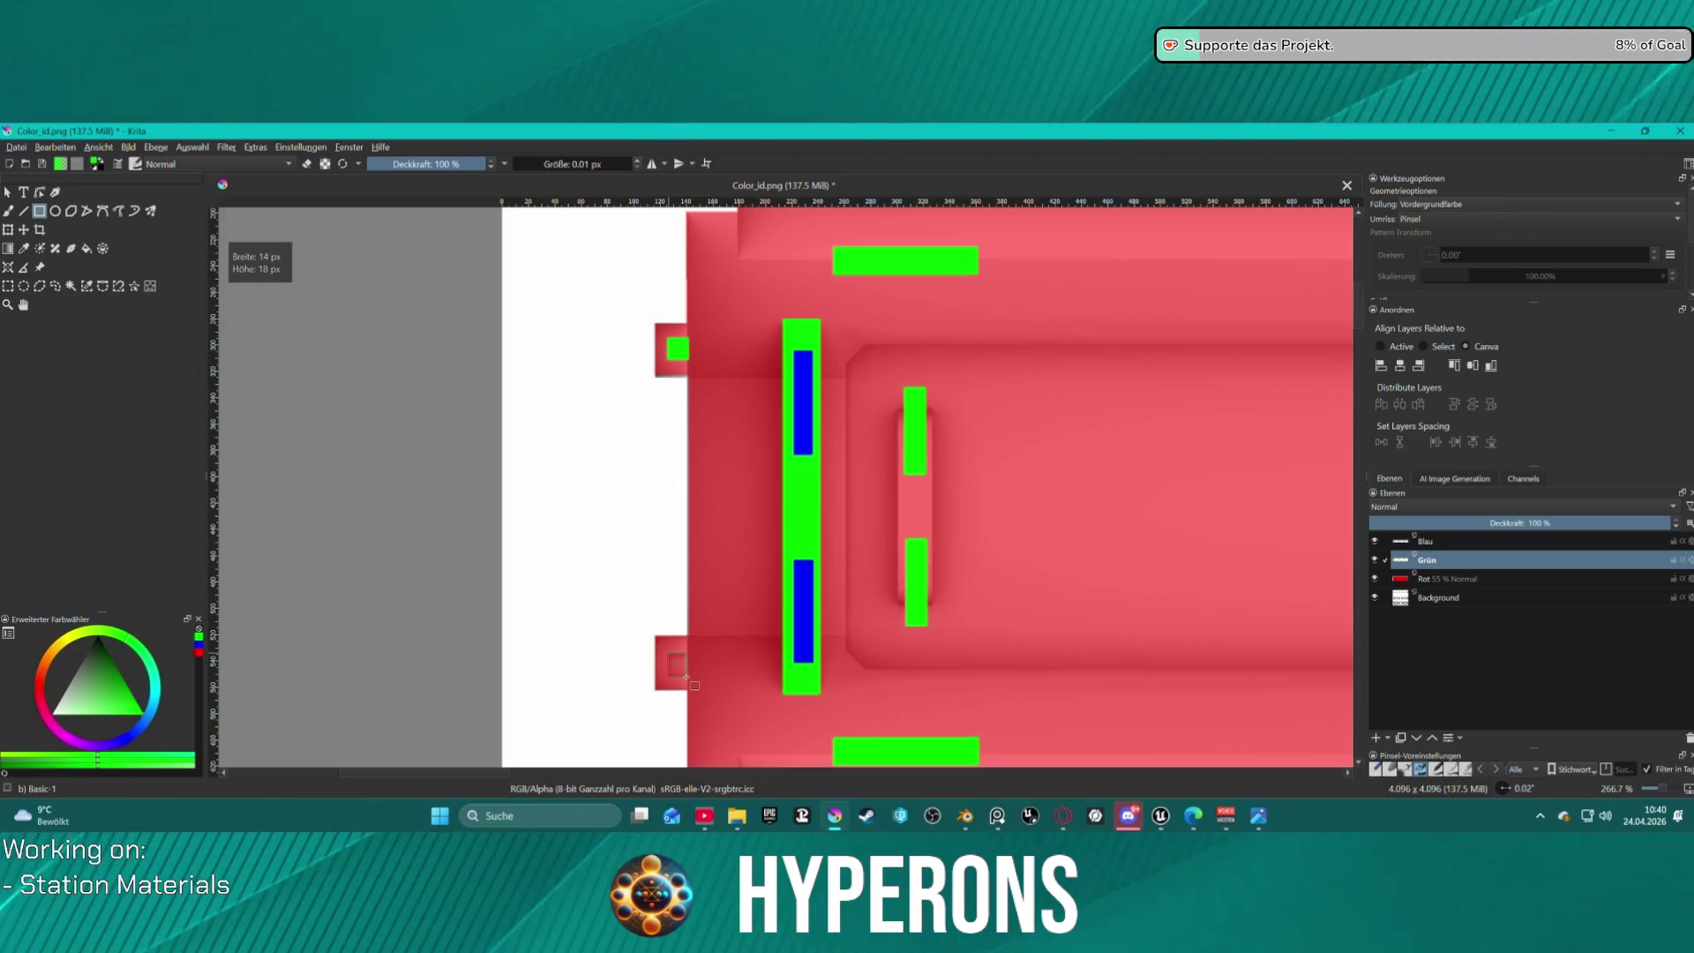
{"action": "left_click", "coordinate": [41, 164]}
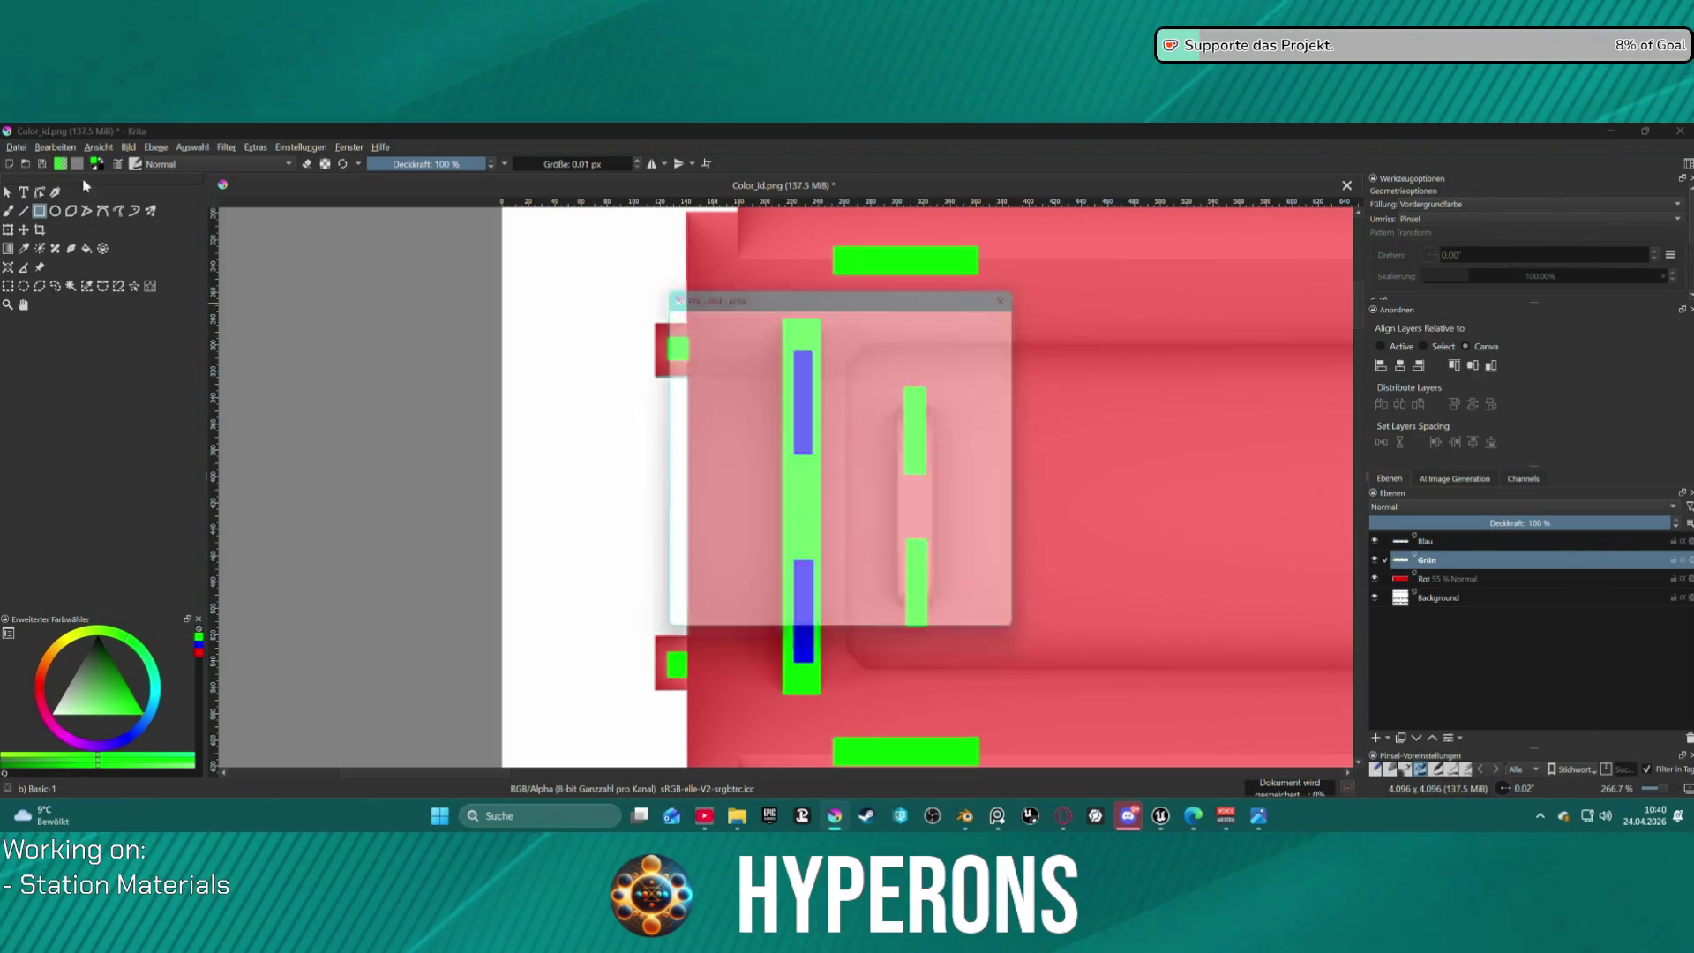
Confirm the PNG options to save Color_id.png, then verify it in the bakes folder.
{"action": "left_click", "coordinate": [949, 626]}
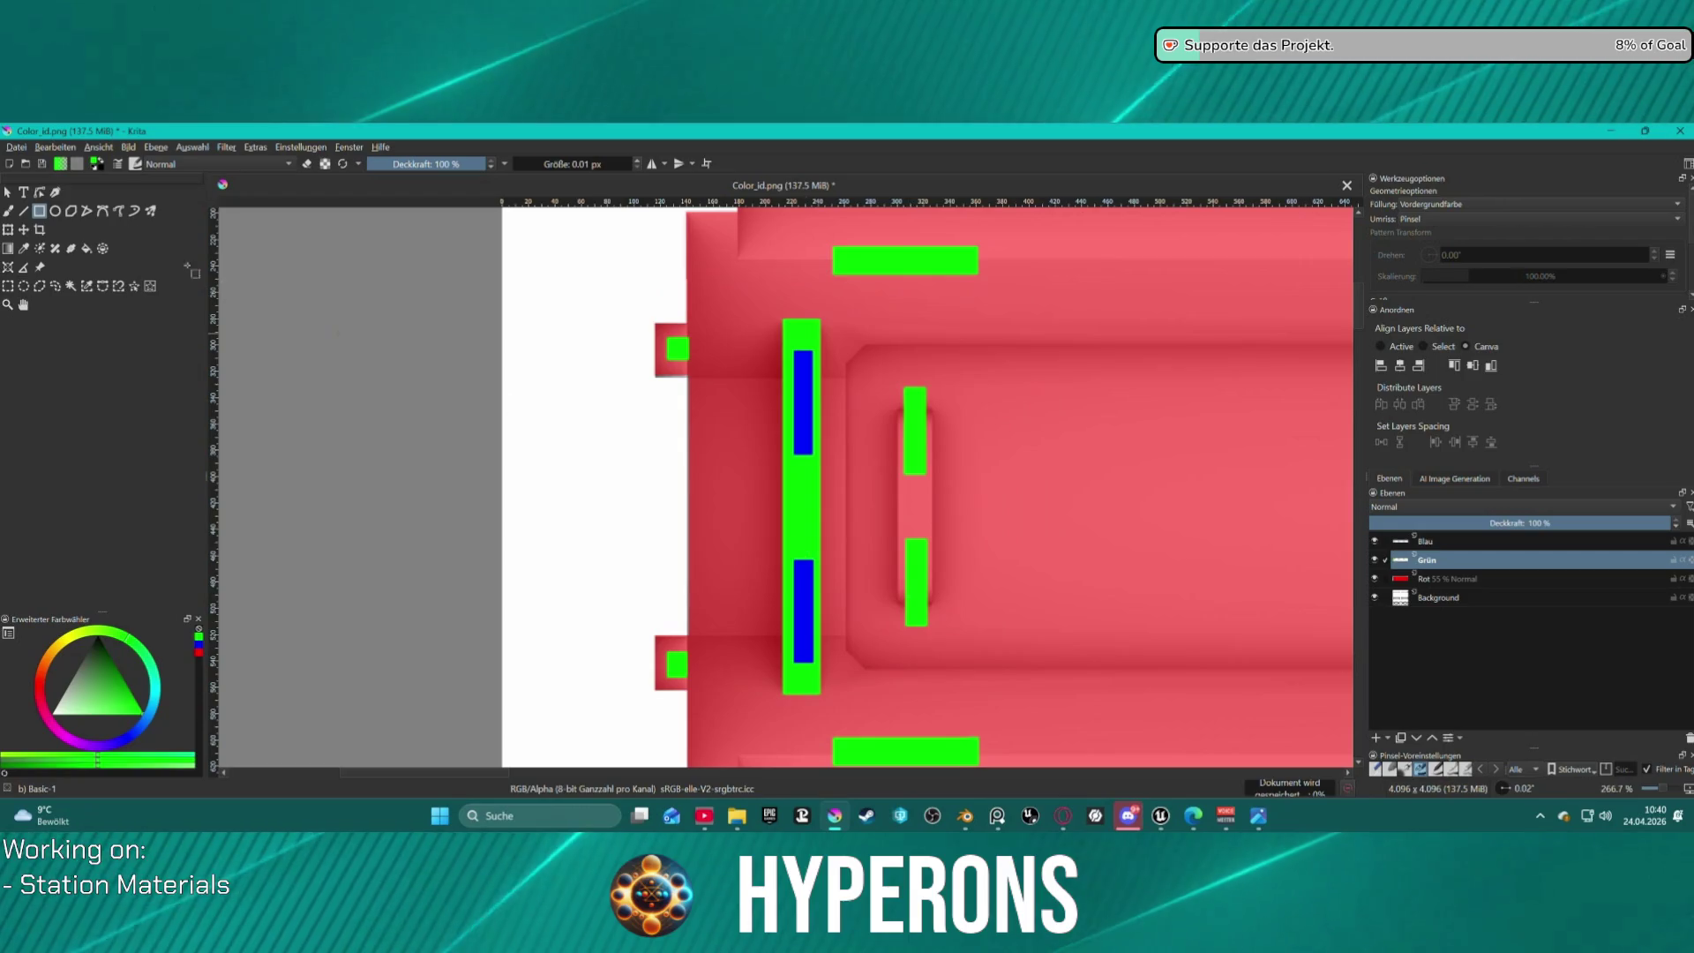
{"action": "left_click", "coordinate": [23, 150]}
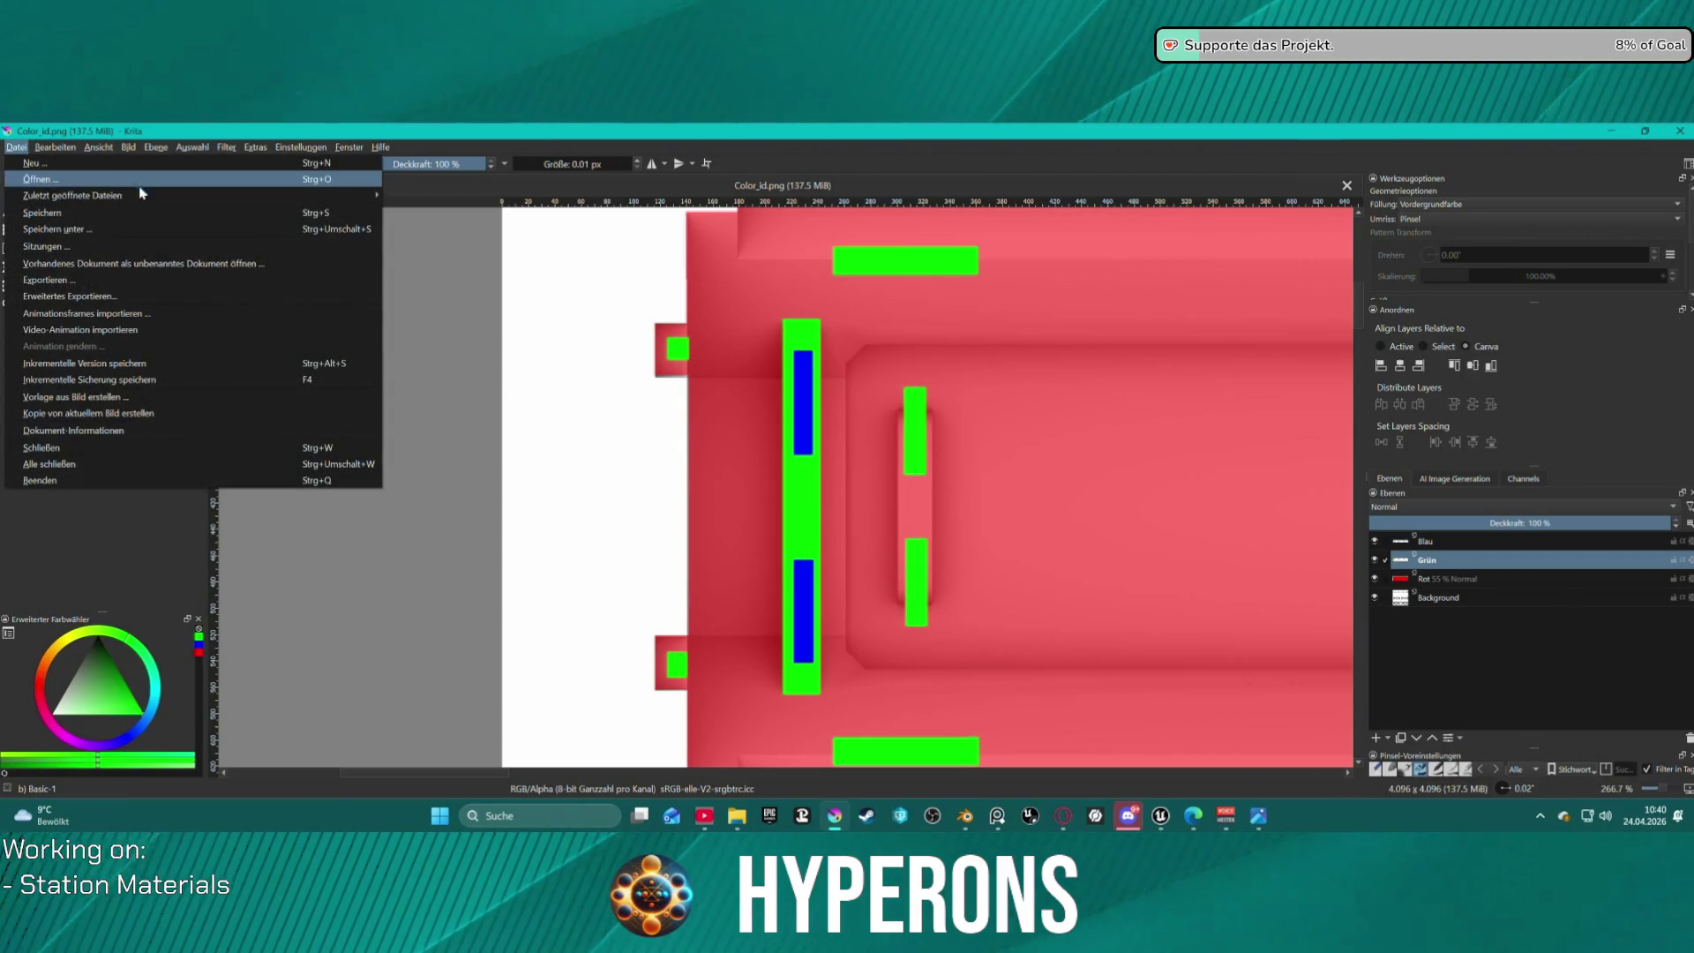
{"action": "mouse_move", "coordinate": [40, 195]}
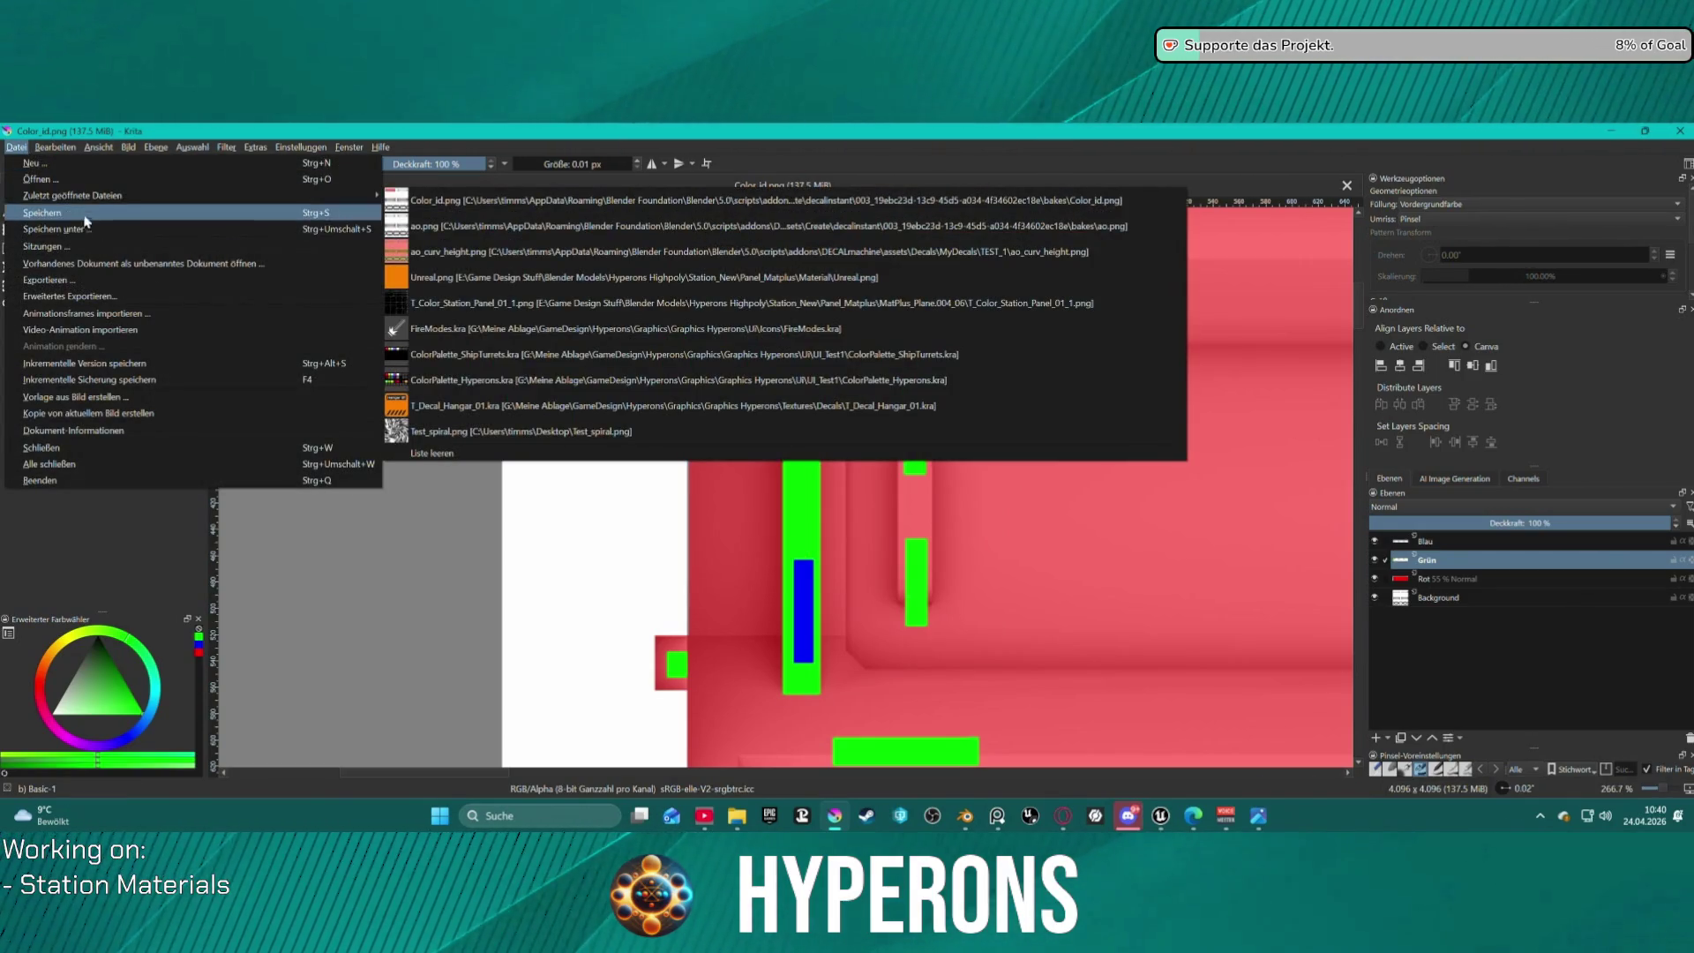
{"action": "left_click", "coordinate": [548, 377]}
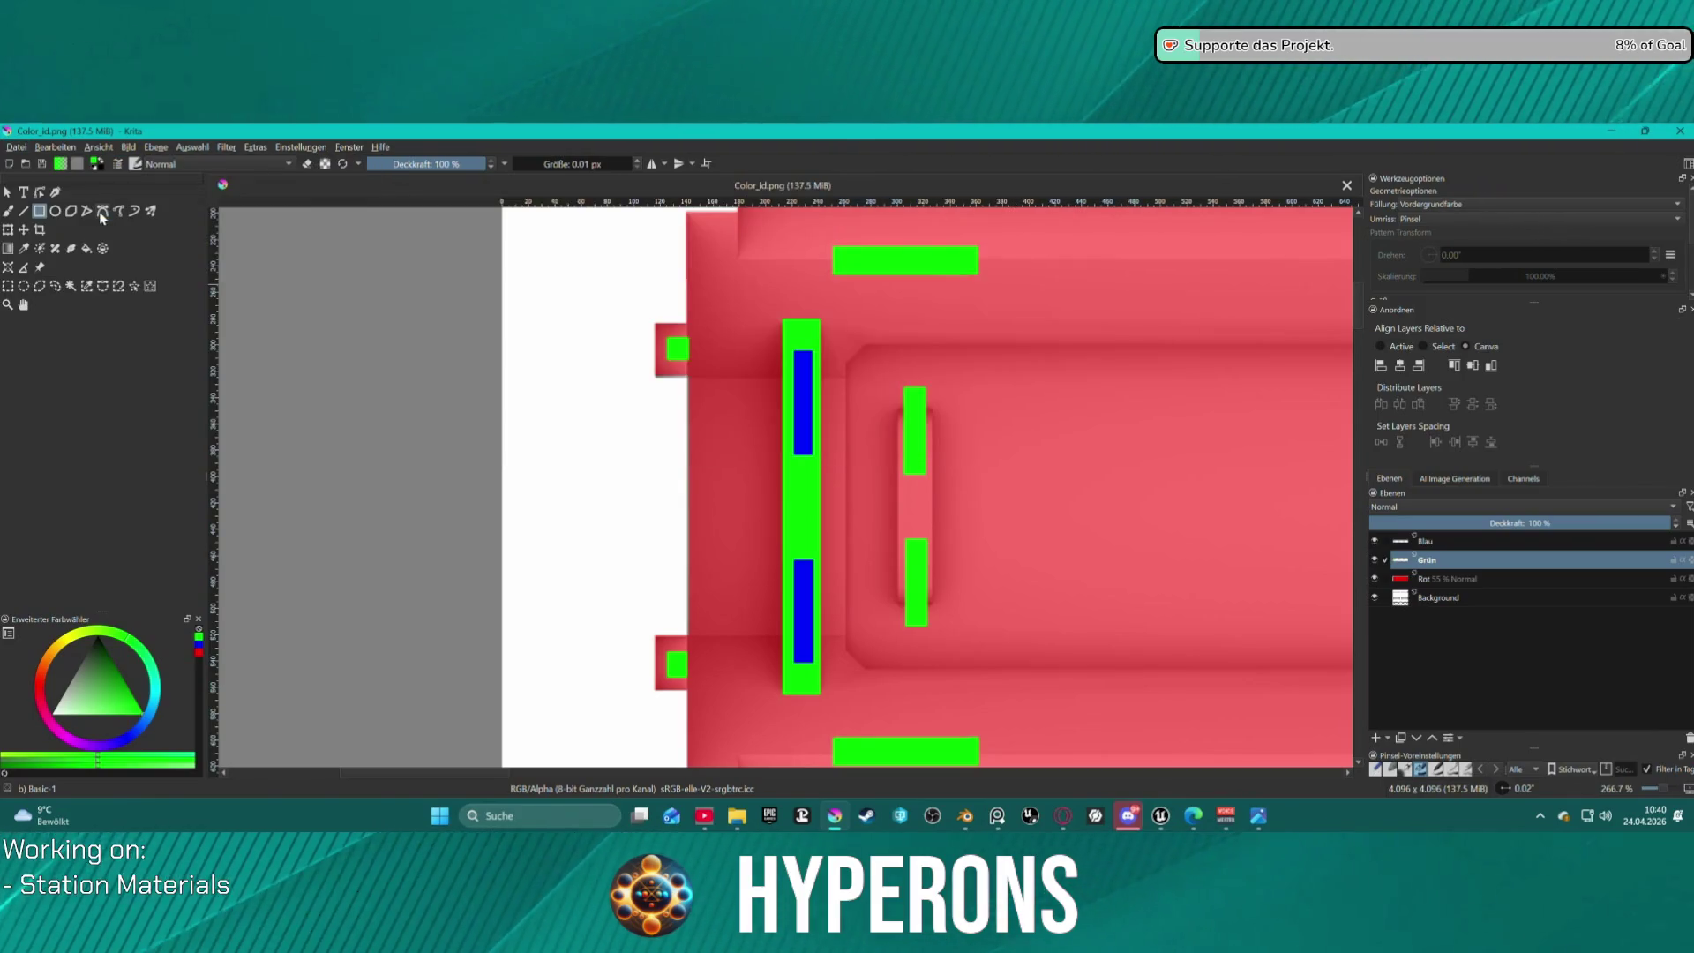
{"action": "mouse_move", "coordinate": [733, 819]}
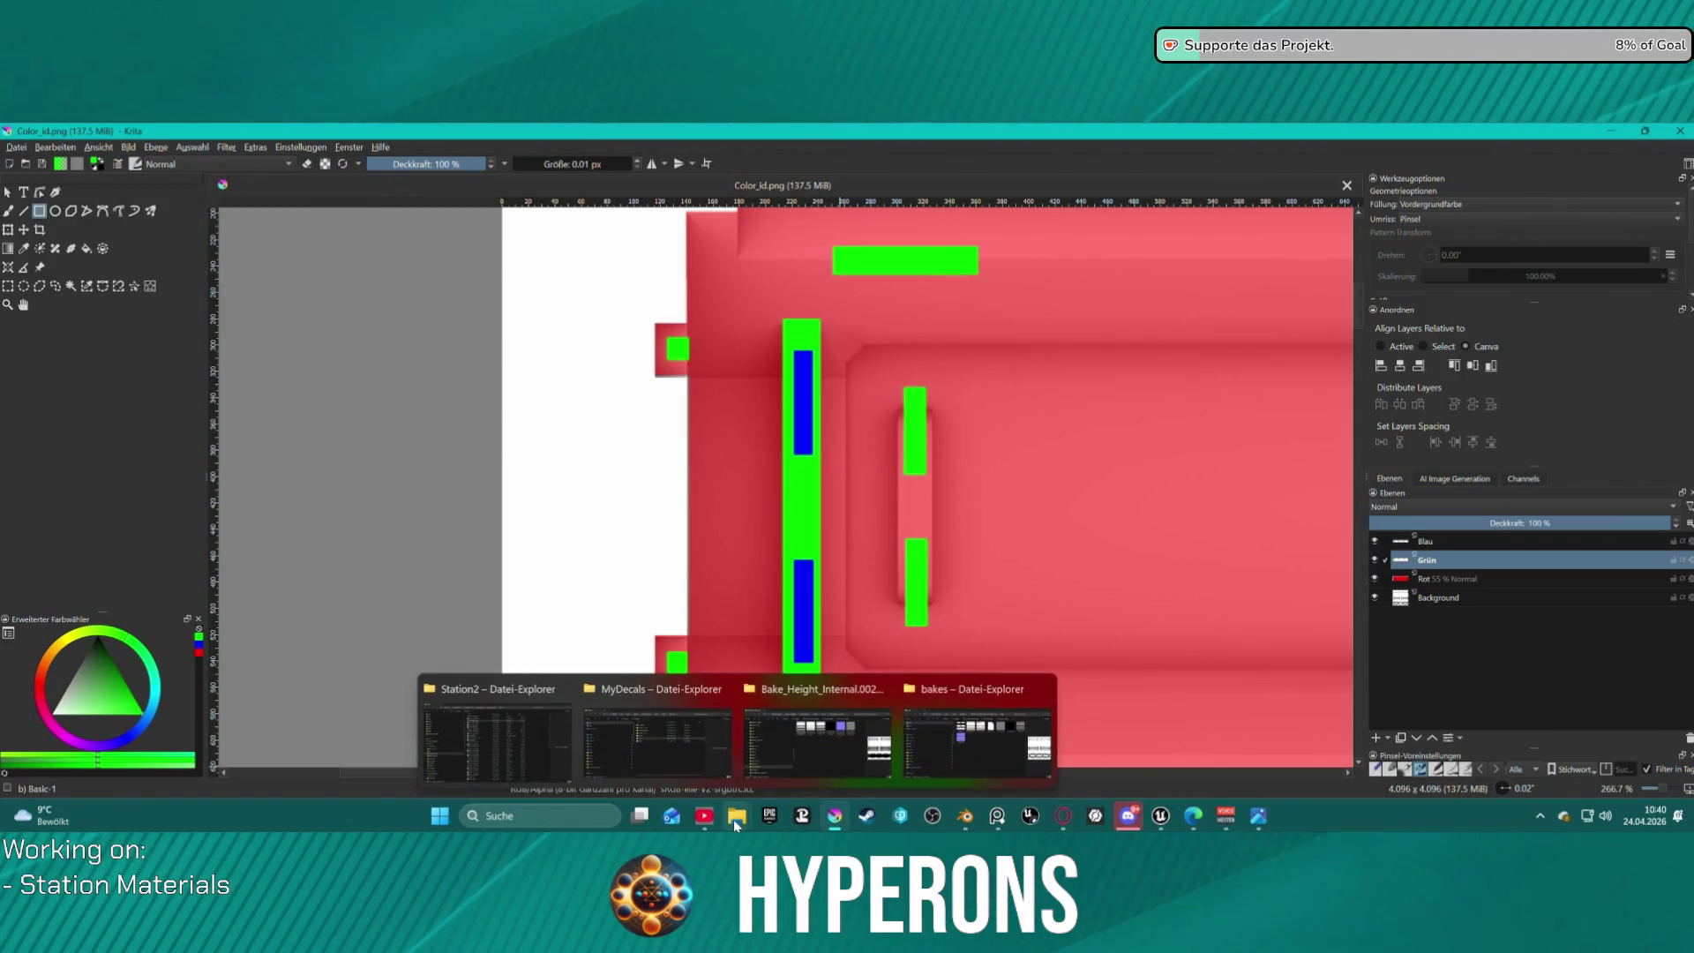
{"action": "left_click", "coordinate": [971, 736]}
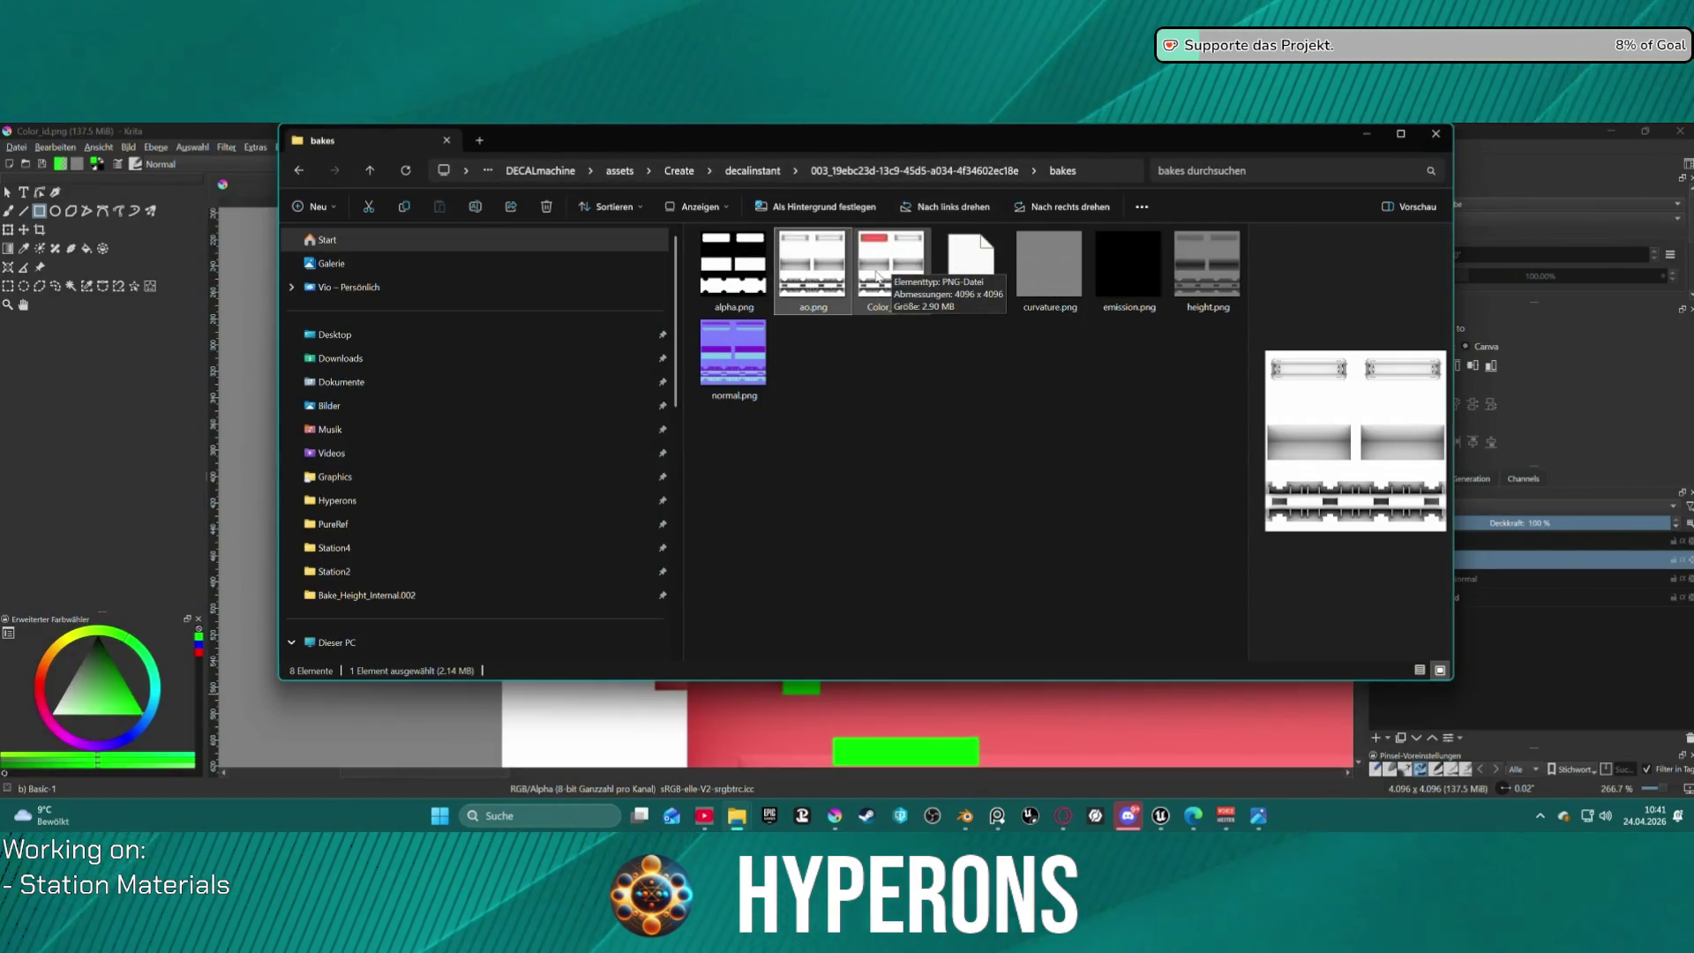
{"action": "left_click", "coordinate": [1347, 819]}
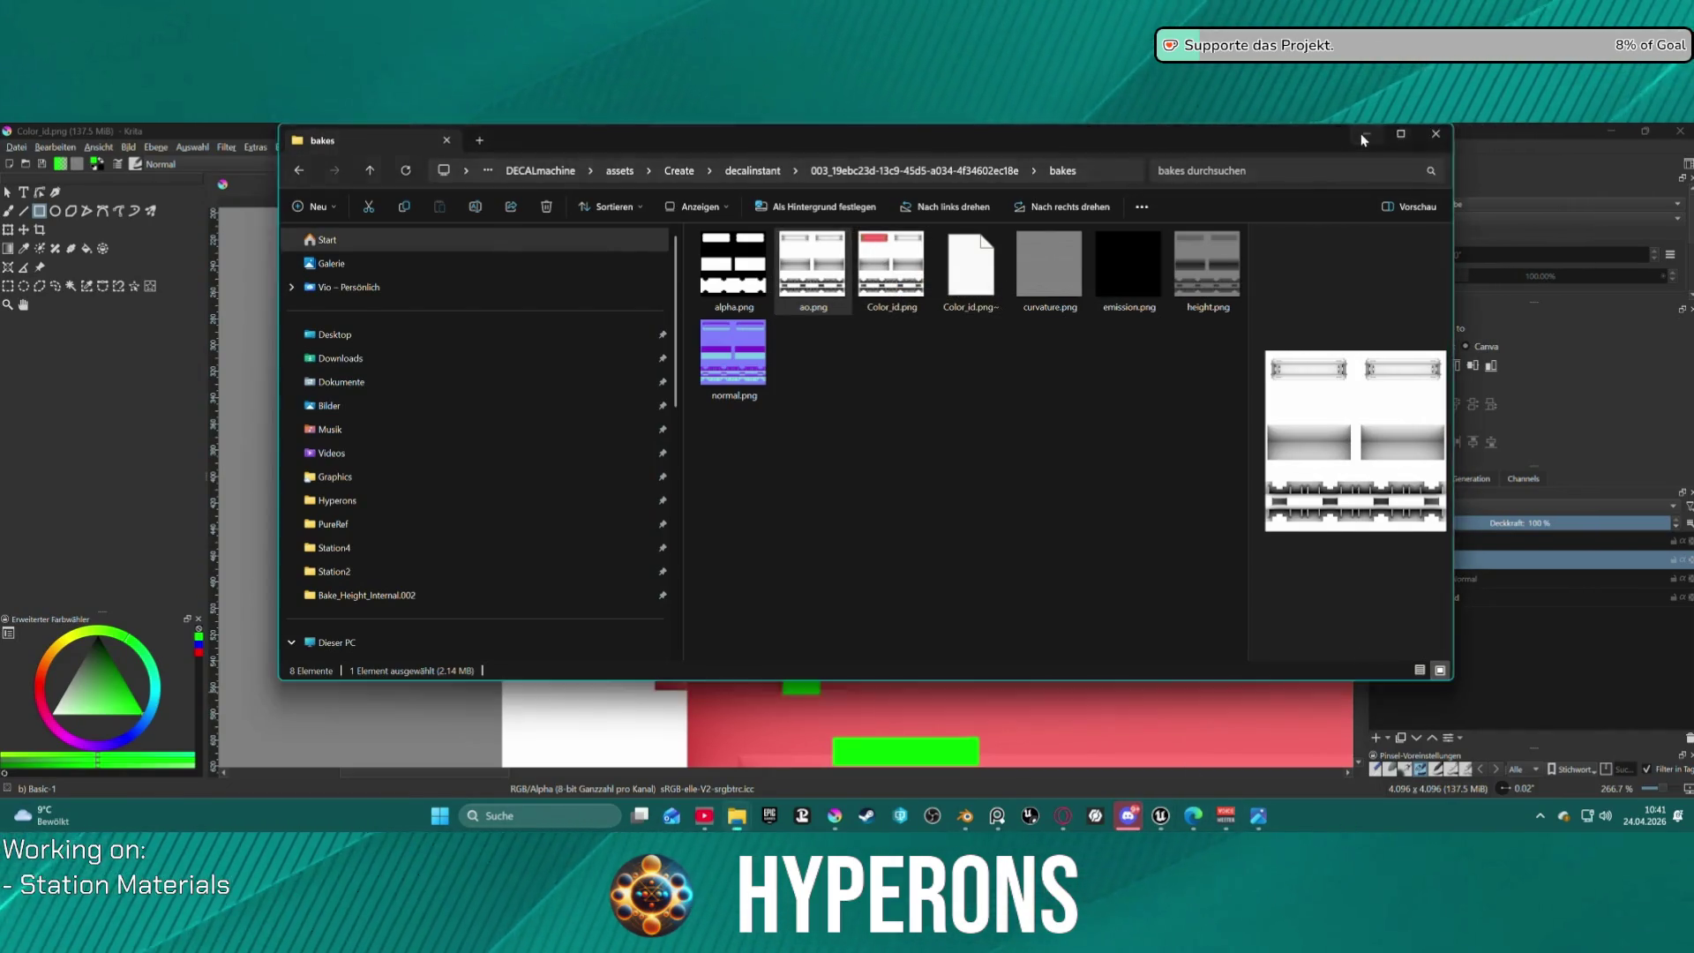
{"action": "left_click", "coordinate": [1365, 134]}
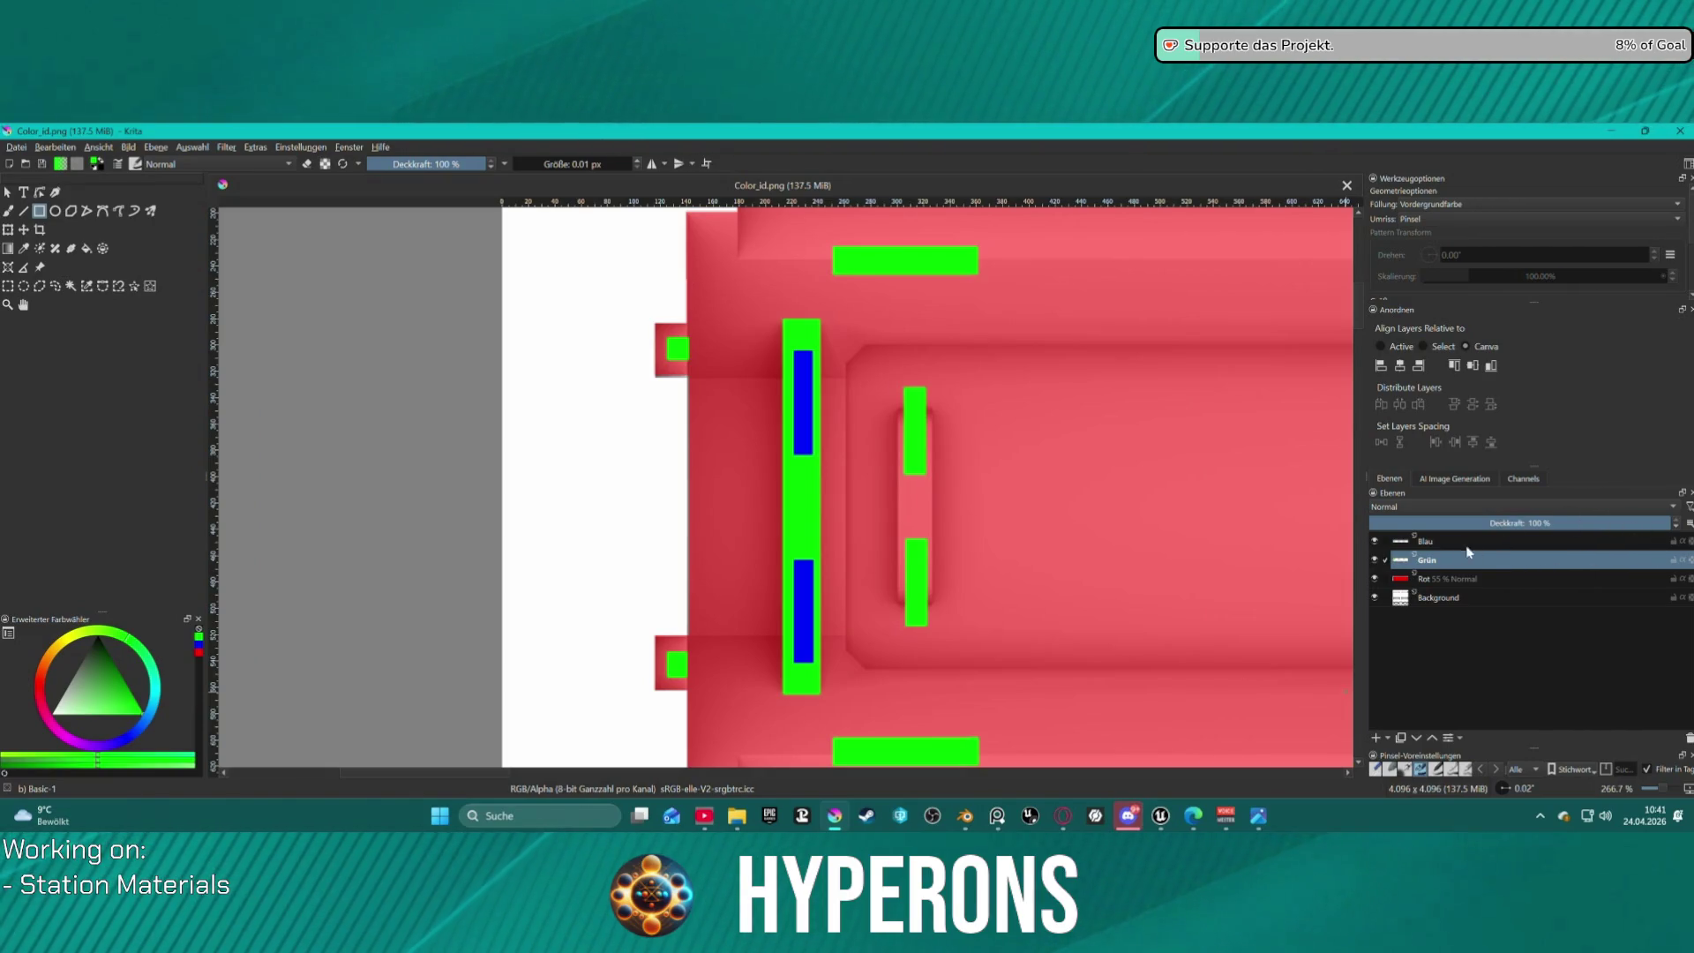
Set the red Rot layer's opacity to 100 %.
{"action": "left_click", "coordinate": [1491, 579]}
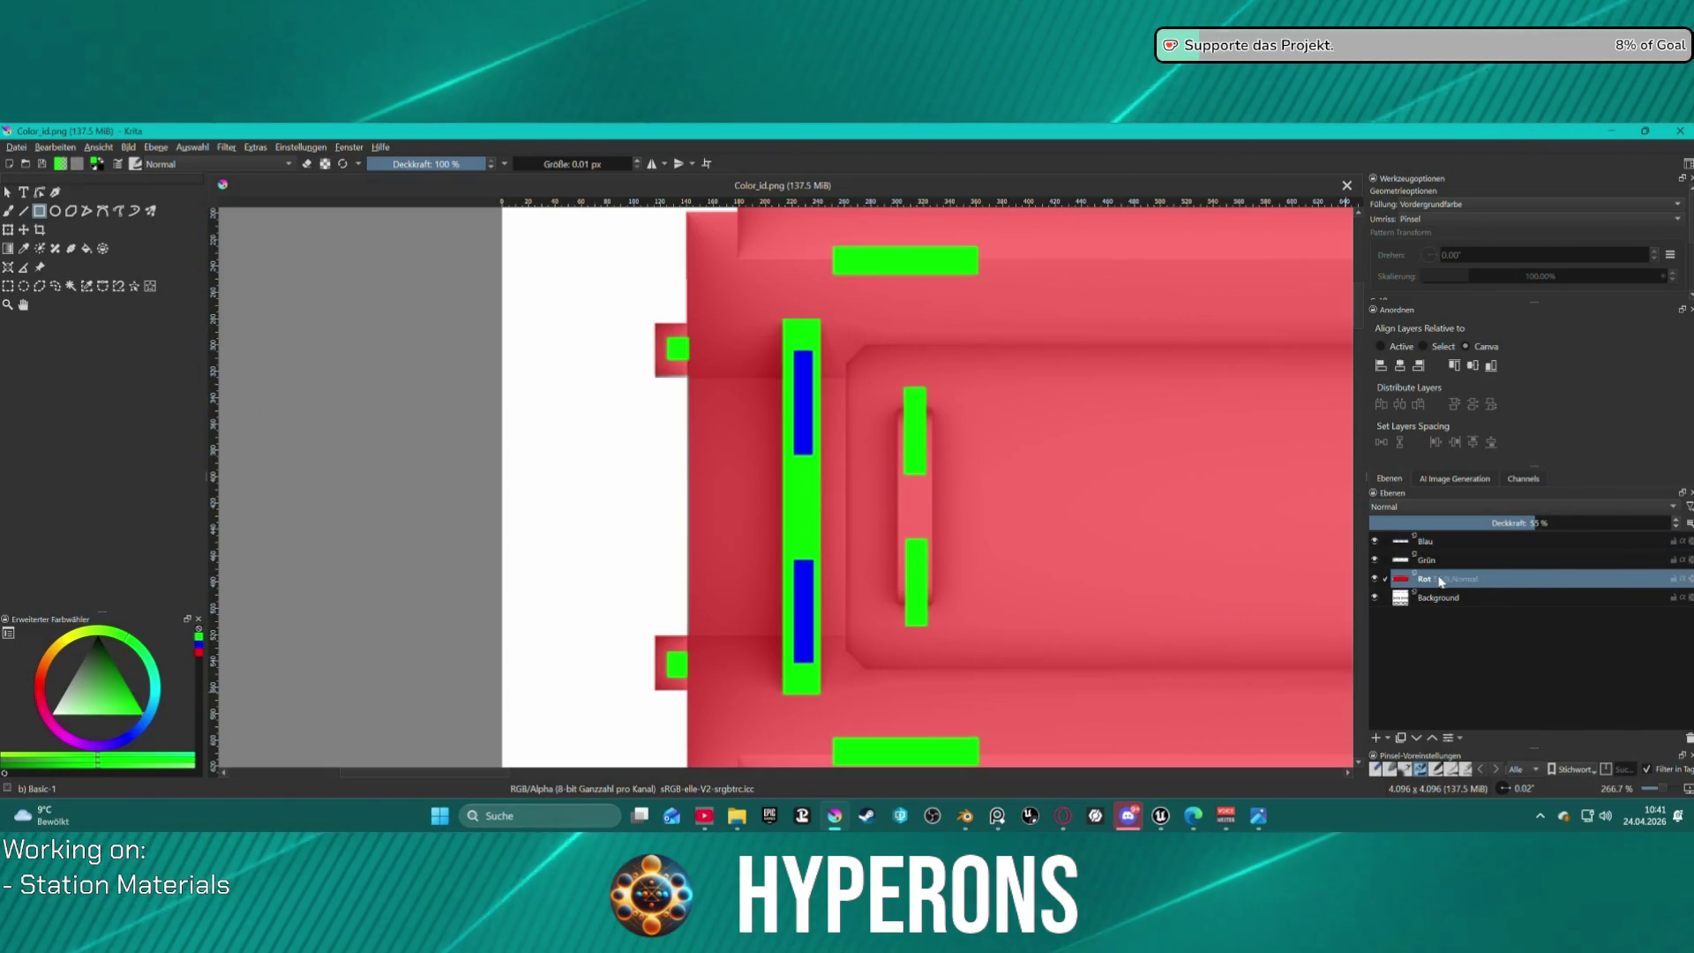
{"action": "left_click_drag", "start_coordinate": [1532, 519], "coordinate": [1672, 523]}
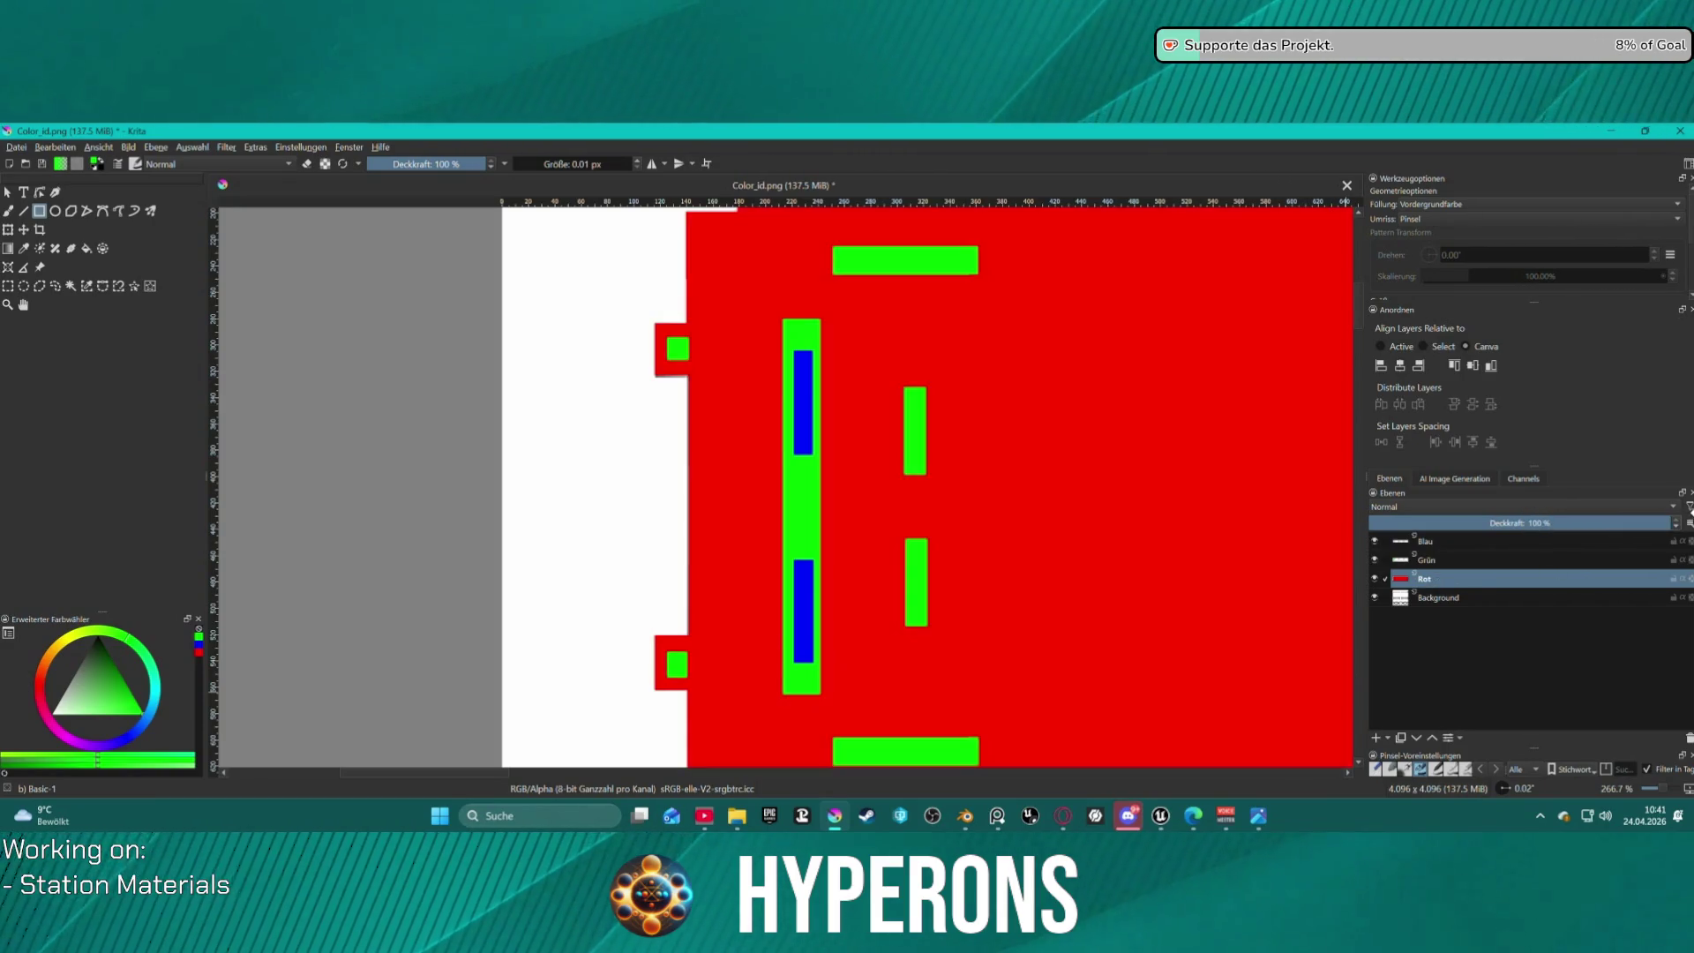
{"action": "scroll", "coordinate": [1094, 437], "scroll_direction": "down", "scroll_amount": 3}
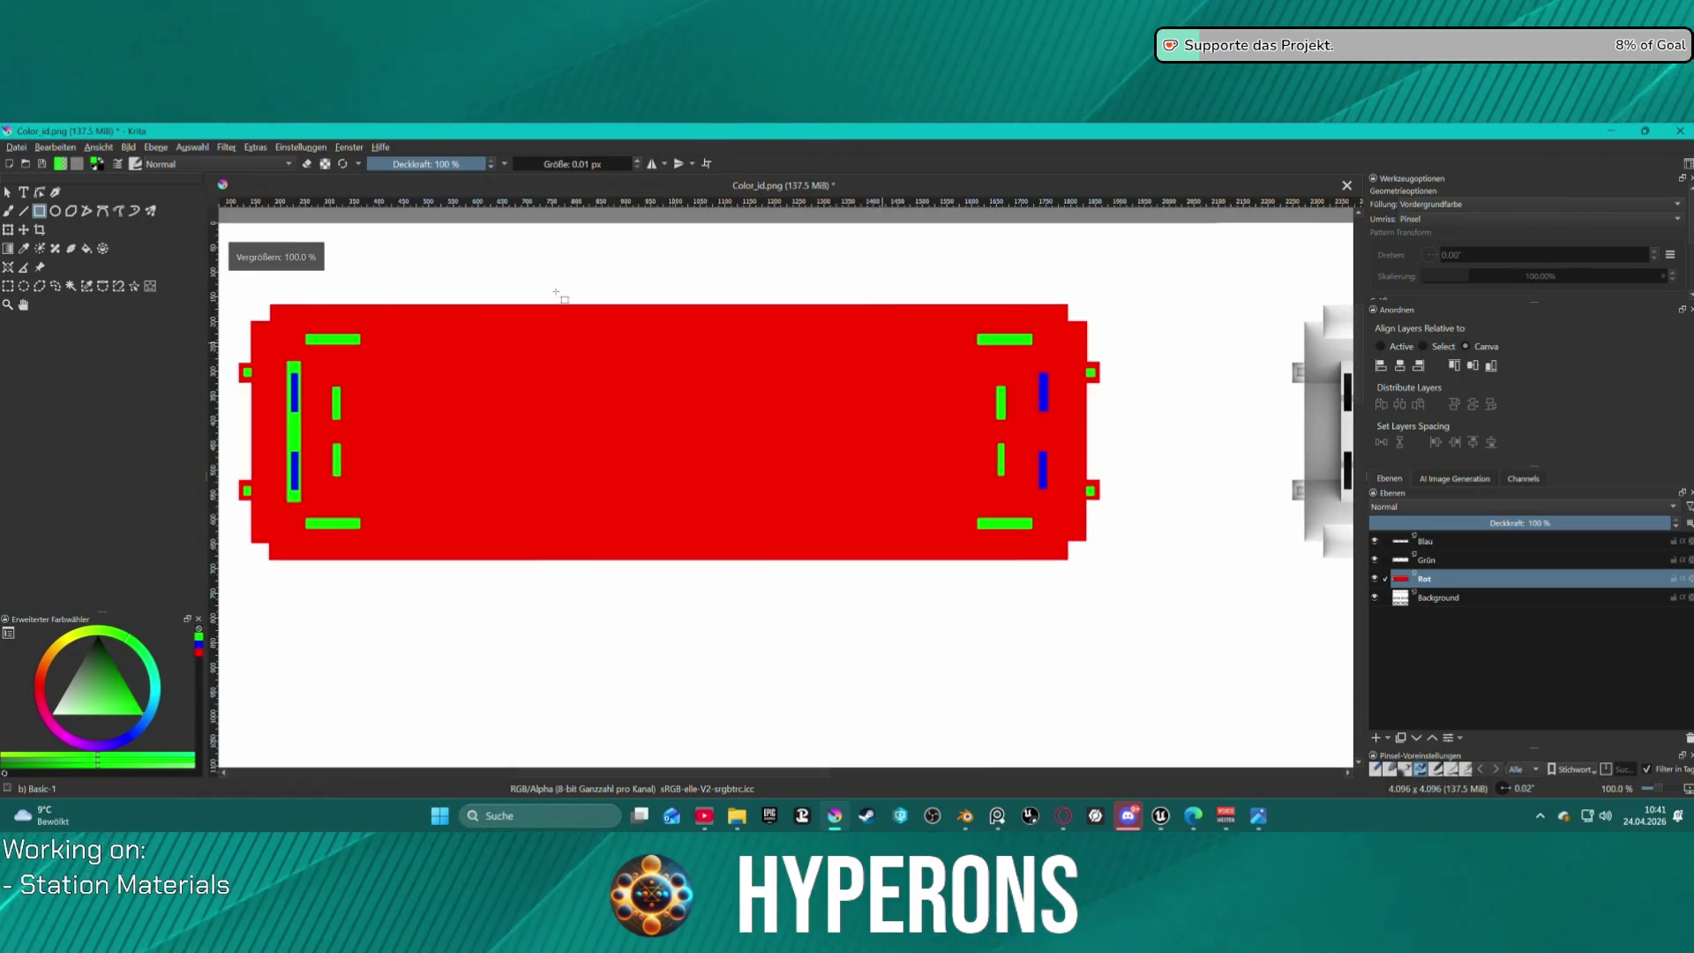
Save Color_id.png again as PNG and close the bakes folder window.
{"action": "left_click", "coordinate": [18, 148]}
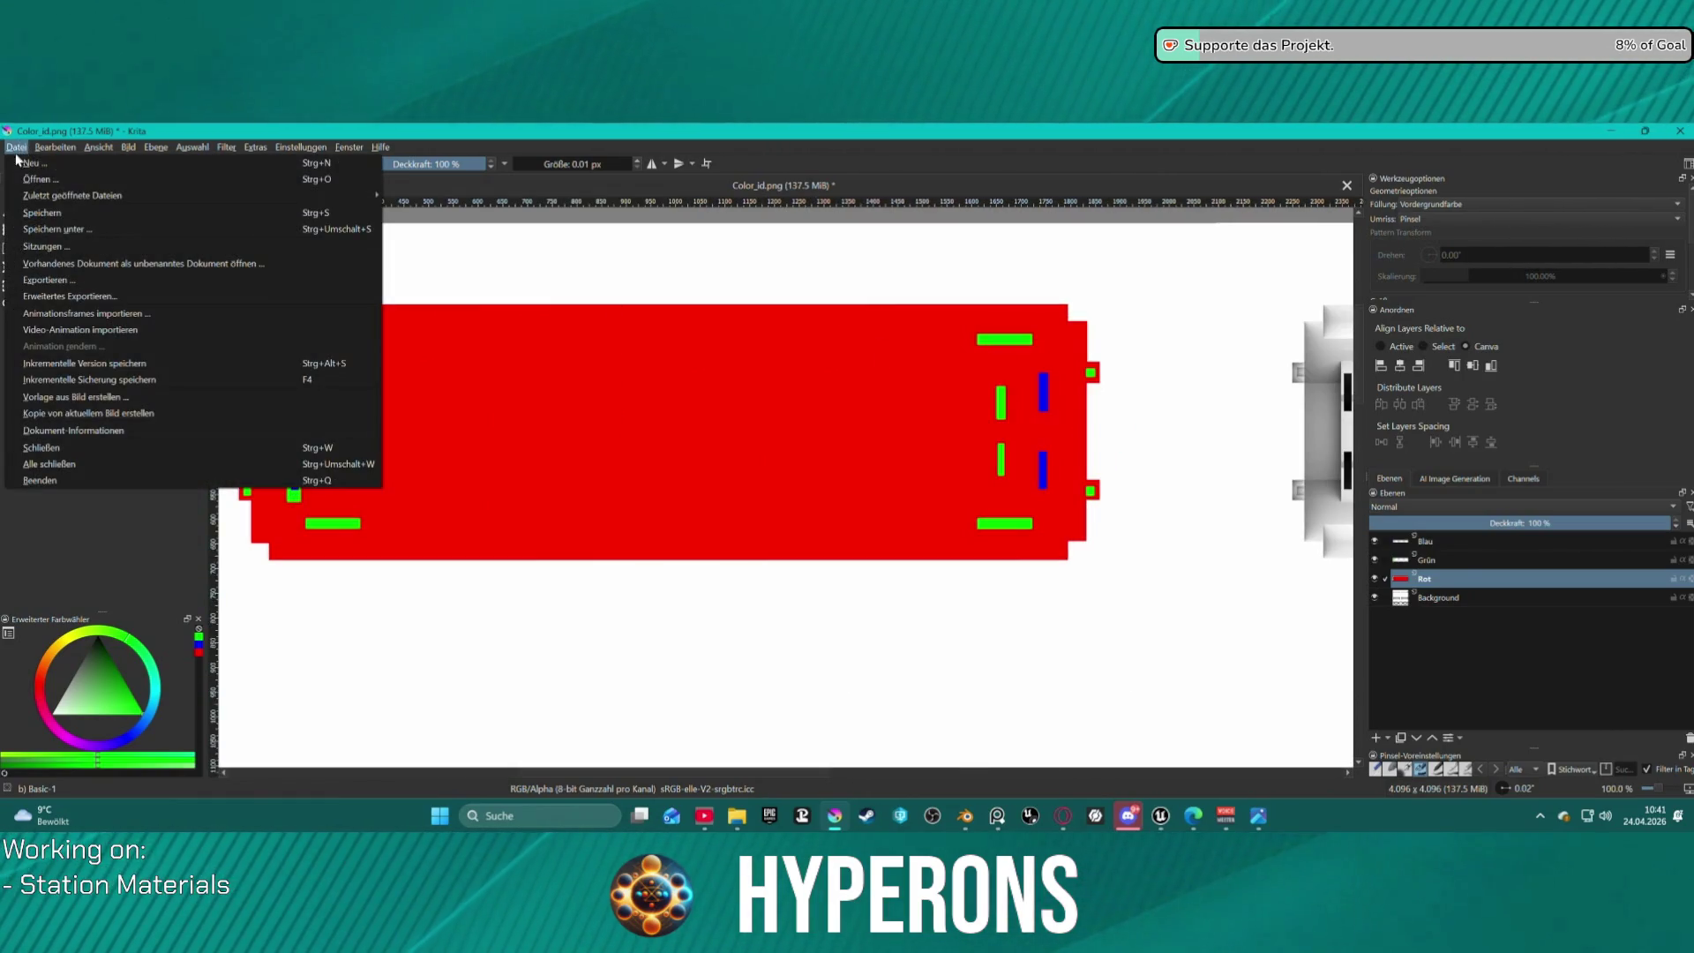
{"action": "left_click", "coordinate": [40, 212]}
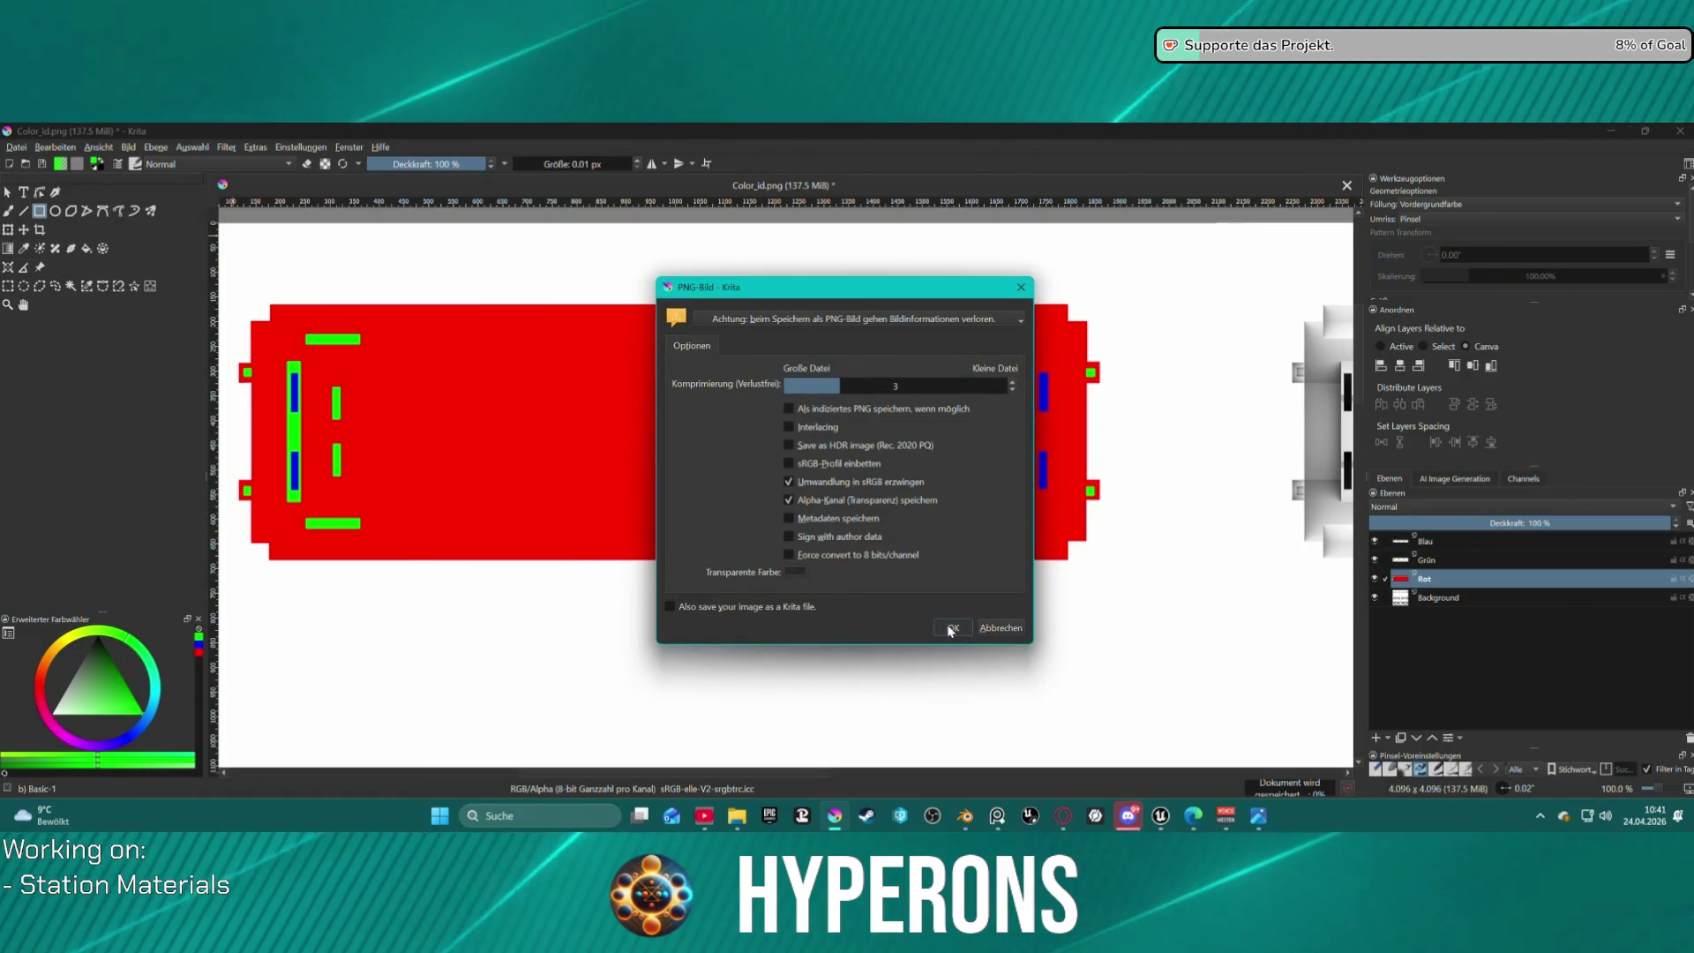
{"action": "left_click", "coordinate": [952, 627]}
{"action": "left_click", "coordinate": [18, 149]}
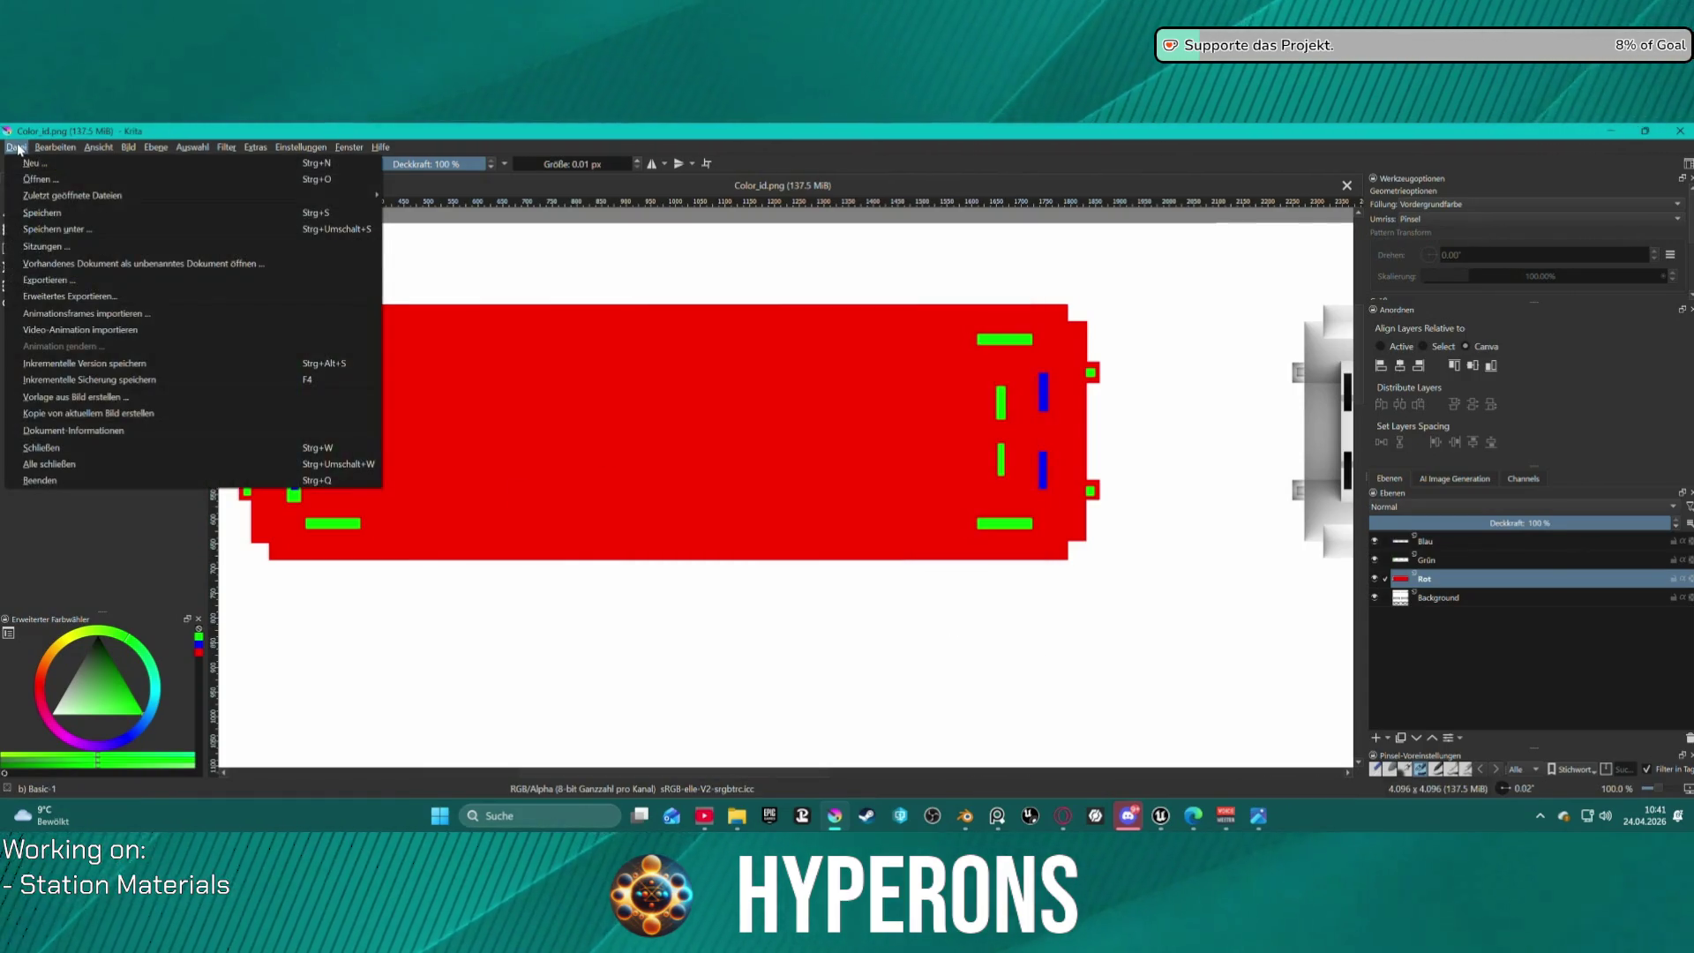
{"action": "left_click", "coordinate": [18, 148]}
{"action": "mouse_move", "coordinate": [747, 827]}
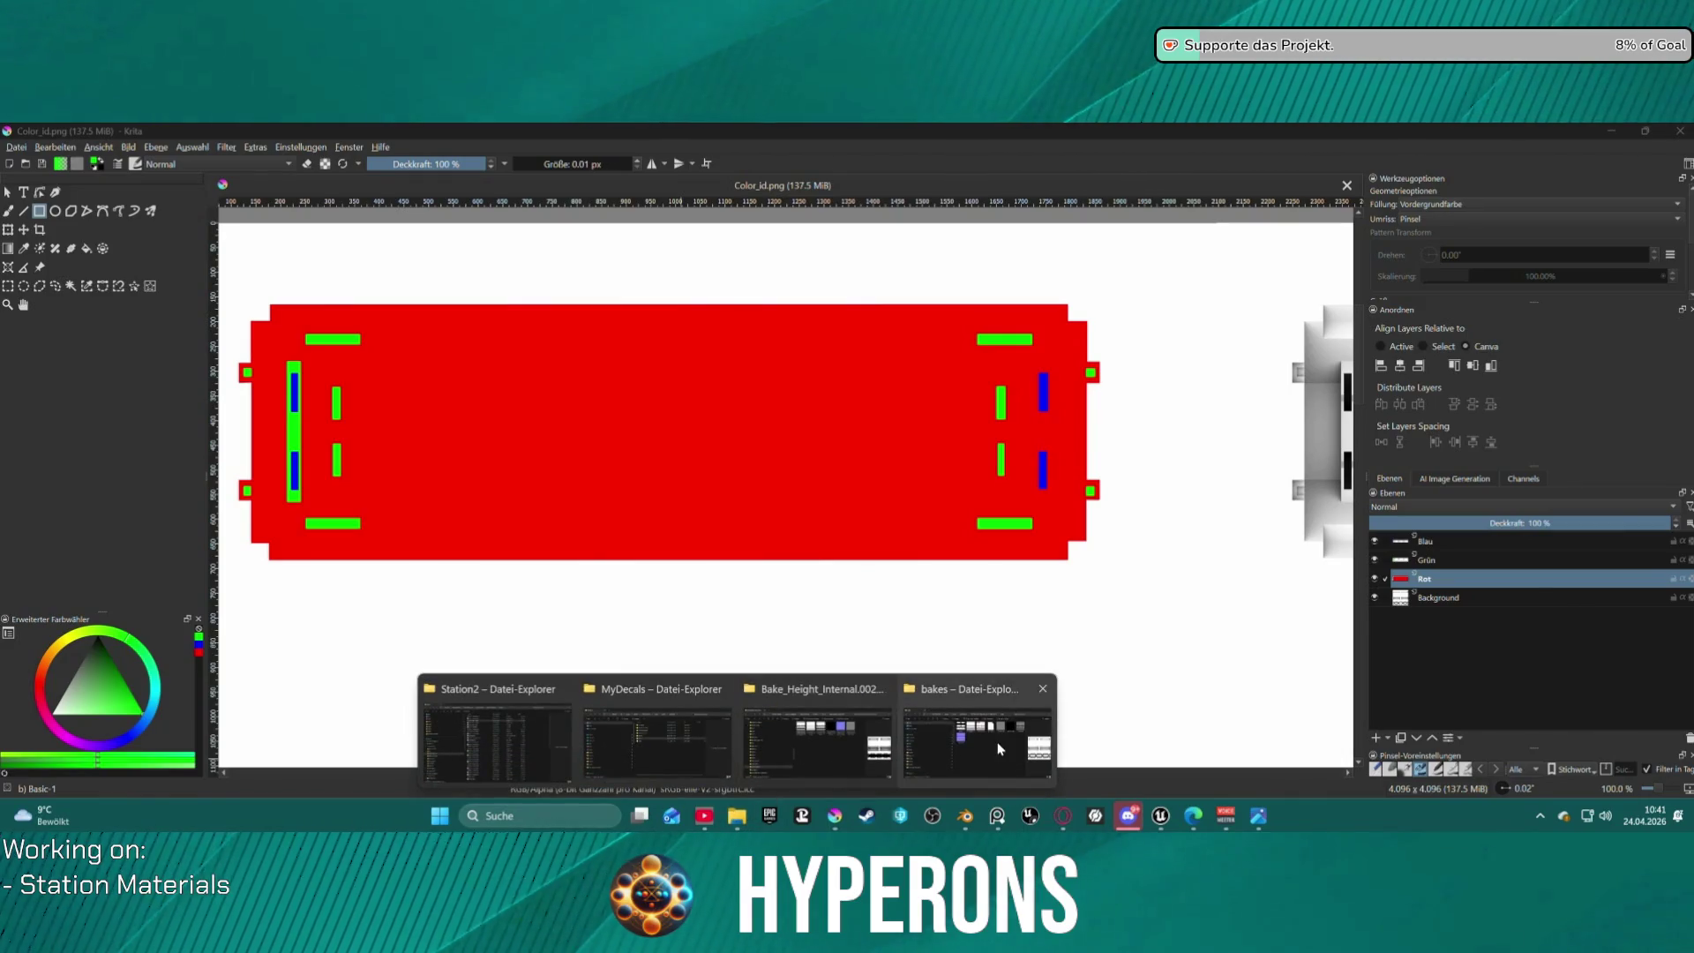
{"action": "left_click", "coordinate": [992, 744]}
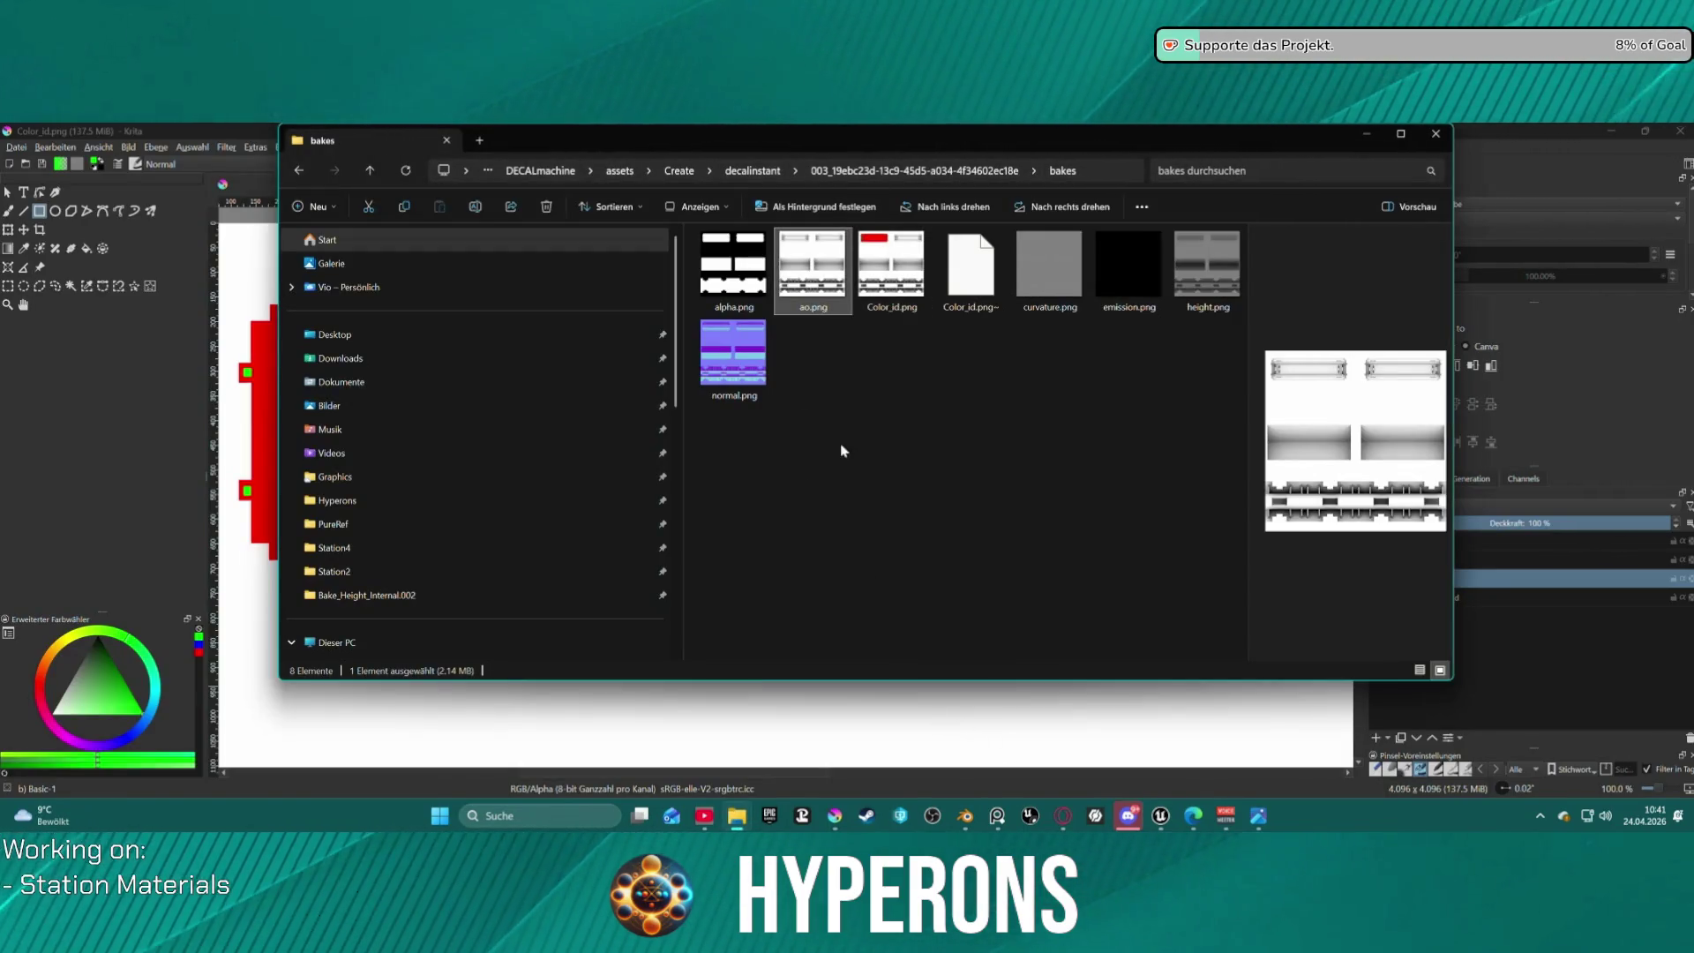
{"action": "key", "text": "alt+F4"}
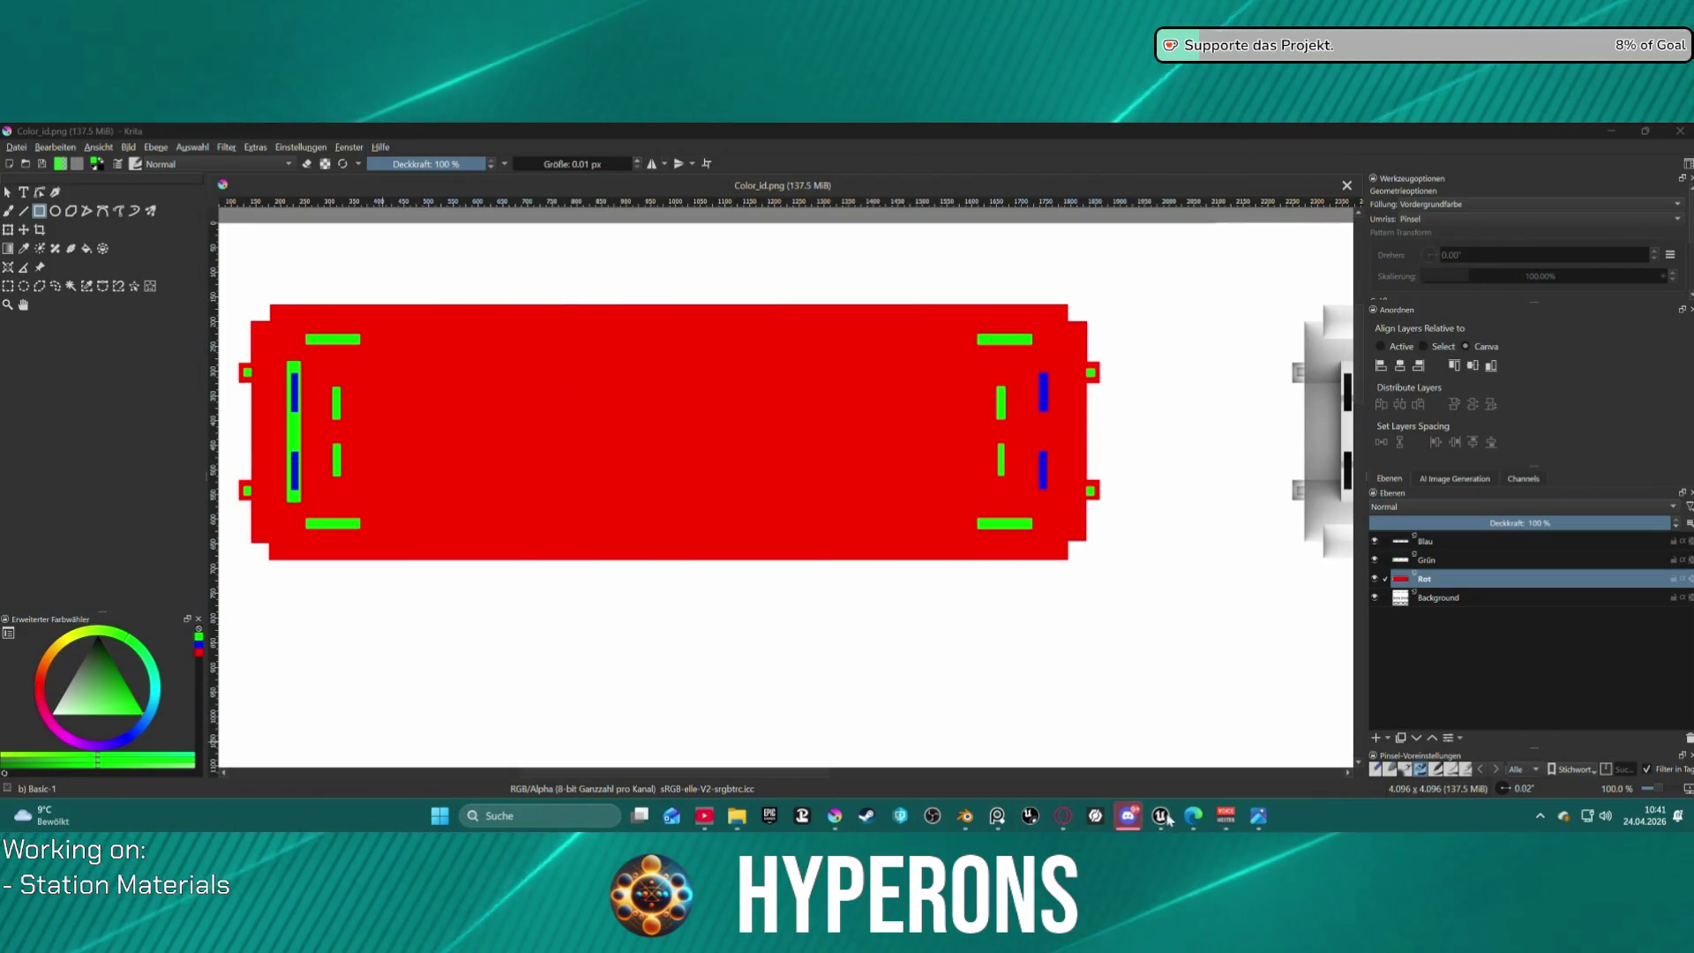
{"action": "mouse_move", "coordinate": [1163, 817]}
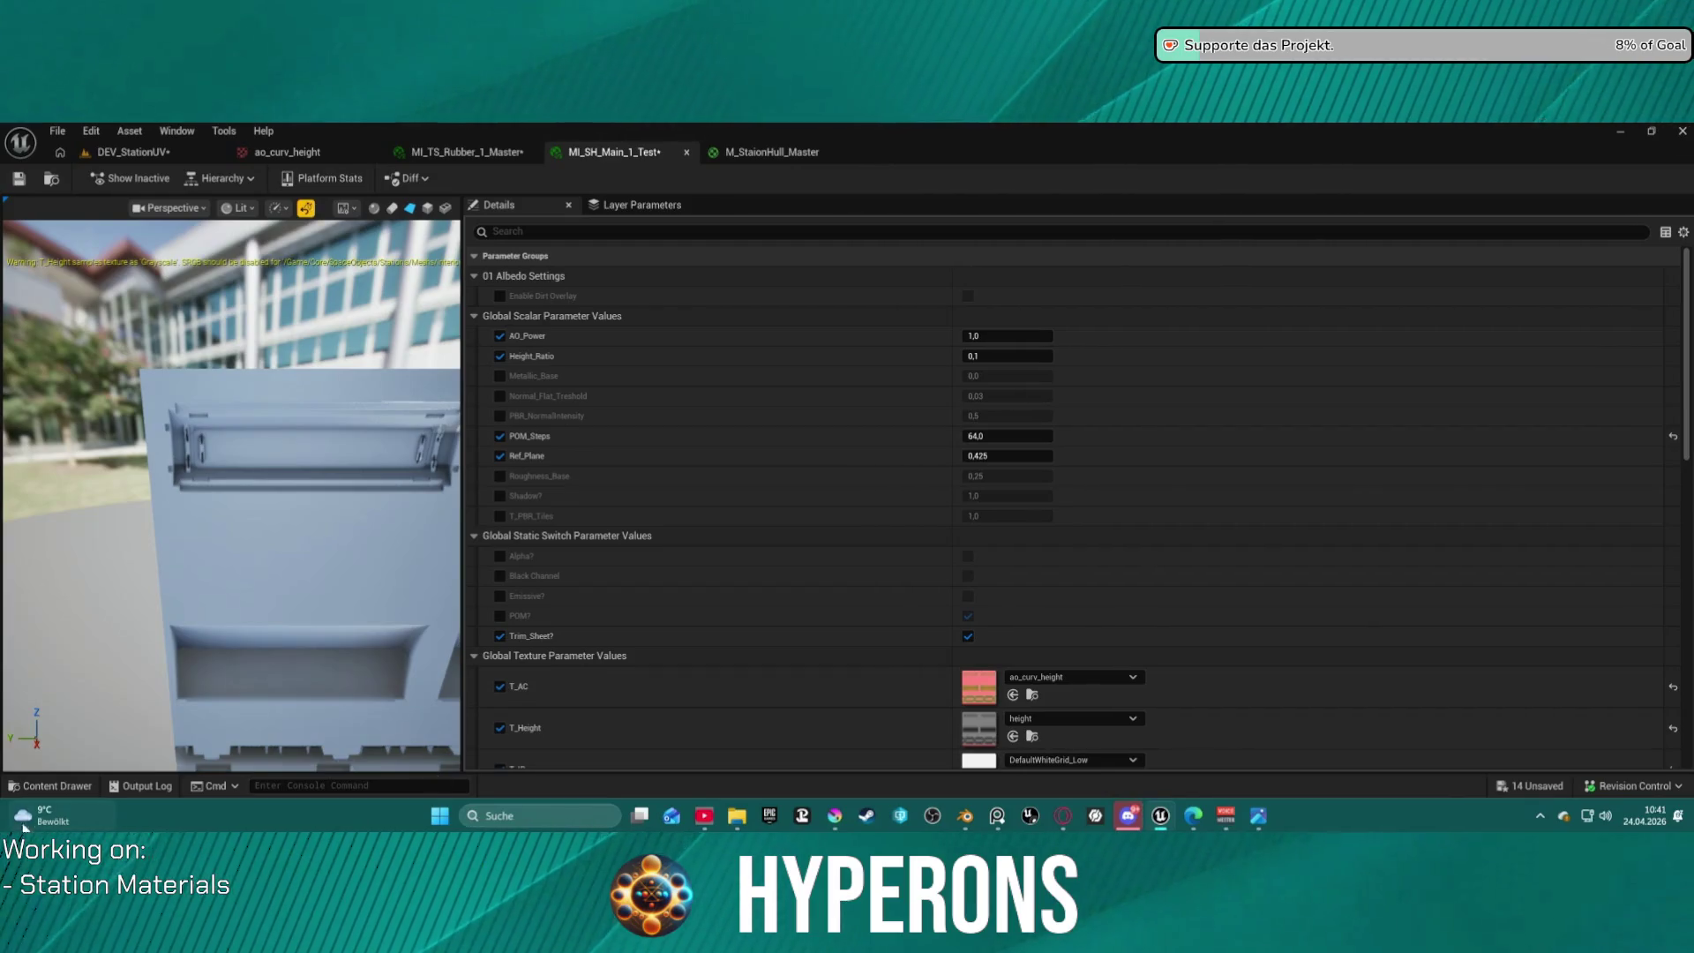
Import Color_id.png from the bakes folder and assign it to the T_ID texture slot.
{"action": "left_click", "coordinate": [74, 775]}
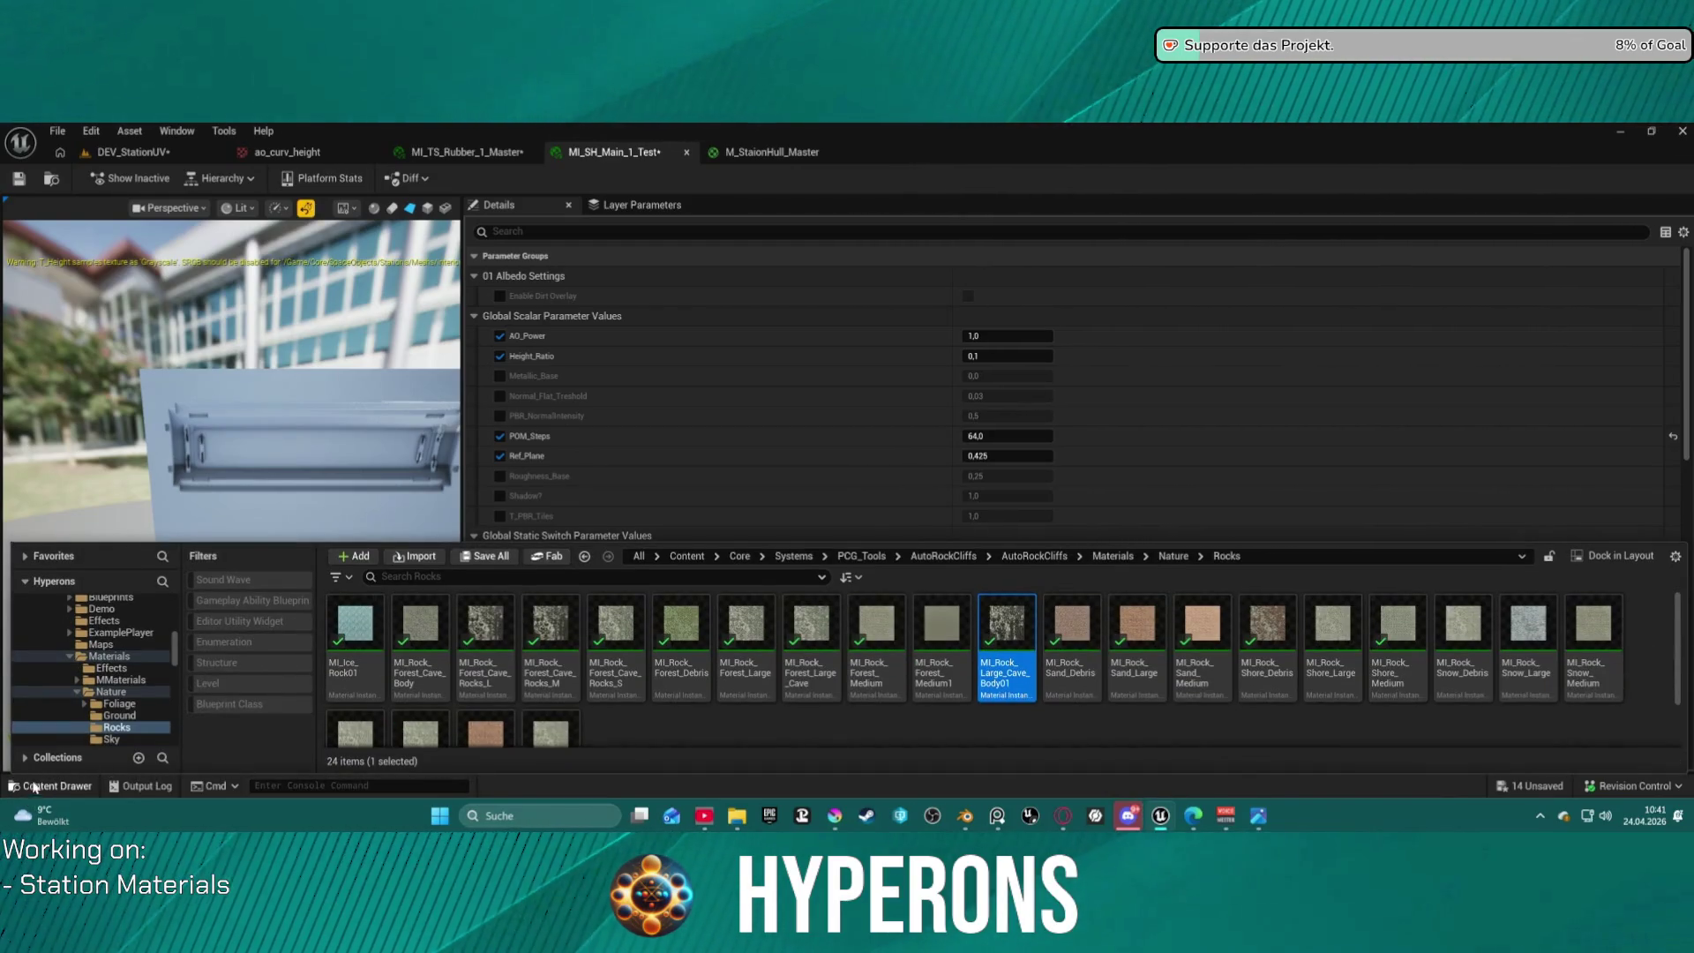
{"action": "left_click", "coordinate": [33, 786]}
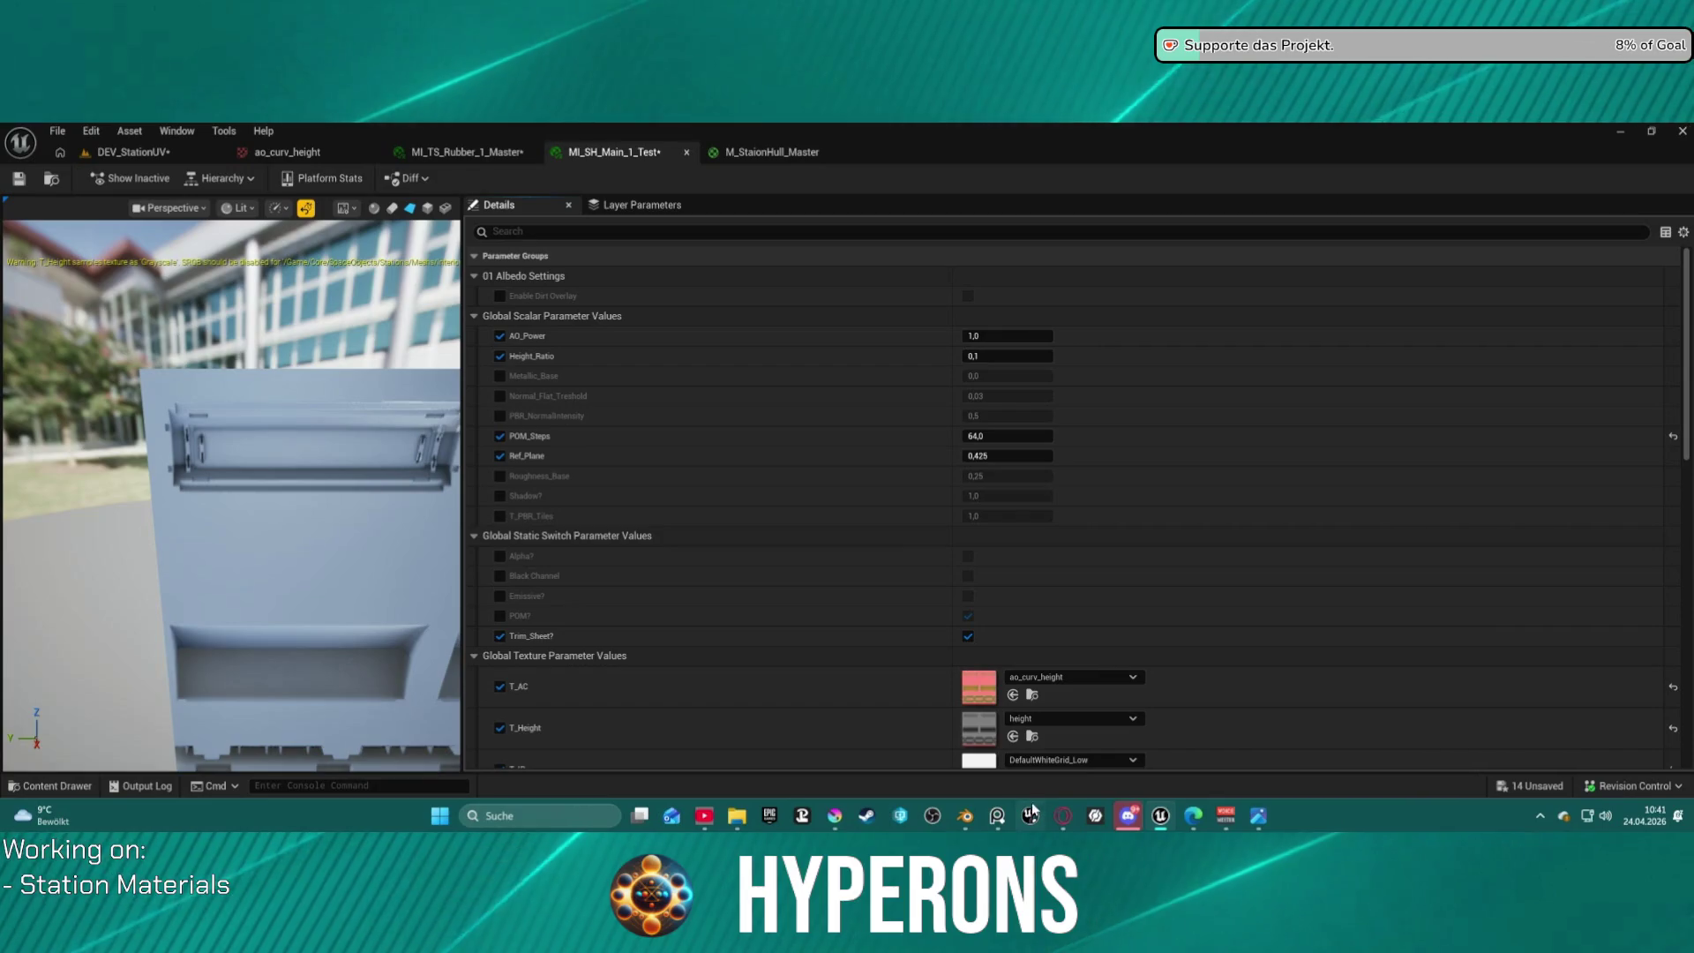
{"action": "mouse_move", "coordinate": [732, 819]}
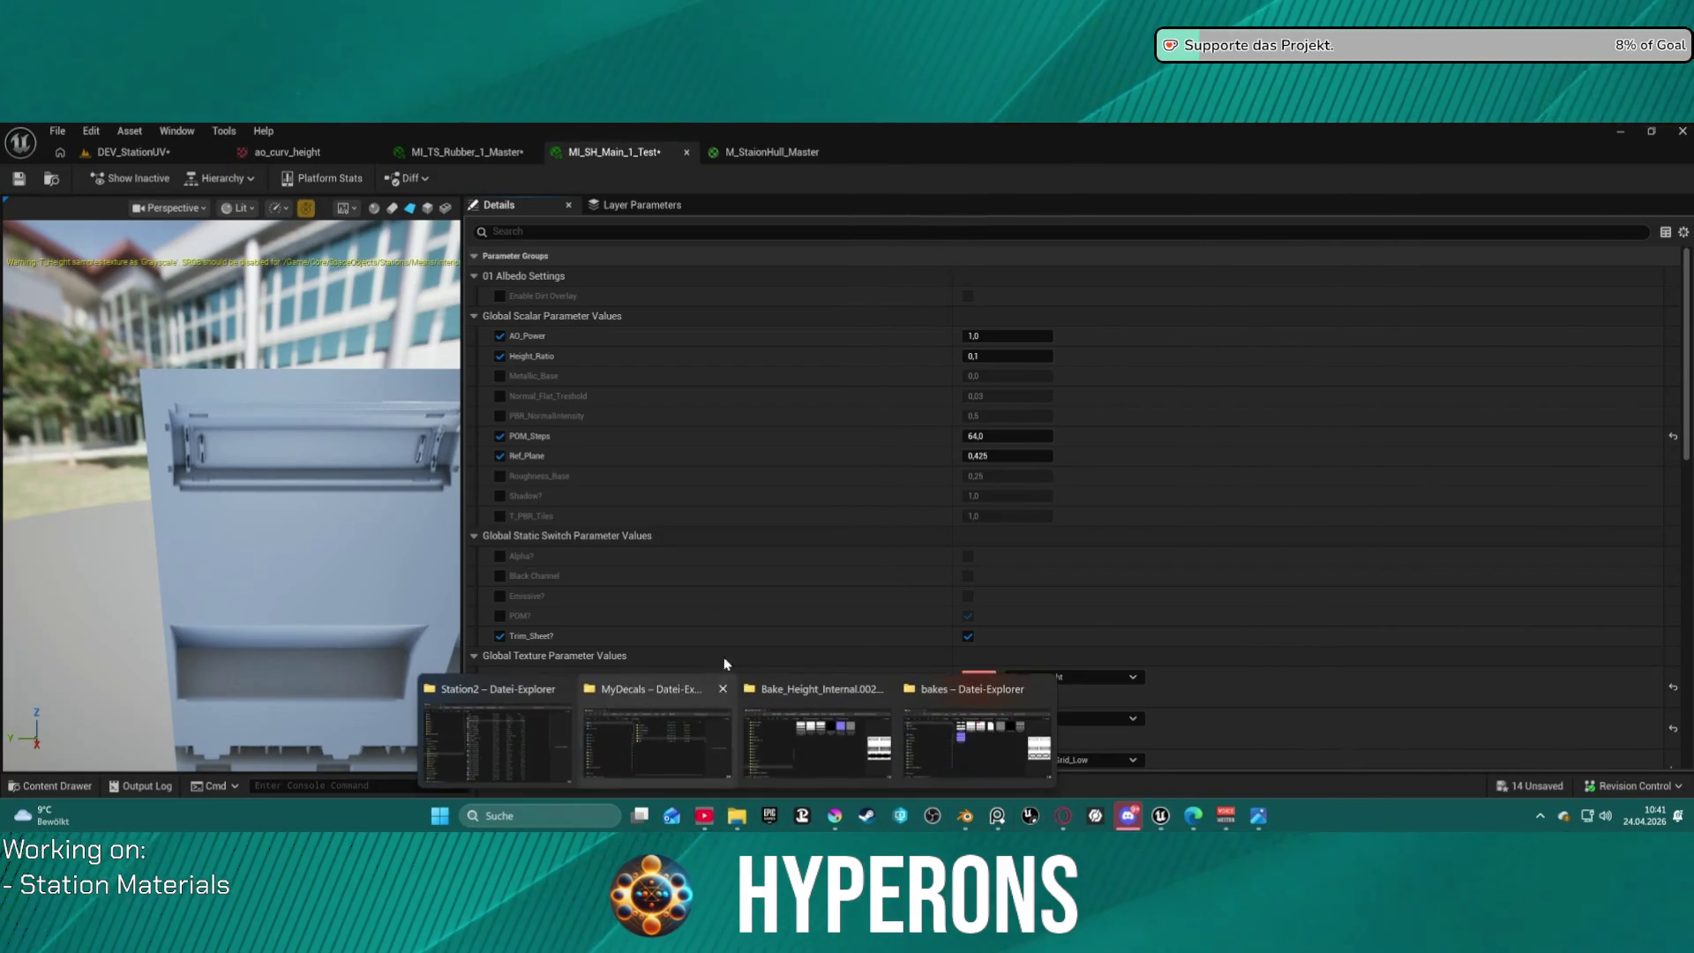
{"action": "left_click", "coordinate": [965, 706]}
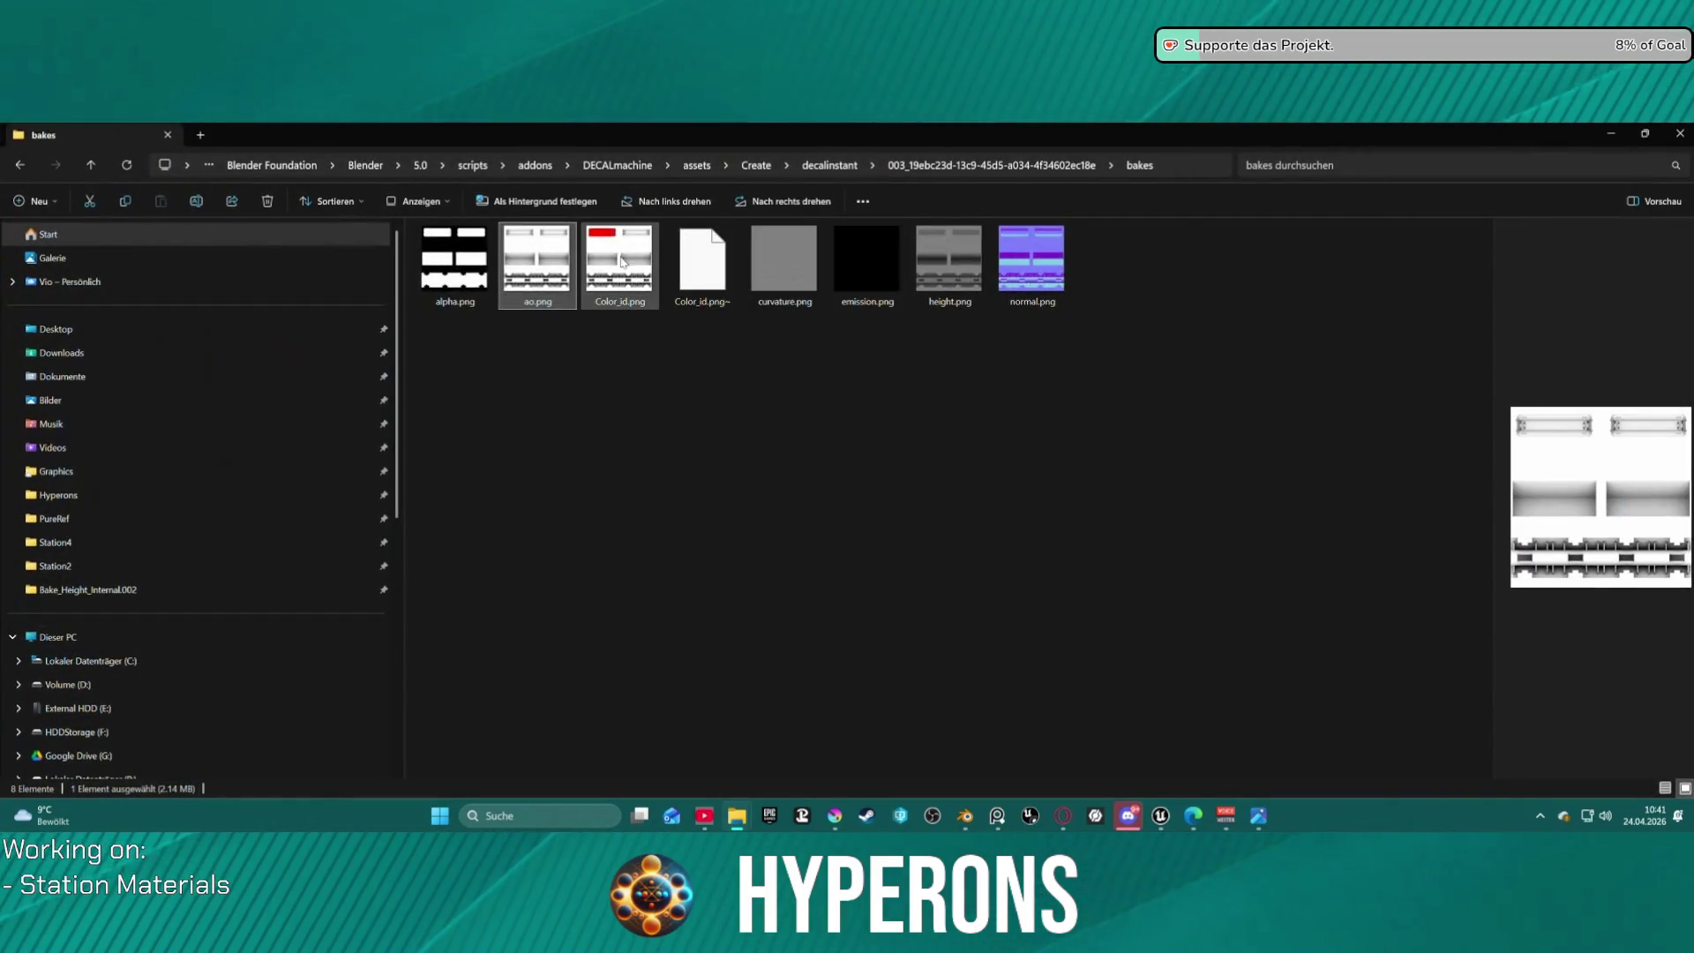
{"action": "left_click", "coordinate": [623, 261]}
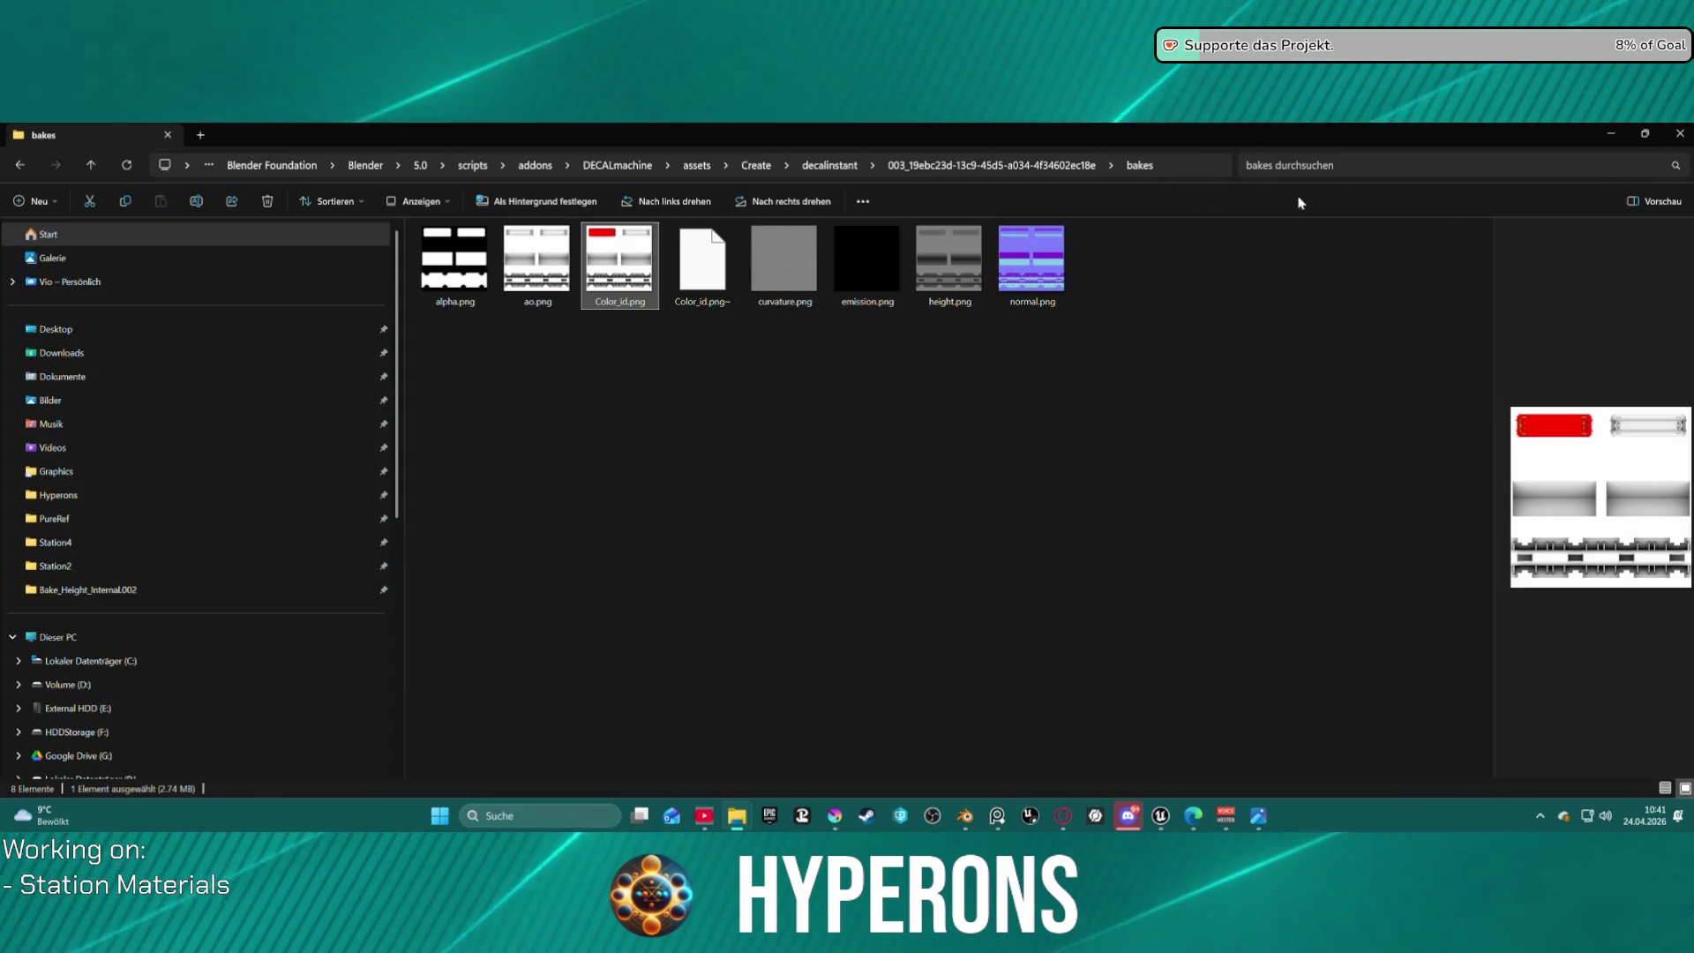
{"action": "left_click", "coordinate": [1680, 134]}
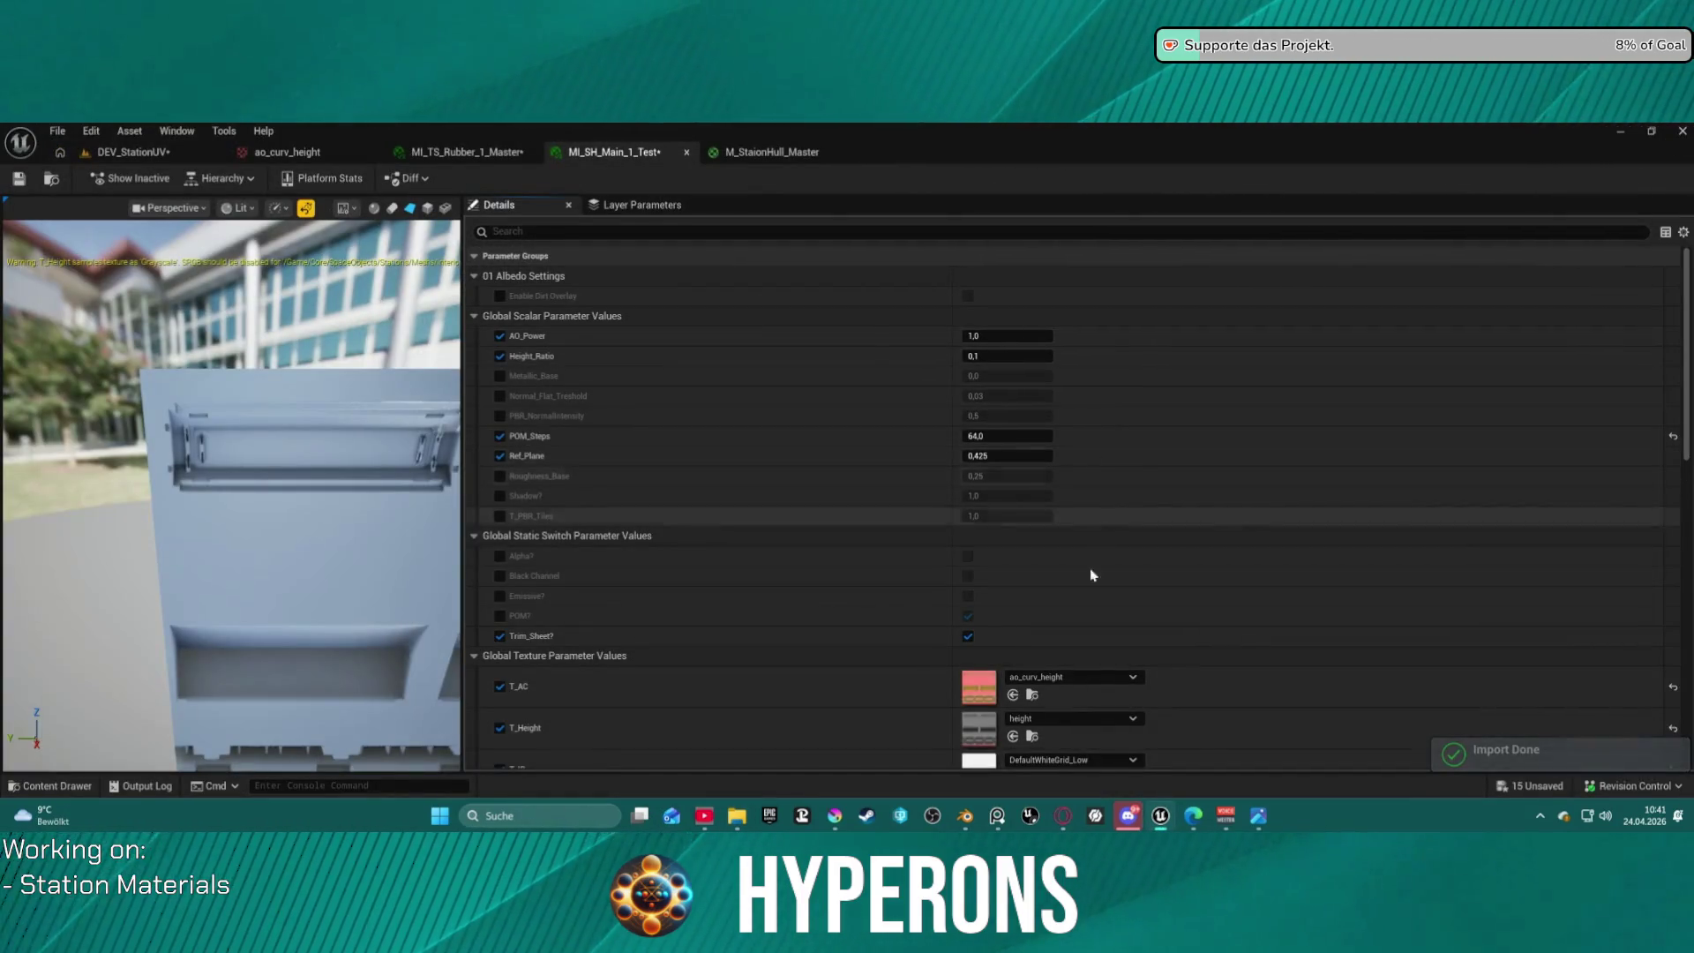
{"action": "scroll", "coordinate": [1089, 568], "scroll_direction": "down", "scroll_amount": 3}
{"action": "left_click", "coordinate": [1013, 683]}
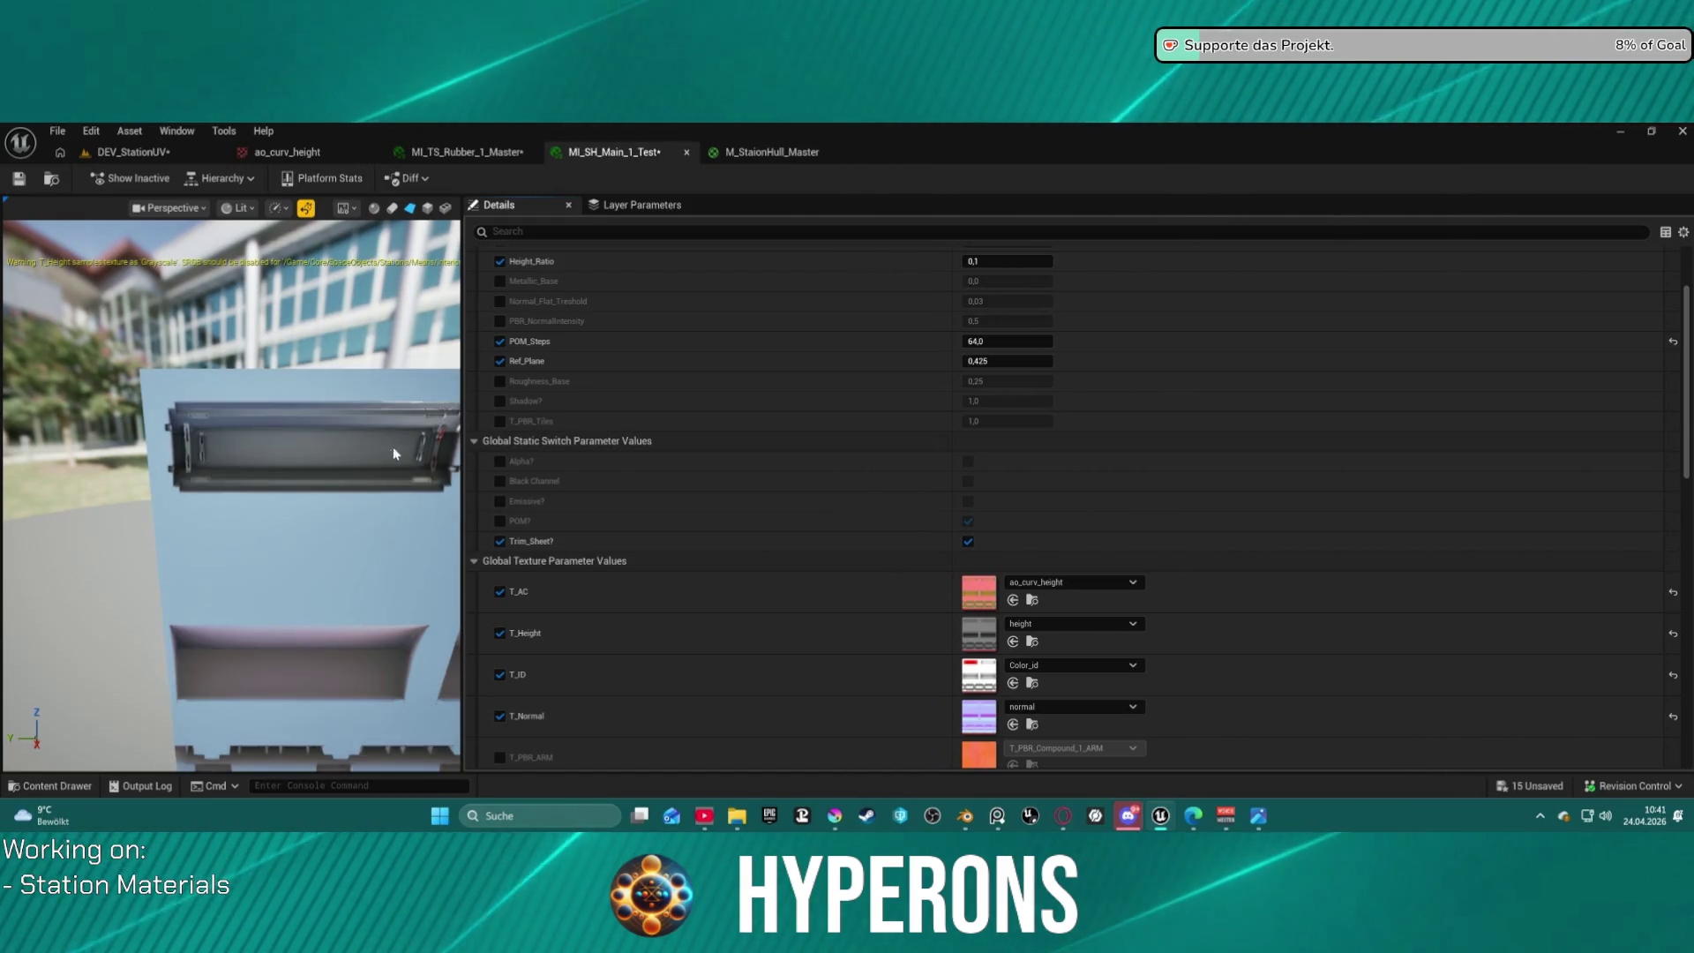
Widen the preview viewport and orbit the camera close to the panel at an angle.
{"action": "left_click_drag", "start_coordinate": [461, 362], "coordinate": [920, 362]}
{"action": "scroll", "coordinate": [692, 446], "scroll_direction": "down", "scroll_amount": 3}
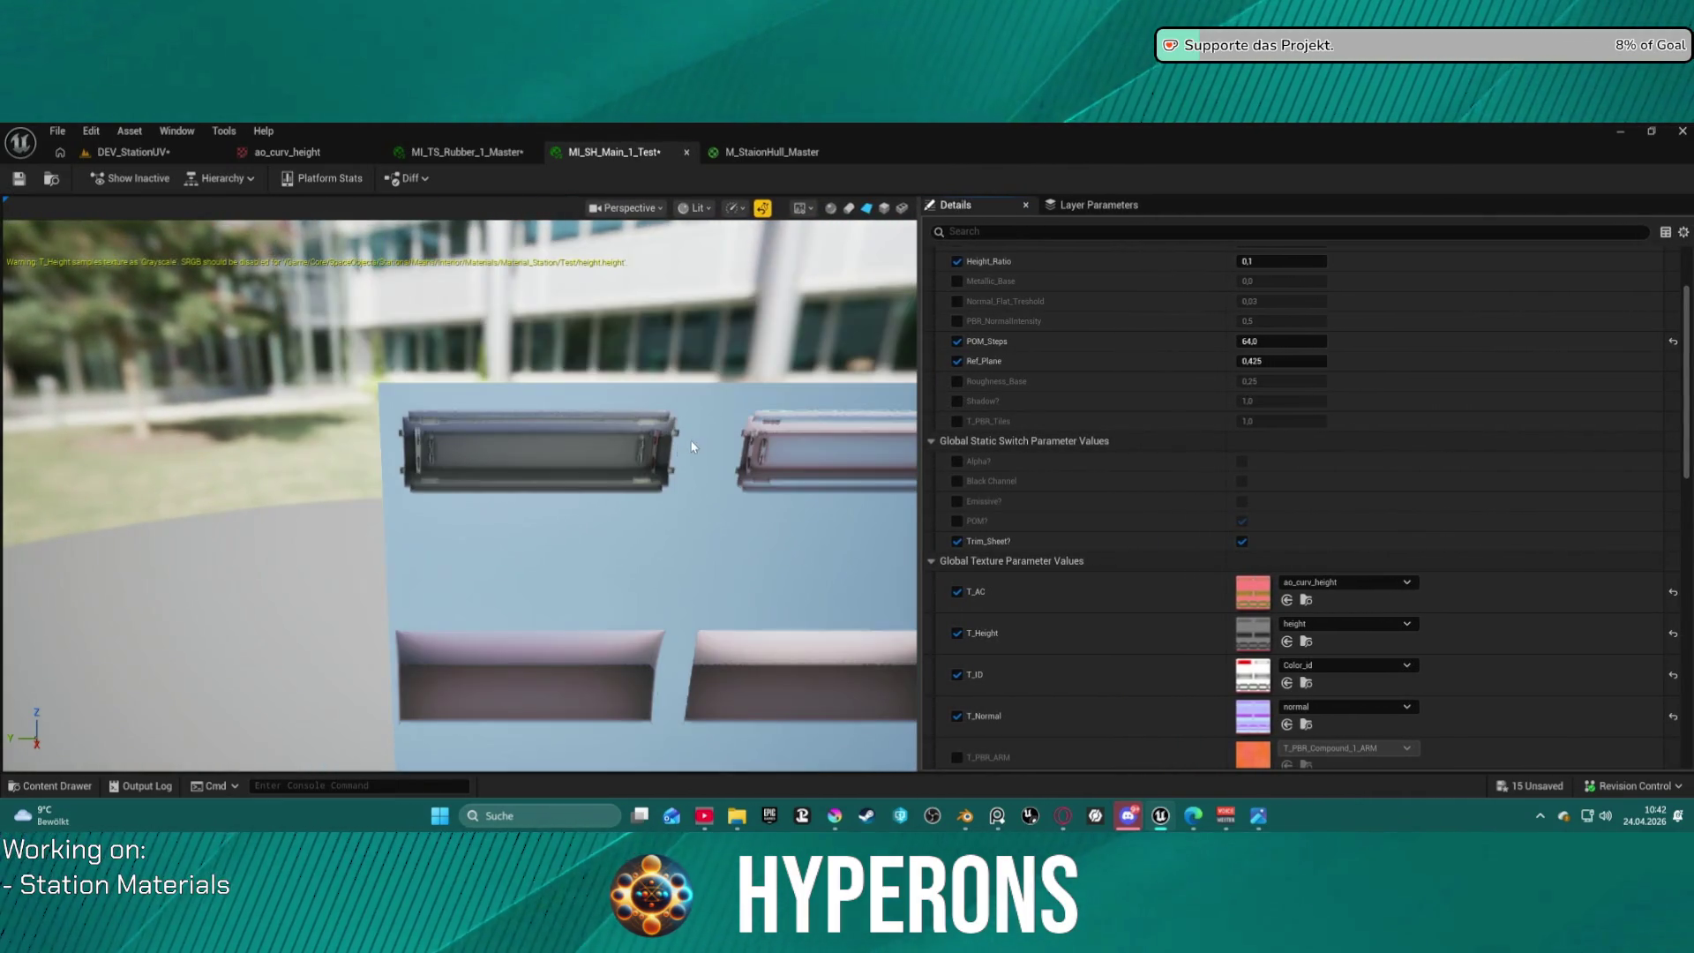
{"action": "mouse_move", "coordinate": [700, 441]}
{"action": "left_mouse_down"}
{"action": "mouse_move", "coordinate": [608, 459]}
{"action": "mouse_move", "coordinate": [657, 419]}
{"action": "mouse_move", "coordinate": [547, 428]}
{"action": "mouse_move", "coordinate": [644, 414]}
{"action": "mouse_move", "coordinate": [538, 428]}
{"action": "mouse_move", "coordinate": [609, 423]}
{"action": "mouse_move", "coordinate": [635, 441]}
{"action": "mouse_move", "coordinate": [530, 432]}
{"action": "mouse_move", "coordinate": [653, 422]}
{"action": "mouse_move", "coordinate": [617, 437]}
{"action": "mouse_move", "coordinate": [586, 605]}
{"action": "mouse_move", "coordinate": [547, 645]}
{"action": "mouse_move", "coordinate": [517, 648]}
{"action": "mouse_move", "coordinate": [582, 647]}
{"action": "mouse_move", "coordinate": [542, 647]}
{"action": "mouse_move", "coordinate": [481, 379]}
{"action": "left_mouse_up"}
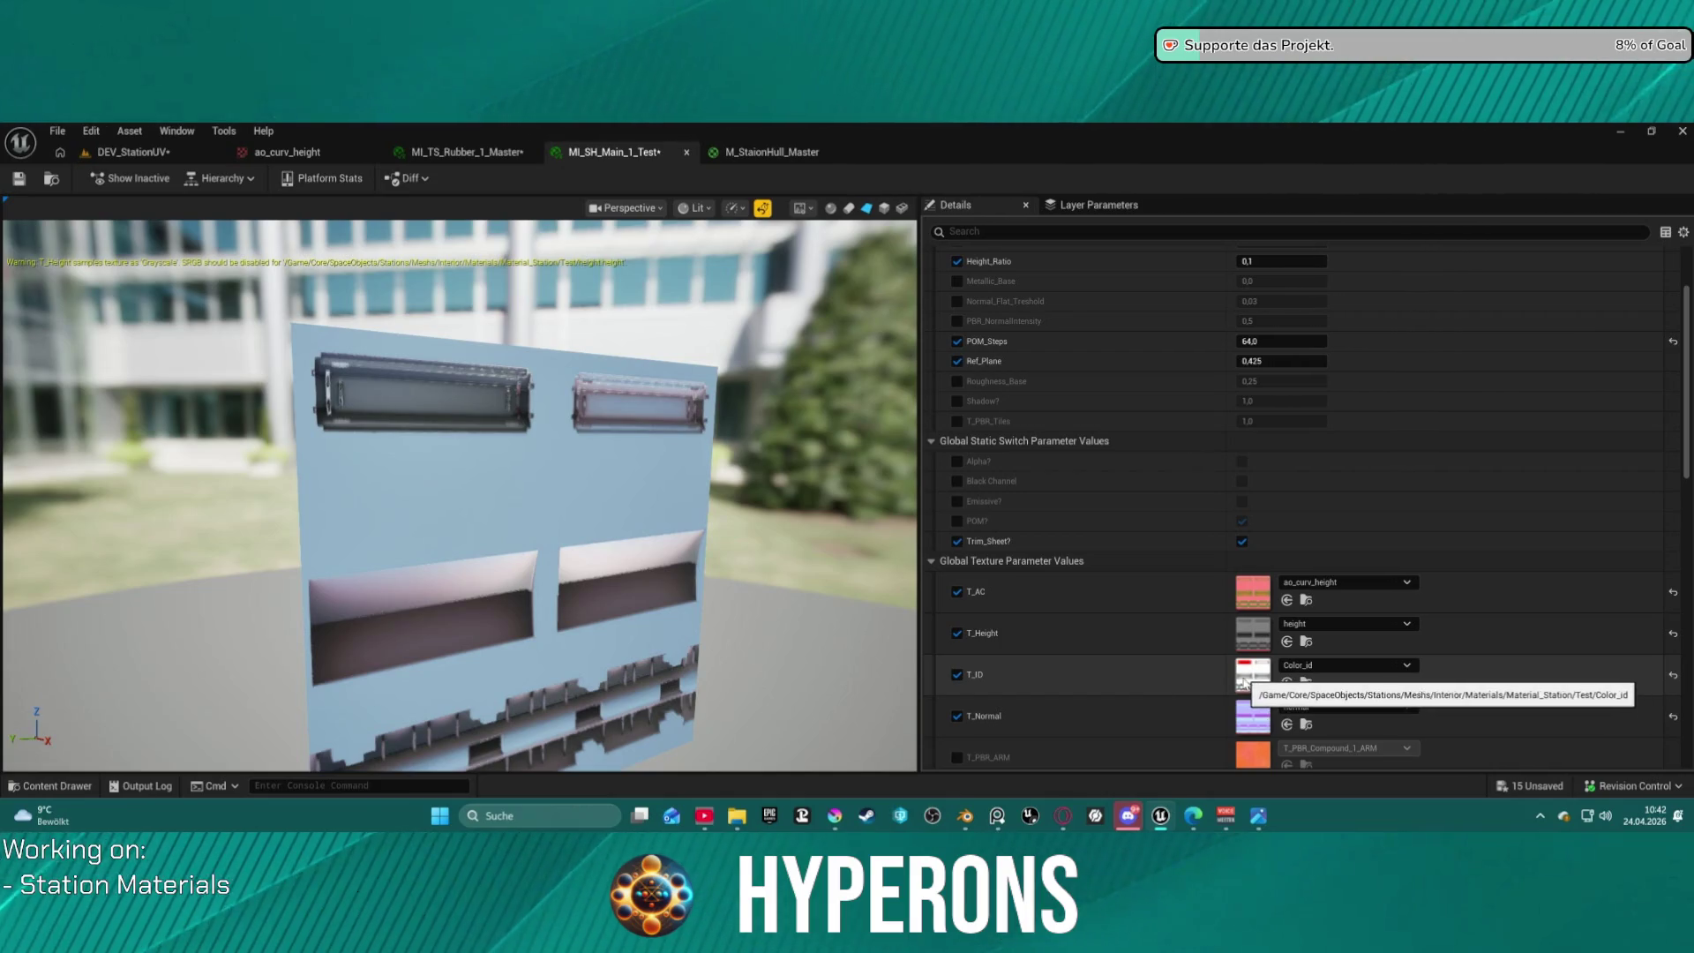
{"action": "mouse_move", "coordinate": [581, 574]}
{"action": "left_mouse_down"}
{"action": "mouse_move", "coordinate": [453, 405]}
{"action": "mouse_move", "coordinate": [507, 428]}
{"action": "mouse_move", "coordinate": [485, 399]}
{"action": "mouse_move", "coordinate": [535, 453]}
{"action": "mouse_move", "coordinate": [495, 441]}
{"action": "mouse_move", "coordinate": [508, 433]}
{"action": "mouse_move", "coordinate": [459, 486]}
{"action": "mouse_move", "coordinate": [483, 515]}
{"action": "mouse_move", "coordinate": [450, 510]}
{"action": "mouse_move", "coordinate": [411, 406]}
{"action": "mouse_move", "coordinate": [492, 578]}
{"action": "mouse_move", "coordinate": [591, 565]}
{"action": "mouse_move", "coordinate": [671, 521]}
{"action": "mouse_move", "coordinate": [619, 505]}
{"action": "mouse_move", "coordinate": [530, 527]}
{"action": "left_mouse_up"}
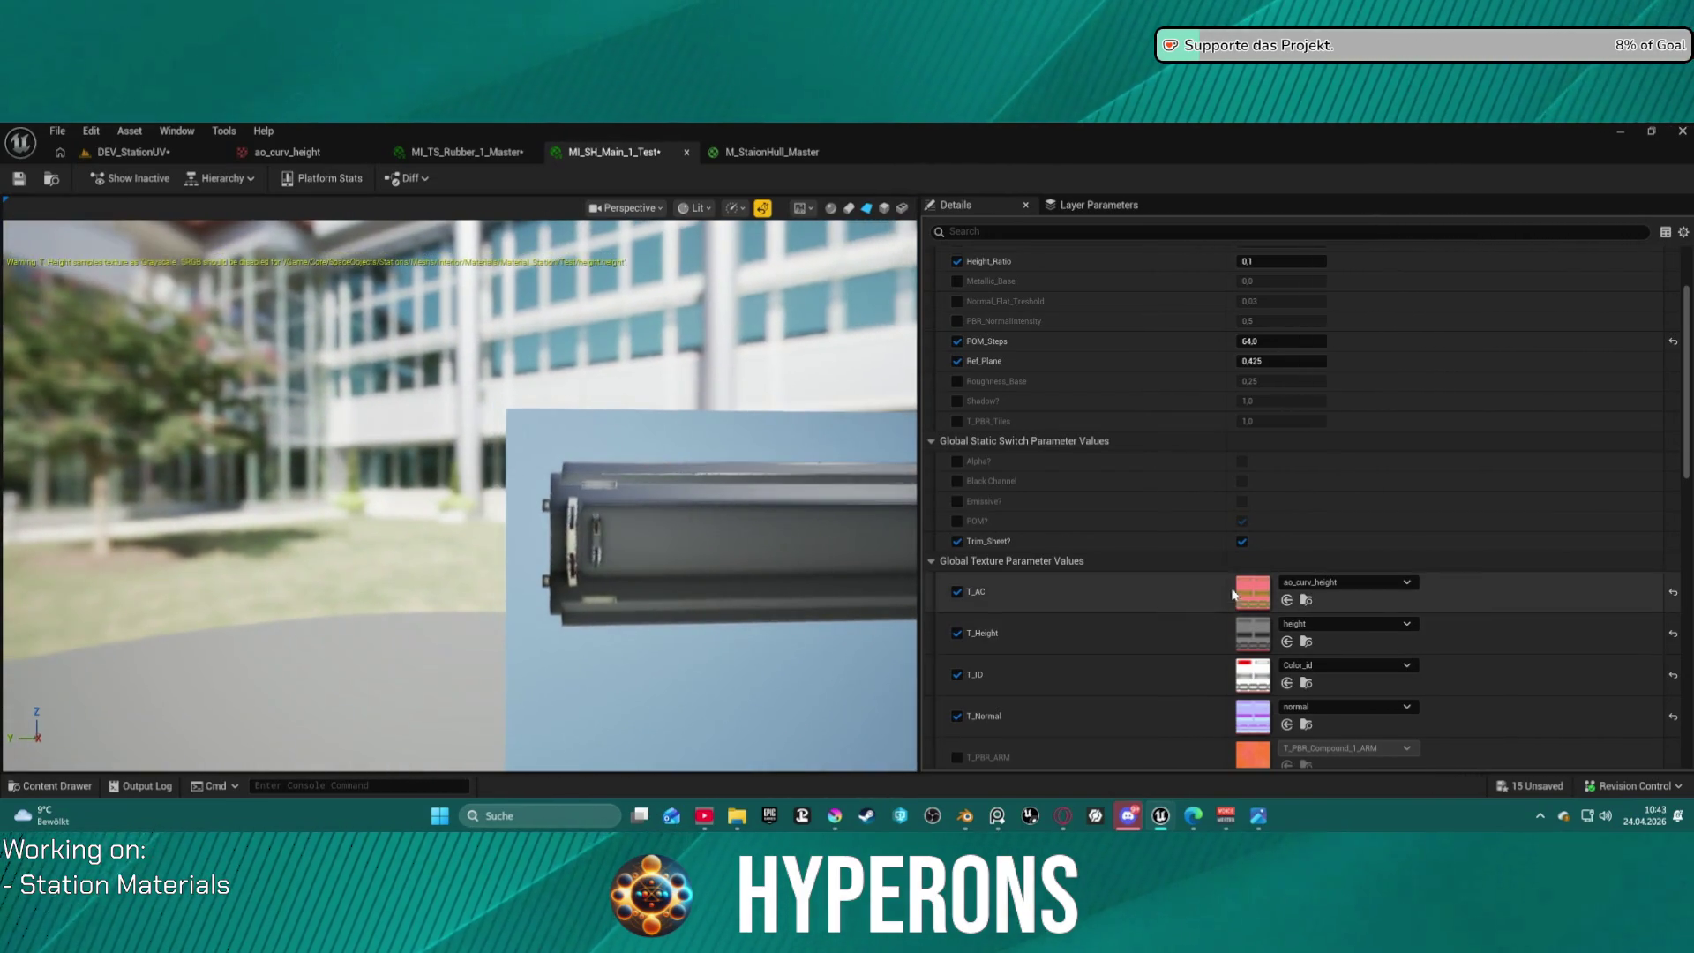
{"action": "scroll", "coordinate": [1004, 589], "scroll_direction": "down", "scroll_amount": 3}
{"action": "scroll", "coordinate": [1096, 471], "scroll_direction": "up", "scroll_amount": 1}
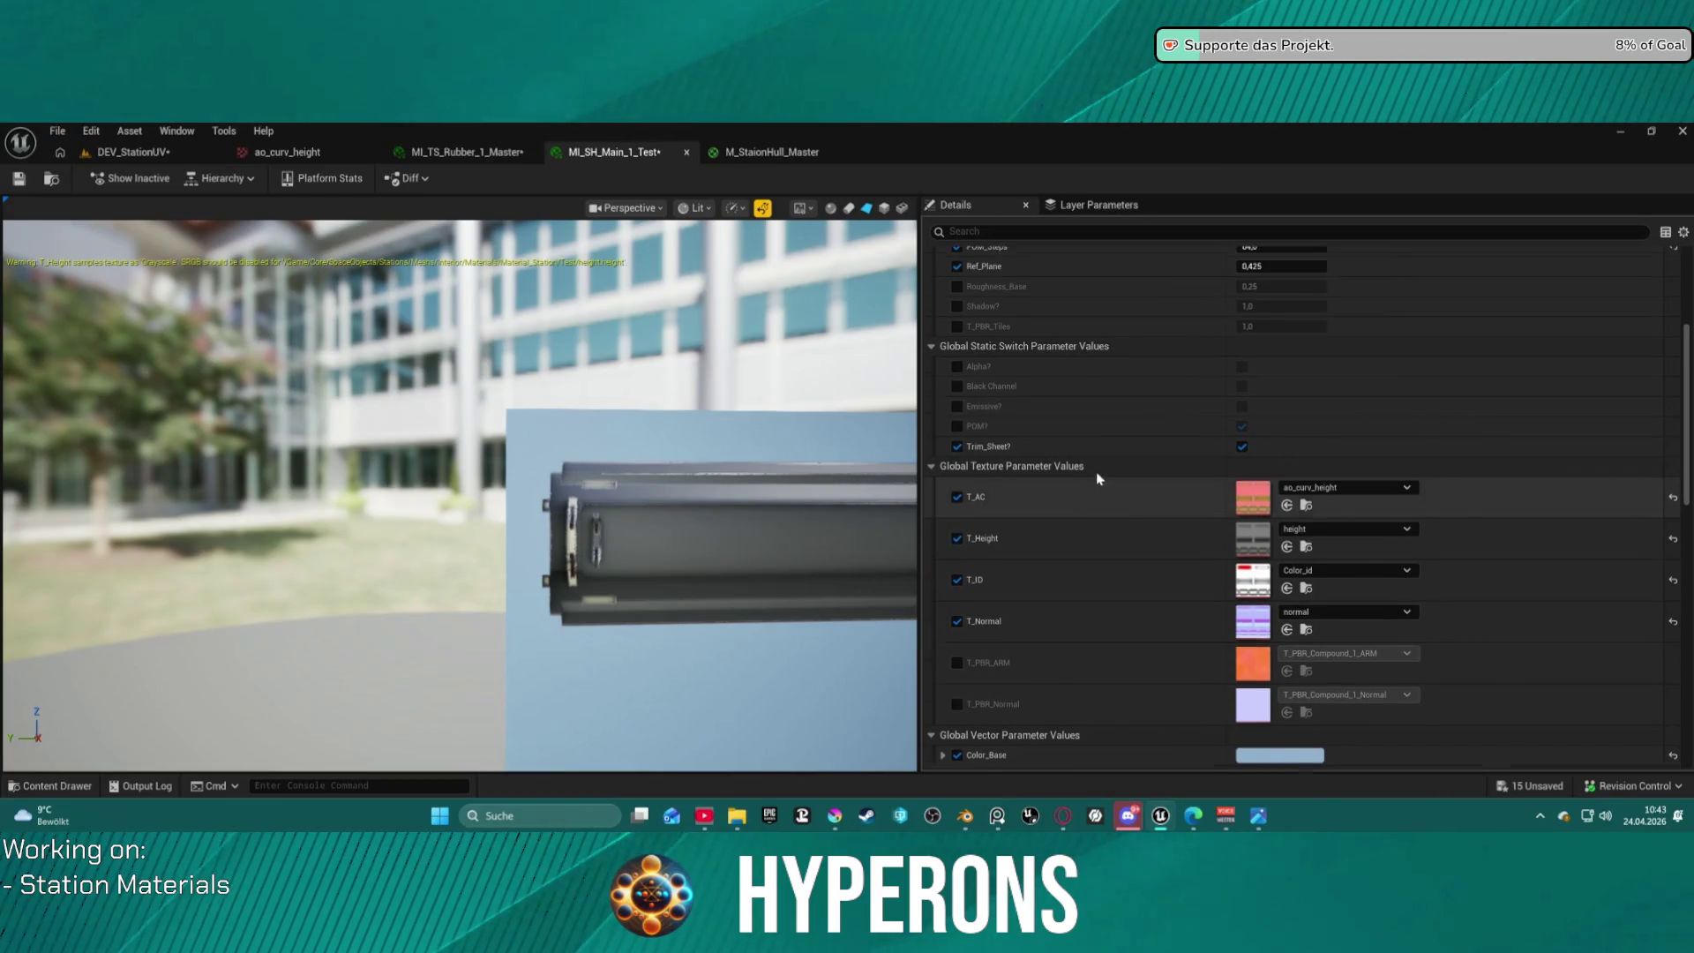
Enable the Emissive? switch and inspect the panel head-on in the preview.
{"action": "left_click", "coordinate": [1240, 430]}
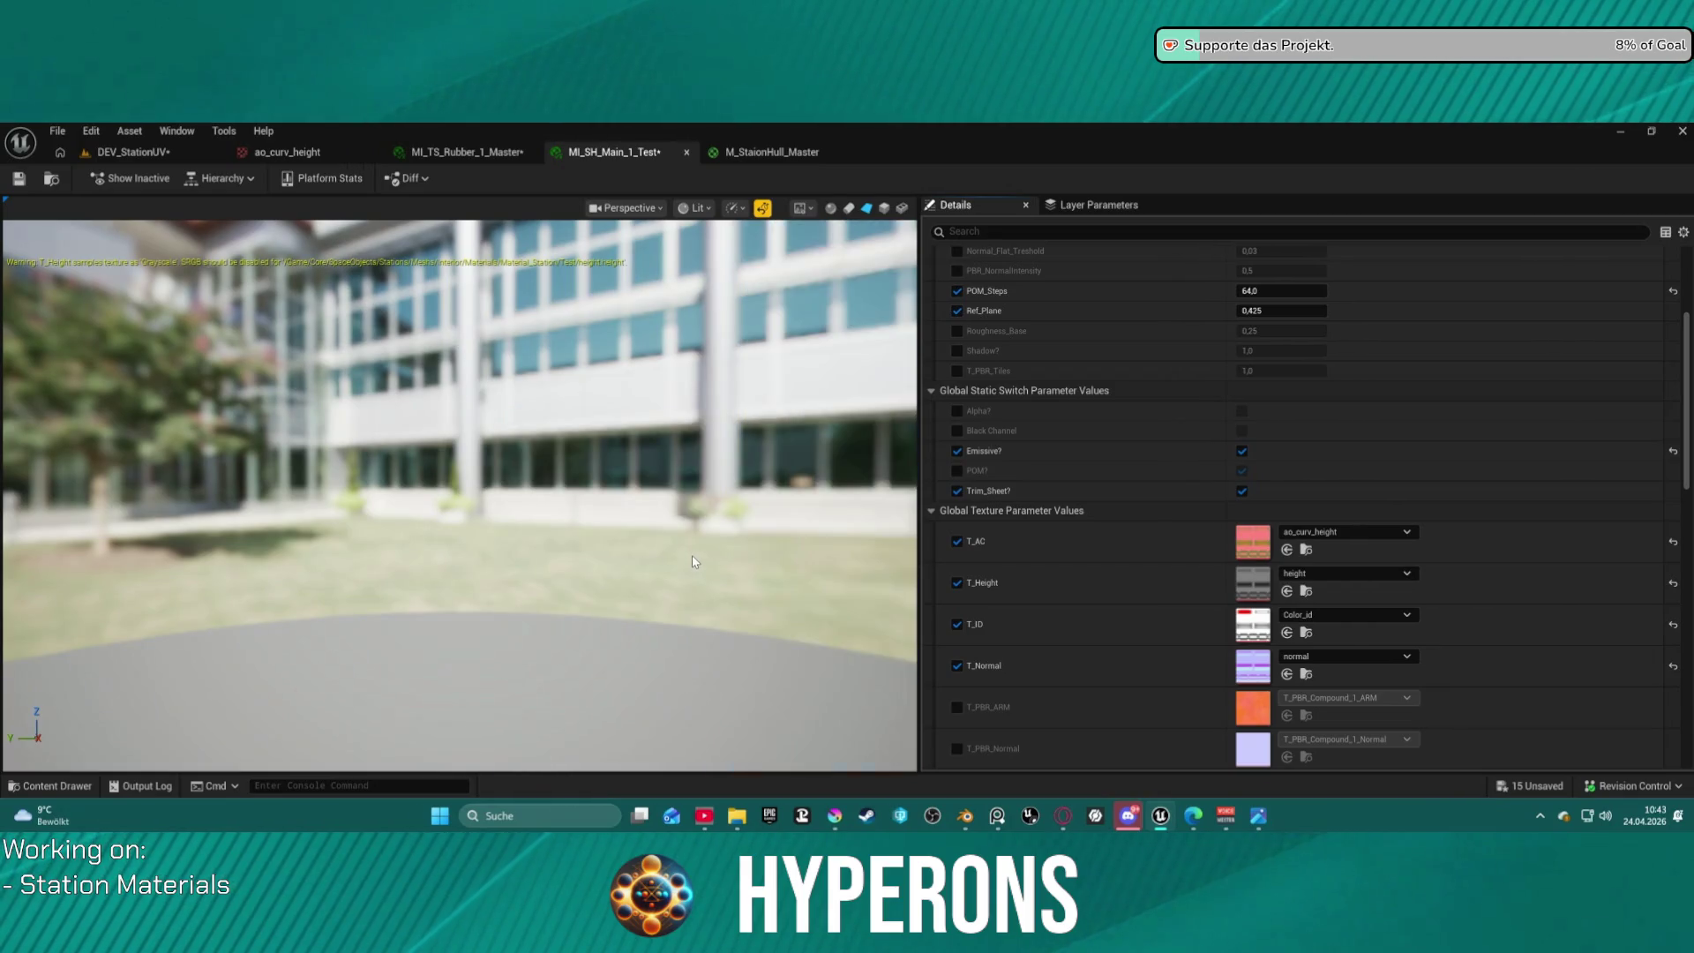
{"action": "left_click_drag", "start_coordinate": [738, 534], "coordinate": [680, 542]}
{"action": "scroll", "coordinate": [597, 585], "scroll_direction": "up", "scroll_amount": 3}
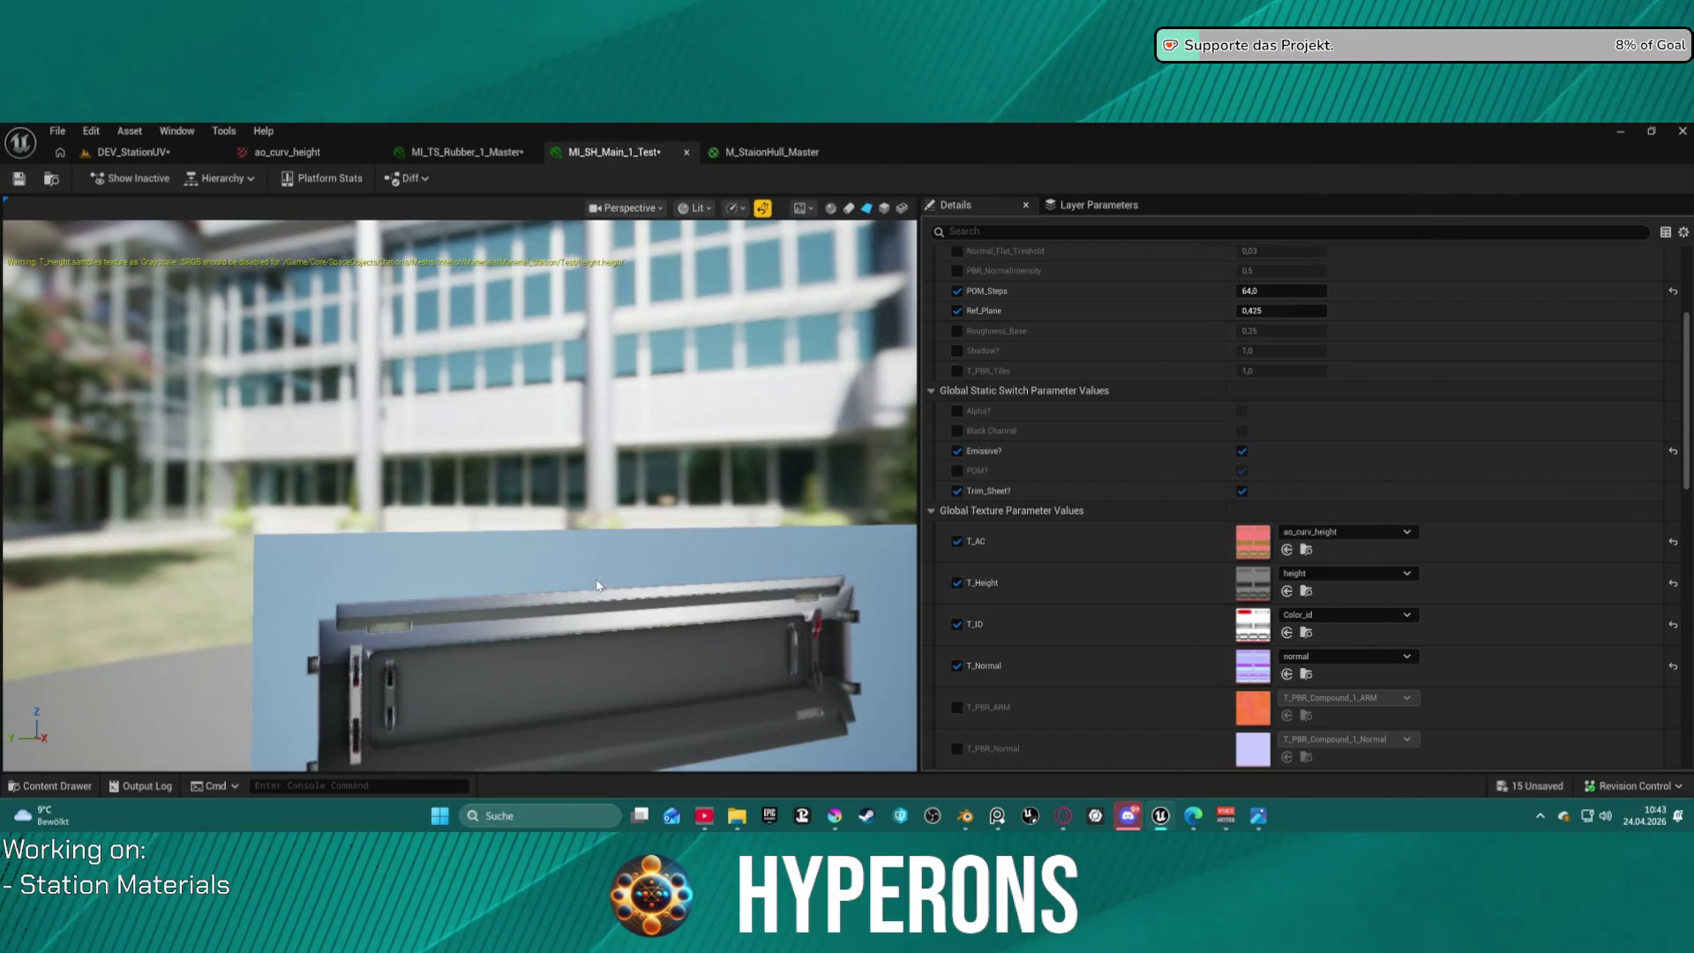
{"action": "mouse_move", "coordinate": [597, 594]}
{"action": "left_mouse_down"}
{"action": "mouse_move", "coordinate": [617, 554]}
{"action": "mouse_move", "coordinate": [671, 554]}
{"action": "mouse_move", "coordinate": [600, 546]}
{"action": "mouse_move", "coordinate": [671, 552]}
{"action": "mouse_move", "coordinate": [624, 559]}
{"action": "left_mouse_up"}
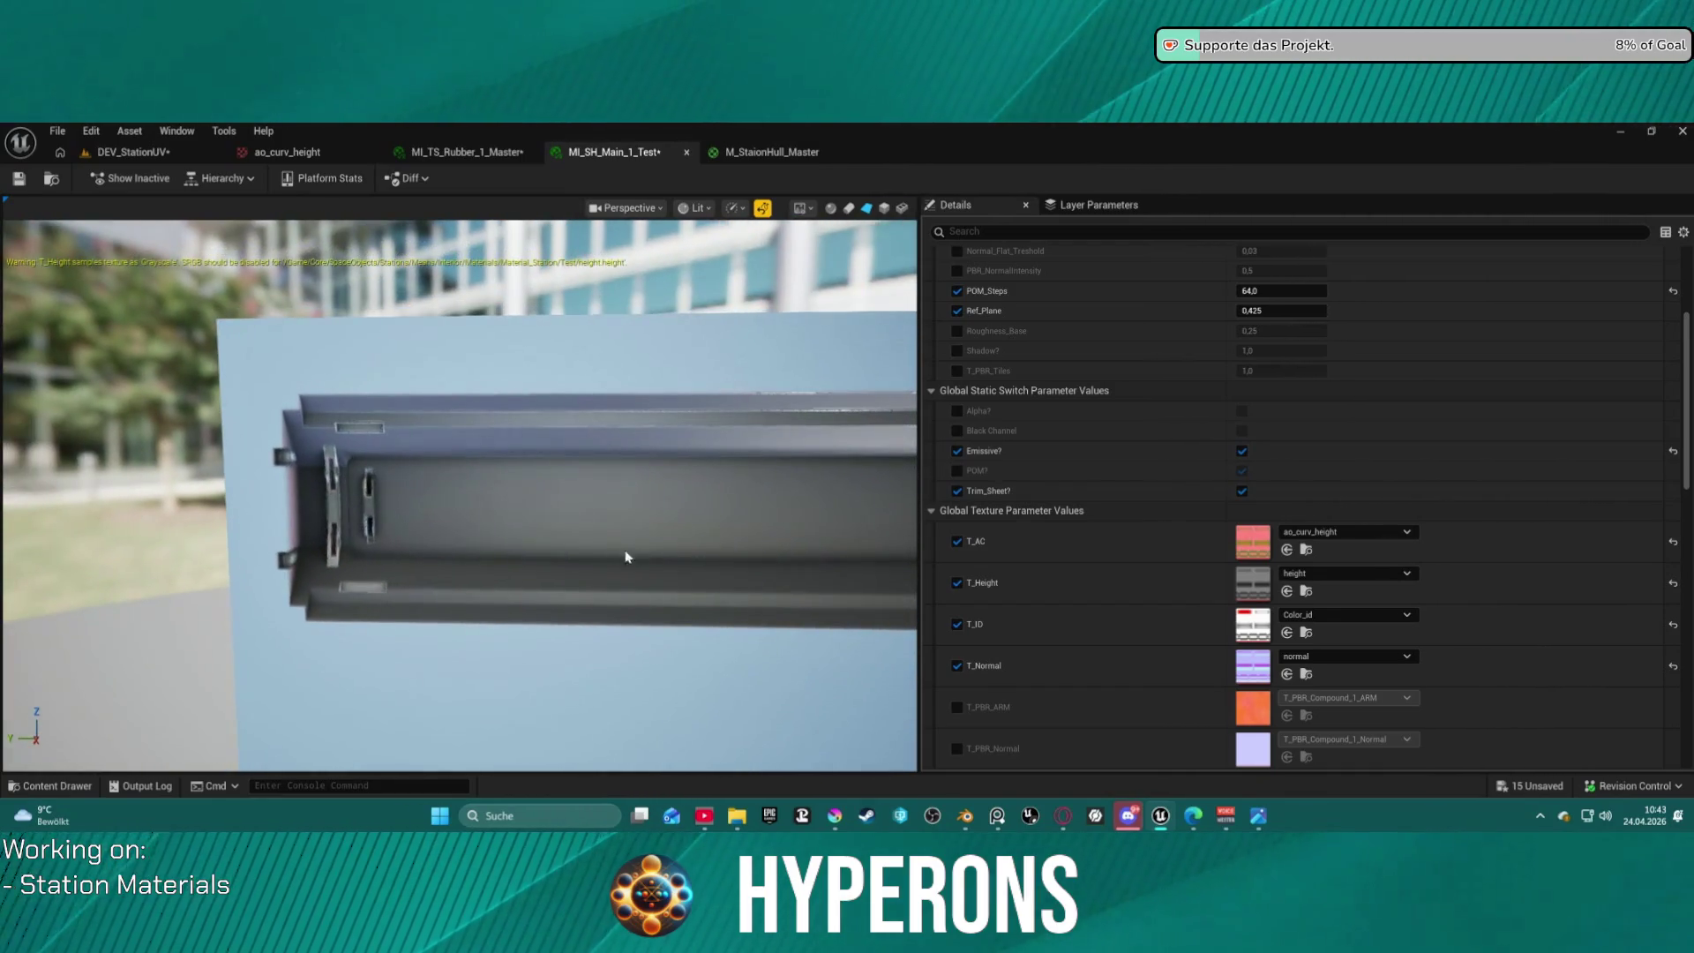
{"action": "scroll", "coordinate": [1347, 650], "scroll_direction": "down", "scroll_amount": 5}
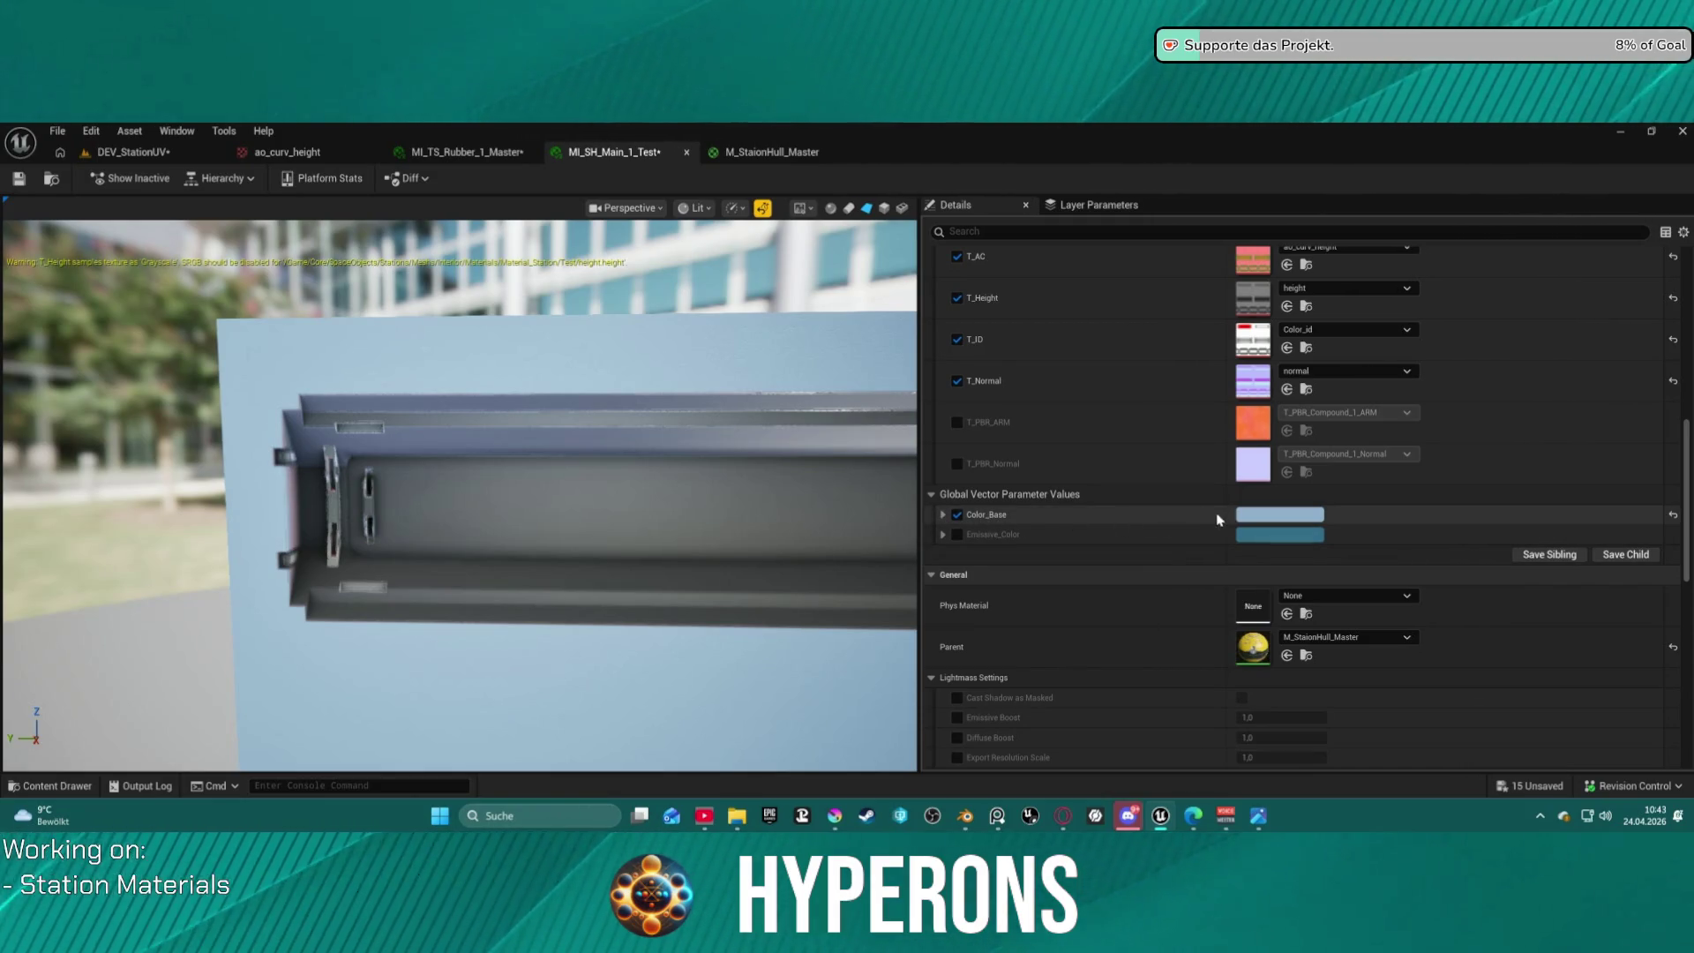
Set Emissive_Color to bright yellow FFF000 in the Color Picker and confirm it.
{"action": "left_click", "coordinate": [1285, 536]}
{"action": "mouse_move", "coordinate": [1388, 484]}
{"action": "left_mouse_down"}
{"action": "mouse_move", "coordinate": [1336, 444]}
{"action": "mouse_move", "coordinate": [1312, 481]}
{"action": "mouse_move", "coordinate": [1417, 542]}
{"action": "left_mouse_up"}
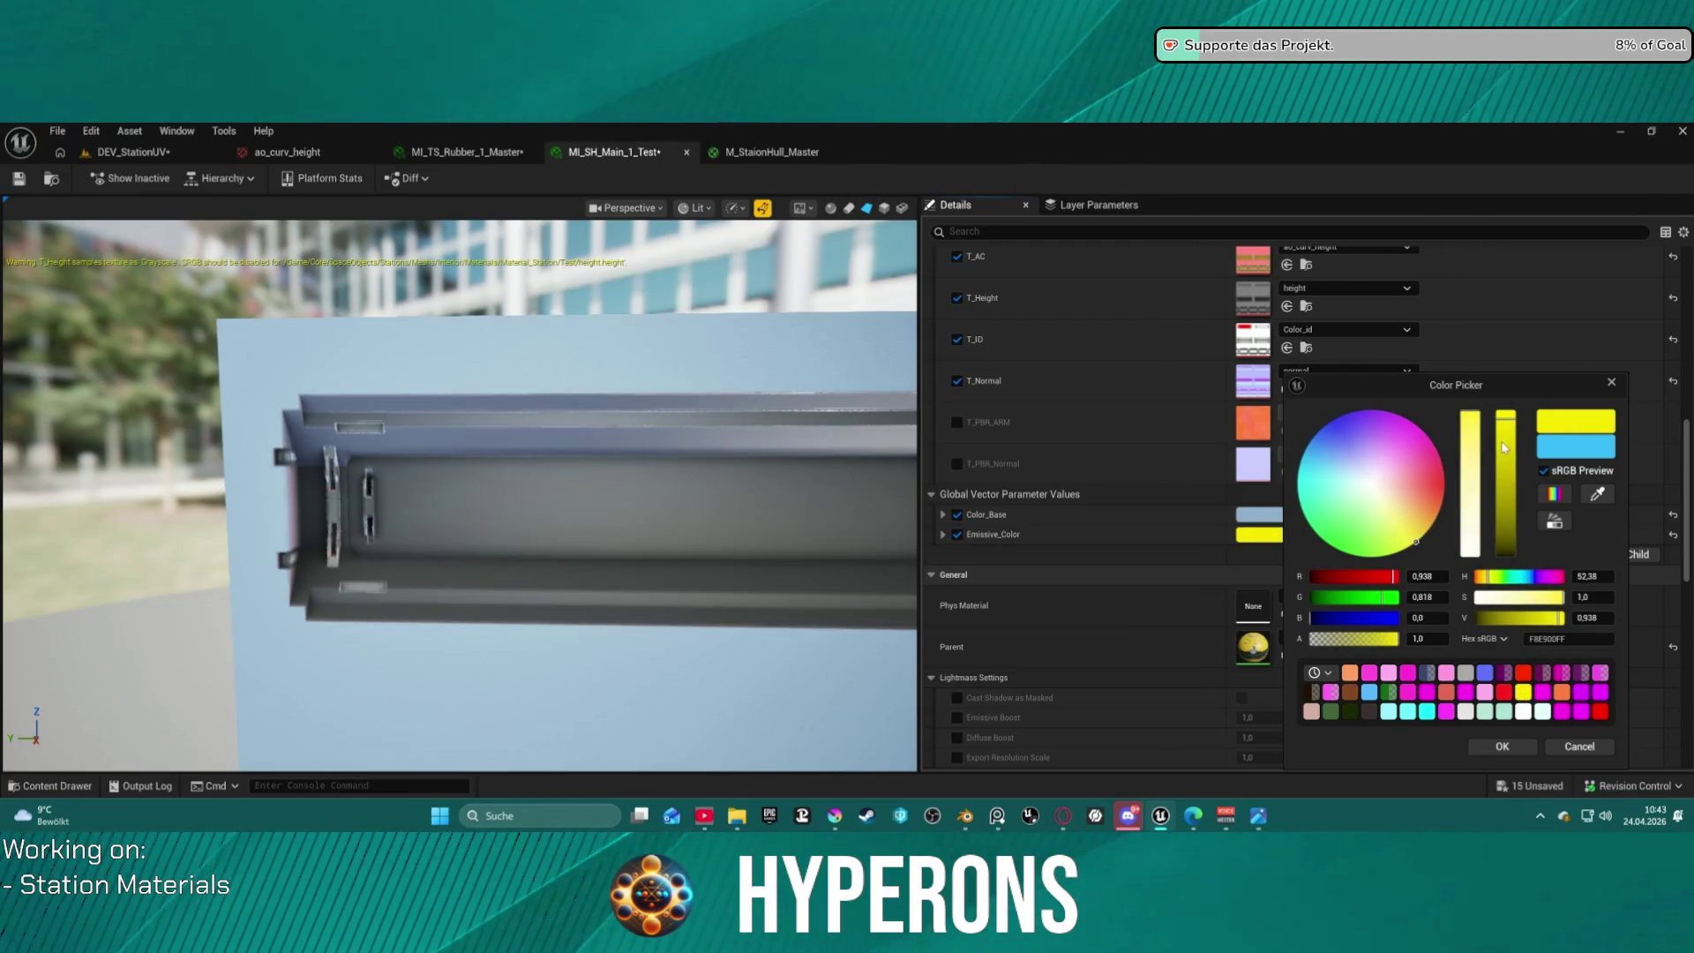
{"action": "left_click", "coordinate": [1473, 617]}
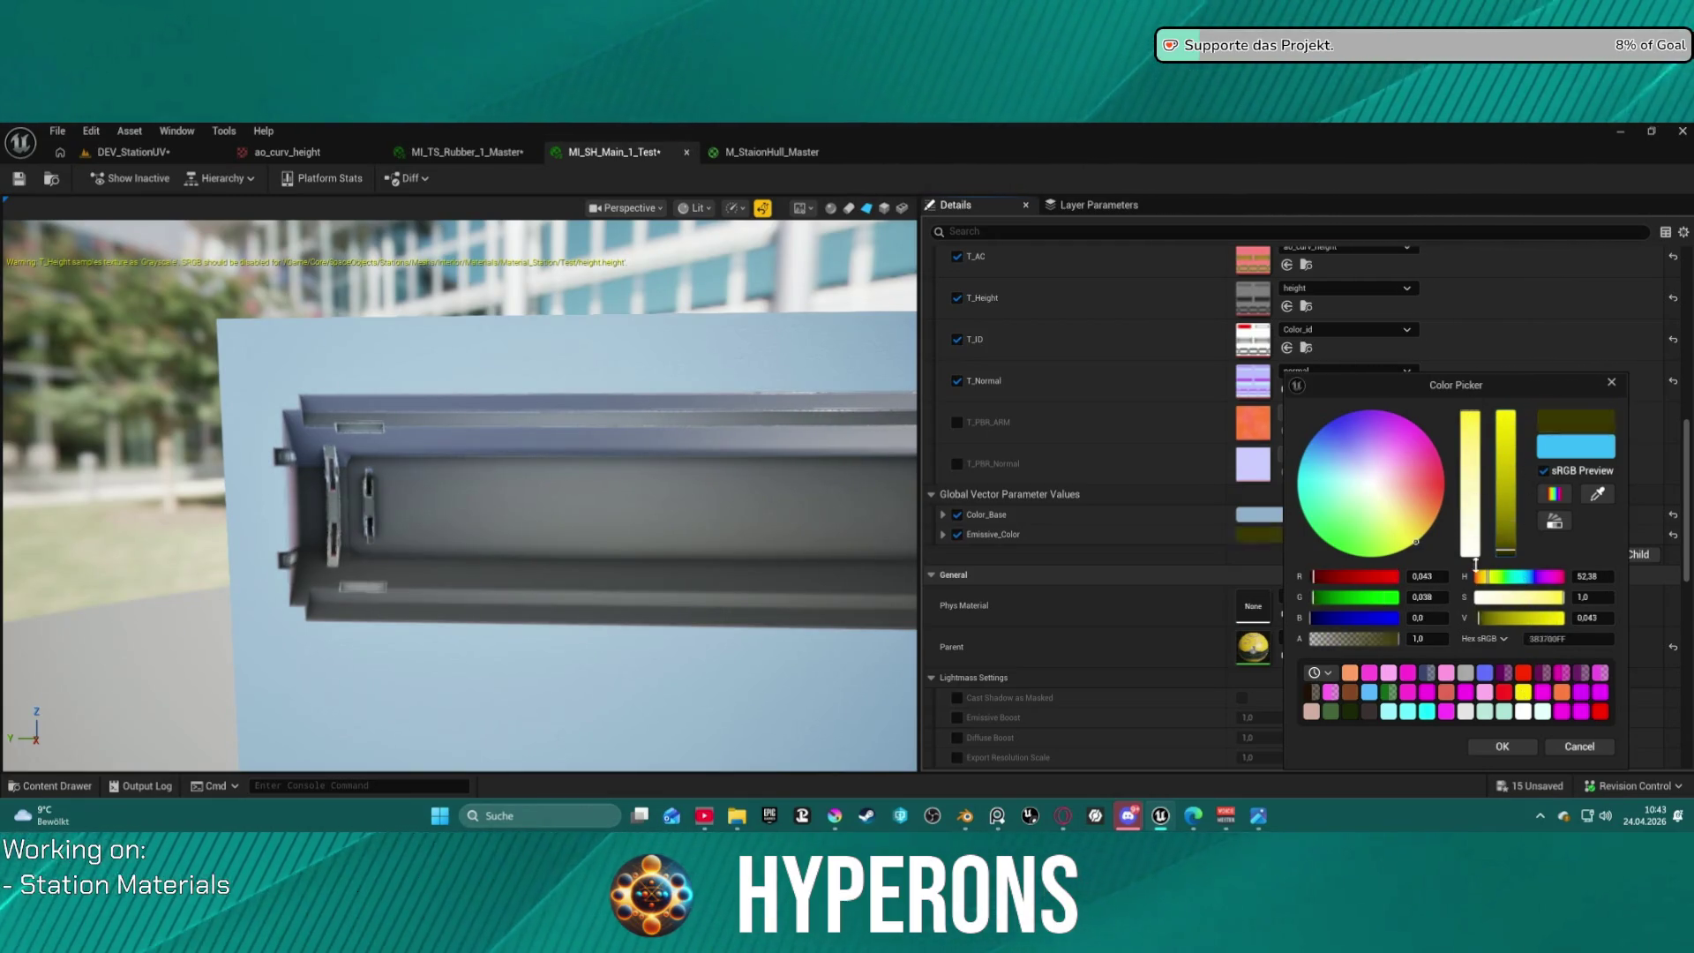
{"action": "left_click_drag", "start_coordinate": [1476, 542], "coordinate": [1477, 385]}
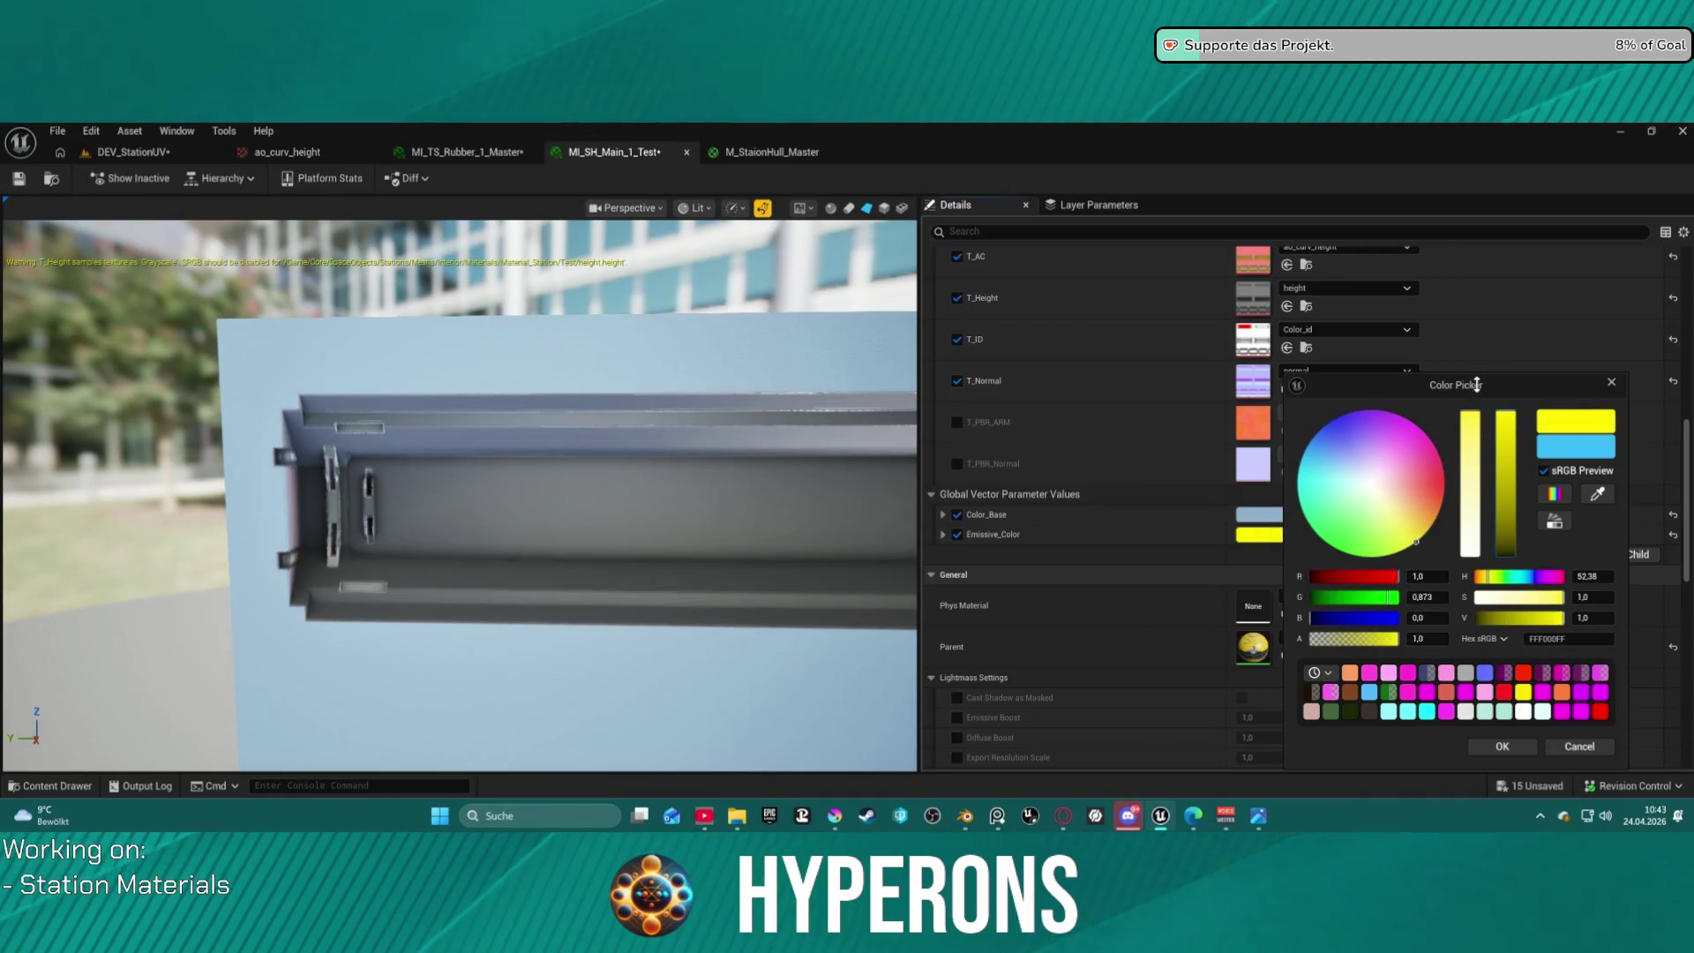
{"action": "left_click", "coordinate": [1517, 748]}
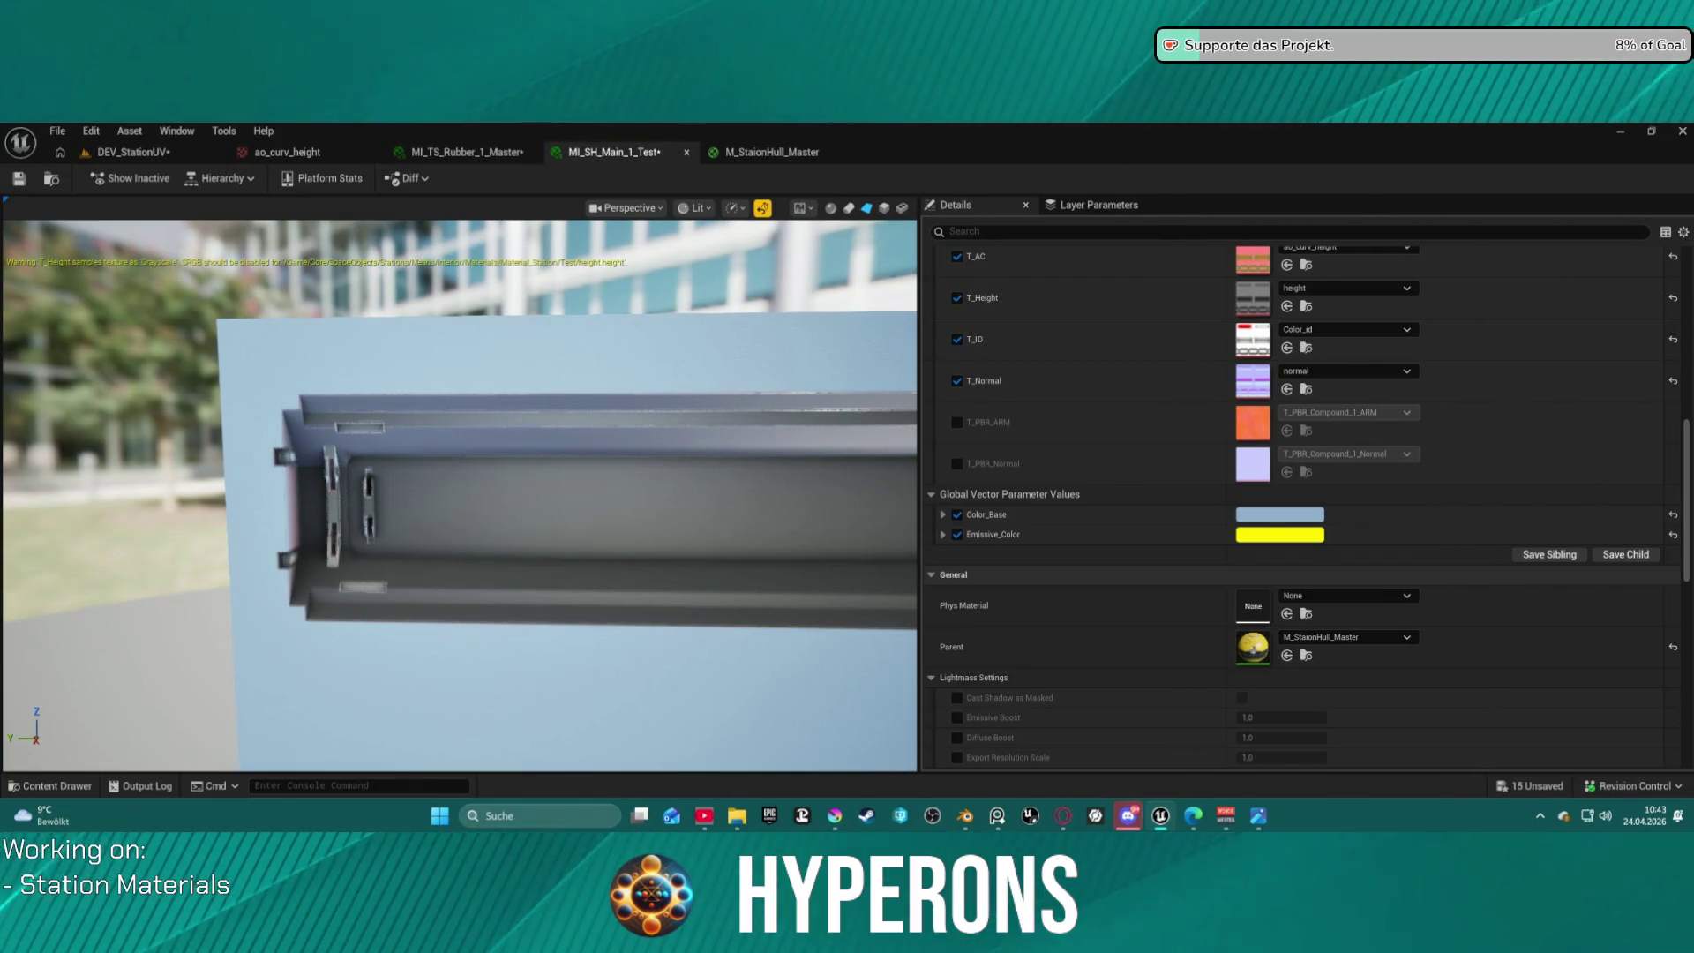
{"action": "left_click_drag", "start_coordinate": [316, 475], "coordinate": [354, 437]}
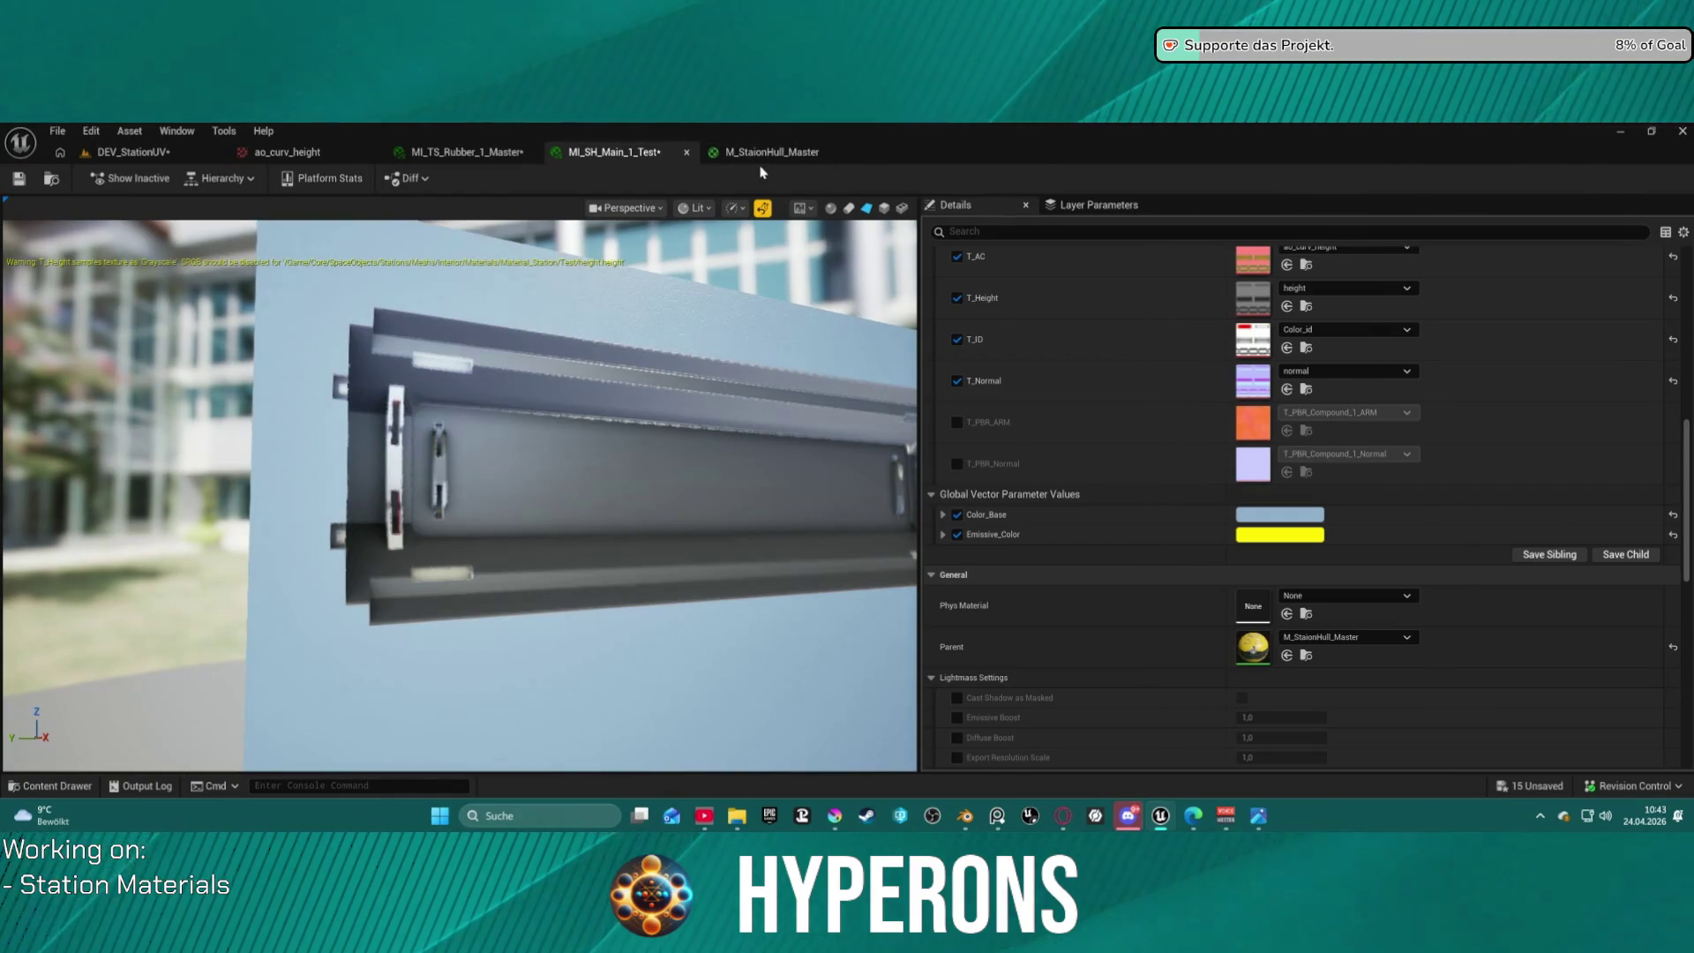
{"action": "left_click", "coordinate": [499, 157]}
Orbit the MI_TS_Rubber_1_Master sphere preview to view its top.
{"action": "mouse_move", "coordinate": [358, 257]}
{"action": "left_mouse_down"}
{"action": "mouse_move", "coordinate": [364, 414]}
{"action": "mouse_move", "coordinate": [379, 229]}
{"action": "mouse_move", "coordinate": [406, 300]}
{"action": "left_mouse_up"}
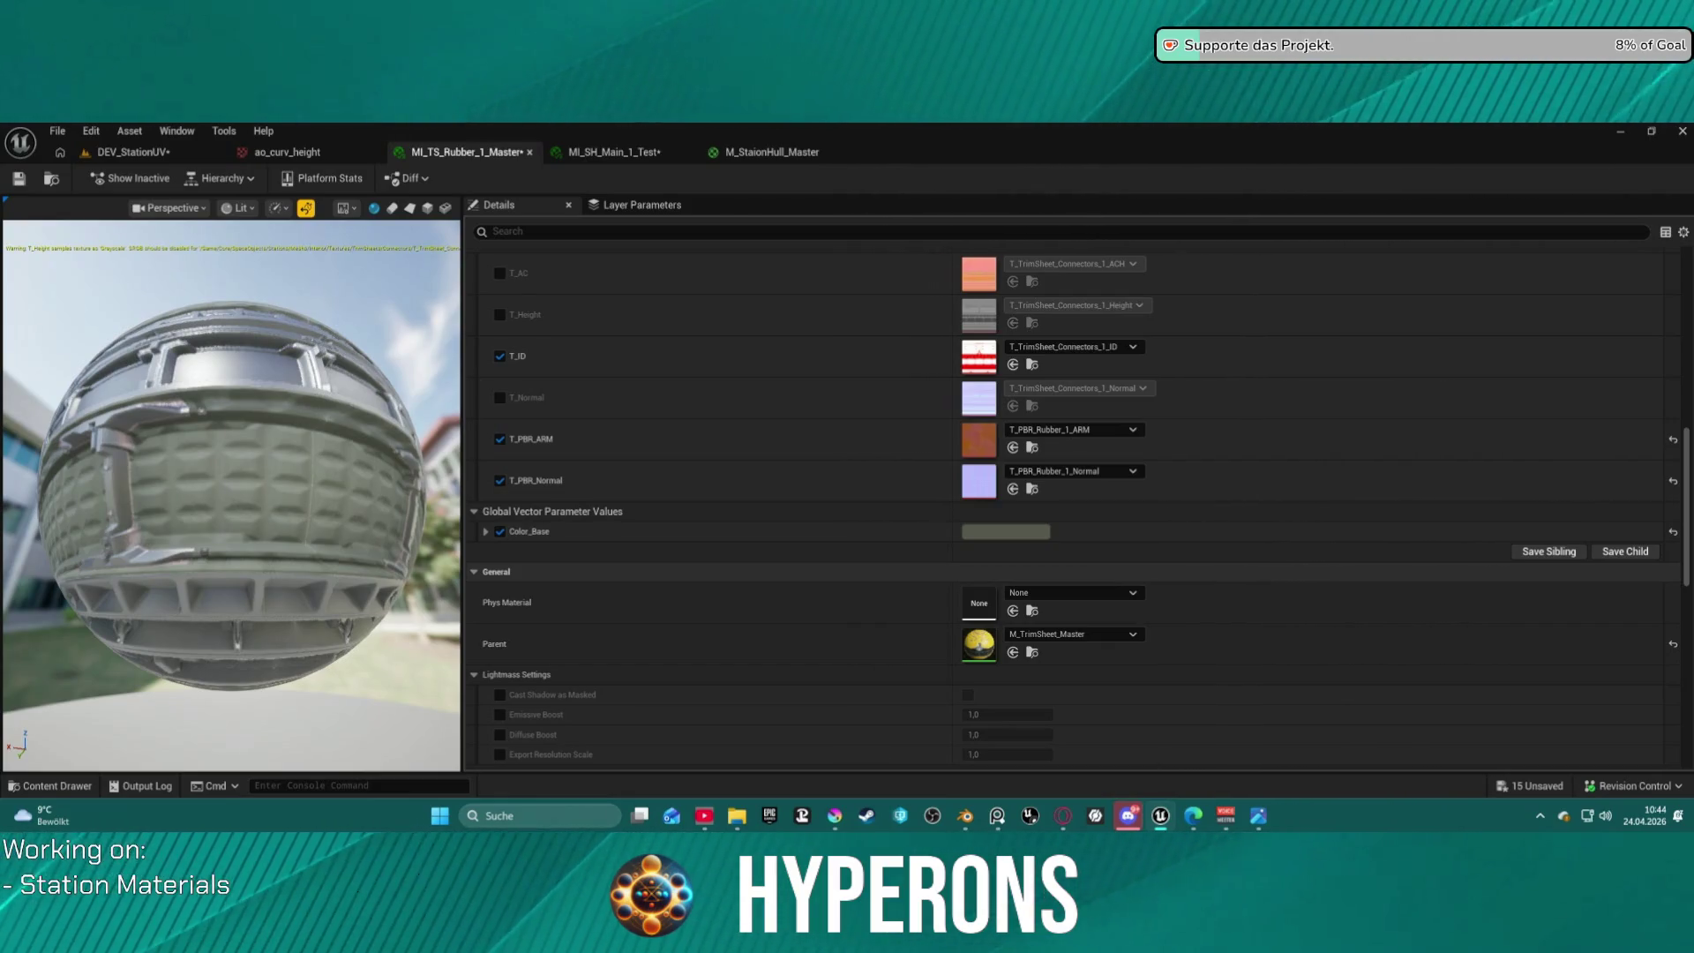
Open the T_TrimSheet_Items_1_ID texture alongside MI_TS_Main_2_Items, ending on the texture.
{"action": "double_click", "coordinate": [979, 356]}
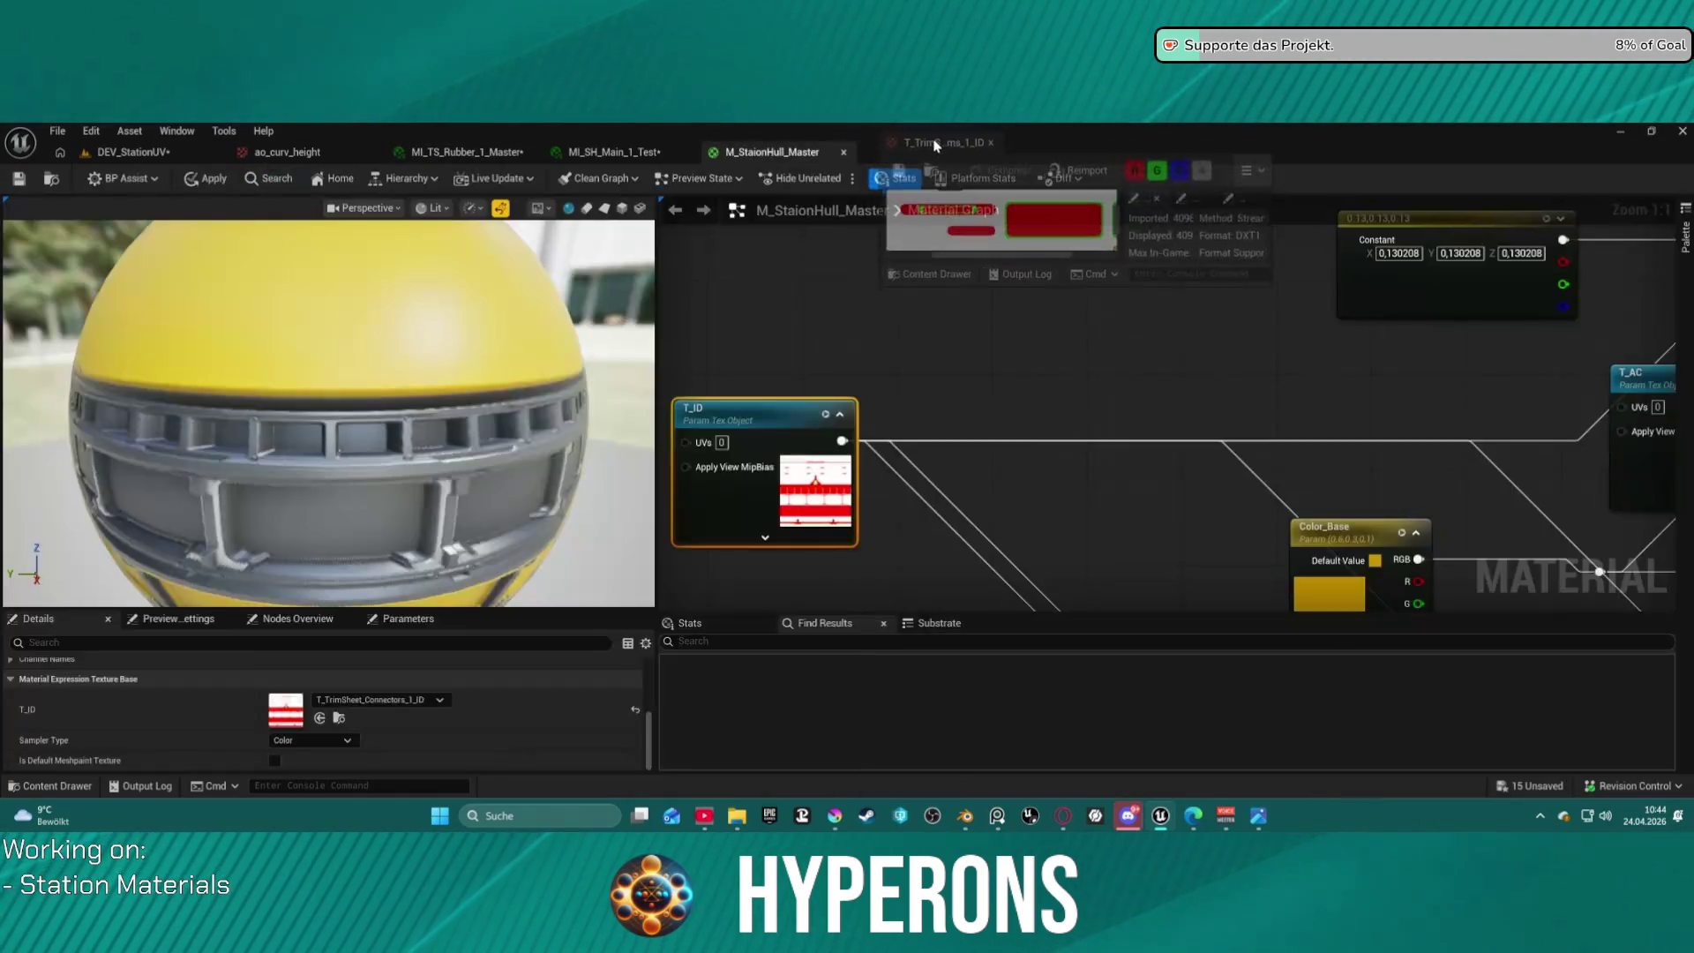
{"action": "left_click", "coordinate": [931, 154]}
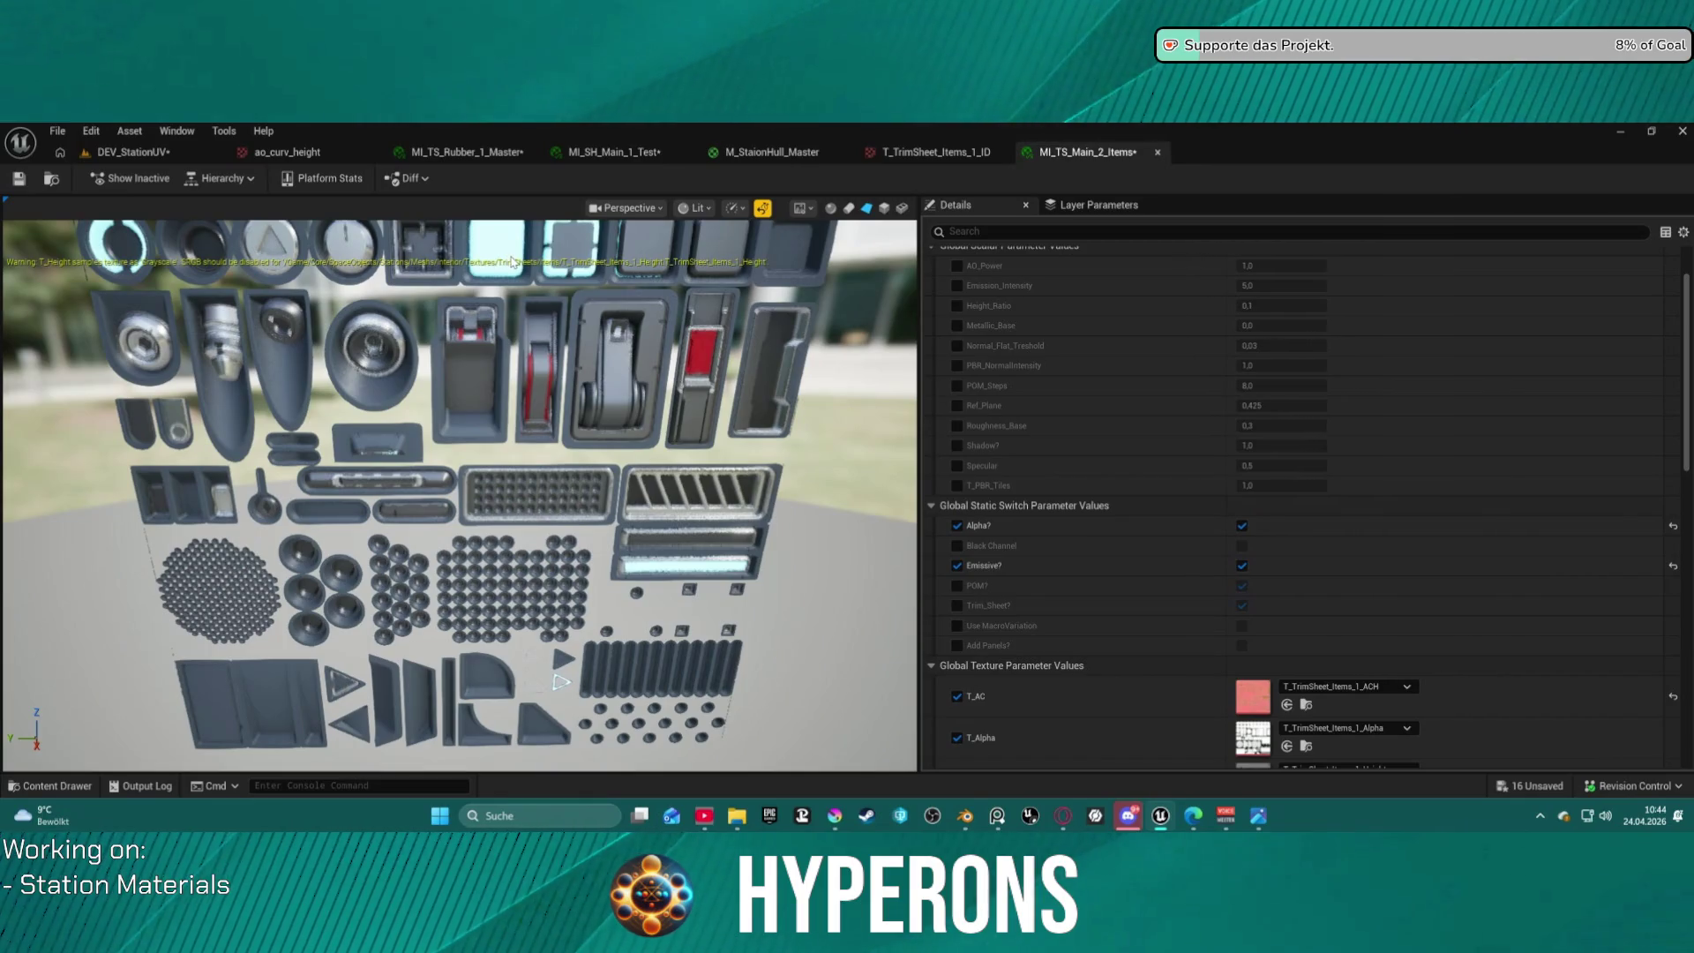
{"action": "left_click", "coordinate": [928, 154]}
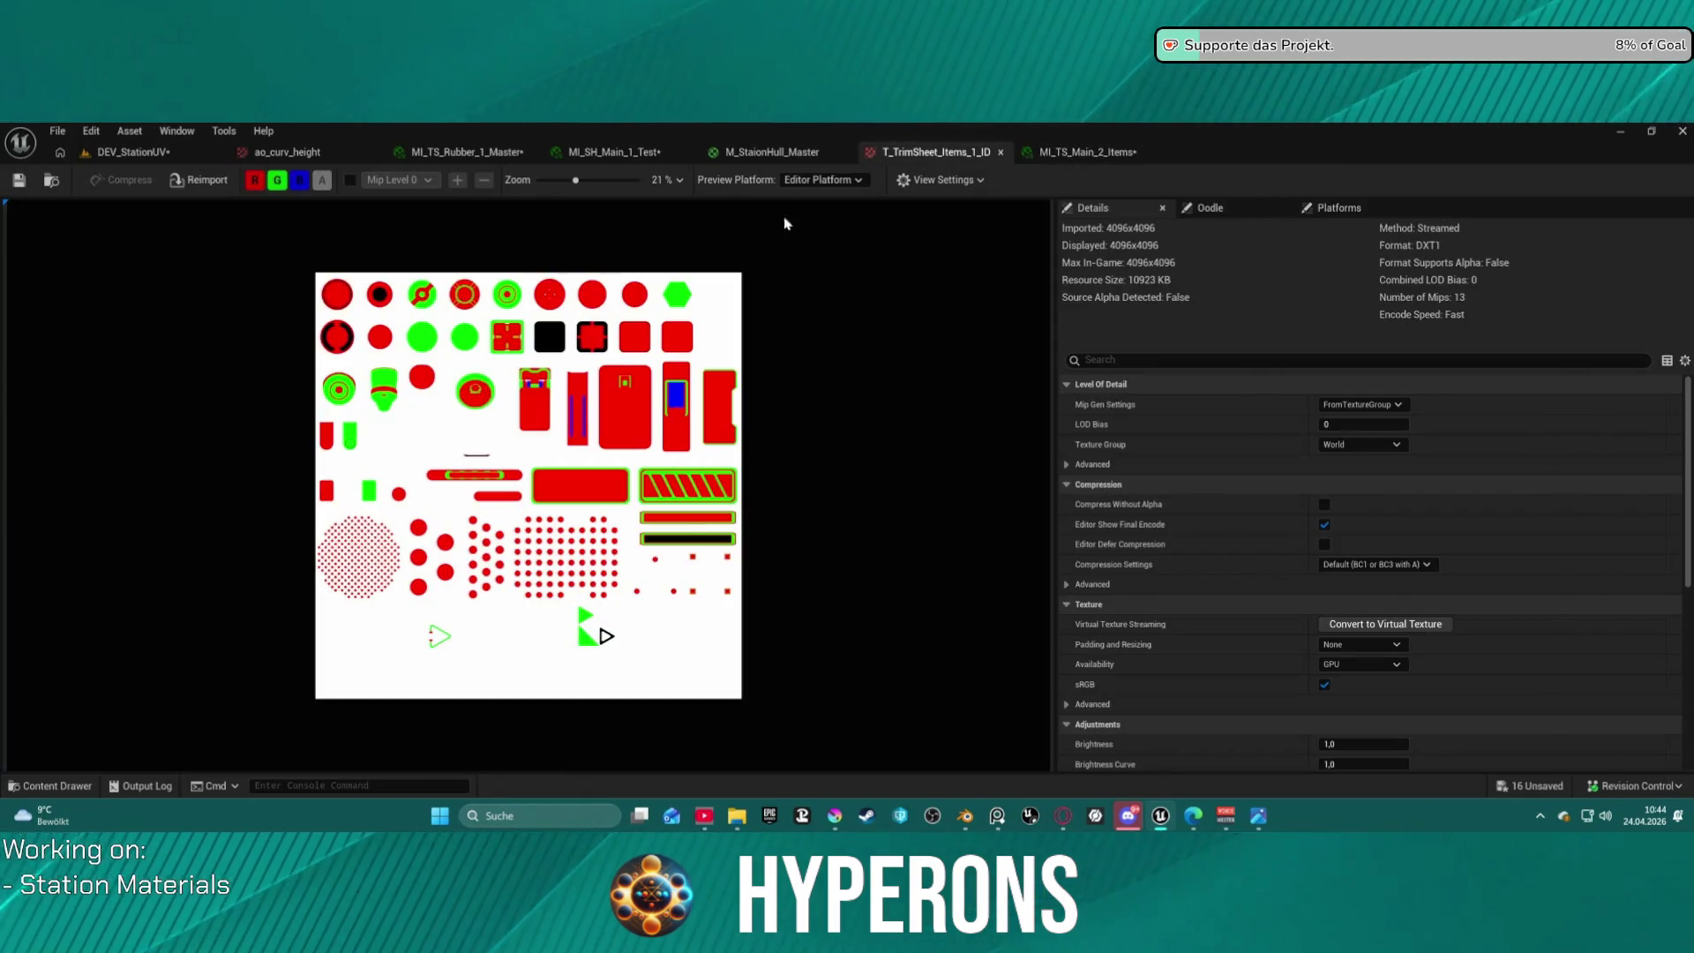
Compare the T_TrimSheet_Items_1_ID layout with MI_TS_Main_2_Items, ending on the material instance.
{"action": "scroll", "coordinate": [591, 331], "scroll_direction": "up", "scroll_amount": 2}
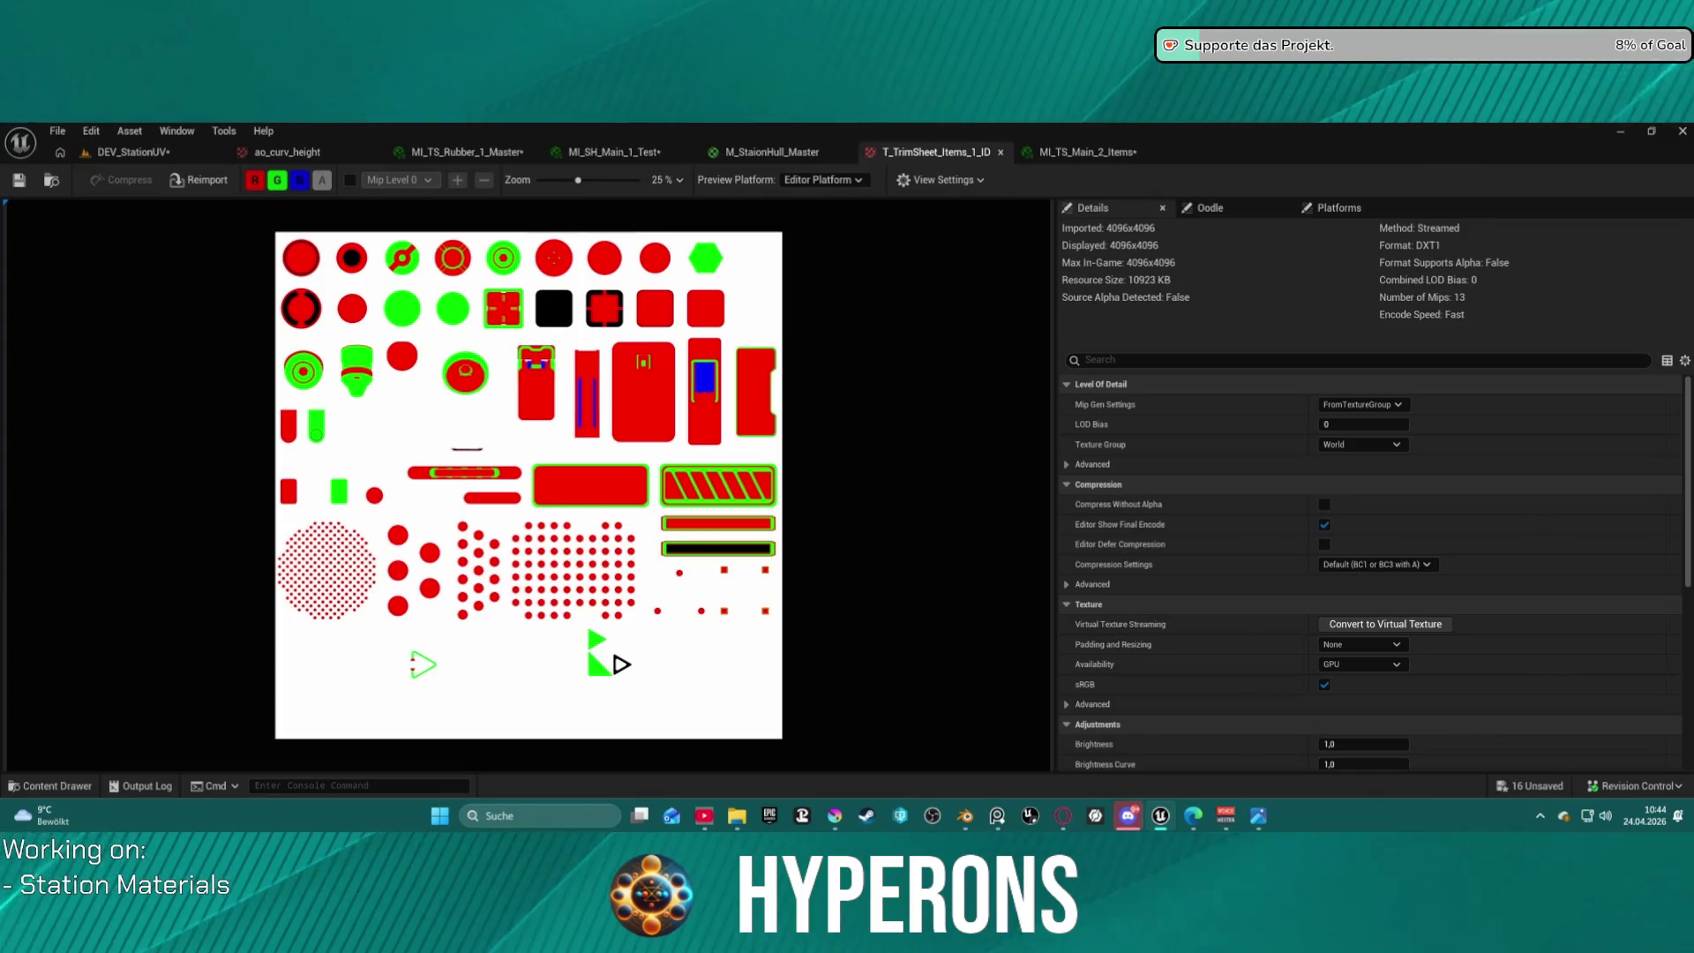
{"action": "left_click", "coordinate": [1074, 154]}
{"action": "key", "text": "ctrl+Tab"}
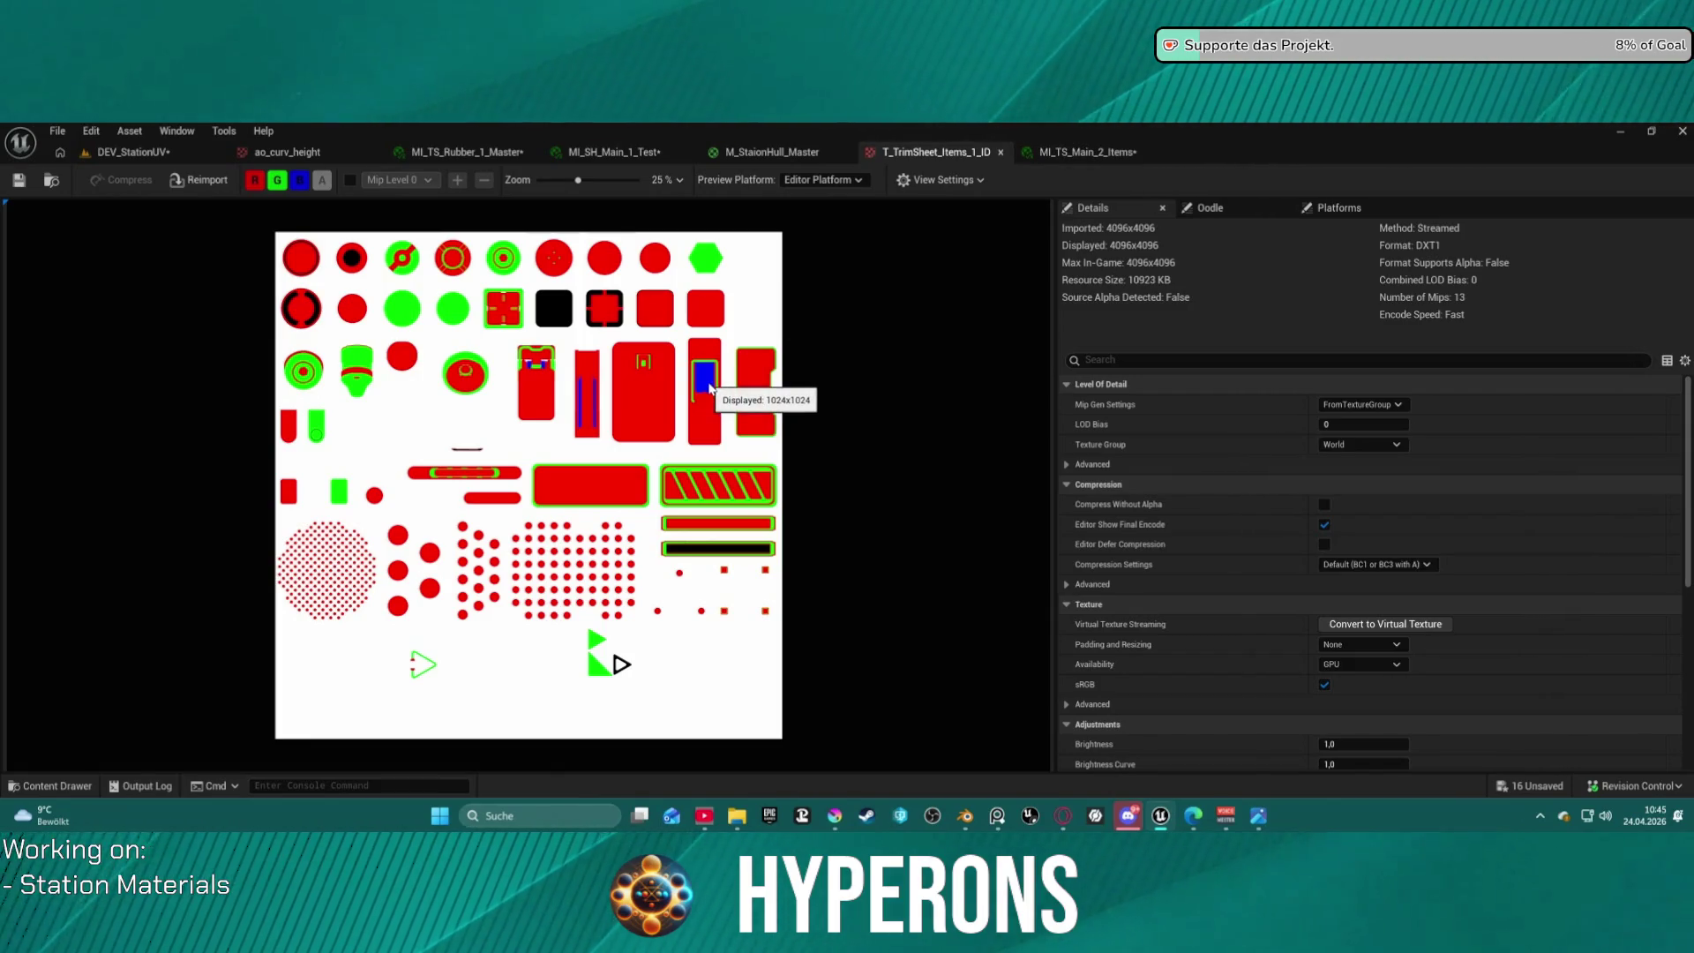
{"action": "left_click", "coordinate": [1053, 154]}
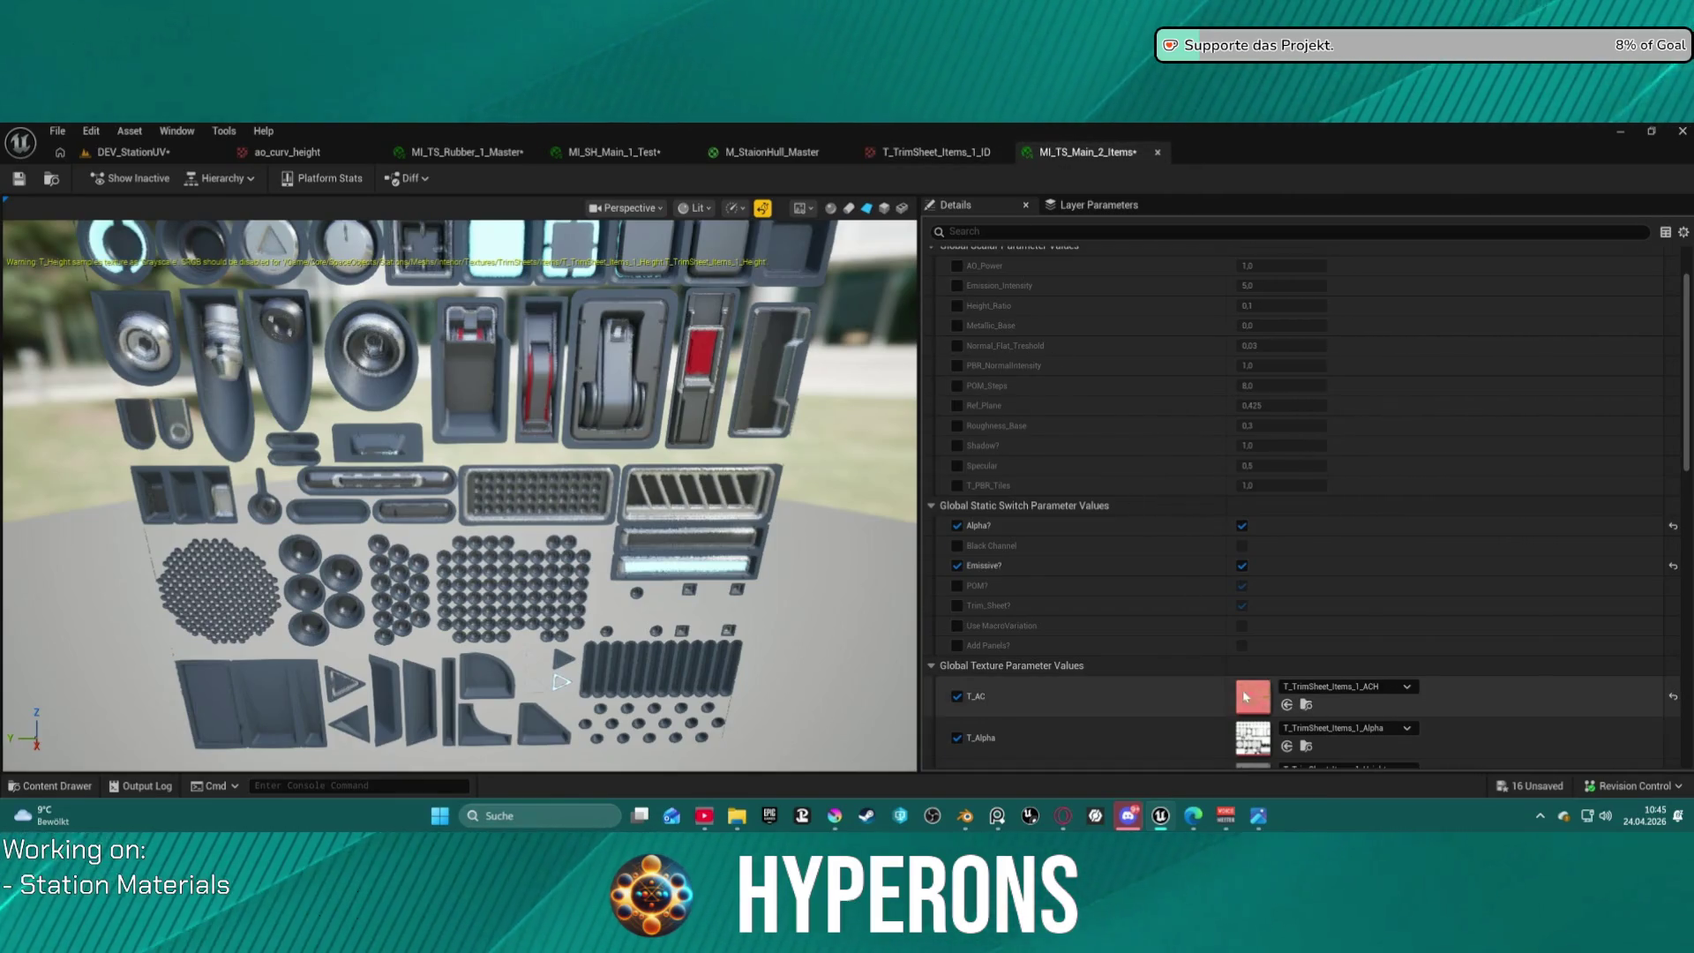
Tick the Color_Base override under Global Vector Parameter Values on MI_TS_Main_2_Items.
{"action": "scroll", "coordinate": [1194, 660], "scroll_direction": "down", "scroll_amount": 10}
{"action": "scroll", "coordinate": [1197, 660], "scroll_direction": "up", "scroll_amount": 5}
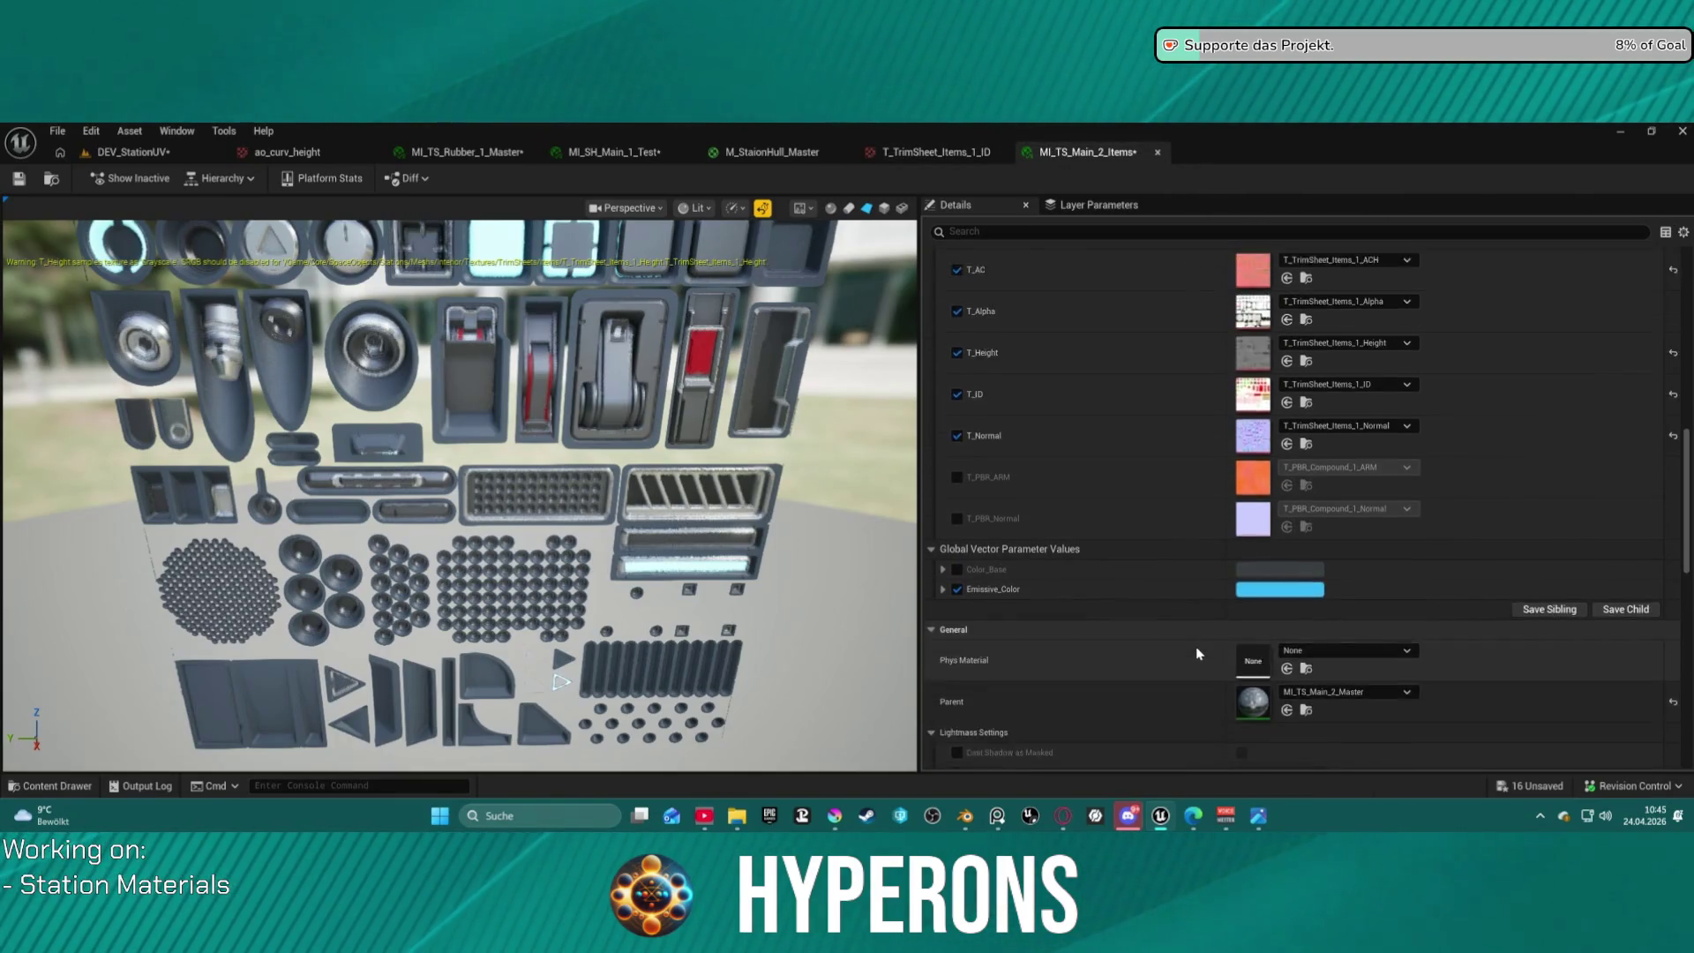
{"action": "scroll", "coordinate": [1198, 648], "scroll_direction": "up", "scroll_amount": 2}
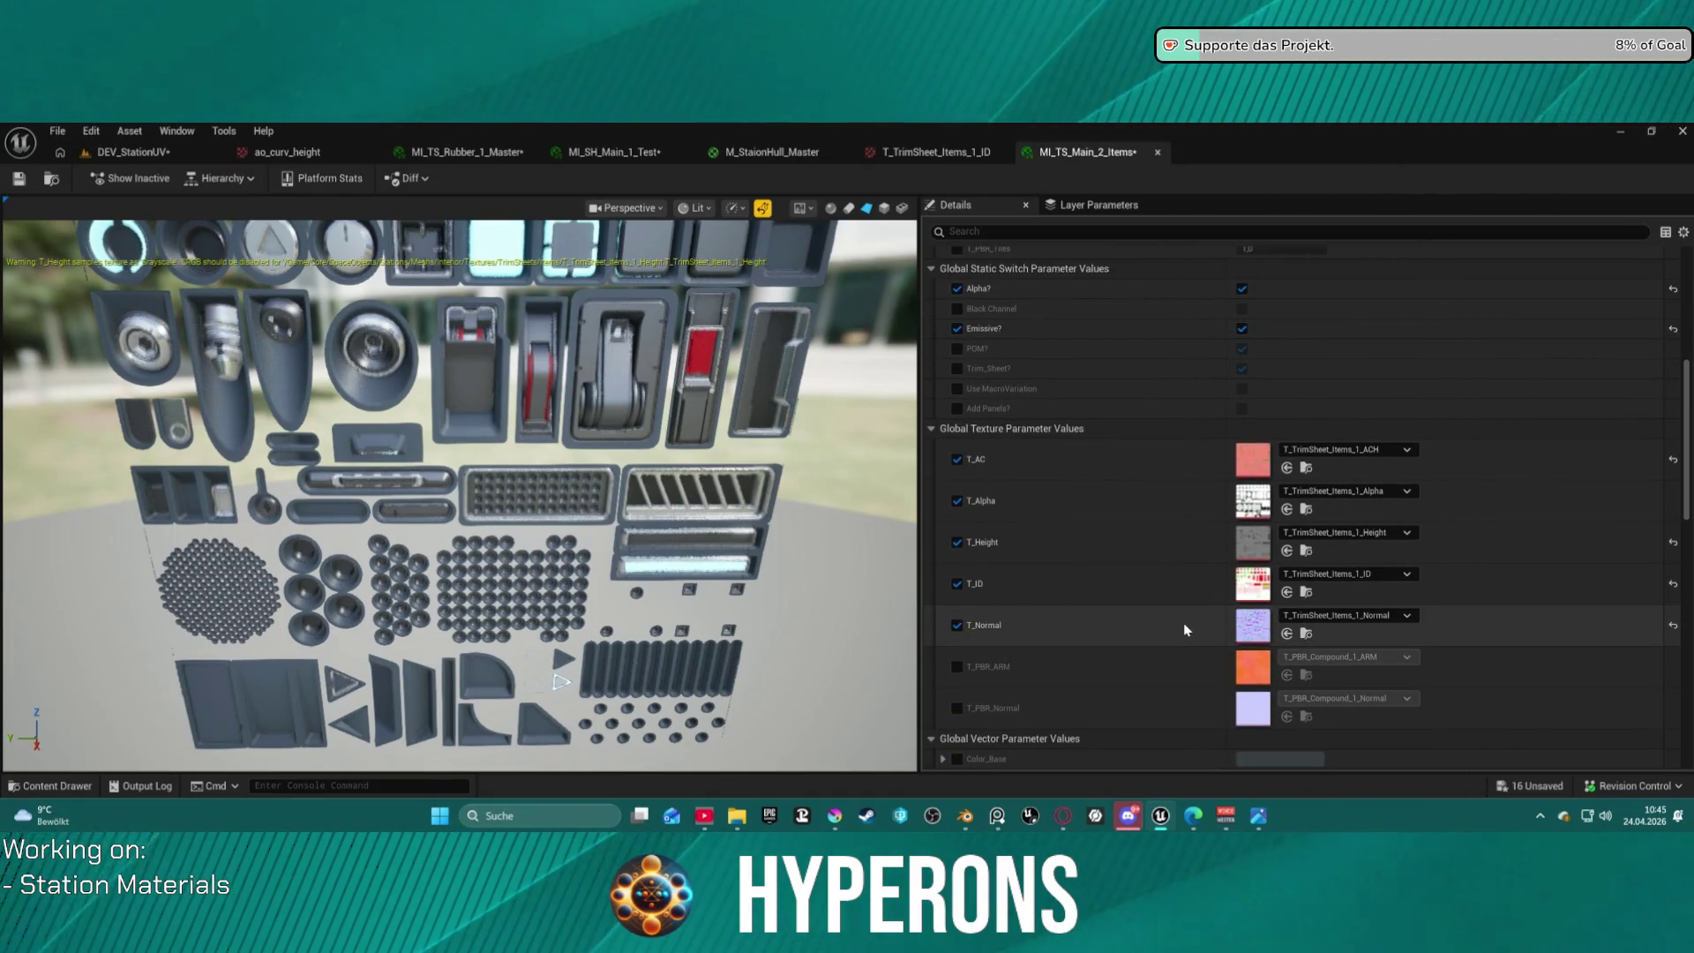
{"action": "scroll", "coordinate": [1128, 529], "scroll_direction": "up", "scroll_amount": 4}
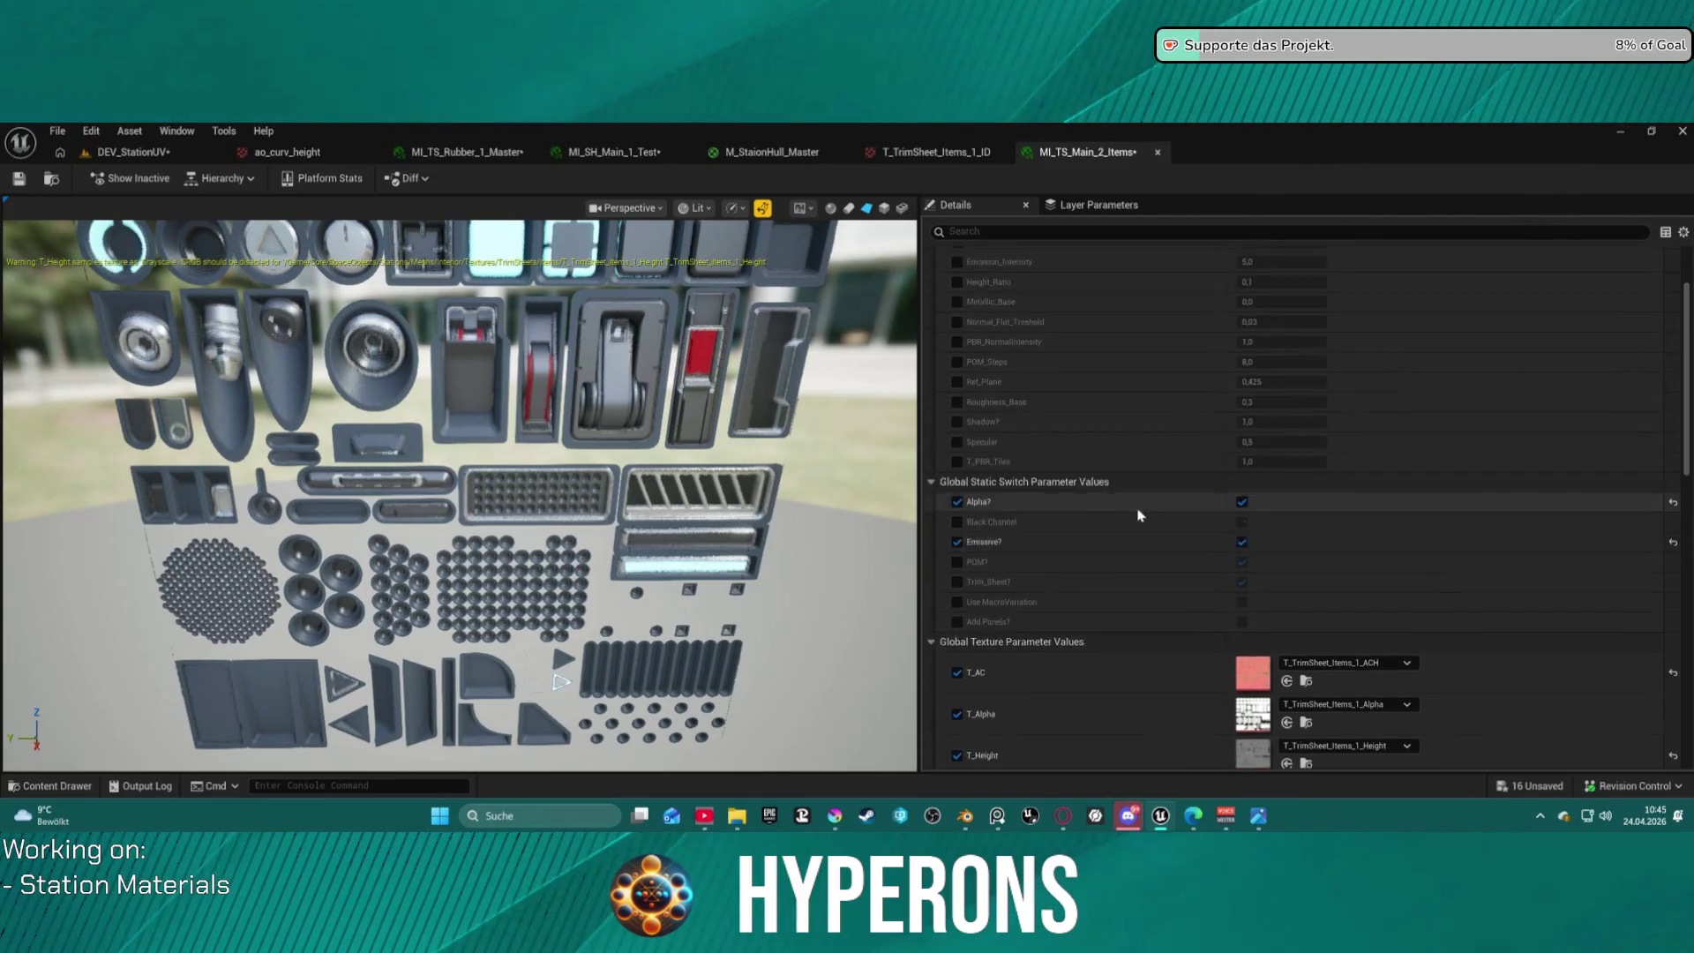
{"action": "scroll", "coordinate": [1138, 476], "scroll_direction": "down", "scroll_amount": 3}
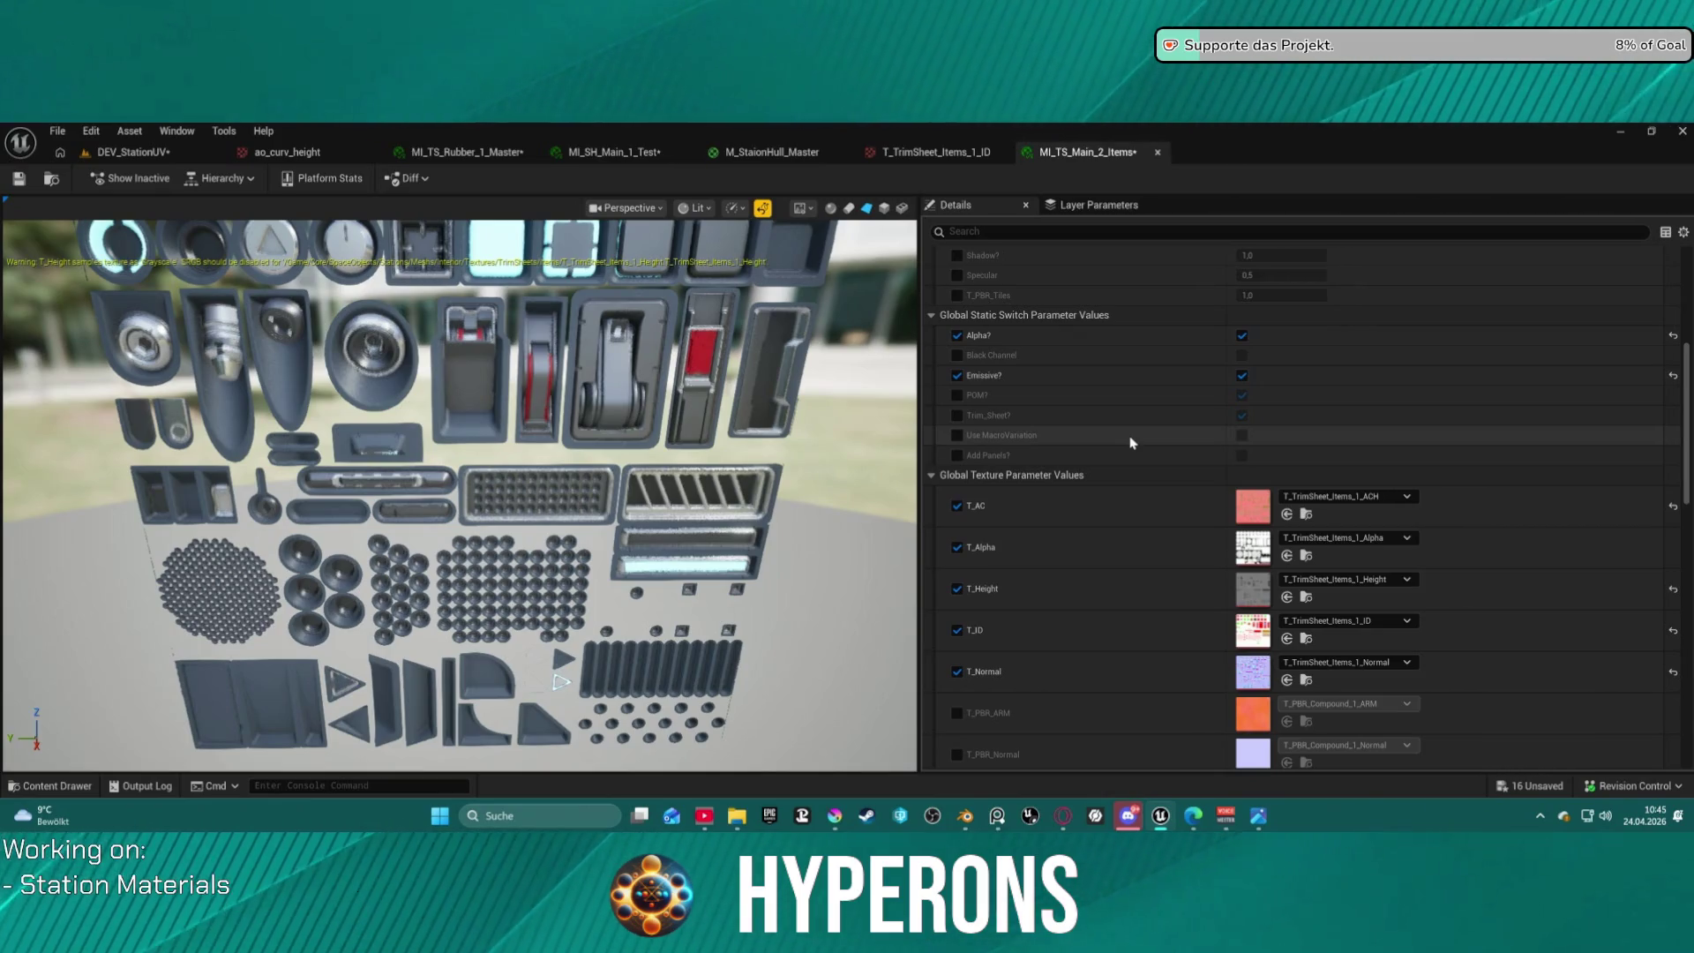
{"action": "scroll", "coordinate": [1084, 494], "scroll_direction": "down", "scroll_amount": 5}
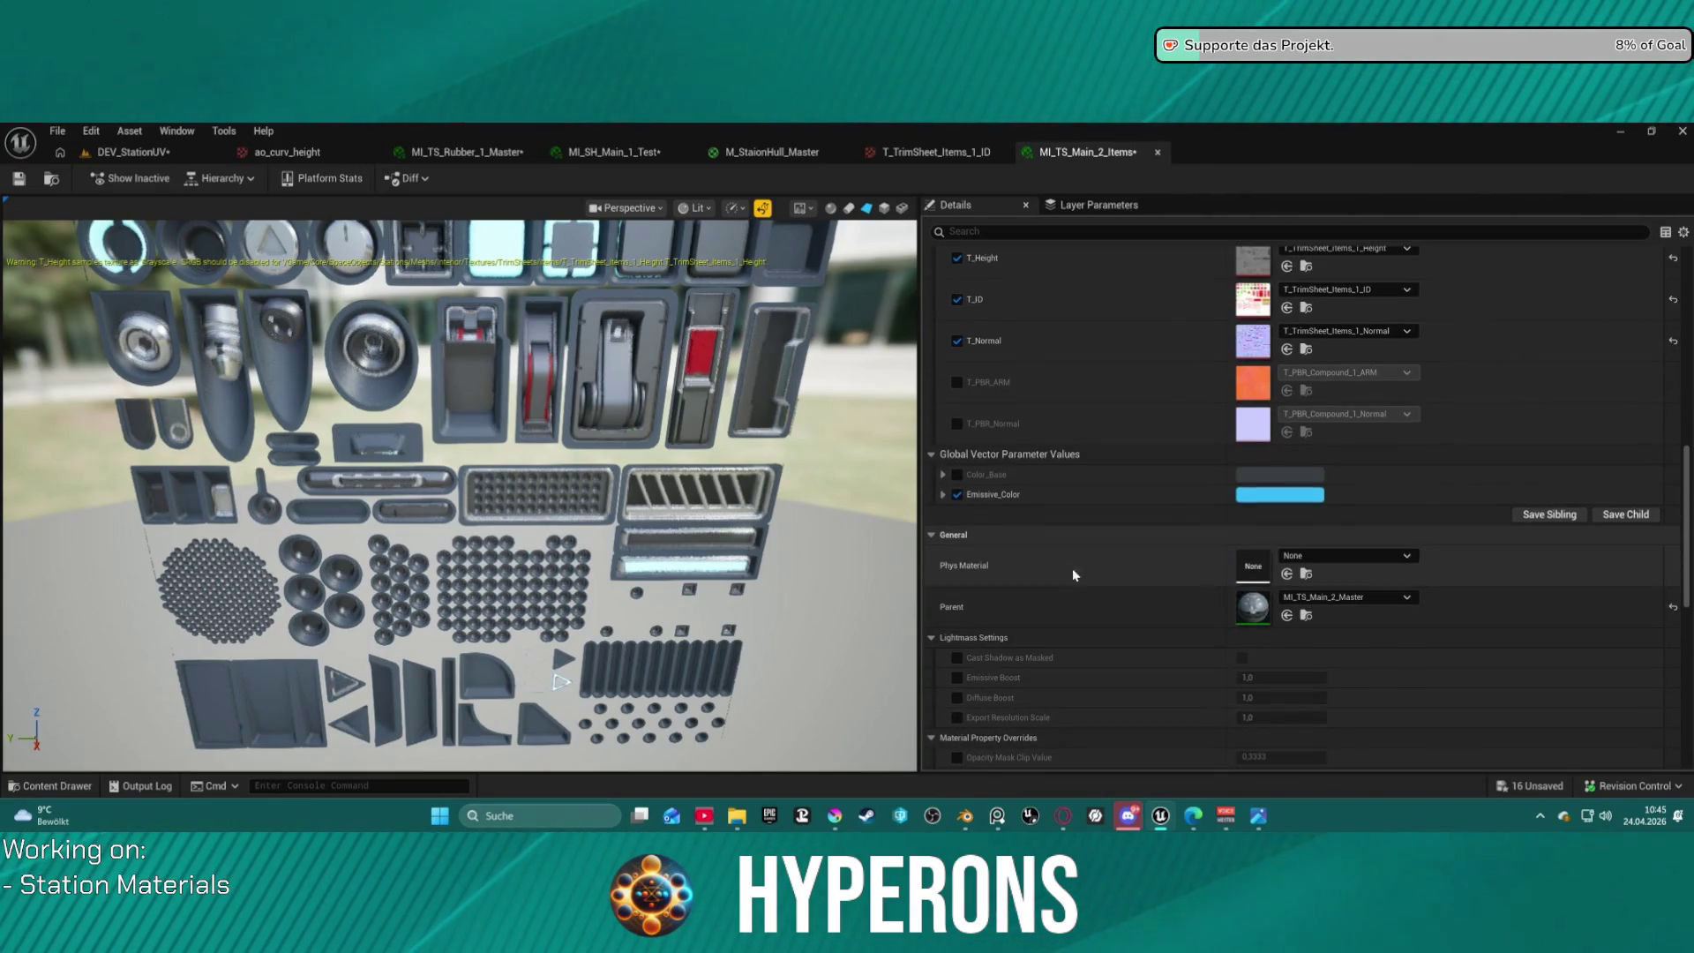
{"action": "left_click", "coordinate": [957, 497]}
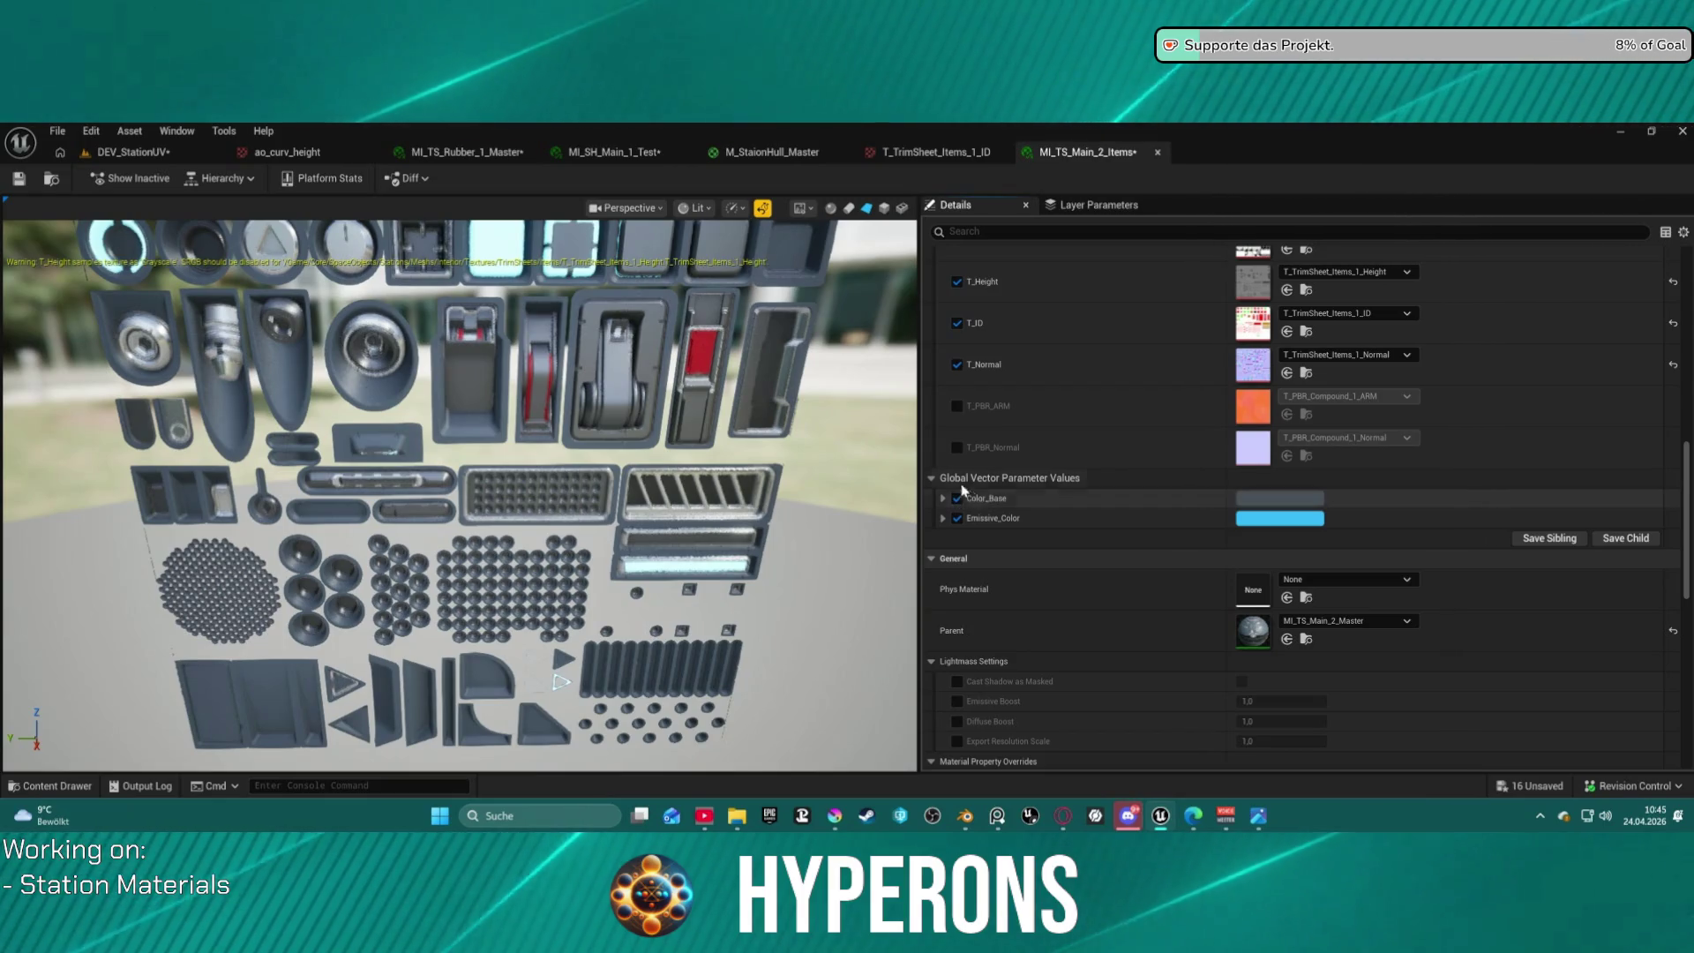
{"action": "scroll", "coordinate": [606, 288], "scroll_direction": "up", "scroll_amount": 3}
{"action": "scroll", "coordinate": [607, 289], "scroll_direction": "up", "scroll_amount": 3}
{"action": "scroll", "coordinate": [607, 289], "scroll_direction": "down", "scroll_amount": 6}
{"action": "scroll", "coordinate": [529, 397], "scroll_direction": "up", "scroll_amount": 2}
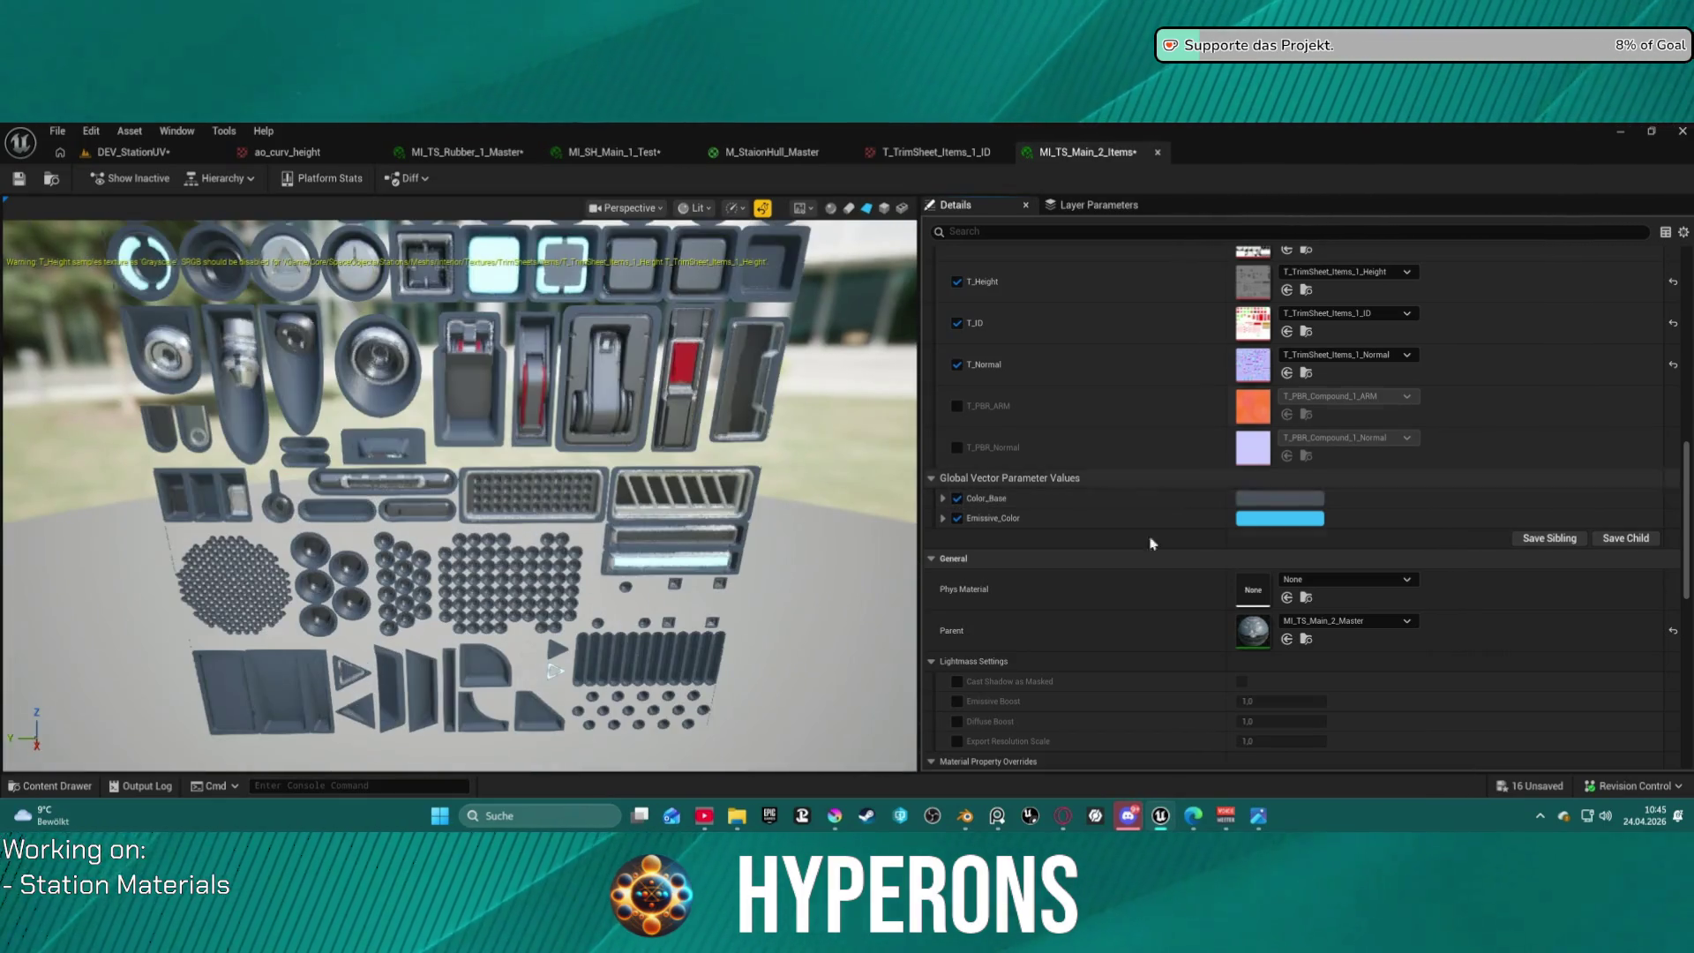
{"action": "left_click", "coordinate": [1280, 498]}
{"action": "left_click", "coordinate": [1374, 418]}
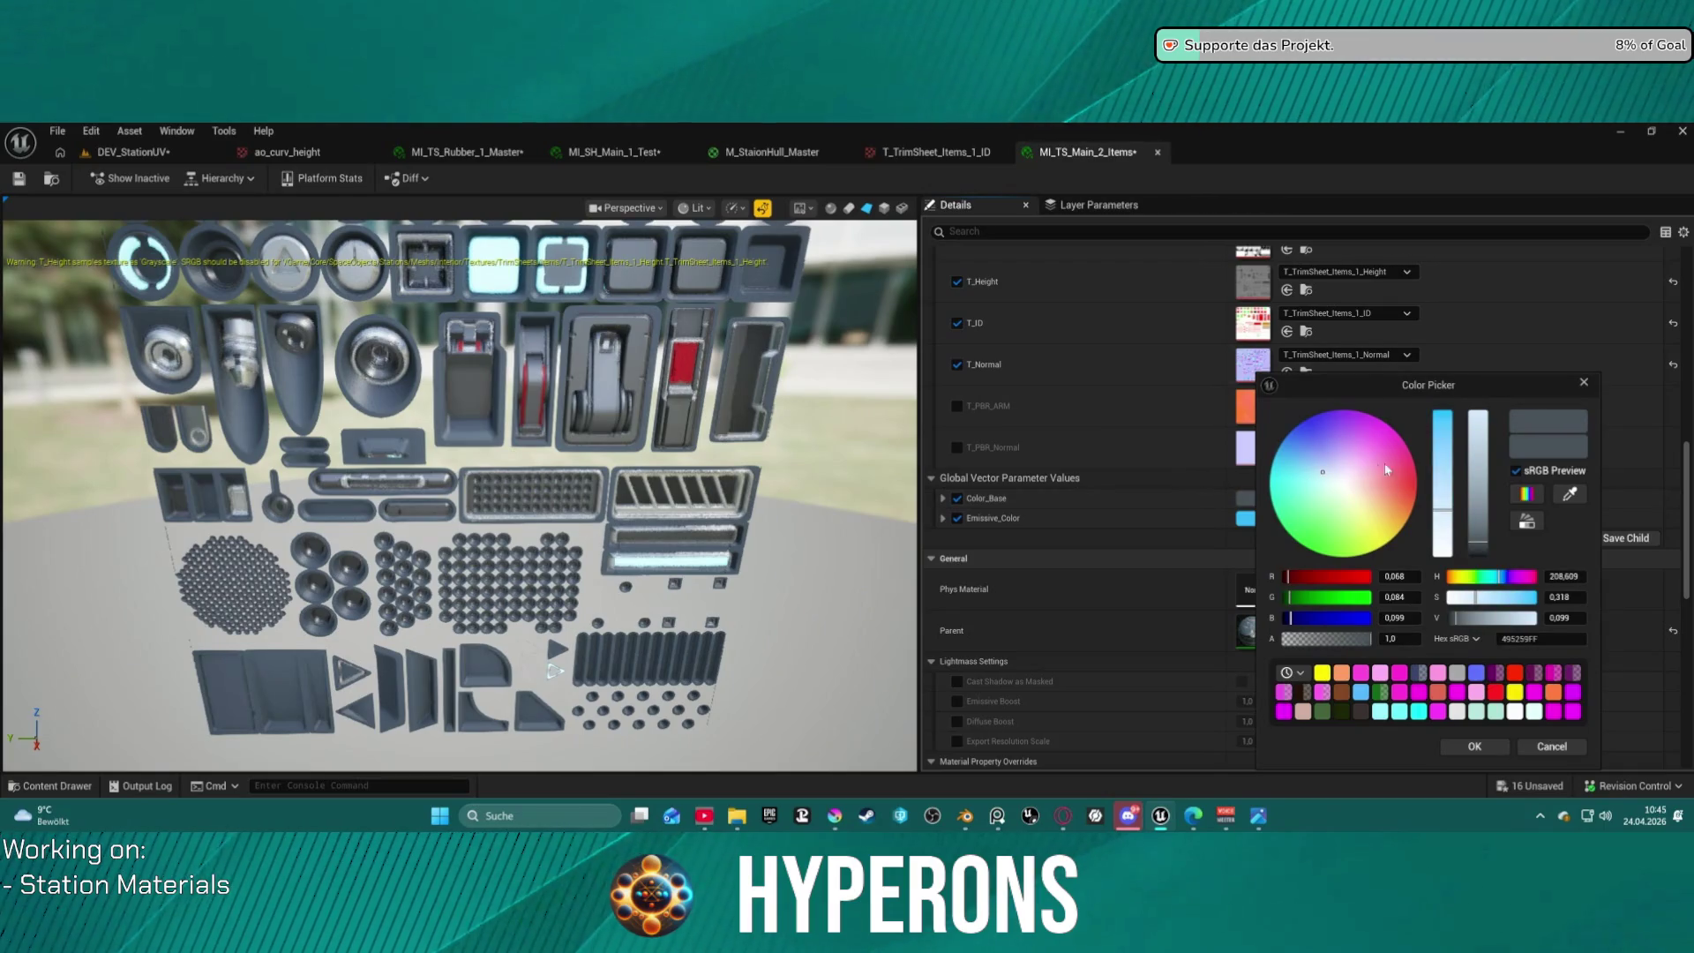
{"action": "left_click_drag", "start_coordinate": [1442, 415], "coordinate": [1422, 548]}
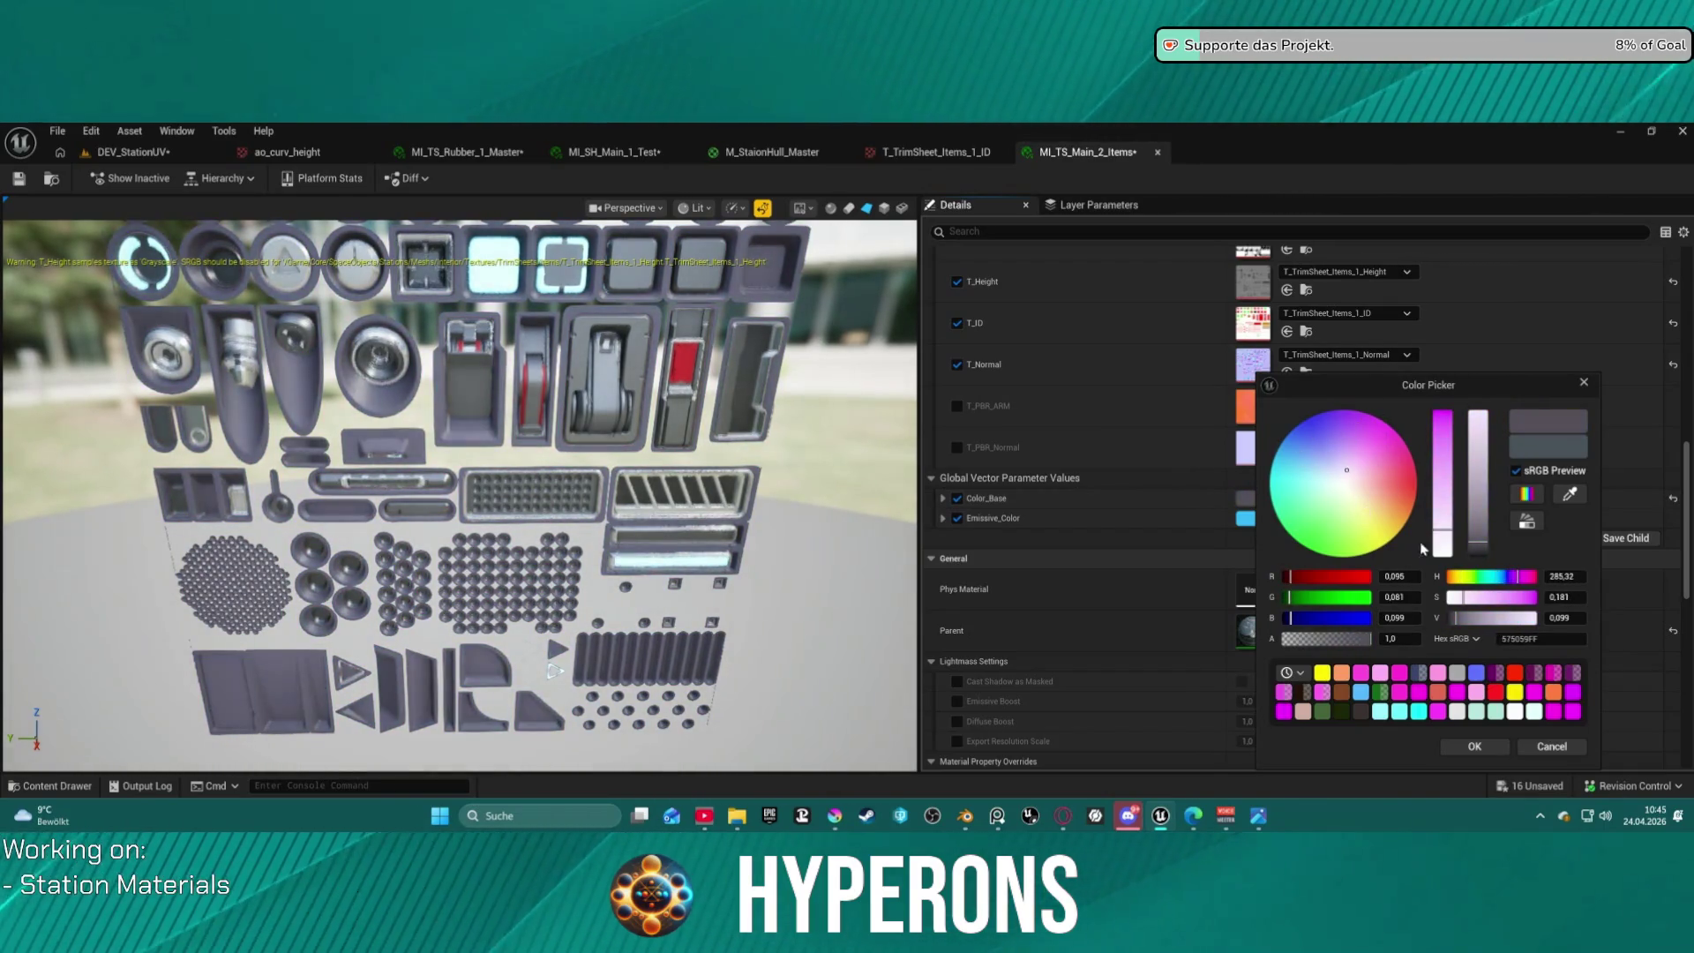
{"action": "left_click", "coordinate": [1550, 745]}
{"action": "scroll", "coordinate": [538, 362], "scroll_direction": "up", "scroll_amount": 3}
{"action": "scroll", "coordinate": [541, 364], "scroll_direction": "down", "scroll_amount": 3}
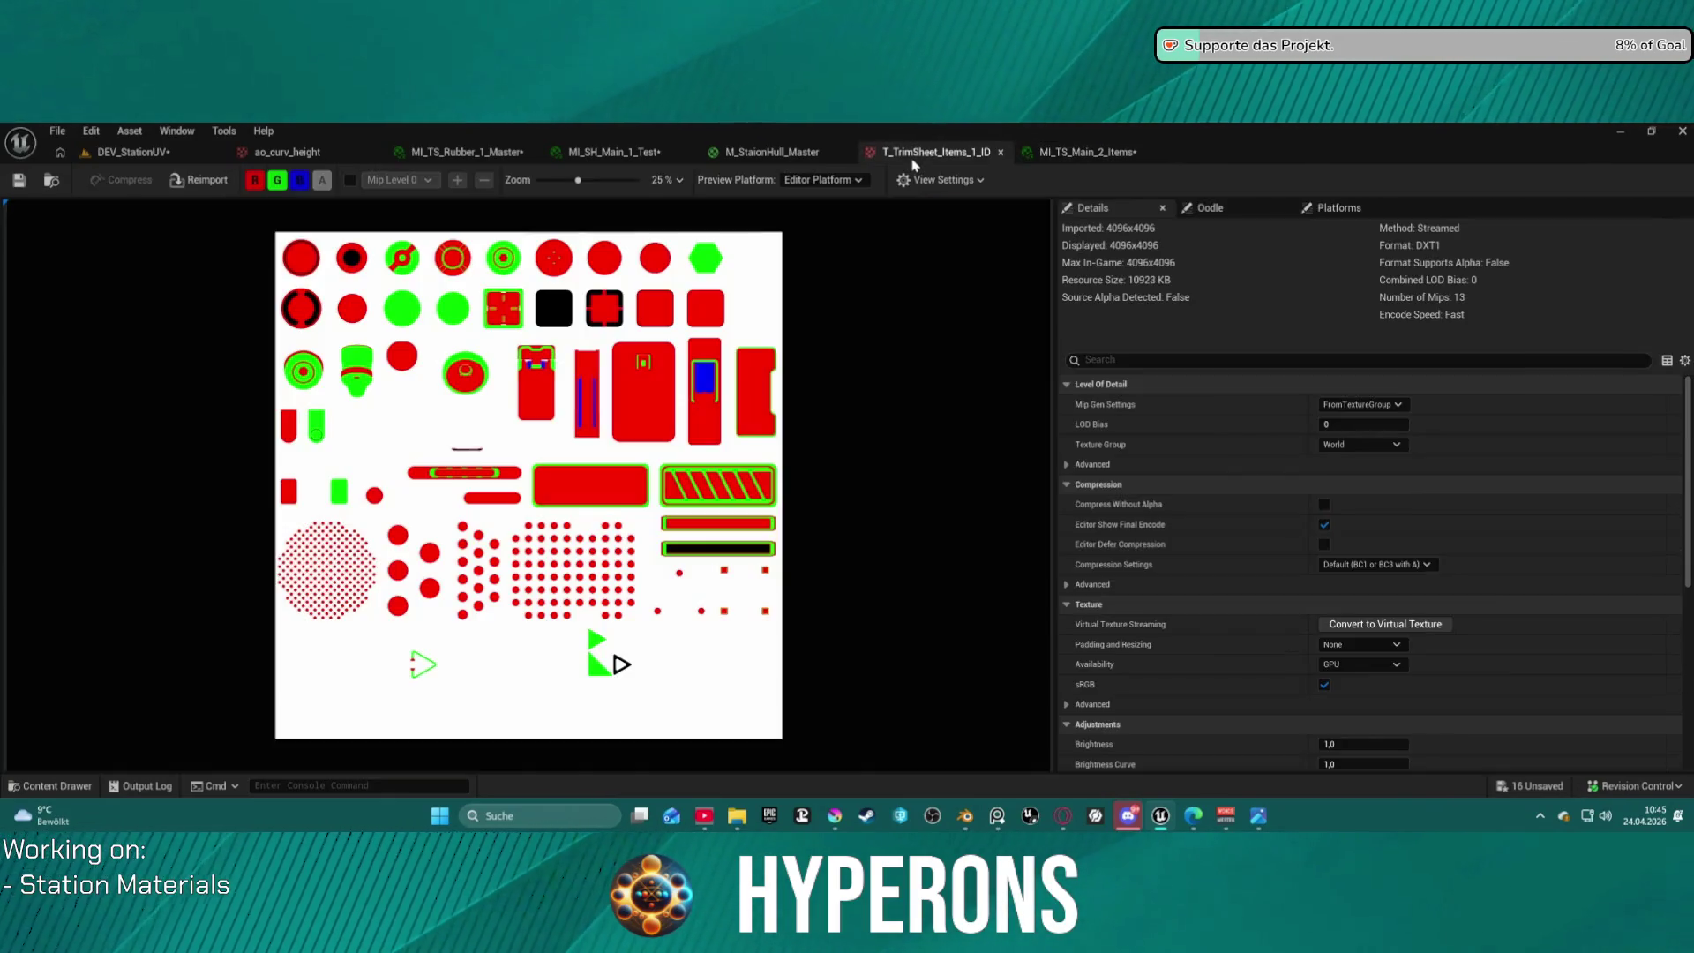
{"action": "left_click", "coordinate": [933, 152]}
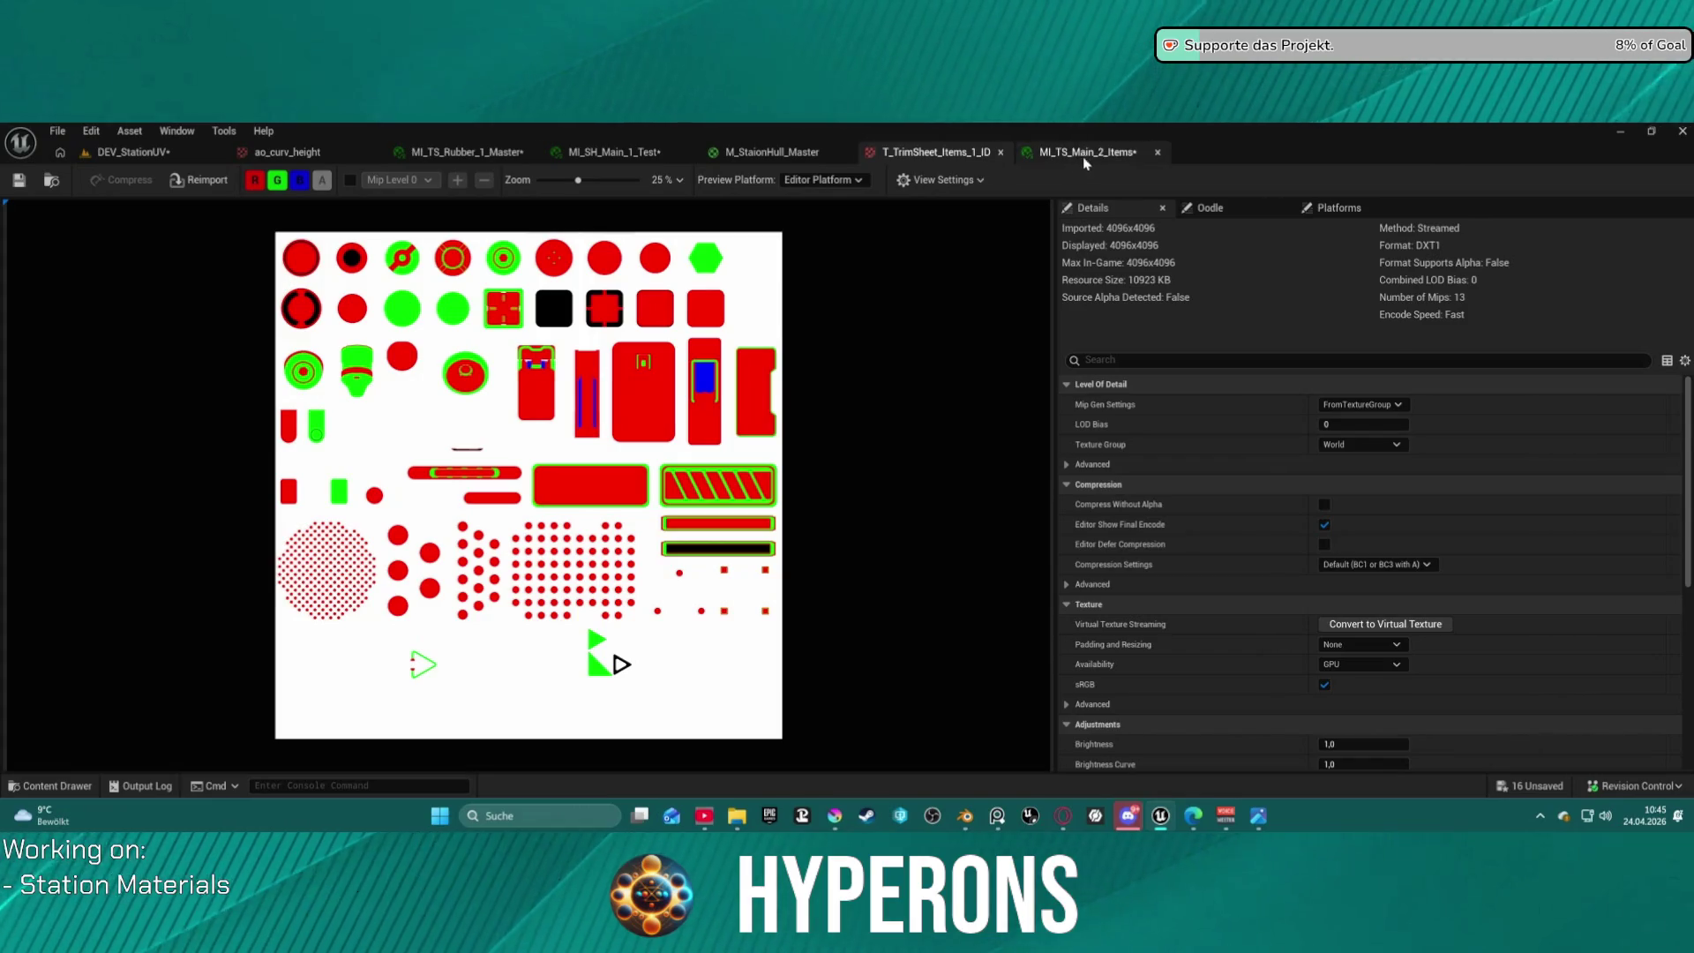
{"action": "left_click", "coordinate": [1084, 152]}
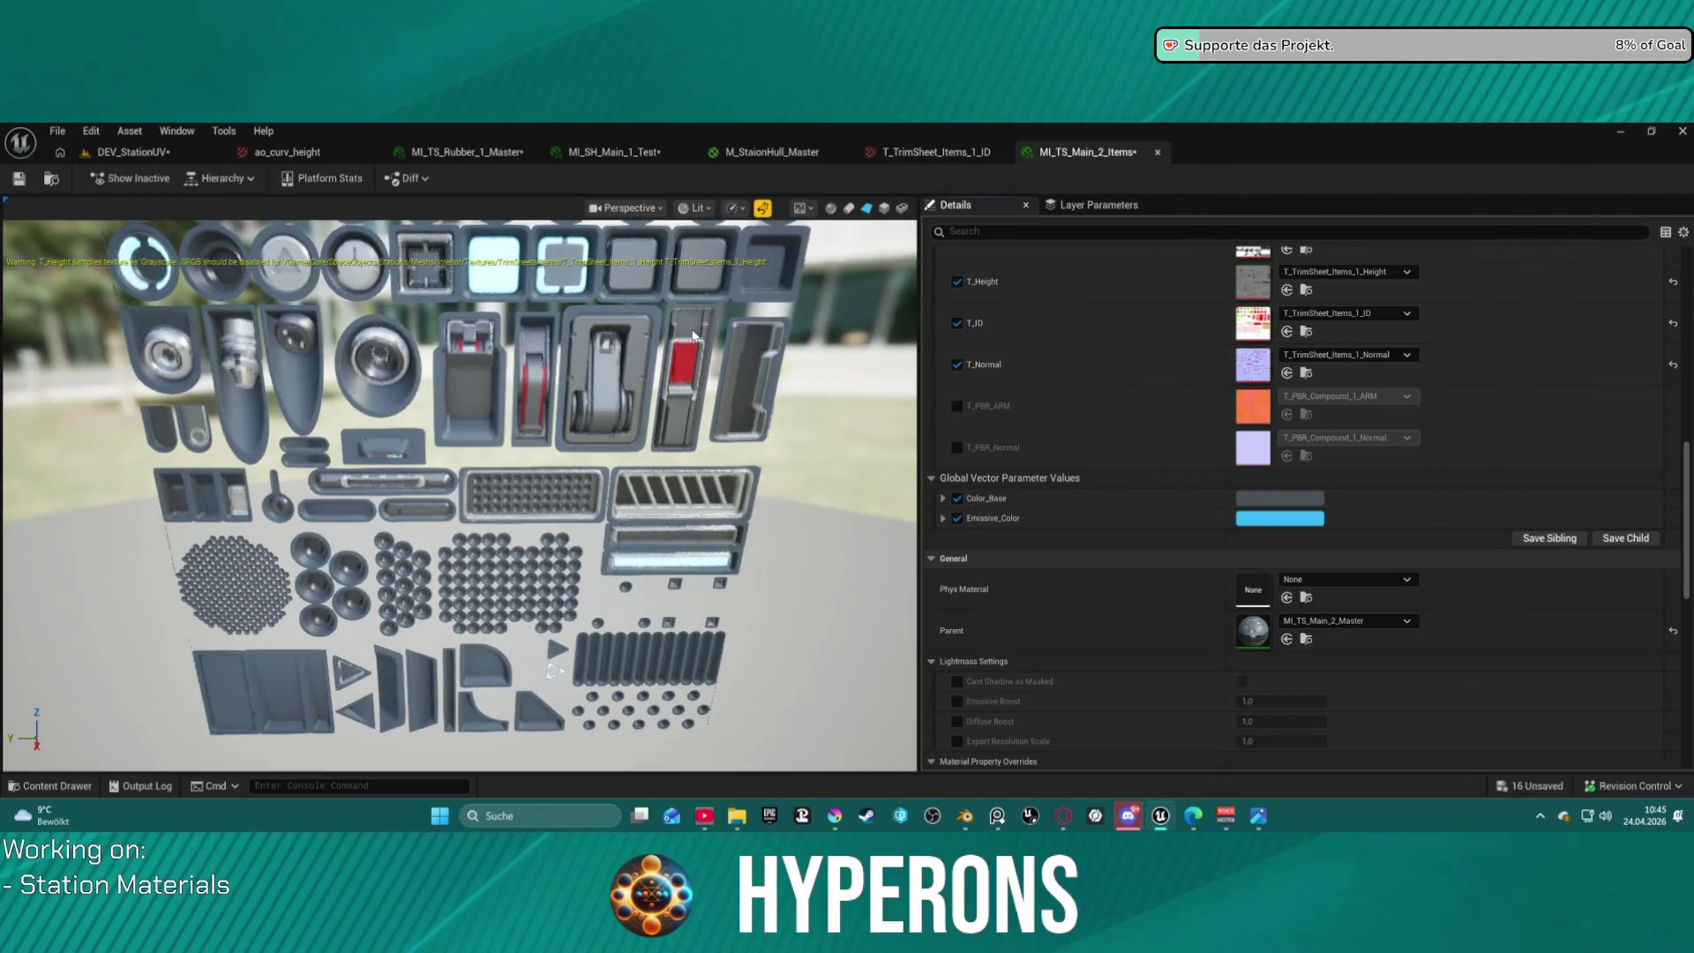
{"action": "left_click", "coordinate": [933, 152]}
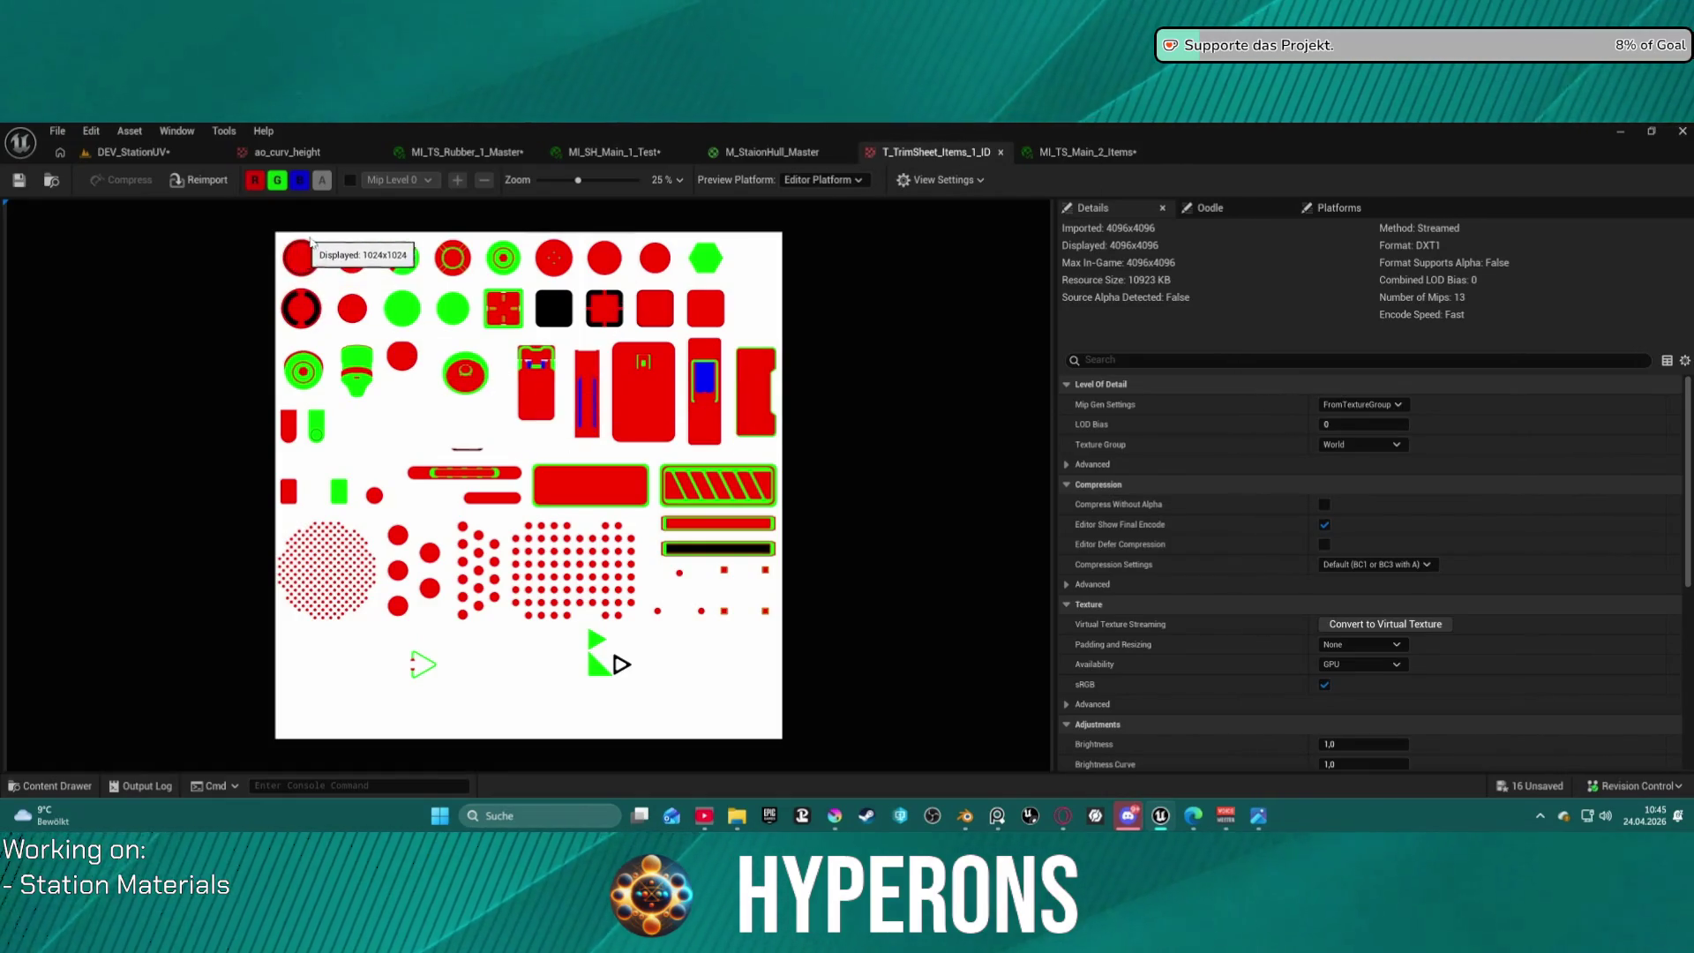
{"action": "left_click", "coordinate": [1080, 153]}
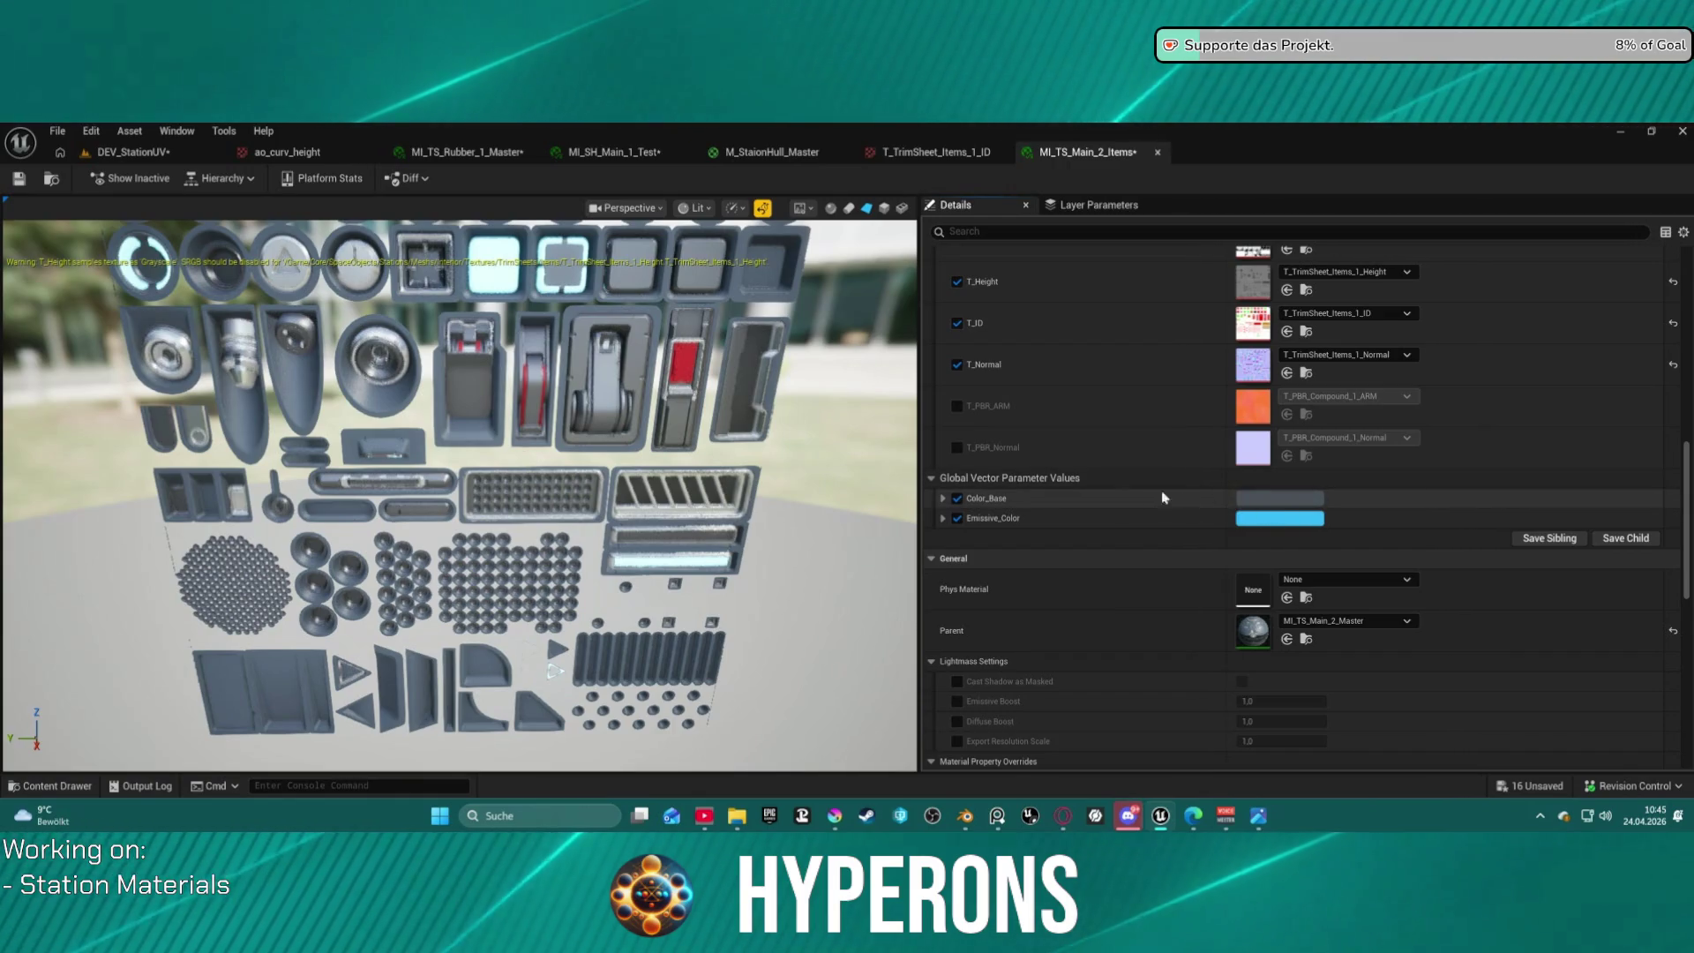
{"action": "left_click", "coordinate": [970, 157]}
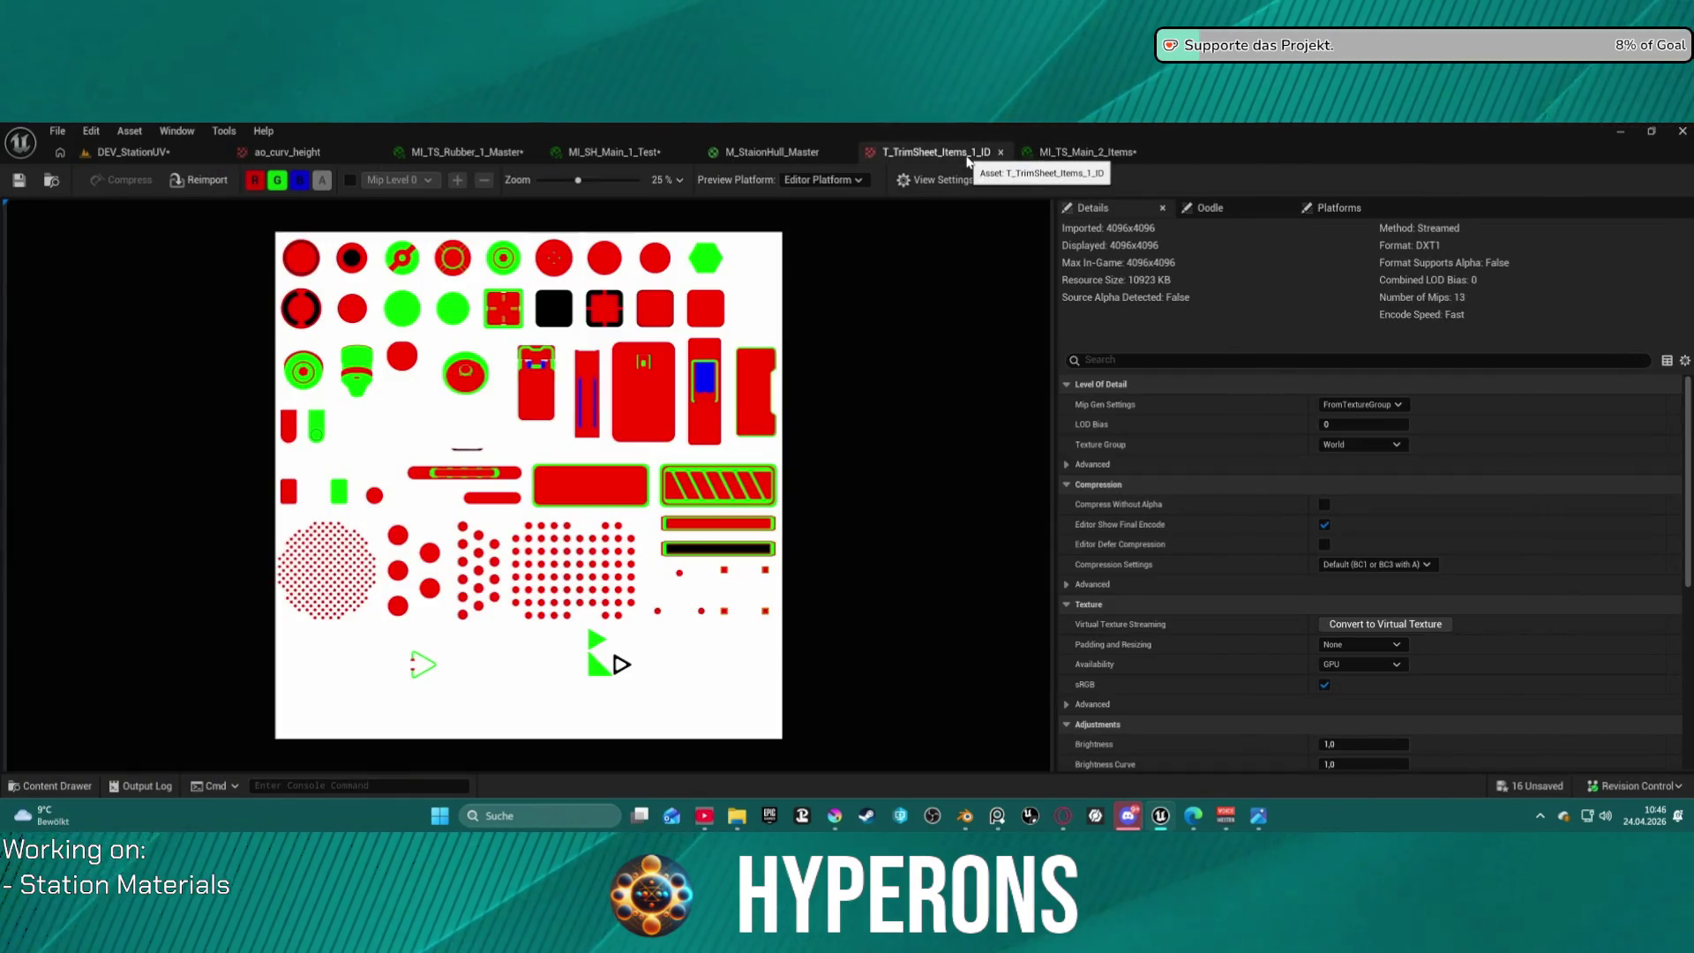
{"action": "left_click", "coordinate": [1121, 156]}
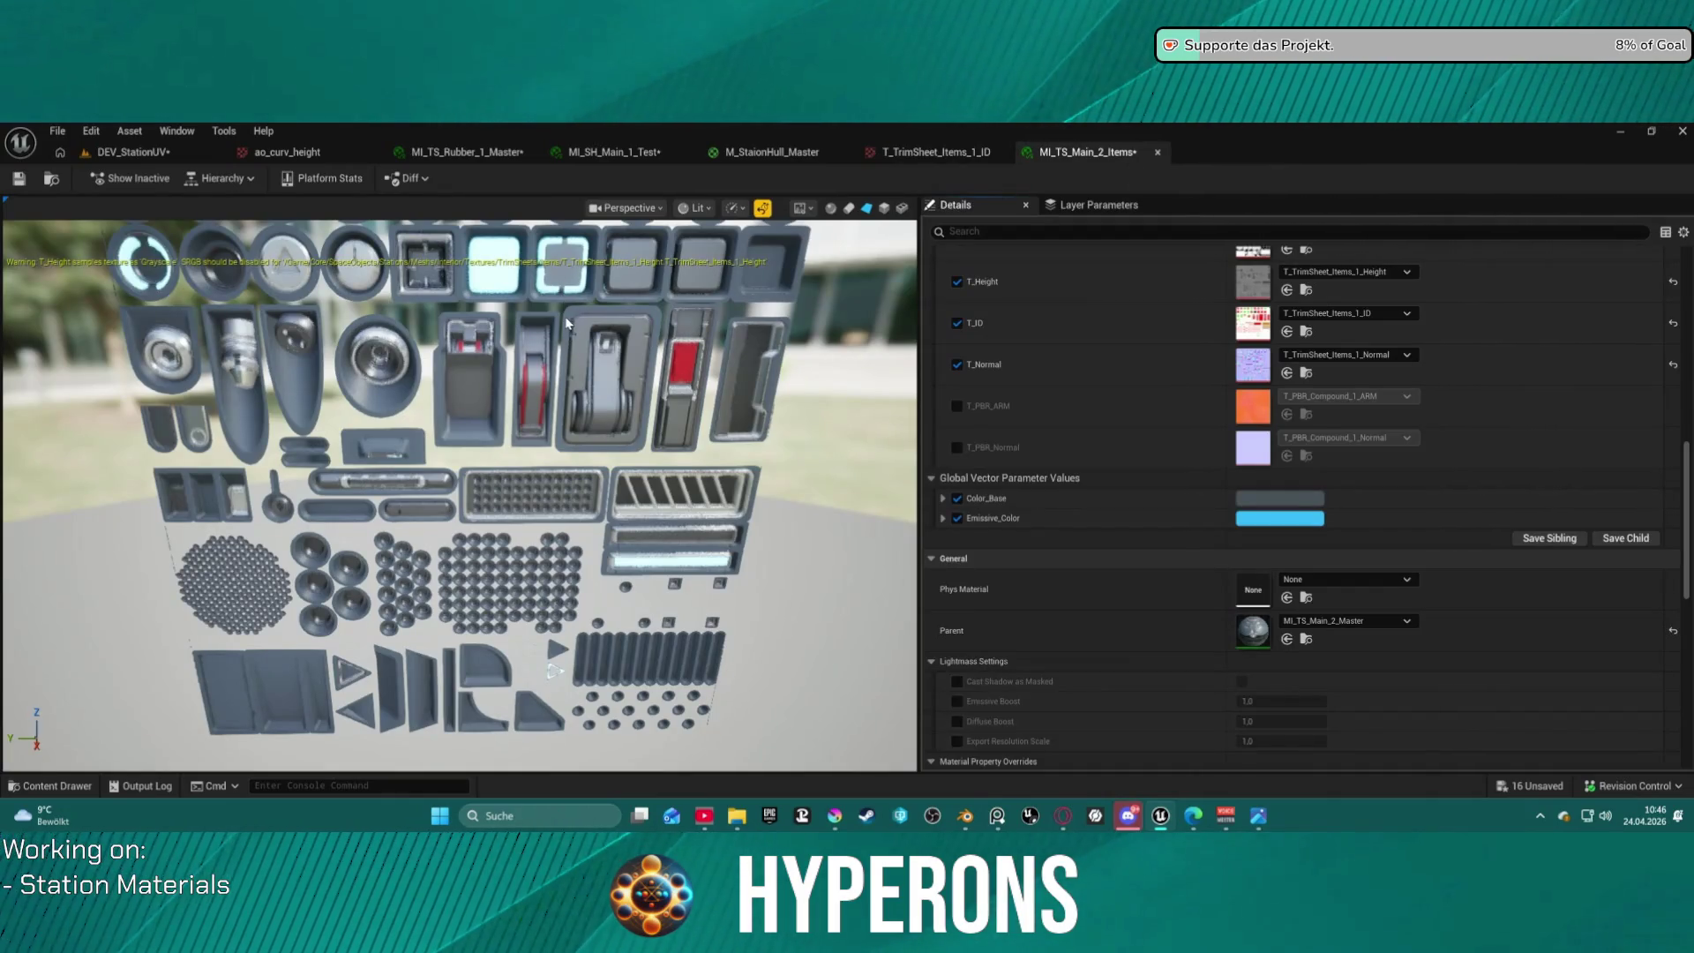
{"action": "left_click", "coordinate": [1279, 498]}
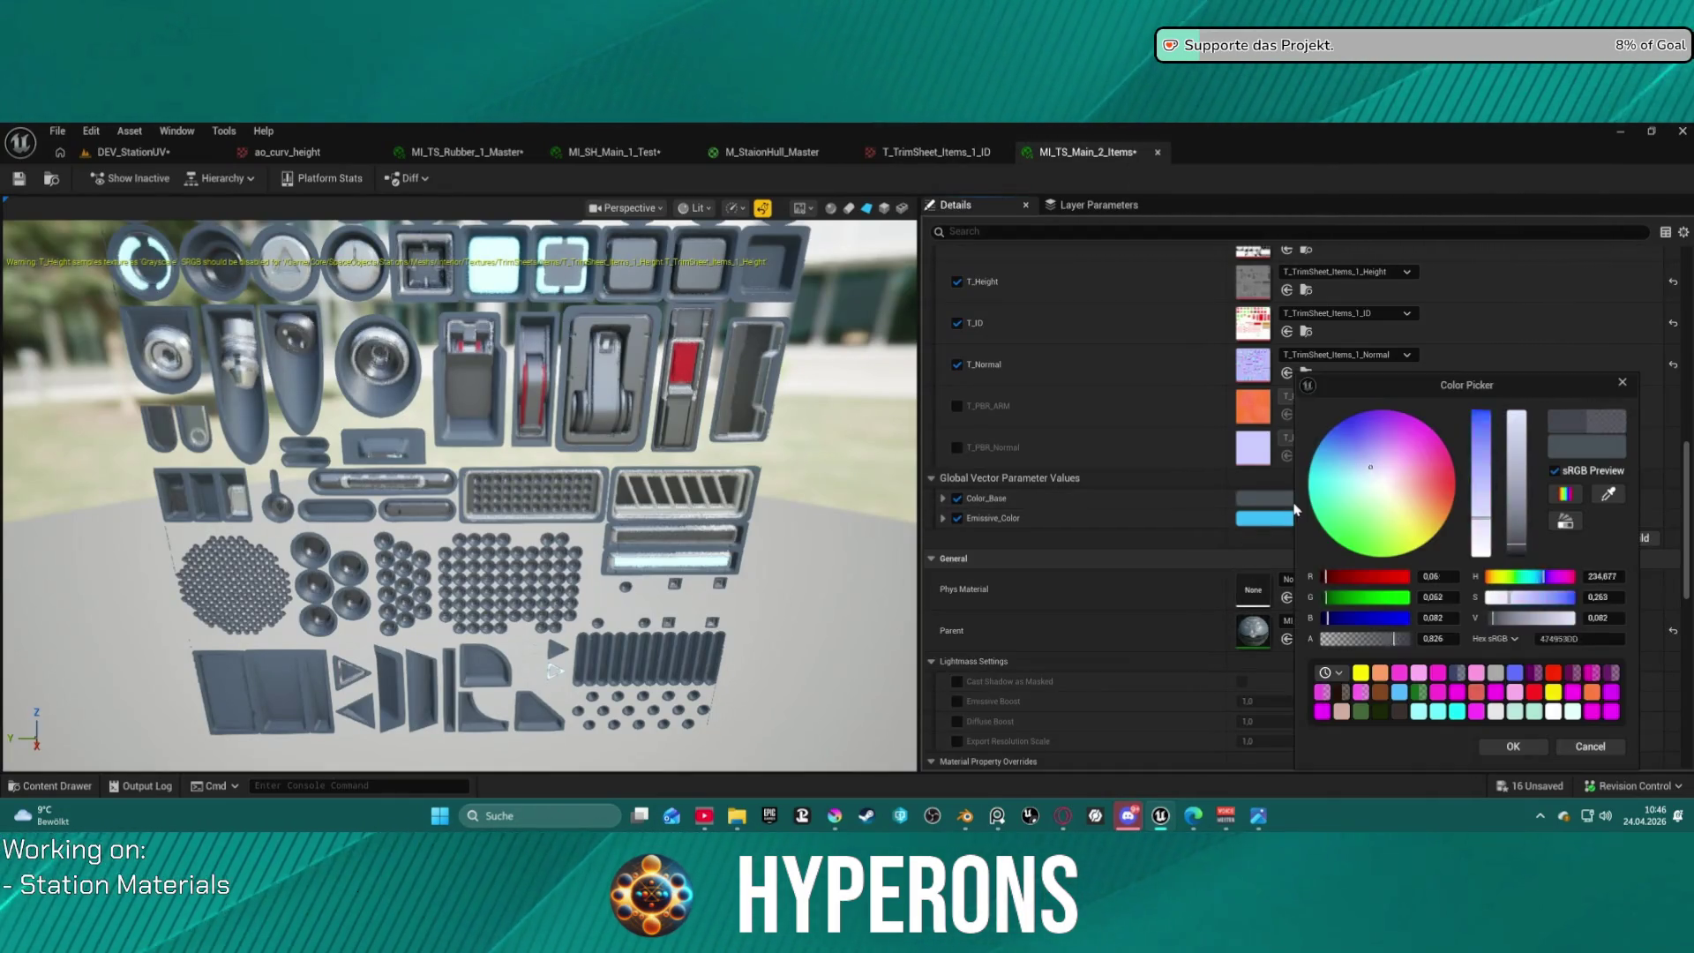
{"action": "mouse_move", "coordinate": [1363, 490]}
{"action": "left_mouse_down"}
{"action": "mouse_move", "coordinate": [1349, 499]}
{"action": "mouse_move", "coordinate": [1362, 468]}
{"action": "left_mouse_up"}
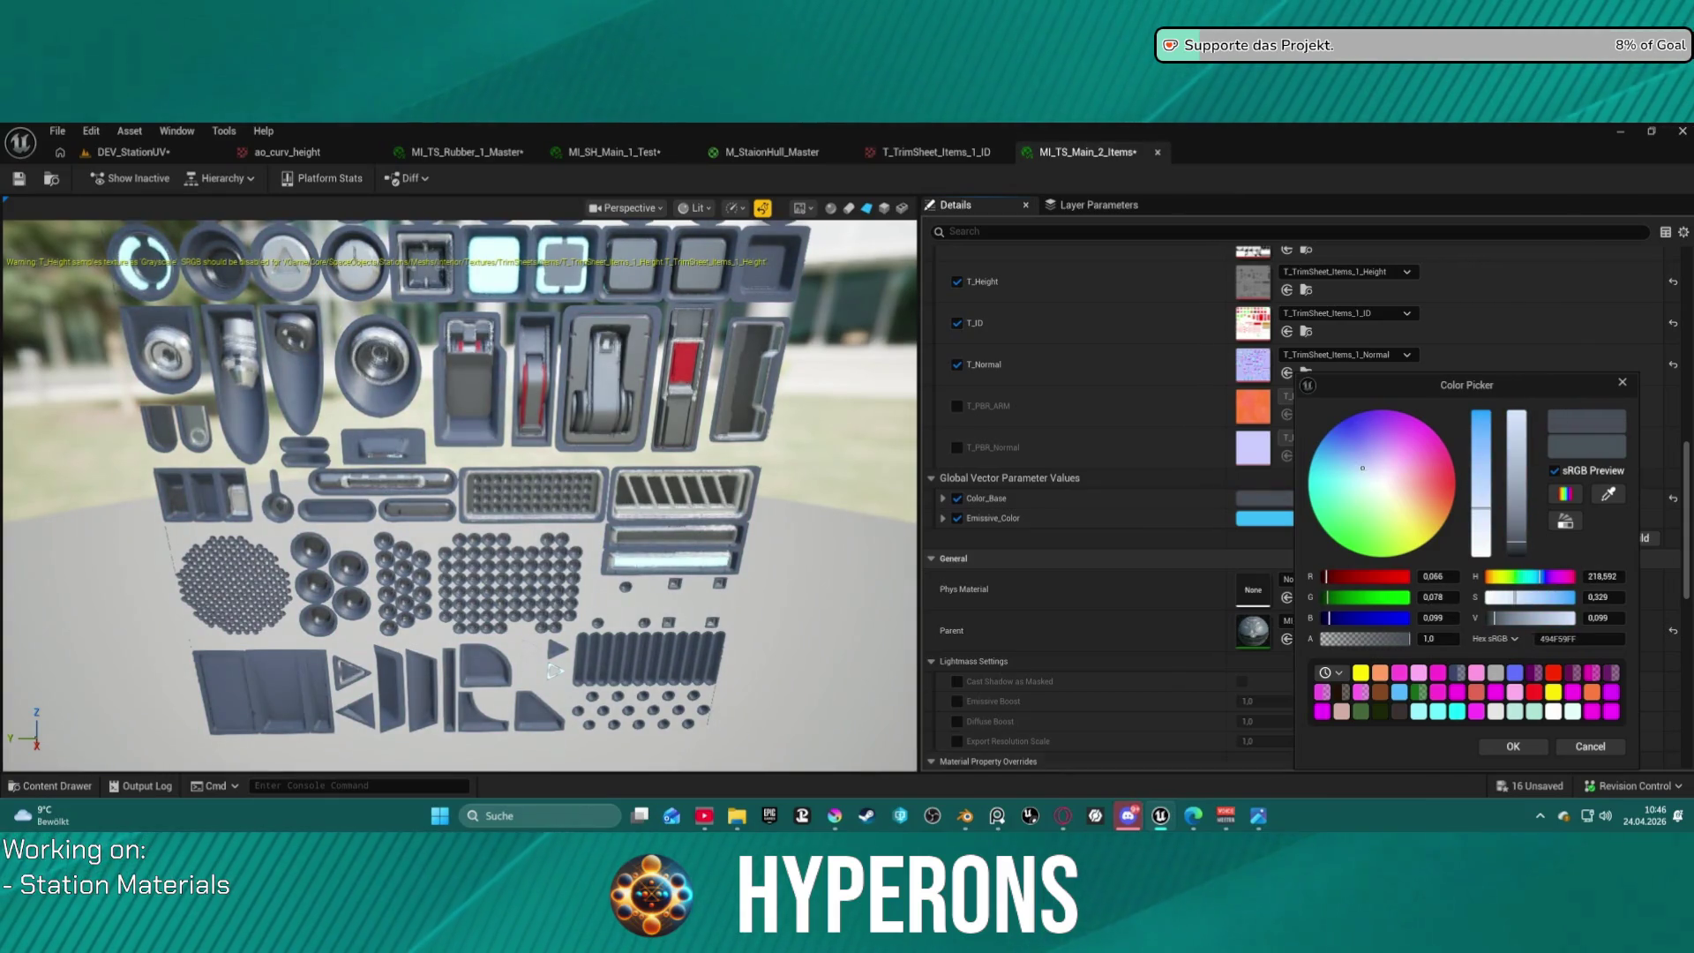
{"action": "left_click", "coordinate": [1588, 746]}
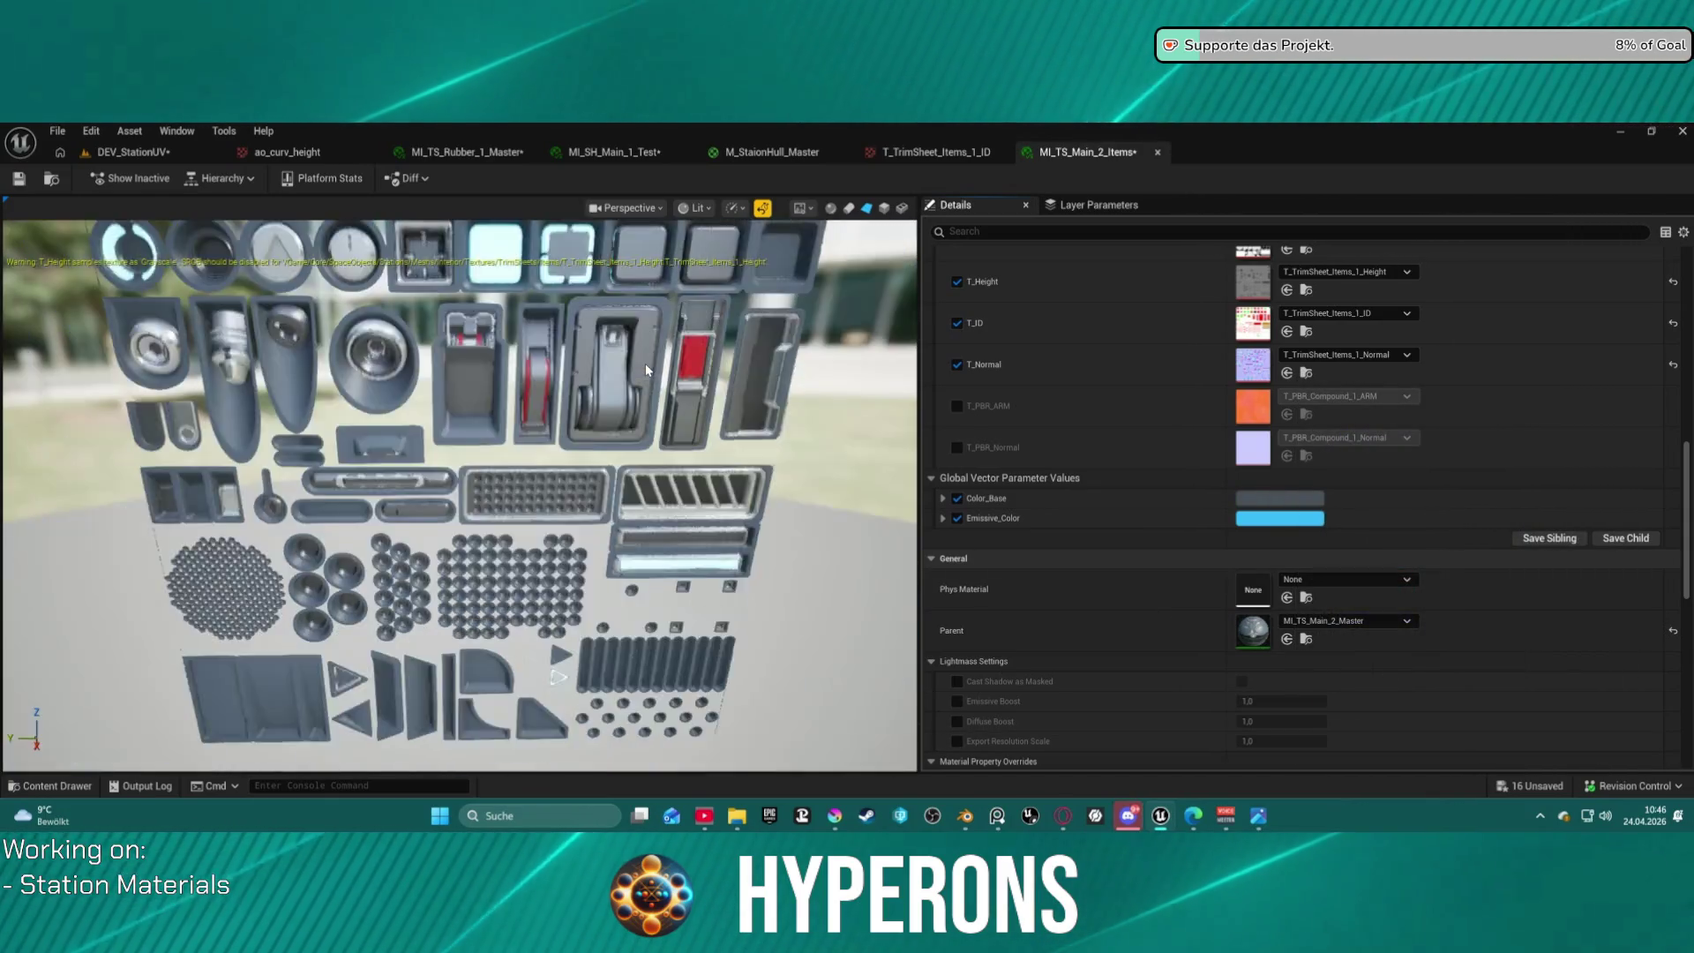
{"action": "scroll", "coordinate": [644, 363], "scroll_direction": "down", "scroll_amount": 2}
{"action": "mouse_move", "coordinate": [644, 364]}
{"action": "left_mouse_down"}
{"action": "mouse_move", "coordinate": [517, 618]}
{"action": "mouse_move", "coordinate": [636, 441]}
{"action": "left_mouse_up"}
{"action": "left_click", "coordinate": [937, 151]}
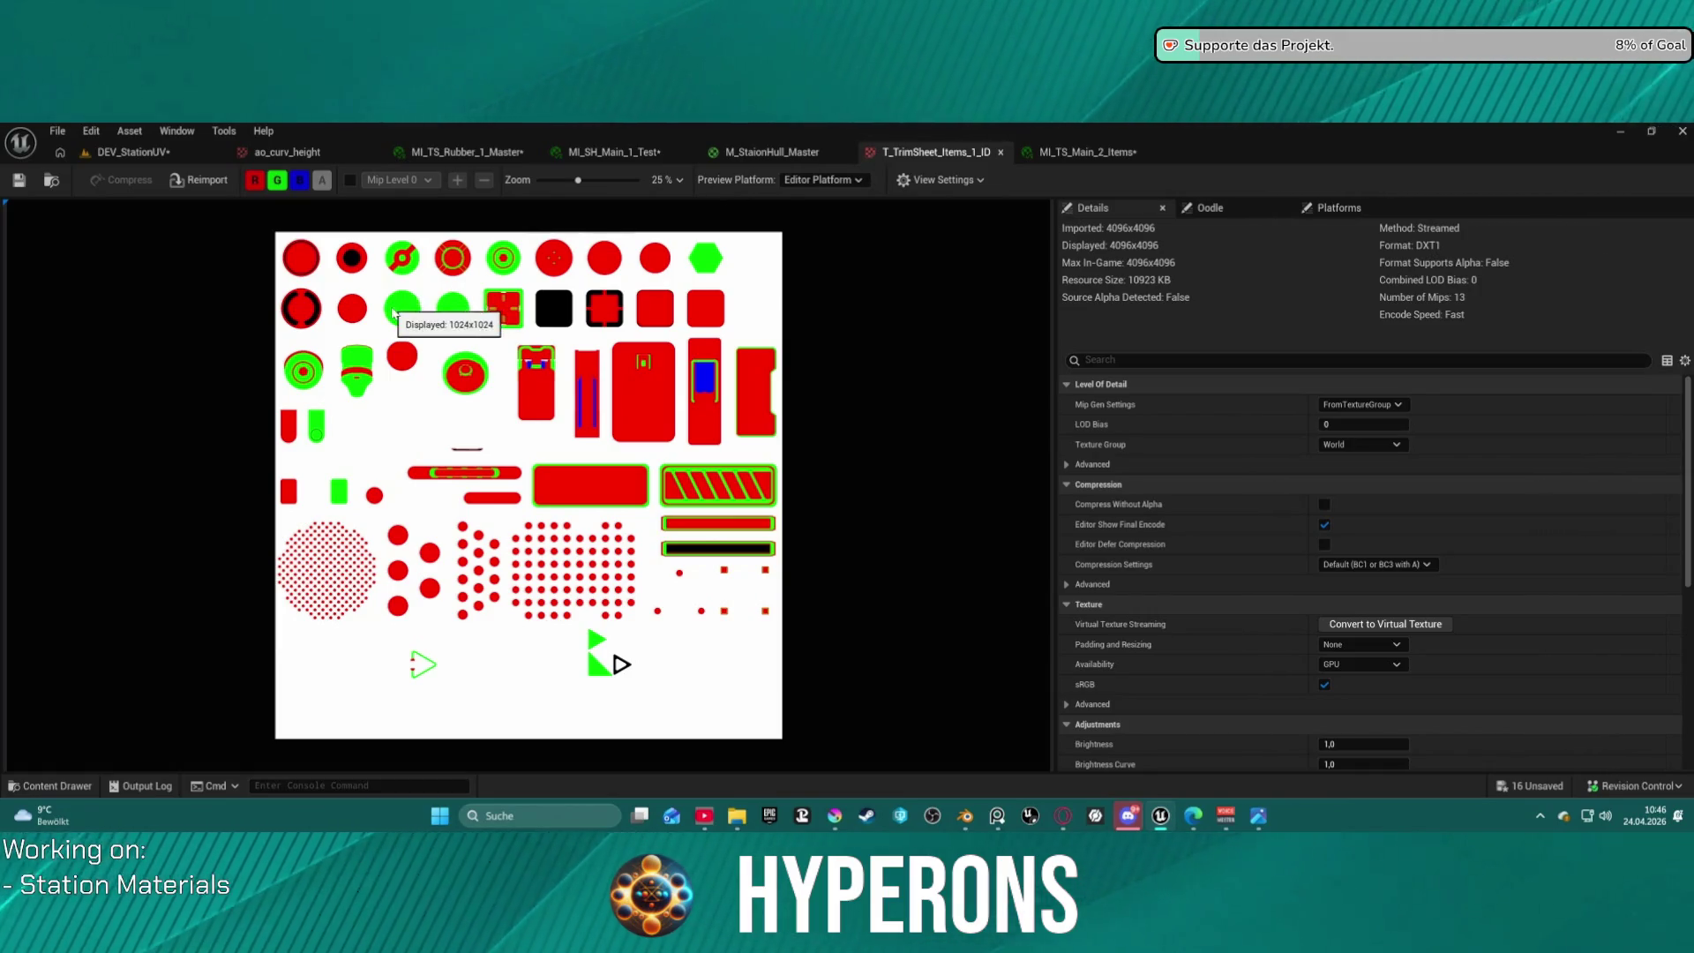
{"action": "left_click", "coordinate": [1087, 152]}
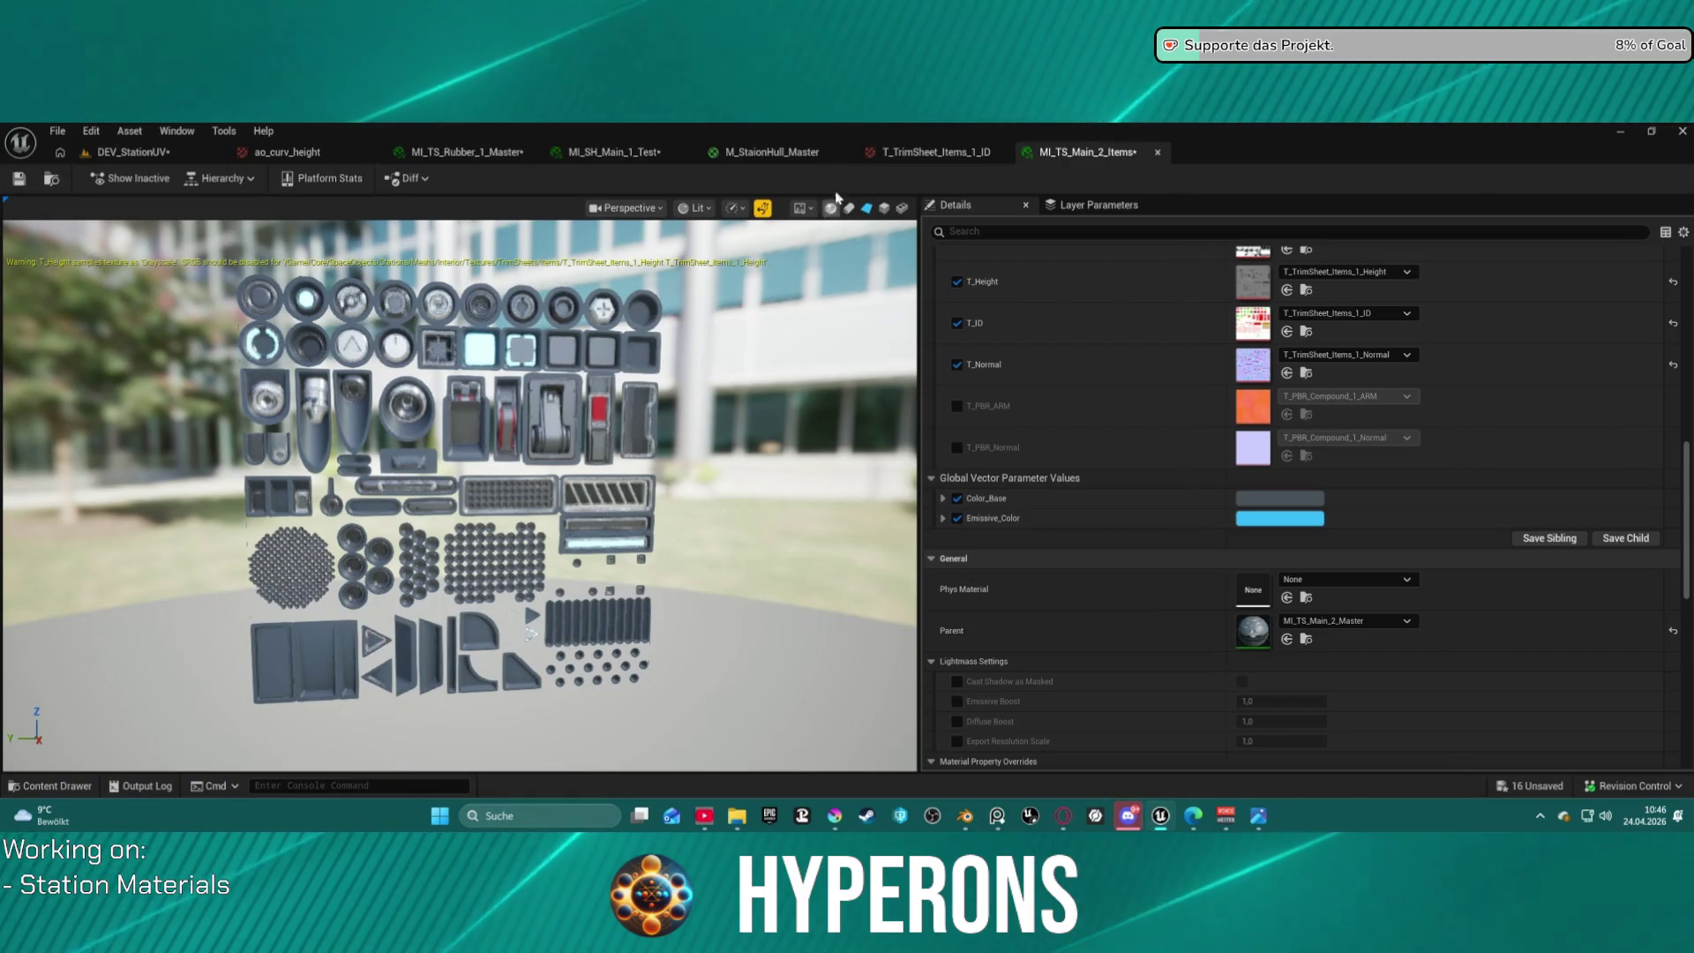
{"action": "left_click", "coordinate": [937, 152]}
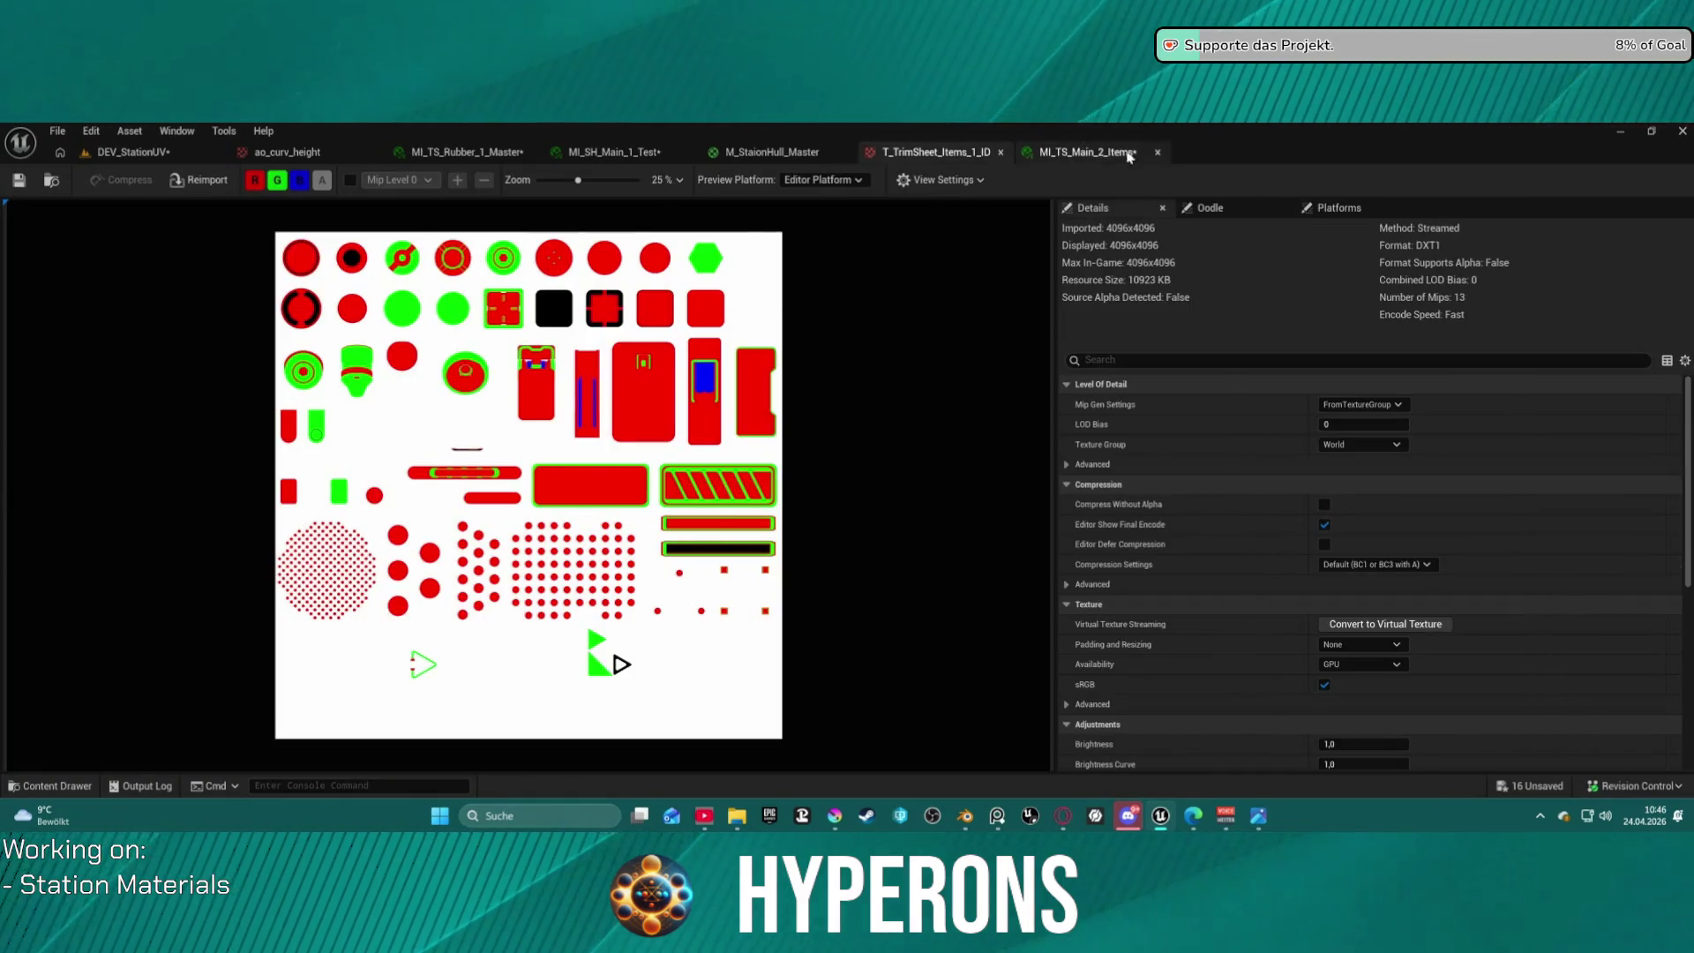
{"action": "left_click", "coordinate": [1090, 152]}
{"action": "scroll", "coordinate": [338, 287], "scroll_direction": "up", "scroll_amount": 5}
{"action": "scroll", "coordinate": [340, 300], "scroll_direction": "down", "scroll_amount": 3}
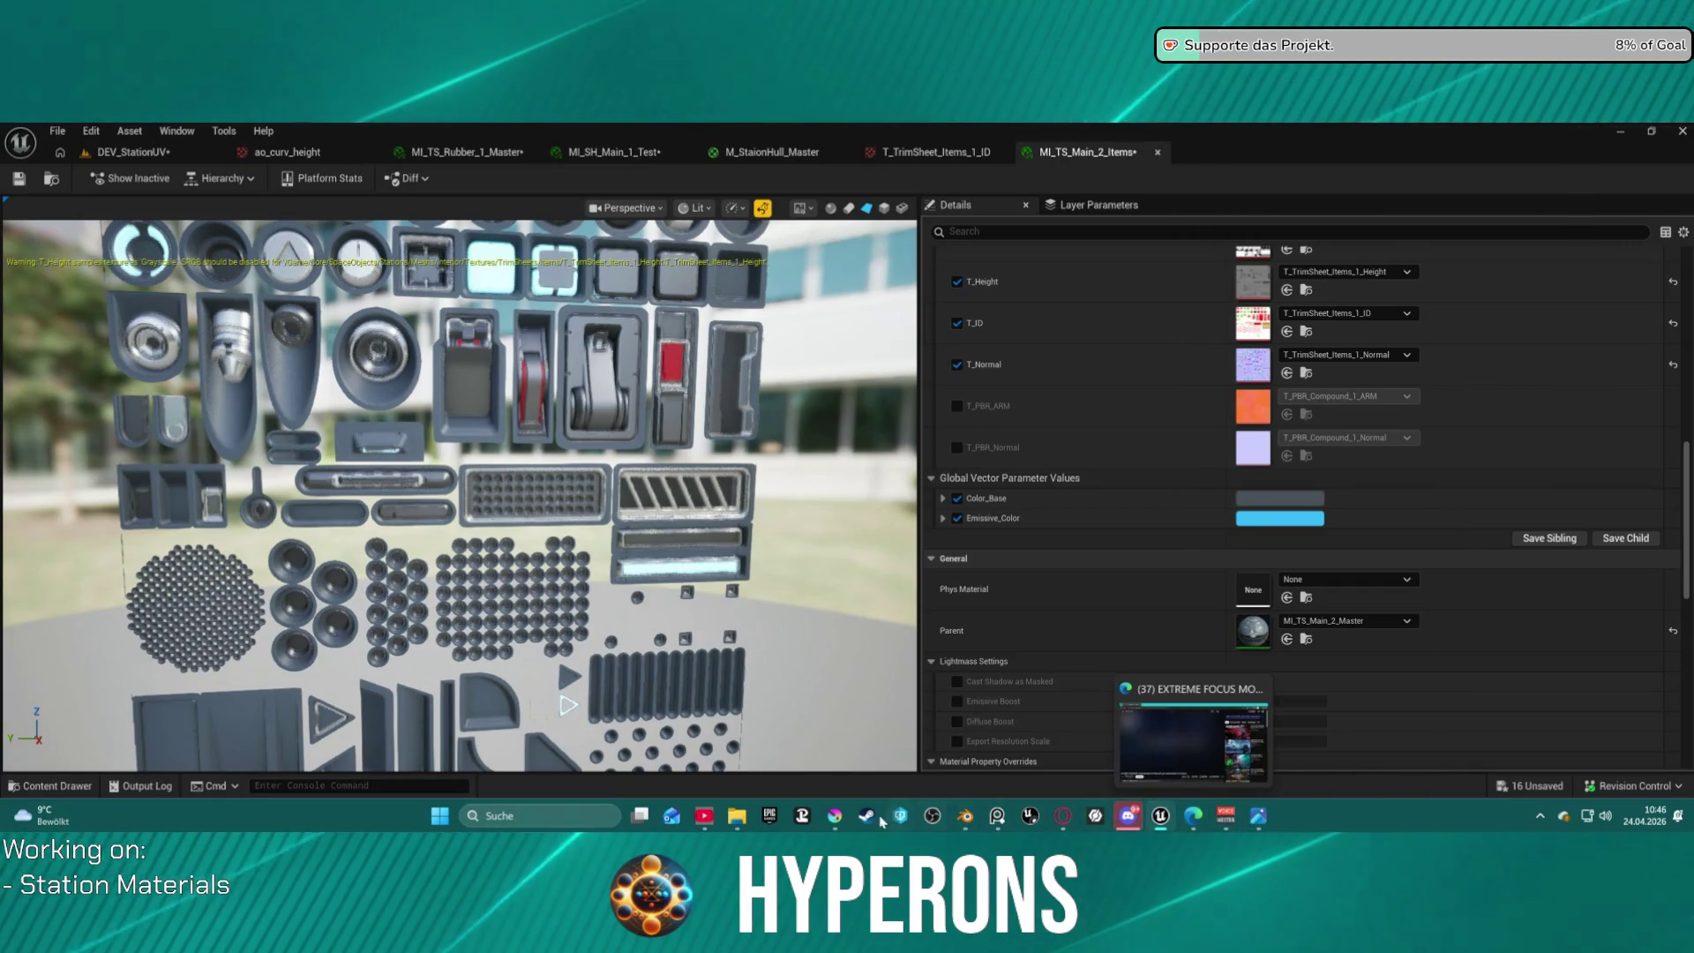
Hide the red Rot layer and paint a green strip along the right blue bar on Grün.
{"action": "left_click", "coordinate": [834, 816]}
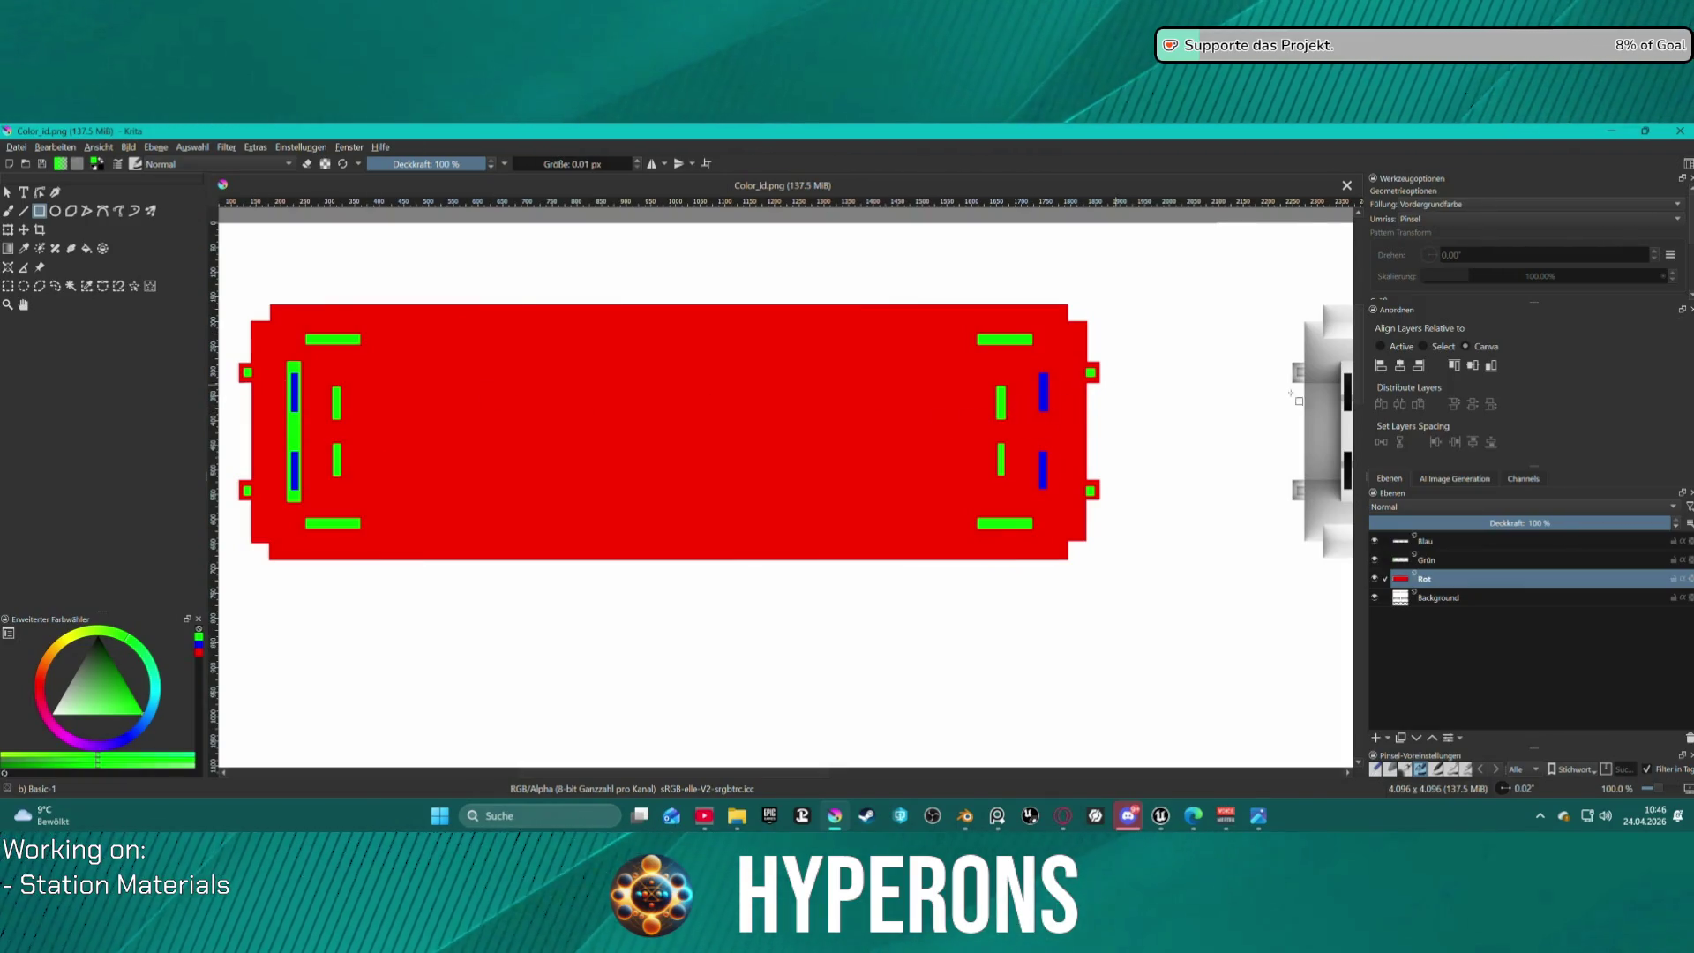
{"action": "left_click", "coordinate": [1374, 578]}
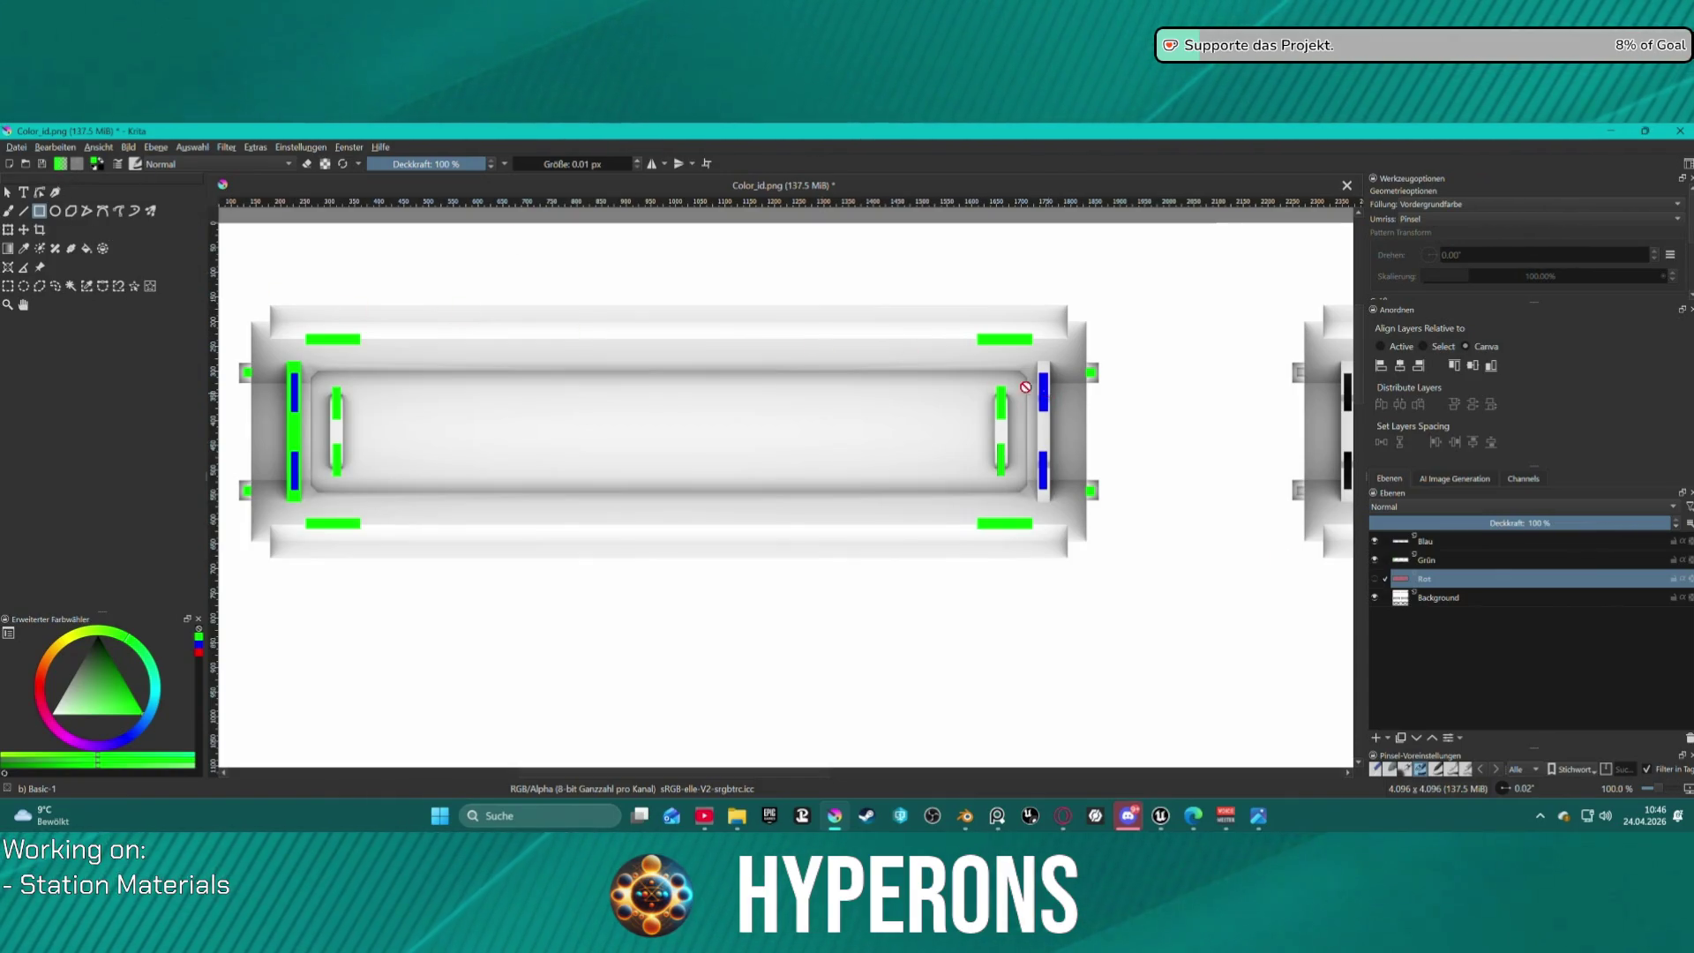
{"action": "left_click", "coordinate": [1456, 560]}
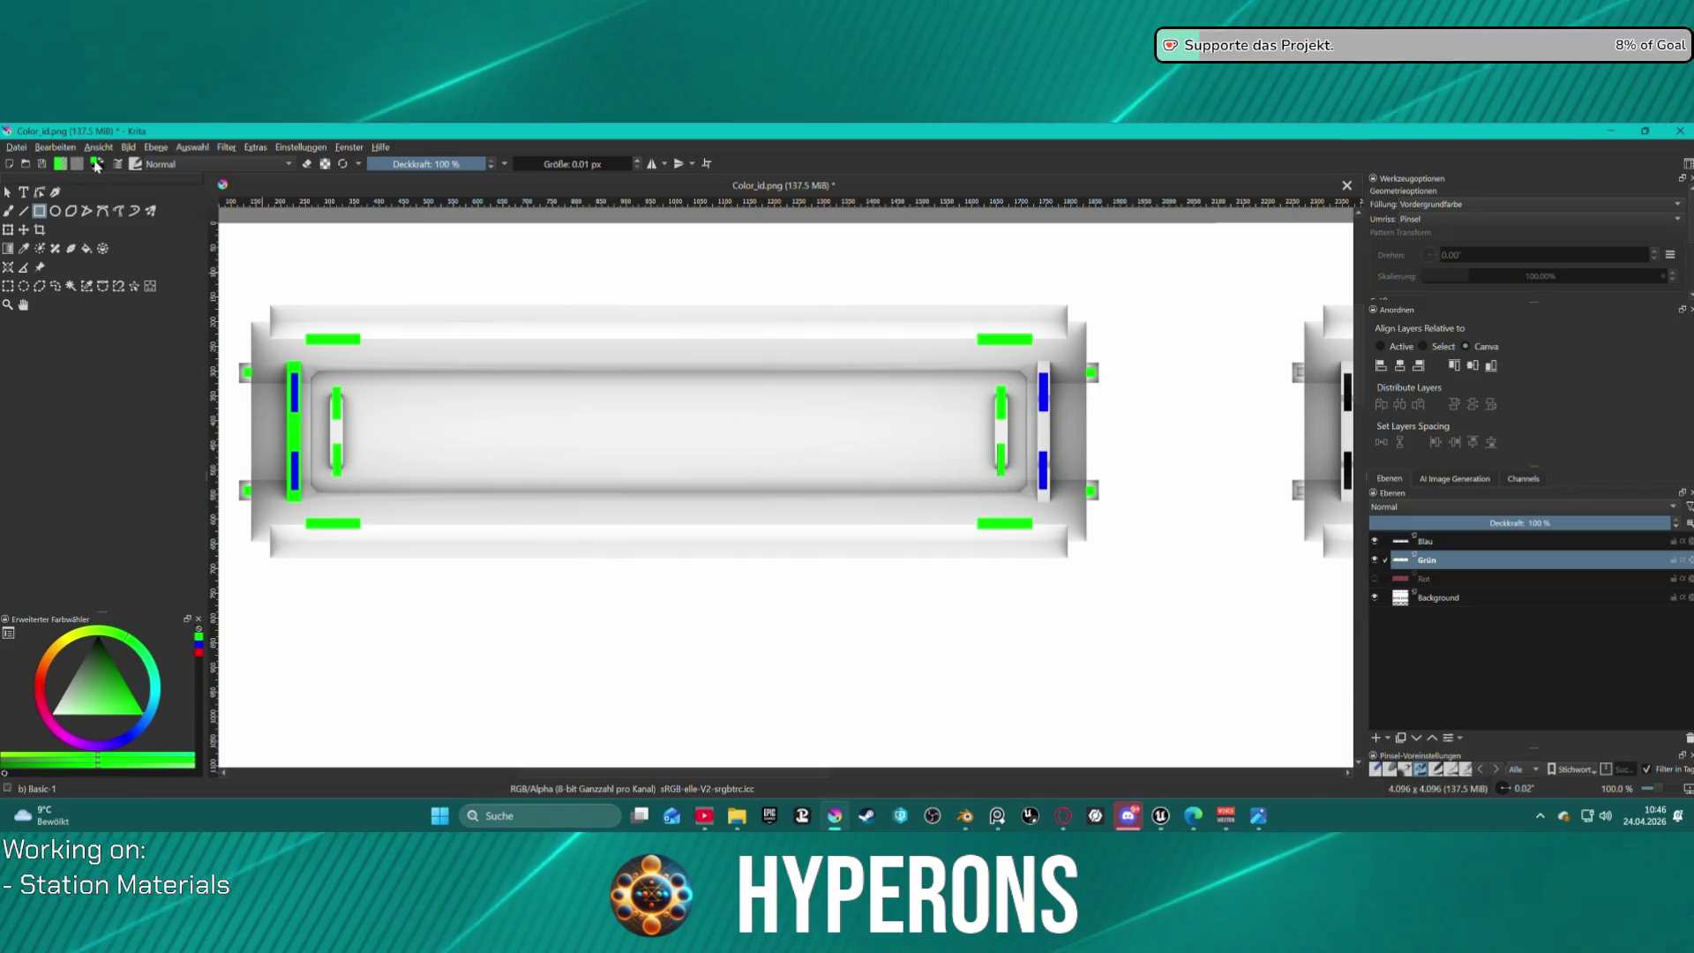
{"action": "scroll", "coordinate": [1054, 382], "scroll_direction": "up", "scroll_amount": 1}
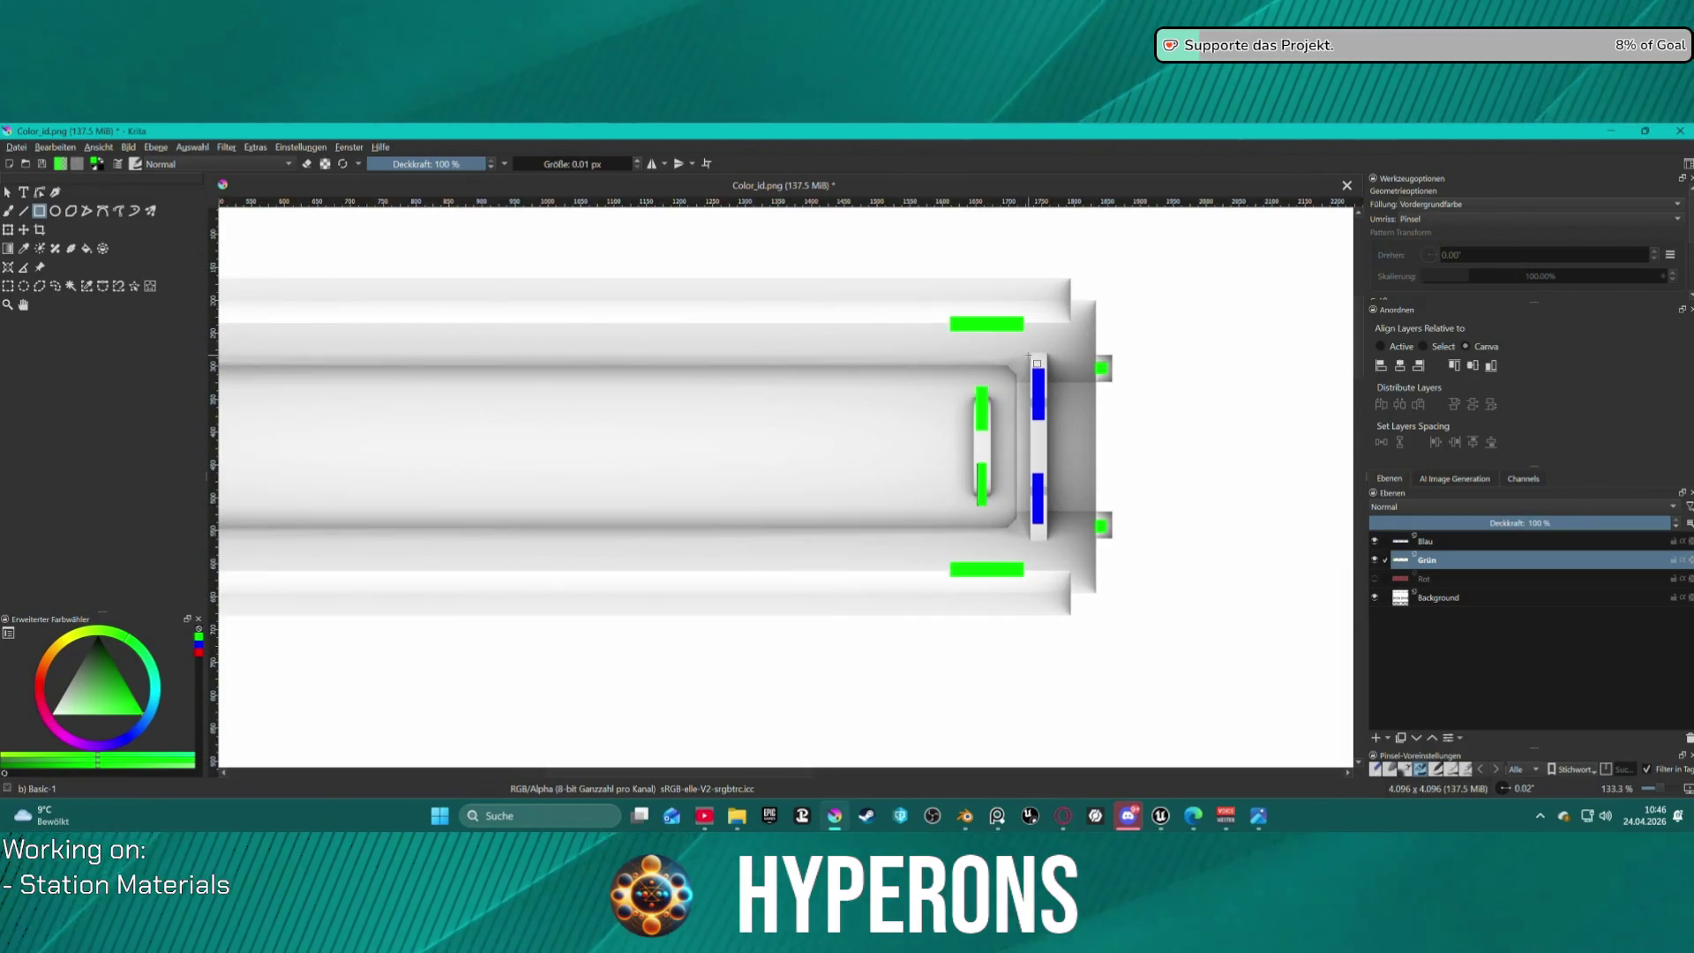
{"action": "left_click_drag", "start_coordinate": [1030, 353], "coordinate": [1048, 540]}
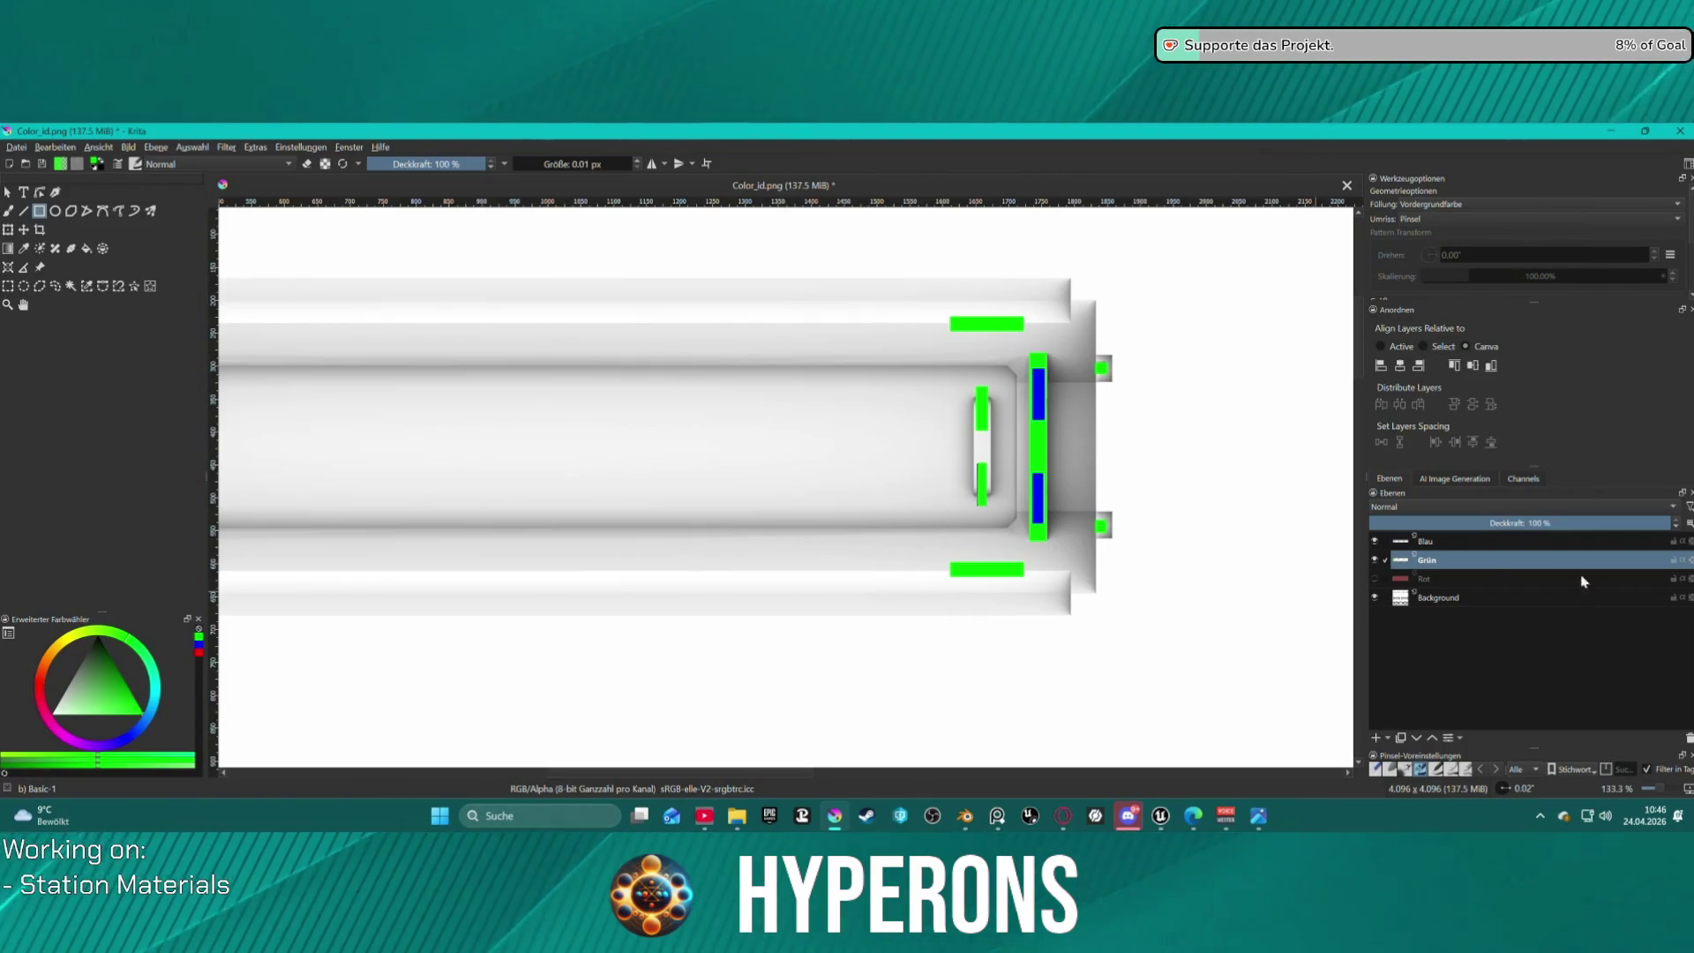
On the Blau layer, fill the blue bars with black, undoing a fill that blackened everything.
{"action": "left_click", "coordinate": [1430, 544]}
{"action": "scroll", "coordinate": [1161, 496], "scroll_direction": "down", "scroll_amount": 4}
{"action": "scroll", "coordinate": [759, 416], "scroll_direction": "up", "scroll_amount": 4}
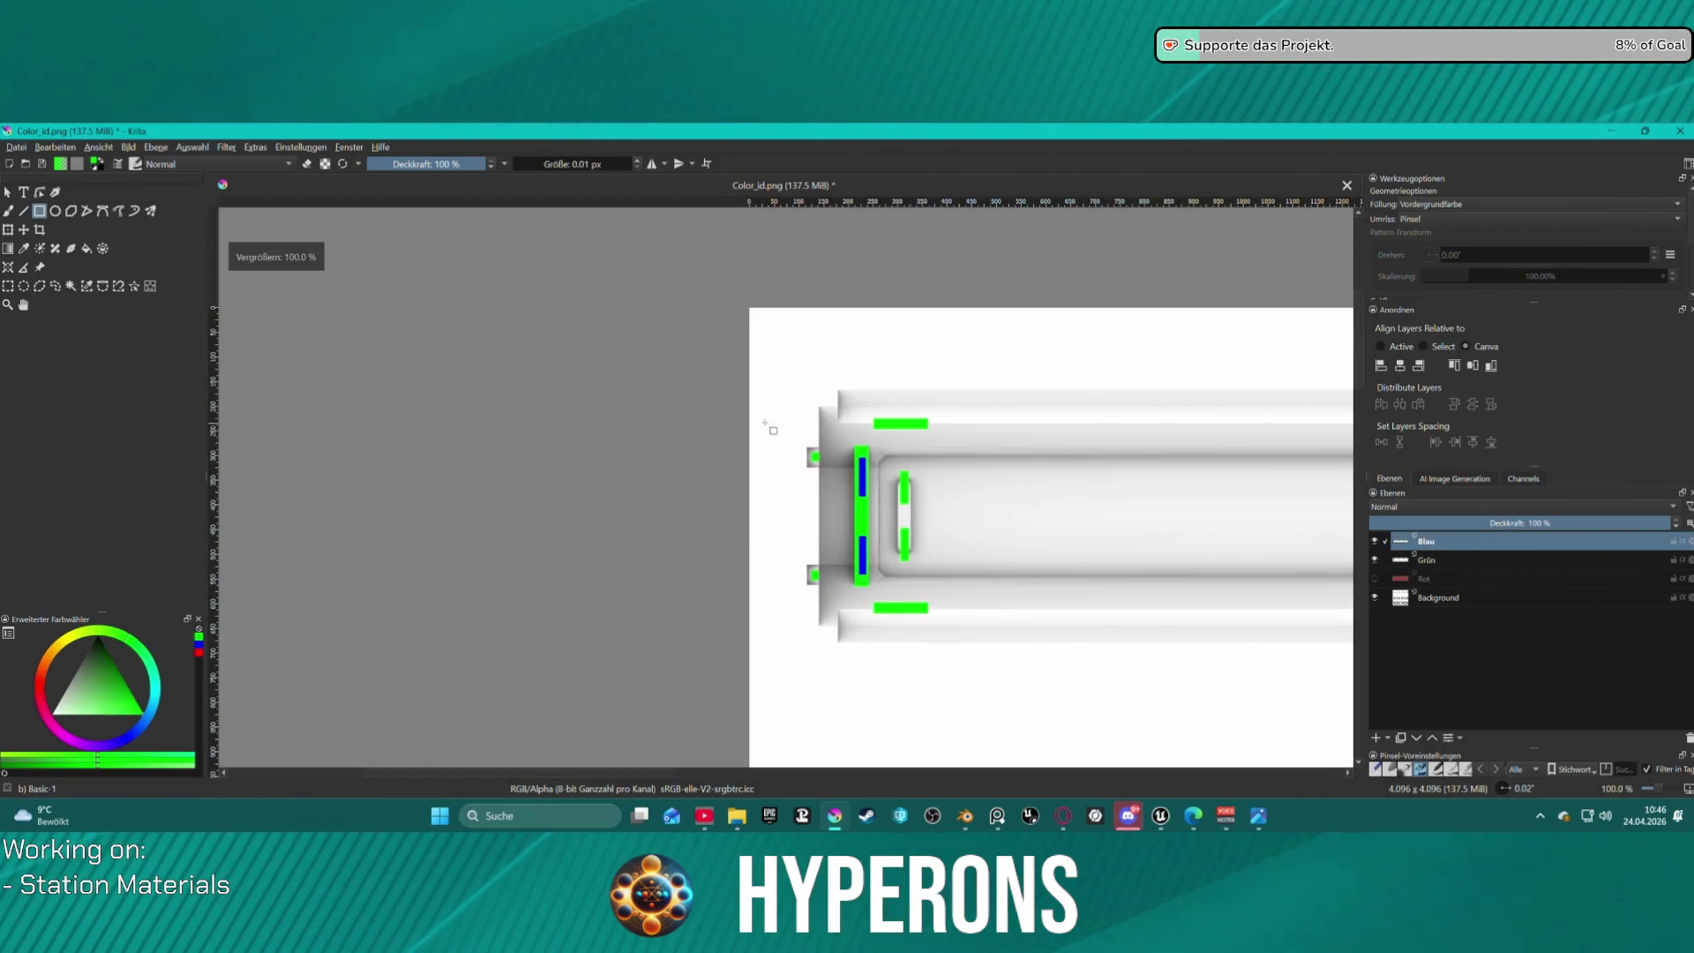
{"action": "scroll", "coordinate": [1238, 480], "scroll_direction": "down", "scroll_amount": 1}
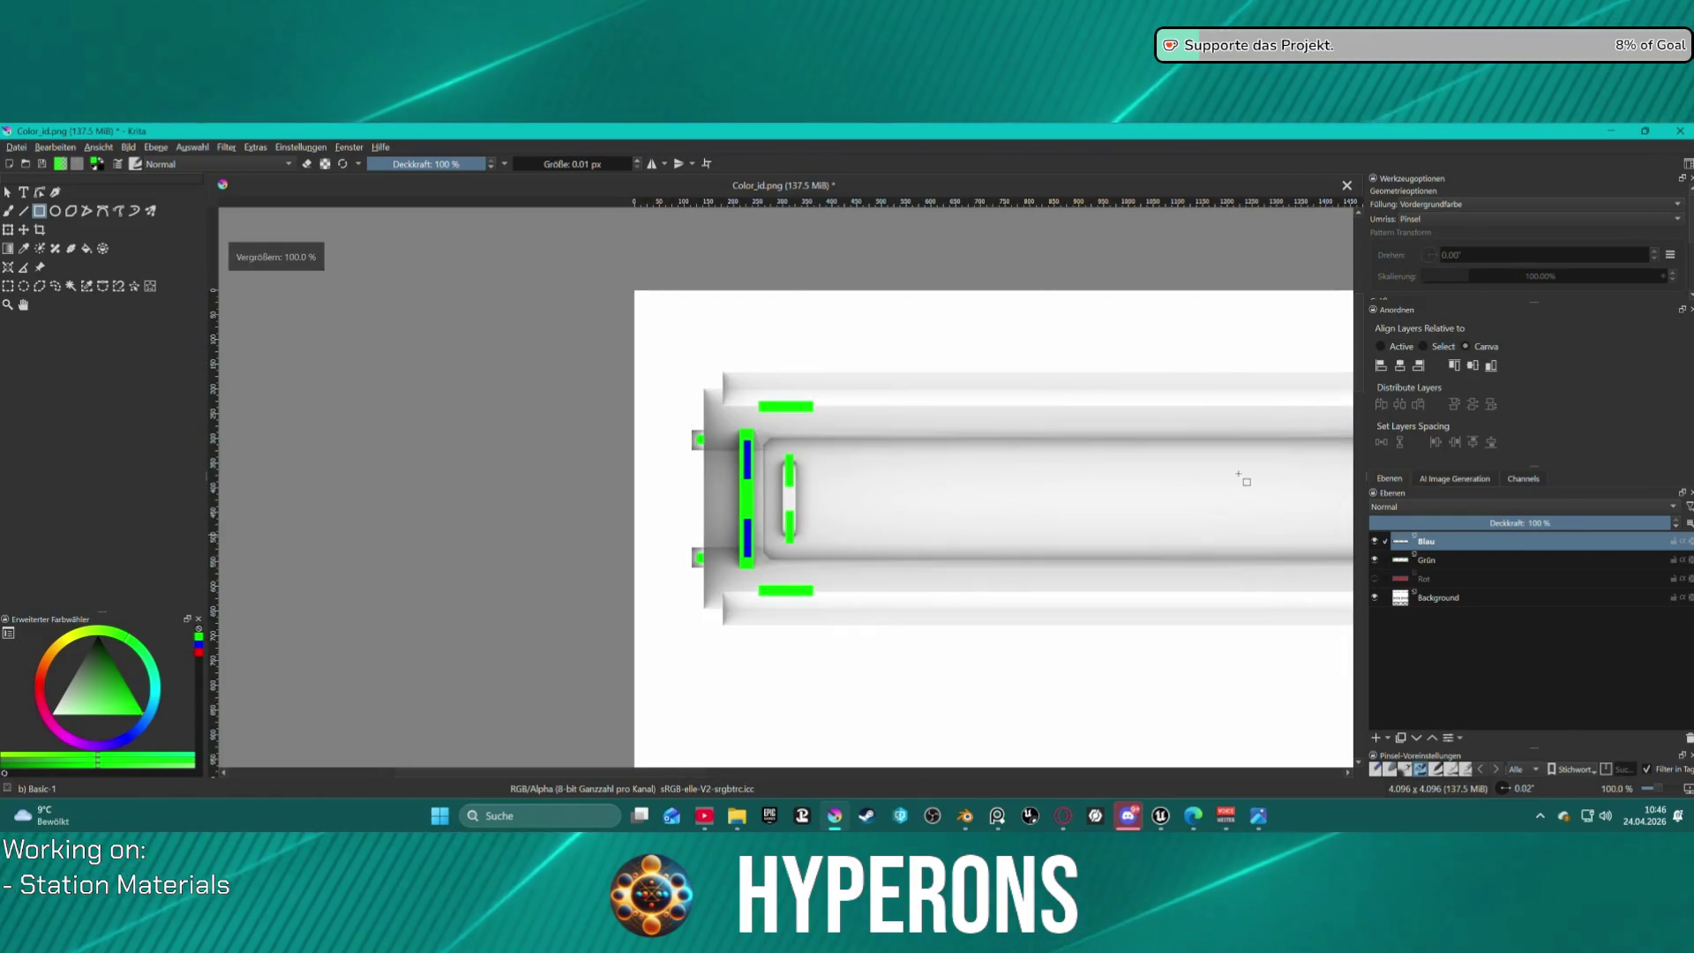
{"action": "middle_click_drag", "start_coordinate": [1248, 249], "coordinate": [899, 250]}
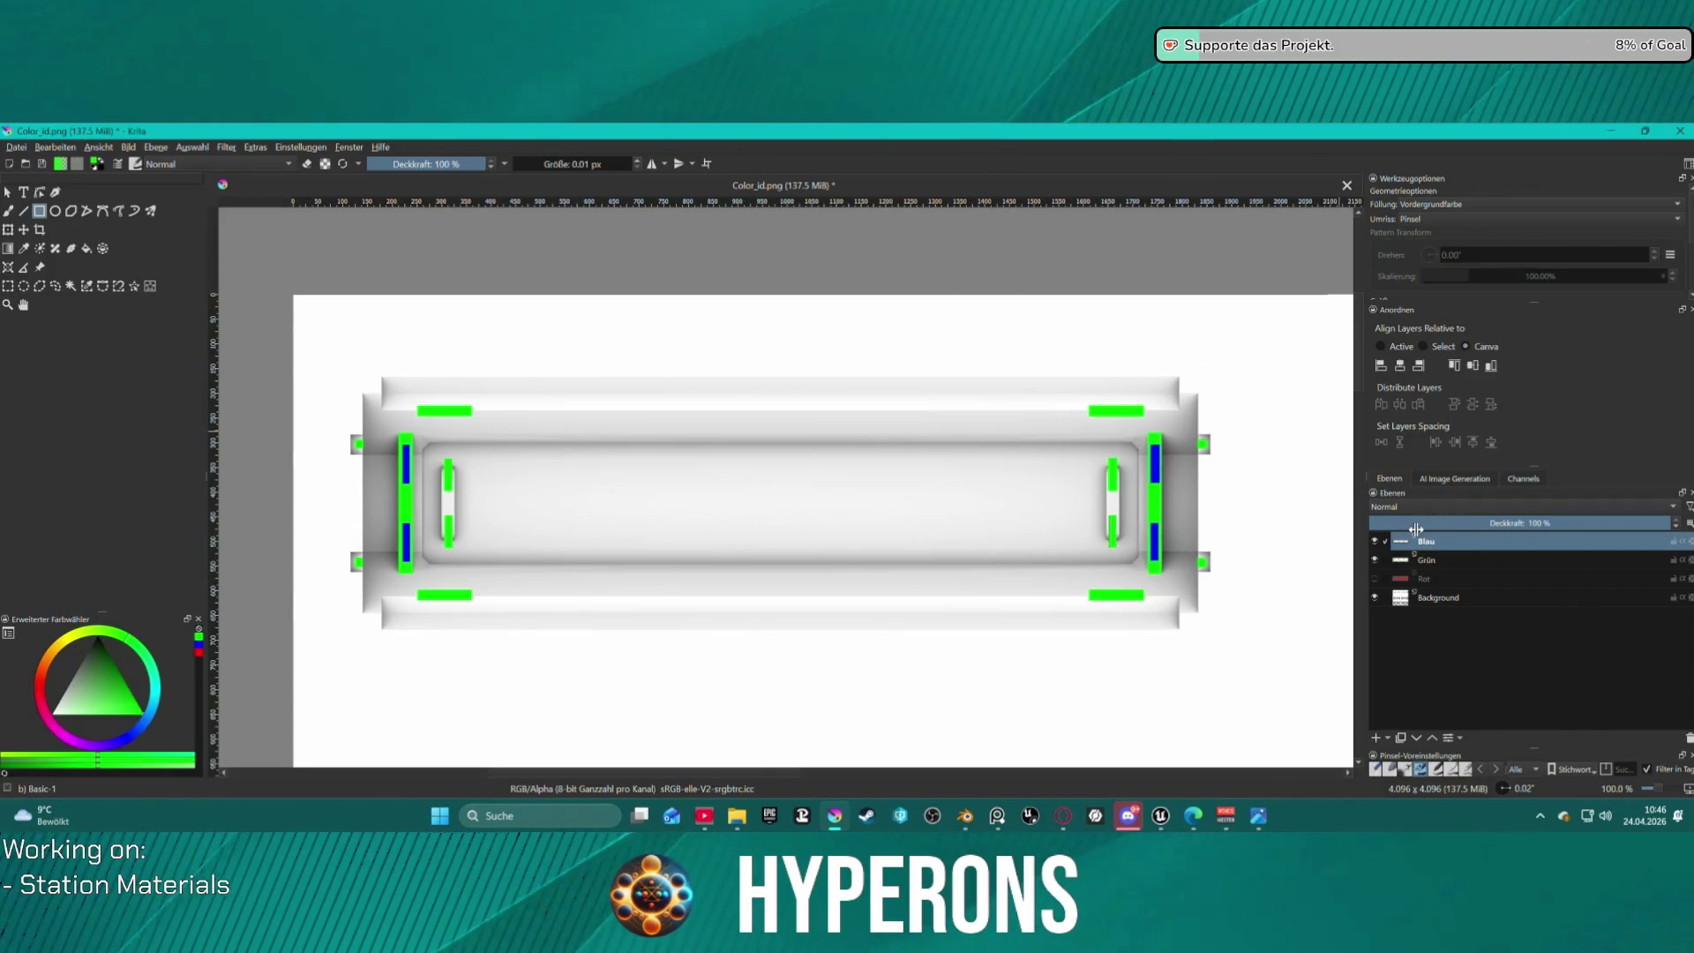
{"action": "left_click", "coordinate": [88, 243]}
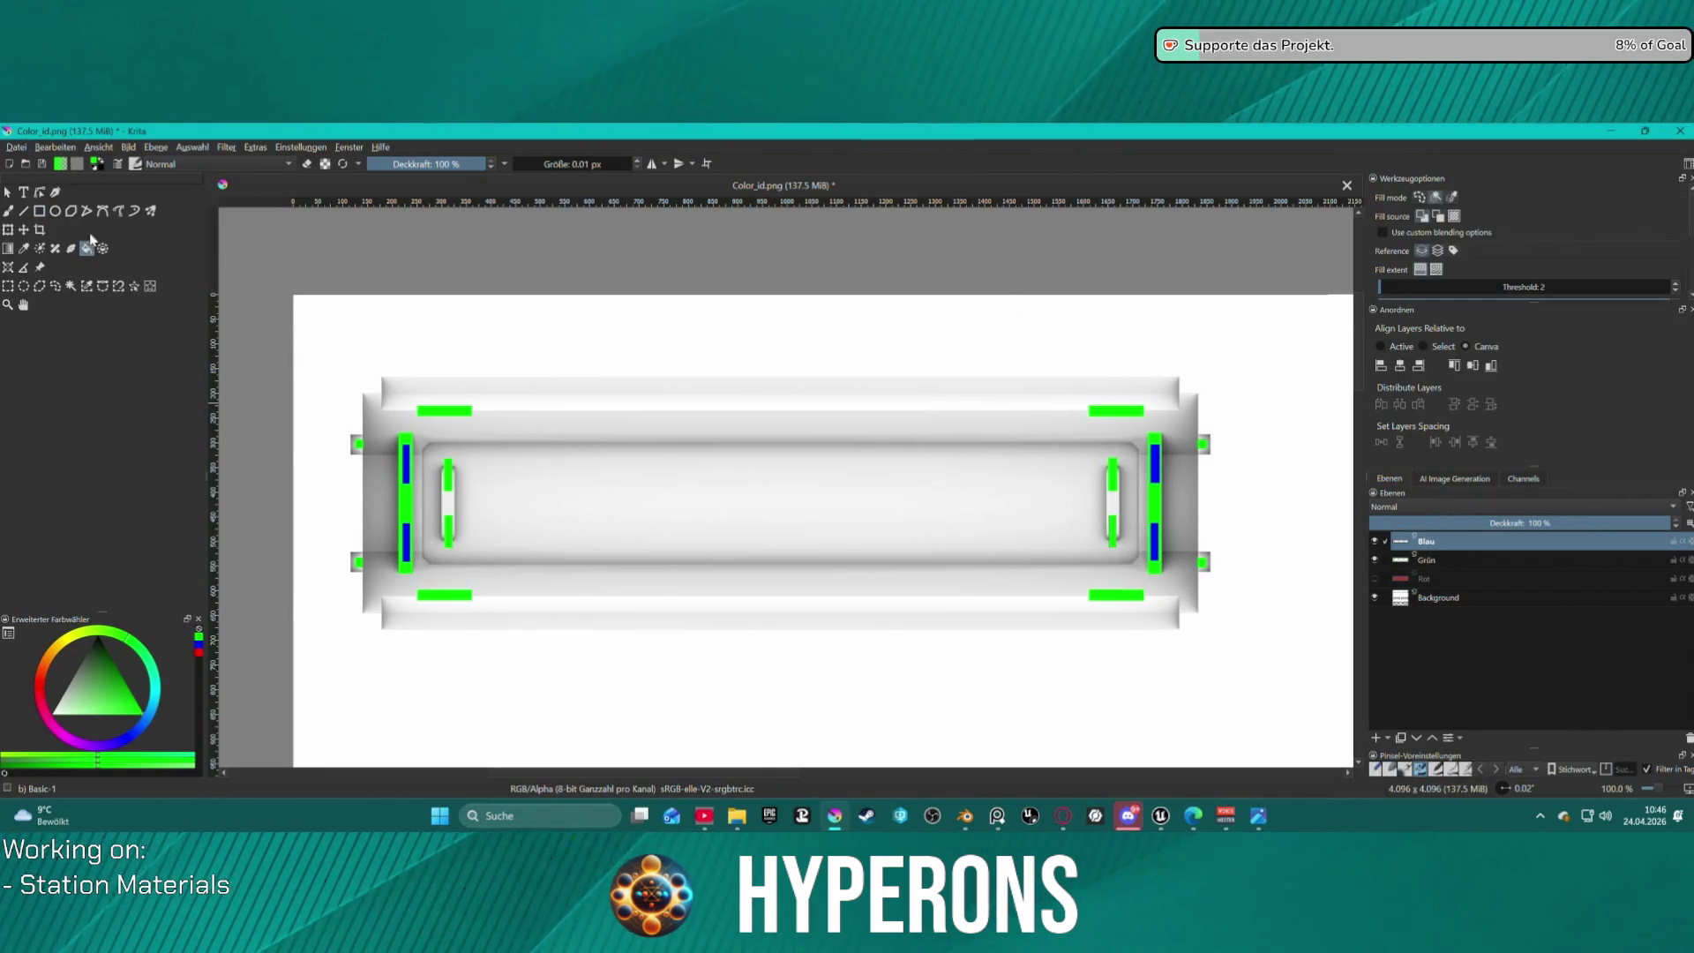
{"action": "left_click", "coordinate": [98, 163]}
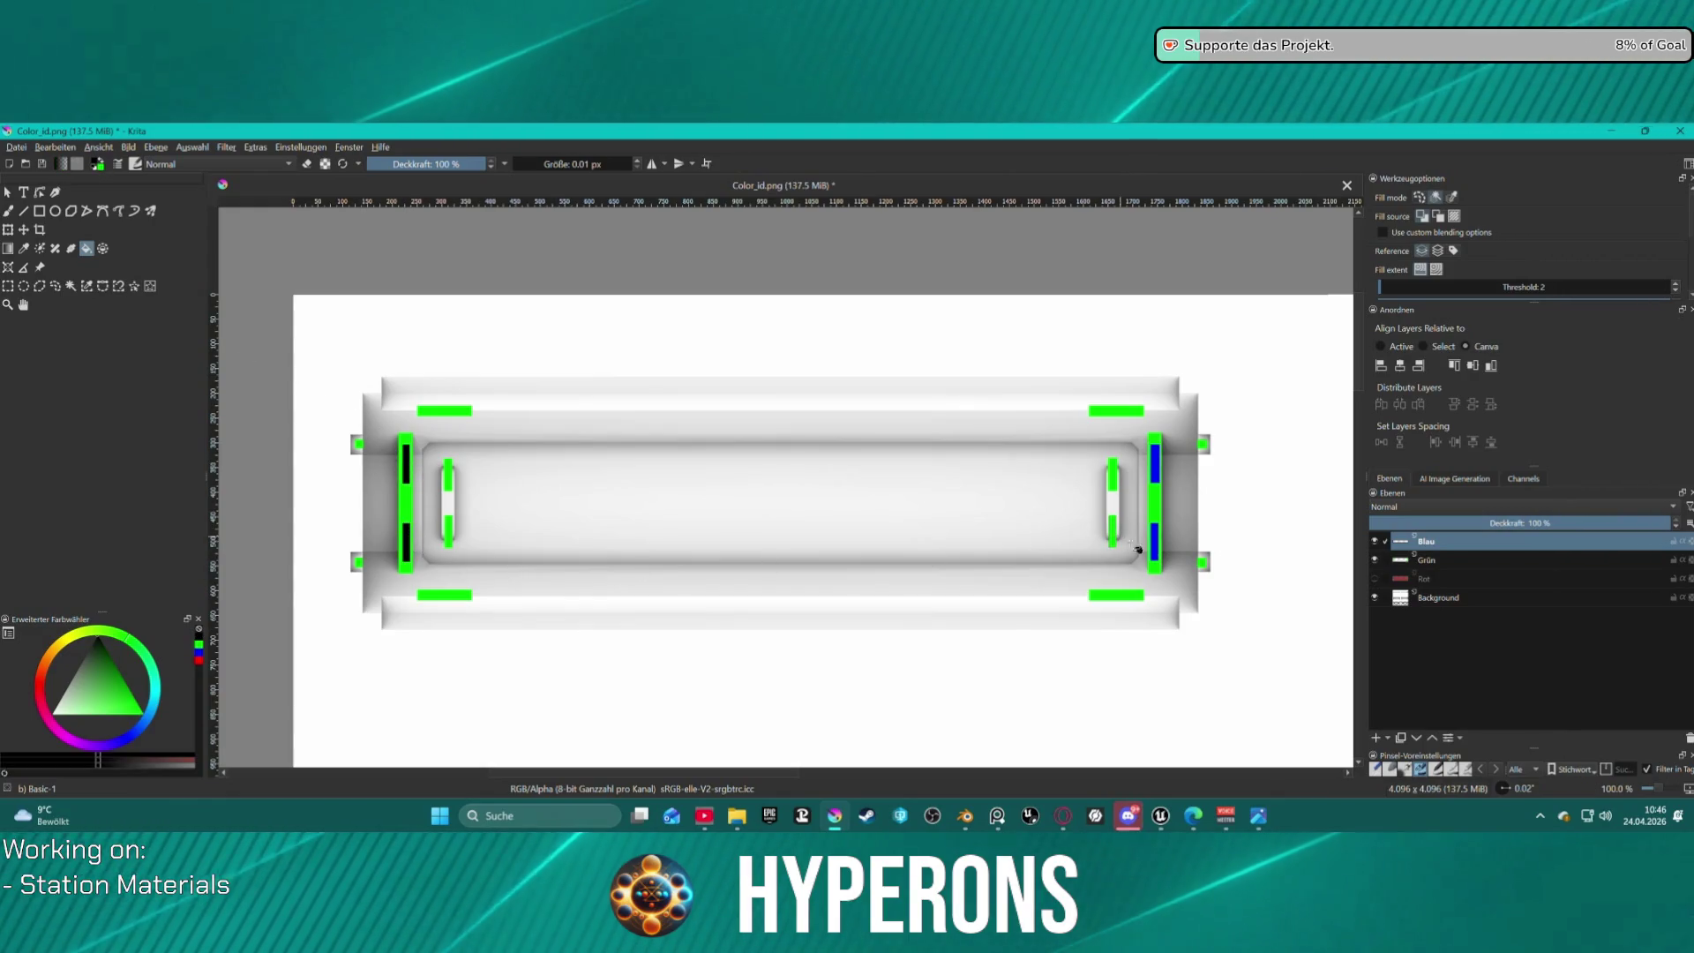
{"action": "left_click", "coordinate": [1155, 510]}
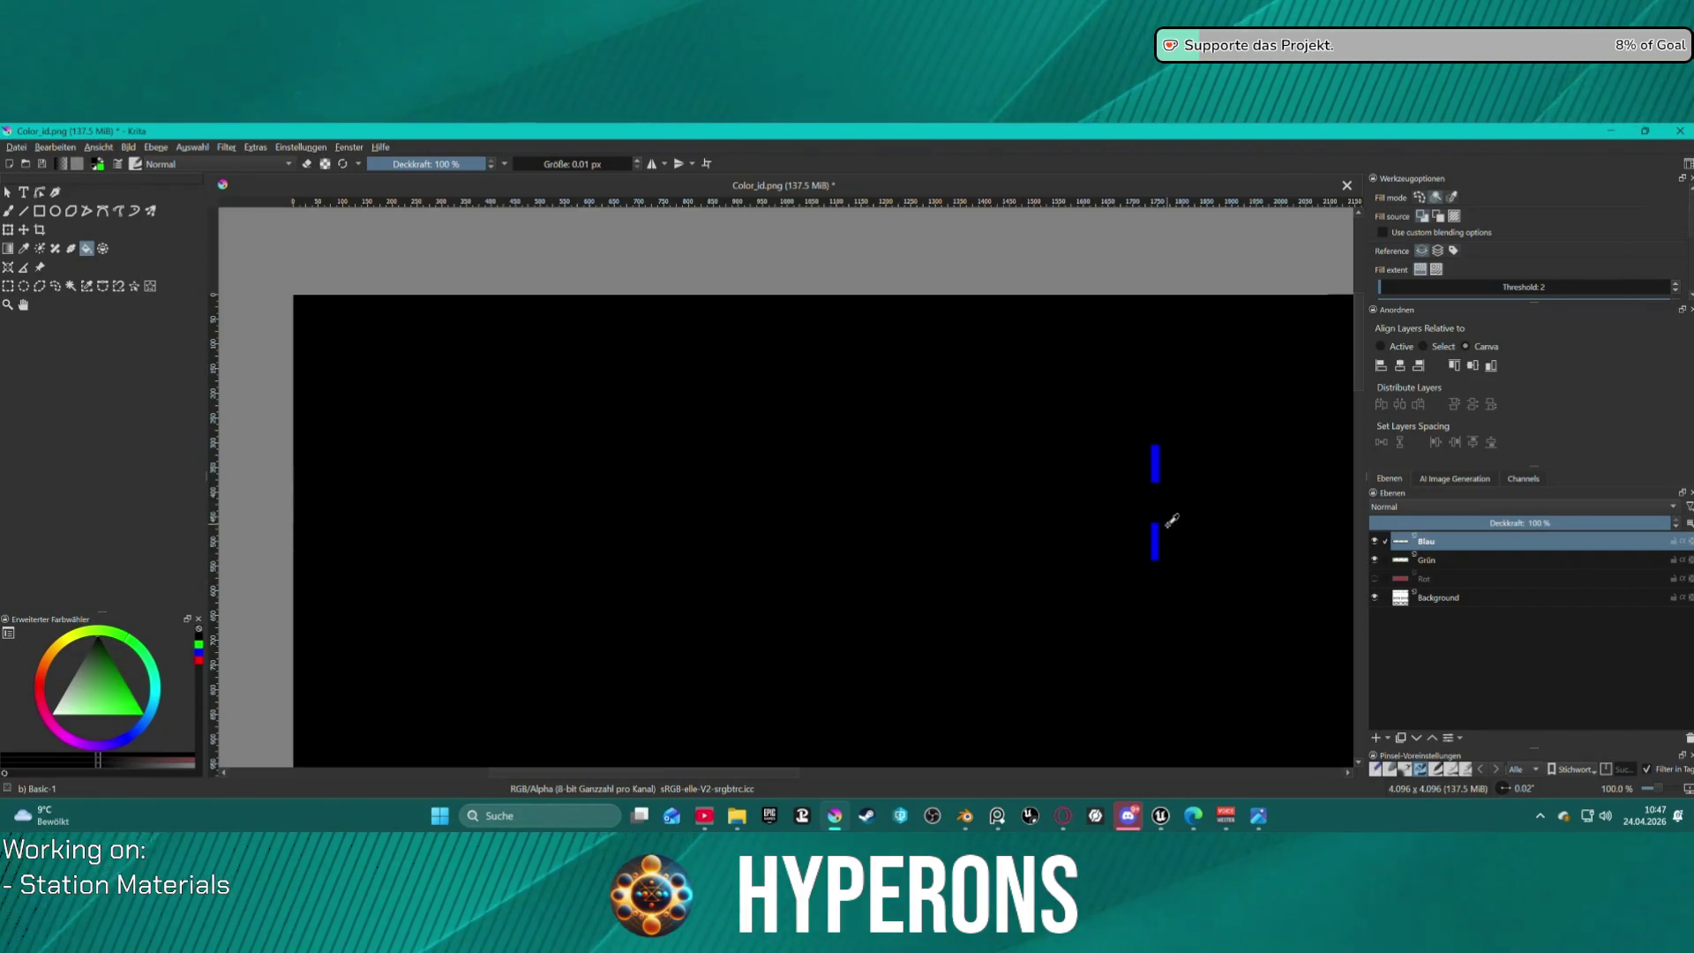
{"action": "key", "text": "ctrl+z"}
{"action": "key", "text": "ctrl+z"}
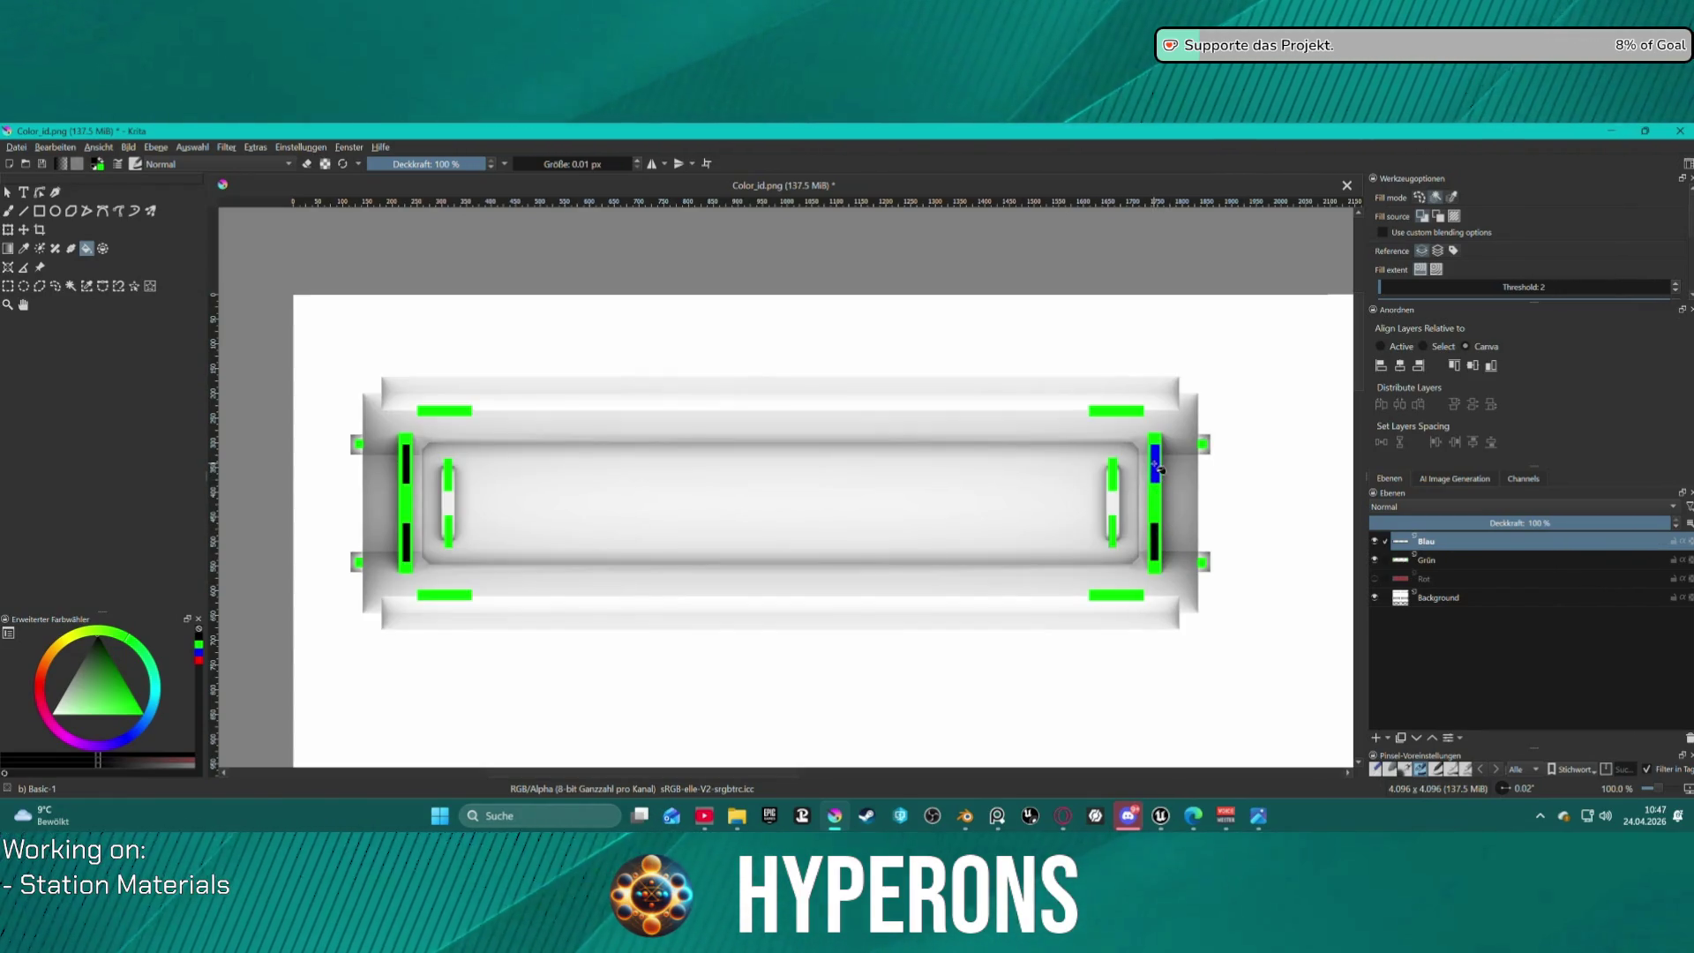
{"action": "left_click", "coordinate": [9, 148]}
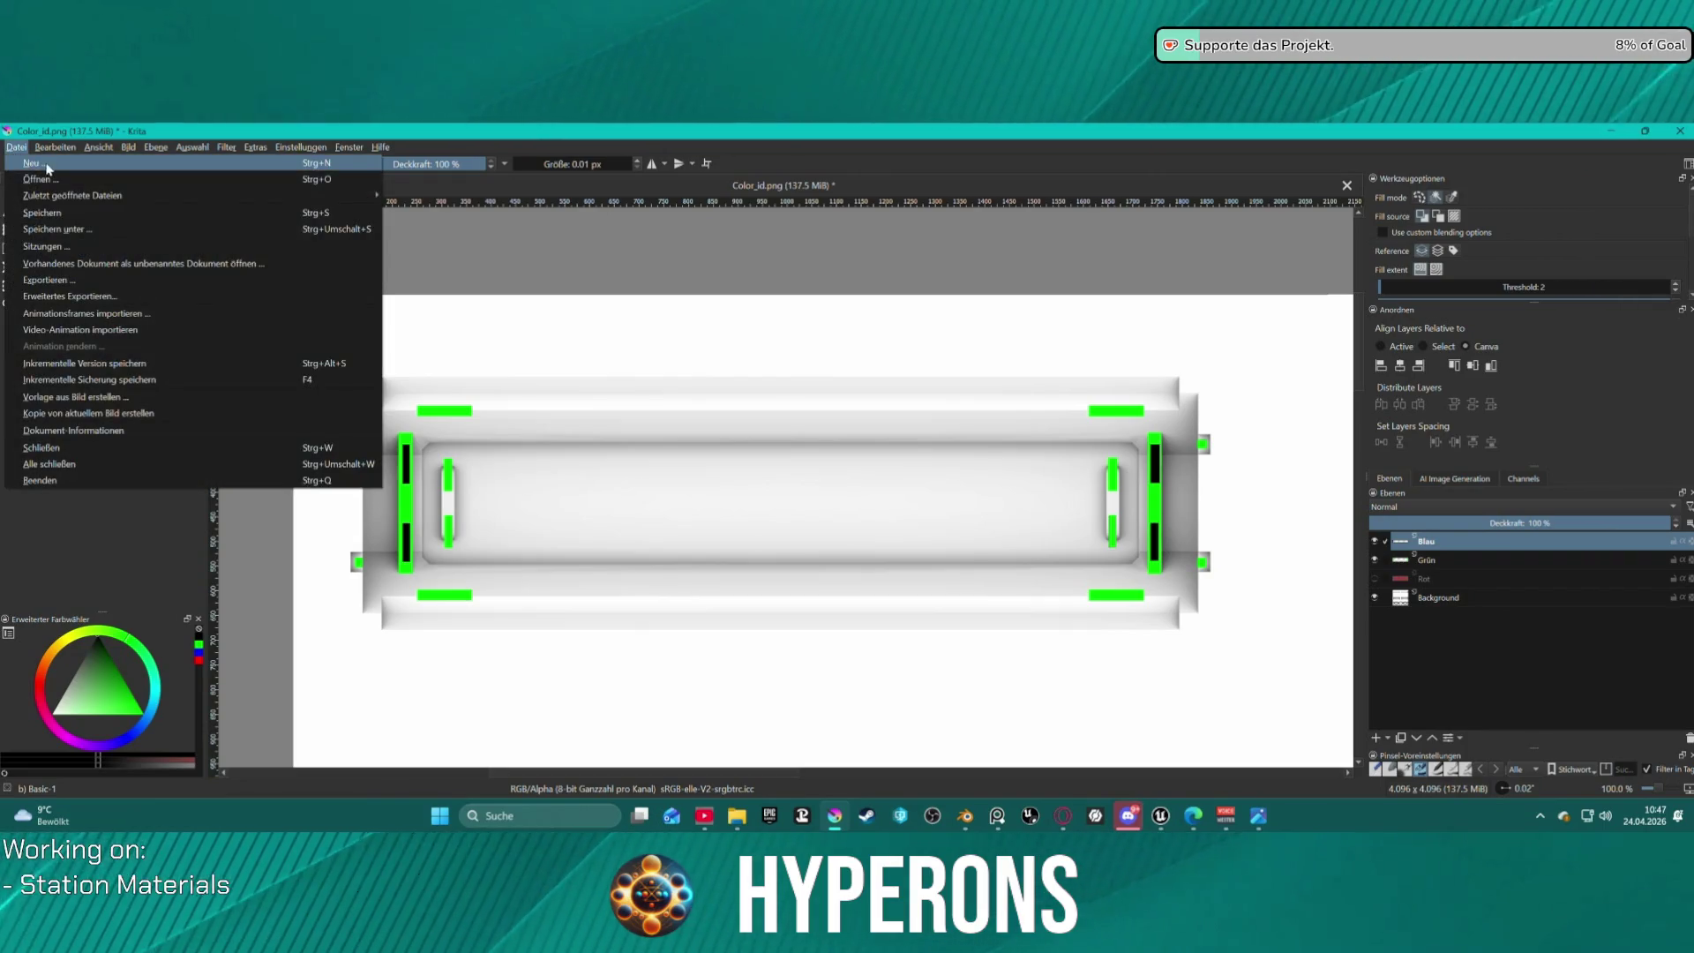
Save Color_id.png as a PNG with the default export settings.
{"action": "left_click", "coordinate": [39, 224]}
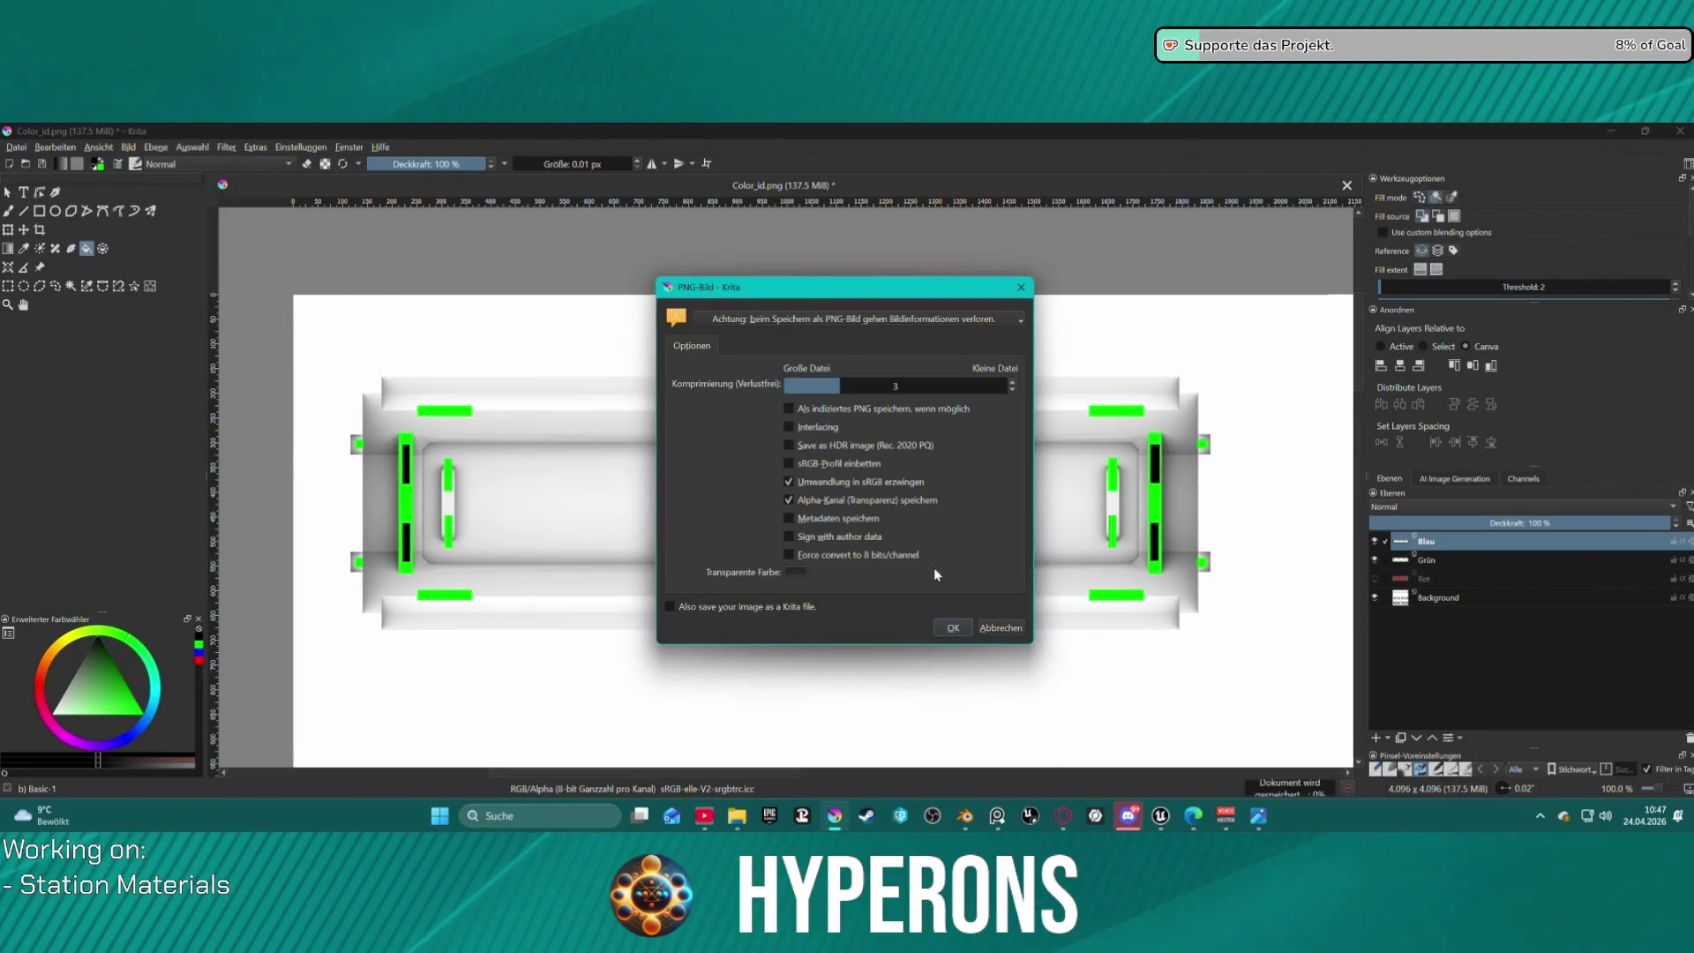
{"action": "left_click", "coordinate": [953, 628]}
{"action": "key", "text": "alt+Tab"}
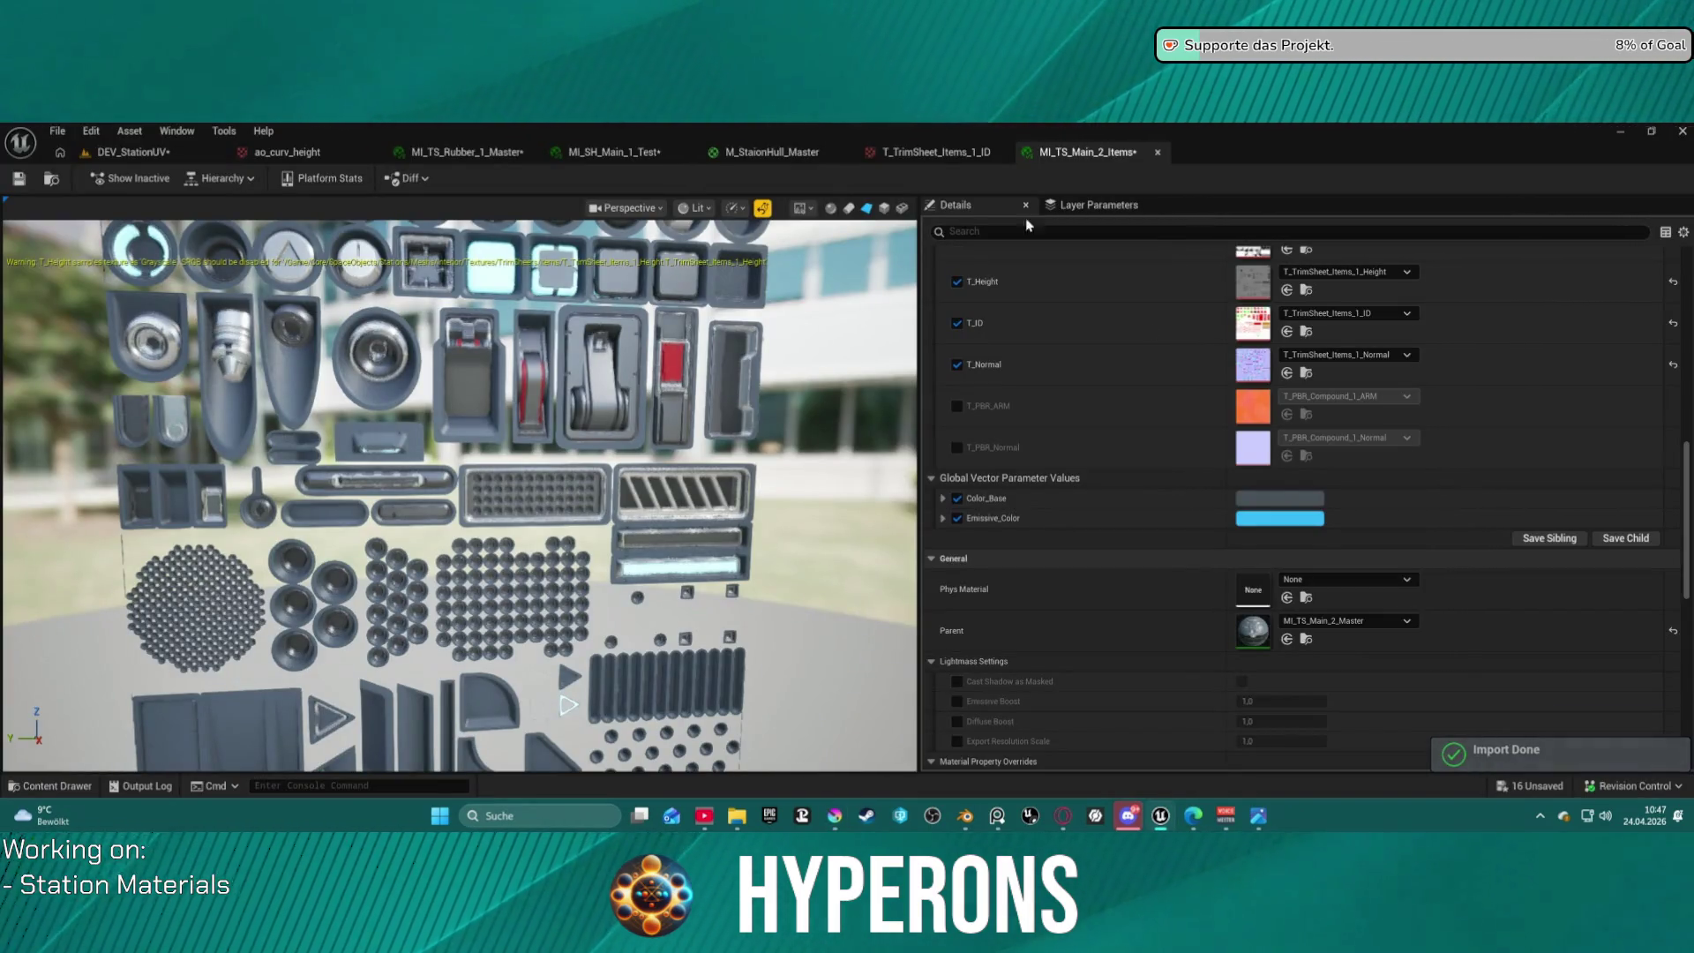
Show the Rot layer again and rename the black layer to 'Schwarz Emissive', keeping Grün unchanged.
{"action": "left_click", "coordinate": [832, 820]}
{"action": "left_click", "coordinate": [1374, 579]}
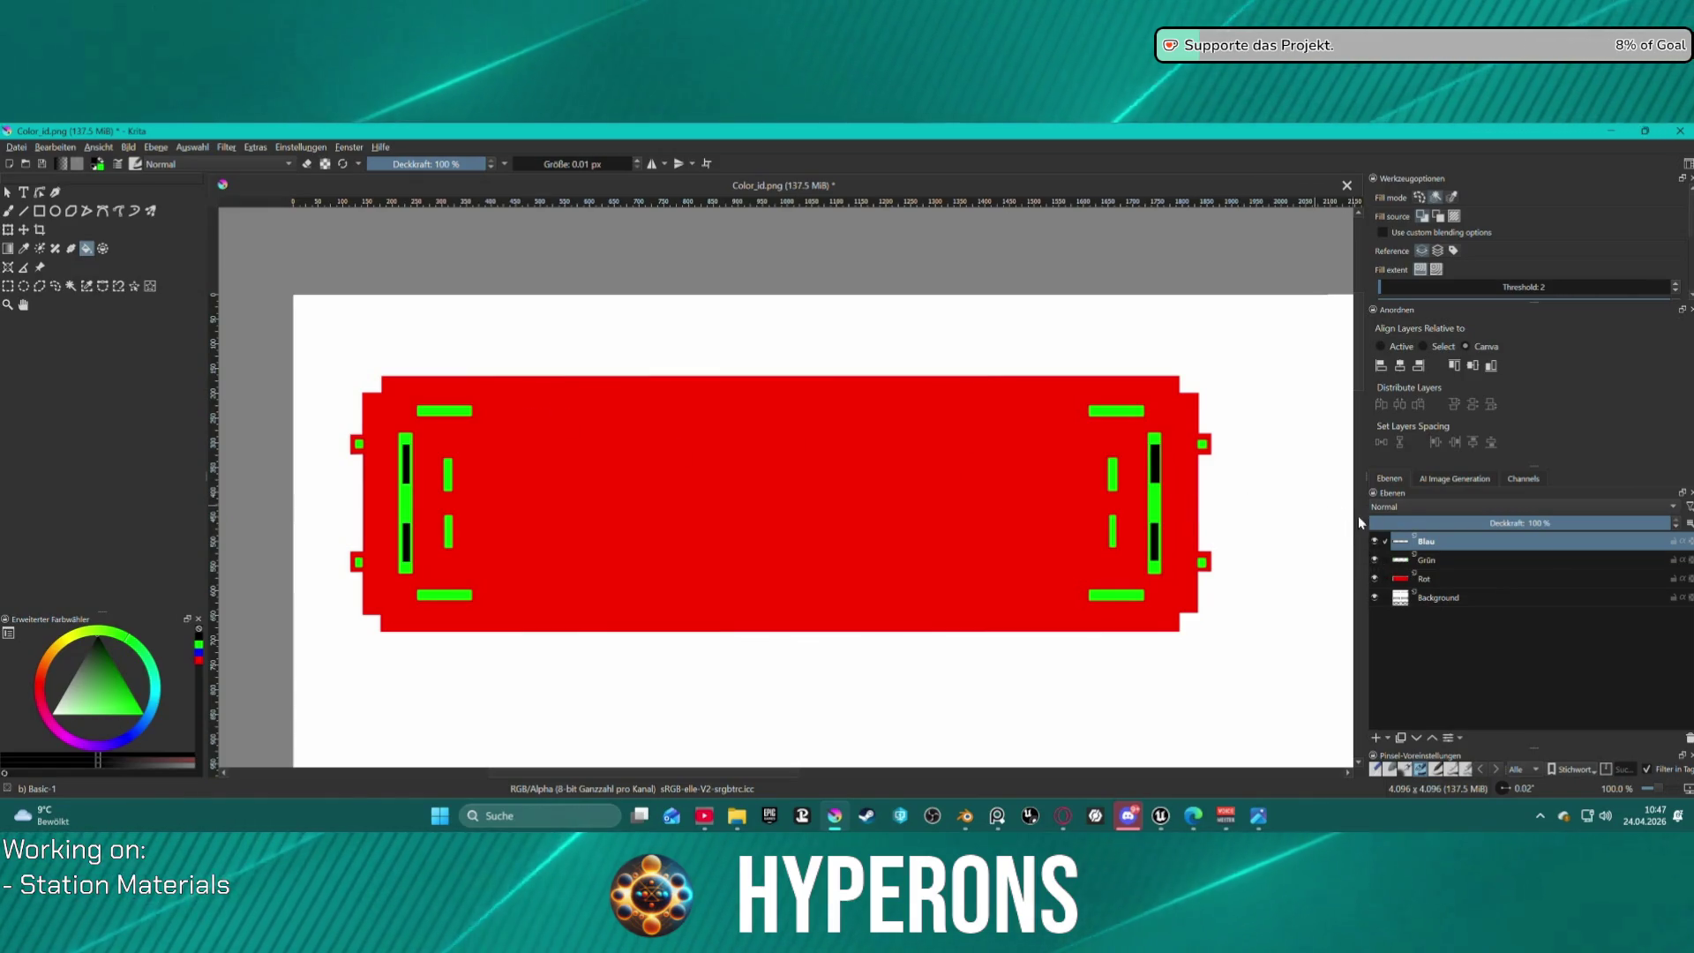
{"action": "double_click", "coordinate": [1425, 542]}
{"action": "type", "text": "Sc"}
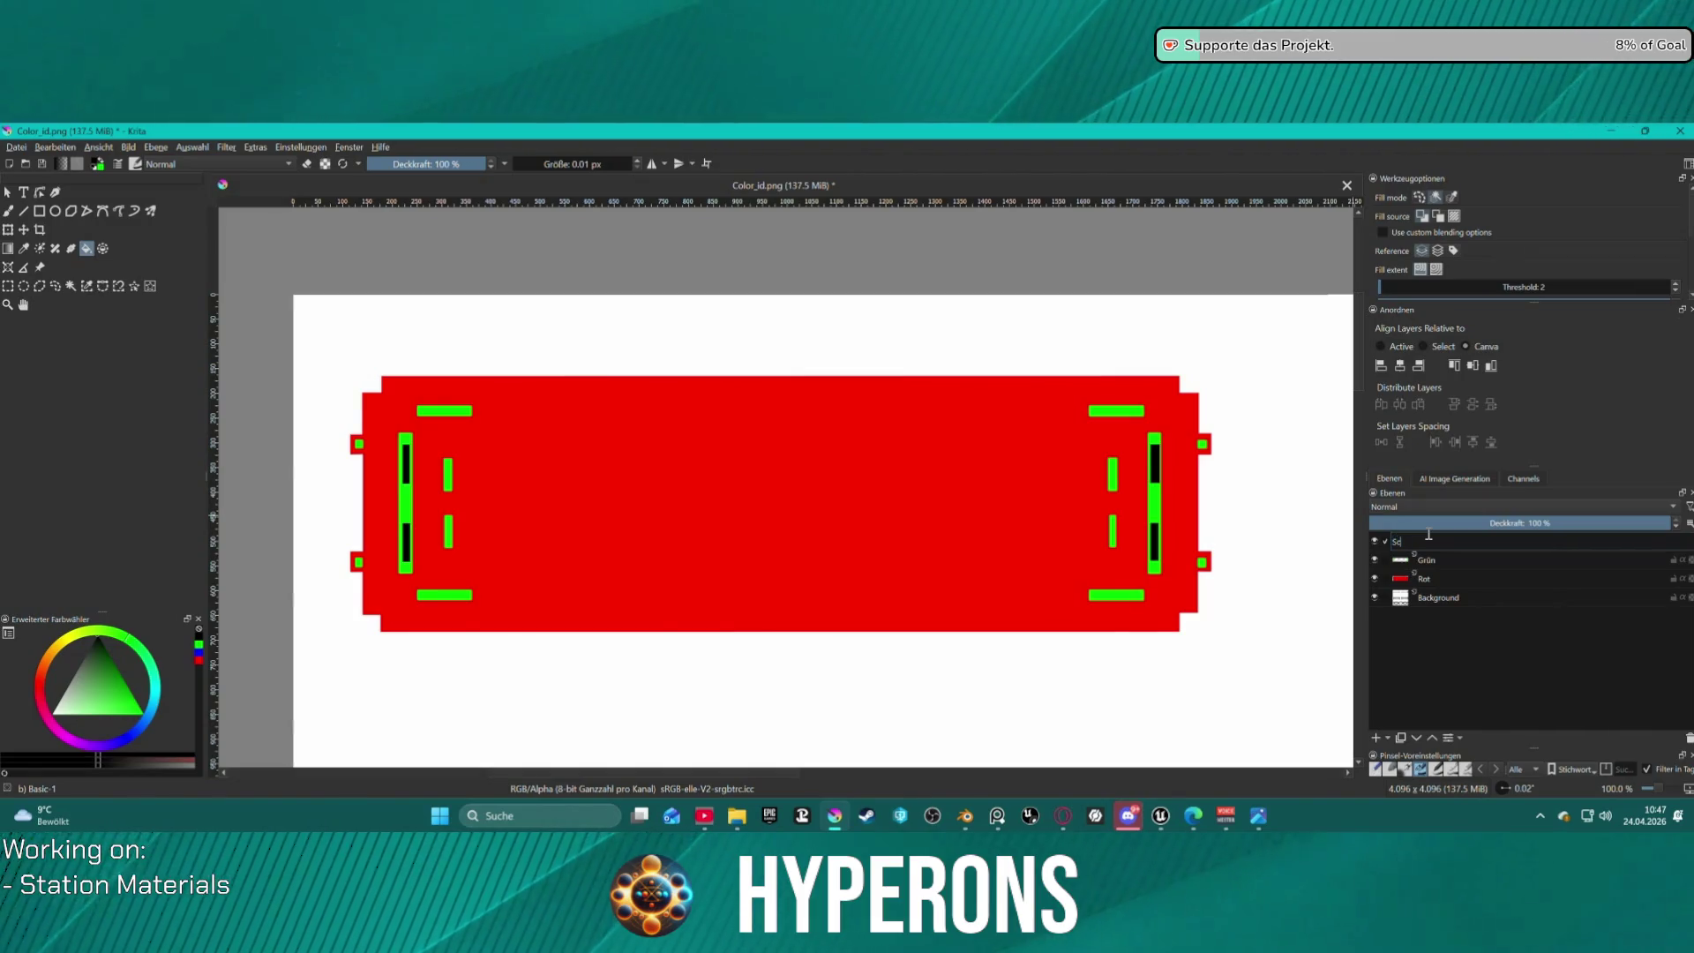
{"action": "type", "text": "hwarz"}
{"action": "key", "text": "Return"}
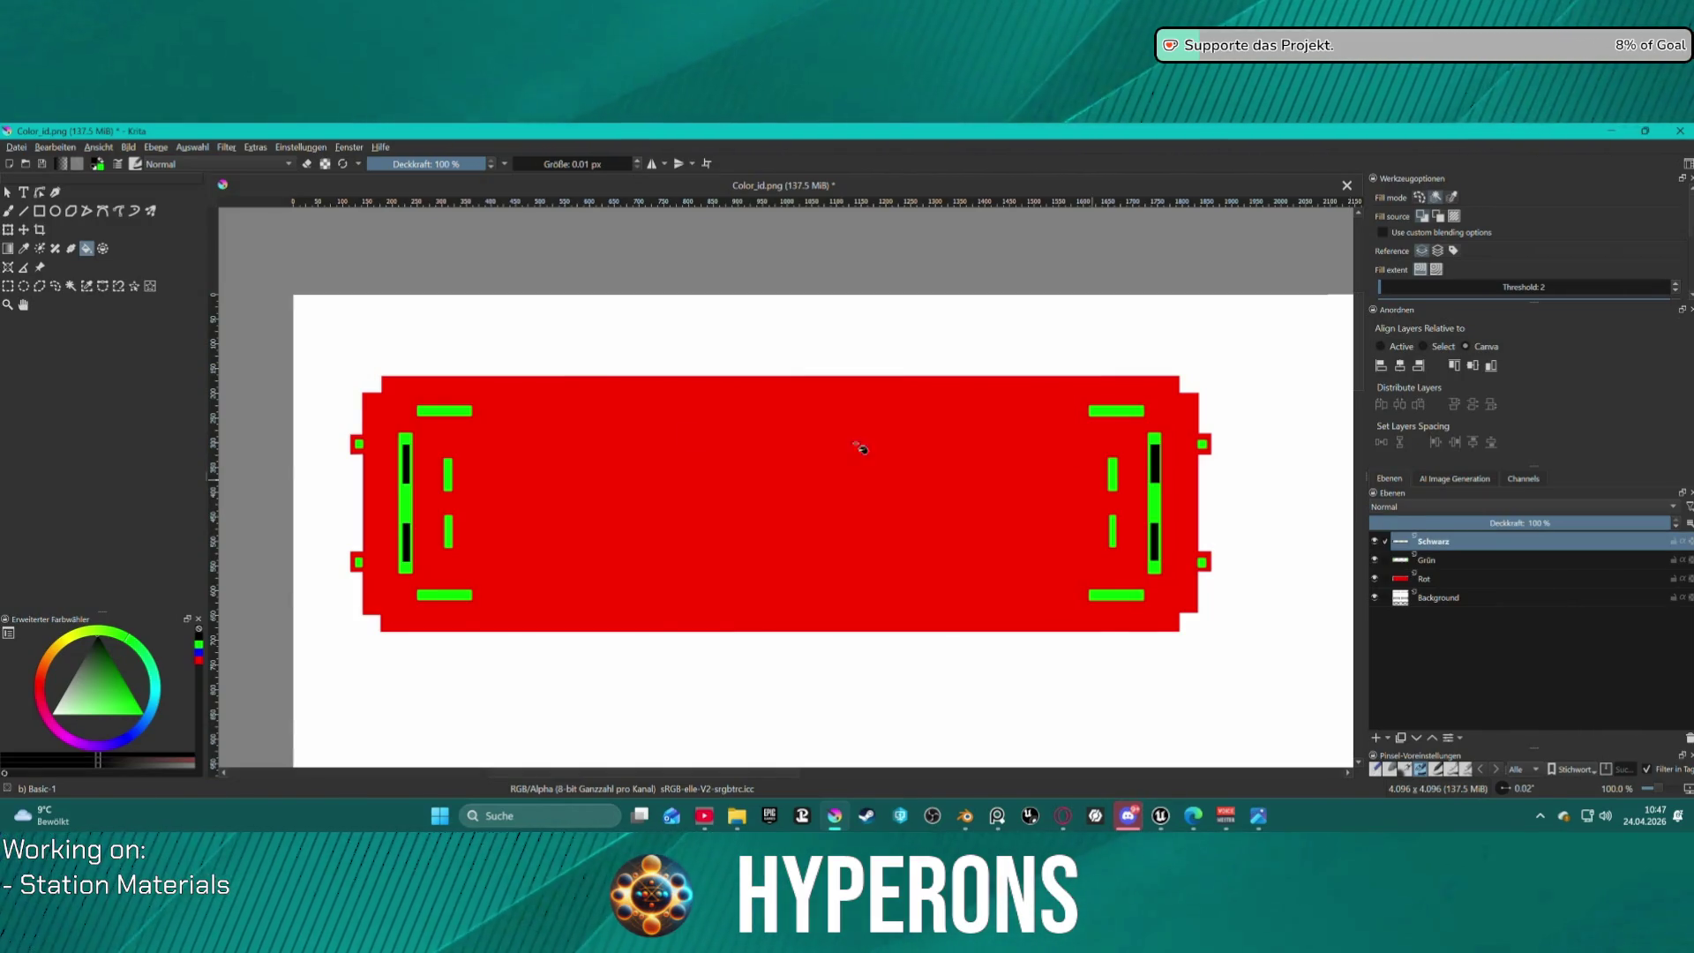
{"action": "double_click", "coordinate": [1481, 545]}
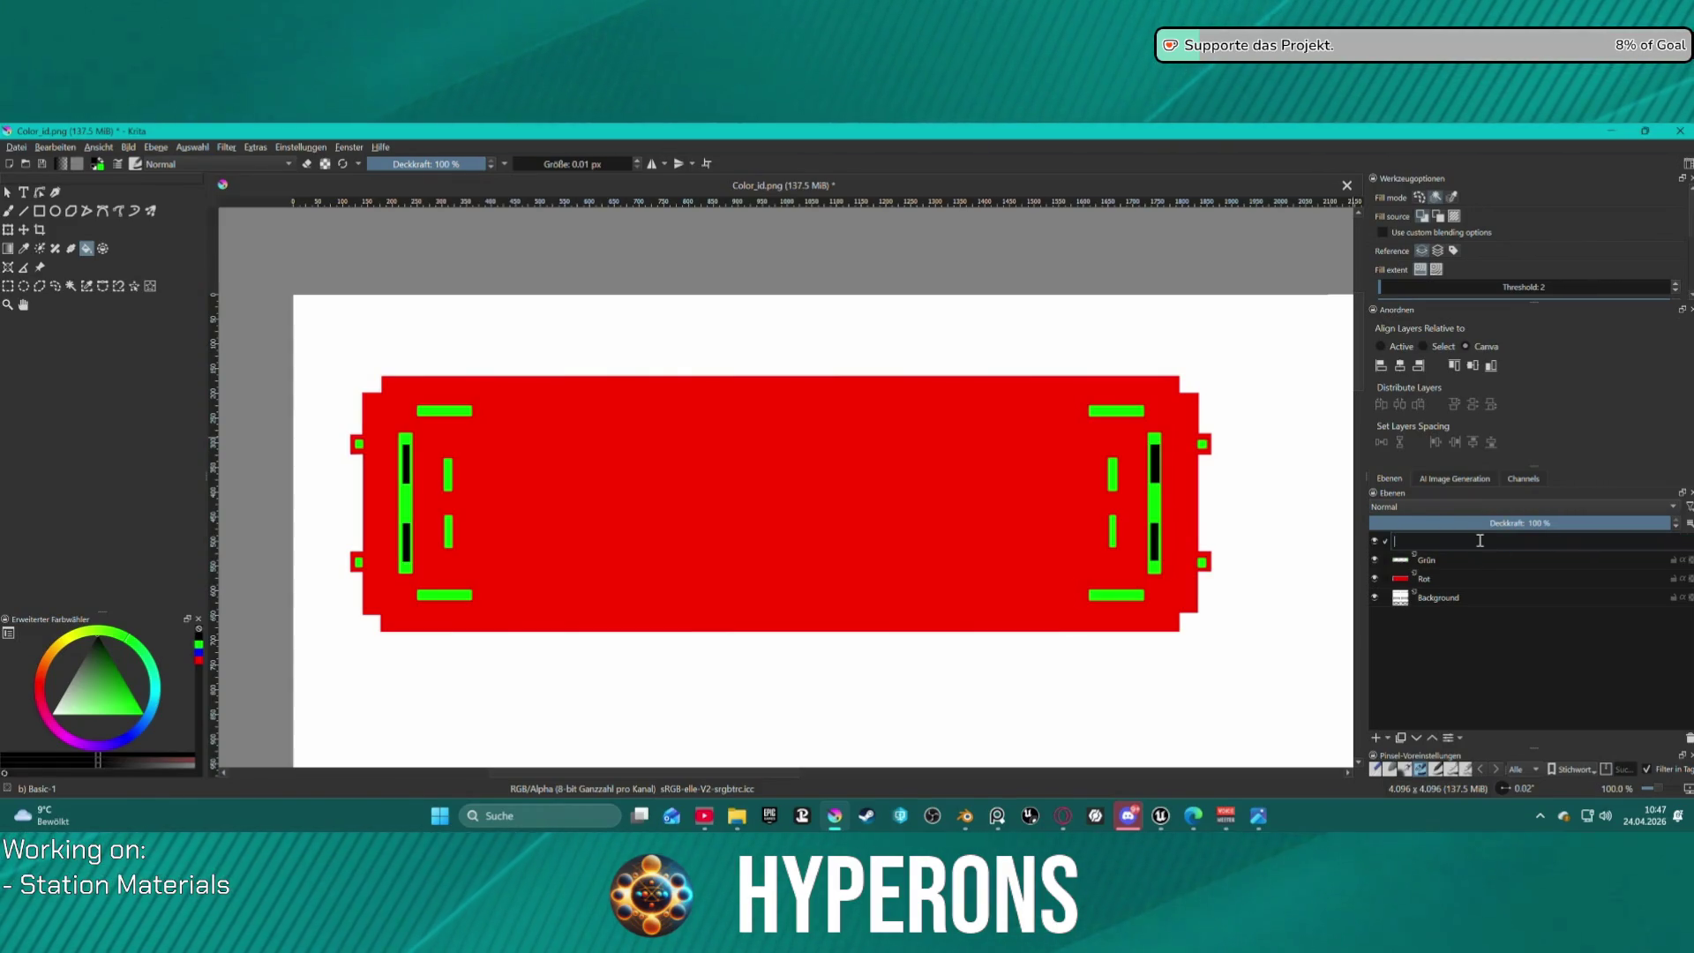
{"action": "type", "text": "Schwarz Emiss"}
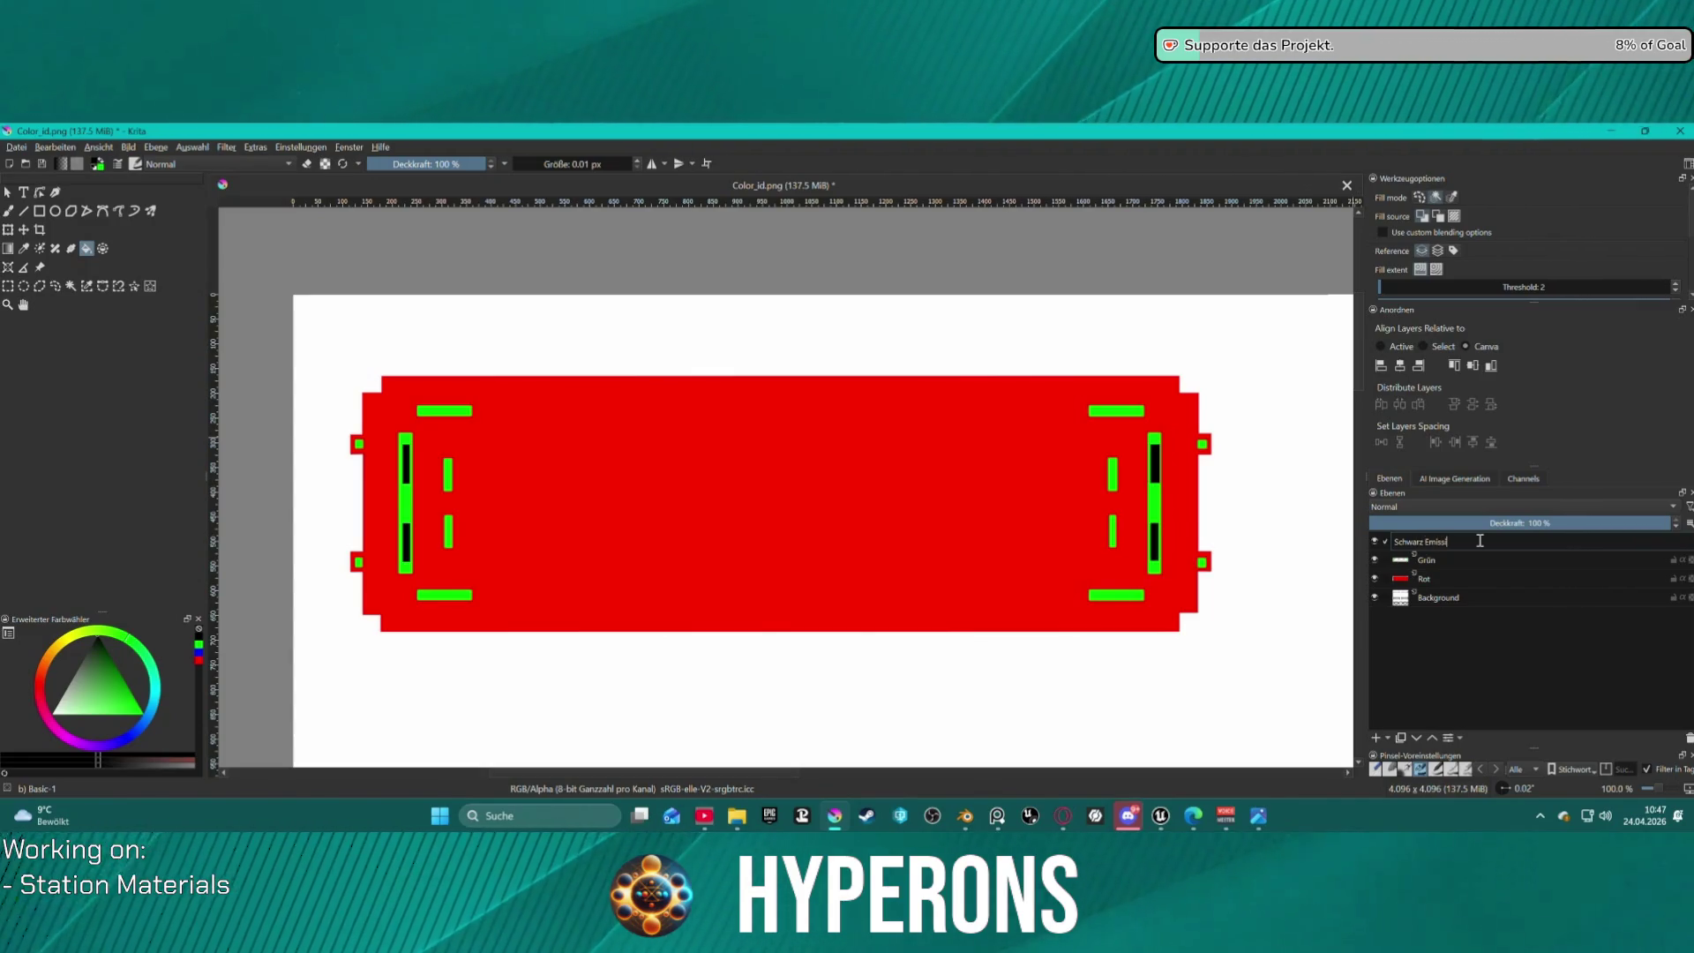
{"action": "type", "text": "ive"}
{"action": "key", "text": "Return"}
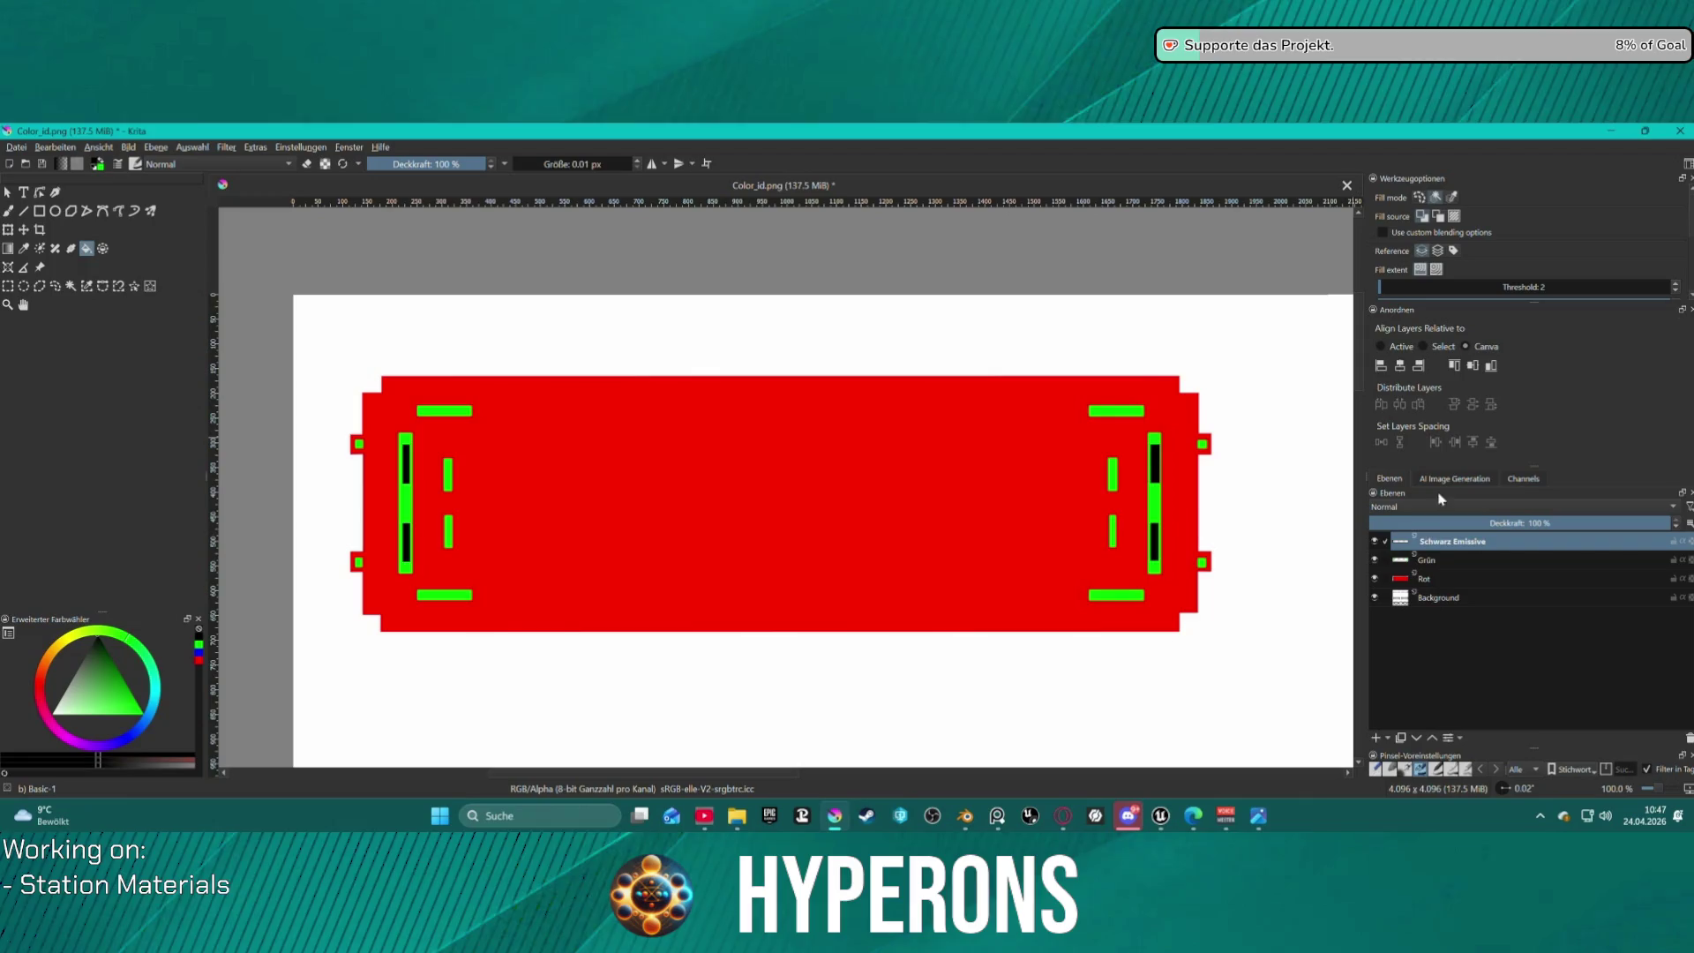
{"action": "double_click", "coordinate": [1478, 565]}
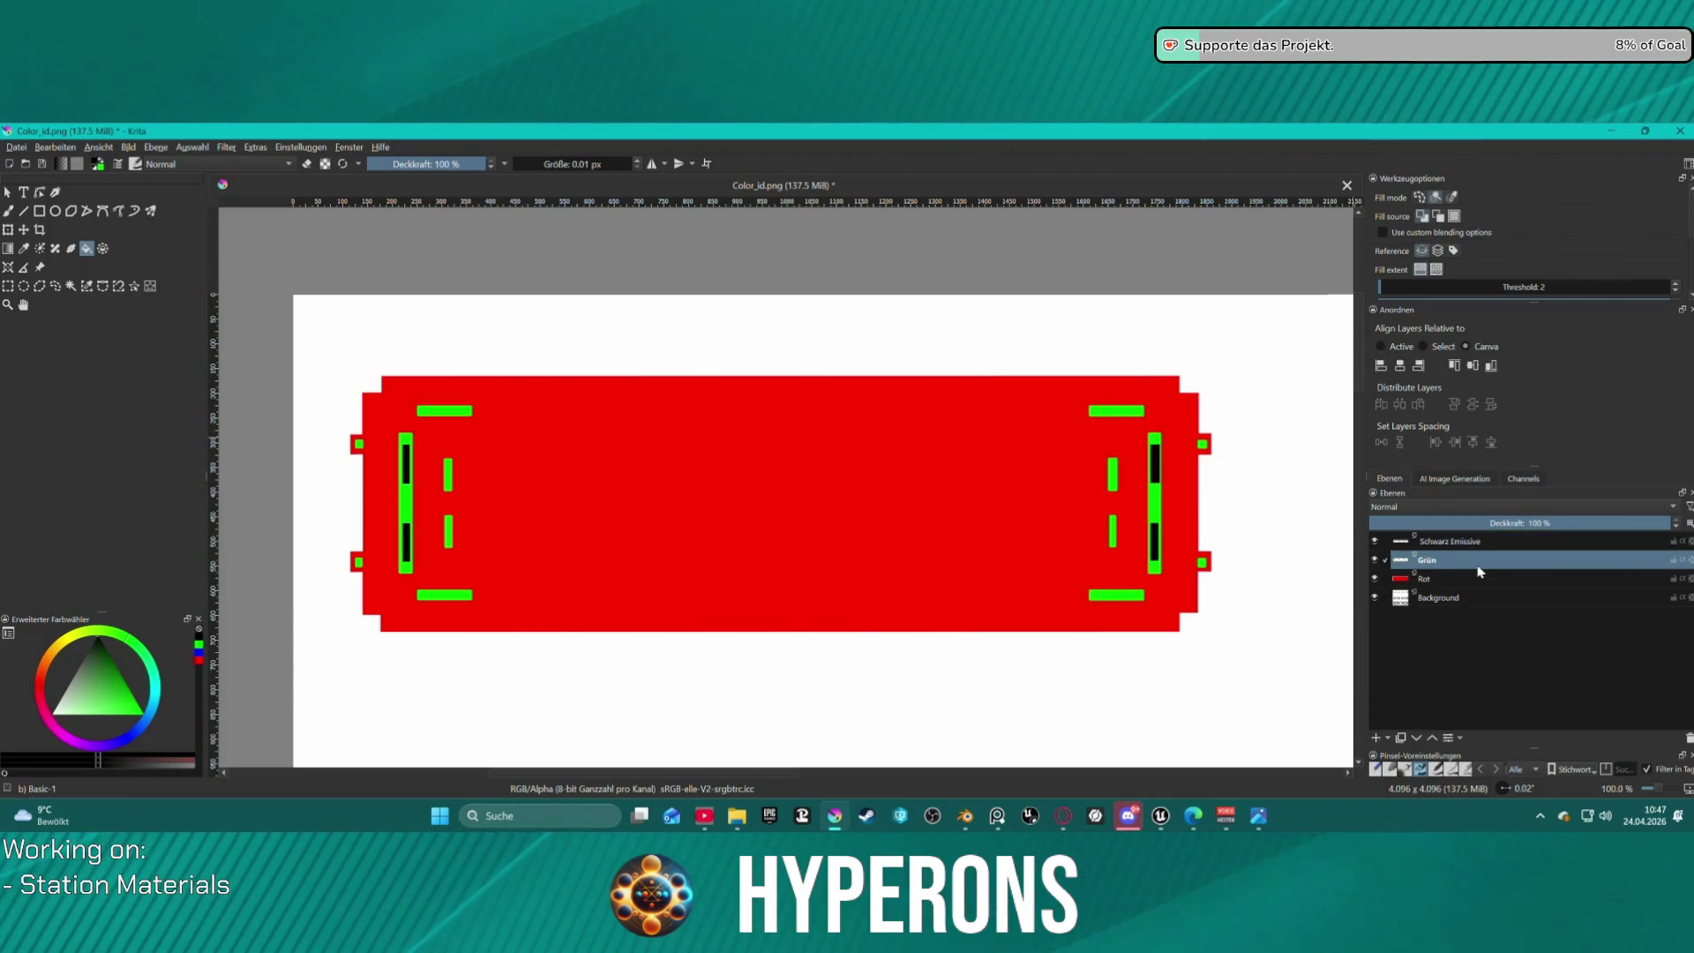
{"action": "key", "text": "Return"}
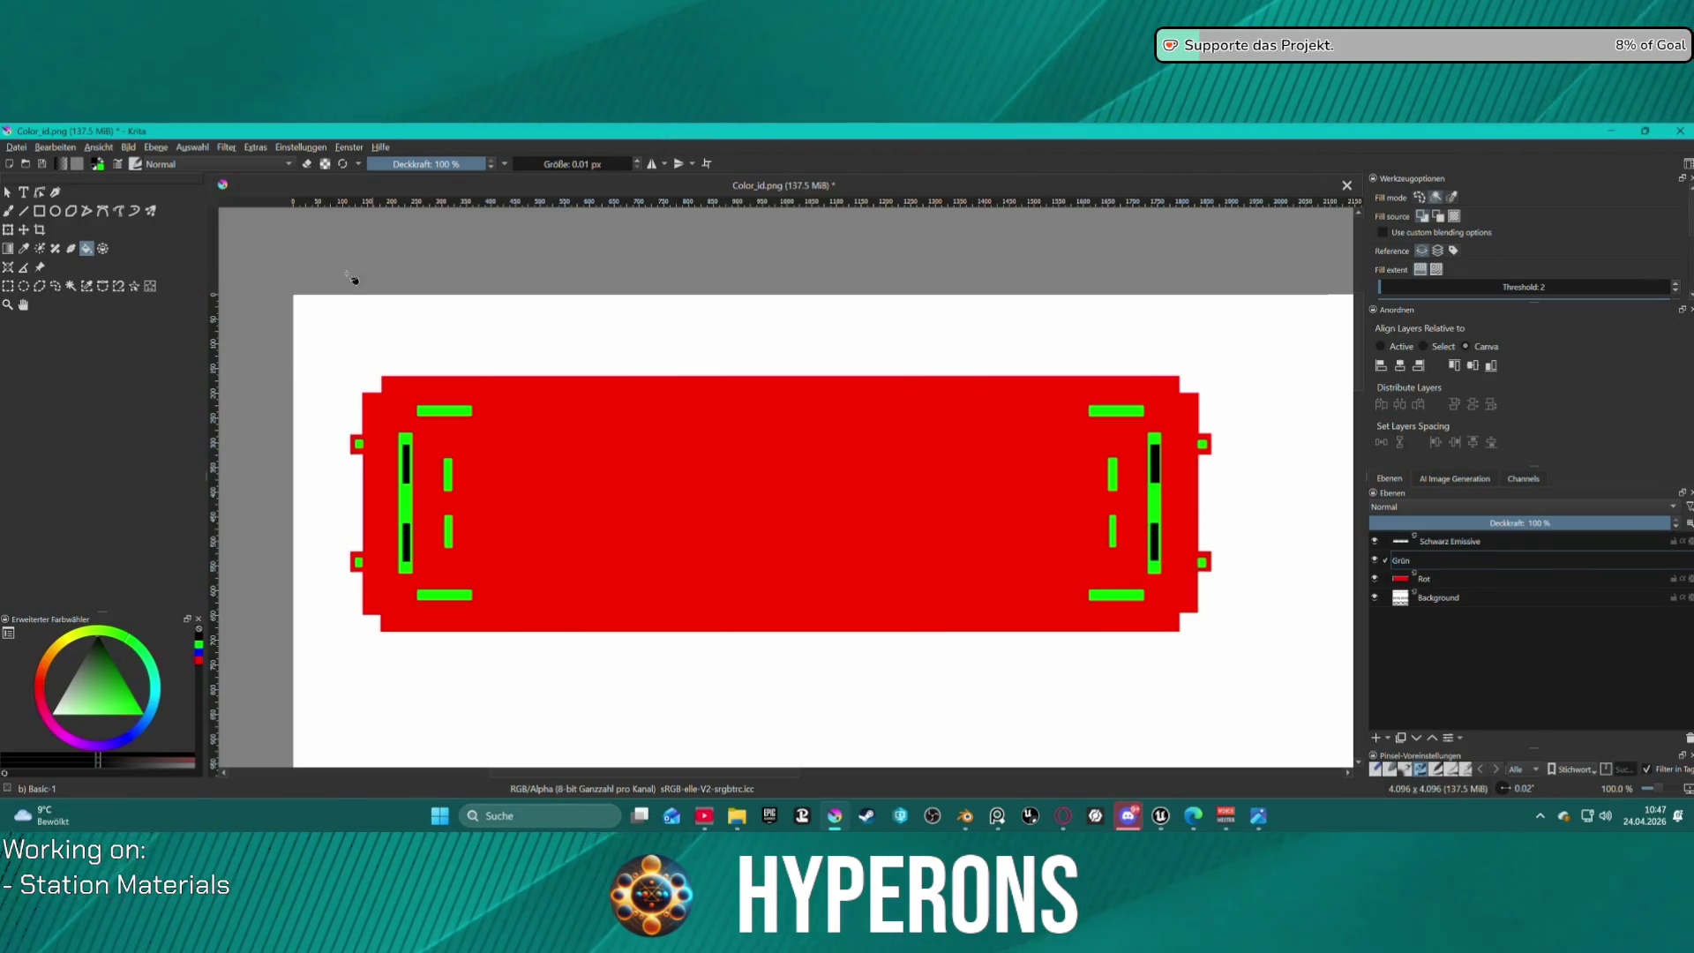
Save Color_id.png again as PNG and bring Unreal Engine to the front.
{"action": "left_click", "coordinate": [17, 147]}
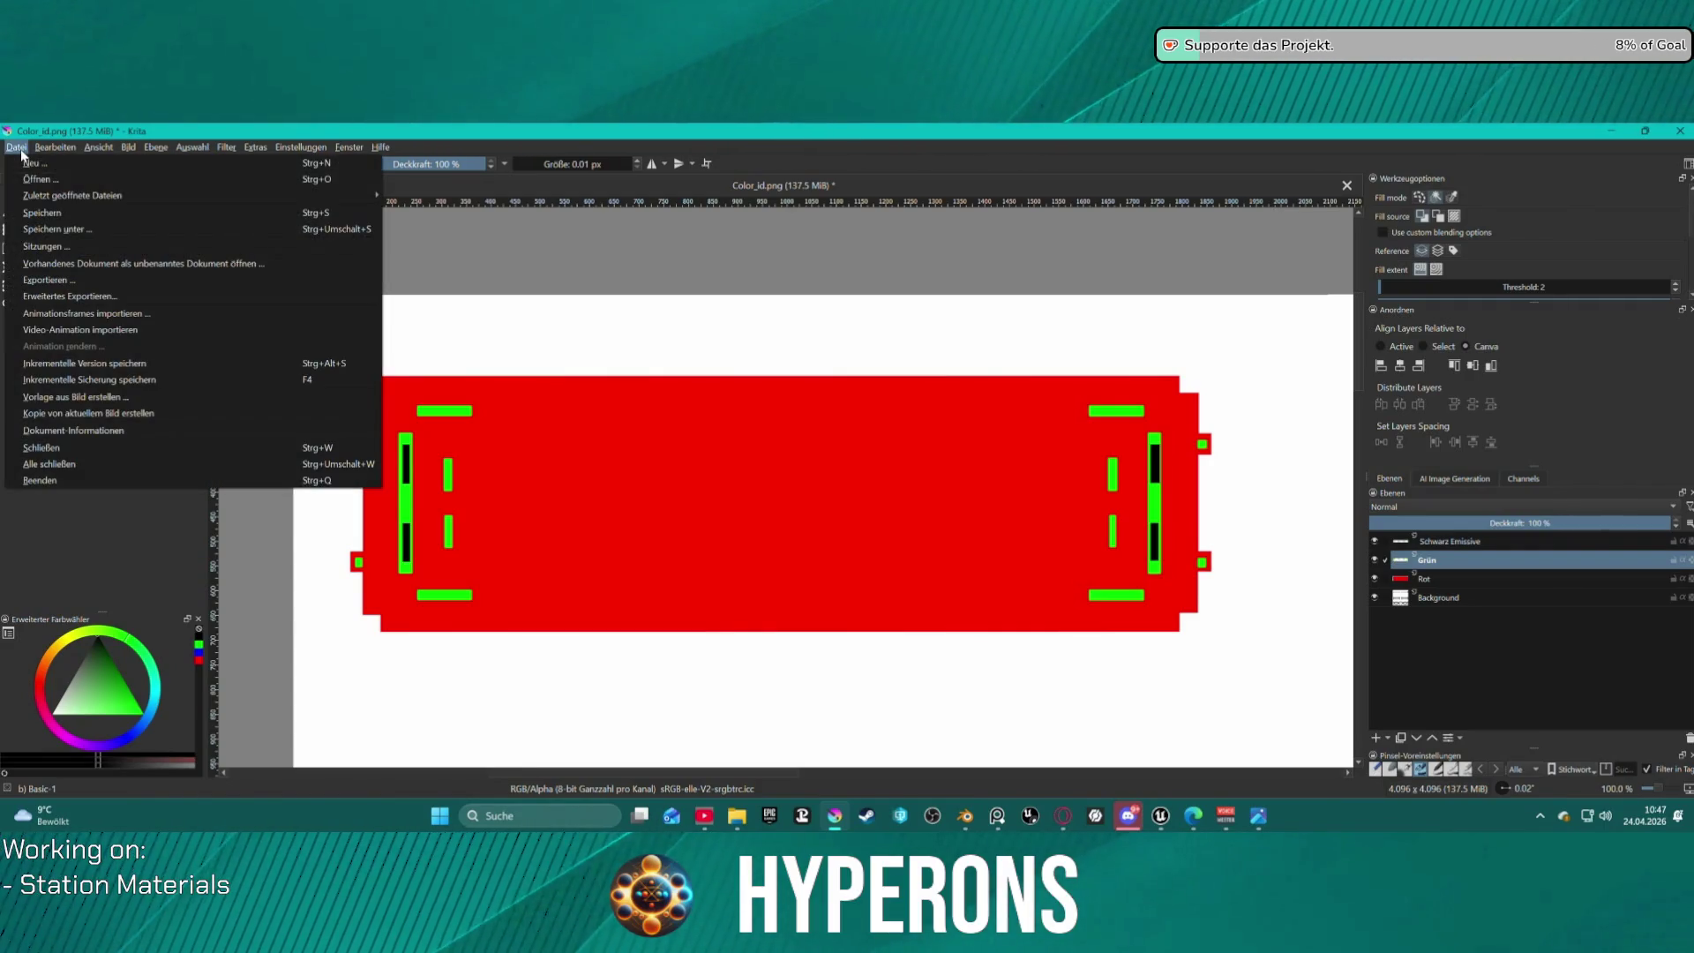
{"action": "left_click", "coordinate": [18, 148]}
{"action": "left_click", "coordinate": [19, 148]}
{"action": "left_click", "coordinate": [42, 213]}
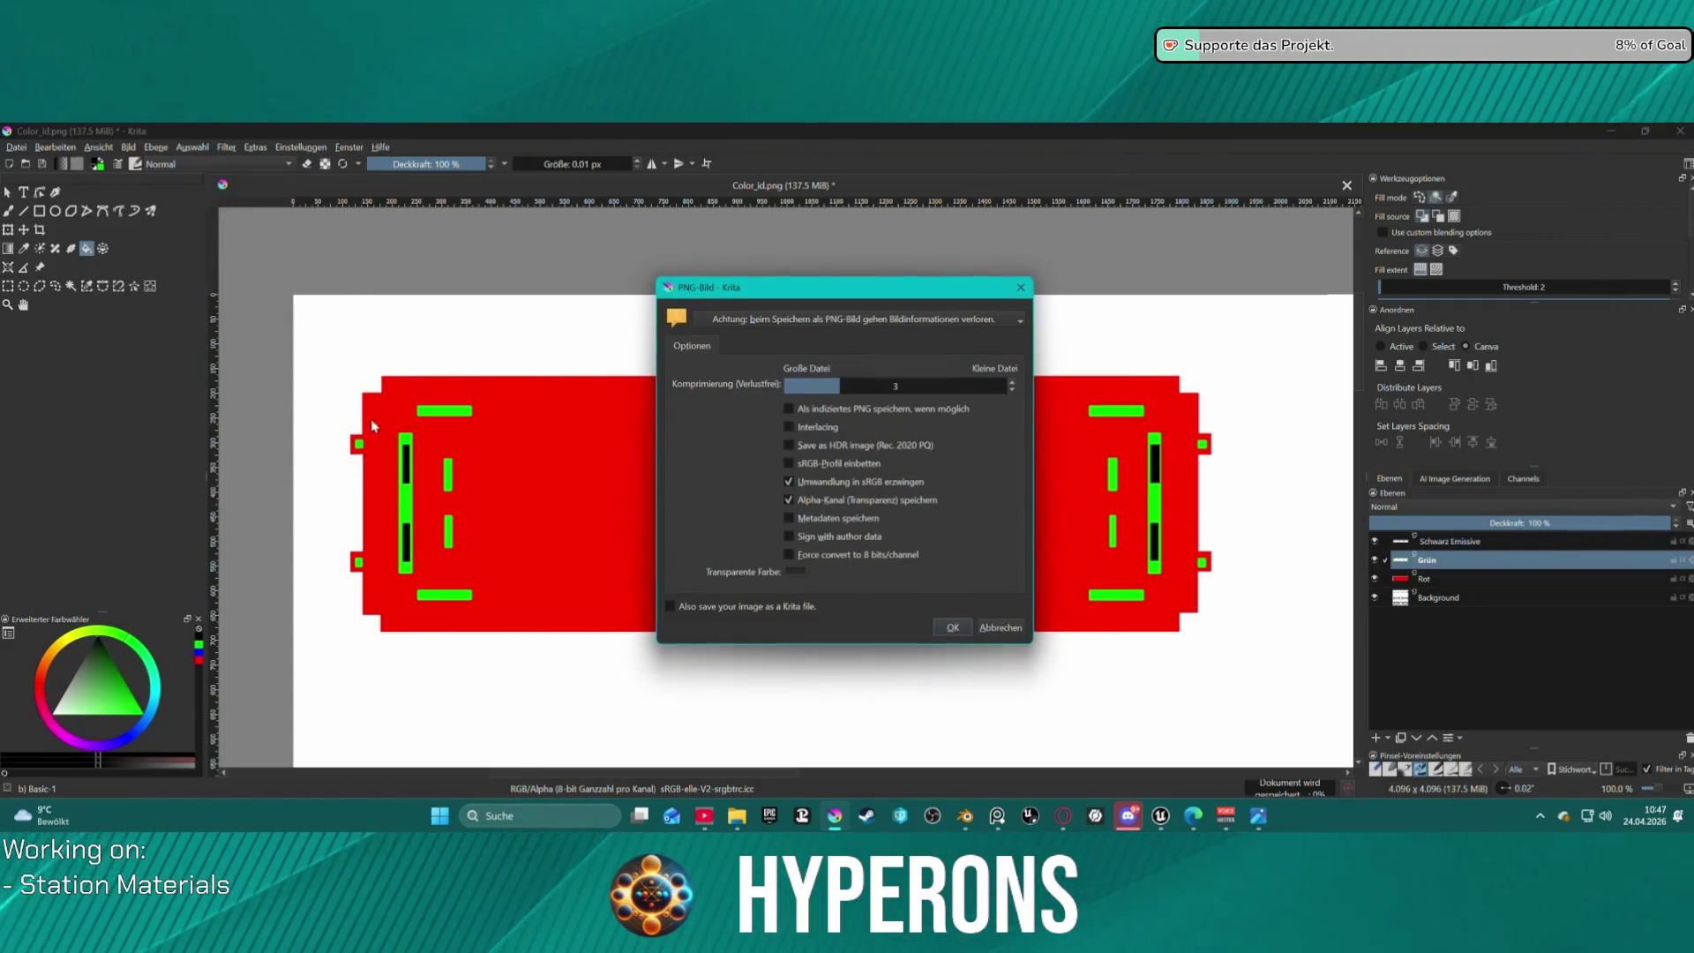
{"action": "left_click", "coordinate": [942, 628]}
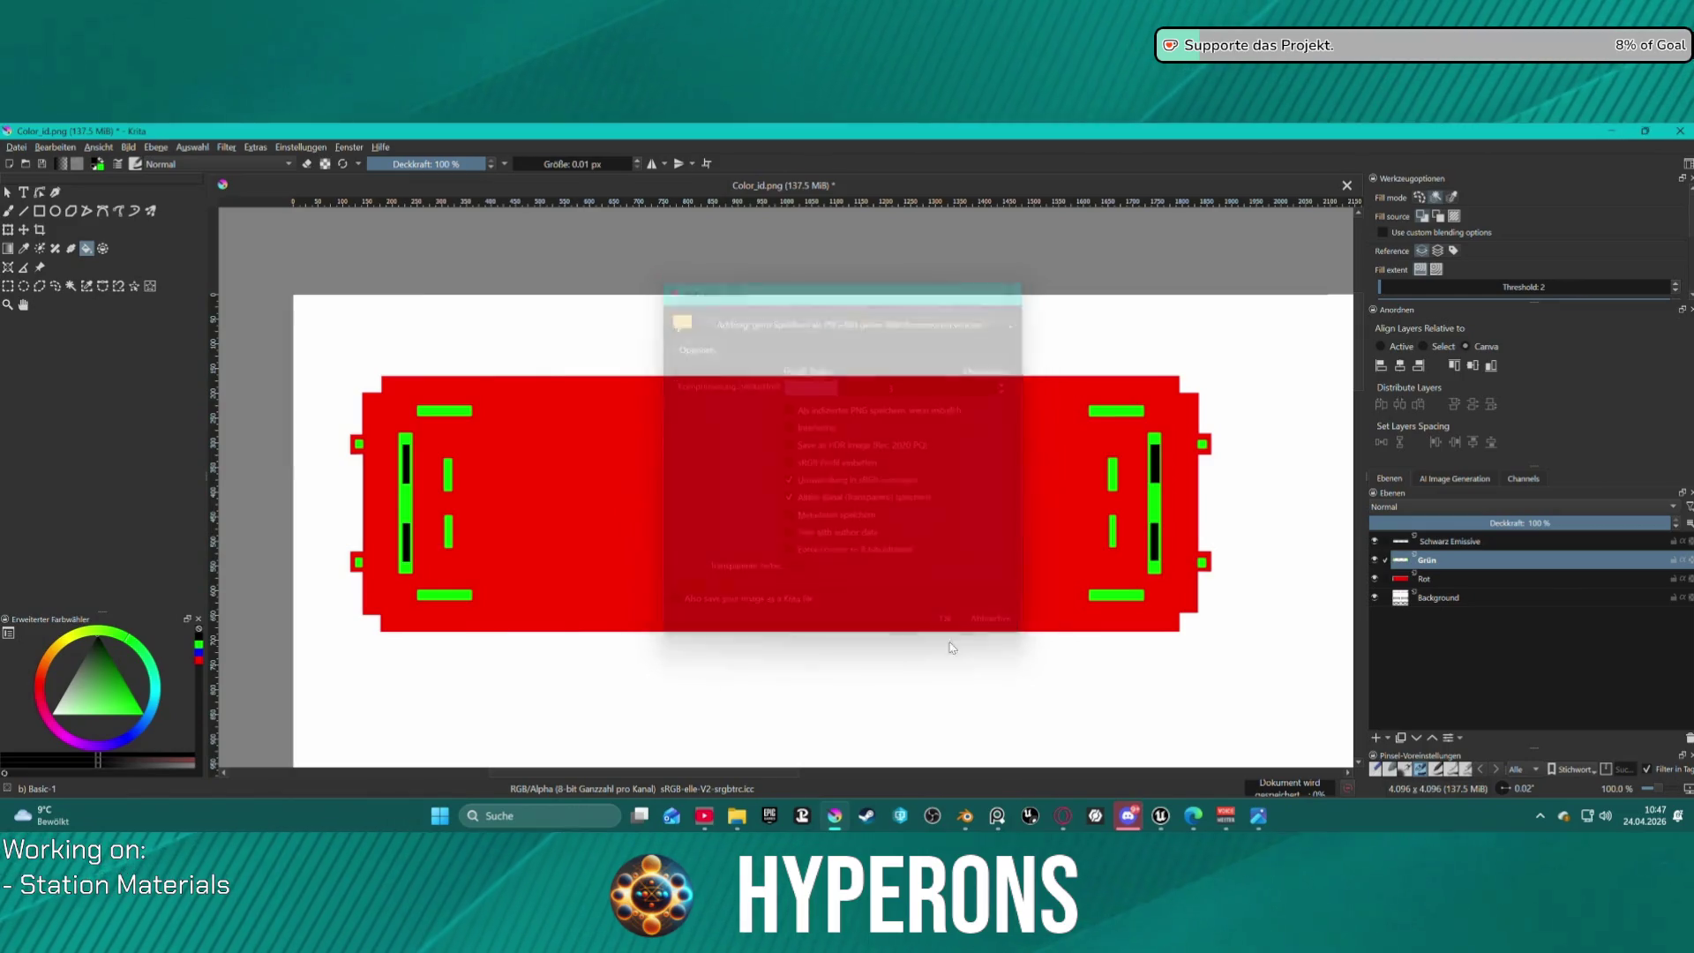
{"action": "left_click", "coordinate": [1160, 817]}
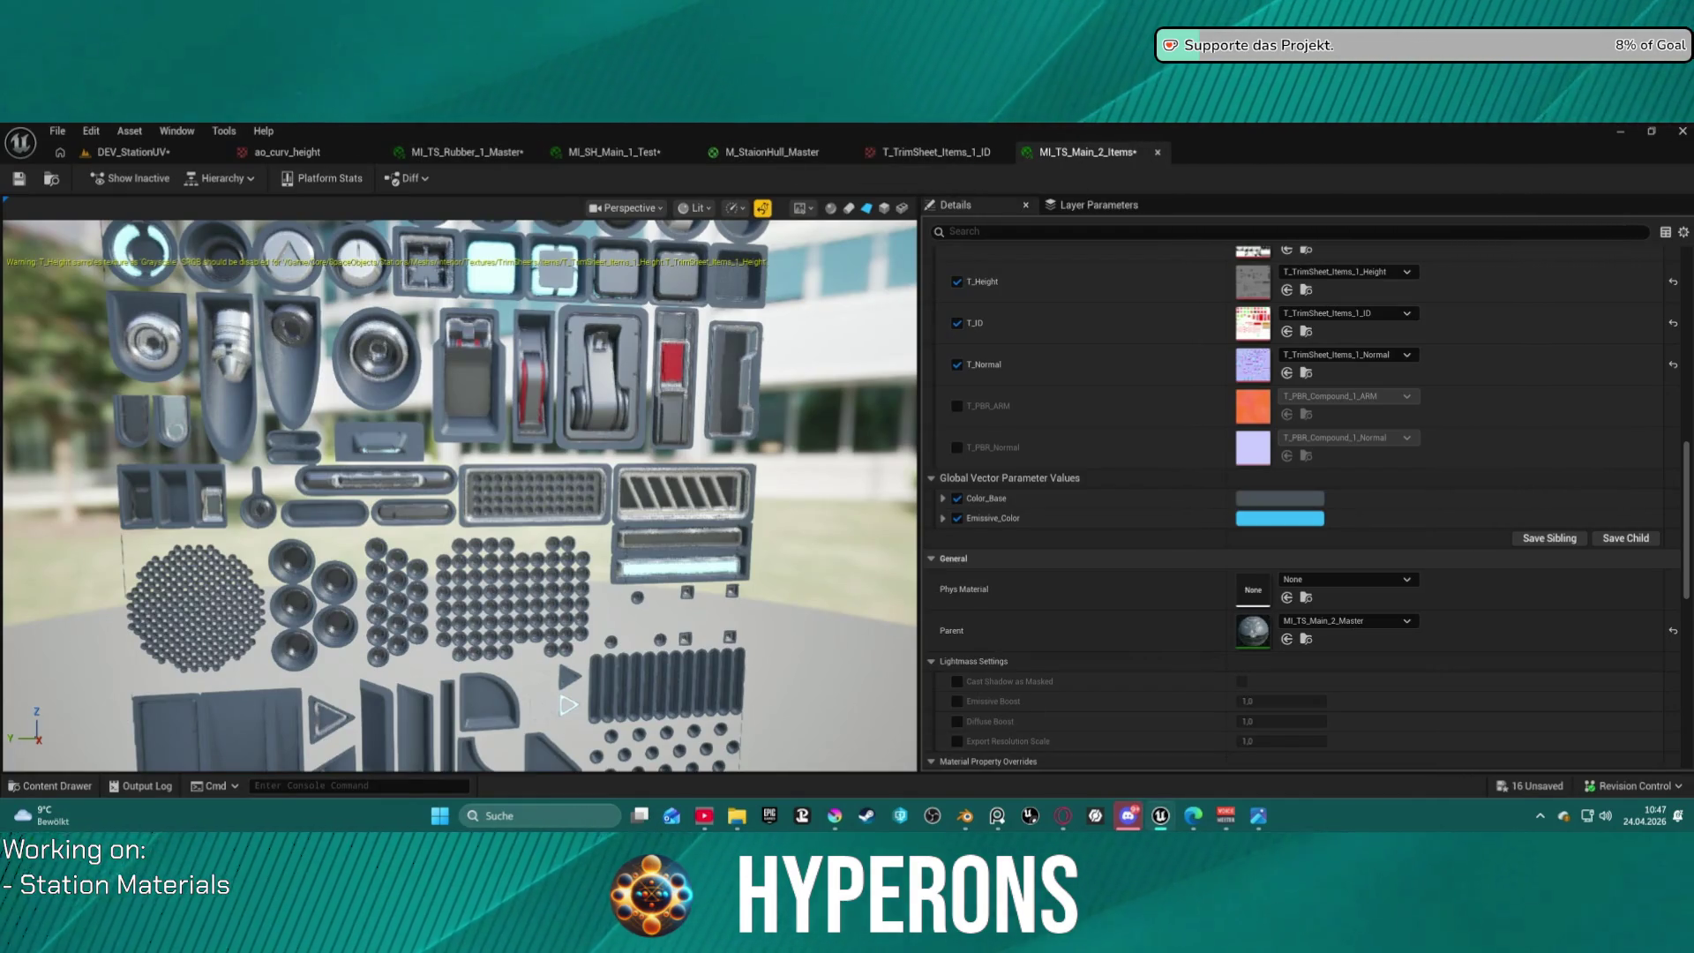
Open MI_SH_Main_1_Test and orbit its preview to inspect the panel mesh and yellow accents.
{"action": "left_click", "coordinate": [631, 156]}
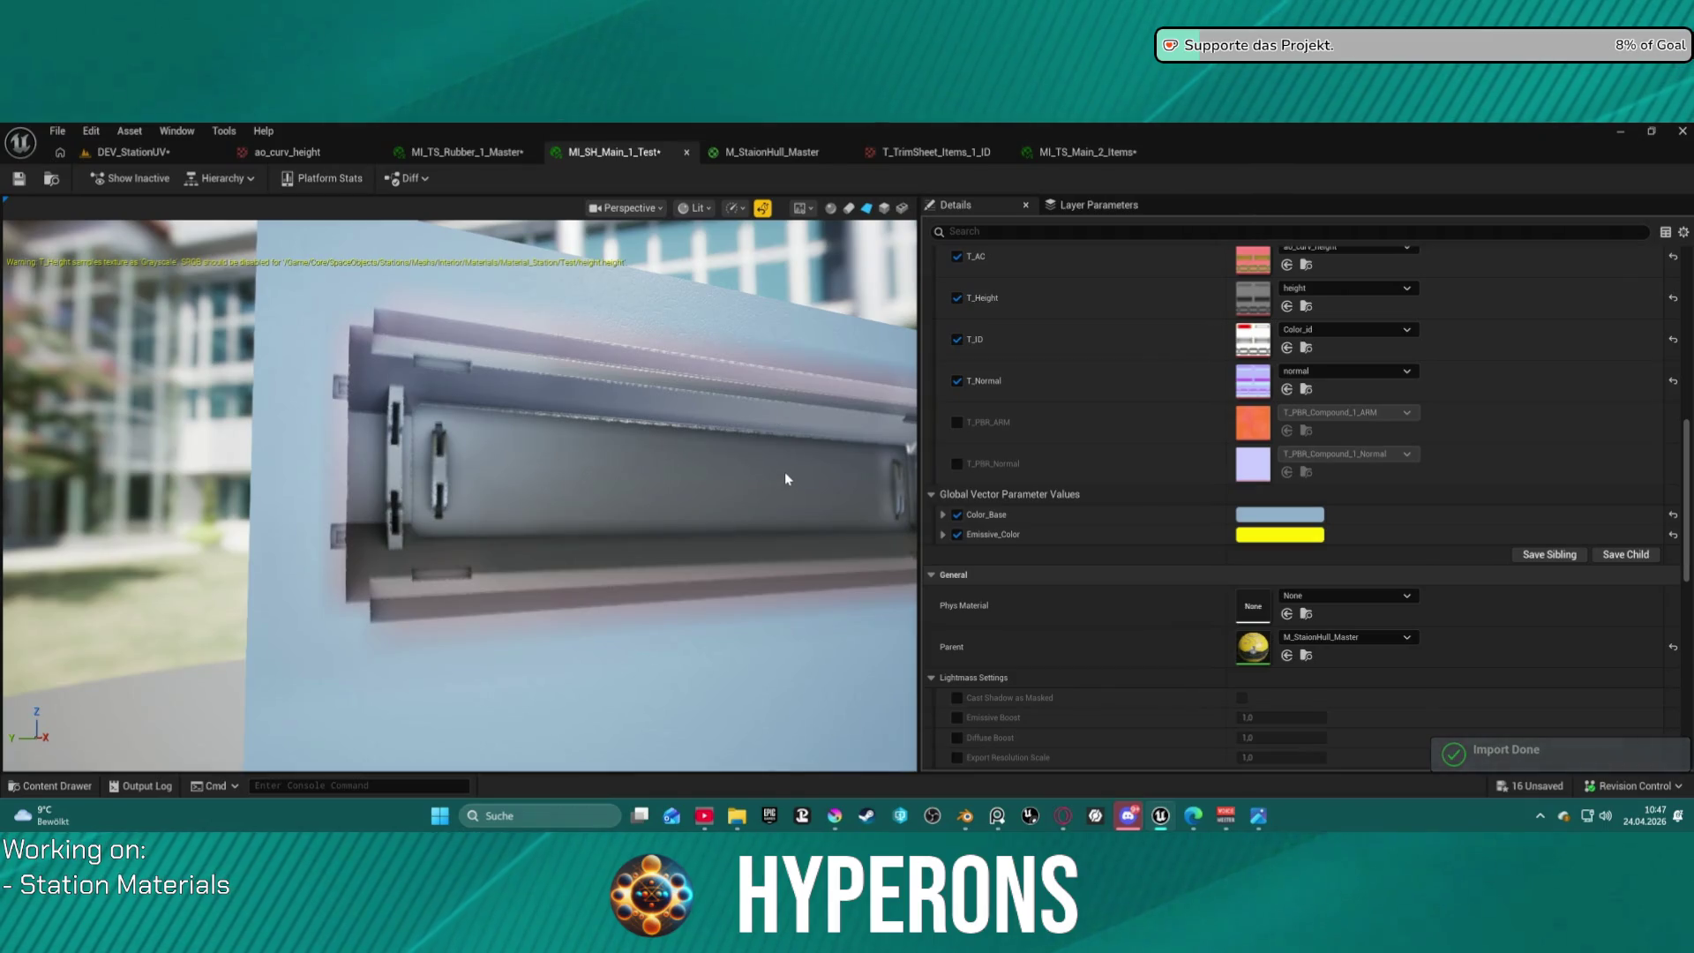
{"action": "left_click_drag", "start_coordinate": [785, 473], "coordinate": [680, 477]}
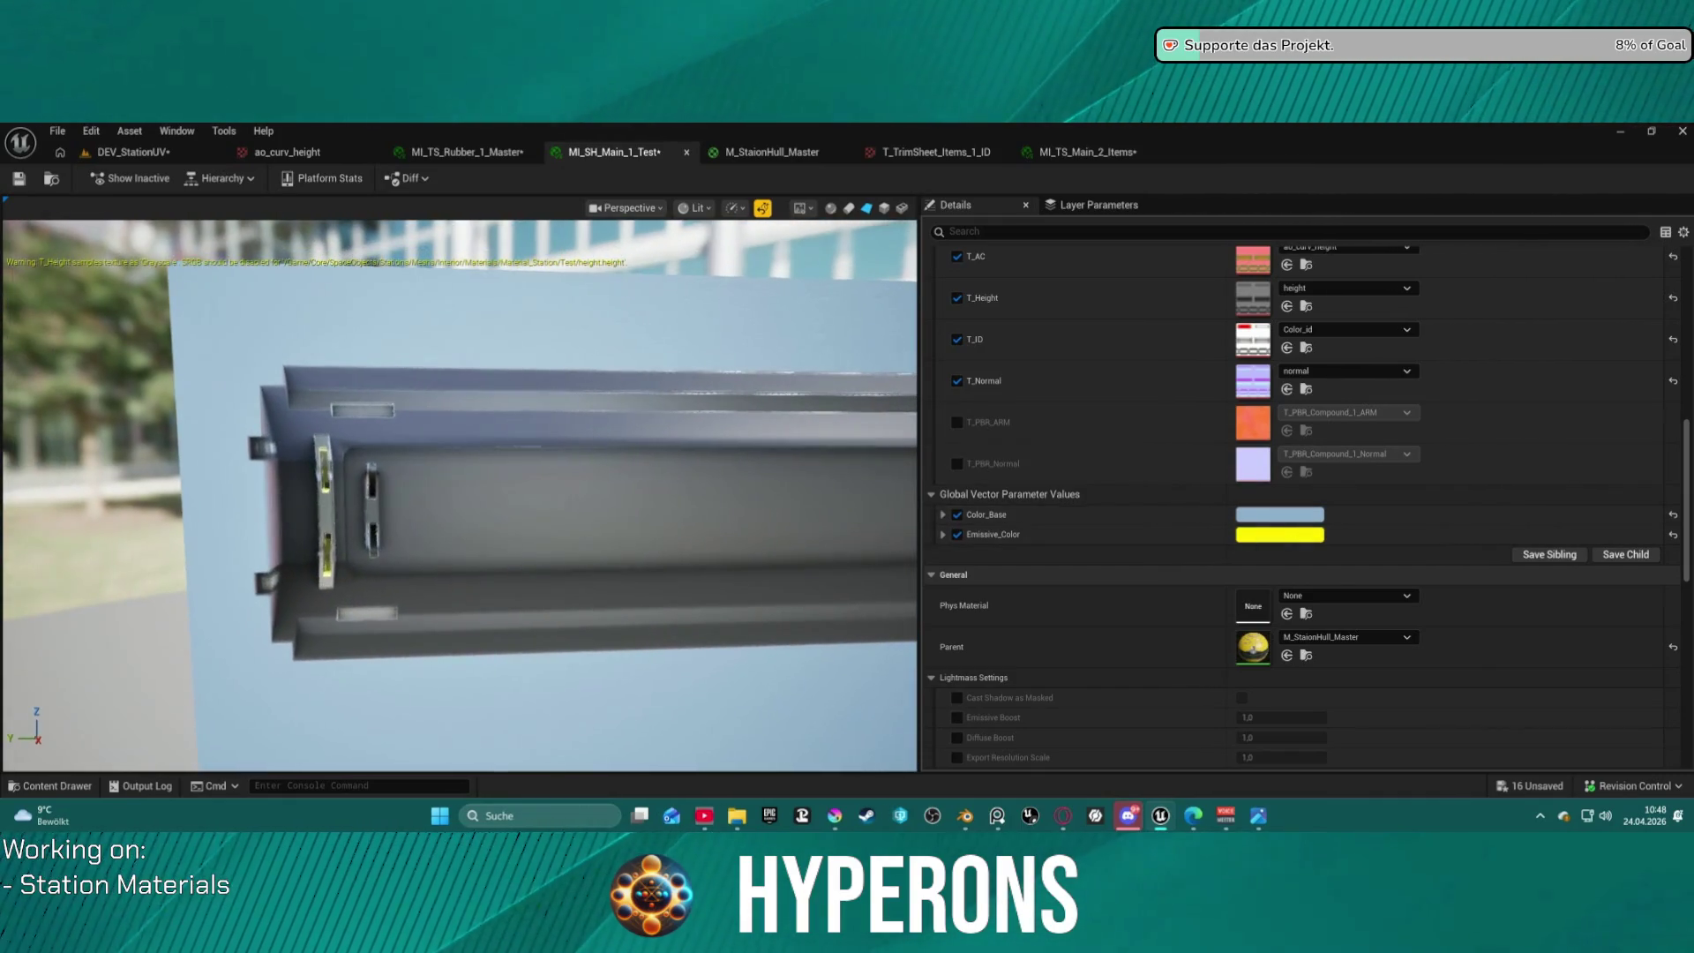
{"action": "mouse_move", "coordinate": [409, 512]}
{"action": "left_mouse_down"}
{"action": "mouse_move", "coordinate": [512, 515]}
{"action": "mouse_move", "coordinate": [388, 516]}
{"action": "mouse_move", "coordinate": [547, 517]}
{"action": "left_mouse_up"}
{"action": "left_click_drag", "start_coordinate": [821, 465], "coordinate": [688, 473]}
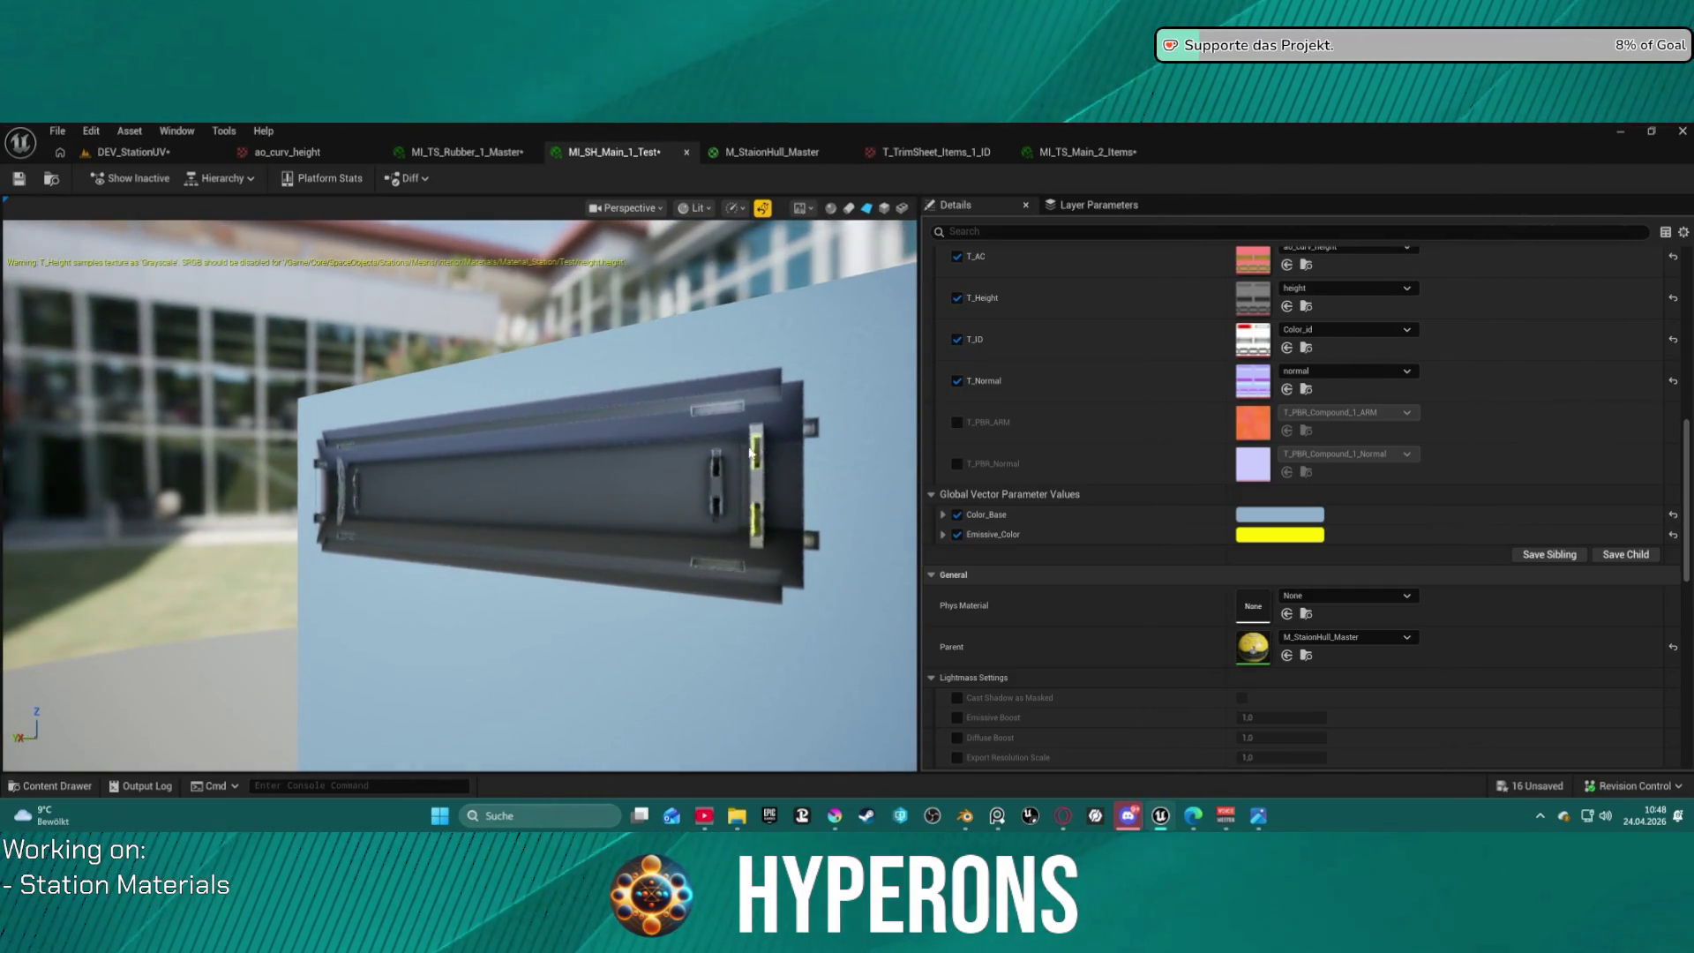
{"action": "left_click", "coordinate": [1279, 534]}
Set Emissive_Color to pinkish red (1.0, 0.0, 0.124) and orbit the preview to view the glowing strips.
{"action": "left_click", "coordinate": [1356, 470]}
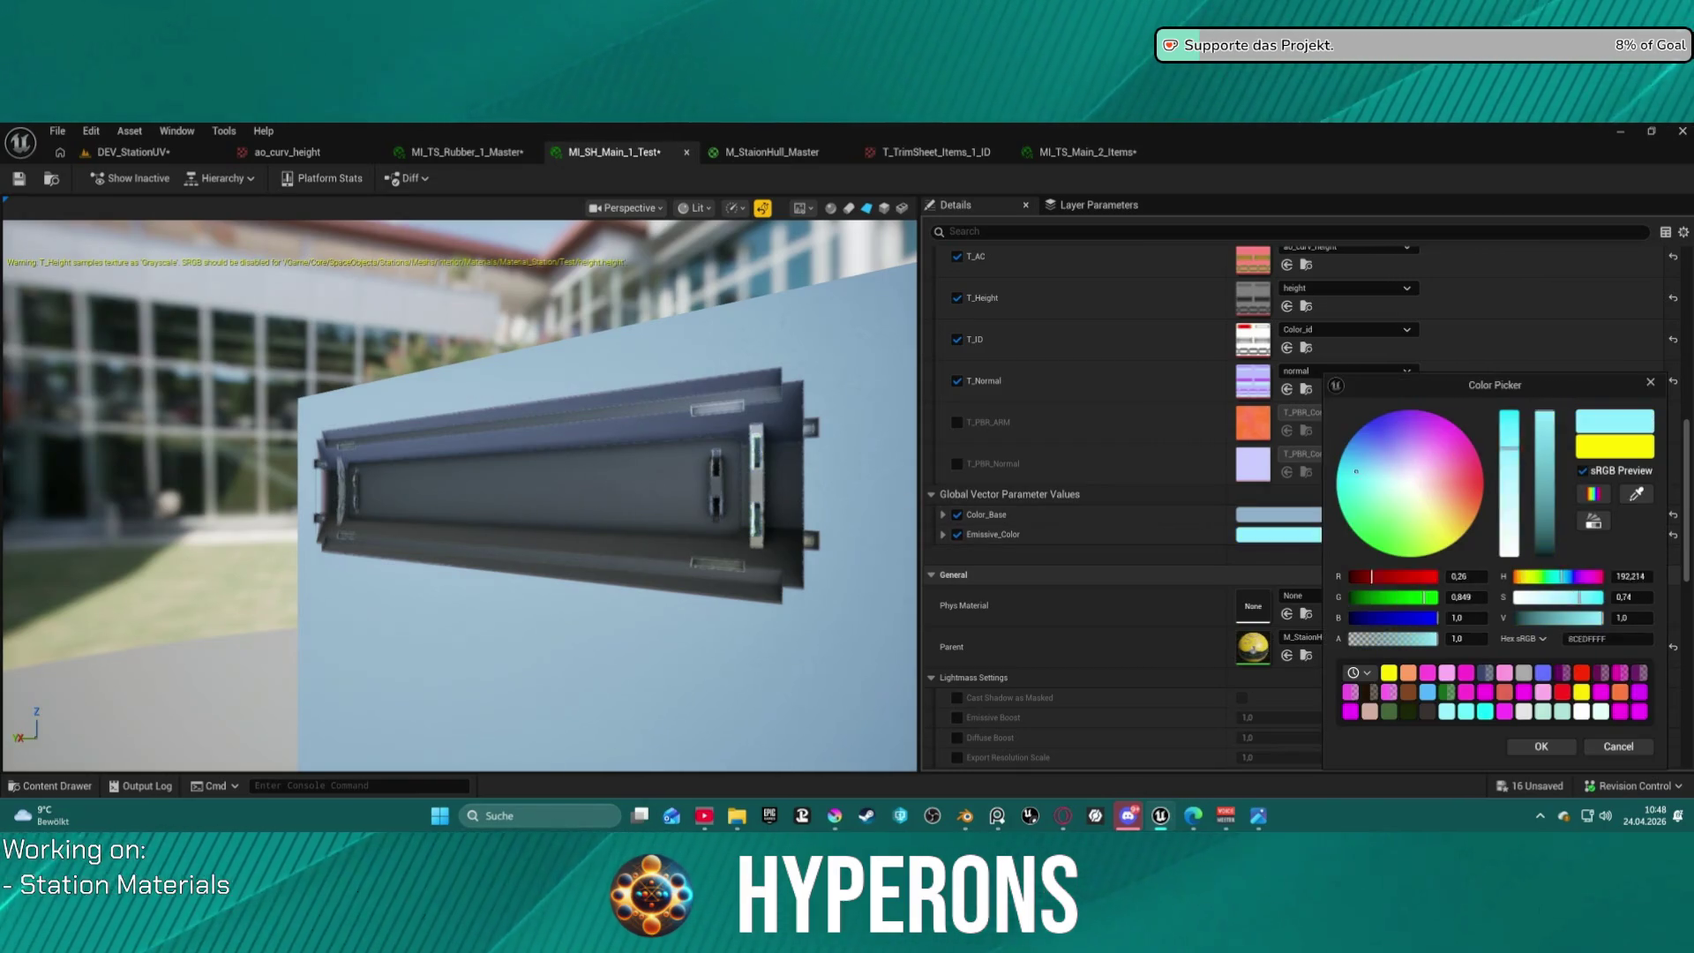
{"action": "mouse_move", "coordinate": [1356, 470]}
{"action": "left_mouse_down"}
{"action": "mouse_move", "coordinate": [1403, 441]}
{"action": "mouse_move", "coordinate": [1434, 489]}
{"action": "mouse_move", "coordinate": [1481, 464]}
{"action": "mouse_move", "coordinate": [1447, 546]}
{"action": "mouse_move", "coordinate": [1414, 556]}
{"action": "mouse_move", "coordinate": [1343, 490]}
{"action": "mouse_move", "coordinate": [1361, 519]}
{"action": "mouse_move", "coordinate": [1412, 484]}
{"action": "mouse_move", "coordinate": [1483, 473]}
{"action": "left_mouse_up"}
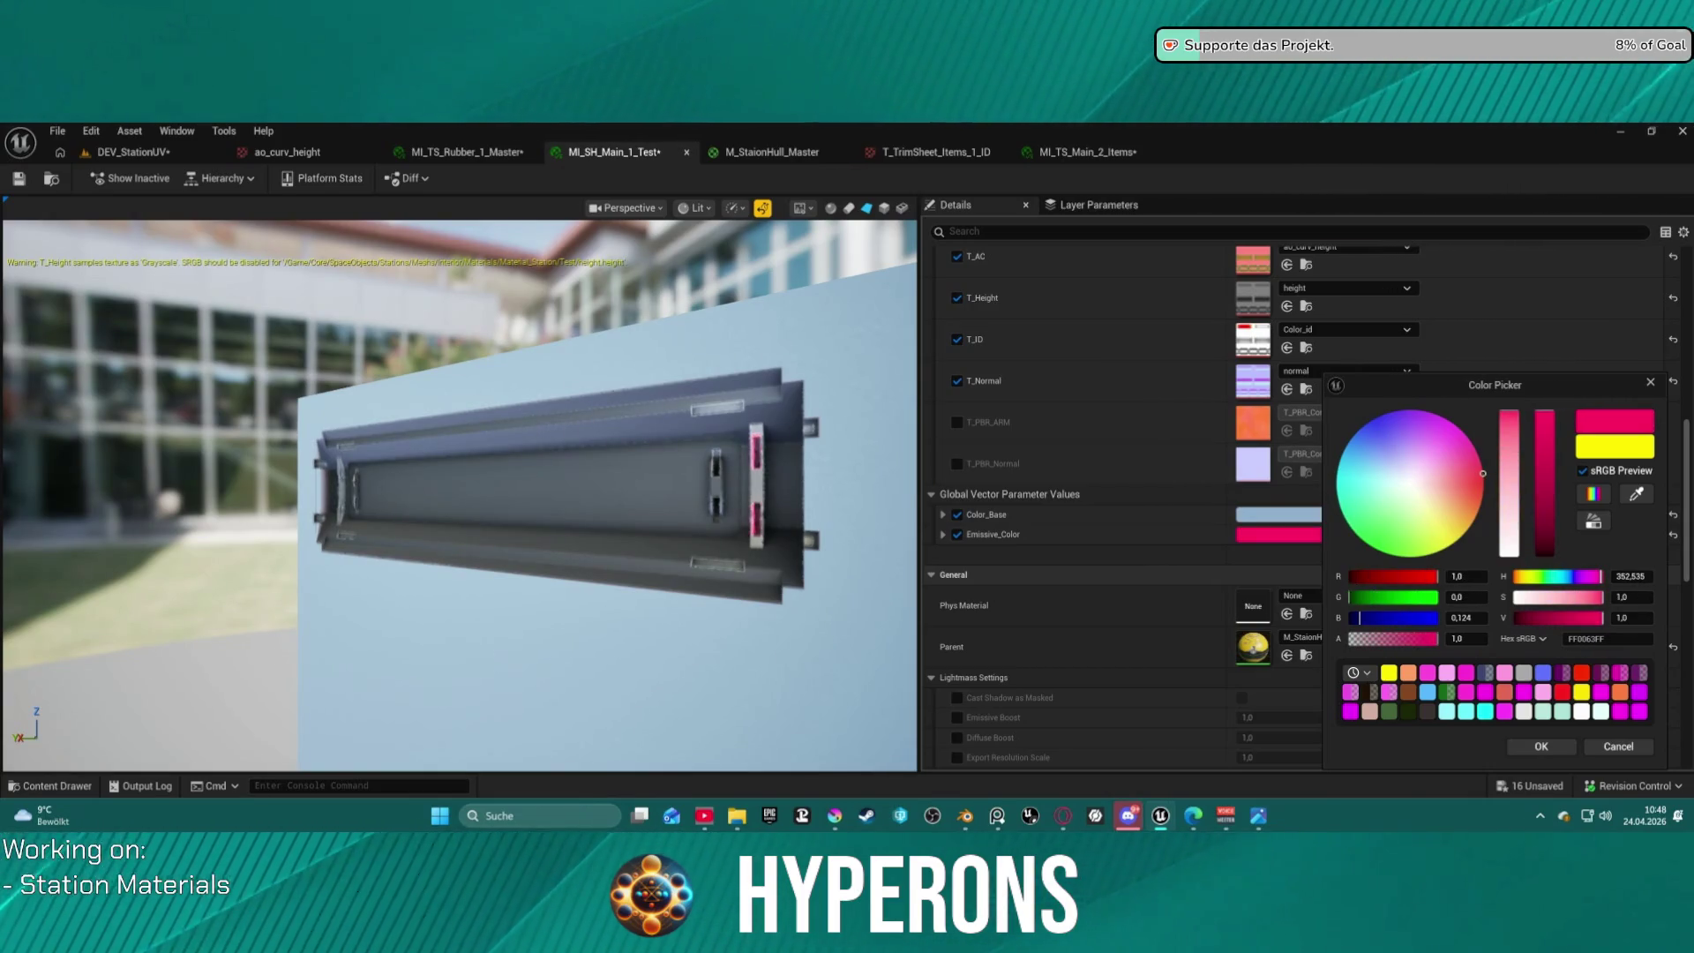
{"action": "mouse_move", "coordinate": [458, 494]}
{"action": "left_mouse_down"}
{"action": "mouse_move", "coordinate": [370, 530]}
{"action": "mouse_move", "coordinate": [565, 494]}
{"action": "mouse_move", "coordinate": [494, 499]}
{"action": "mouse_move", "coordinate": [511, 499]}
{"action": "left_mouse_up"}
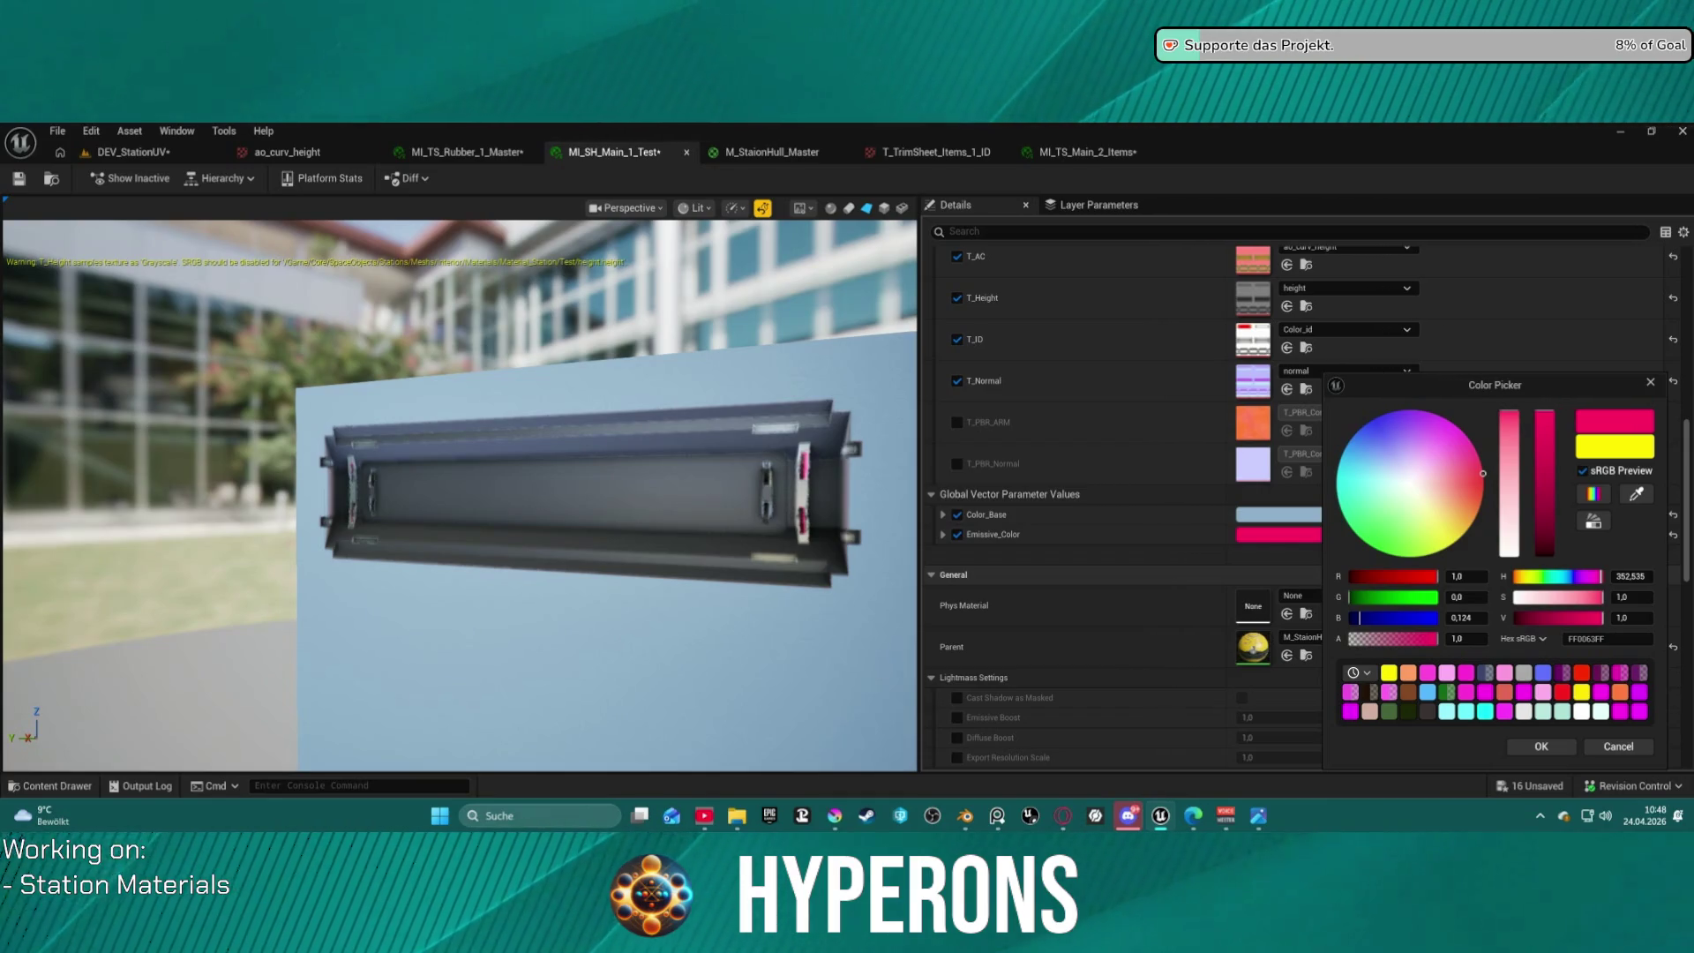
{"action": "scroll", "coordinate": [426, 475], "scroll_direction": "down", "scroll_amount": 2}
{"action": "scroll", "coordinate": [490, 472], "scroll_direction": "up", "scroll_amount": 4}
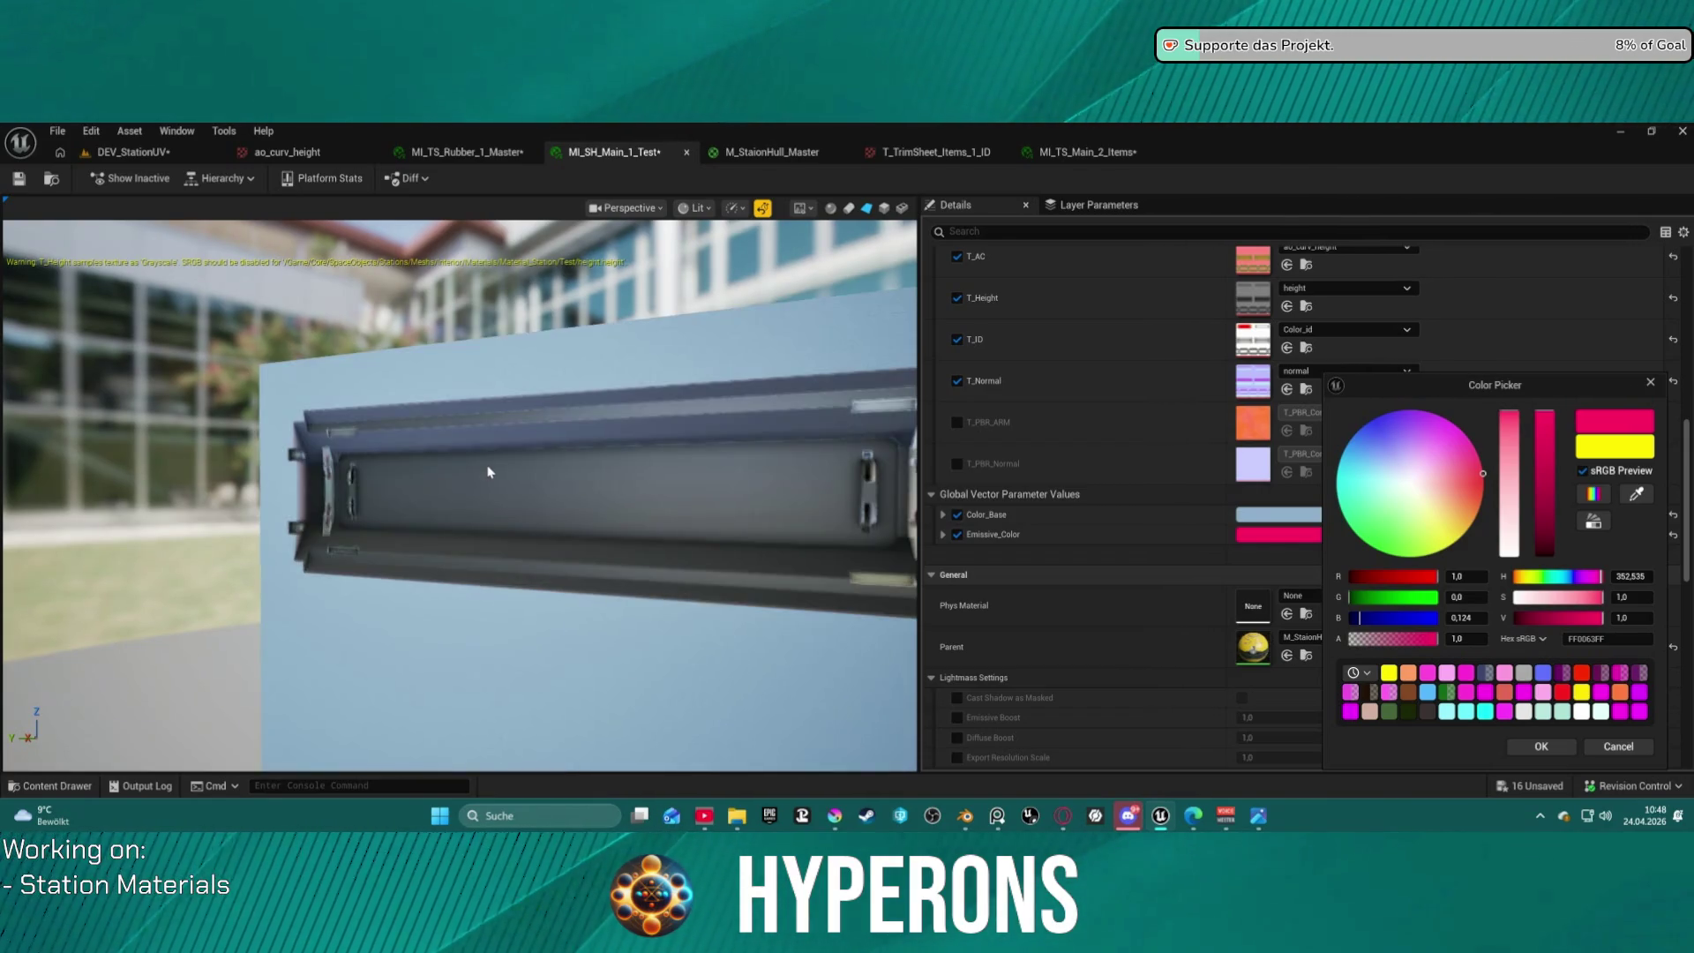
{"action": "mouse_move", "coordinate": [489, 472]}
{"action": "left_mouse_down"}
{"action": "mouse_move", "coordinate": [414, 476]}
{"action": "mouse_move", "coordinate": [395, 531]}
{"action": "mouse_move", "coordinate": [408, 472]}
{"action": "left_mouse_up"}
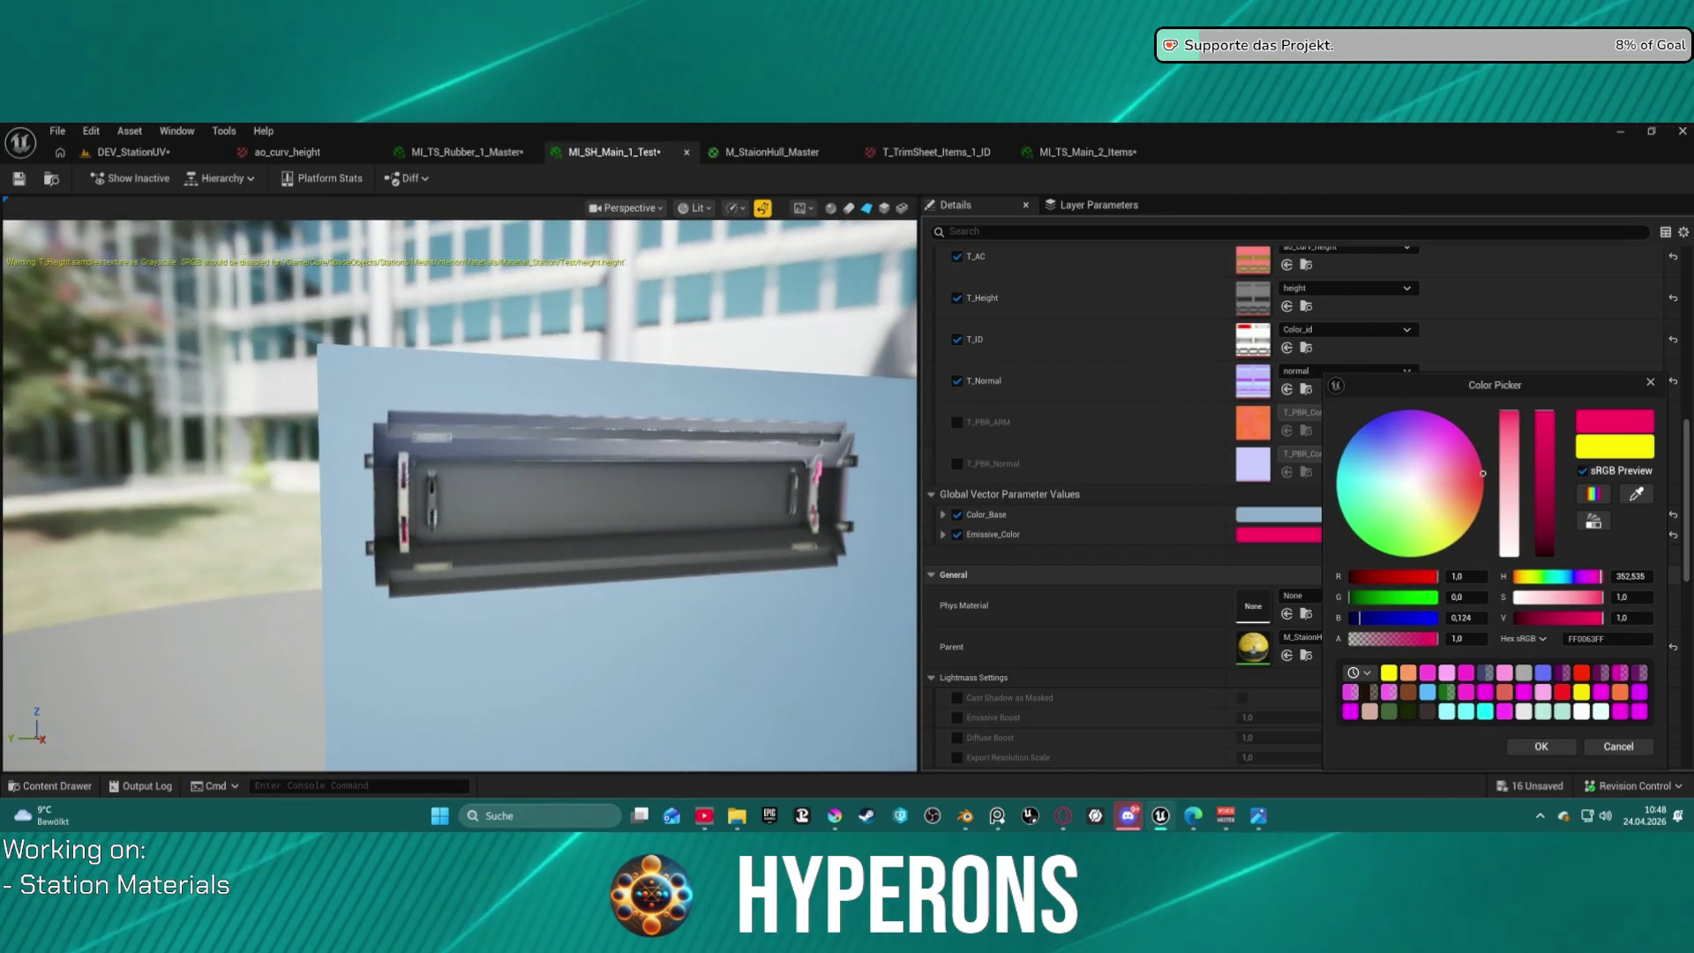
View MI_TS_Main_2_Items' lit buttons near-frontally and confirm the pinkish-red emissive colour.
{"action": "left_click", "coordinate": [1070, 156]}
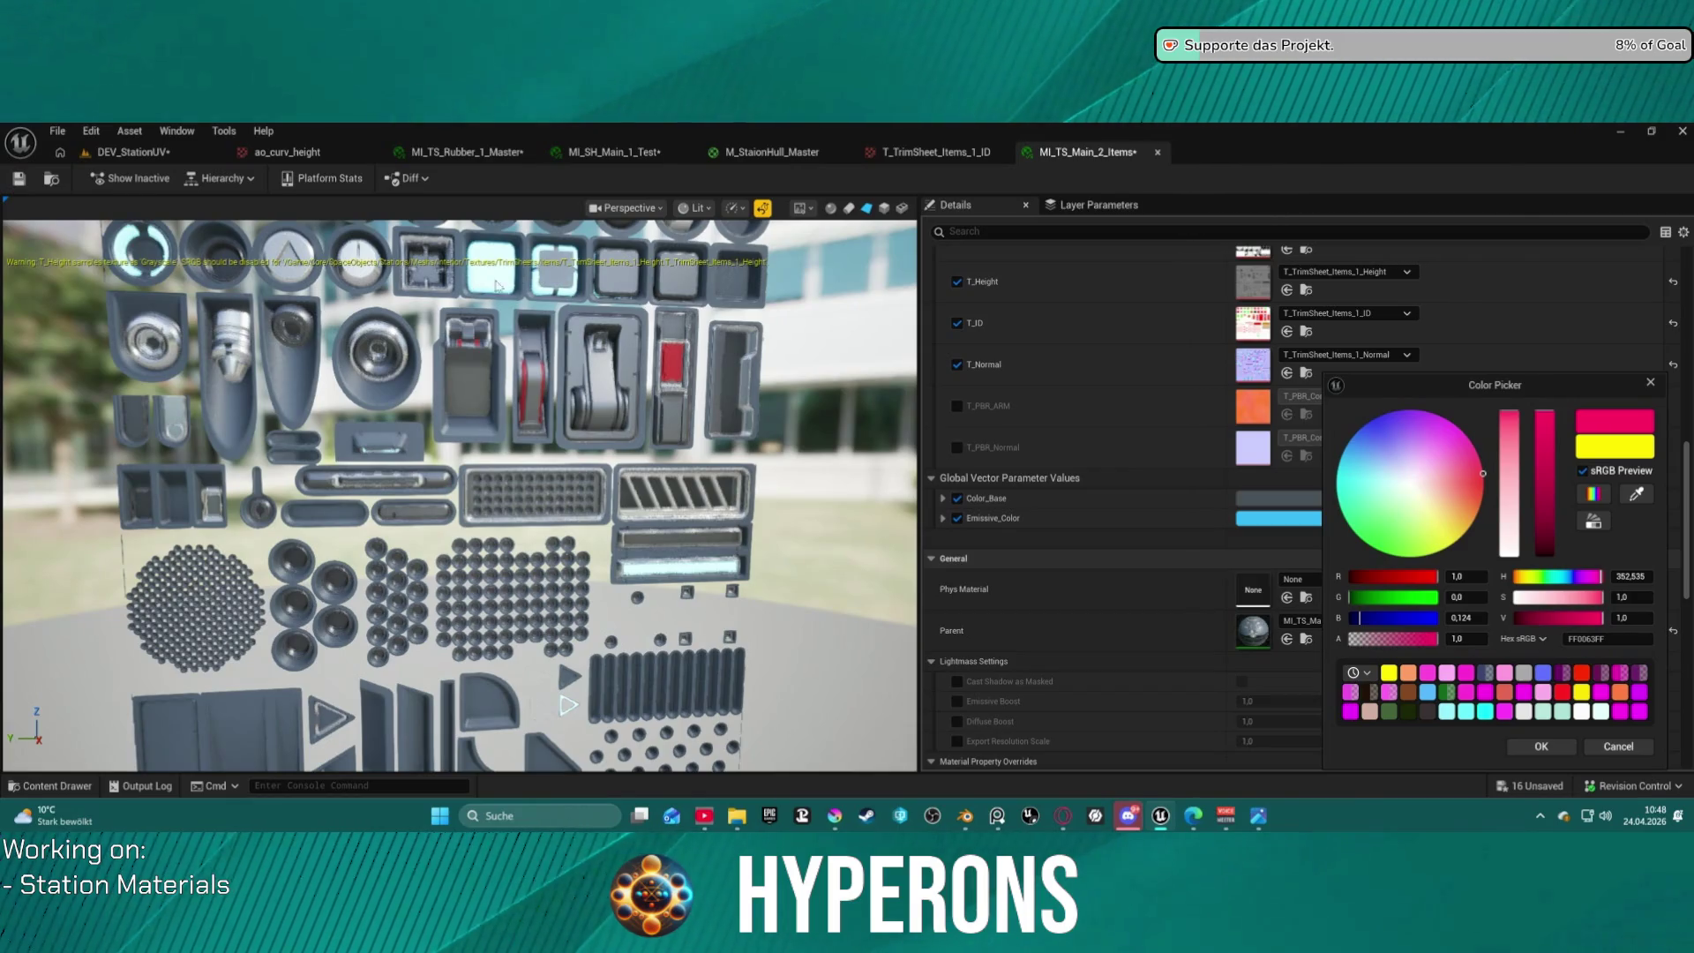
{"action": "mouse_move", "coordinate": [496, 285]}
{"action": "left_mouse_down"}
{"action": "mouse_move", "coordinate": [474, 287]}
{"action": "mouse_move", "coordinate": [490, 320]}
{"action": "mouse_move", "coordinate": [516, 322]}
{"action": "left_mouse_up"}
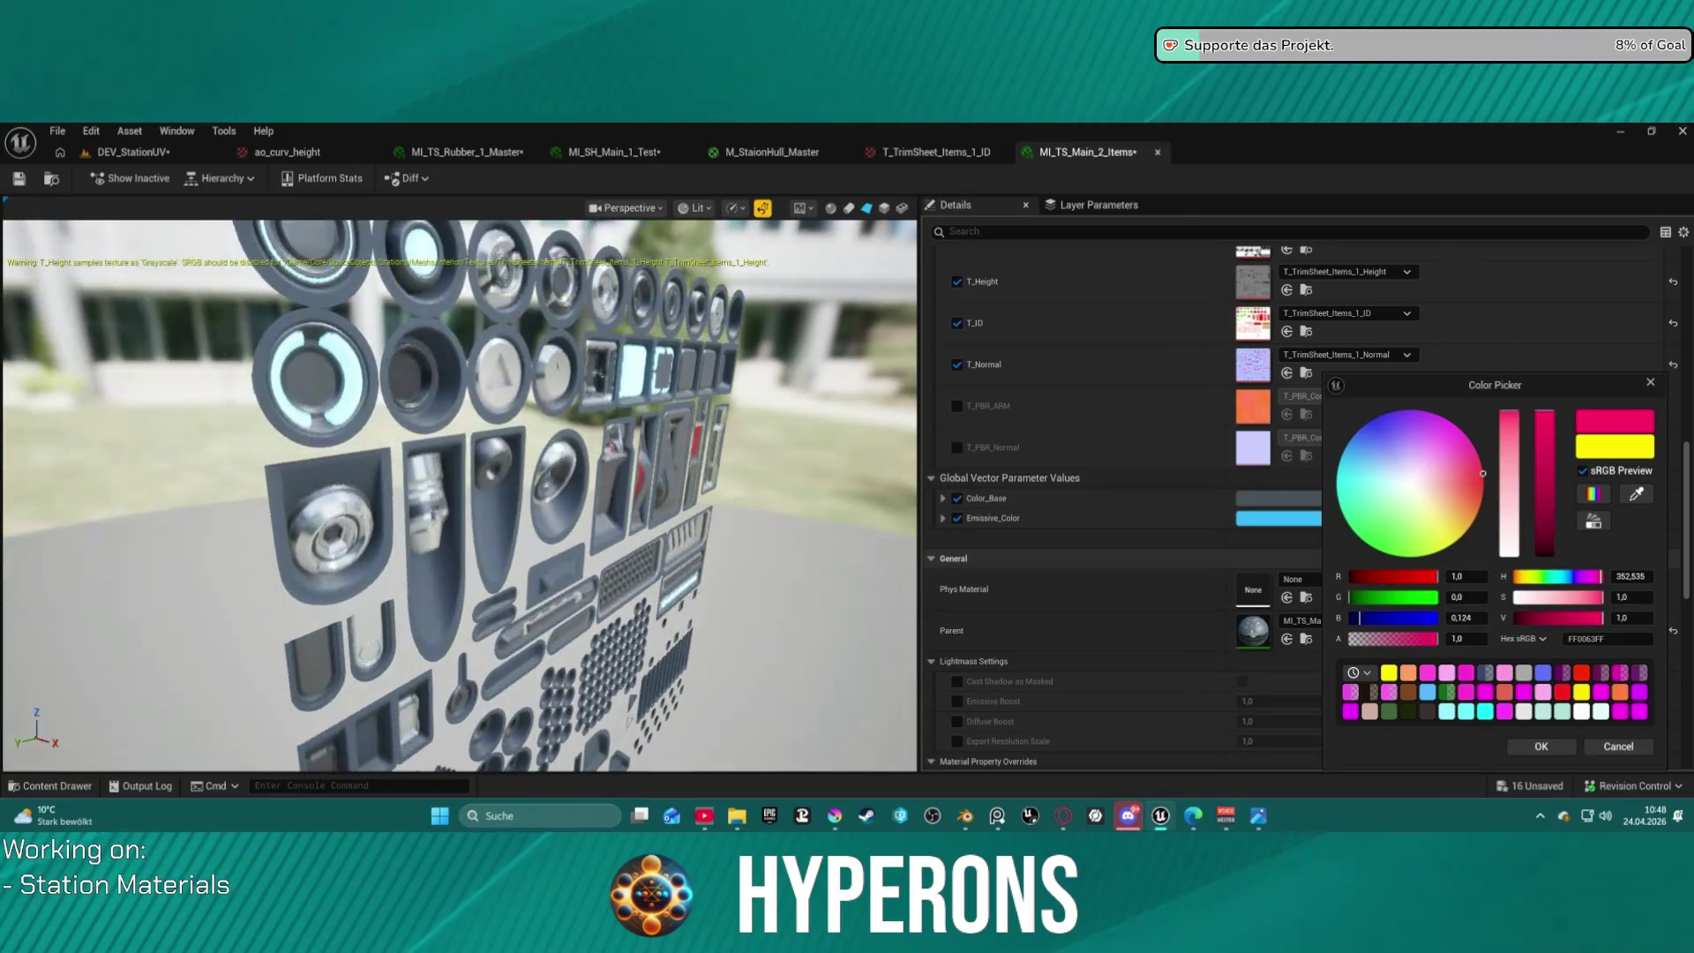
{"action": "right_click_drag", "start_coordinate": [558, 303], "coordinate": [559, 260]}
{"action": "mouse_move", "coordinate": [559, 260]}
{"action": "left_mouse_down"}
{"action": "mouse_move", "coordinate": [626, 261]}
{"action": "mouse_move", "coordinate": [561, 279]}
{"action": "left_mouse_up"}
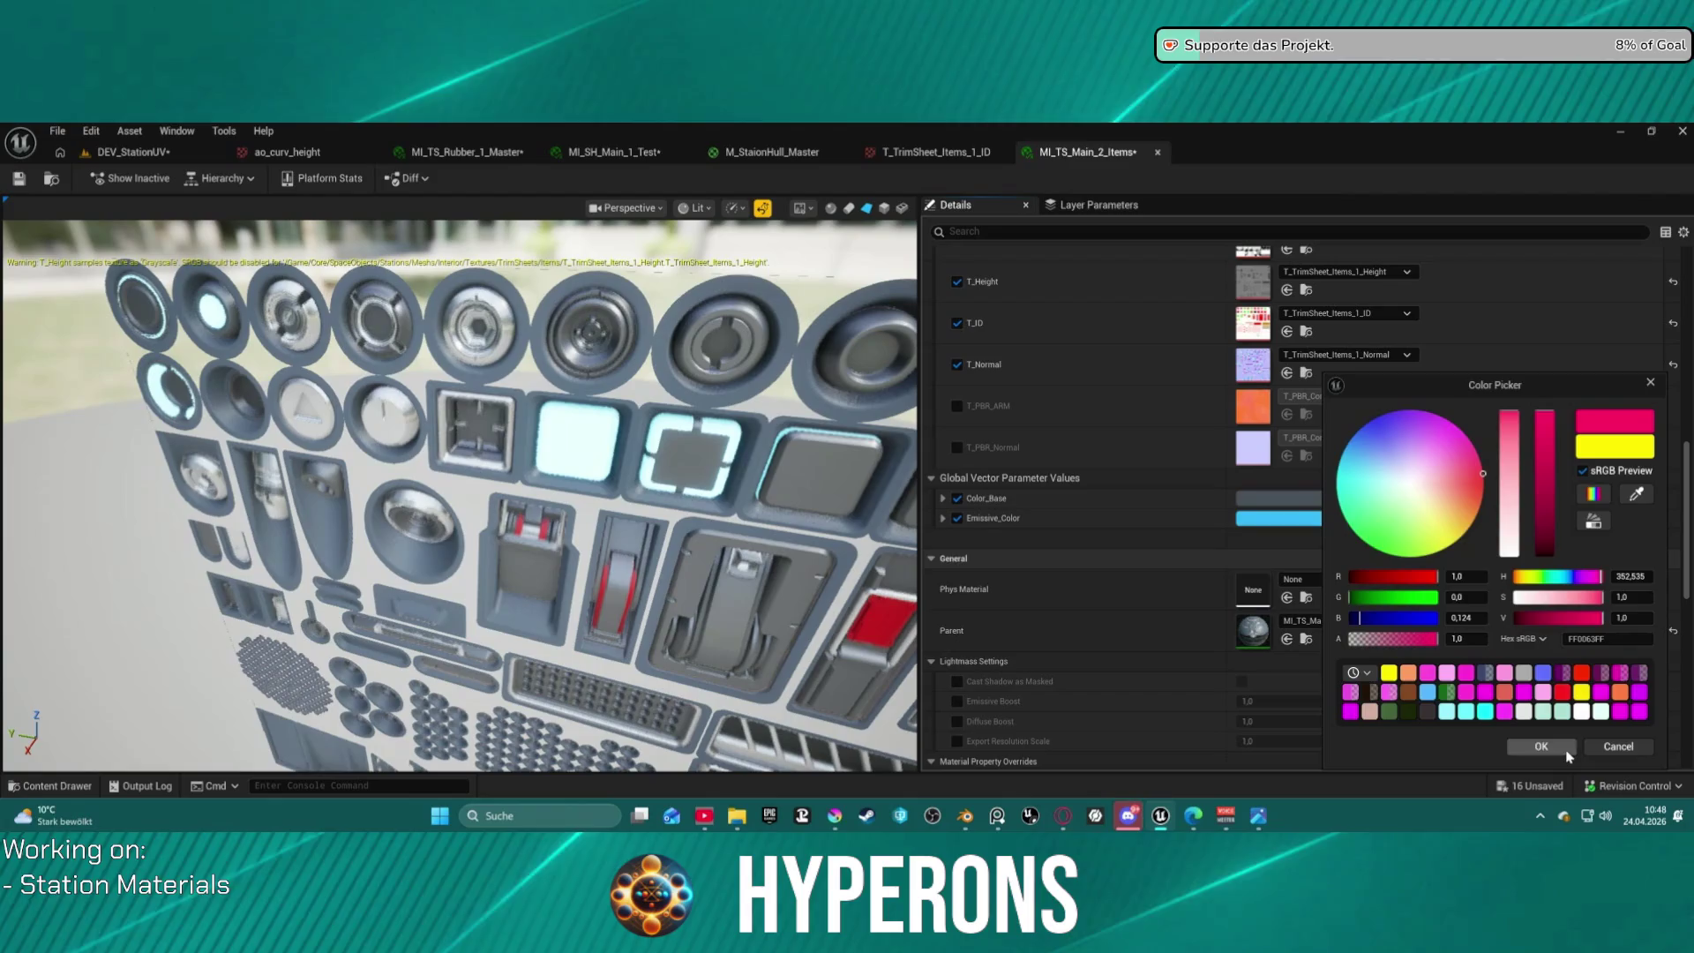
{"action": "left_click", "coordinate": [1540, 746]}
{"action": "scroll", "coordinate": [1419, 467], "scroll_direction": "up", "scroll_amount": 10}
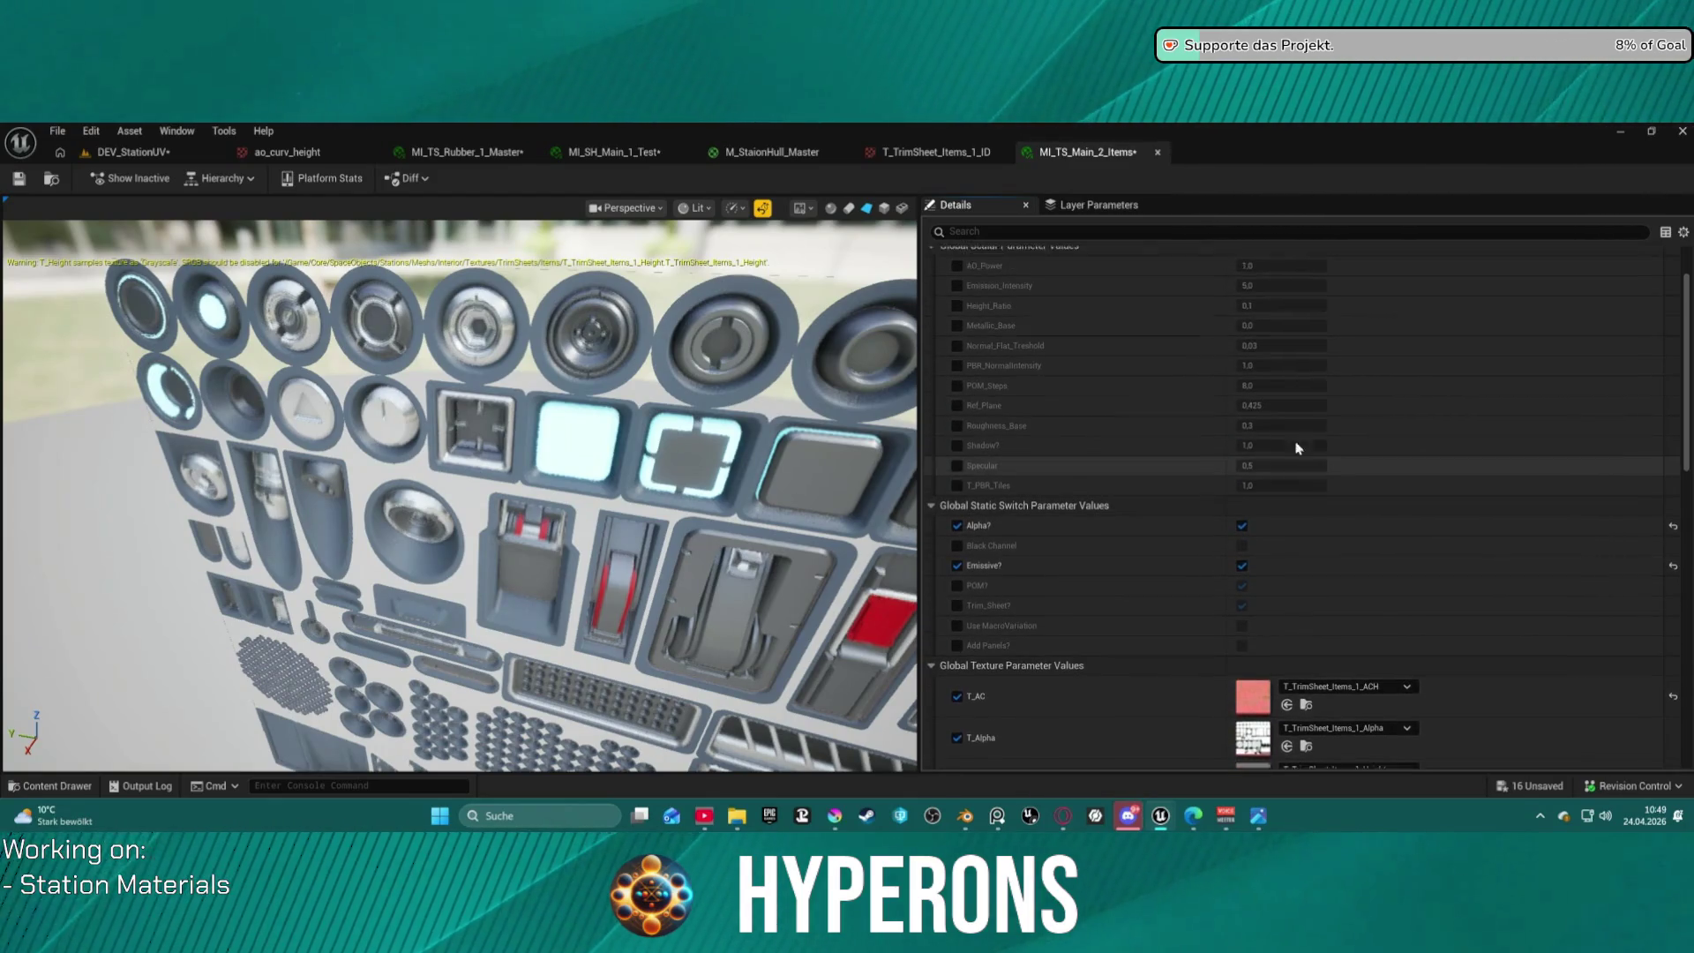
Enable the POM_Steps override and set Ref_Plane to 0.425.
{"action": "left_click", "coordinate": [993, 411]}
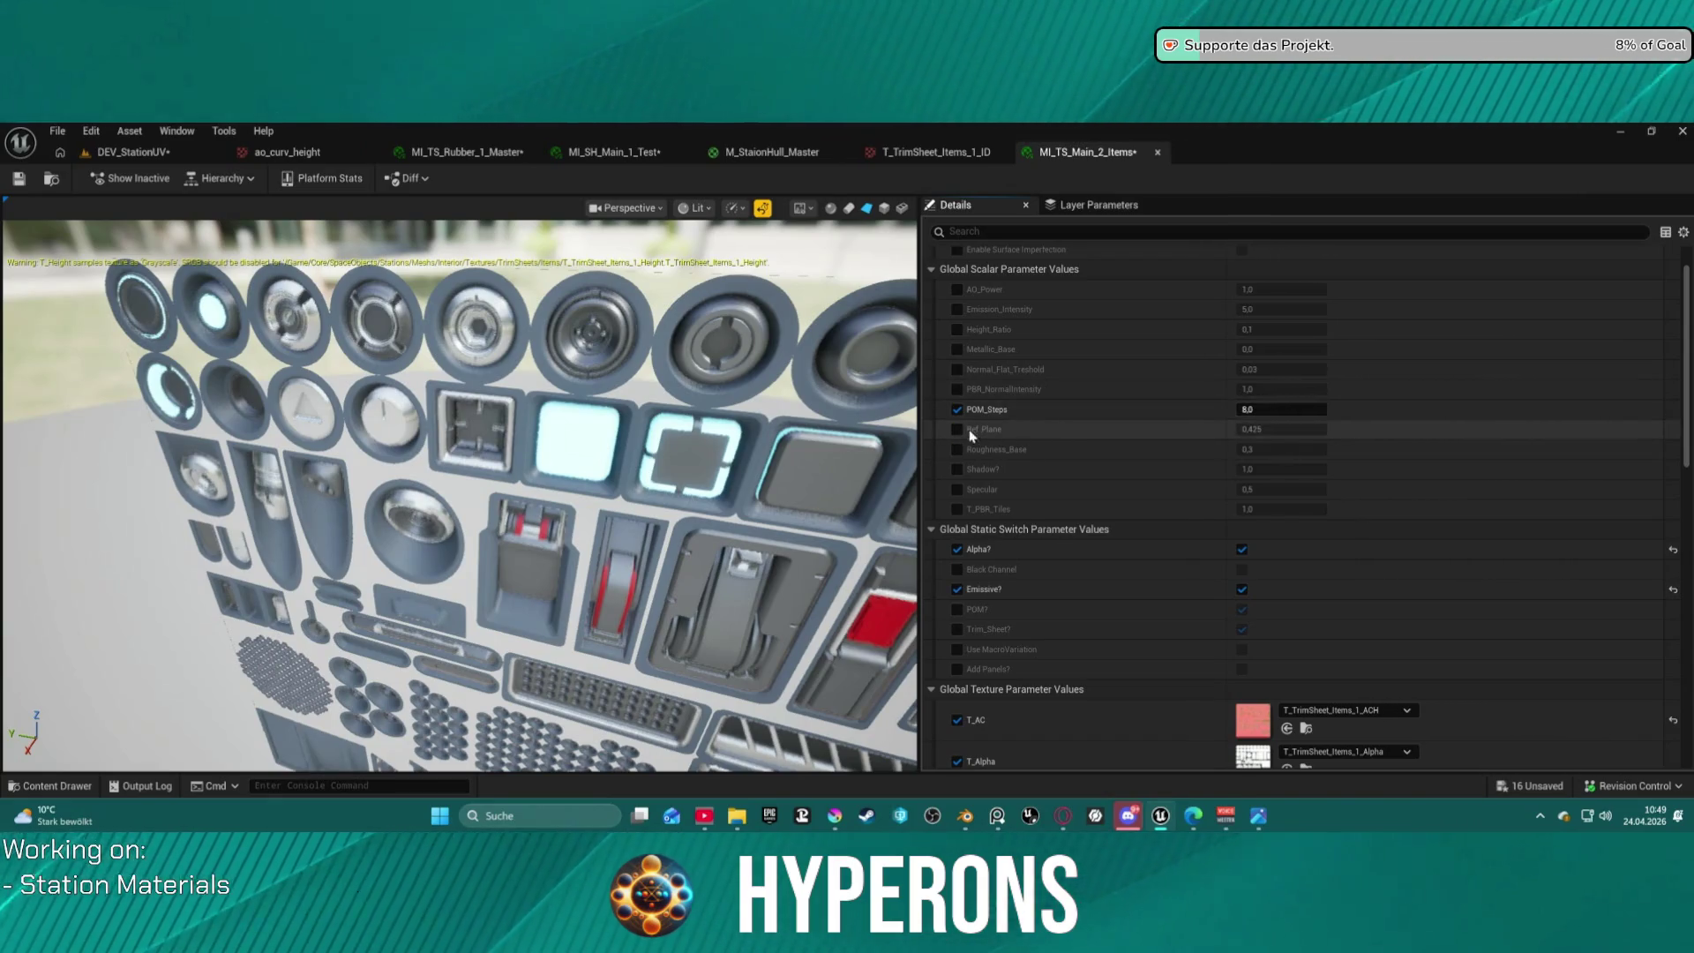
{"action": "mouse_move", "coordinate": [1261, 433]}
{"action": "left_mouse_down"}
{"action": "mouse_move", "coordinate": [1509, 433]}
{"action": "mouse_move", "coordinate": [1327, 442]}
{"action": "left_mouse_up"}
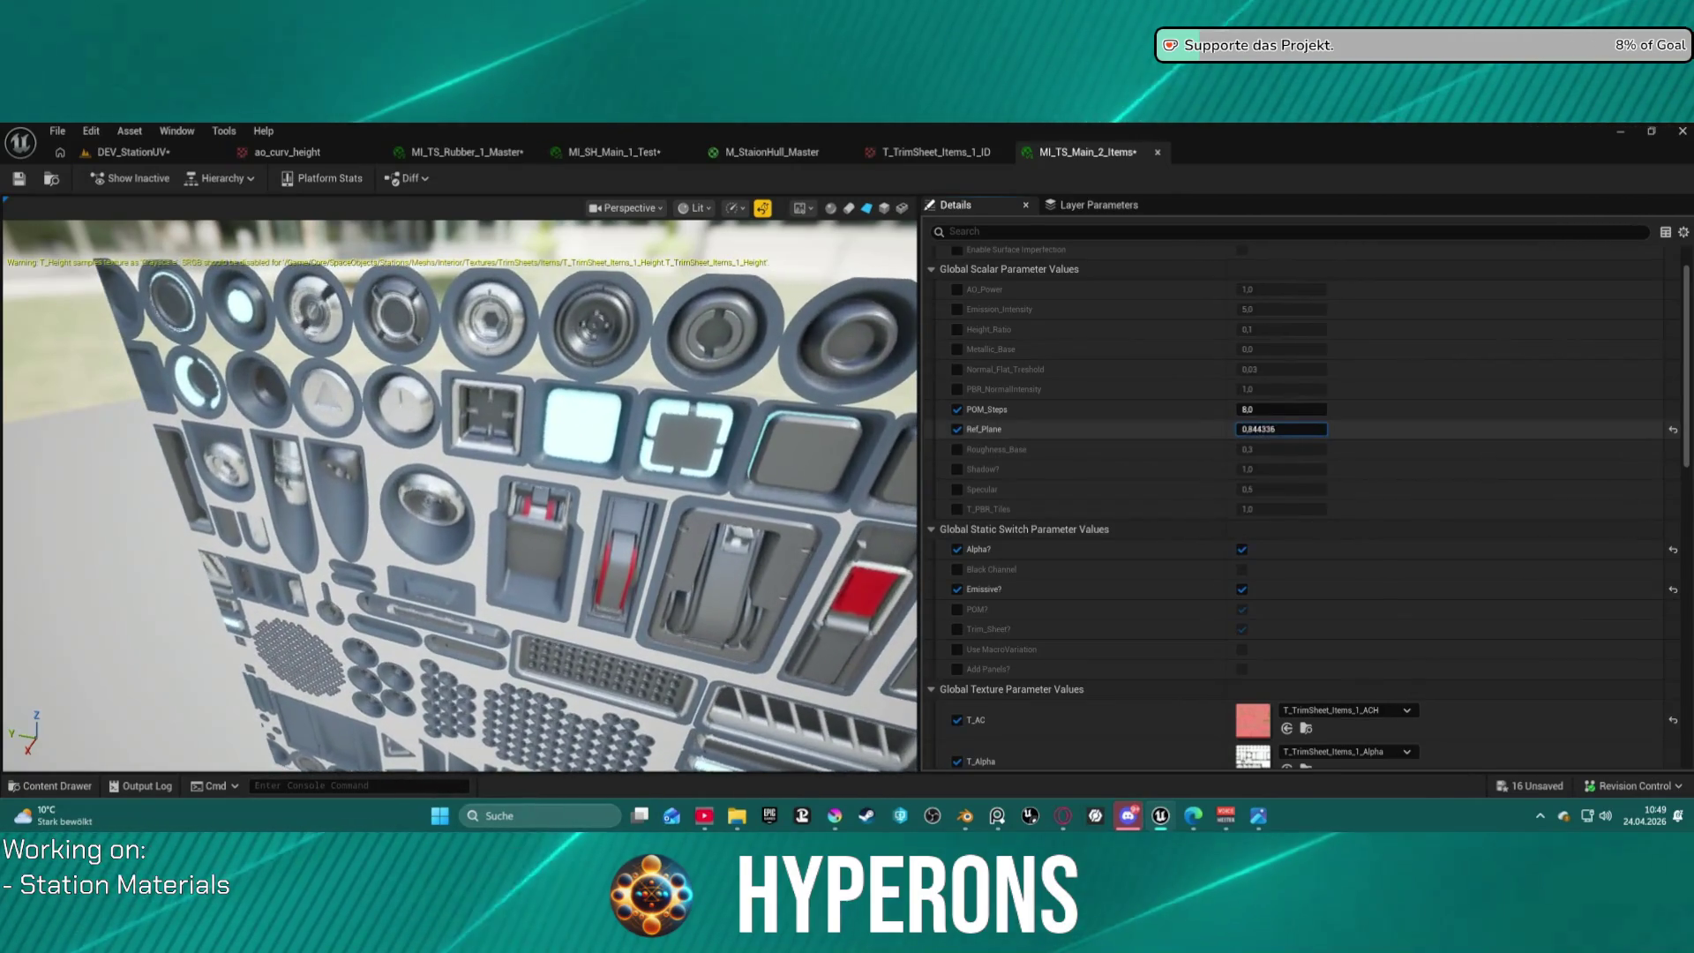
{"action": "left_click", "coordinate": [1313, 434]}
{"action": "type", "text": "."}
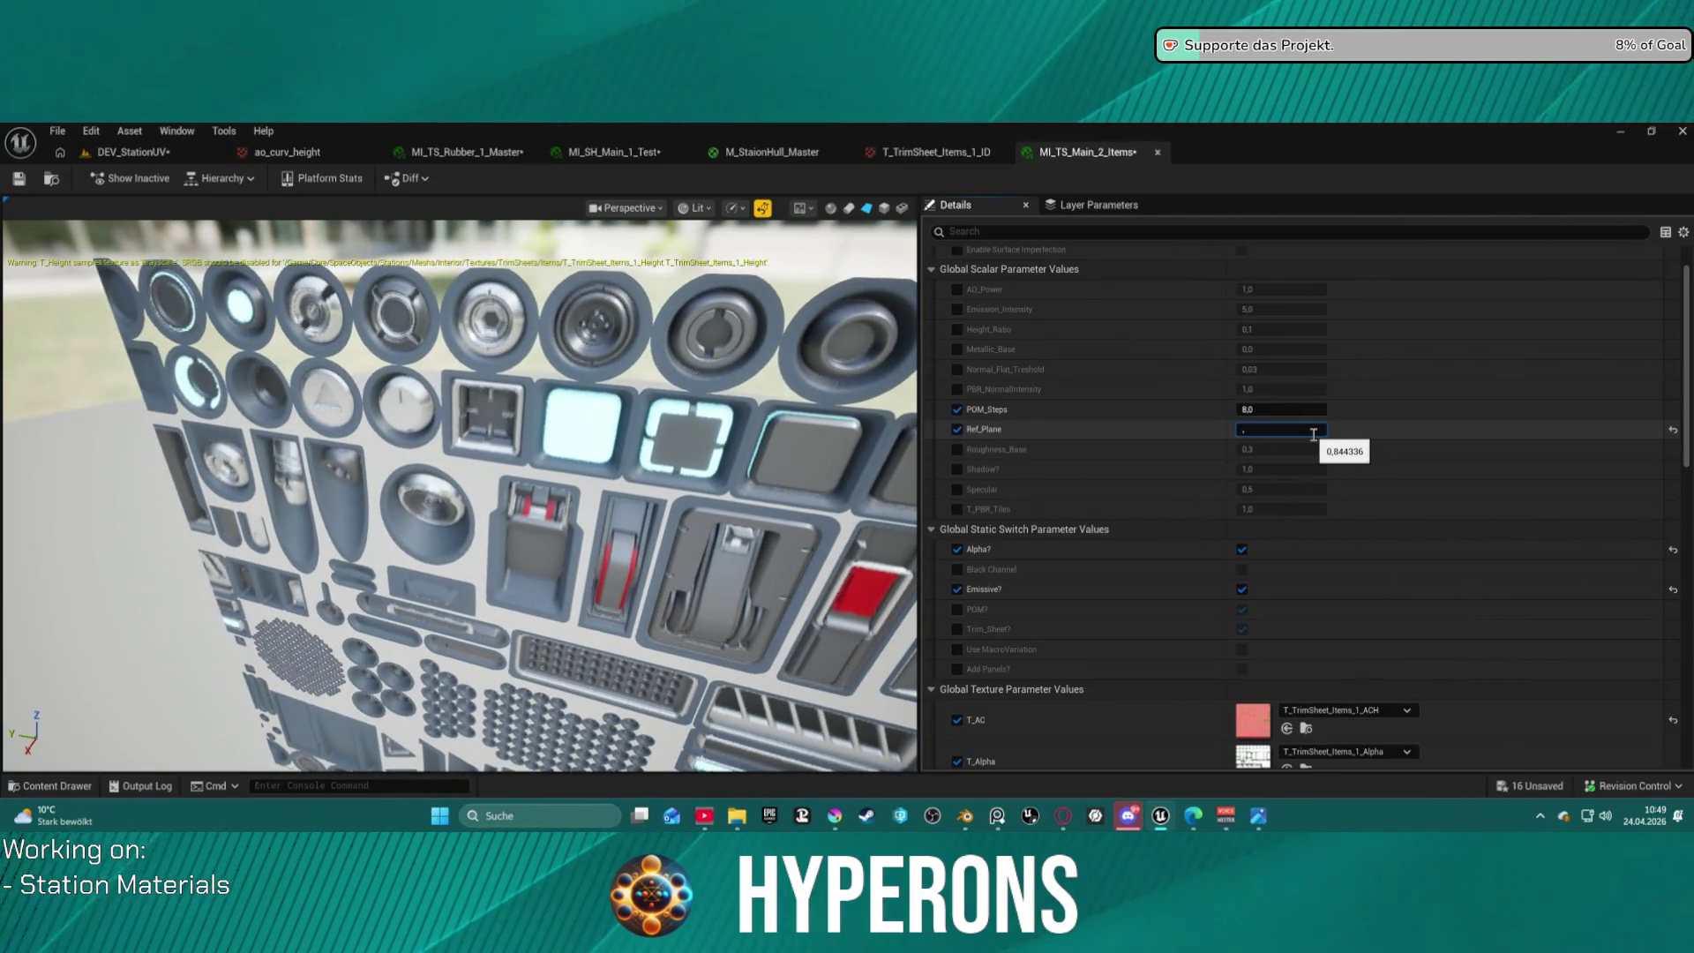
{"action": "type", "text": "4"}
{"action": "key", "text": "Return"}
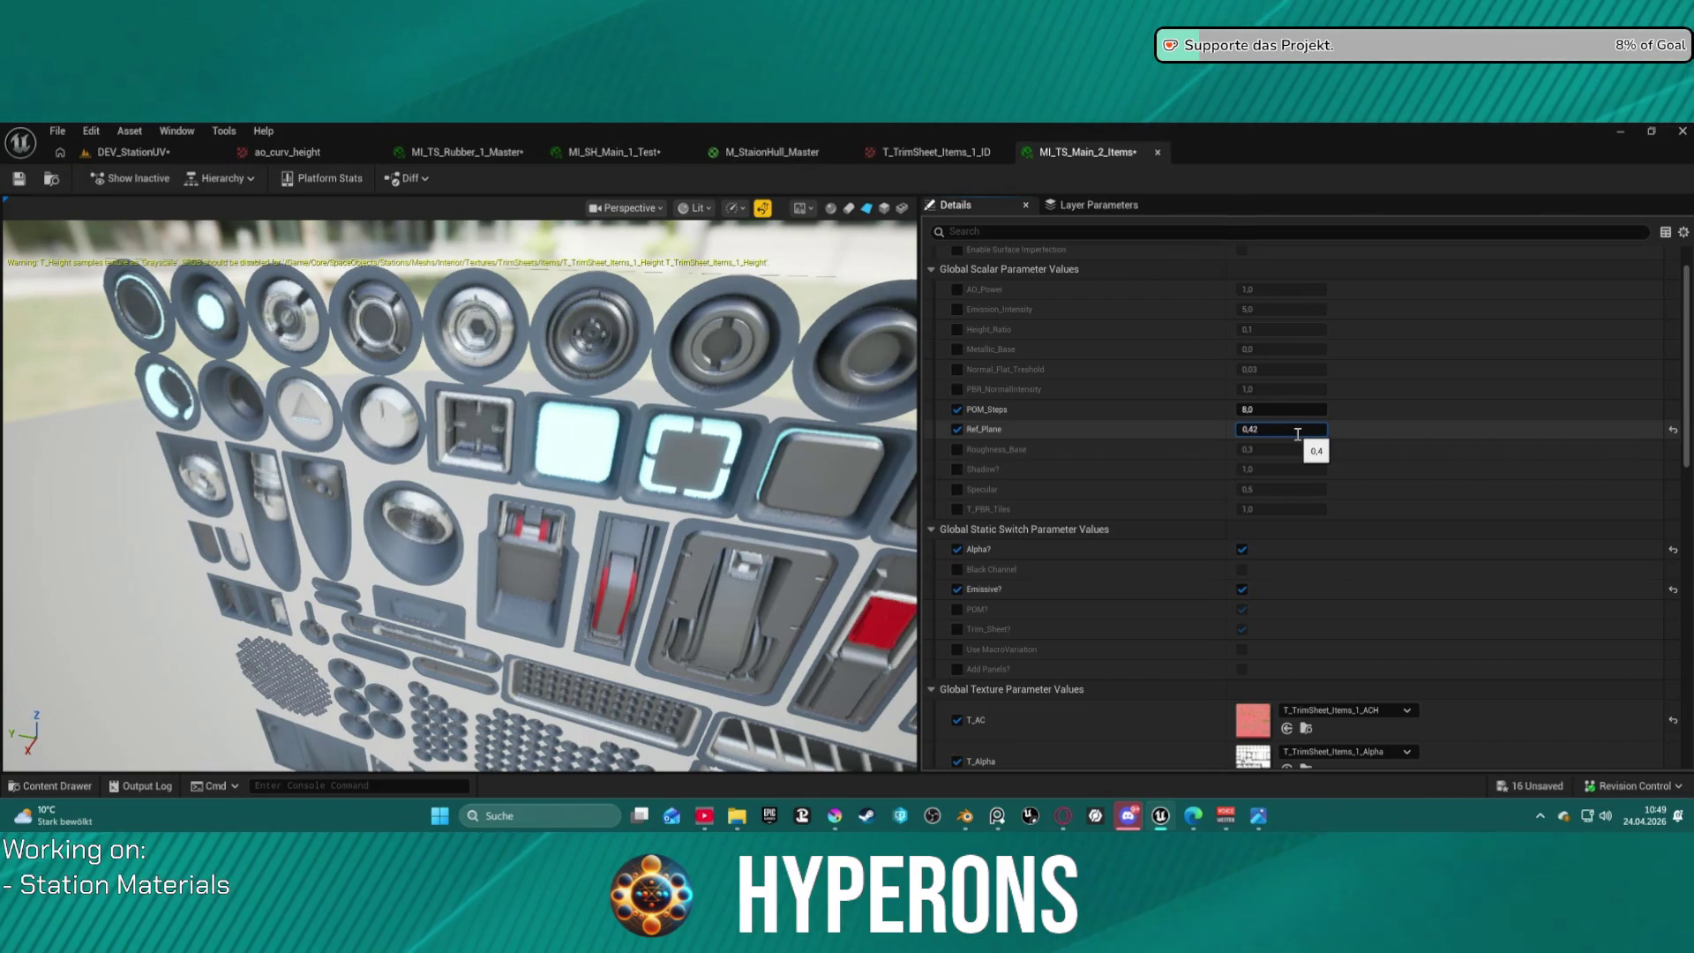
{"action": "type", "text": "5"}
{"action": "key", "text": "Return"}
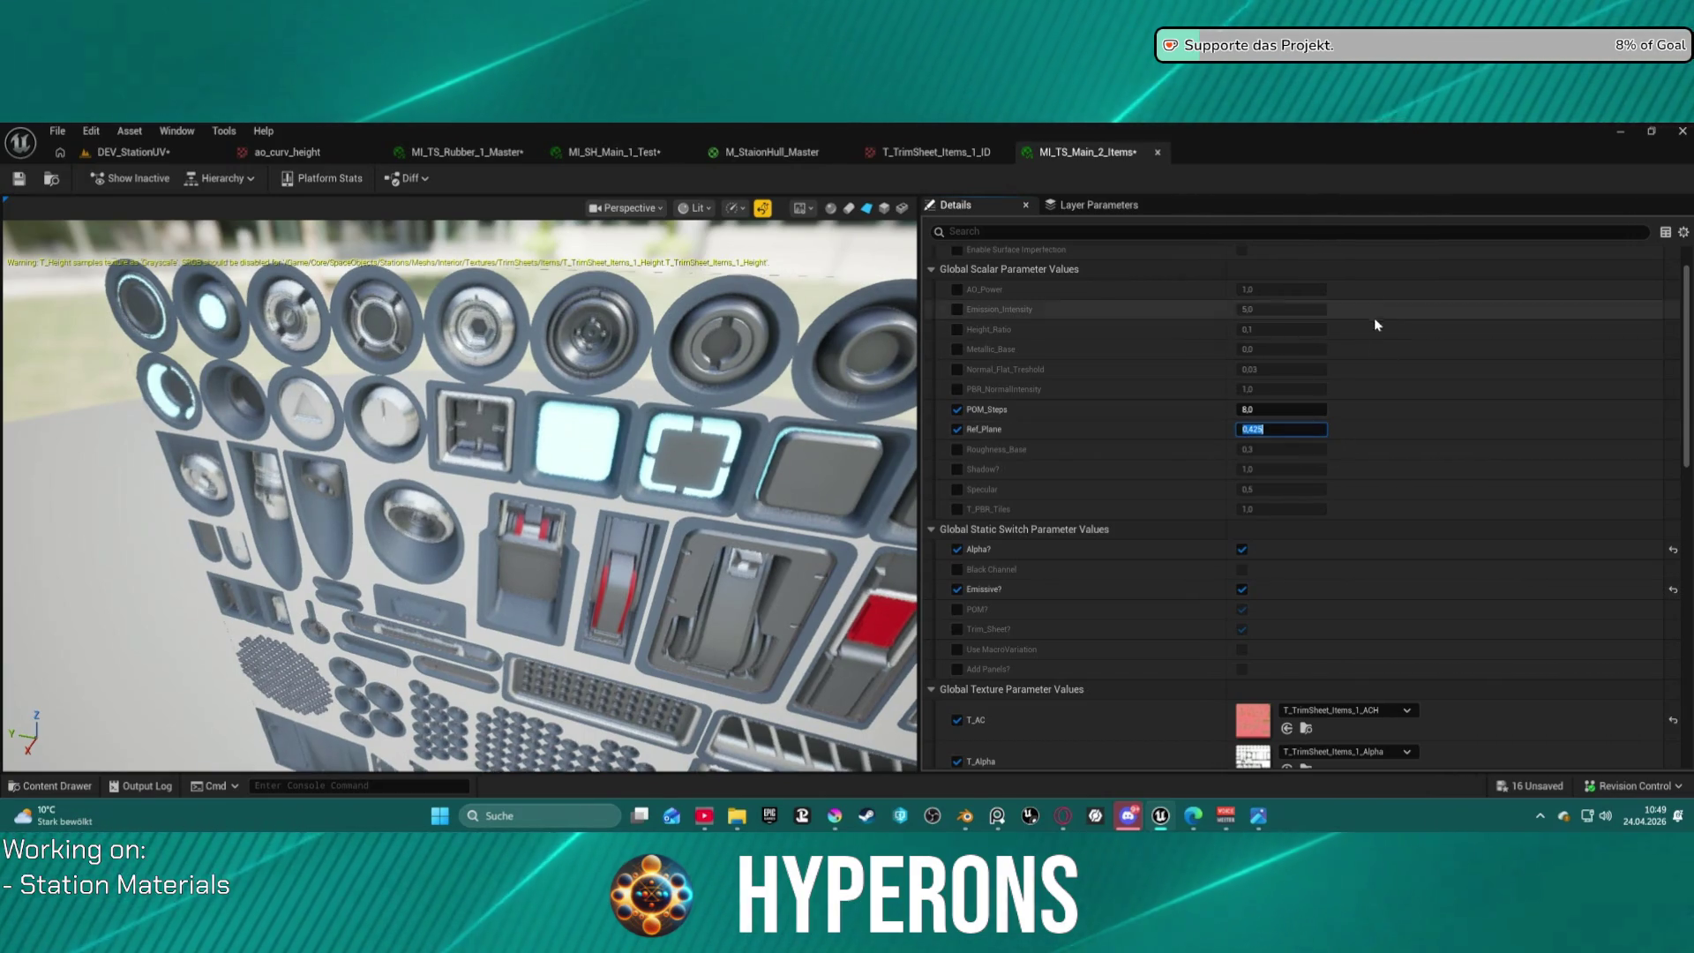
Set POM_Steps to 8.0, then try the Shadow? override and switch it back off.
{"action": "left_click", "coordinate": [1280, 409]}
{"action": "left_click_drag", "start_coordinate": [1280, 409], "coordinate": [1350, 408]}
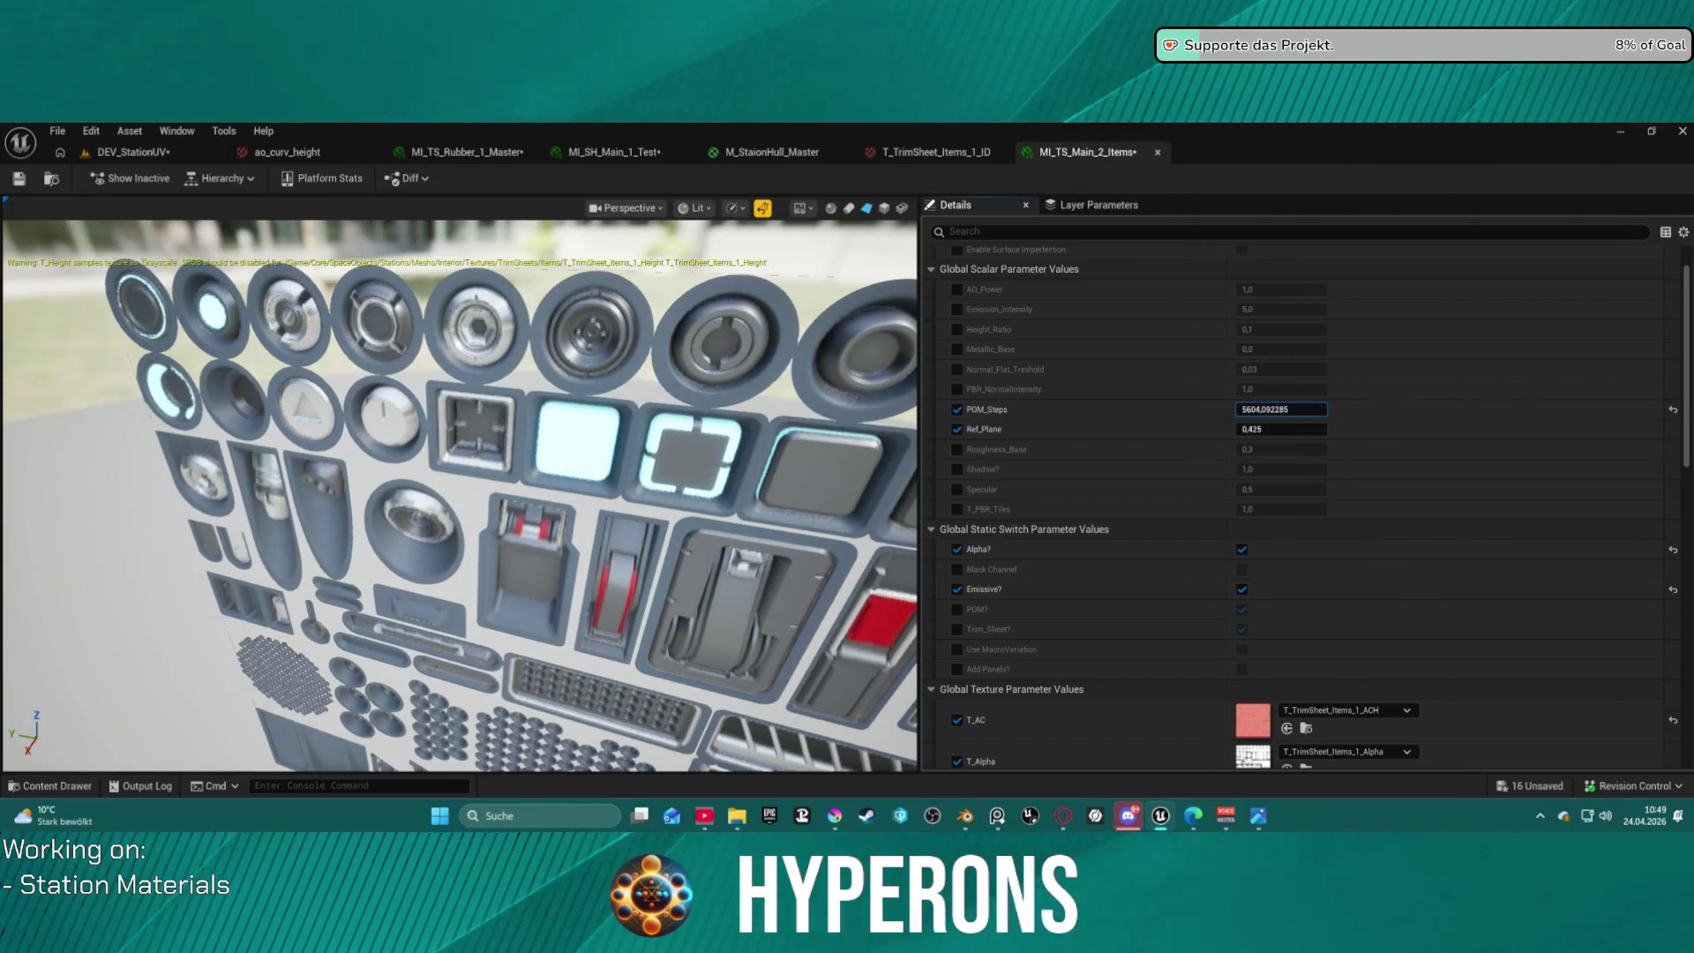
{"action": "left_click_drag", "start_coordinate": [1350, 410], "coordinate": [1191, 415]}
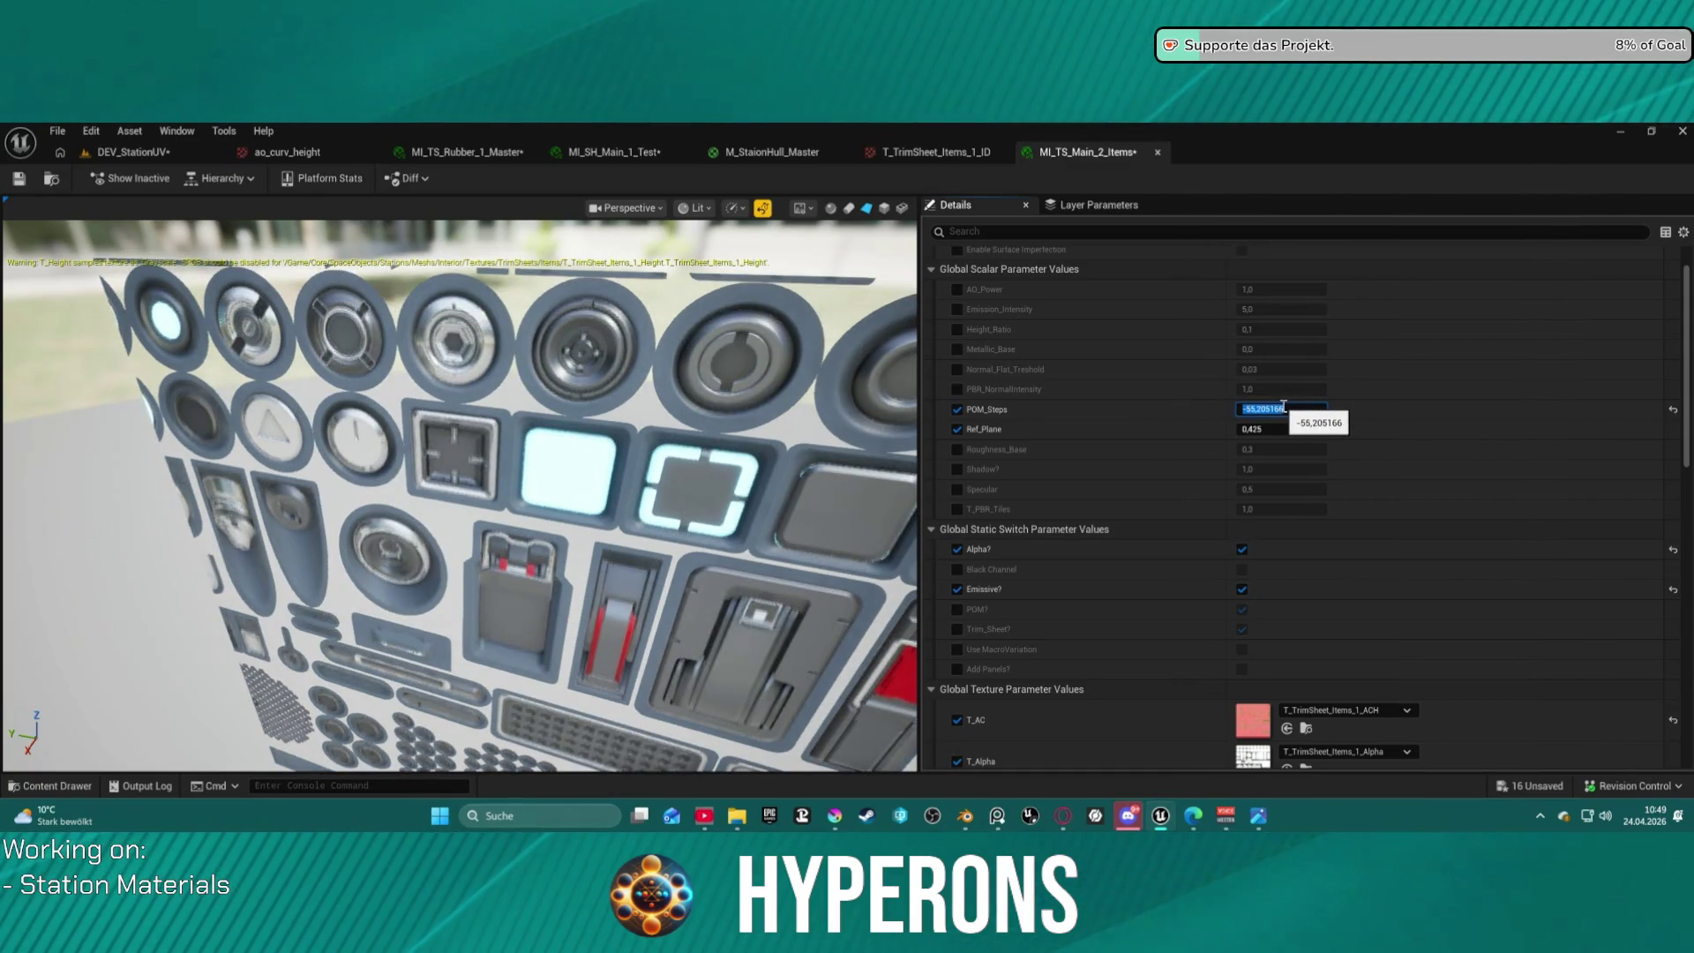
{"action": "type", "text": "8"}
{"action": "key", "text": "Return"}
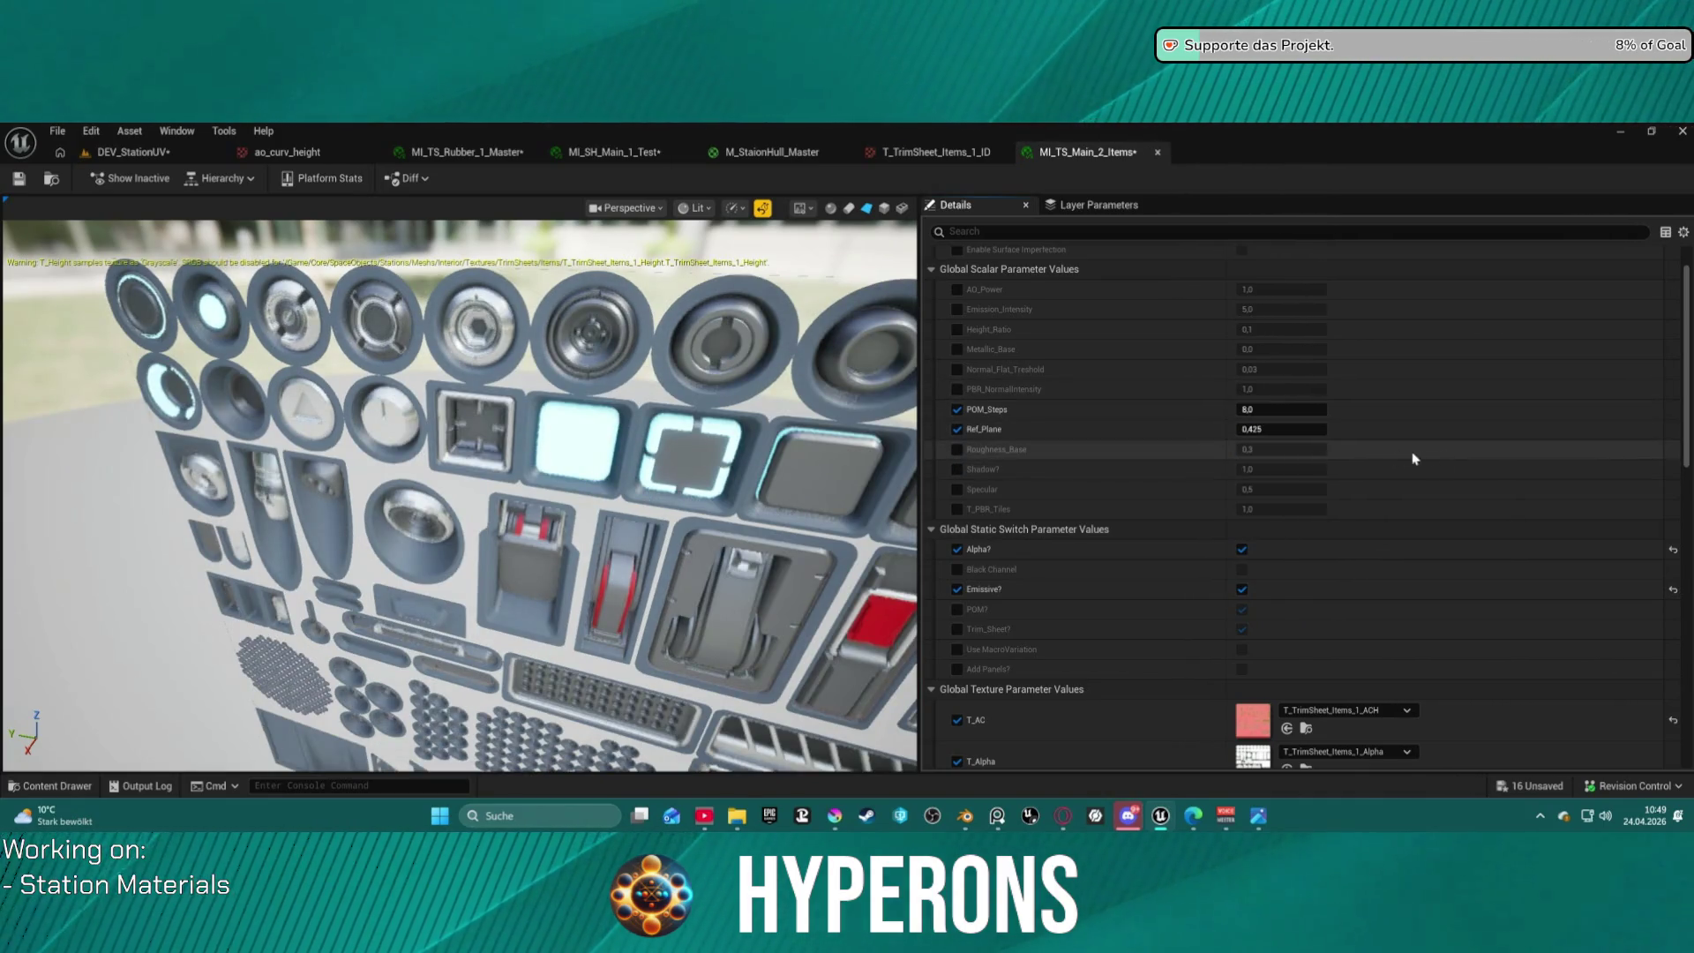
{"action": "left_click", "coordinate": [958, 470]}
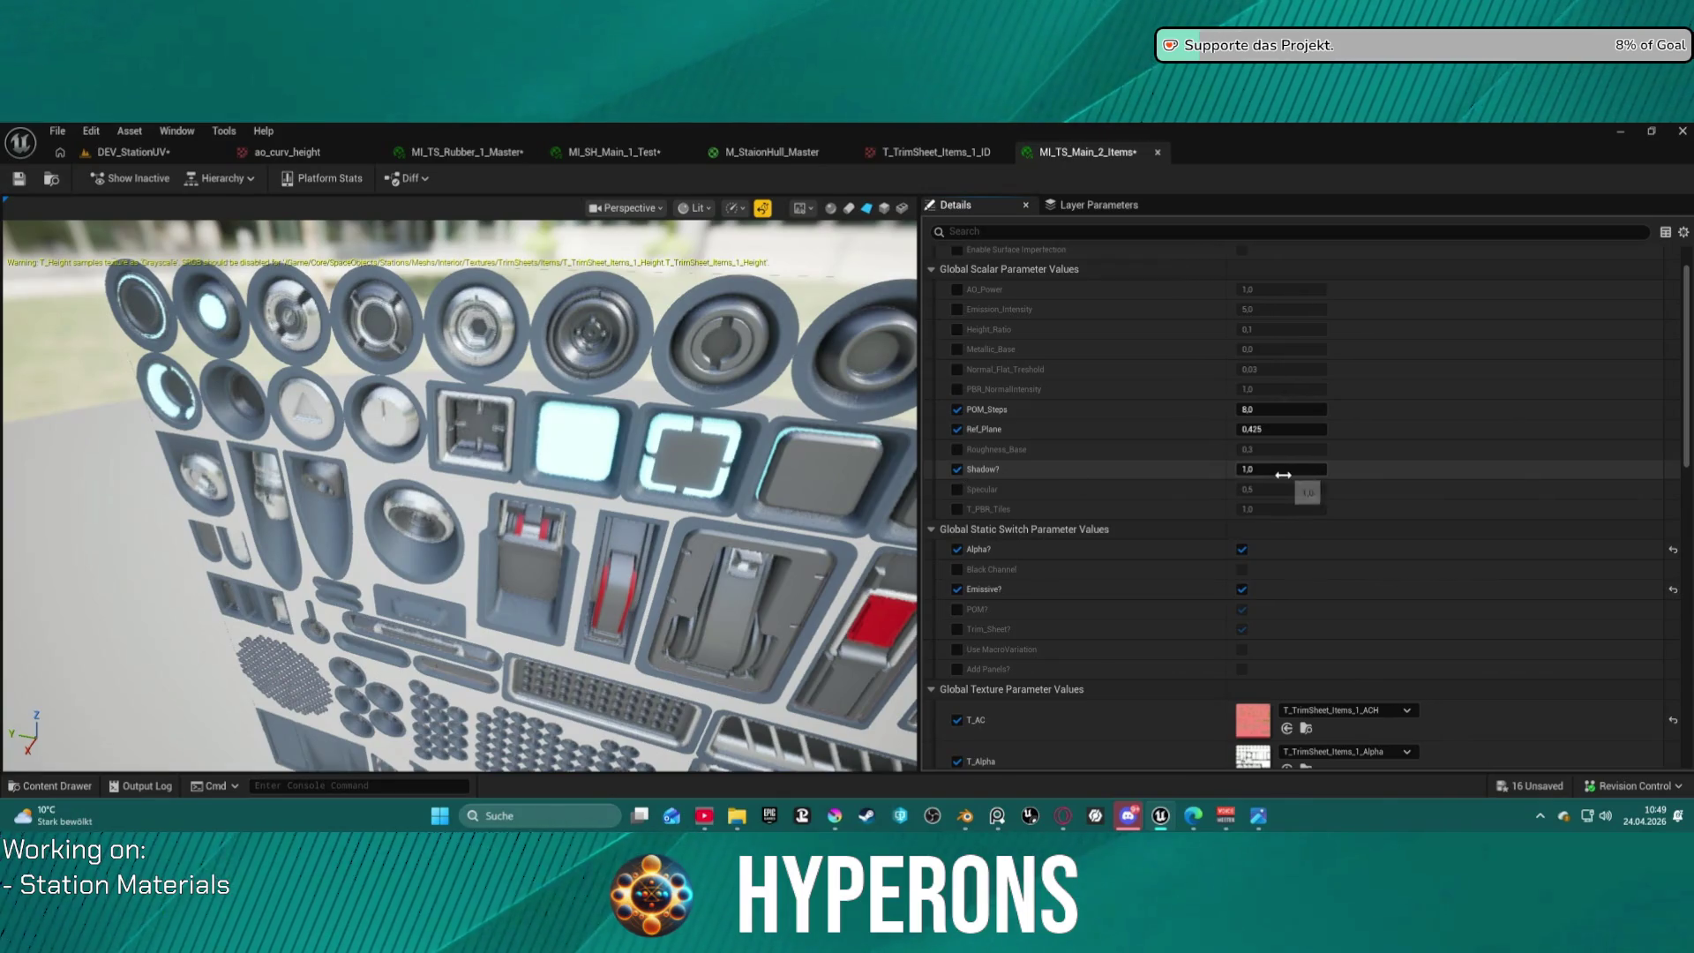
{"action": "left_click_drag", "start_coordinate": [1281, 470], "coordinate": [1252, 469]}
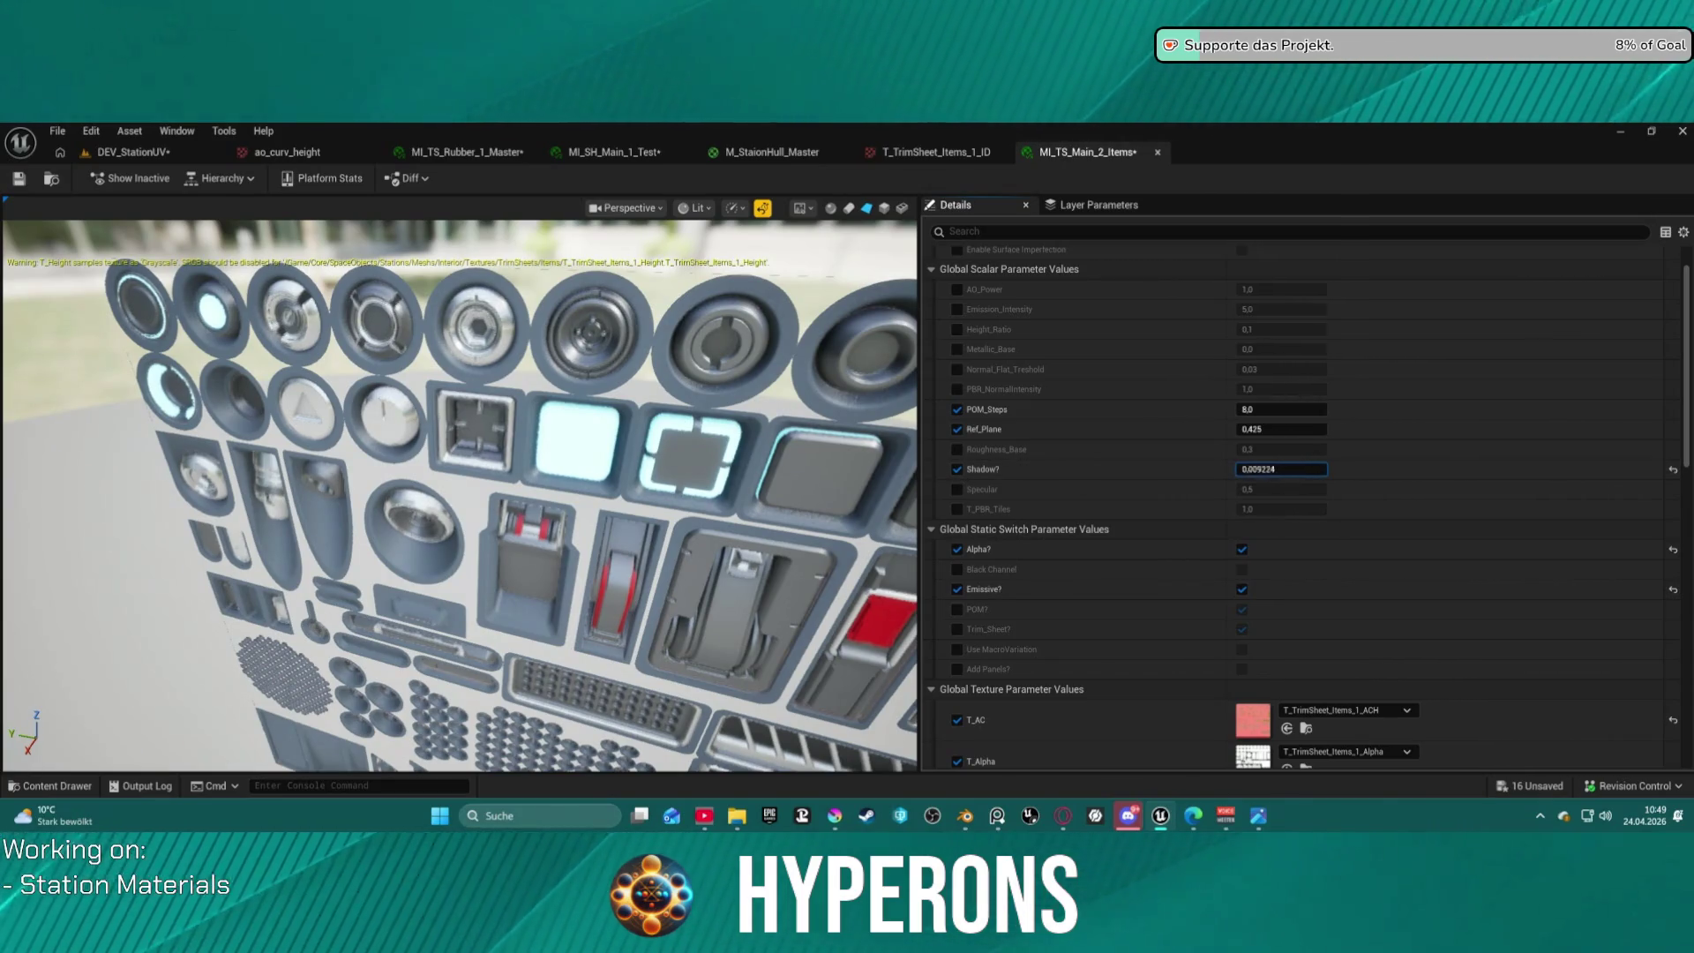
{"action": "left_click", "coordinate": [959, 469]}
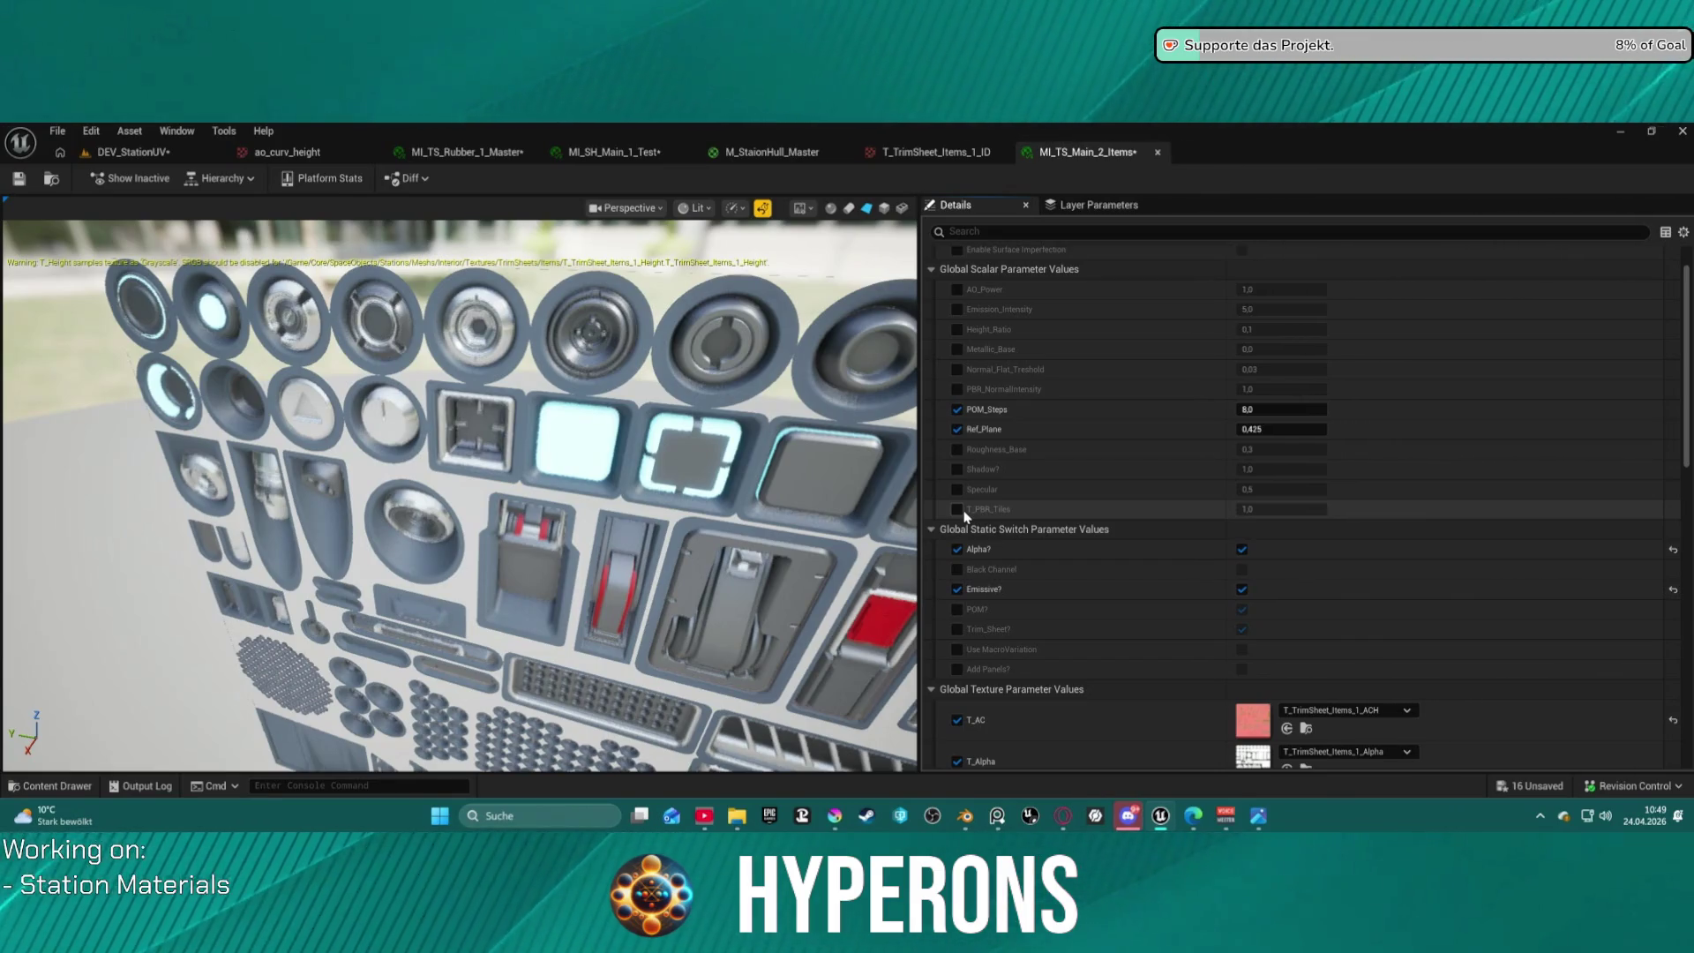
{"action": "scroll", "coordinate": [797, 324], "scroll_direction": "down", "scroll_amount": 5}
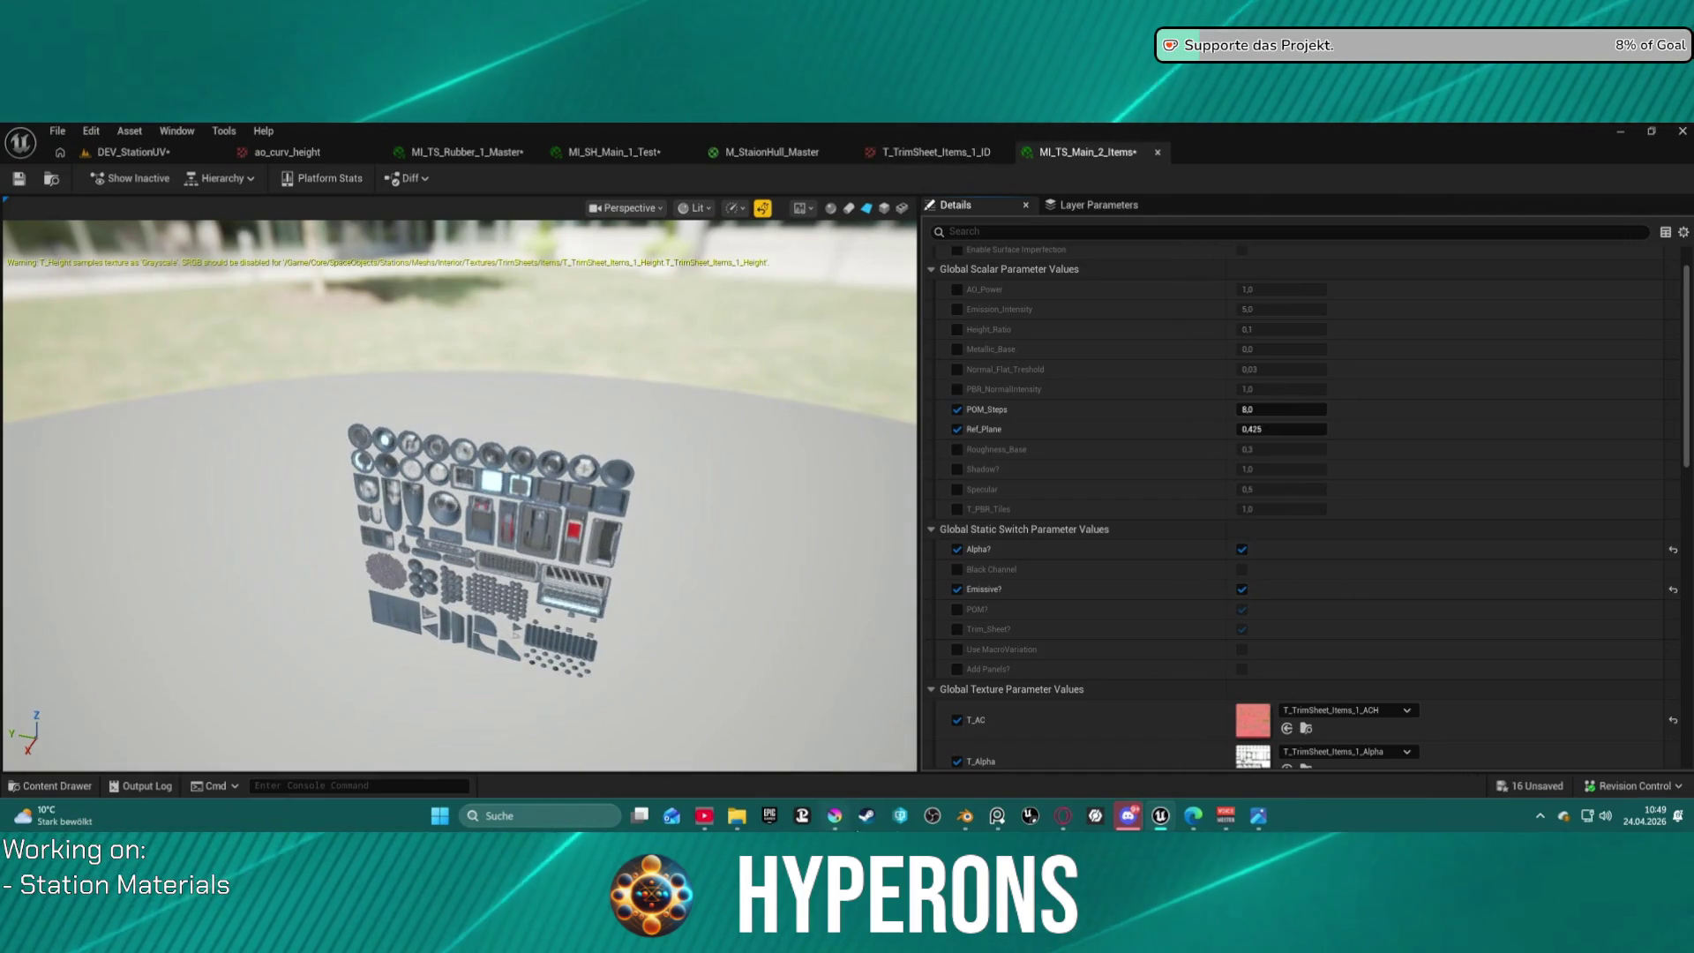
{"action": "mouse_move", "coordinate": [1259, 819]}
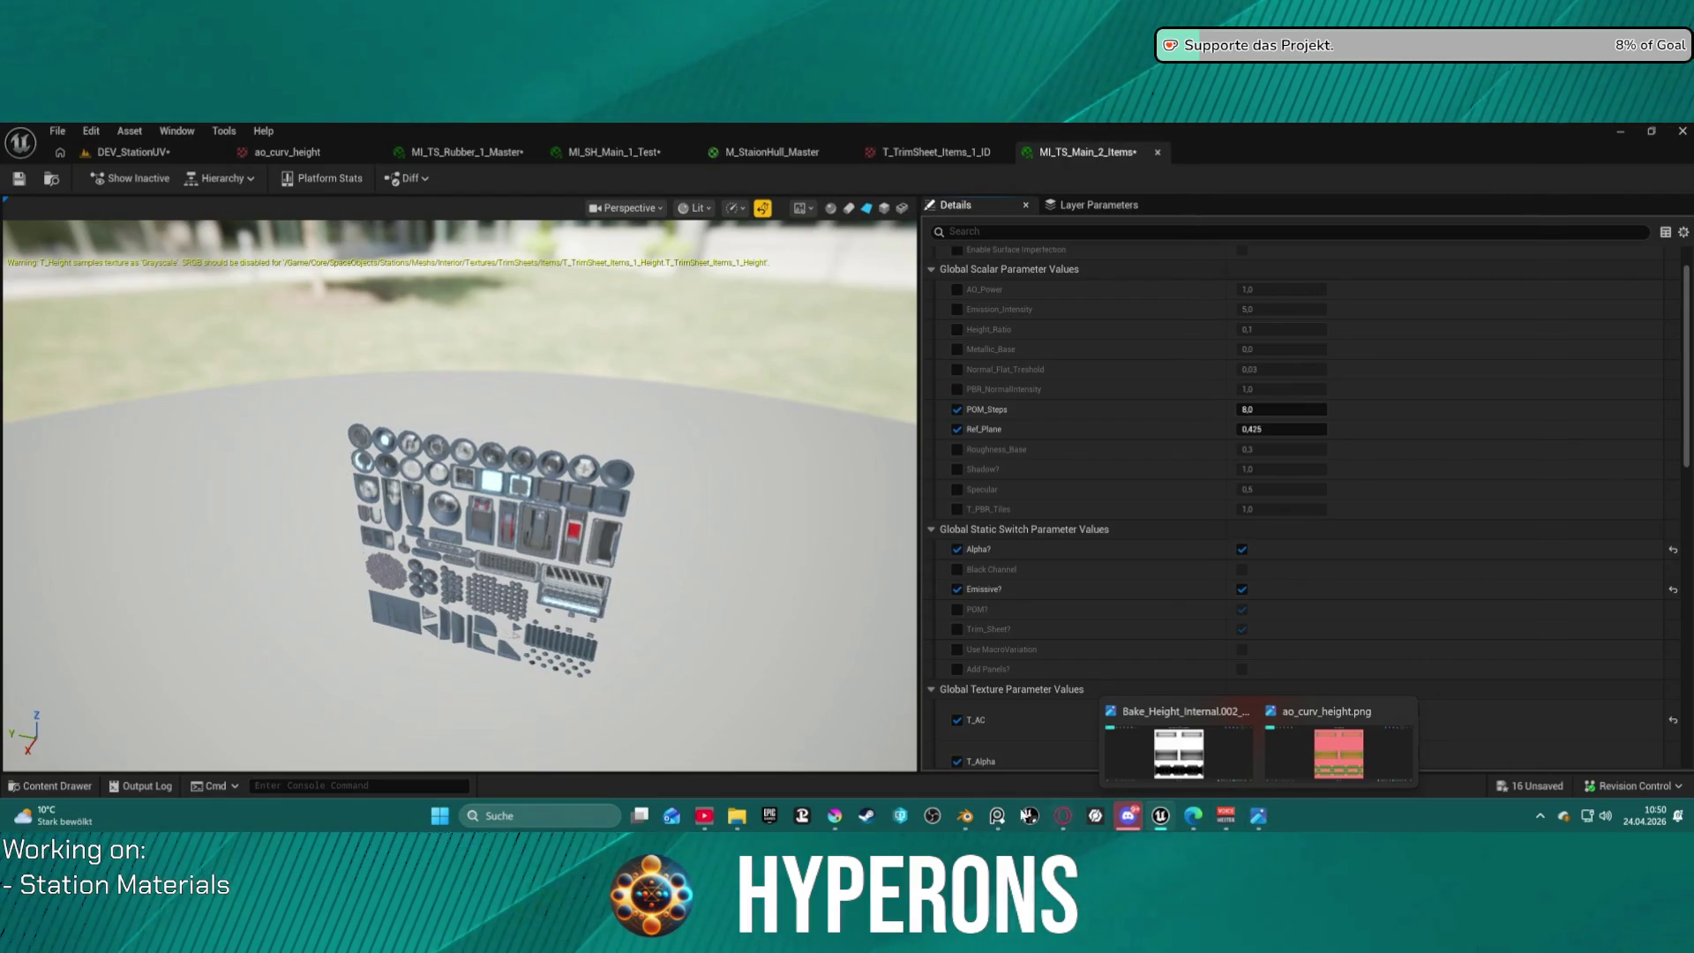
Make the tall left green bar of Color_id.png solid black and save the PNG.
{"action": "left_click", "coordinate": [834, 816]}
{"action": "scroll", "coordinate": [533, 445], "scroll_direction": "up", "scroll_amount": 3}
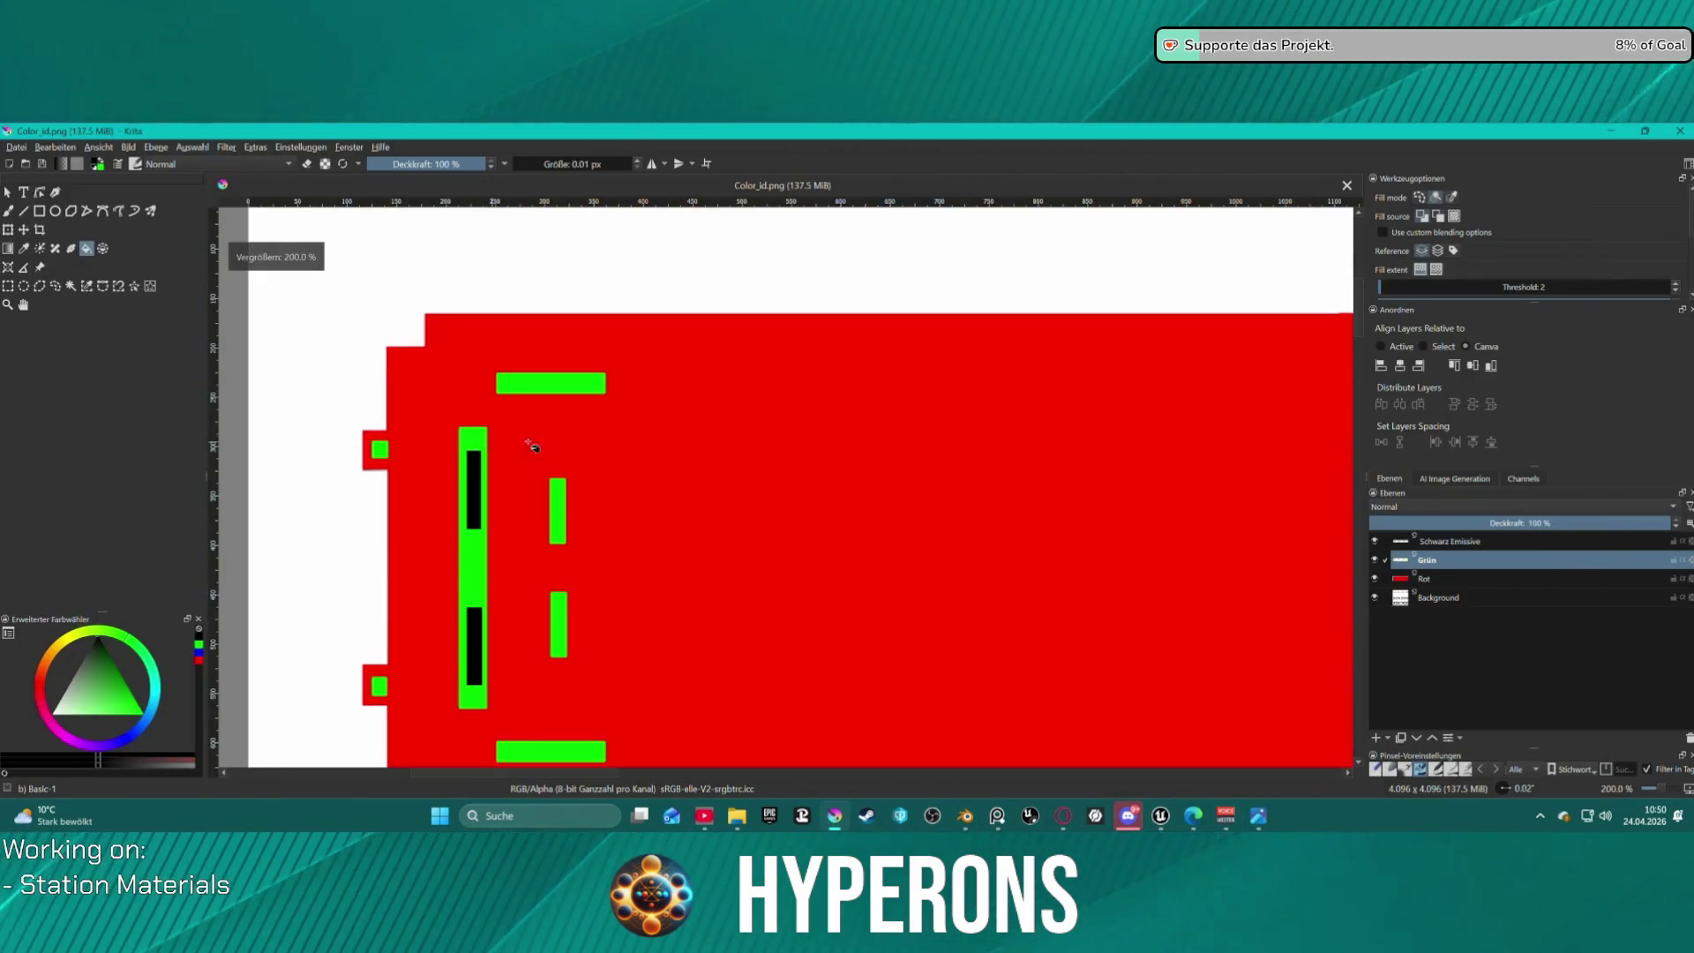
{"action": "scroll", "coordinate": [494, 503], "scroll_direction": "down", "scroll_amount": 1}
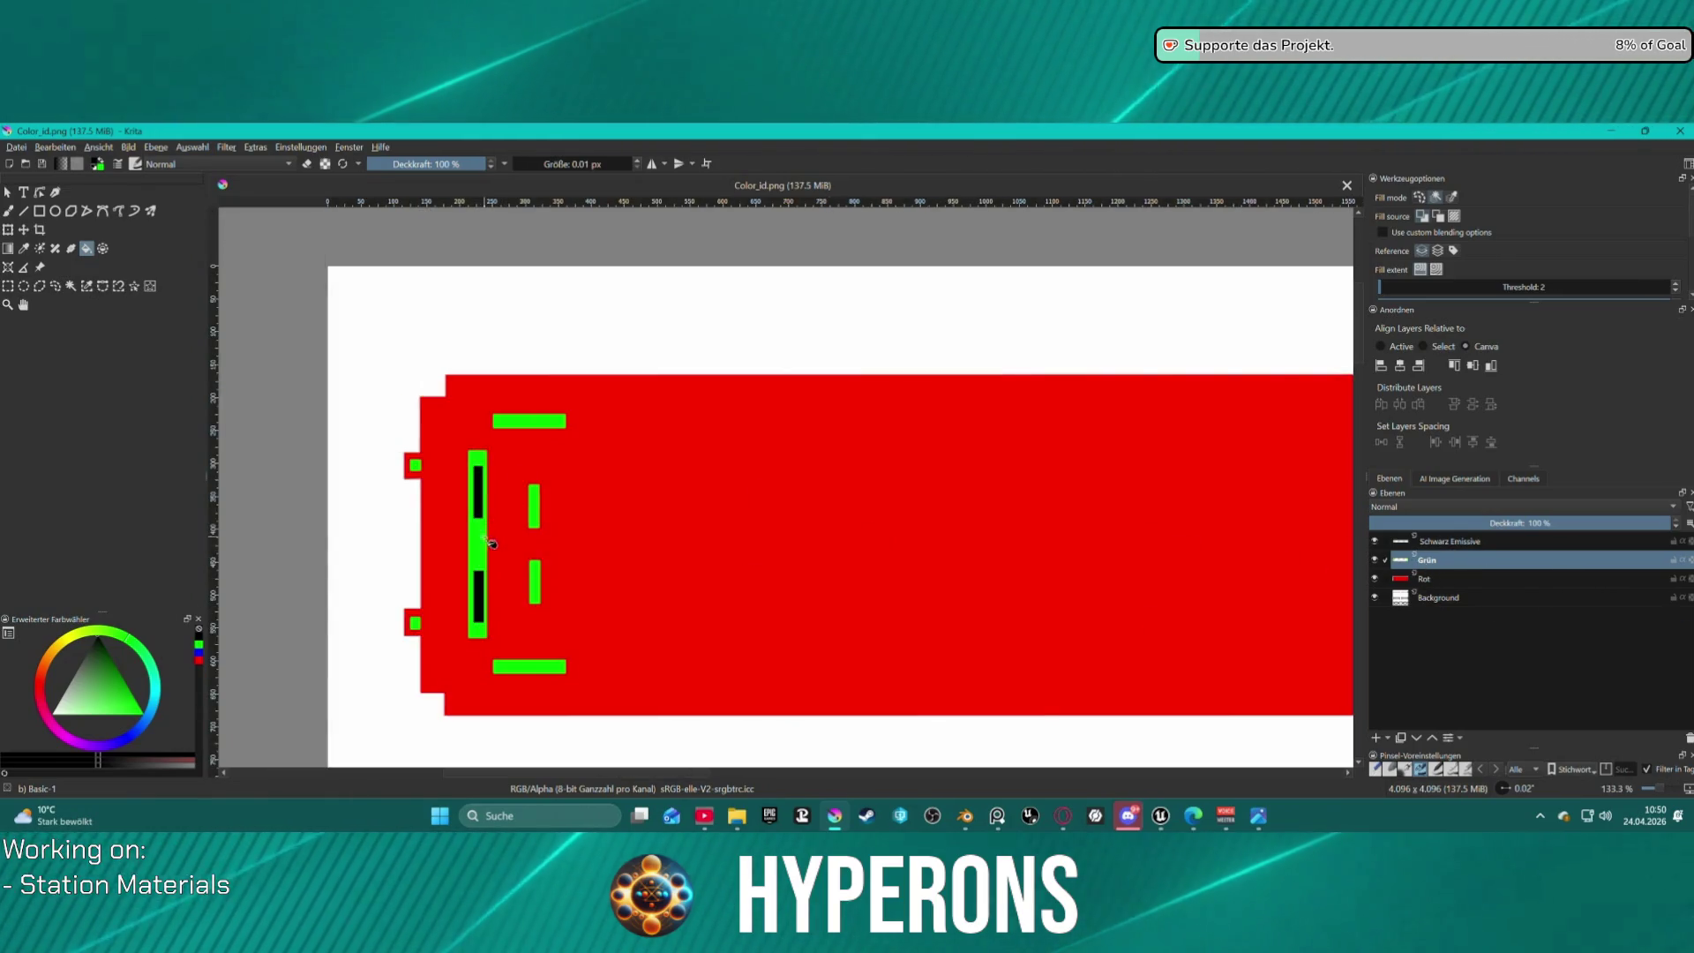
{"action": "key", "text": "BackSpace"}
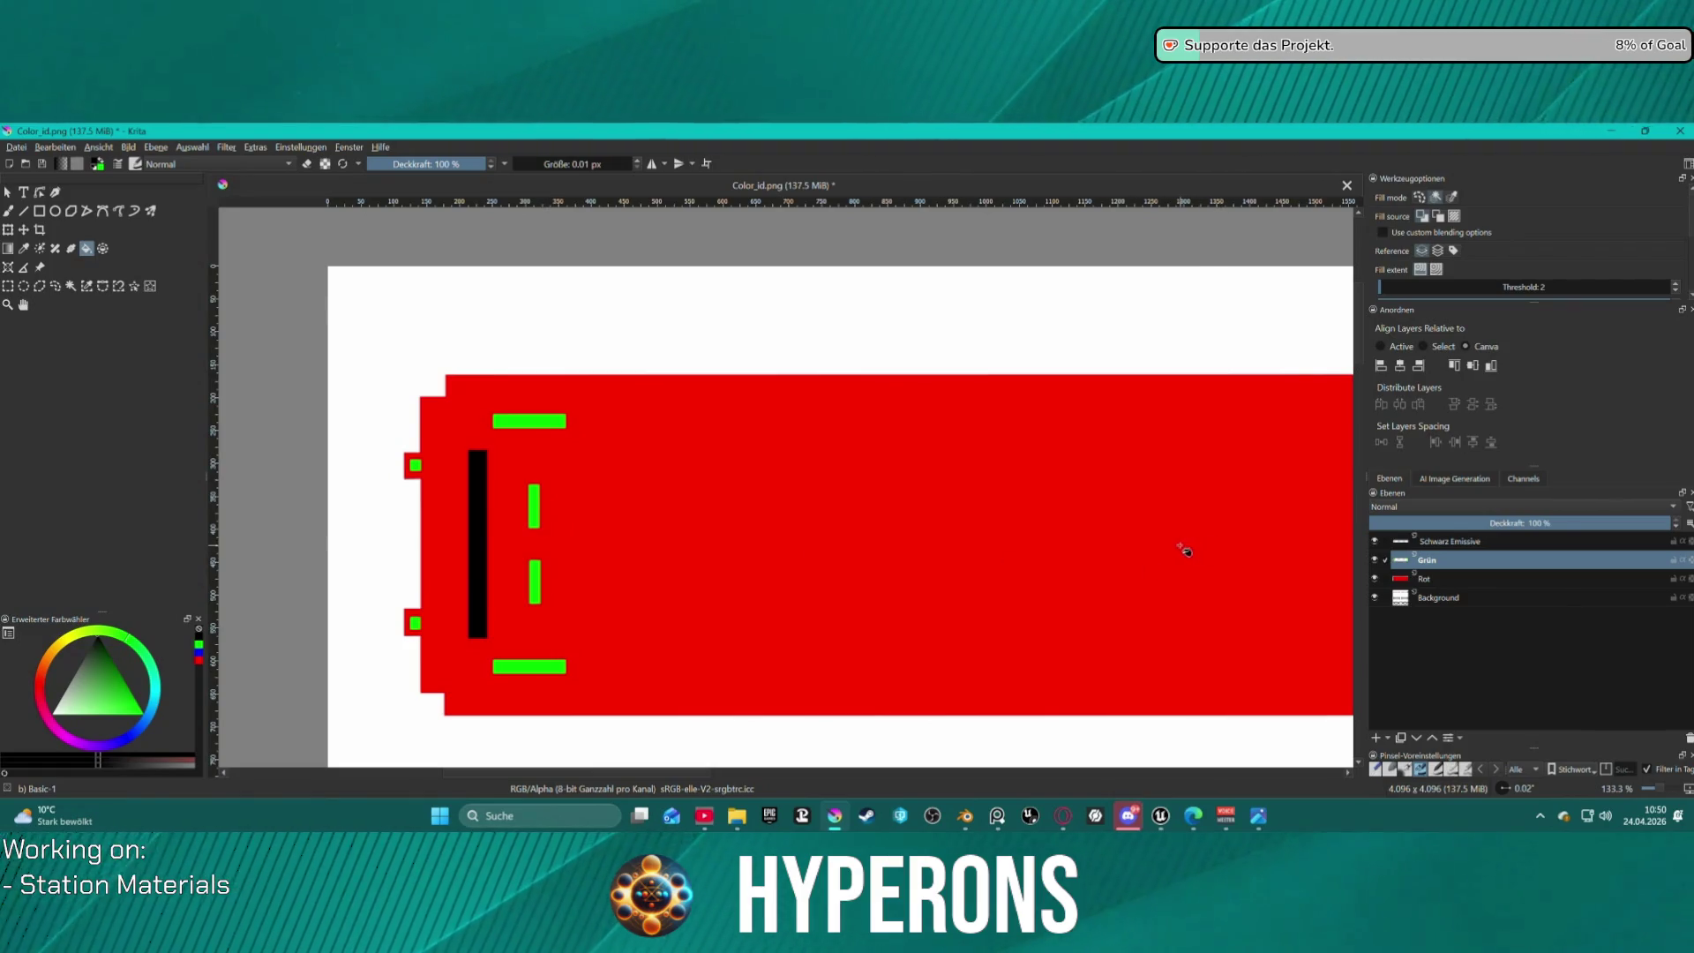
{"action": "scroll", "coordinate": [1185, 551], "scroll_direction": "down", "scroll_amount": 2}
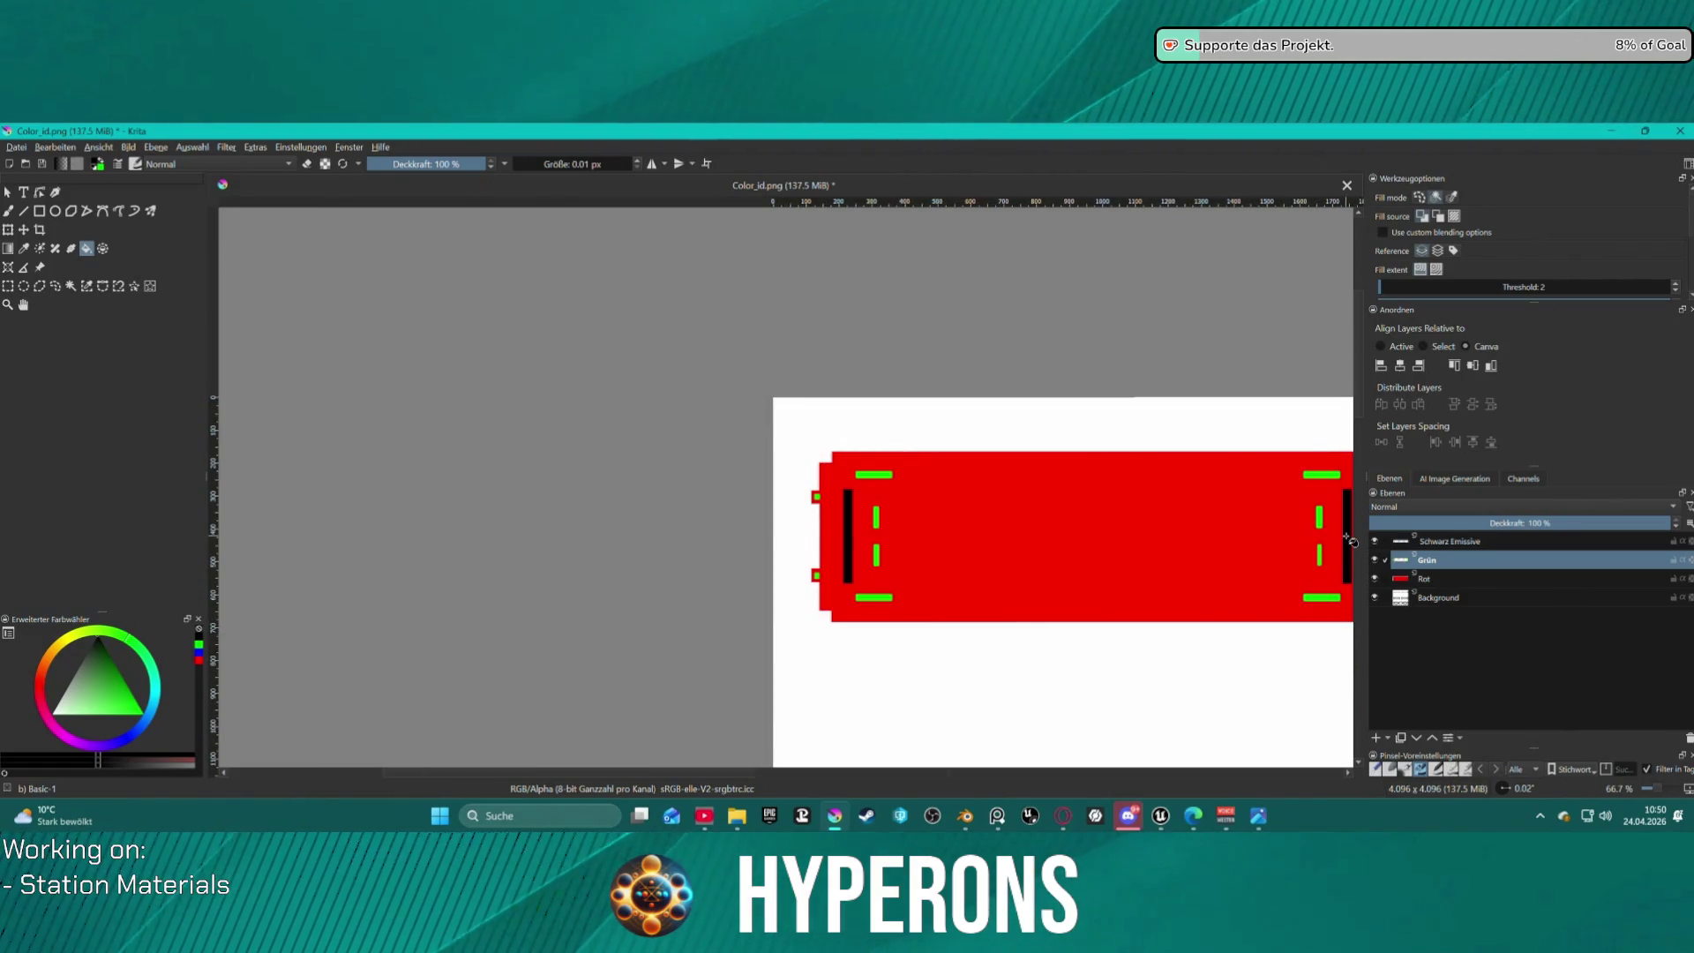
{"action": "left_click", "coordinate": [40, 165]}
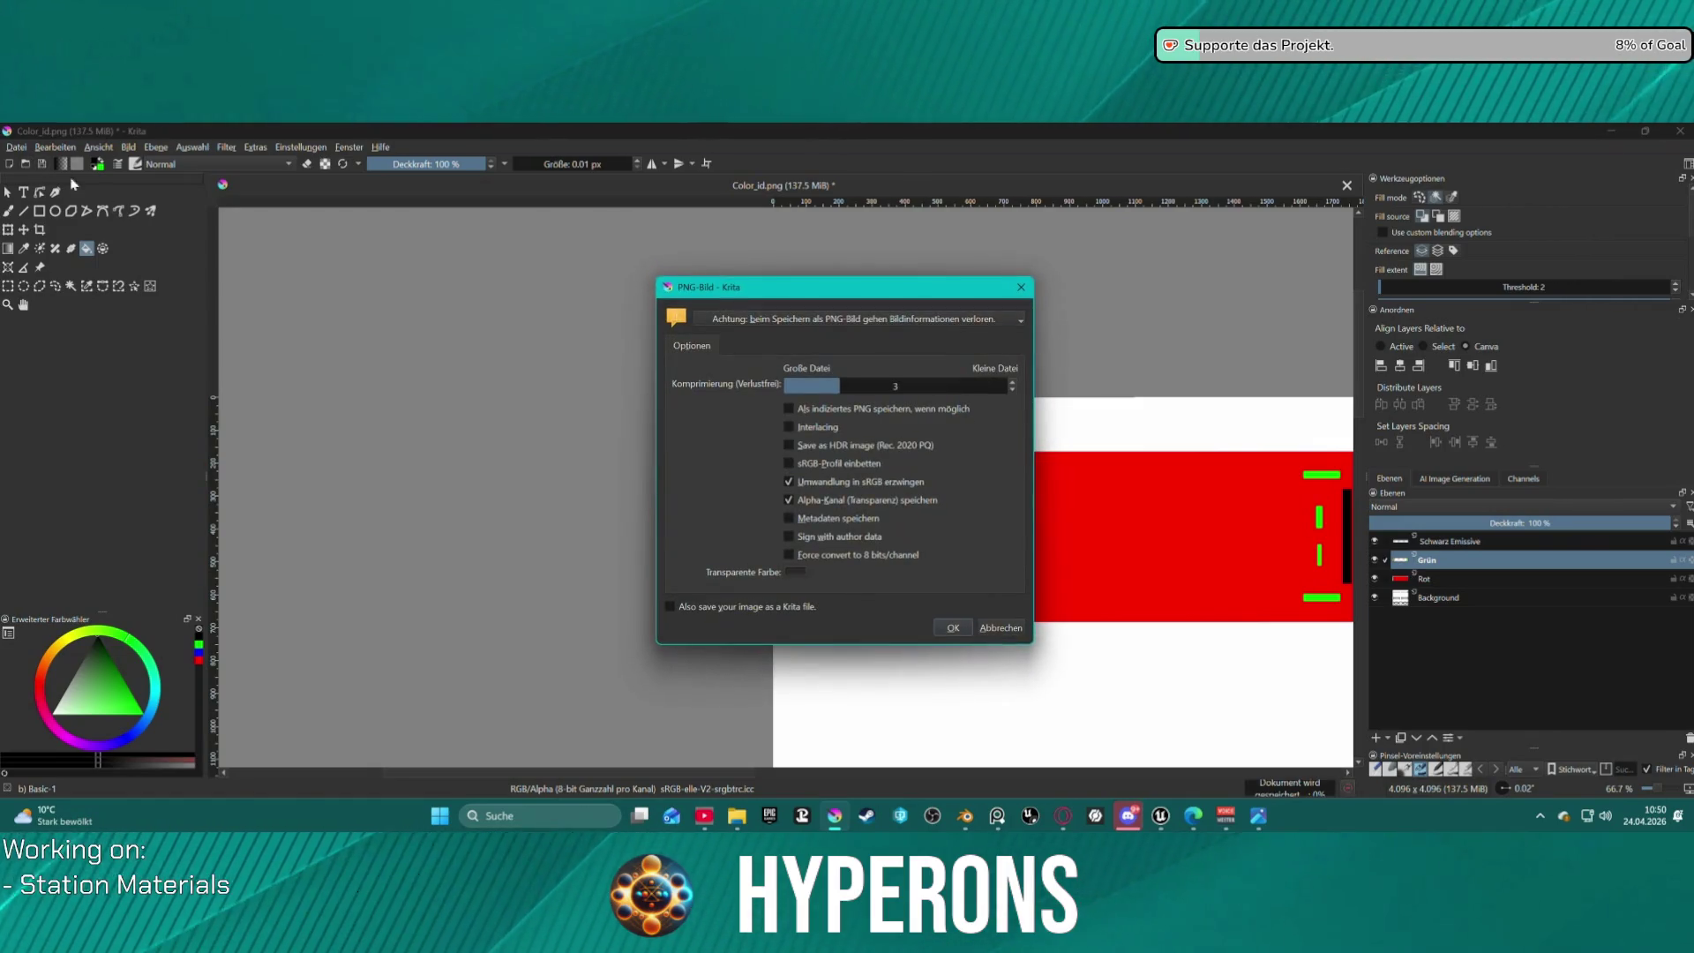
{"action": "left_click", "coordinate": [954, 629]}
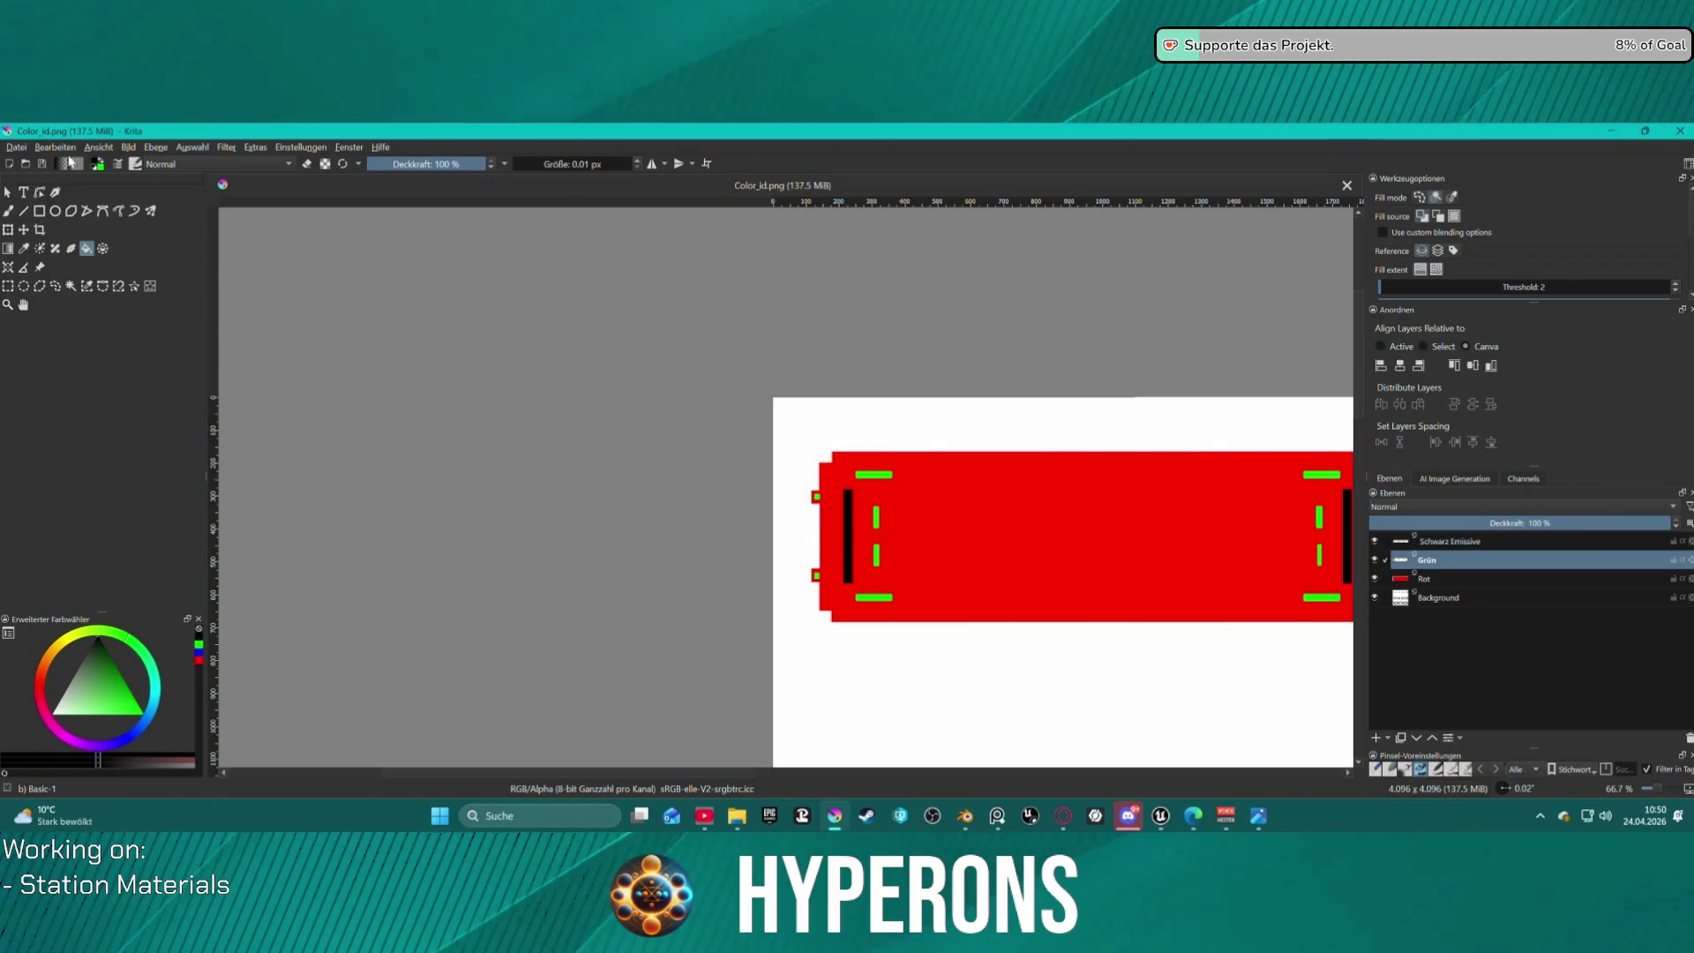
Save Color_id.png once more from the file menu and return to Unreal Engine.
{"action": "left_click", "coordinate": [28, 152]}
{"action": "left_click", "coordinate": [27, 152]}
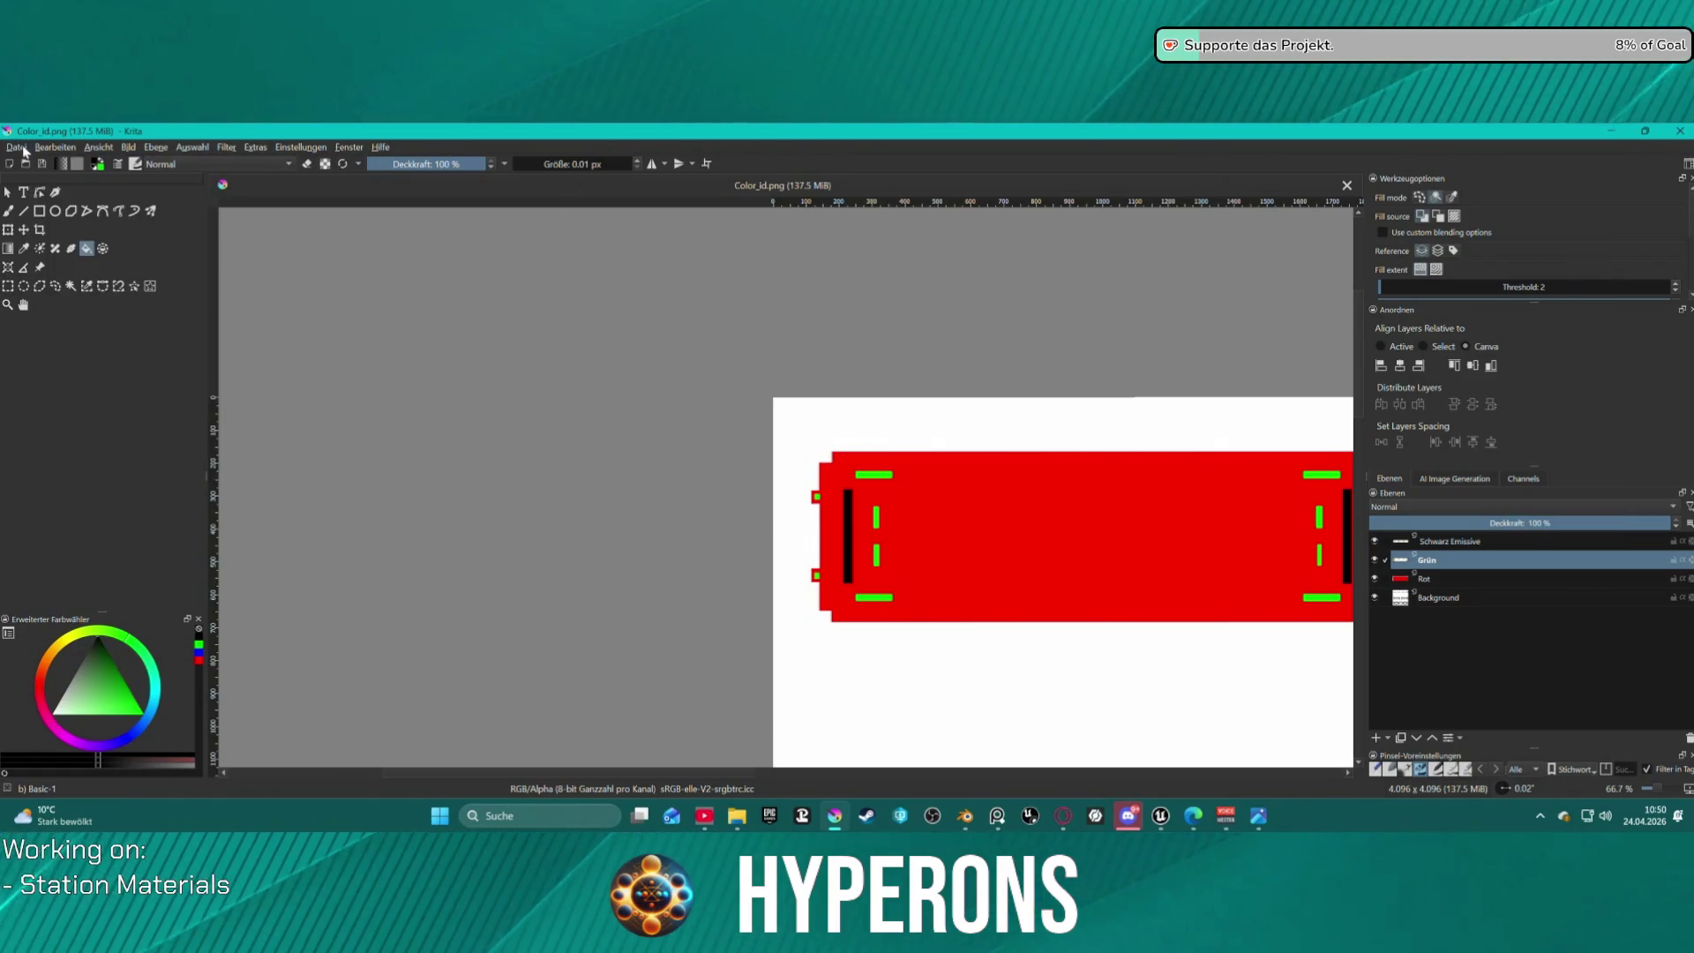
{"action": "left_click", "coordinate": [24, 150]}
{"action": "left_click", "coordinate": [56, 219]}
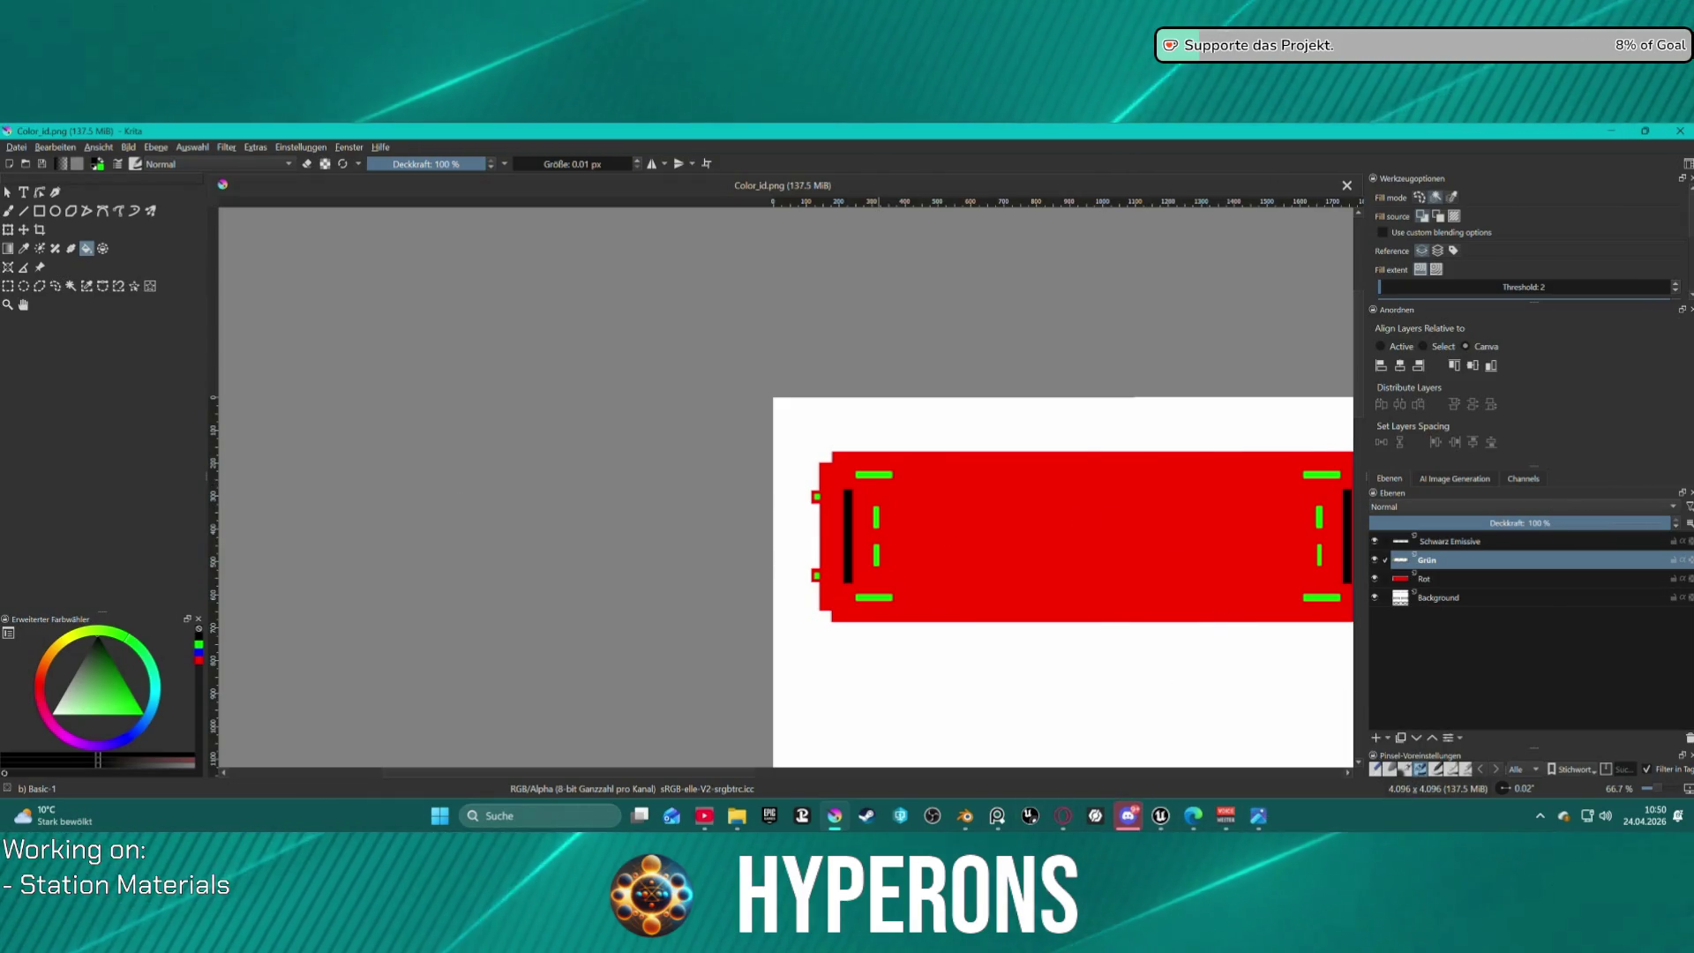
{"action": "left_click", "coordinate": [1160, 815]}
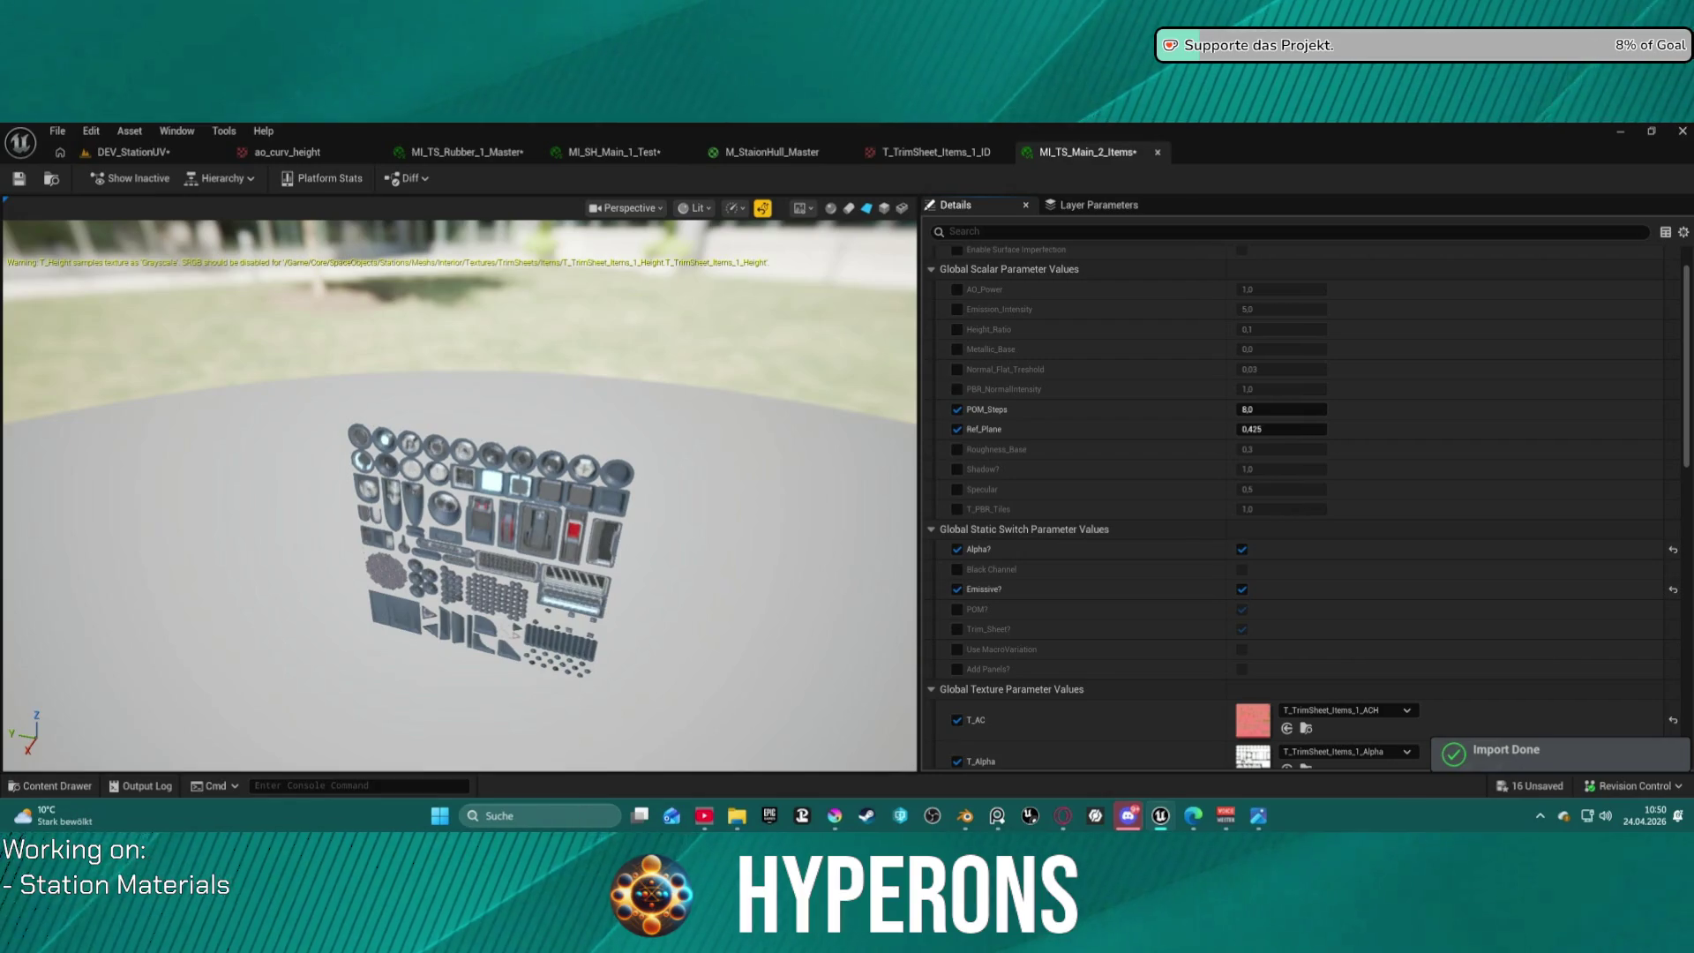
Check the updated ID texture, then set MI_SH_Main_1_Test's emissive colour to mint green.
{"action": "left_click", "coordinate": [935, 152]}
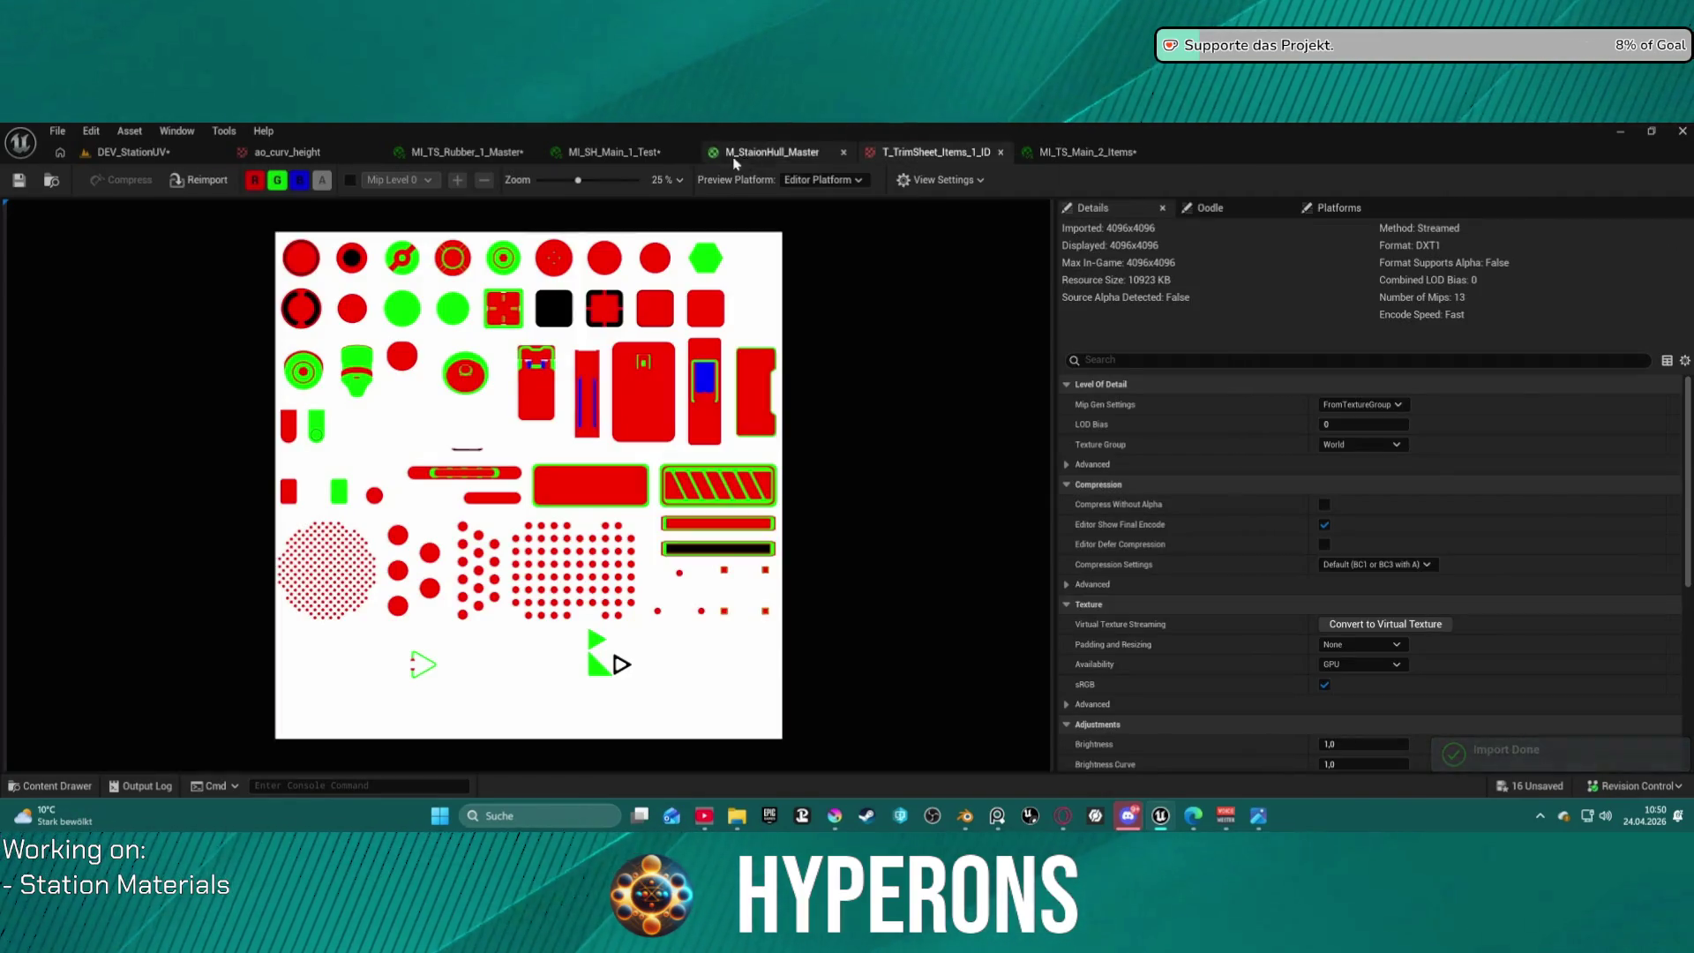
{"action": "left_click", "coordinate": [608, 153]}
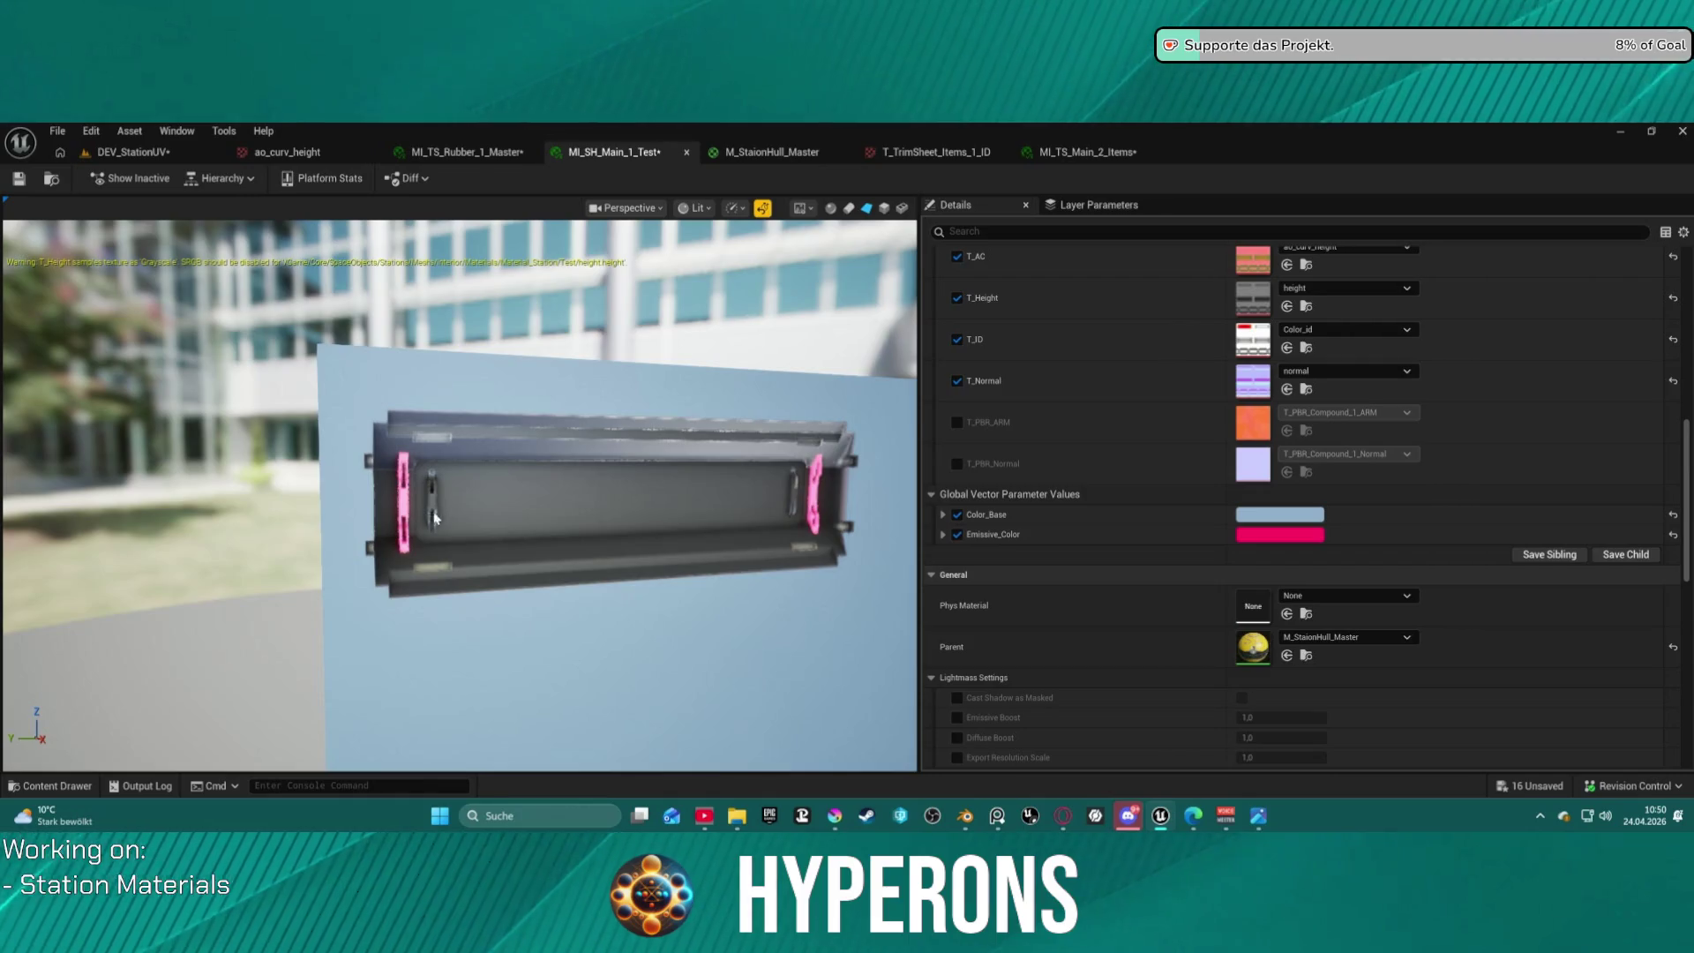
{"action": "mouse_move", "coordinate": [529, 494]}
{"action": "left_mouse_down"}
{"action": "mouse_move", "coordinate": [397, 494]}
{"action": "mouse_move", "coordinate": [567, 504]}
{"action": "left_mouse_up"}
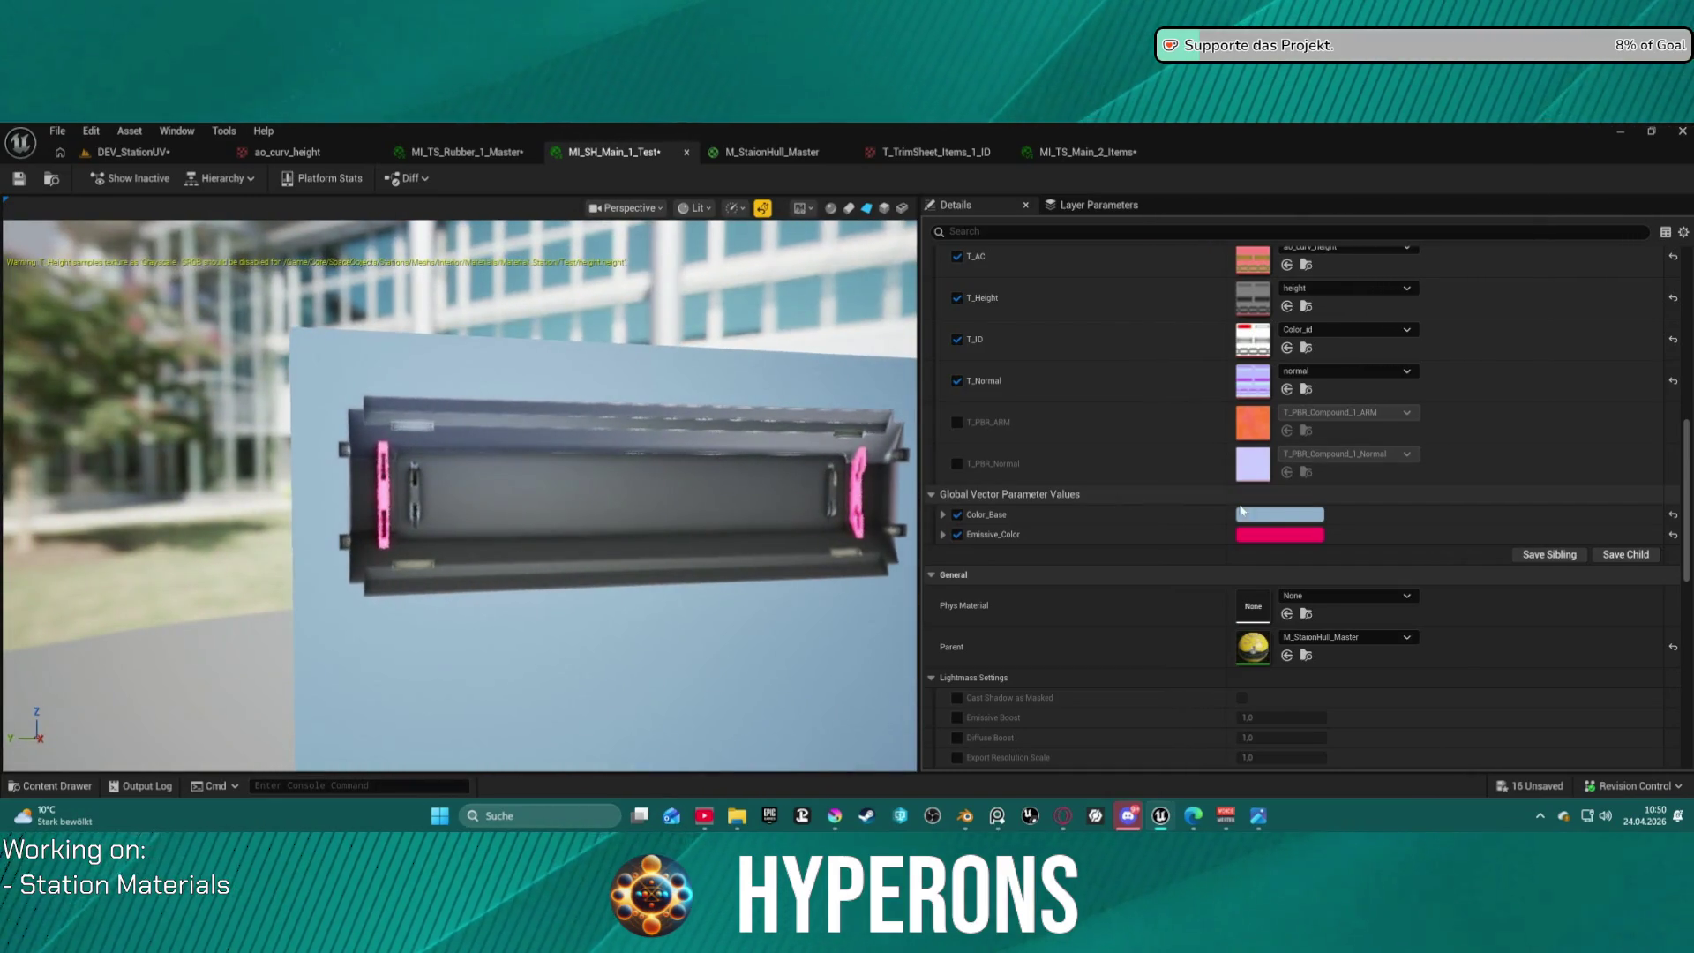
{"action": "left_click", "coordinate": [1280, 533]}
{"action": "mouse_move", "coordinate": [1377, 494]}
{"action": "left_mouse_down"}
{"action": "mouse_move", "coordinate": [1385, 510]}
{"action": "mouse_move", "coordinate": [1398, 481]}
{"action": "mouse_move", "coordinate": [1404, 518]}
{"action": "mouse_move", "coordinate": [1394, 477]}
{"action": "mouse_move", "coordinate": [1346, 467]}
{"action": "mouse_move", "coordinate": [1320, 524]}
{"action": "left_mouse_up"}
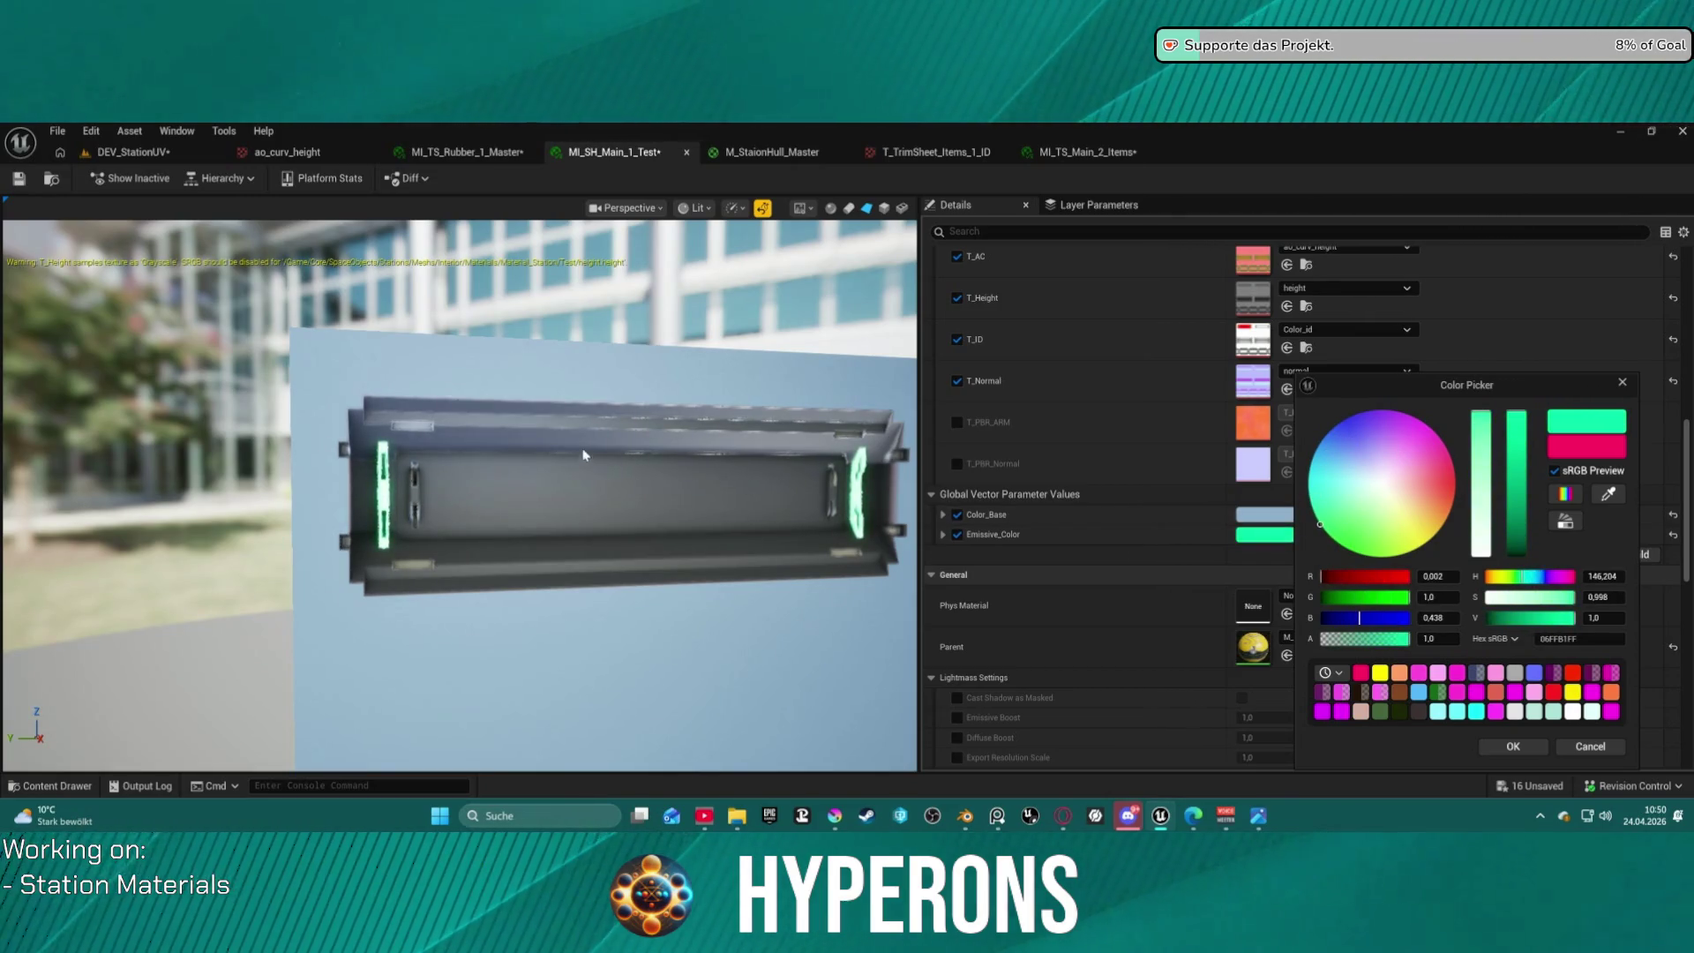
{"action": "left_click_drag", "start_coordinate": [579, 446], "coordinate": [287, 484]}
{"action": "scroll", "coordinate": [1177, 322], "scroll_direction": "up", "scroll_amount": 1}
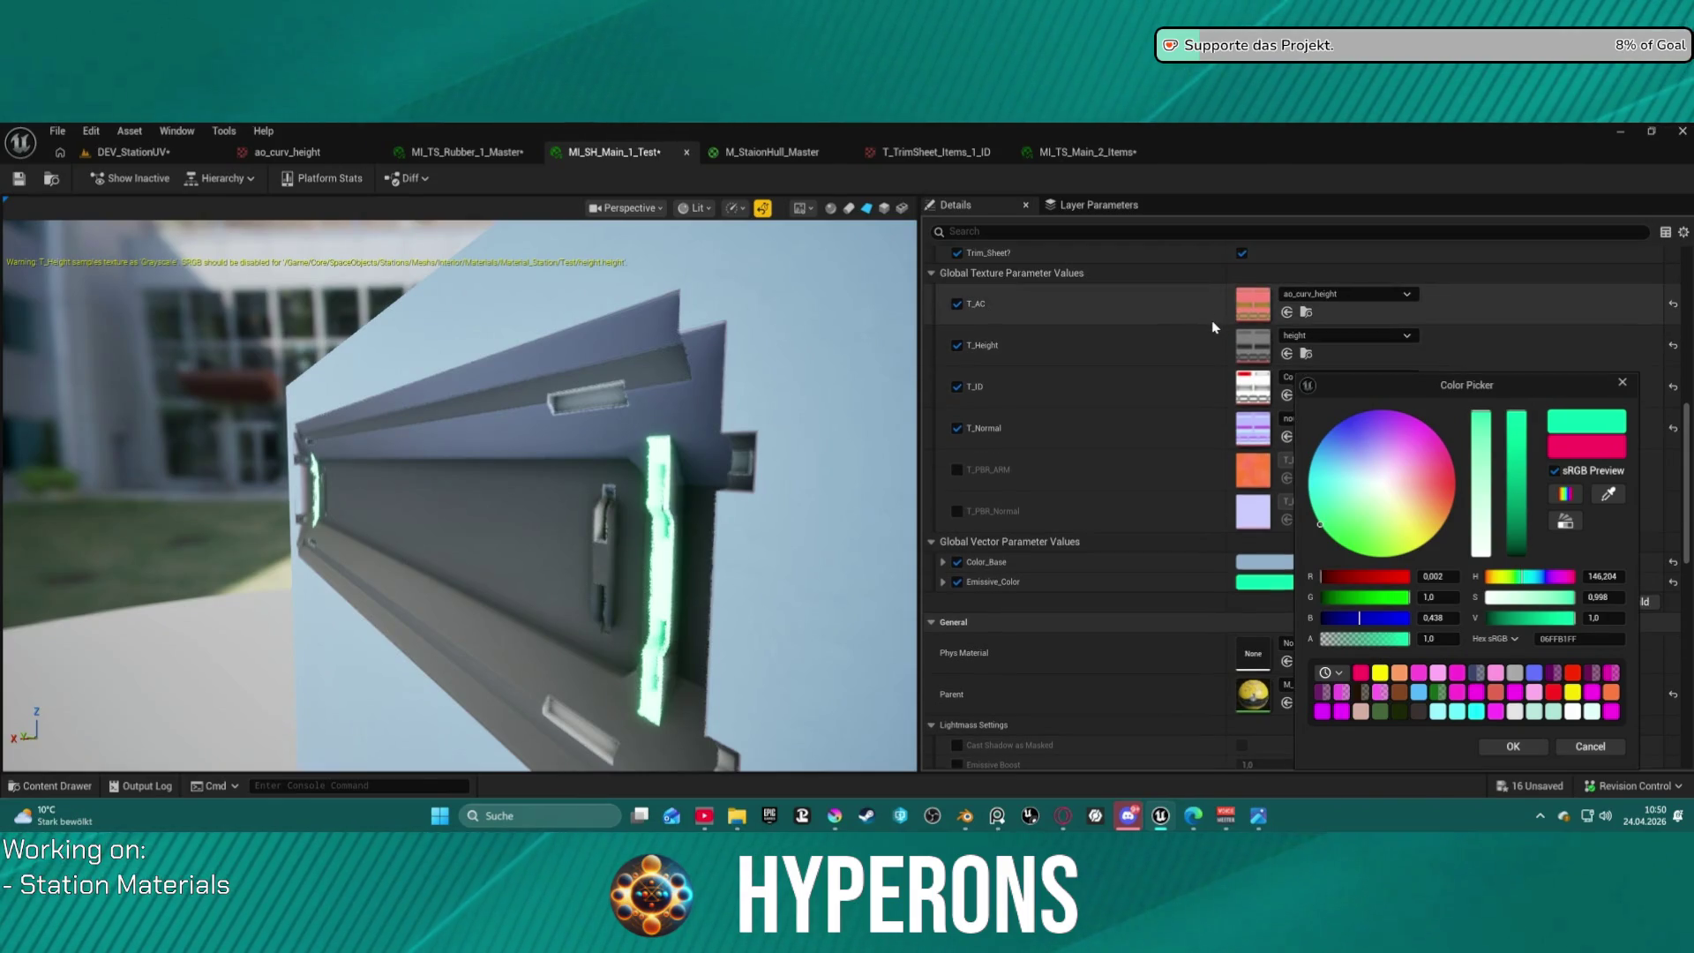
{"action": "scroll", "coordinate": [1220, 326], "scroll_direction": "up", "scroll_amount": 1}
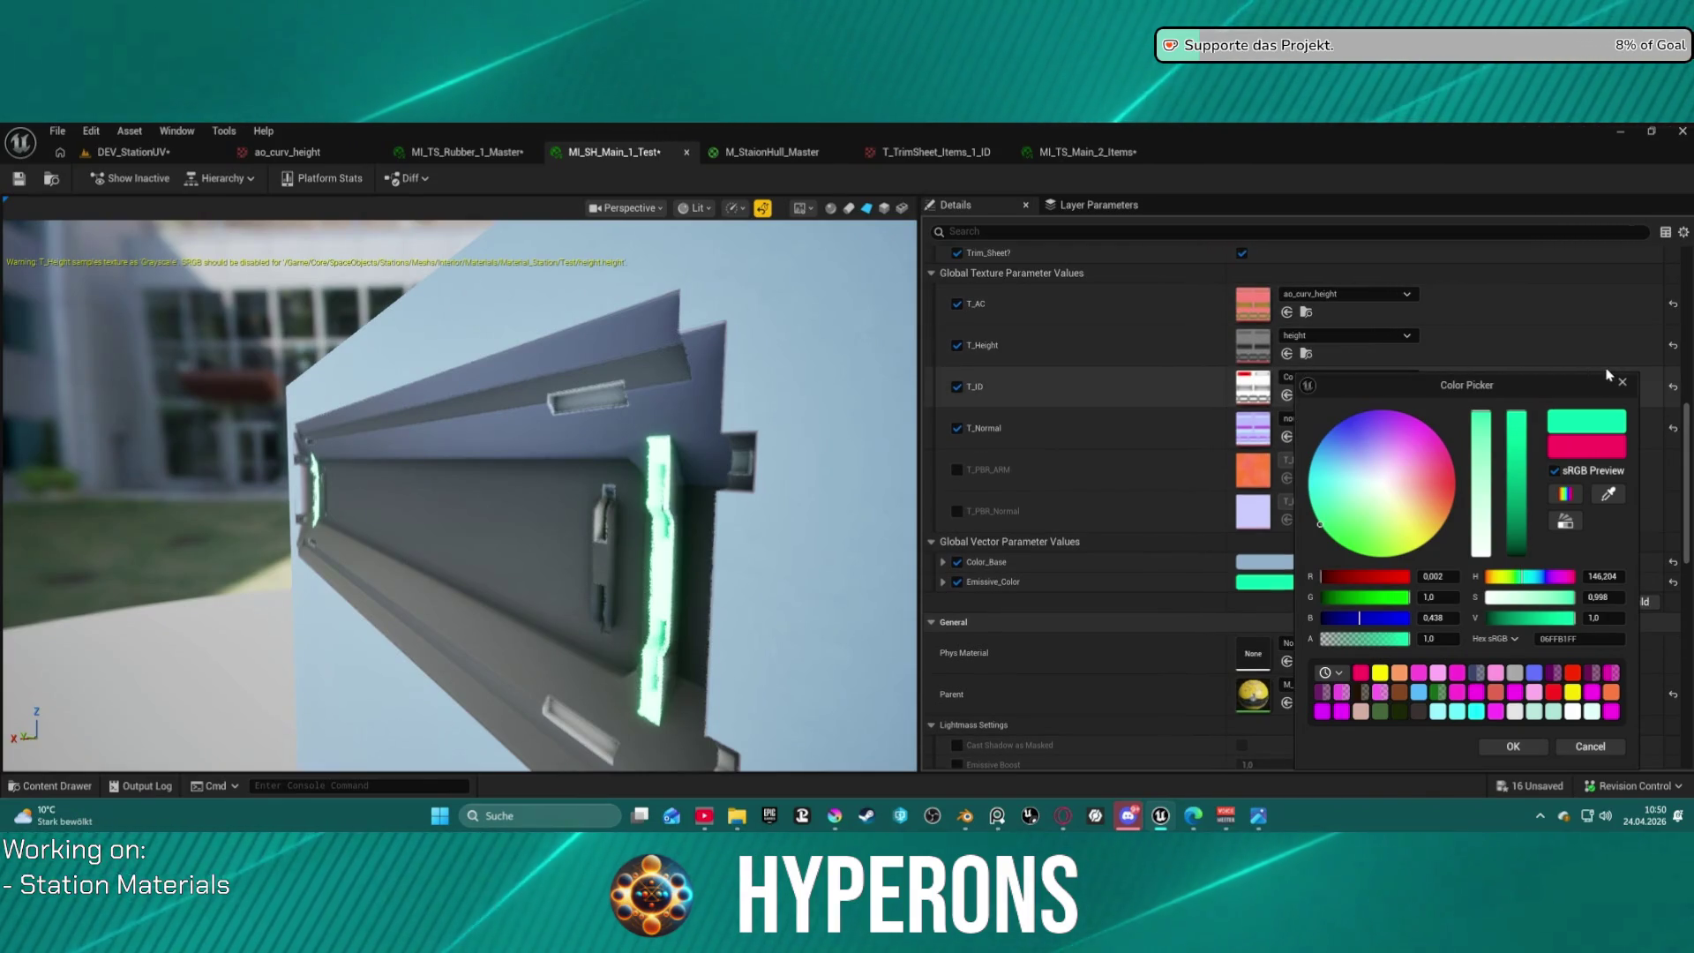
{"action": "left_click", "coordinate": [1621, 381]}
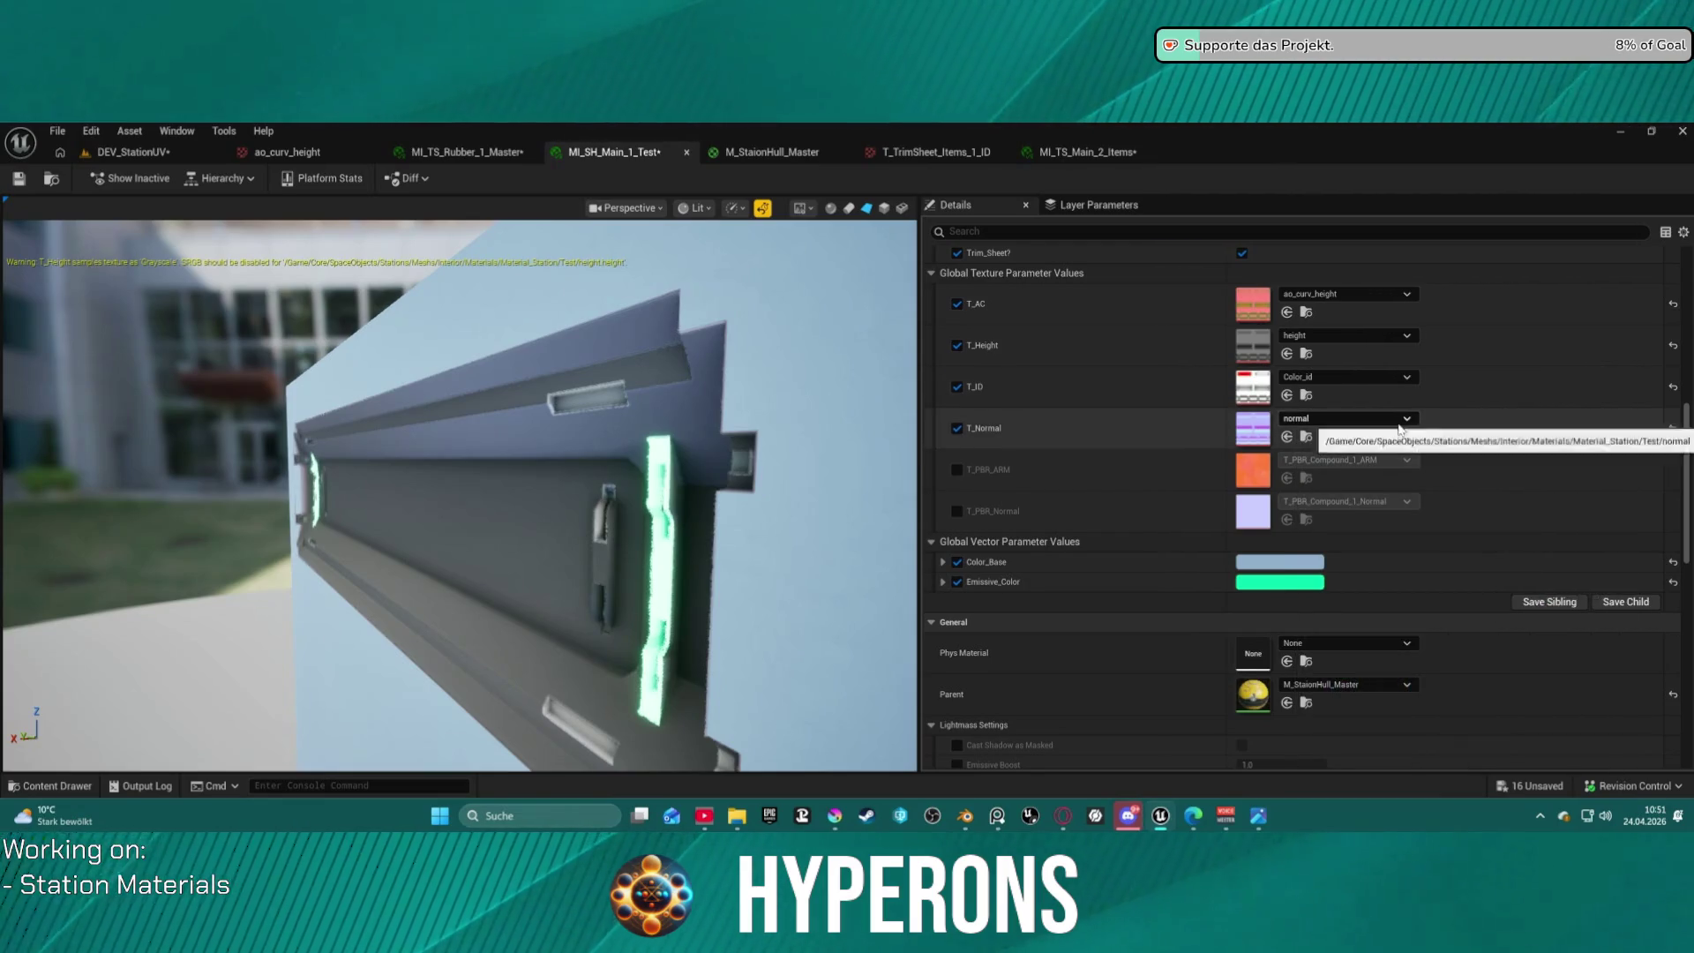
{"action": "scroll", "coordinate": [1338, 443], "scroll_direction": "up", "scroll_amount": 3}
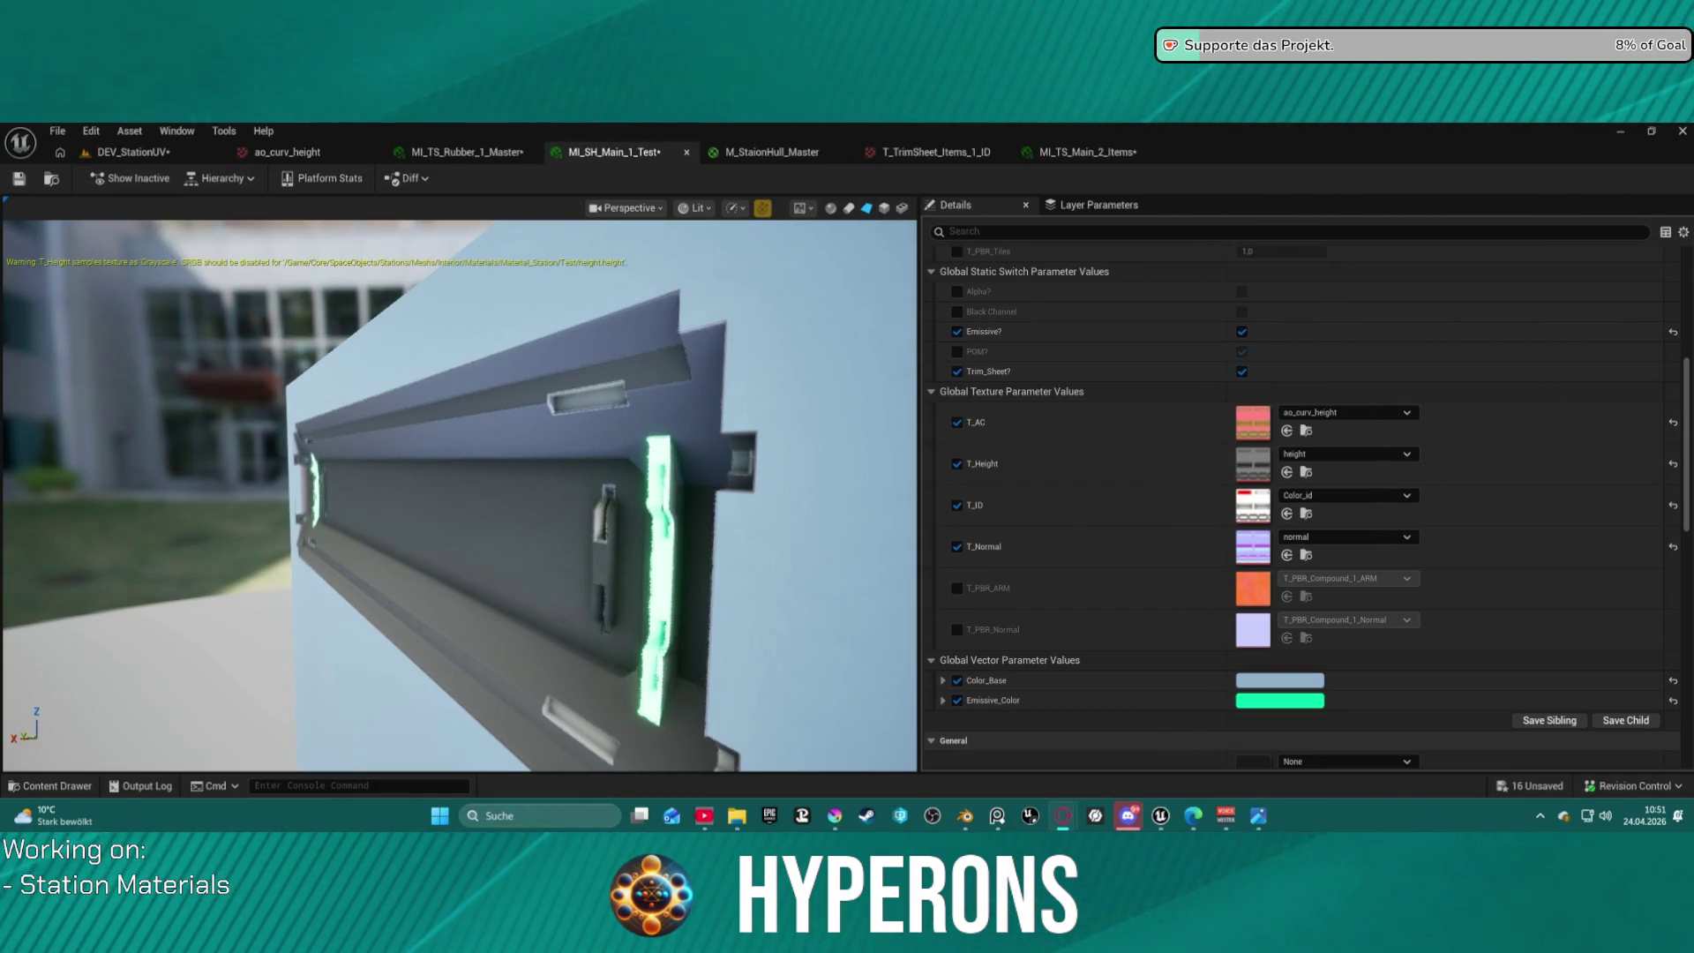
{"action": "left_click", "coordinate": [60, 153]}
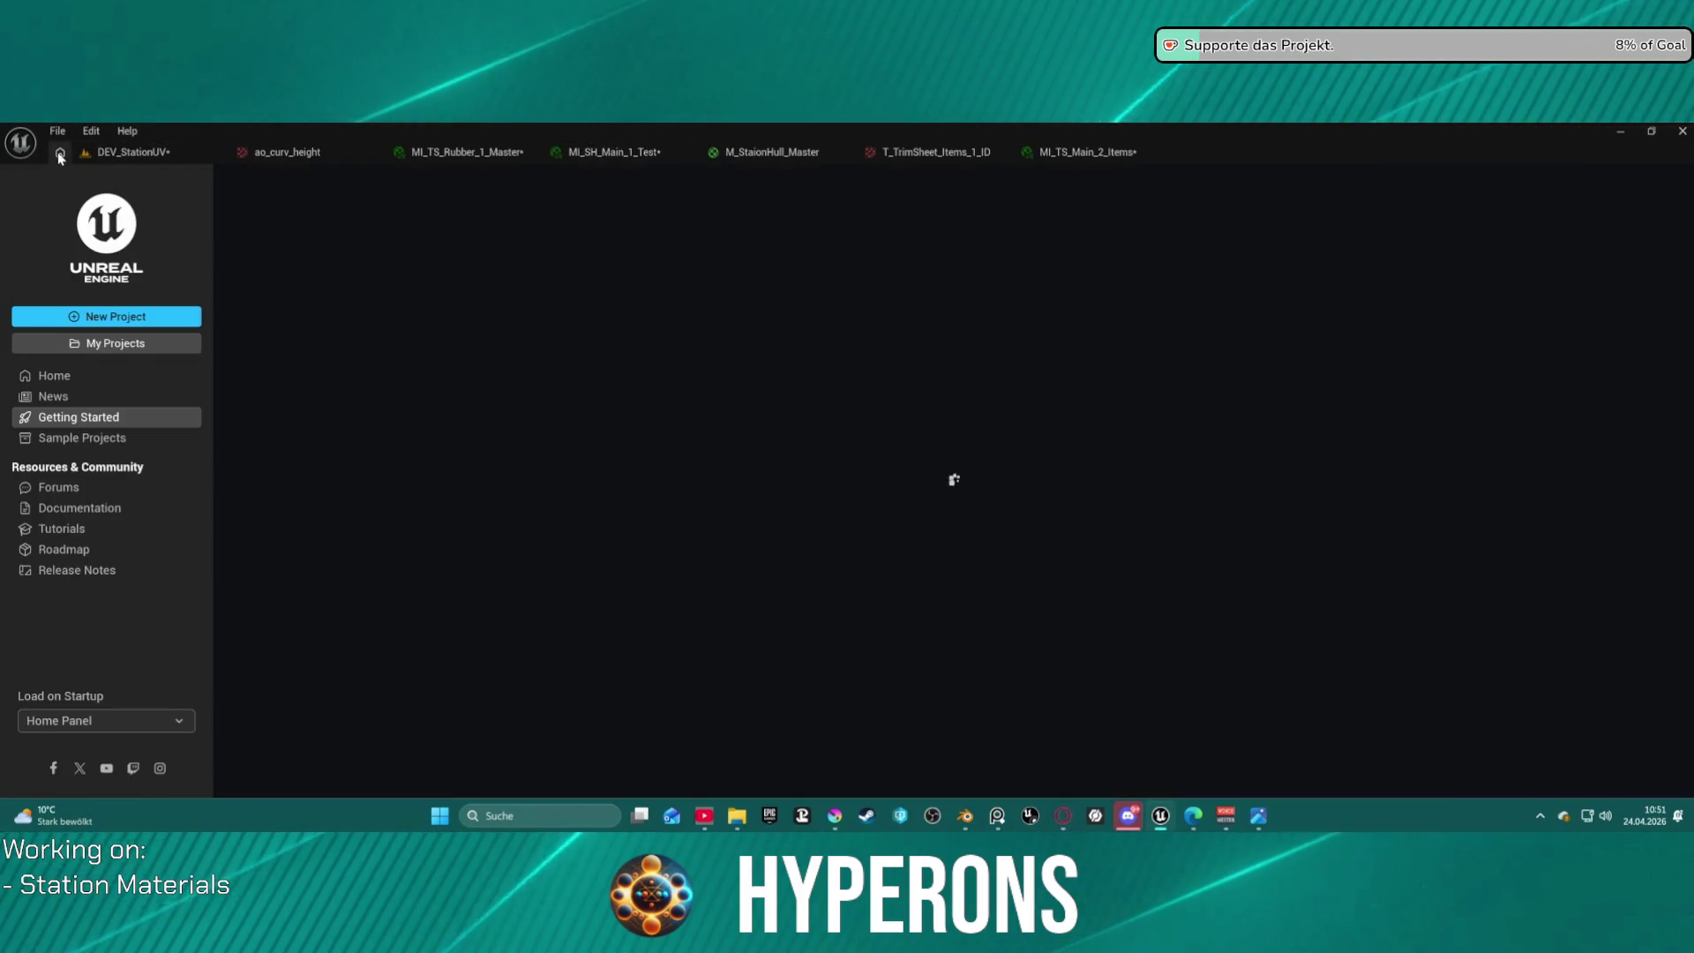
Open the DEV_StationUV level and fly down close over Cylinder_001's hull panels.
{"action": "left_click", "coordinate": [87, 152]}
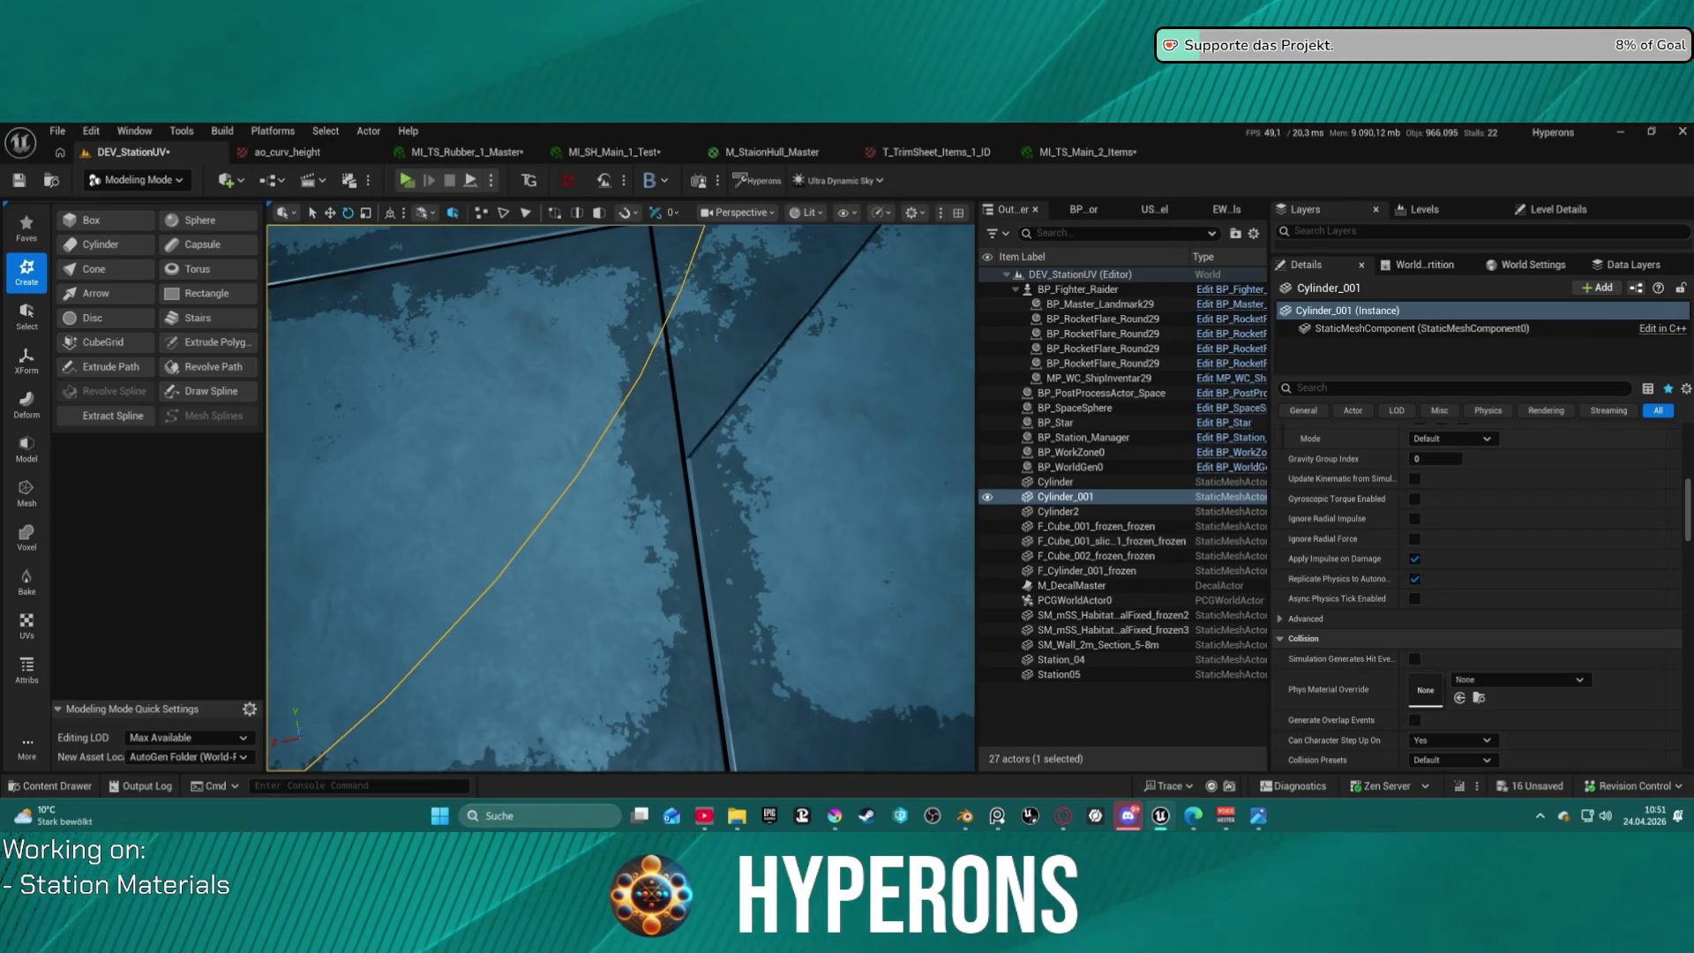
{"action": "scroll", "coordinate": [720, 505], "scroll_direction": "down", "scroll_amount": 2}
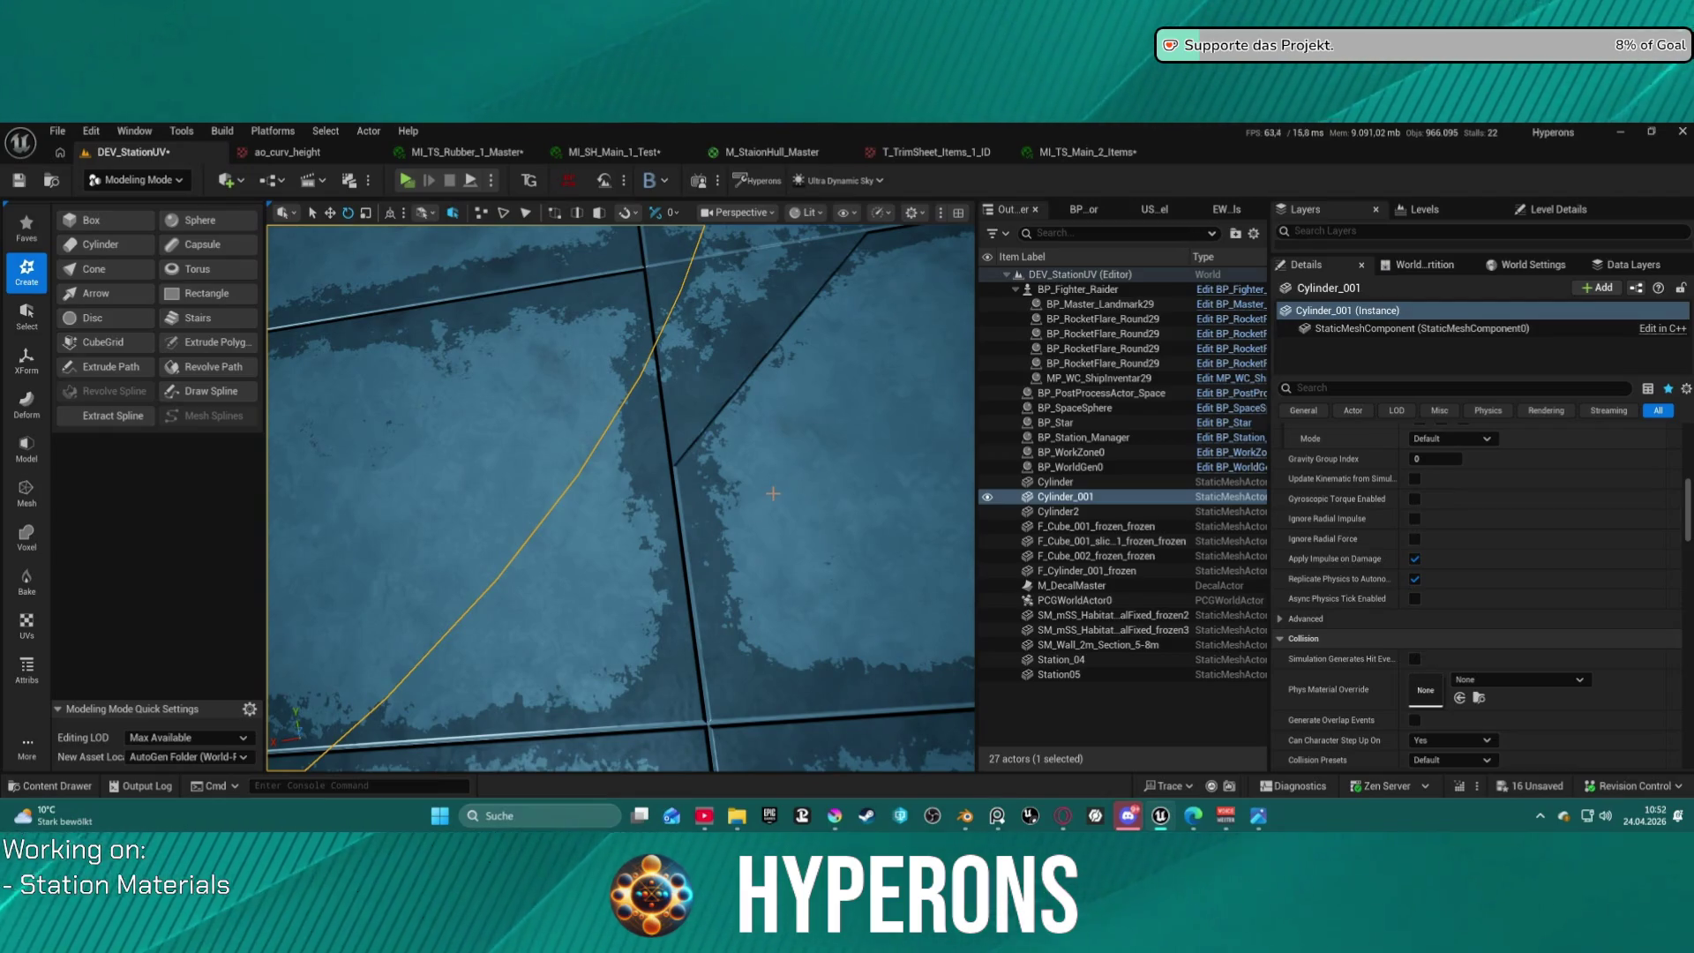
{"action": "scroll", "coordinate": [773, 493], "scroll_direction": "down", "scroll_amount": 2}
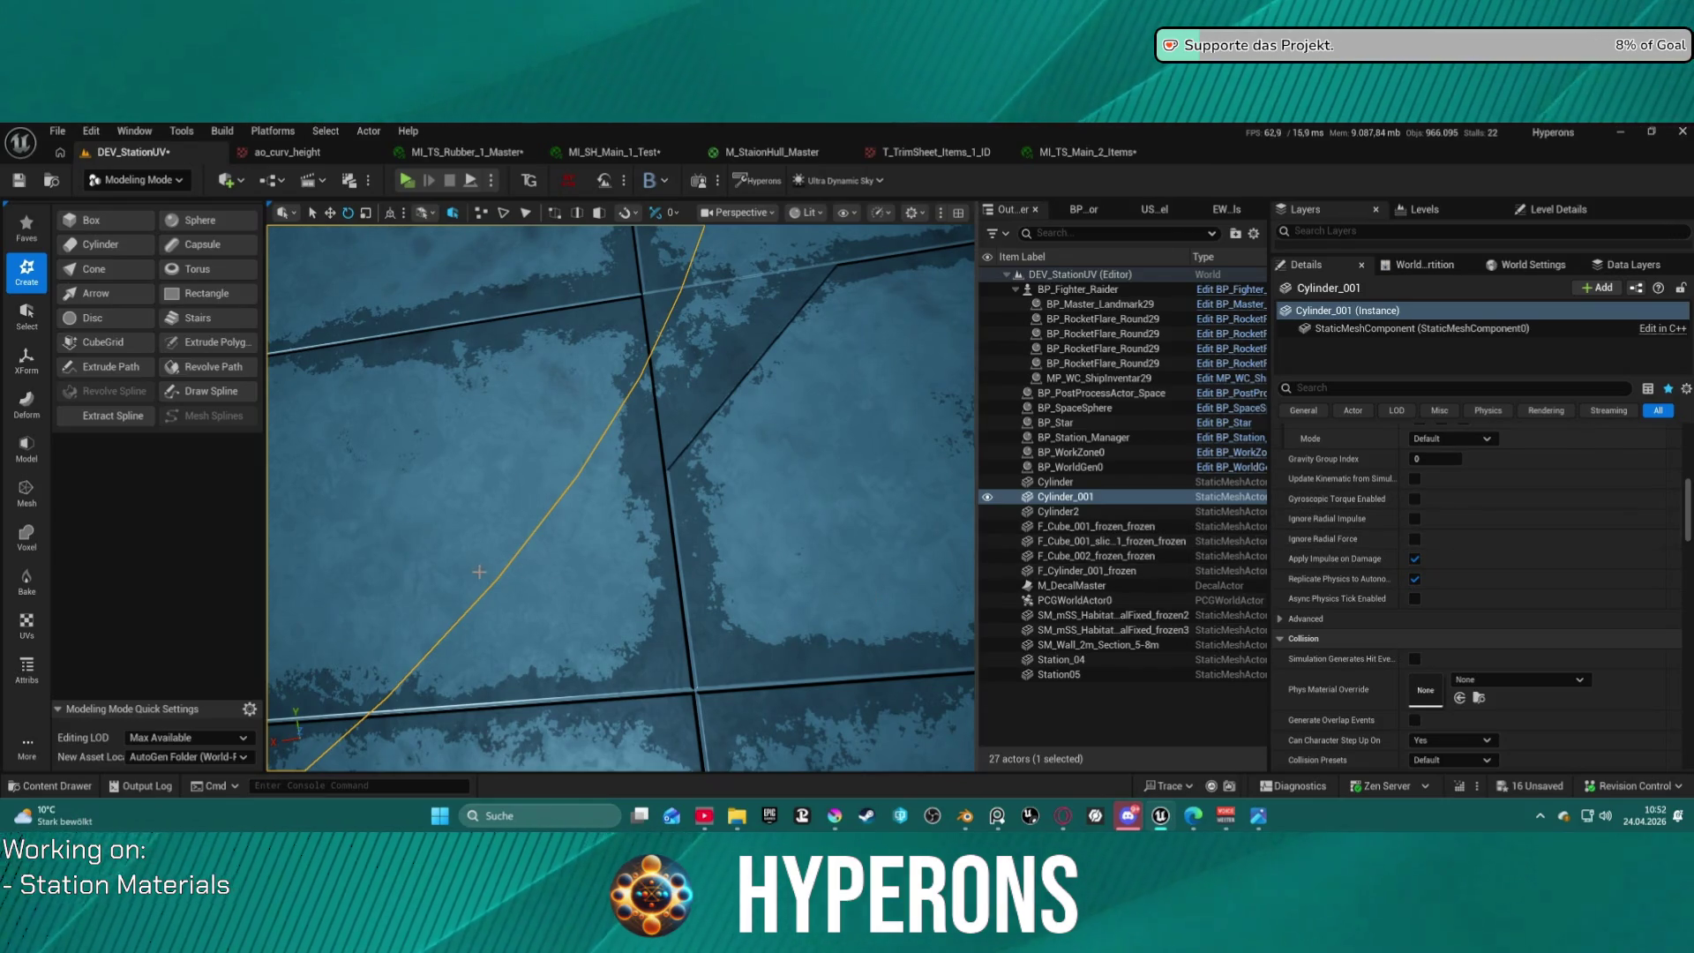
{"action": "mouse_move", "coordinate": [479, 572]}
{"action": "right_mouse_down"}
{"action": "mouse_move", "coordinate": [487, 459]}
{"action": "mouse_move", "coordinate": [521, 436]}
{"action": "mouse_move", "coordinate": [704, 561]}
{"action": "right_mouse_up"}
{"action": "right_click_drag", "start_coordinate": [371, 609], "coordinate": [385, 682]}
{"action": "mouse_move", "coordinate": [474, 542]}
{"action": "right_mouse_down"}
{"action": "mouse_move", "coordinate": [647, 515]}
{"action": "mouse_move", "coordinate": [582, 507]}
{"action": "mouse_move", "coordinate": [697, 500]}
{"action": "mouse_move", "coordinate": [562, 543]}
{"action": "mouse_move", "coordinate": [622, 504]}
{"action": "mouse_move", "coordinate": [622, 657]}
{"action": "right_mouse_up"}
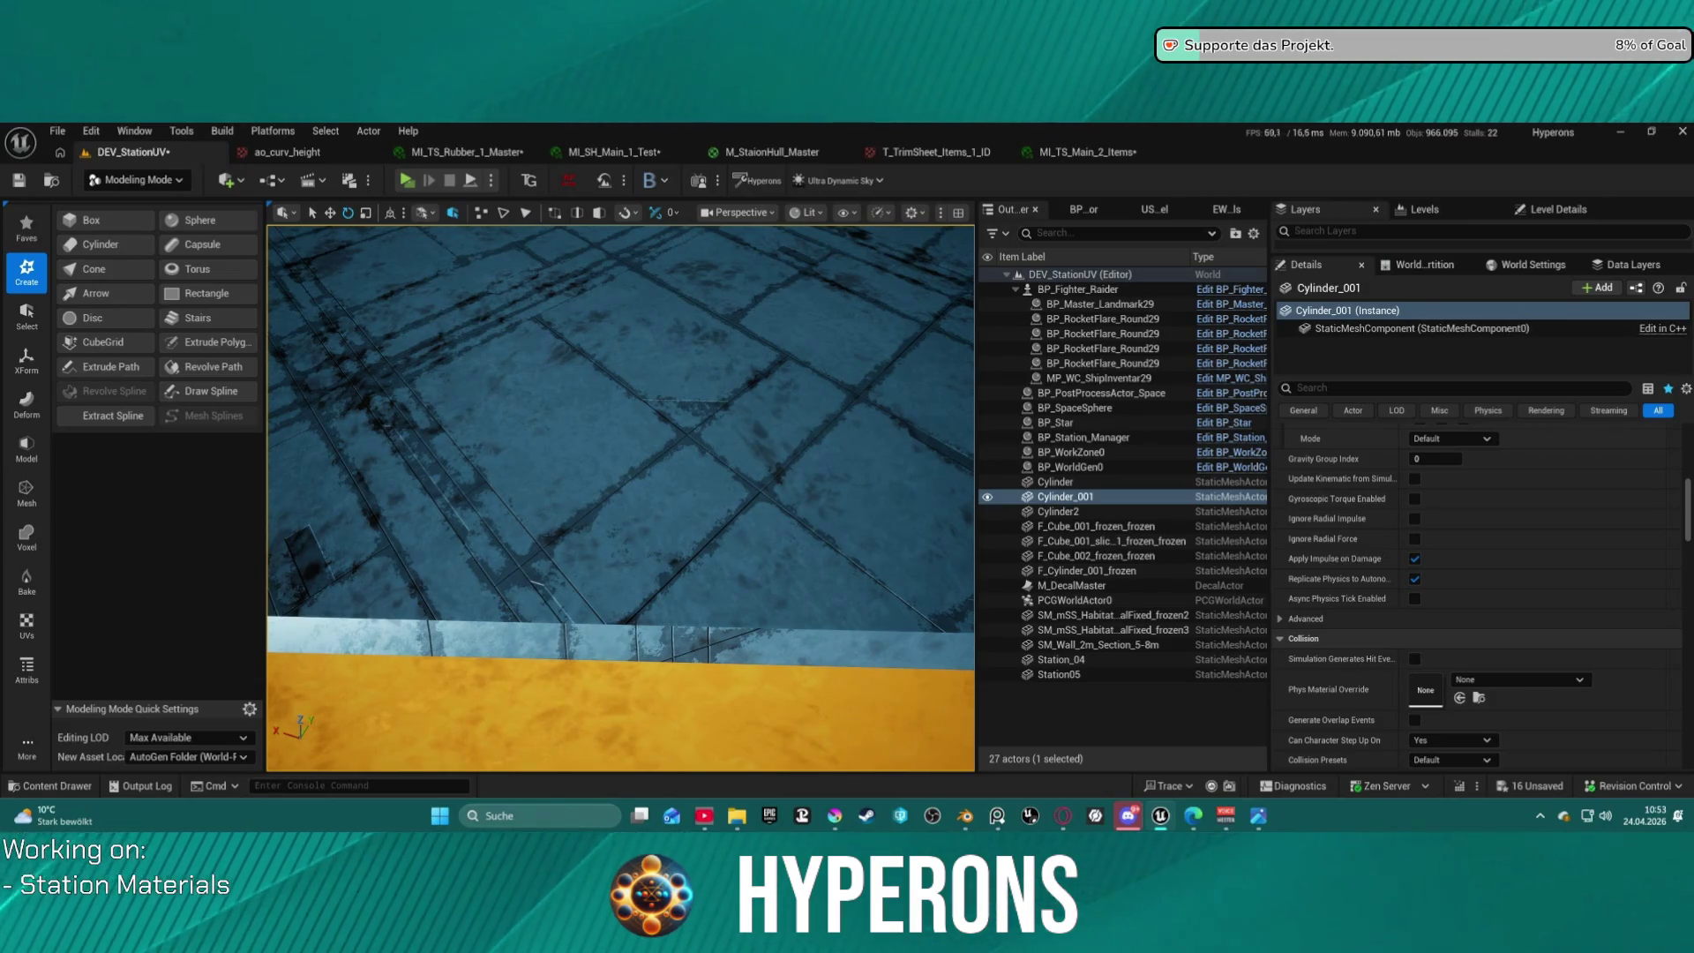
Fly across the hull floor to review its panel lines and yellow stripe.
{"action": "mouse_move", "coordinate": [614, 388]}
{"action": "right_mouse_down"}
{"action": "mouse_move", "coordinate": [582, 415]}
{"action": "mouse_move", "coordinate": [547, 405]}
{"action": "mouse_move", "coordinate": [600, 336]}
{"action": "mouse_move", "coordinate": [600, 406]}
{"action": "mouse_move", "coordinate": [639, 392]}
{"action": "mouse_move", "coordinate": [618, 379]}
{"action": "mouse_move", "coordinate": [618, 433]}
{"action": "right_mouse_up"}
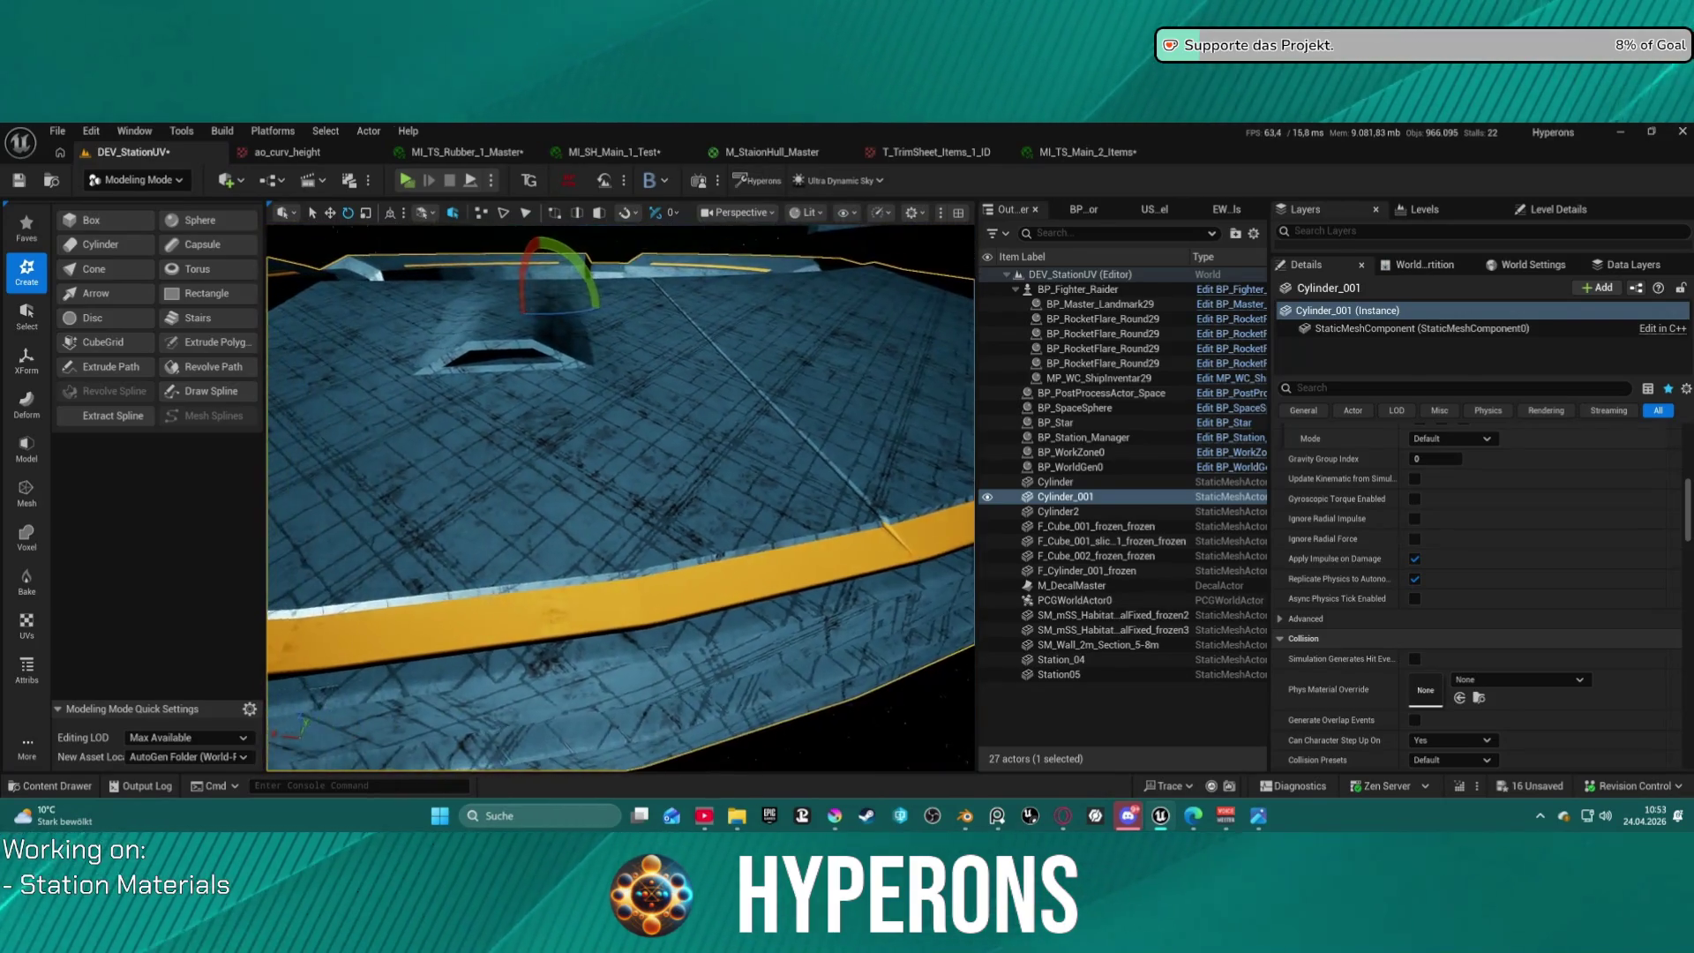
{"action": "scroll", "coordinate": [620, 497], "scroll_direction": "up", "scroll_amount": 5}
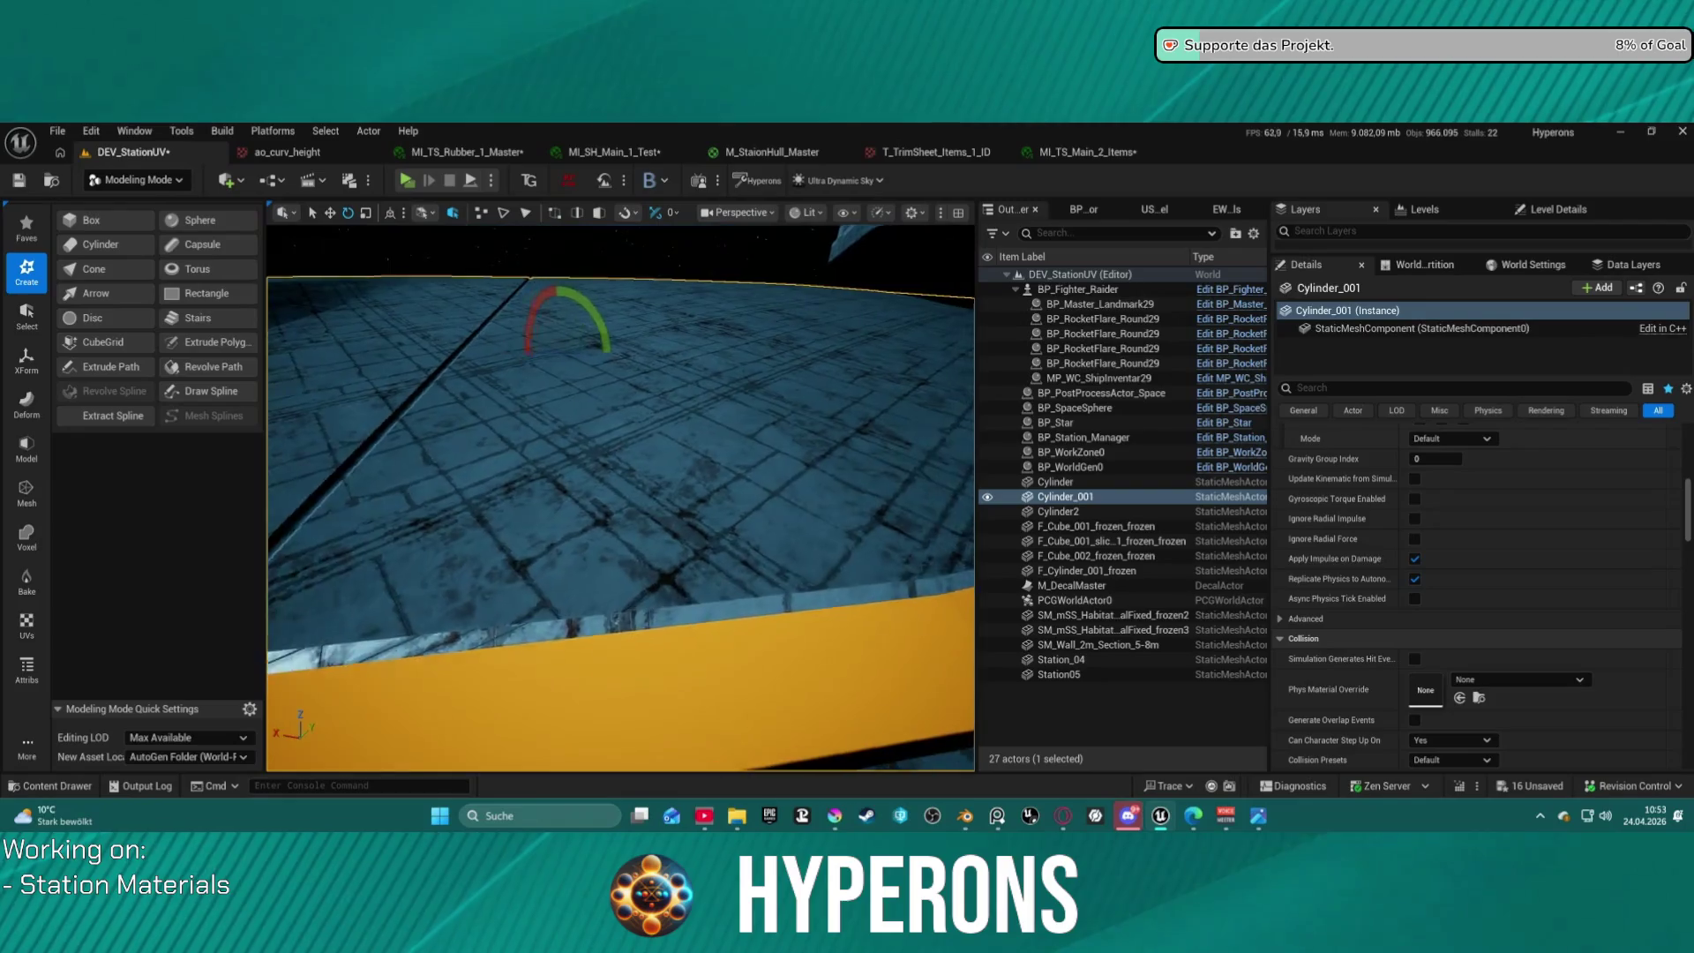
{"action": "scroll", "coordinate": [620, 497], "scroll_direction": "up", "scroll_amount": 5}
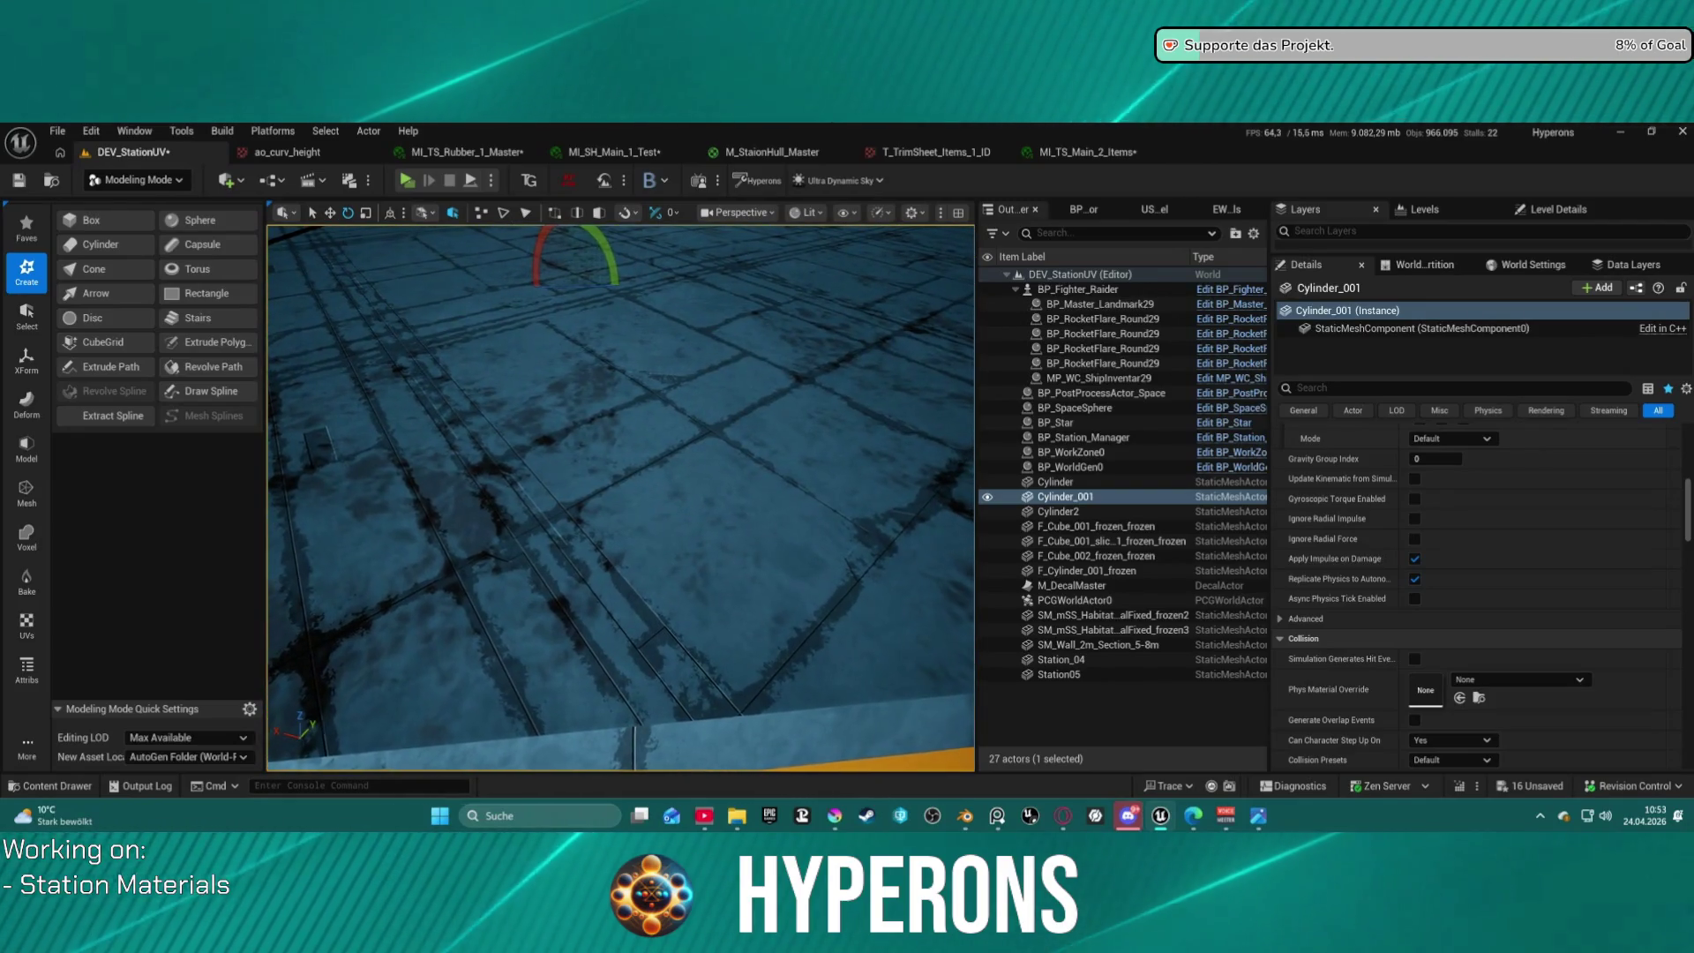
{"action": "right_click_drag", "start_coordinate": [620, 497], "coordinate": [600, 441]}
{"action": "right_click_drag", "start_coordinate": [700, 393], "coordinate": [699, 393]}
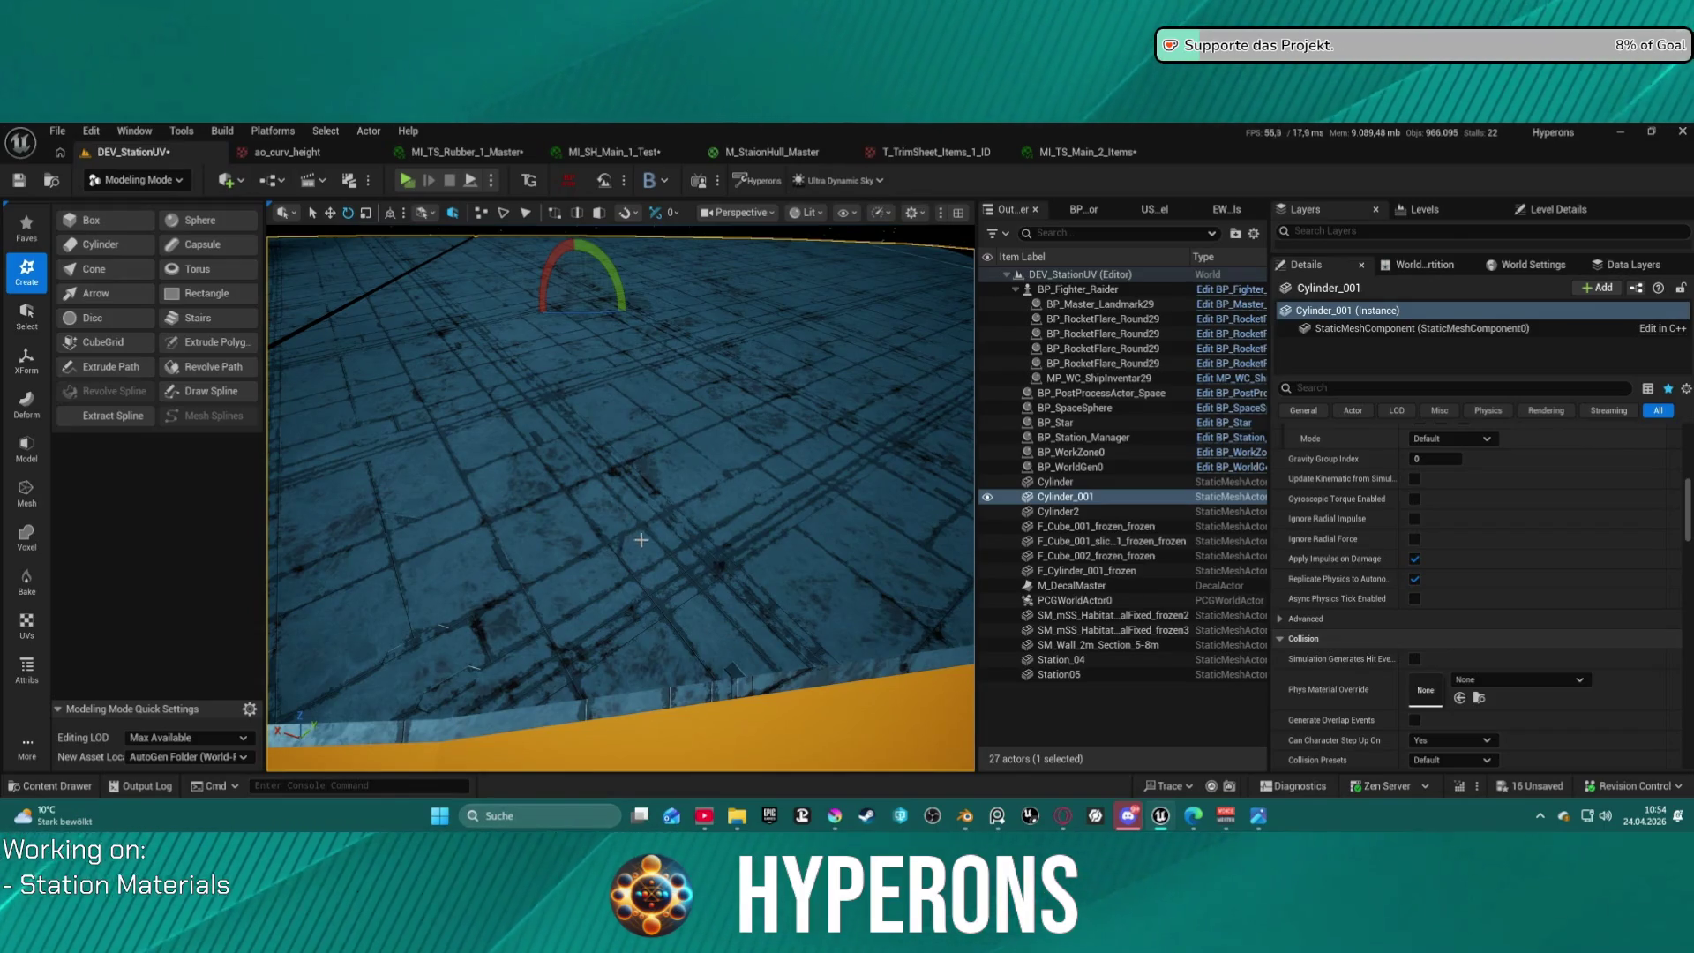
Fly low over the station floor, then open the Opera speed dial in its own window.
{"action": "right_click_drag", "start_coordinate": [660, 531], "coordinate": [626, 483]}
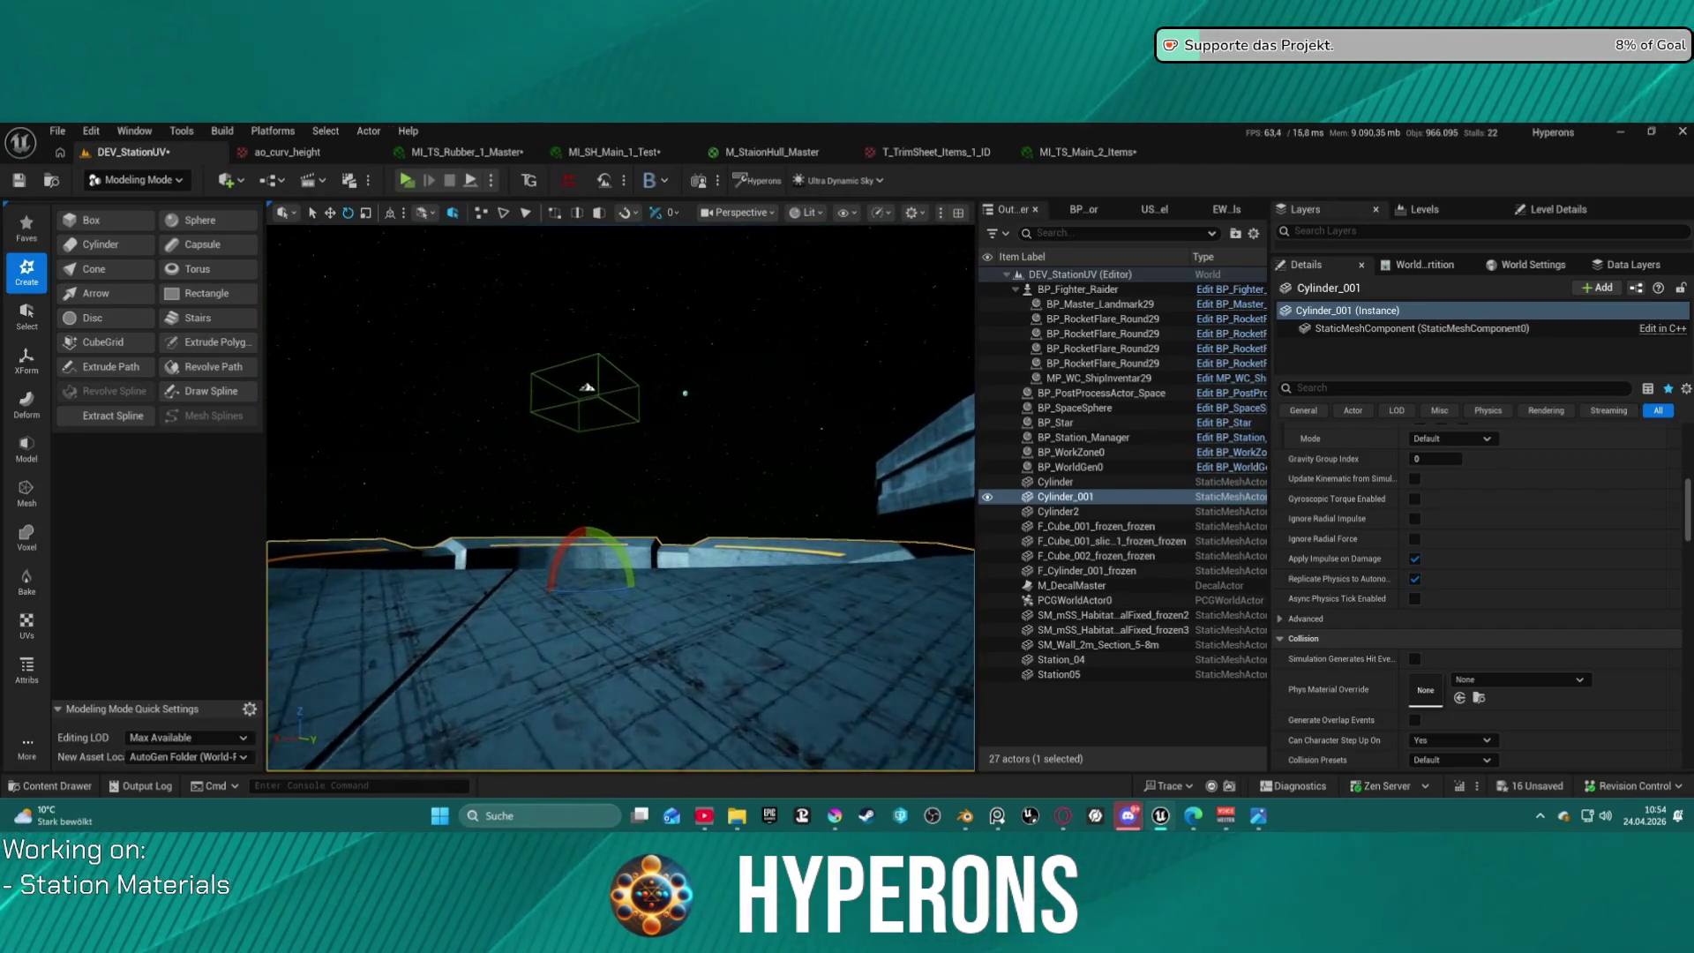
{"action": "mouse_move", "coordinate": [629, 496]}
{"action": "right_mouse_down"}
{"action": "mouse_move", "coordinate": [691, 488]}
{"action": "mouse_move", "coordinate": [719, 662]}
{"action": "right_mouse_up"}
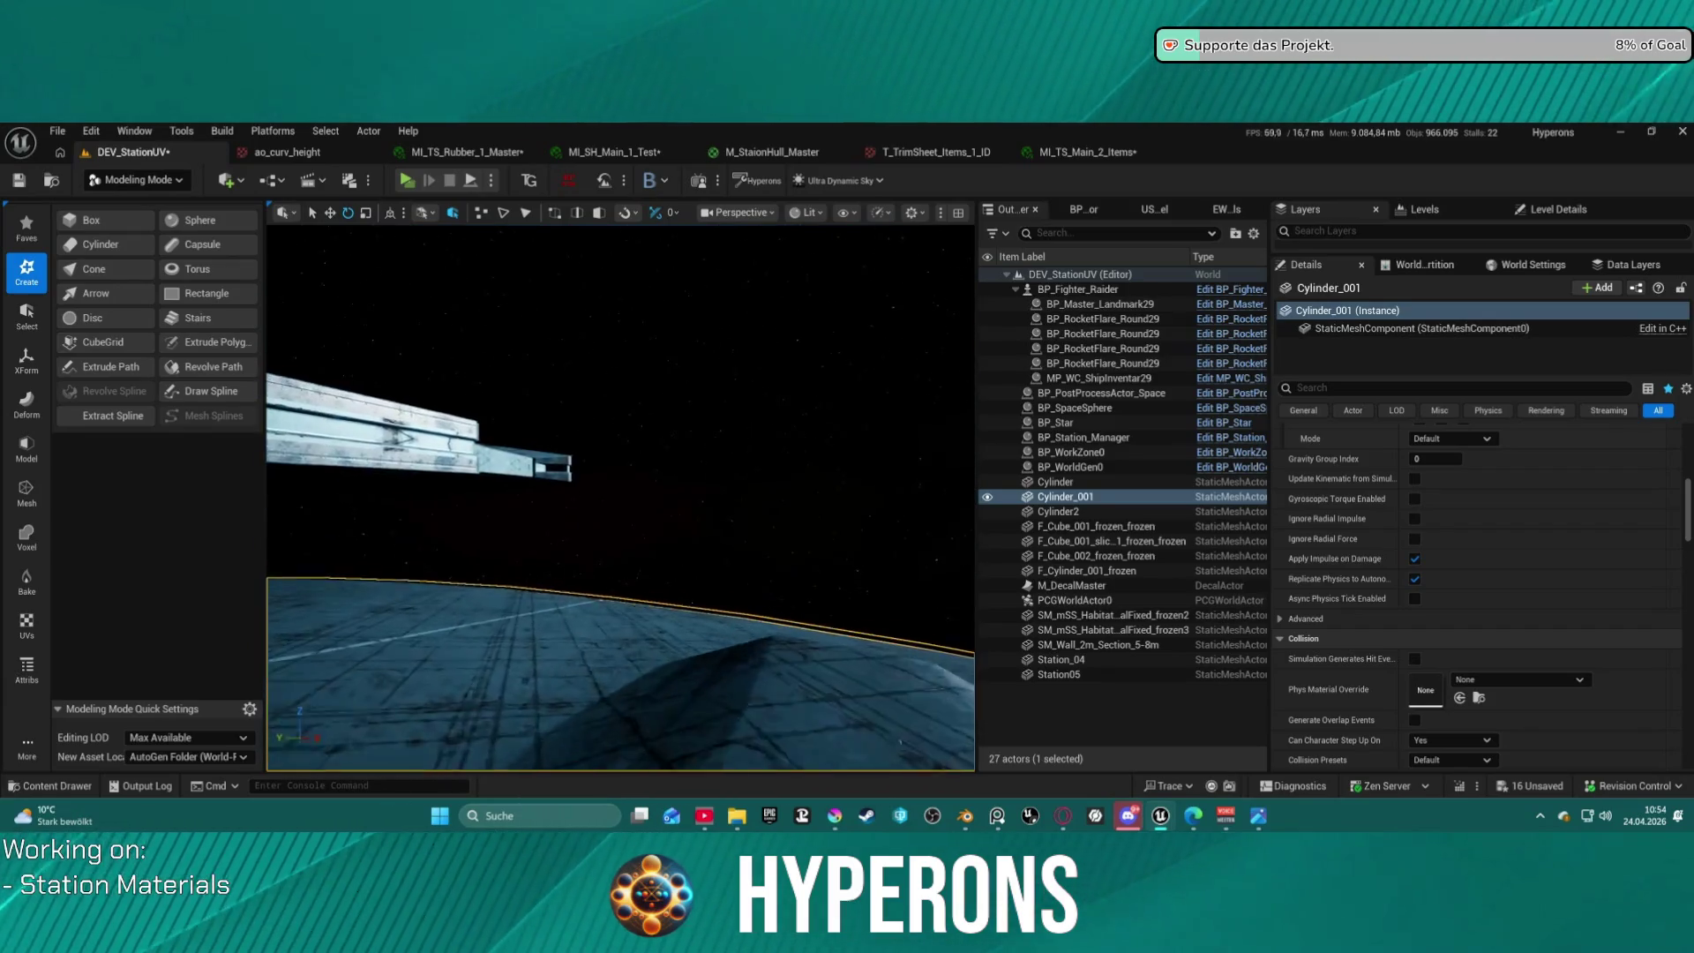
{"action": "mouse_move", "coordinate": [719, 662]}
{"action": "right_mouse_down"}
{"action": "mouse_move", "coordinate": [675, 658]}
{"action": "mouse_move", "coordinate": [678, 688]}
{"action": "mouse_move", "coordinate": [669, 657]}
{"action": "right_mouse_up"}
{"action": "right_click_drag", "start_coordinate": [621, 494], "coordinate": [607, 488]}
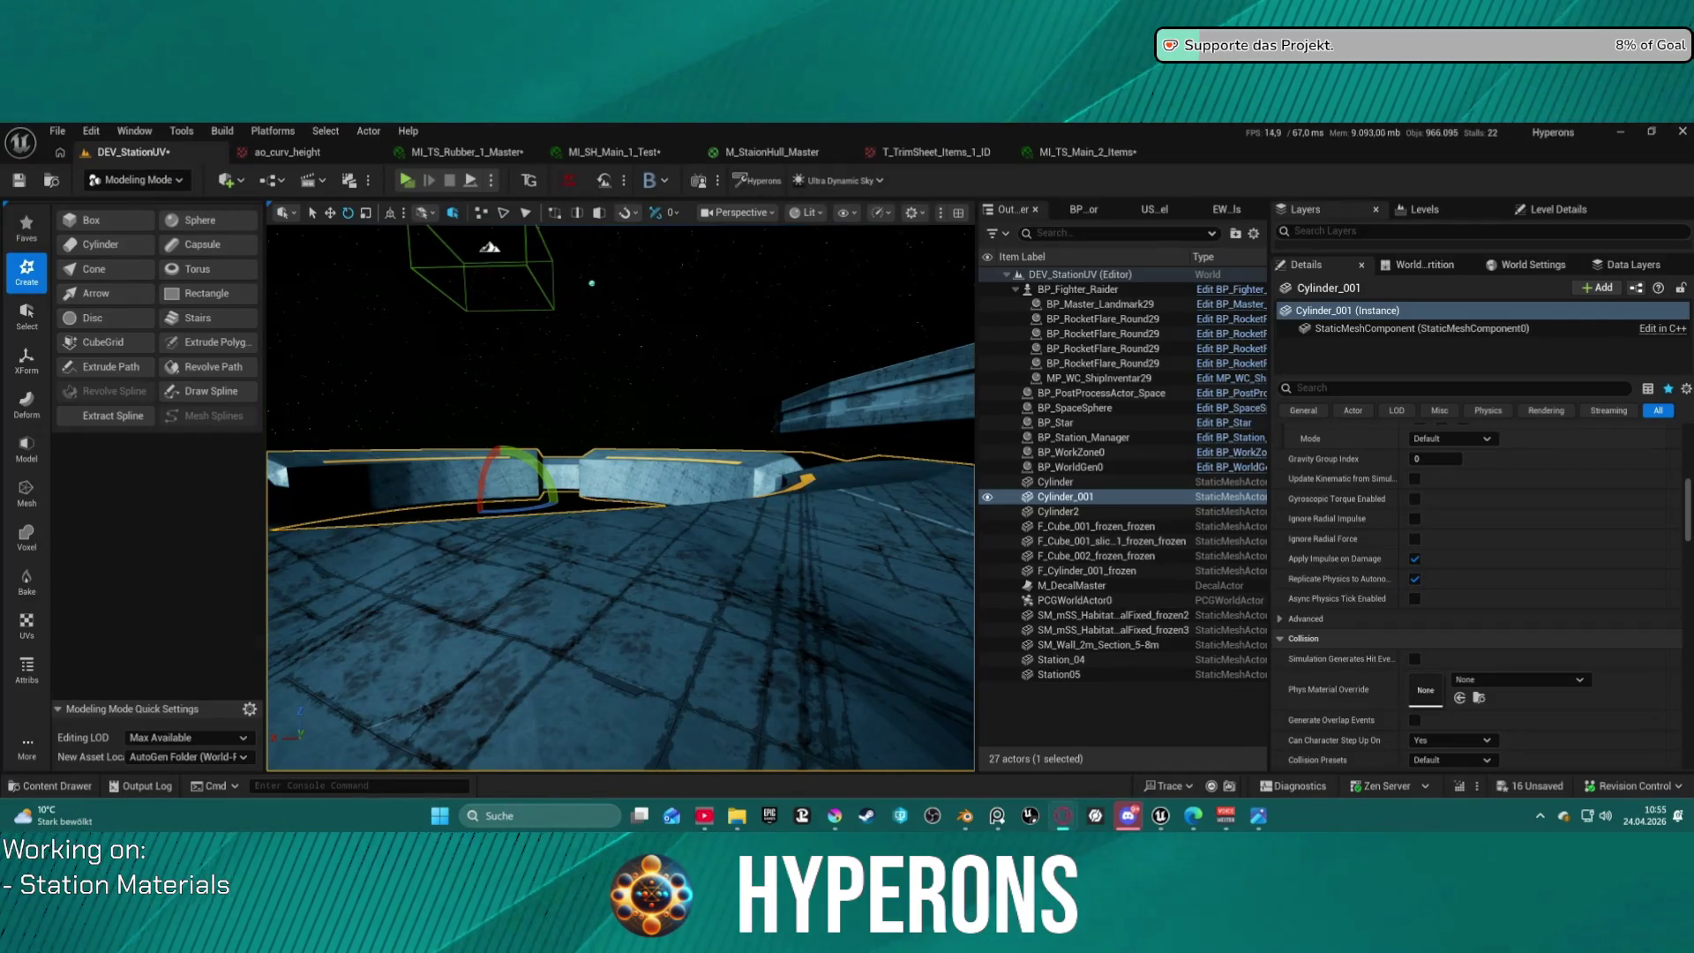
{"action": "mouse_move", "coordinate": [841, 313]}
{"action": "left_mouse_down"}
{"action": "mouse_move", "coordinate": [847, 455]}
{"action": "mouse_move", "coordinate": [953, 359]}
{"action": "left_mouse_up"}
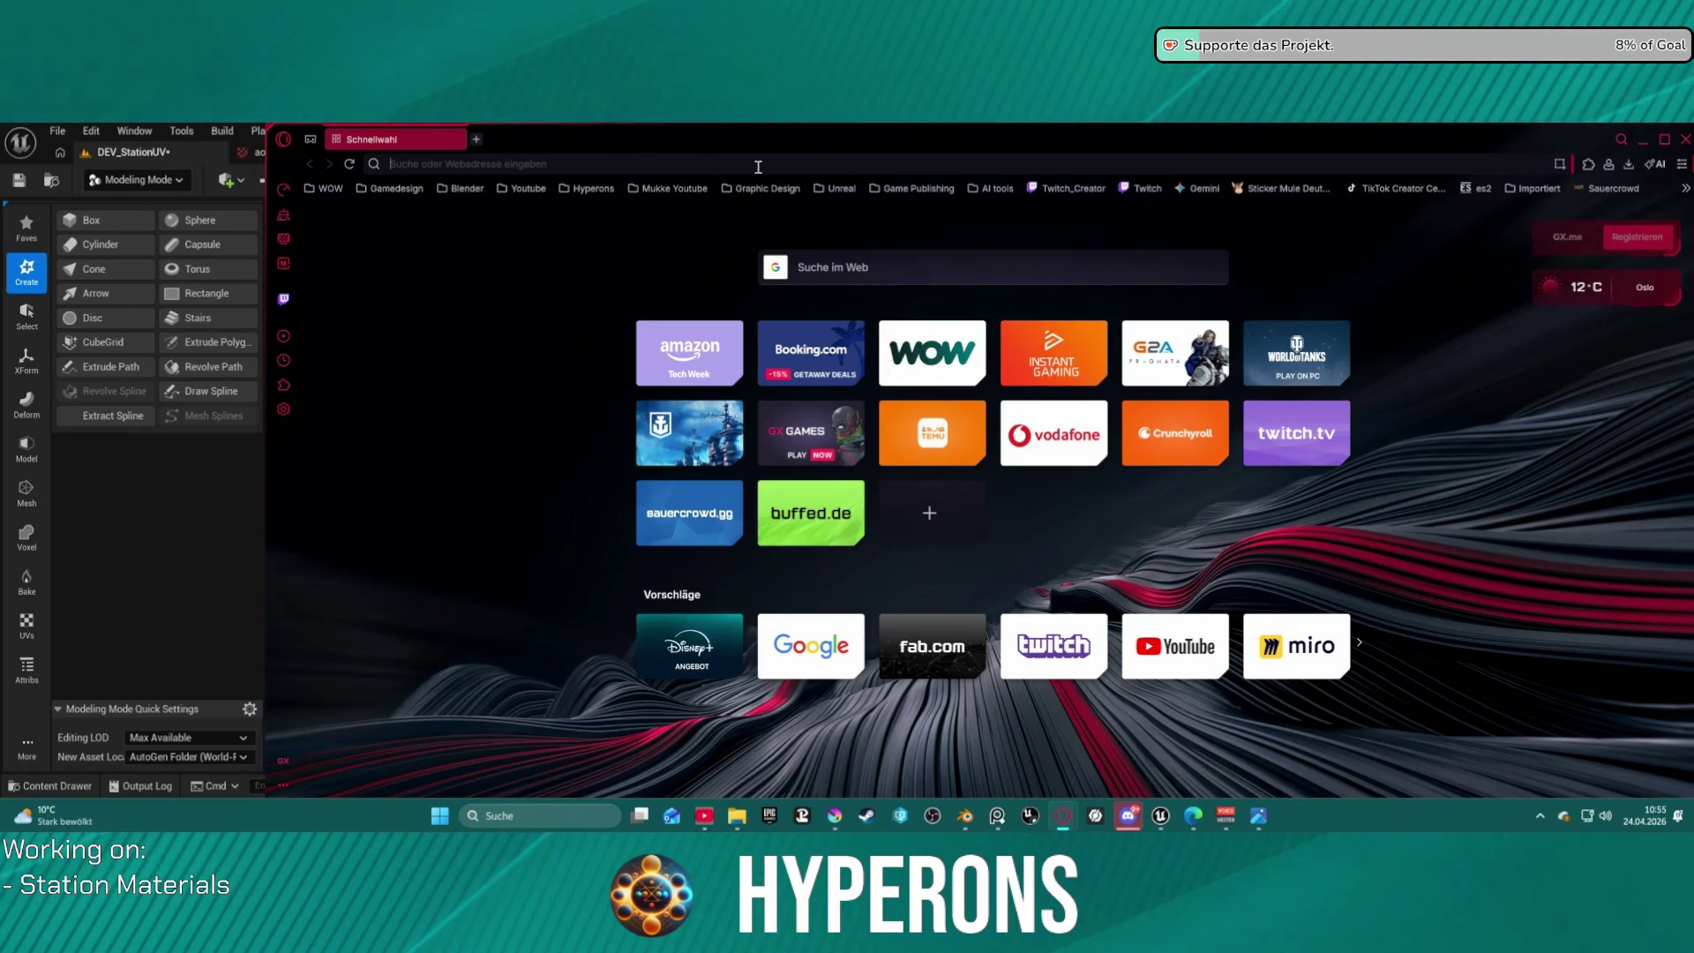
Go to the SteamDB website from the Opera GX address bar.
{"action": "type", "text": "ster"}
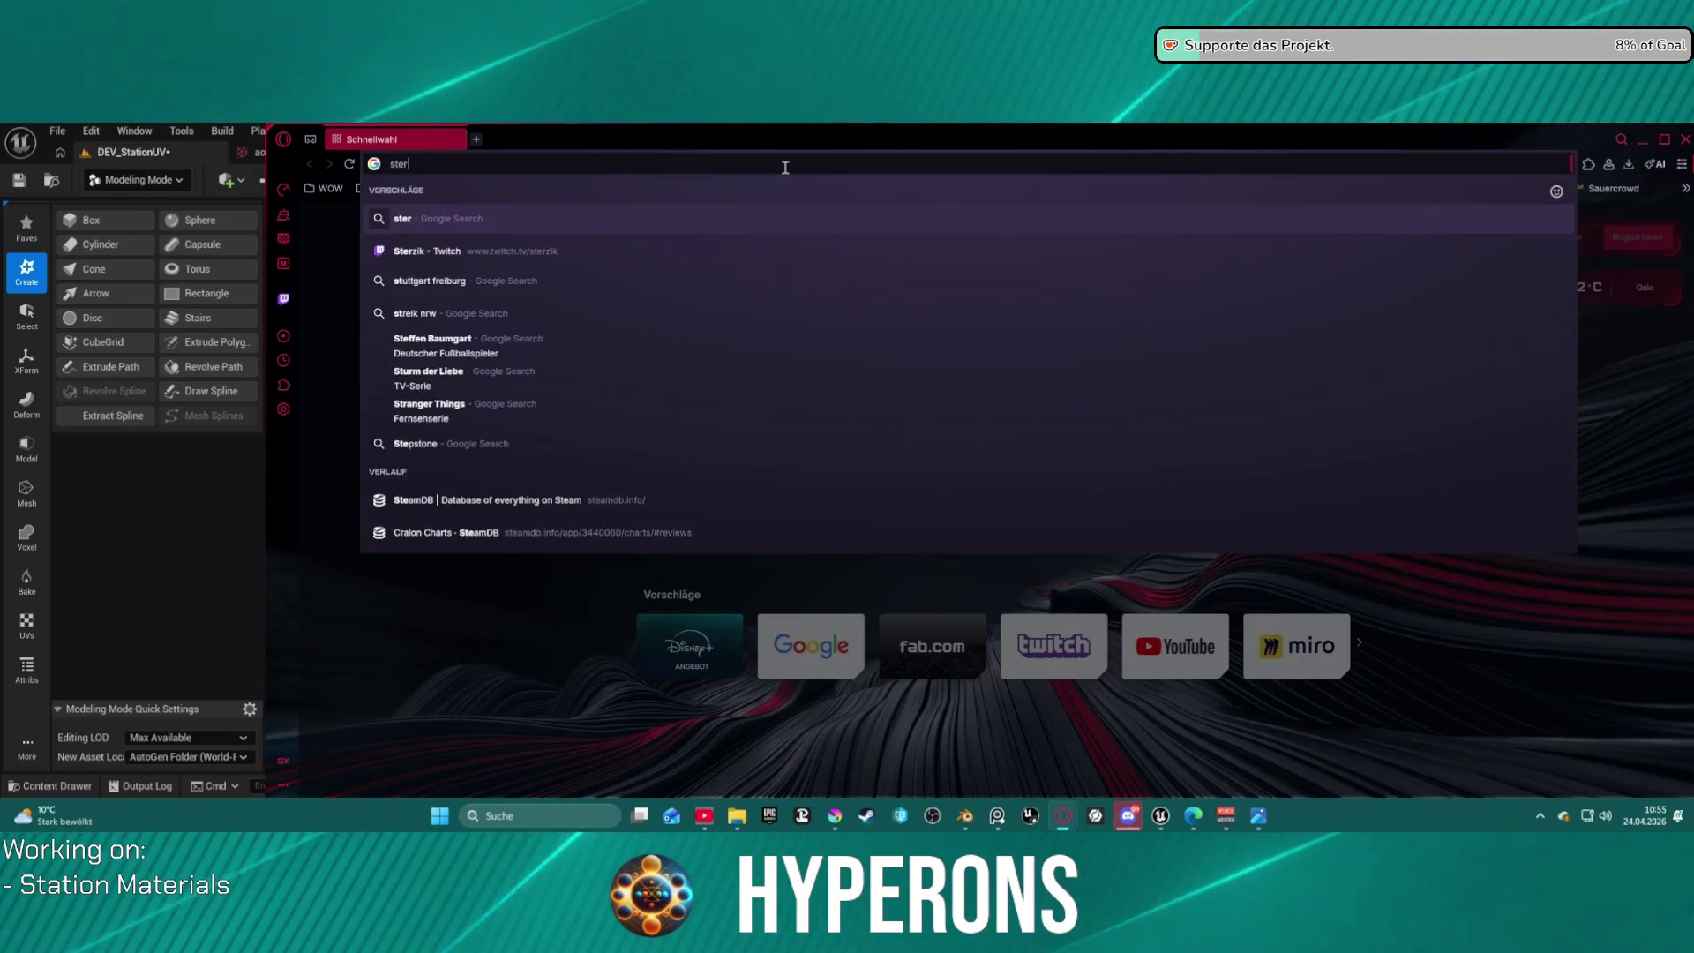
{"action": "key", "text": "BackSpace"}
{"action": "type", "text": "amdb.info"}
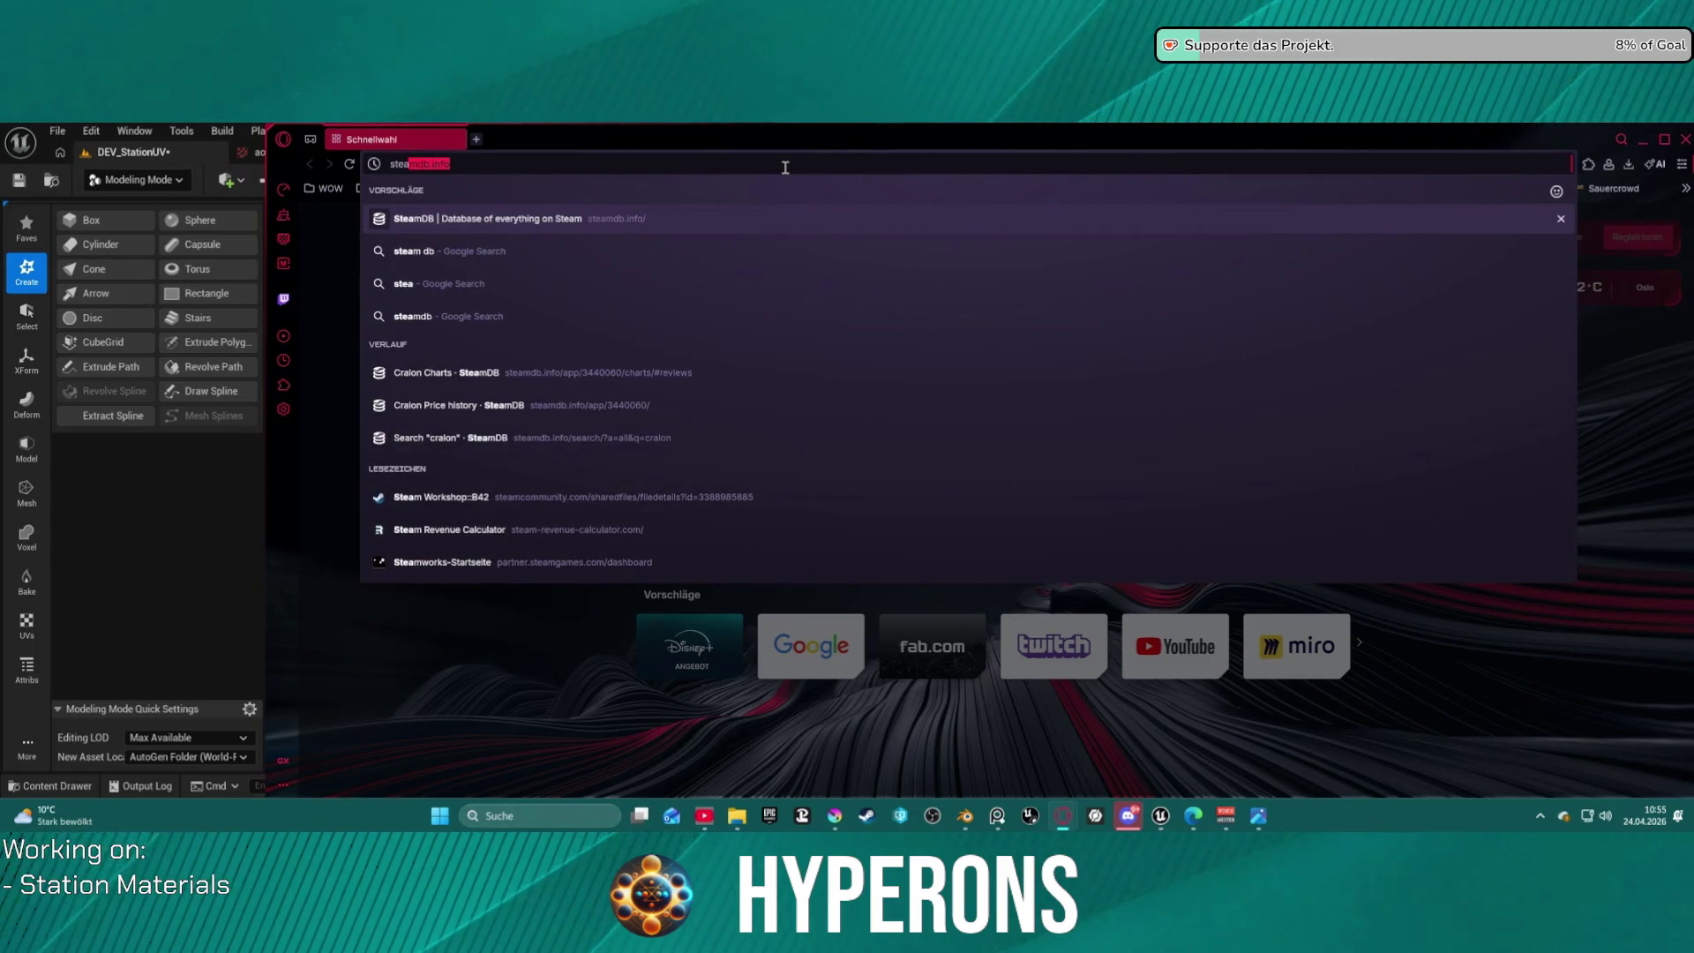
{"action": "left_click", "coordinate": [561, 219]}
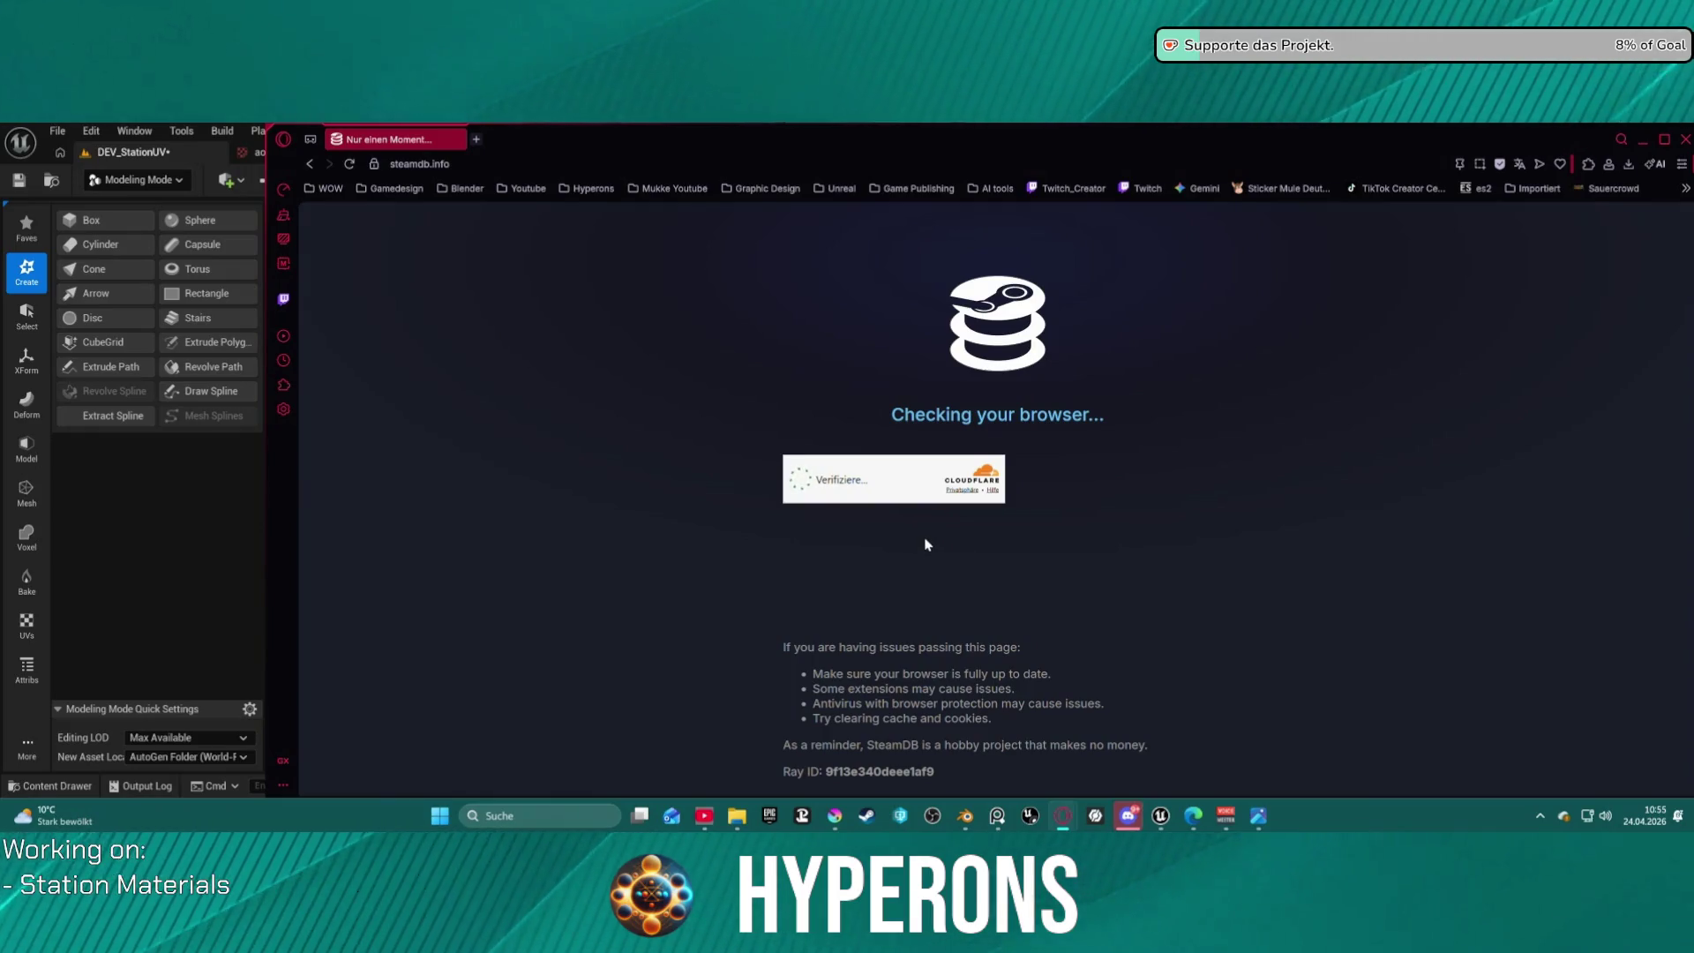
Find Cralon on SteamDB, view its In-Game player chart, then close the browser.
{"action": "left_click", "coordinate": [792, 222]}
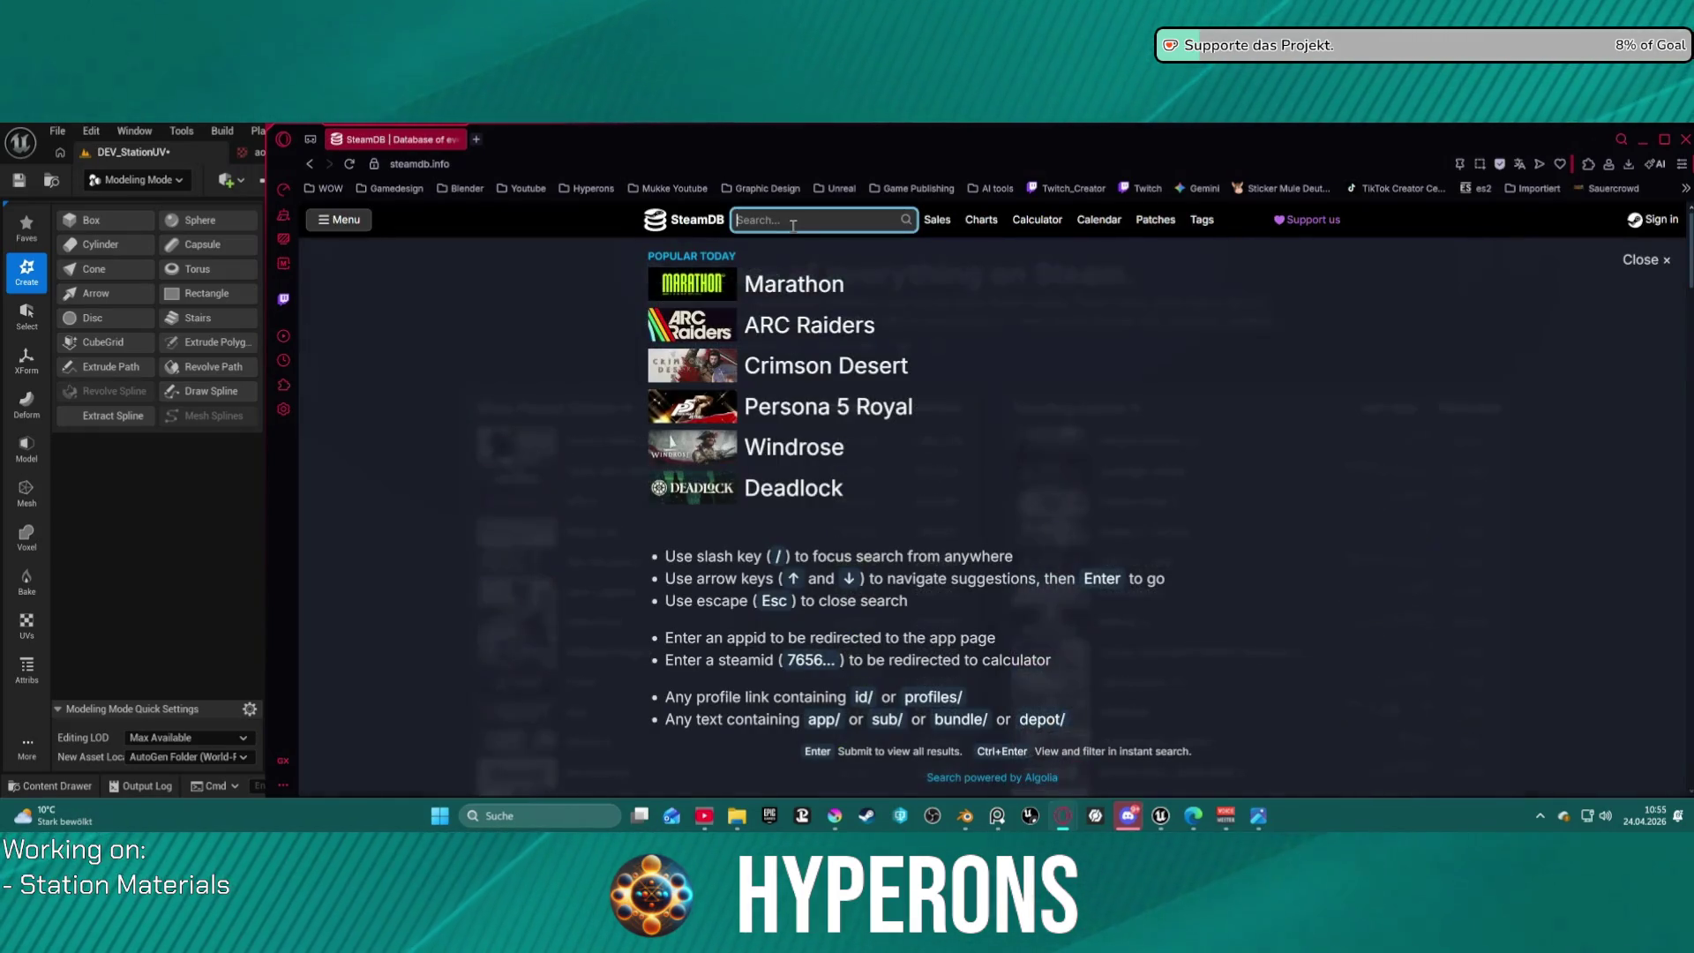
{"action": "type", "text": "cralon"}
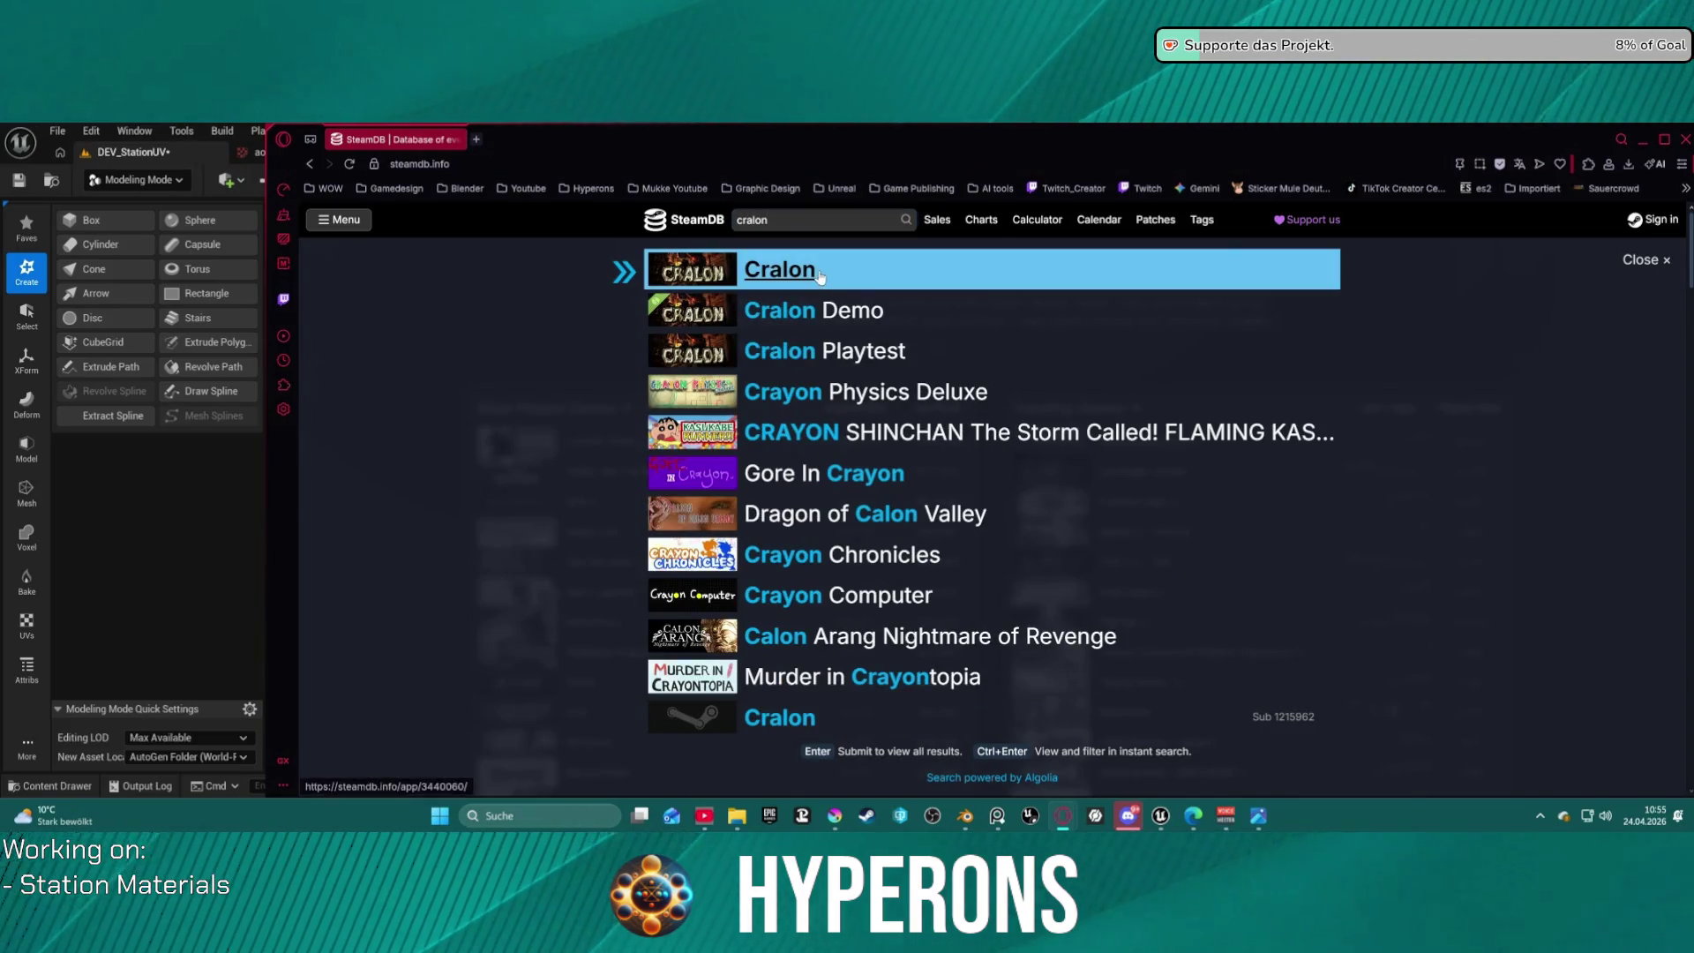
{"action": "left_click", "coordinate": [856, 281]}
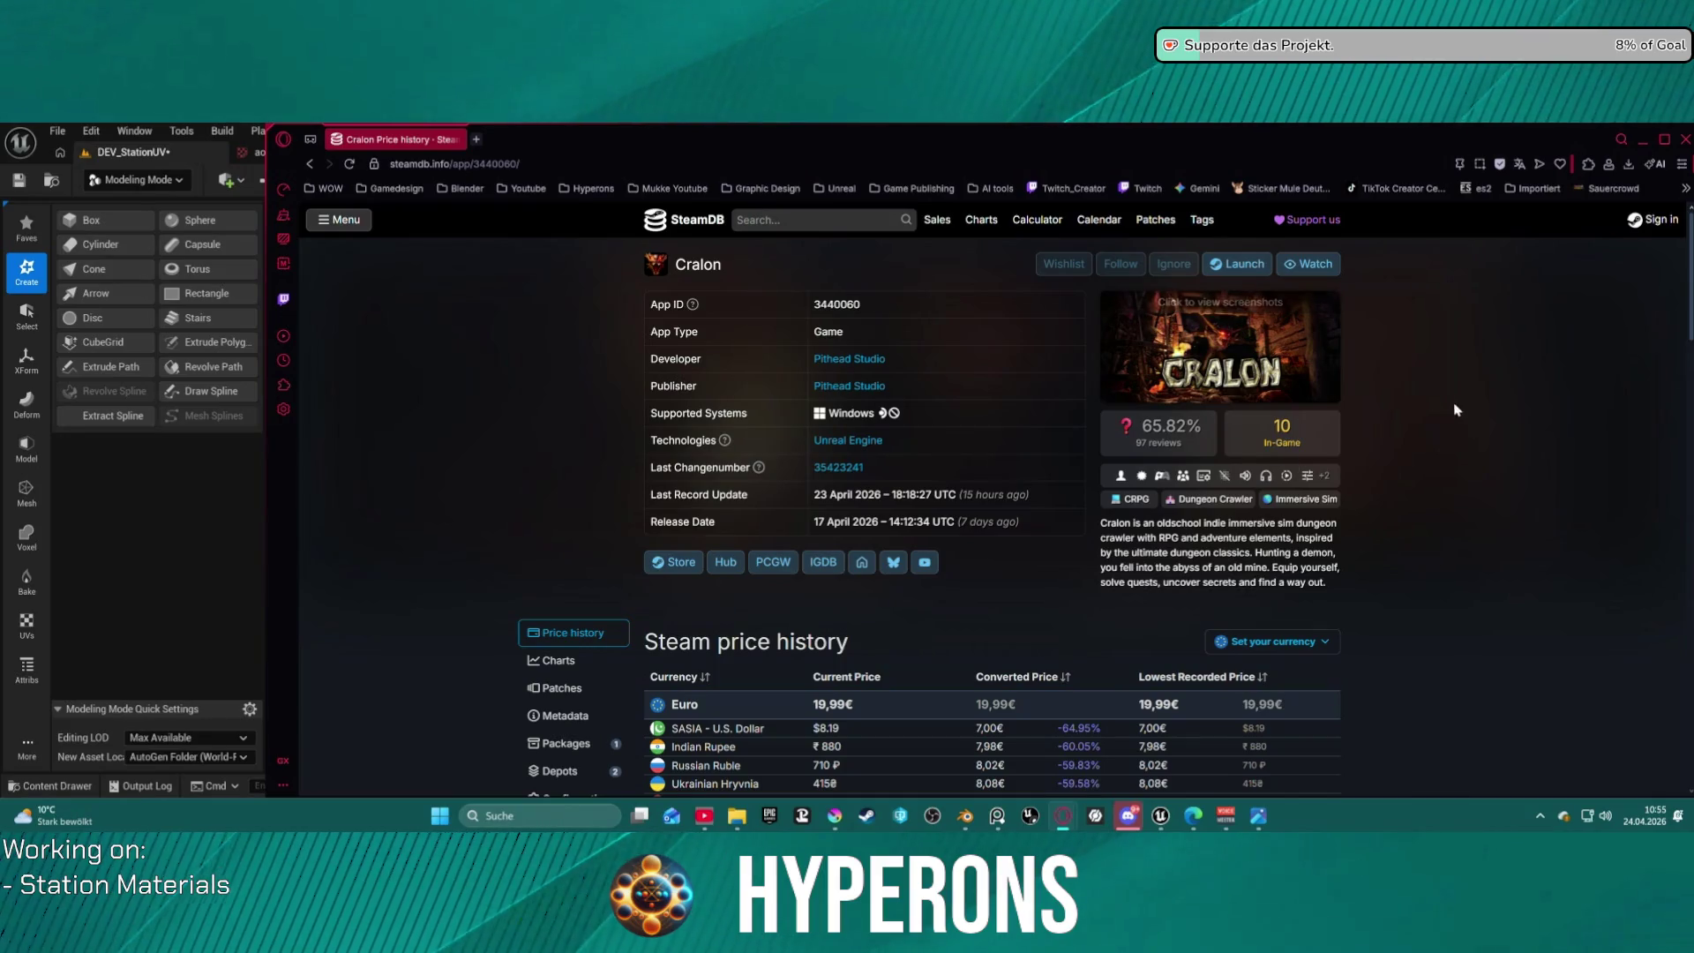
{"action": "left_click", "coordinate": [1296, 440]}
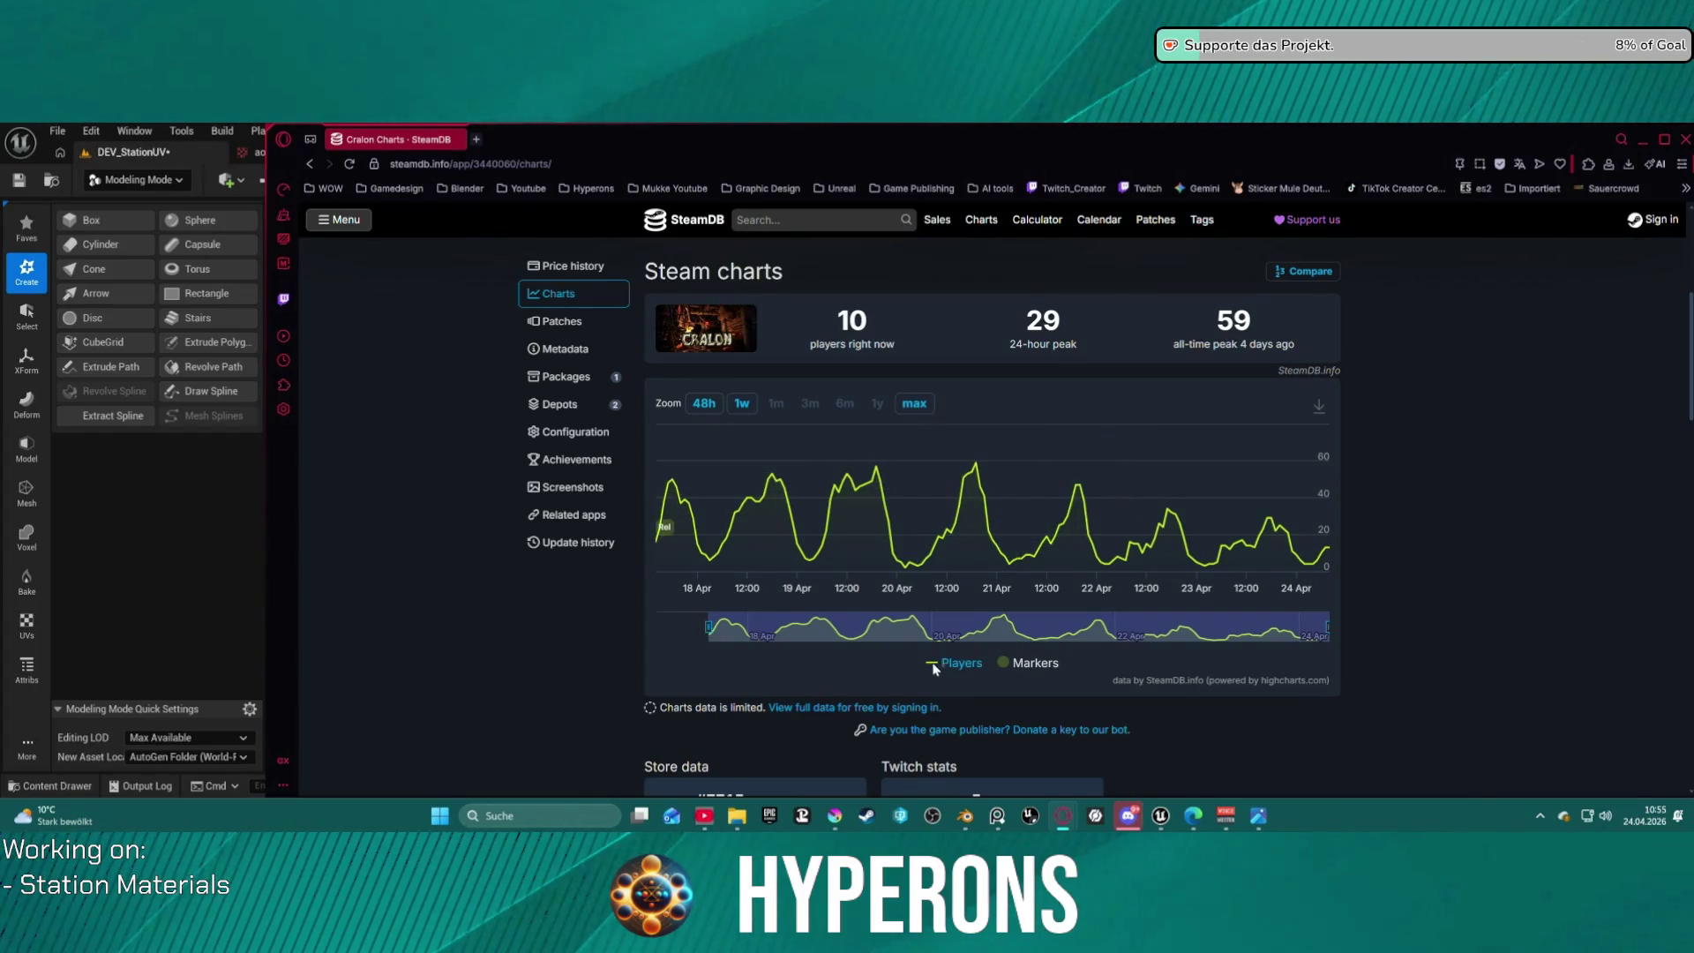
{"action": "scroll", "coordinate": [1111, 371], "scroll_direction": "down", "scroll_amount": 1}
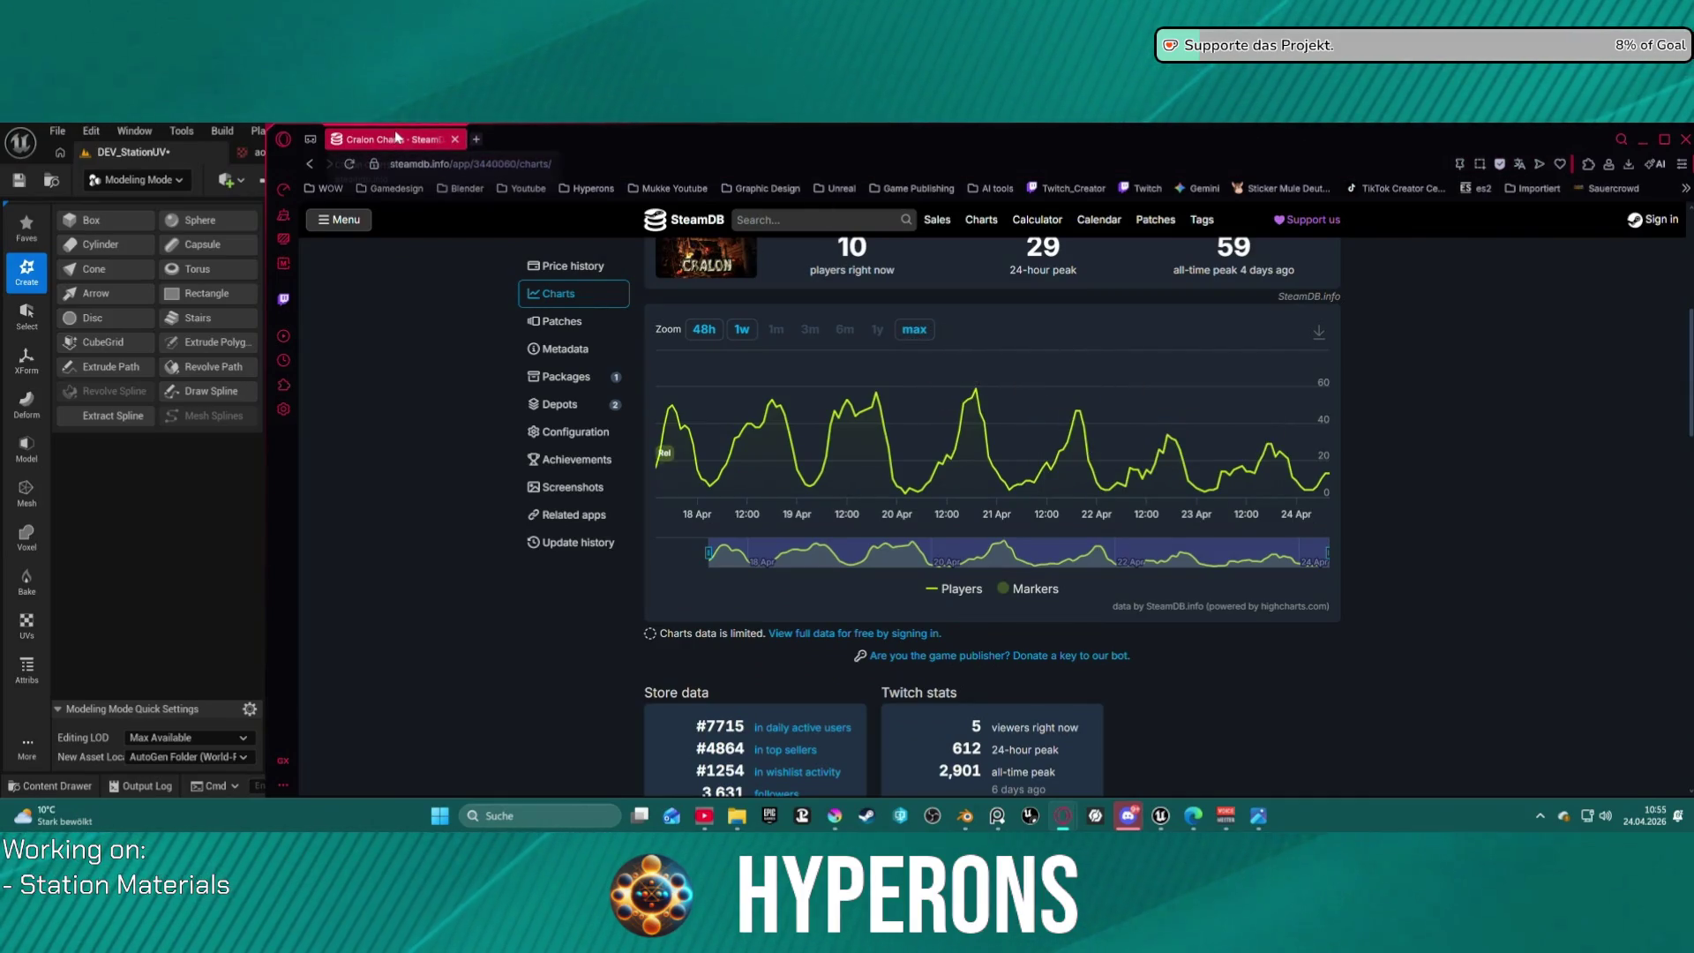
{"action": "left_click", "coordinate": [454, 139]}
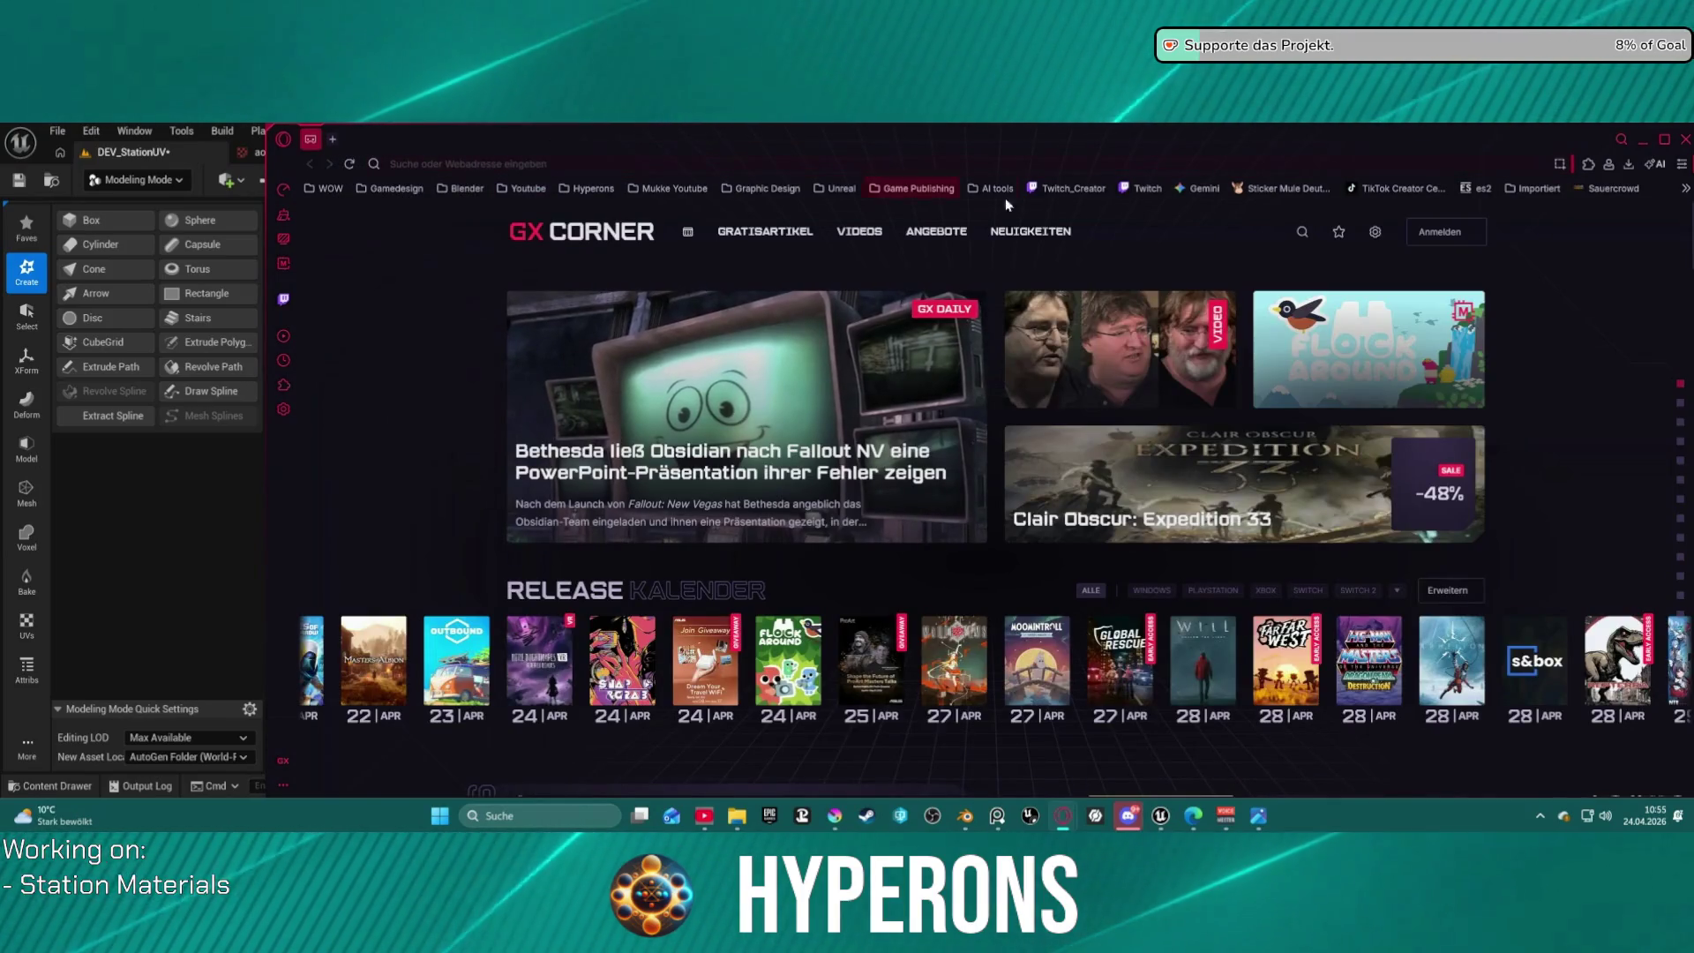
{"action": "left_click", "coordinate": [1683, 141]}
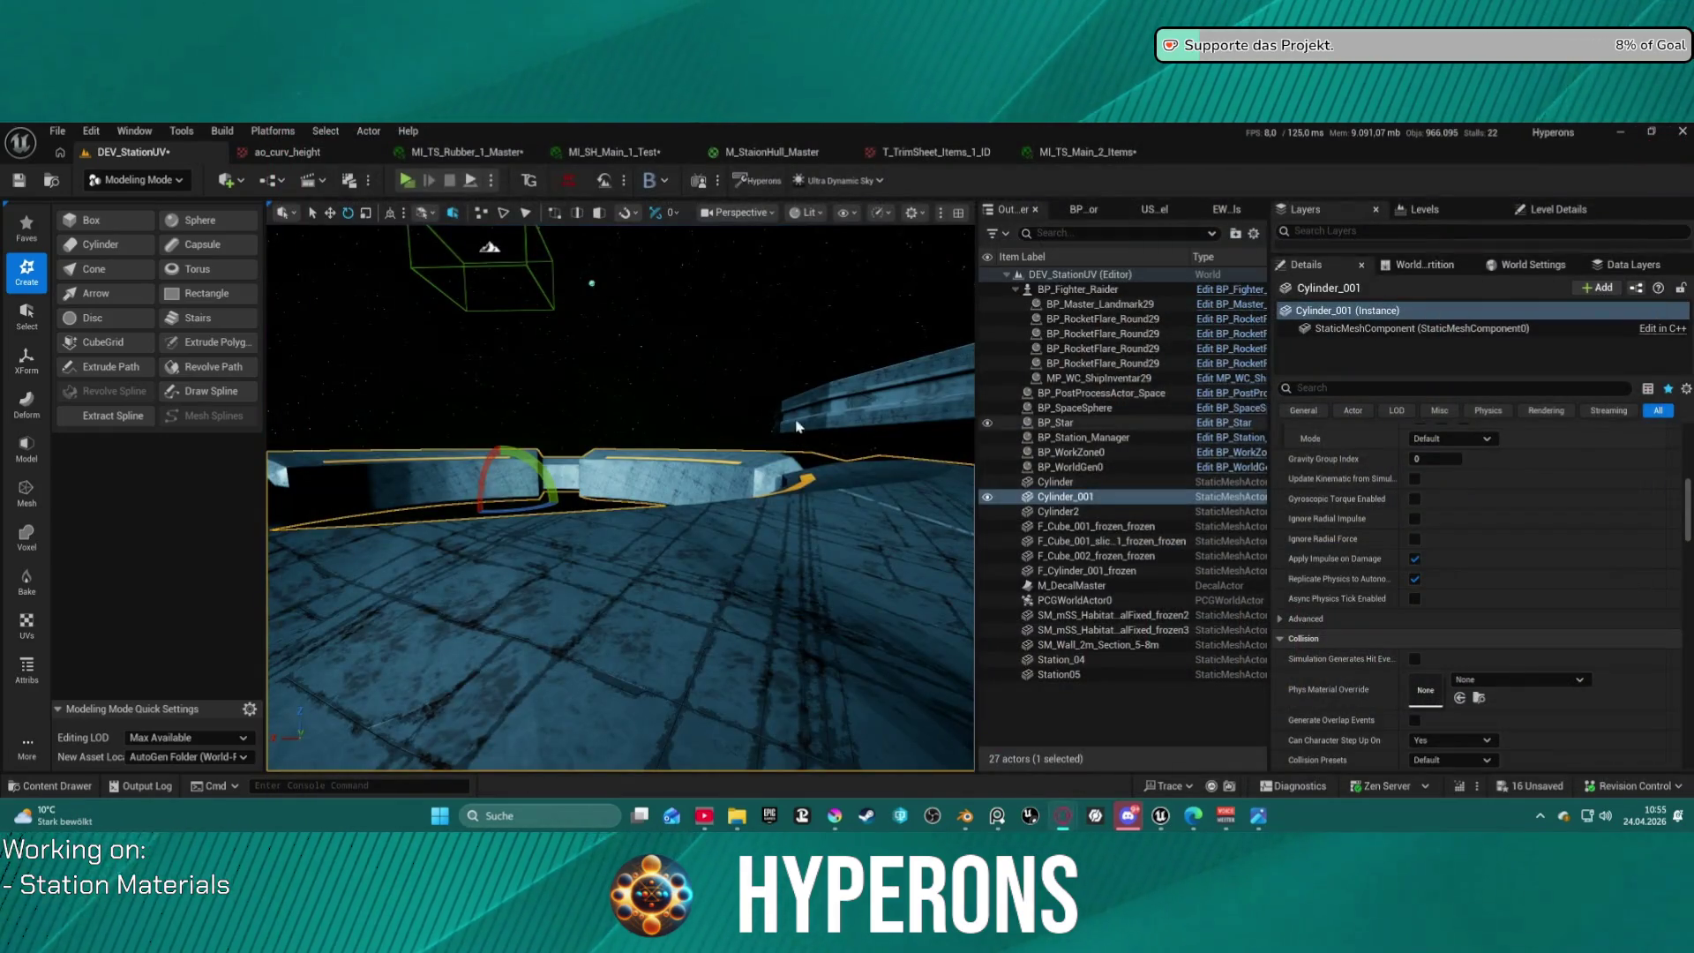
{"action": "mouse_move", "coordinate": [744, 439]}
{"action": "right_mouse_down"}
{"action": "mouse_move", "coordinate": [737, 494]}
{"action": "mouse_move", "coordinate": [635, 425]}
{"action": "mouse_move", "coordinate": [706, 450]}
{"action": "mouse_move", "coordinate": [732, 494]}
{"action": "mouse_move", "coordinate": [726, 433]}
{"action": "mouse_move", "coordinate": [673, 449]}
{"action": "right_mouse_up"}
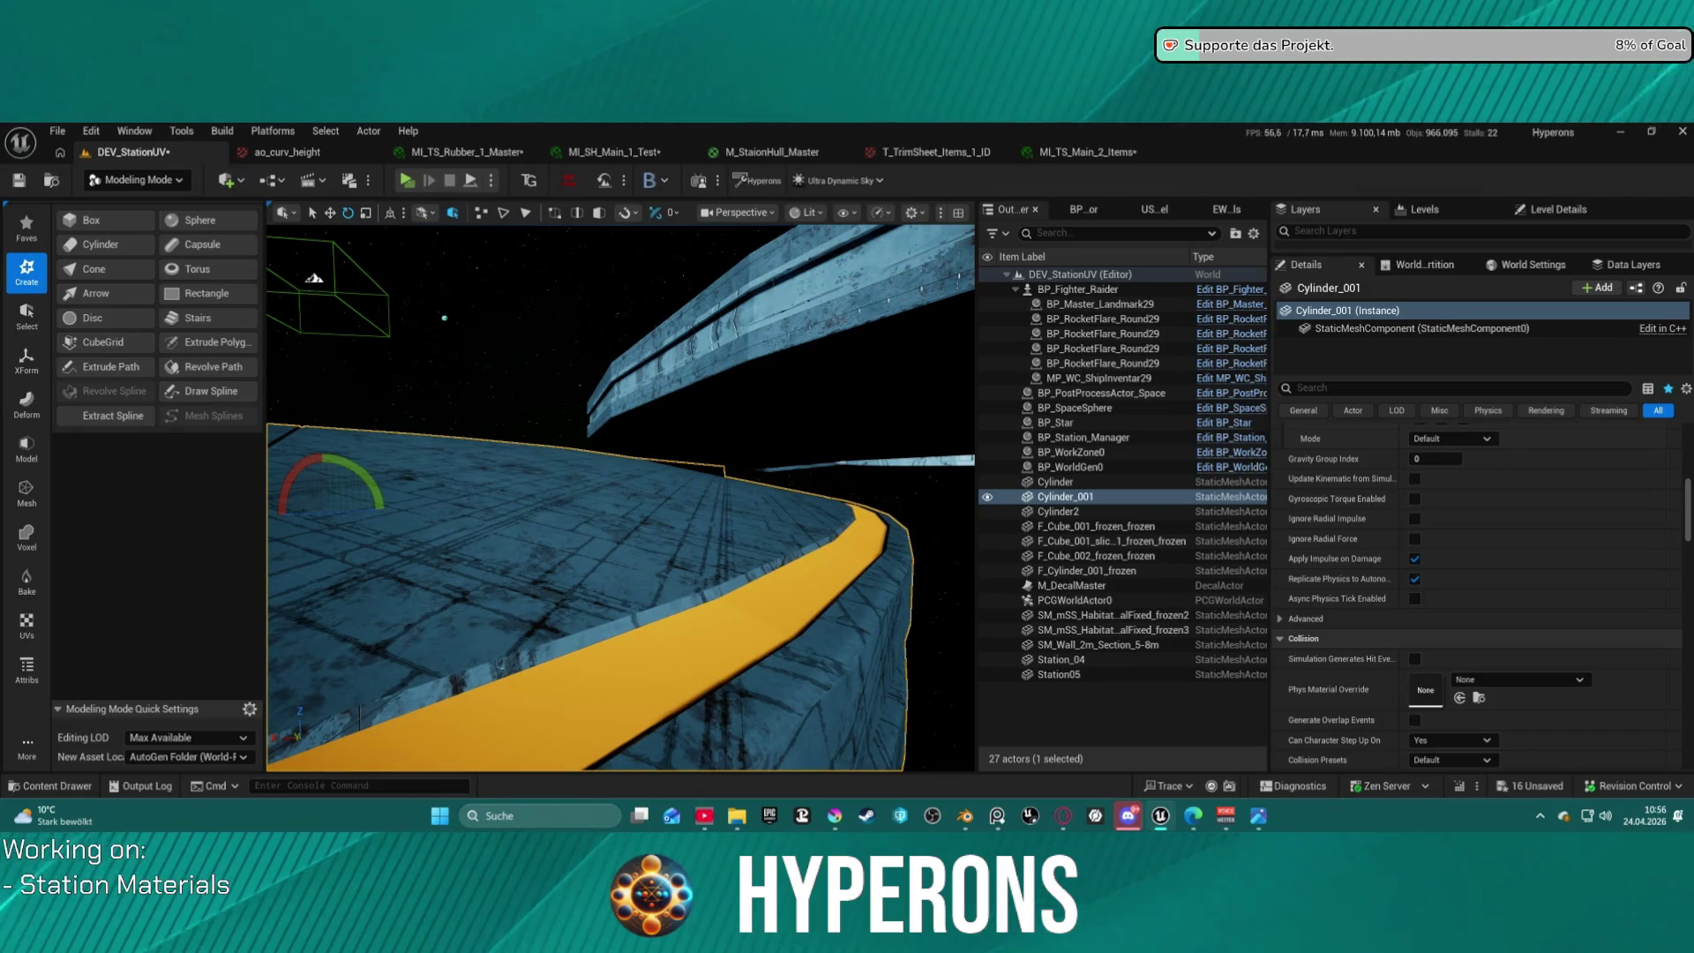
{"action": "right_click_drag", "start_coordinate": [834, 564], "coordinate": [834, 564]}
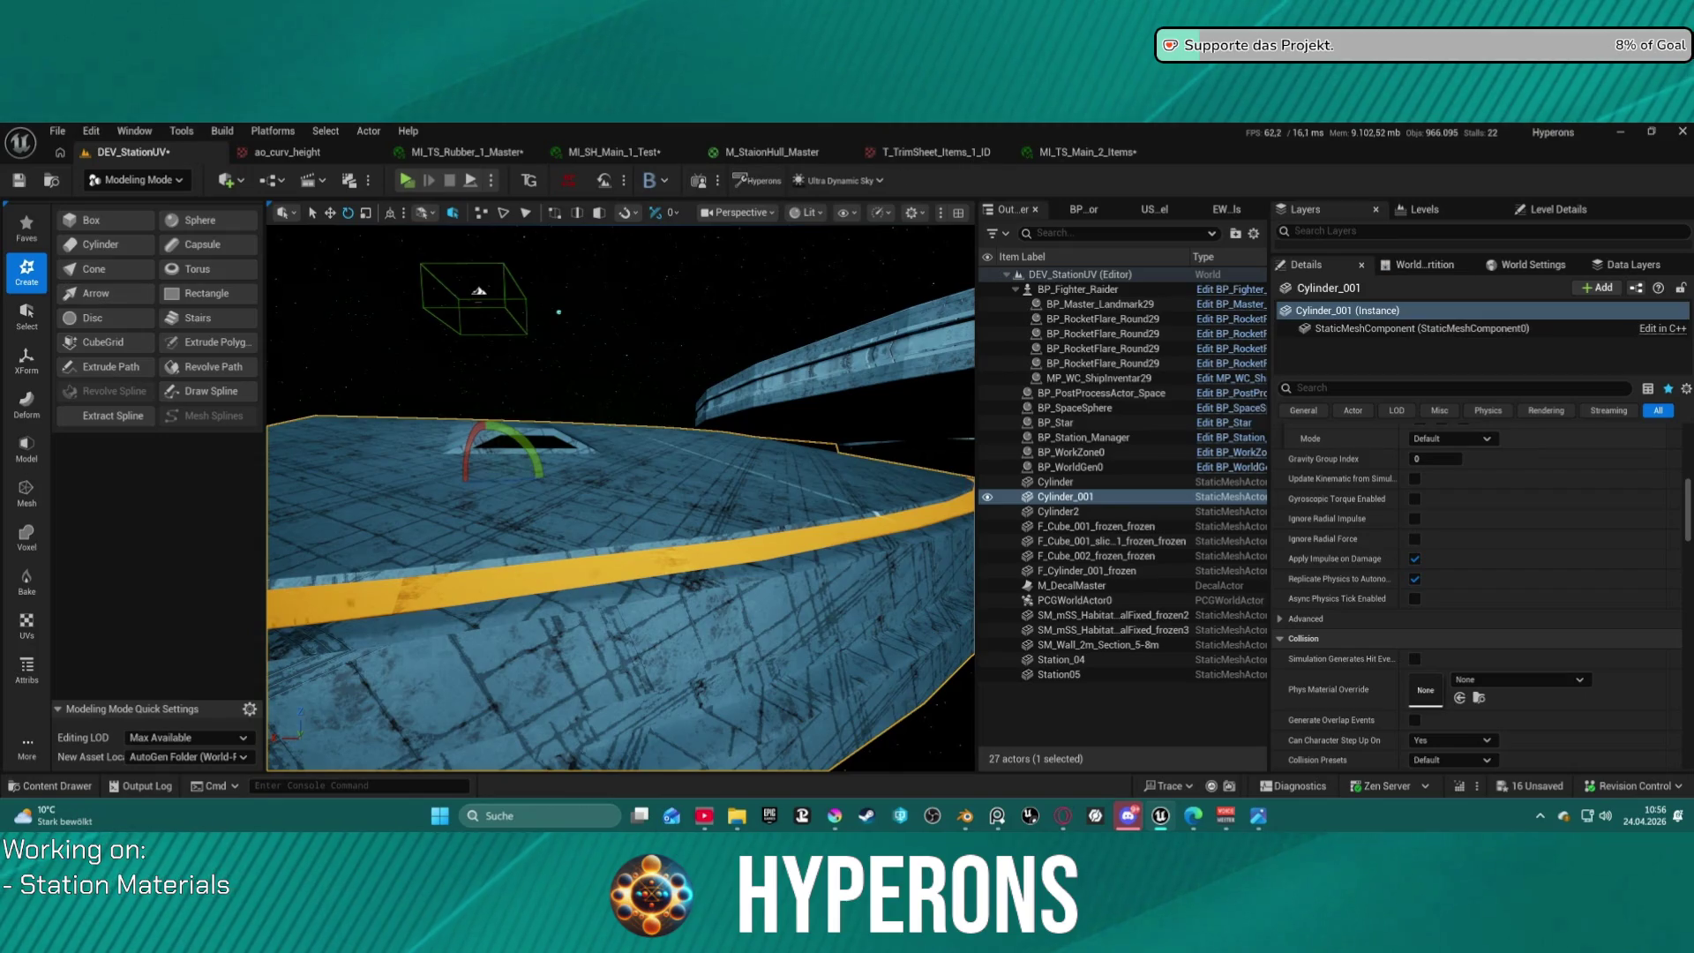
{"action": "right_click_drag", "start_coordinate": [834, 564], "coordinate": [834, 564]}
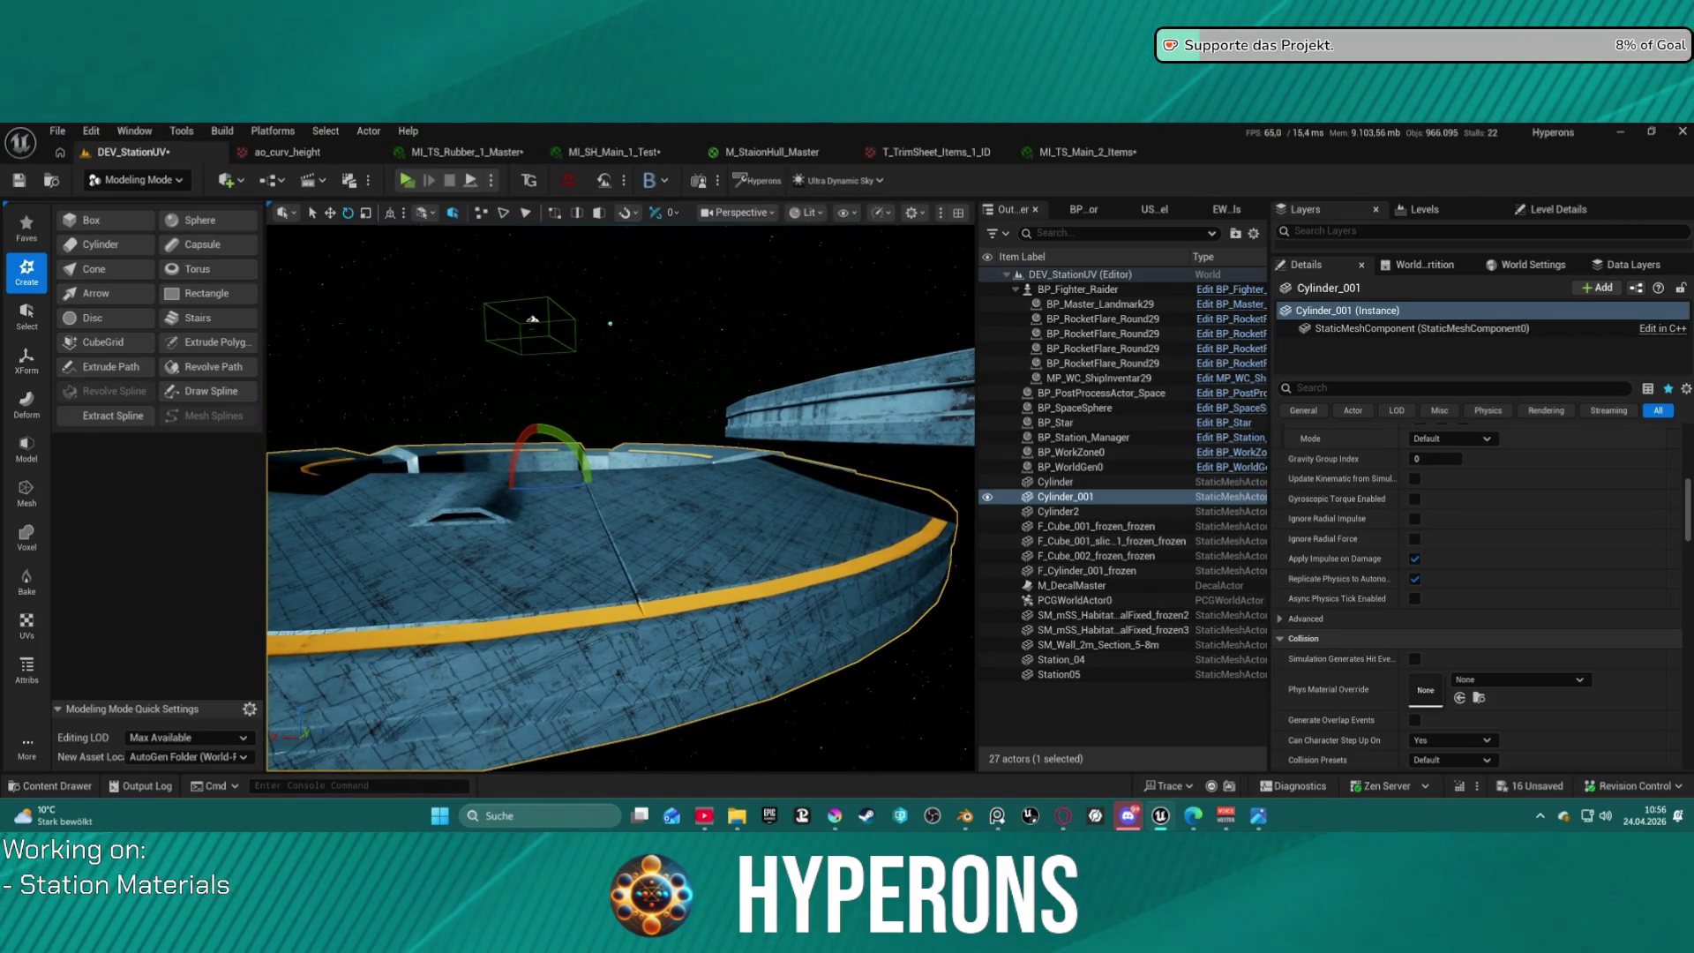
{"action": "right_click_drag", "start_coordinate": [834, 564], "coordinate": [834, 563]}
{"action": "right_click_drag", "start_coordinate": [682, 439], "coordinate": [682, 438]}
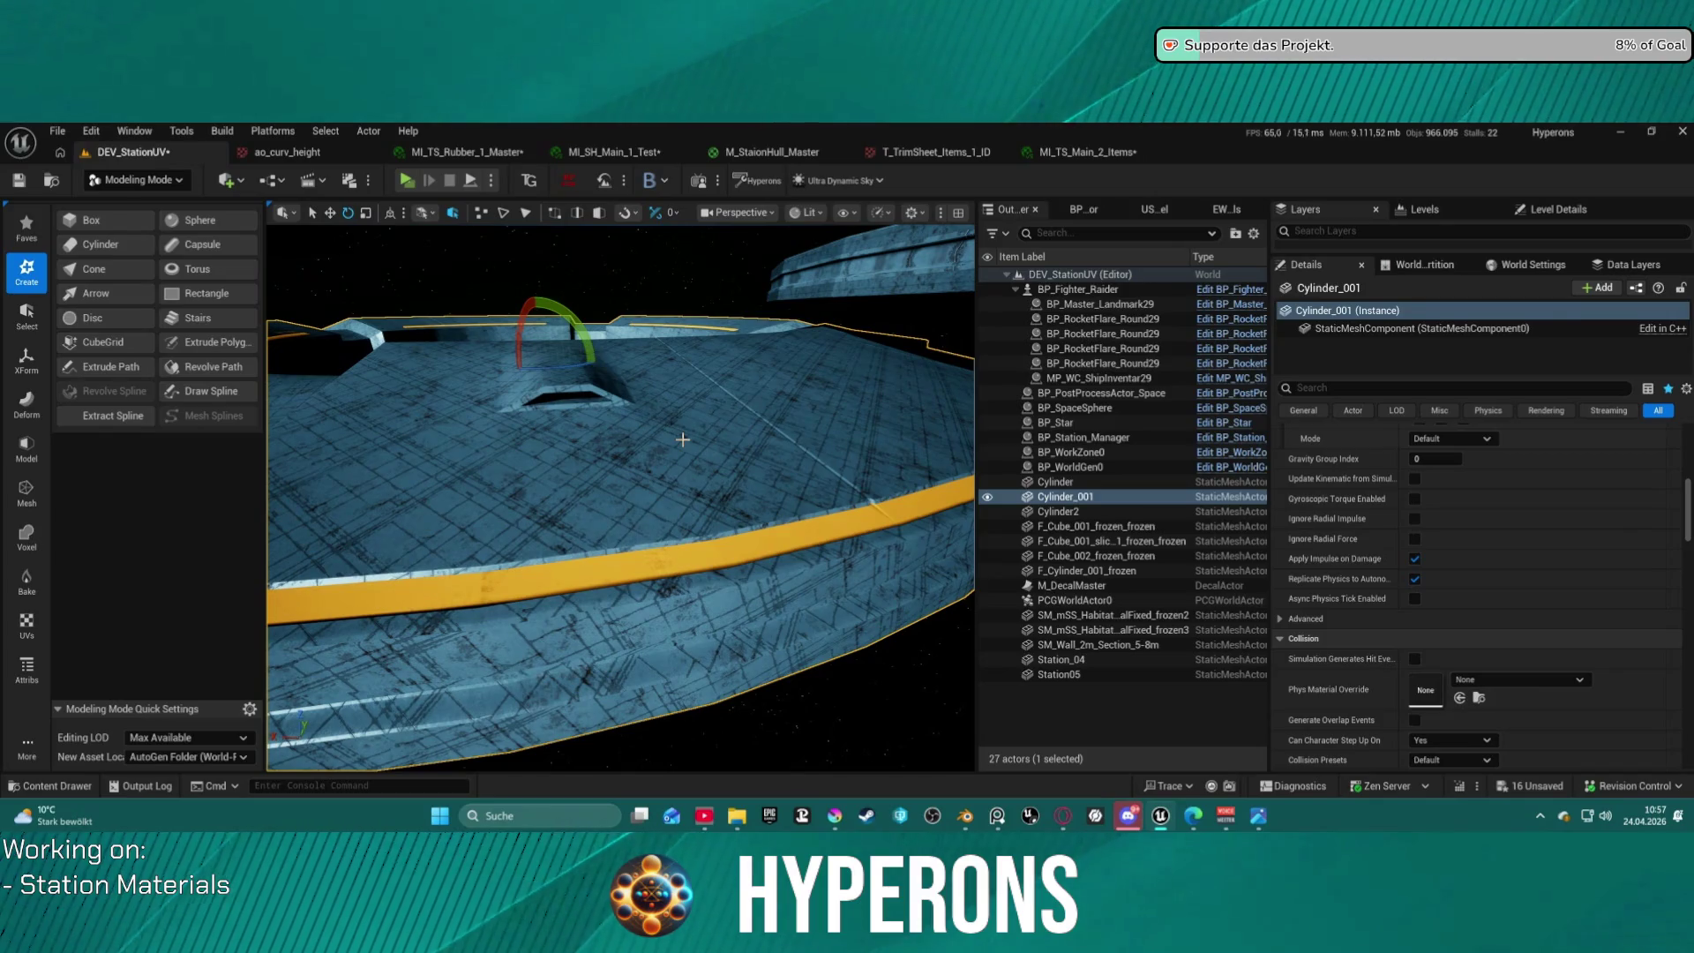
{"action": "mouse_move", "coordinate": [725, 376]}
{"action": "right_mouse_down"}
{"action": "mouse_move", "coordinate": [719, 331]}
{"action": "mouse_move", "coordinate": [725, 374]}
{"action": "right_mouse_up"}
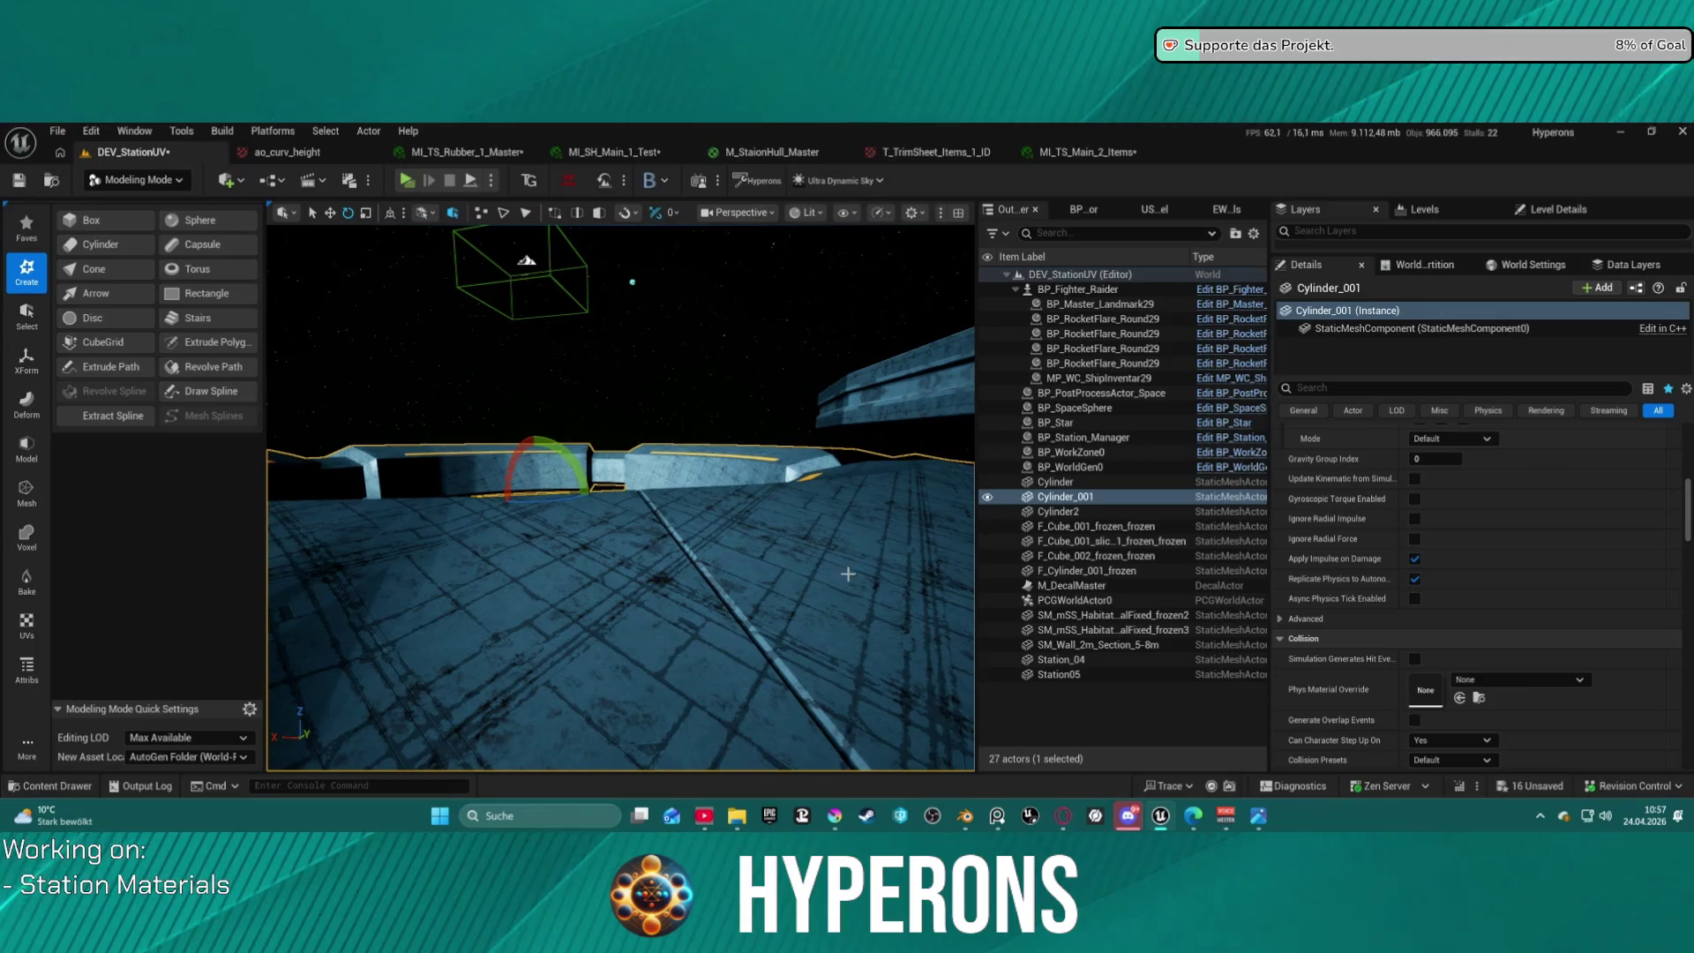
{"action": "mouse_move", "coordinate": [629, 562]}
{"action": "right_mouse_down"}
{"action": "mouse_move", "coordinate": [600, 538]}
{"action": "mouse_move", "coordinate": [620, 569]}
{"action": "mouse_move", "coordinate": [658, 578]}
{"action": "mouse_move", "coordinate": [644, 610]}
{"action": "mouse_move", "coordinate": [644, 591]}
{"action": "mouse_move", "coordinate": [547, 596]}
{"action": "mouse_move", "coordinate": [690, 580]}
{"action": "right_mouse_up"}
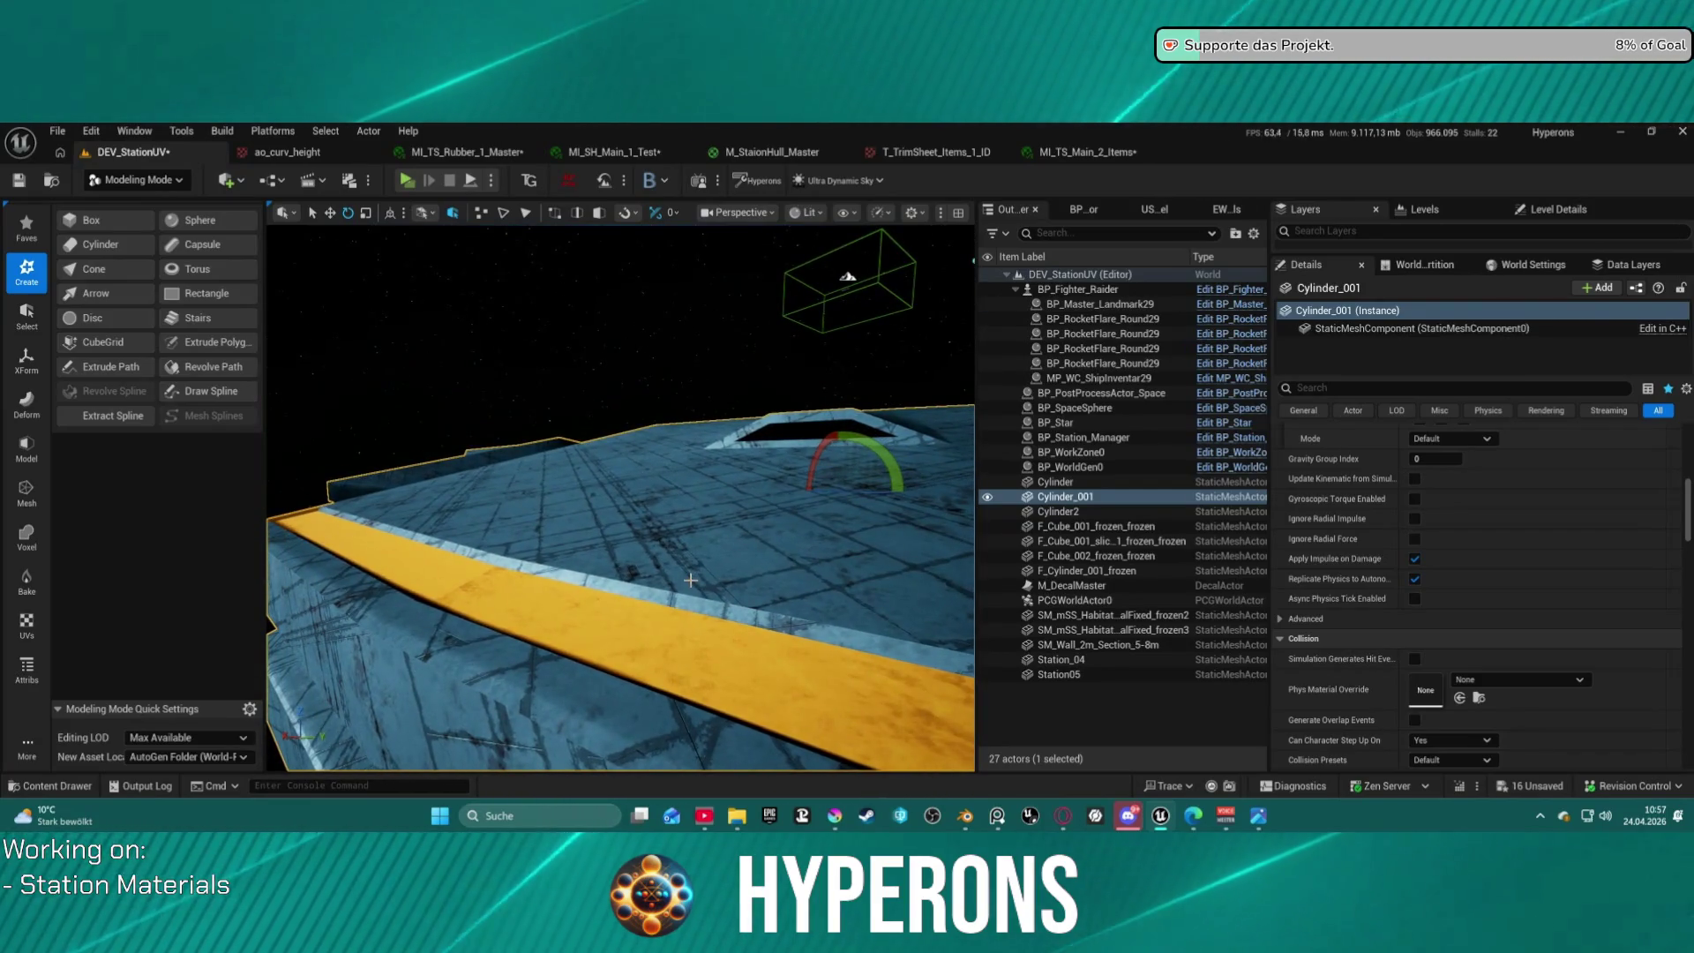
{"action": "left_click", "coordinate": [966, 166]}
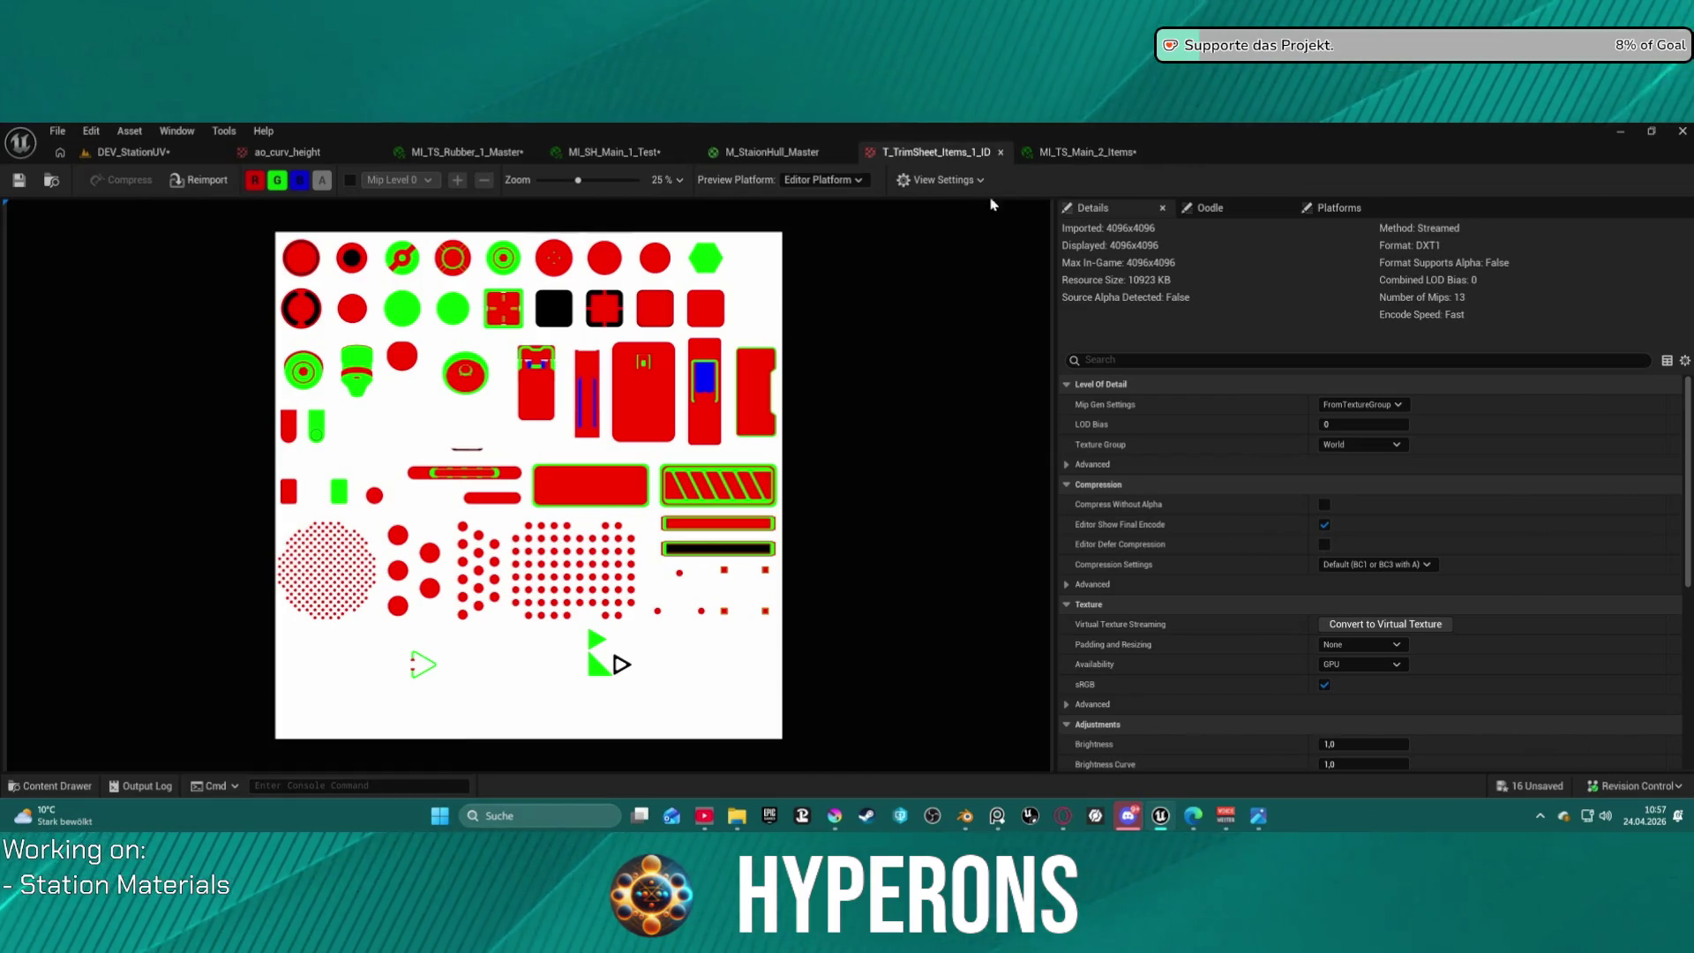
{"action": "left_click", "coordinate": [1065, 155]}
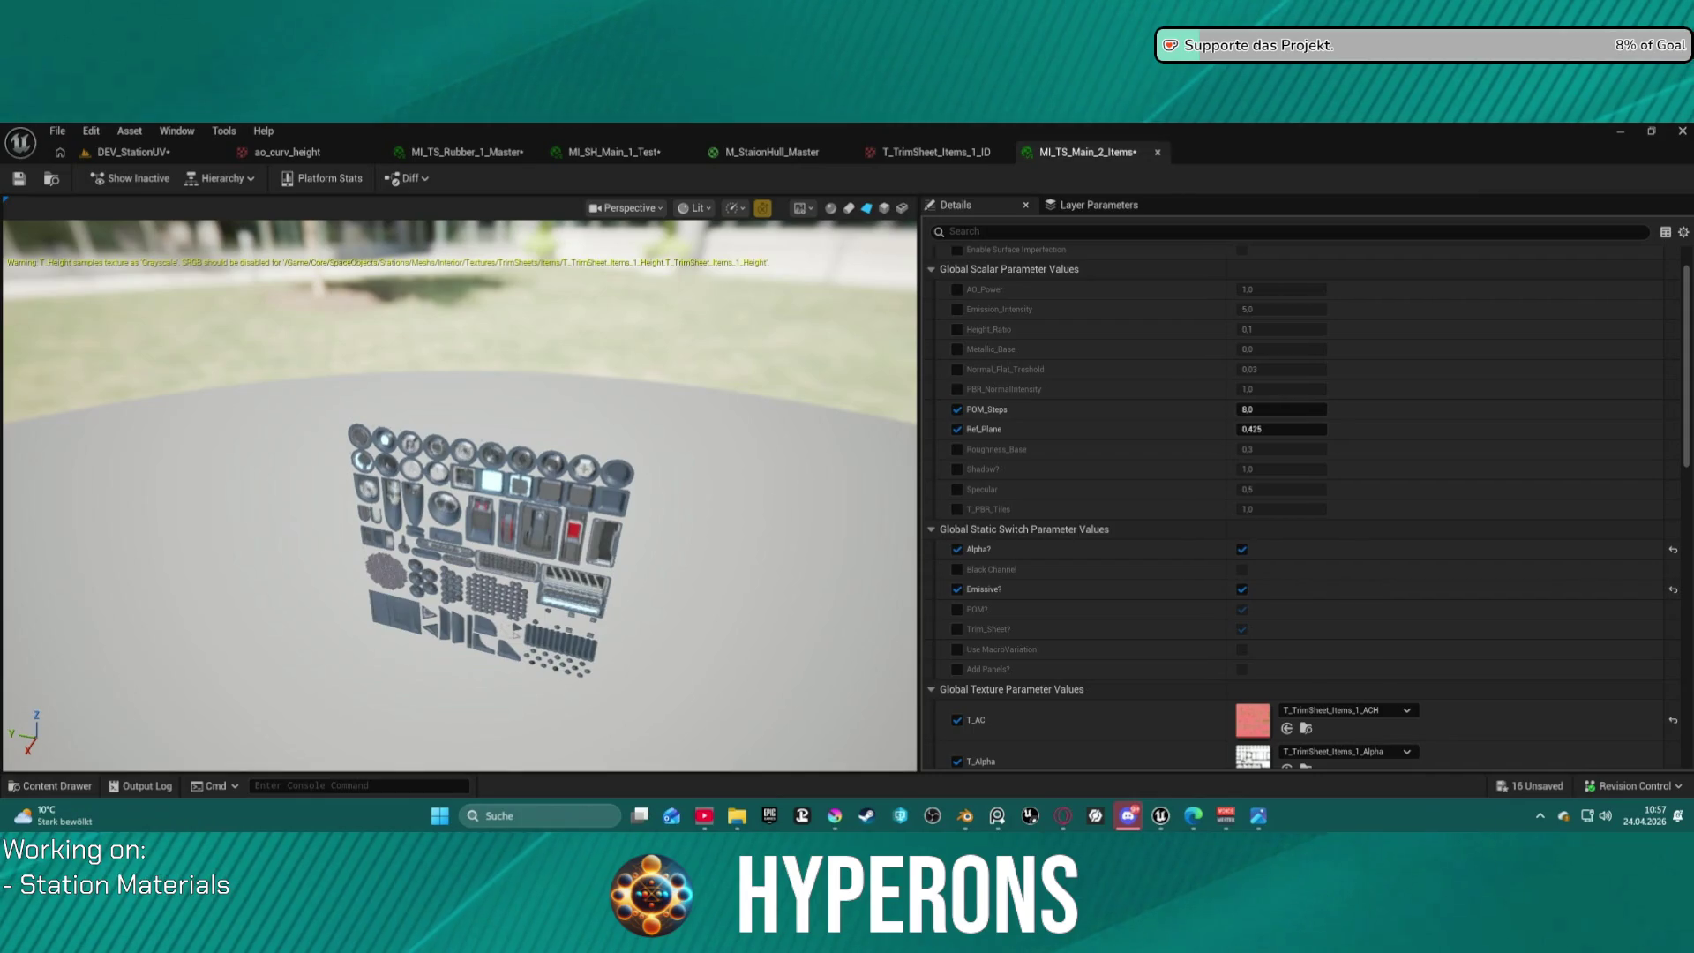
{"action": "left_click", "coordinate": [130, 131]}
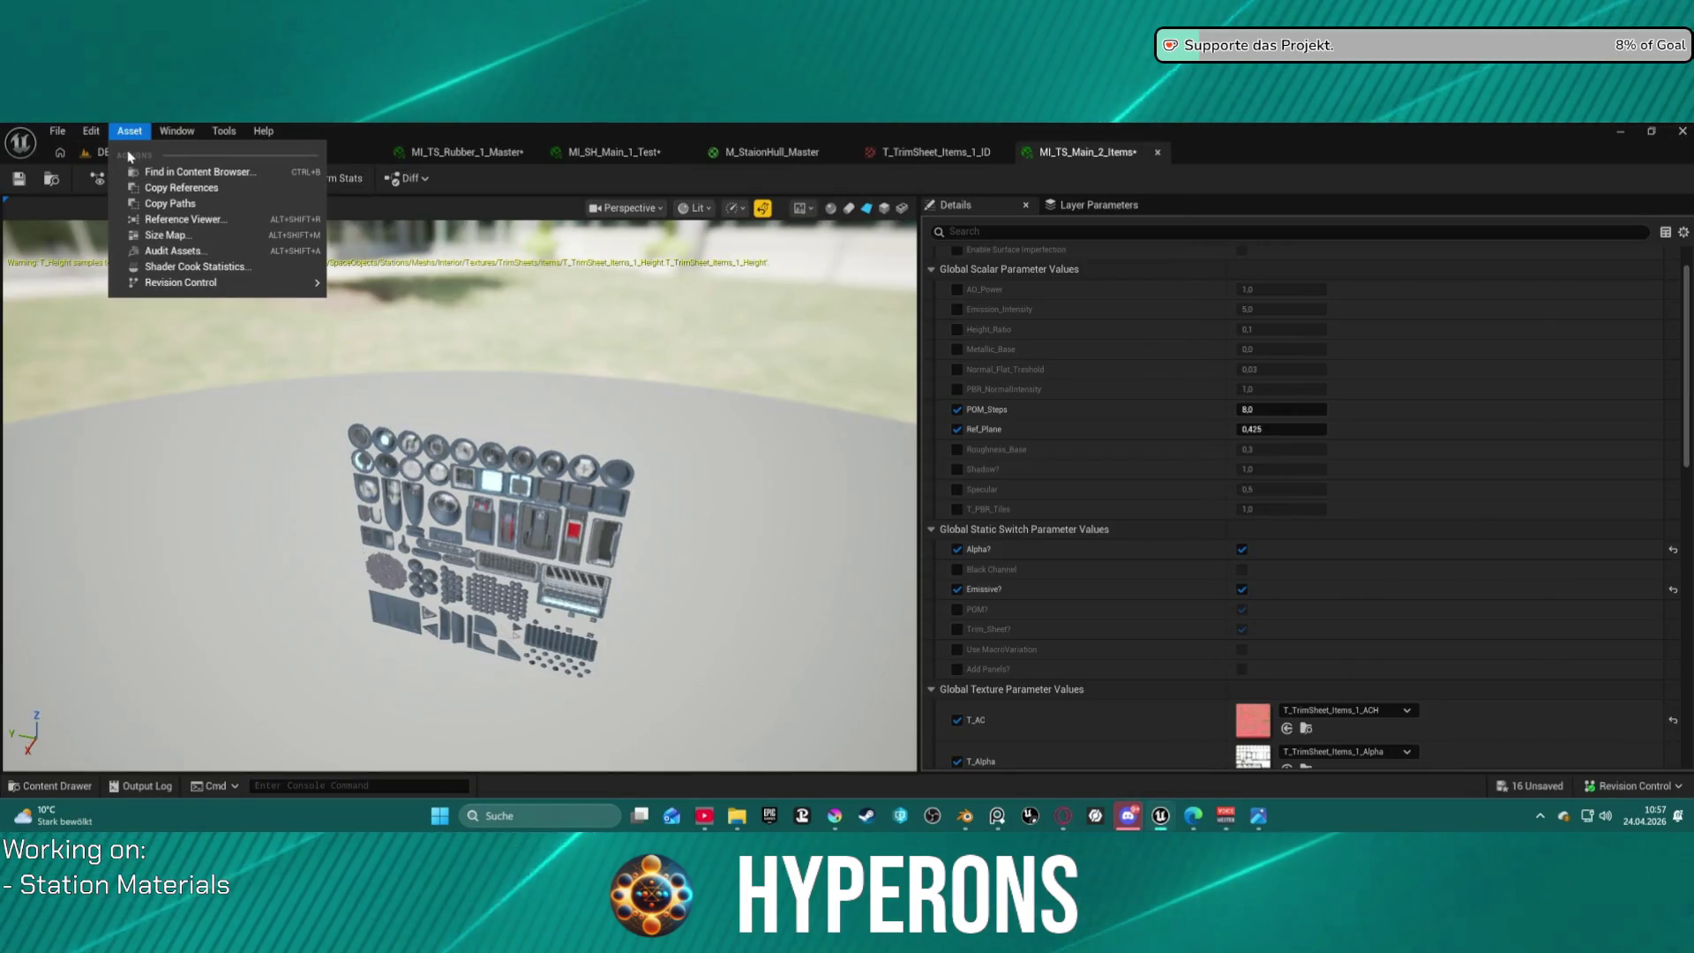
{"action": "left_click", "coordinate": [132, 152]}
{"action": "mouse_move", "coordinate": [713, 472]}
{"action": "right_mouse_down"}
{"action": "mouse_move", "coordinate": [927, 472]}
{"action": "mouse_move", "coordinate": [939, 454]}
{"action": "mouse_move", "coordinate": [727, 482]}
{"action": "mouse_move", "coordinate": [672, 439]}
{"action": "right_mouse_up"}
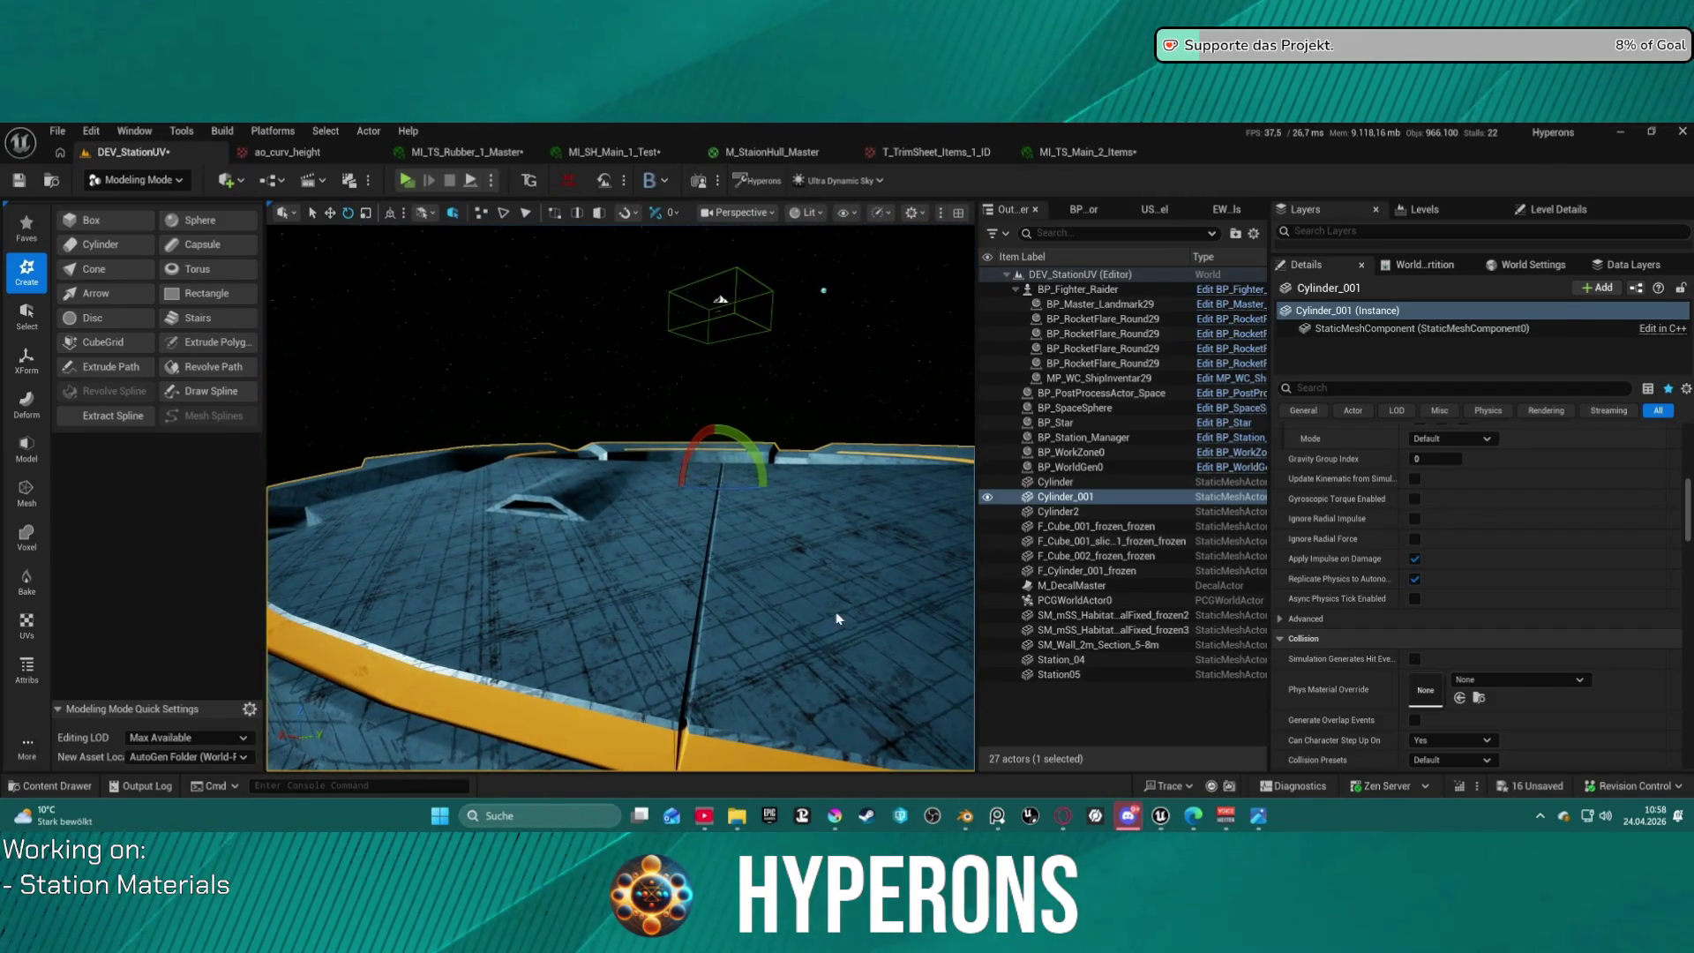
Move the viewport over the hull to inspect the outer rim wall and station deck.
{"action": "mouse_move", "coordinate": [968, 812]}
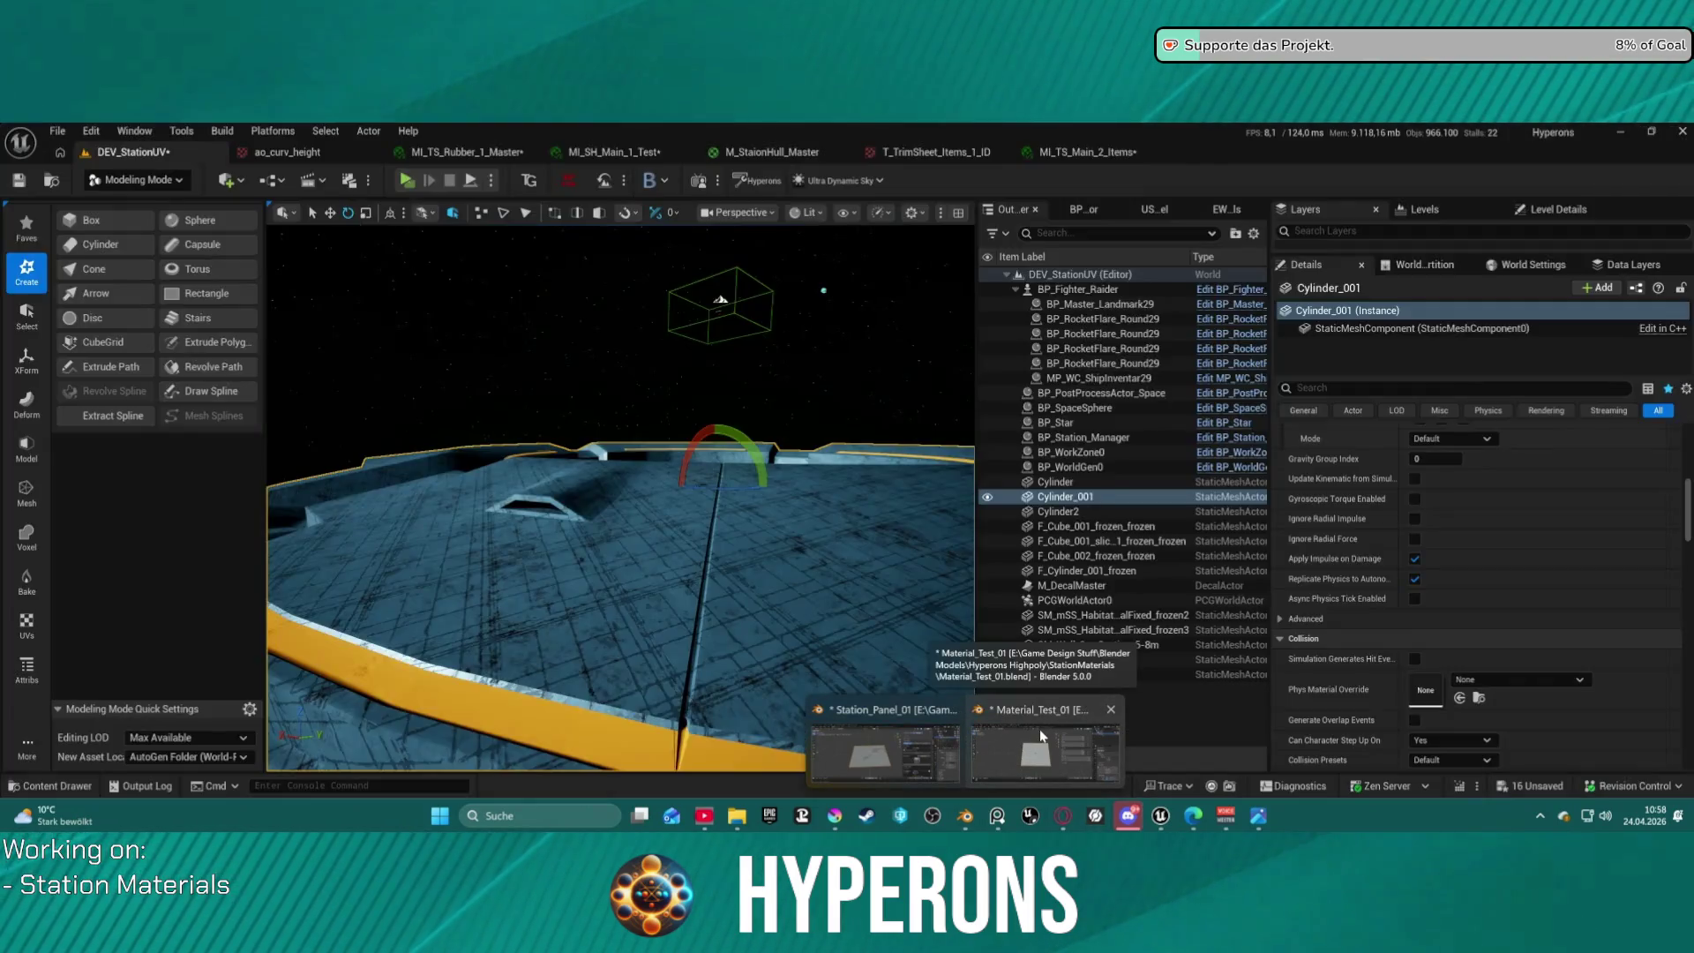
{"action": "mouse_move", "coordinate": [1026, 738]}
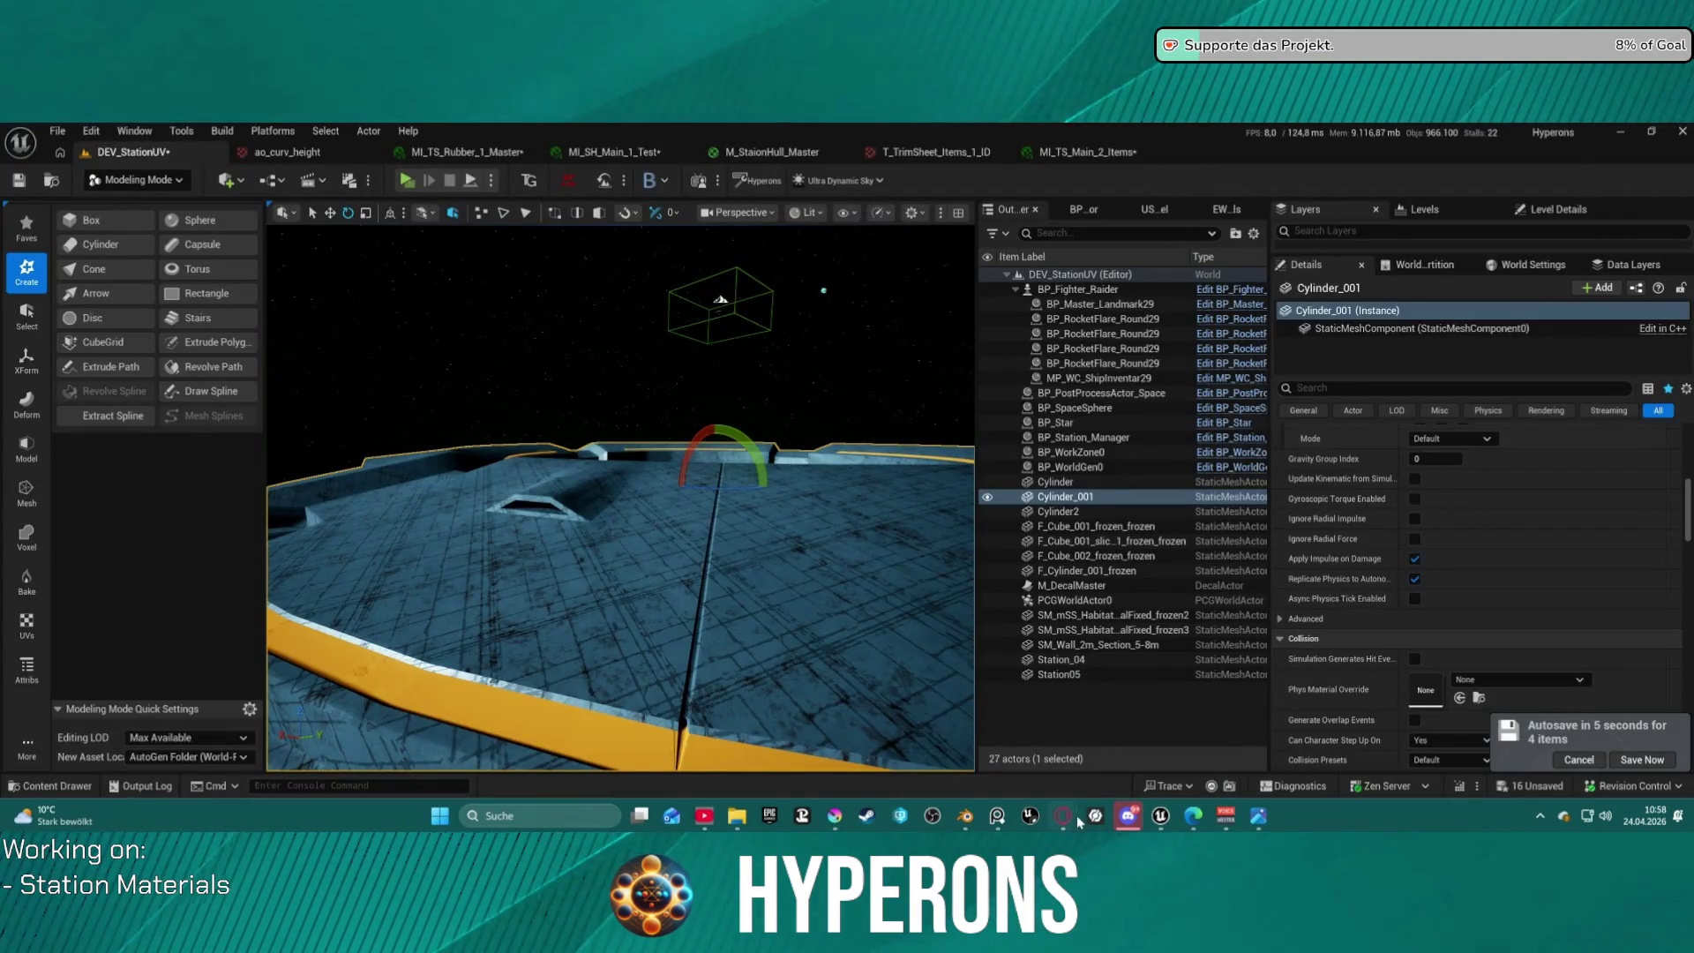
{"action": "mouse_move", "coordinate": [1143, 821]}
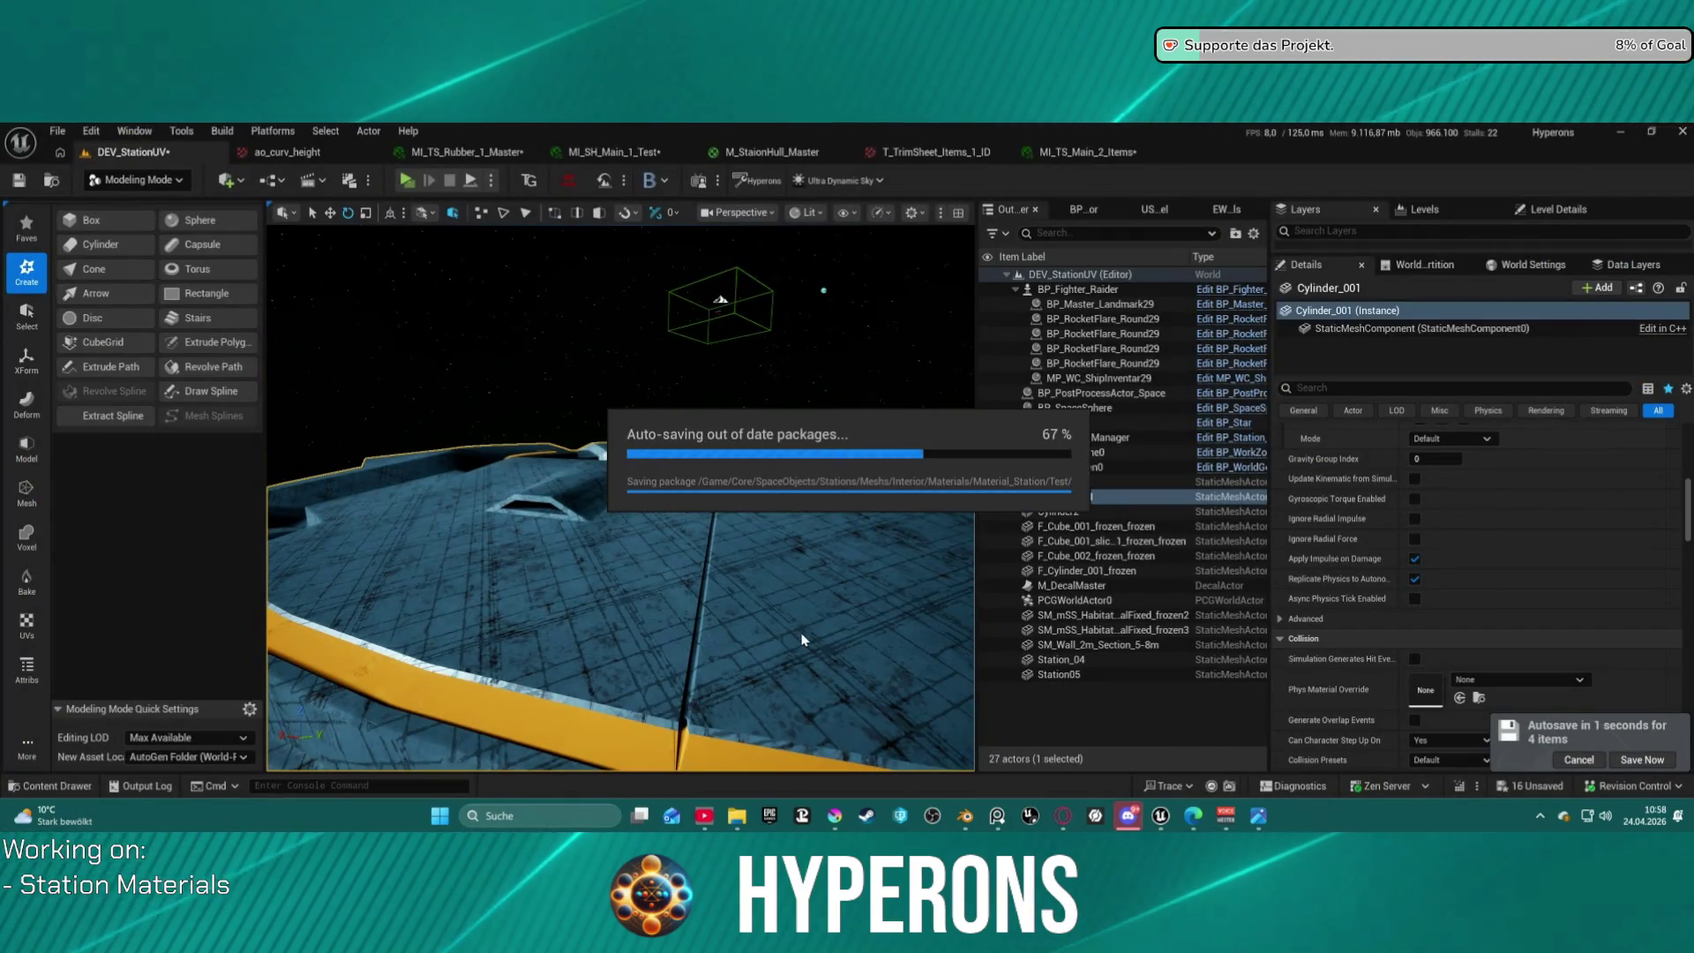
{"action": "mouse_move", "coordinate": [790, 641]}
{"action": "left_mouse_down"}
{"action": "mouse_move", "coordinate": [784, 728]}
{"action": "mouse_move", "coordinate": [777, 614]}
{"action": "mouse_move", "coordinate": [780, 679]}
{"action": "left_mouse_up"}
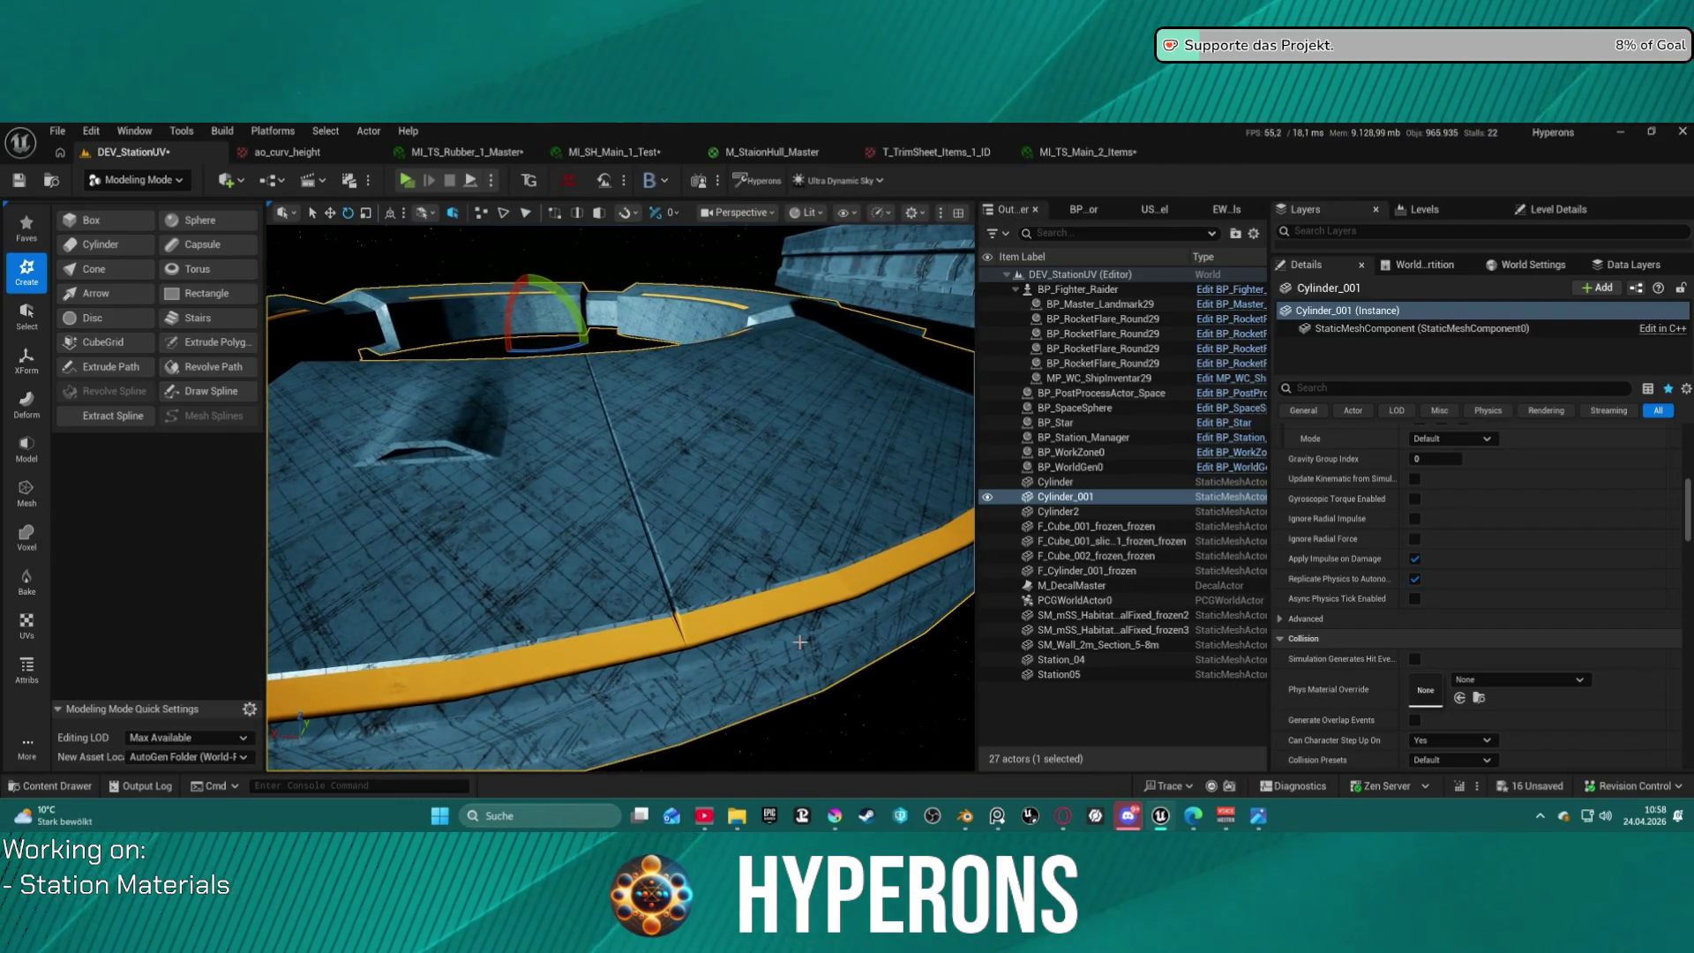
{"action": "mouse_move", "coordinate": [800, 643]}
{"action": "right_mouse_down"}
{"action": "mouse_move", "coordinate": [789, 618]}
{"action": "mouse_move", "coordinate": [860, 617]}
{"action": "mouse_move", "coordinate": [865, 666]}
{"action": "mouse_move", "coordinate": [872, 622]}
{"action": "mouse_move", "coordinate": [864, 768]}
{"action": "right_mouse_up"}
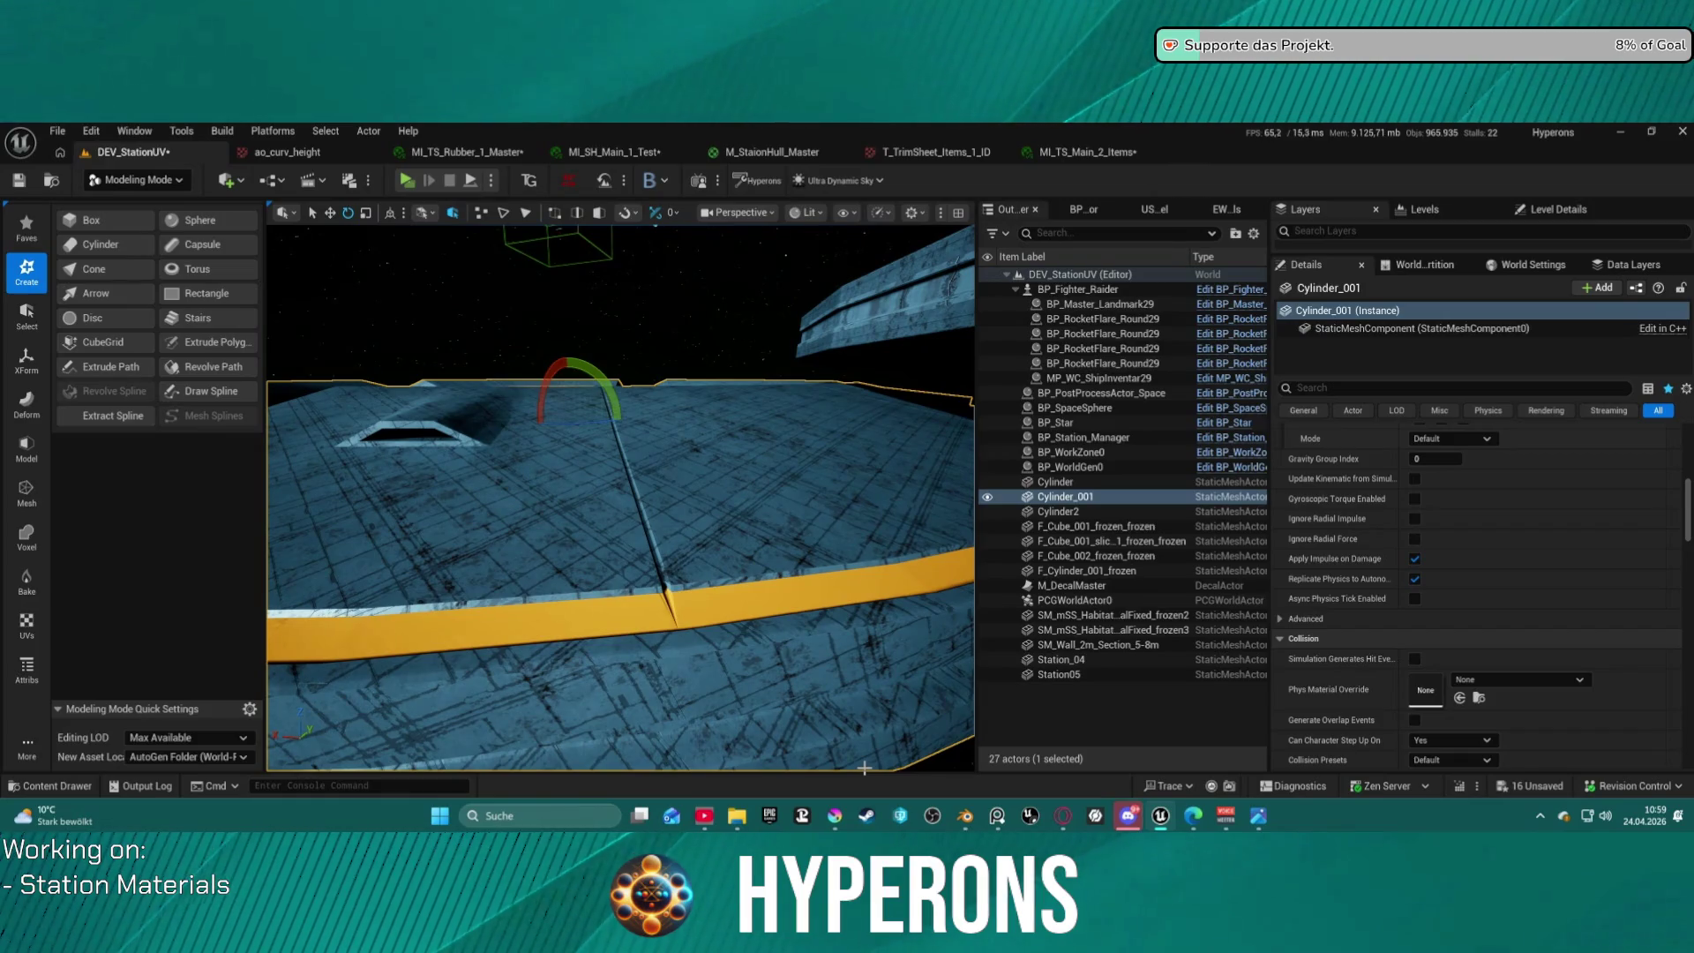
Bring the Material_Test_01 Blender file to the front from the taskbar.
{"action": "mouse_move", "coordinate": [995, 823]}
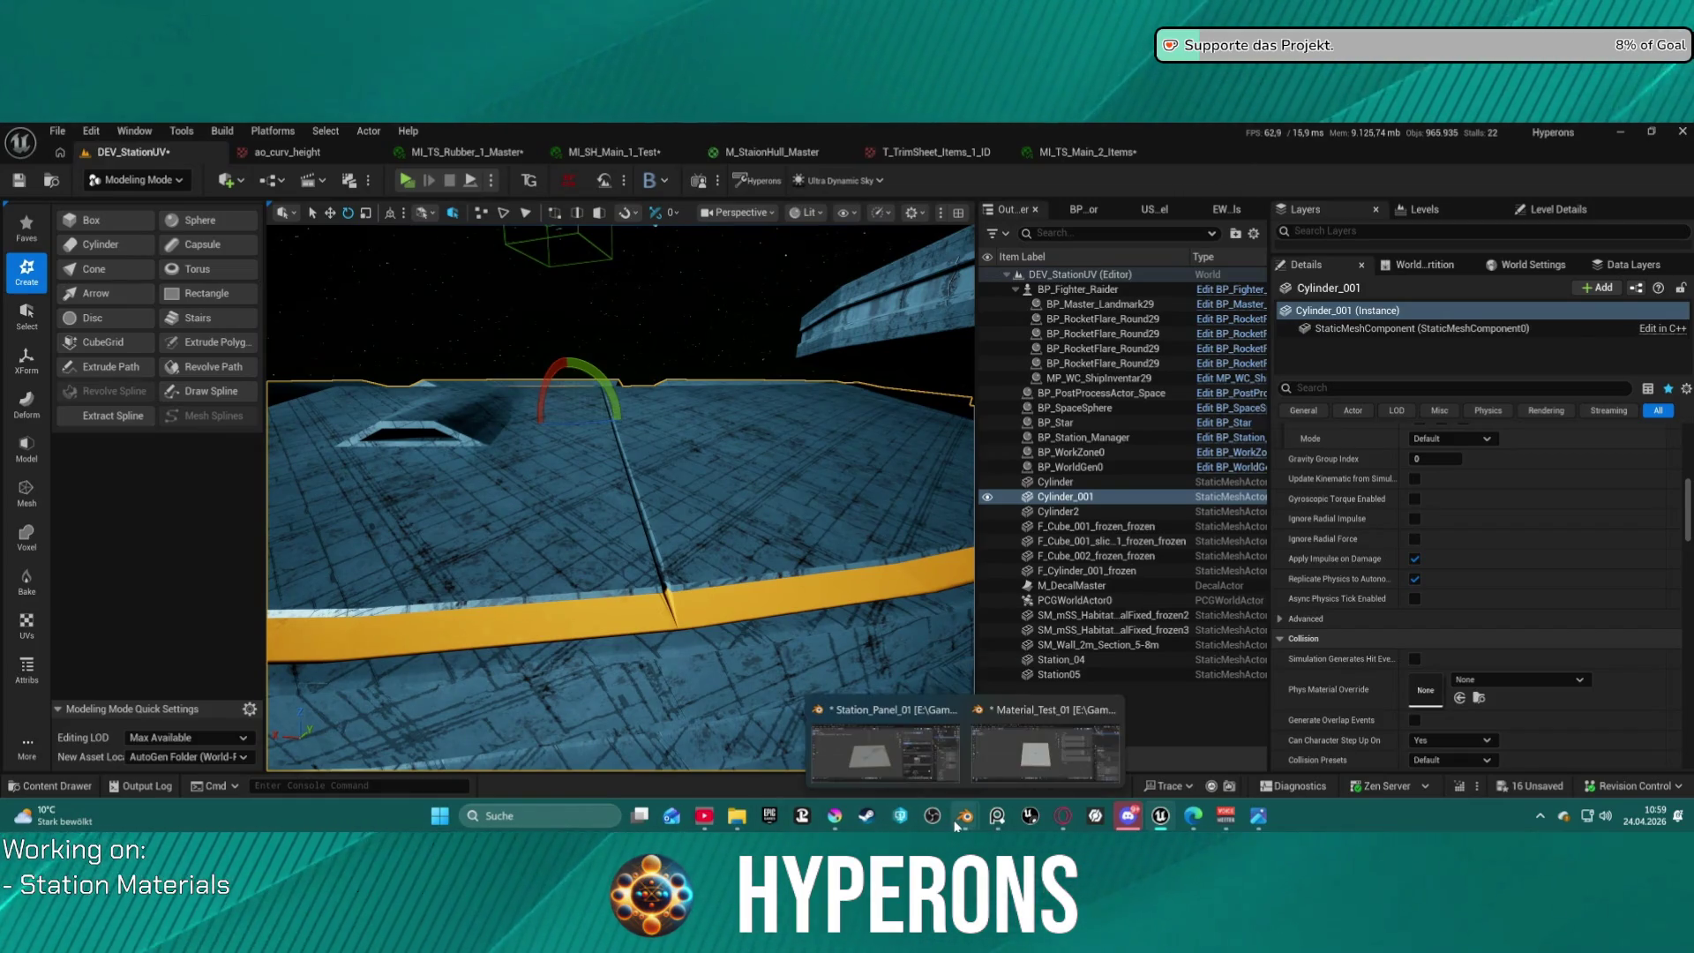
{"action": "left_click", "coordinate": [1013, 761]}
{"action": "scroll", "coordinate": [836, 481], "scroll_direction": "up", "scroll_amount": 1}
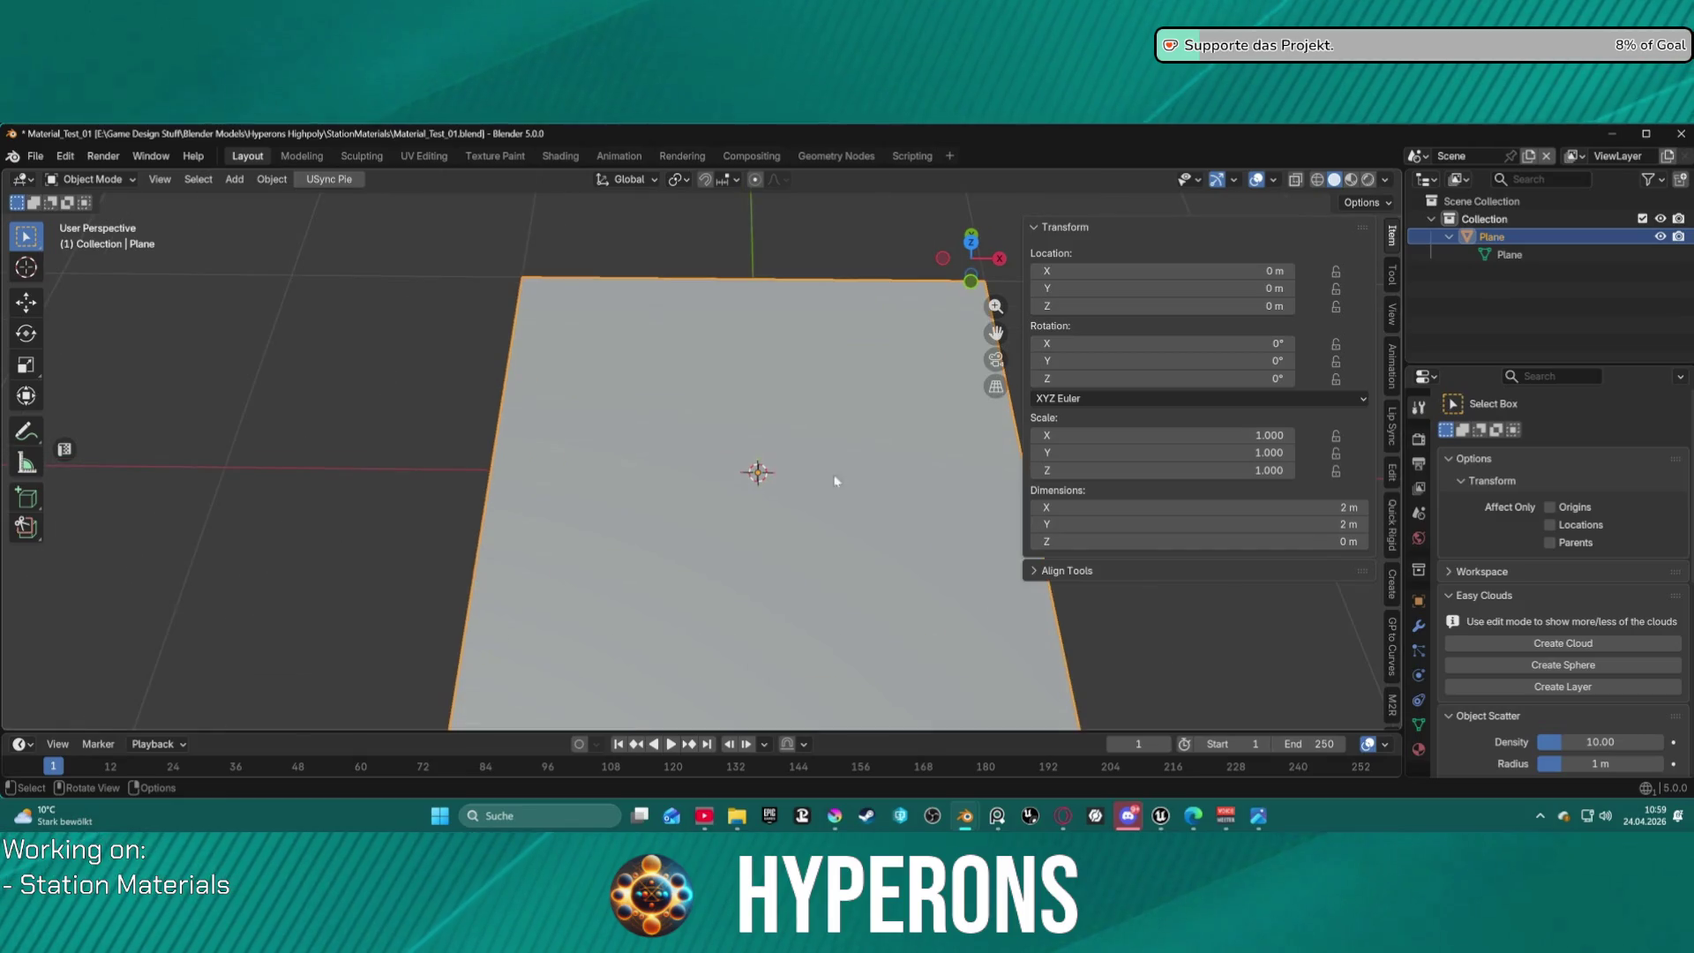
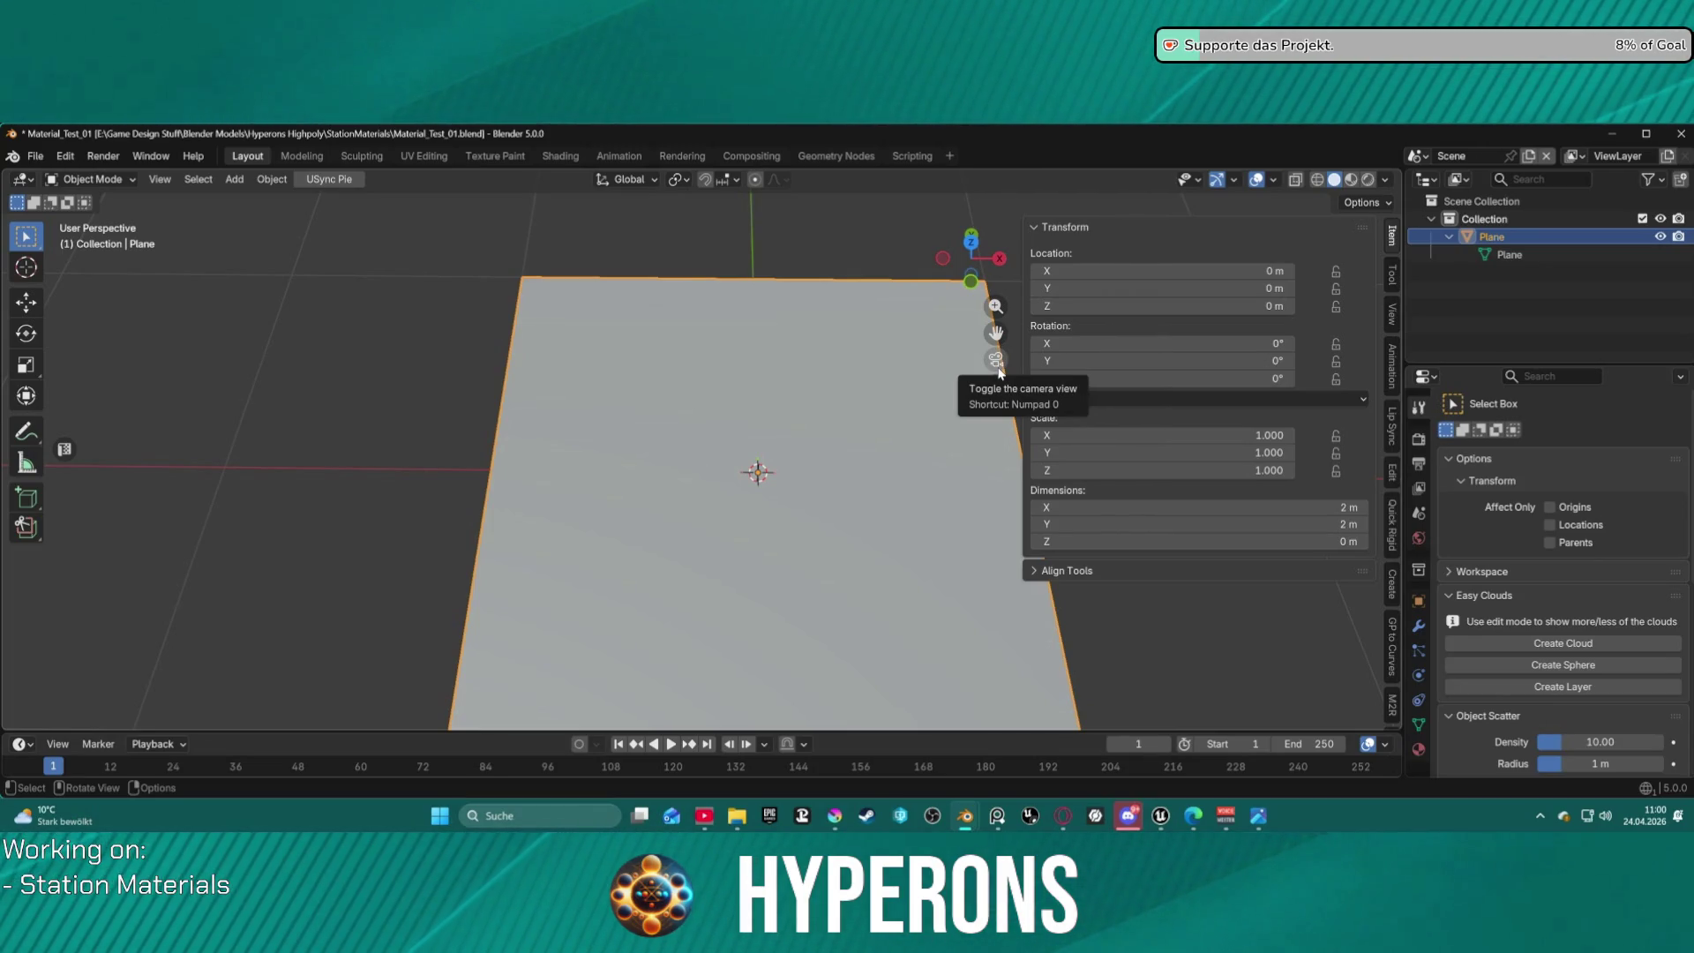
Orbit and zoom the view to inspect the 2 m plane from several angles.
{"action": "mouse_move", "coordinate": [769, 477]}
{"action": "middle_mouse_down"}
{"action": "mouse_move", "coordinate": [772, 435]}
{"action": "mouse_move", "coordinate": [769, 481]}
{"action": "middle_mouse_up"}
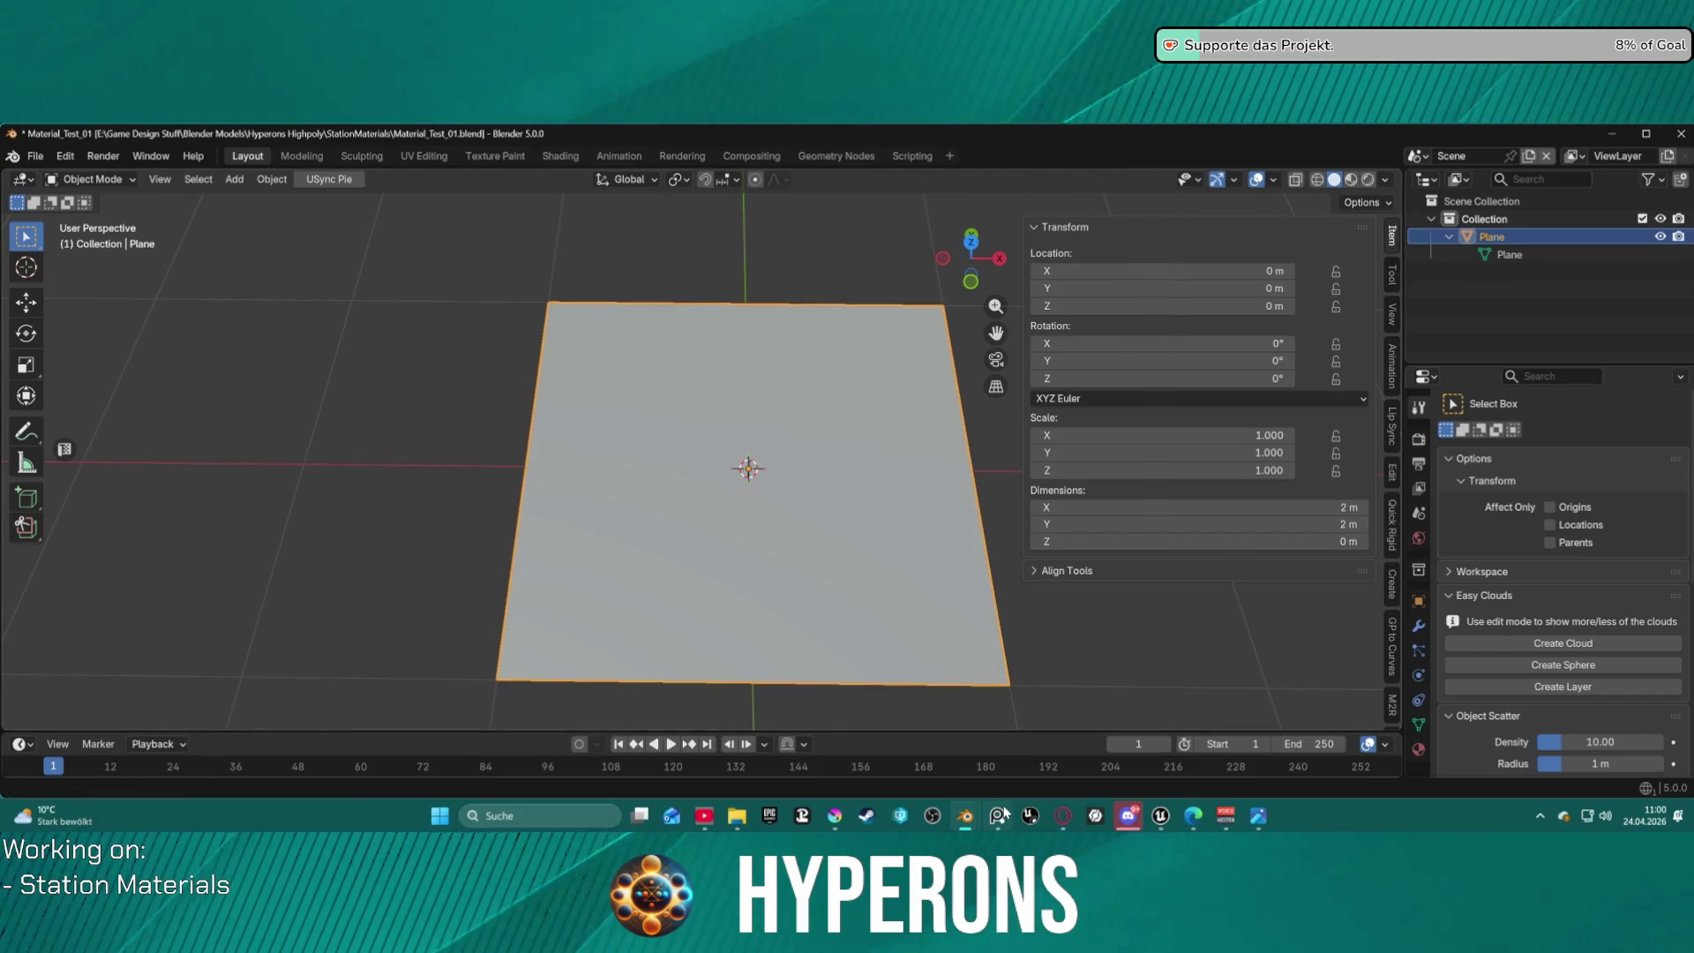
{"action": "mouse_move", "coordinate": [961, 819]}
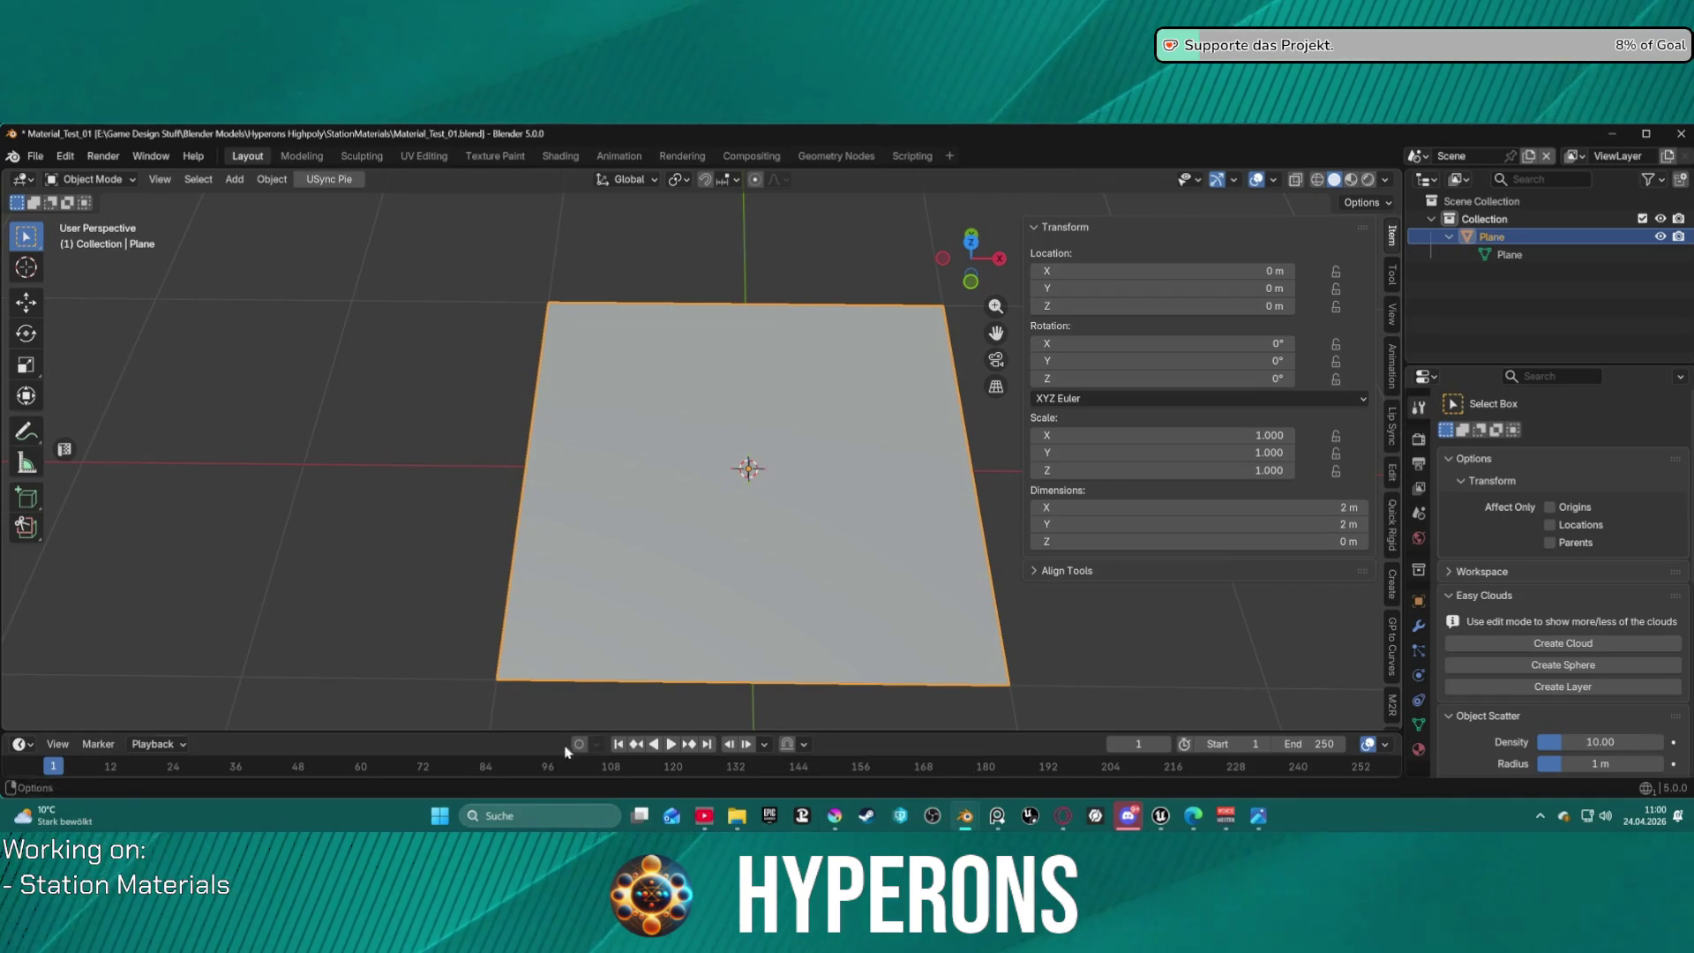
{"action": "scroll", "coordinate": [783, 635], "scroll_direction": "down", "scroll_amount": 2}
{"action": "scroll", "coordinate": [792, 627], "scroll_direction": "up", "scroll_amount": 2}
{"action": "scroll", "coordinate": [799, 612], "scroll_direction": "down", "scroll_amount": 1}
{"action": "scroll", "coordinate": [800, 620], "scroll_direction": "down", "scroll_amount": 1}
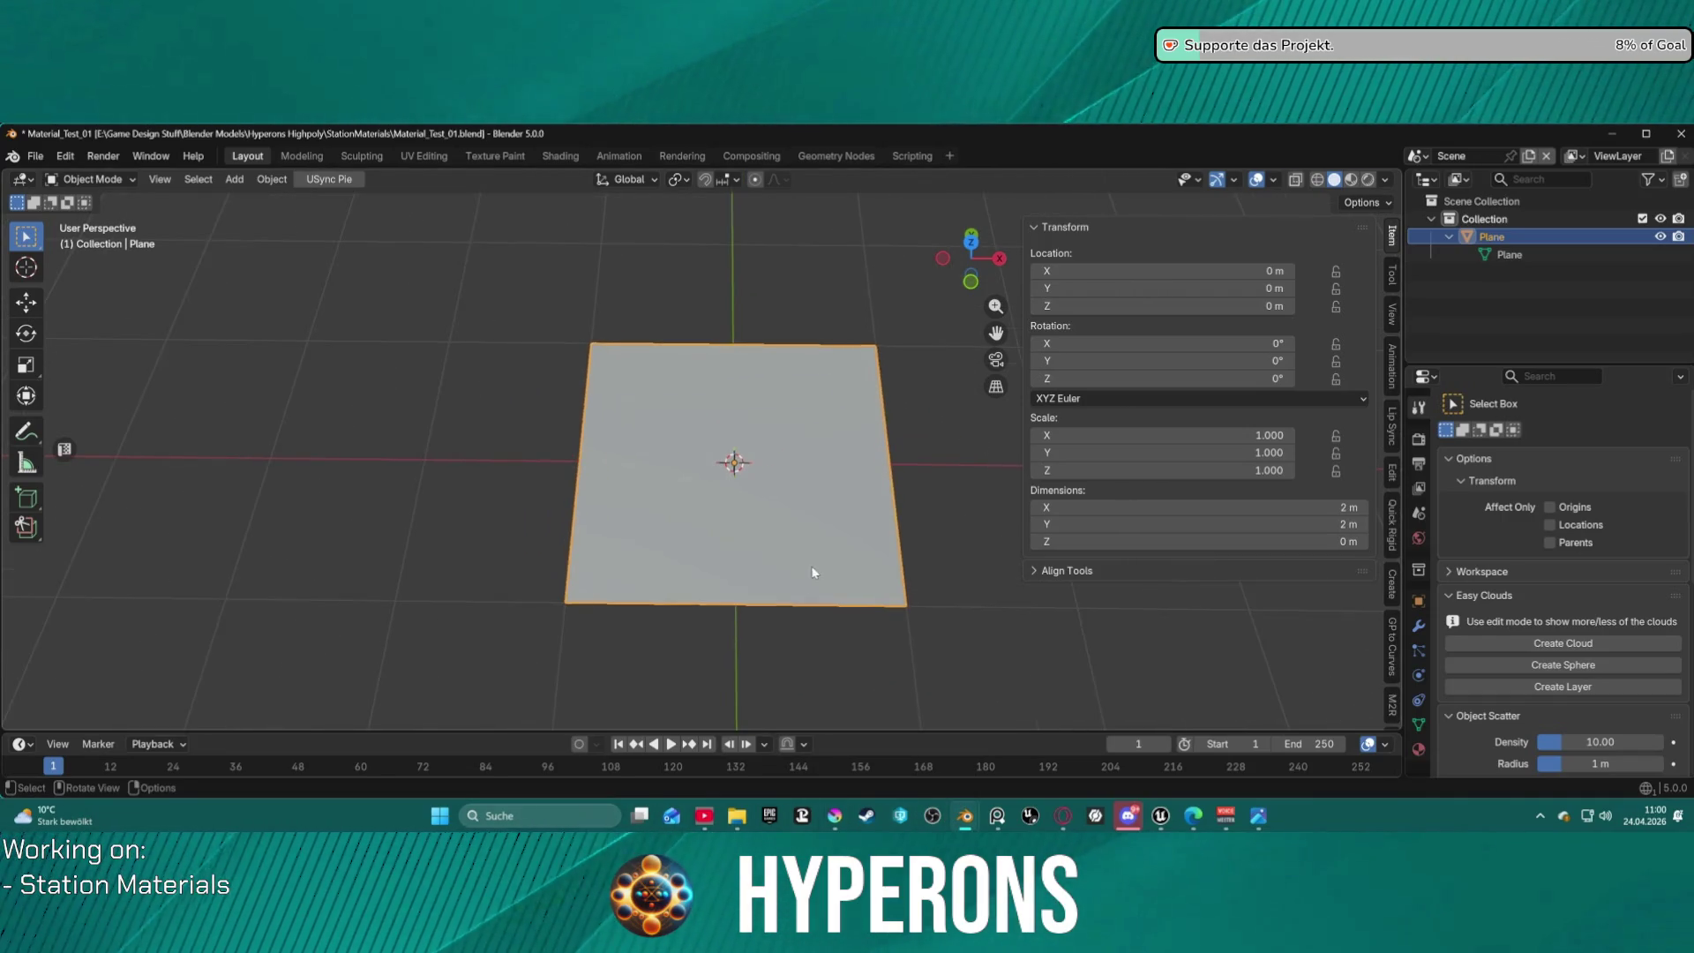
{"action": "mouse_move", "coordinate": [767, 592]}
{"action": "middle_mouse_down"}
{"action": "mouse_move", "coordinate": [865, 457]}
{"action": "mouse_move", "coordinate": [798, 462]}
{"action": "mouse_move", "coordinate": [783, 475]}
{"action": "mouse_move", "coordinate": [797, 480]}
{"action": "mouse_move", "coordinate": [702, 517]}
{"action": "mouse_move", "coordinate": [752, 533]}
{"action": "mouse_move", "coordinate": [714, 591]}
{"action": "mouse_move", "coordinate": [791, 650]}
{"action": "middle_mouse_up"}
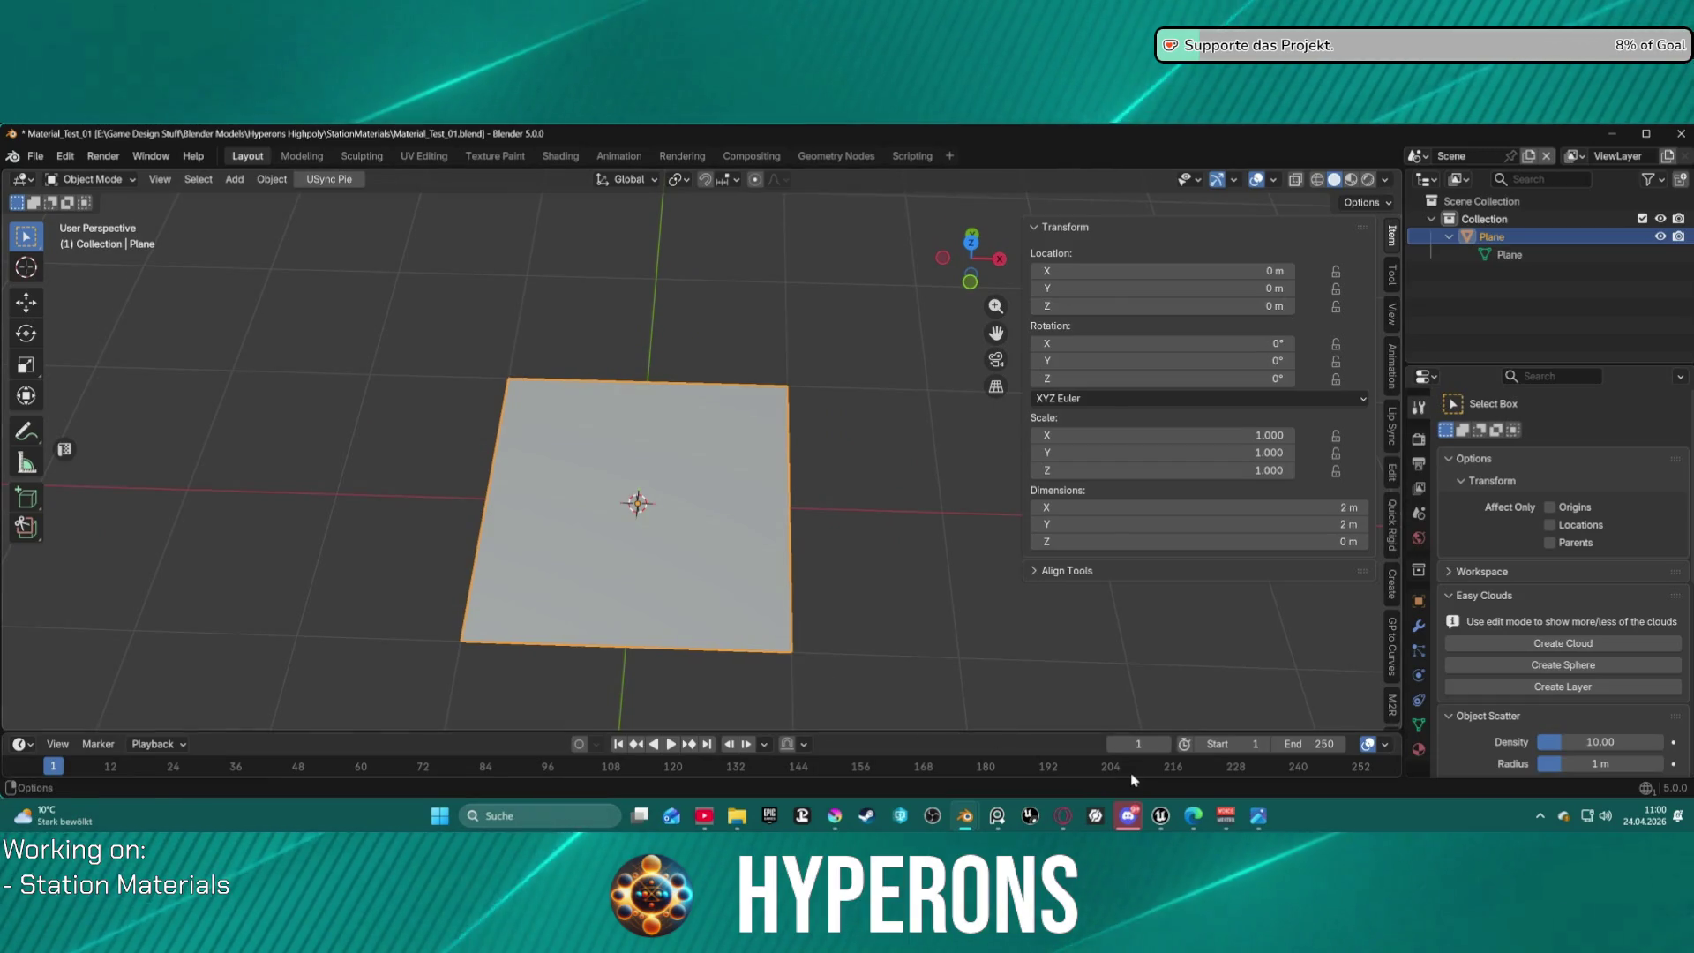
{"action": "mouse_move", "coordinate": [1163, 816]}
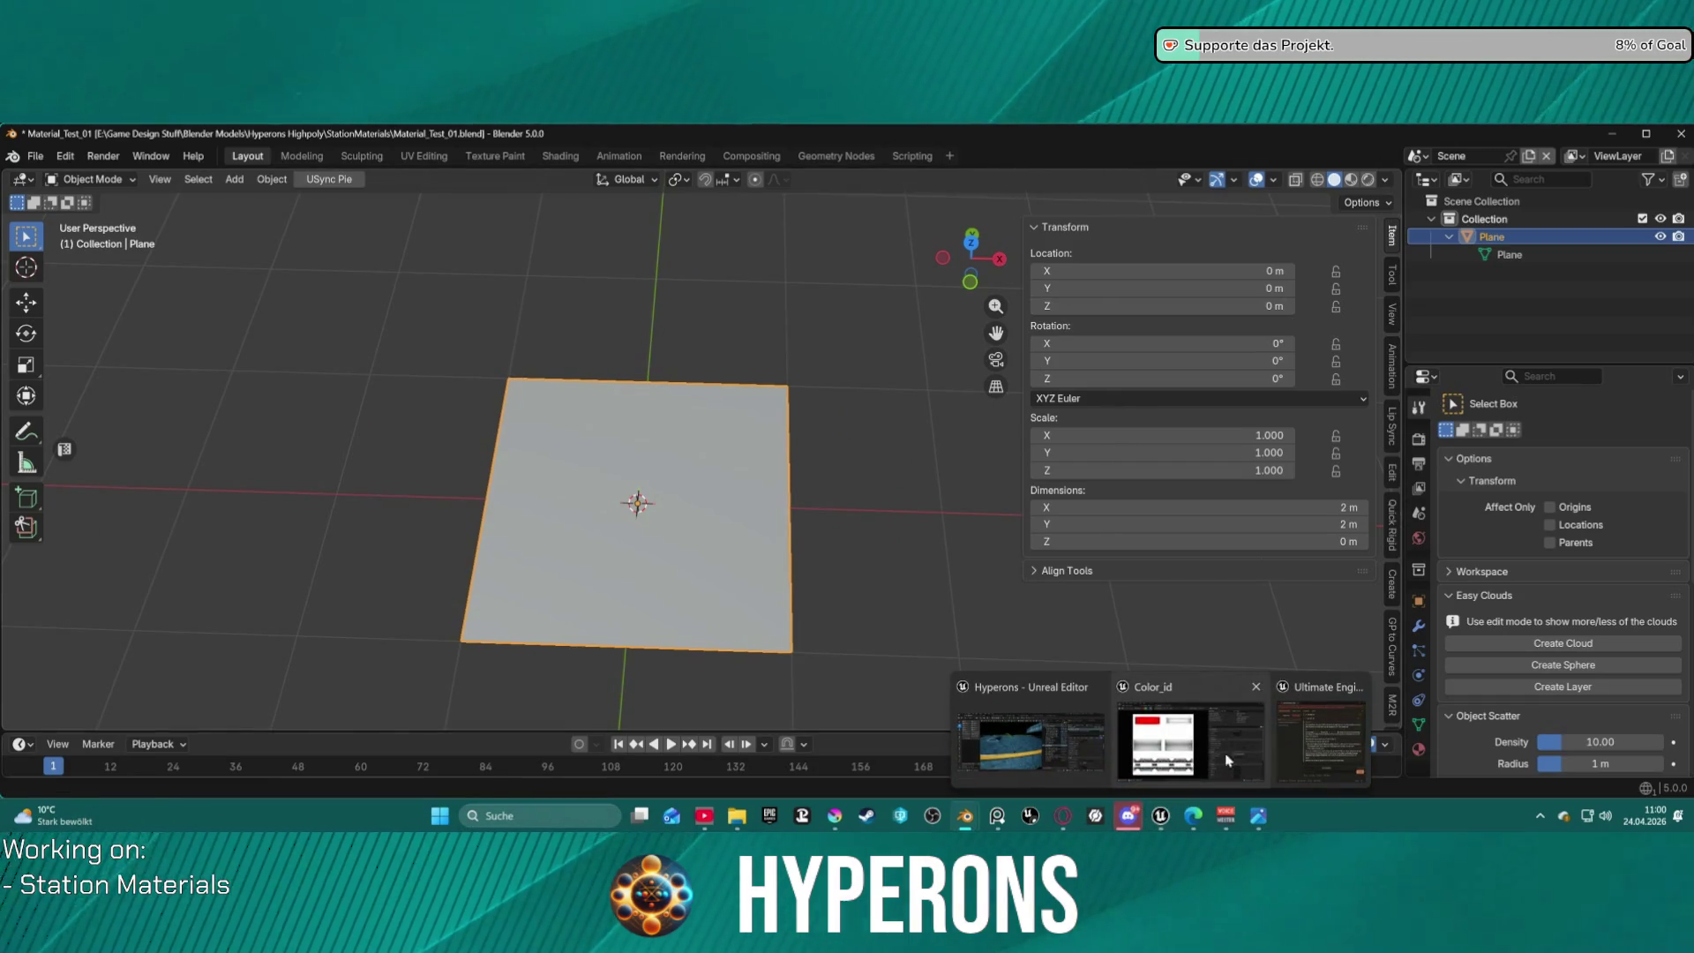
{"action": "mouse_move", "coordinate": [1202, 753]}
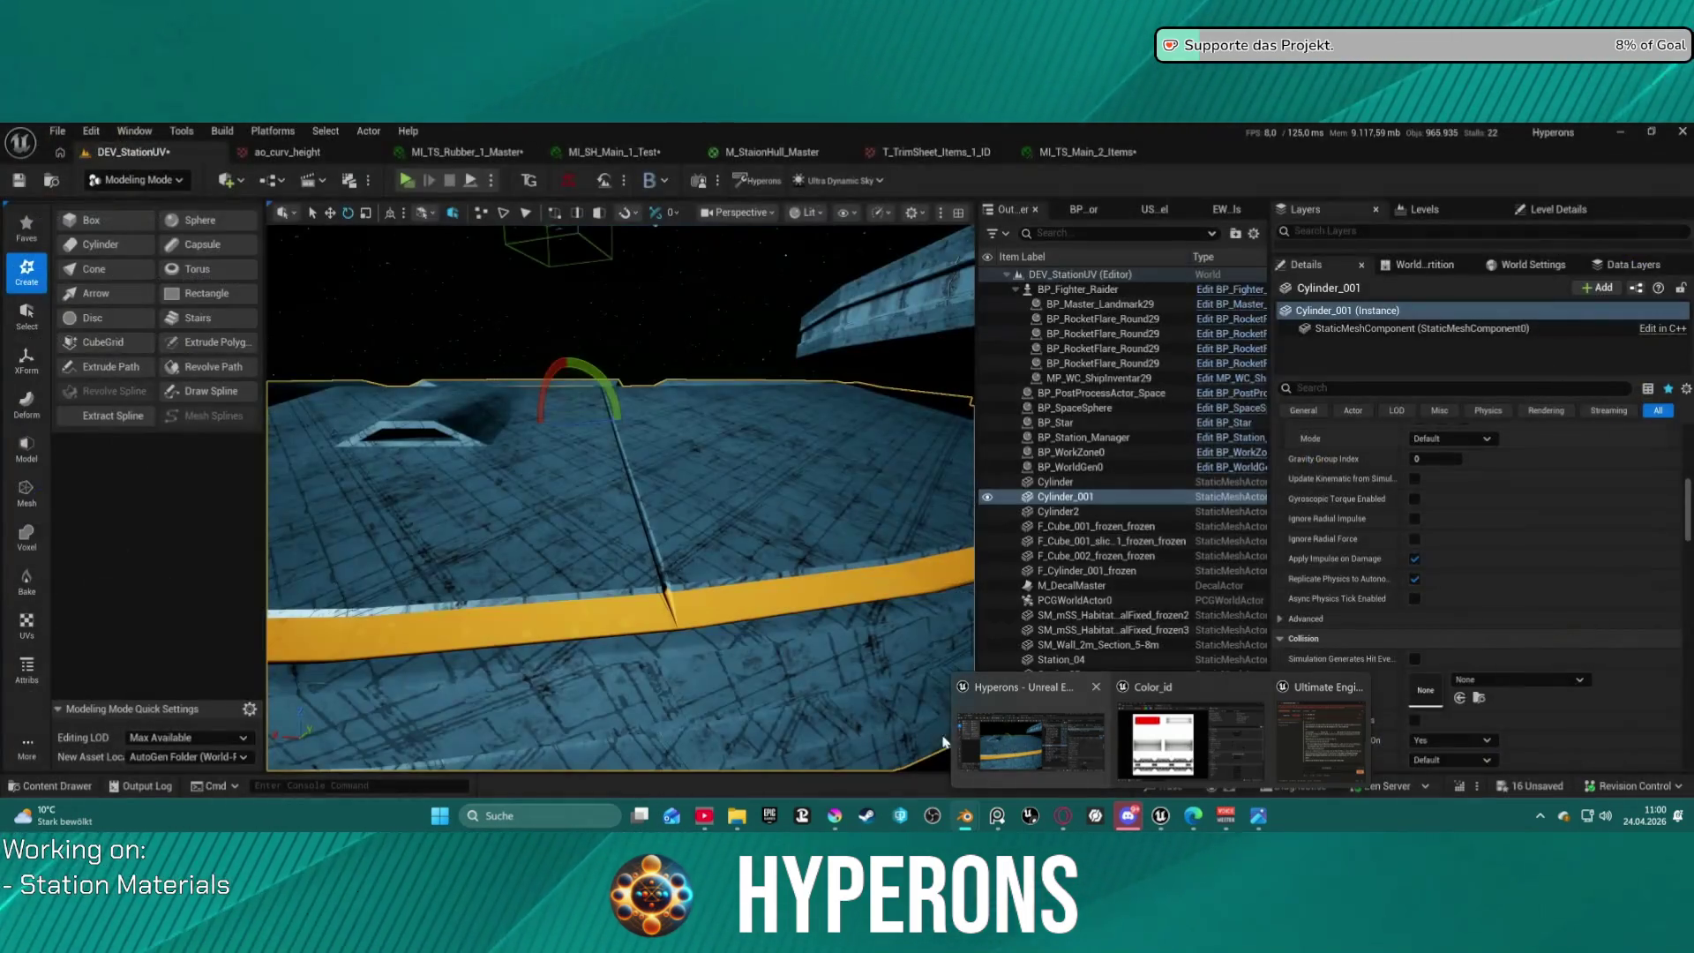
{"action": "scroll", "coordinate": [823, 649], "scroll_direction": "up", "scroll_amount": 3}
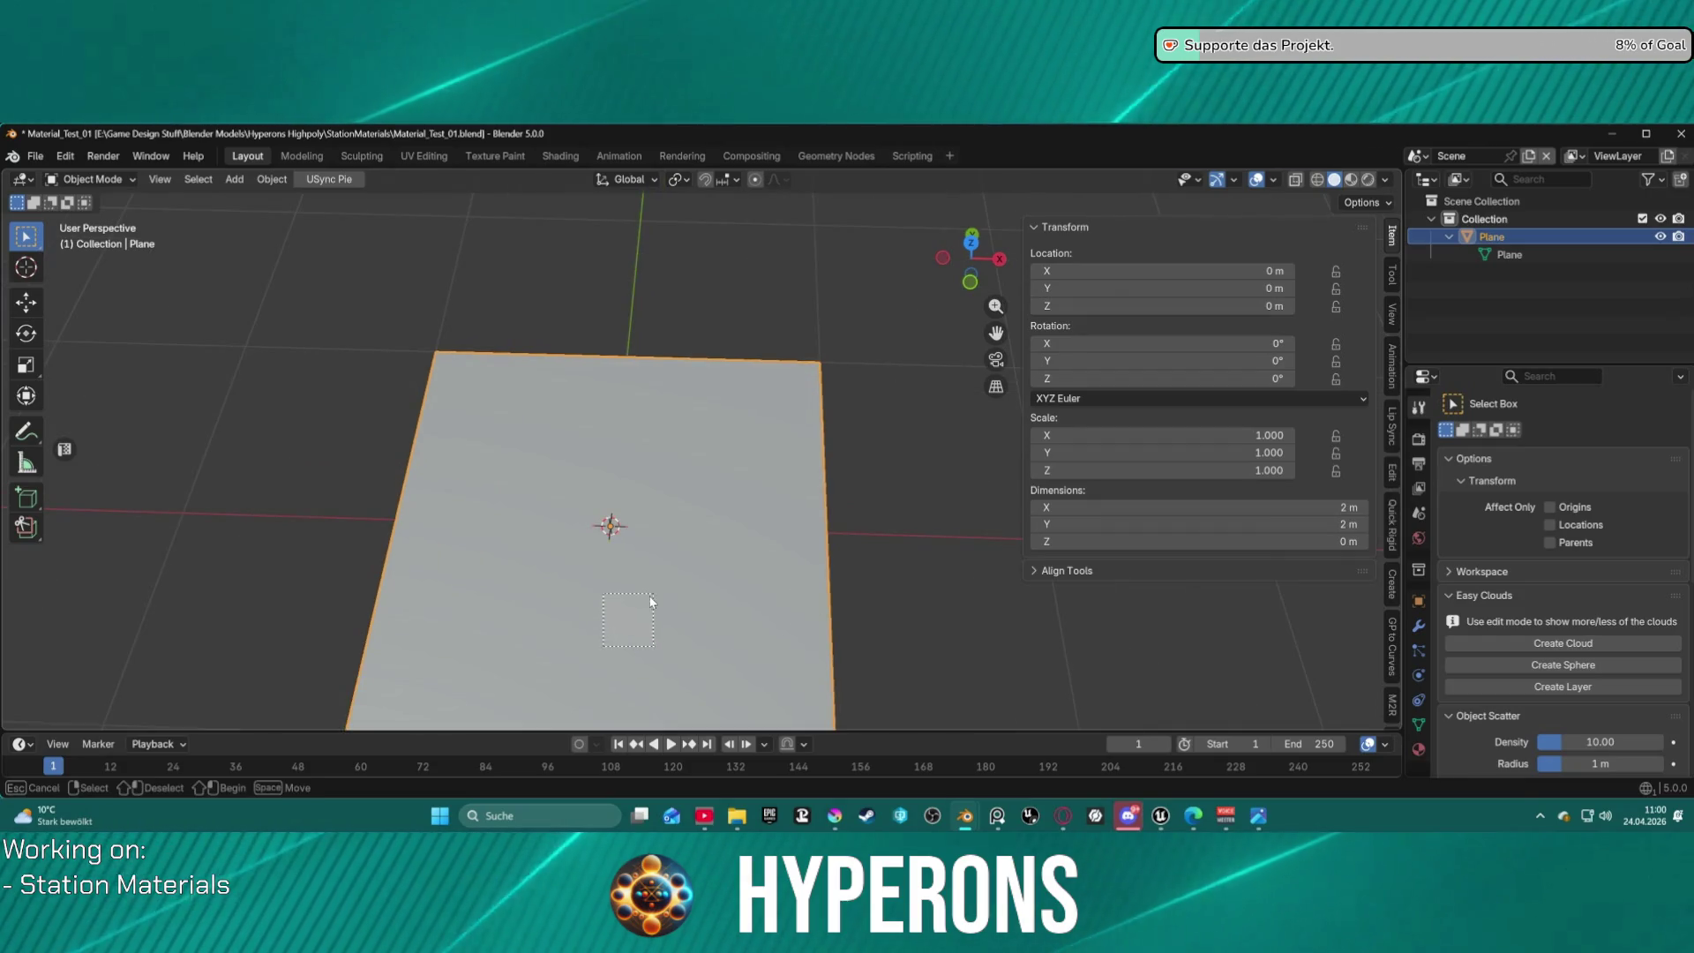
{"action": "key", "text": "b"}
{"action": "scroll", "coordinate": [609, 635], "scroll_direction": "down", "scroll_amount": 3}
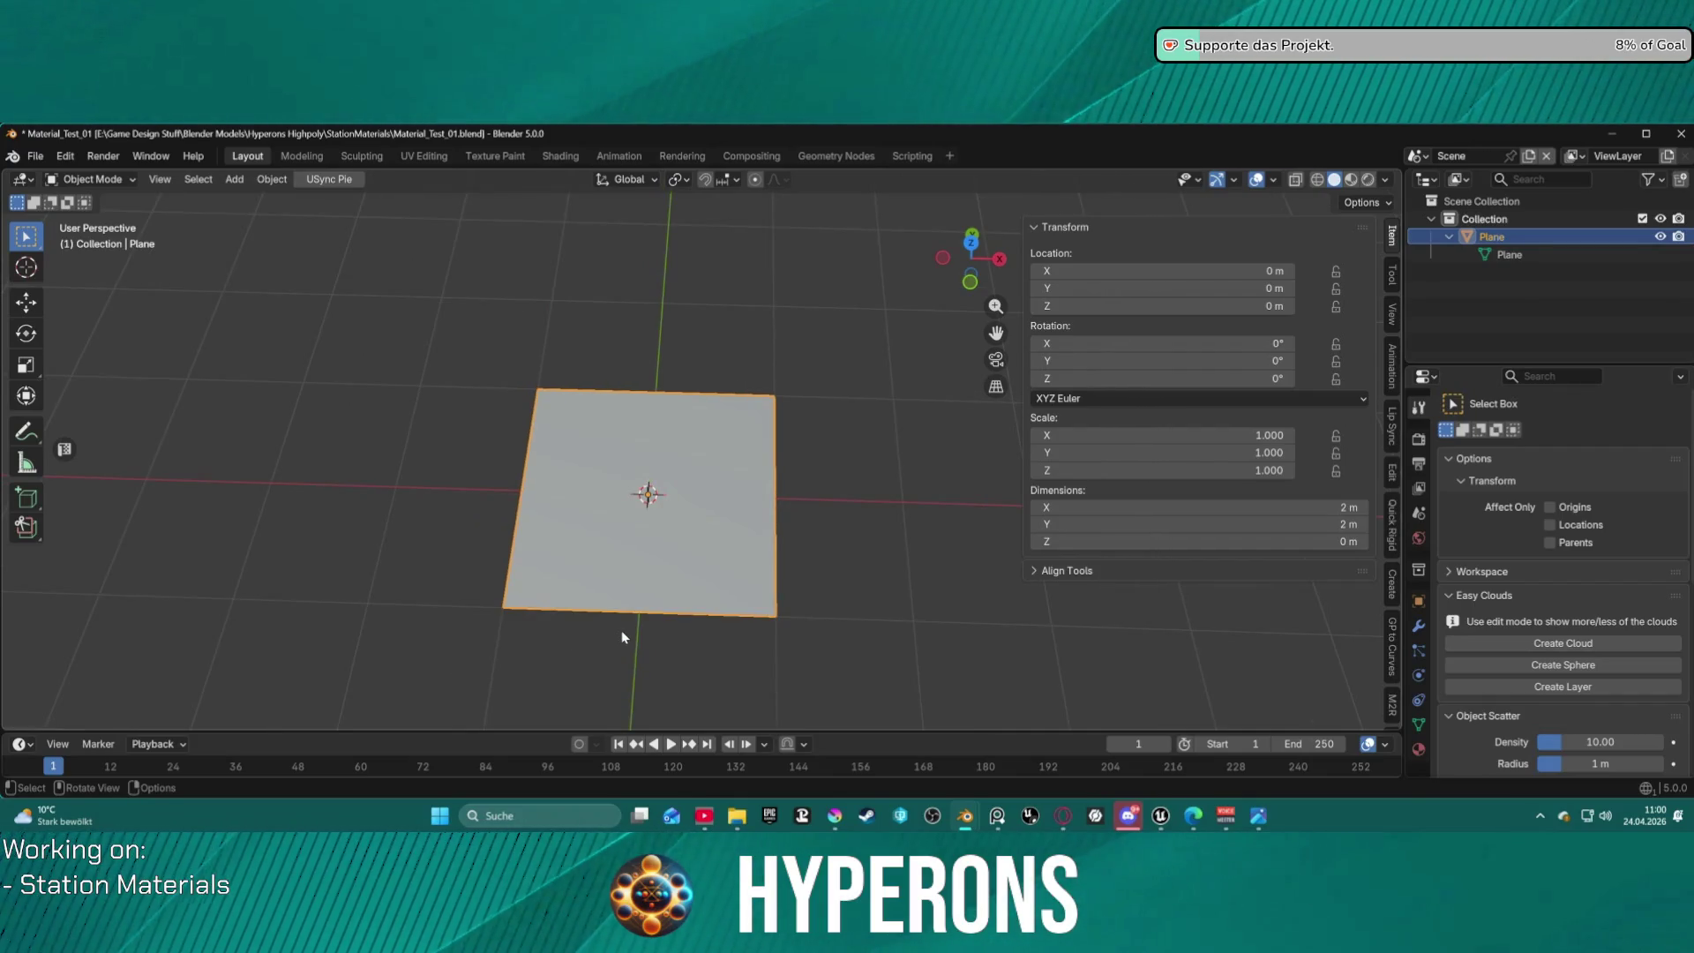
{"action": "mouse_move", "coordinate": [622, 622]}
{"action": "middle_mouse_down"}
{"action": "mouse_move", "coordinate": [675, 554]}
{"action": "mouse_move", "coordinate": [679, 517]}
{"action": "mouse_move", "coordinate": [659, 526]}
{"action": "mouse_move", "coordinate": [627, 609]}
{"action": "mouse_move", "coordinate": [686, 507]}
{"action": "mouse_move", "coordinate": [666, 569]}
{"action": "mouse_move", "coordinate": [696, 538]}
{"action": "middle_mouse_up"}
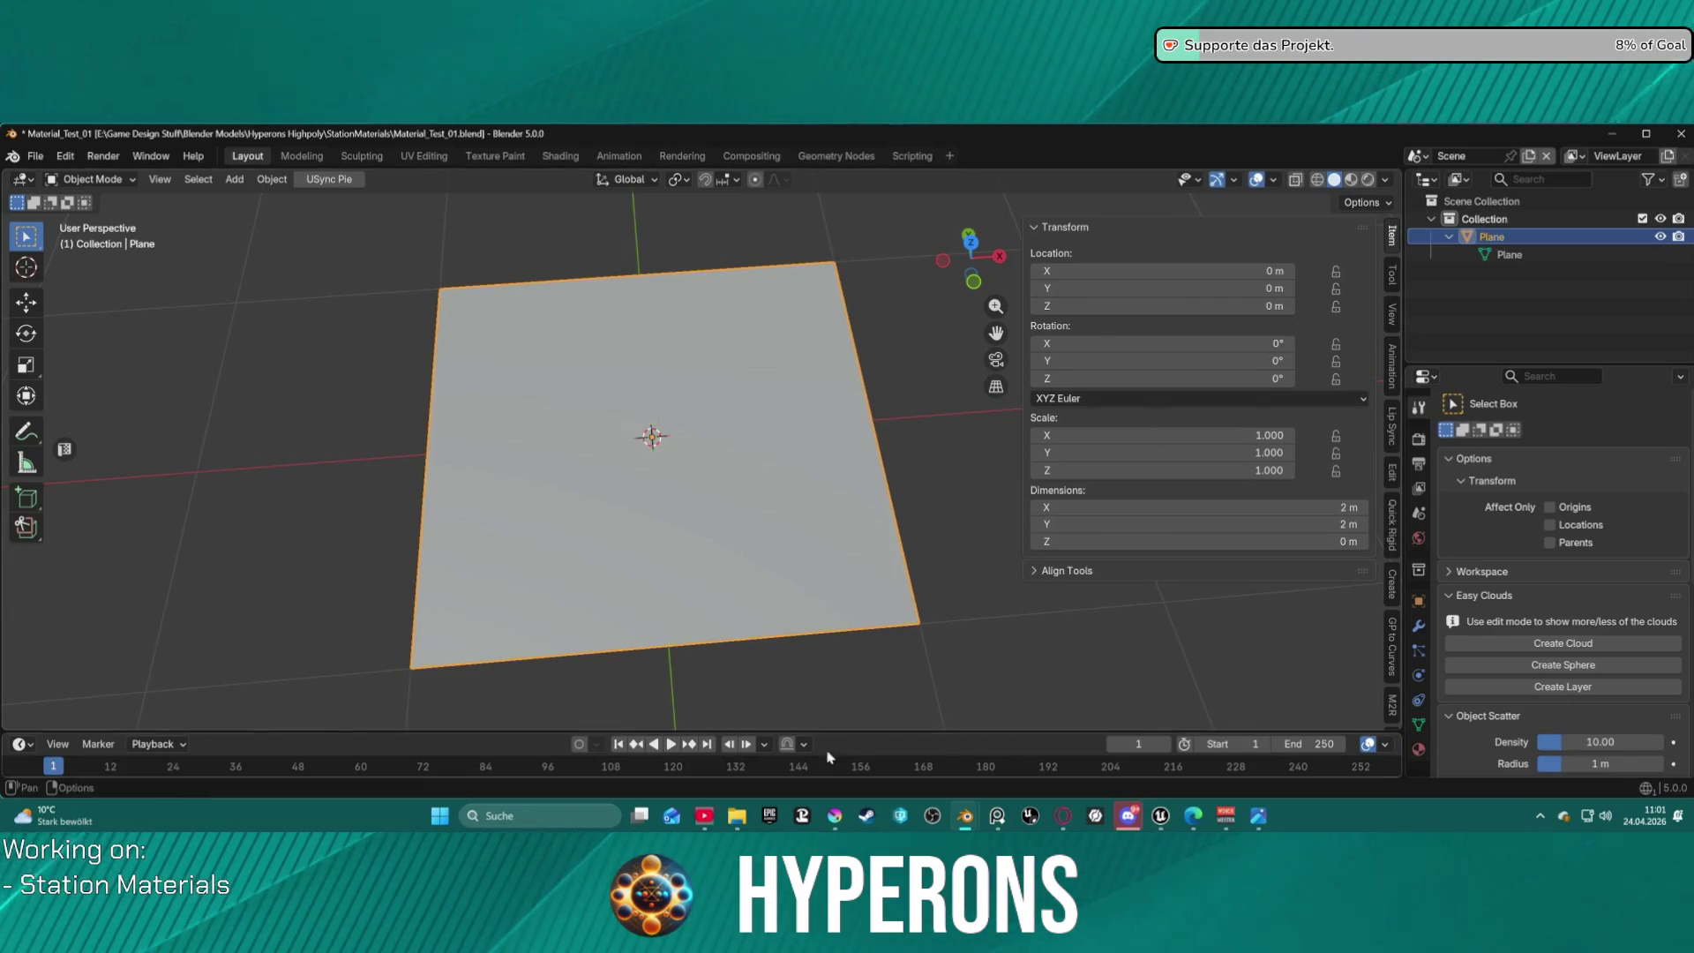
{"action": "mouse_move", "coordinate": [917, 598]}
{"action": "middle_mouse_down"}
{"action": "mouse_move", "coordinate": [872, 600]}
{"action": "mouse_move", "coordinate": [839, 627]}
{"action": "mouse_move", "coordinate": [835, 670]}
{"action": "mouse_move", "coordinate": [855, 605]}
{"action": "middle_mouse_up"}
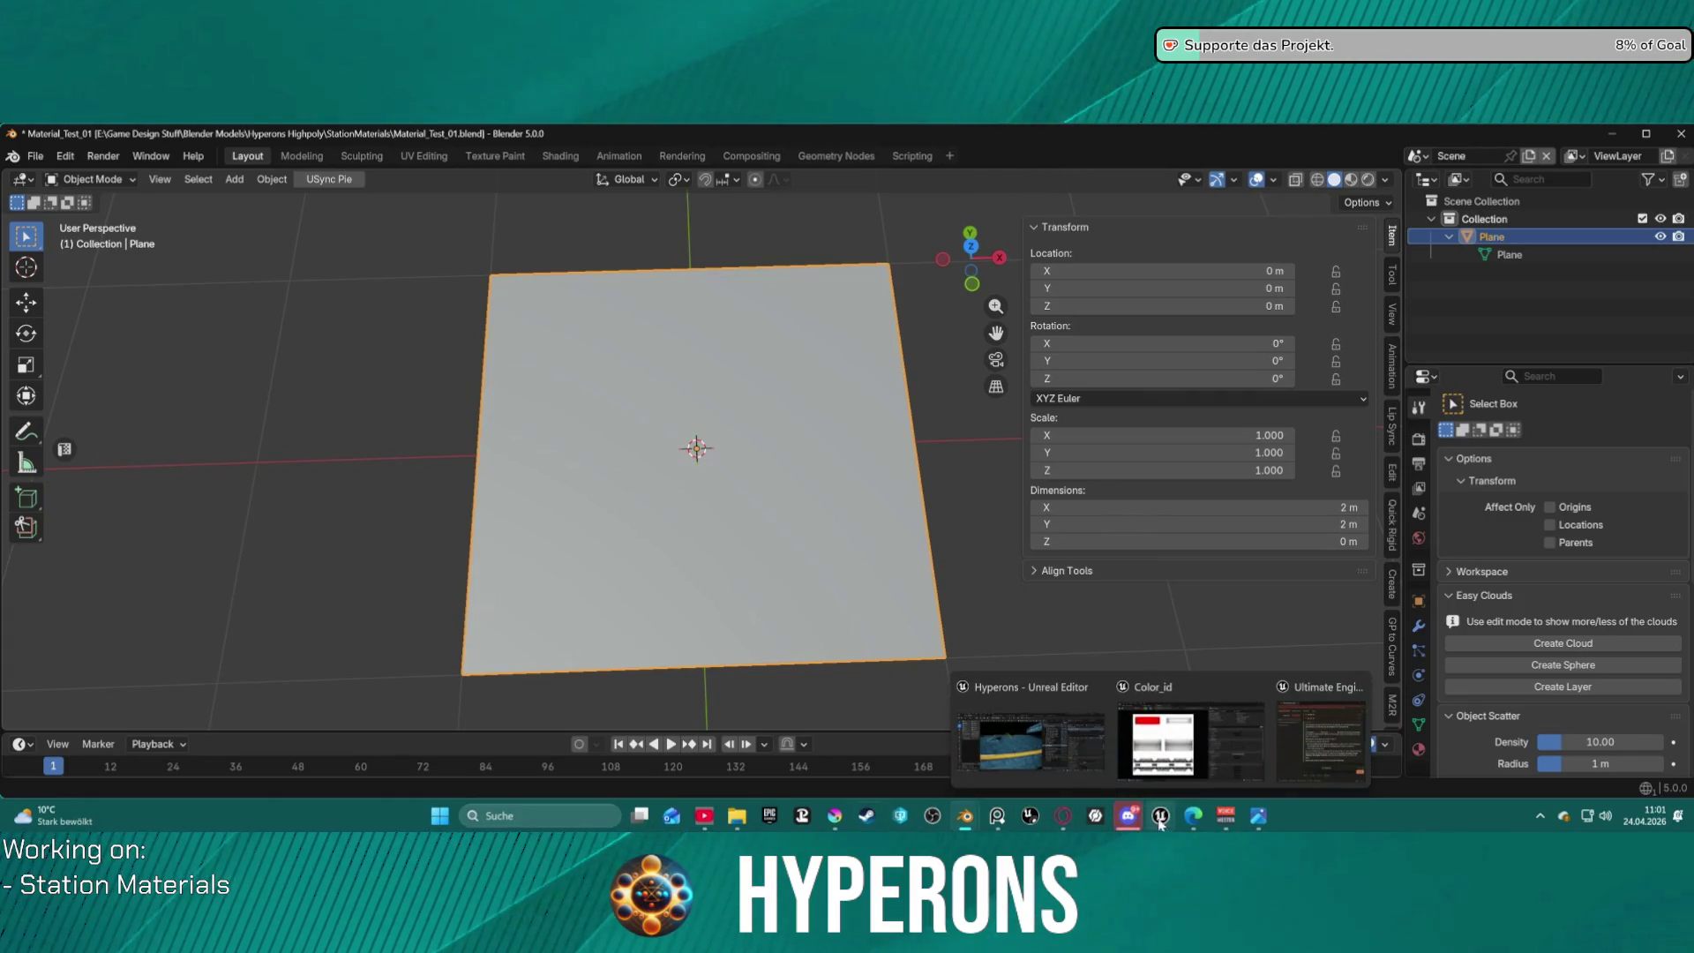
{"action": "mouse_move", "coordinate": [827, 692]}
{"action": "middle_mouse_down"}
{"action": "mouse_move", "coordinate": [805, 691]}
{"action": "mouse_move", "coordinate": [809, 624]}
{"action": "mouse_move", "coordinate": [722, 591]}
{"action": "mouse_move", "coordinate": [693, 685]}
{"action": "mouse_move", "coordinate": [746, 733]}
{"action": "mouse_move", "coordinate": [802, 669]}
{"action": "middle_mouse_up"}
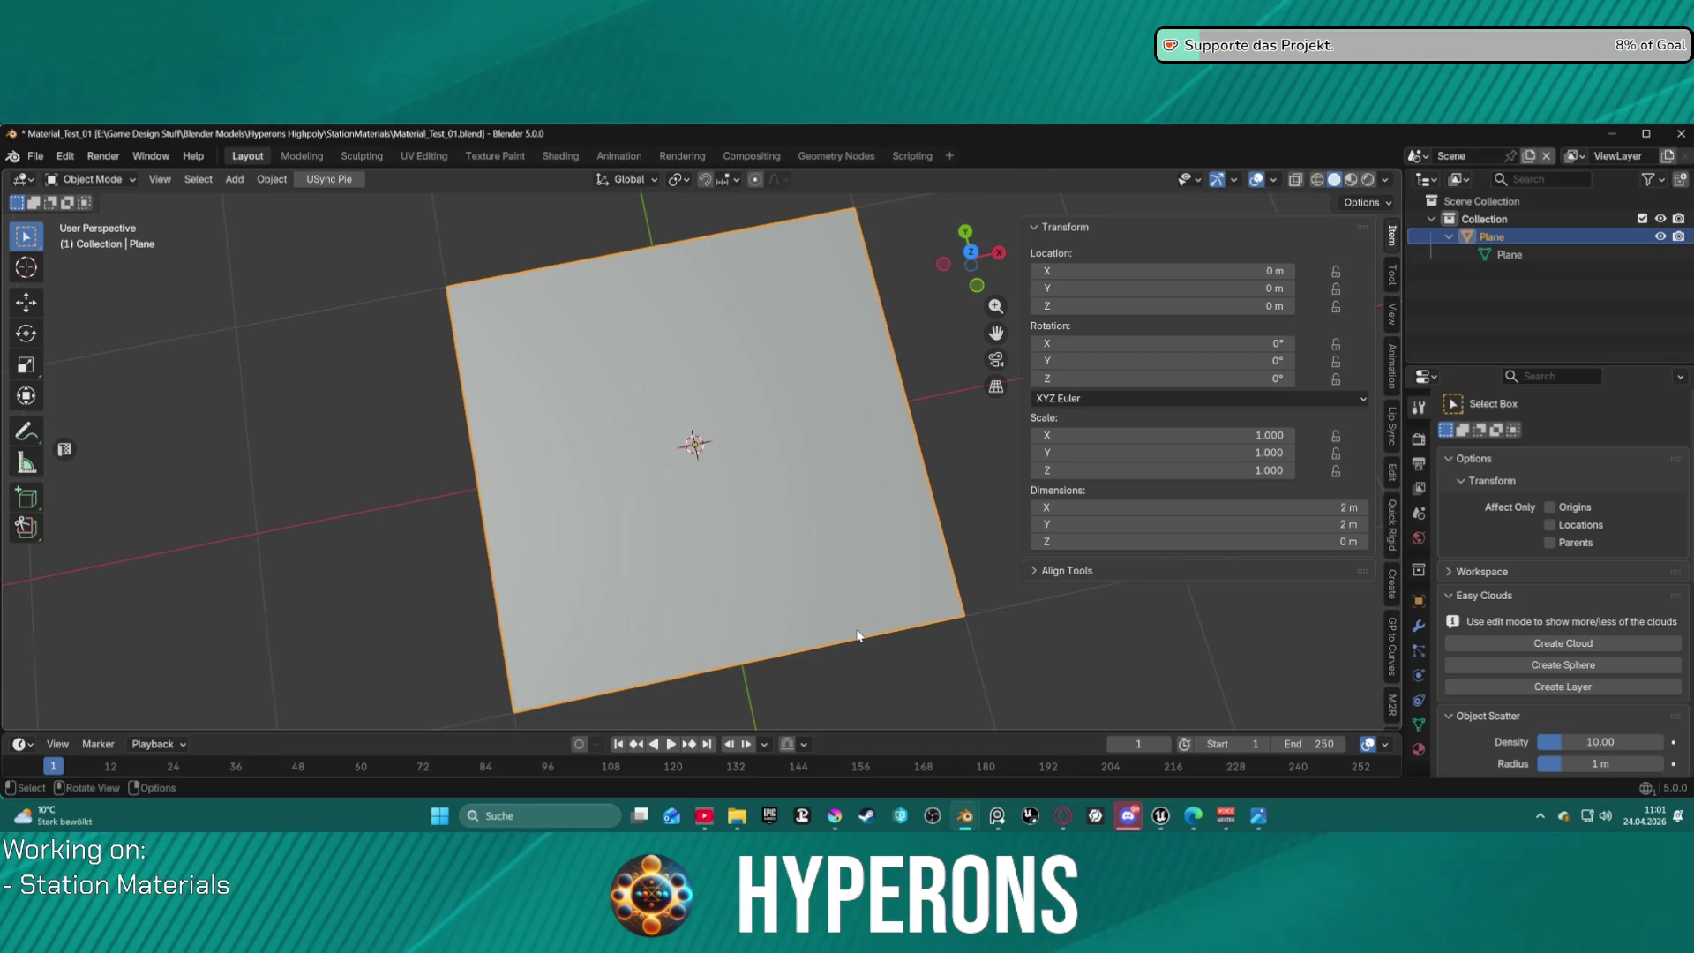
{"action": "scroll", "coordinate": [729, 463], "scroll_direction": "down", "scroll_amount": 3}
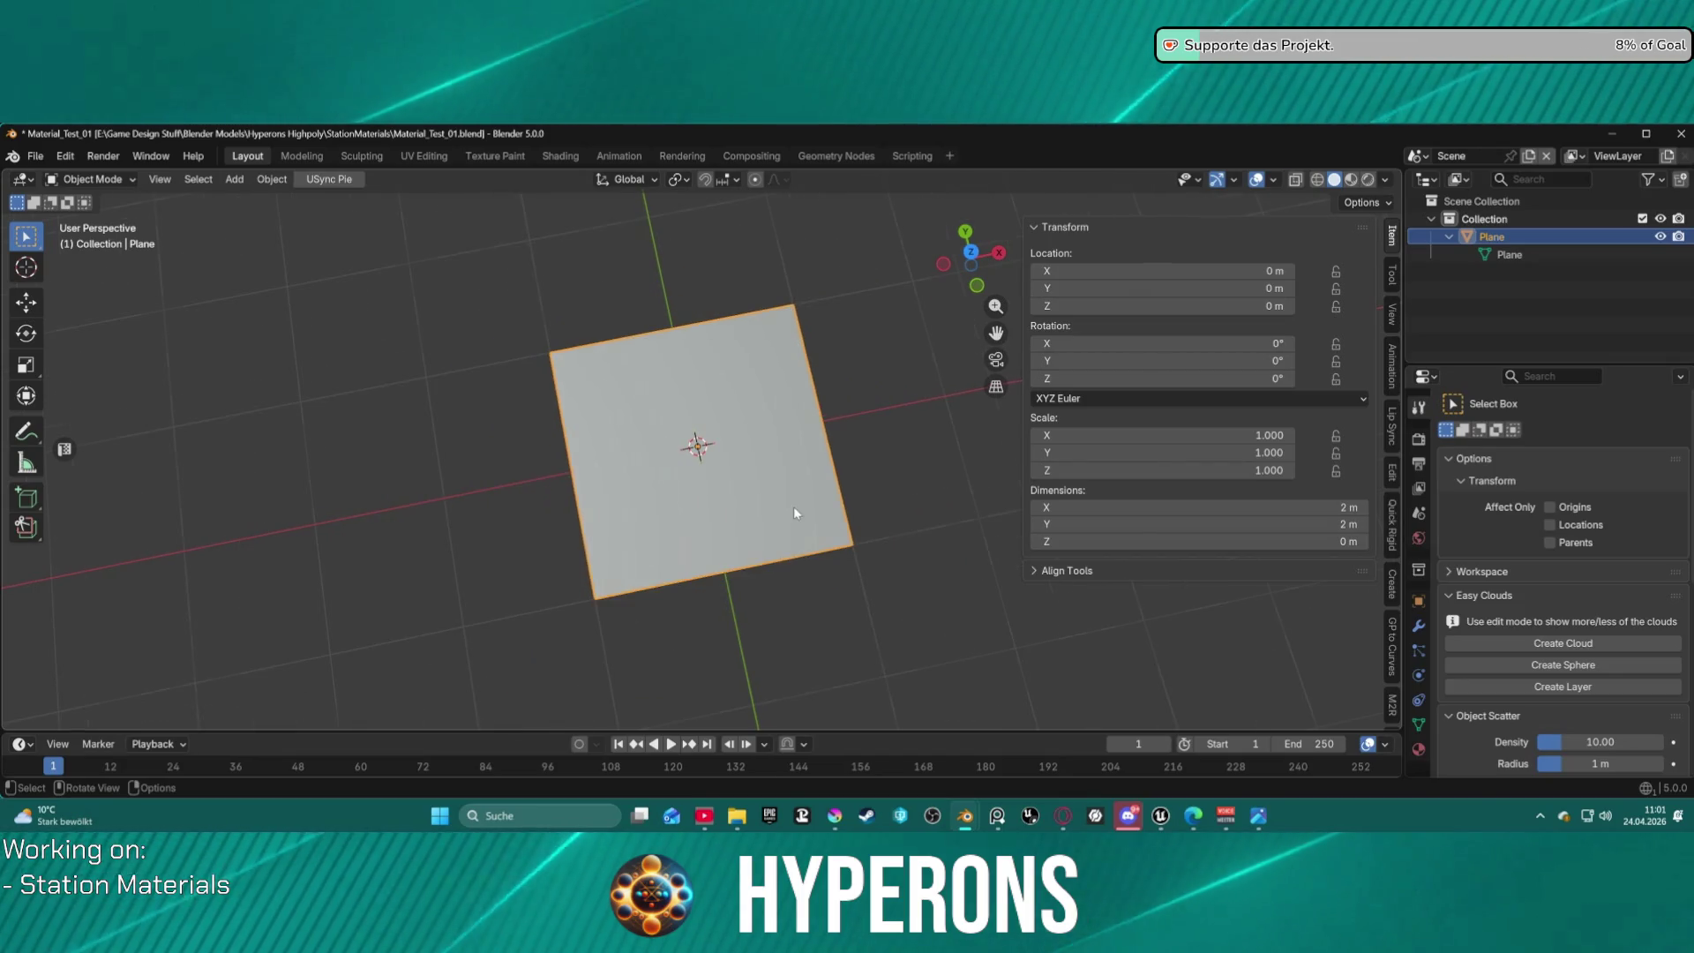
{"action": "mouse_move", "coordinate": [796, 512]}
{"action": "middle_mouse_down"}
{"action": "mouse_move", "coordinate": [749, 465]}
{"action": "mouse_move", "coordinate": [771, 476]}
{"action": "mouse_move", "coordinate": [751, 309]}
{"action": "mouse_move", "coordinate": [744, 540]}
{"action": "middle_mouse_up"}
{"action": "scroll", "coordinate": [749, 465], "scroll_direction": "up", "scroll_amount": 3}
{"action": "scroll", "coordinate": [760, 529], "scroll_direction": "up", "scroll_amount": 2}
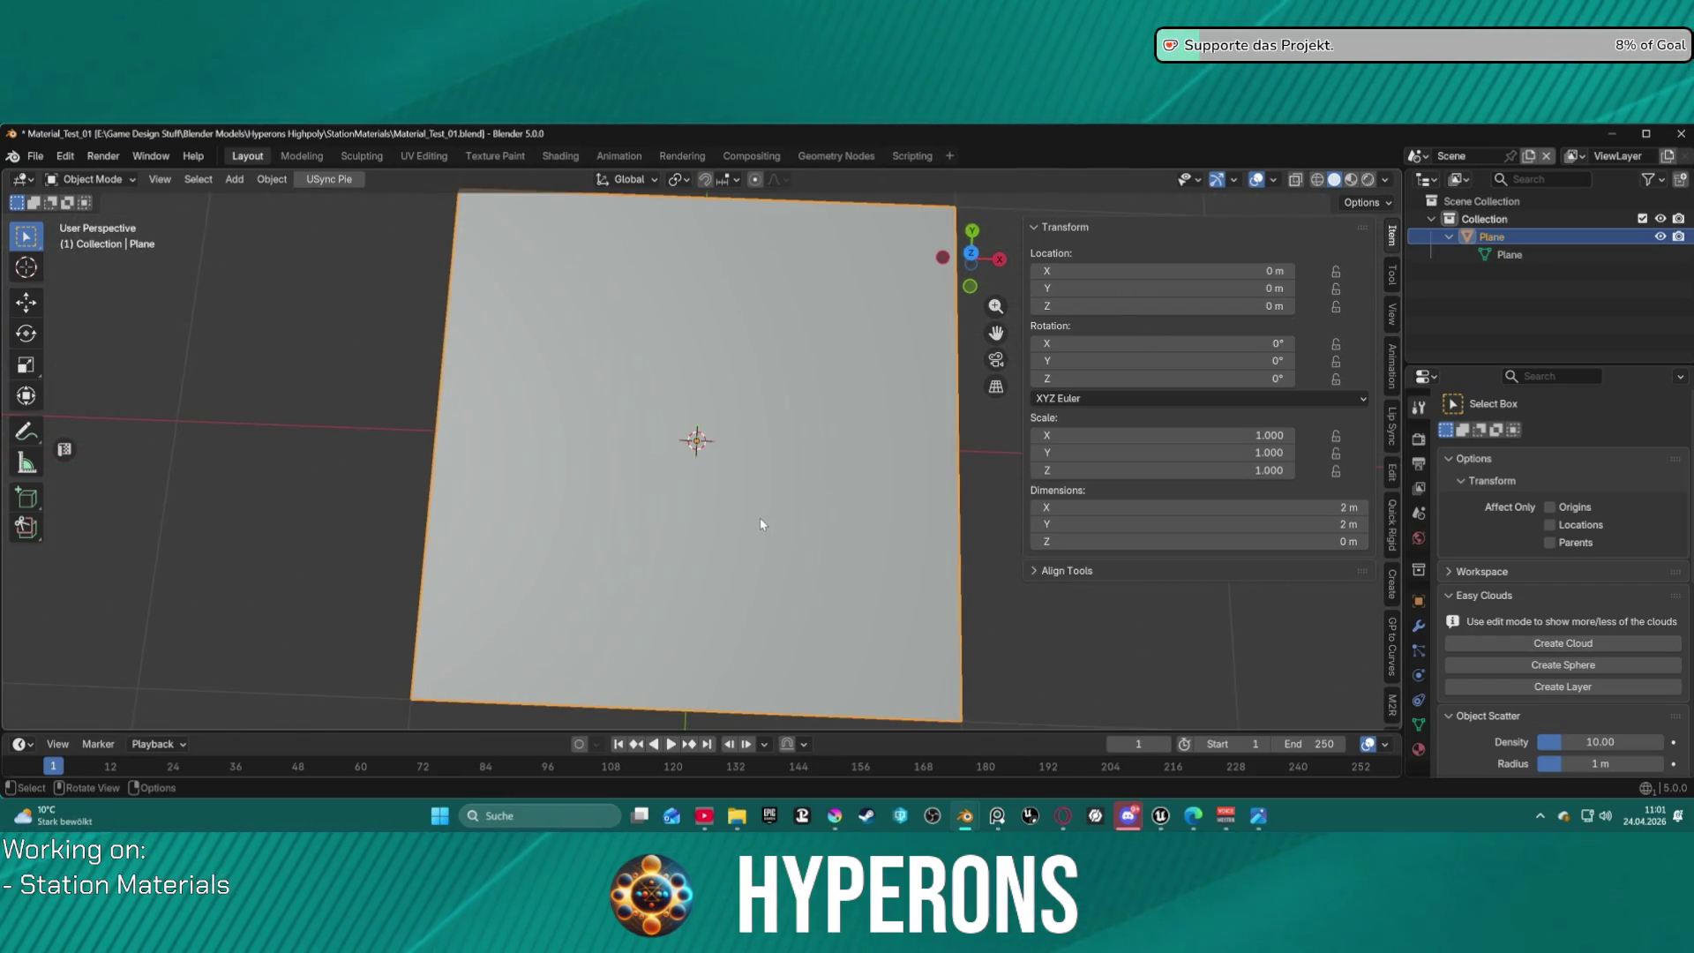
{"action": "scroll", "coordinate": [759, 524], "scroll_direction": "down", "scroll_amount": 1}
{"action": "scroll", "coordinate": [727, 522], "scroll_direction": "up", "scroll_amount": 3}
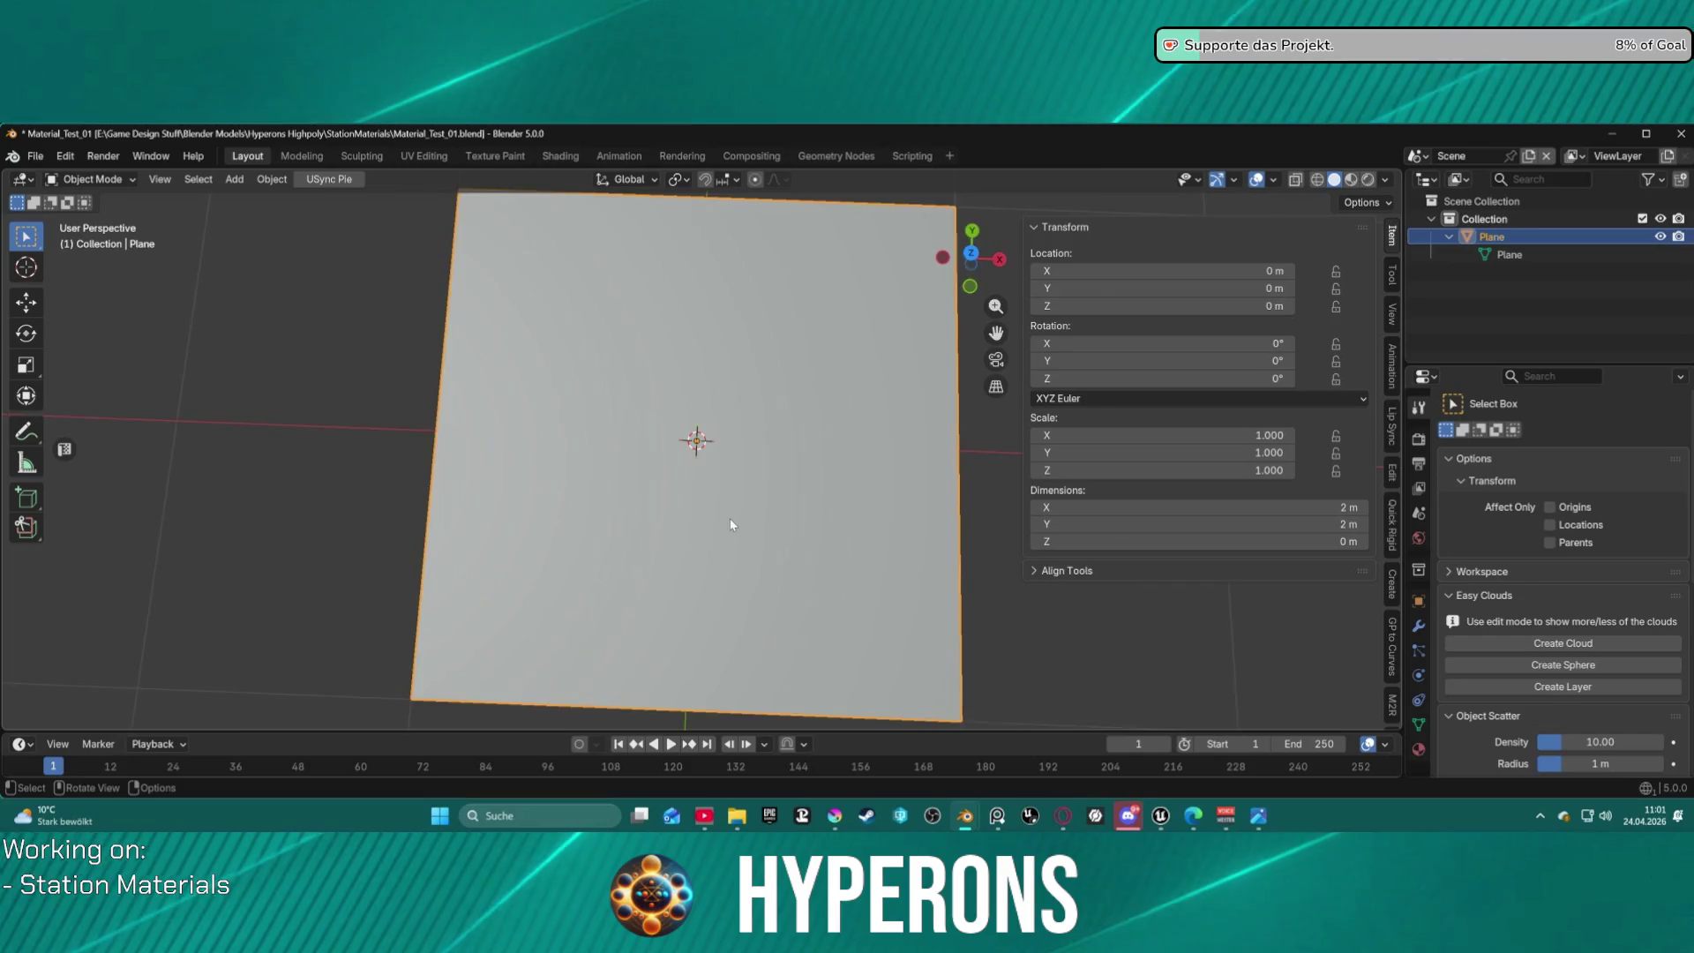
{"action": "scroll", "coordinate": [739, 524], "scroll_direction": "down", "scroll_amount": 2}
{"action": "mouse_move", "coordinate": [744, 526]}
{"action": "middle_mouse_down"}
{"action": "mouse_move", "coordinate": [760, 442]}
{"action": "mouse_move", "coordinate": [745, 477]}
{"action": "middle_mouse_up"}
{"action": "scroll", "coordinate": [758, 460], "scroll_direction": "down", "scroll_amount": 1}
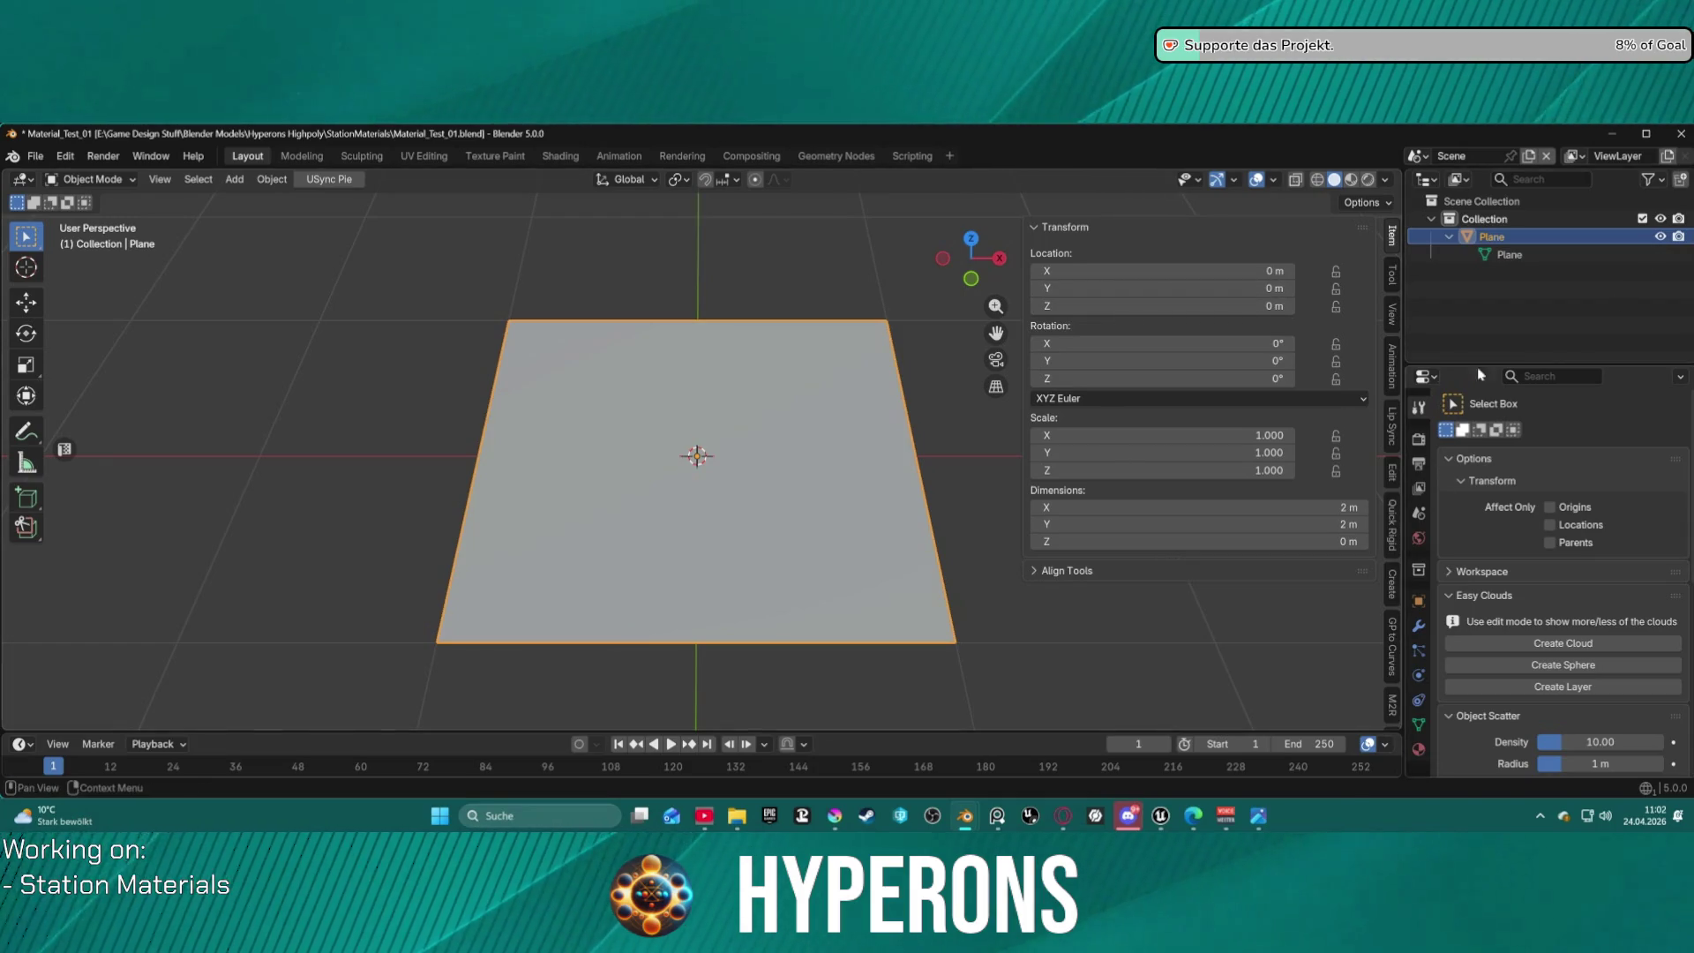
{"action": "scroll", "coordinate": [794, 488], "scroll_direction": "down", "scroll_amount": 3}
{"action": "scroll", "coordinate": [794, 488], "scroll_direction": "up", "scroll_amount": 2}
{"action": "mouse_move", "coordinate": [794, 489]}
{"action": "middle_mouse_down"}
{"action": "mouse_move", "coordinate": [779, 447]}
{"action": "mouse_move", "coordinate": [821, 406]}
{"action": "mouse_move", "coordinate": [826, 421]}
{"action": "mouse_move", "coordinate": [806, 416]}
{"action": "mouse_move", "coordinate": [816, 494]}
{"action": "middle_mouse_up"}
{"action": "scroll", "coordinate": [1392, 593], "scroll_direction": "down", "scroll_amount": 4}
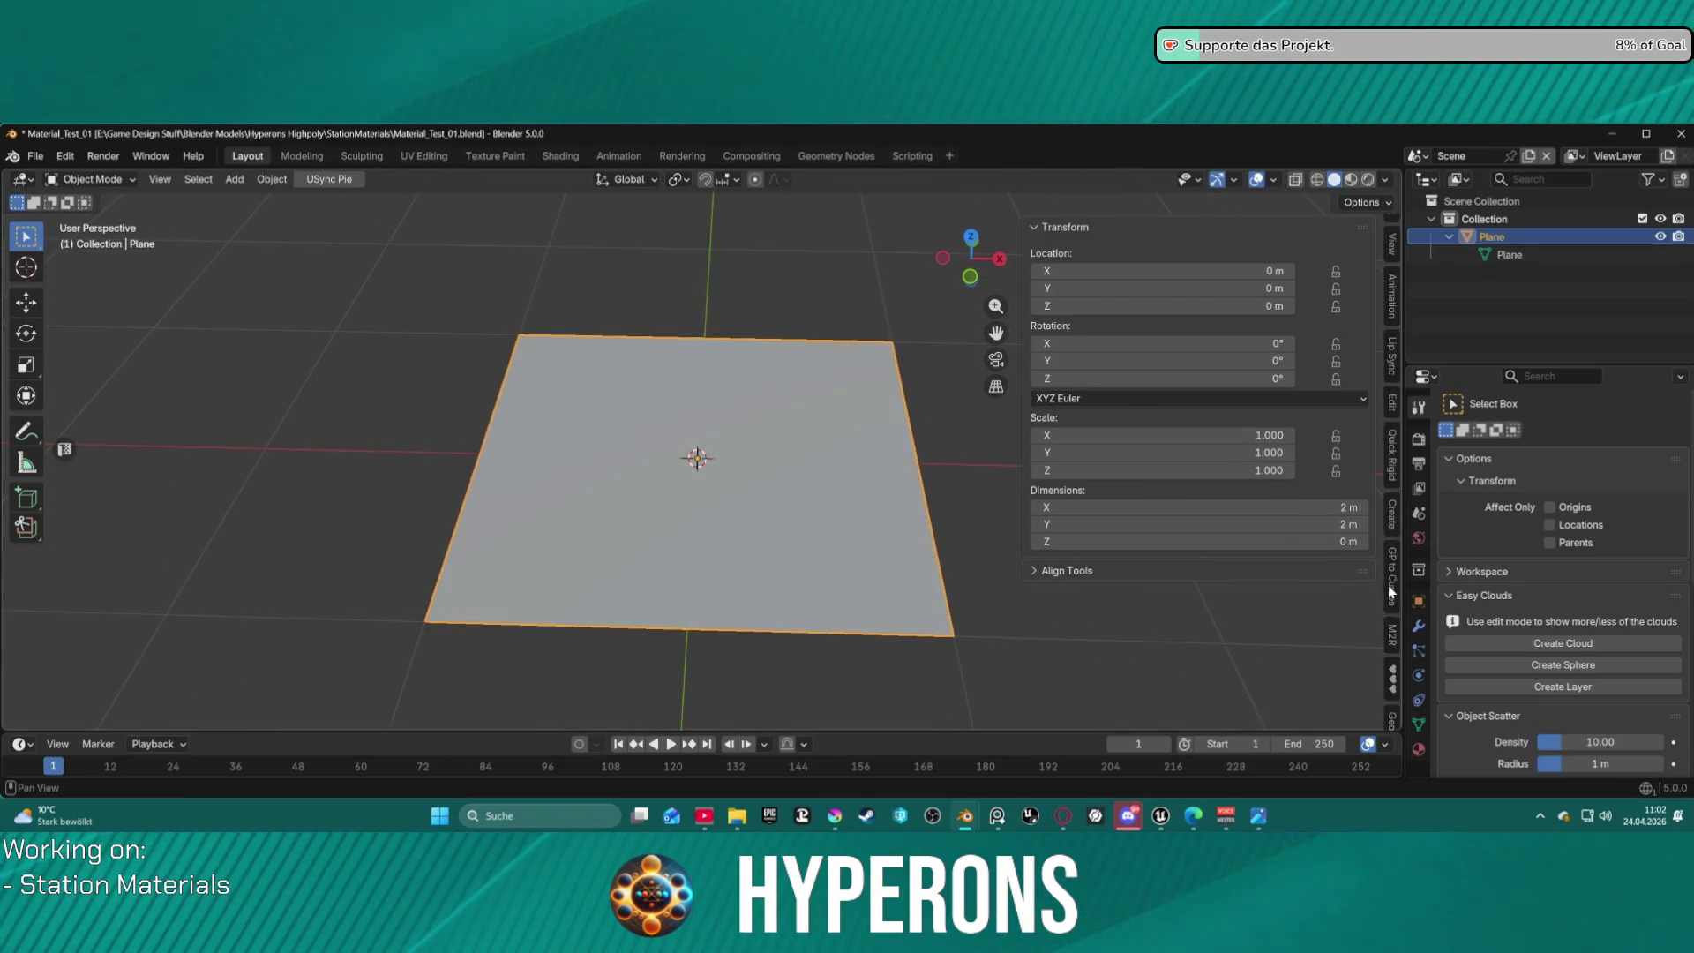
{"action": "scroll", "coordinate": [1392, 600], "scroll_direction": "down", "scroll_amount": 3}
Bring up the KIT OPS insert panel showing the Mil_Box insert thumbnails.
{"action": "left_click", "coordinate": [1394, 579]}
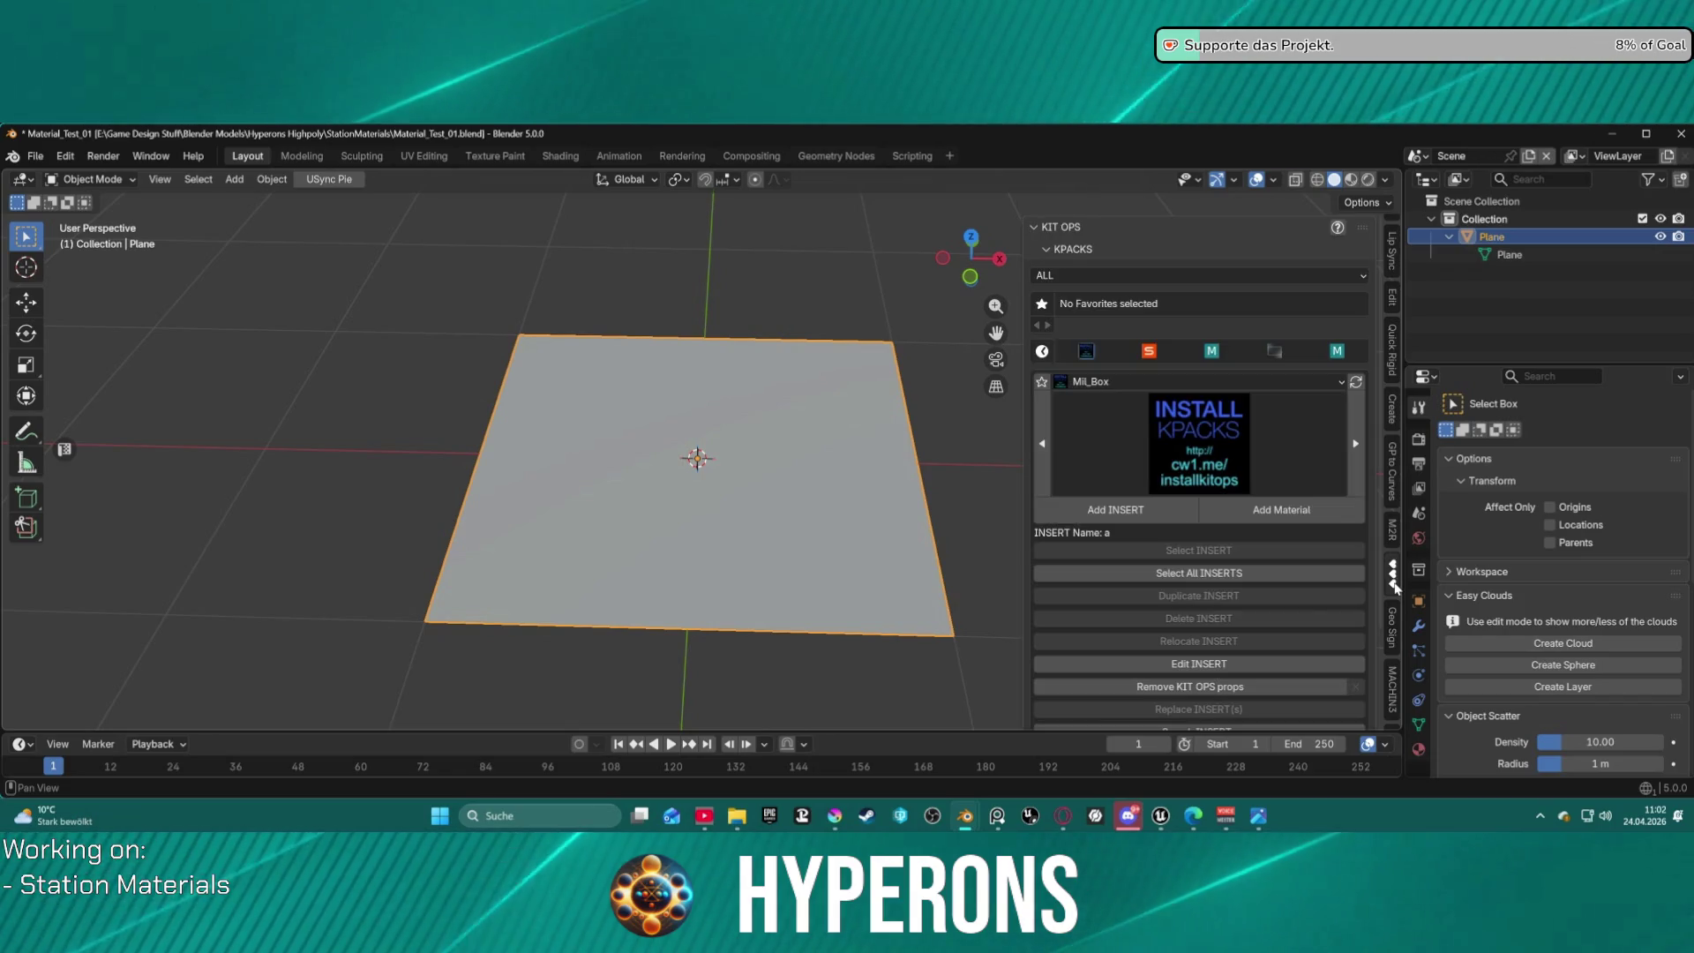
{"action": "scroll", "coordinate": [1297, 589], "scroll_direction": "down", "scroll_amount": 3}
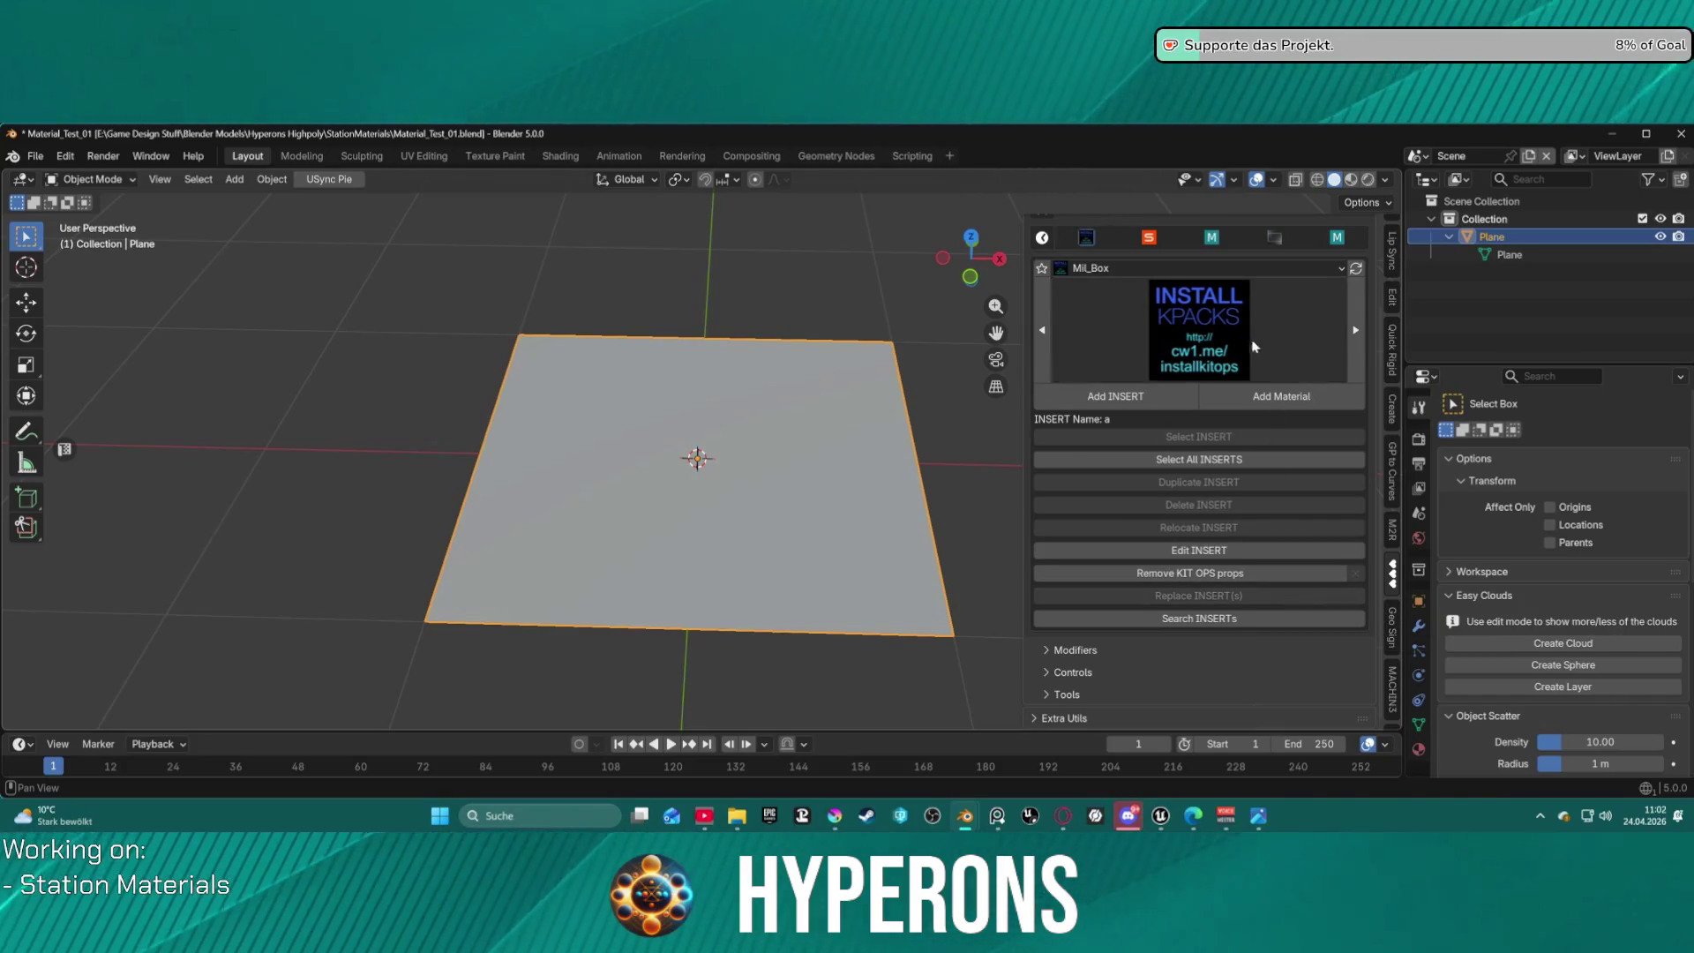
{"action": "scroll", "coordinate": [1235, 335], "scroll_direction": "up", "scroll_amount": 1}
{"action": "left_click", "coordinate": [1200, 329]}
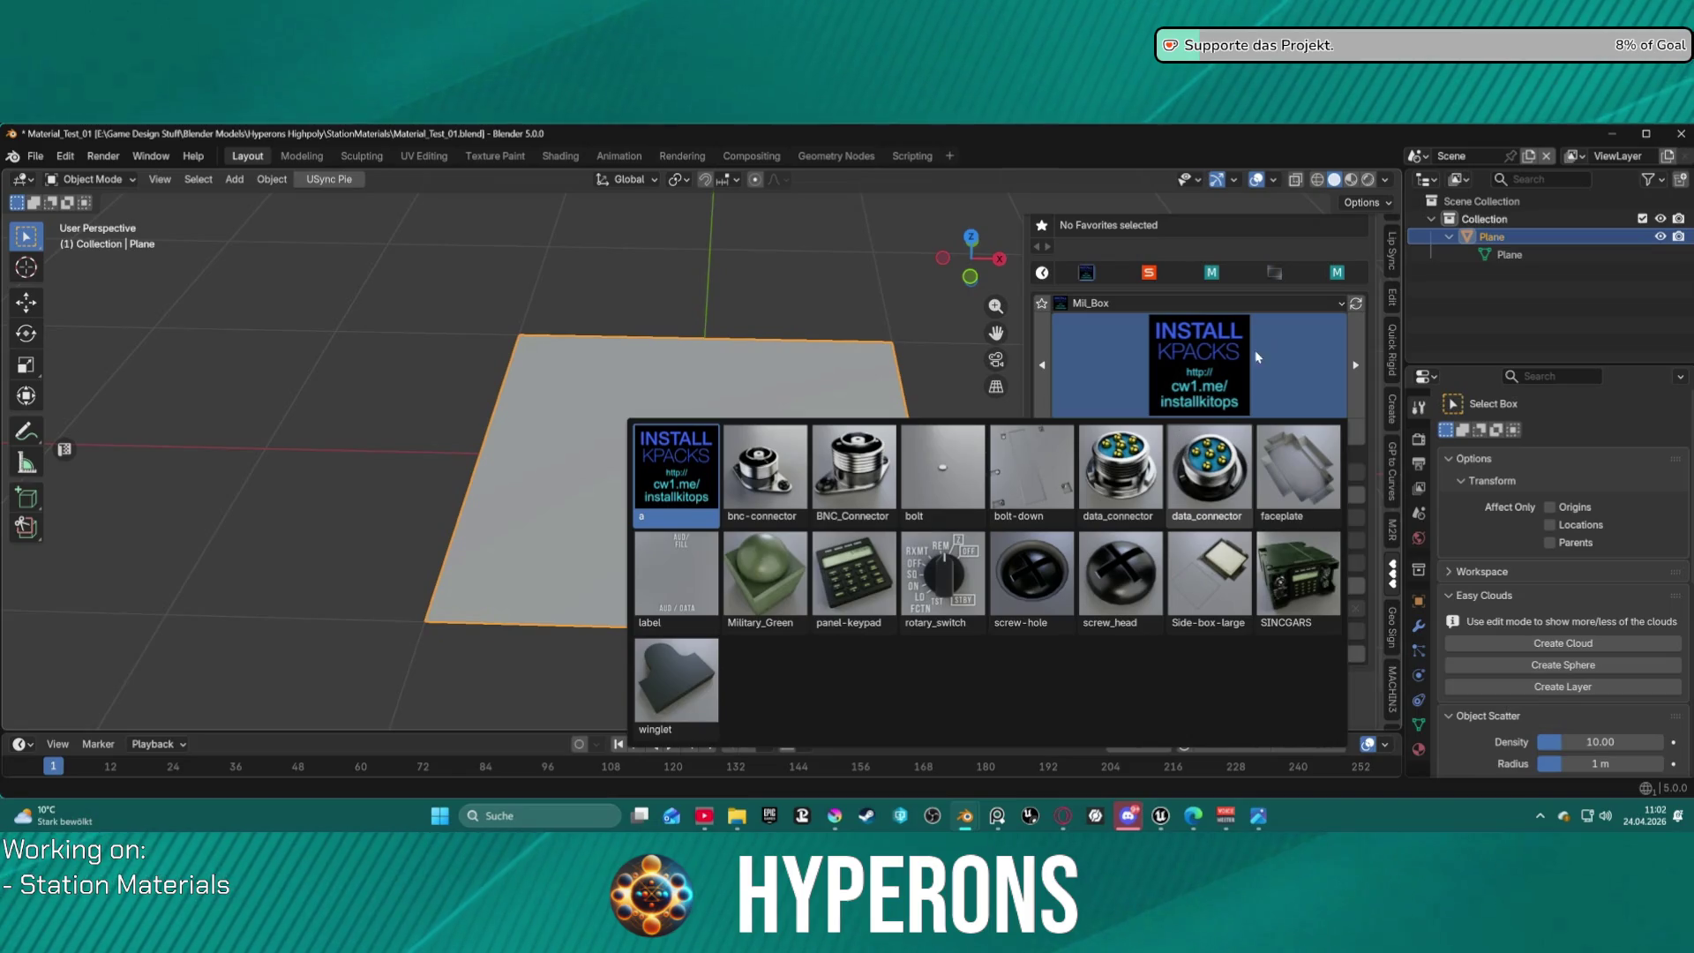
{"action": "left_click", "coordinate": [1345, 363]}
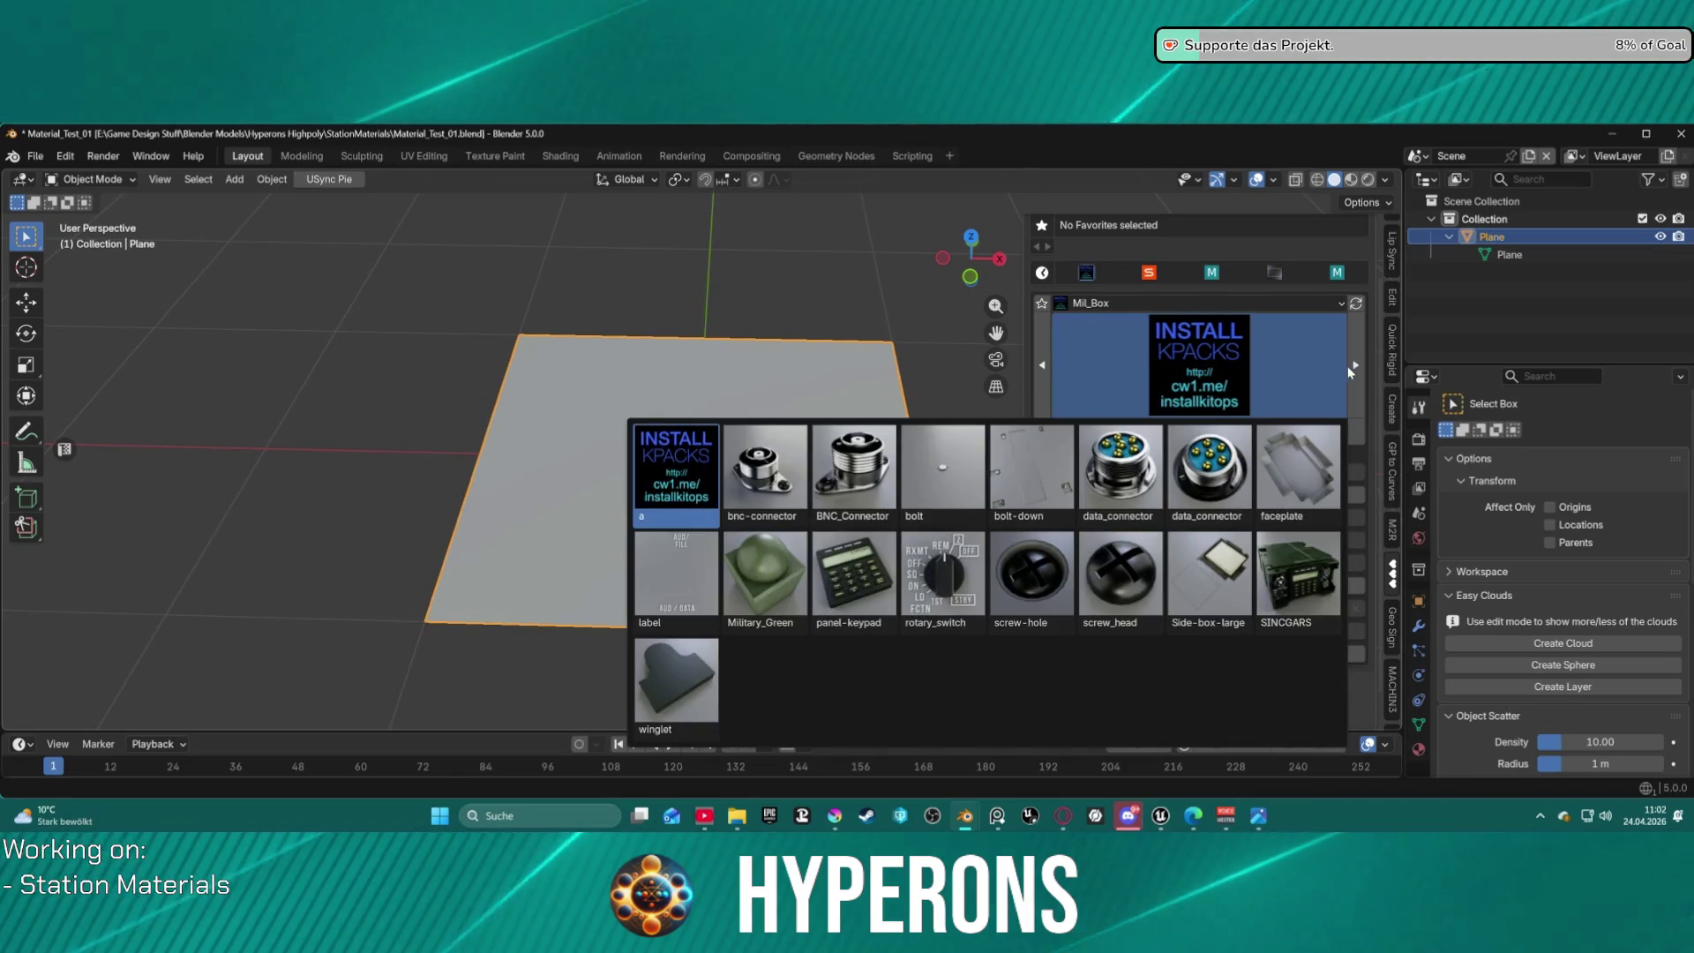
Step through the Mil_Box inserts past the bolt to panel-keypad, then open the pack list.
{"action": "left_click", "coordinate": [1354, 366]}
{"action": "left_click", "coordinate": [1354, 366]}
{"action": "left_click", "coordinate": [1354, 365]}
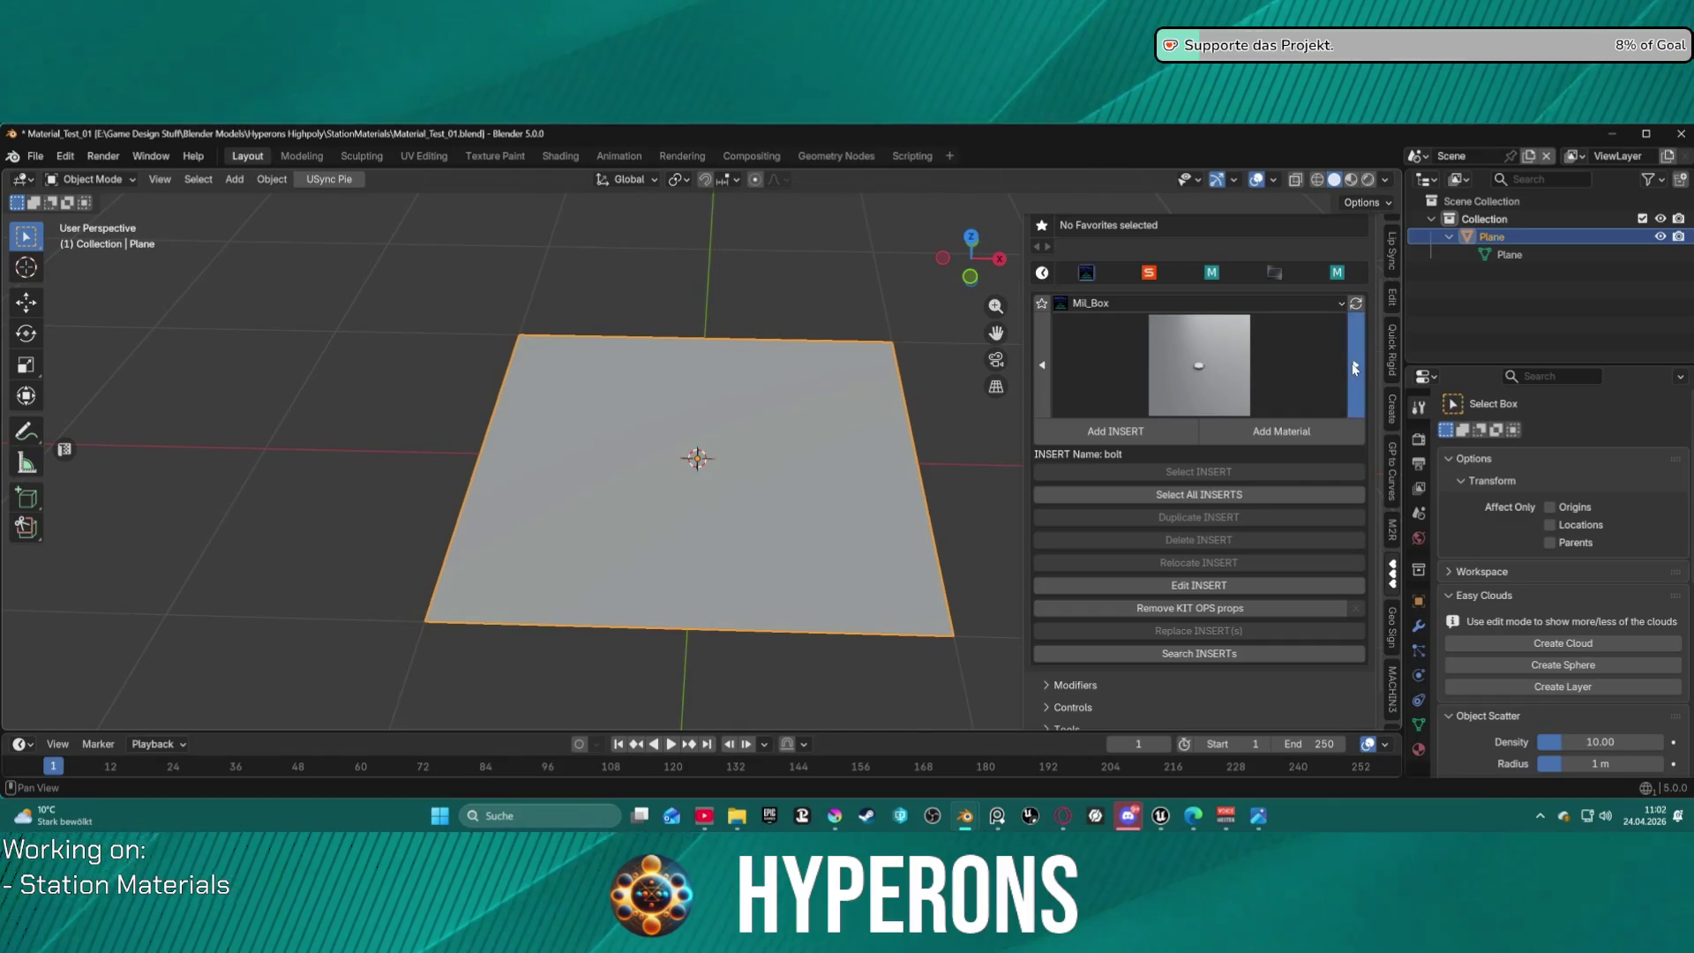
{"action": "left_click", "coordinate": [1354, 369]}
{"action": "left_click", "coordinate": [1354, 369]}
{"action": "left_click", "coordinate": [1354, 369]}
{"action": "left_click", "coordinate": [1354, 369]}
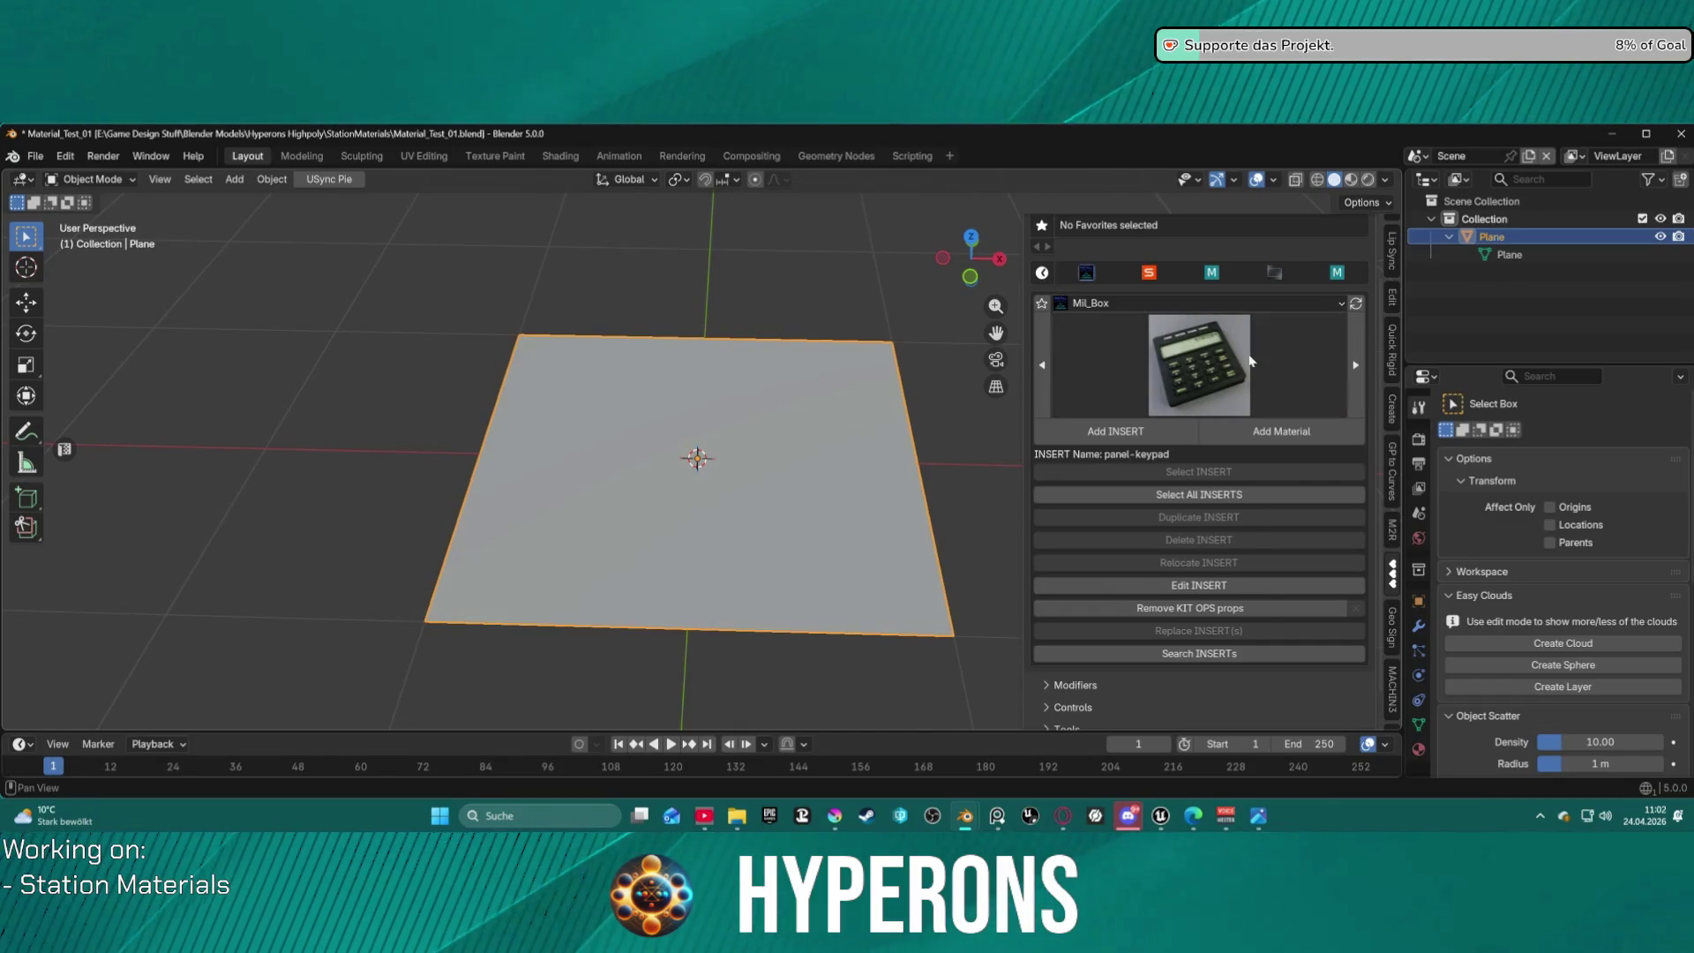
{"action": "left_click", "coordinate": [1250, 362]}
{"action": "left_click", "coordinate": [1147, 303]}
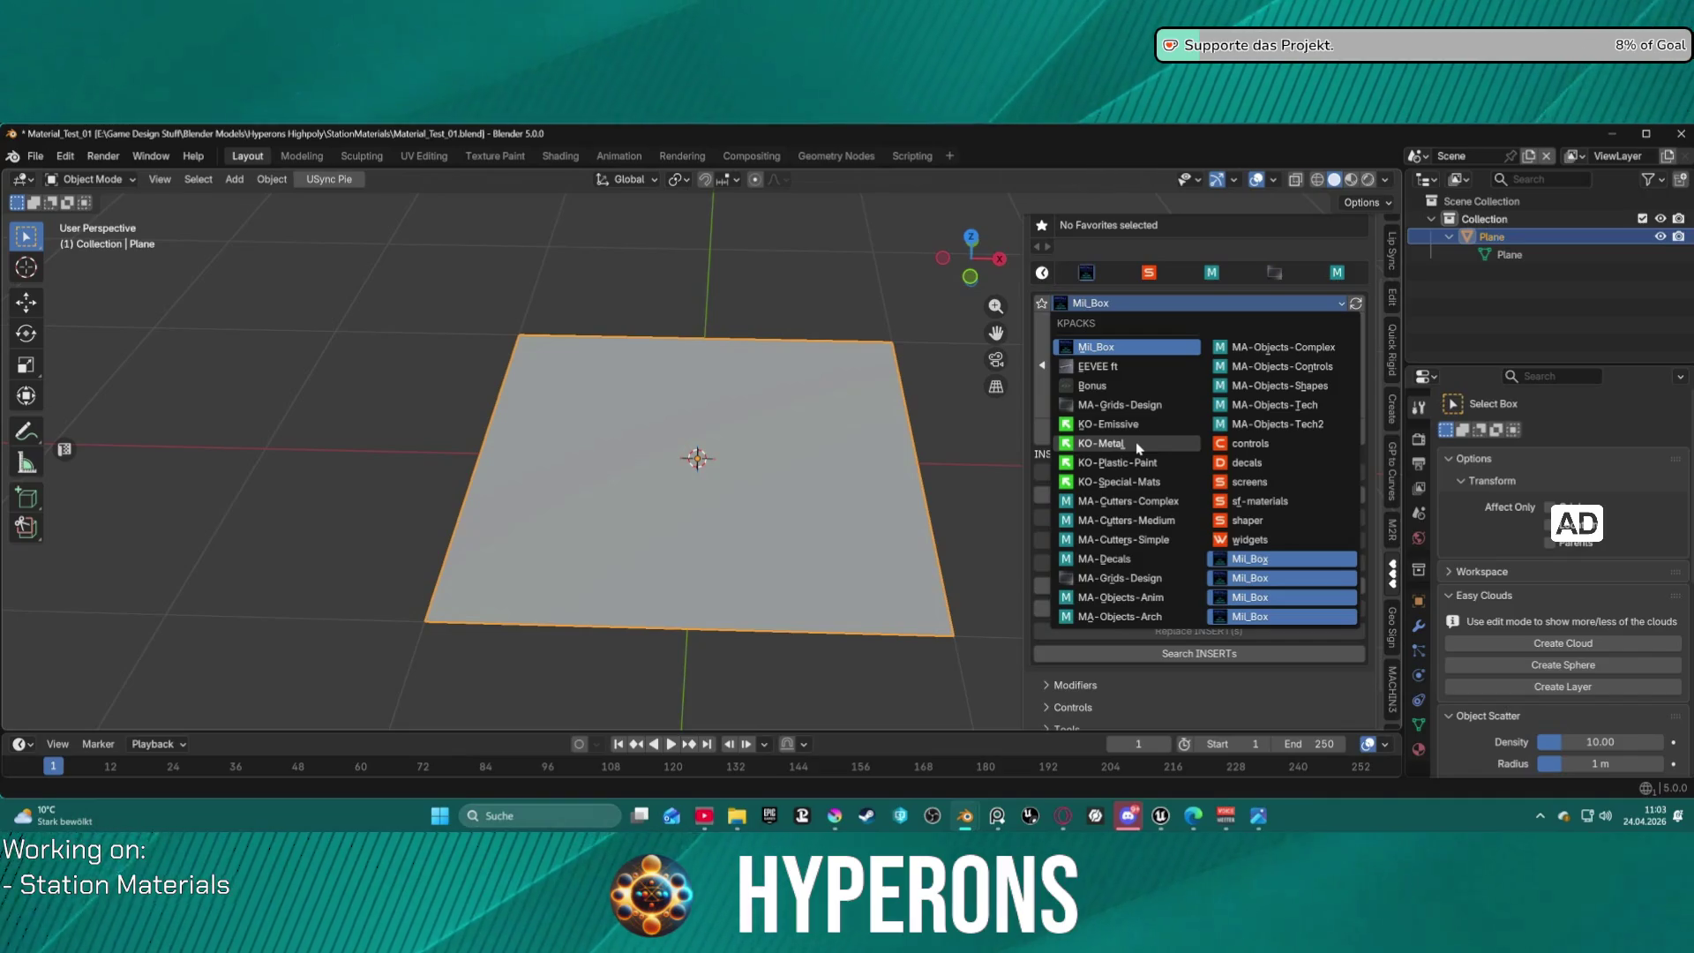
Keep Mil_Box briefly, then switch to MA-Cutters-Complex and preview its cutters.
{"action": "left_click", "coordinate": [1110, 346]}
{"action": "left_click", "coordinate": [1110, 347]}
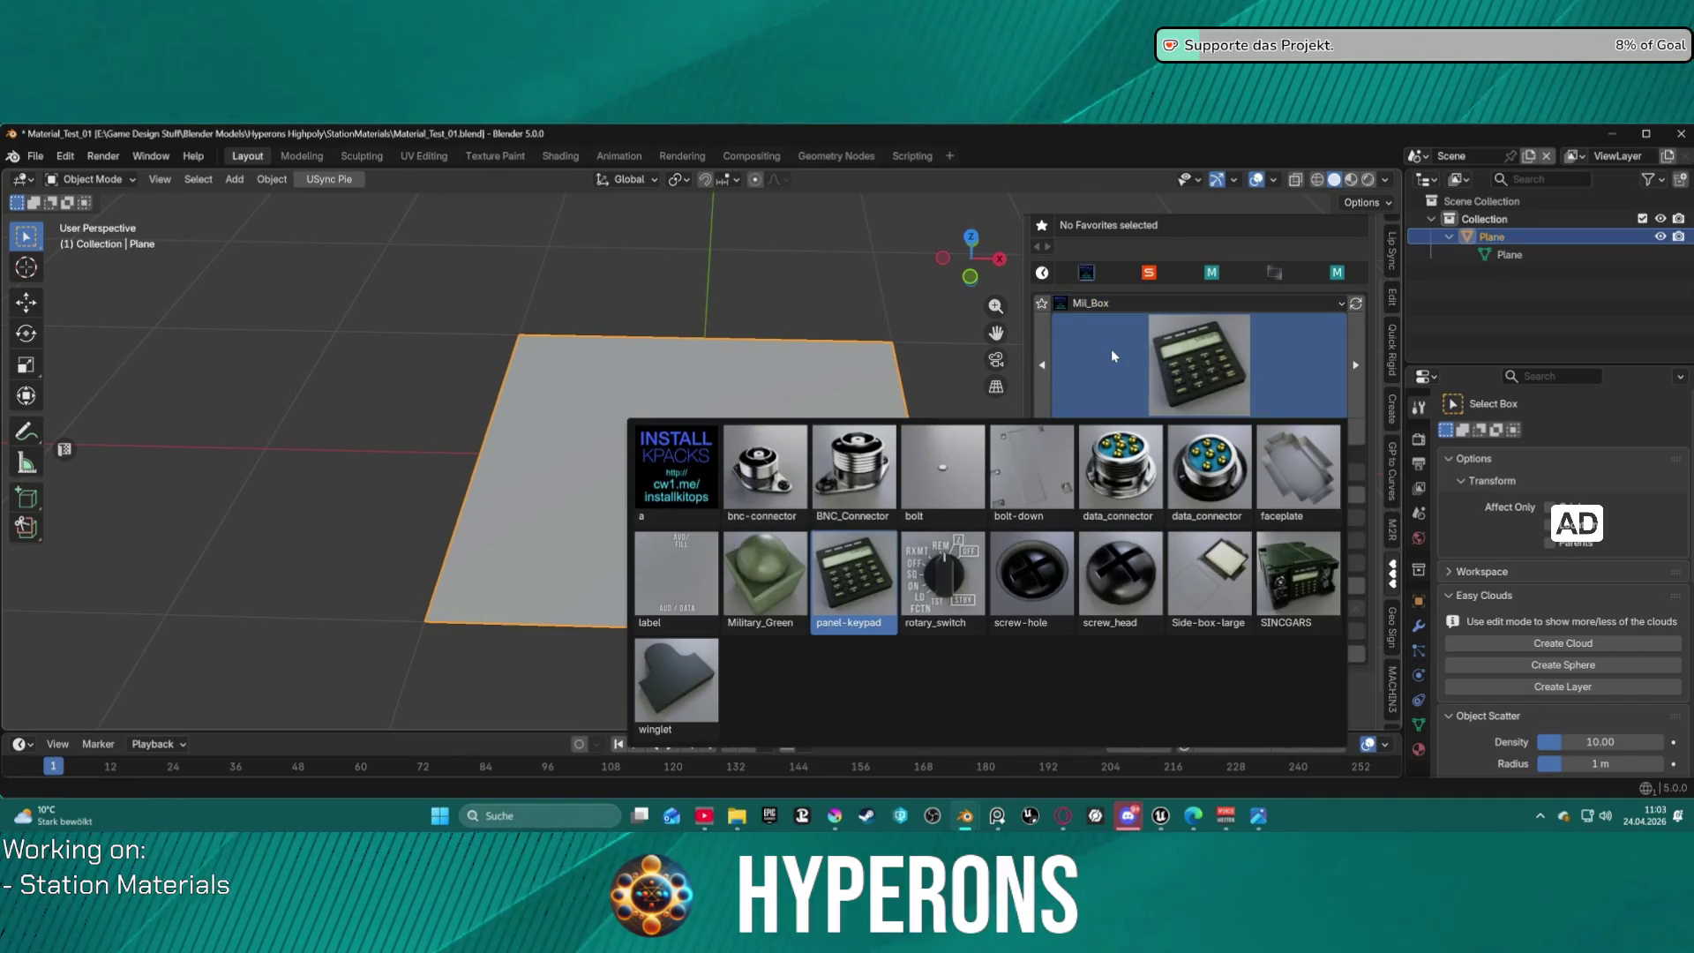
{"action": "left_click", "coordinate": [1103, 302]}
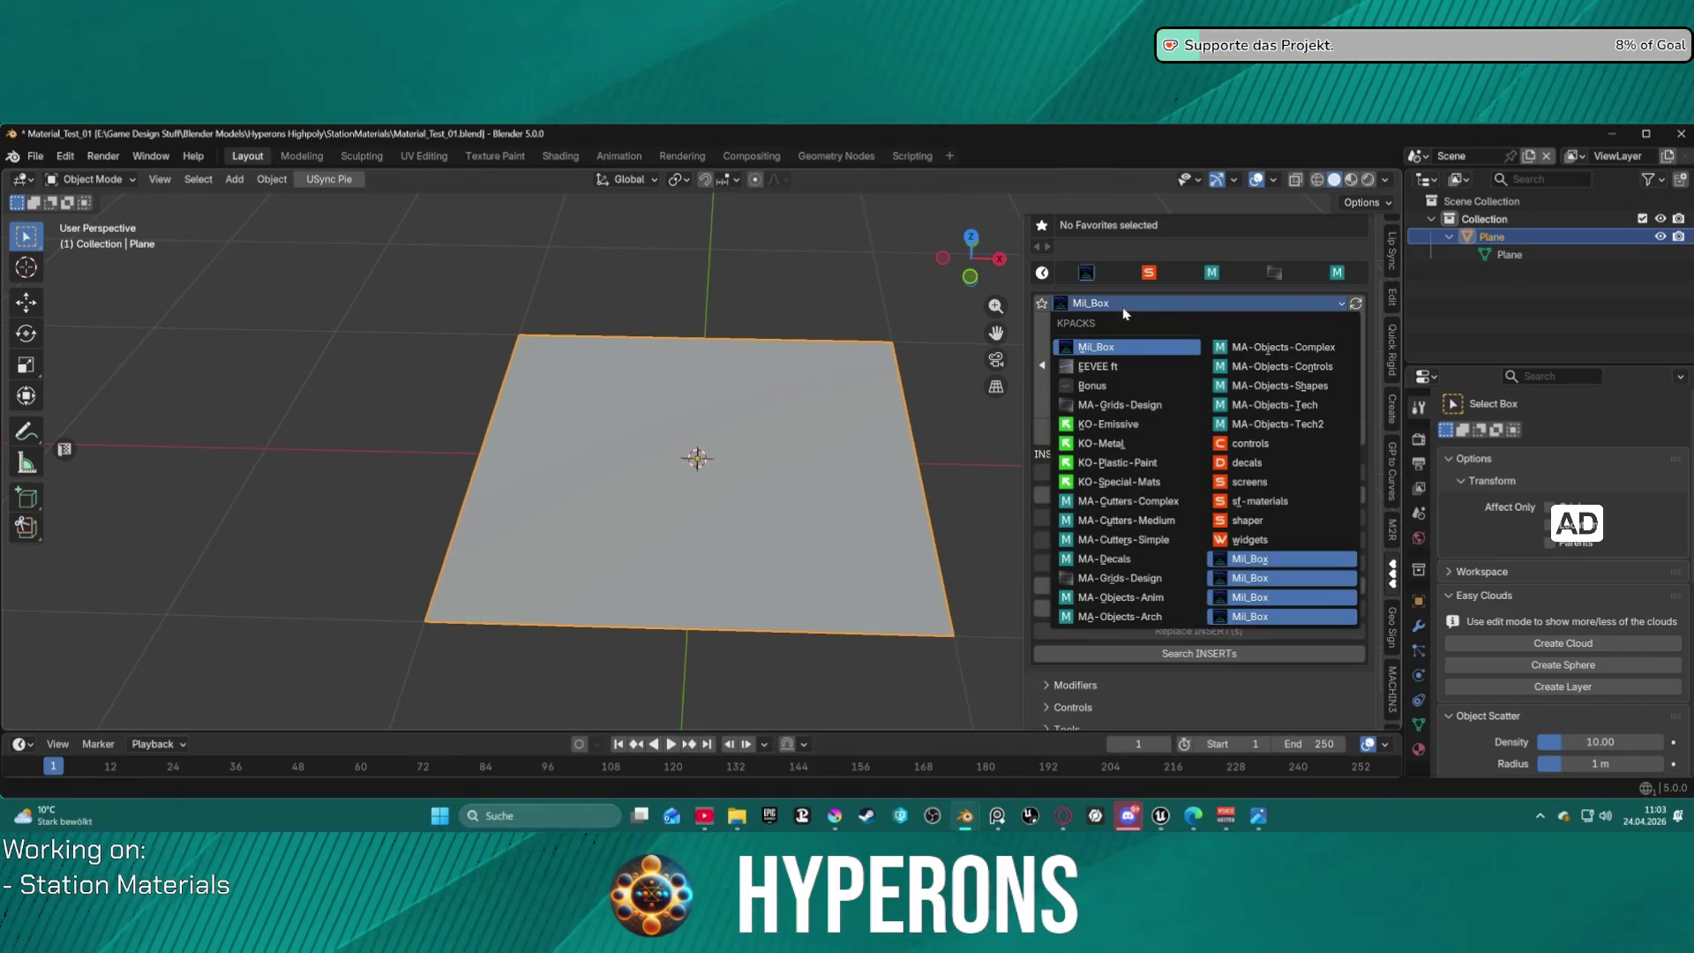
{"action": "left_click", "coordinate": [1117, 501]}
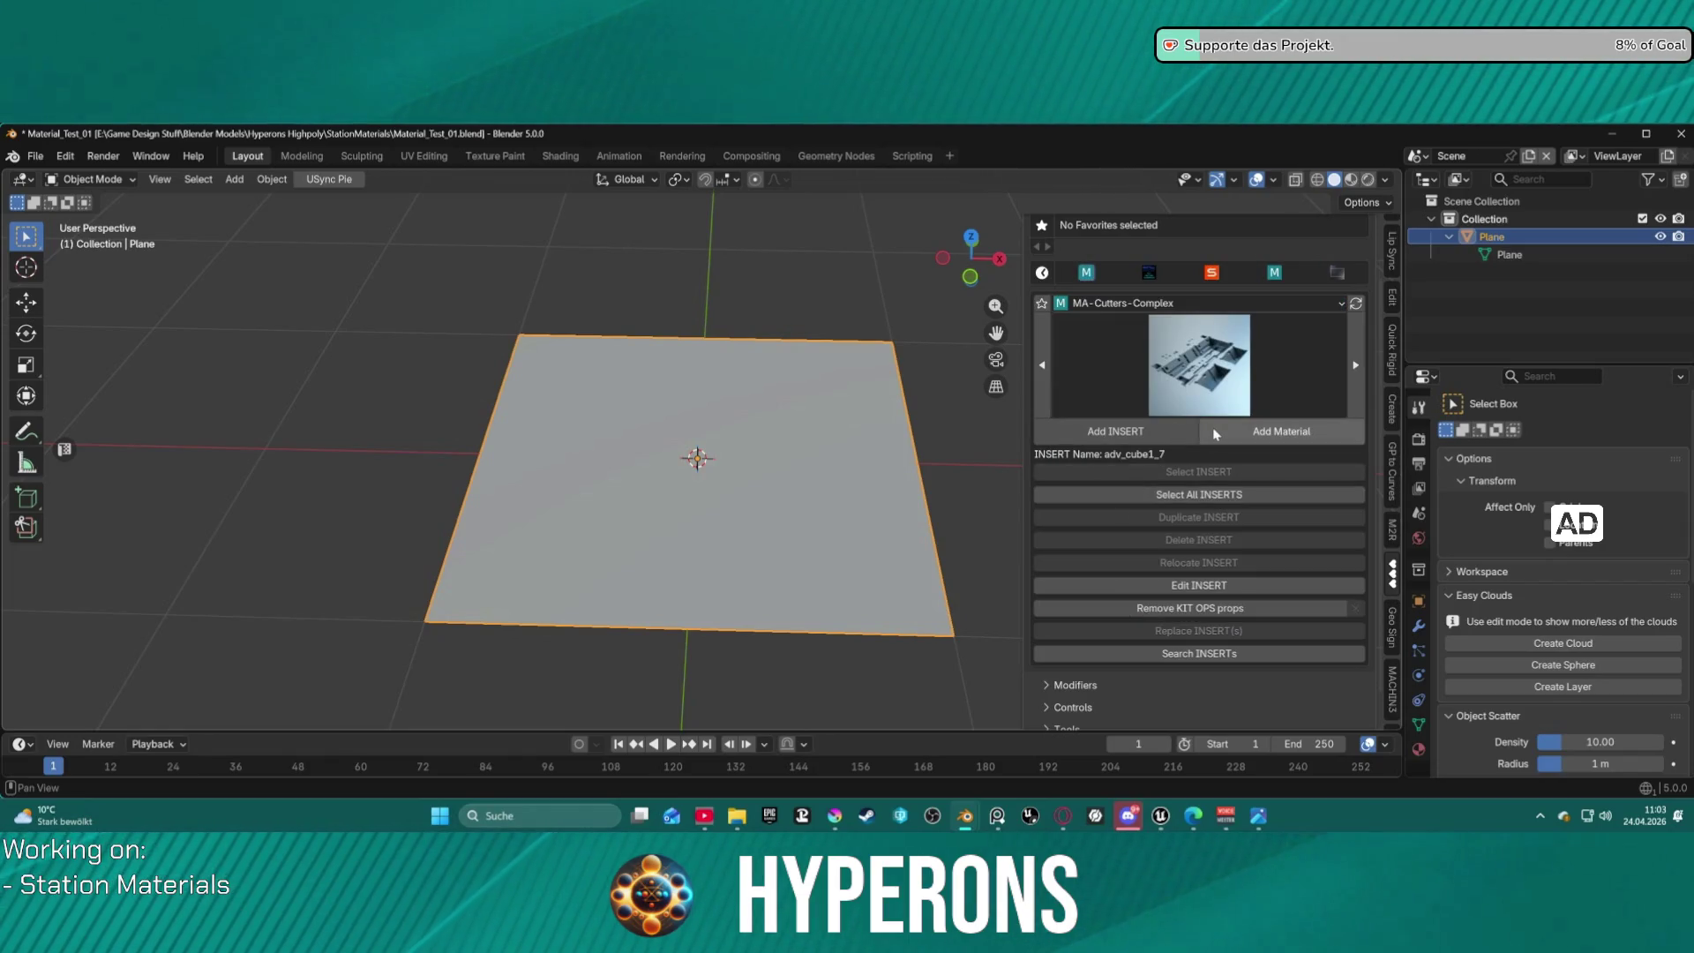
{"action": "left_click", "coordinate": [1238, 377]}
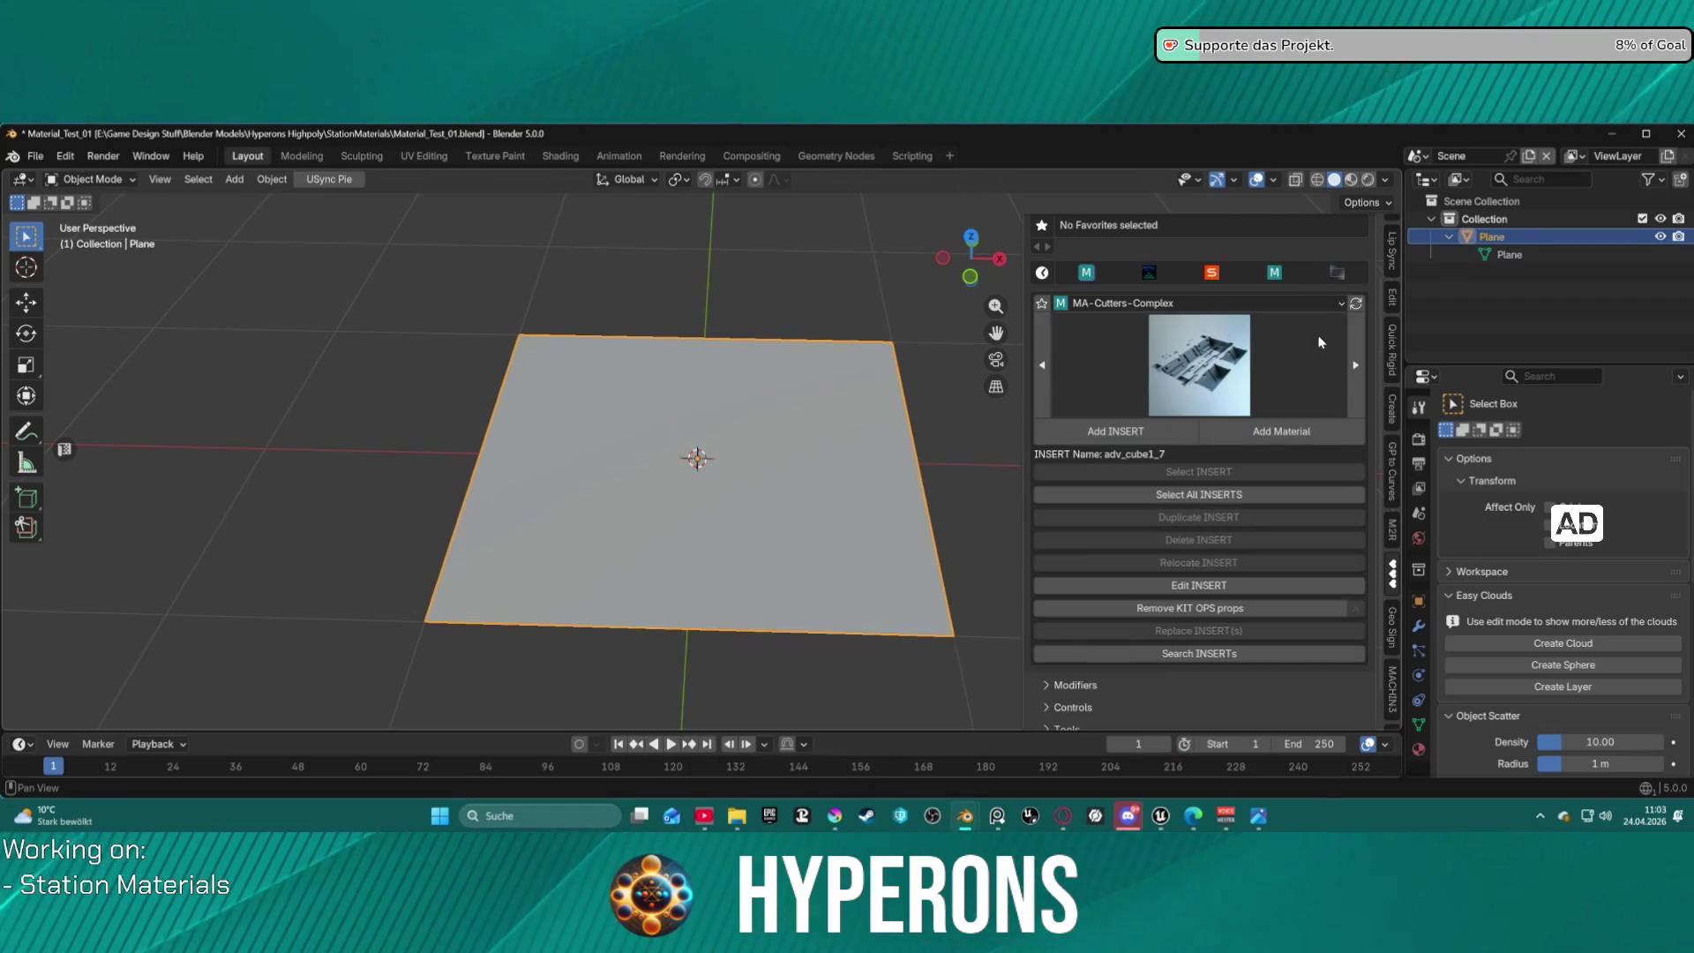
{"action": "left_click", "coordinate": [1286, 332]}
Switch the pack to MA-Cutters-Medium and preview its cutter thumbnails.
{"action": "left_click", "coordinate": [1253, 305]}
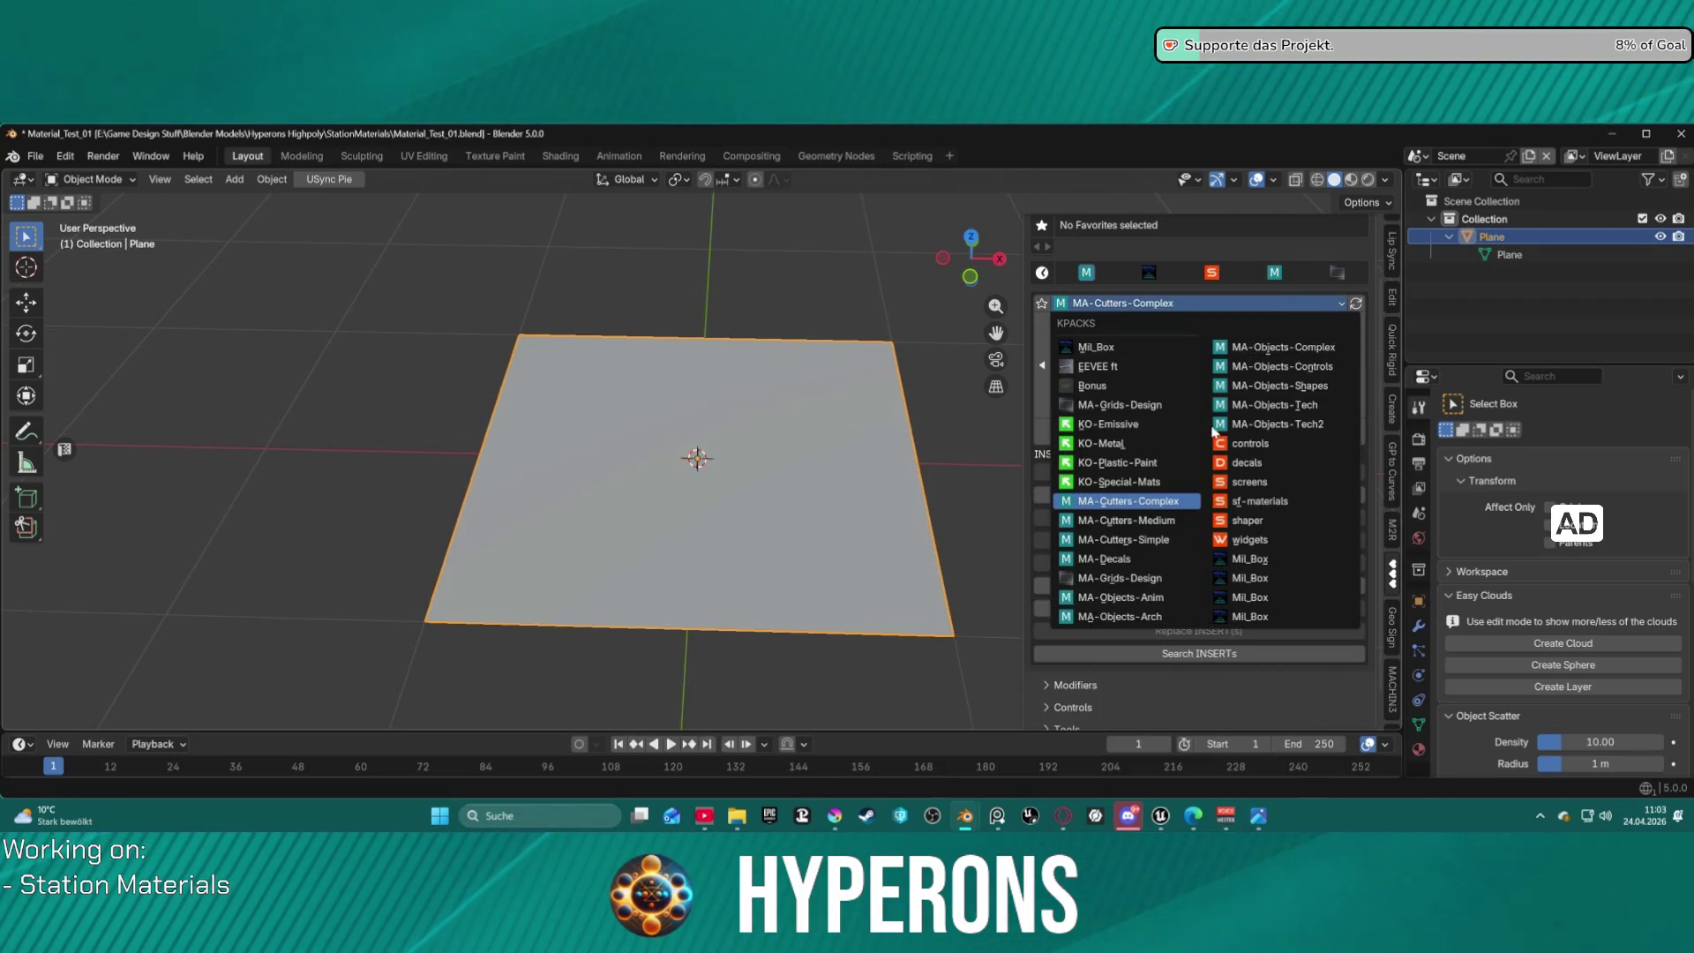
{"action": "left_click", "coordinate": [1186, 524]}
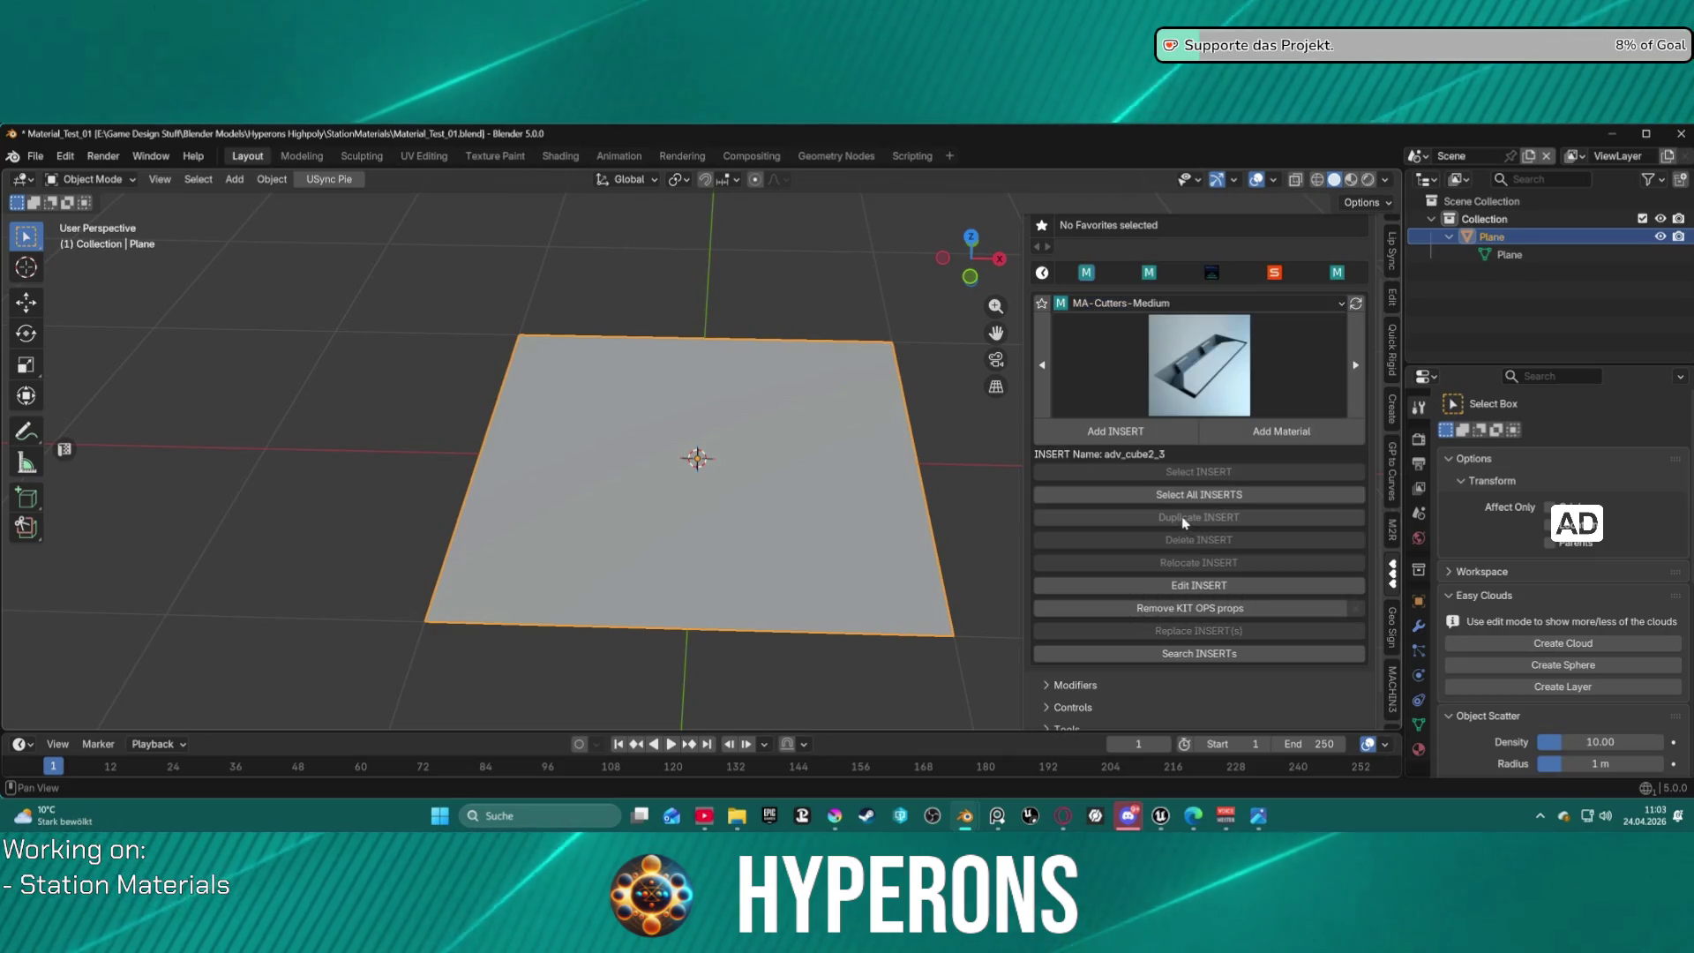
{"action": "left_click", "coordinate": [1214, 382]}
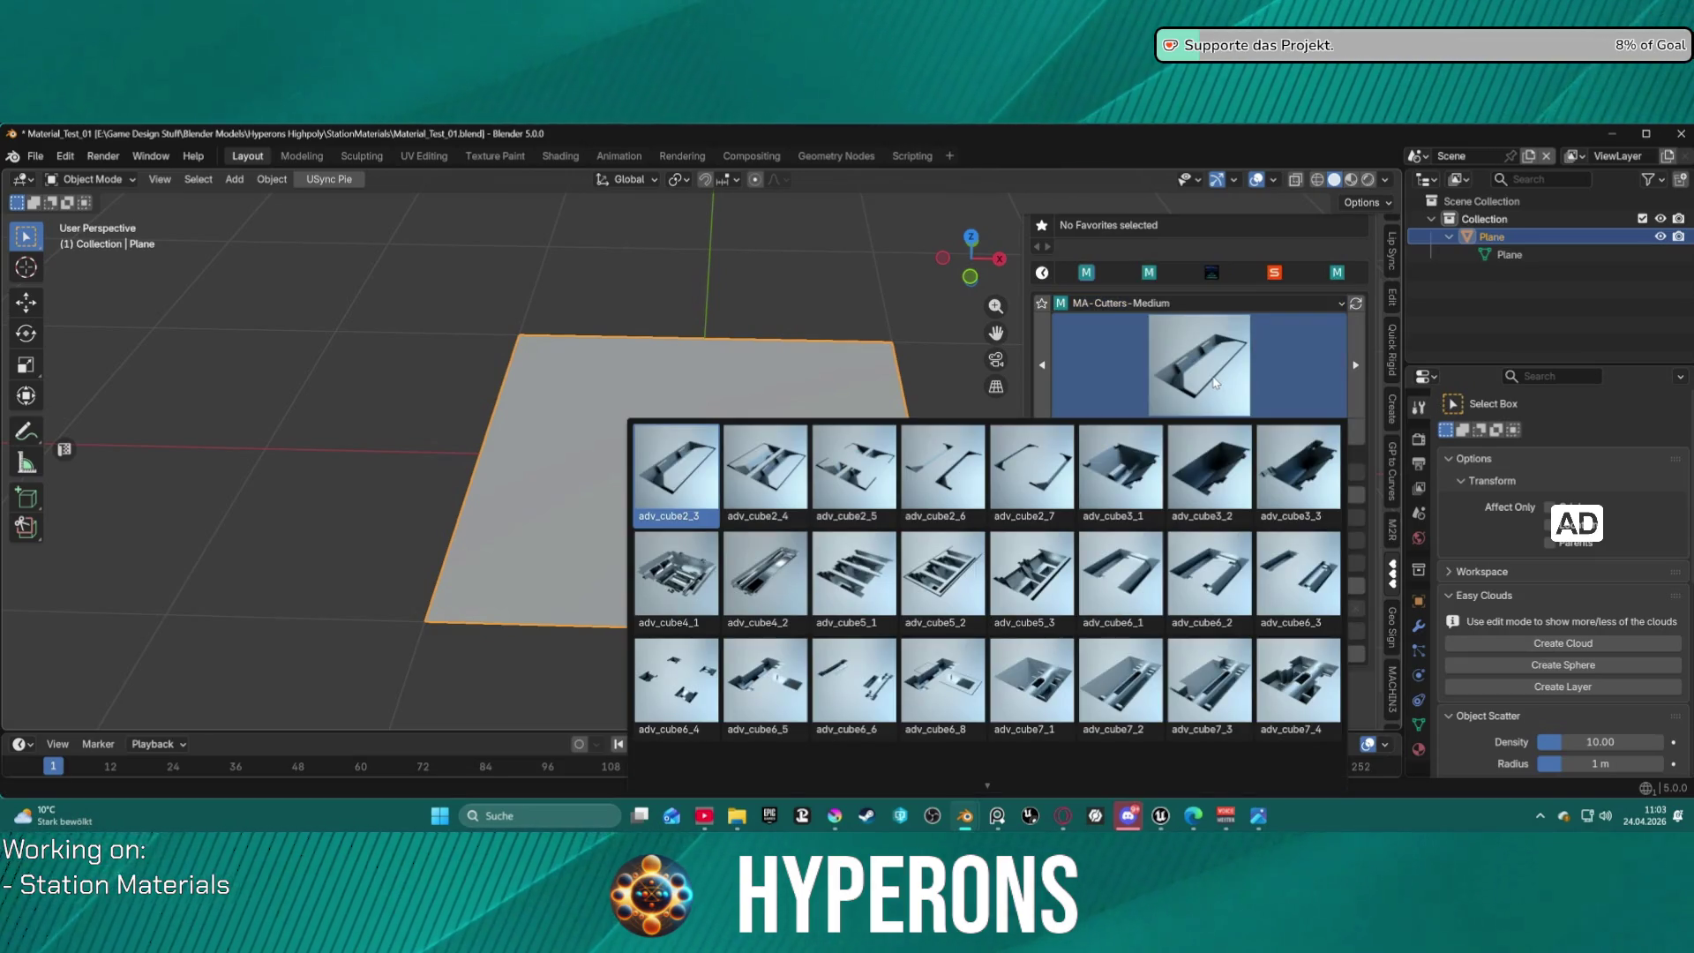
{"action": "left_click", "coordinate": [1208, 387]}
{"action": "left_click", "coordinate": [1188, 402]}
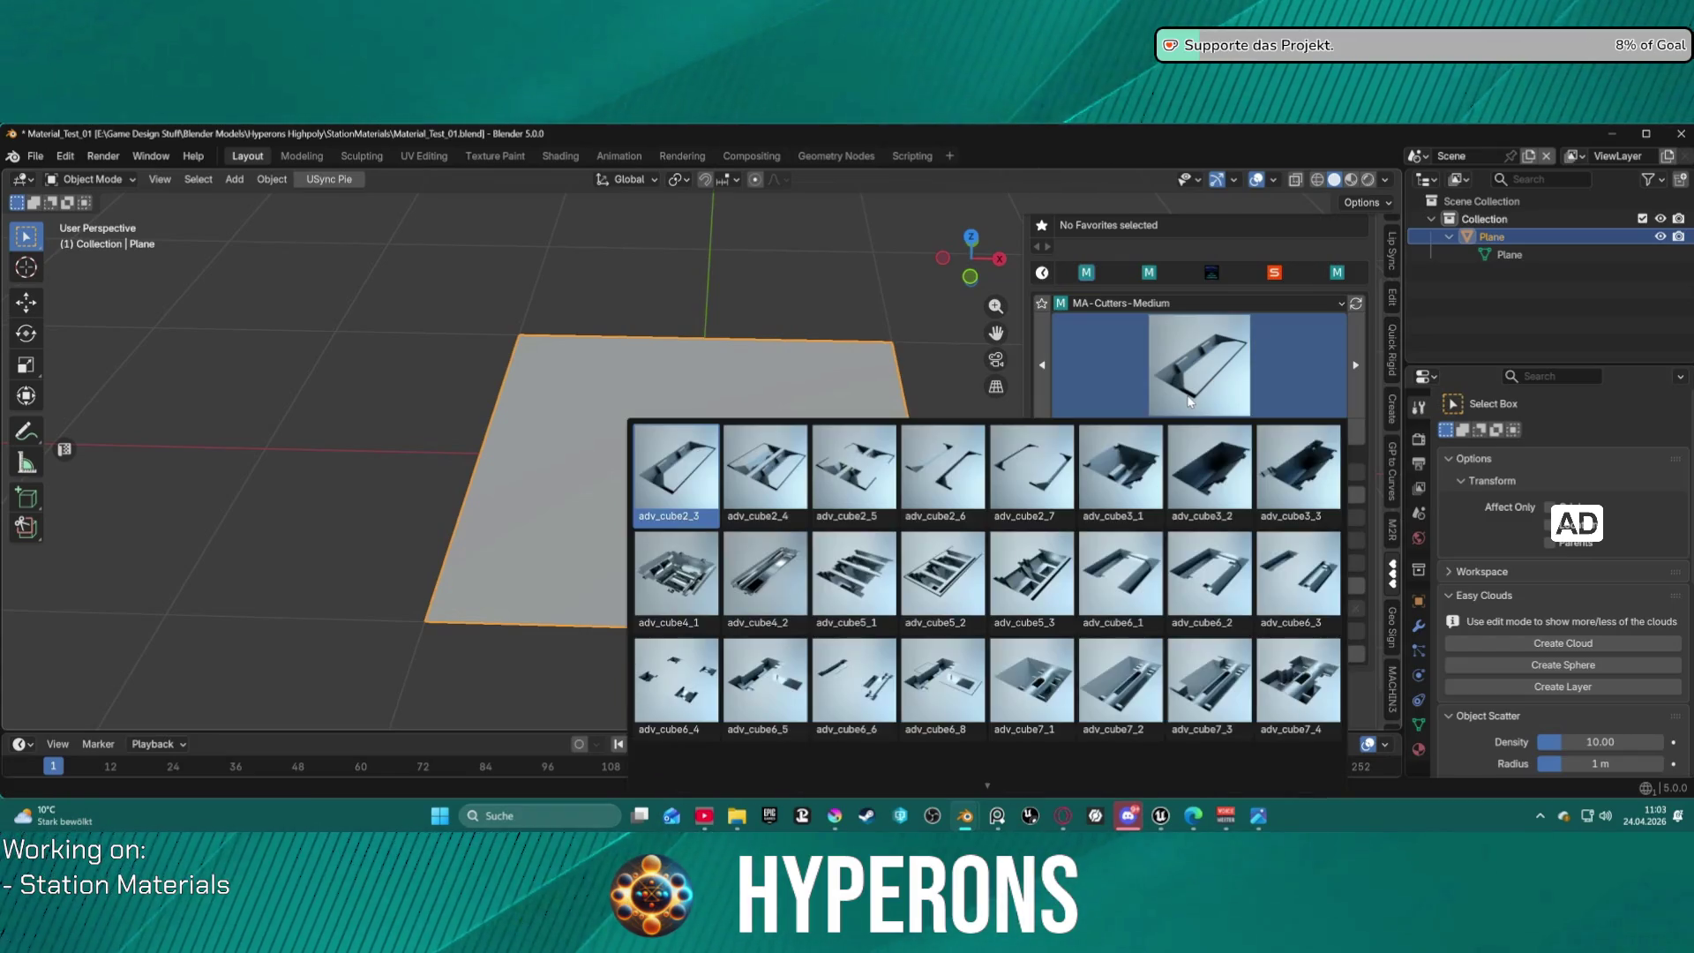
{"action": "left_click", "coordinate": [1189, 402]}
Preview MA-Cutters-Simple, then switch the insert library to MA-Decals.
{"action": "left_click", "coordinate": [1147, 302]}
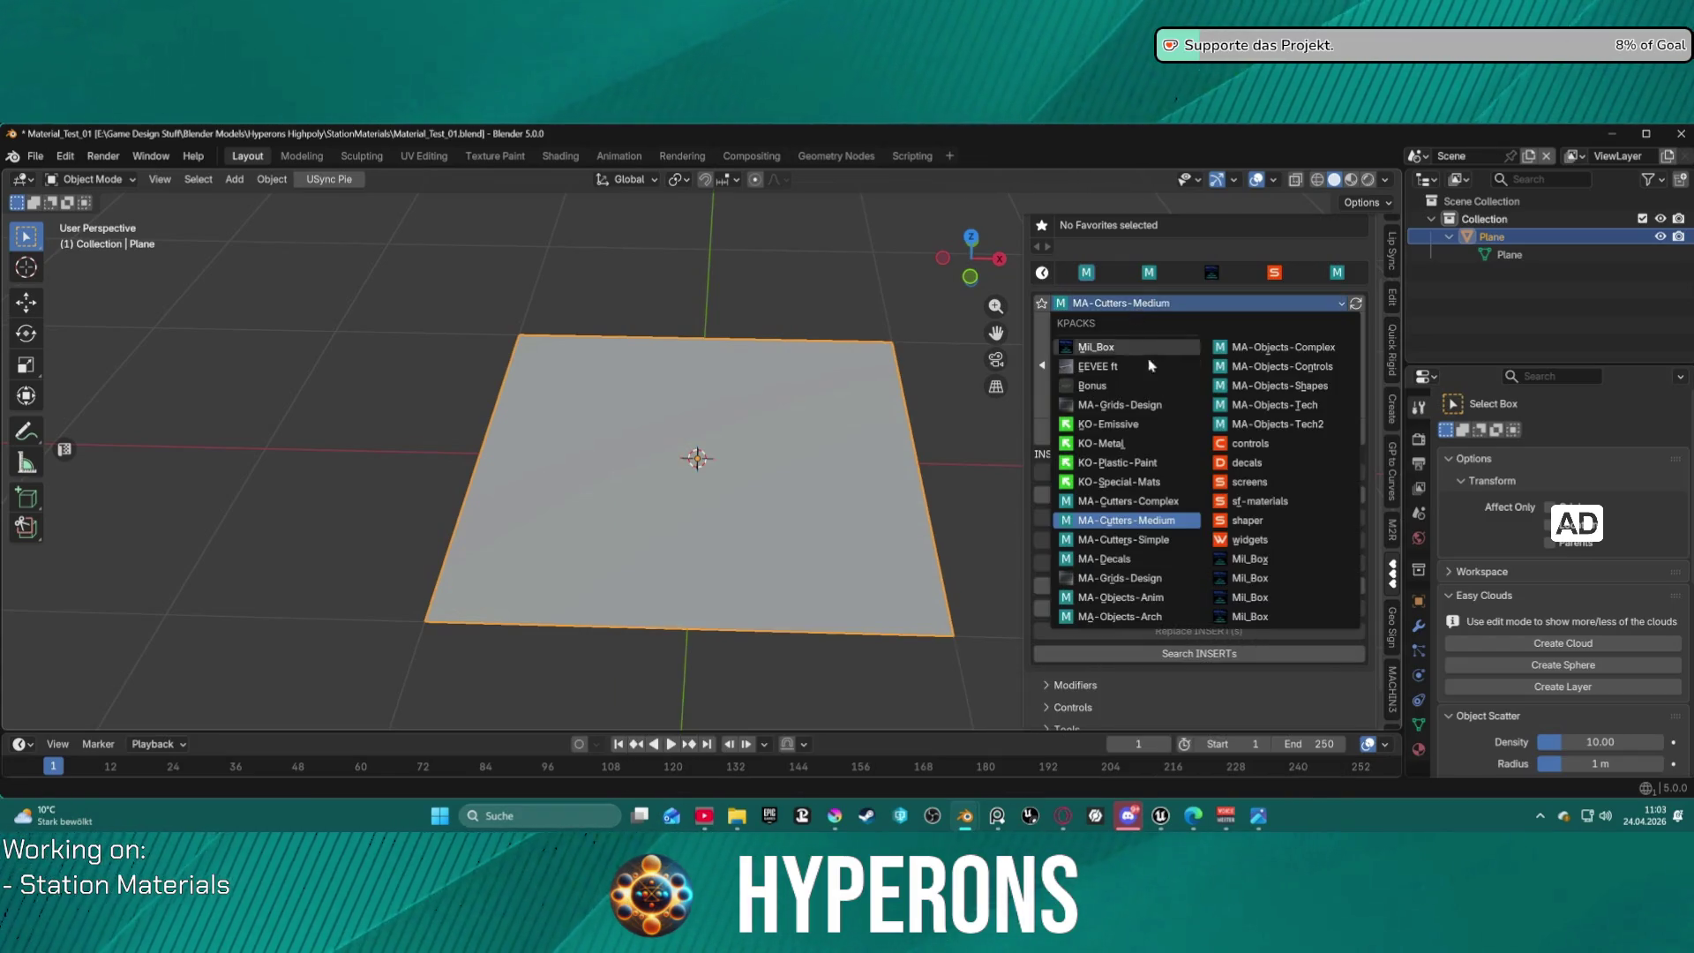
{"action": "left_click", "coordinate": [1153, 540]}
{"action": "left_click", "coordinate": [1188, 386]}
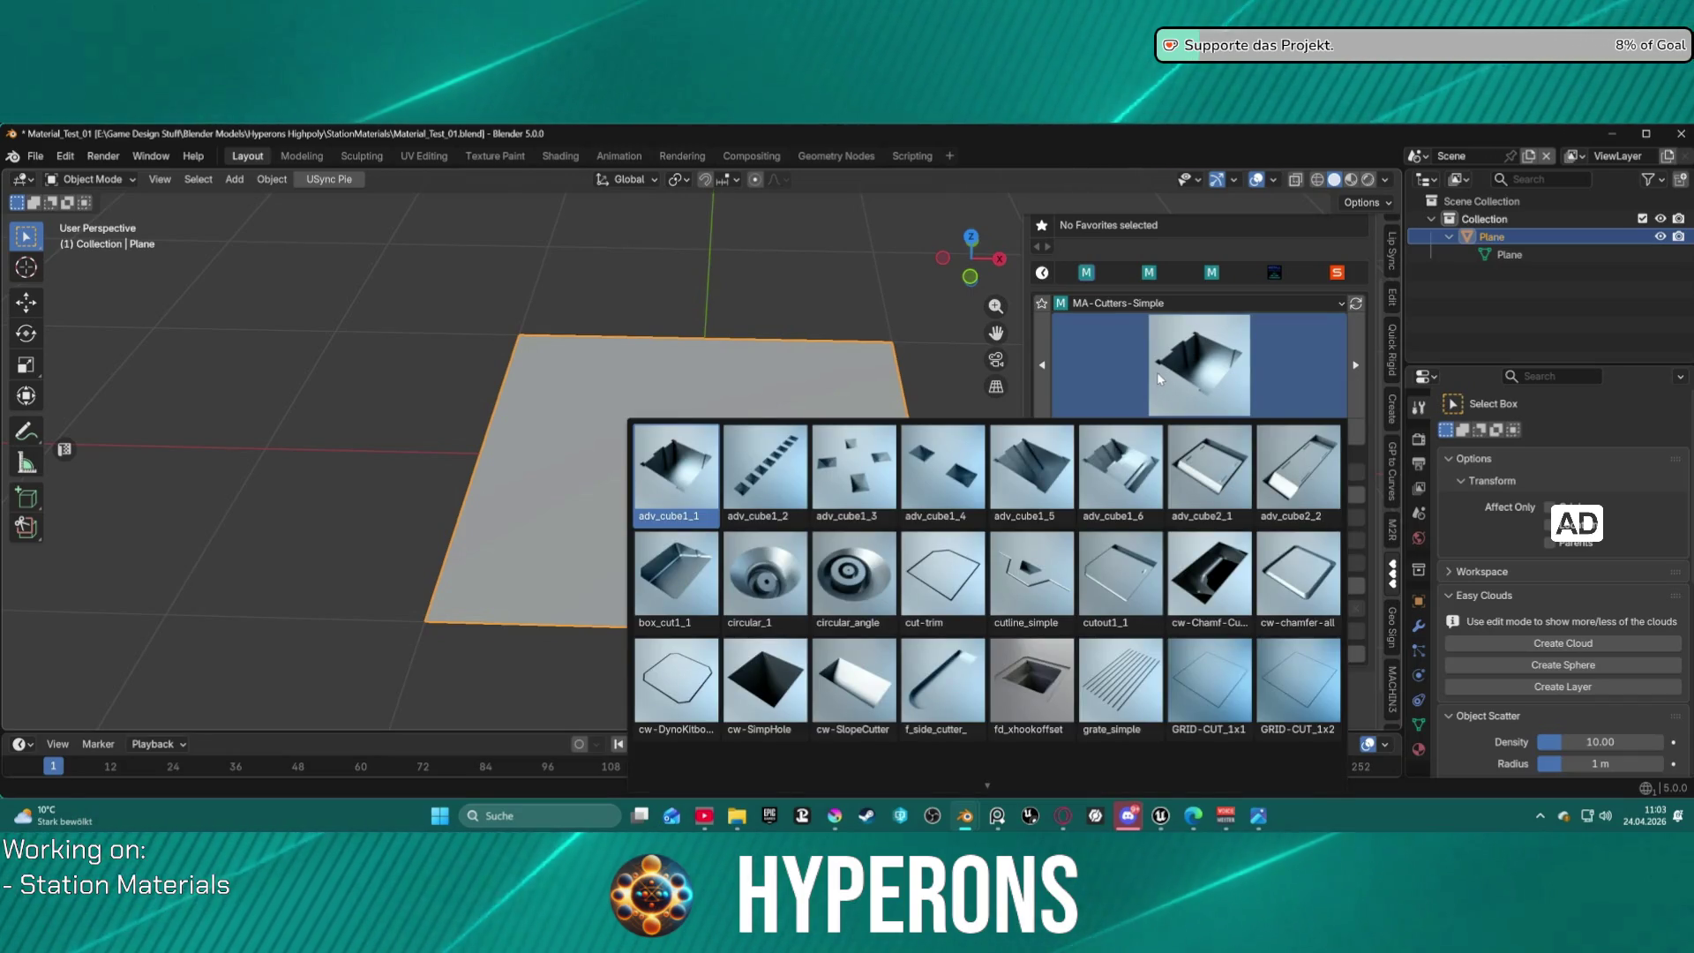
{"action": "left_click", "coordinate": [1156, 373]}
{"action": "left_click", "coordinate": [1174, 303]}
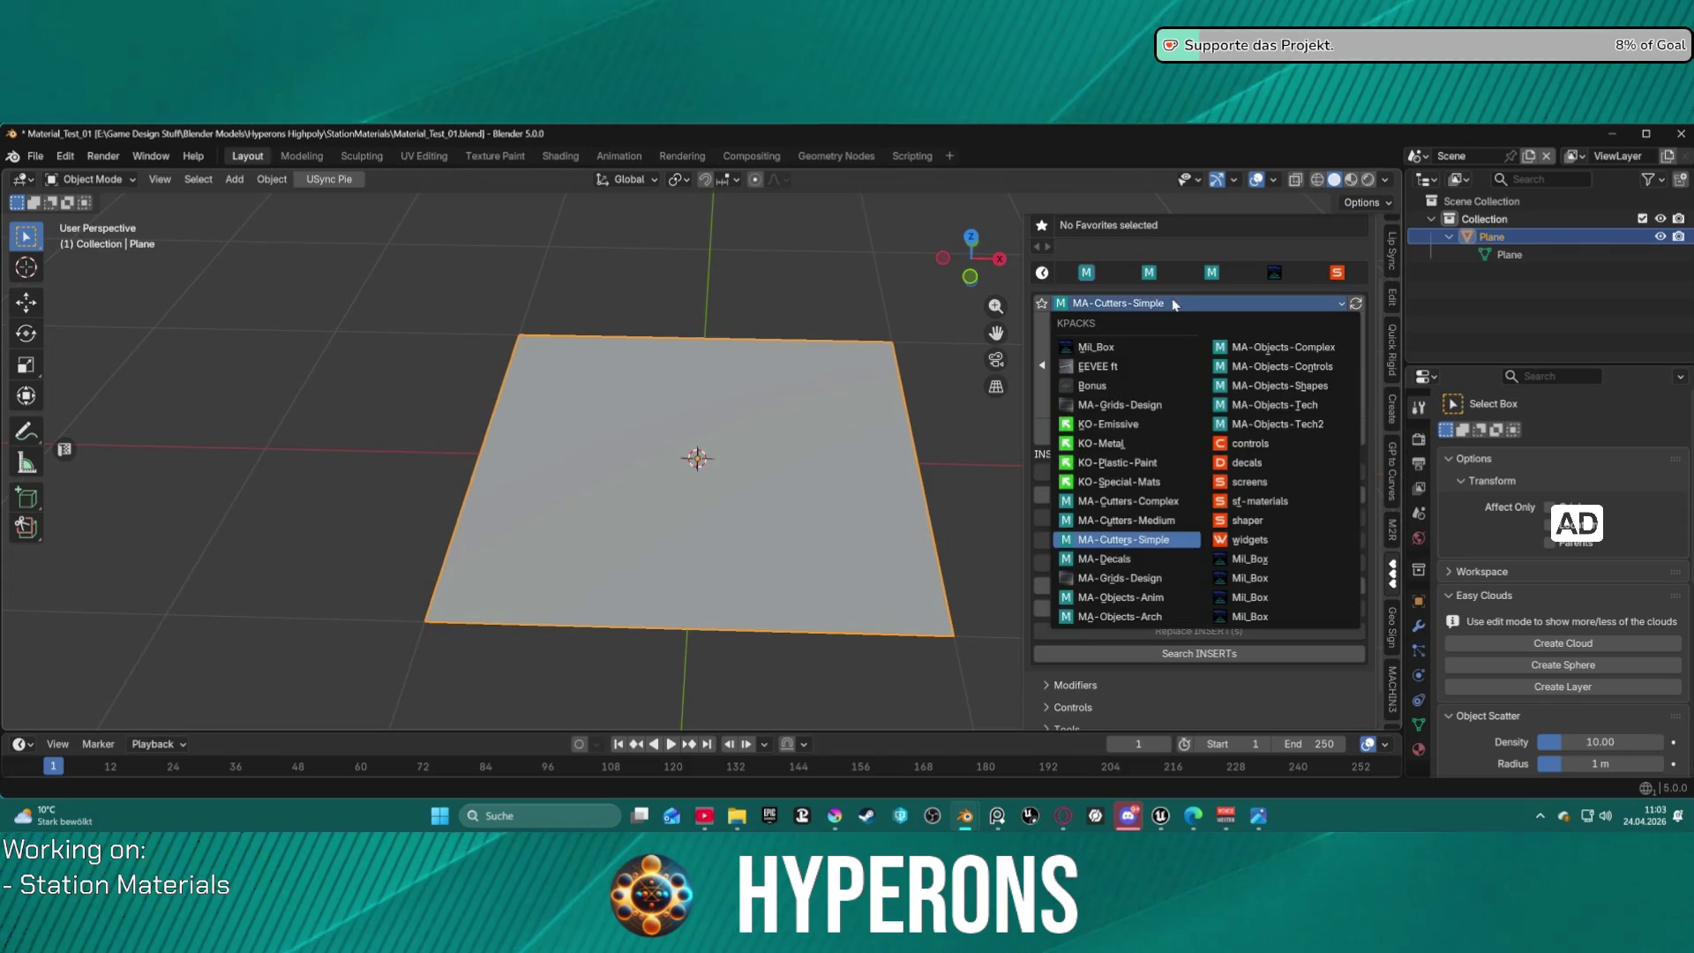
{"action": "left_click", "coordinate": [1147, 558]}
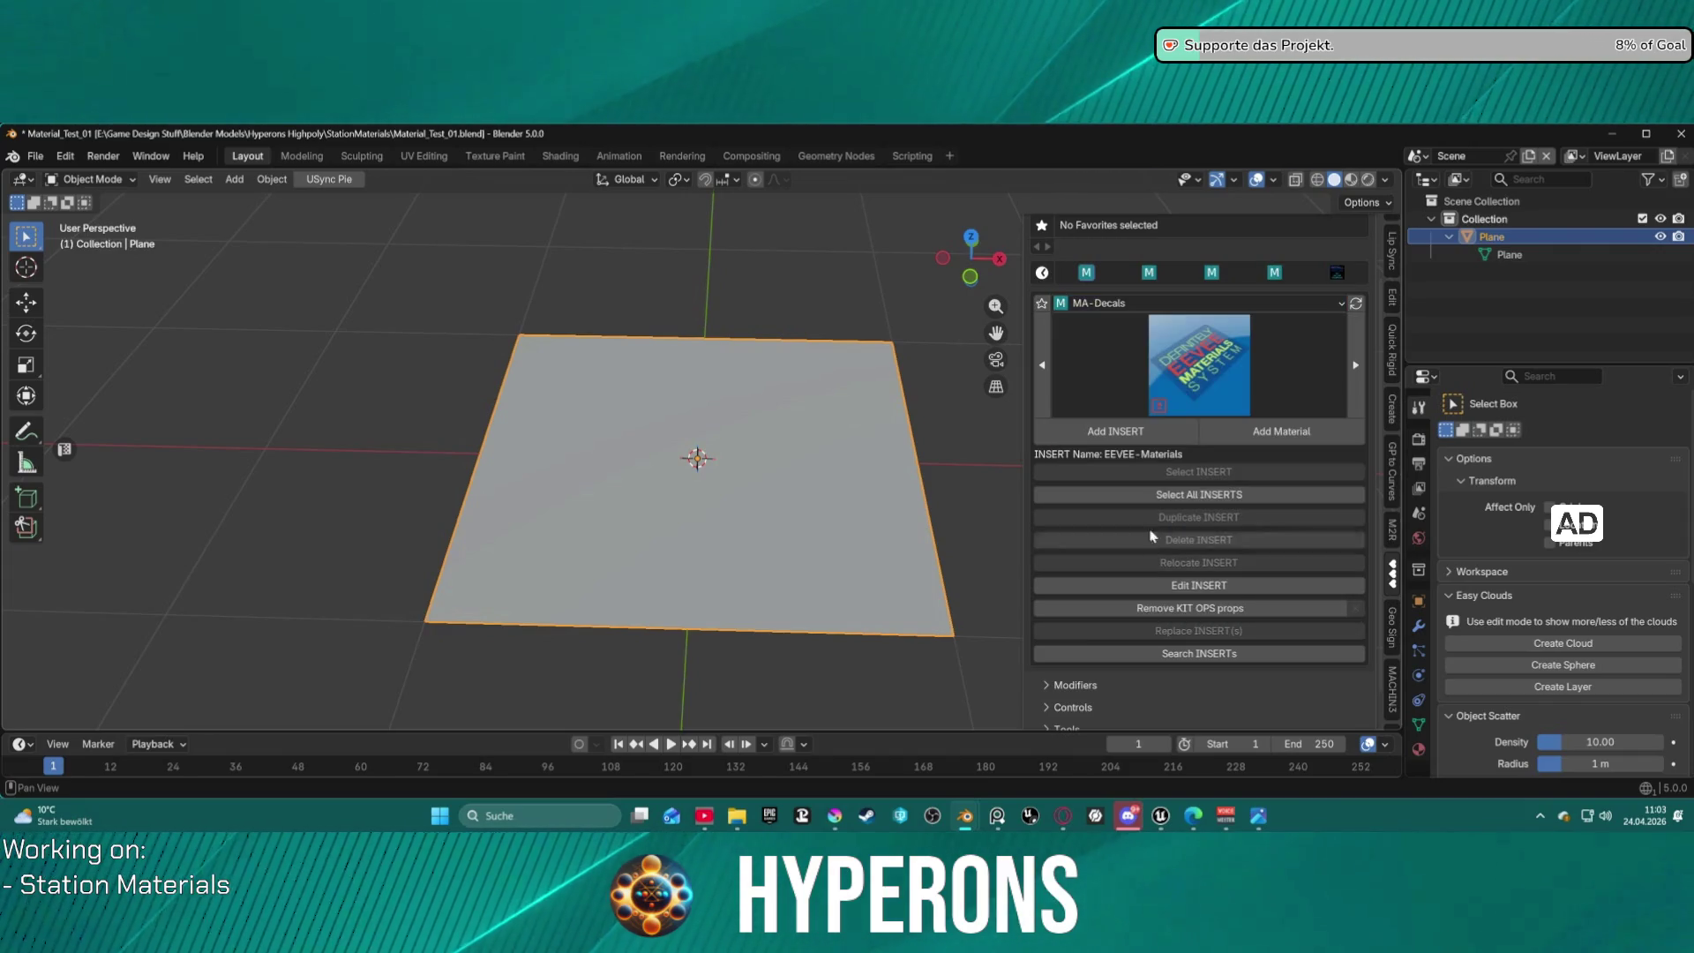
Preview MA-Decals and MA-Grids-Design, then switch to MA-Objects-Anim.
{"action": "left_click", "coordinate": [1189, 382]}
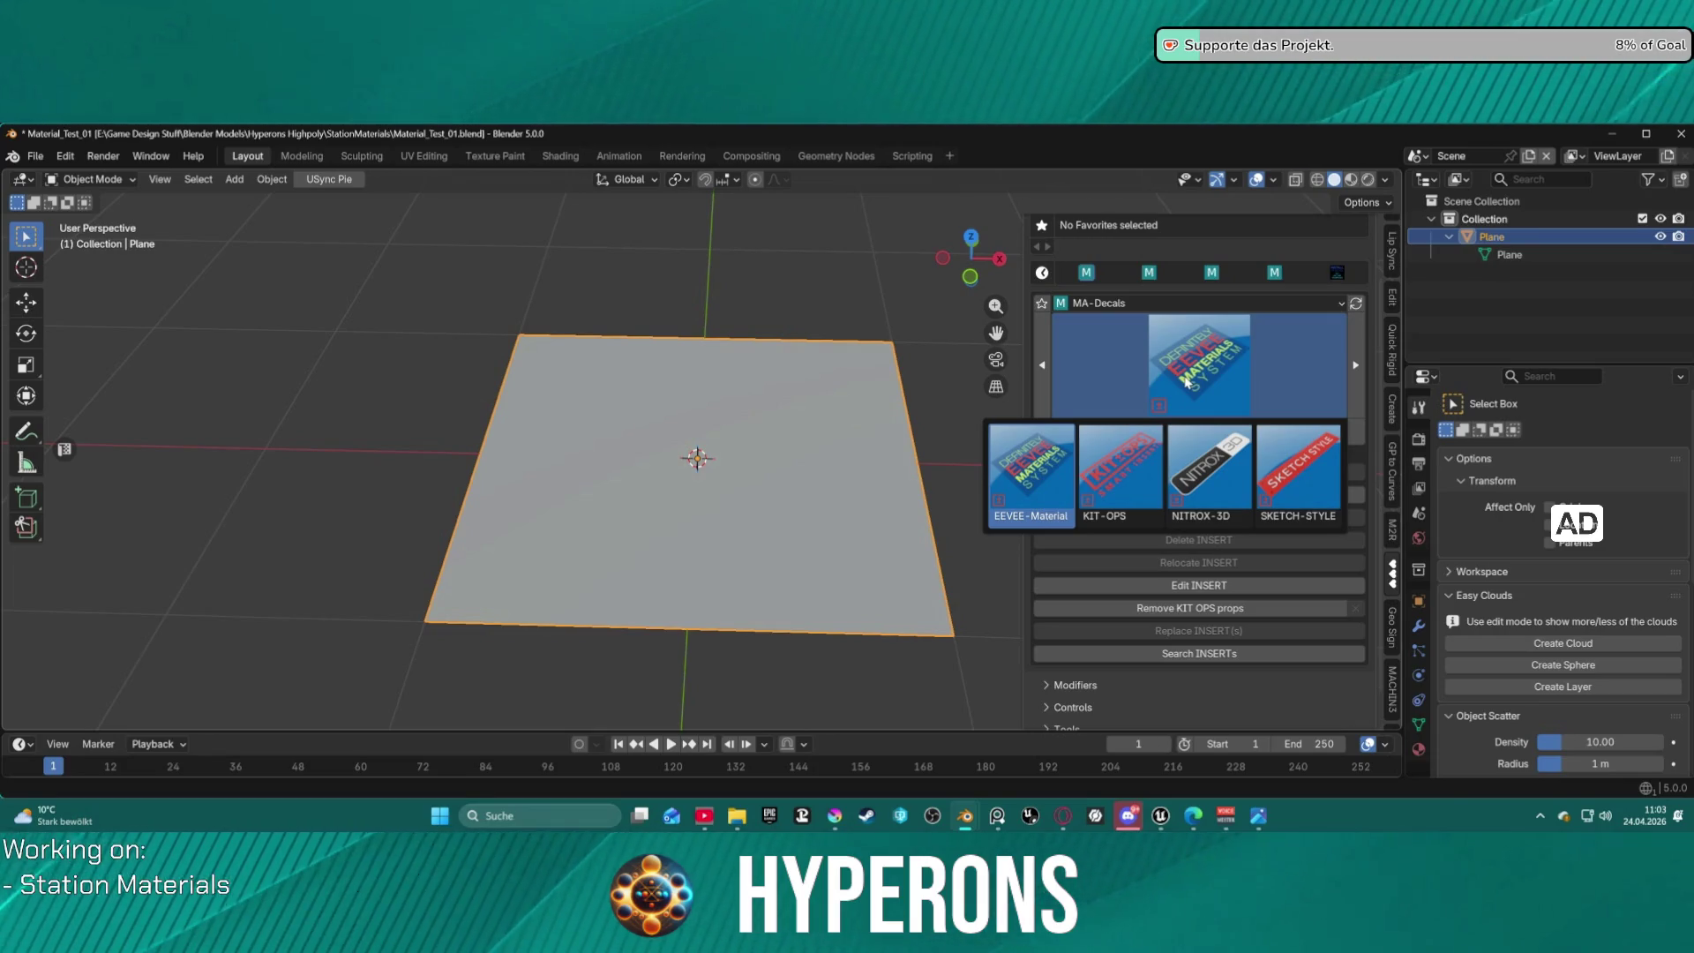
{"action": "left_click", "coordinate": [1150, 305]}
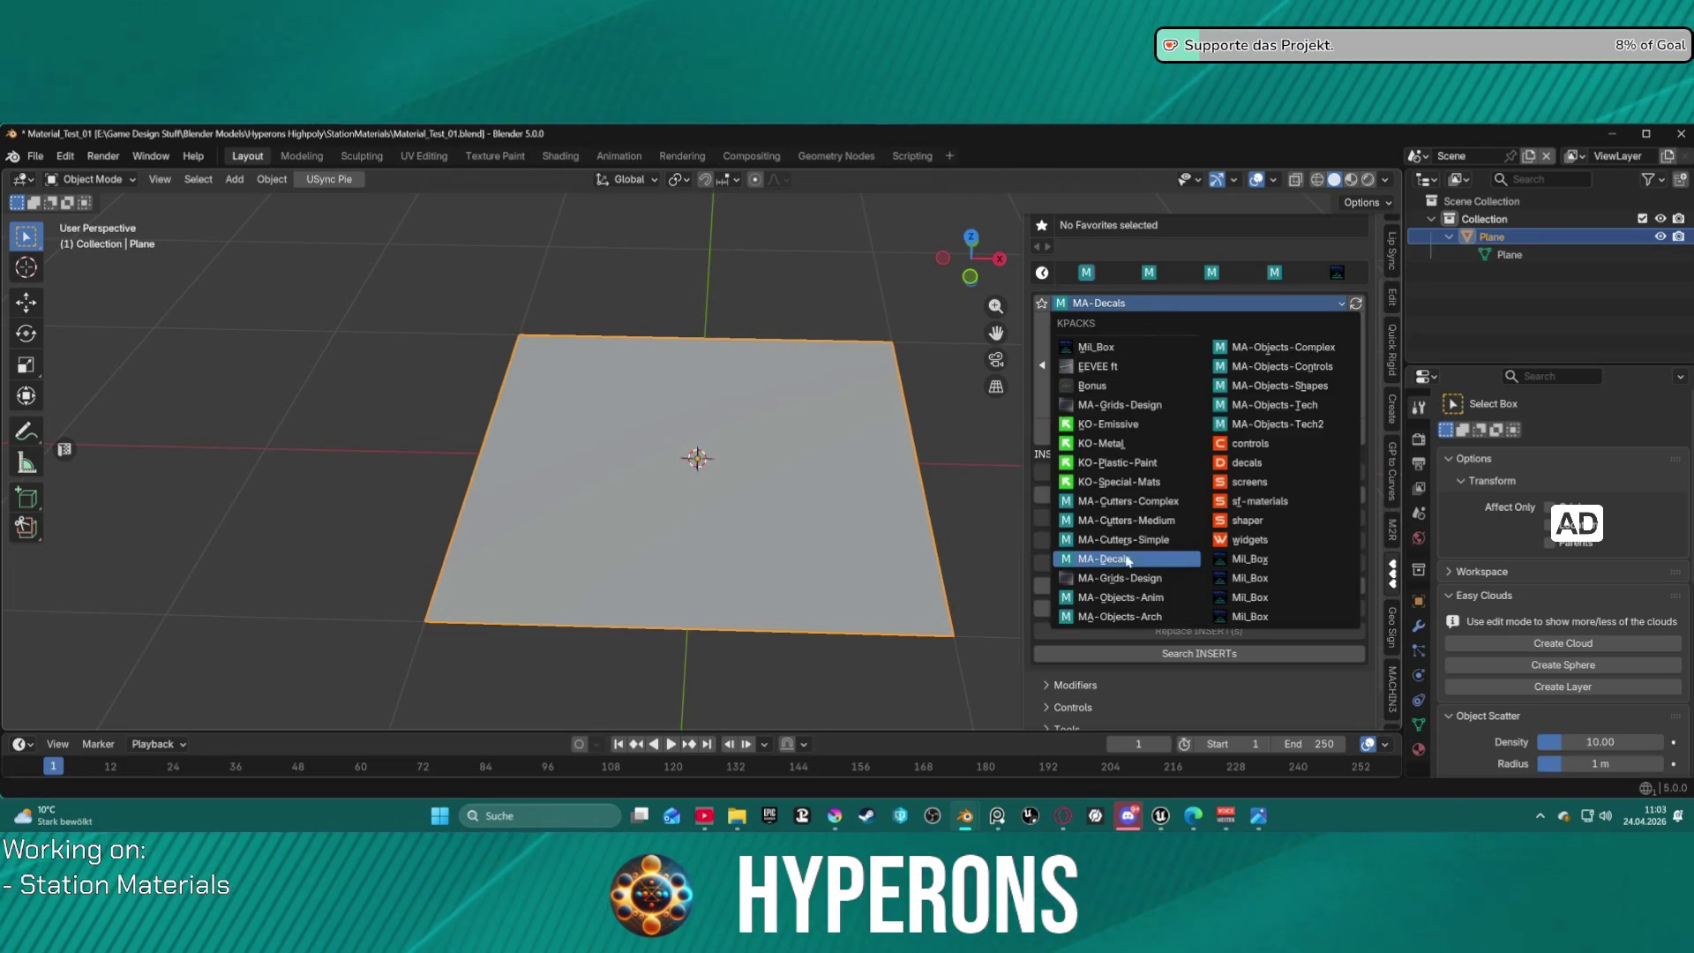
{"action": "left_click", "coordinate": [1147, 579]}
{"action": "left_click", "coordinate": [1190, 353]}
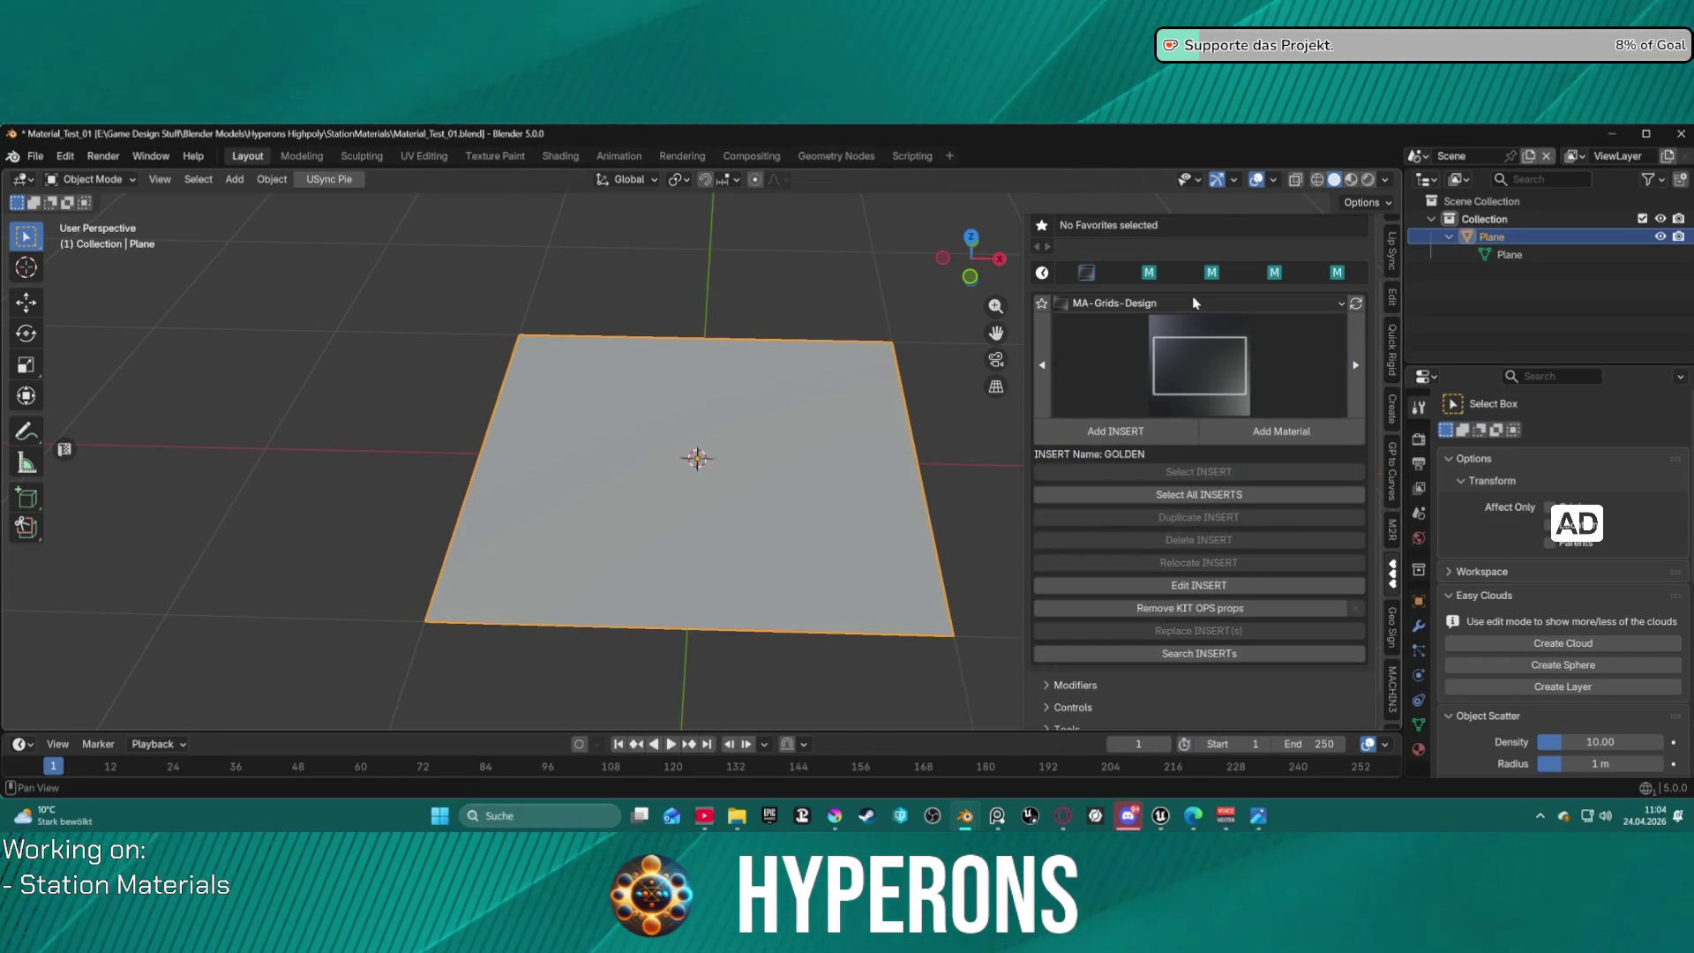
{"action": "left_click", "coordinate": [1173, 302]}
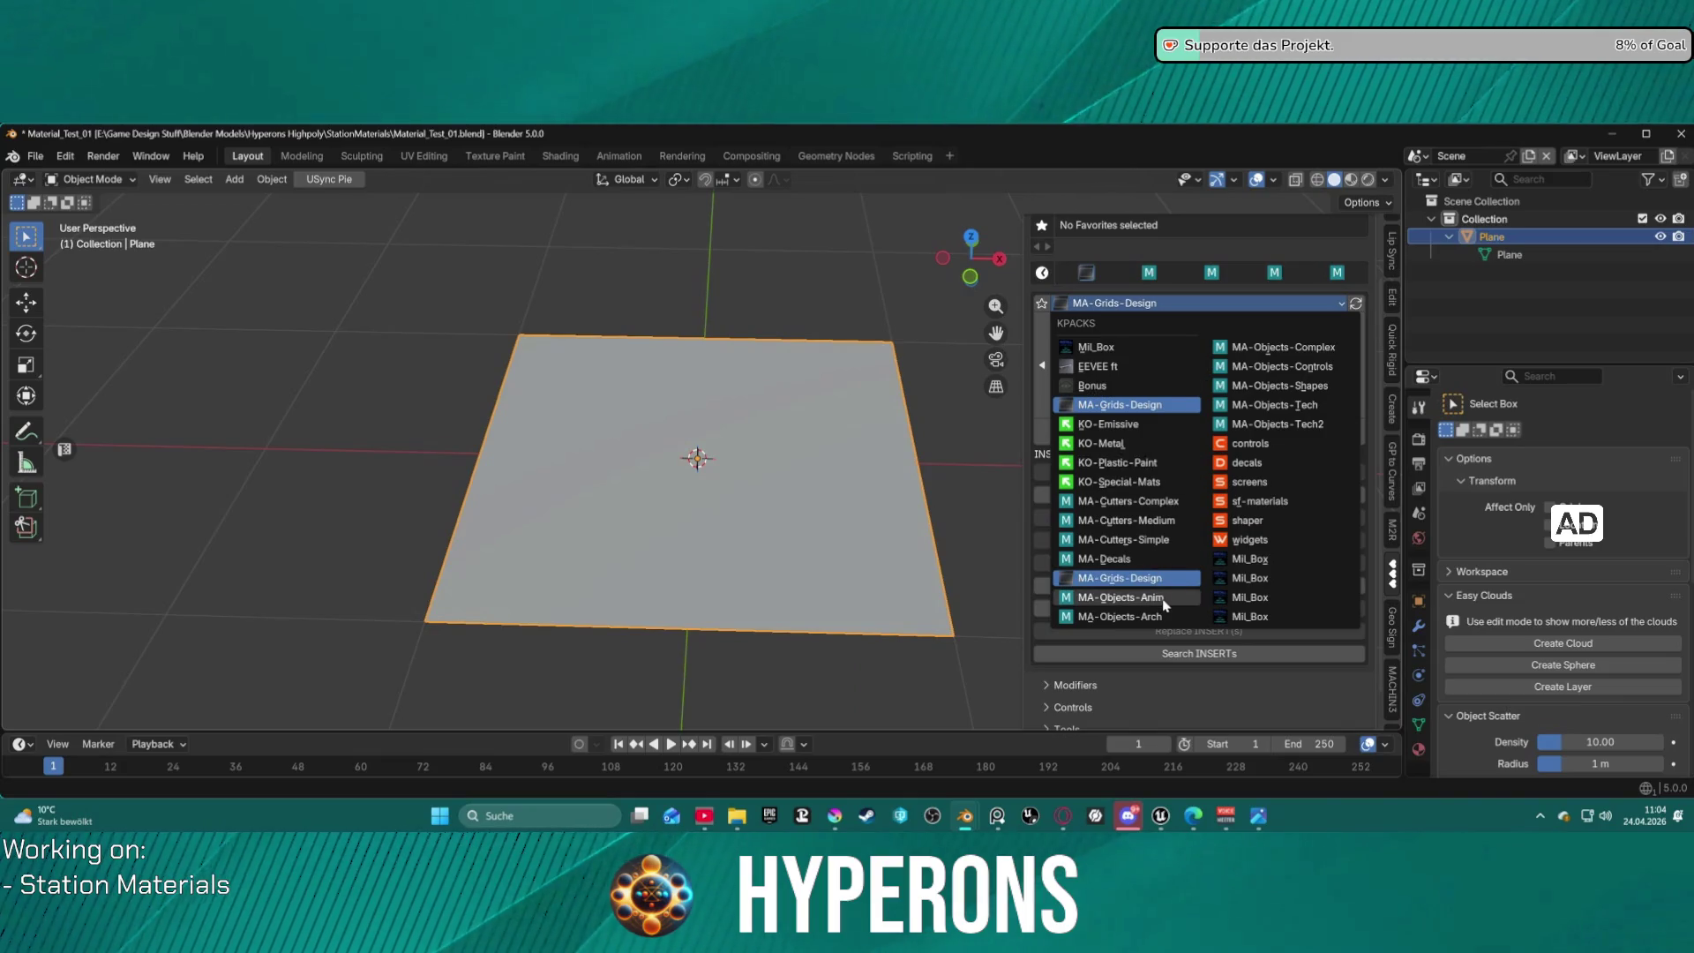
{"action": "left_click", "coordinate": [1147, 598]}
Switch to MA-Objects-Arch and MA-Objects-Complex, previewing each pack's inserts.
{"action": "left_click", "coordinate": [1173, 305]}
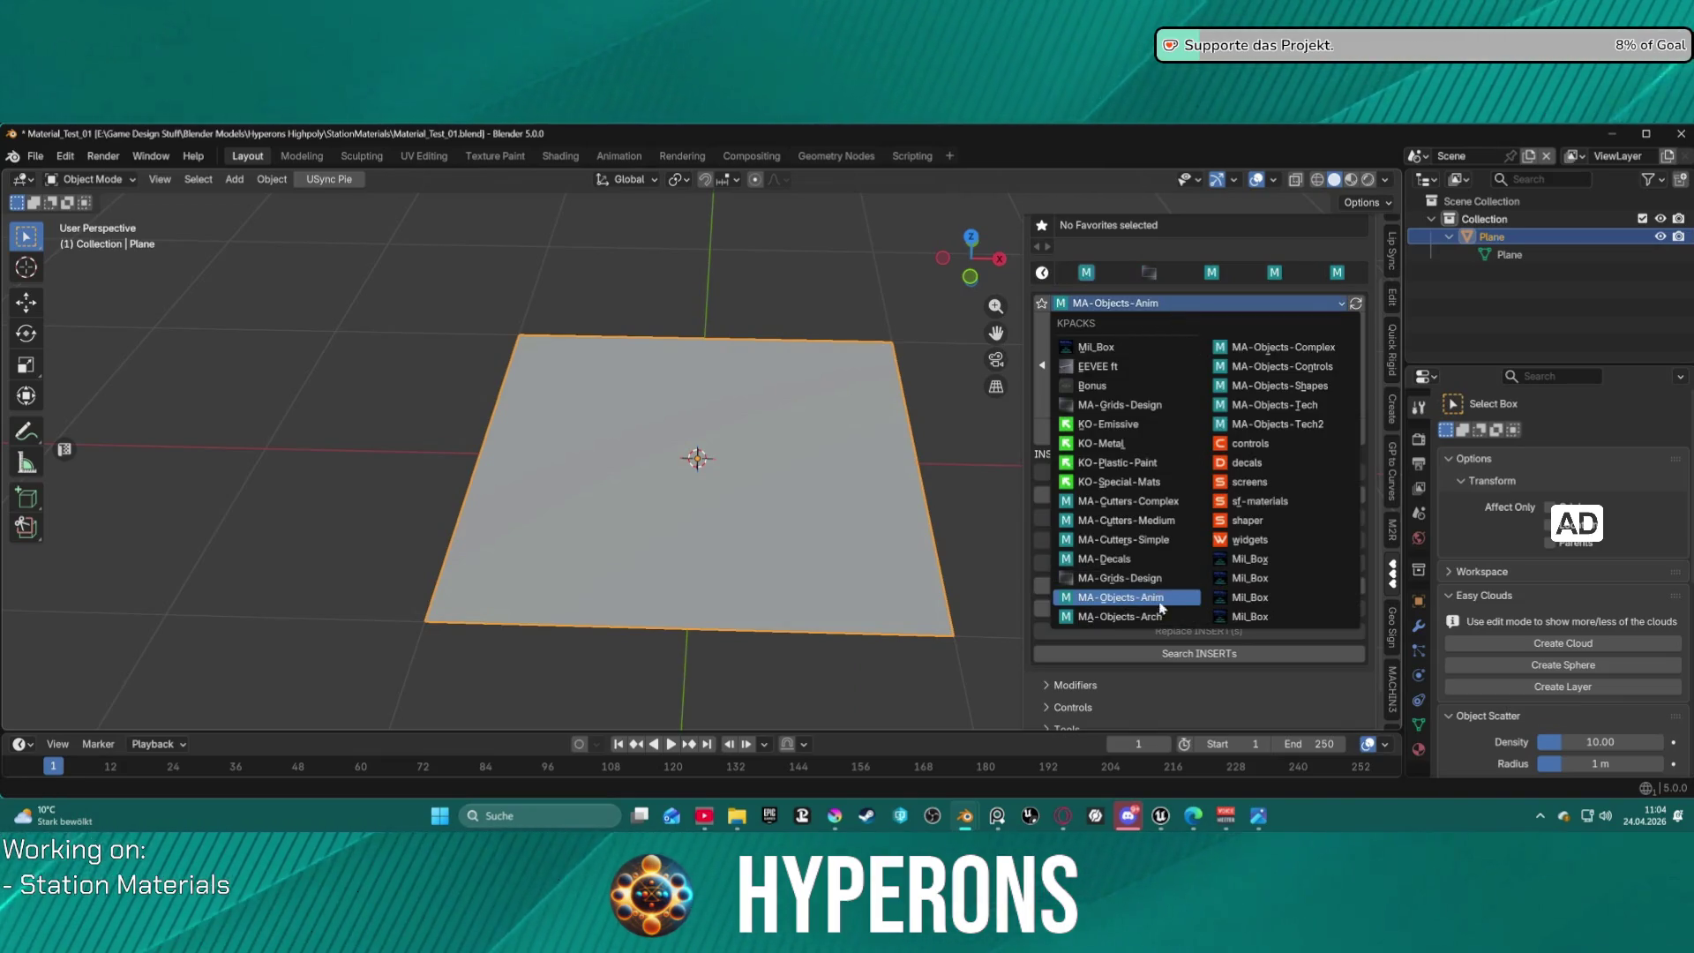
{"action": "left_click", "coordinate": [1120, 617]}
{"action": "left_click", "coordinate": [1191, 379]}
{"action": "left_click", "coordinate": [1181, 304]}
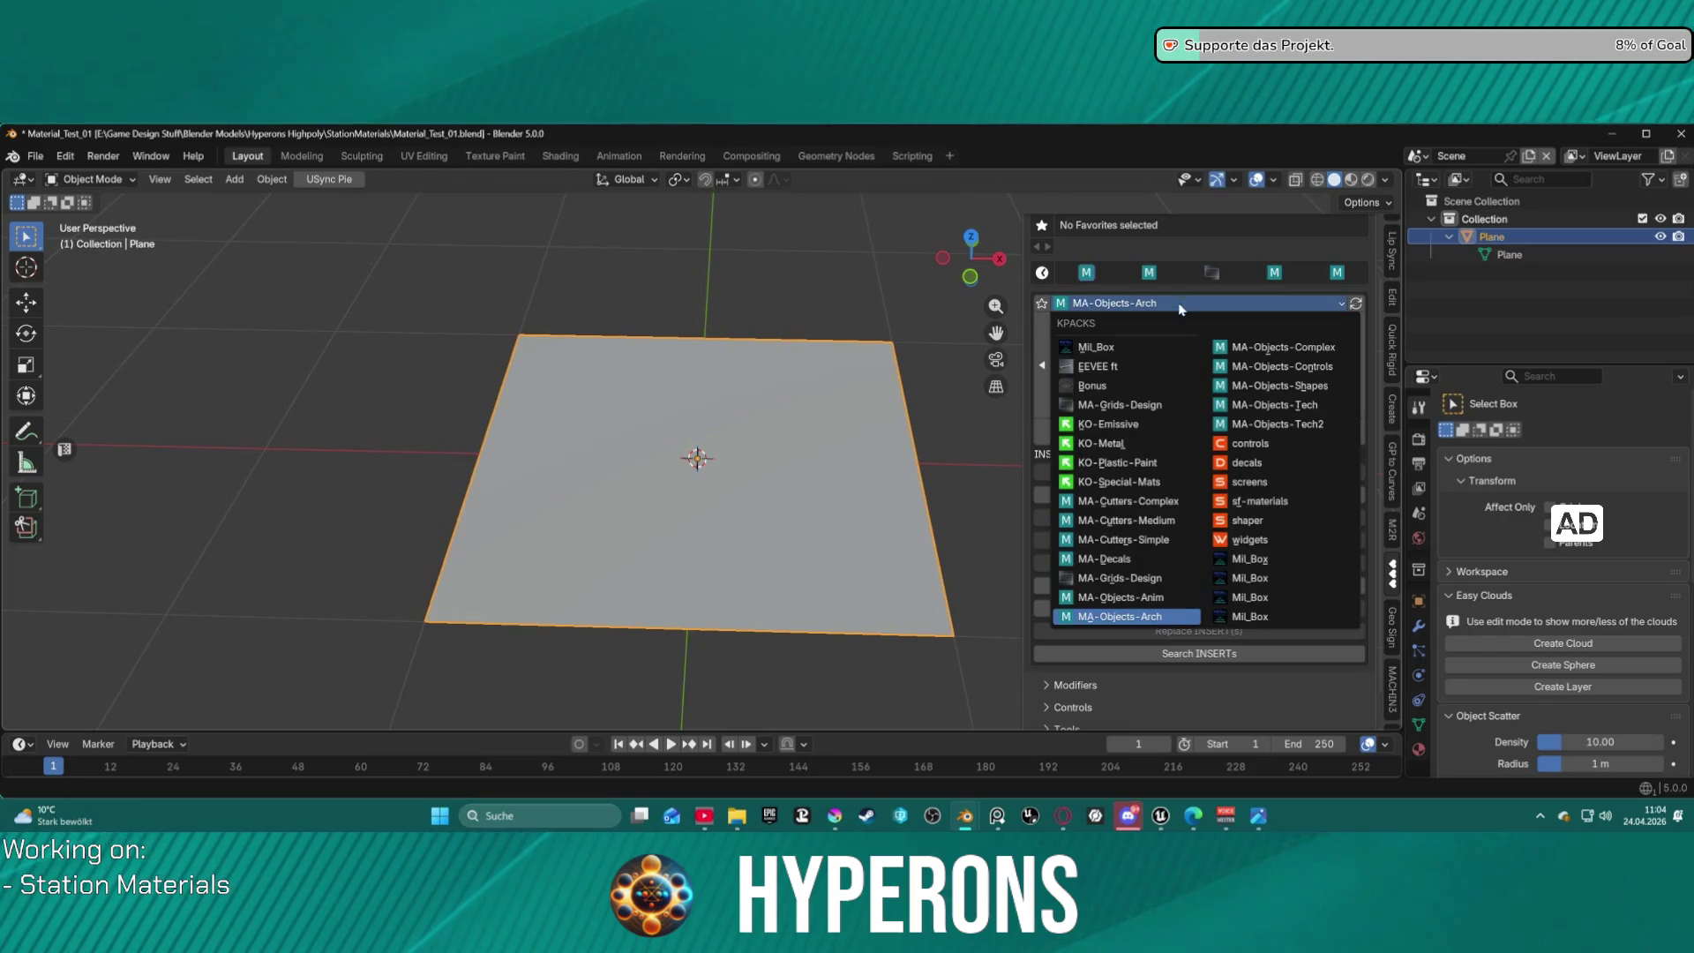
{"action": "left_click", "coordinate": [1247, 351]}
{"action": "left_click", "coordinate": [1163, 385]}
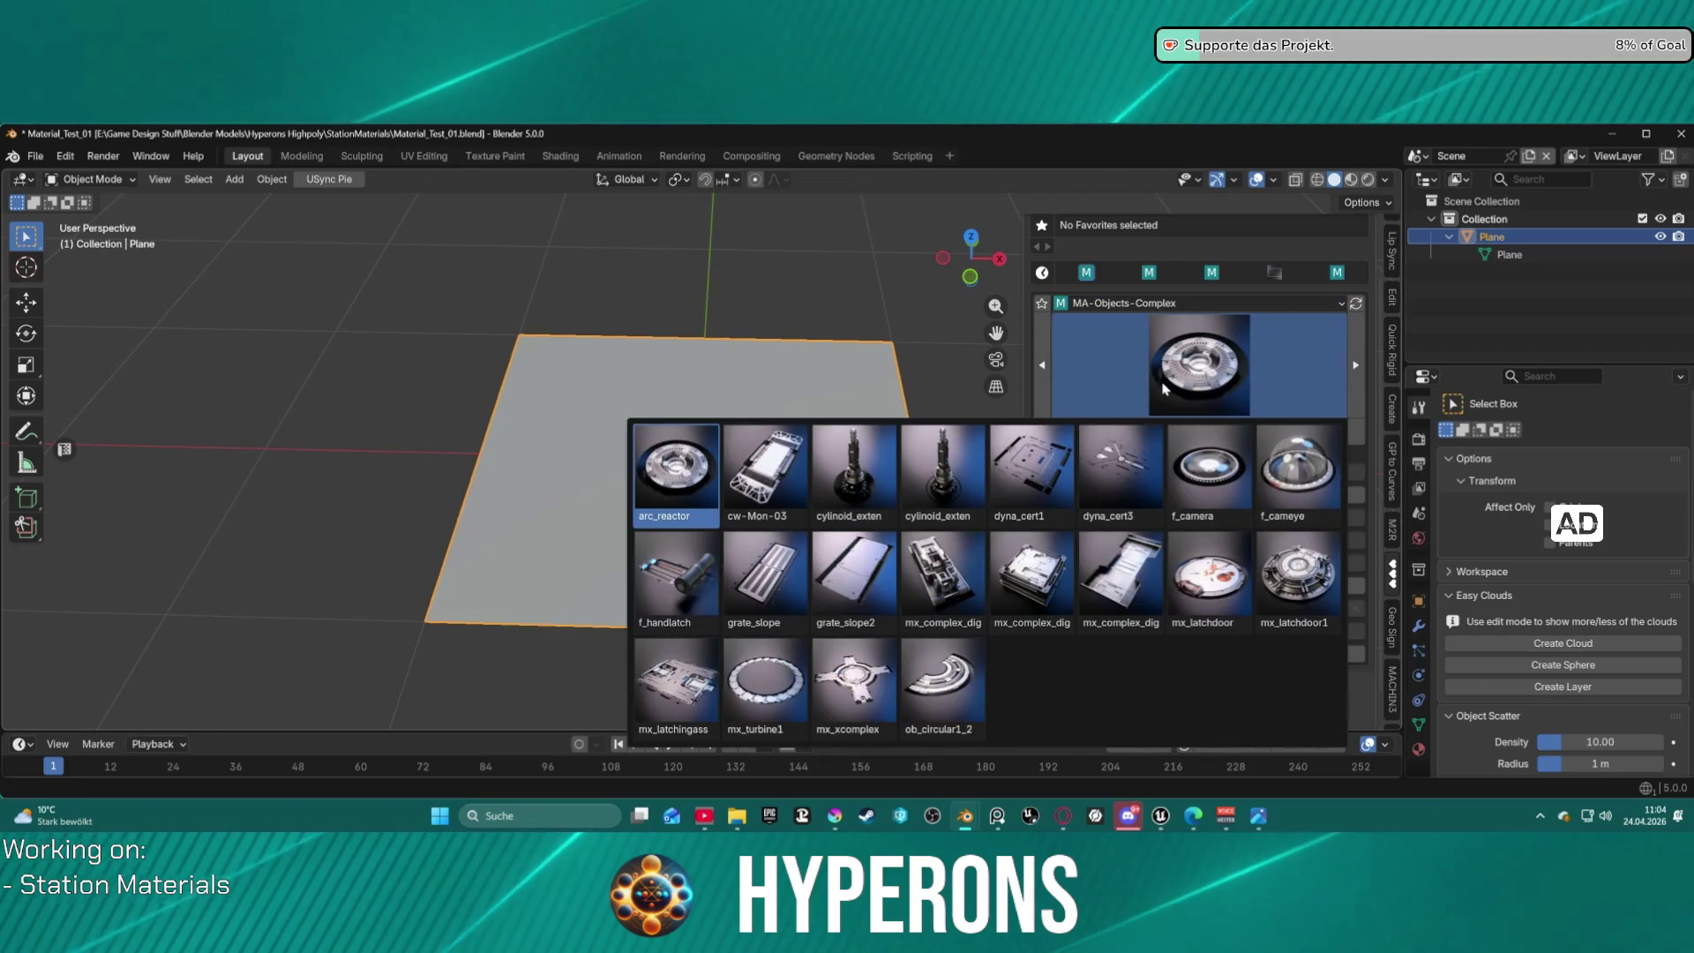
Switch to MA-Objects-Shapes, choose cw-DynoTriSoft and add it over the plane.
{"action": "left_click", "coordinate": [1165, 303]}
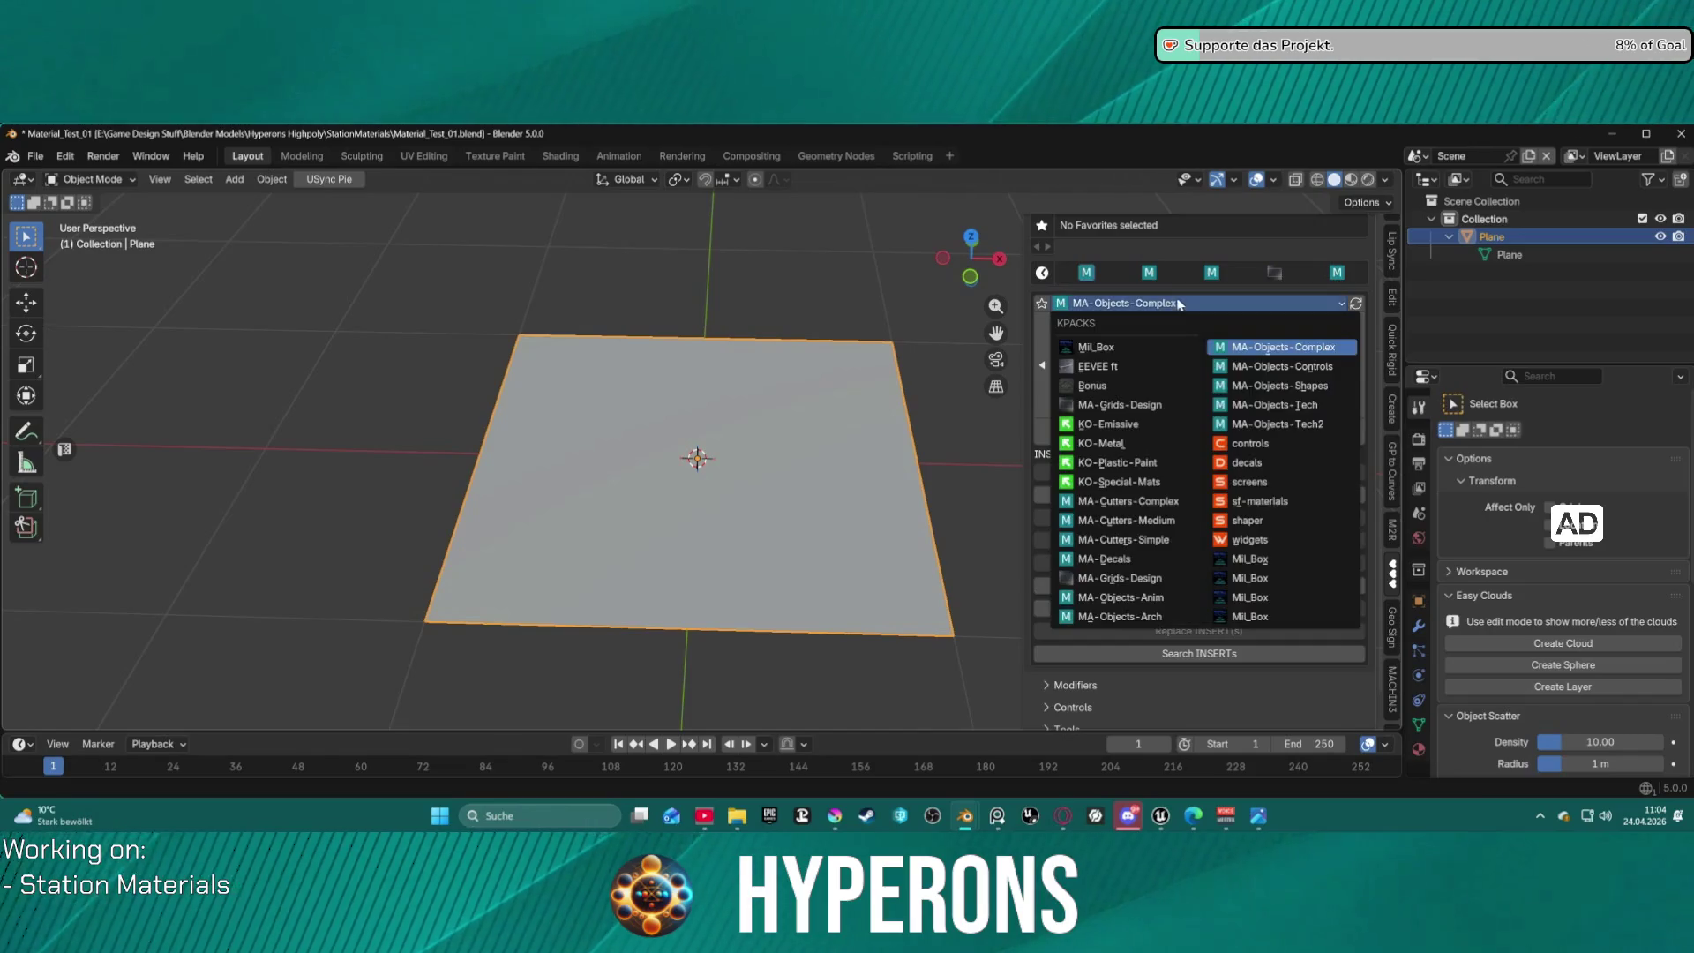
{"action": "left_click", "coordinate": [1262, 386]}
{"action": "left_click", "coordinate": [1198, 365]}
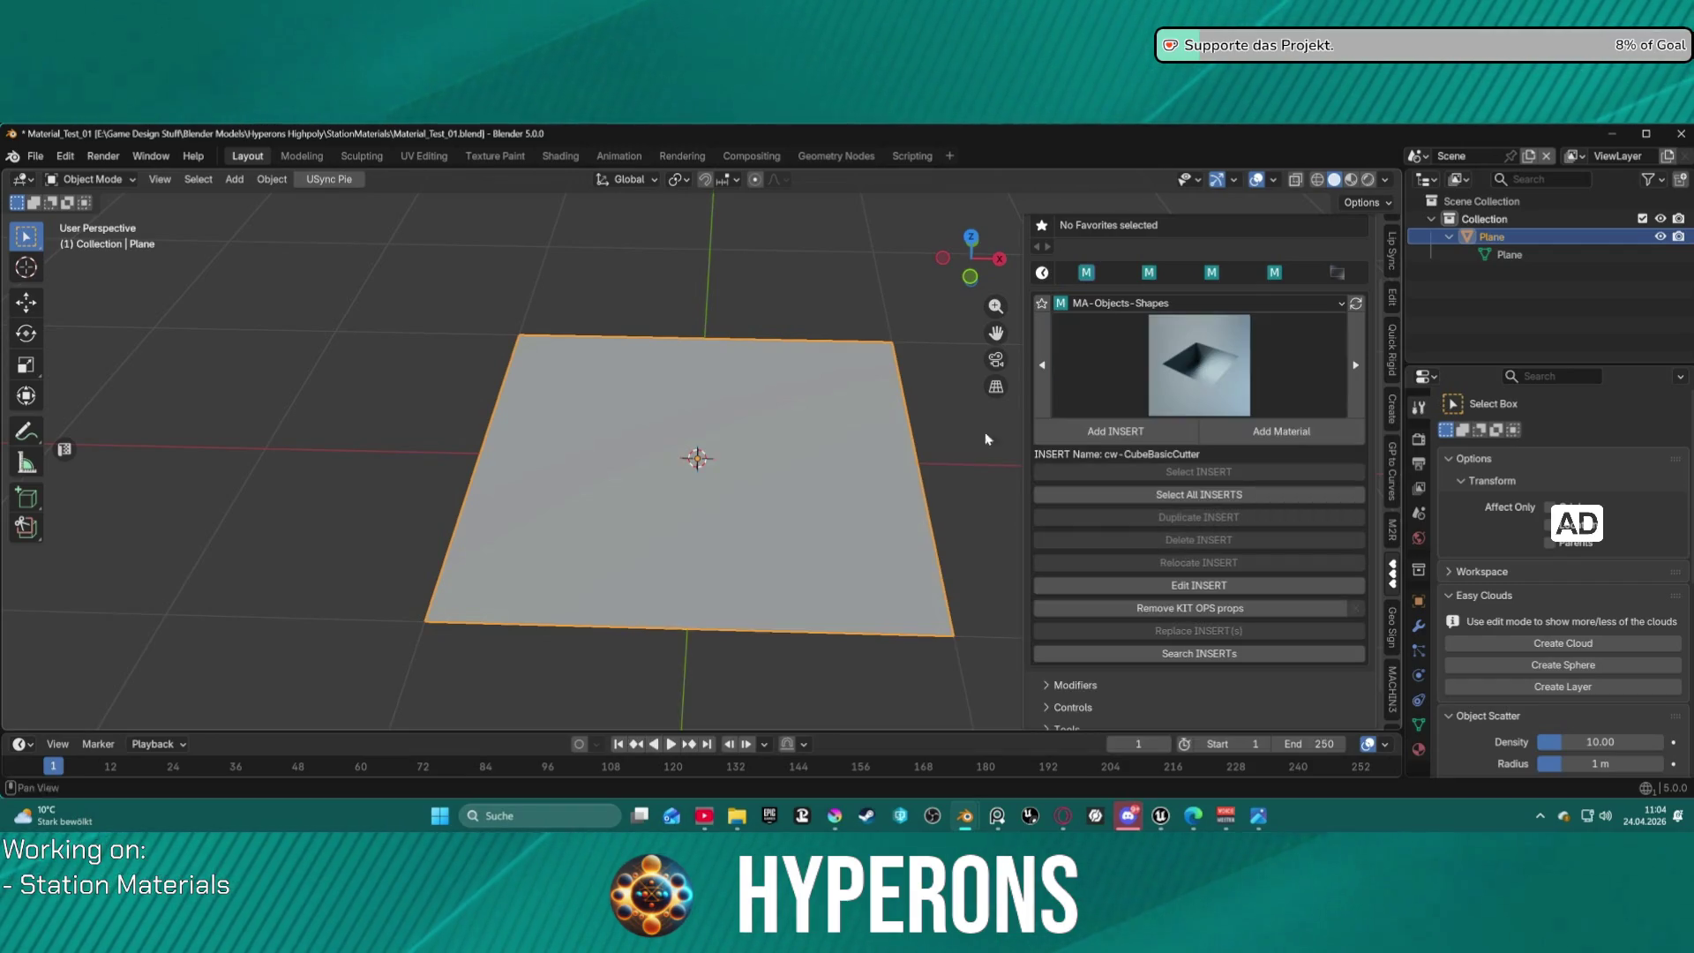
{"action": "left_click", "coordinate": [1099, 401]}
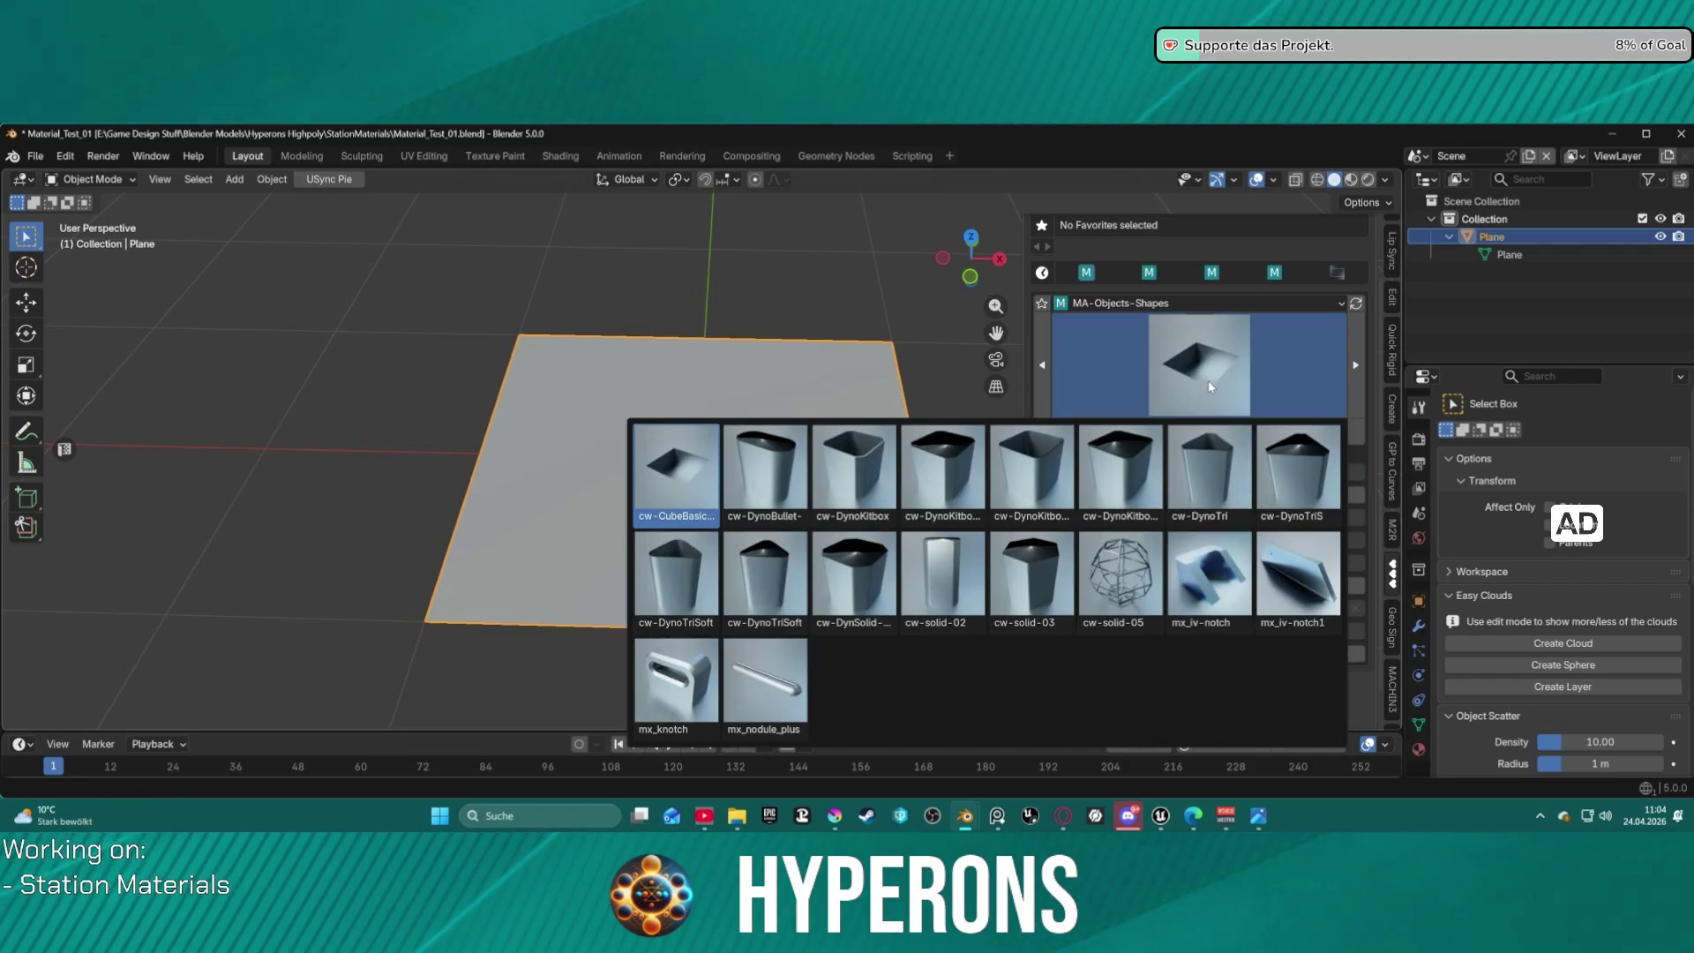
{"action": "left_click", "coordinate": [697, 600]}
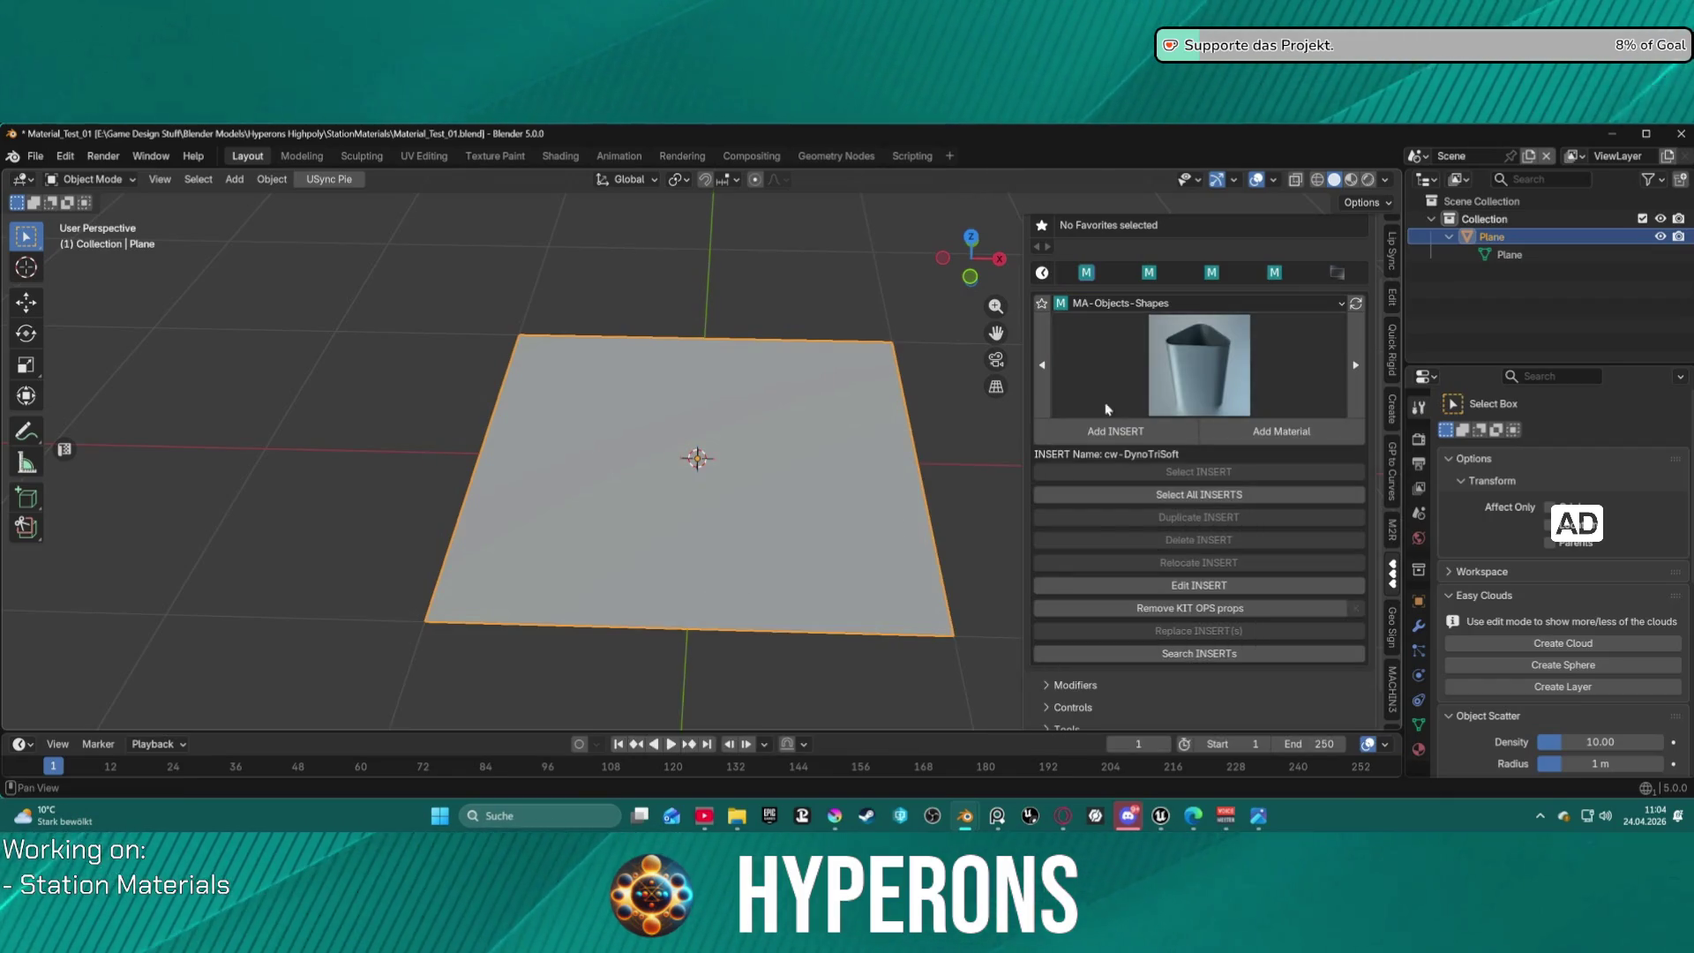
{"action": "left_click", "coordinate": [1181, 364]}
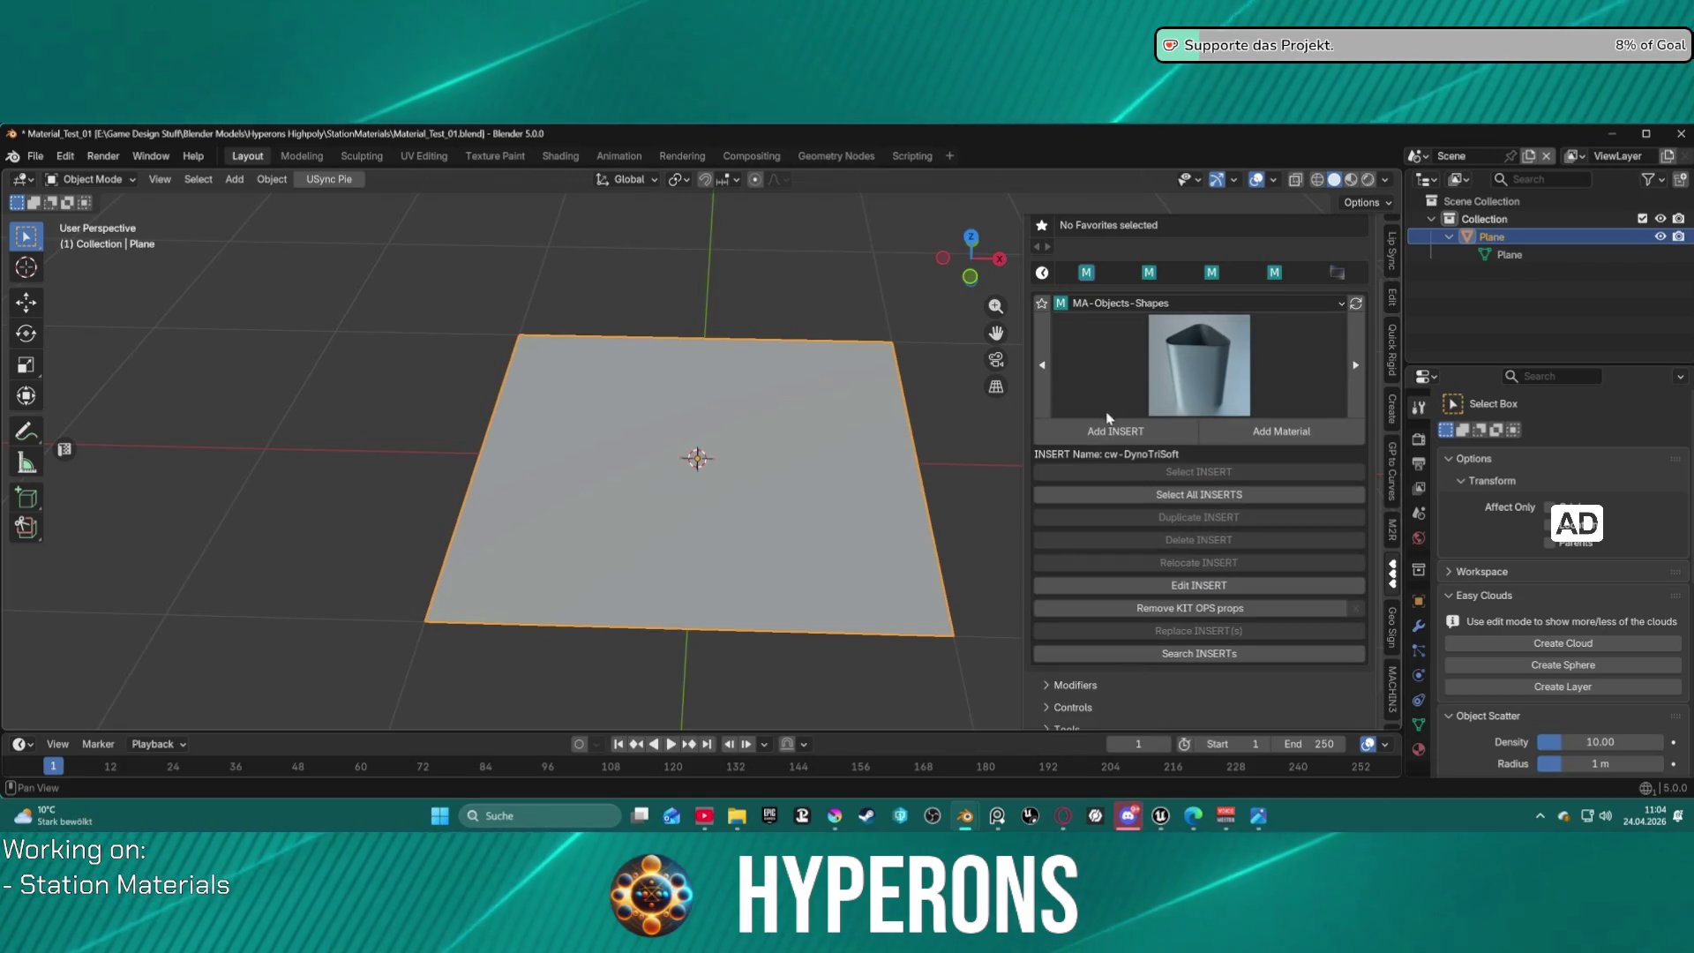
{"action": "left_click", "coordinate": [1108, 428]}
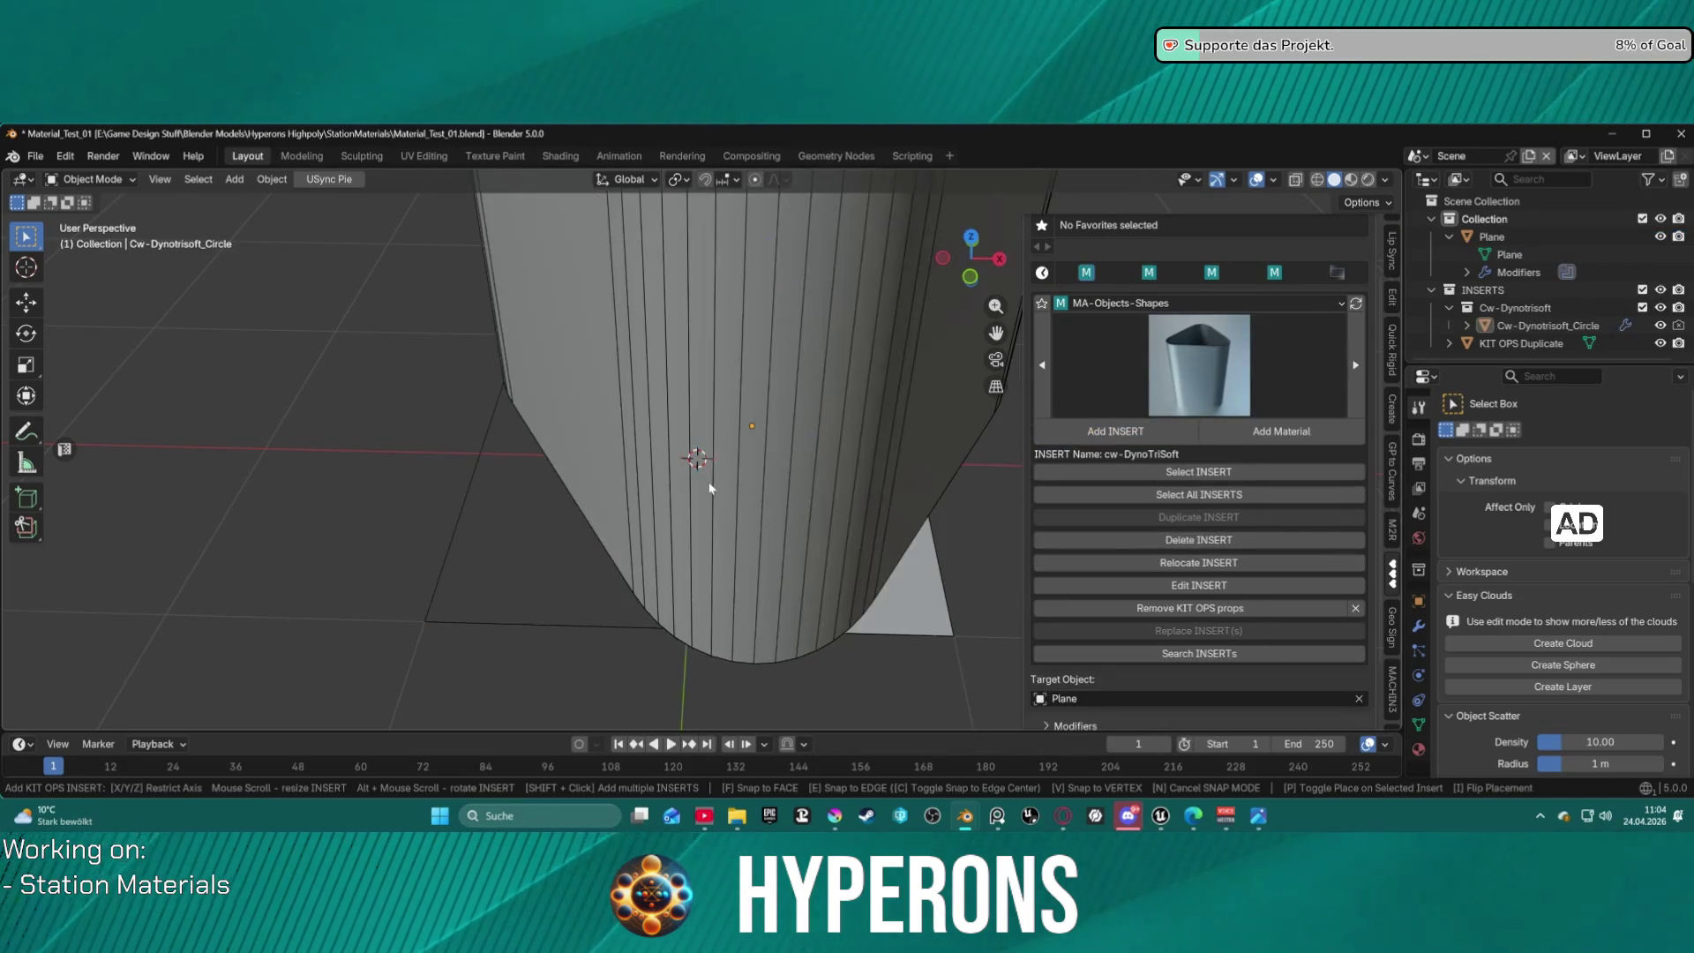
Place the insert on the plane and scale it down to 0.246.
{"action": "left_click", "coordinate": [668, 455]}
{"action": "key", "text": "s"}
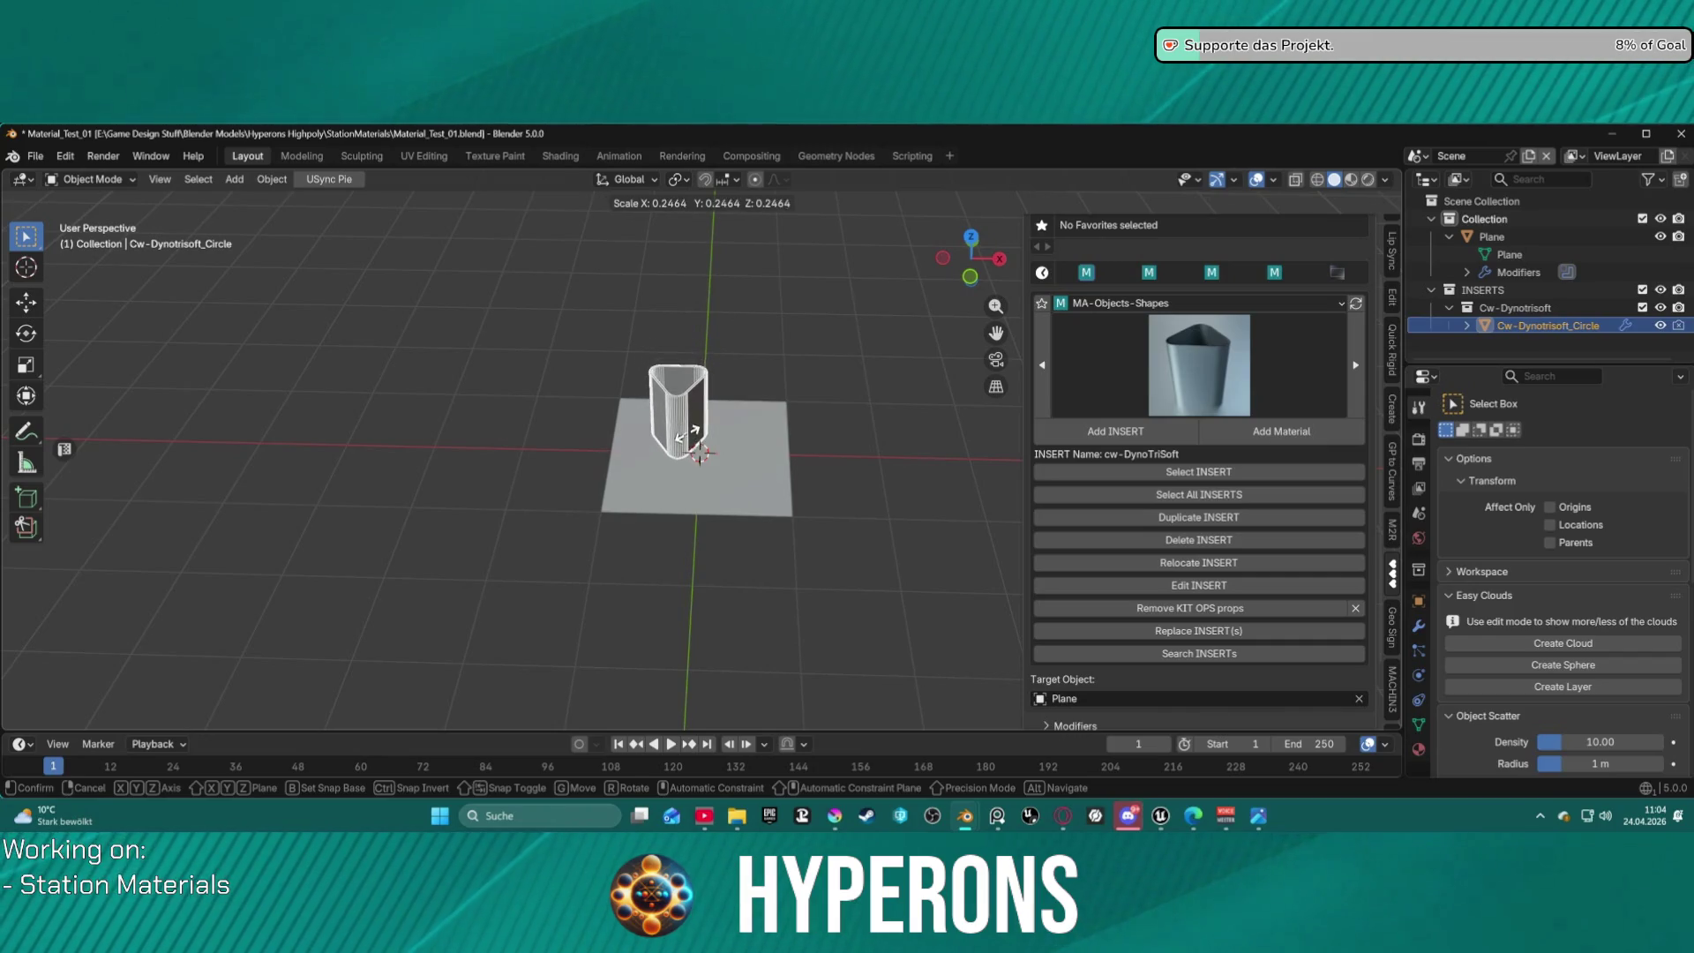
{"action": "left_click", "coordinate": [721, 394]}
{"action": "mouse_move", "coordinate": [721, 394]}
{"action": "middle_mouse_down"}
{"action": "mouse_move", "coordinate": [727, 491]}
{"action": "mouse_move", "coordinate": [699, 405]}
{"action": "mouse_move", "coordinate": [787, 324]}
{"action": "mouse_move", "coordinate": [742, 348]}
{"action": "mouse_move", "coordinate": [681, 330]}
{"action": "middle_mouse_up"}
{"action": "scroll", "coordinate": [727, 467], "scroll_direction": "up", "scroll_amount": 4}
Move the insert -0.60222 m along Z so it sinks into the plane.
{"action": "key", "text": "g"}
{"action": "key", "text": "z"}
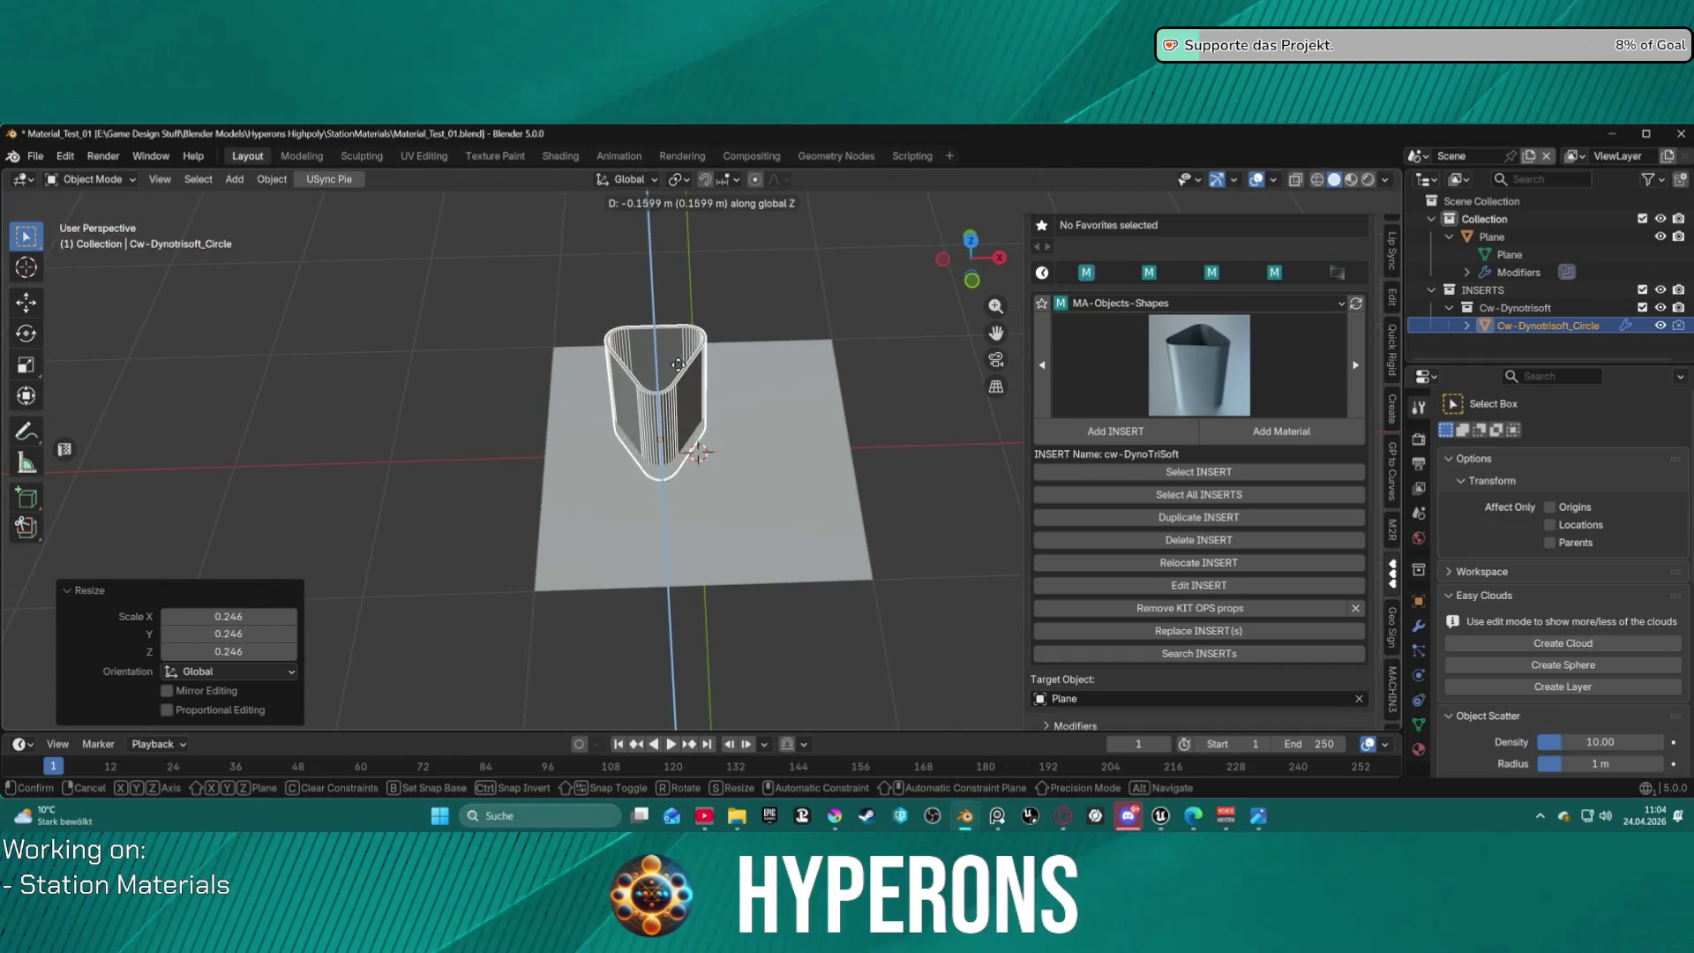
{"action": "left_click", "coordinate": [675, 401]}
{"action": "mouse_move", "coordinate": [675, 400]}
{"action": "middle_mouse_down"}
{"action": "mouse_move", "coordinate": [744, 362]}
{"action": "mouse_move", "coordinate": [723, 427]}
{"action": "mouse_move", "coordinate": [766, 421]}
{"action": "middle_mouse_up"}
{"action": "scroll", "coordinate": [1258, 536], "scroll_direction": "up", "scroll_amount": 3}
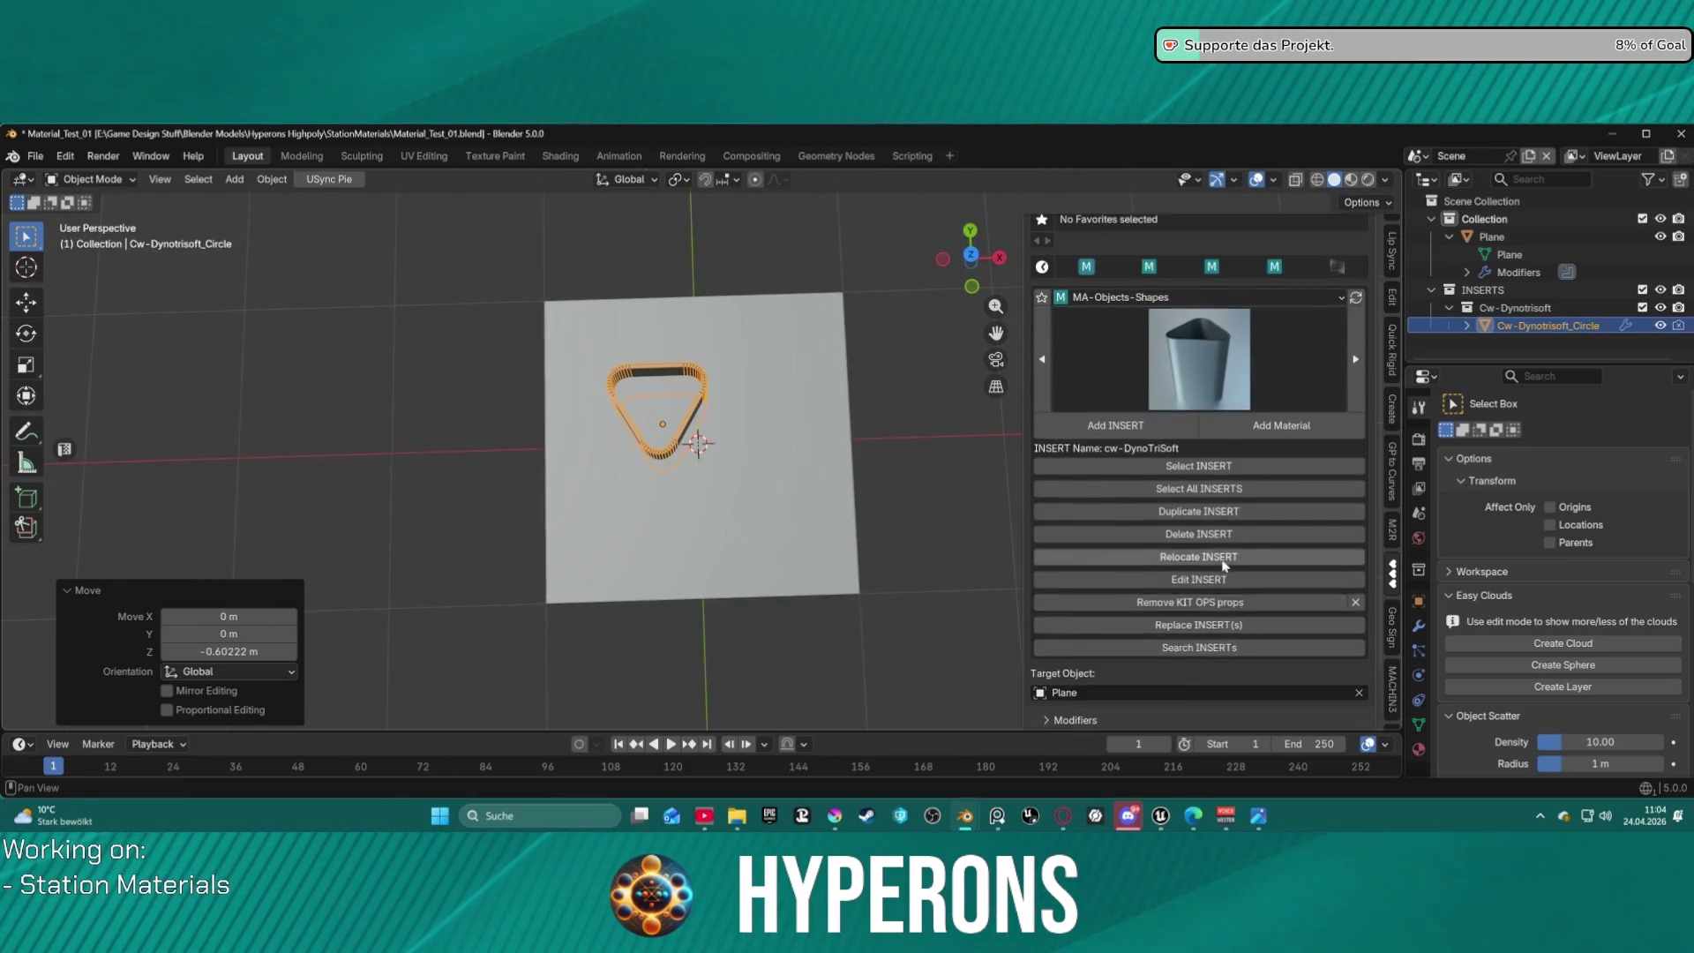
{"action": "scroll", "coordinate": [1257, 535], "scroll_direction": "down", "scroll_amount": 3}
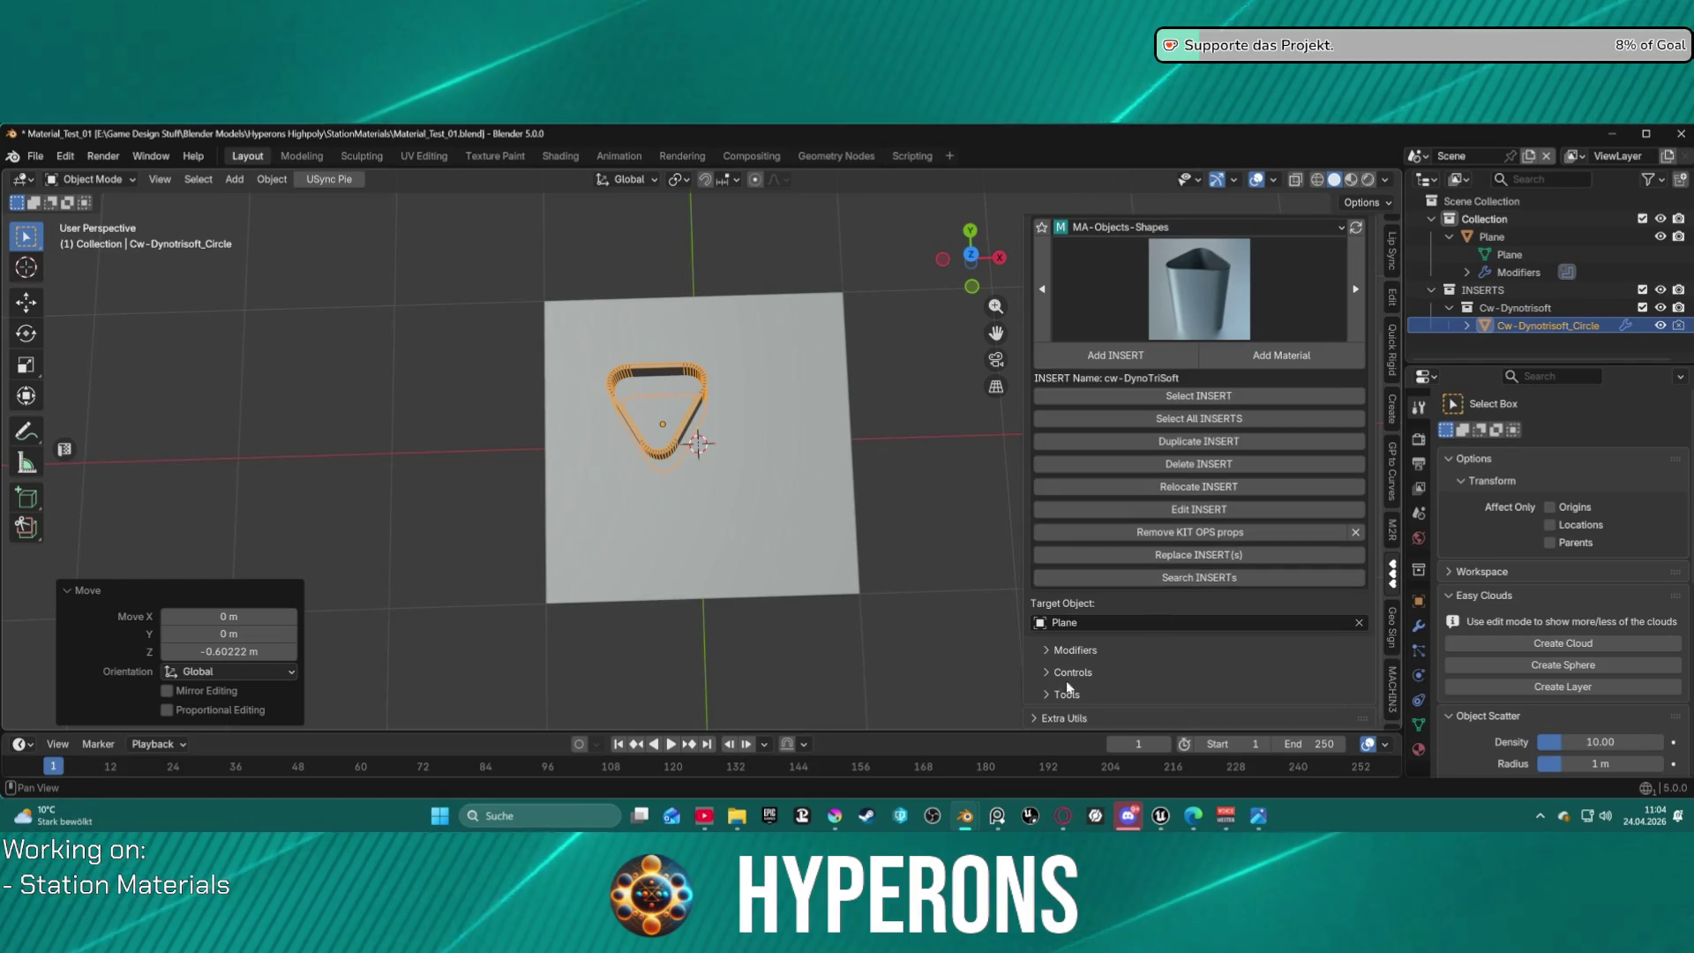
Expand the KIT OPS Modifiers, Controls and Tools sections for the insert.
{"action": "left_click", "coordinate": [1055, 650]}
{"action": "scroll", "coordinate": [1055, 653], "scroll_direction": "down", "scroll_amount": 3}
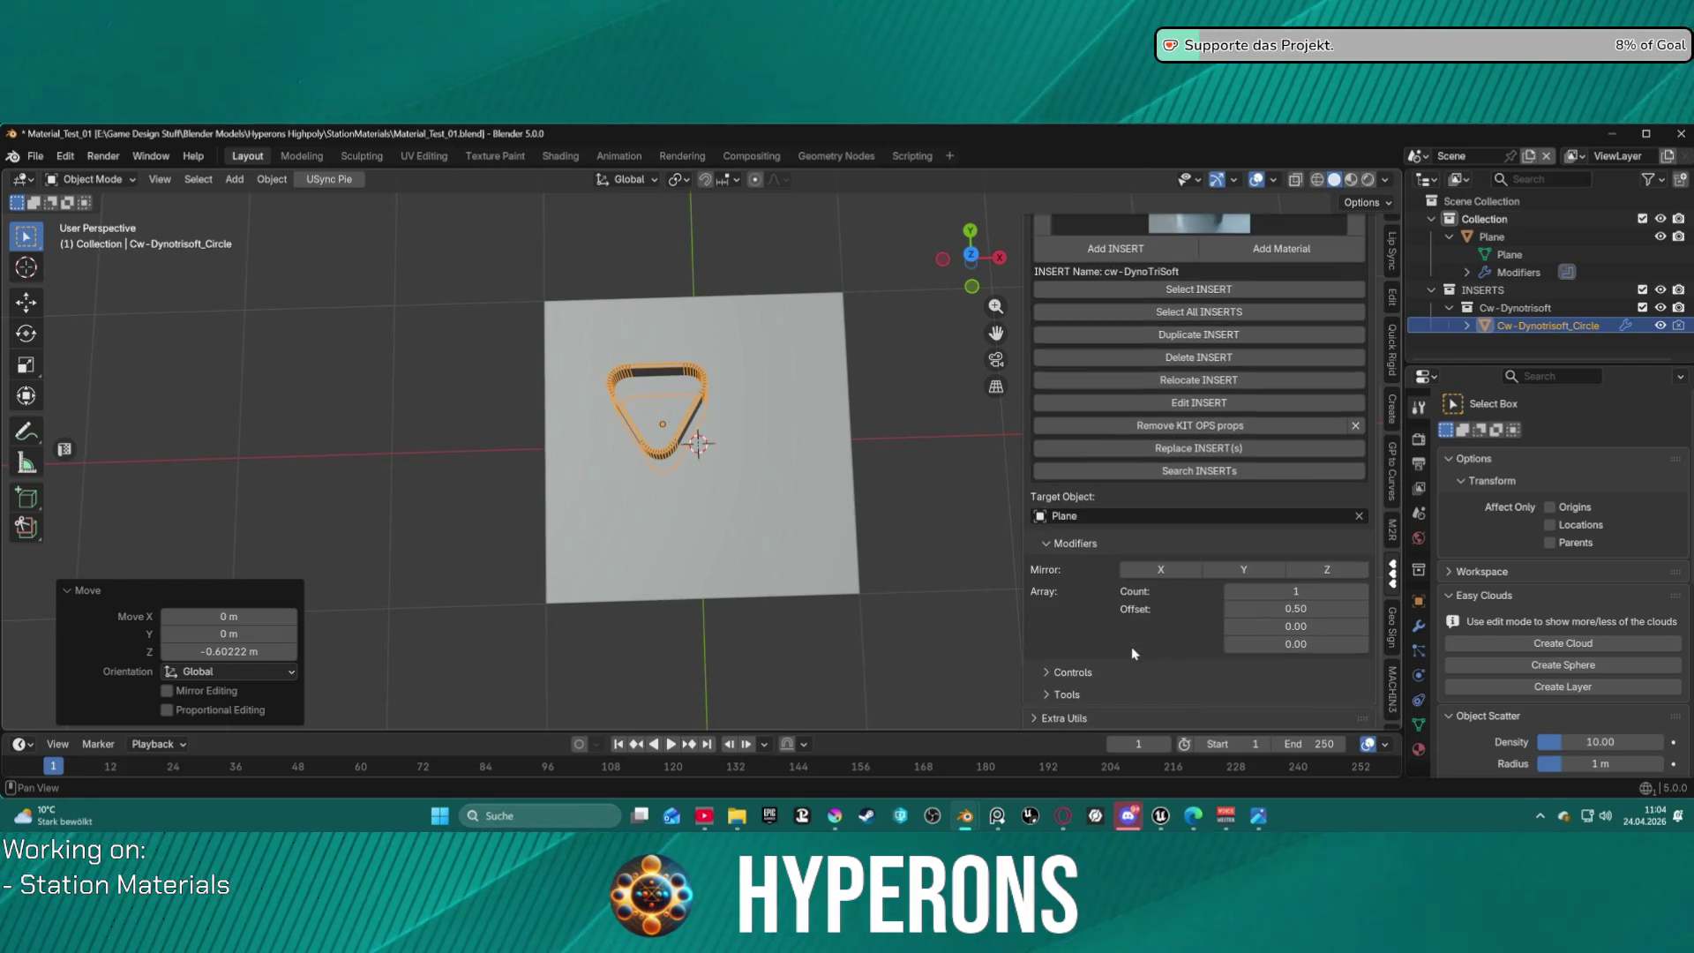
{"action": "left_click", "coordinate": [1071, 672]}
{"action": "scroll", "coordinate": [1068, 688], "scroll_direction": "down", "scroll_amount": 7}
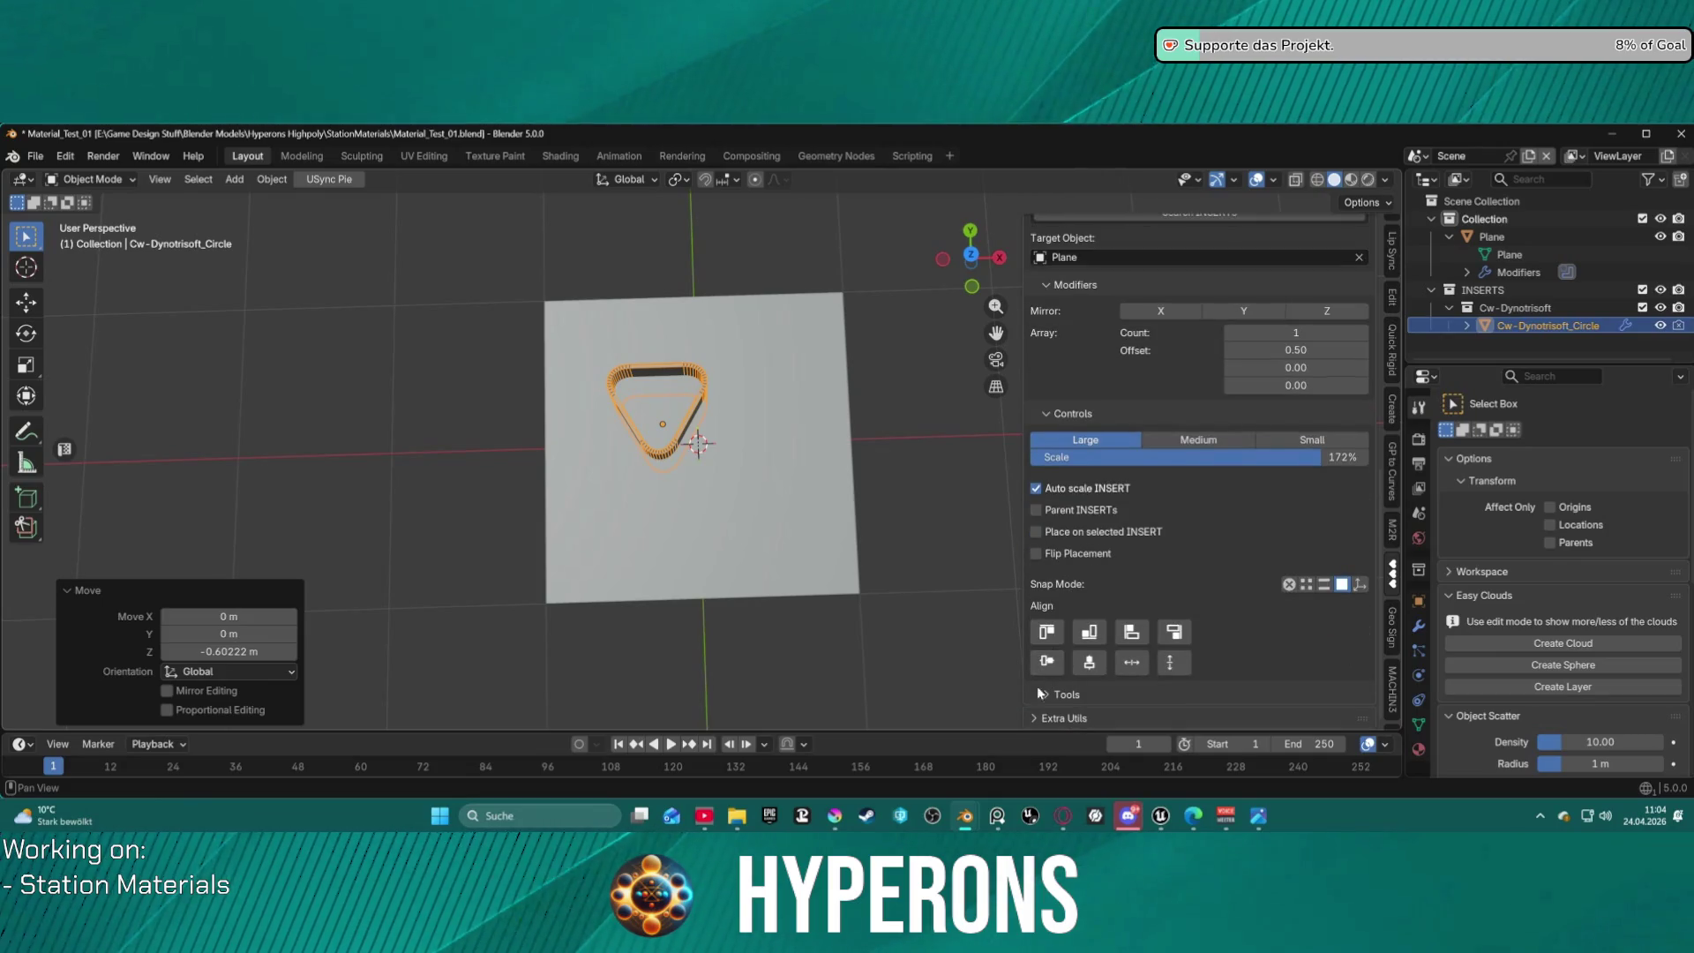
{"action": "left_click", "coordinate": [1044, 694]}
{"action": "scroll", "coordinate": [1064, 695], "scroll_direction": "down", "scroll_amount": 5}
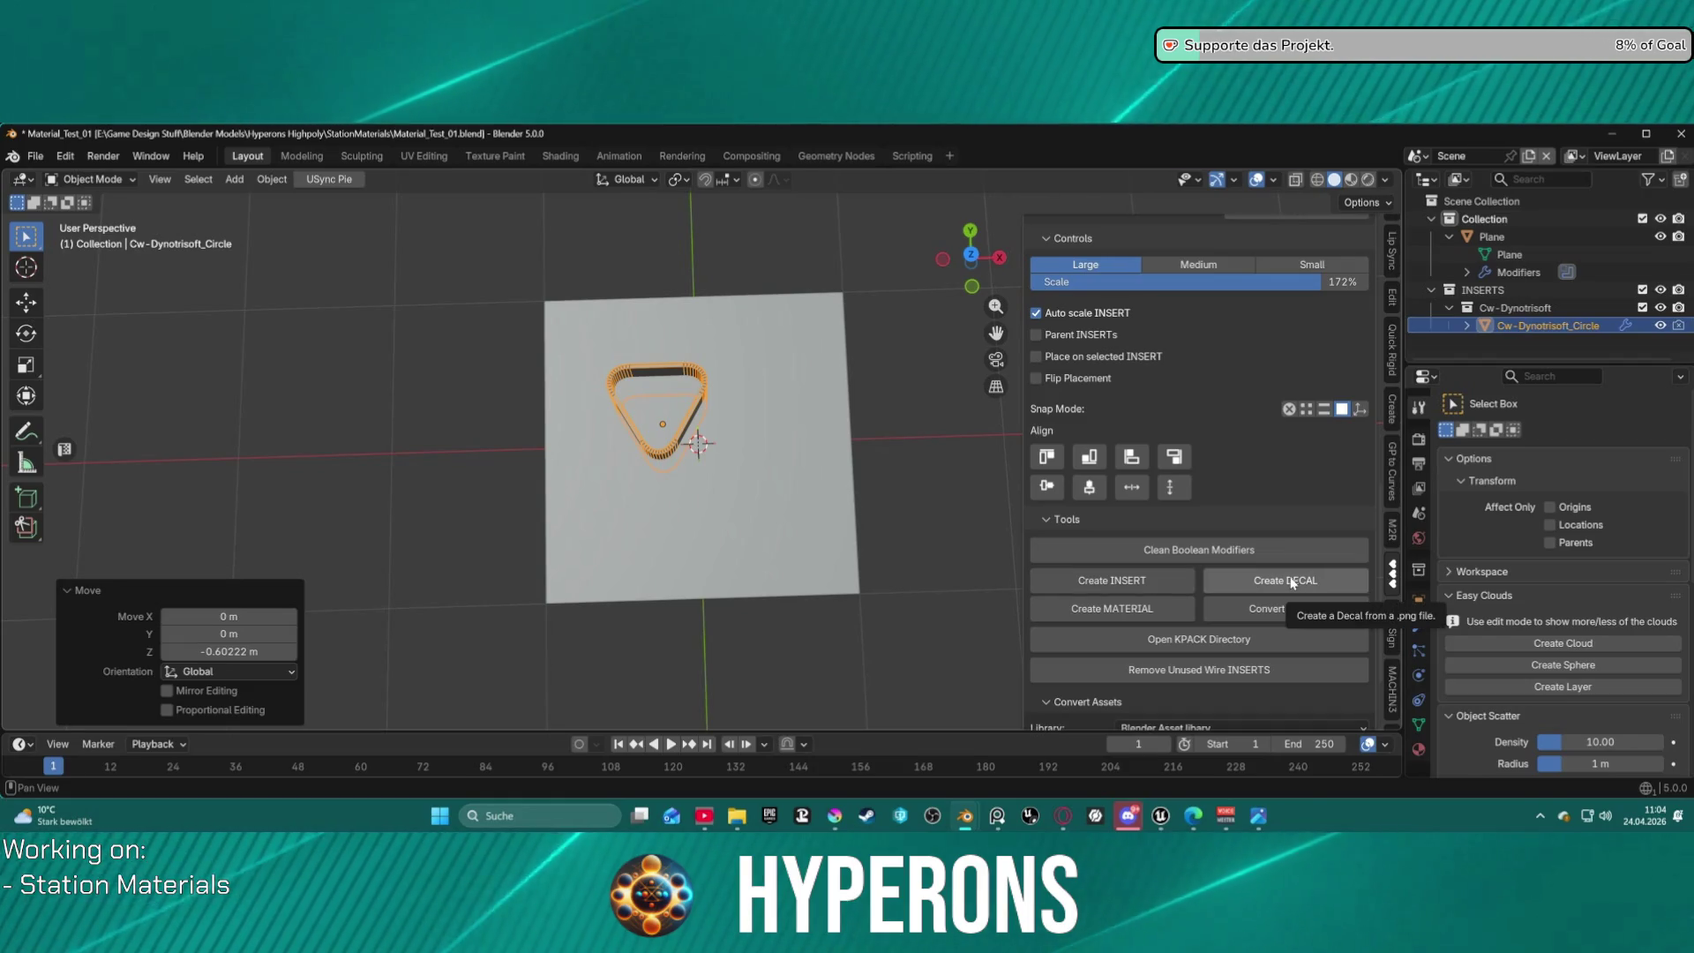
{"action": "scroll", "coordinate": [1209, 690], "scroll_direction": "down", "scroll_amount": 3}
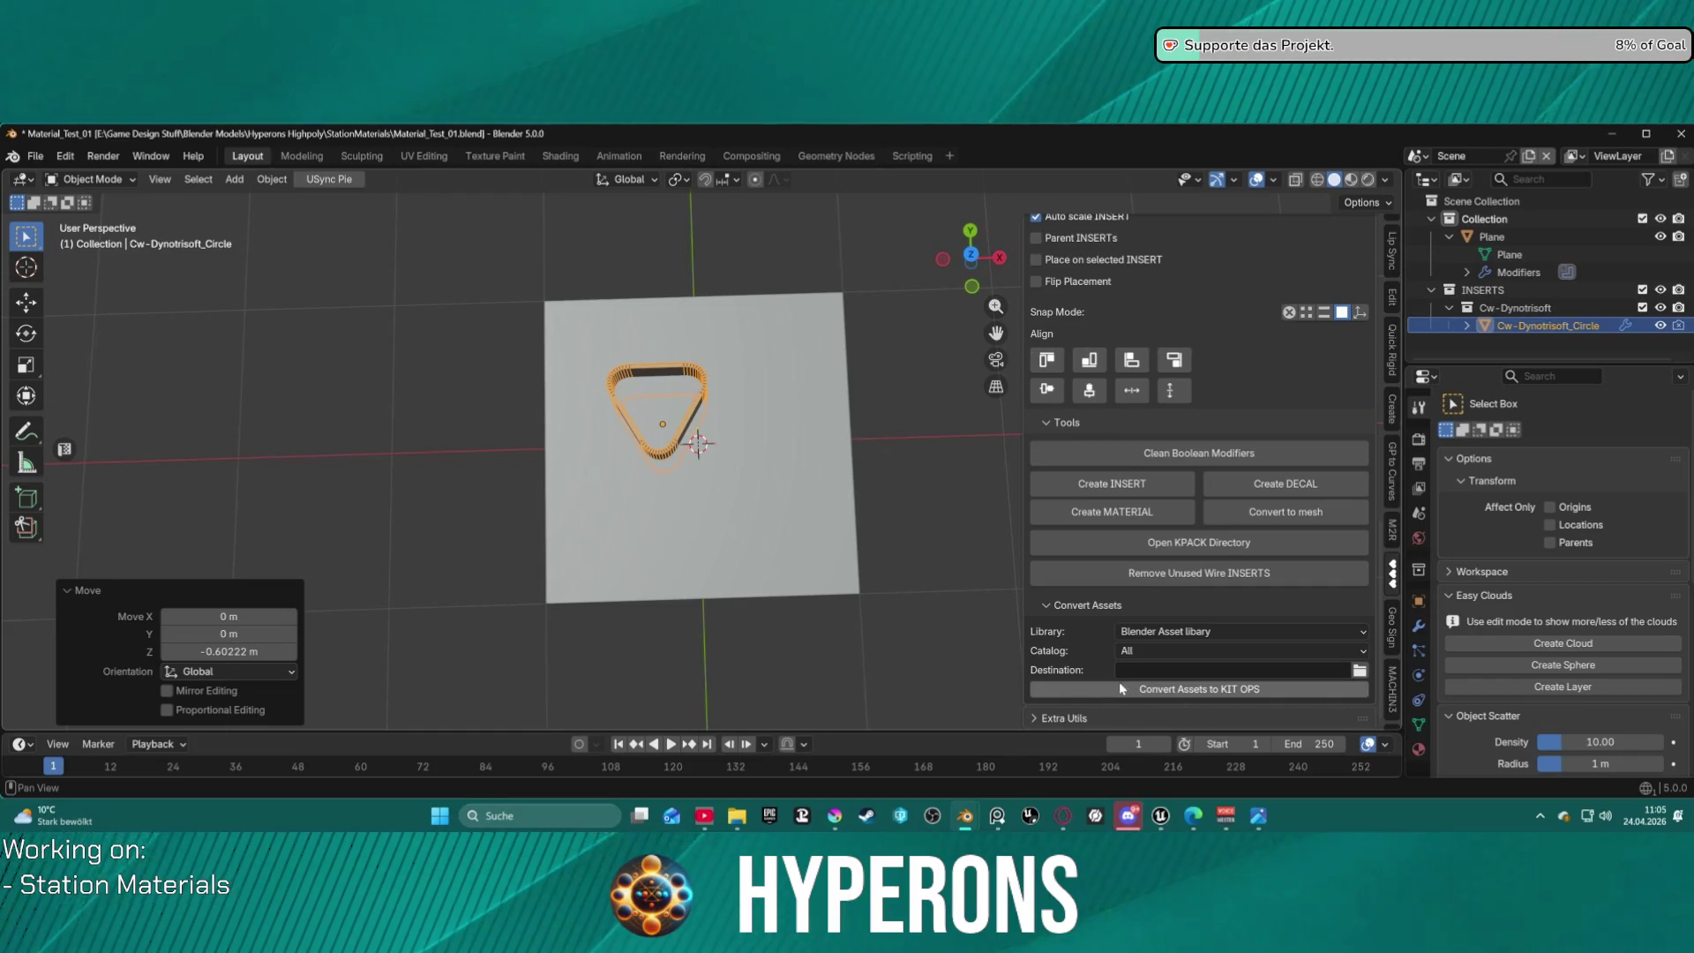
{"action": "mouse_move", "coordinate": [798, 499]}
{"action": "middle_mouse_down"}
{"action": "mouse_move", "coordinate": [751, 438]}
{"action": "mouse_move", "coordinate": [757, 417]}
{"action": "mouse_move", "coordinate": [768, 443]}
{"action": "mouse_move", "coordinate": [786, 427]}
{"action": "middle_mouse_up"}
{"action": "scroll", "coordinate": [768, 443], "scroll_direction": "up", "scroll_amount": 3}
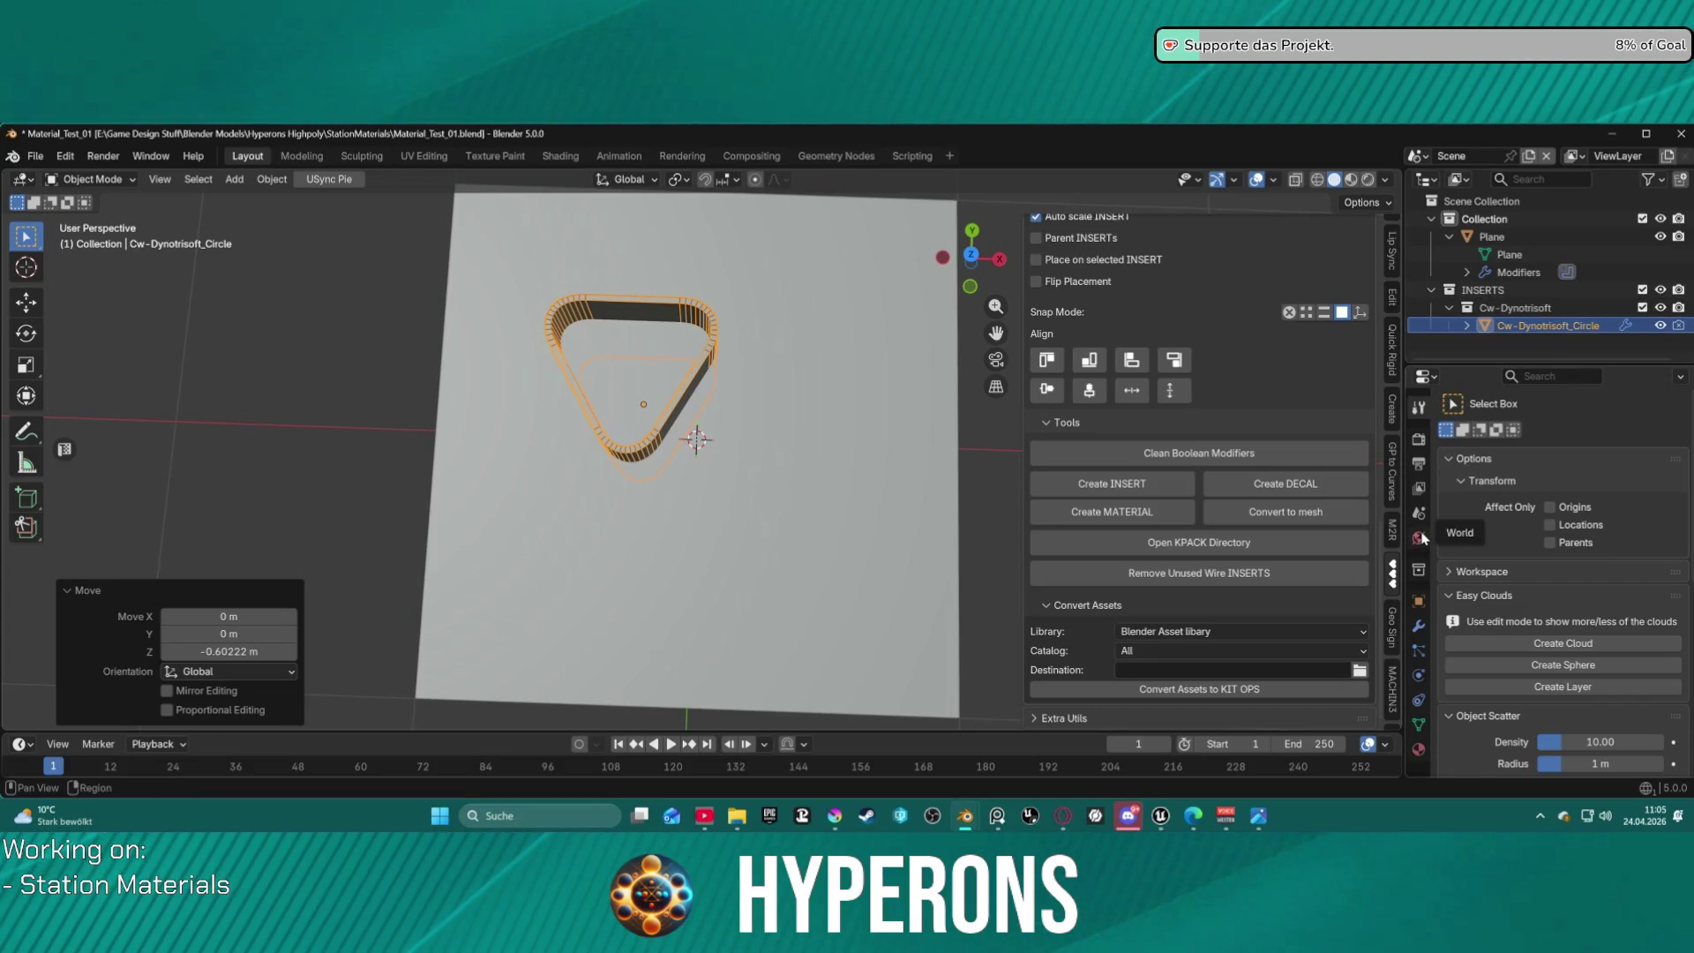
Add an Array modifier to the cw-DynoTriSoft insert from the Modifier properties.
{"action": "left_click", "coordinate": [1419, 601]}
{"action": "left_click", "coordinate": [1418, 626]}
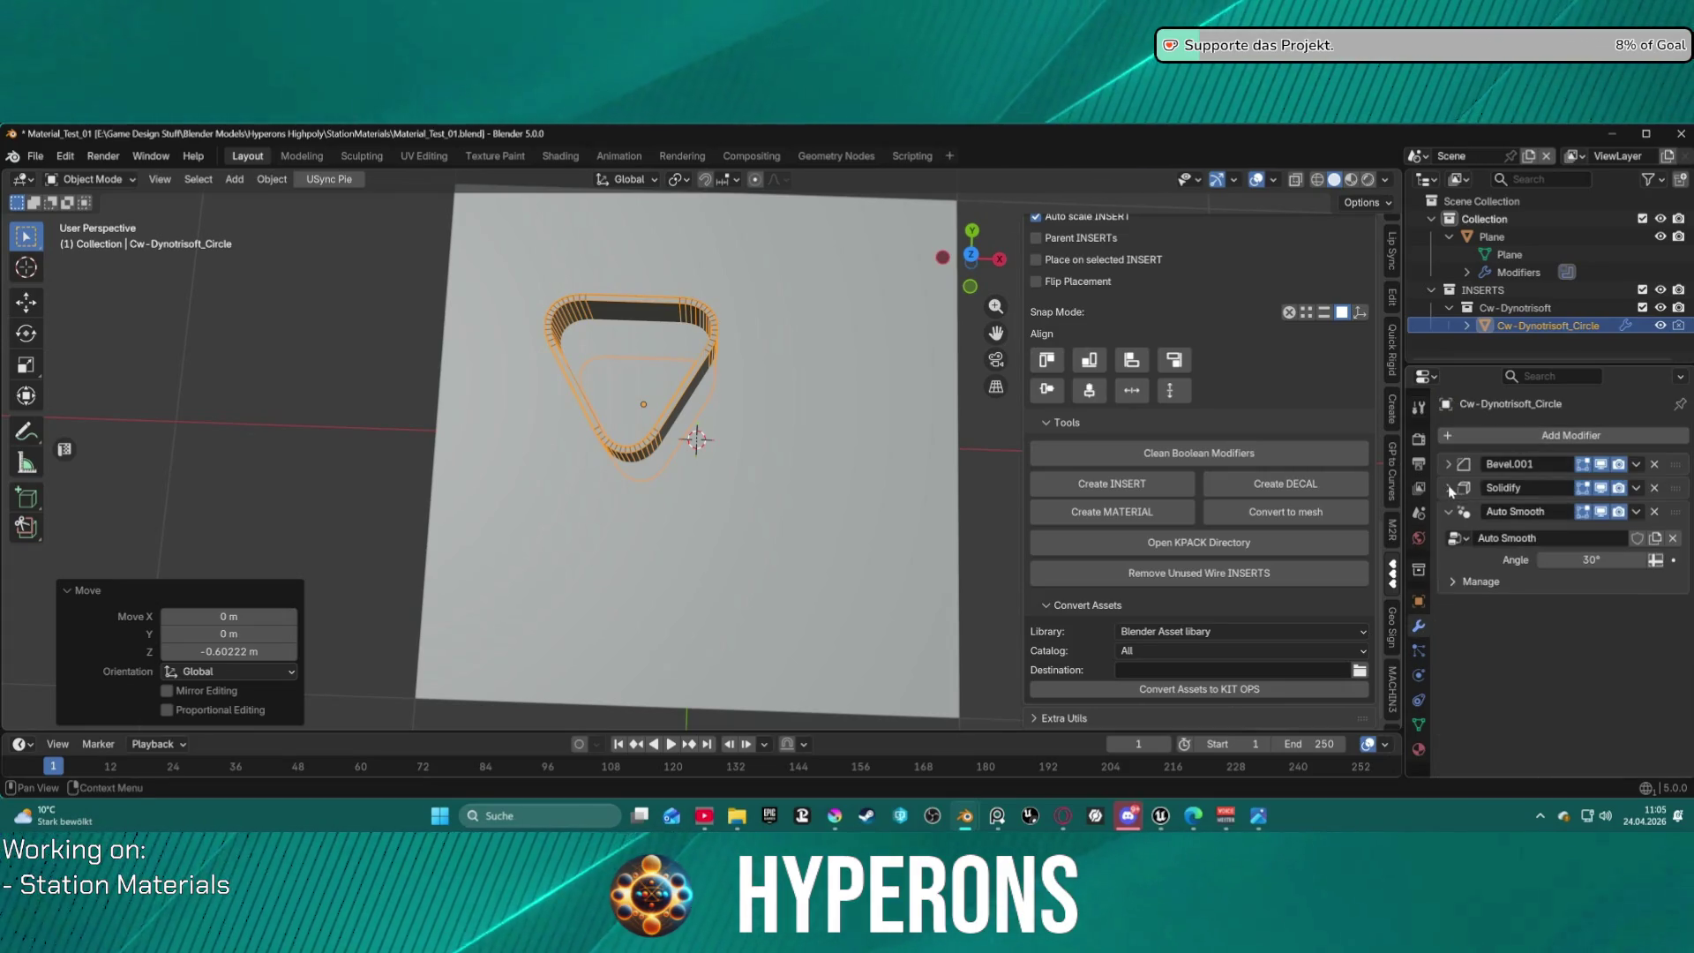
{"action": "left_click", "coordinate": [1538, 436]}
{"action": "mouse_move", "coordinate": [1525, 485]}
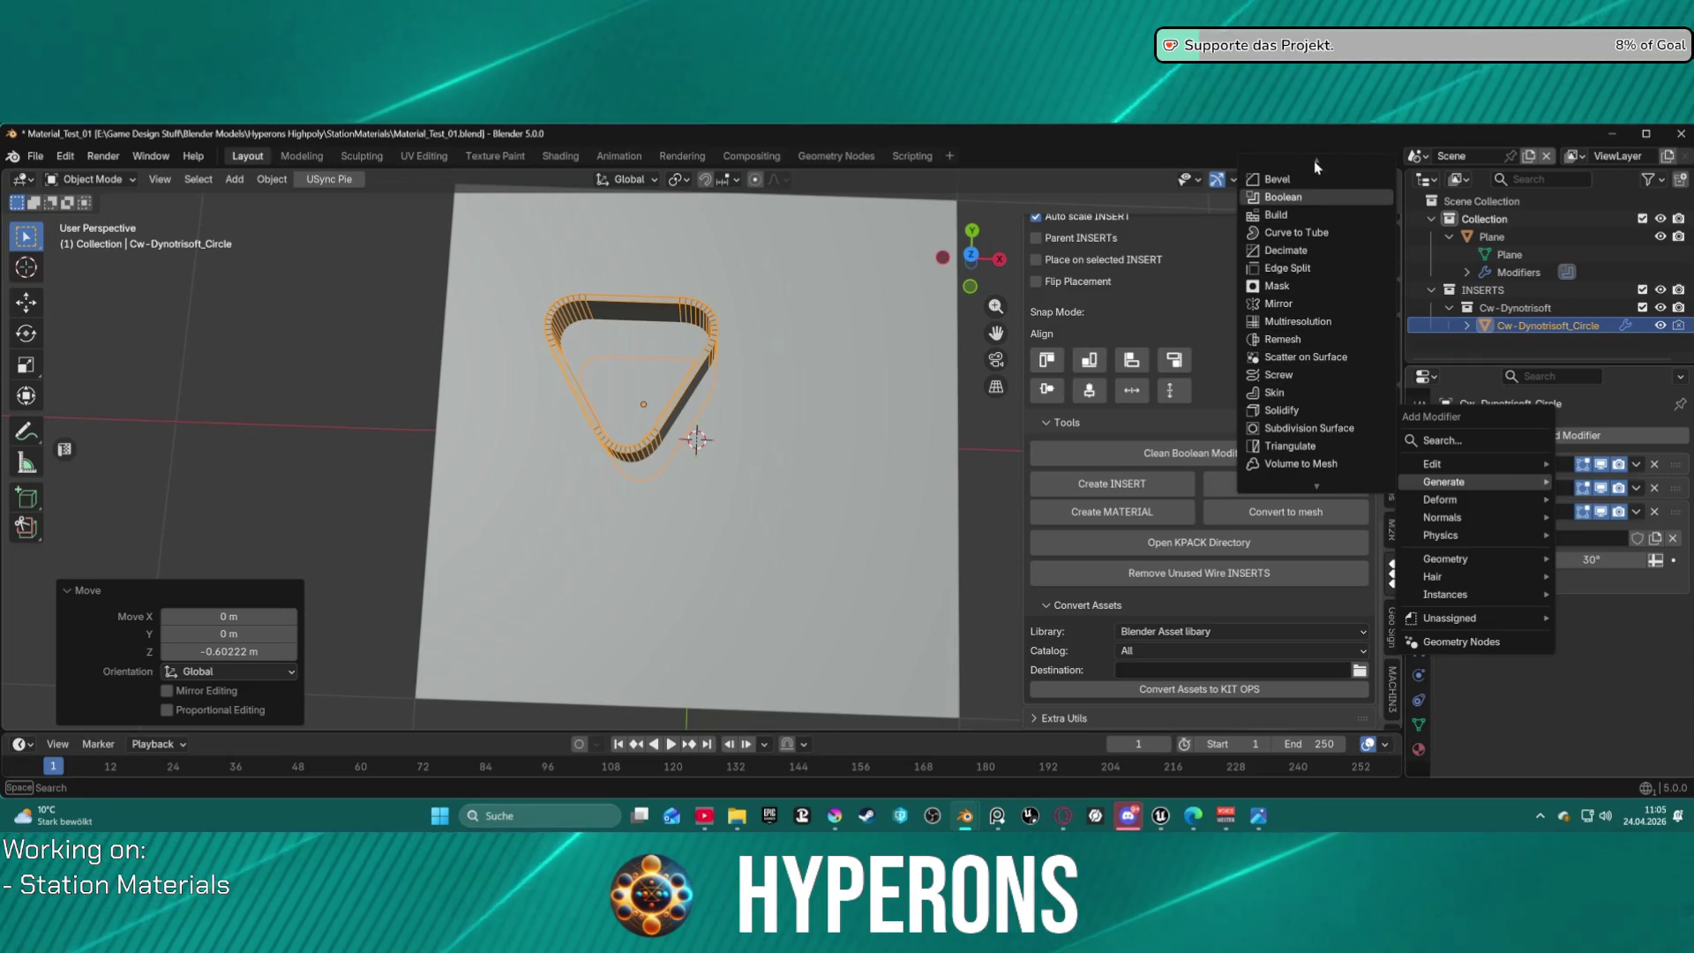
{"action": "left_click", "coordinate": [1304, 176]}
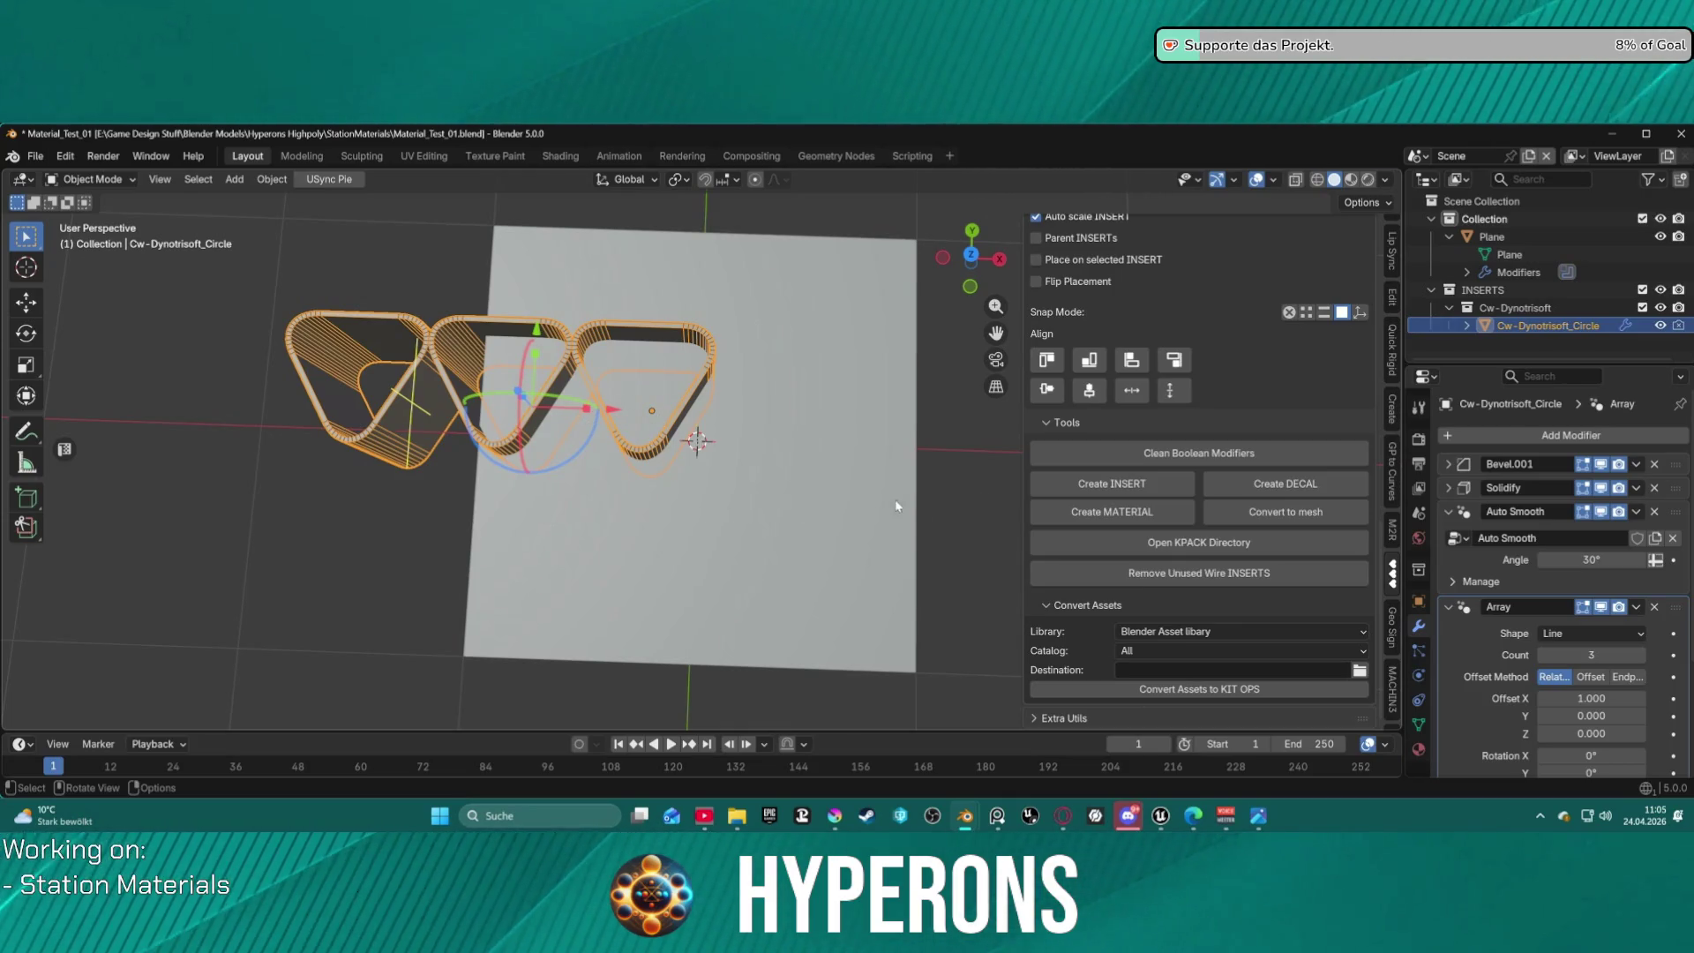
Delete the cw-DynoTriSoft insert with Delete INSERT, leaving the plane uncut.
{"action": "key", "text": "F3"}
{"action": "key", "text": "Escape"}
{"action": "scroll", "coordinate": [1297, 420], "scroll_direction": "up", "scroll_amount": 10}
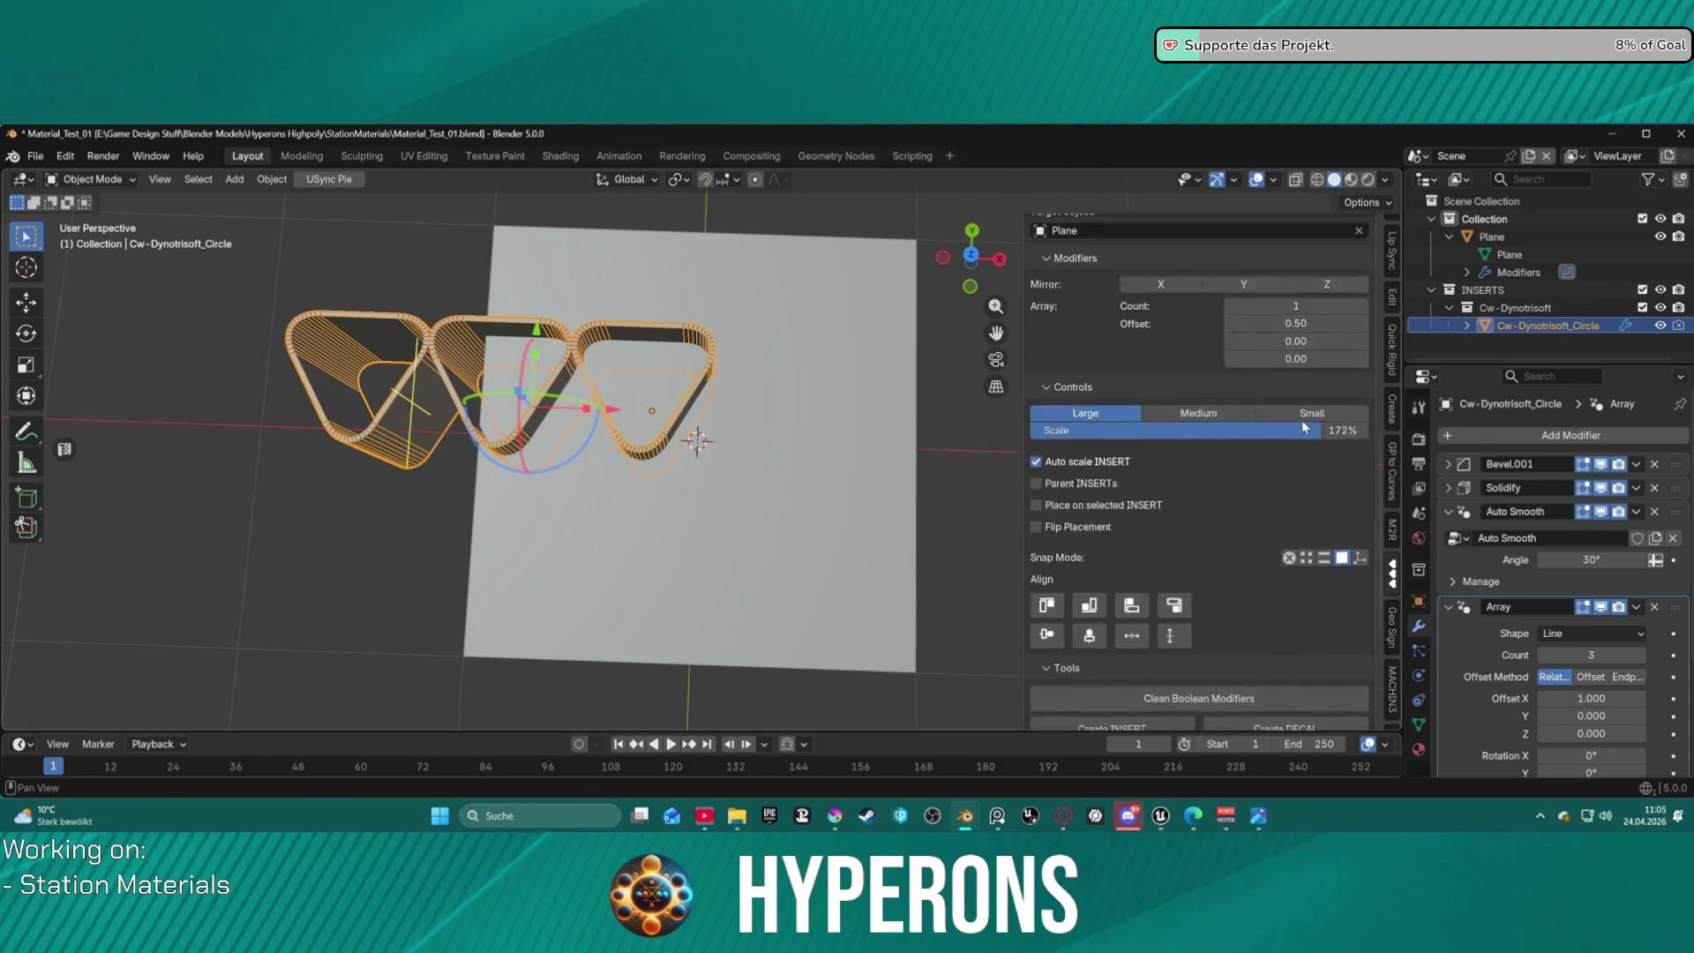
{"action": "scroll", "coordinate": [1223, 491], "scroll_direction": "down", "scroll_amount": 1}
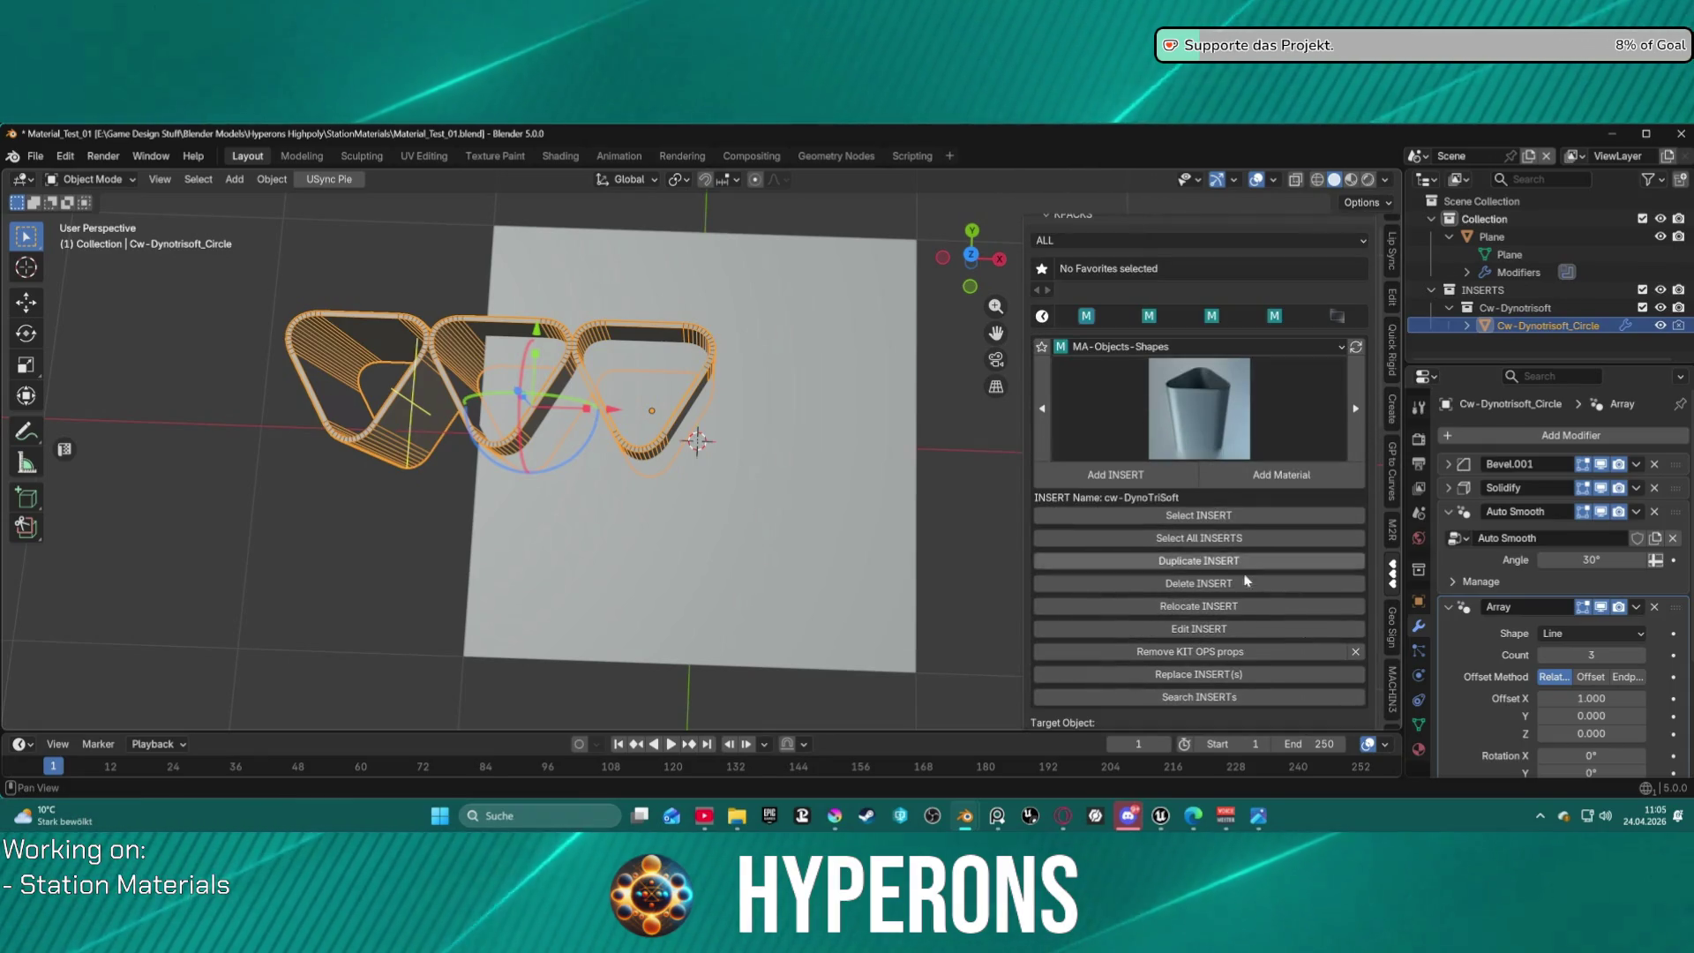
{"action": "left_click", "coordinate": [1223, 581]}
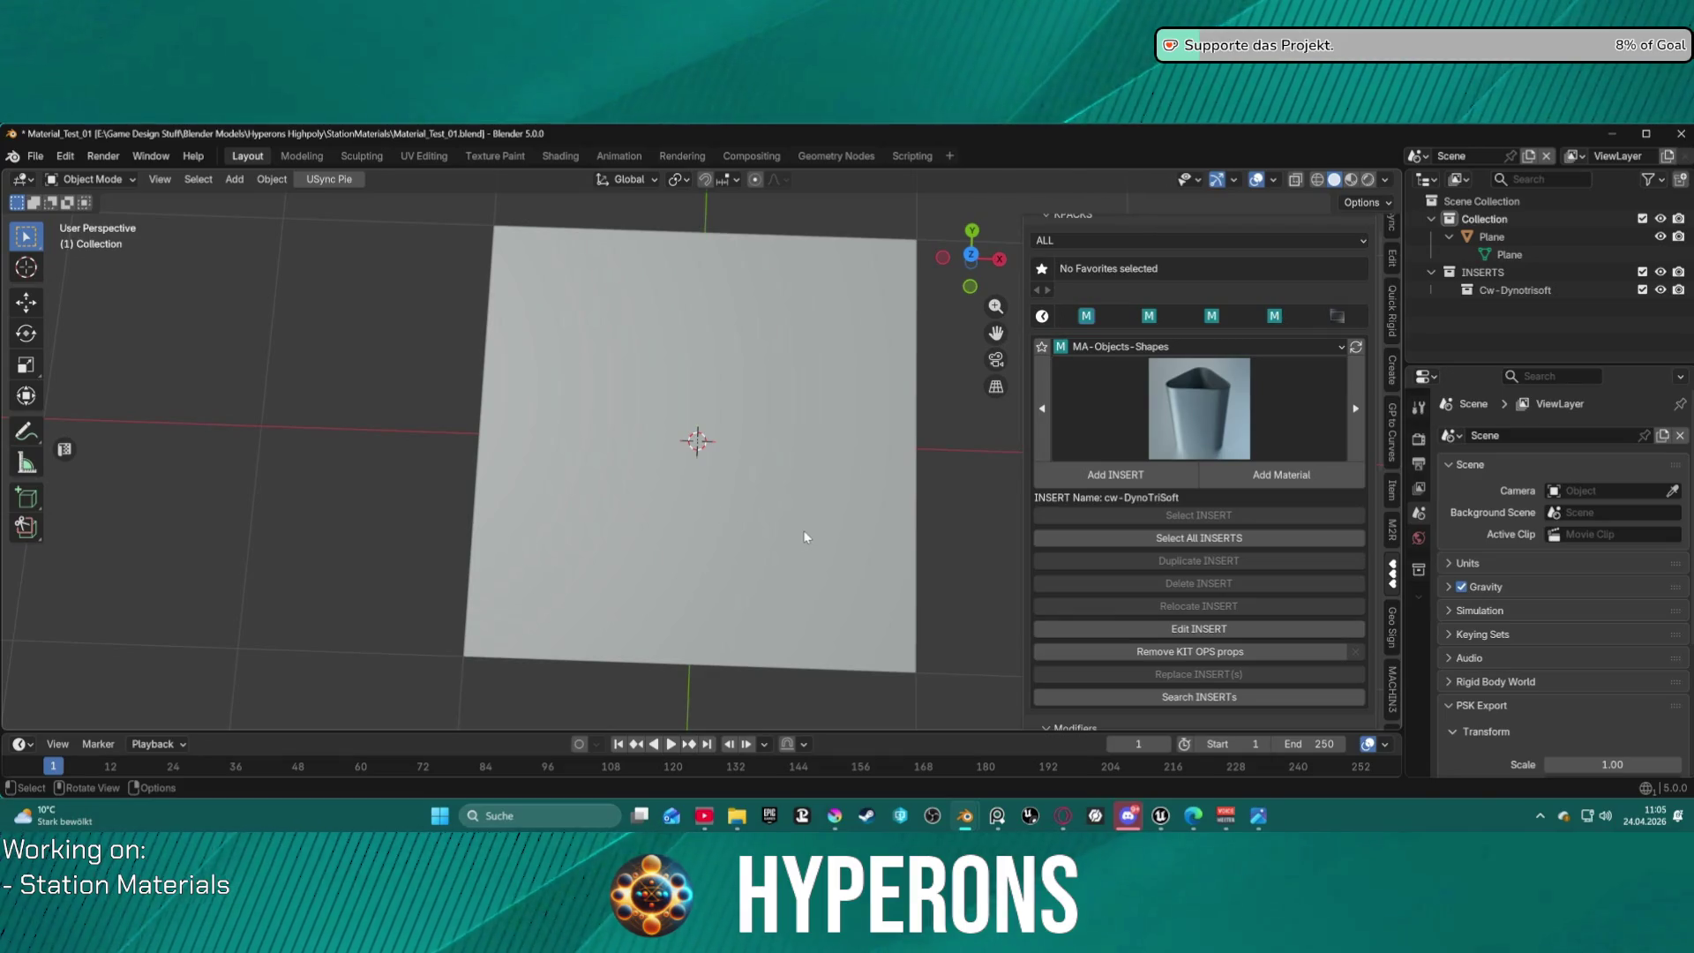
Recentre the view on the plane and open the MA-Objects-Shapes insert gallery.
{"action": "scroll", "coordinate": [805, 537], "scroll_direction": "up", "scroll_amount": 3}
{"action": "mouse_move", "coordinate": [818, 524]}
{"action": "middle_mouse_down"}
{"action": "mouse_move", "coordinate": [832, 552]}
{"action": "mouse_move", "coordinate": [867, 540]}
{"action": "middle_mouse_up"}
{"action": "scroll", "coordinate": [810, 495], "scroll_direction": "down", "scroll_amount": 3}
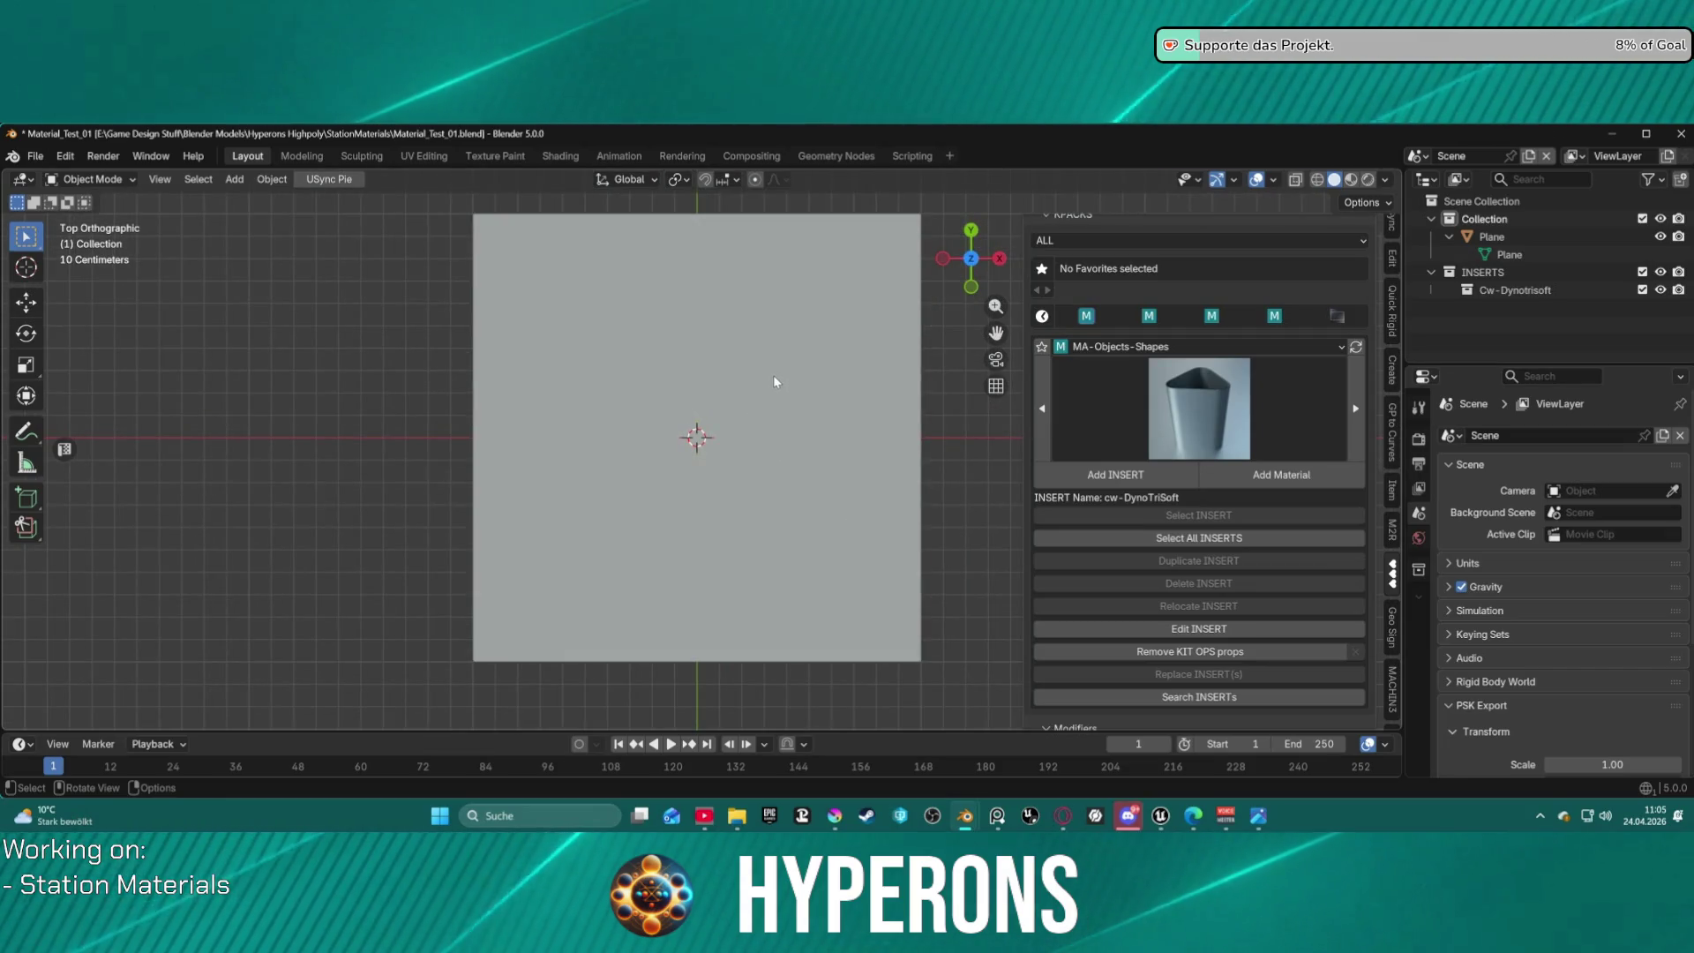
{"action": "middle_click_drag", "start_coordinate": [781, 370], "coordinate": [777, 402], "text": "shift"}
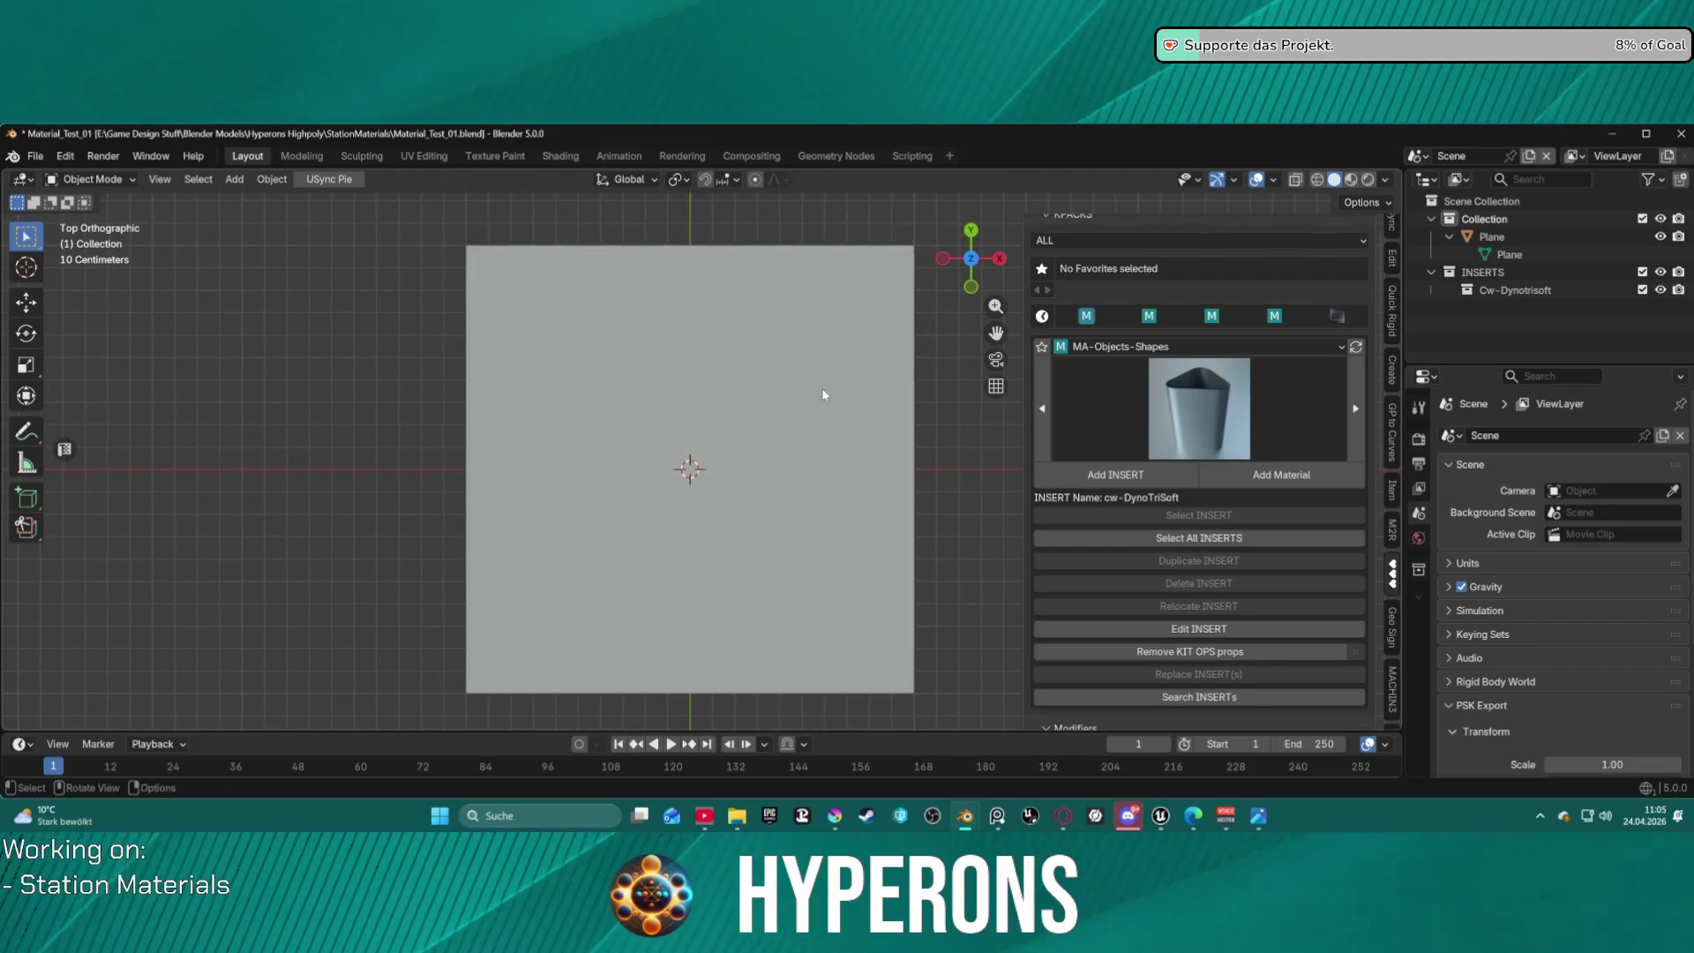
{"action": "left_click", "coordinate": [1281, 427]}
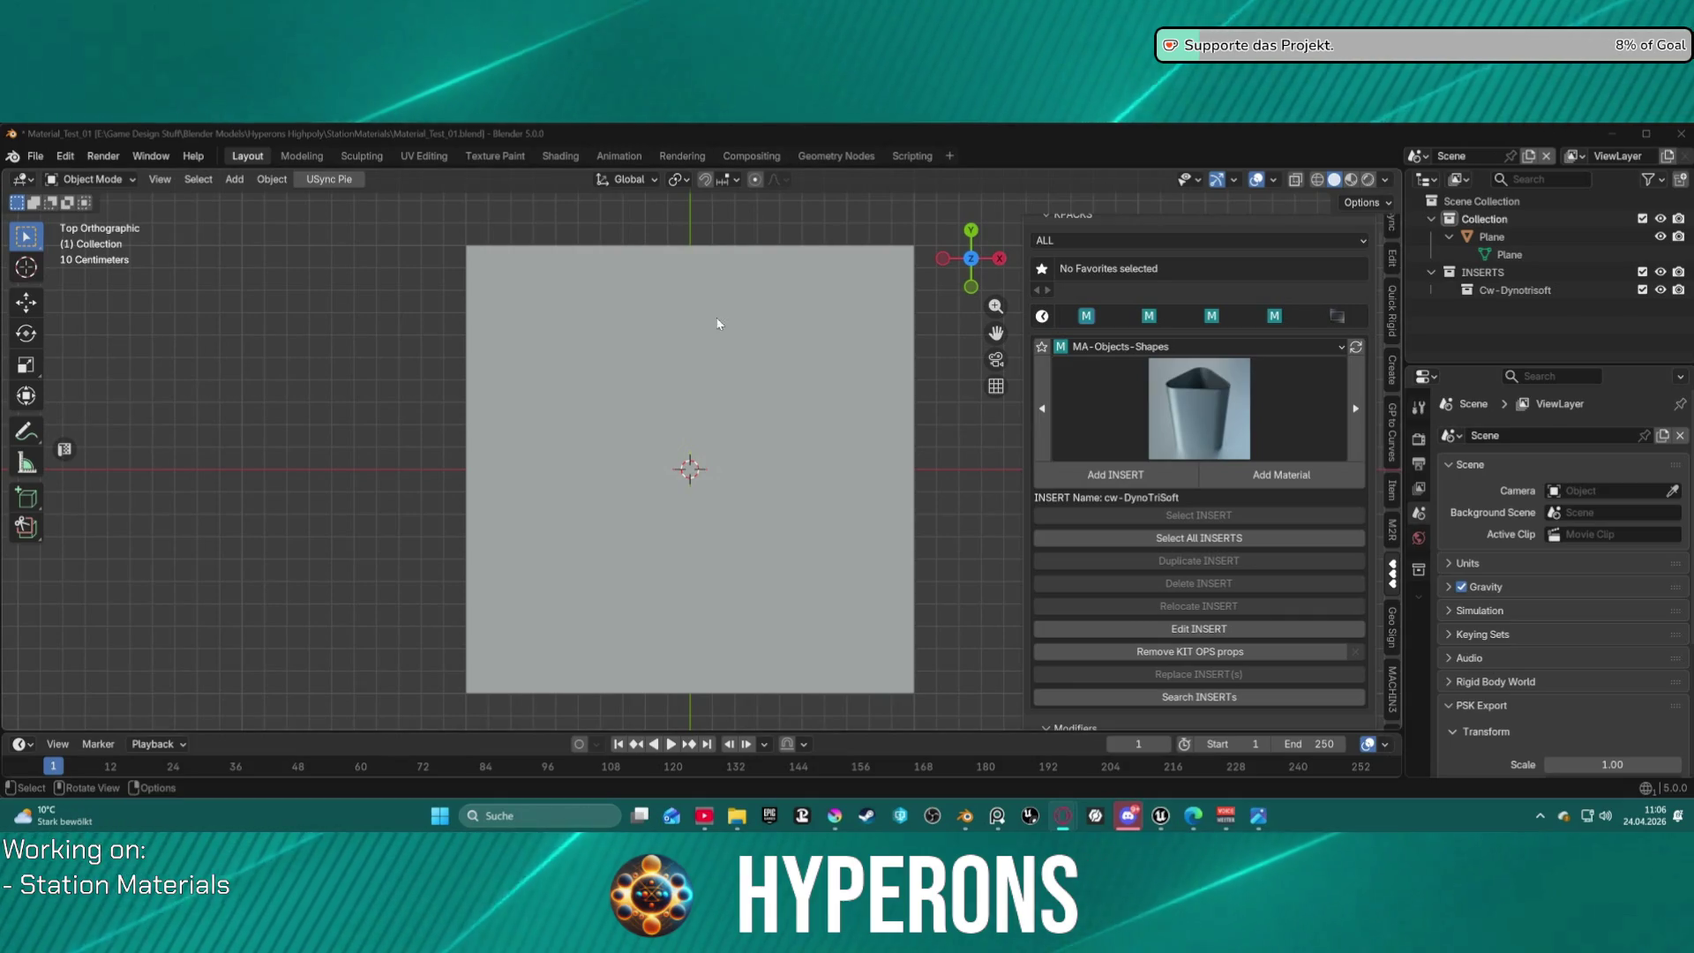
{"action": "left_click", "coordinate": [1260, 399]}
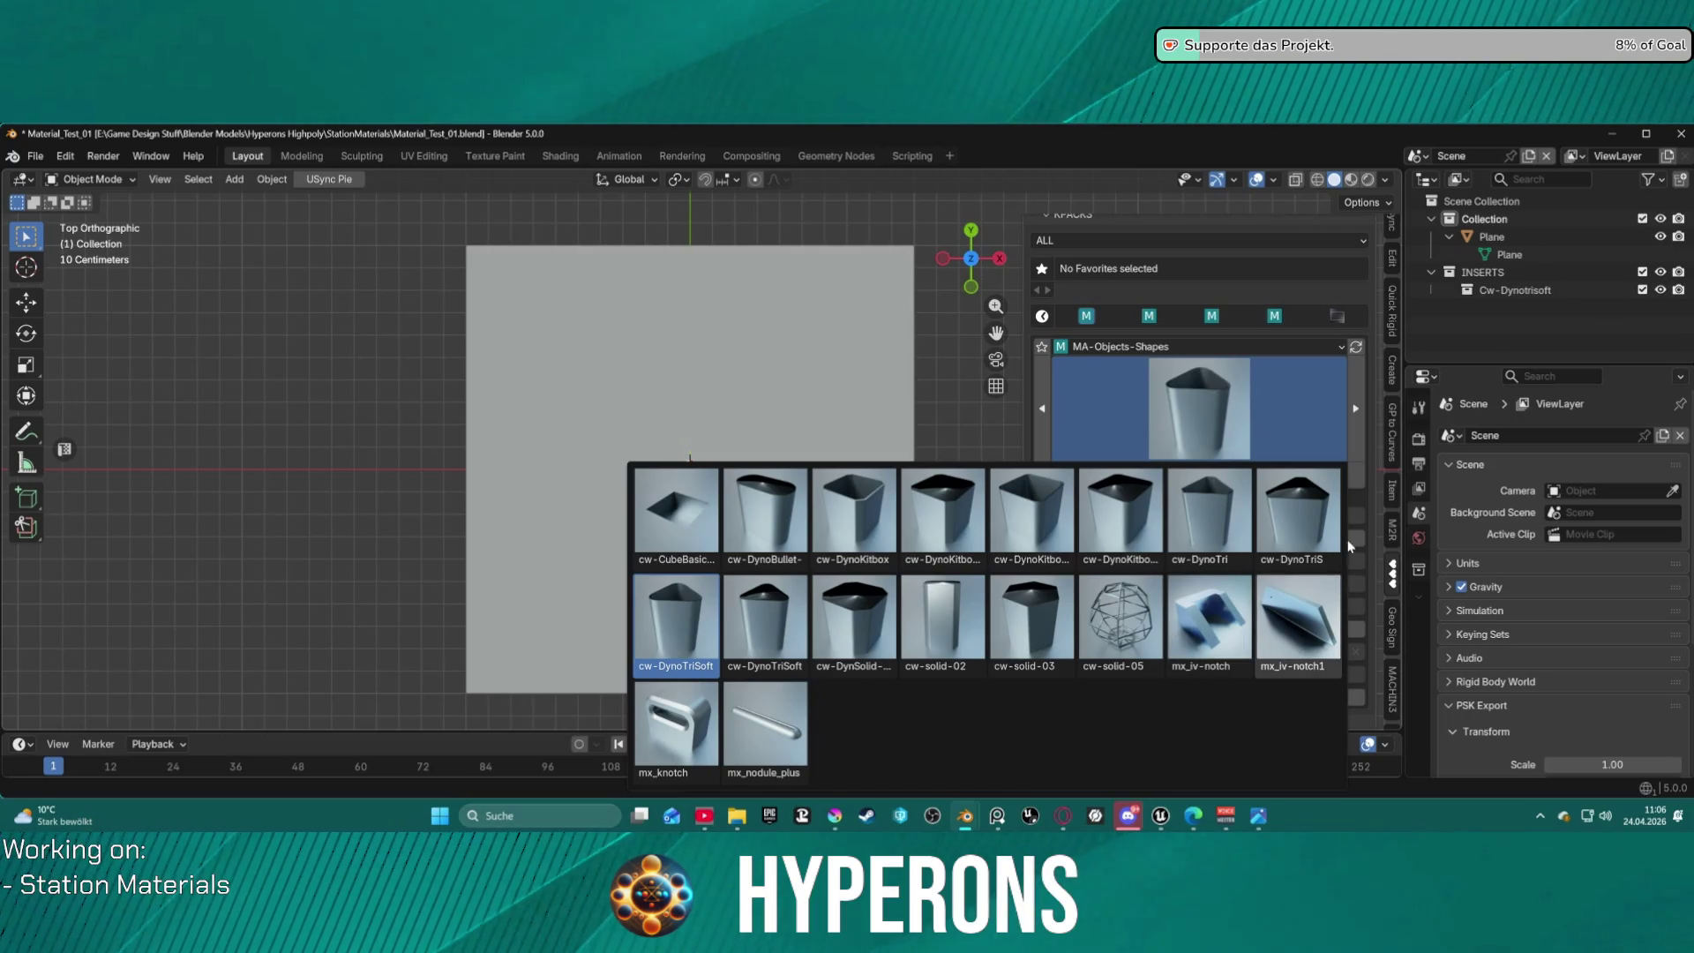
Close the shapes gallery and switch the pack to MA-Objects-Tech, previewing its inserts.
{"action": "left_click", "coordinate": [1360, 421]}
{"action": "left_click", "coordinate": [1361, 421]}
{"action": "left_click", "coordinate": [1360, 421]}
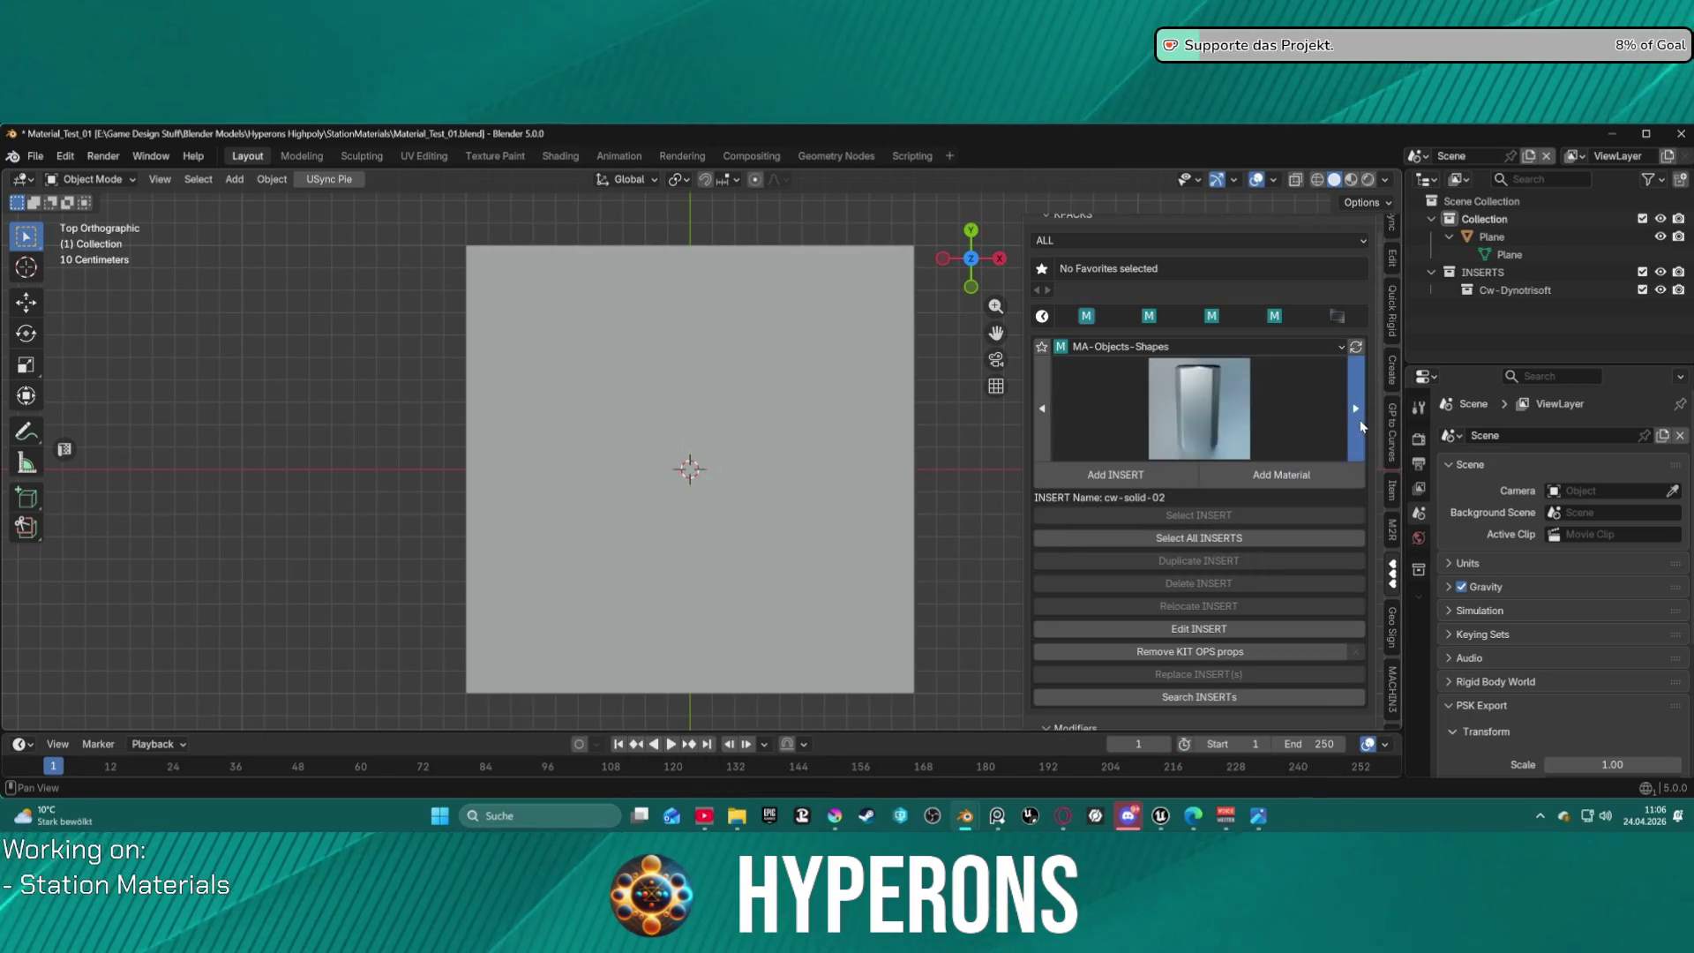
{"action": "left_click", "coordinate": [1128, 352]}
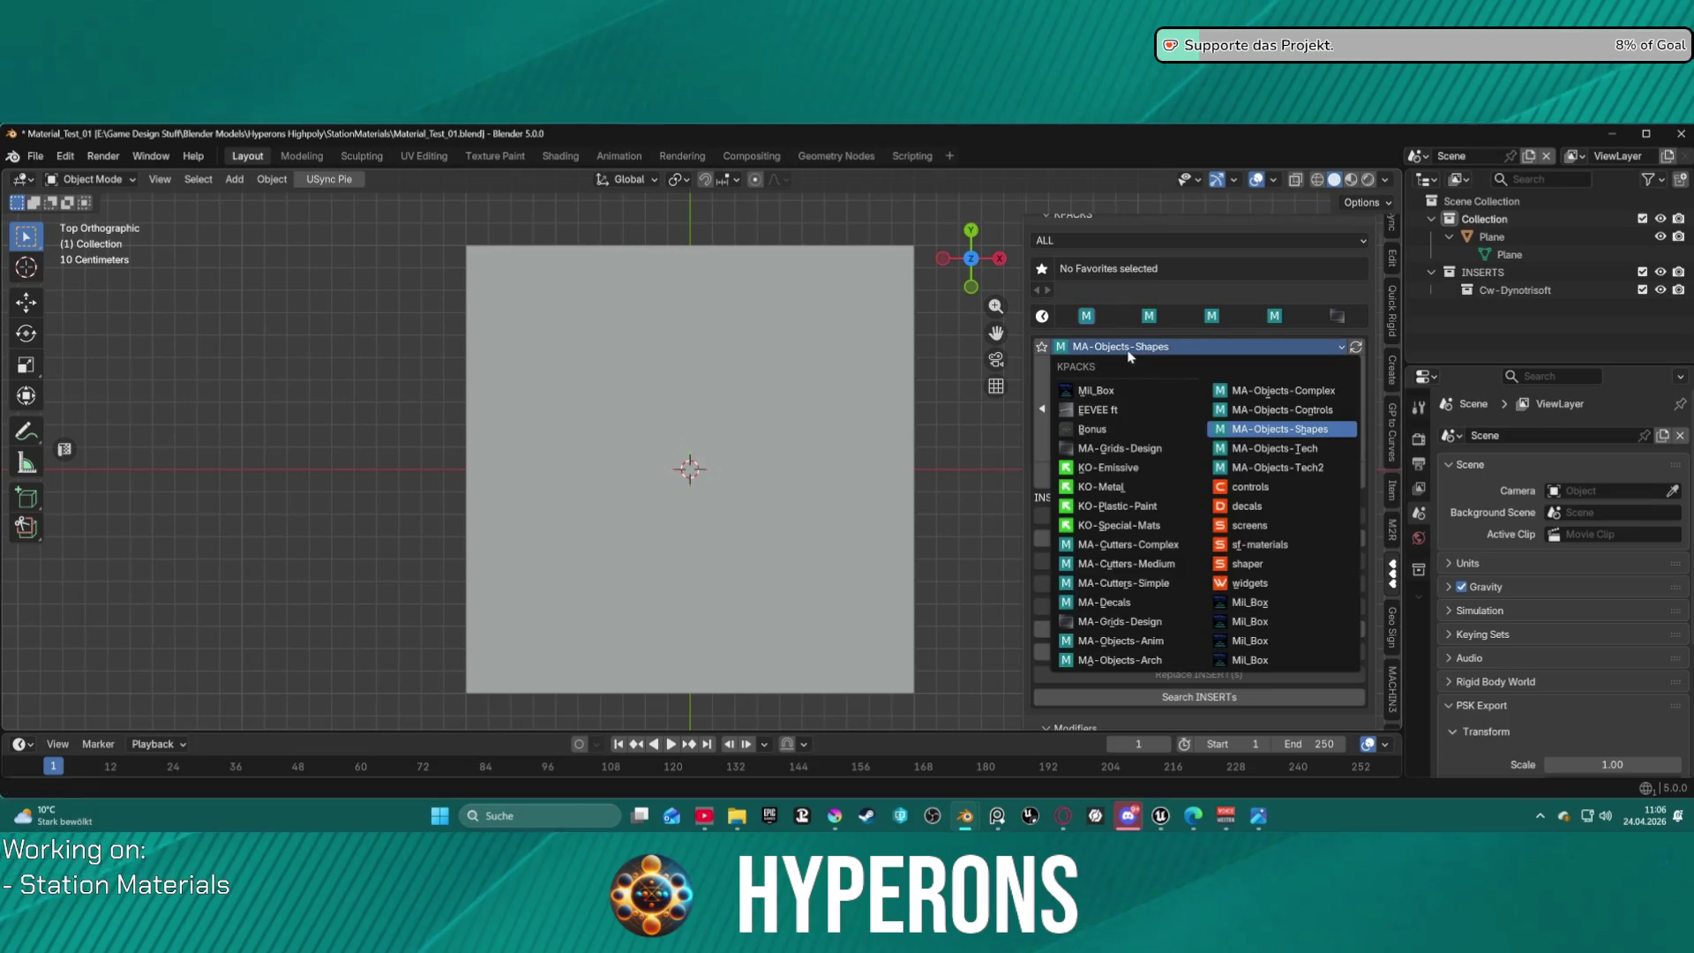
{"action": "left_click", "coordinate": [1276, 448]}
{"action": "left_click", "coordinate": [1226, 423]}
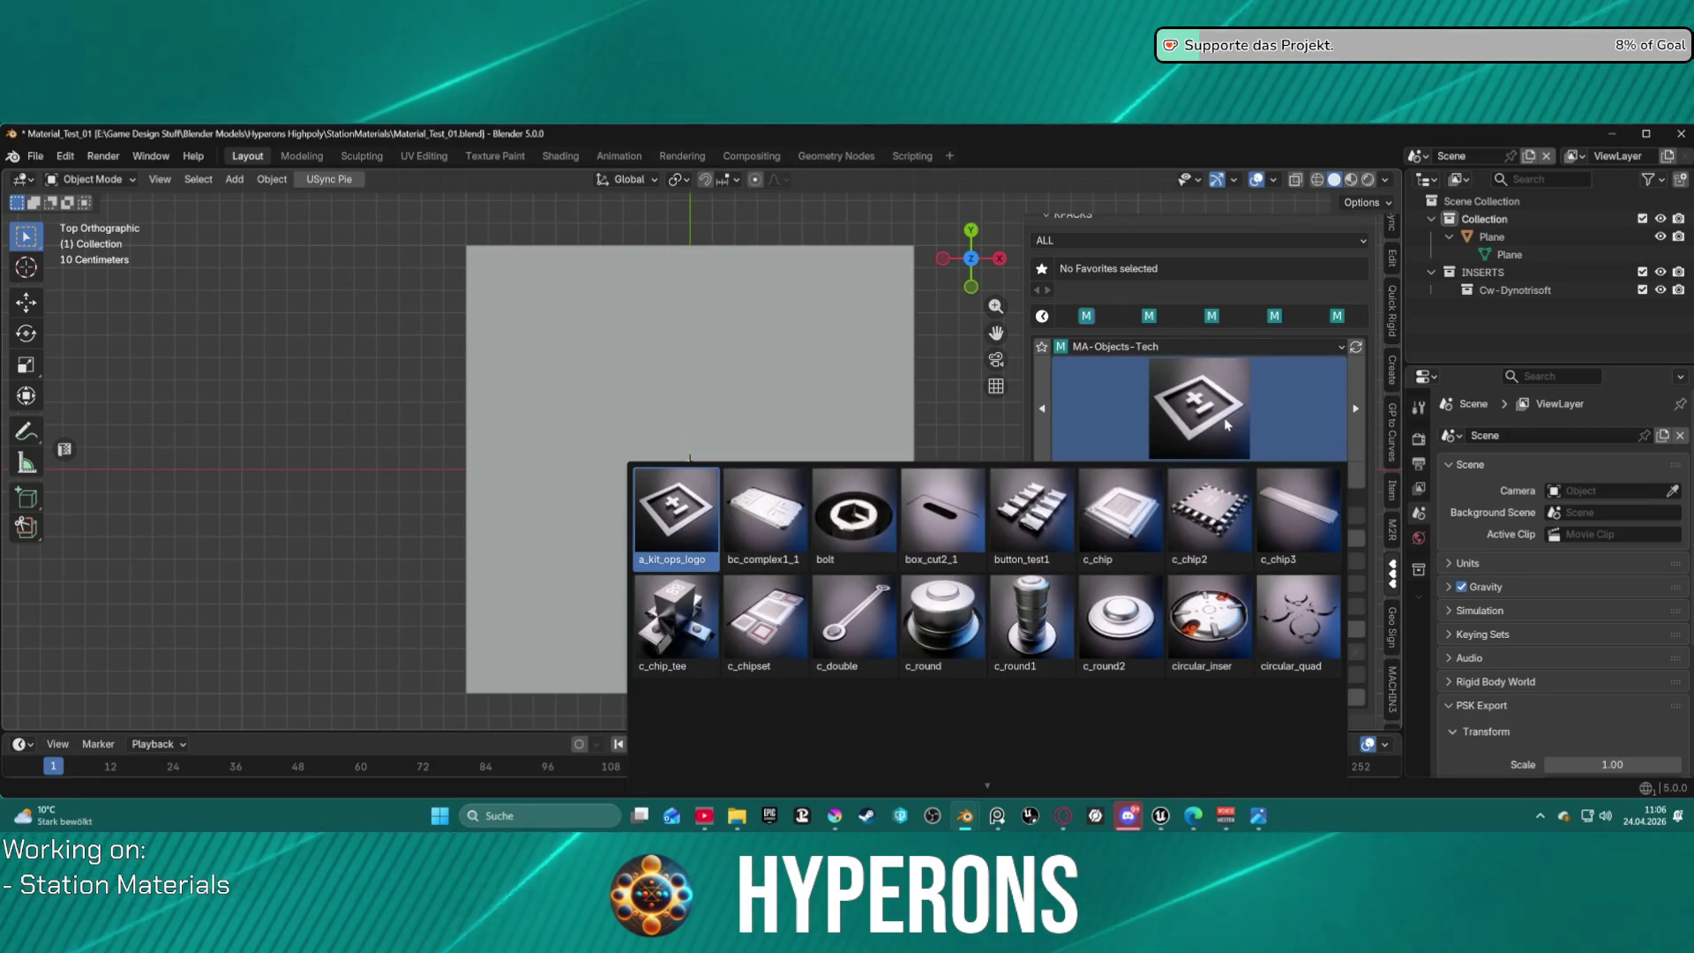
{"action": "left_click", "coordinate": [1227, 424]}
Switch to MA-Objects-Tech2, pick mx_plating1 and add it onto the plane.
{"action": "left_click", "coordinate": [1180, 347]}
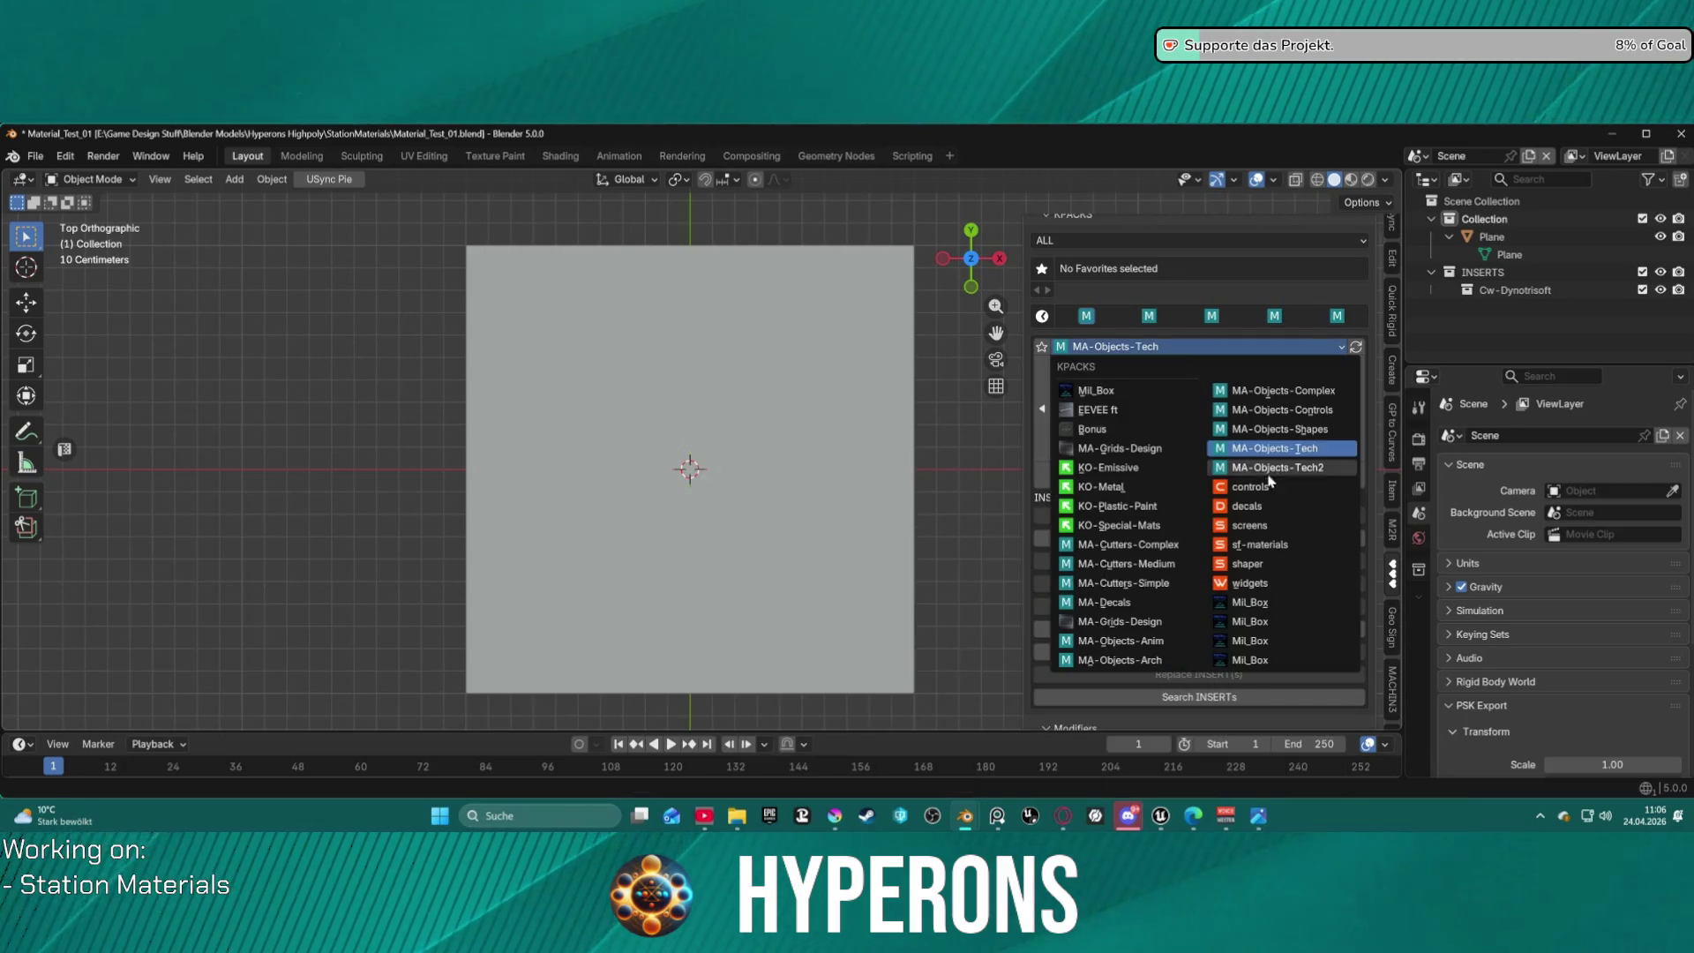
{"action": "left_click", "coordinate": [1276, 469]}
{"action": "left_click", "coordinate": [1221, 411]}
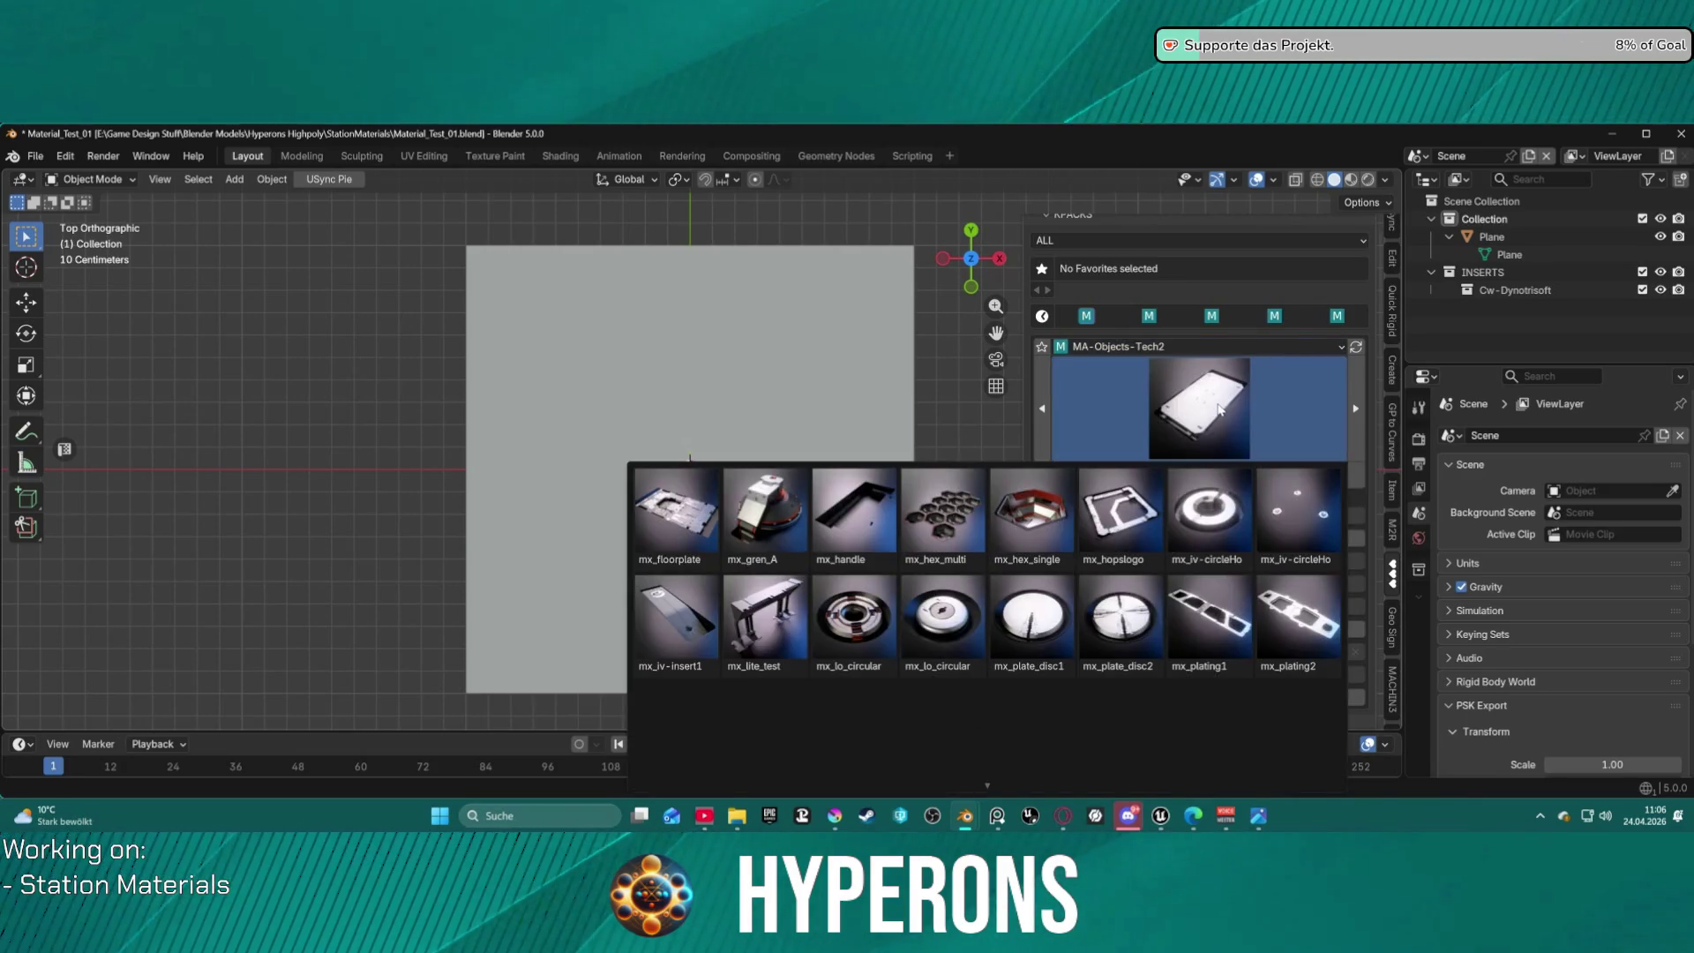
{"action": "left_click", "coordinate": [1161, 425]}
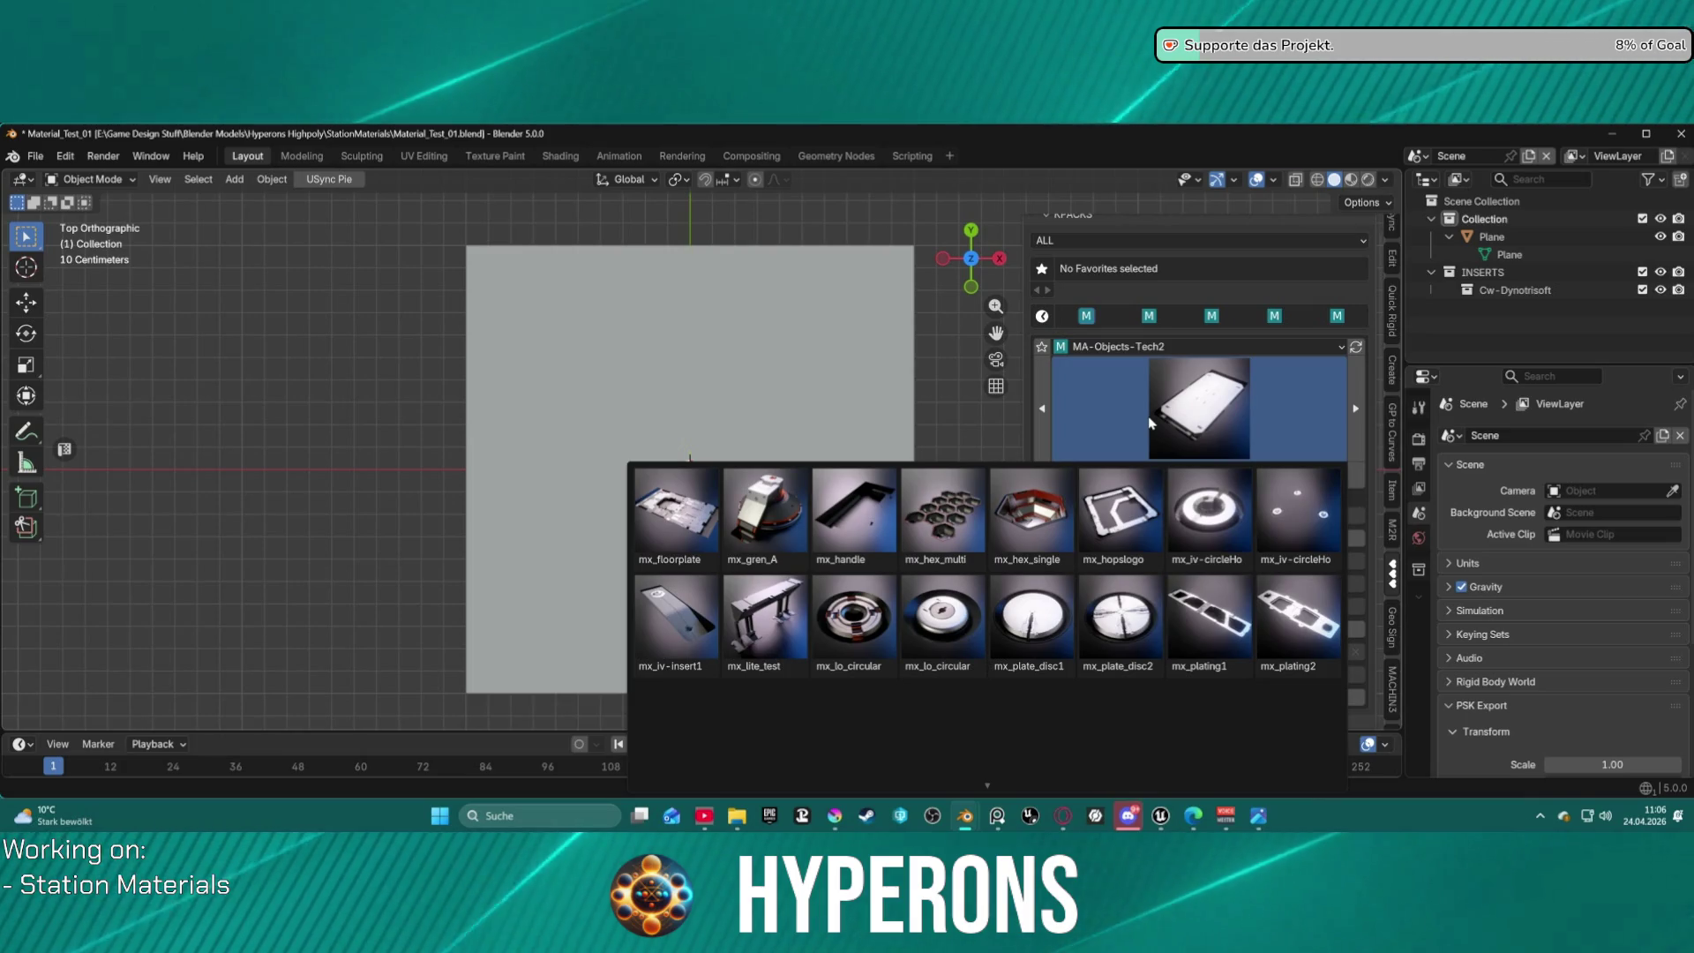
{"action": "left_click", "coordinate": [1211, 627]}
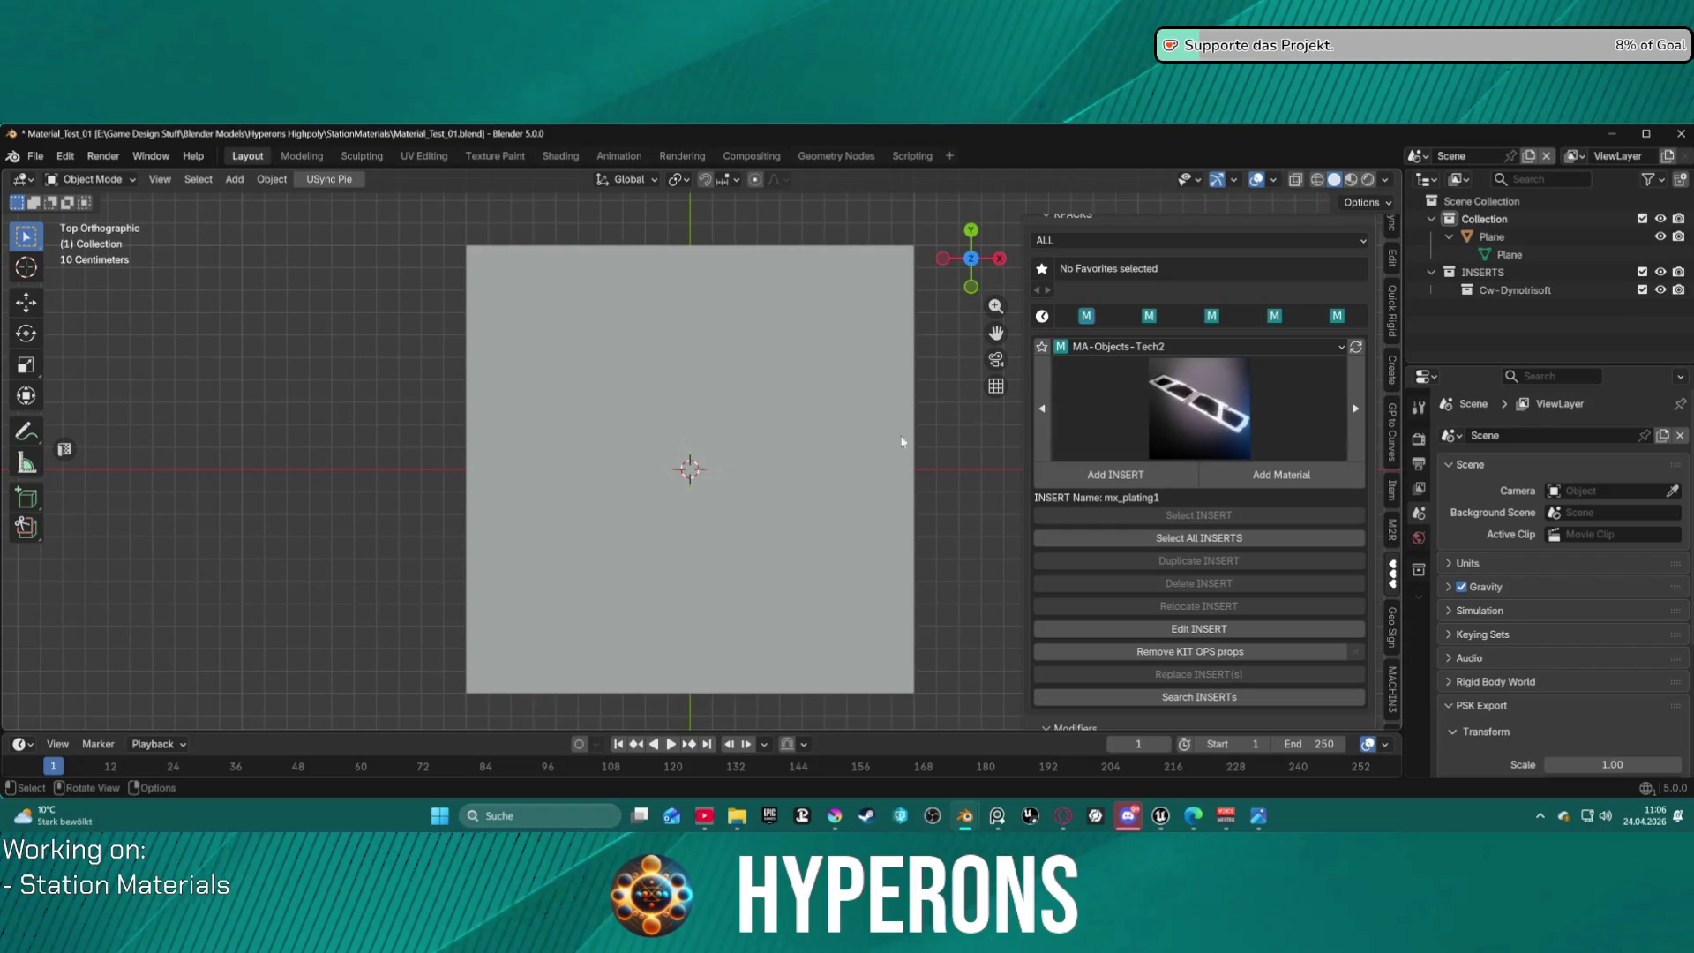
{"action": "left_click", "coordinate": [1105, 482]}
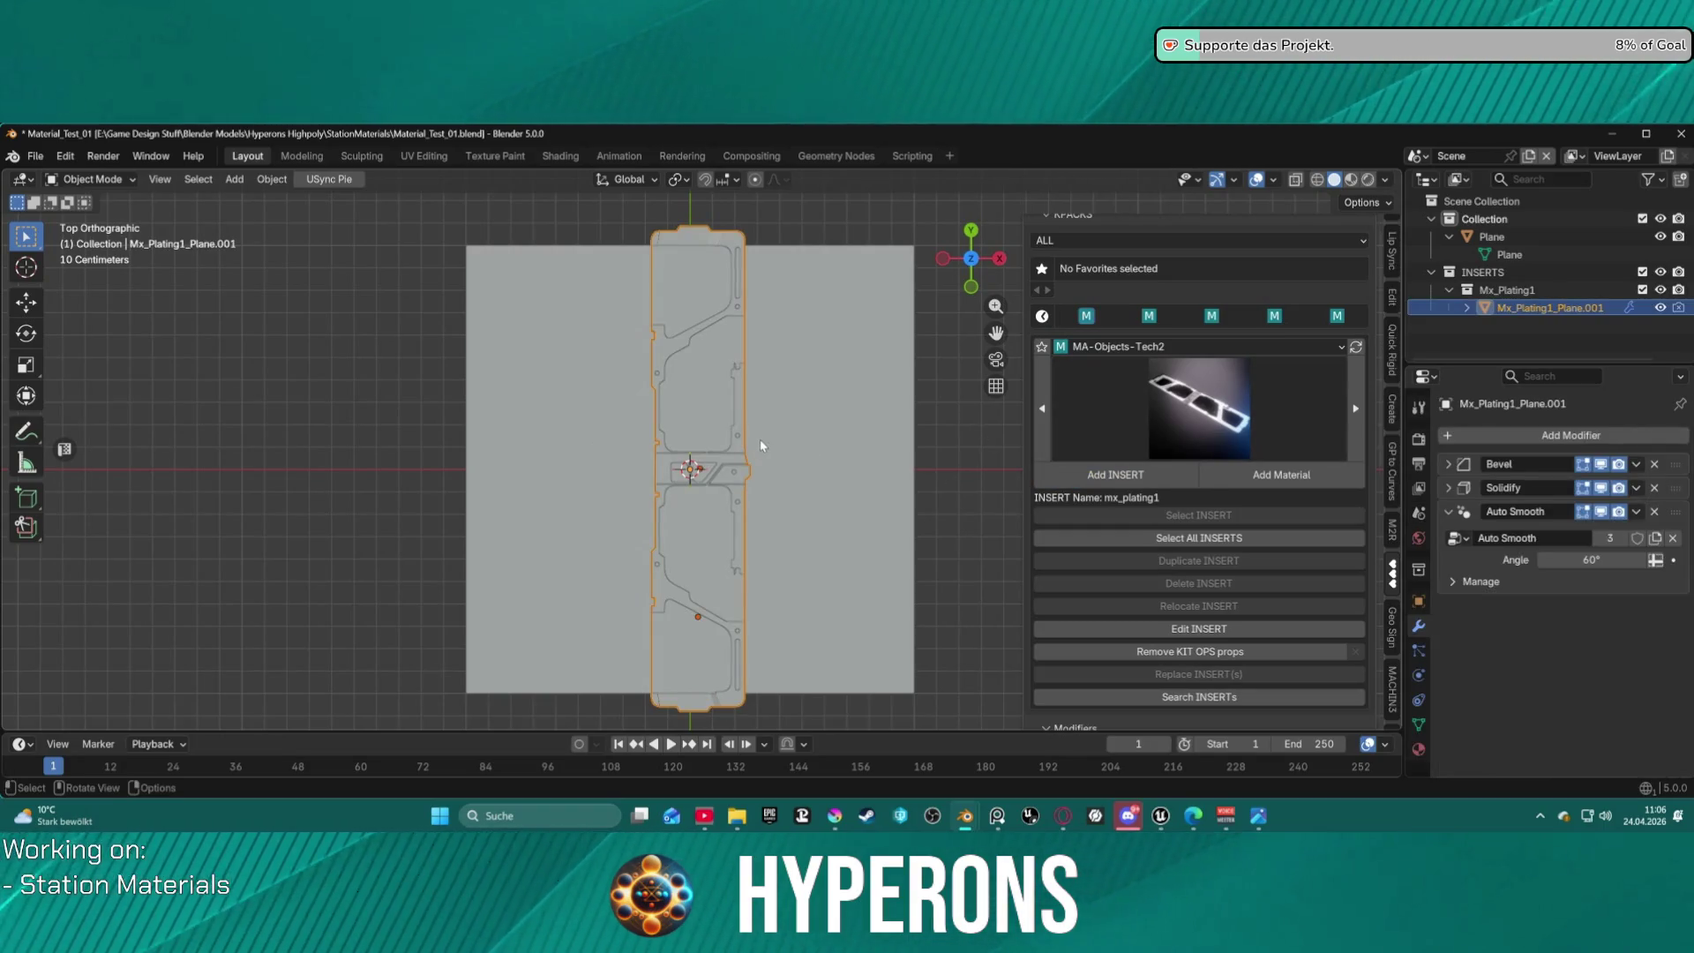
Rotate the mx_plating1 insert 90° with r90 and raise it 0.06214 m along Z.
{"action": "type", "text": "r"}
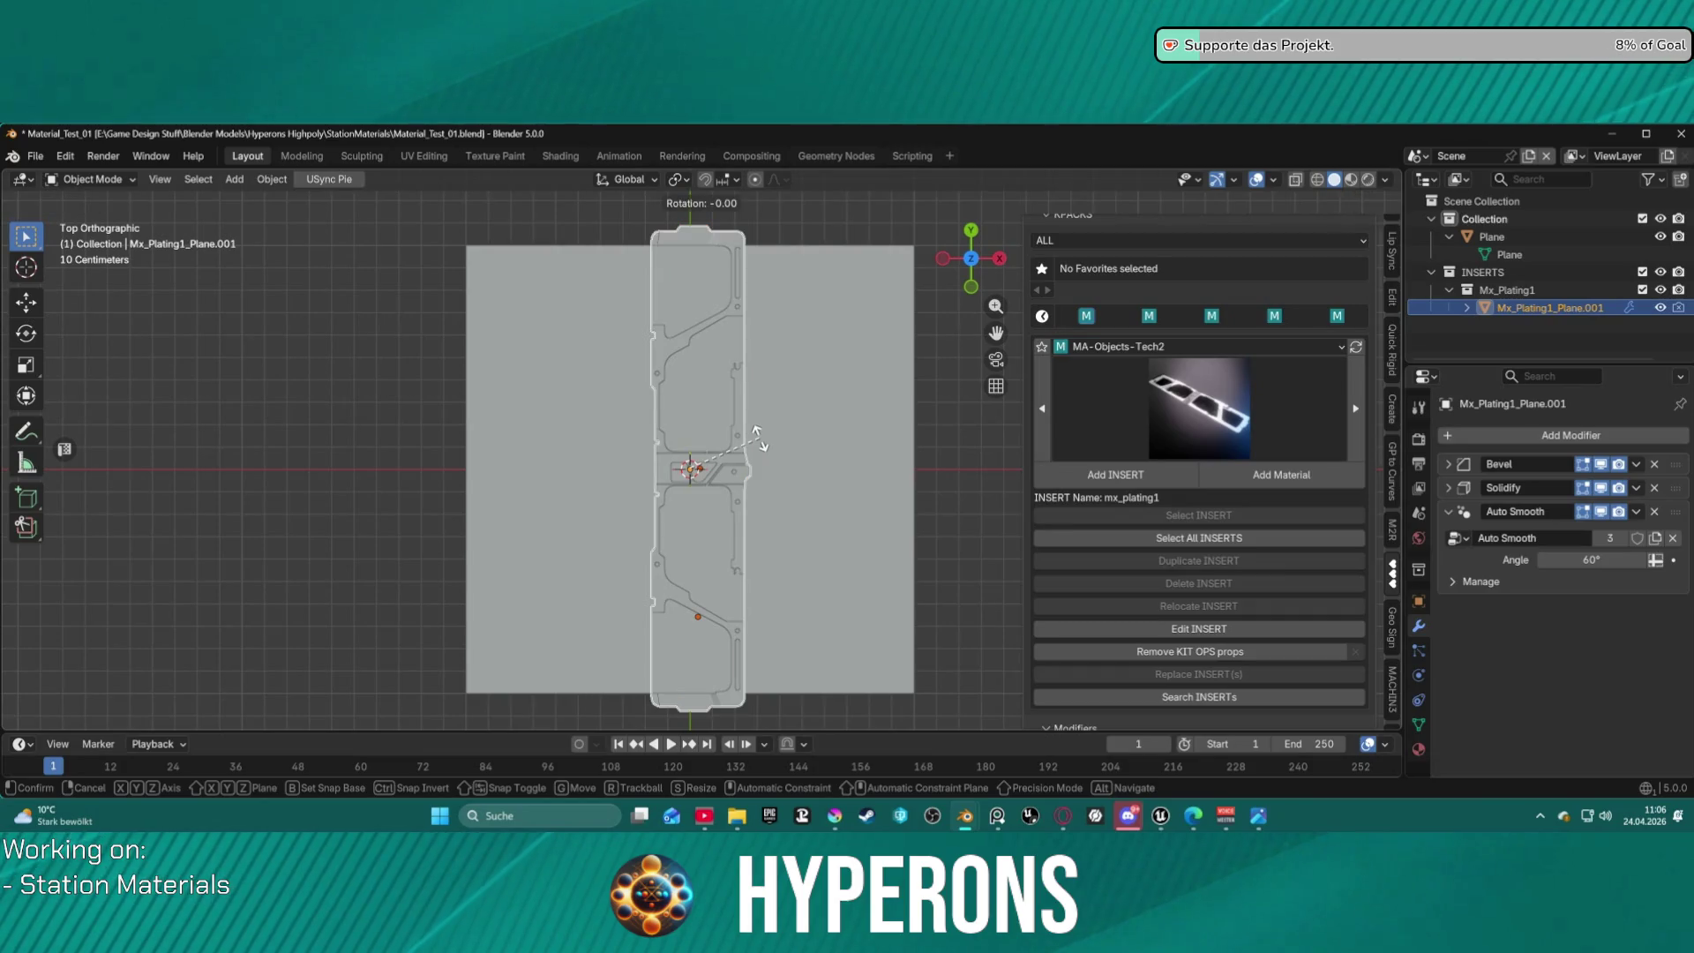
{"action": "type", "text": "90"}
{"action": "key", "text": "Return"}
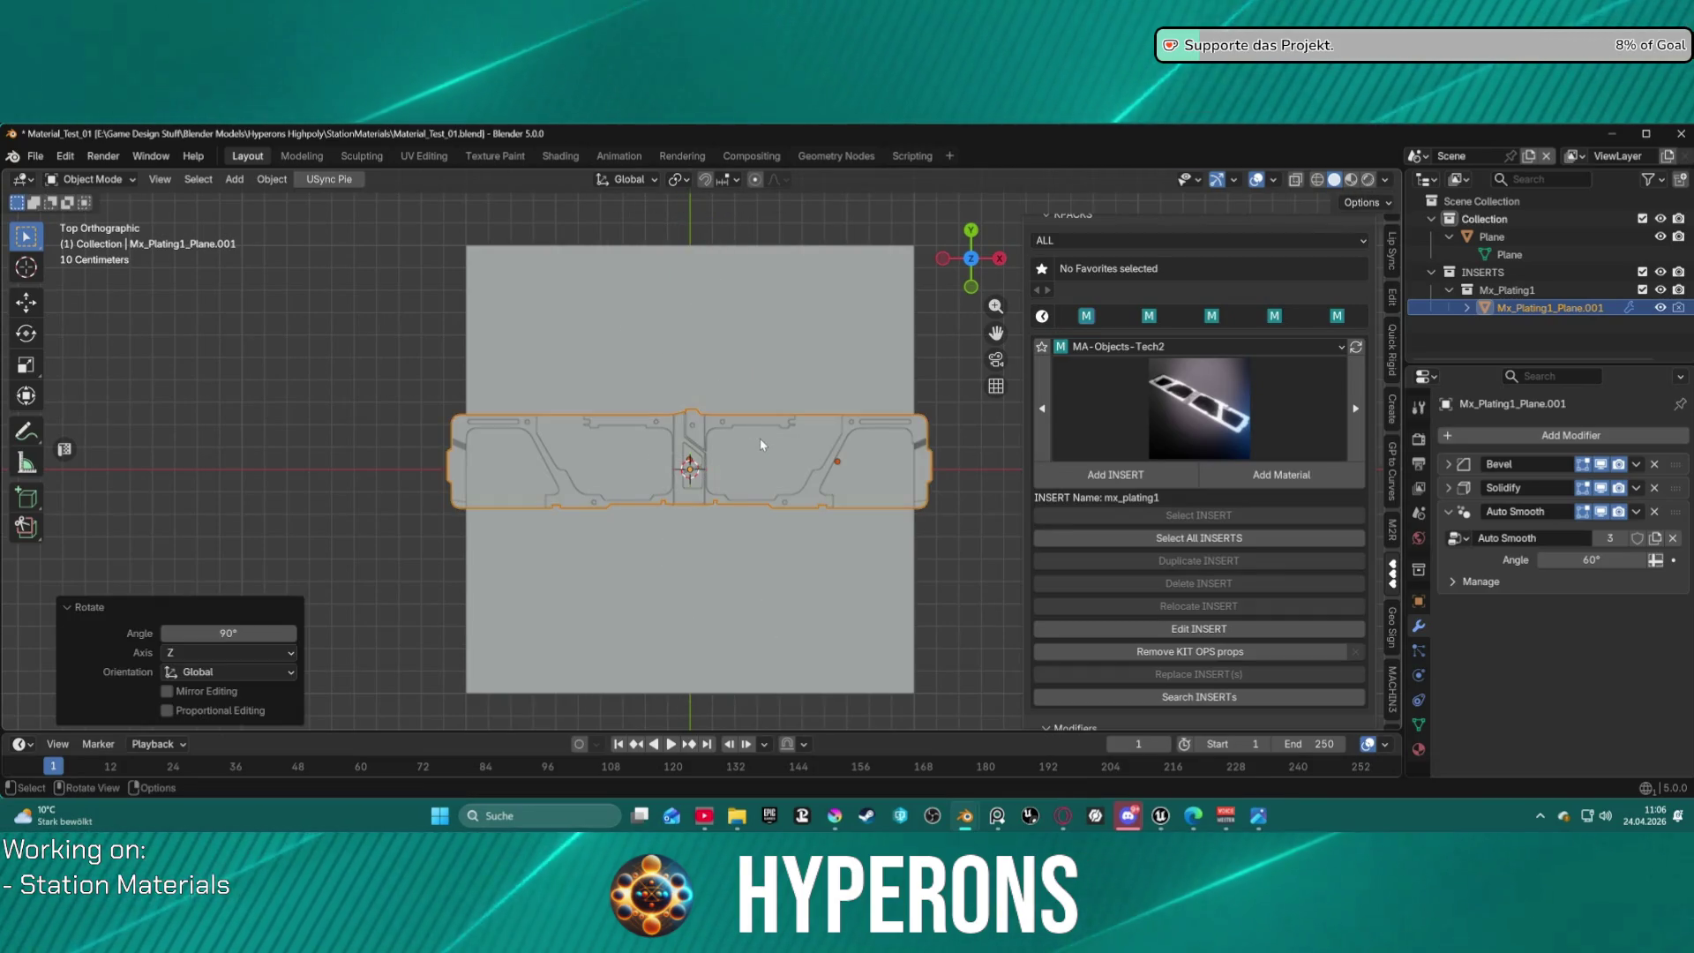
{"action": "scroll", "coordinate": [588, 480], "scroll_direction": "up", "scroll_amount": 4}
{"action": "mouse_move", "coordinate": [753, 456]}
{"action": "middle_mouse_down"}
{"action": "mouse_move", "coordinate": [862, 257]}
{"action": "mouse_move", "coordinate": [765, 337]}
{"action": "mouse_move", "coordinate": [745, 422]}
{"action": "middle_mouse_up"}
{"action": "key", "text": "g"}
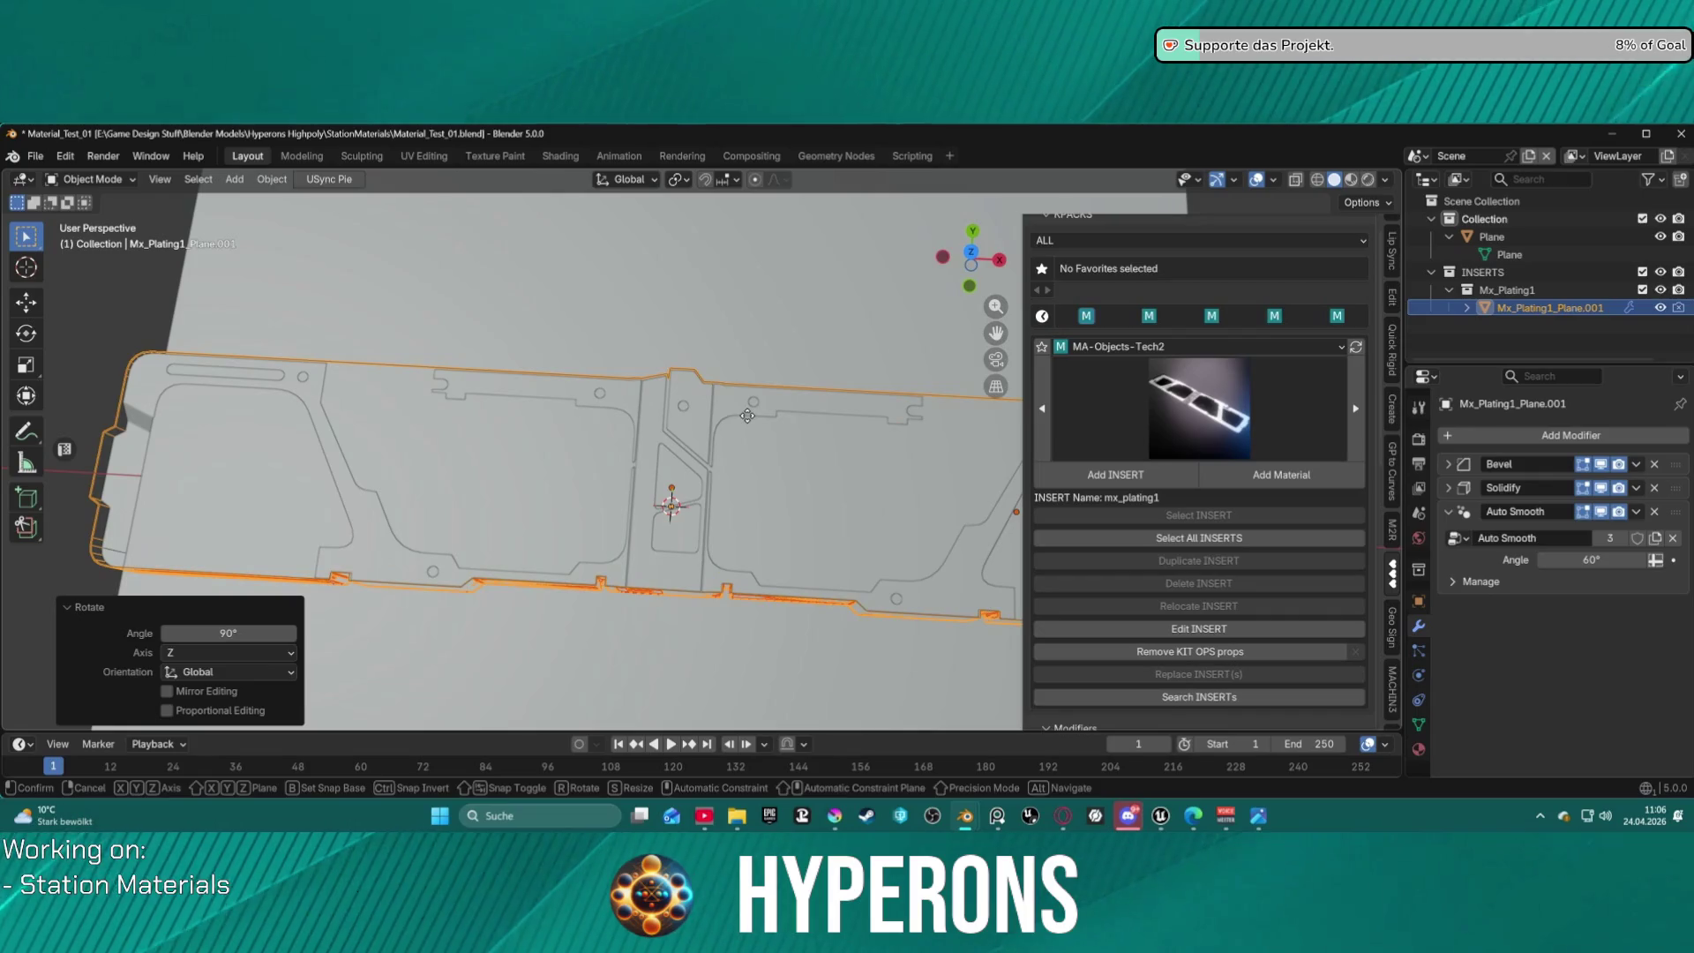
{"action": "key", "text": "z"}
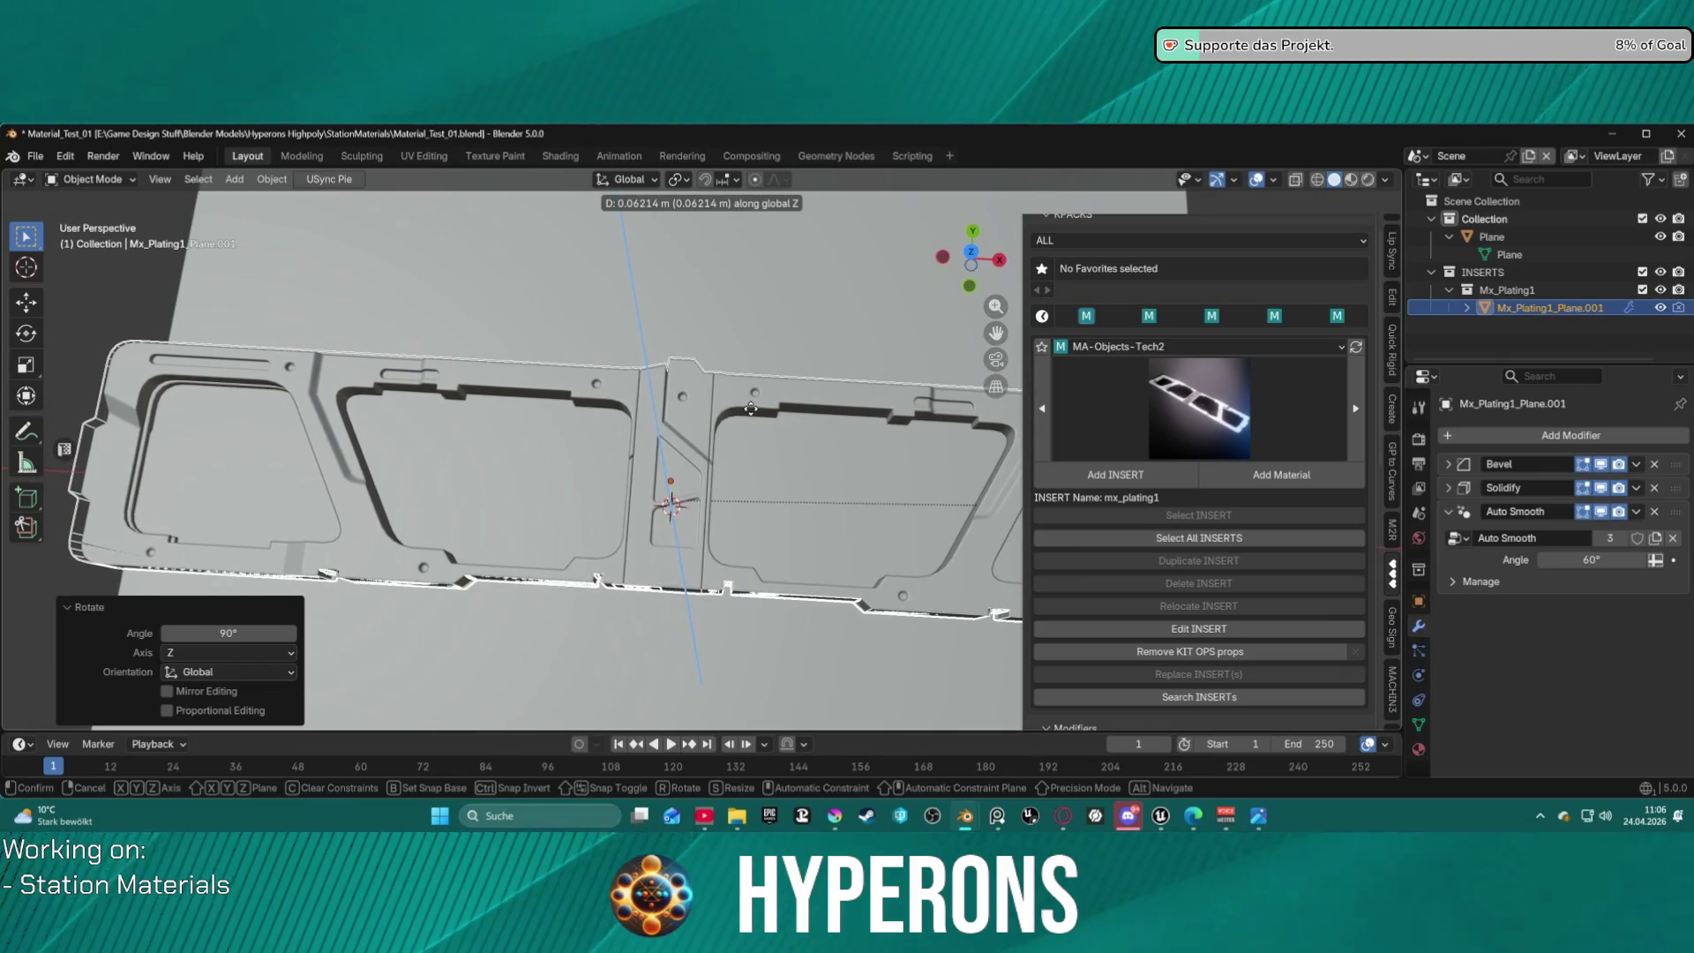
{"action": "left_click", "coordinate": [750, 409]}
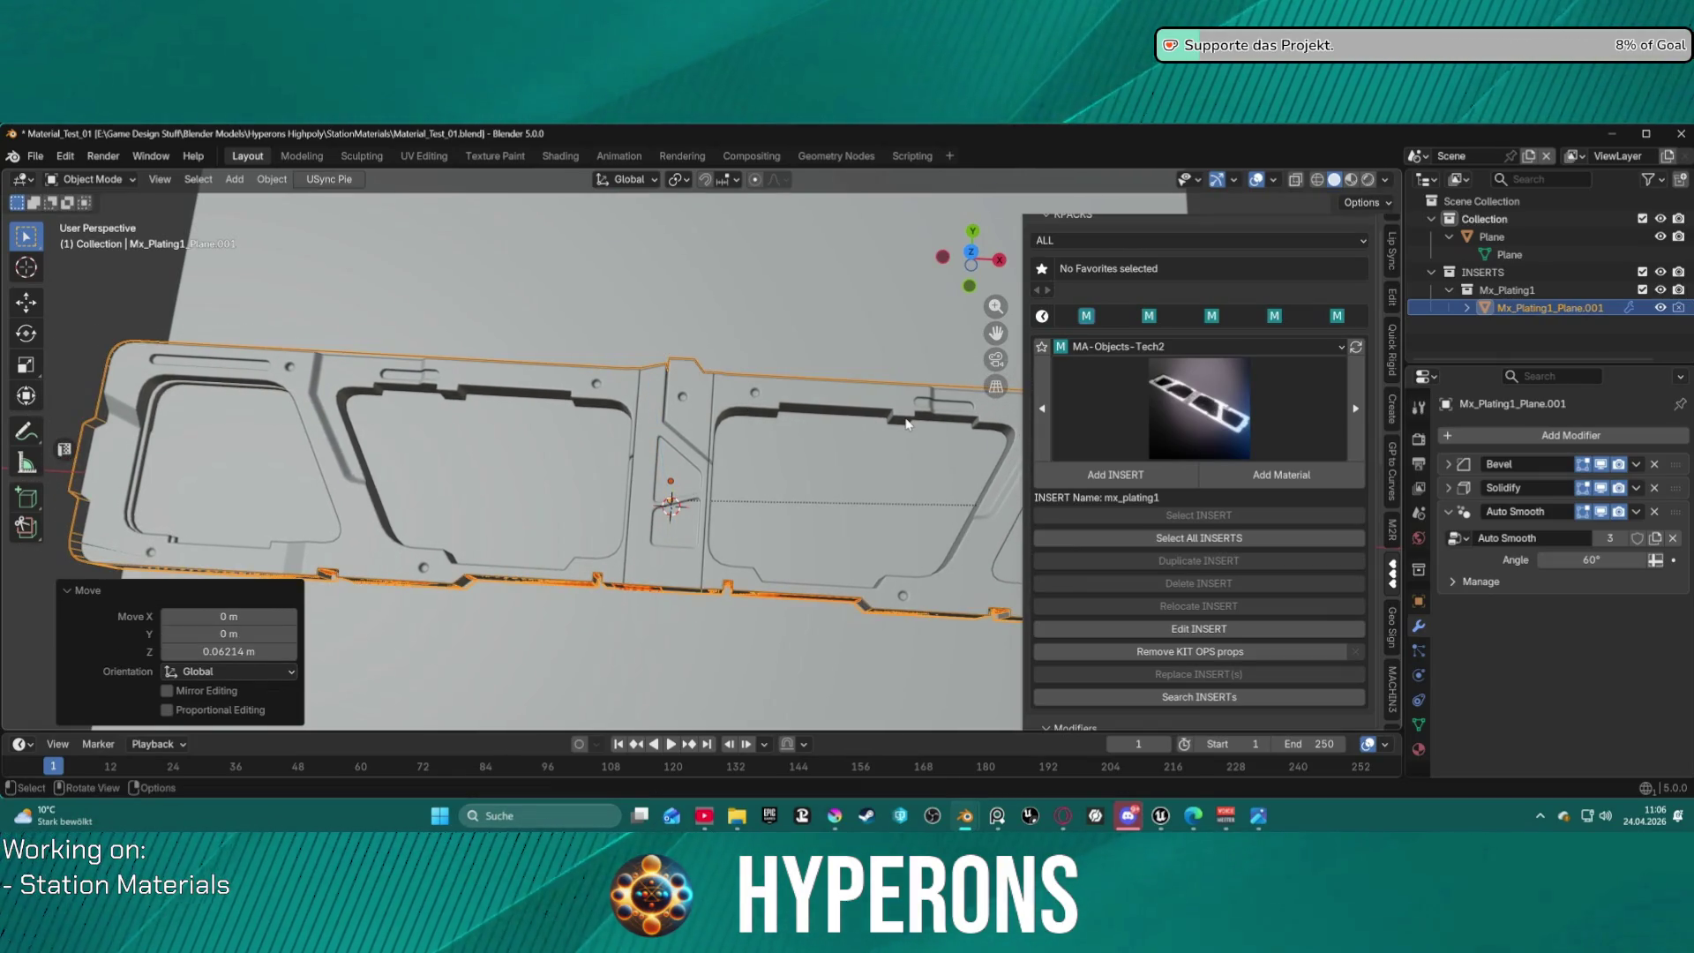
Scale the plating to about 0.93 so it fits the plane.
{"action": "mouse_move", "coordinate": [904, 424]}
{"action": "middle_mouse_down"}
{"action": "mouse_move", "coordinate": [687, 452]}
{"action": "mouse_move", "coordinate": [779, 373]}
{"action": "mouse_move", "coordinate": [816, 305]}
{"action": "mouse_move", "coordinate": [835, 314]}
{"action": "mouse_move", "coordinate": [660, 437]}
{"action": "middle_mouse_up"}
{"action": "key", "text": "s"}
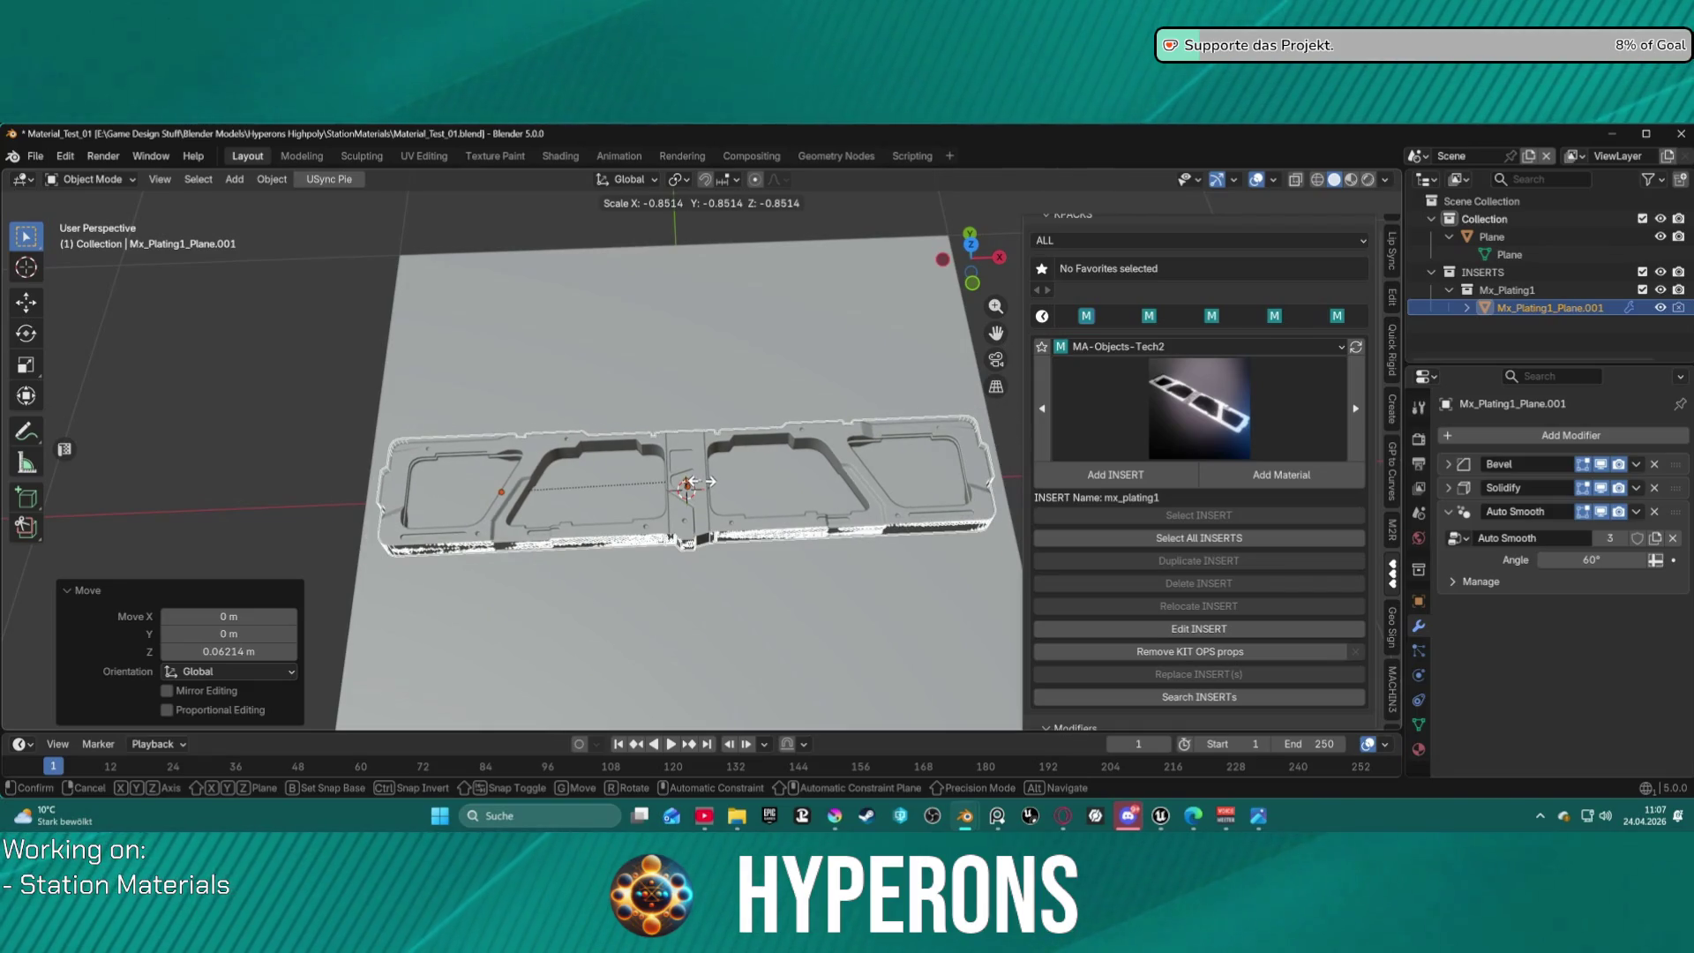
{"action": "left_click", "coordinate": [703, 481]}
{"action": "mouse_move", "coordinate": [703, 483]}
{"action": "middle_mouse_down"}
{"action": "mouse_move", "coordinate": [684, 586]}
{"action": "mouse_move", "coordinate": [654, 537]}
{"action": "middle_mouse_up"}
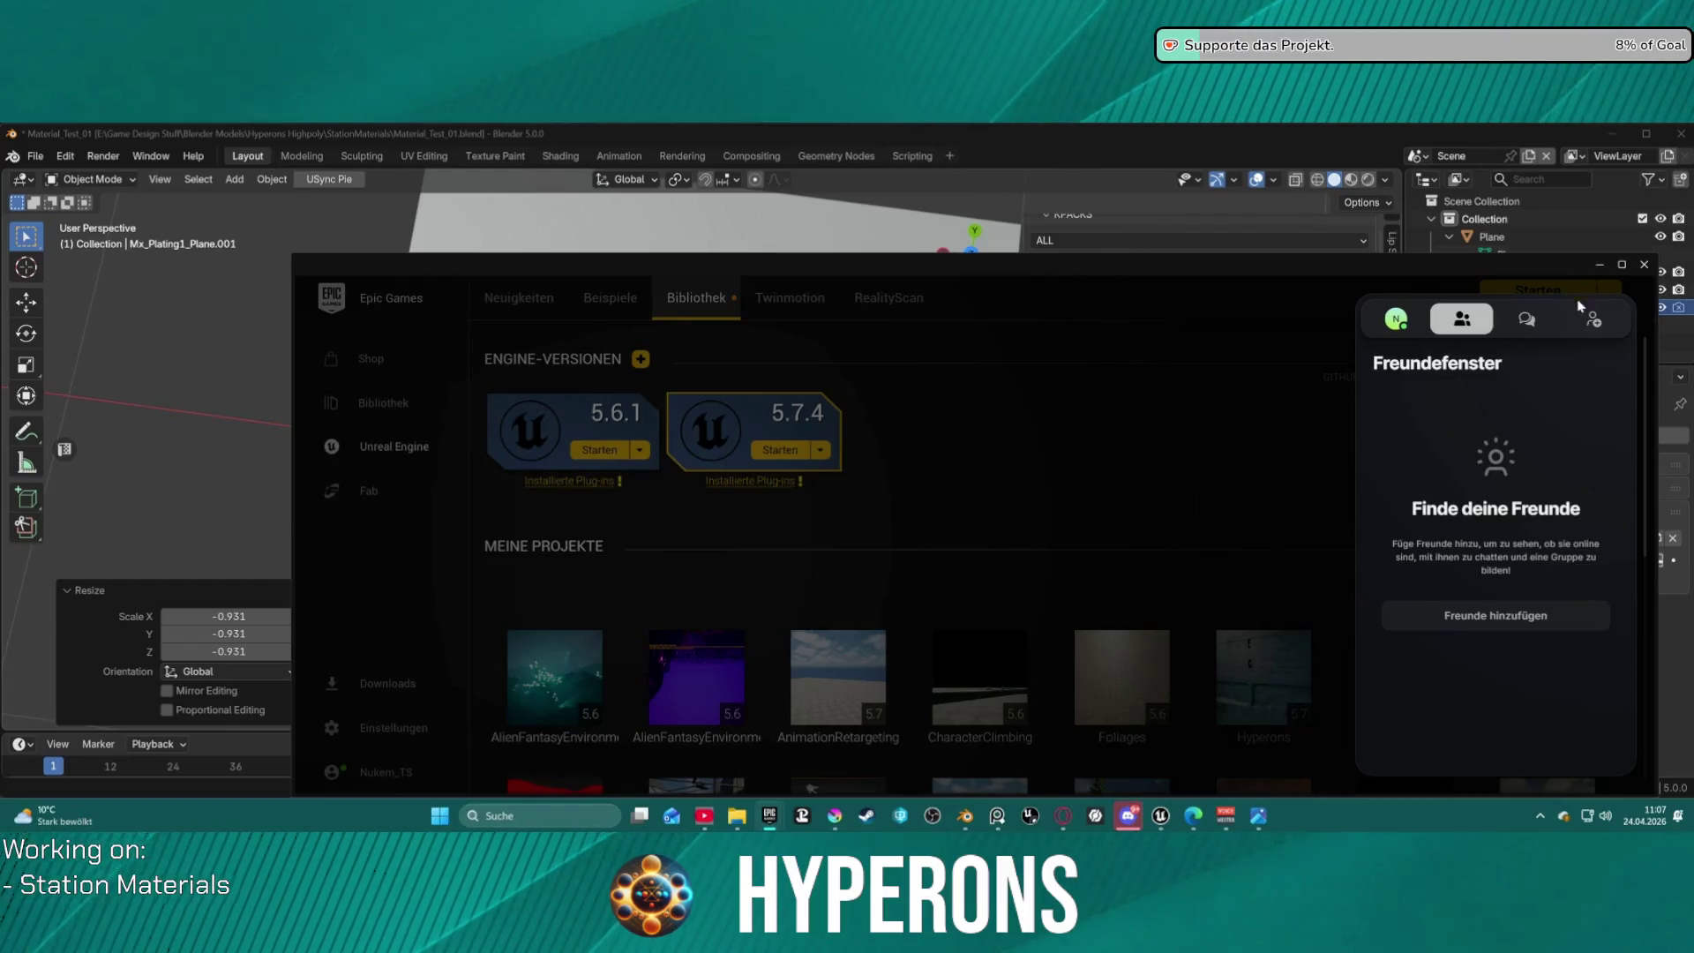
Close the Epic Games Launcher and bring up the M_StaionHull_Master material graph in Unreal Editor.
{"action": "left_click", "coordinate": [1642, 265]}
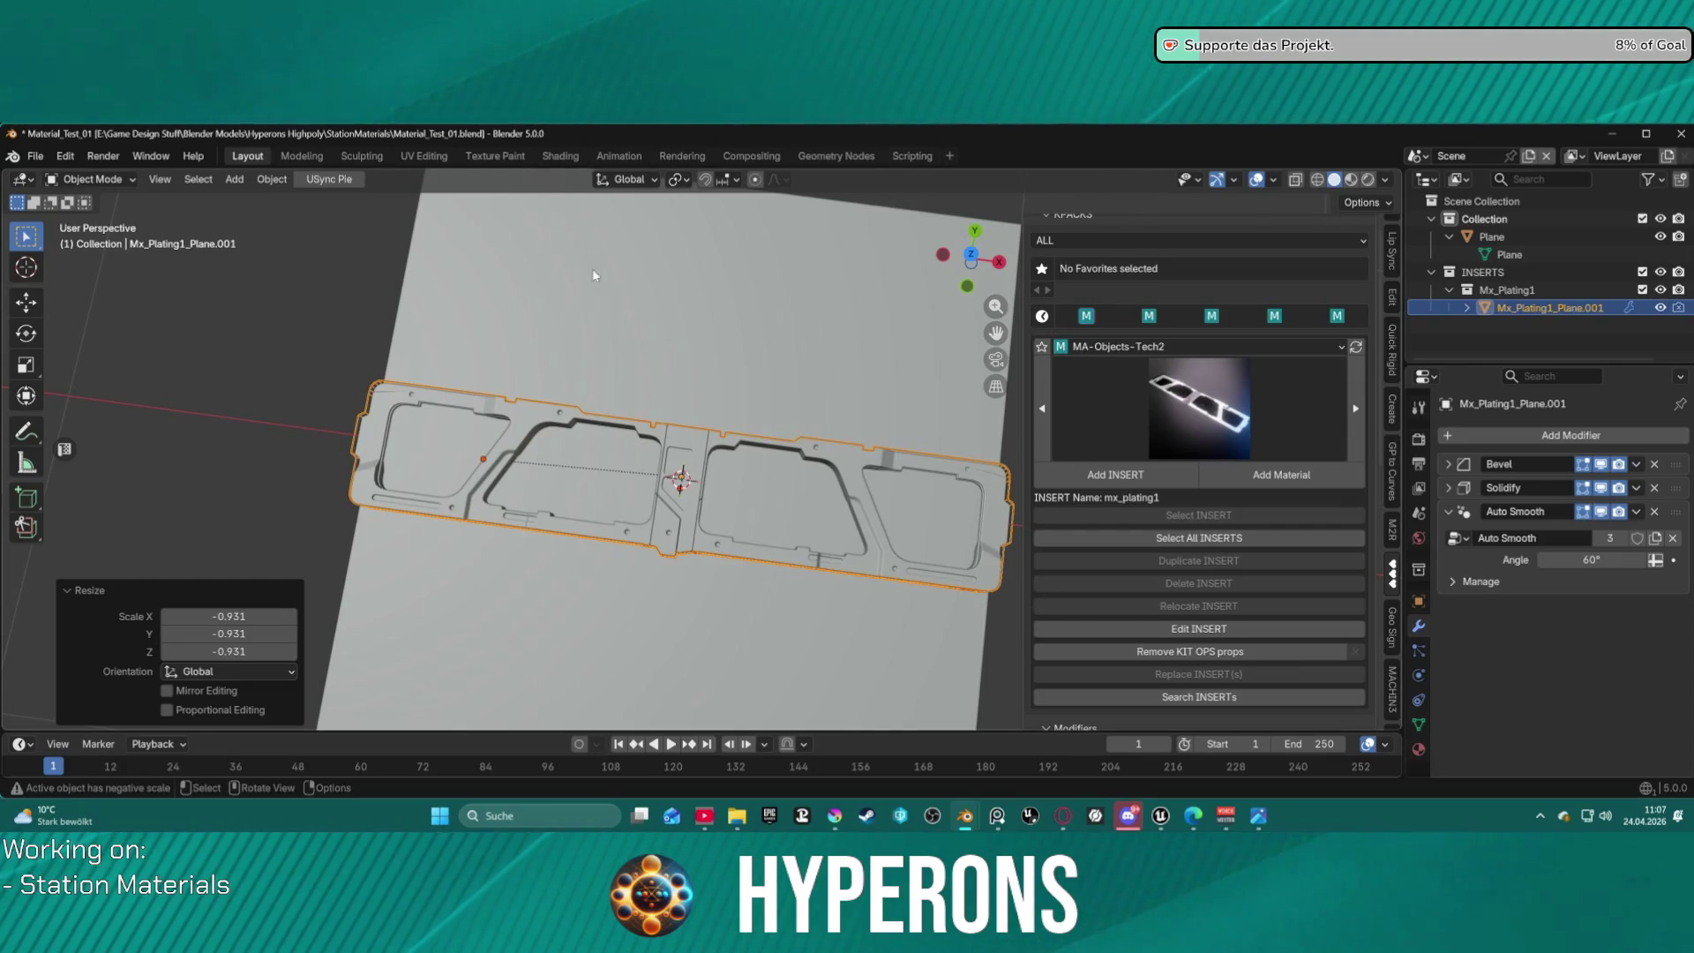
{"action": "mouse_move", "coordinate": [1161, 816]}
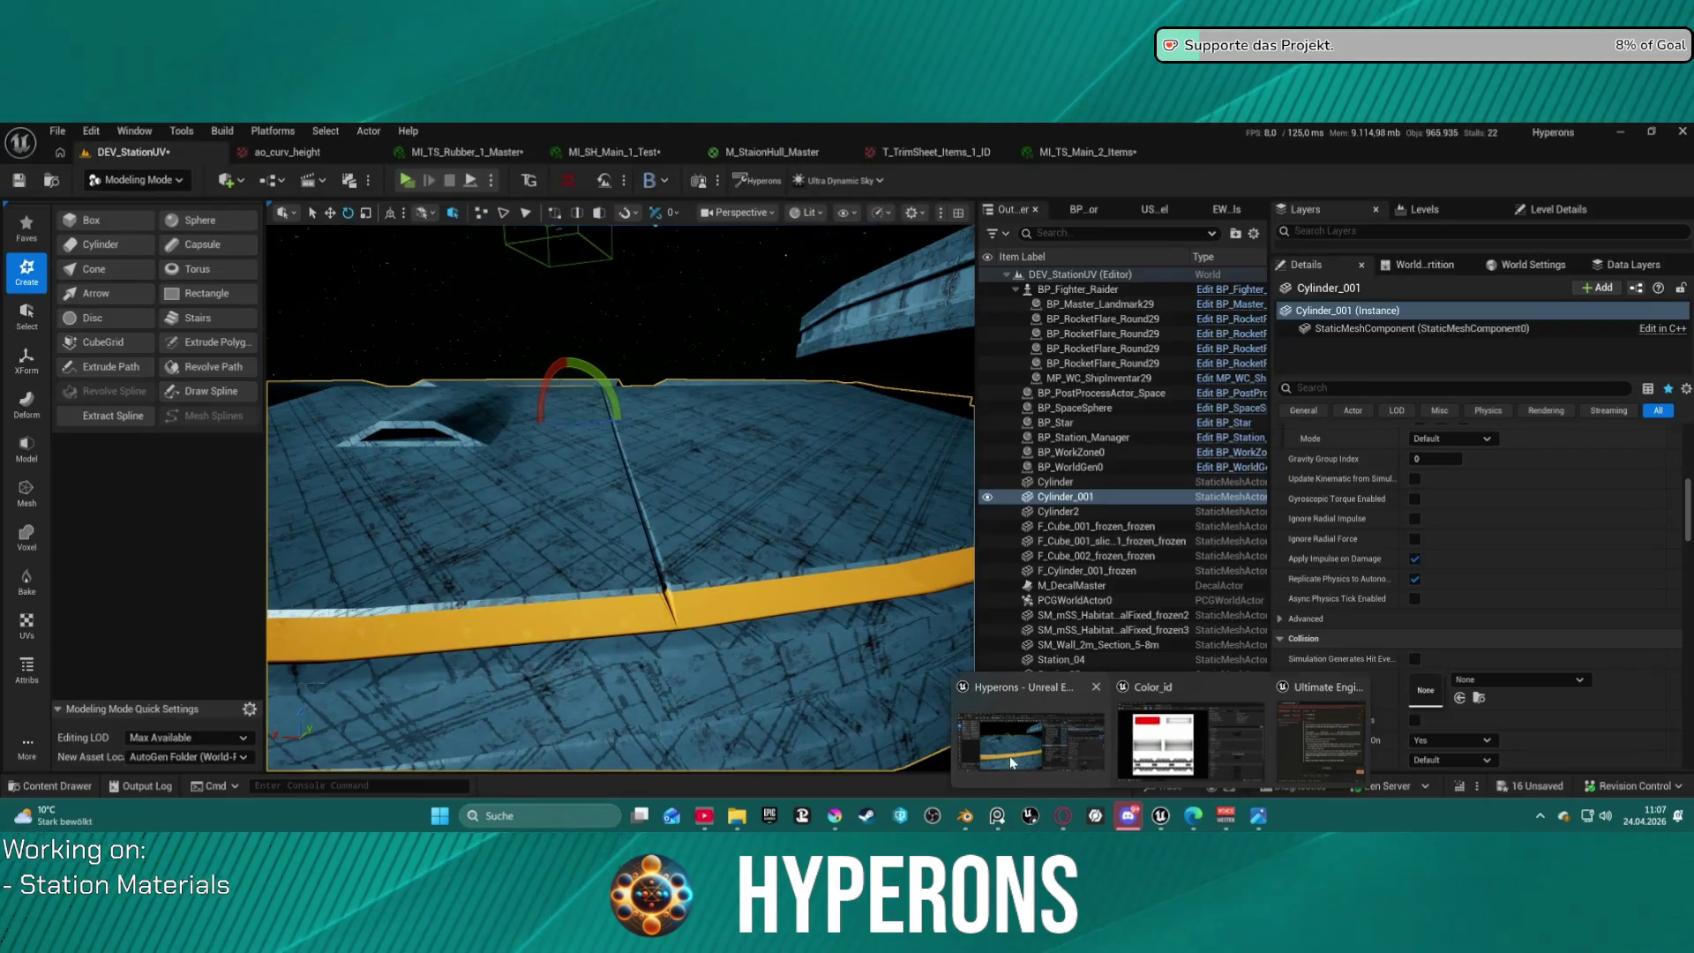
{"action": "left_click", "coordinate": [1012, 762]}
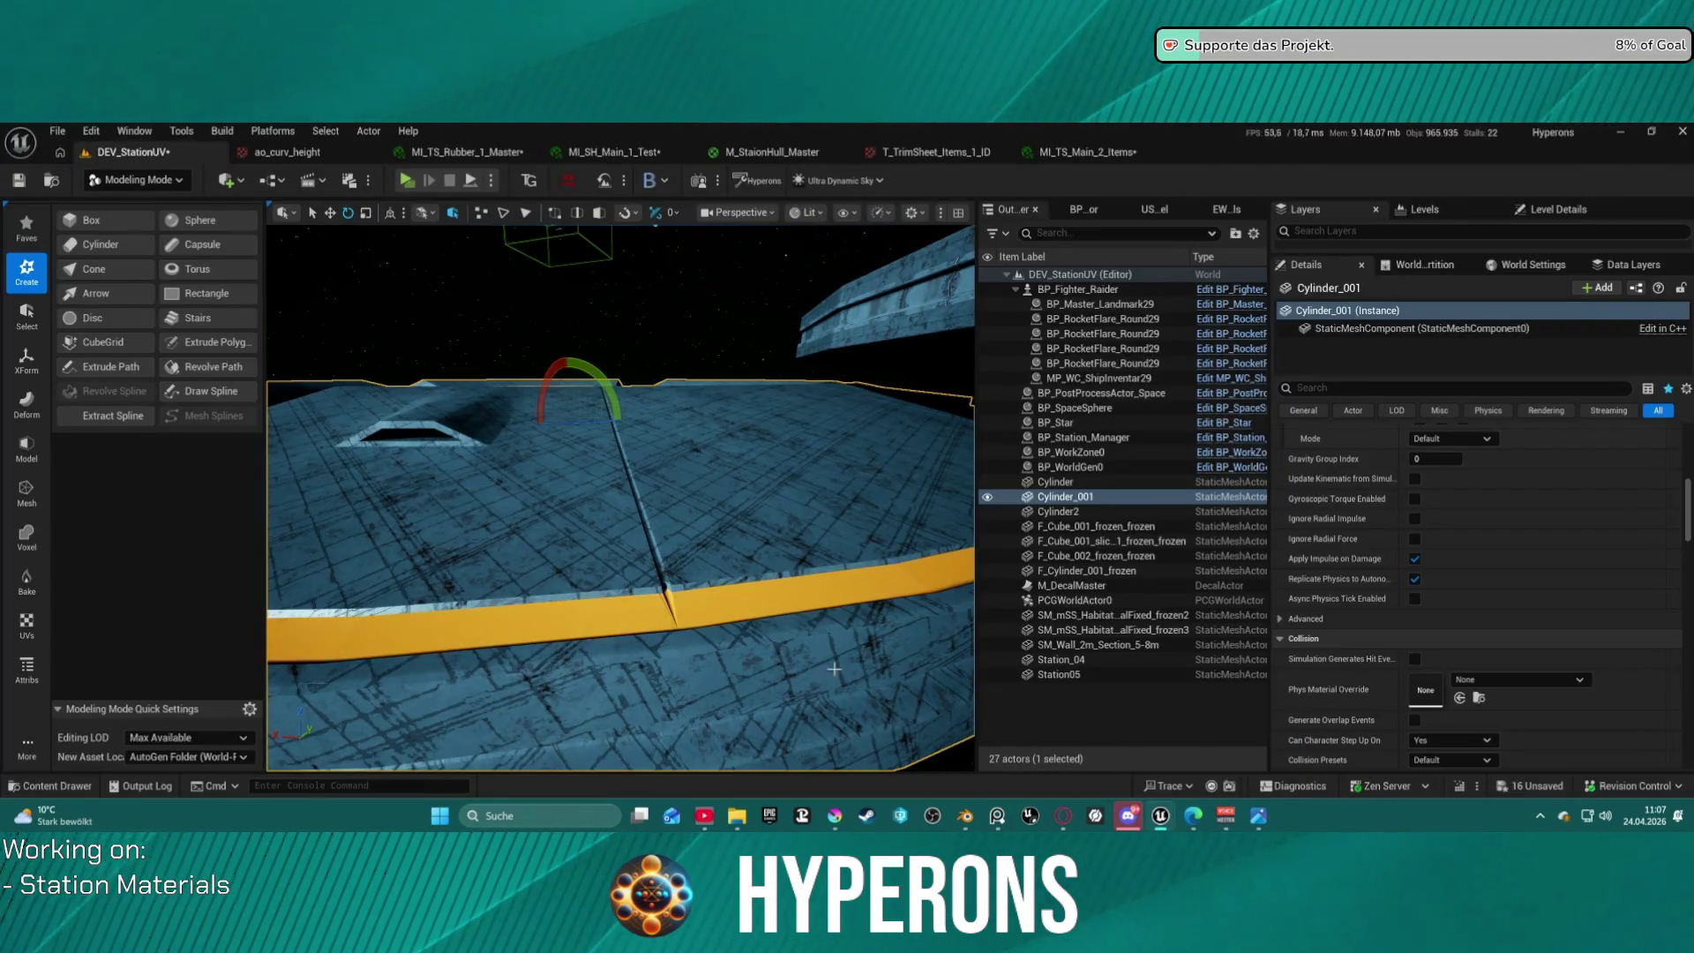
{"action": "mouse_move", "coordinate": [1160, 815]}
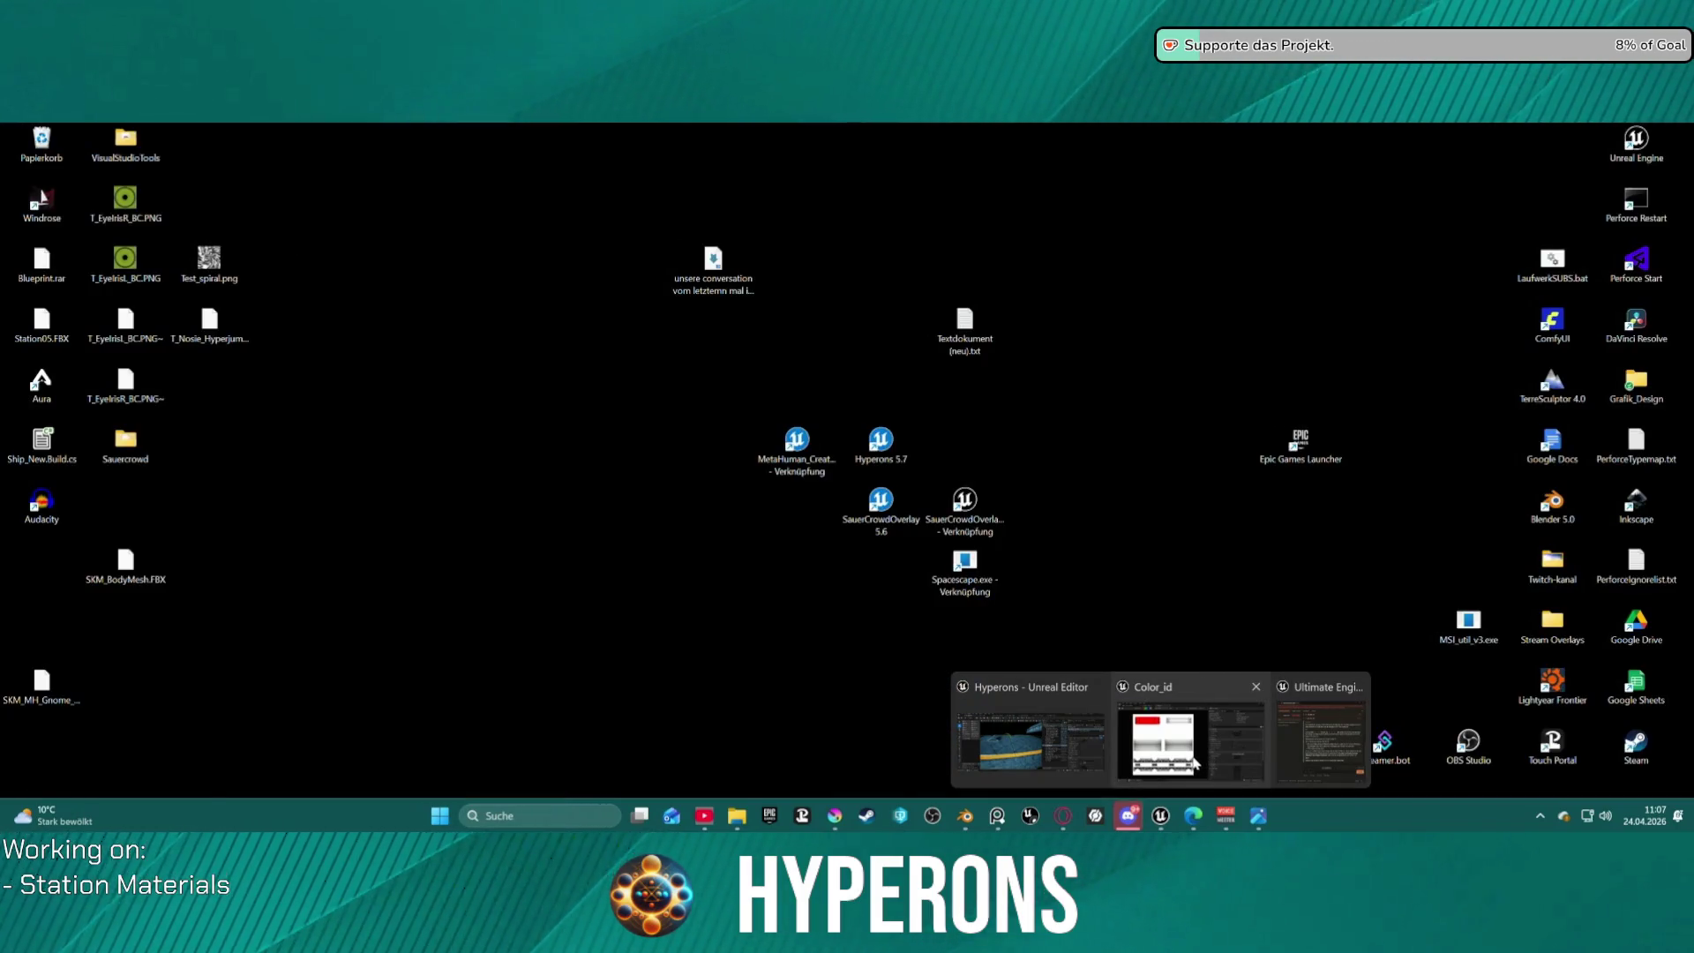
{"action": "left_click", "coordinate": [1196, 764]}
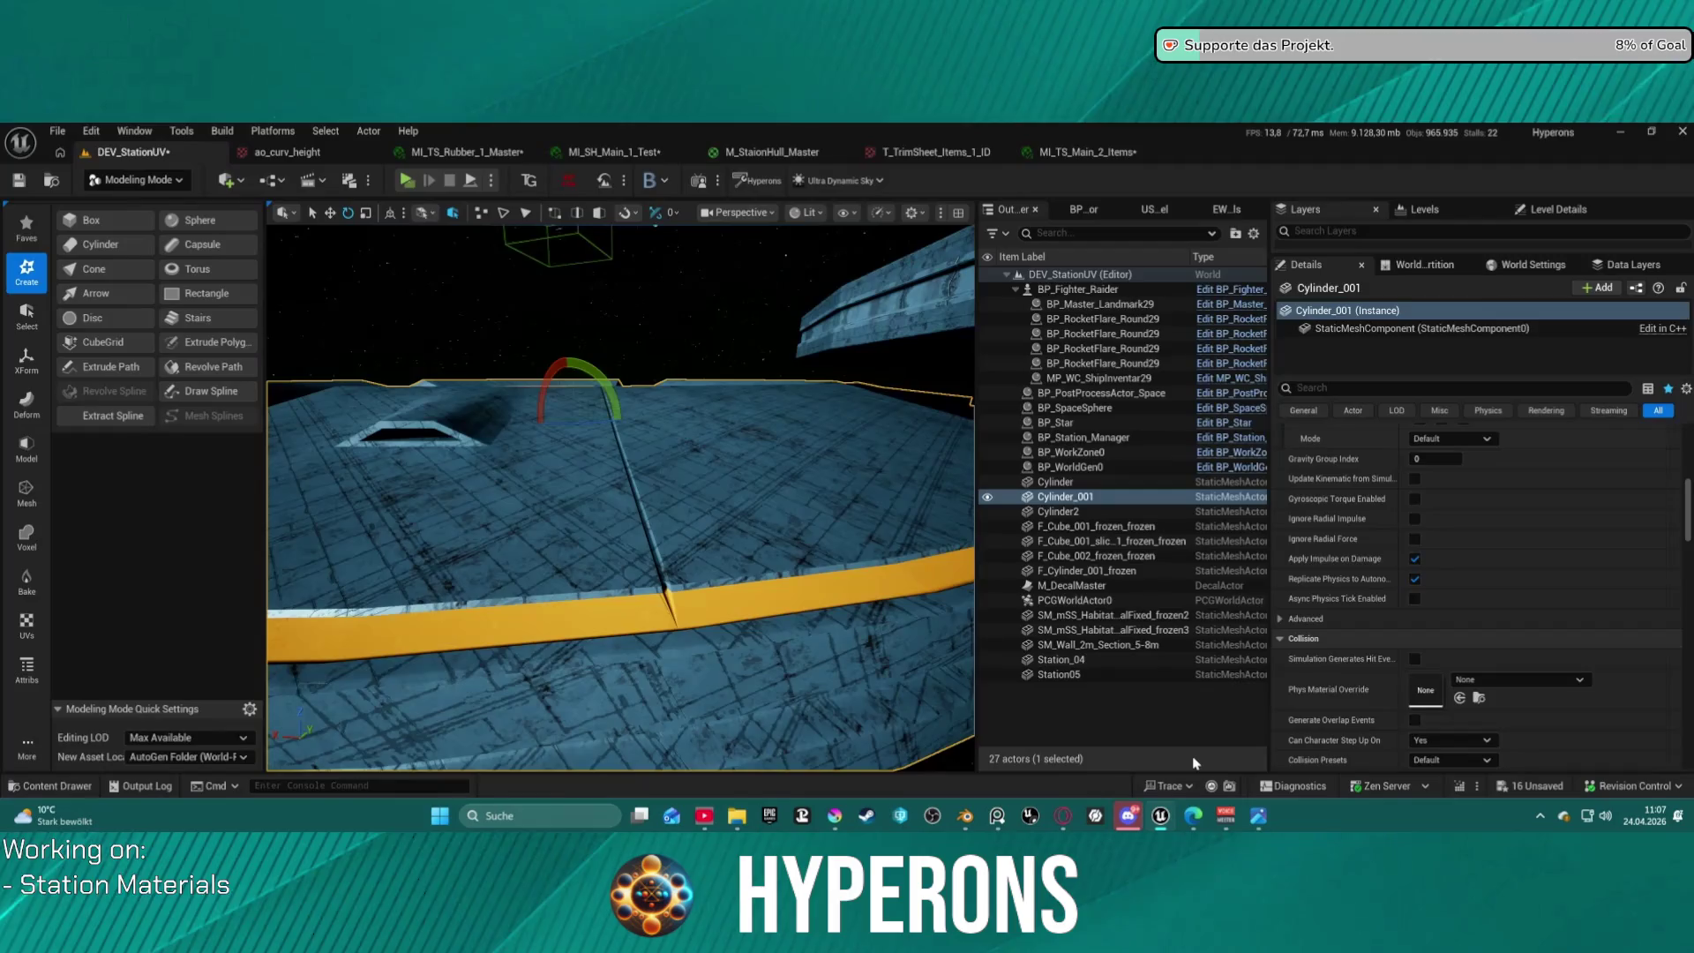
{"action": "left_click", "coordinate": [767, 152]}
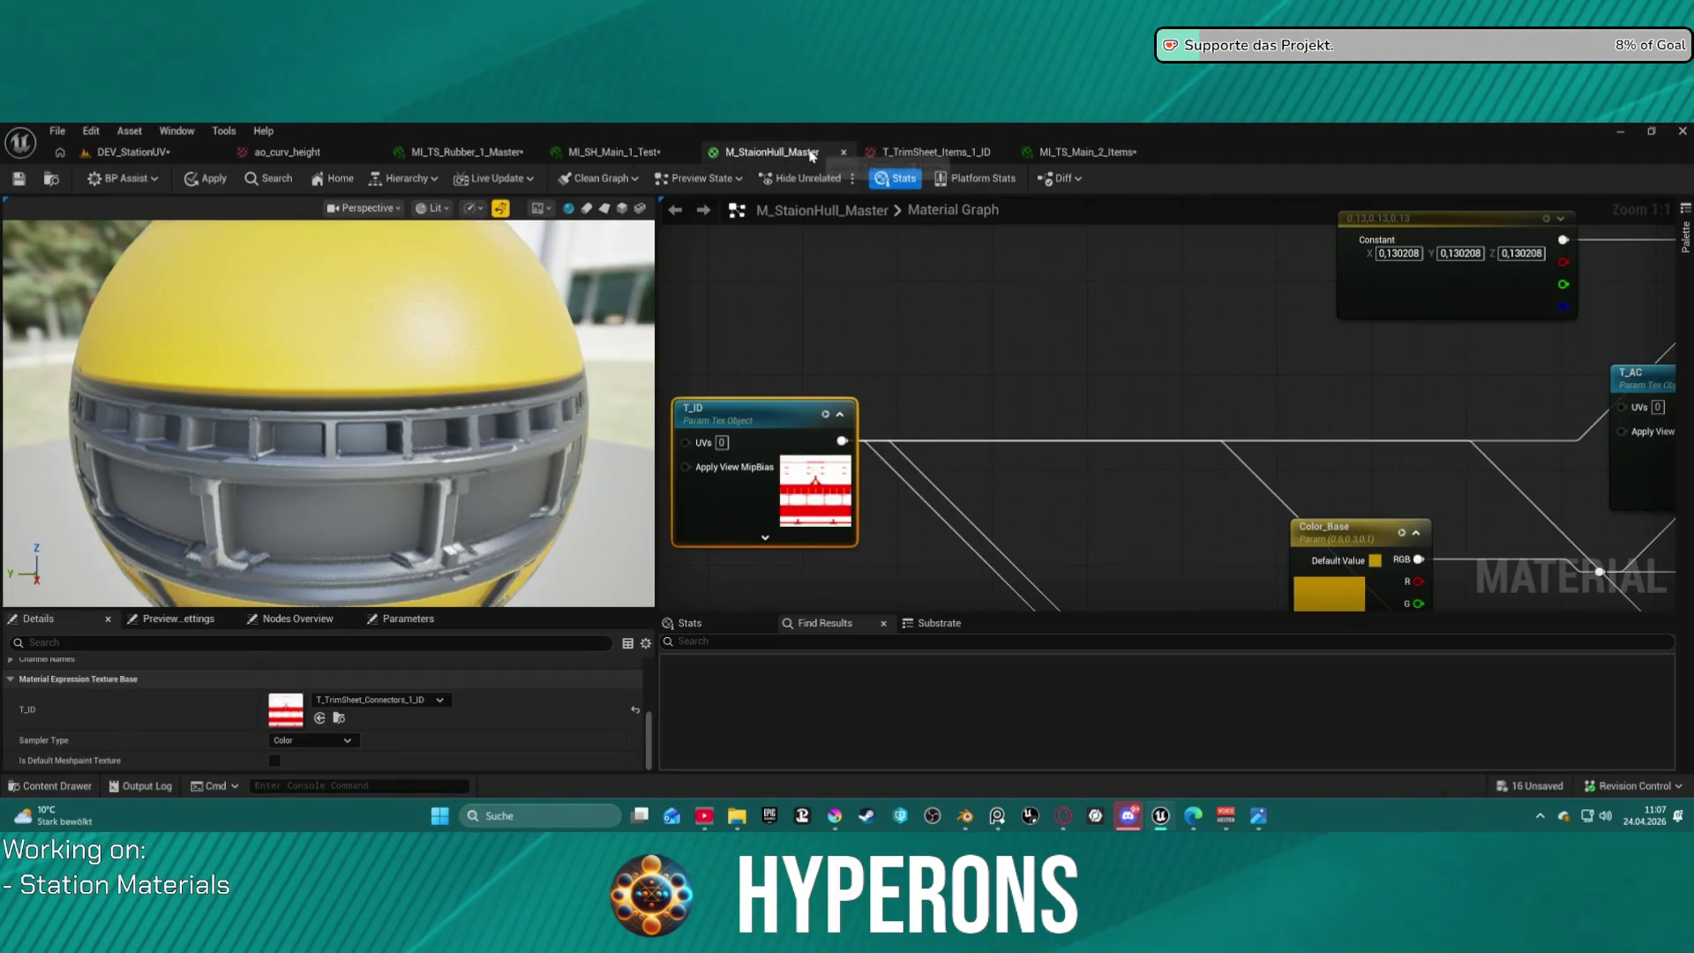
Switch the material preview mesh from the sphere to a flat plane.
{"action": "scroll", "coordinate": [354, 340], "scroll_direction": "down", "scroll_amount": 5}
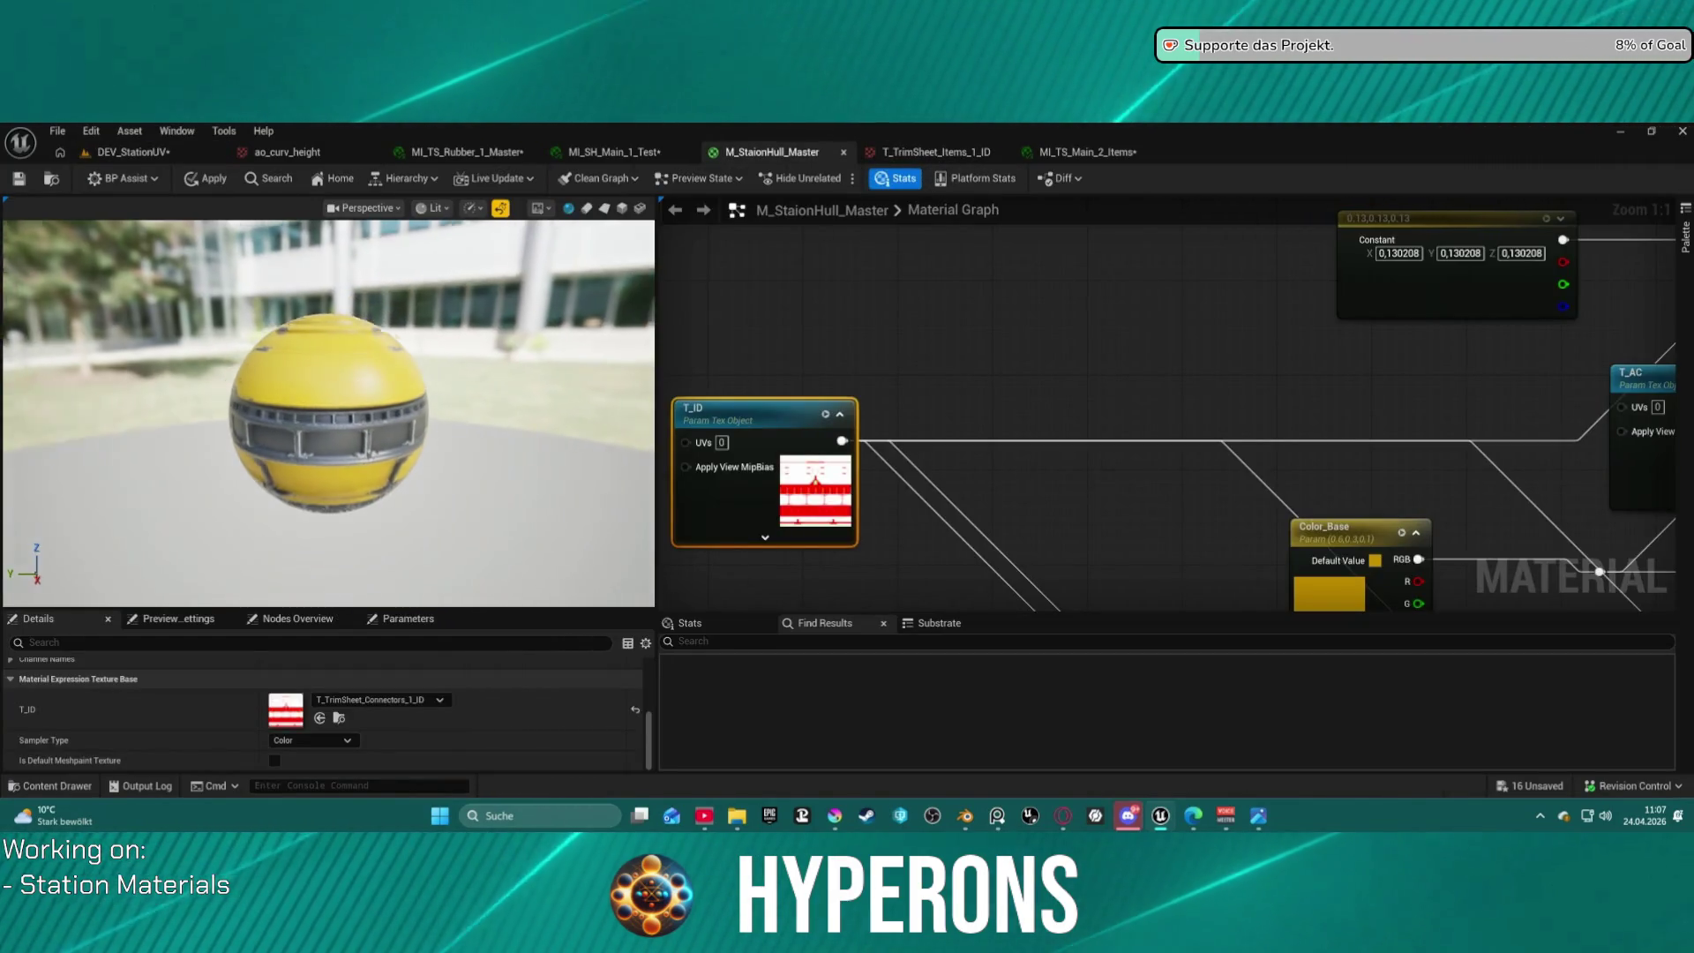
{"action": "mouse_move", "coordinate": [354, 339]}
{"action": "left_mouse_down"}
{"action": "mouse_move", "coordinate": [282, 335]}
{"action": "mouse_move", "coordinate": [397, 344]}
{"action": "left_mouse_up"}
{"action": "mouse_move", "coordinate": [350, 293]}
{"action": "left_mouse_down"}
{"action": "mouse_move", "coordinate": [265, 296]}
{"action": "mouse_move", "coordinate": [350, 293]}
{"action": "left_mouse_up"}
{"action": "left_click", "coordinate": [602, 213]}
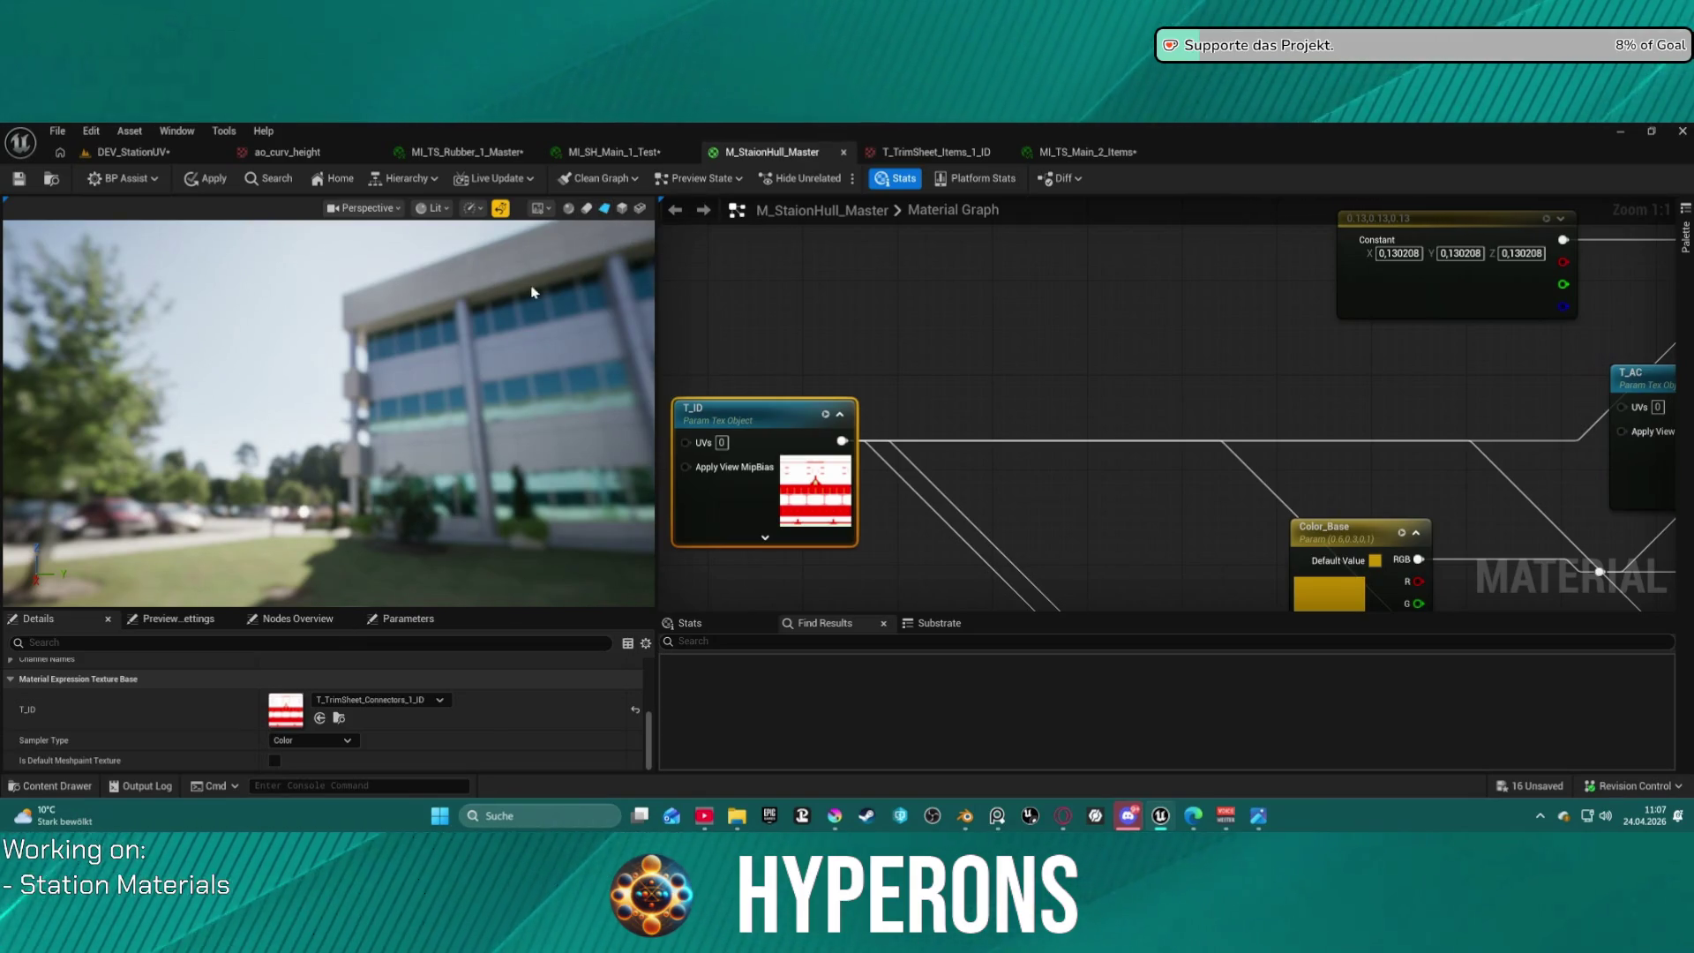
Orbit and zoom the plane preview to inspect the yellow trim sheet from several angles.
{"action": "left_click_drag", "start_coordinate": [532, 292], "coordinate": [328, 394]}
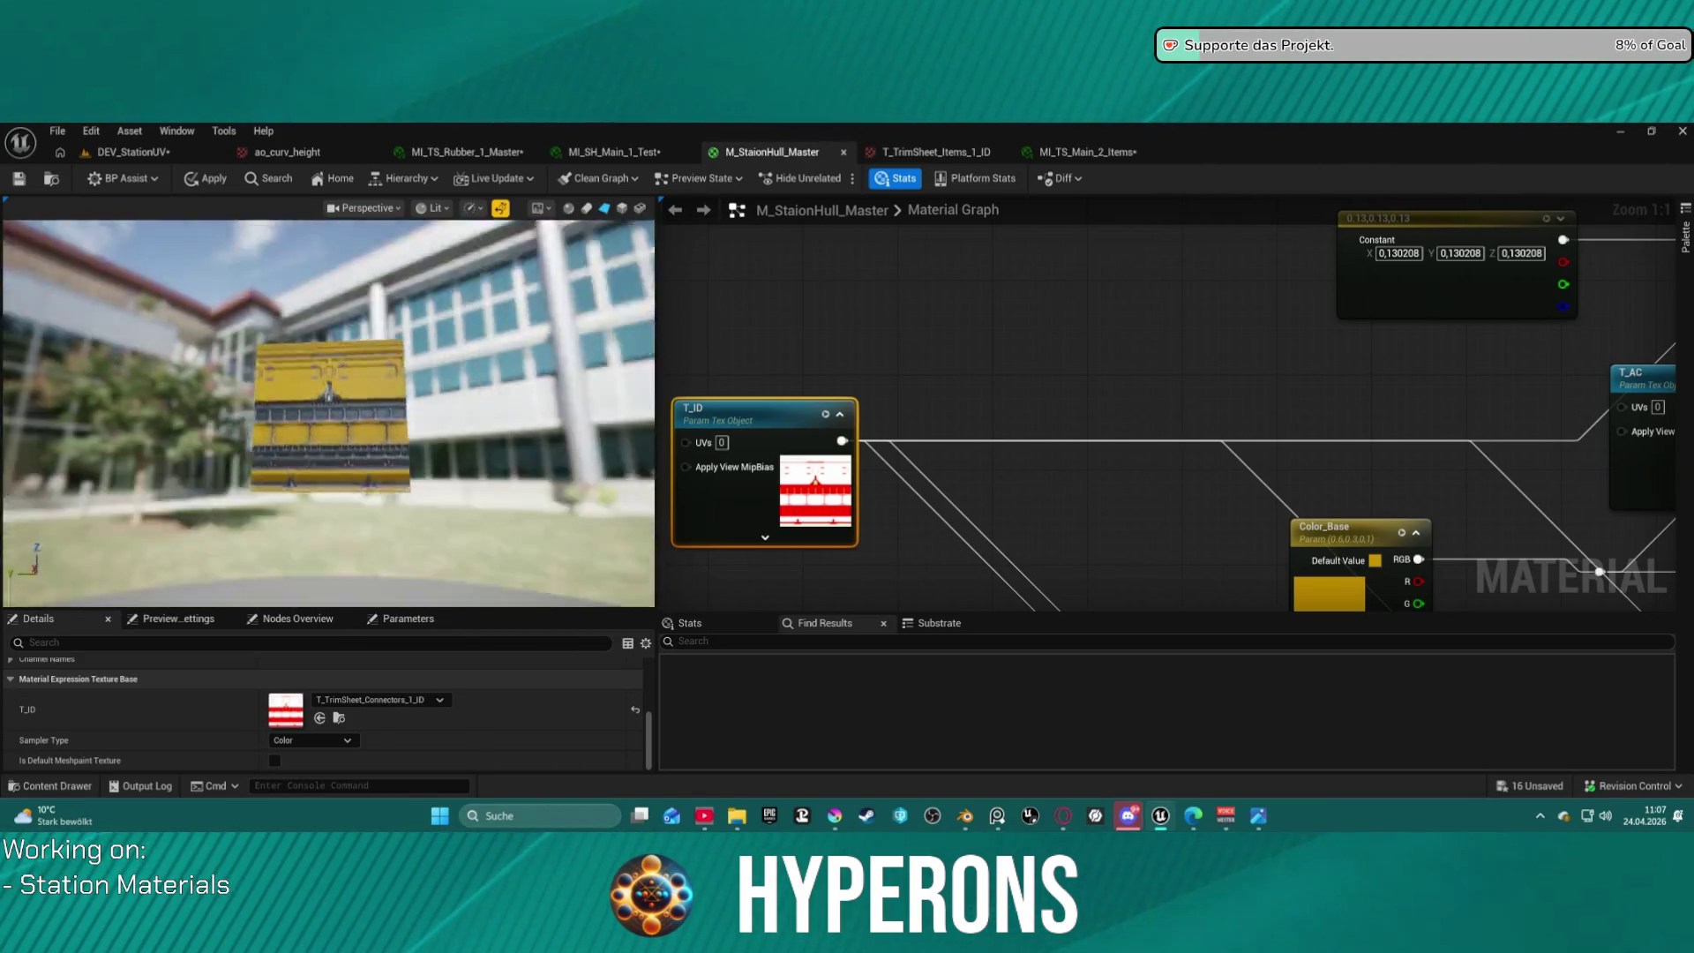
{"action": "scroll", "coordinate": [328, 394], "scroll_direction": "up", "scroll_amount": 8}
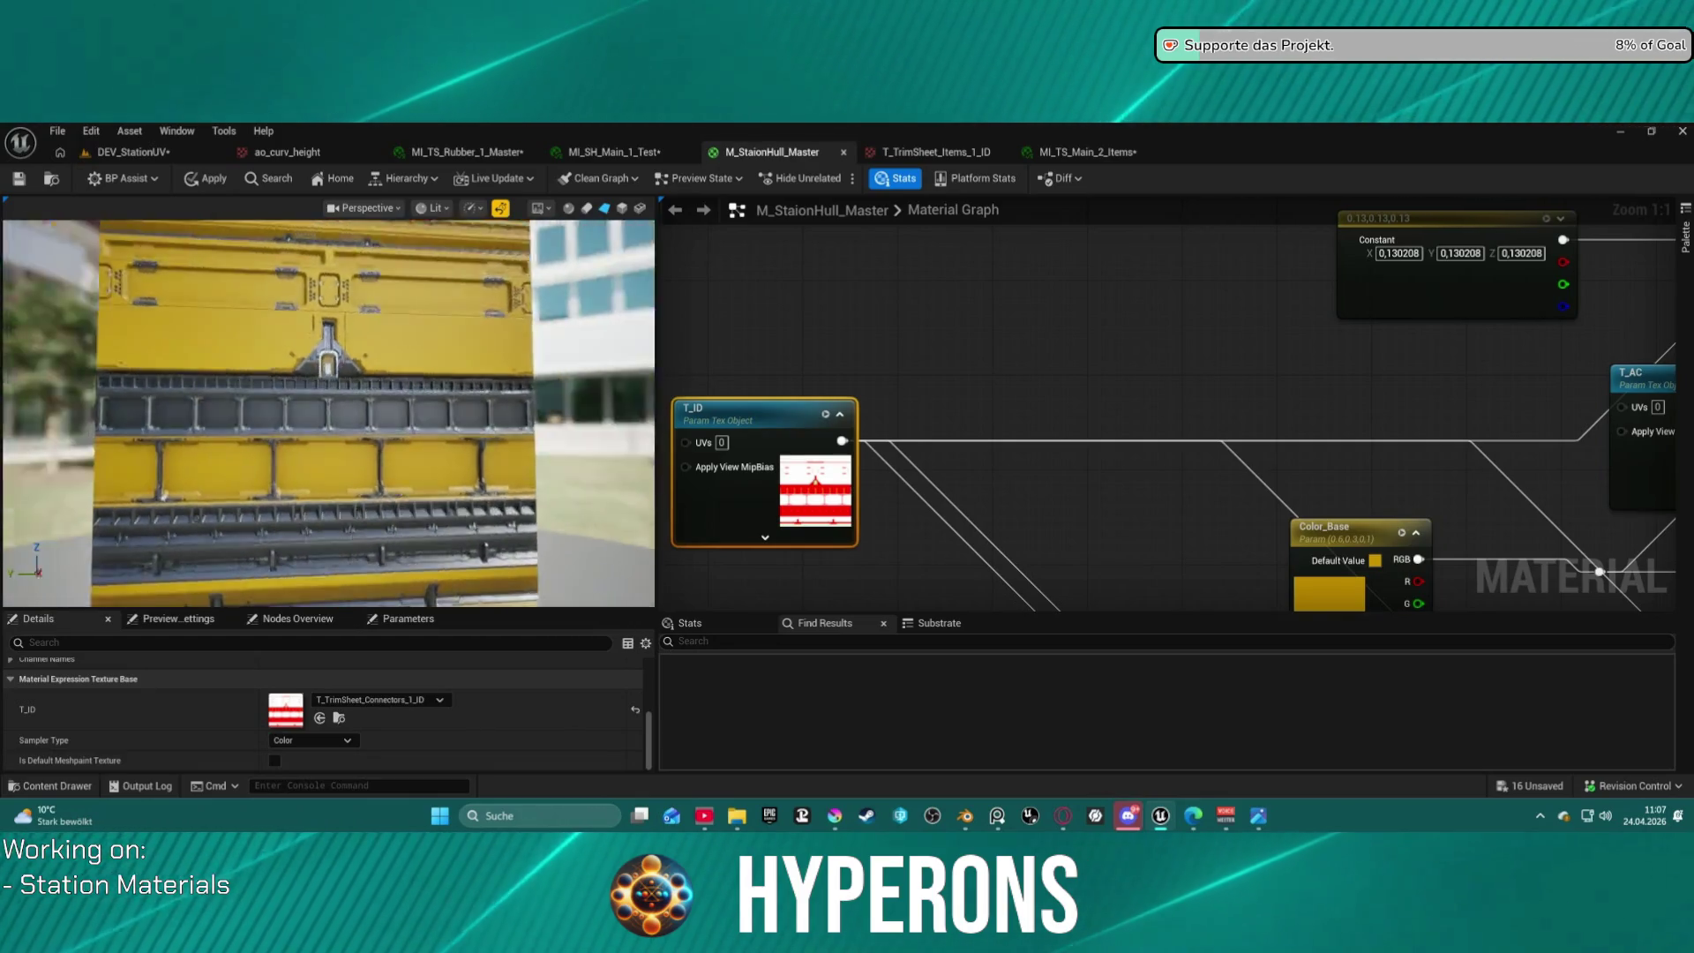
{"action": "scroll", "coordinate": [343, 394], "scroll_direction": "down", "scroll_amount": 5}
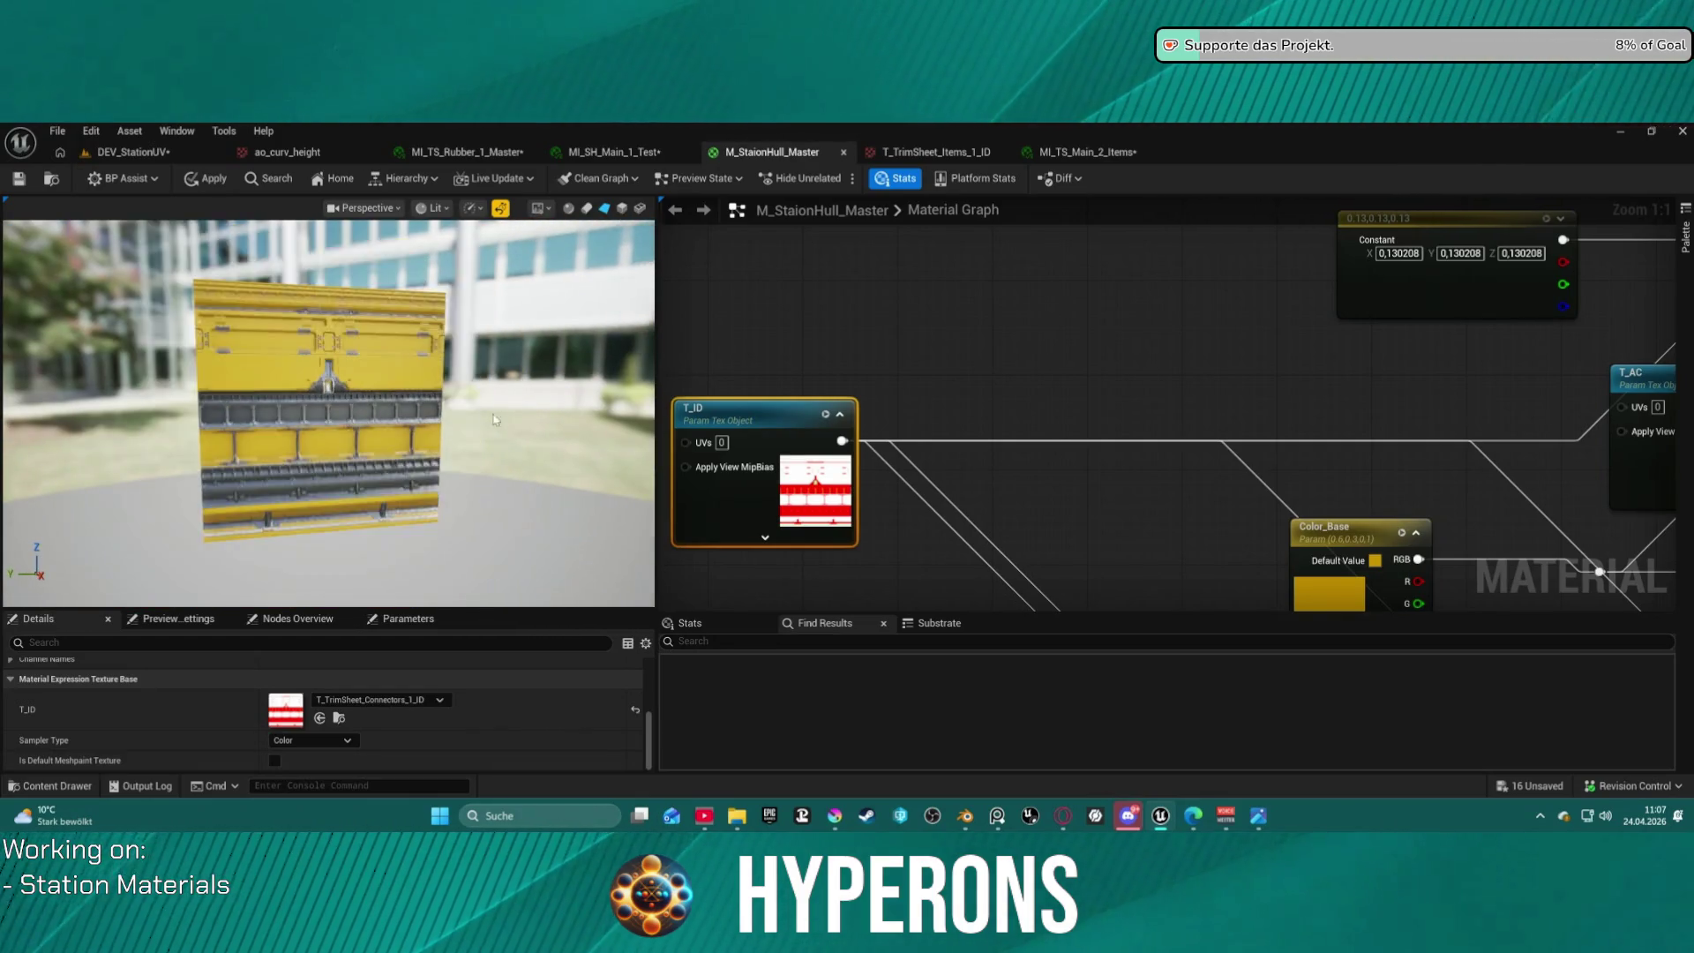
{"action": "scroll", "coordinate": [444, 484], "scroll_direction": "up", "scroll_amount": 3}
{"action": "mouse_move", "coordinate": [329, 386]}
{"action": "left_mouse_down"}
{"action": "mouse_move", "coordinate": [282, 390]}
{"action": "mouse_move", "coordinate": [362, 345]}
{"action": "mouse_move", "coordinate": [348, 344]}
{"action": "left_mouse_up"}
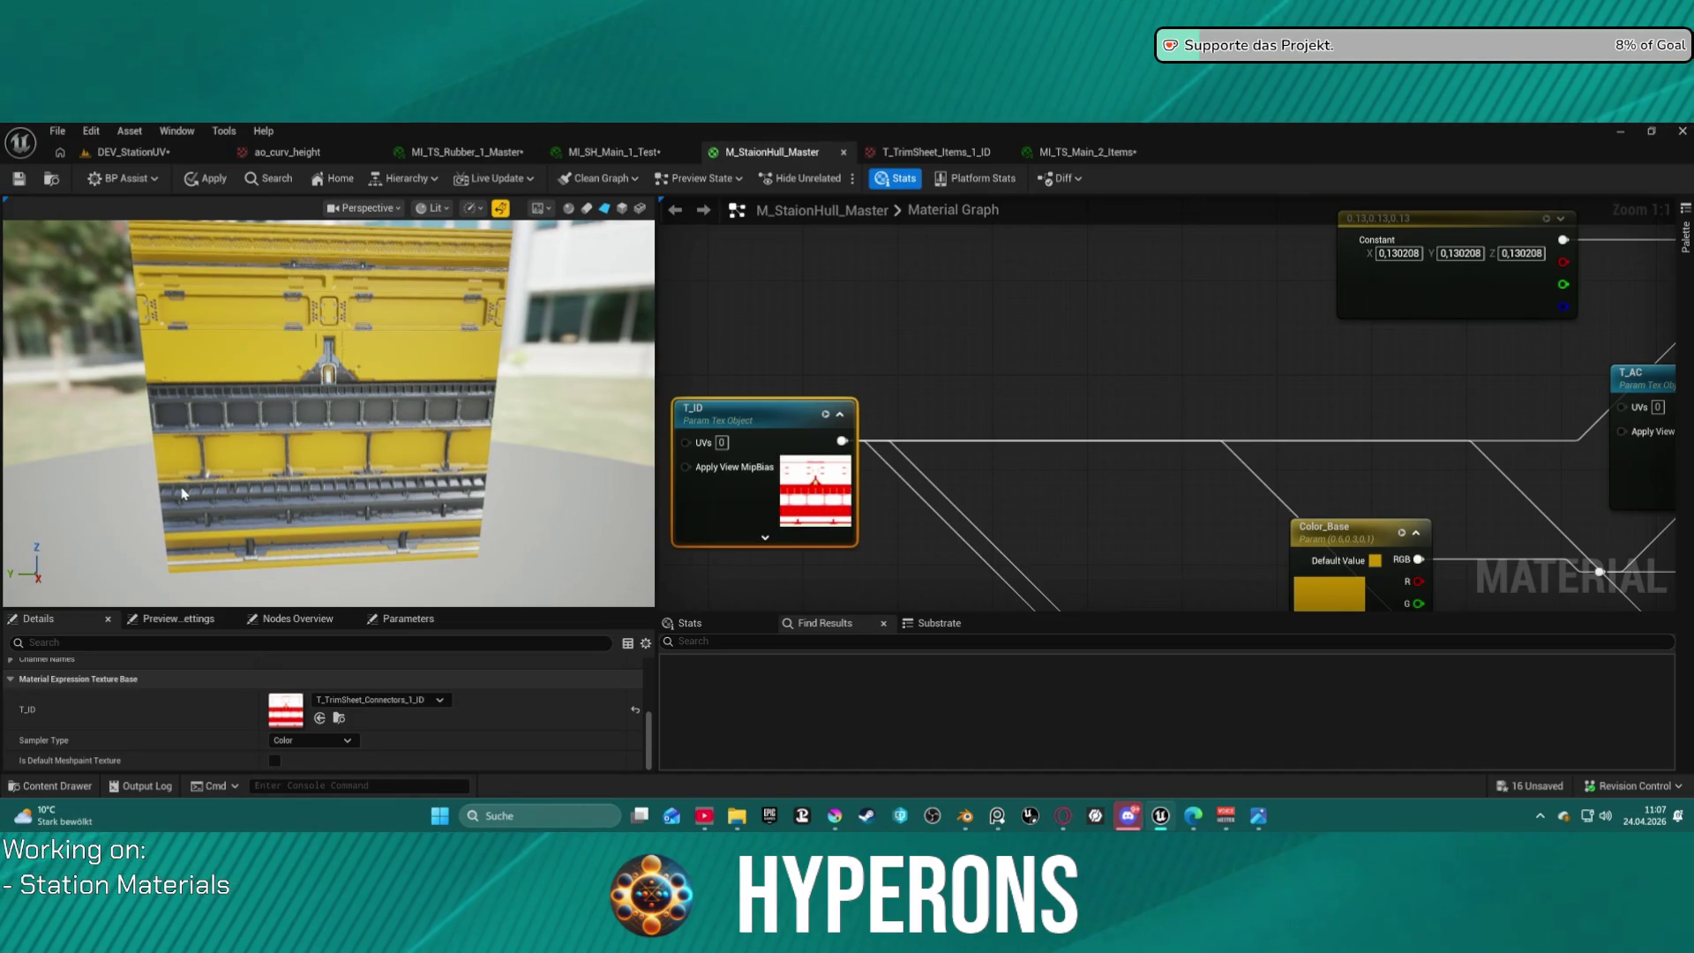
{"action": "mouse_move", "coordinate": [196, 496]}
{"action": "left_mouse_down"}
{"action": "mouse_move", "coordinate": [336, 497]}
{"action": "mouse_move", "coordinate": [212, 497]}
{"action": "mouse_move", "coordinate": [349, 459]}
{"action": "left_mouse_up"}
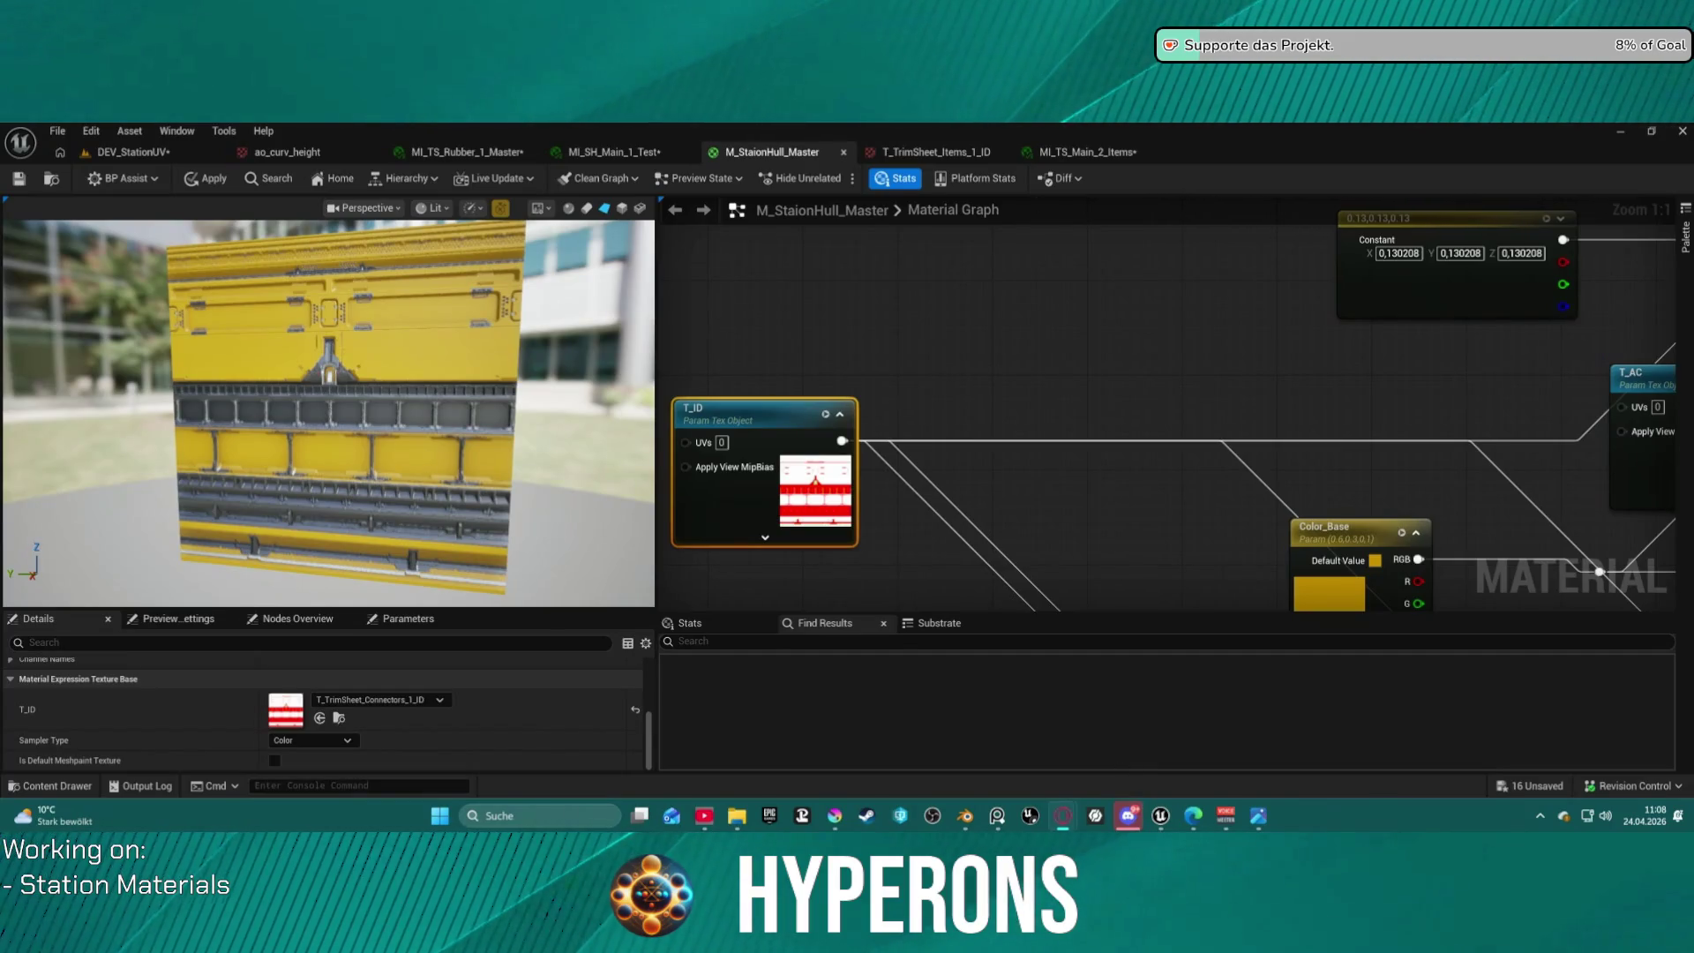
{"action": "key", "text": "alt+Tab"}
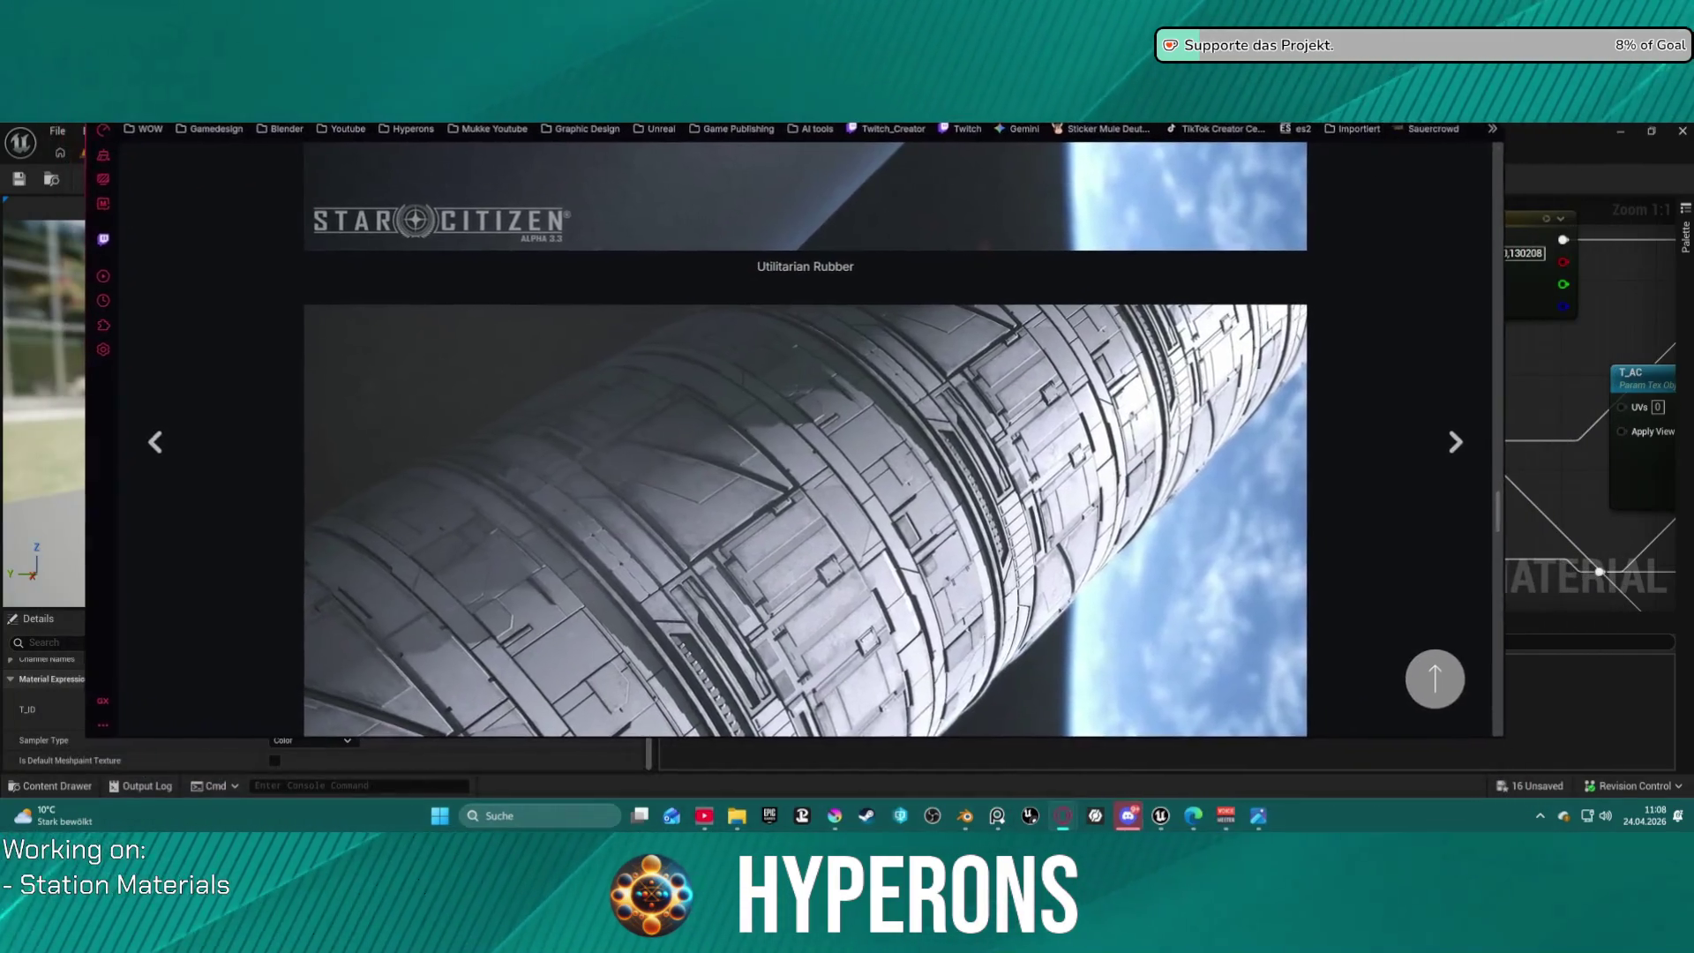
{"action": "scroll", "coordinate": [740, 440], "scroll_direction": "down", "scroll_amount": 5}
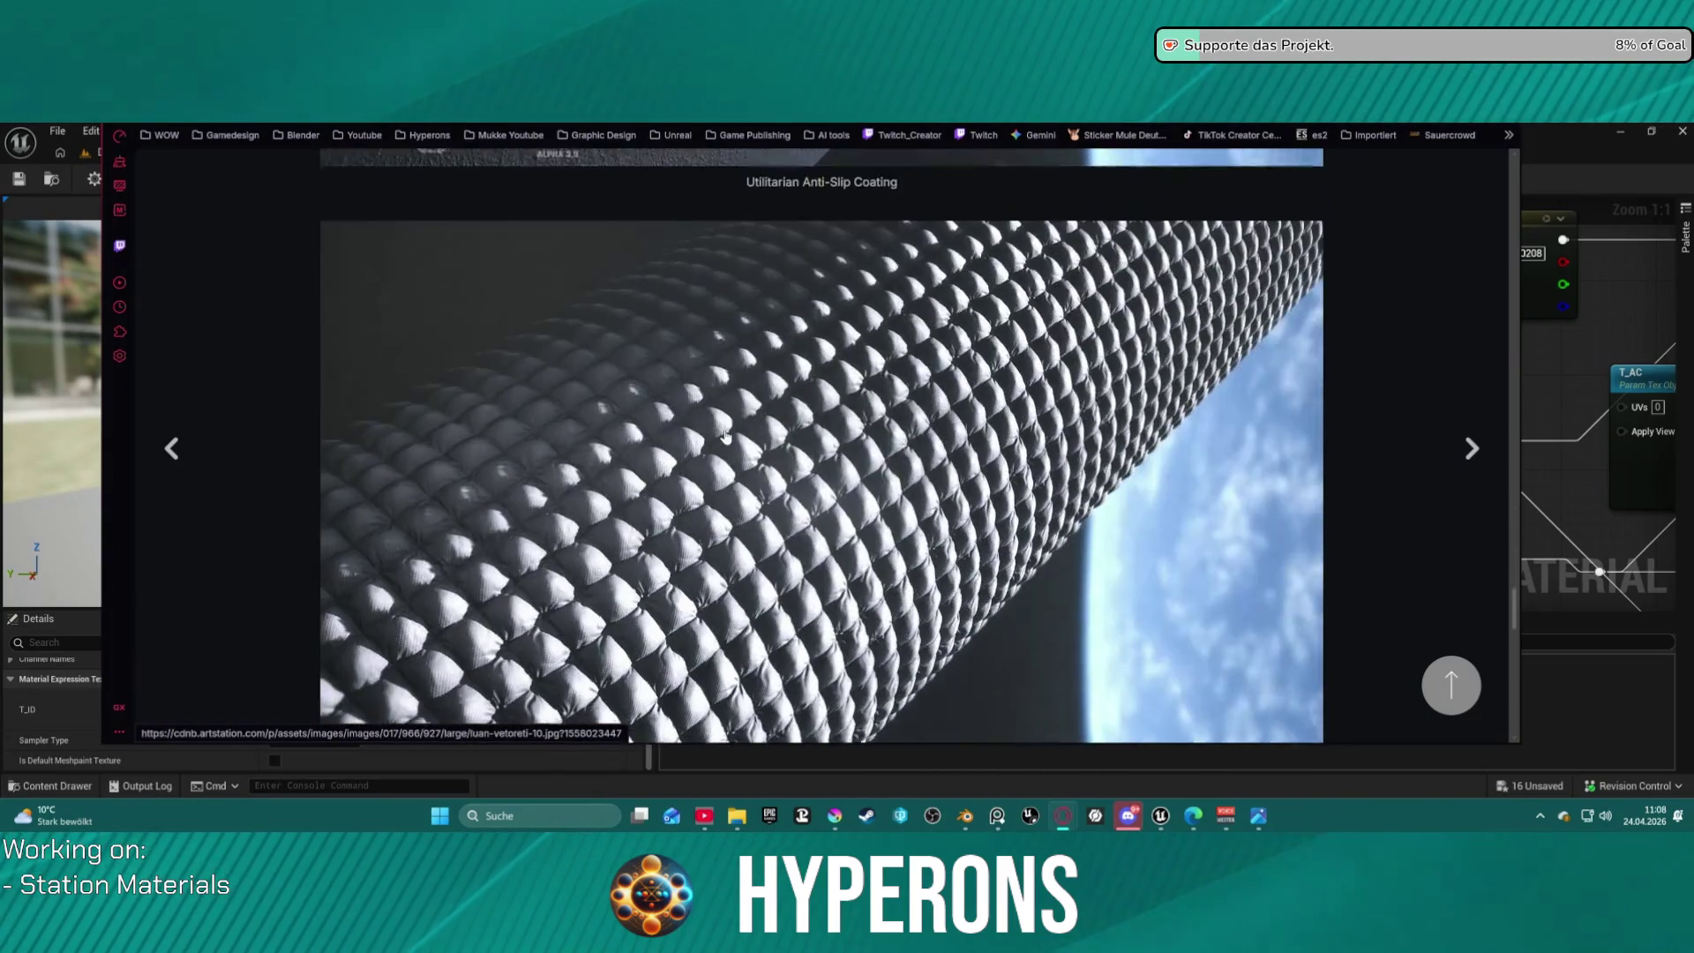
{"action": "scroll", "coordinate": [739, 440], "scroll_direction": "down", "scroll_amount": 8}
{"action": "scroll", "coordinate": [766, 429], "scroll_direction": "up", "scroll_amount": 5}
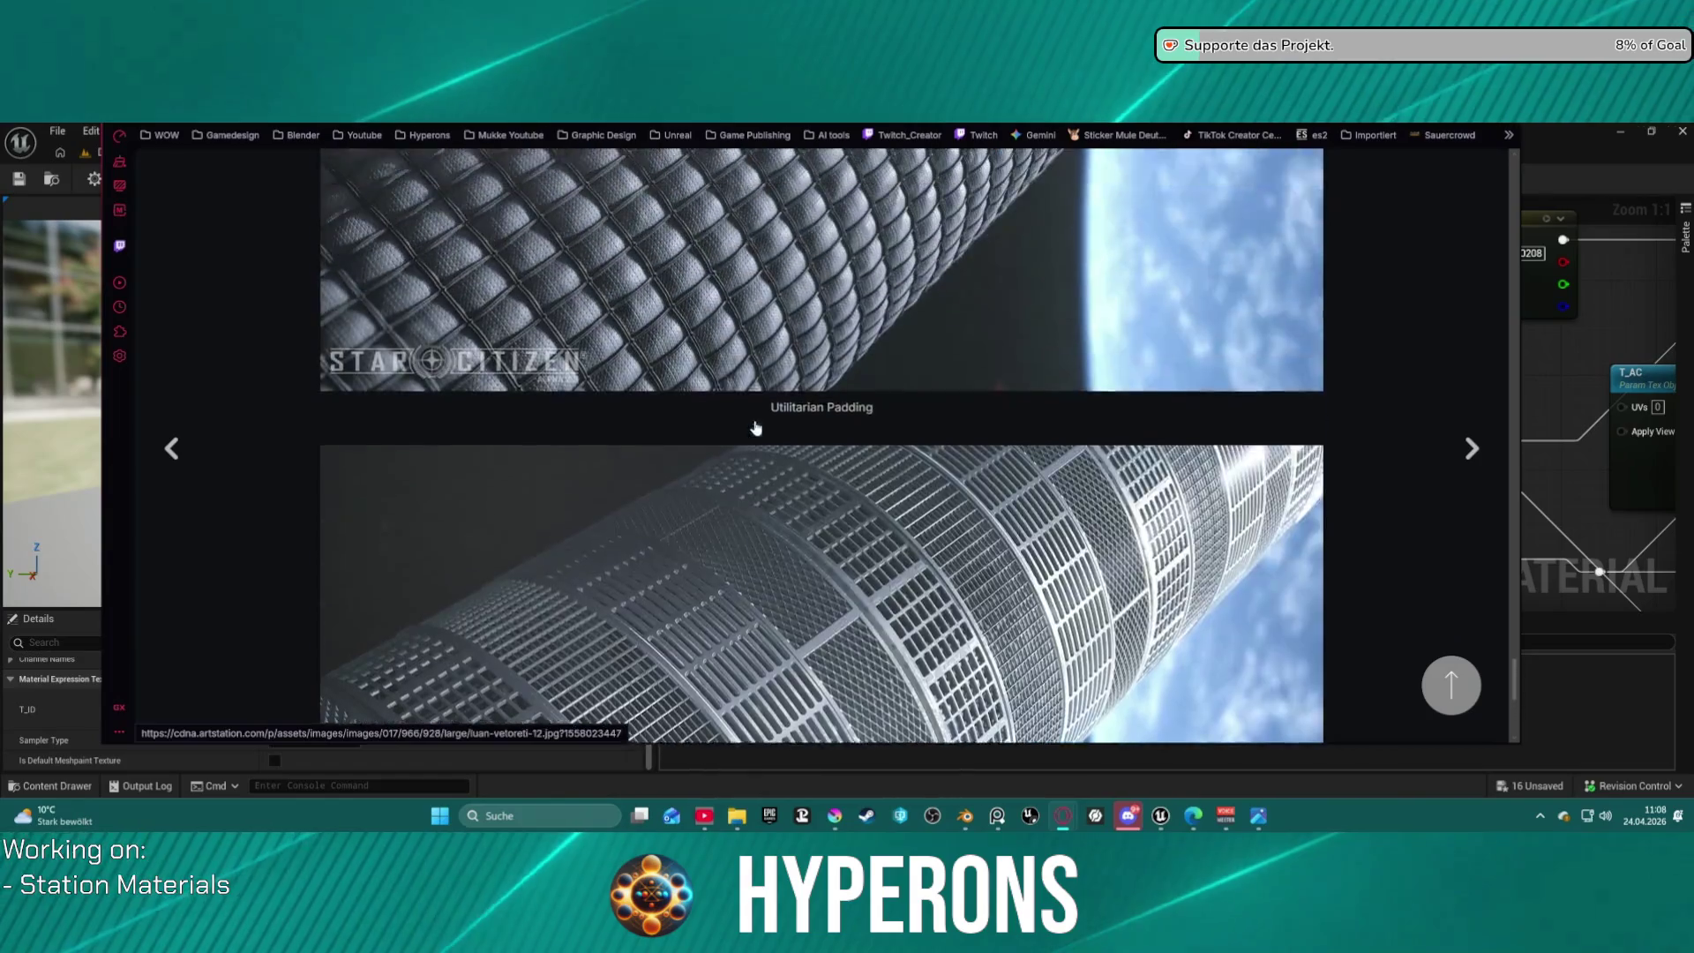
{"action": "scroll", "coordinate": [766, 430], "scroll_direction": "down", "scroll_amount": 1}
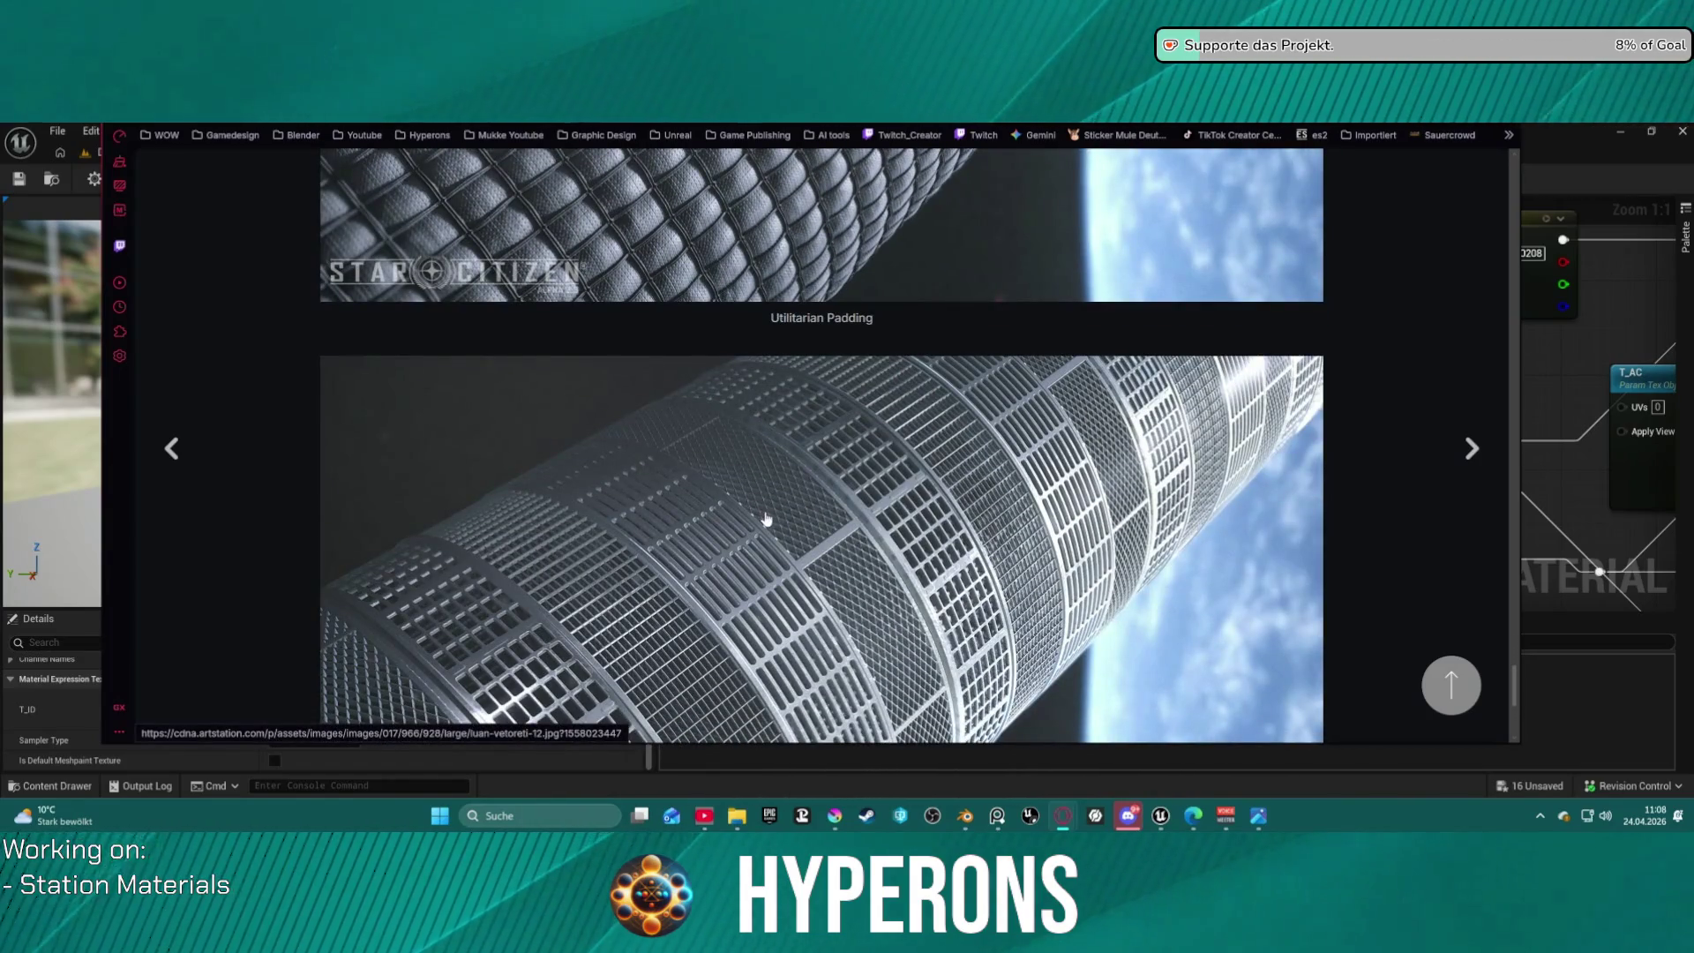
{"action": "scroll", "coordinate": [766, 518], "scroll_direction": "up", "scroll_amount": 4}
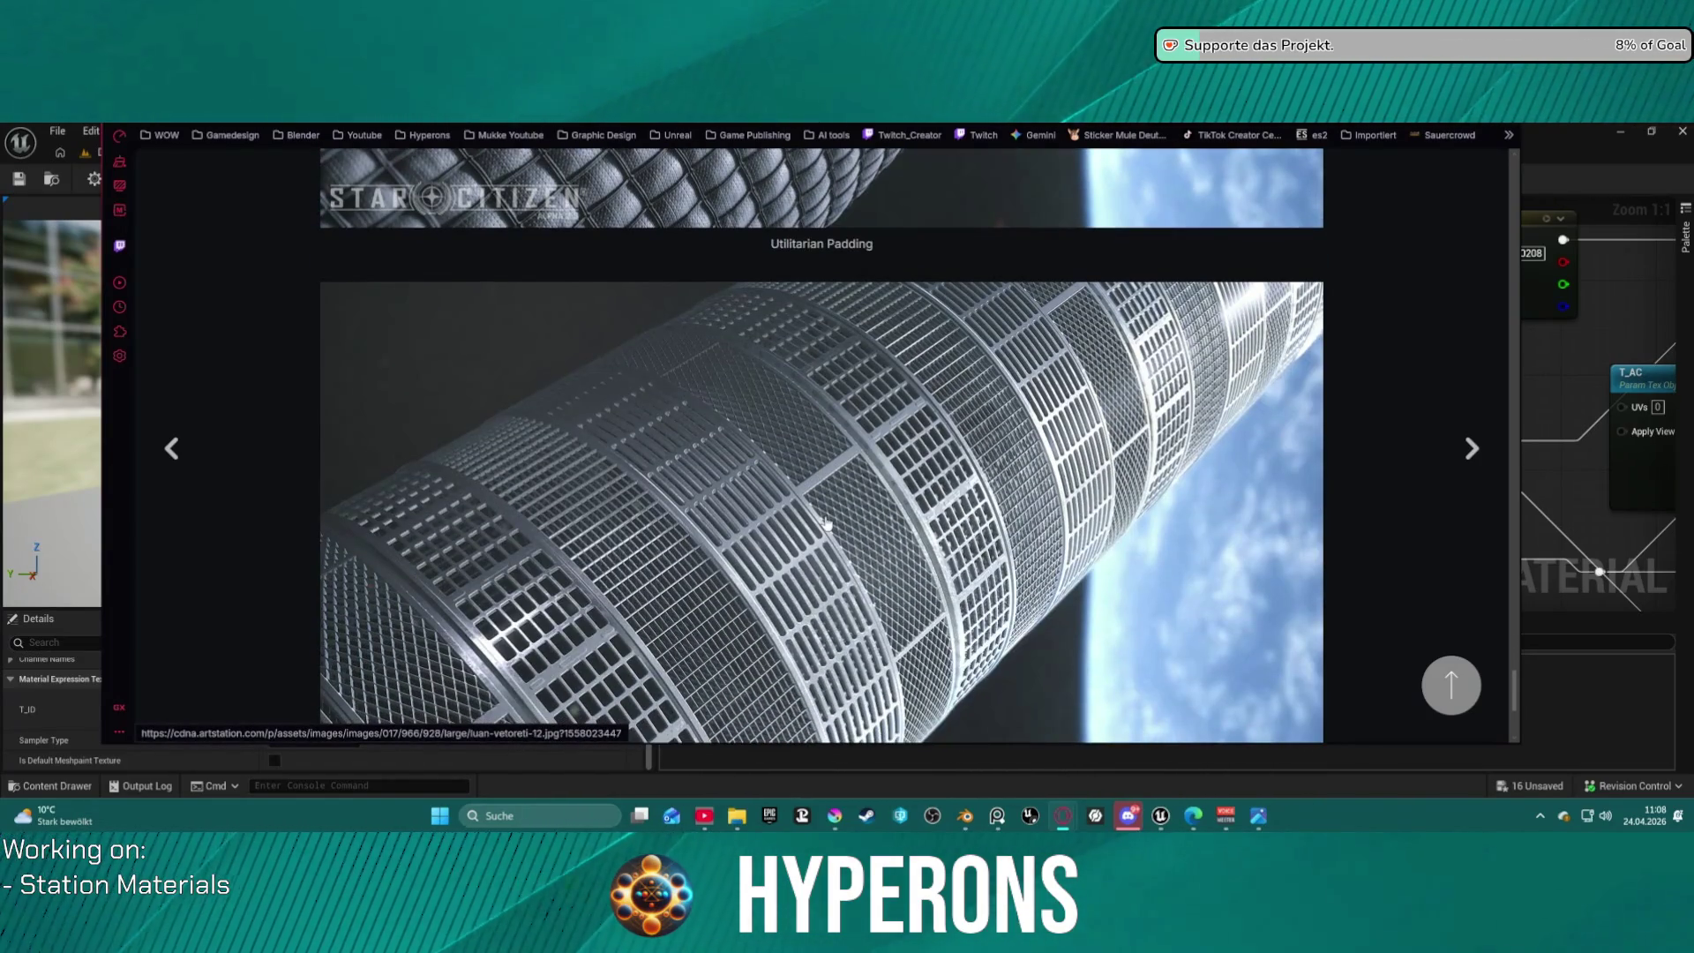
{"action": "scroll", "coordinate": [824, 524], "scroll_direction": "up", "scroll_amount": 2}
{"action": "scroll", "coordinate": [772, 514], "scroll_direction": "up", "scroll_amount": 9}
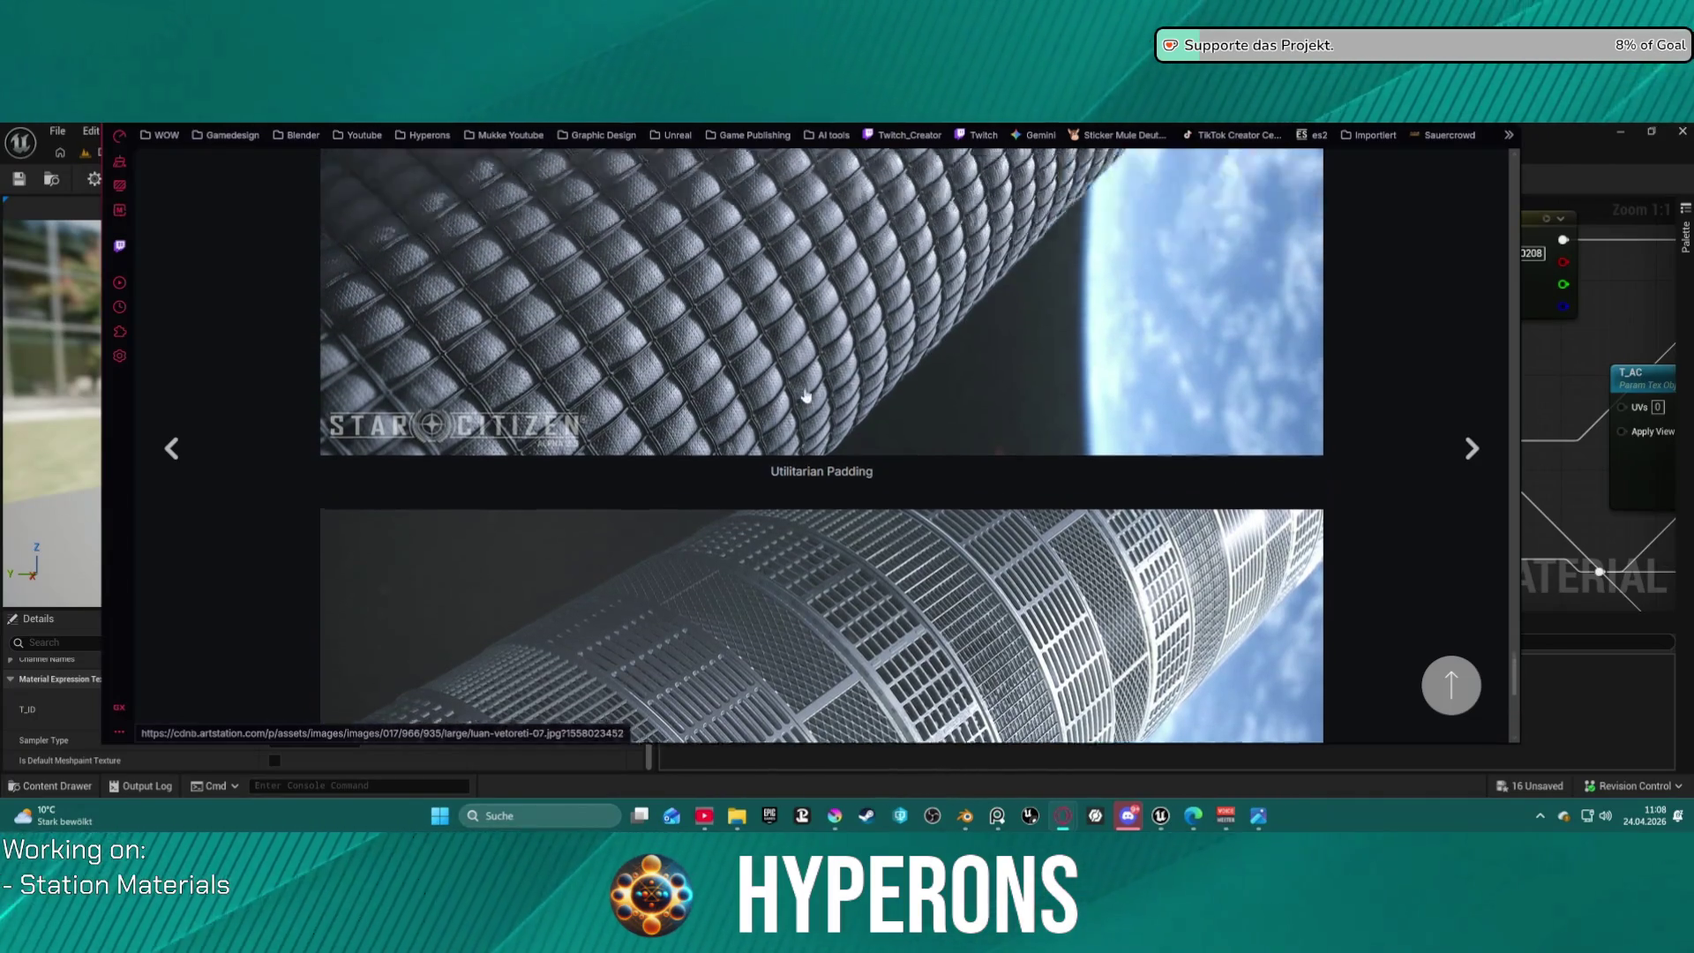
{"action": "scroll", "coordinate": [739, 384], "scroll_direction": "up", "scroll_amount": 8}
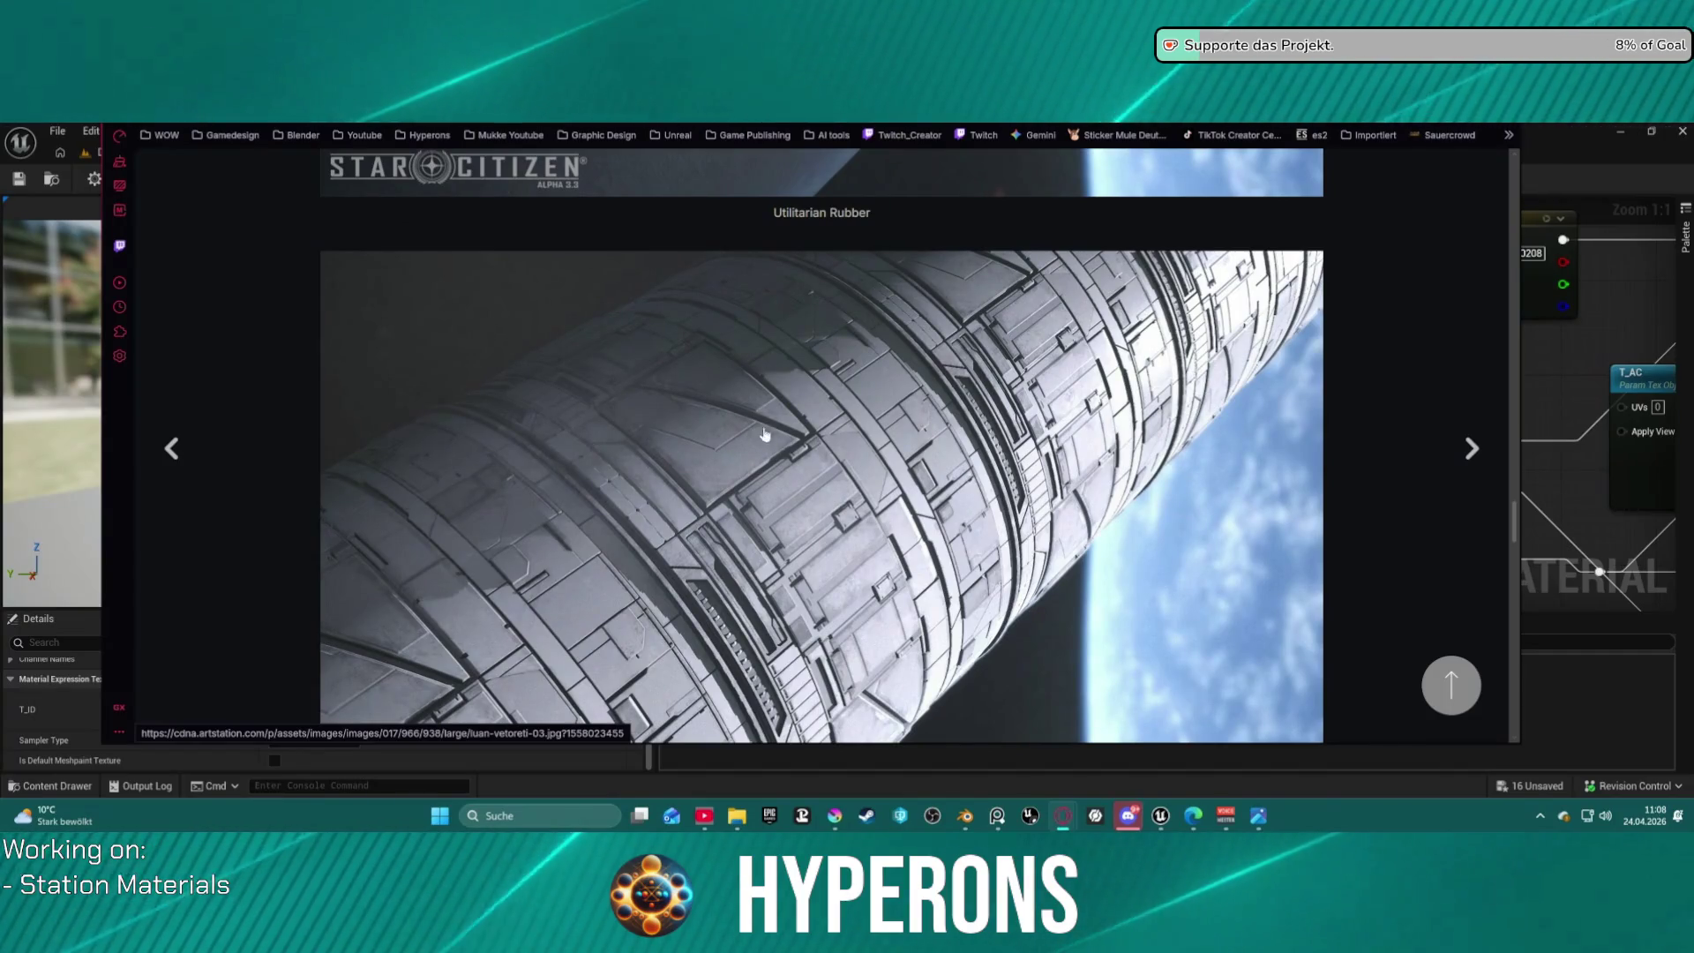
{"action": "scroll", "coordinate": [820, 450], "scroll_direction": "up", "scroll_amount": 5}
{"action": "scroll", "coordinate": [822, 463], "scroll_direction": "up", "scroll_amount": 12}
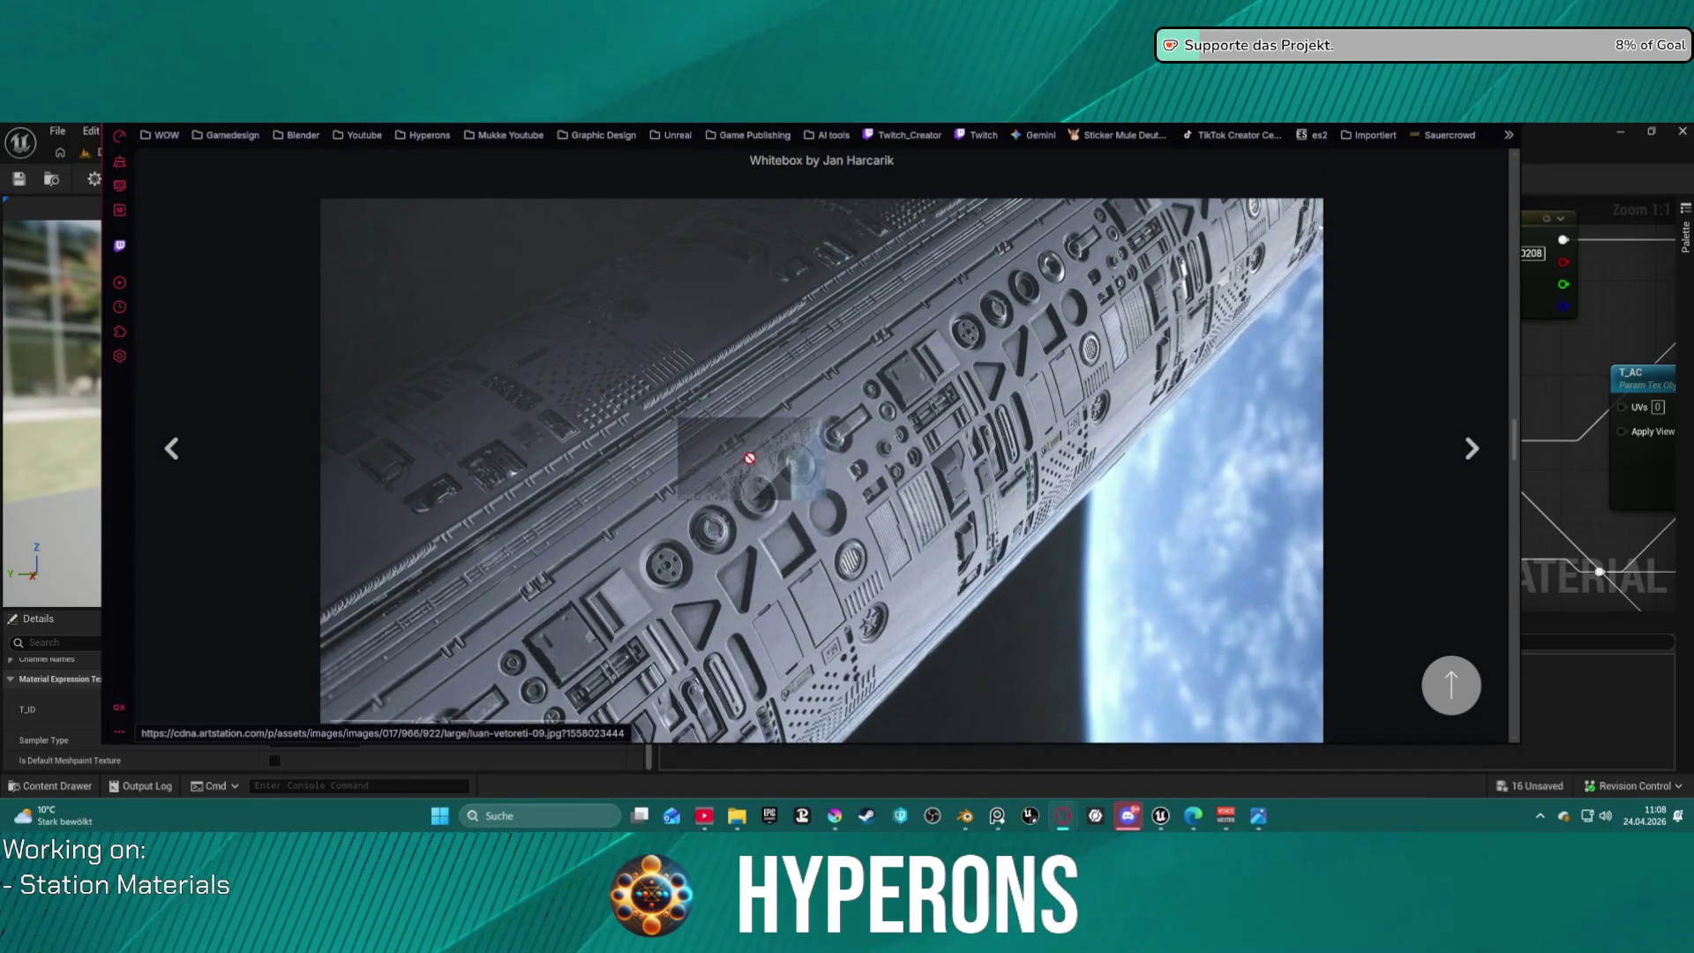
{"action": "left_click_drag", "start_coordinate": [749, 458], "coordinate": [1041, 569]}
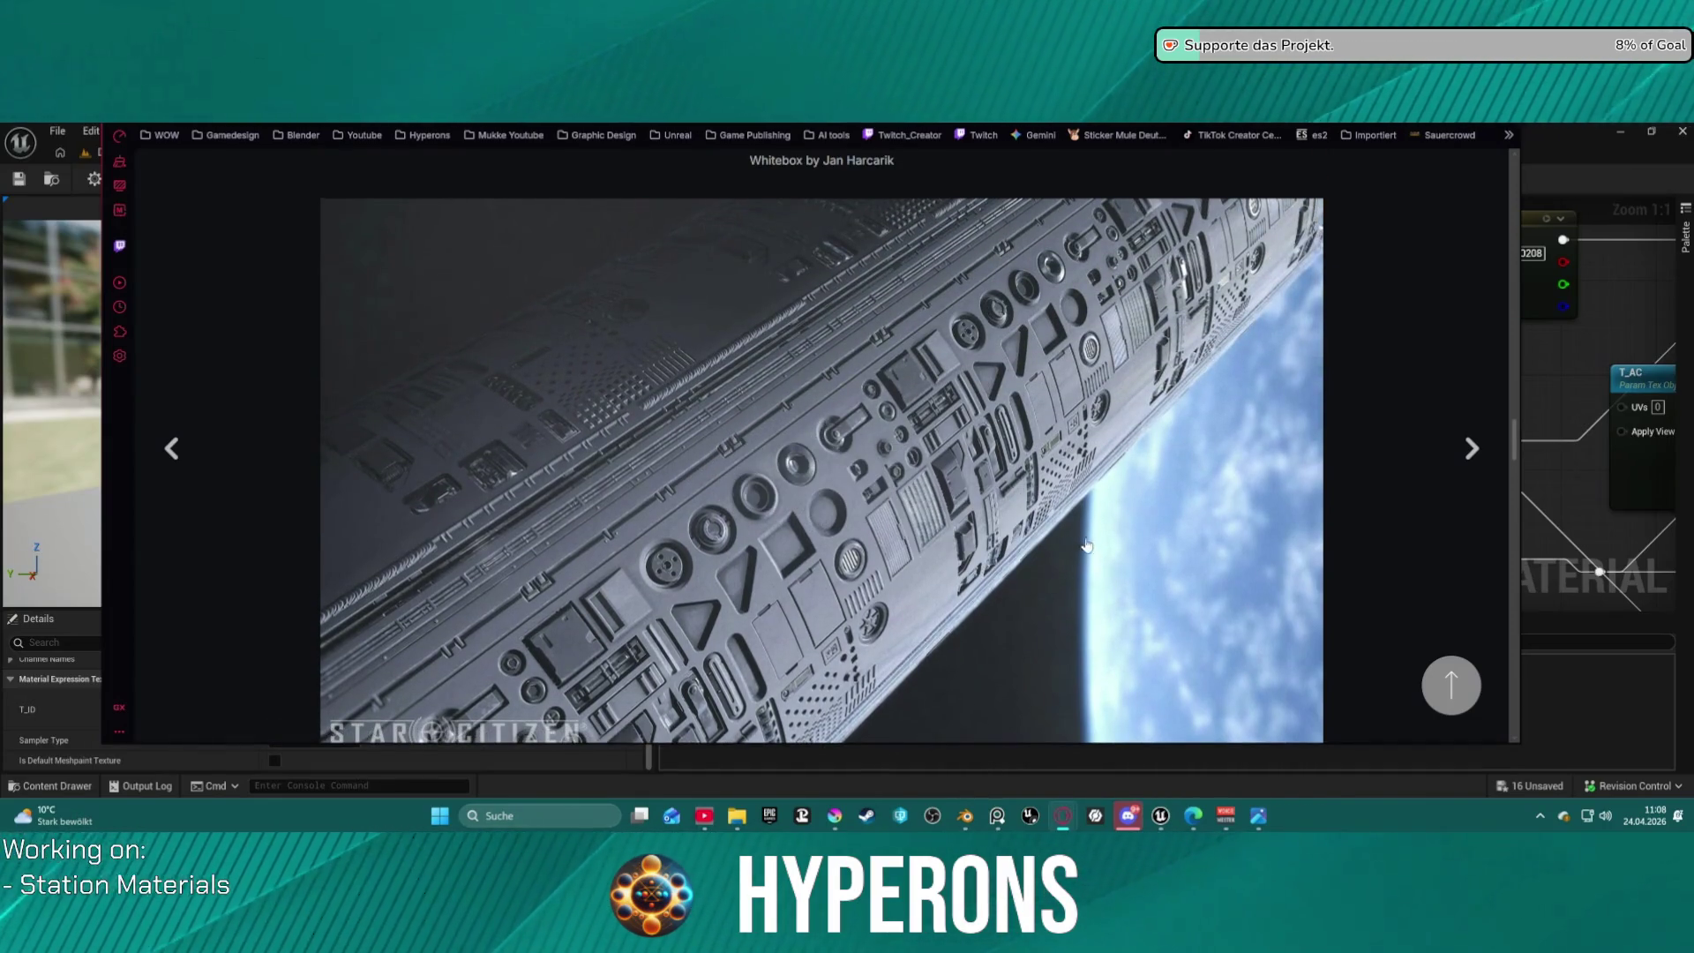
{"action": "scroll", "coordinate": [1087, 545], "scroll_direction": "down", "scroll_amount": 2}
{"action": "scroll", "coordinate": [1080, 526], "scroll_direction": "up", "scroll_amount": 1}
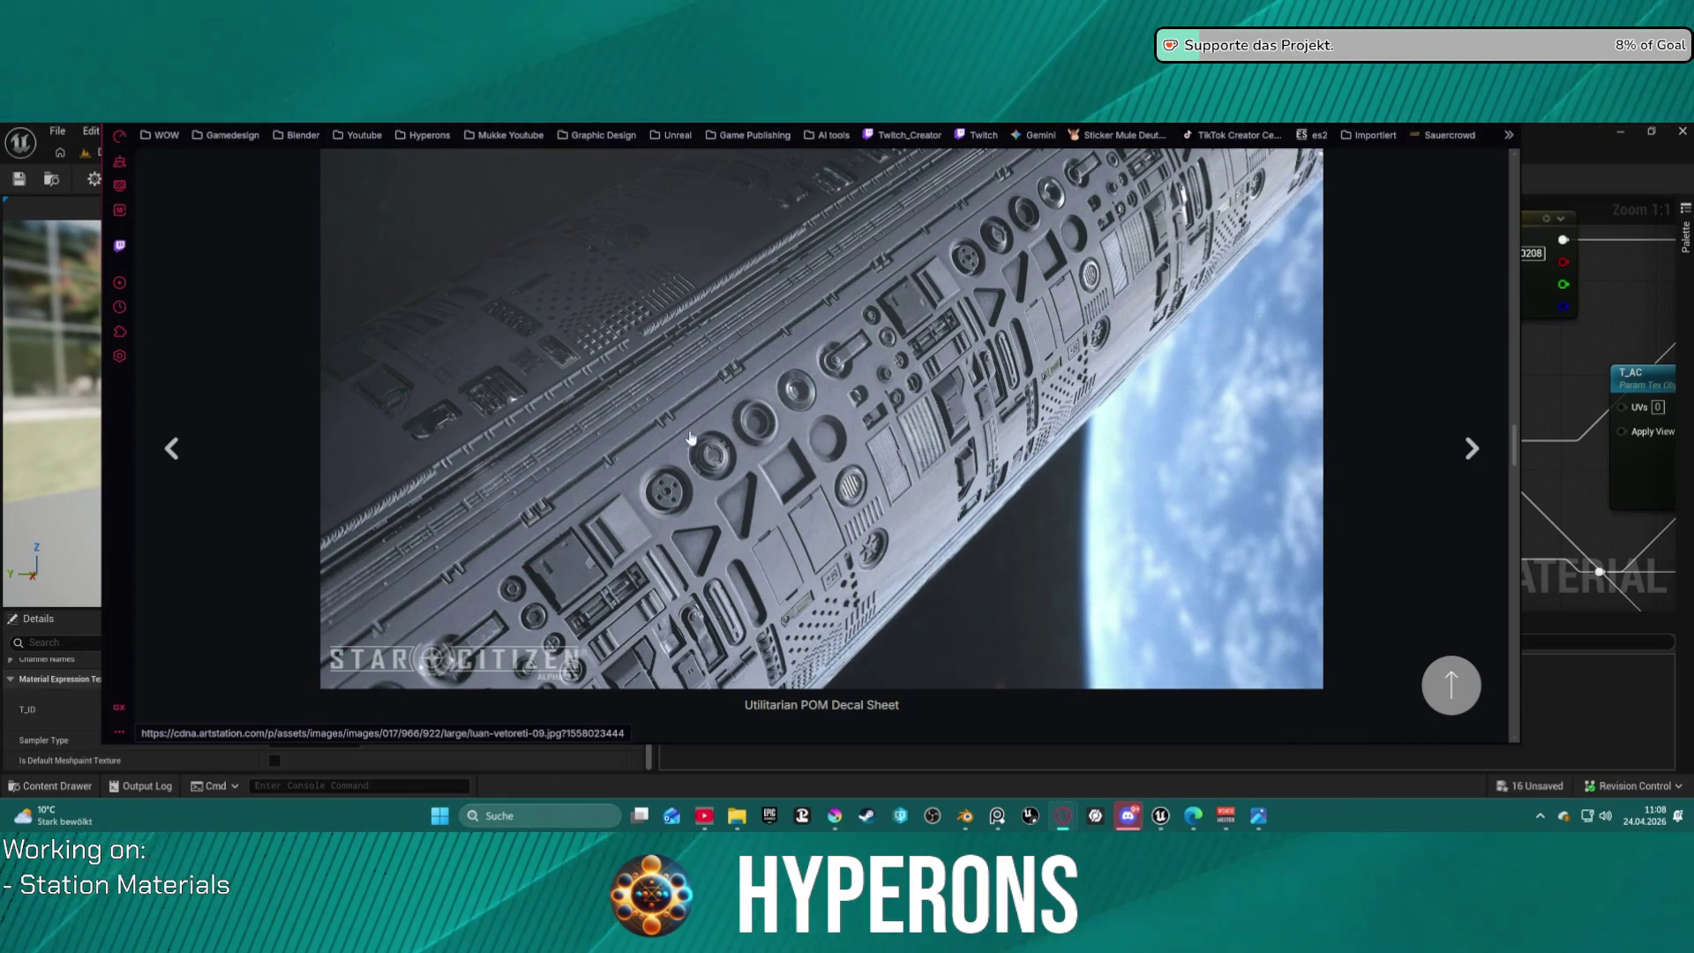
{"action": "scroll", "coordinate": [841, 474], "scroll_direction": "down", "scroll_amount": 3}
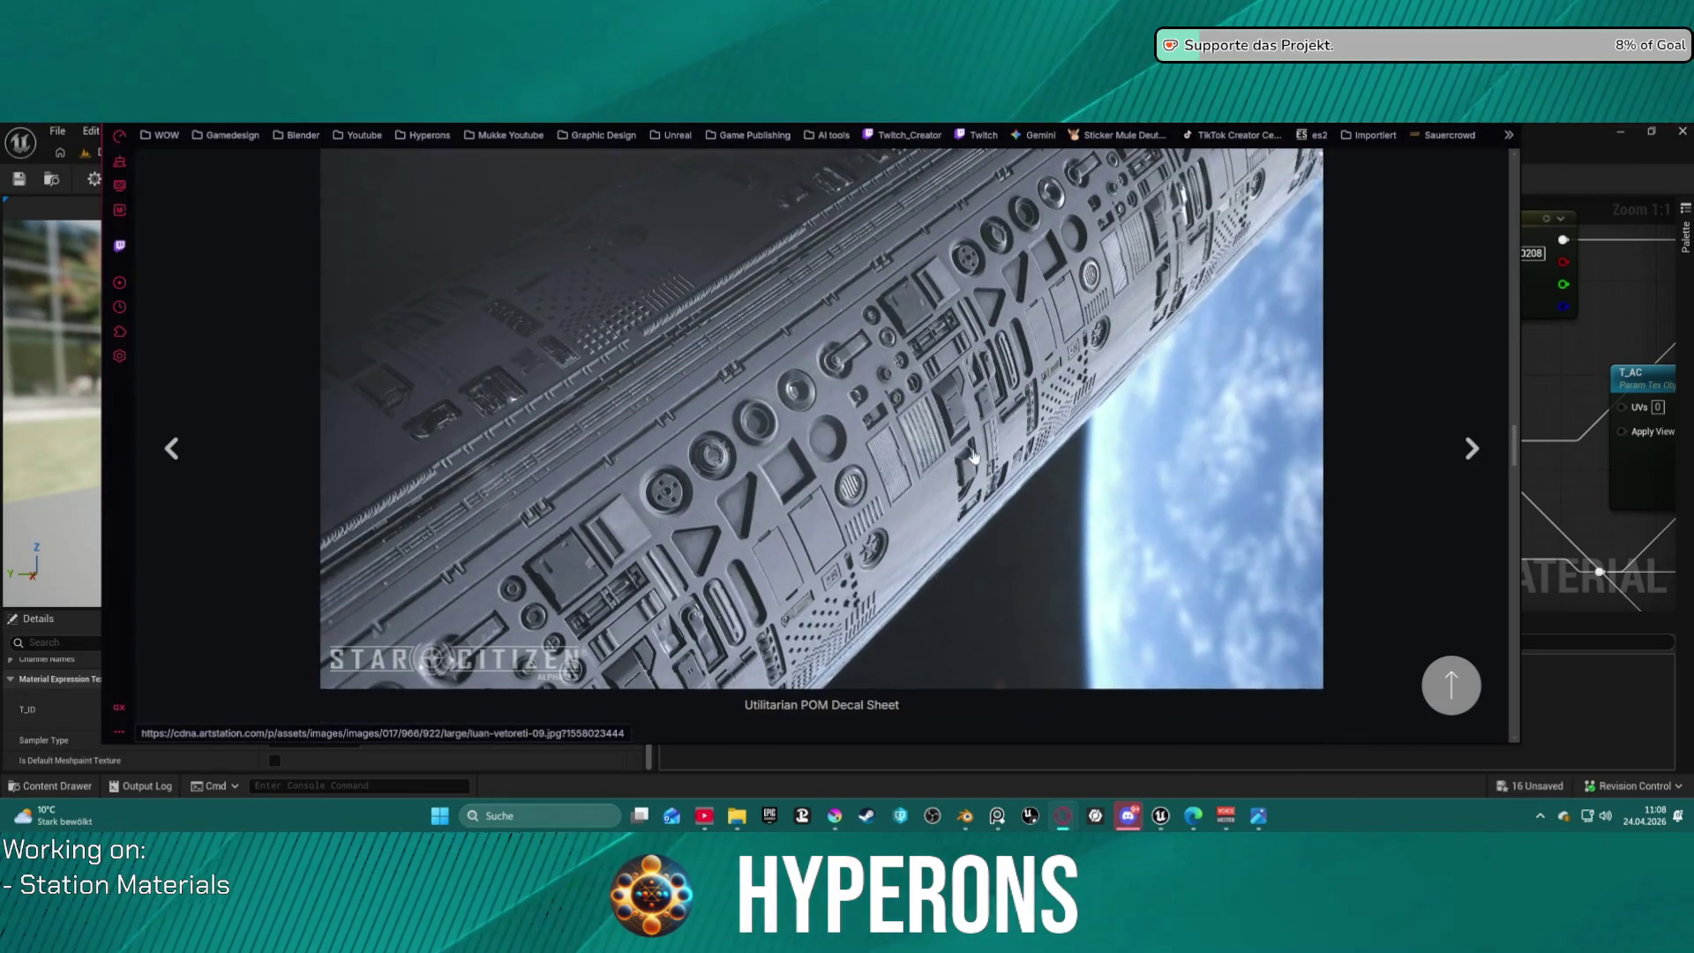
{"action": "scroll", "coordinate": [1010, 463], "scroll_direction": "up", "scroll_amount": 7}
{"action": "scroll", "coordinate": [1028, 469], "scroll_direction": "up", "scroll_amount": 4}
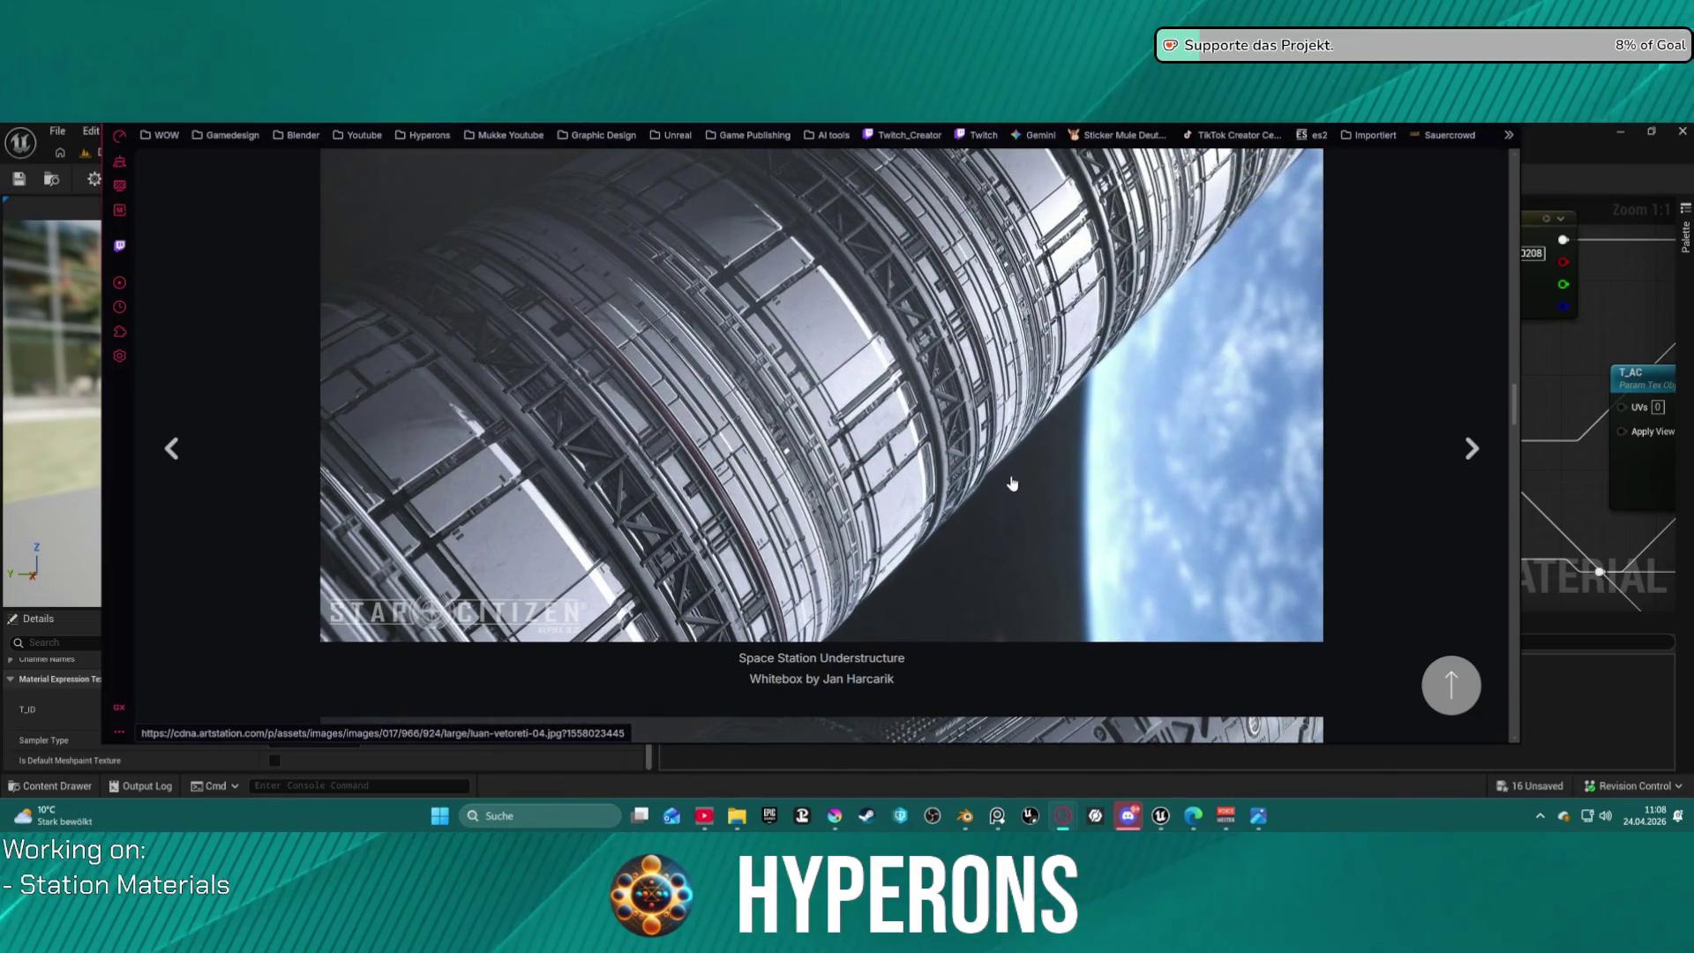
{"action": "scroll", "coordinate": [1012, 483], "scroll_direction": "down", "scroll_amount": 5}
{"action": "scroll", "coordinate": [1006, 463], "scroll_direction": "up", "scroll_amount": 4}
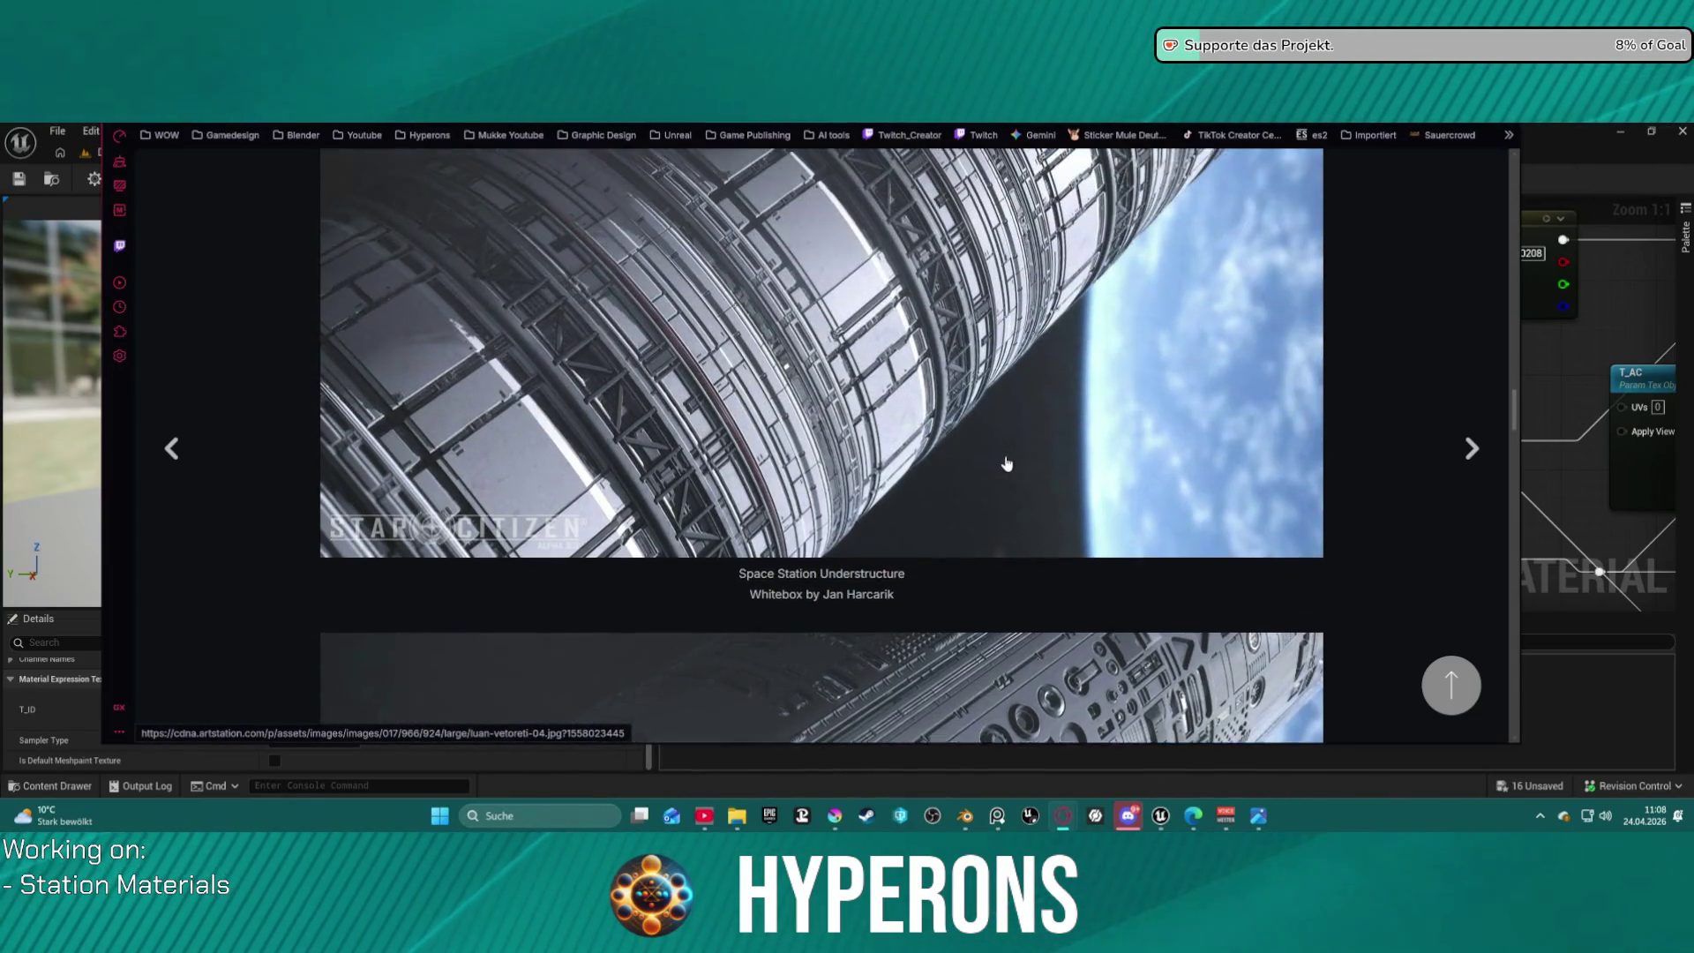
{"action": "scroll", "coordinate": [1007, 463], "scroll_direction": "up", "scroll_amount": 1}
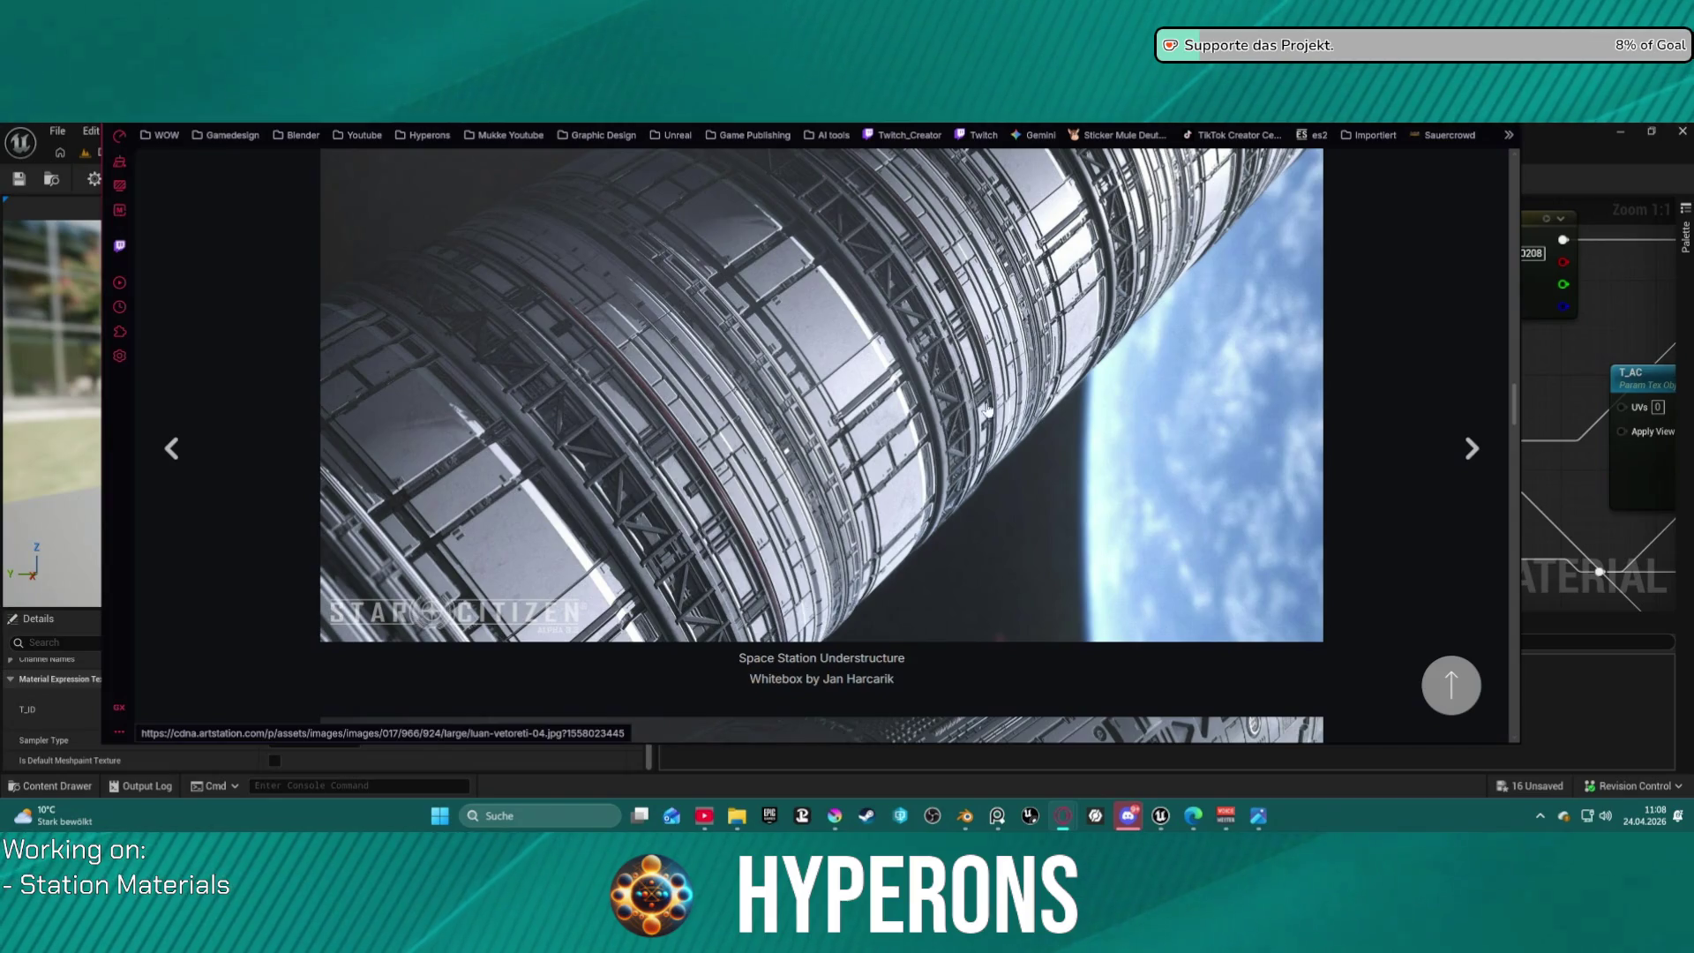
{"action": "scroll", "coordinate": [988, 408], "scroll_direction": "down", "scroll_amount": 10}
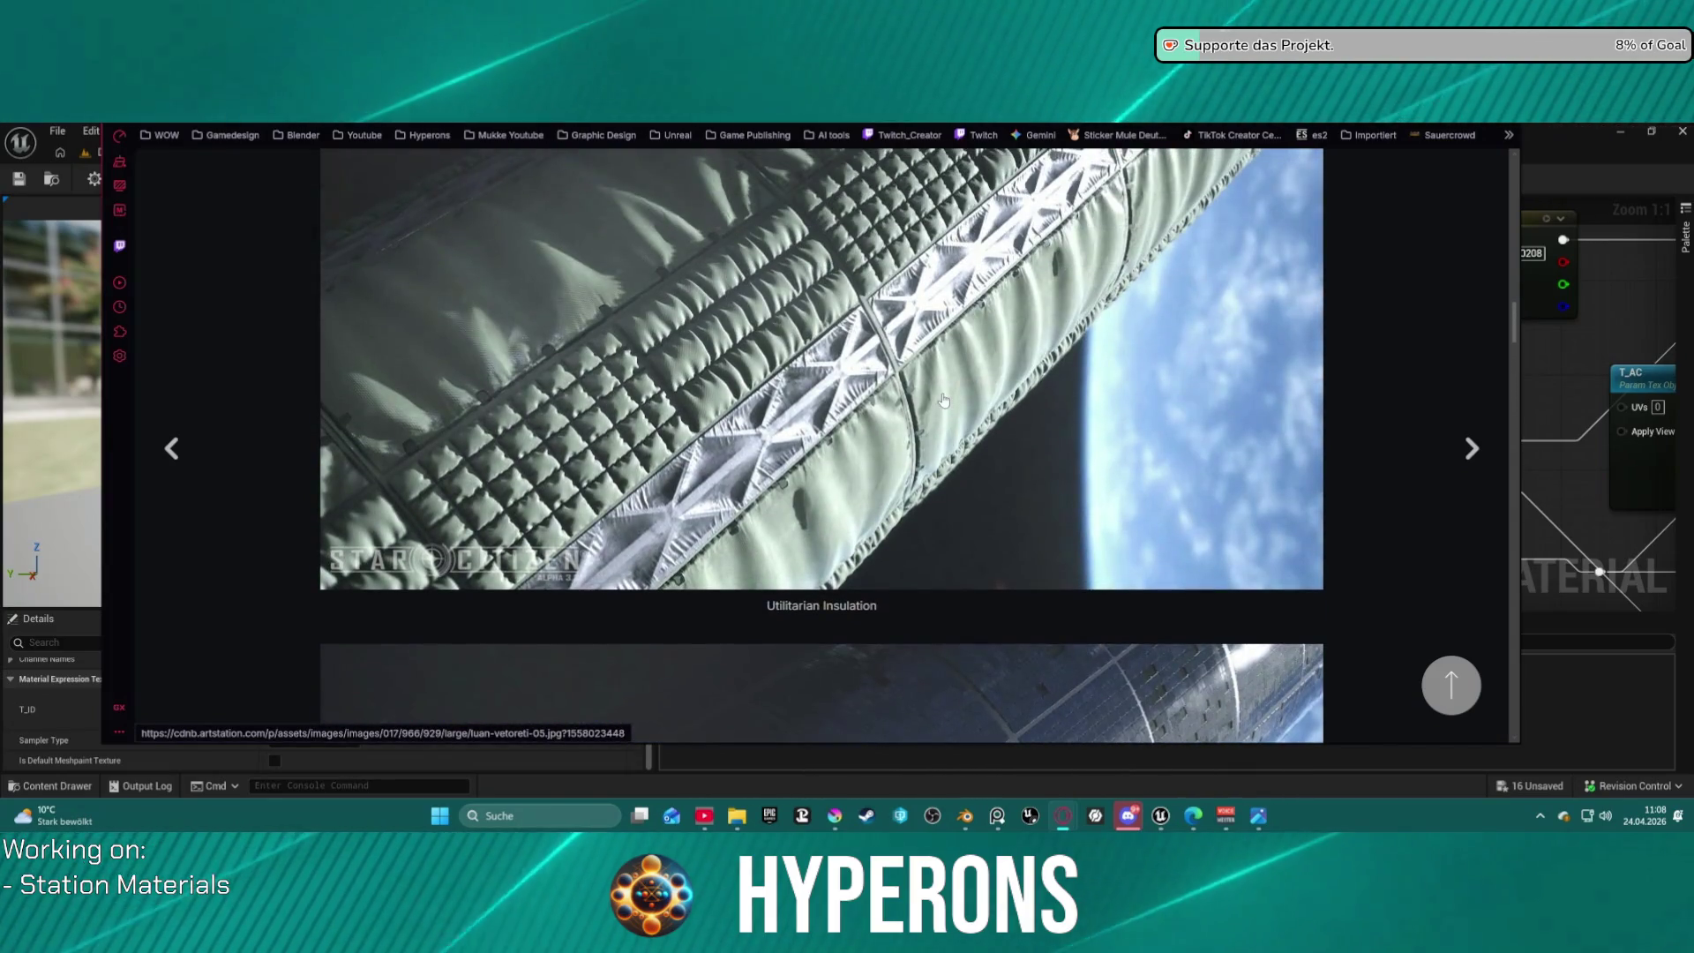
{"action": "scroll", "coordinate": [935, 397], "scroll_direction": "down", "scroll_amount": 4}
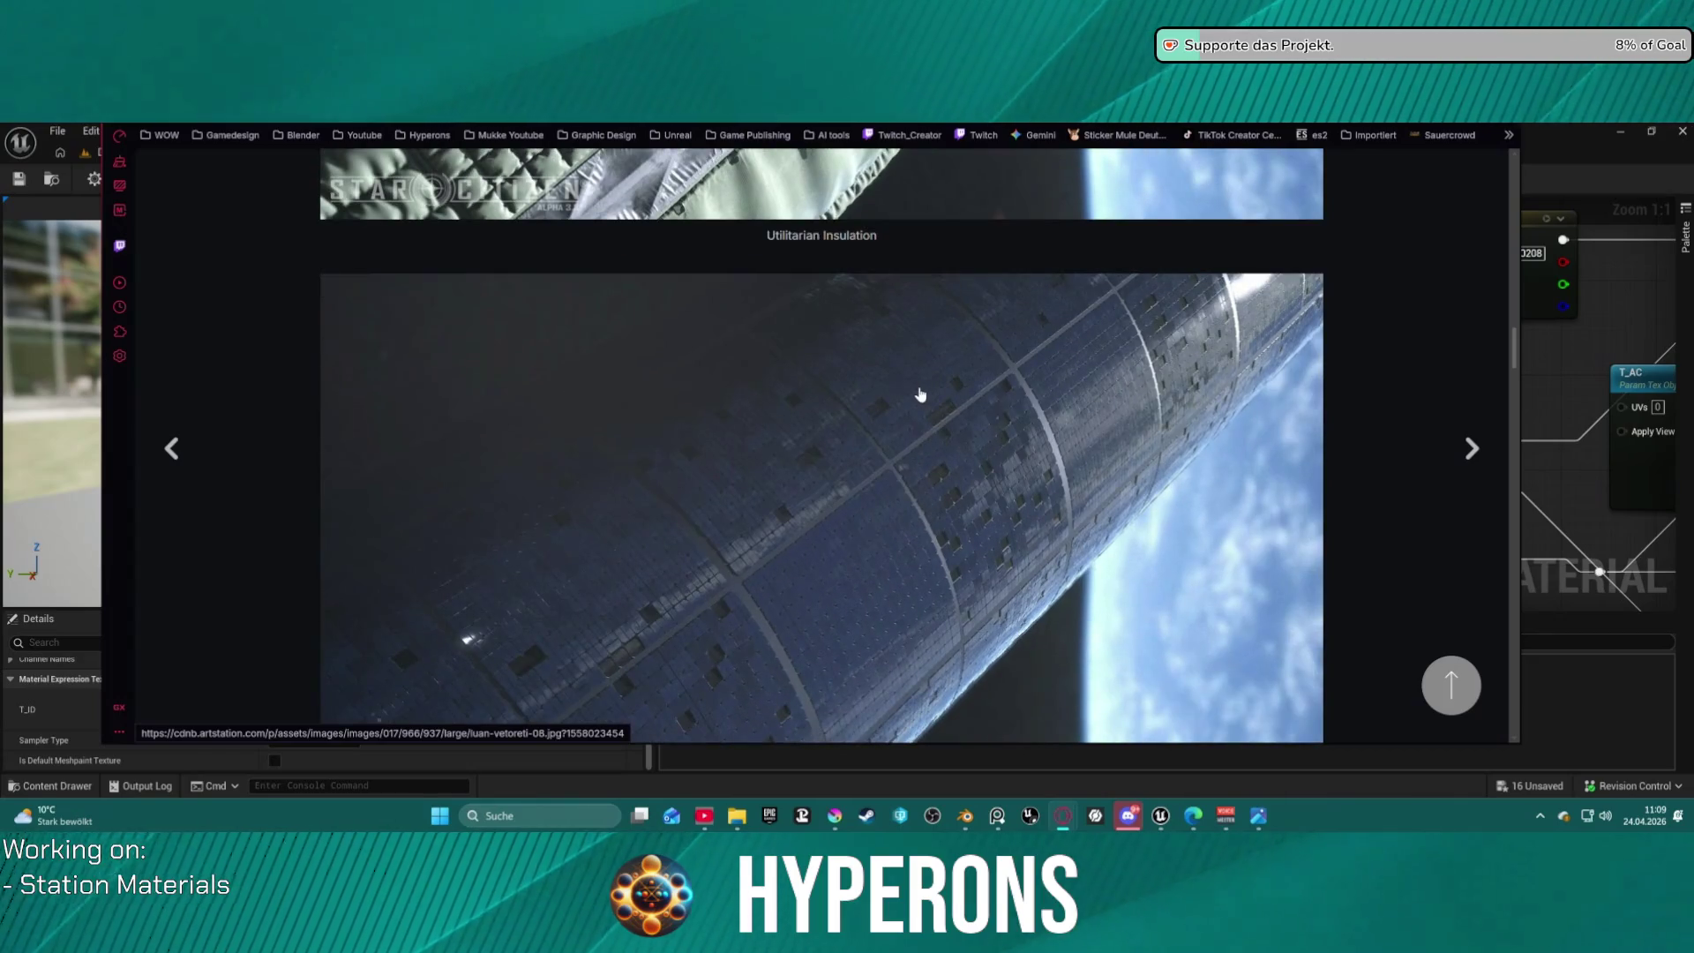
{"action": "scroll", "coordinate": [851, 609], "scroll_direction": "up", "scroll_amount": 8}
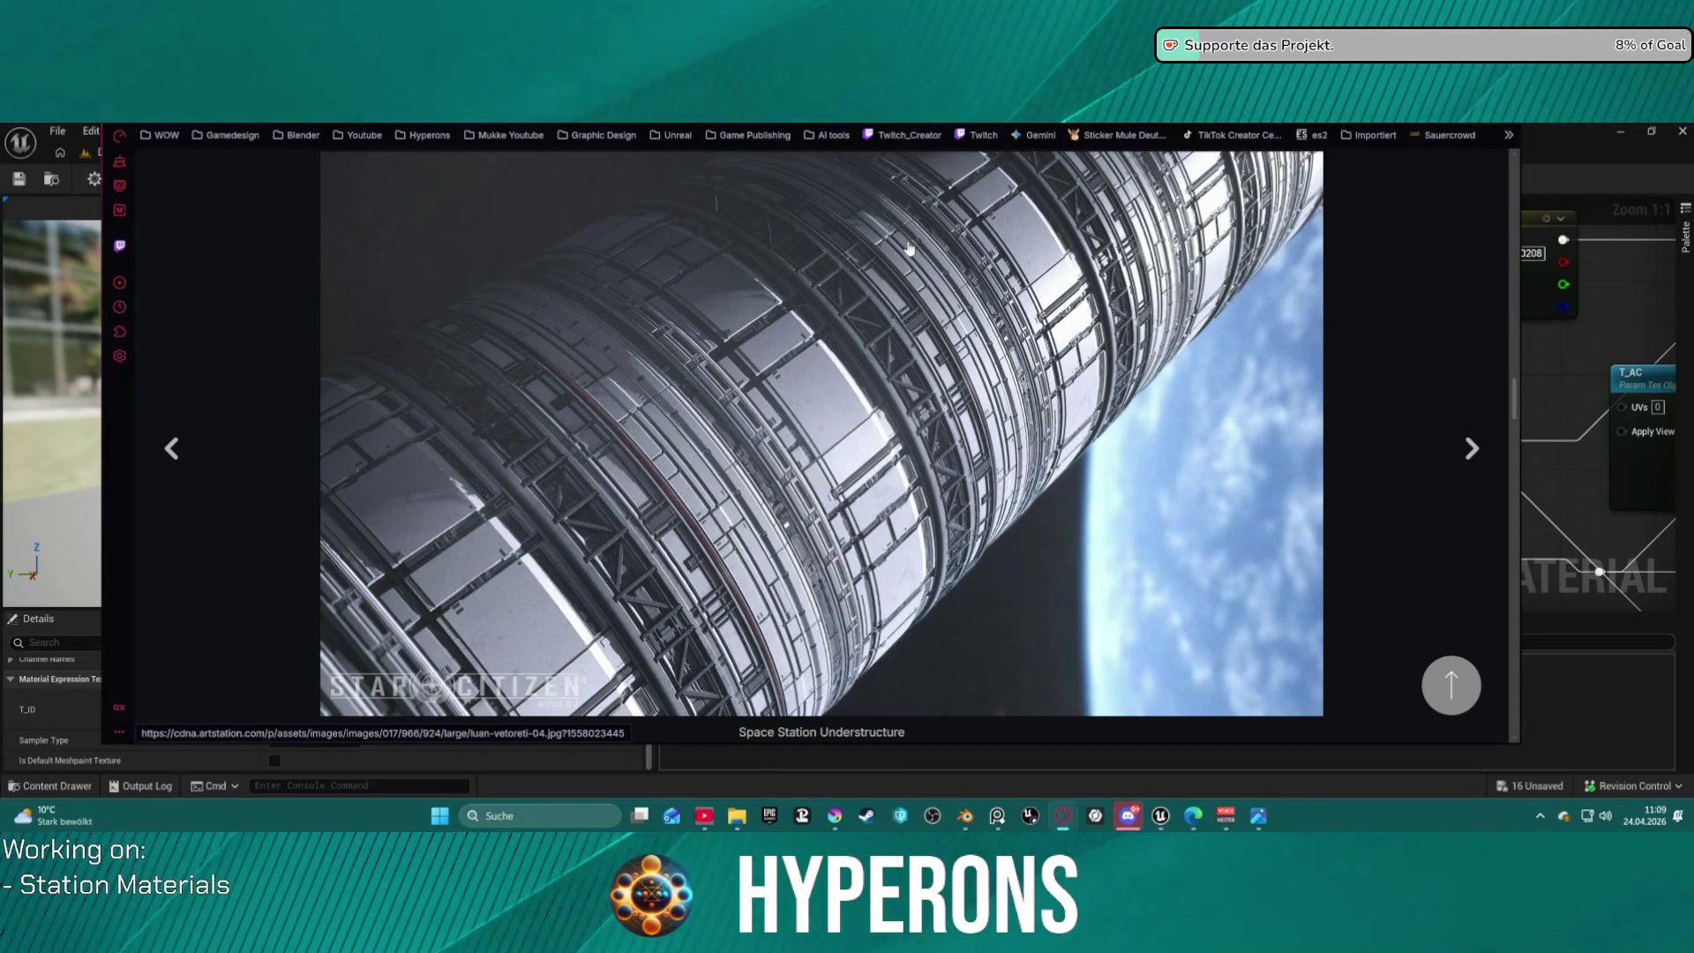
{"action": "scroll", "coordinate": [908, 249], "scroll_direction": "down", "scroll_amount": 15}
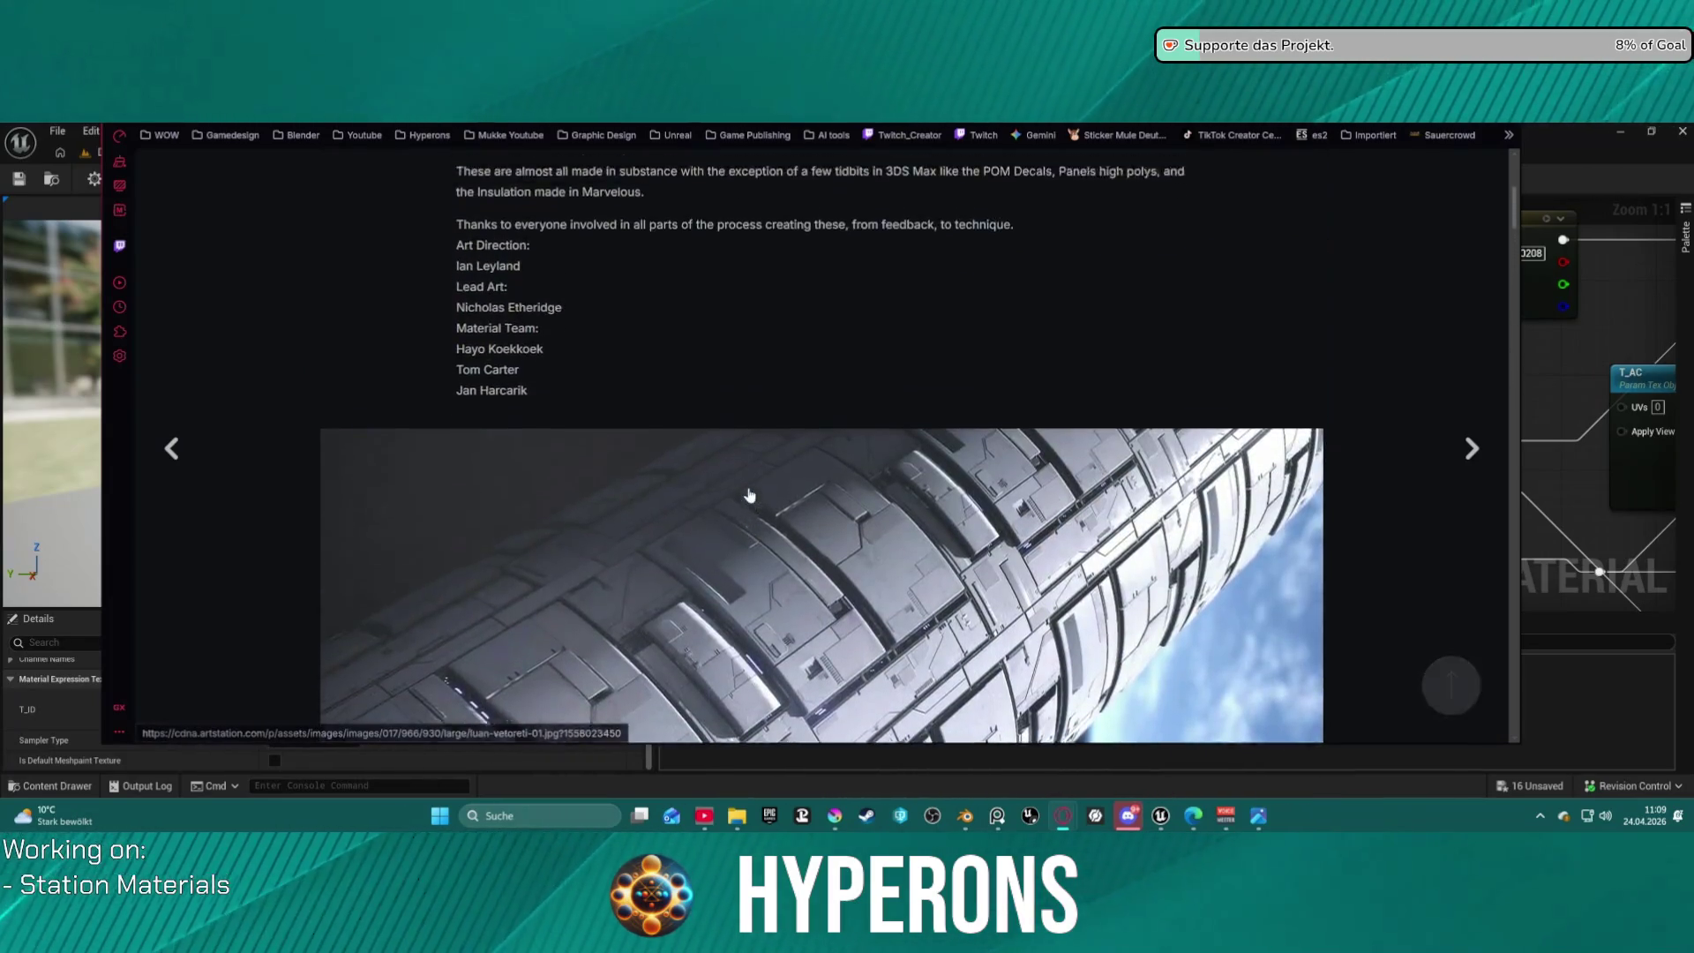
{"action": "scroll", "coordinate": [749, 495], "scroll_direction": "up", "scroll_amount": 5}
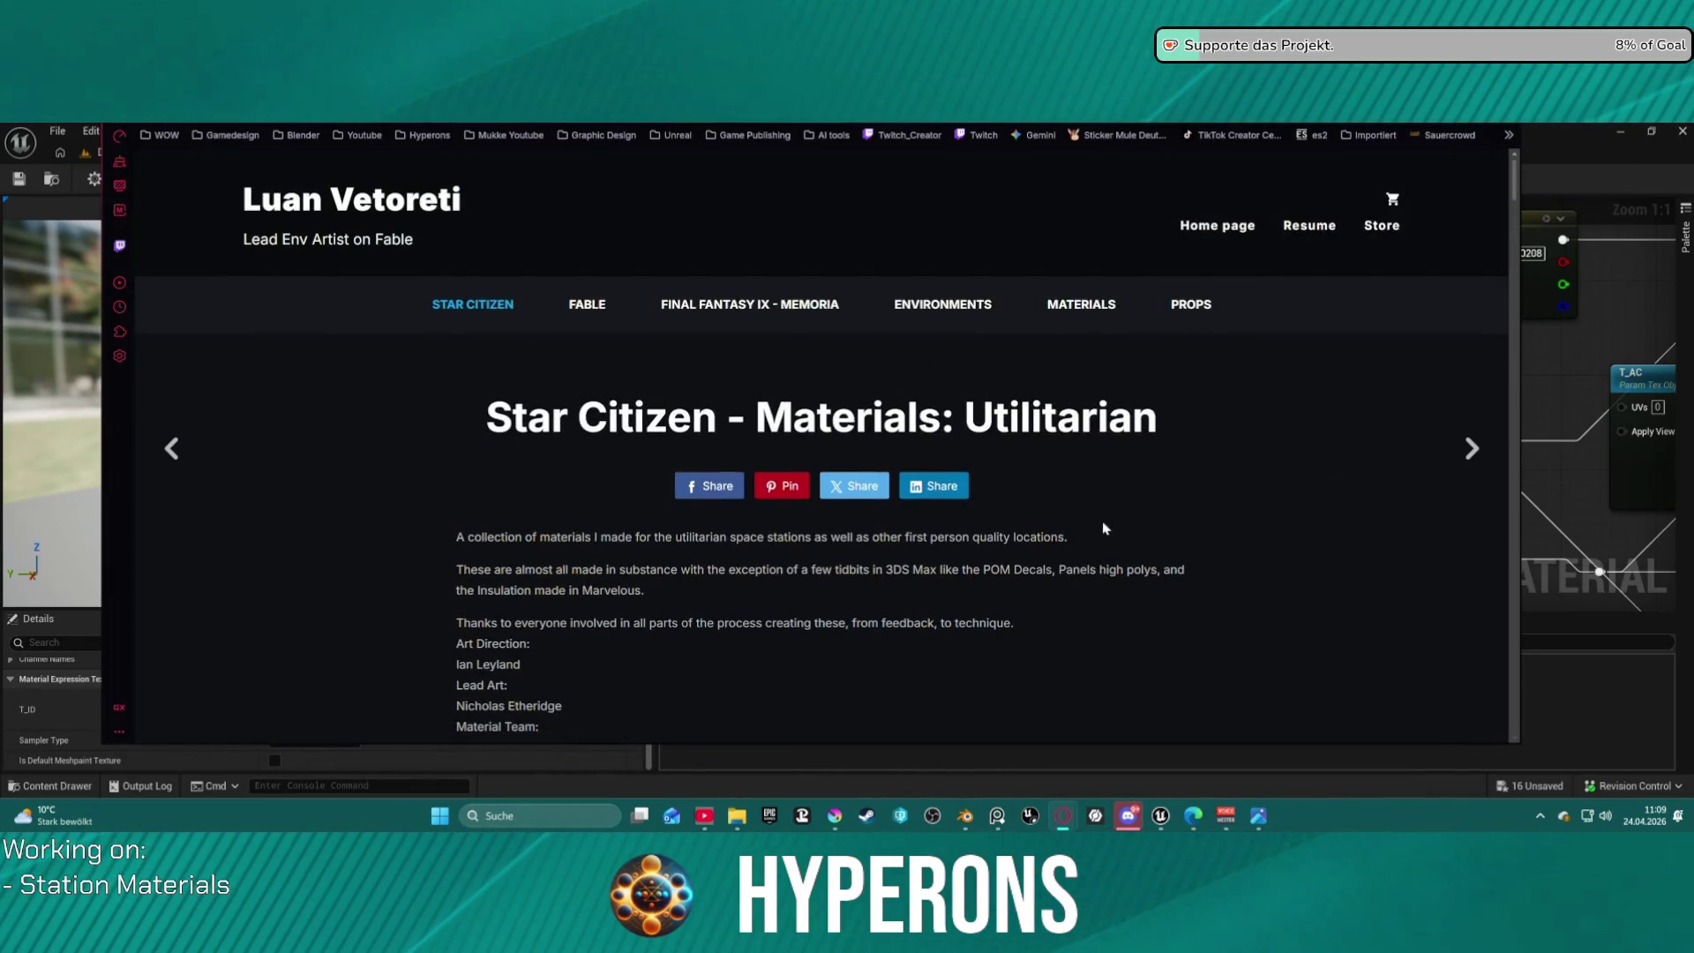
Open the artist's Materials gallery and the Star Citizen 3.14 Materials project.
{"action": "scroll", "coordinate": [984, 616], "scroll_direction": "down", "scroll_amount": 9}
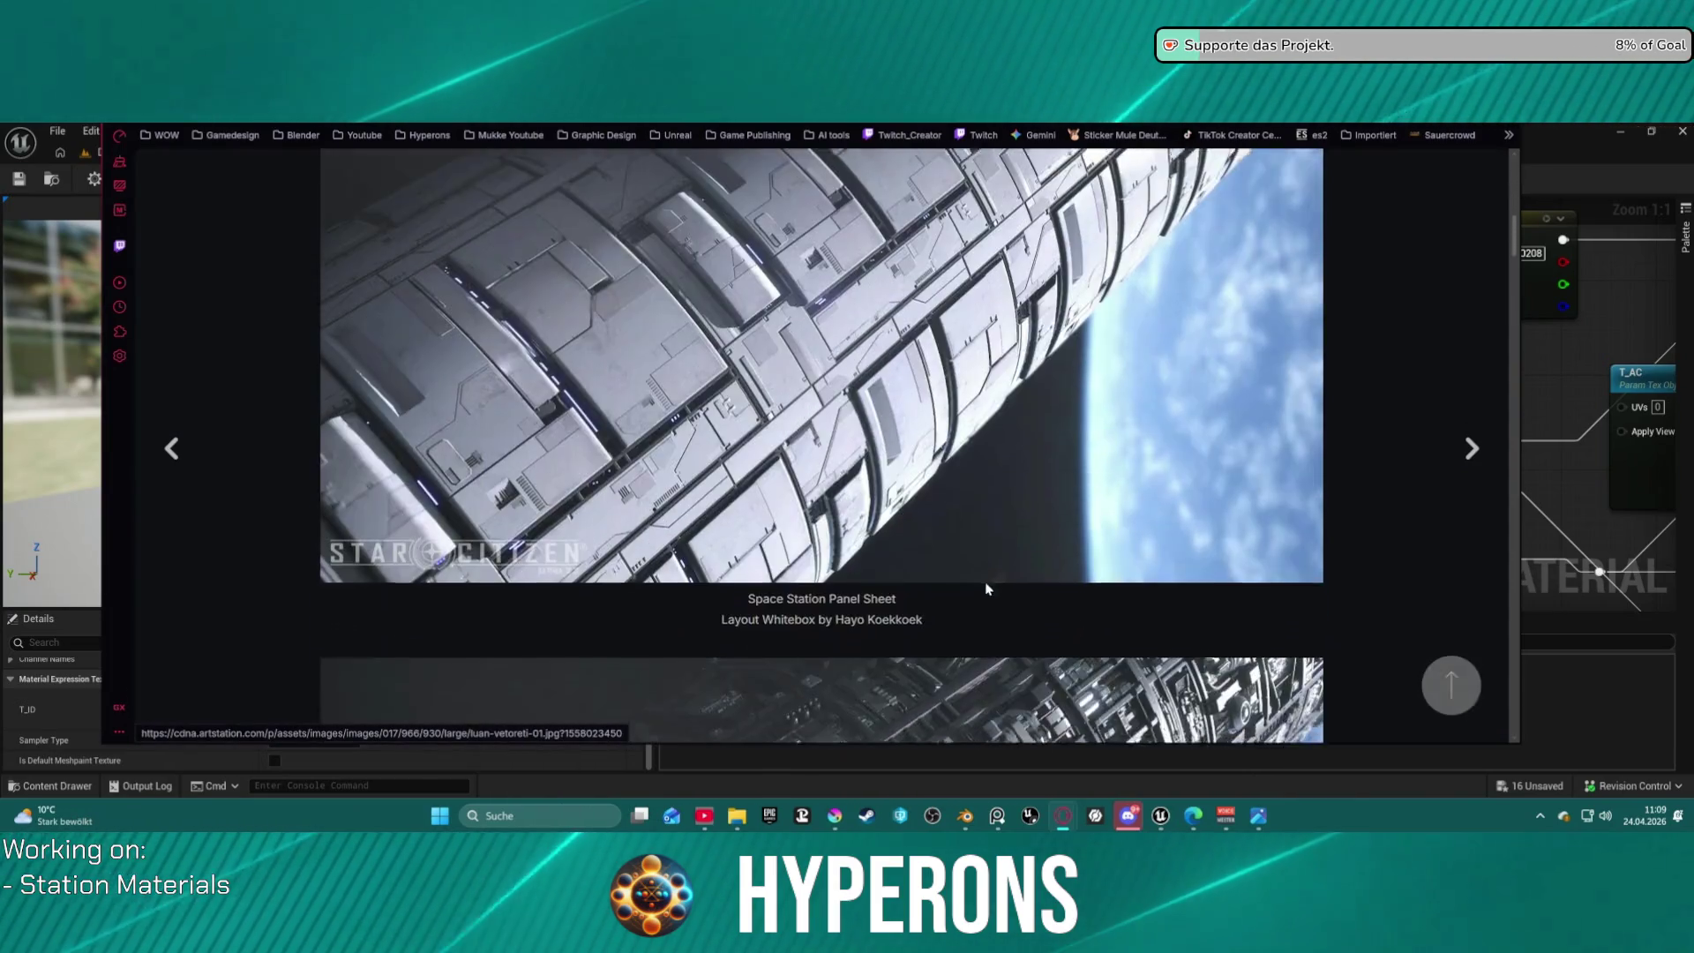
{"action": "scroll", "coordinate": [987, 586], "scroll_direction": "up", "scroll_amount": 9}
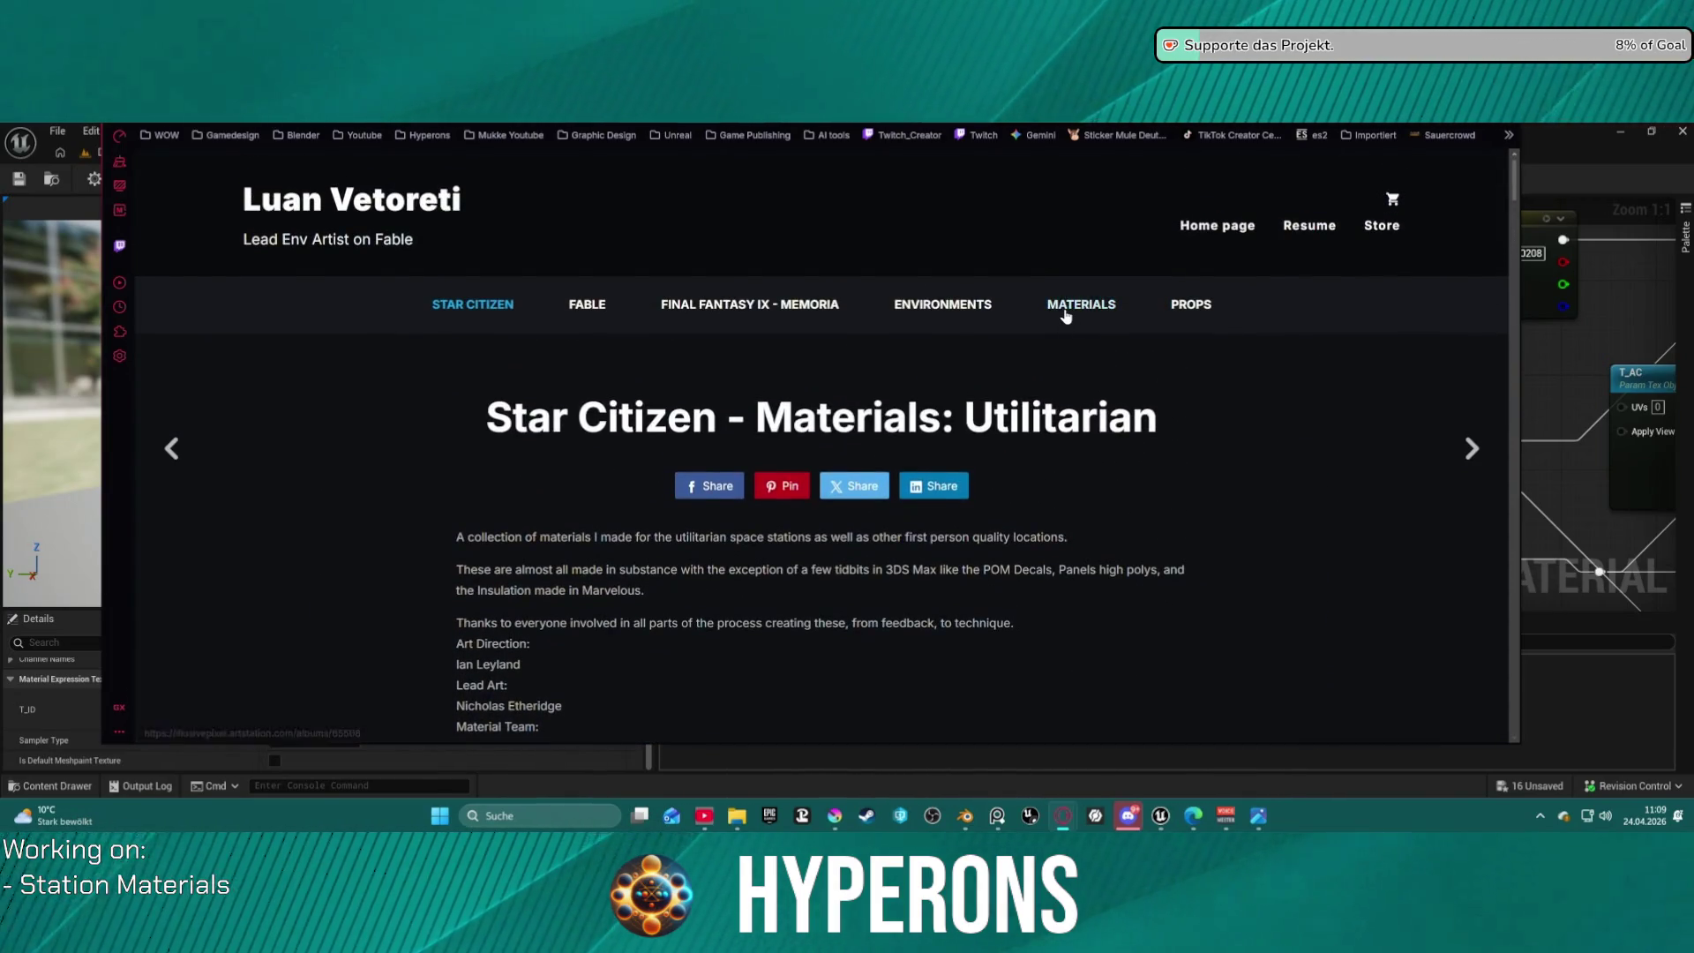
{"action": "left_click", "coordinate": [1065, 310]}
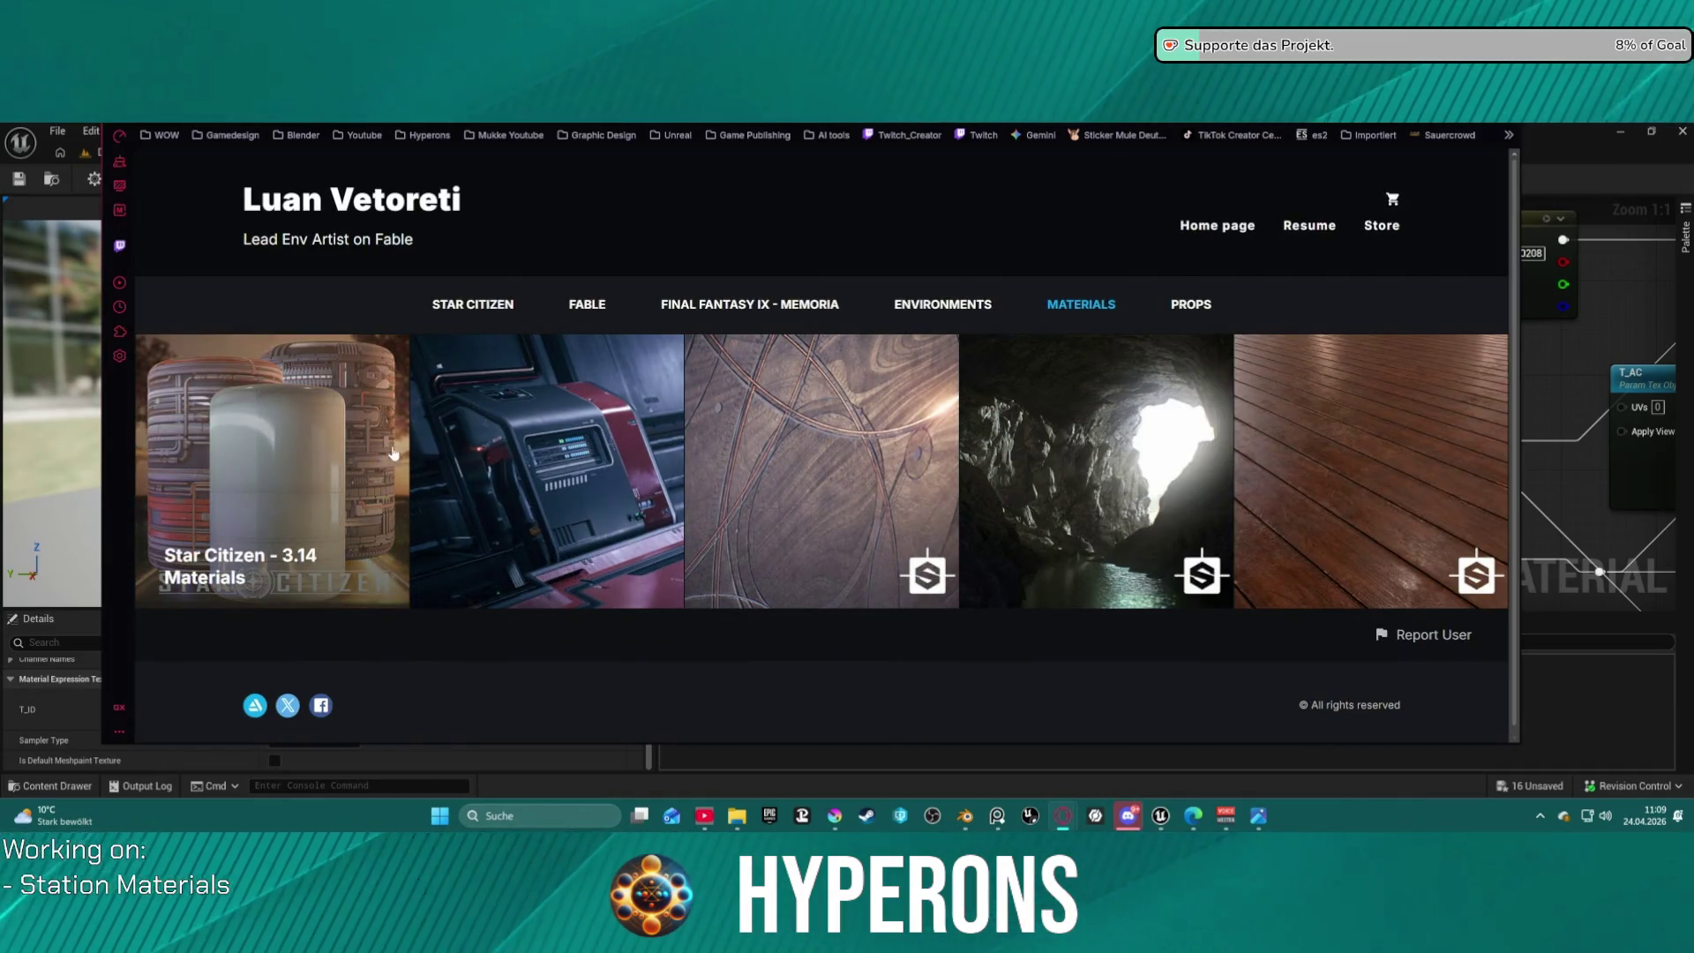
{"action": "left_click", "coordinate": [300, 504]}
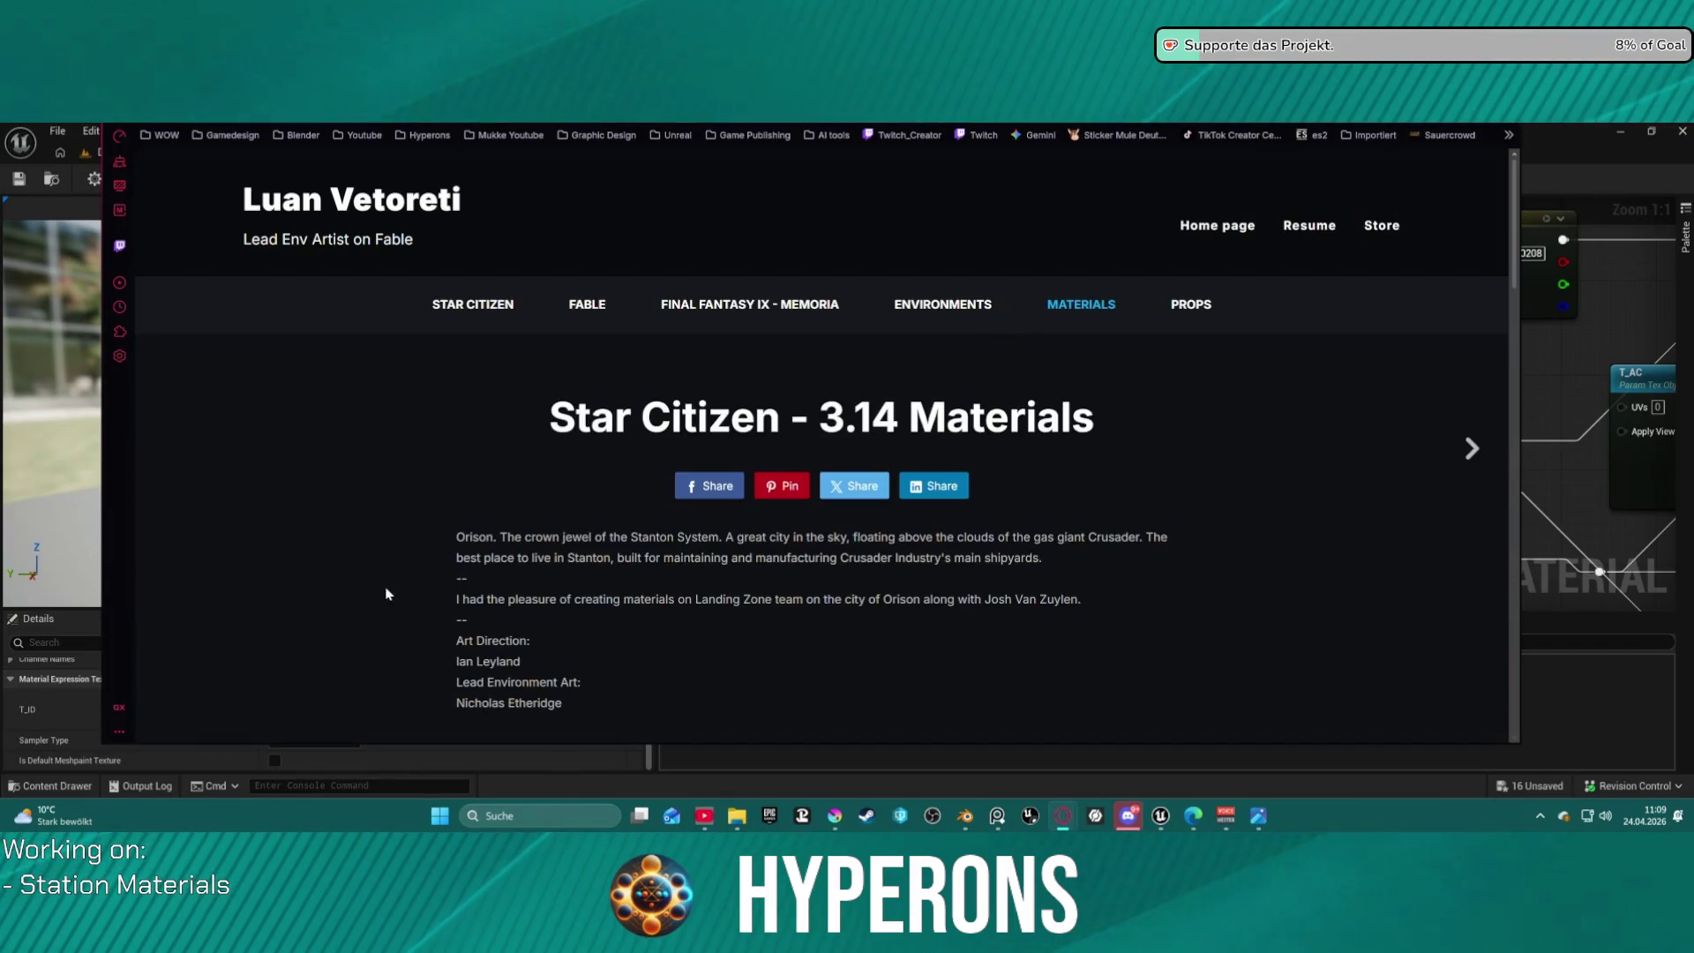
Scroll through the project's material images, then return to the Unreal Engine editor.
{"action": "scroll", "coordinate": [802, 574], "scroll_direction": "down", "scroll_amount": 5}
{"action": "scroll", "coordinate": [815, 570], "scroll_direction": "down", "scroll_amount": 10}
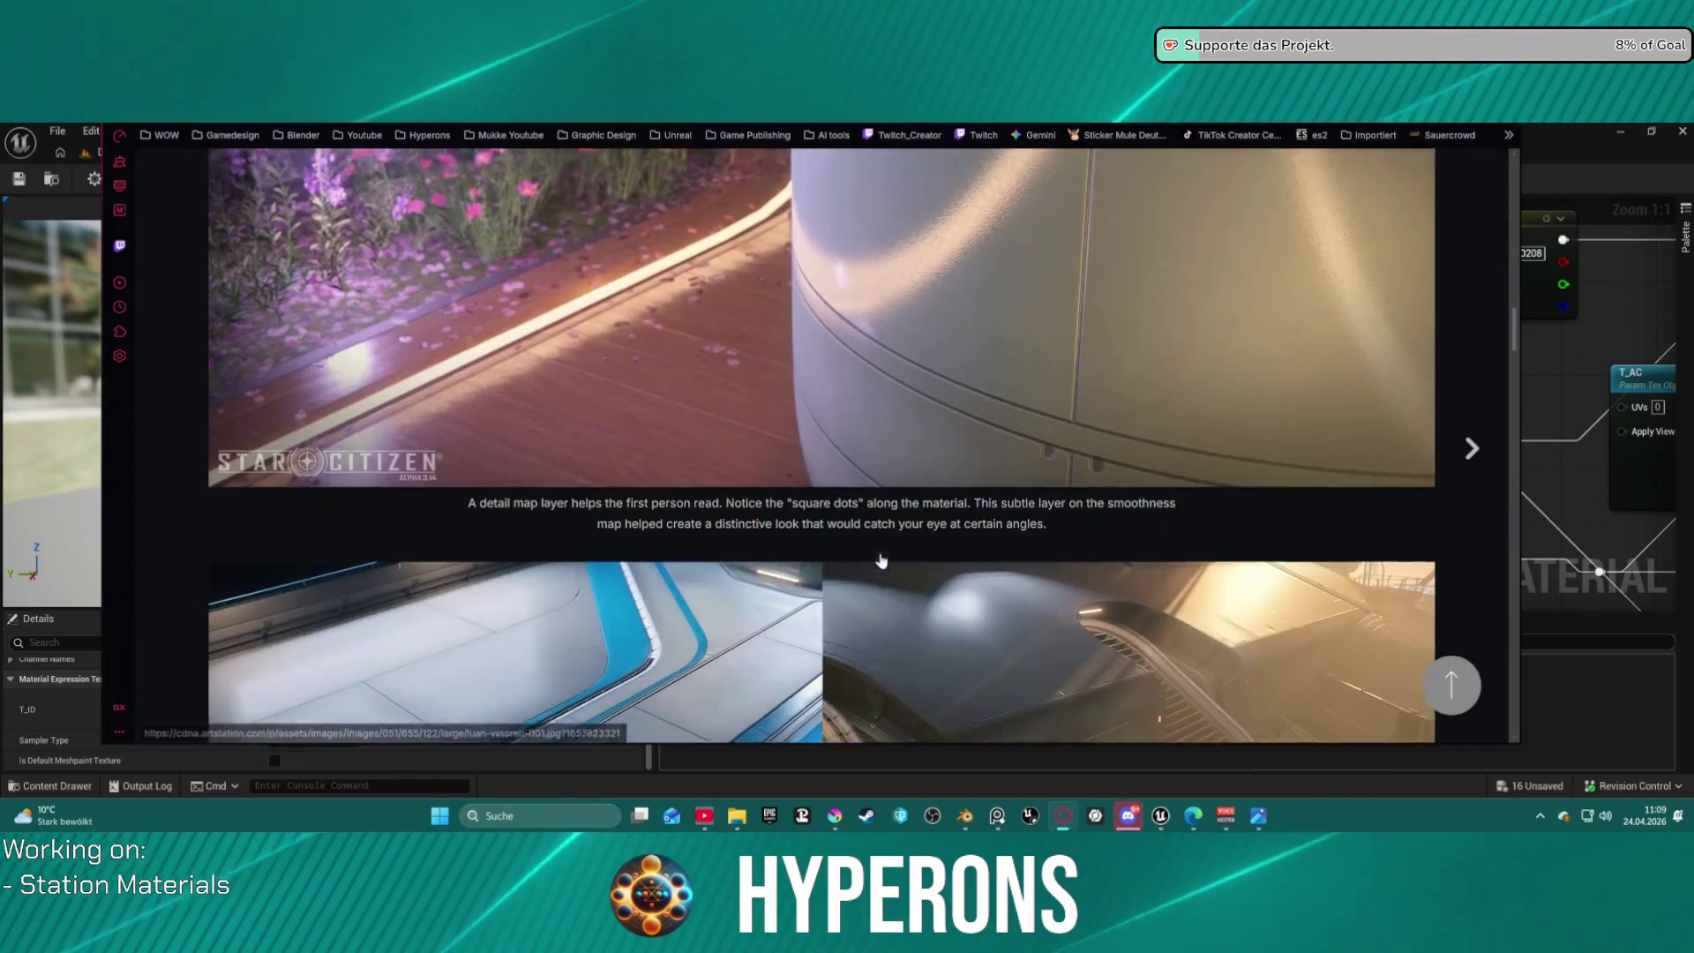
{"action": "scroll", "coordinate": [889, 549], "scroll_direction": "down", "scroll_amount": 10}
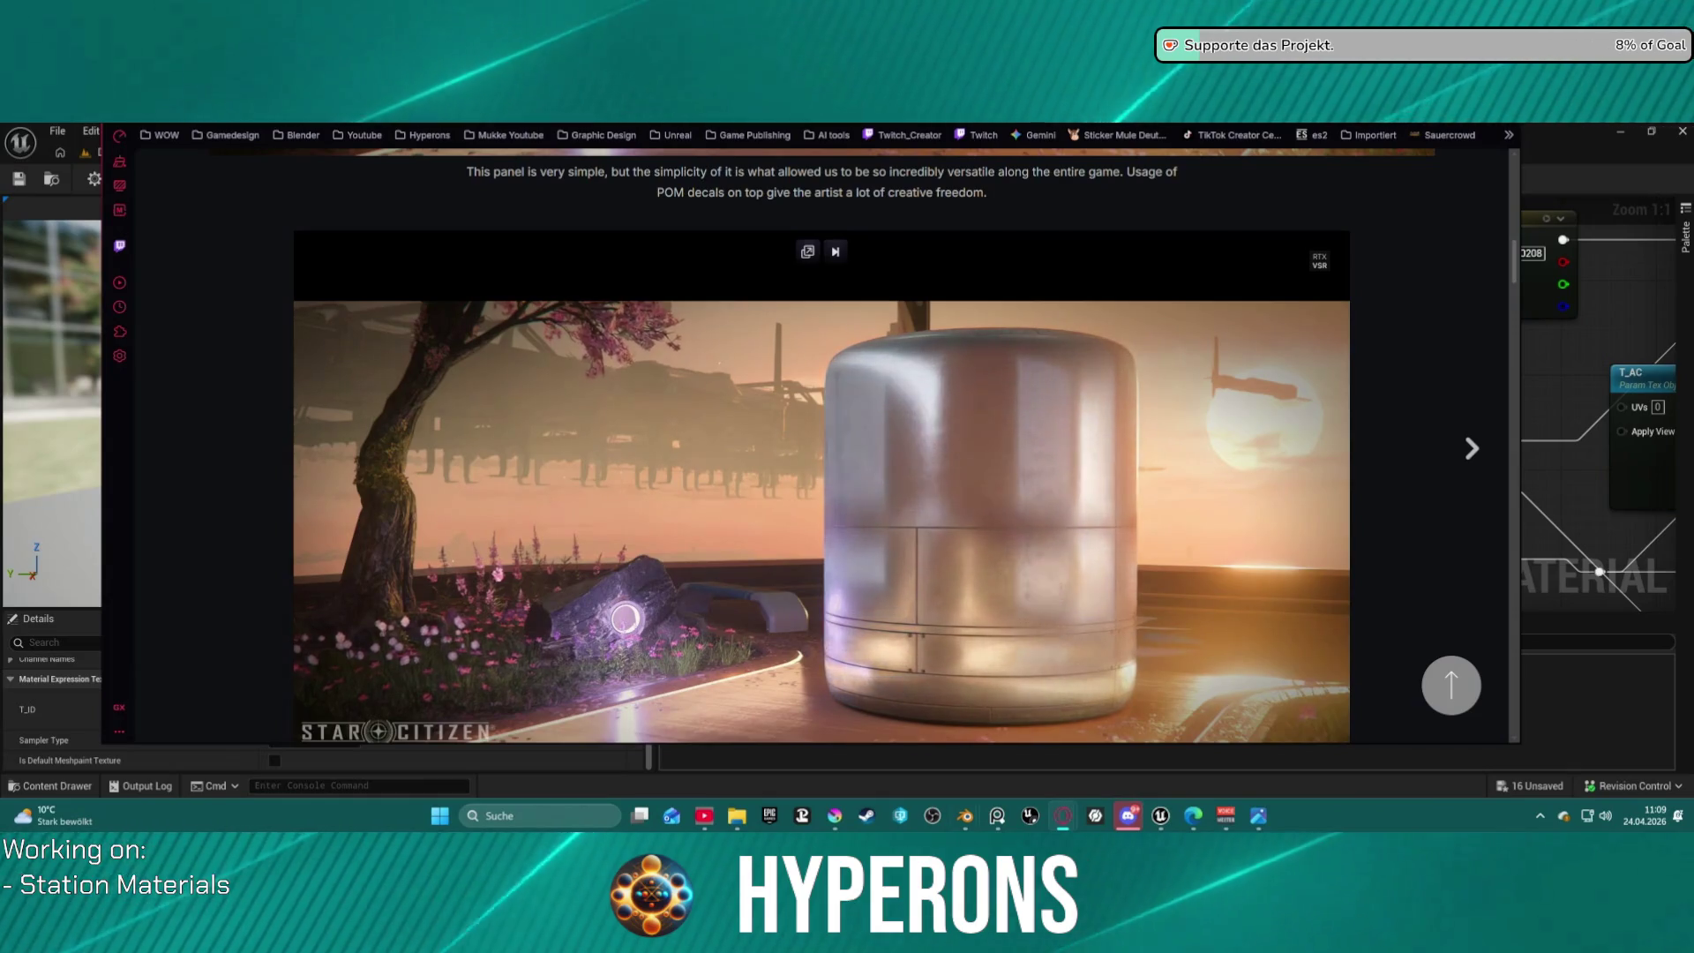
{"action": "mouse_move", "coordinate": [1160, 823]}
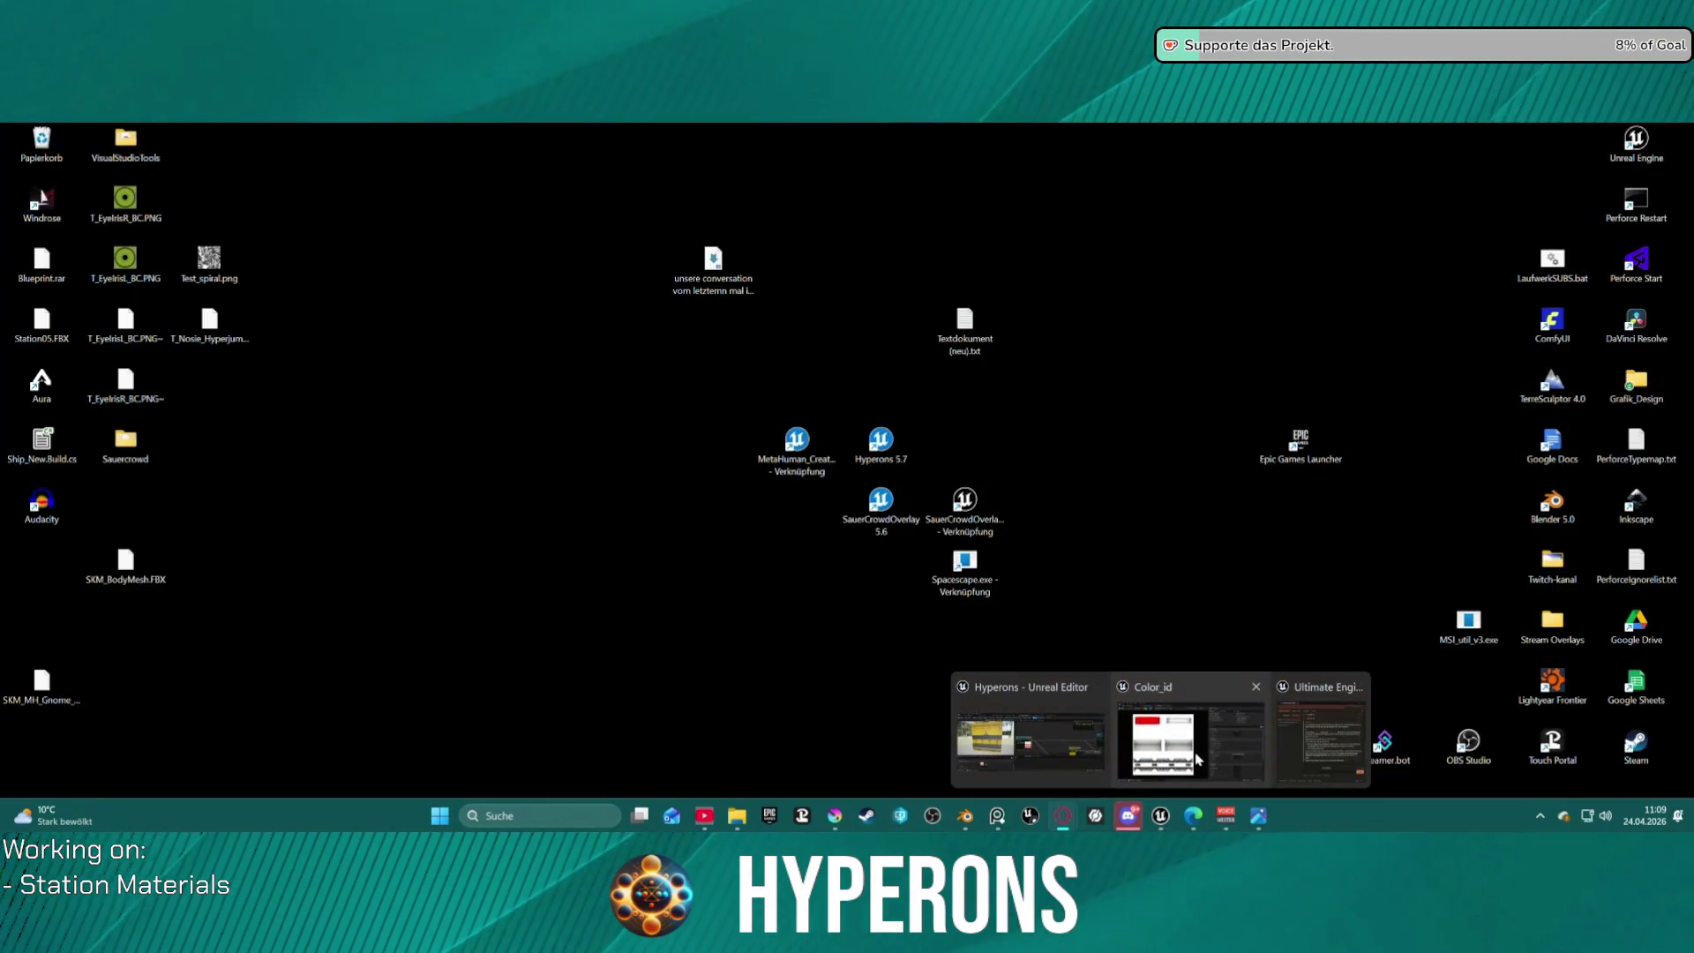
{"action": "left_click", "coordinate": [1091, 786]}
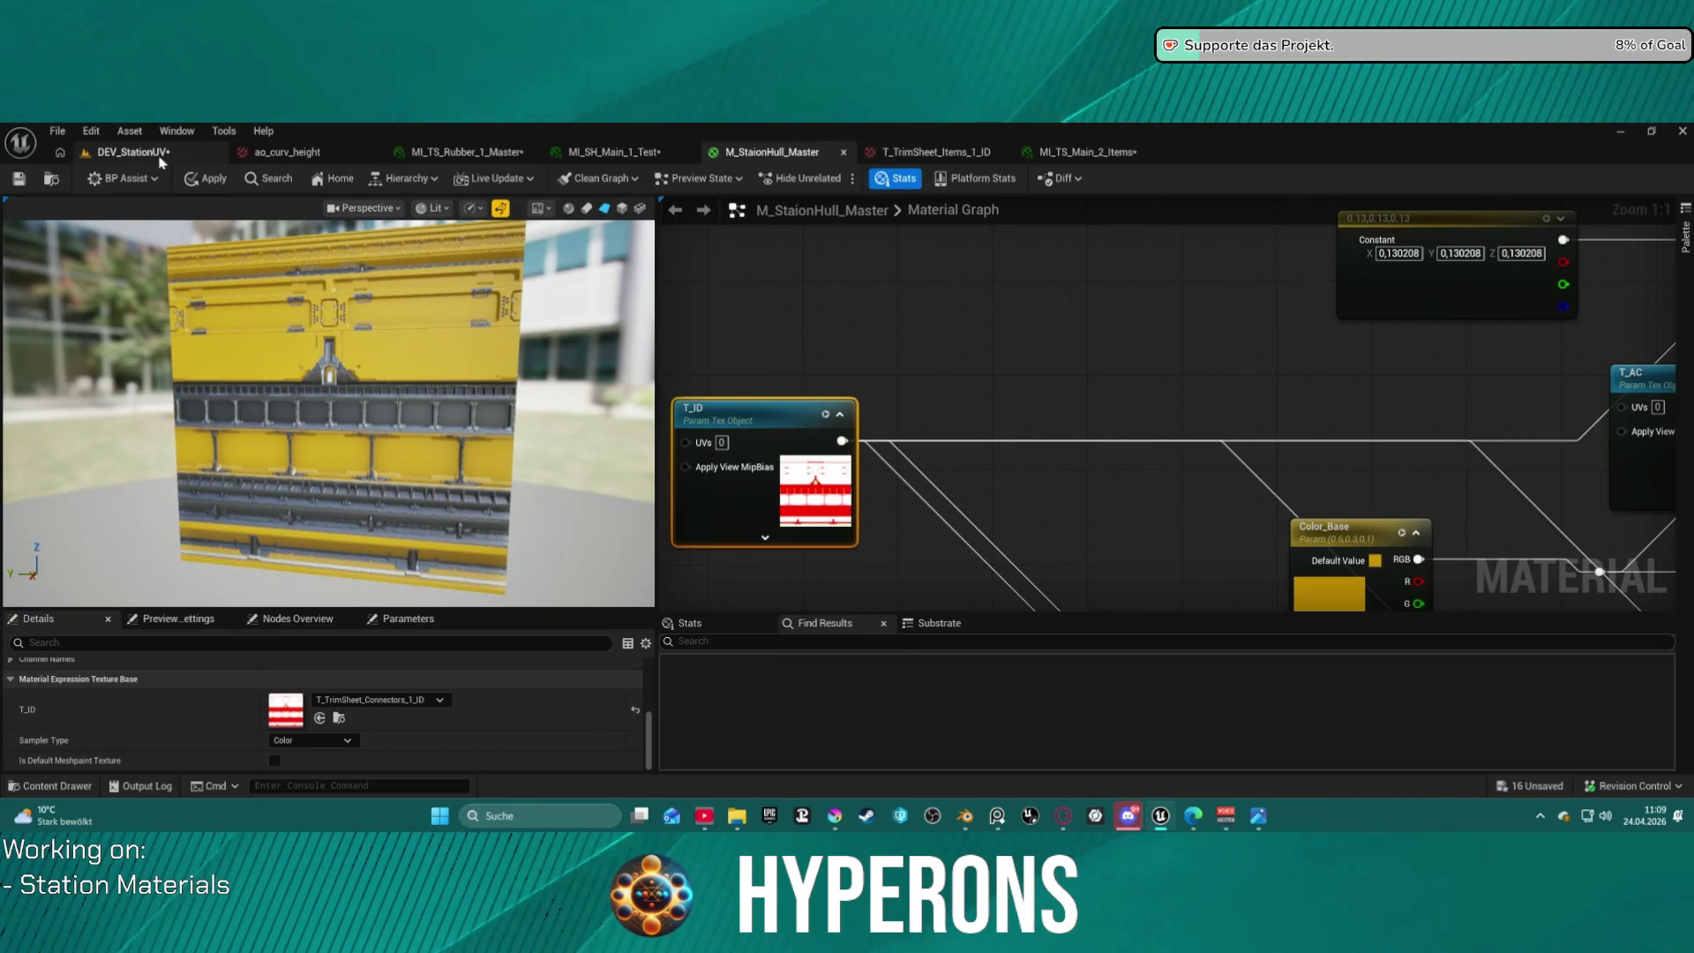
Switch to the DEV_StationUV level and orbit the viewport over the station hull floor.
{"action": "left_click", "coordinate": [132, 152]}
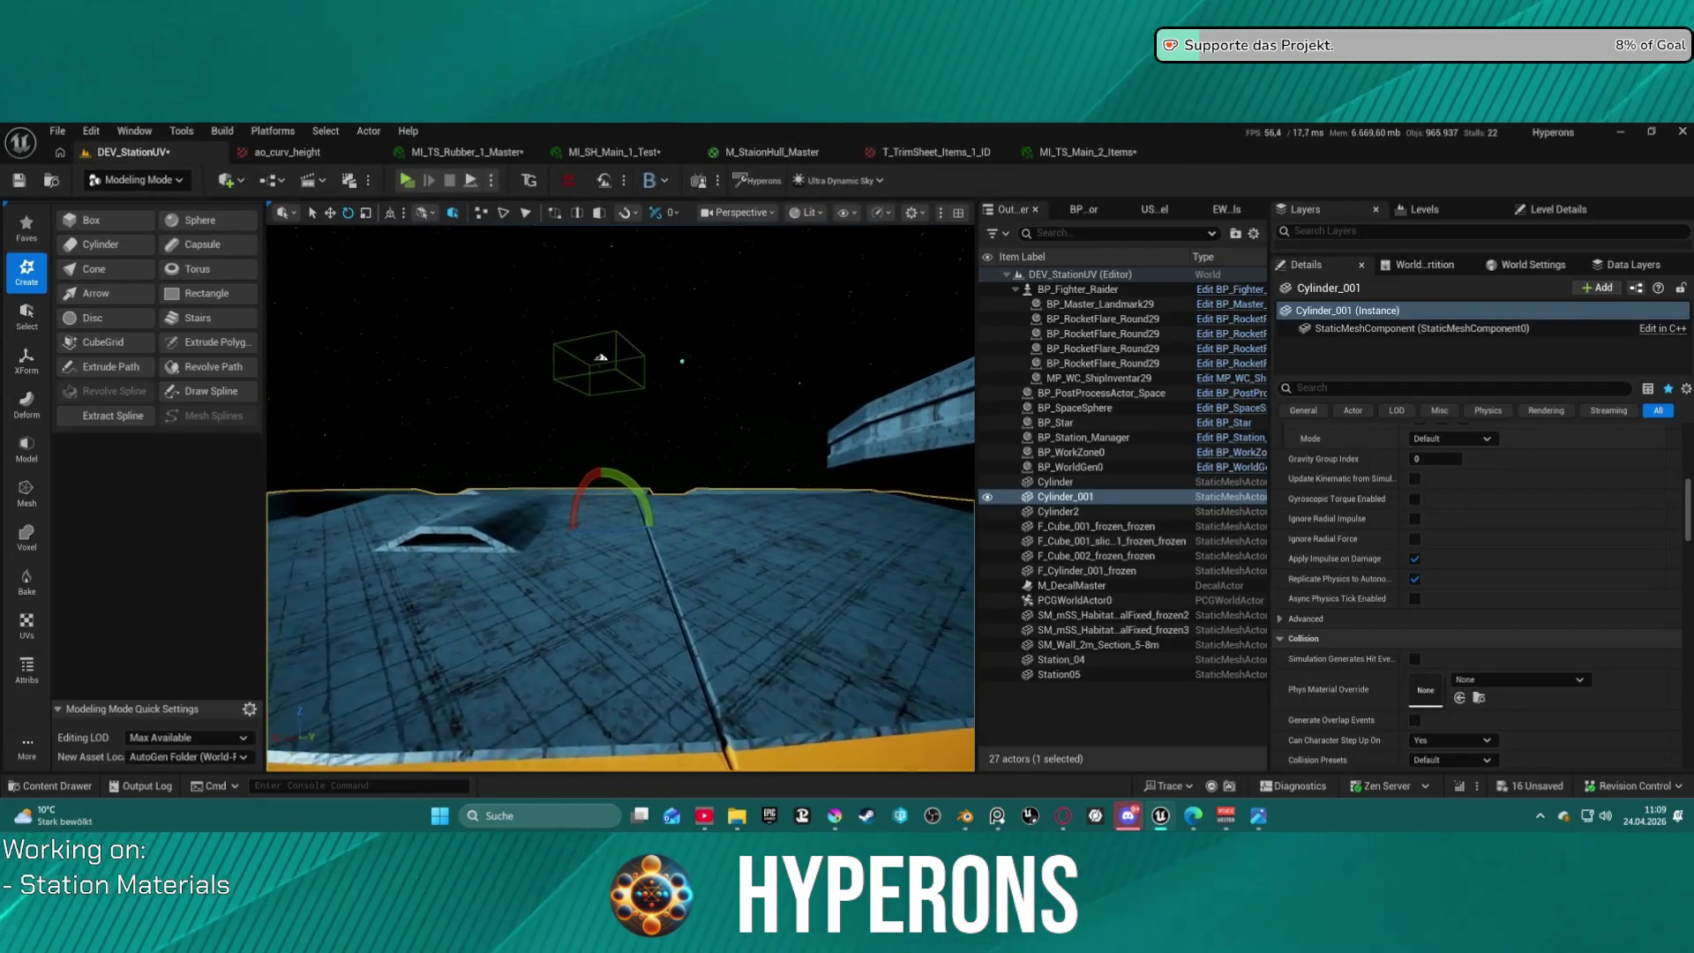
{"action": "mouse_move", "coordinate": [620, 497]}
{"action": "right_mouse_down"}
{"action": "mouse_move", "coordinate": [623, 586]}
{"action": "mouse_move", "coordinate": [631, 467]}
{"action": "right_mouse_up"}
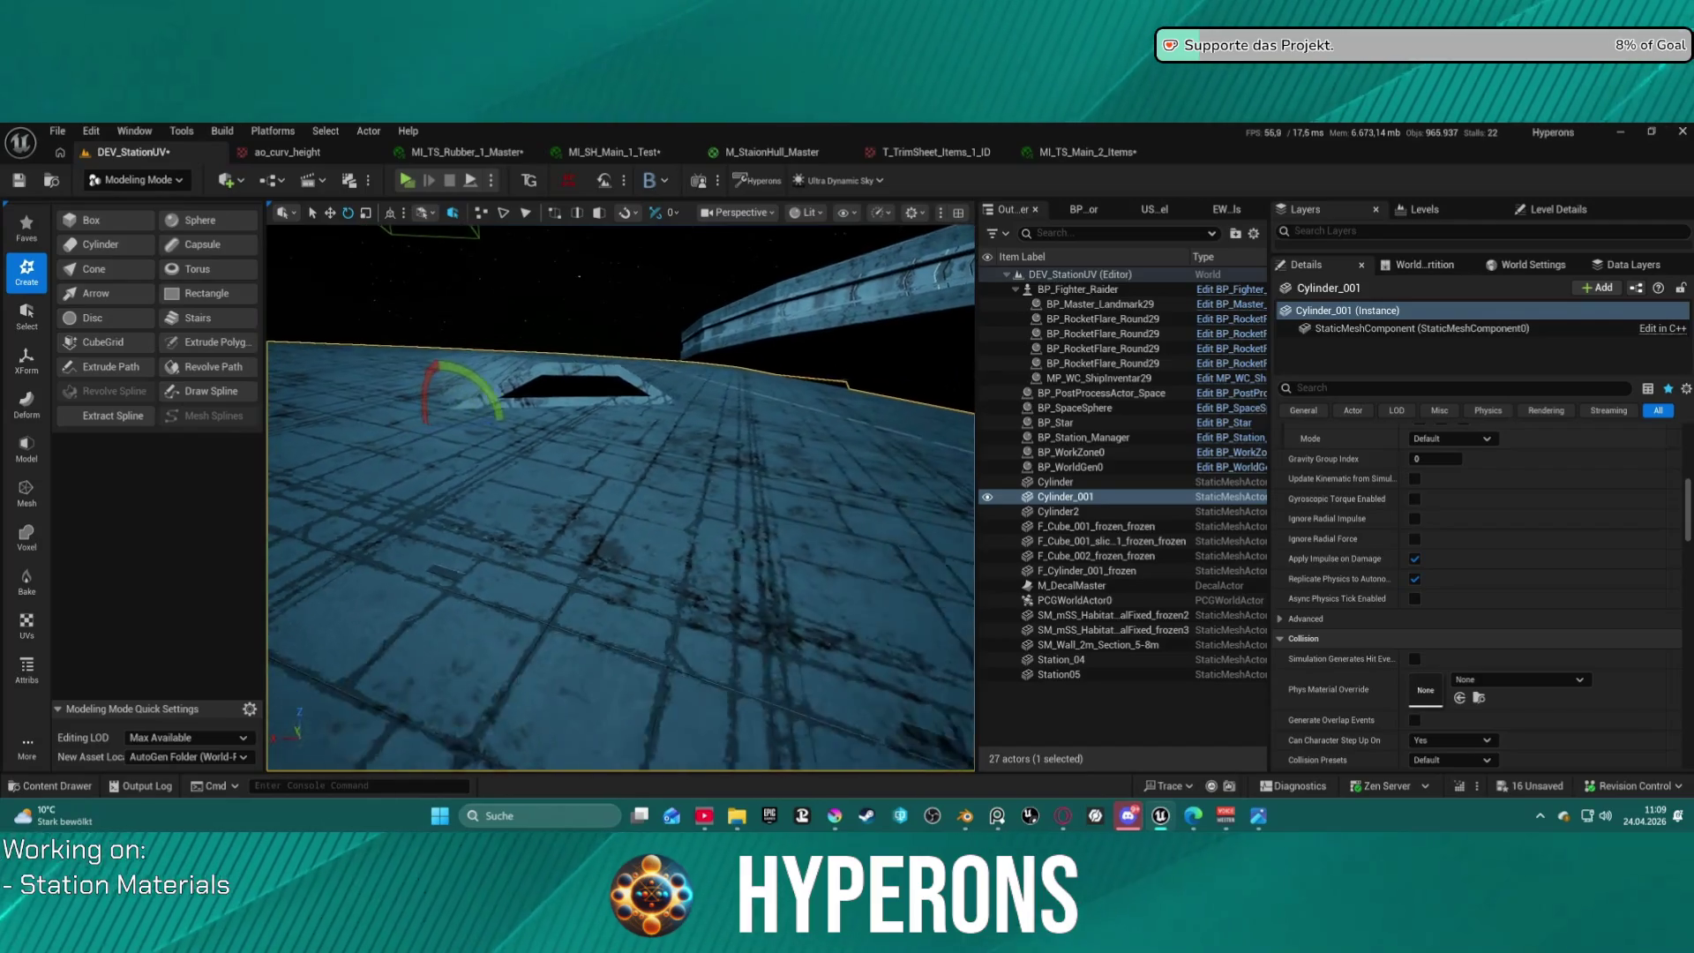
{"action": "mouse_move", "coordinate": [632, 468]}
{"action": "right_mouse_down"}
{"action": "mouse_move", "coordinate": [632, 446]}
{"action": "mouse_move", "coordinate": [632, 463]}
{"action": "mouse_move", "coordinate": [680, 464]}
{"action": "mouse_move", "coordinate": [665, 481]}
{"action": "mouse_move", "coordinate": [660, 447]}
{"action": "mouse_move", "coordinate": [662, 470]}
{"action": "mouse_move", "coordinate": [686, 467]}
{"action": "right_mouse_up"}
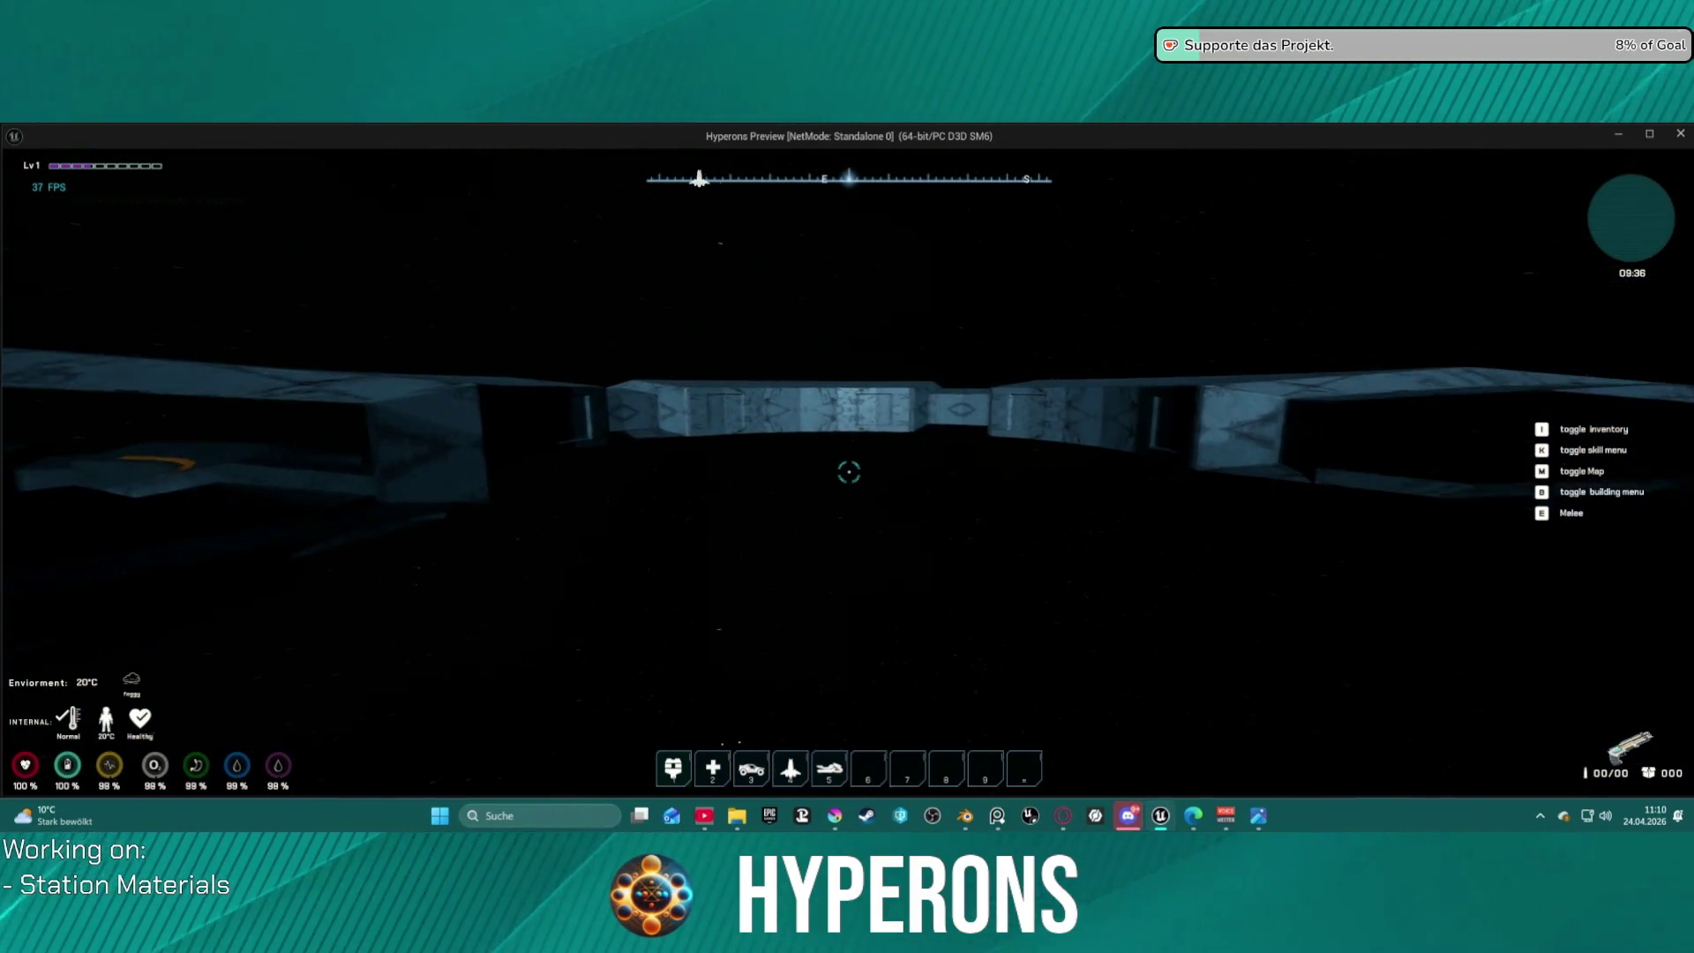
Close the standalone preview, relaunch it with Alt+P, then close it again to return to the level.
{"action": "key", "text": "Escape"}
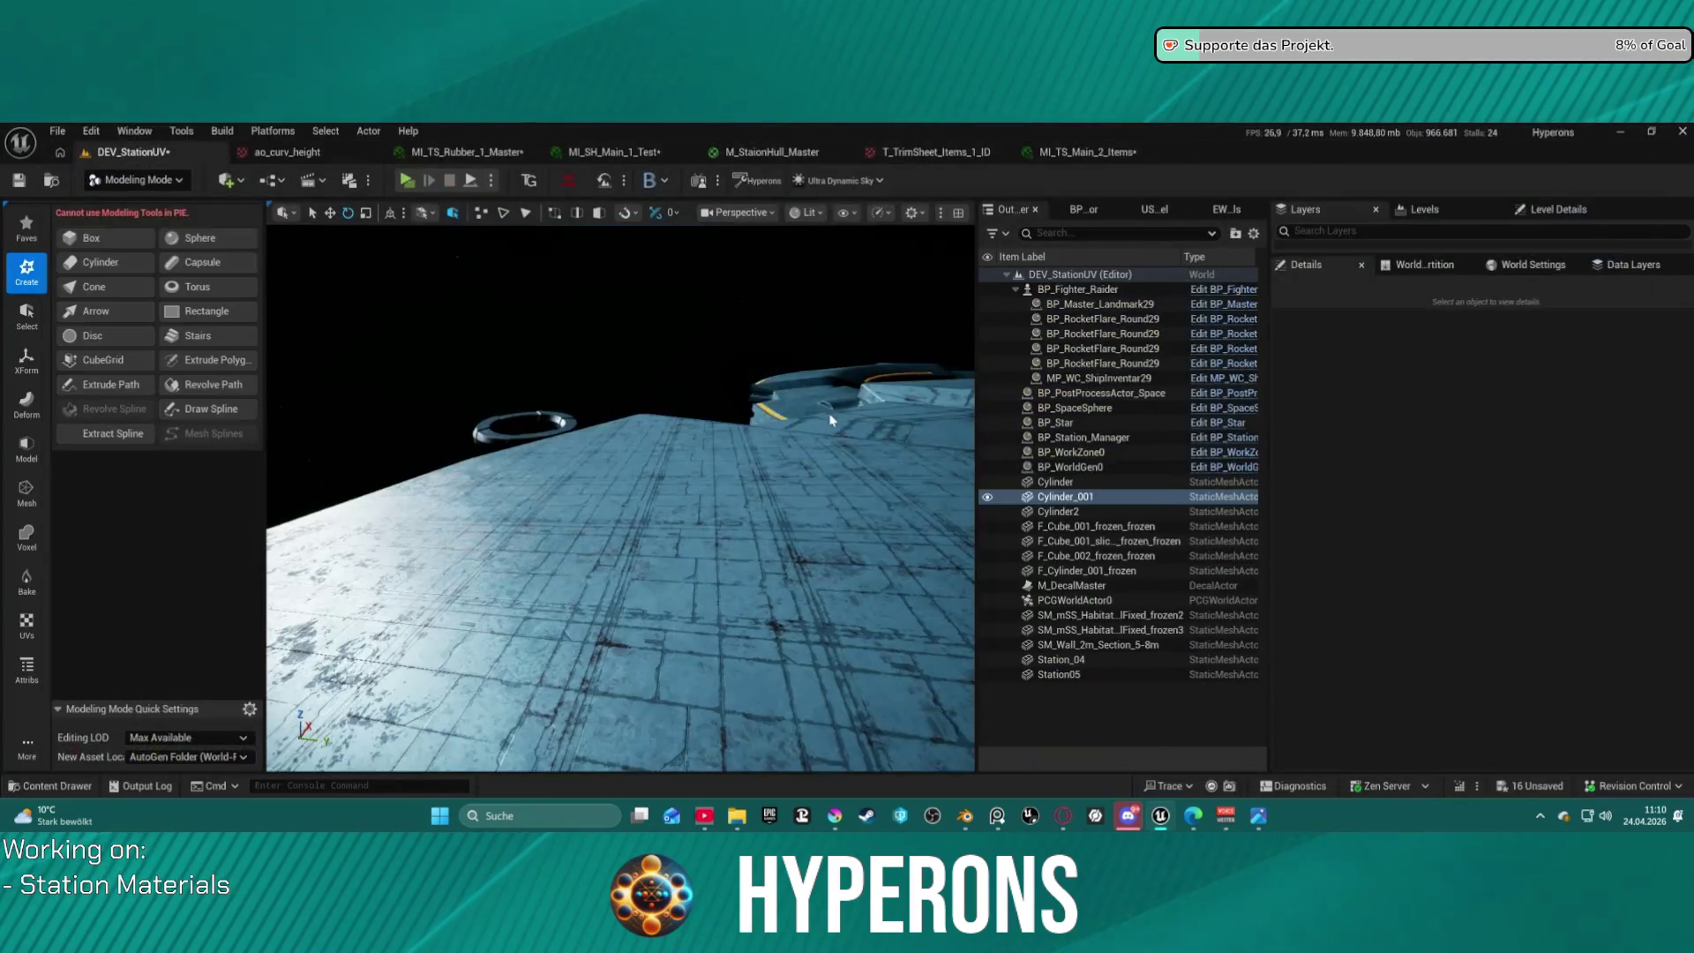
{"action": "mouse_move", "coordinate": [618, 494]}
{"action": "right_mouse_down"}
{"action": "mouse_move", "coordinate": [600, 583]}
{"action": "mouse_move", "coordinate": [604, 530]}
{"action": "right_mouse_up"}
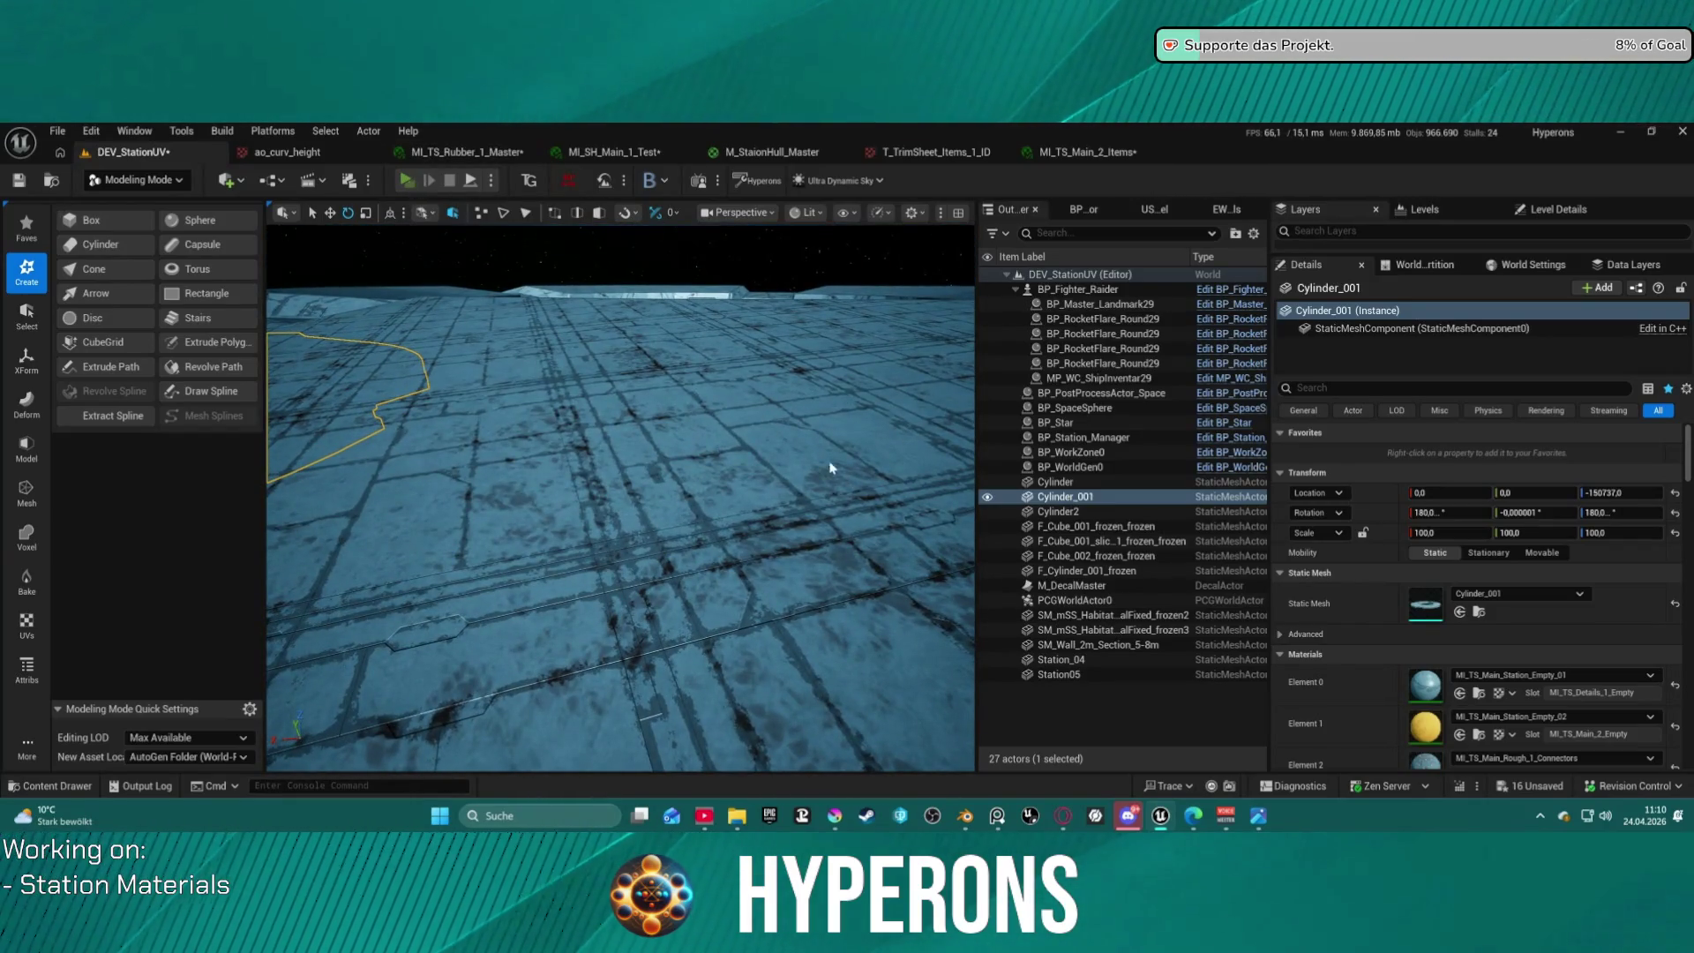
{"action": "key", "text": "alt+p"}
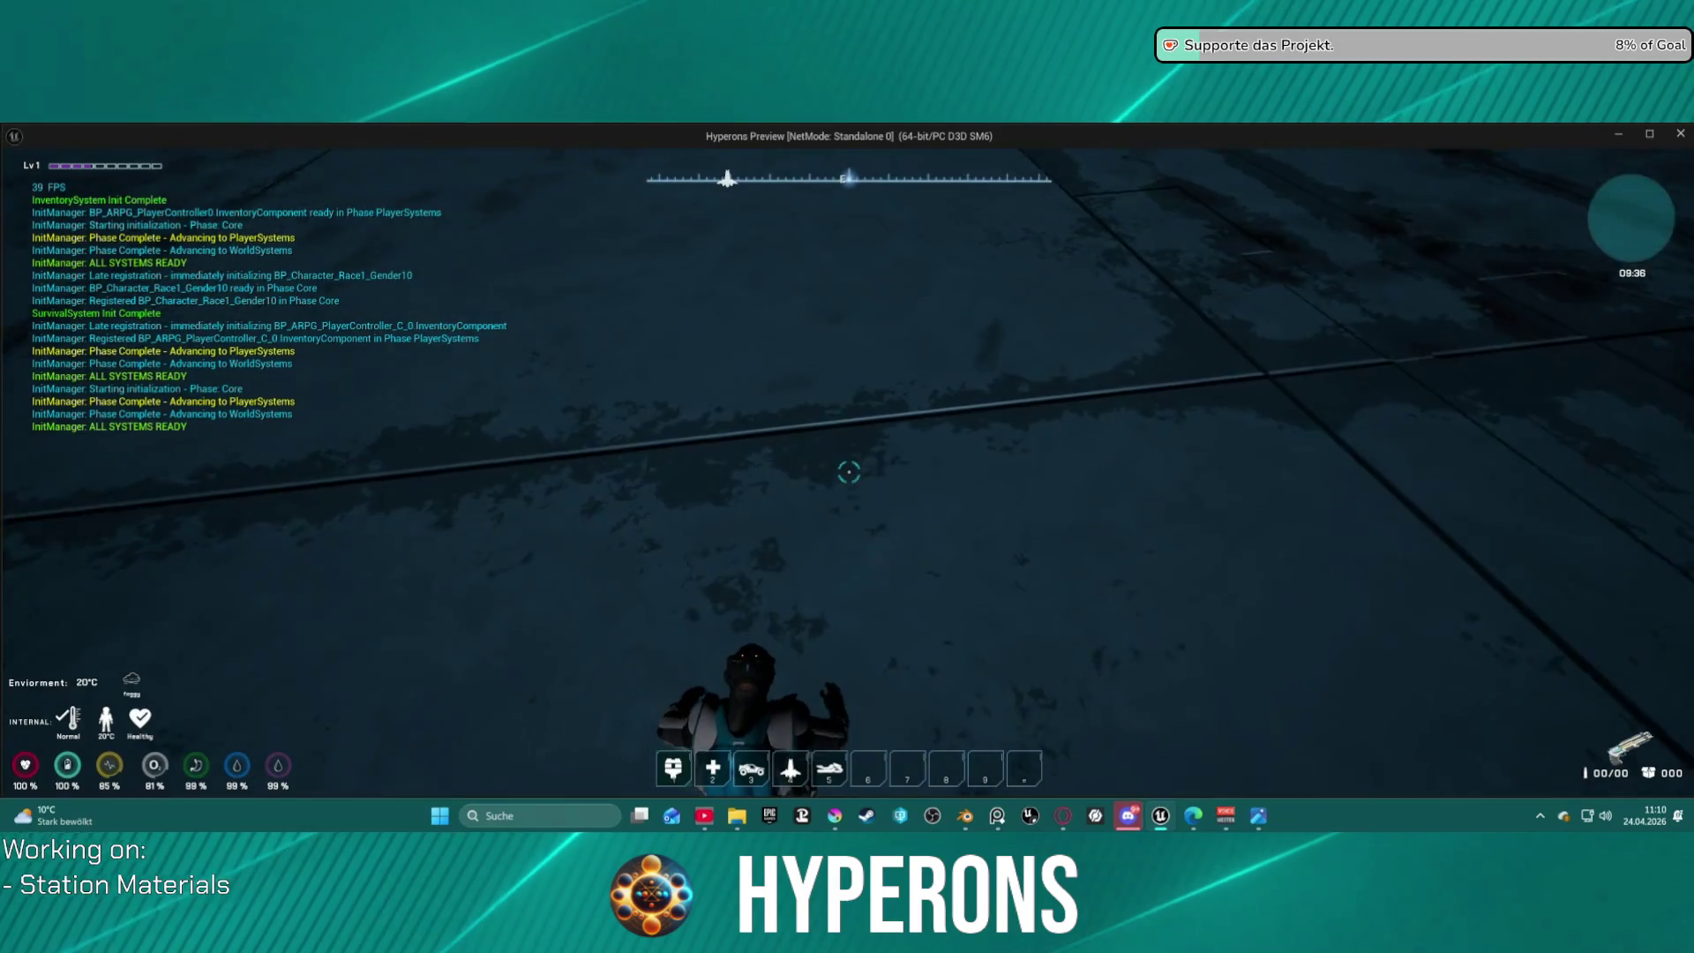
{"action": "key", "text": "Escape"}
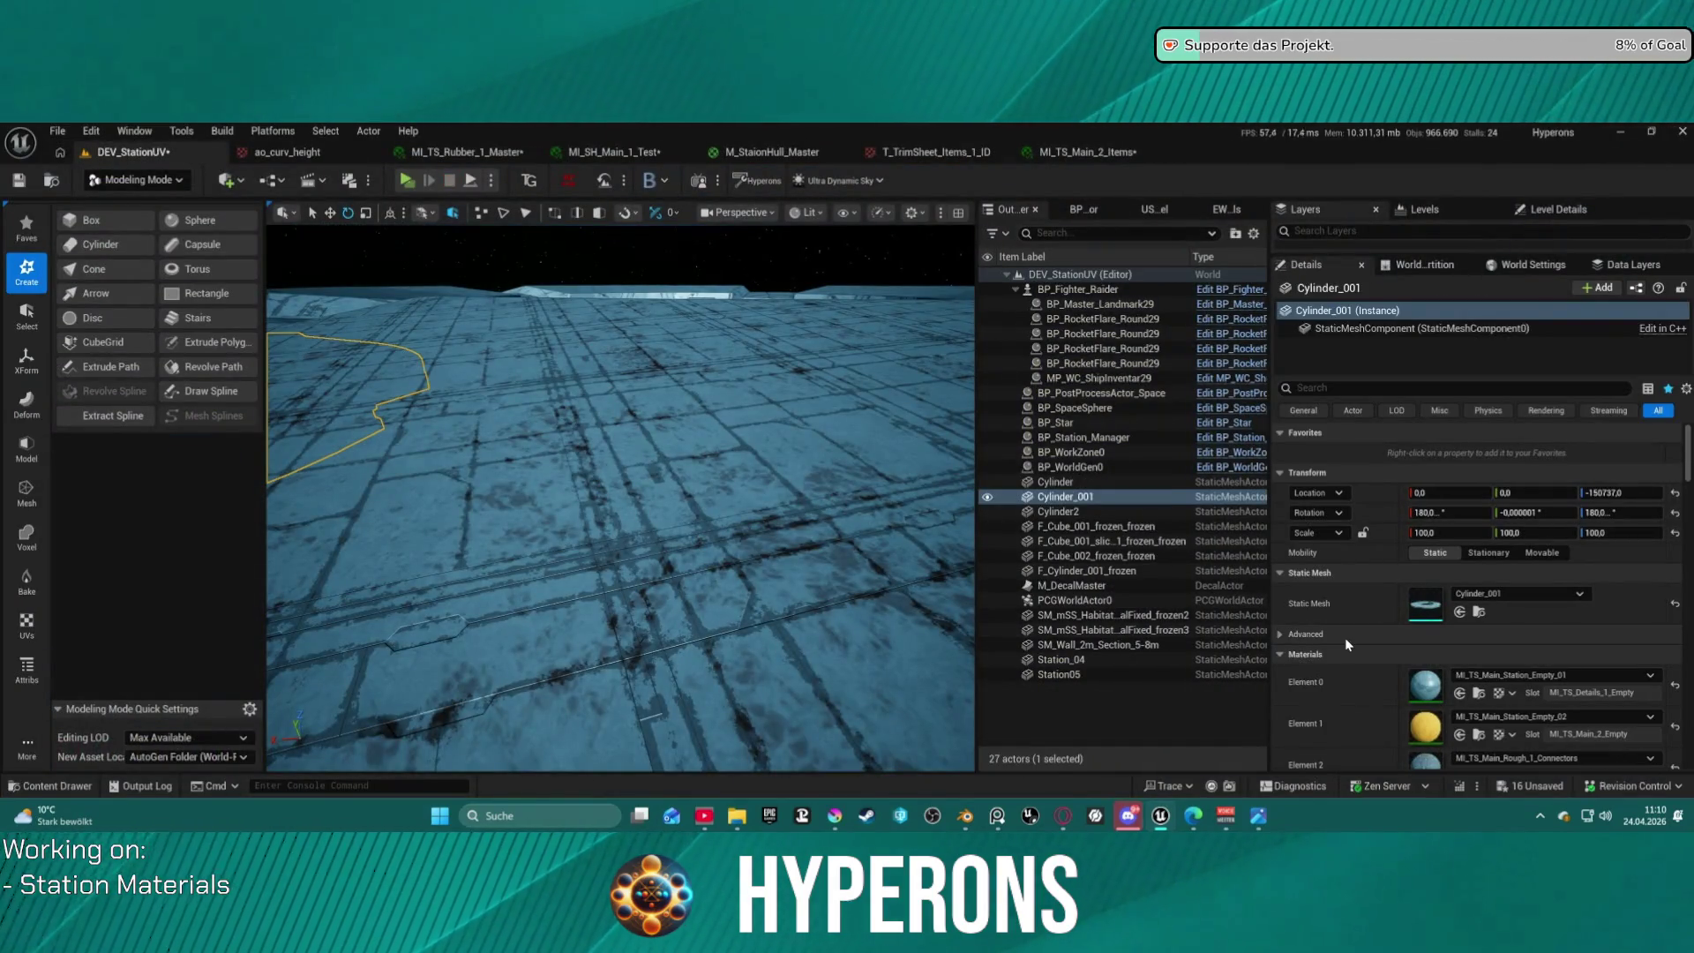
{"action": "mouse_move", "coordinate": [748, 477]}
{"action": "right_mouse_down"}
{"action": "mouse_move", "coordinate": [724, 451]}
{"action": "mouse_move", "coordinate": [671, 450]}
{"action": "mouse_move", "coordinate": [658, 420]}
{"action": "mouse_move", "coordinate": [655, 459]}
{"action": "mouse_move", "coordinate": [654, 433]}
{"action": "right_mouse_up"}
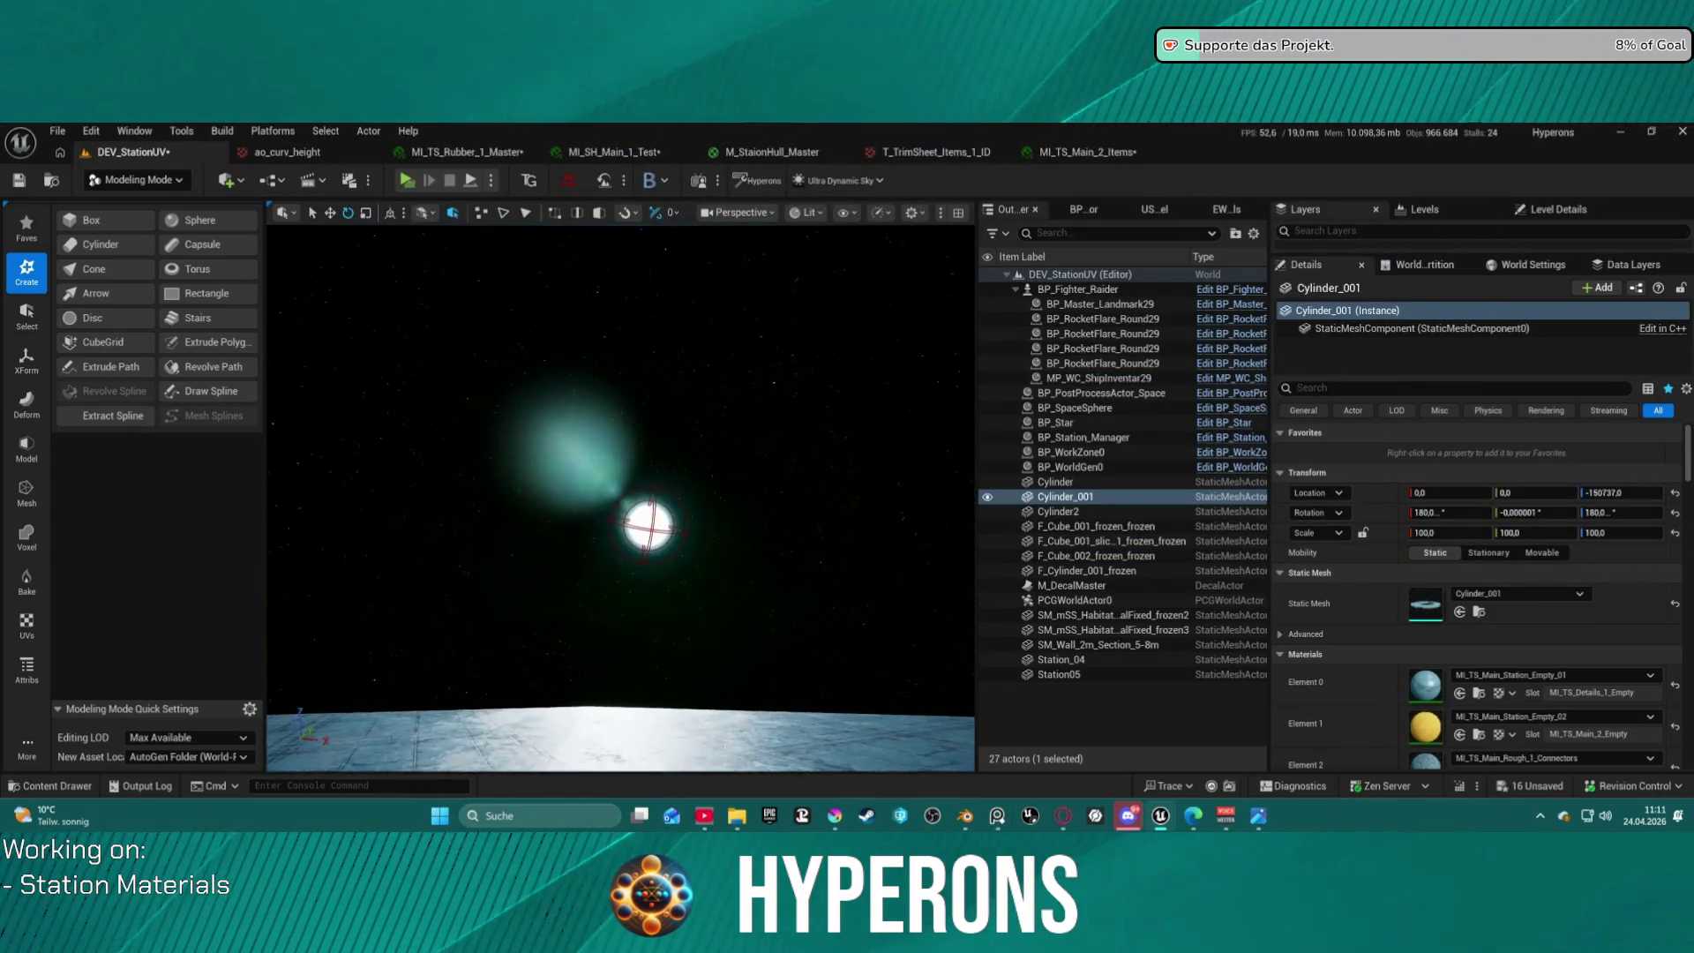
Fly the camera along the station hull to inspect its panelled material, then frame the station mesh.
{"action": "mouse_move", "coordinate": [618, 494]}
{"action": "right_mouse_down"}
{"action": "mouse_move", "coordinate": [608, 608]}
{"action": "mouse_move", "coordinate": [616, 552]}
{"action": "mouse_move", "coordinate": [637, 570]}
{"action": "right_mouse_up"}
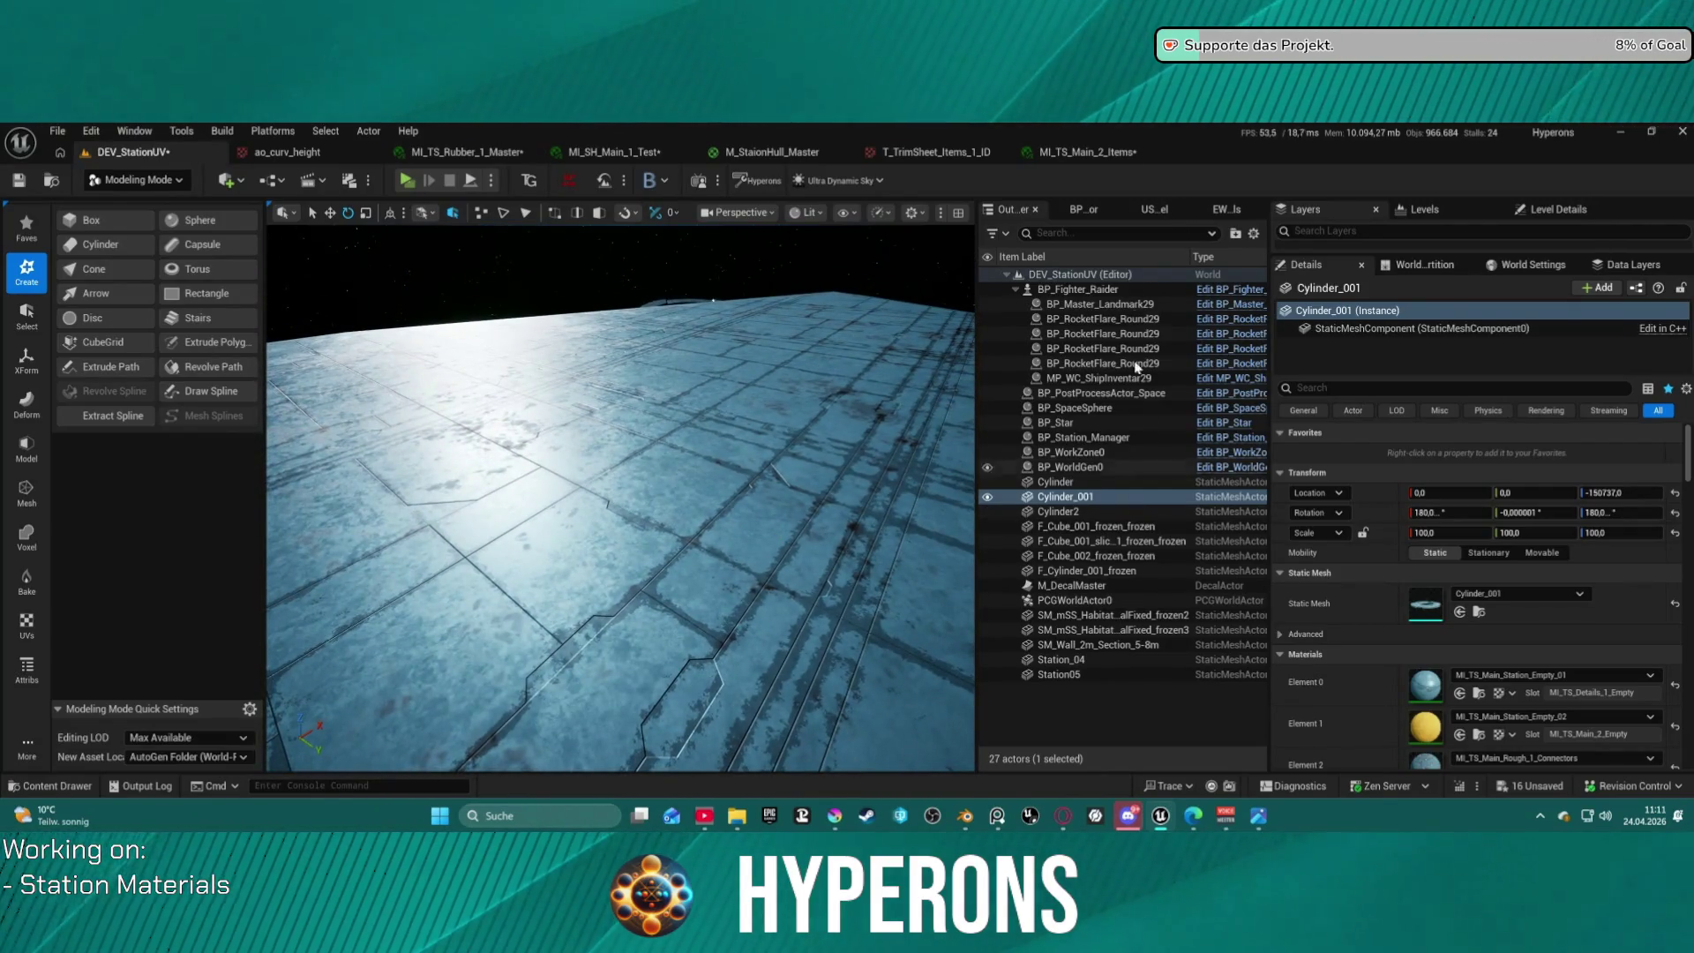
{"action": "right_click_drag", "start_coordinate": [637, 570], "coordinate": [639, 547]}
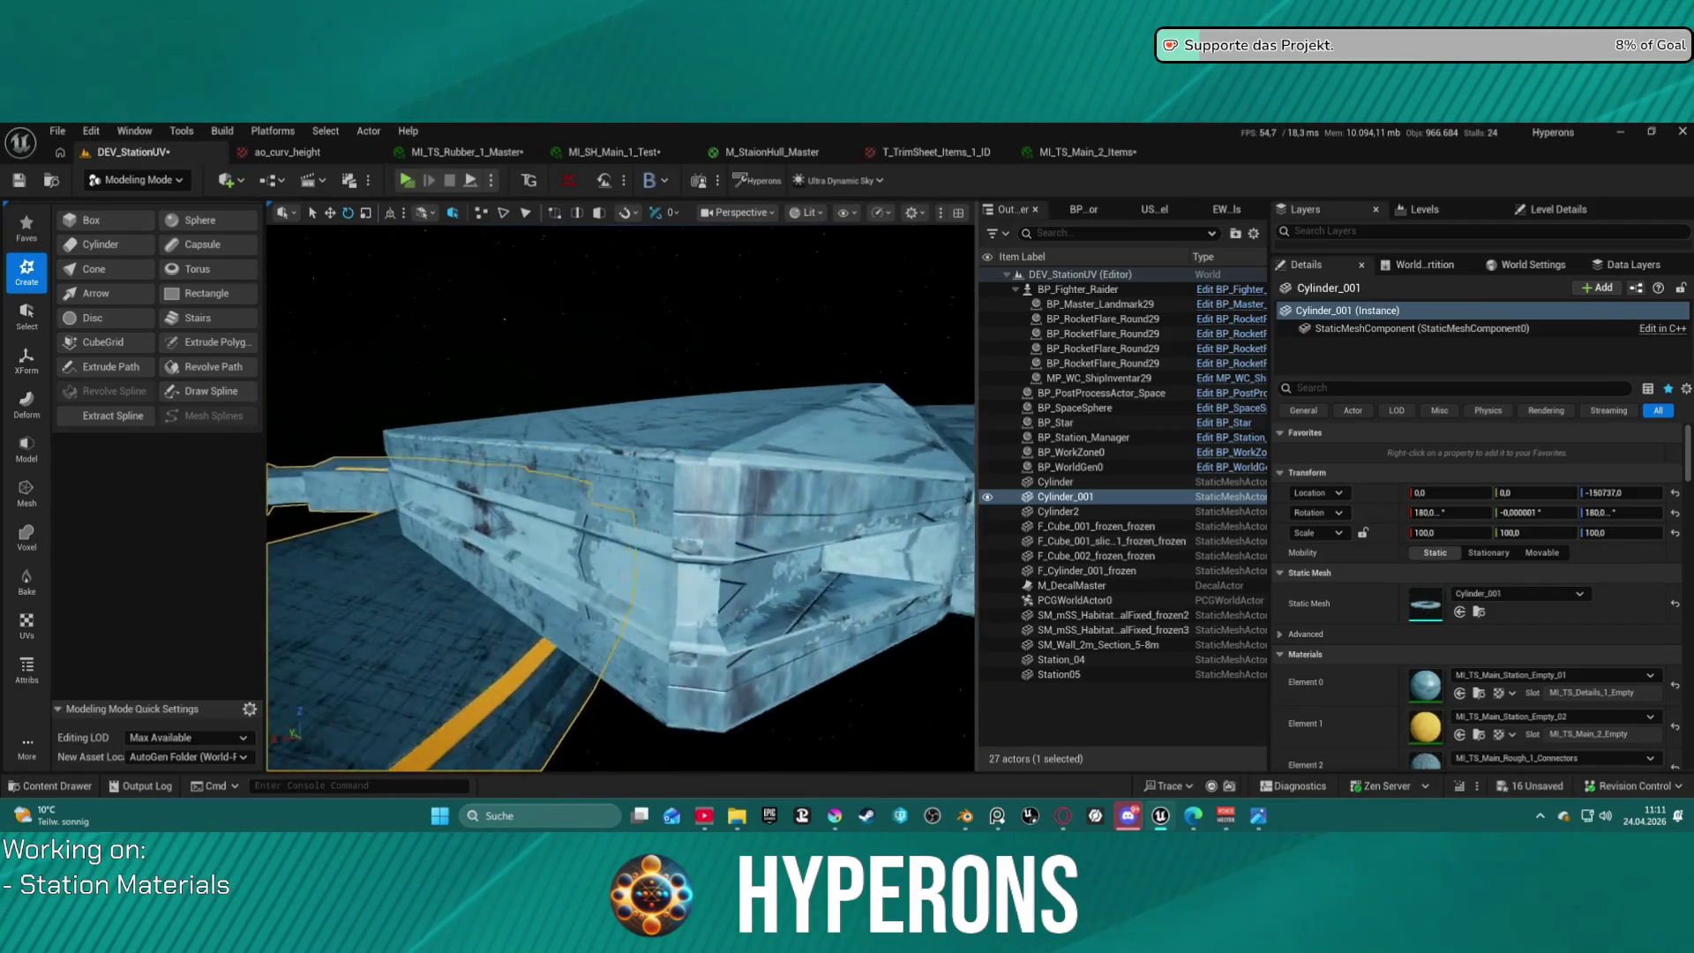
{"action": "right_click_drag", "start_coordinate": [639, 547], "coordinate": [599, 557]}
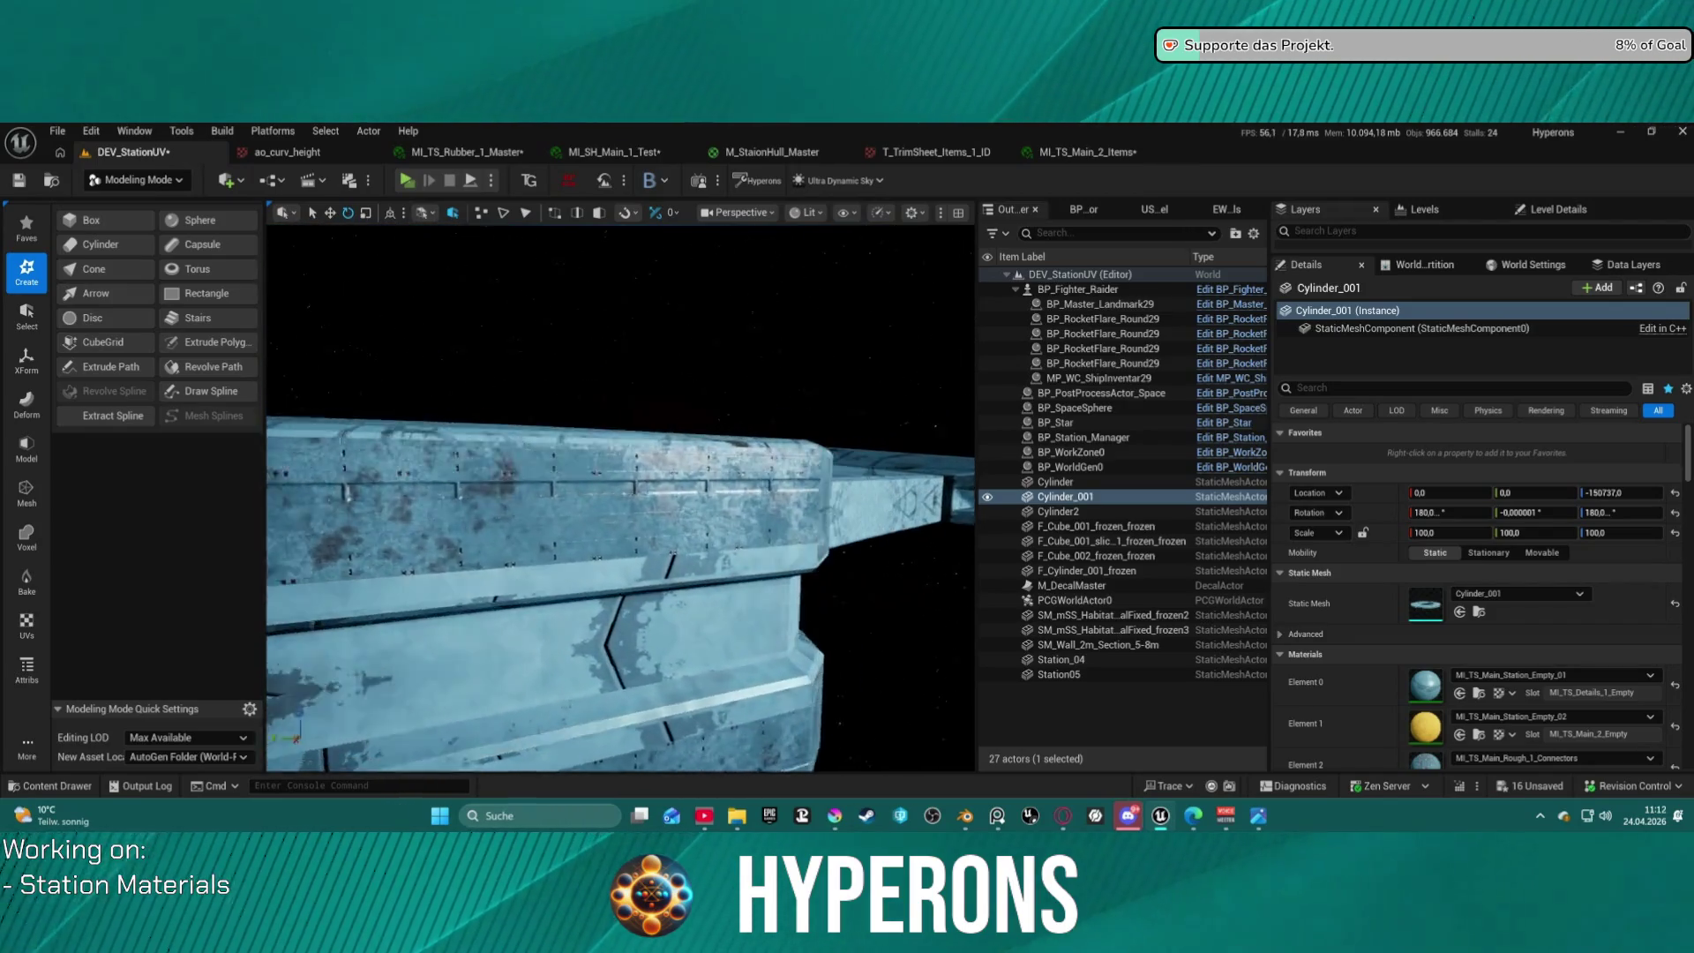
{"action": "right_click_drag", "start_coordinate": [598, 557], "coordinate": [588, 554]}
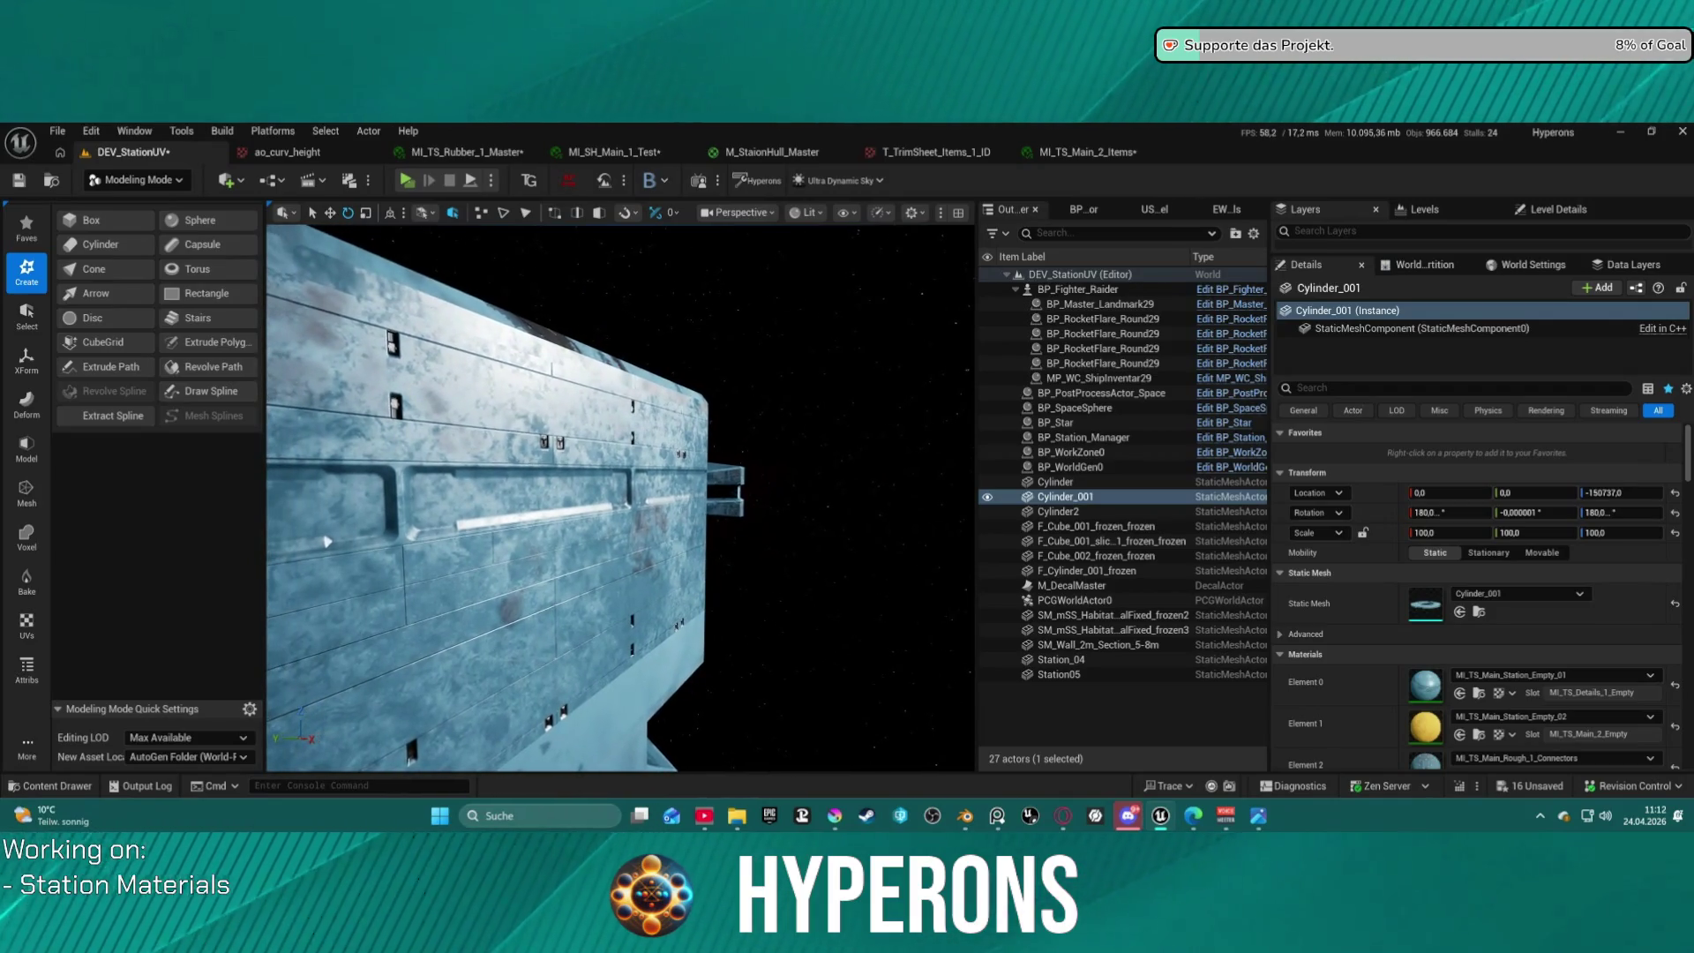
{"action": "mouse_move", "coordinate": [327, 541]}
{"action": "right_mouse_down"}
{"action": "mouse_move", "coordinate": [679, 480]}
{"action": "mouse_move", "coordinate": [330, 439]}
{"action": "mouse_move", "coordinate": [477, 553]}
{"action": "mouse_move", "coordinate": [711, 555]}
{"action": "mouse_move", "coordinate": [635, 558]}
{"action": "right_mouse_up"}
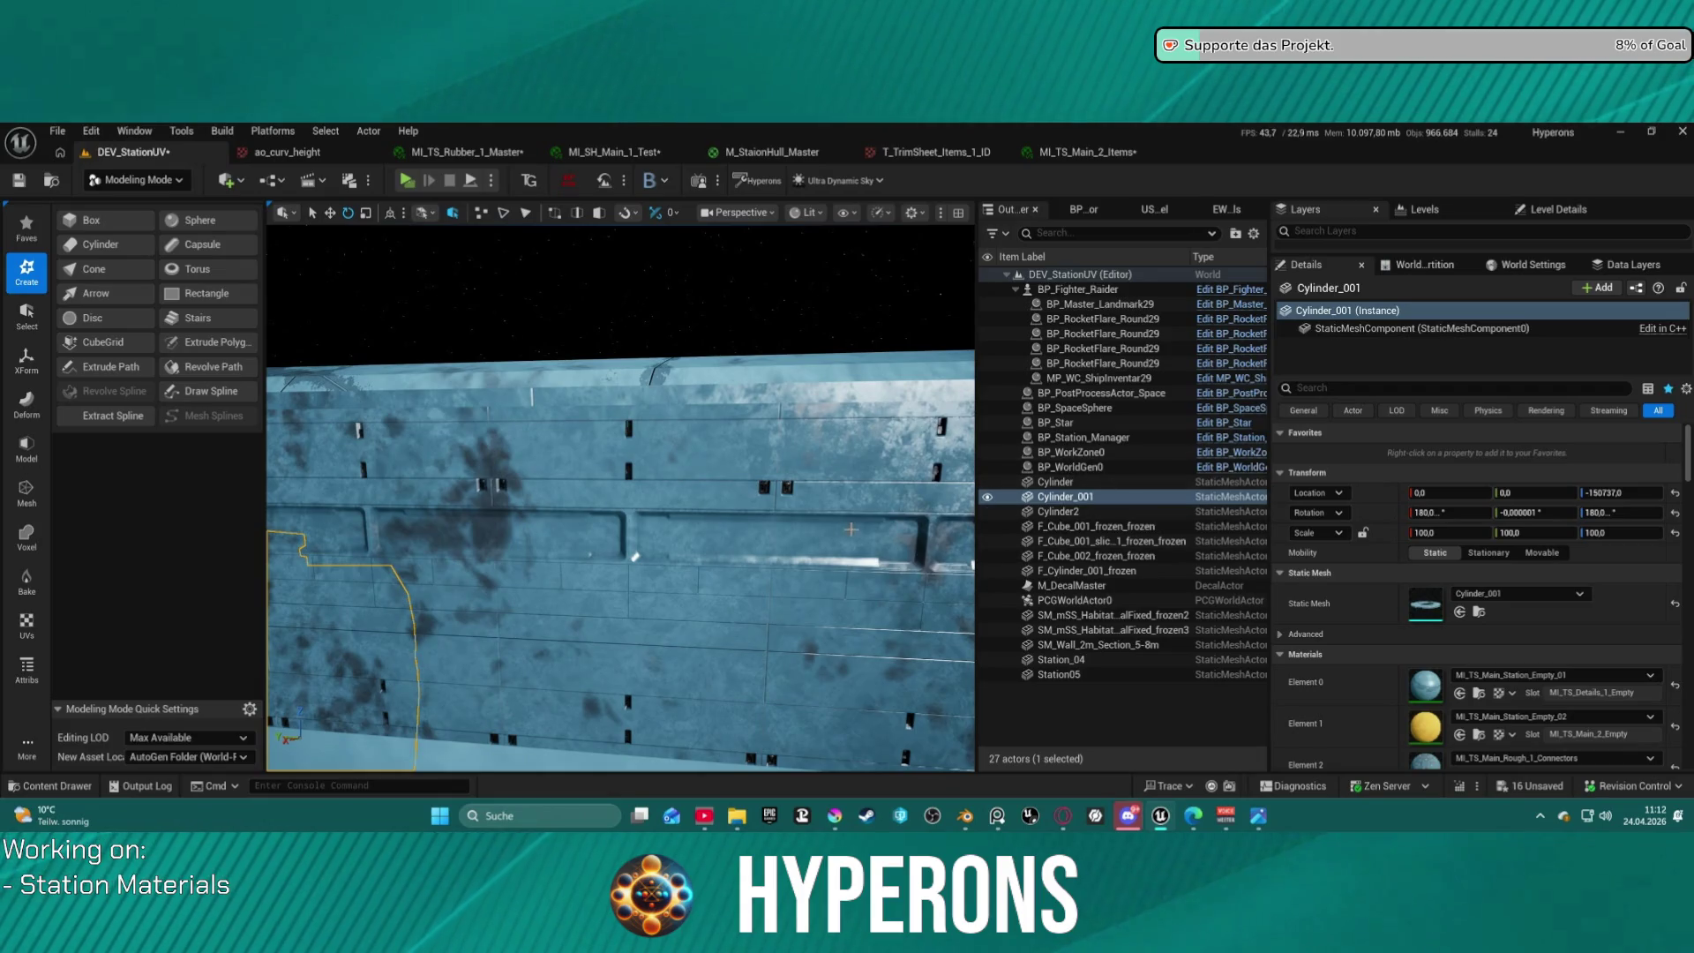
{"action": "key", "text": "f"}
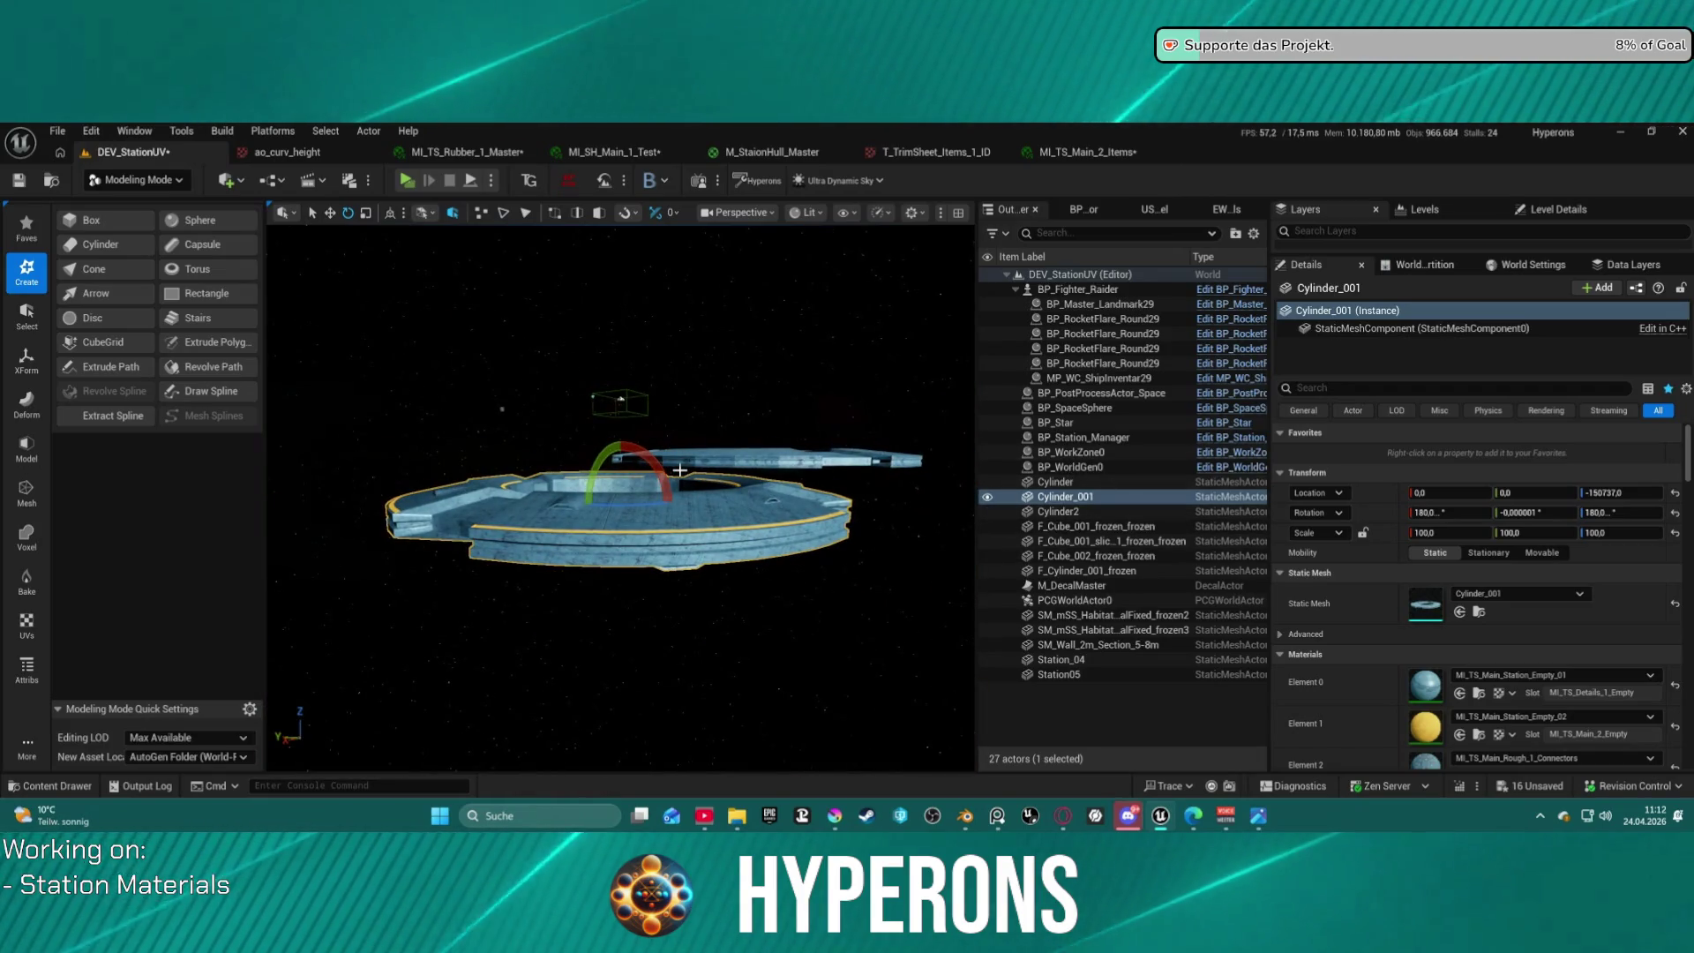
Frame the Cylinder and Cylinder2 actors, then switch to the Material_Test_01 Blender file.
{"action": "left_click", "coordinate": [1043, 485]}
{"action": "key", "text": "f"}
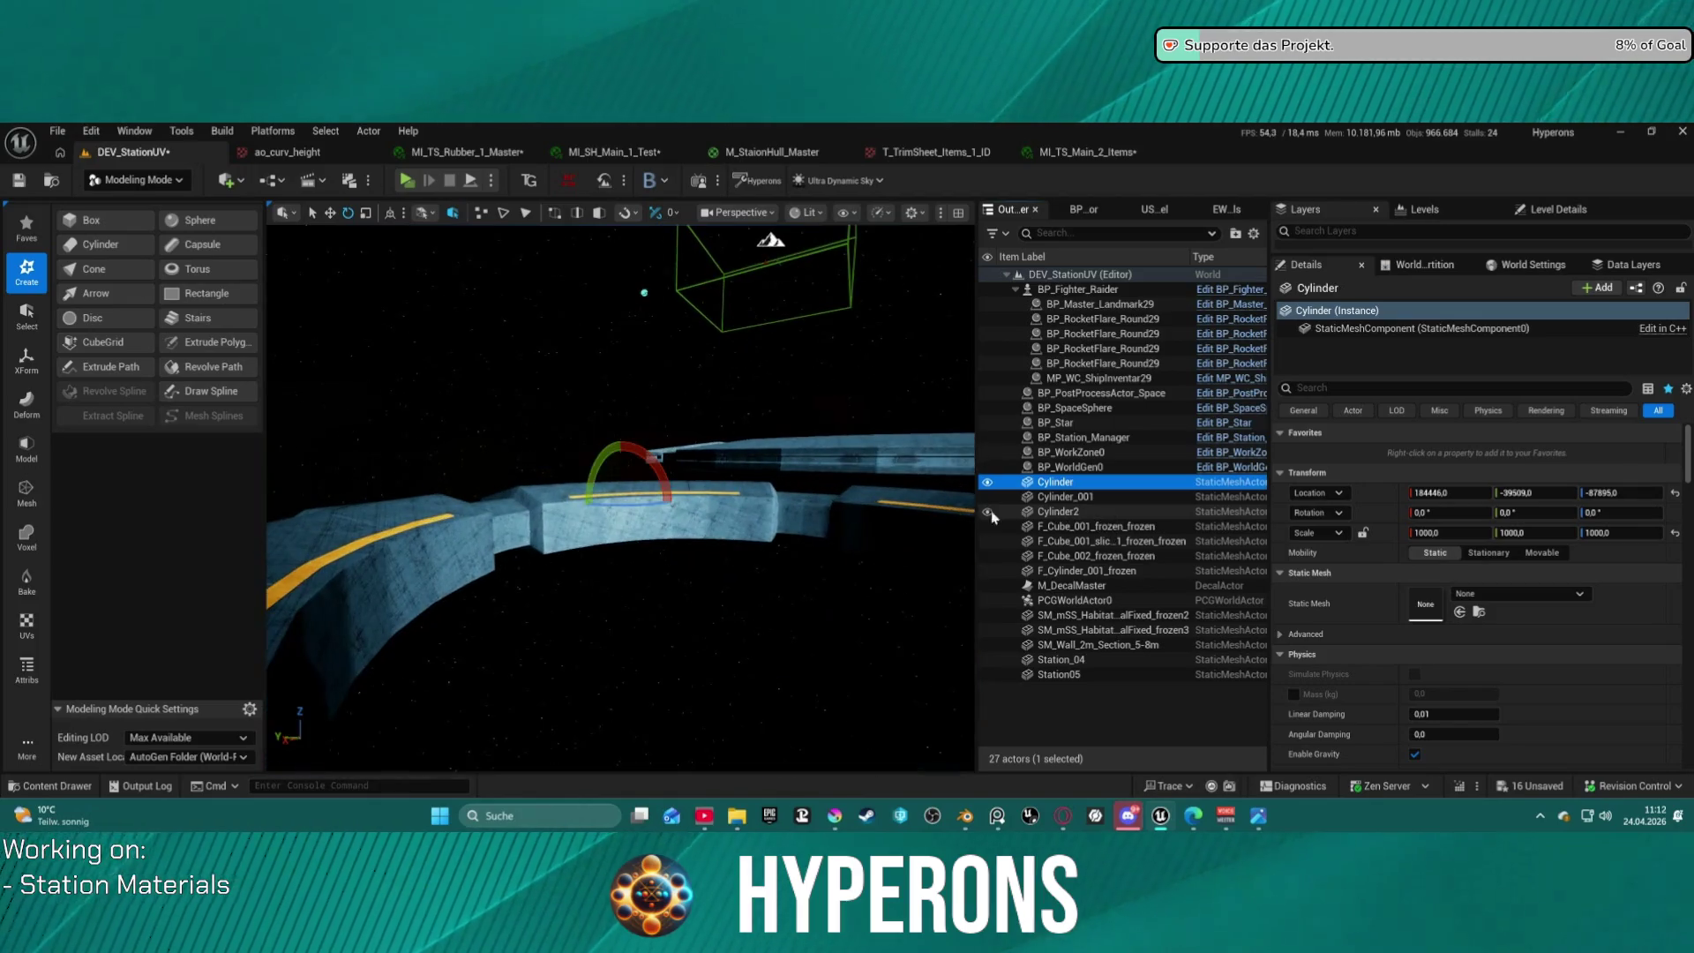
{"action": "double_click", "coordinate": [1077, 515]}
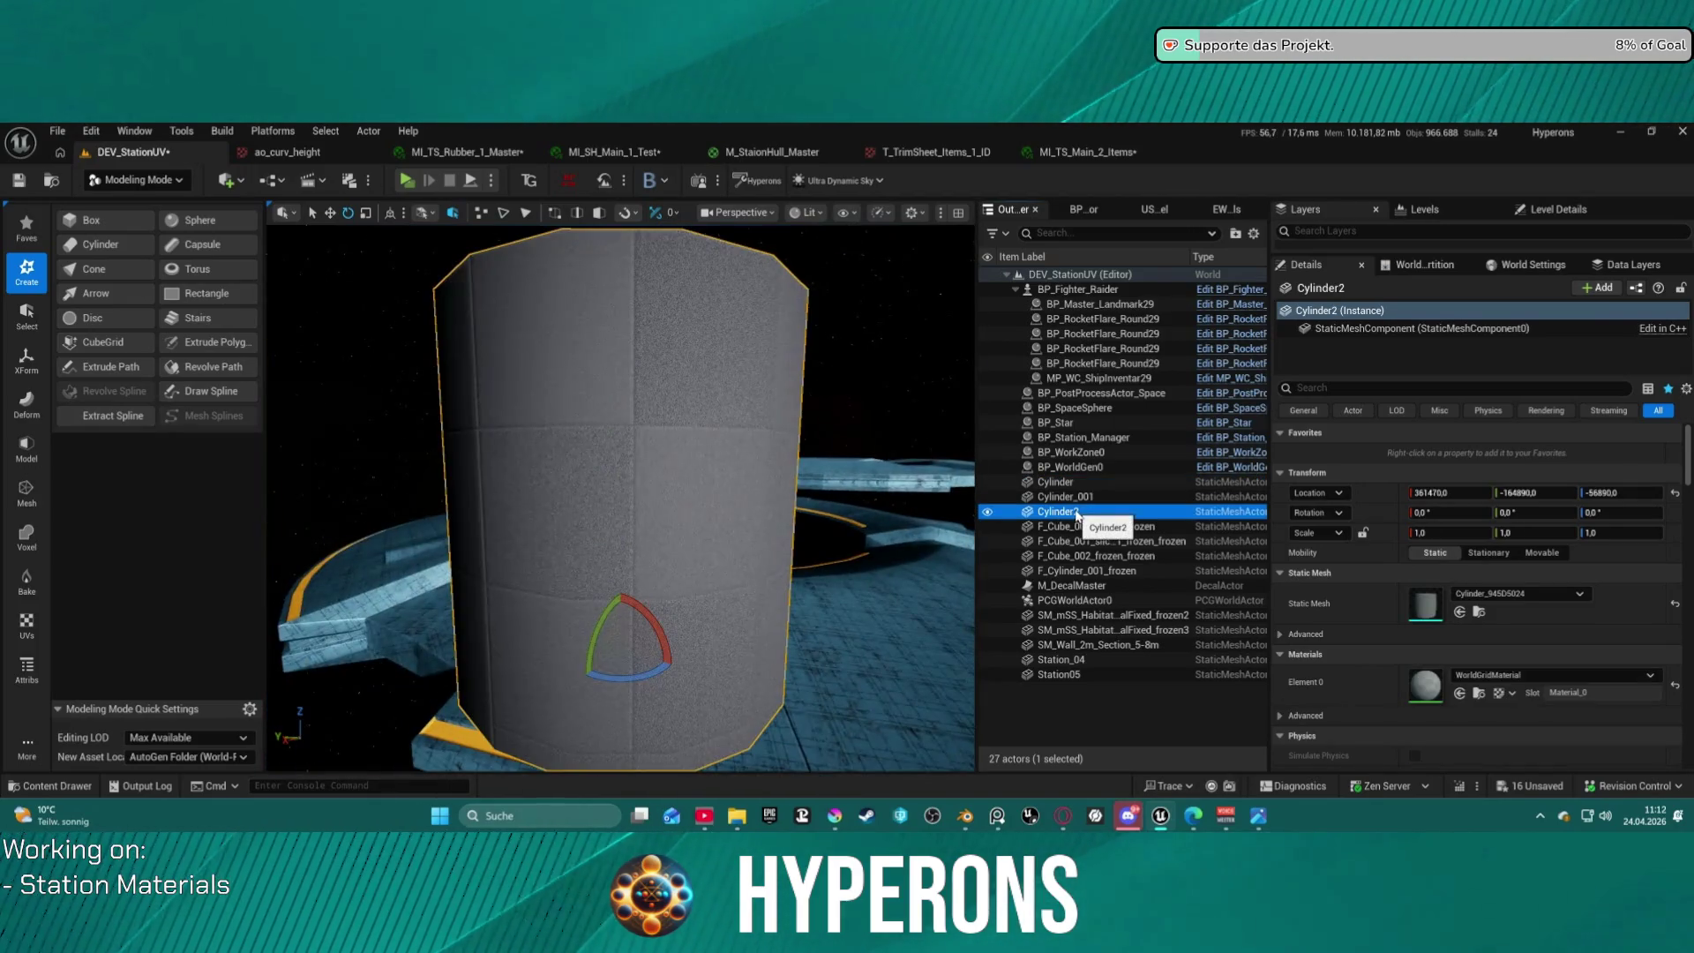
{"action": "scroll", "coordinate": [621, 523], "scroll_direction": "up", "scroll_amount": 5}
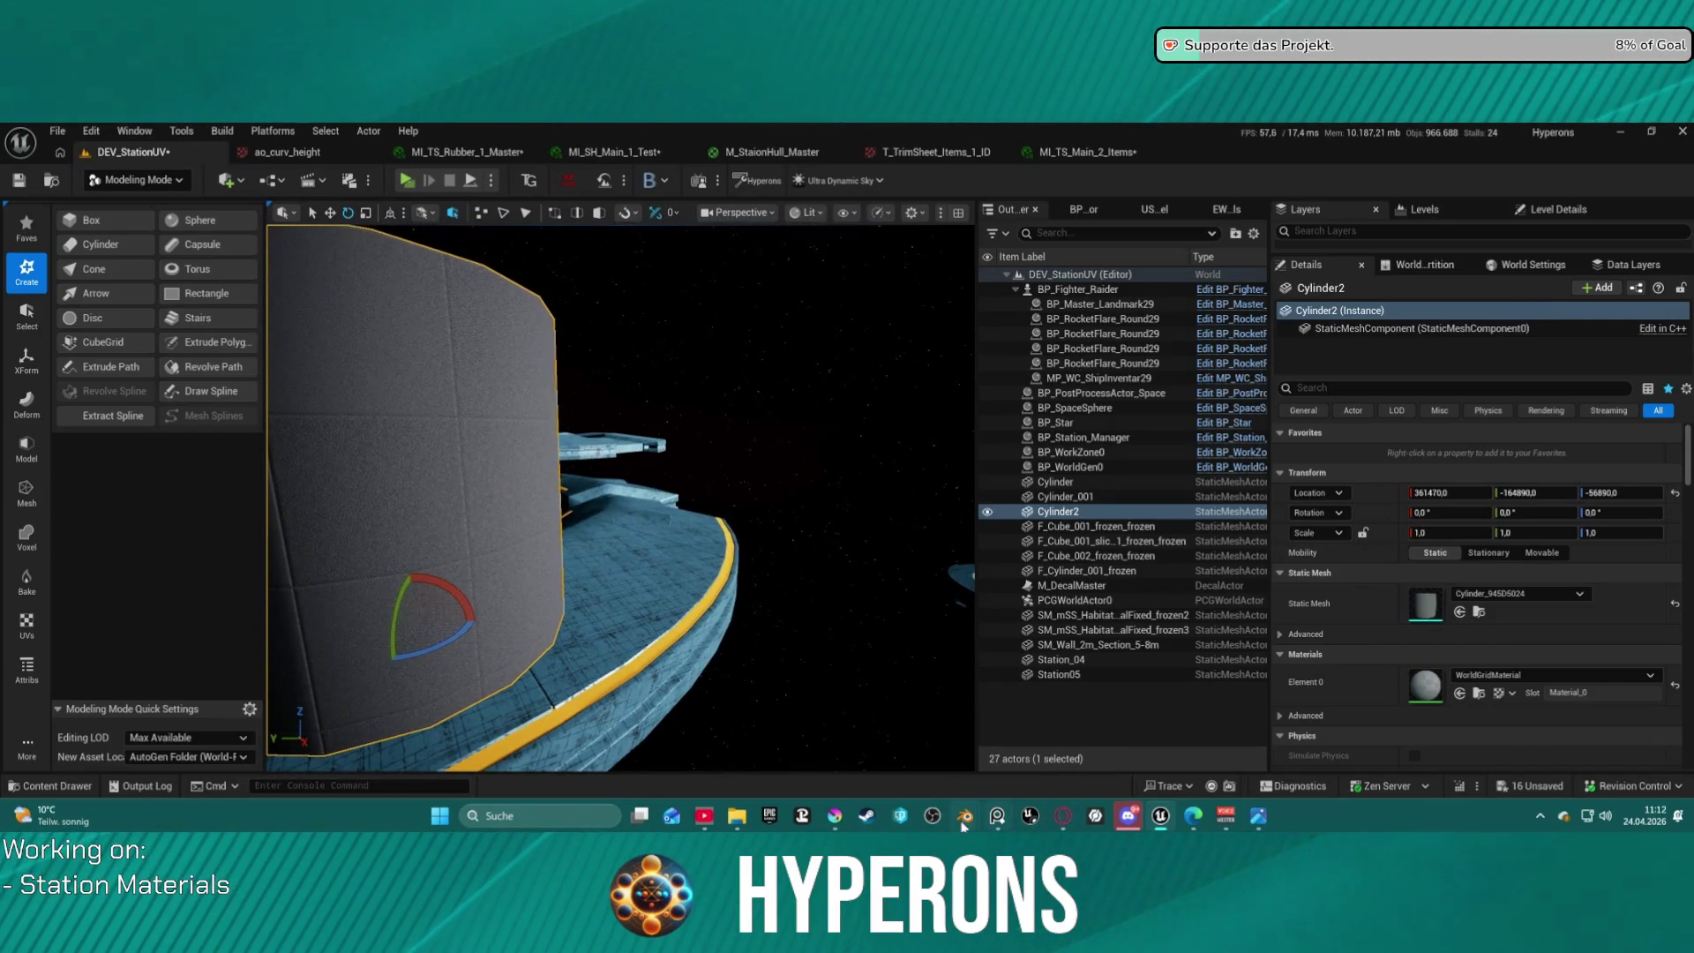
{"action": "mouse_move", "coordinate": [964, 820]}
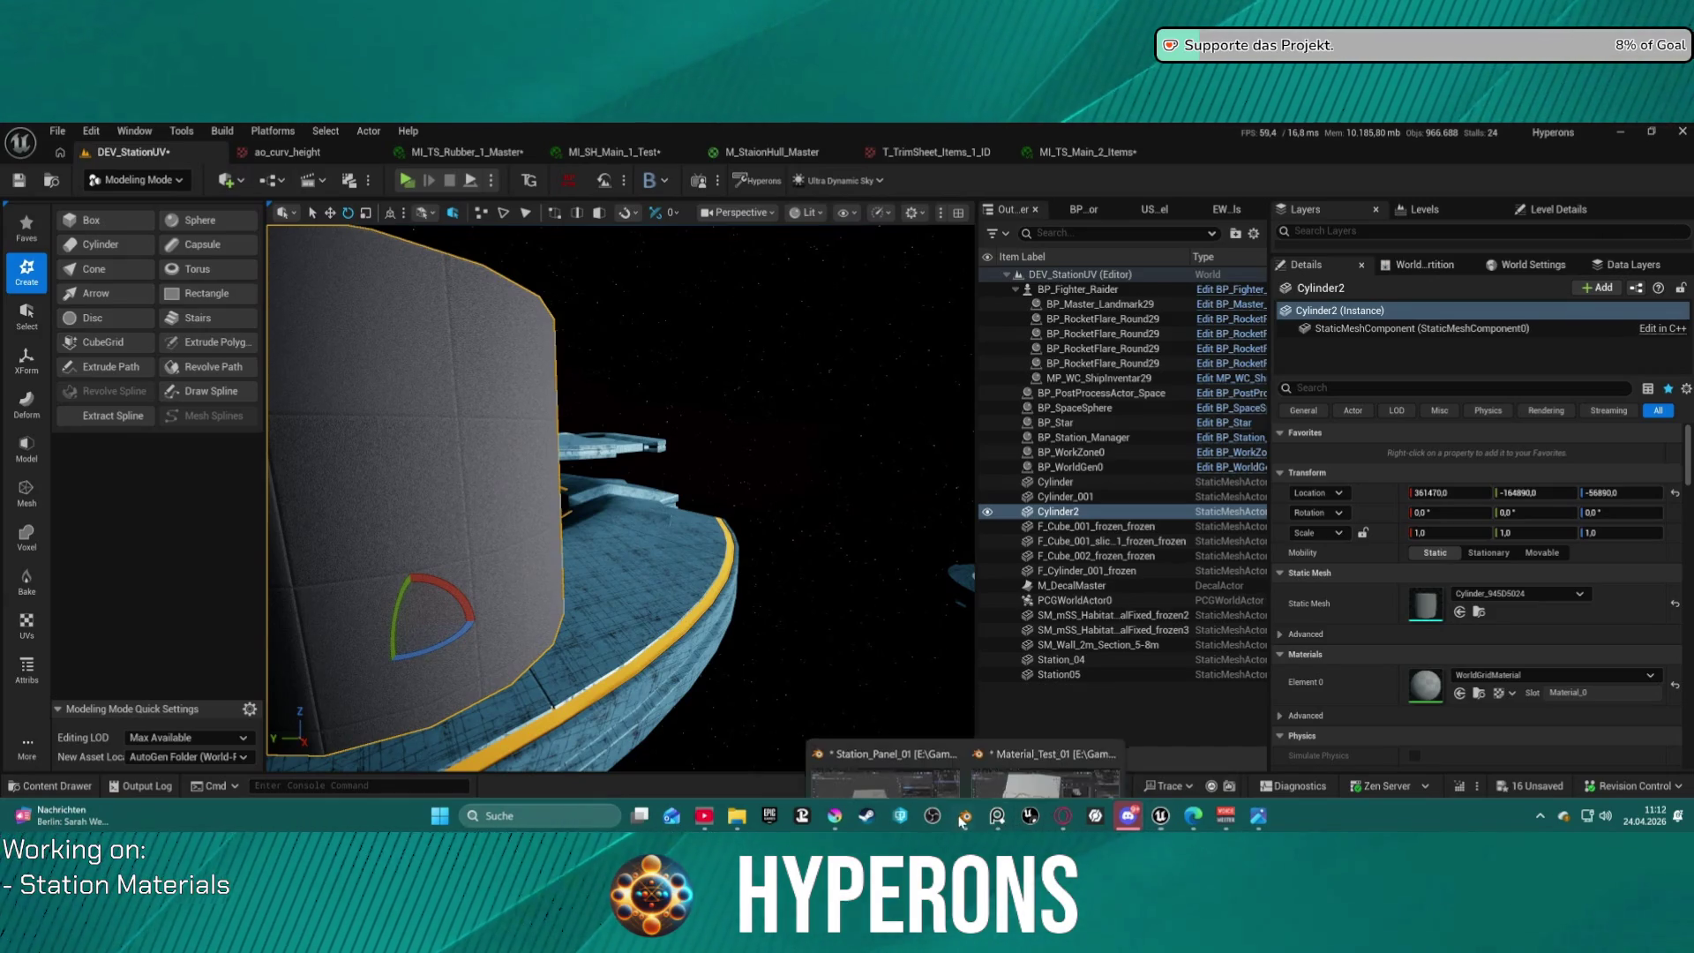
{"action": "left_click", "coordinate": [1000, 737]}
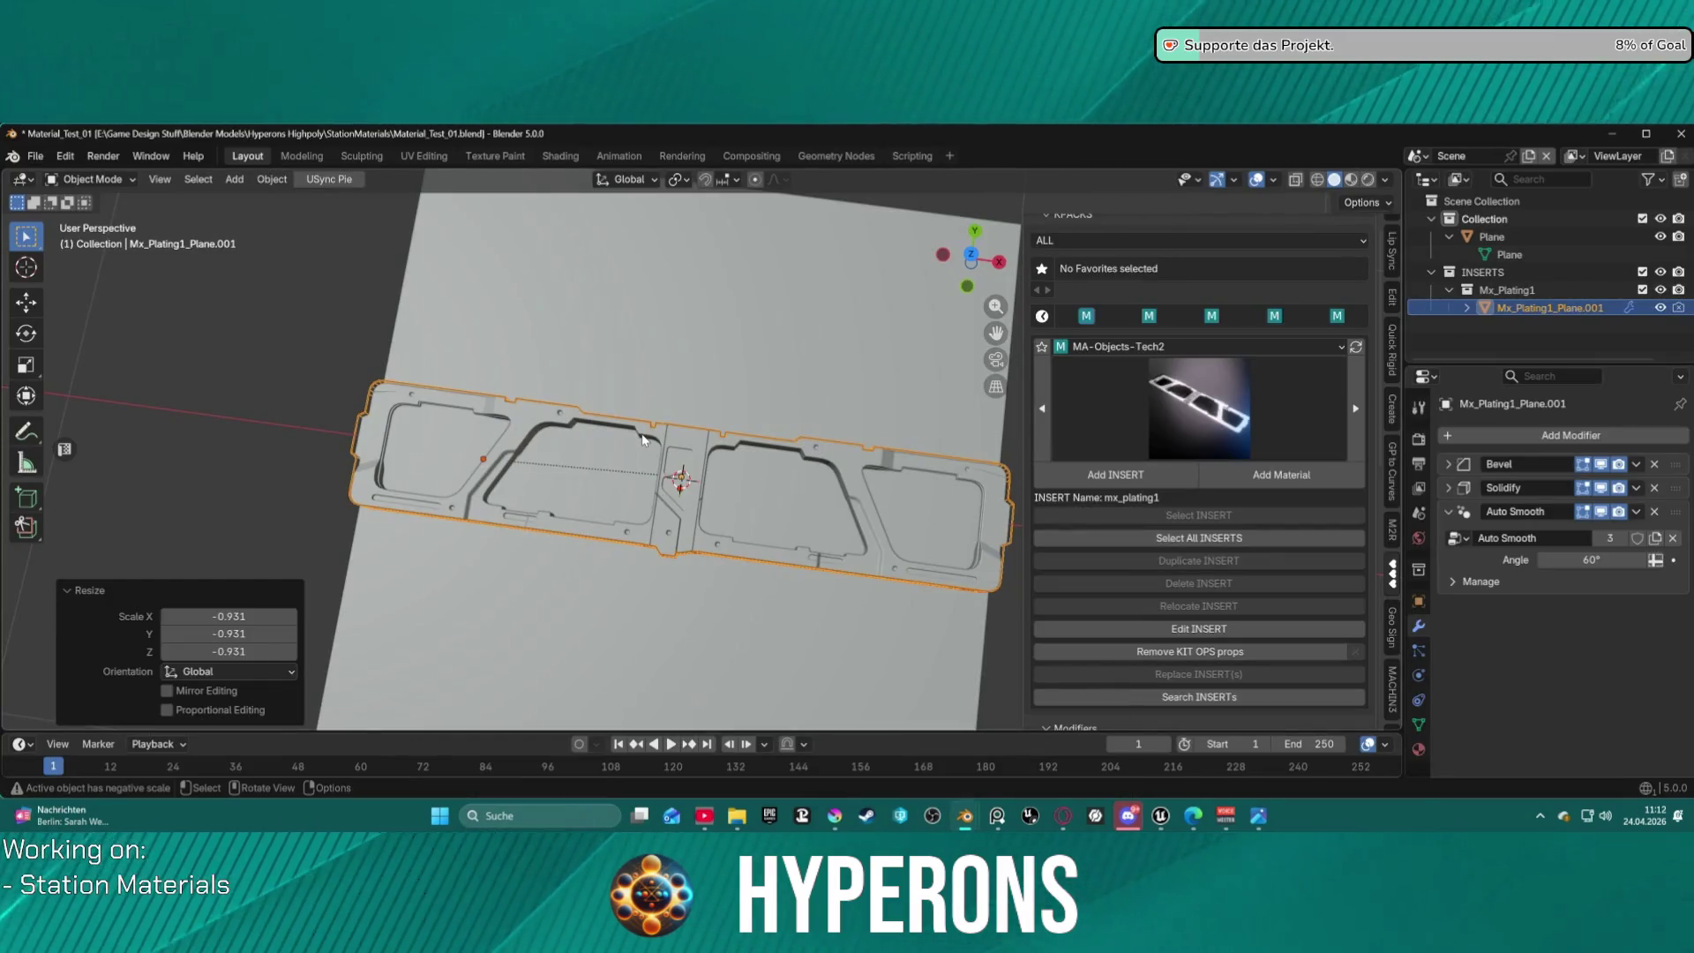
Scale the mx_plating1 insert to -4.870, flipping and enlarging it.
{"action": "key", "text": "s"}
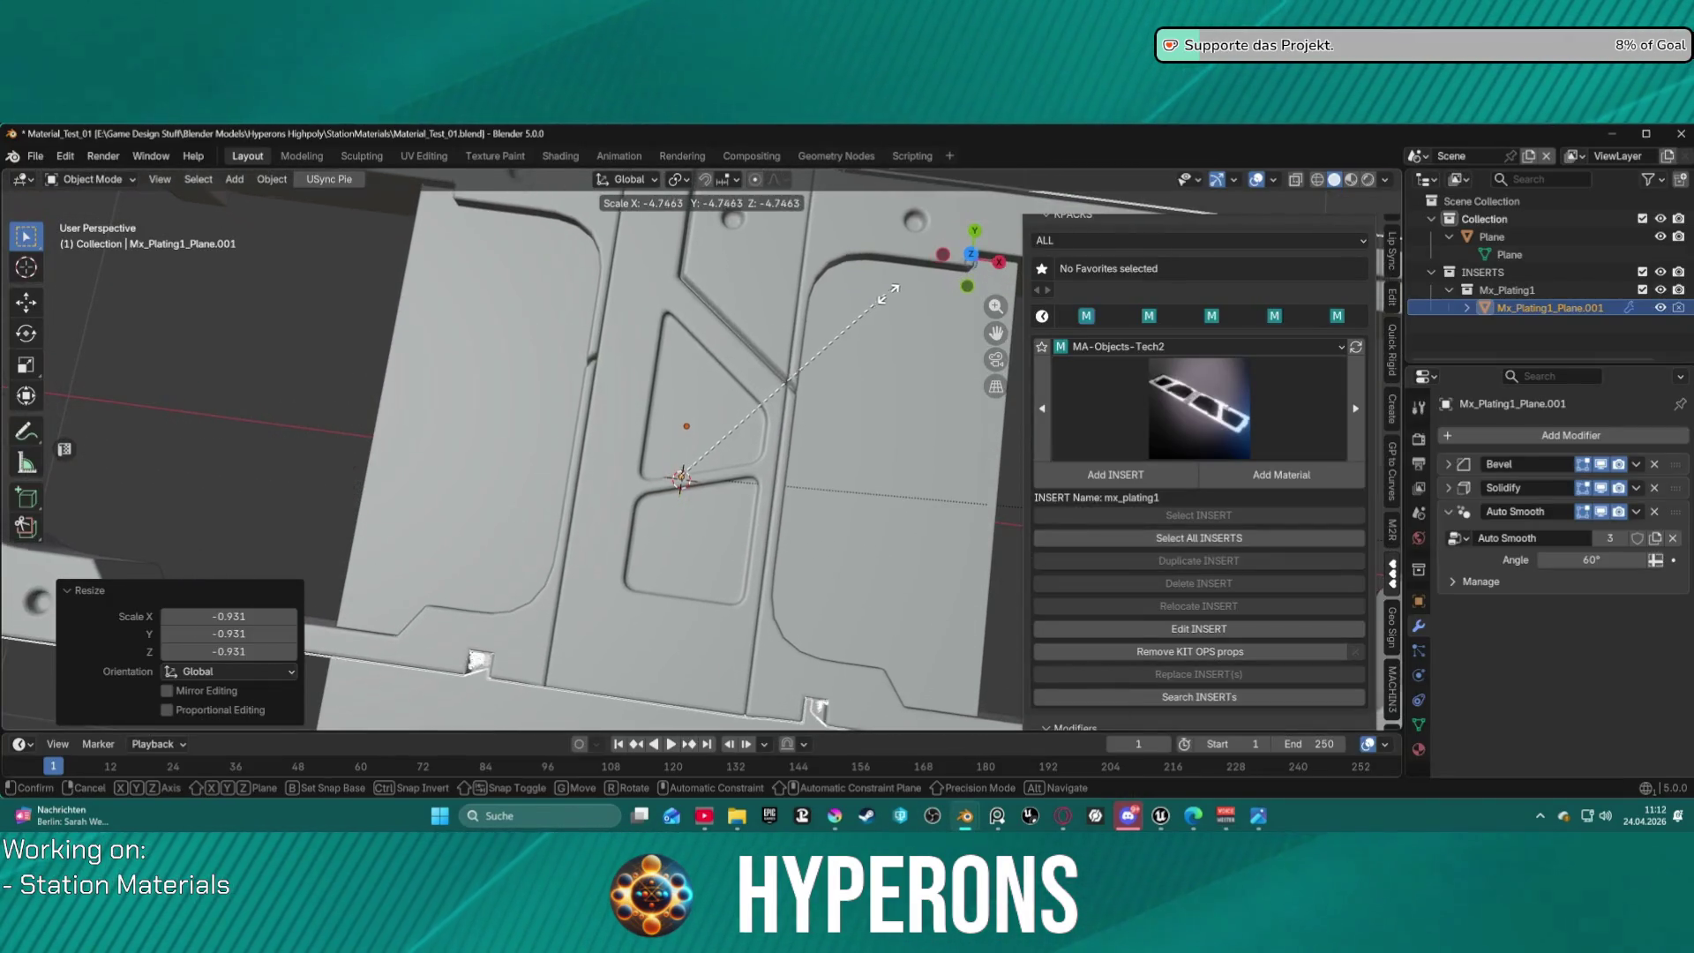
{"action": "left_click", "coordinate": [893, 297]}
{"action": "scroll", "coordinate": [761, 427], "scroll_direction": "down", "scroll_amount": 5}
{"action": "middle_click_drag", "start_coordinate": [761, 427], "coordinate": [813, 452]}
Reposition the enlarged plating insert on the plane.
{"action": "key", "text": "g"}
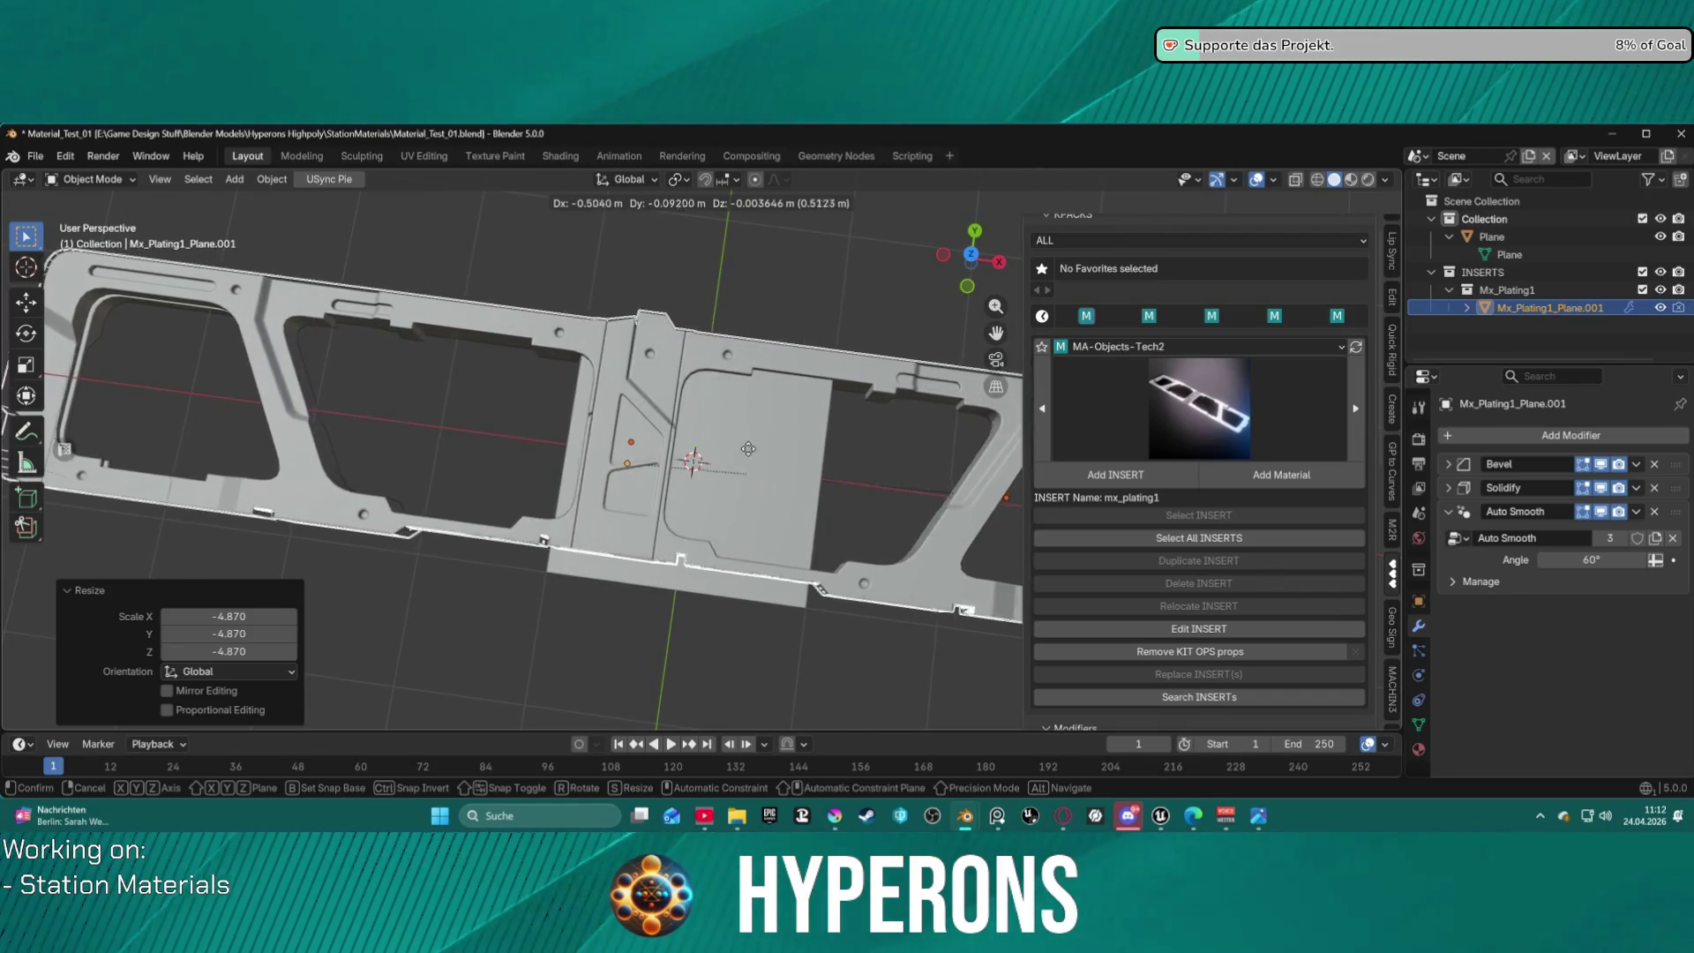
{"action": "right_click", "coordinate": [721, 432]}
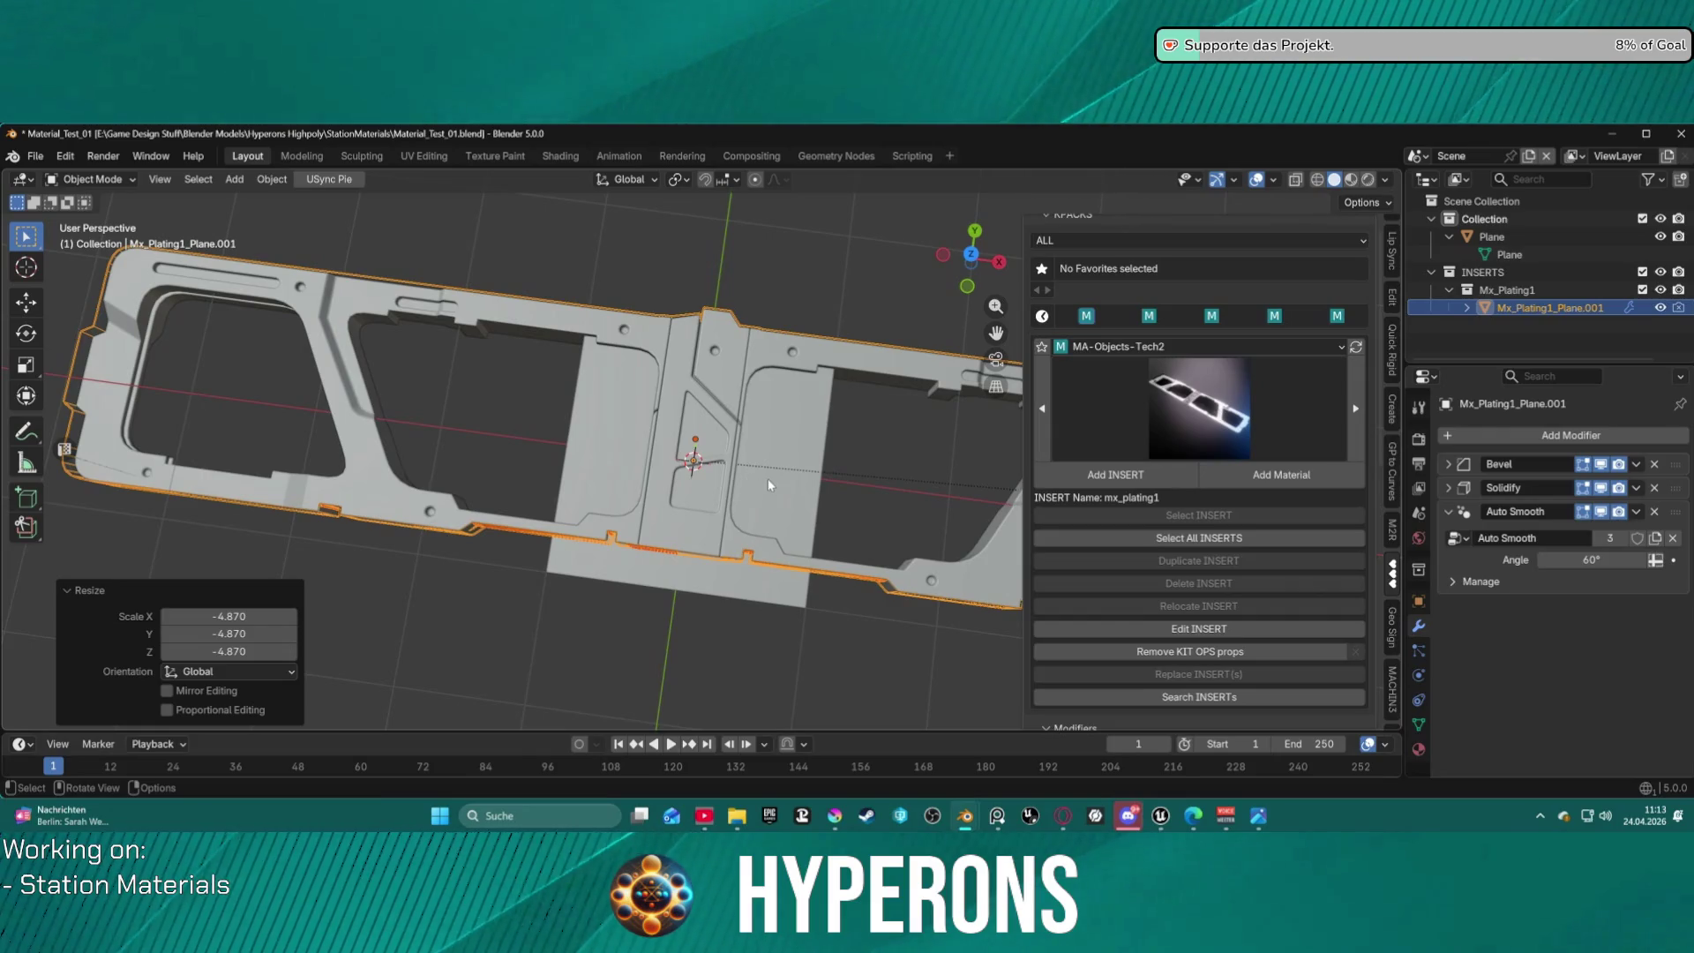
{"action": "scroll", "coordinate": [728, 409], "scroll_direction": "up", "scroll_amount": 2}
{"action": "scroll", "coordinate": [727, 417], "scroll_direction": "down", "scroll_amount": 2}
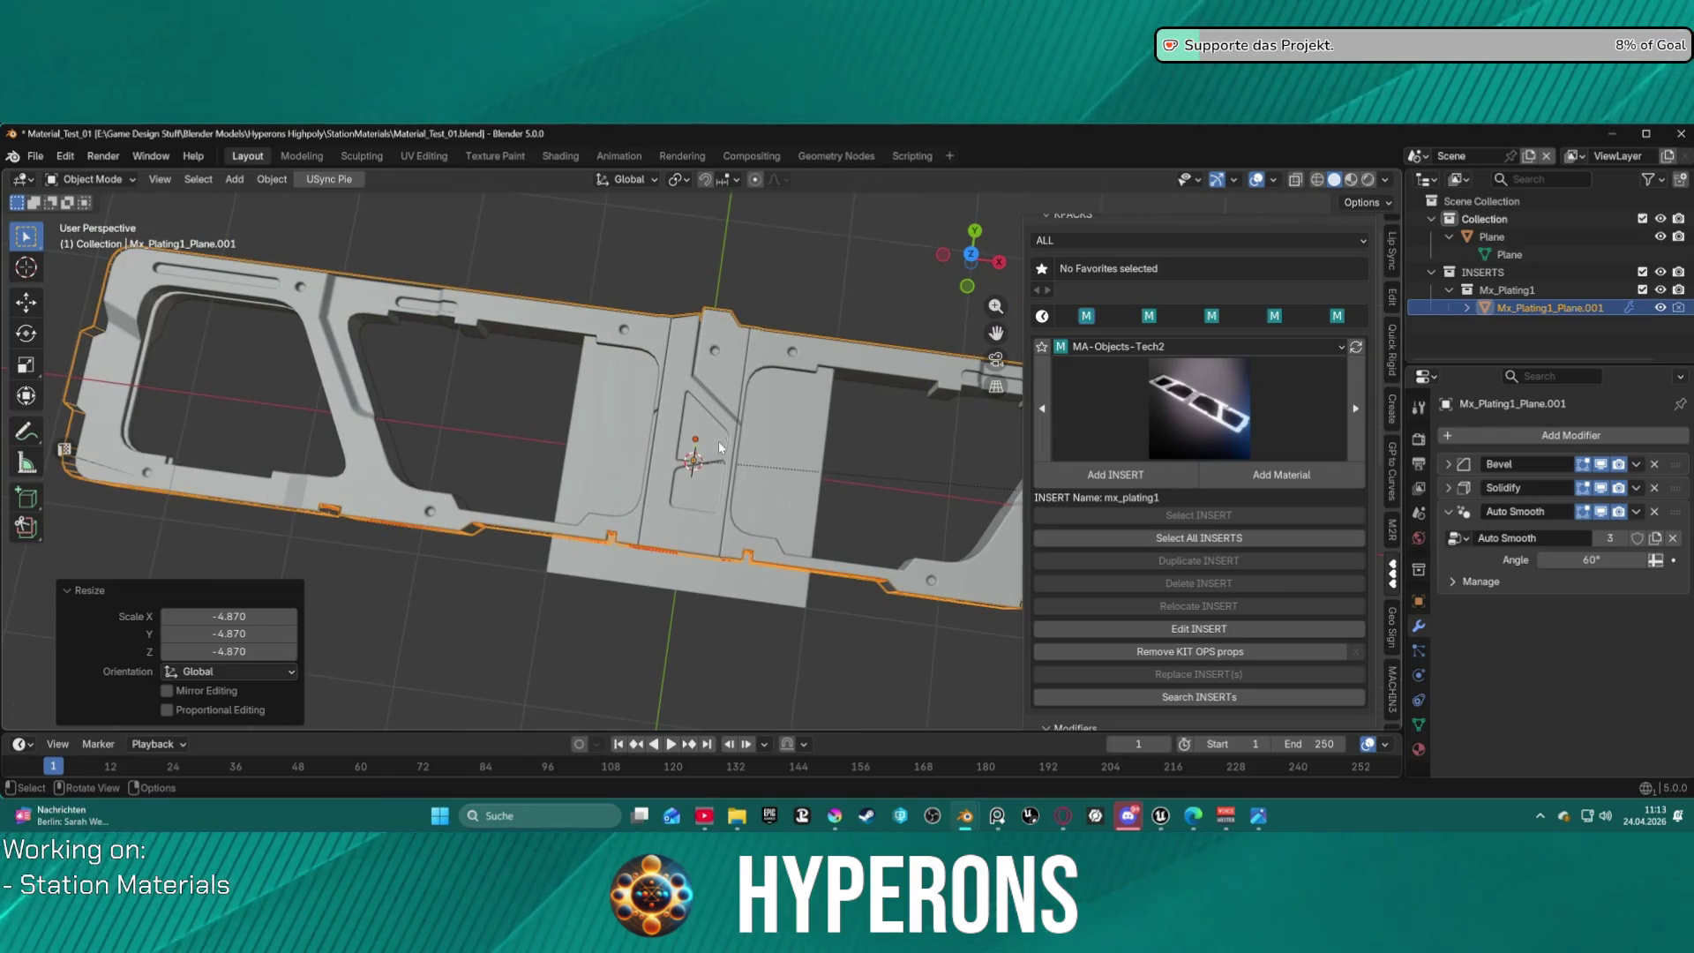
{"action": "key", "text": "g"}
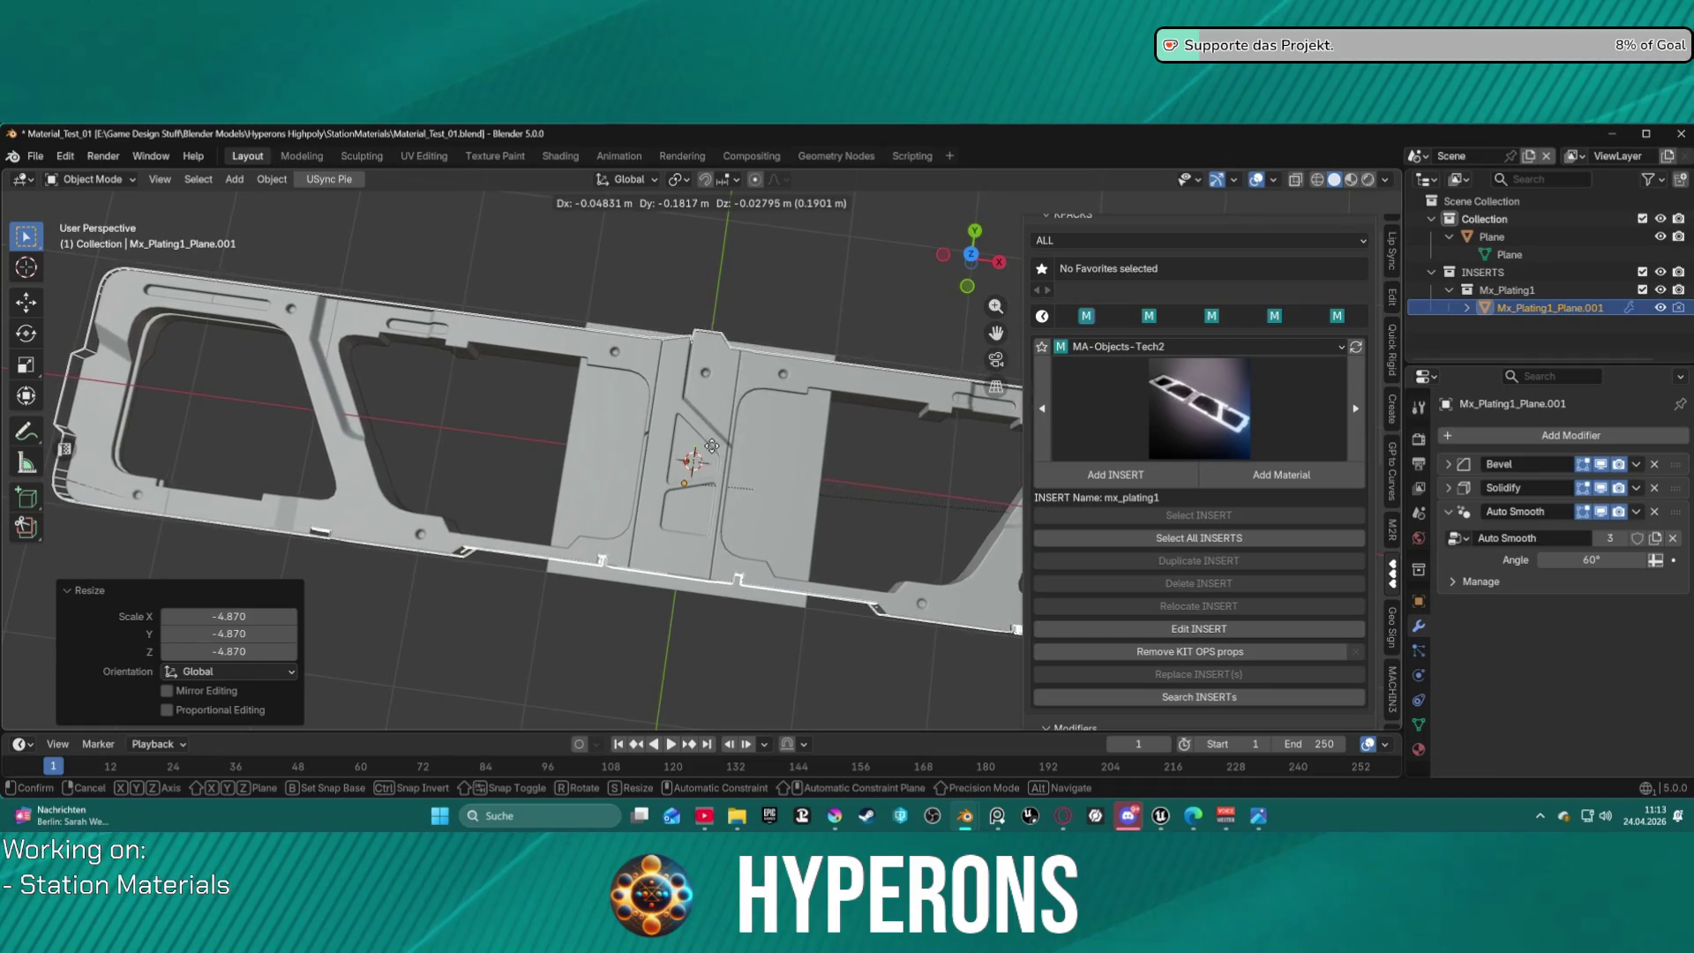
{"action": "left_click", "coordinate": [719, 464]}
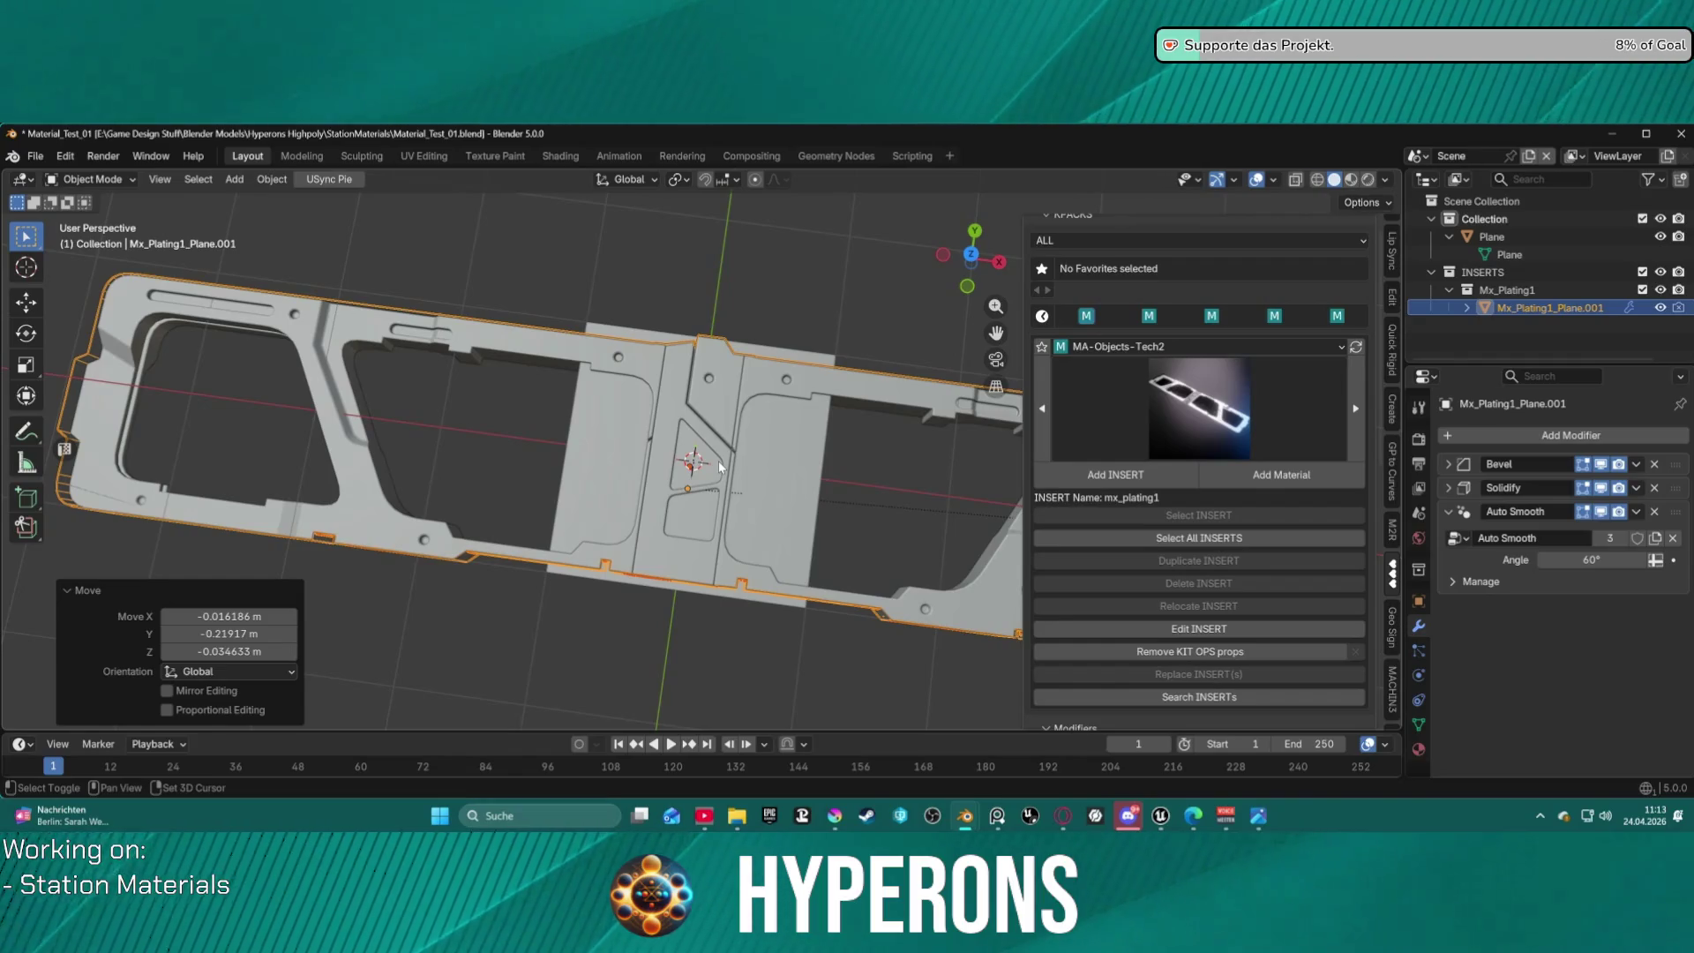
Snap the plating to the 3D cursor, check it from a low side view, then delete it.
{"action": "key", "text": "shift+s"}
{"action": "left_click", "coordinate": [715, 360]}
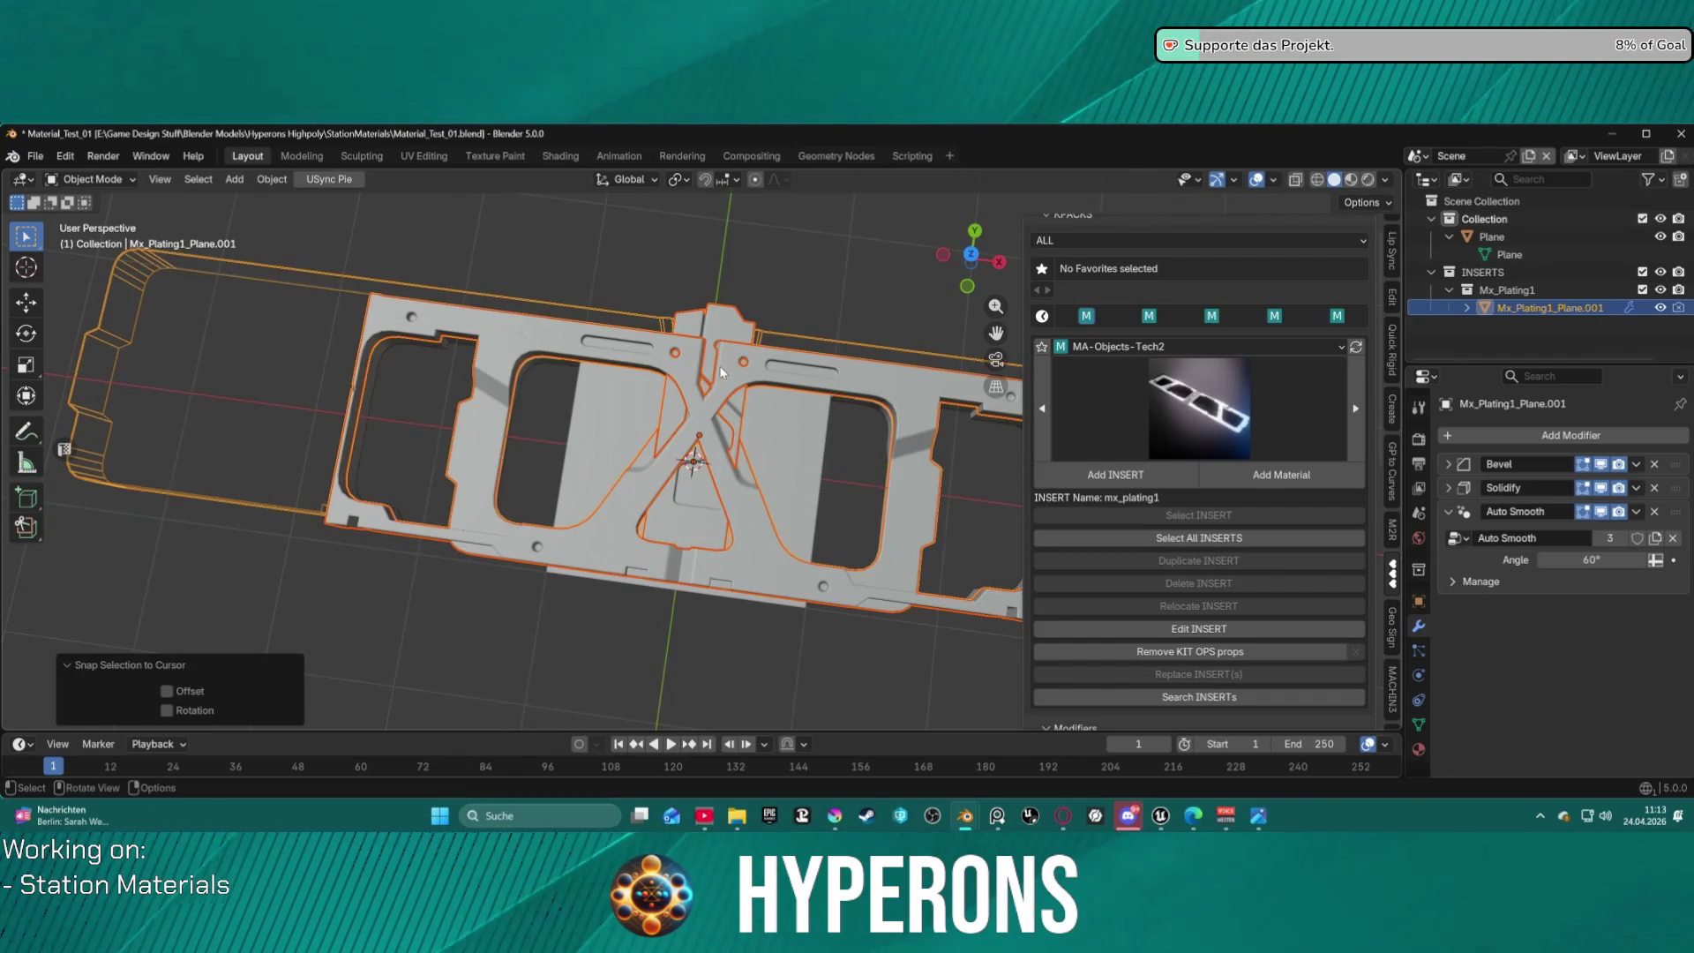
{"action": "scroll", "coordinate": [764, 417], "scroll_direction": "down", "scroll_amount": 4}
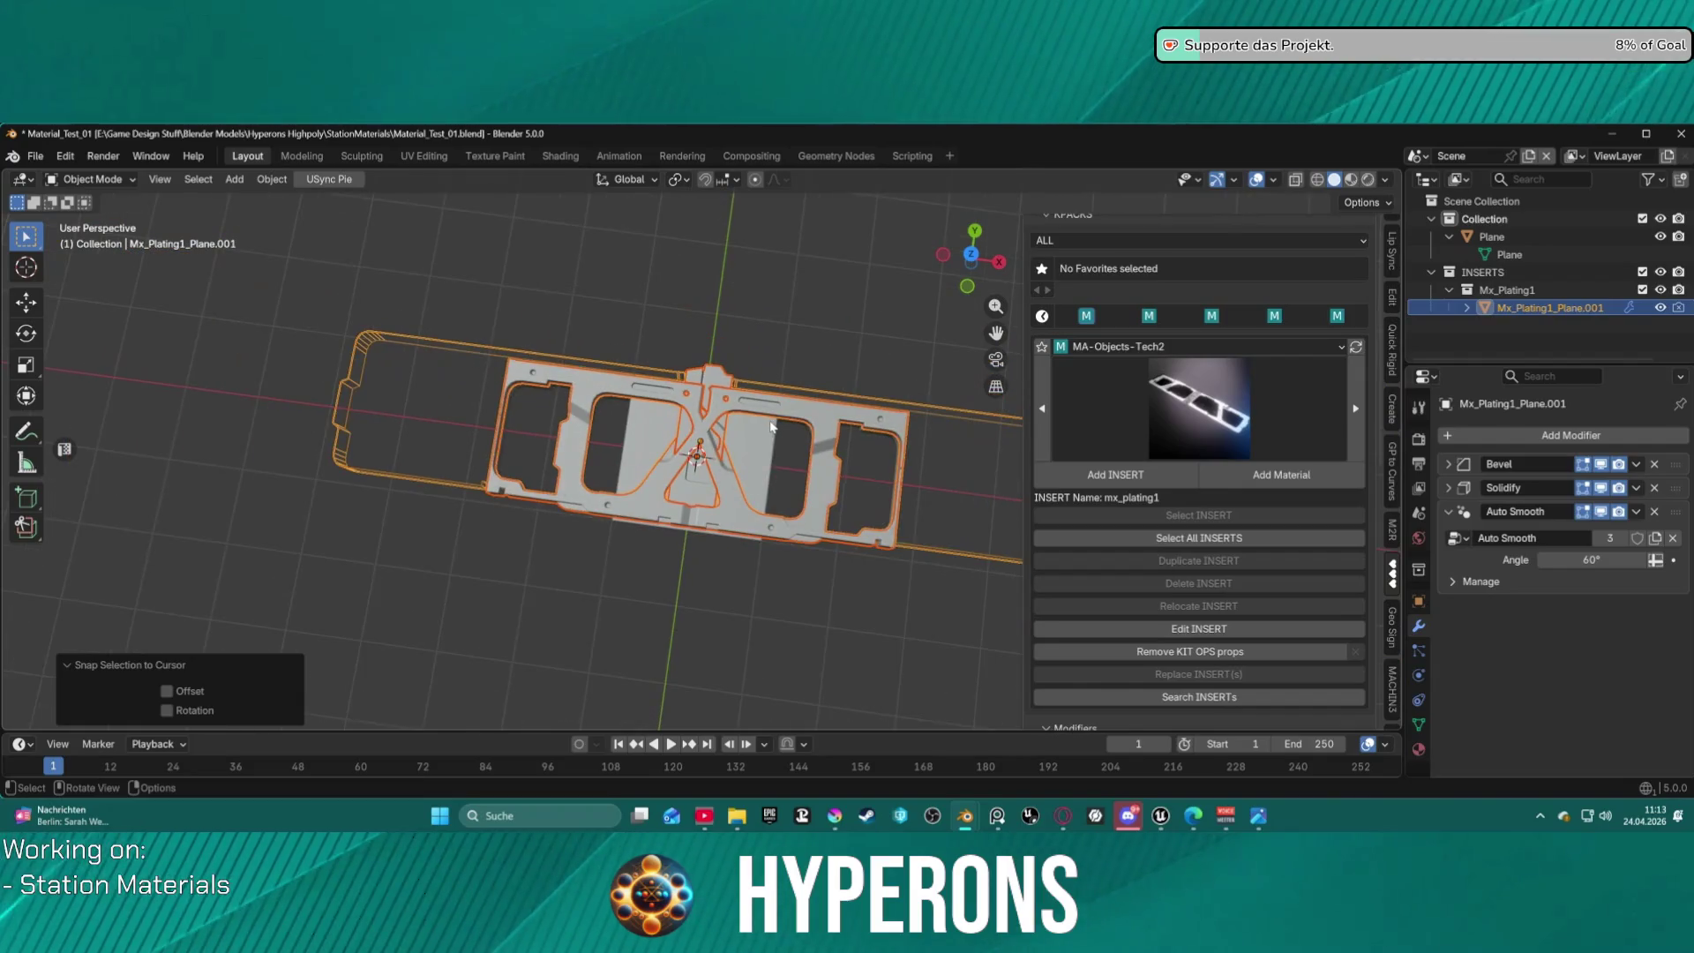
{"action": "scroll", "coordinate": [780, 421], "scroll_direction": "up", "scroll_amount": 2}
{"action": "scroll", "coordinate": [783, 425], "scroll_direction": "up", "scroll_amount": 2}
{"action": "mouse_move", "coordinate": [786, 430]}
{"action": "middle_mouse_down"}
{"action": "mouse_move", "coordinate": [1043, 290]}
{"action": "mouse_move", "coordinate": [849, 446]}
{"action": "middle_mouse_up"}
{"action": "key", "text": "Delete"}
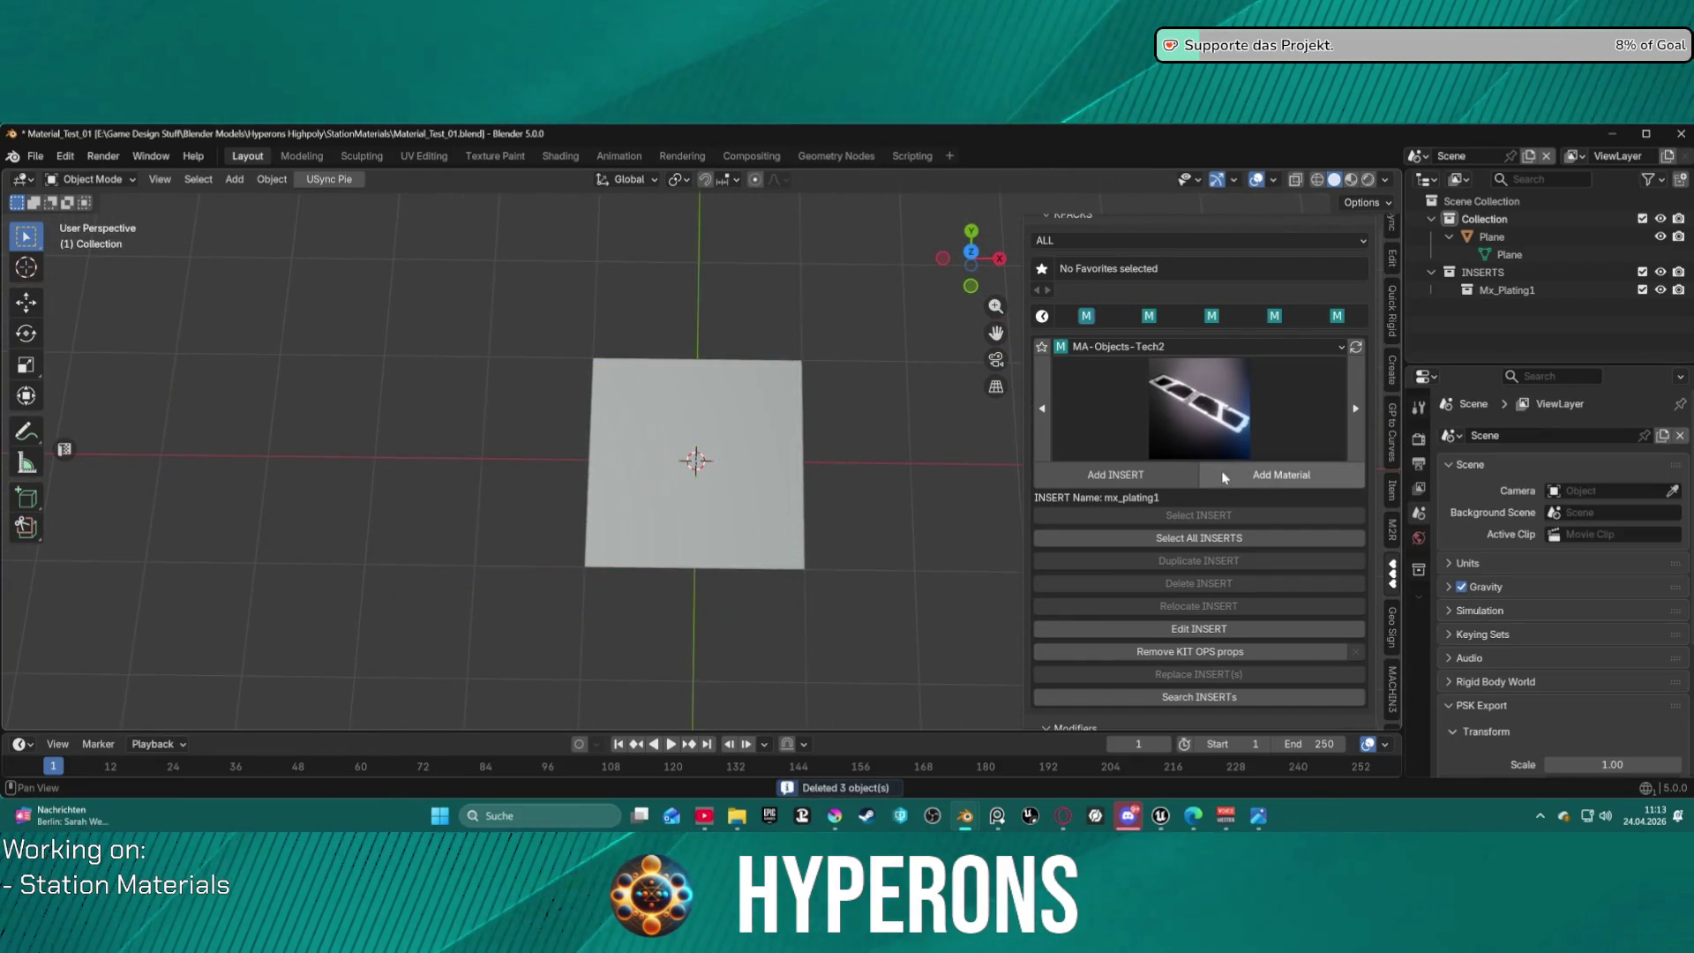
Add a new mx_plating1 insert, rotate it 90° and scale it to 3.679.
{"action": "left_click", "coordinate": [1118, 481]}
{"action": "scroll", "coordinate": [767, 466], "scroll_direction": "up", "scroll_amount": 4}
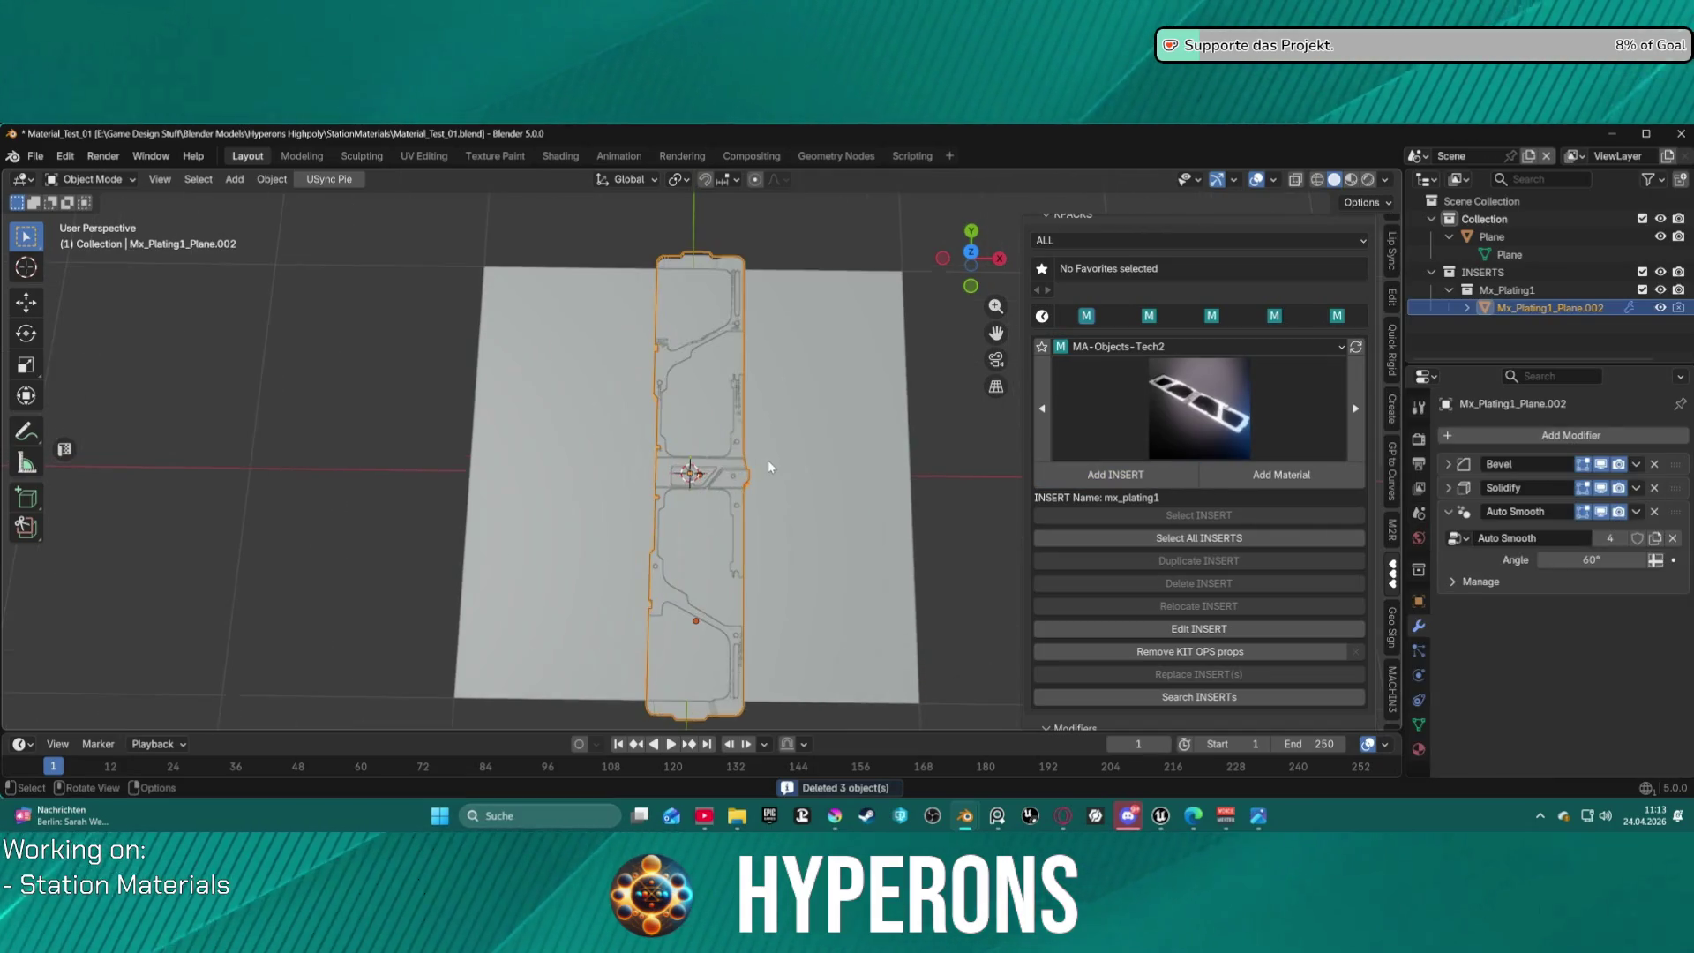
{"action": "type", "text": "r90"}
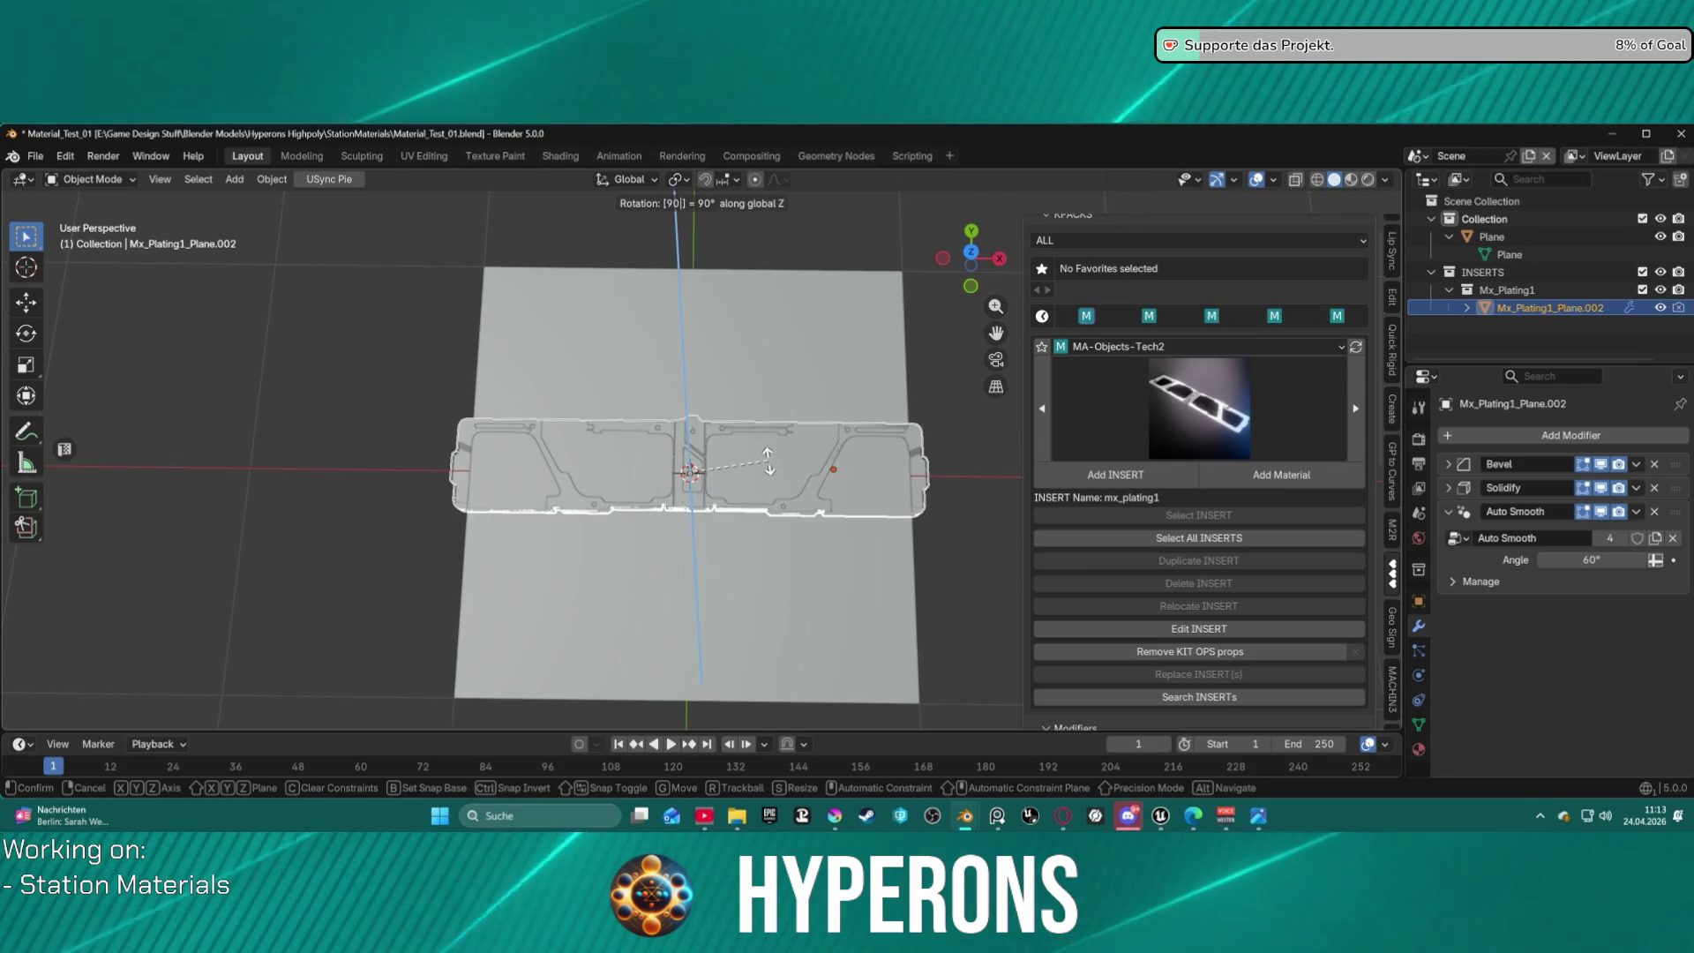
{"action": "key", "text": "Return"}
{"action": "key", "text": "s"}
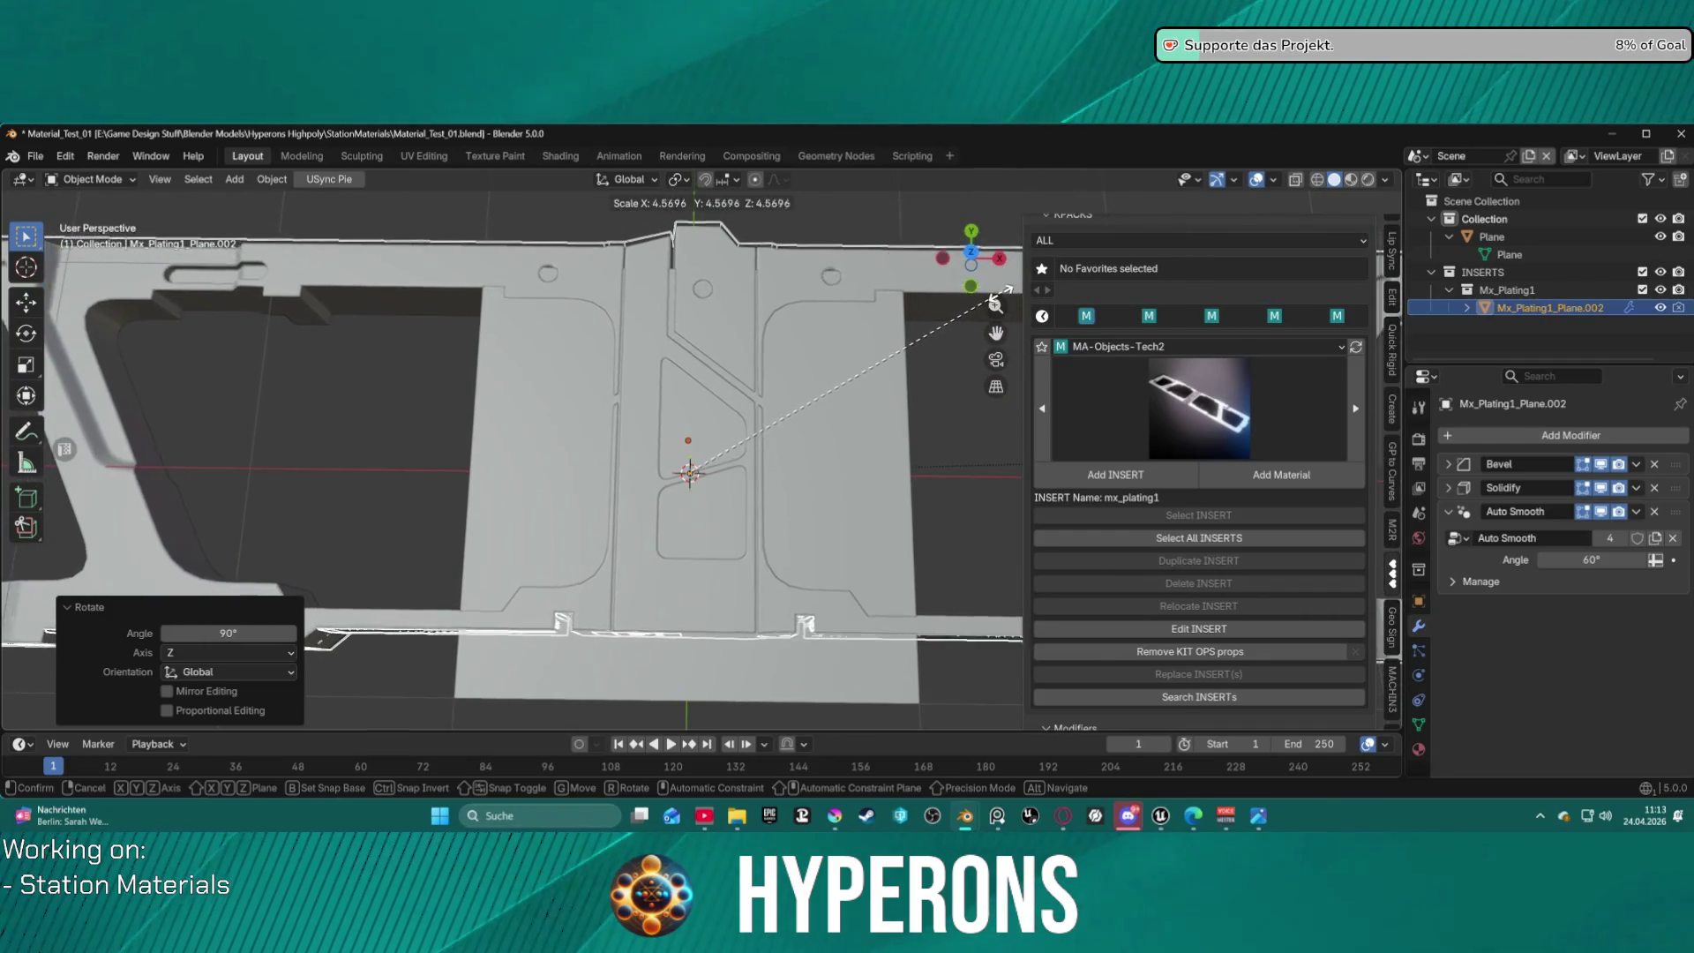
{"action": "left_click", "coordinate": [939, 318]}
Raise the new insert 0.12 m along Z and check it from an edge-on view.
{"action": "mouse_move", "coordinate": [828, 364]}
{"action": "middle_mouse_down"}
{"action": "mouse_move", "coordinate": [979, 322]}
{"action": "mouse_move", "coordinate": [833, 358]}
{"action": "mouse_move", "coordinate": [856, 389]}
{"action": "middle_mouse_up"}
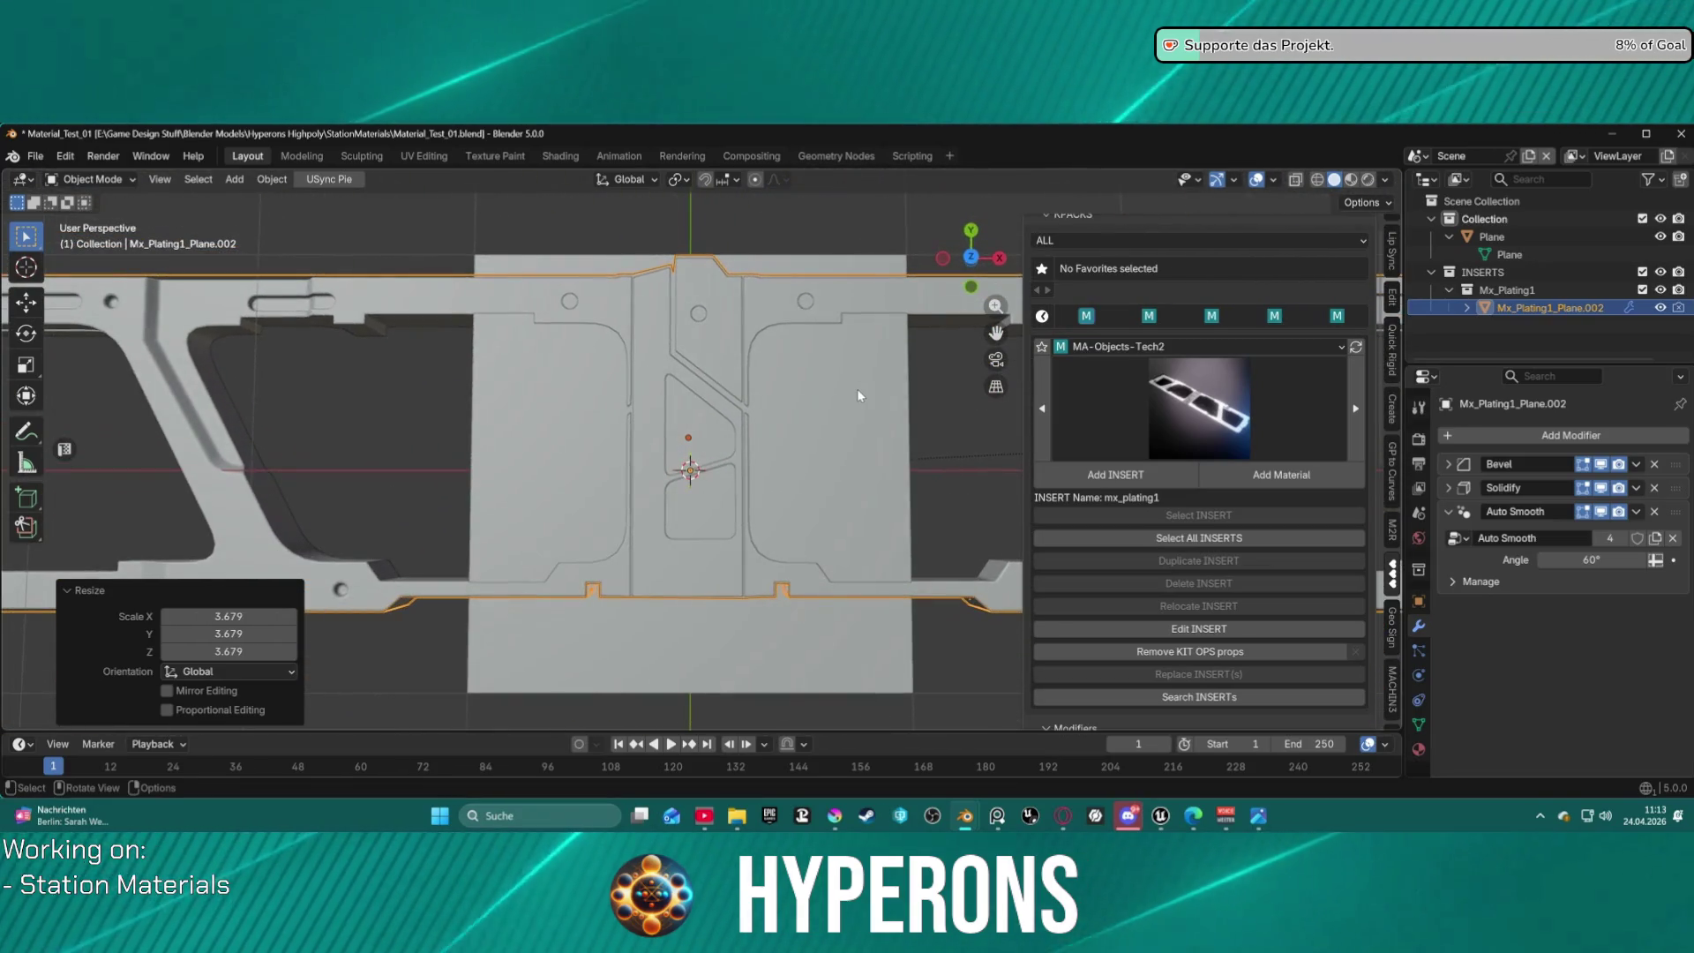
{"action": "key", "text": "g"}
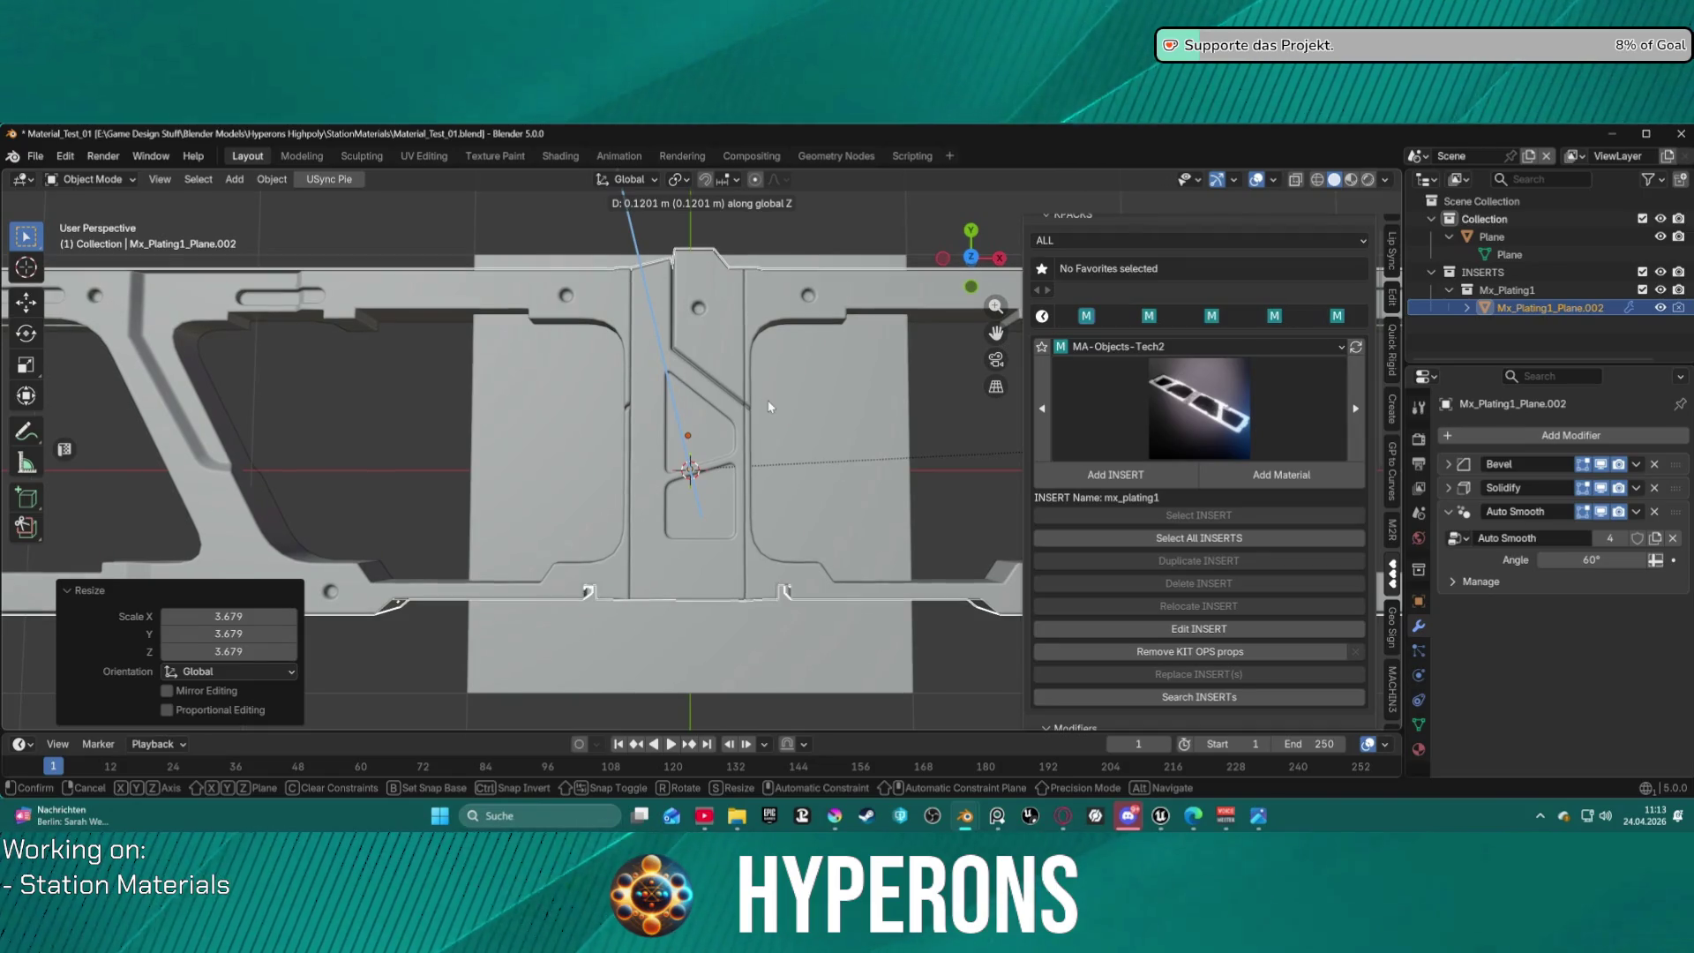
{"action": "left_click", "coordinate": [768, 403]}
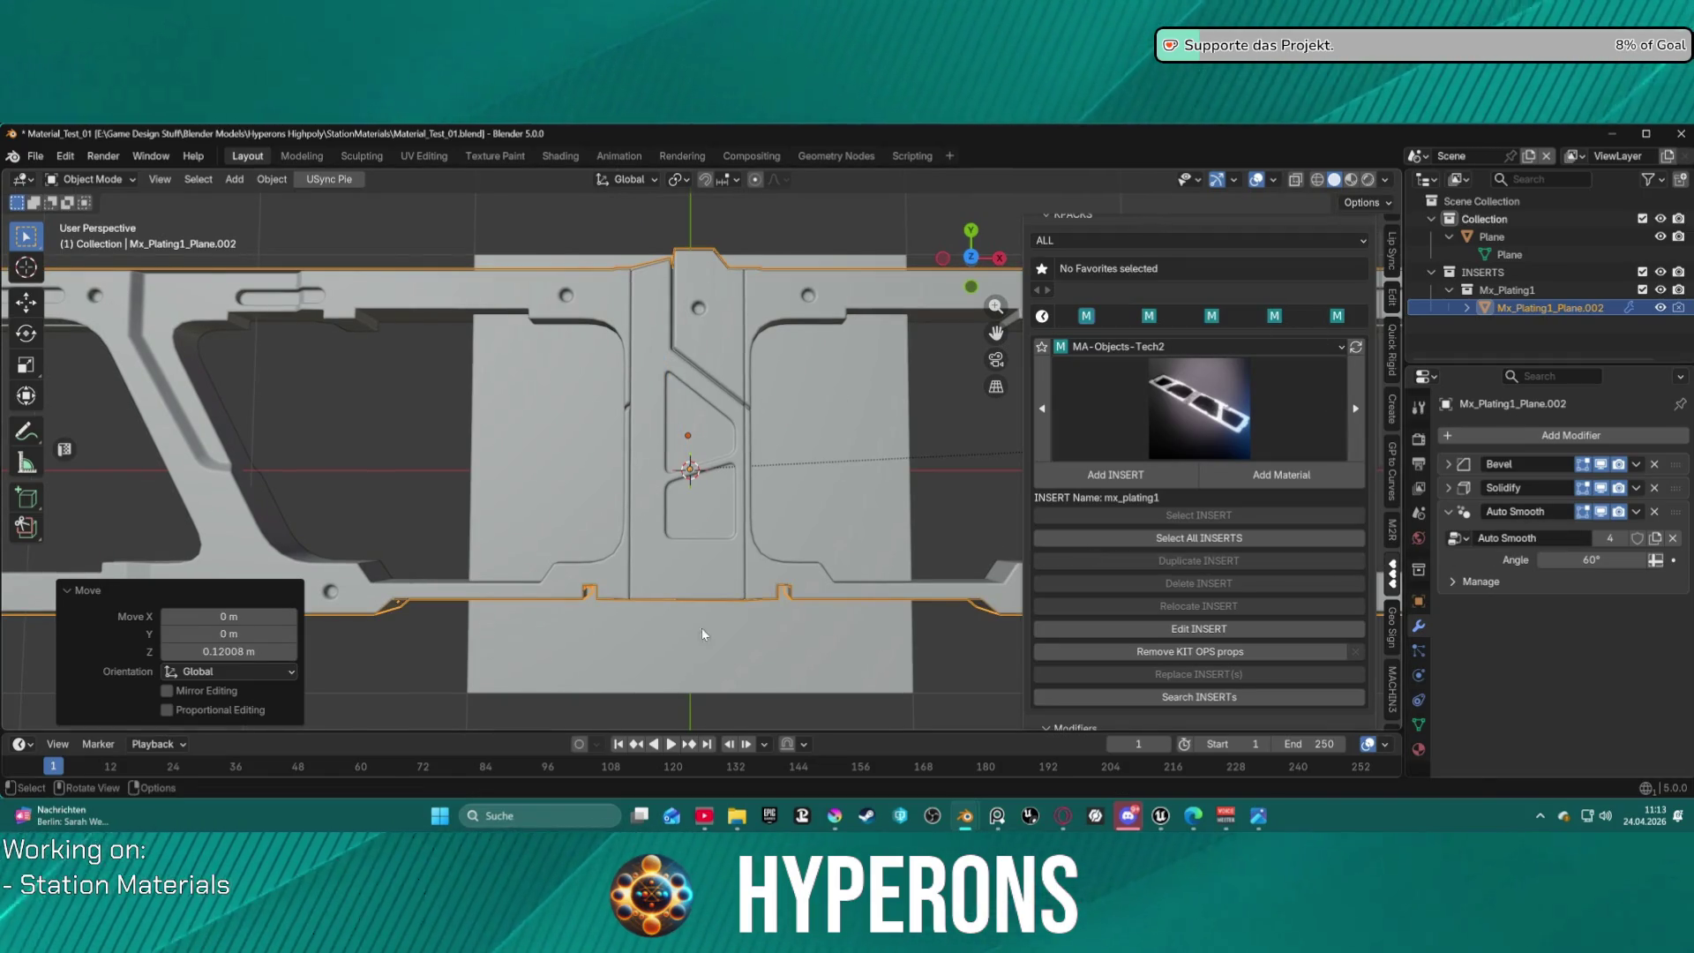
{"action": "mouse_move", "coordinate": [652, 578]}
{"action": "middle_mouse_down"}
{"action": "mouse_move", "coordinate": [785, 440]}
{"action": "mouse_move", "coordinate": [765, 356]}
{"action": "mouse_move", "coordinate": [711, 341]}
{"action": "mouse_move", "coordinate": [706, 512]}
{"action": "mouse_move", "coordinate": [712, 485]}
{"action": "mouse_move", "coordinate": [755, 458]}
{"action": "middle_mouse_up"}
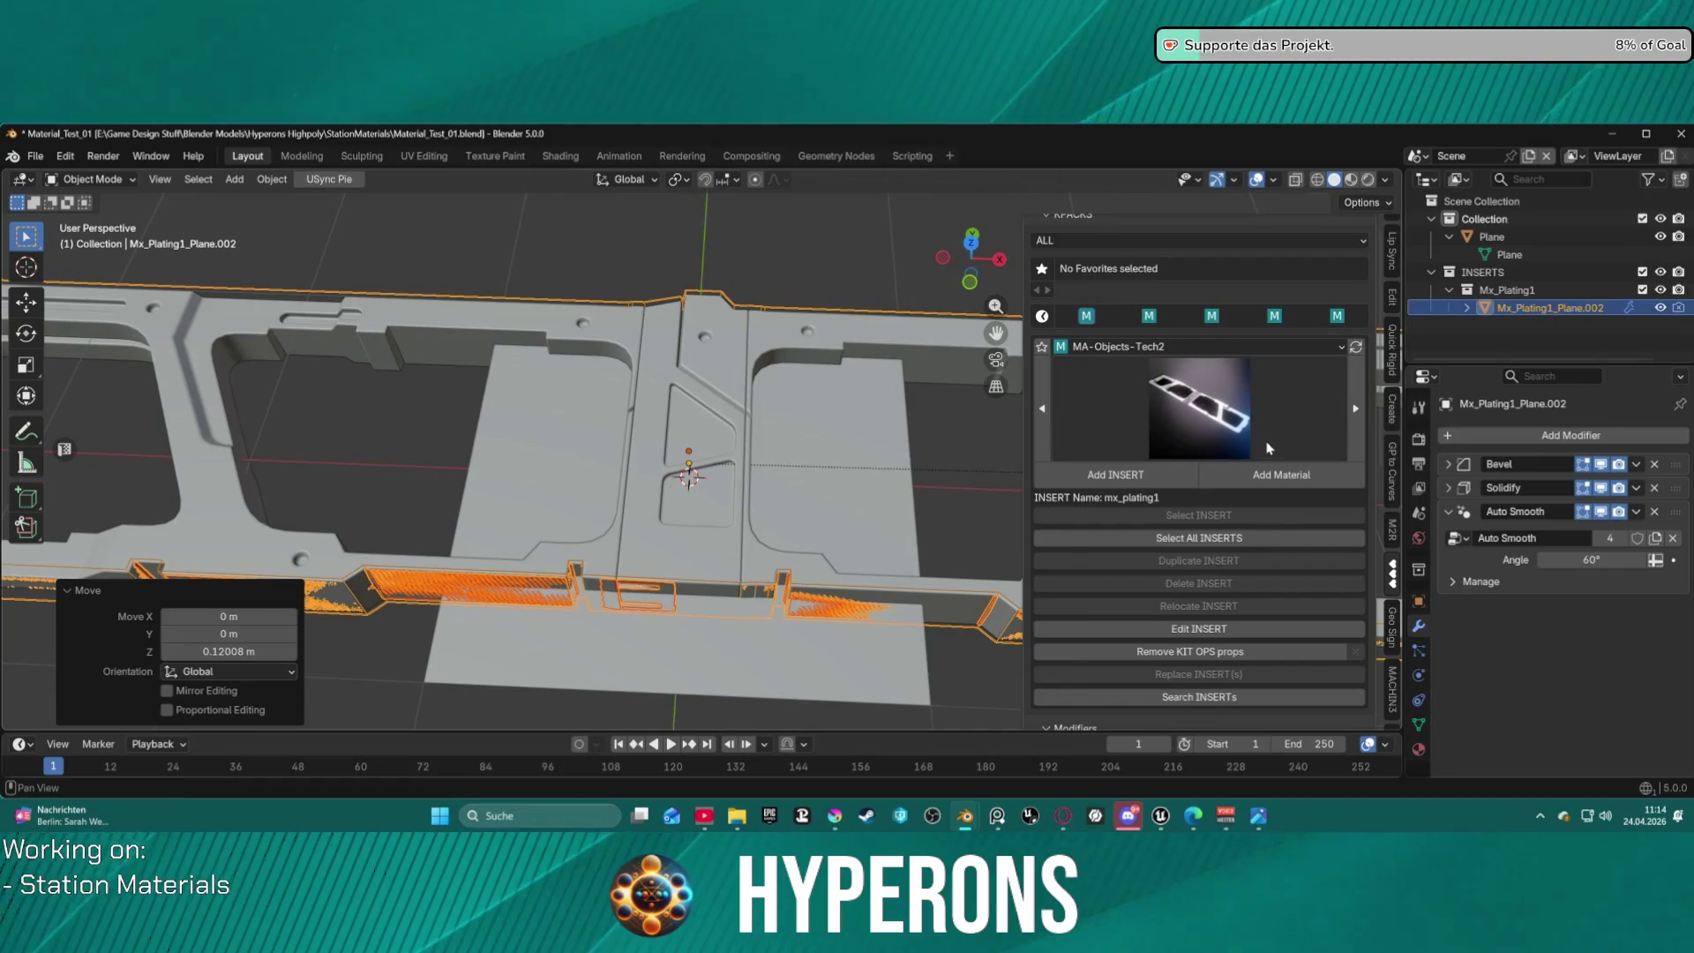
{"action": "scroll", "coordinate": [1244, 547], "scroll_direction": "down", "scroll_amount": 4}
{"action": "scroll", "coordinate": [1237, 569], "scroll_direction": "down", "scroll_amount": 5}
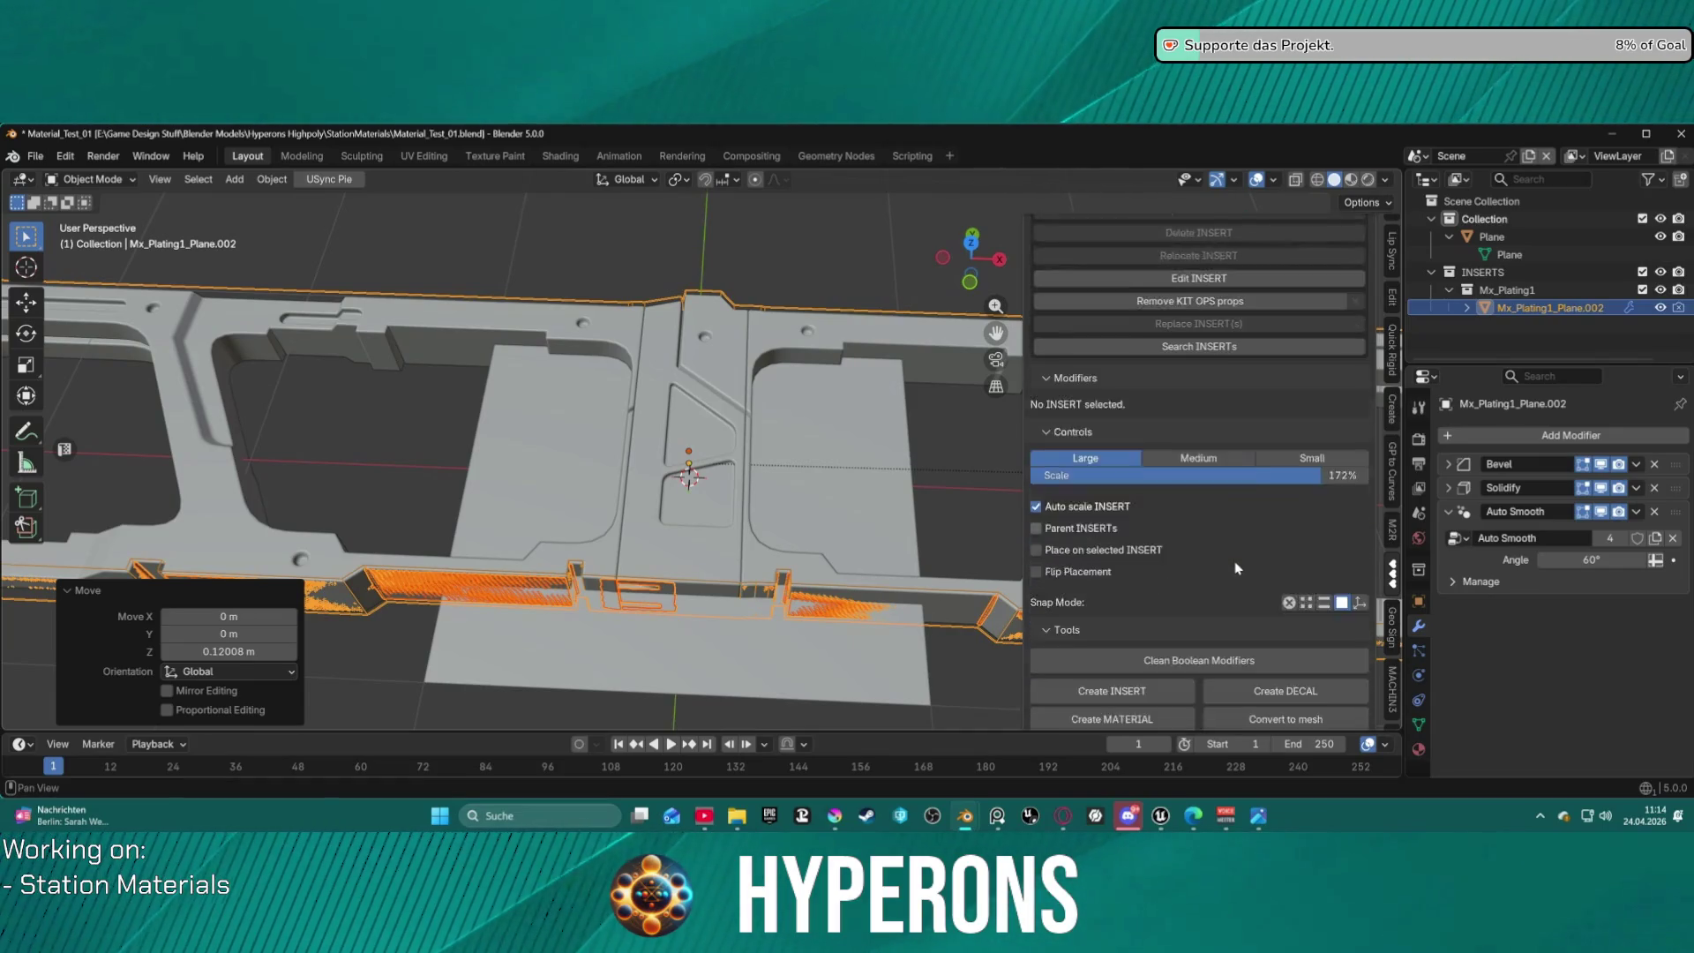
{"action": "scroll", "coordinate": [1236, 569], "scroll_direction": "down", "scroll_amount": 2}
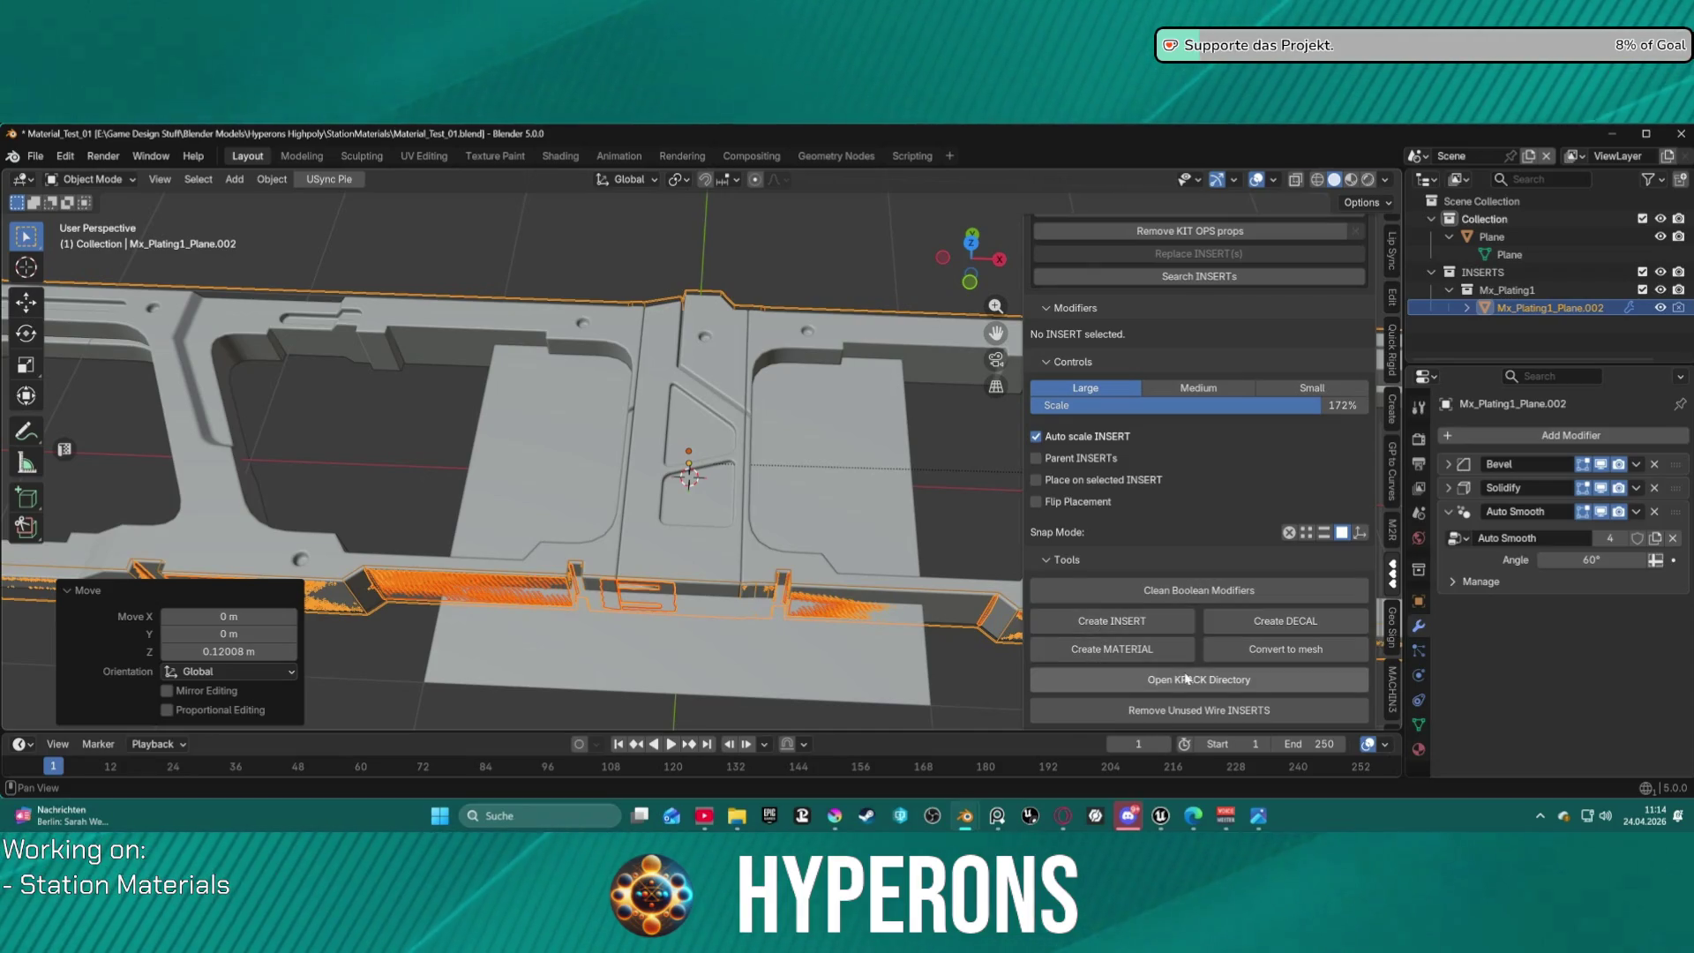
{"action": "scroll", "coordinate": [1240, 391], "scroll_direction": "up", "scroll_amount": 10}
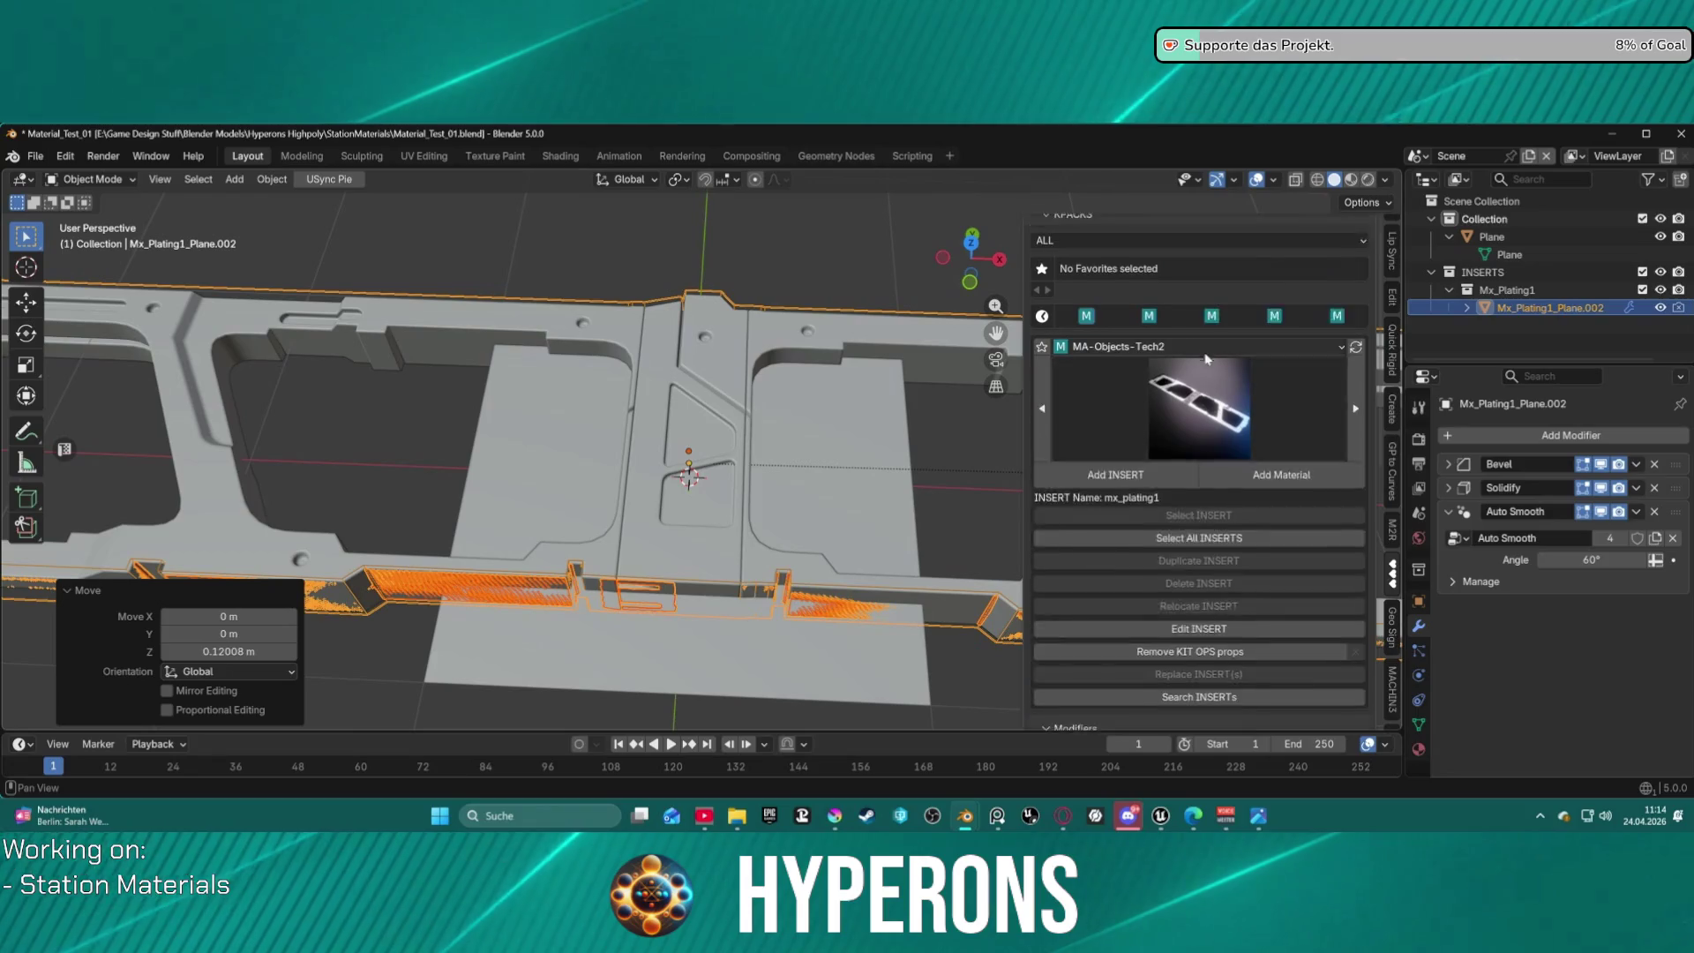
{"action": "scroll", "coordinate": [1216, 541], "scroll_direction": "down", "scroll_amount": 3}
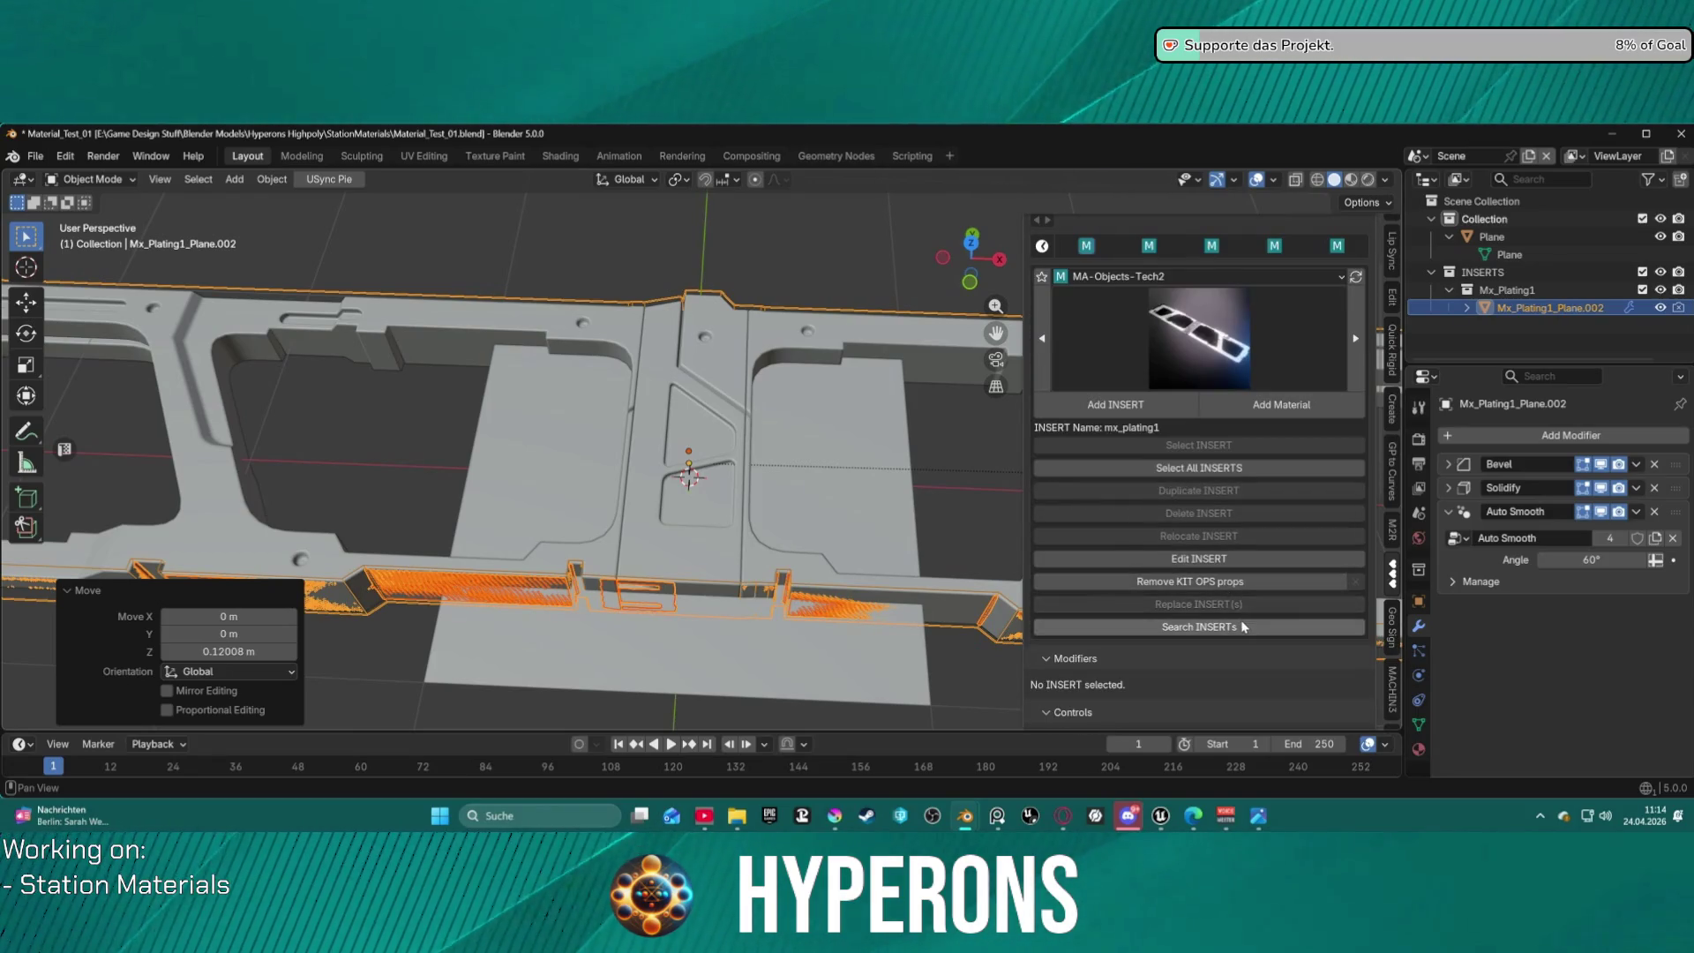
{"action": "scroll", "coordinate": [1132, 465], "scroll_direction": "up", "scroll_amount": 3}
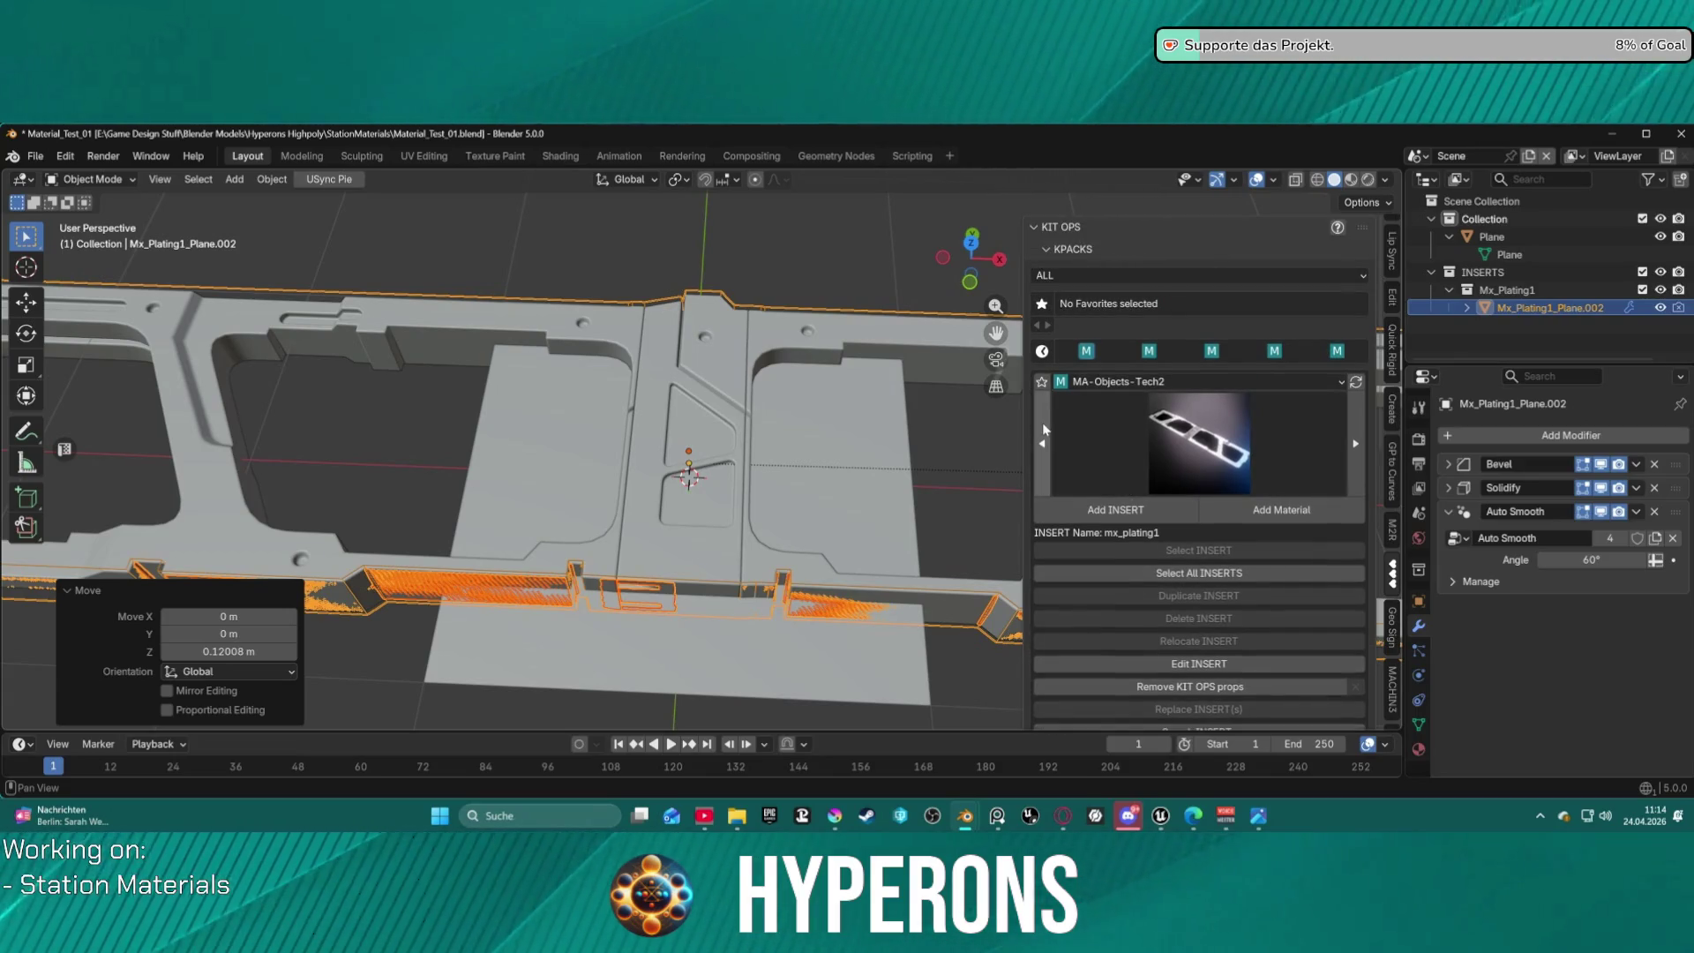
{"action": "right_click", "coordinate": [685, 441]}
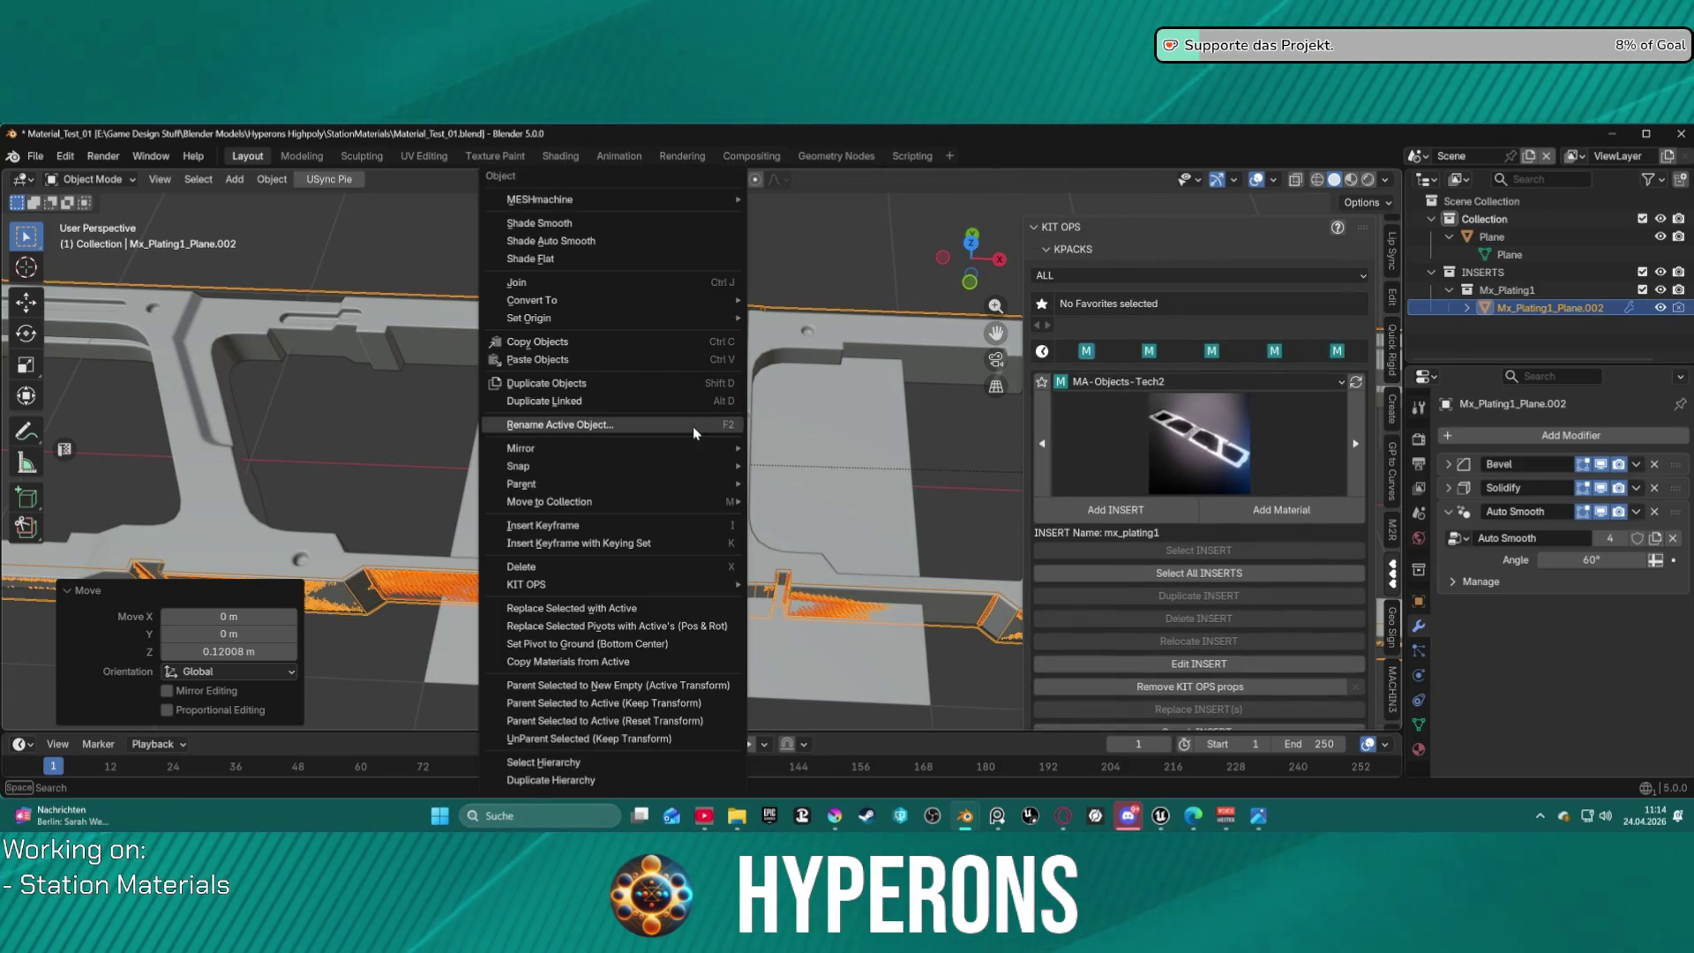
Select the plating's middle strip and try moving it, cancelling the move.
{"action": "left_click", "coordinate": [715, 368]}
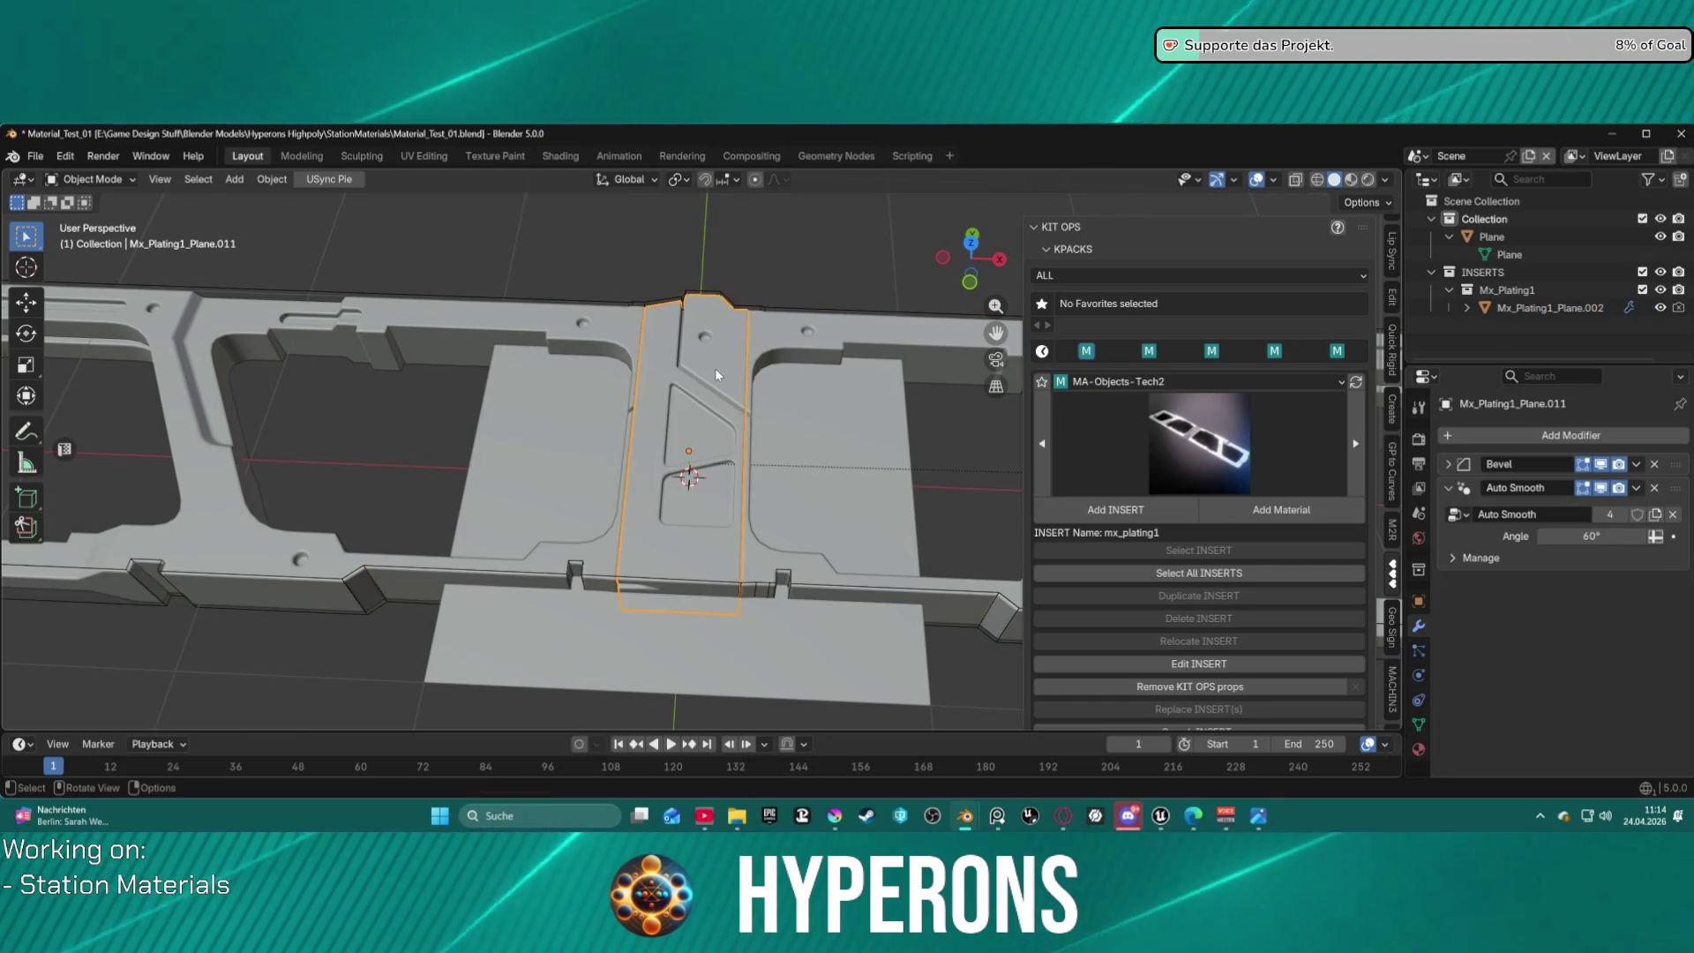
{"action": "left_click", "coordinate": [771, 570]}
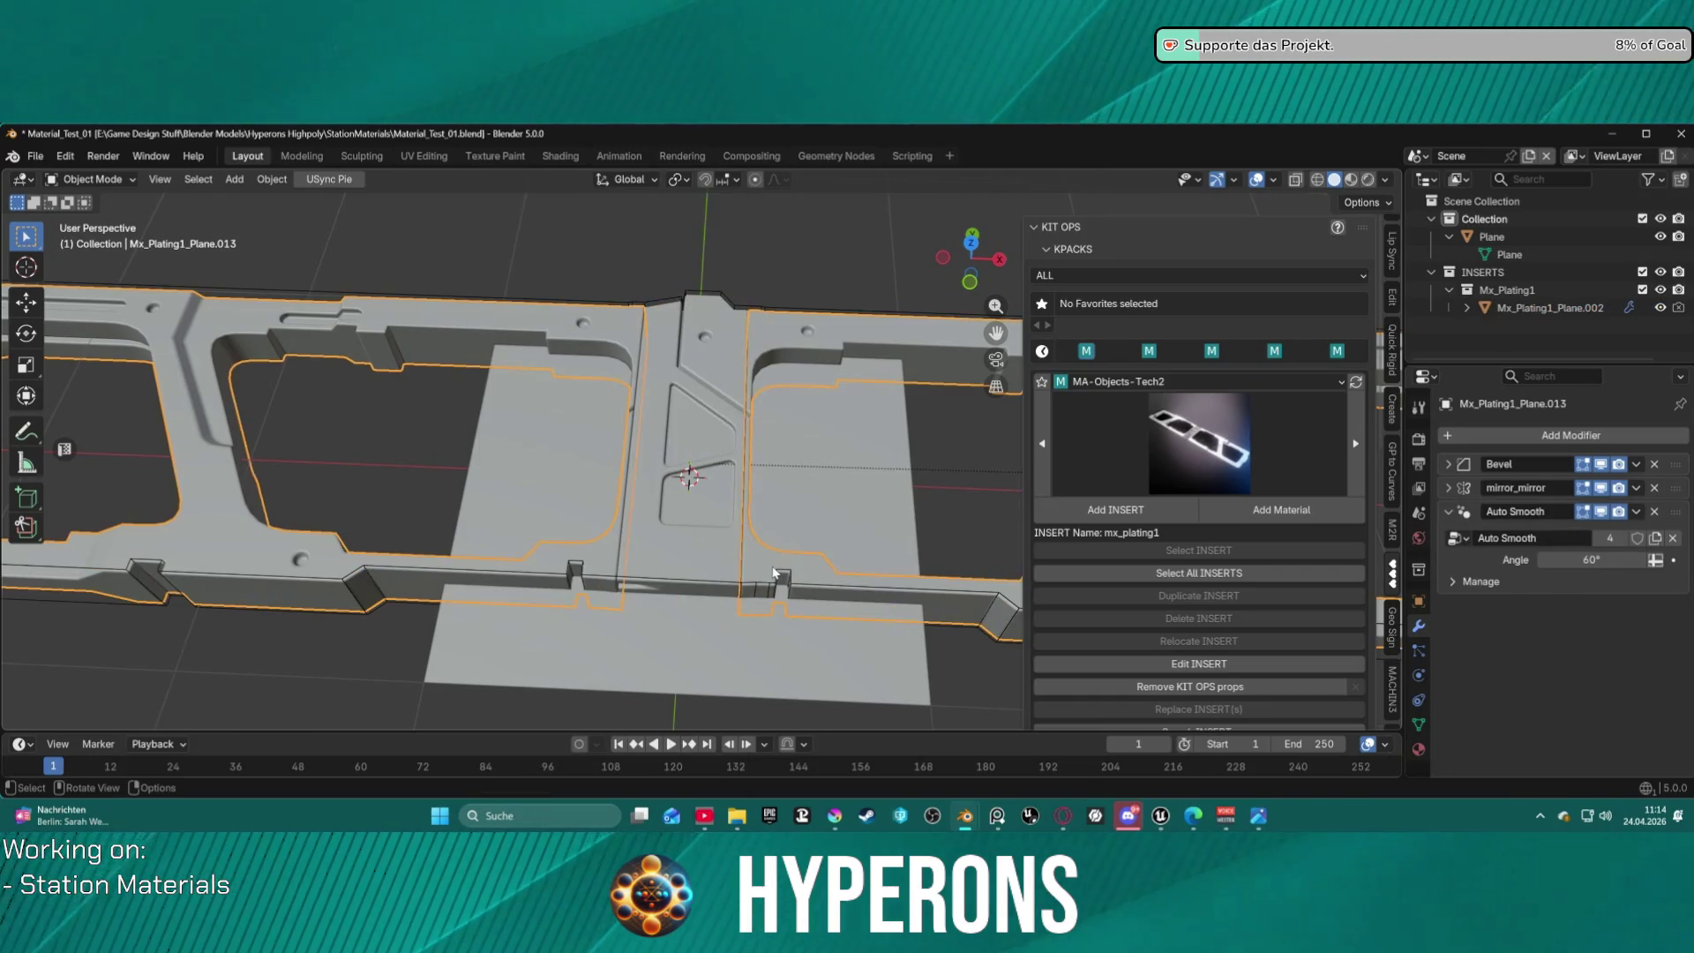
{"action": "left_click", "coordinate": [679, 566]}
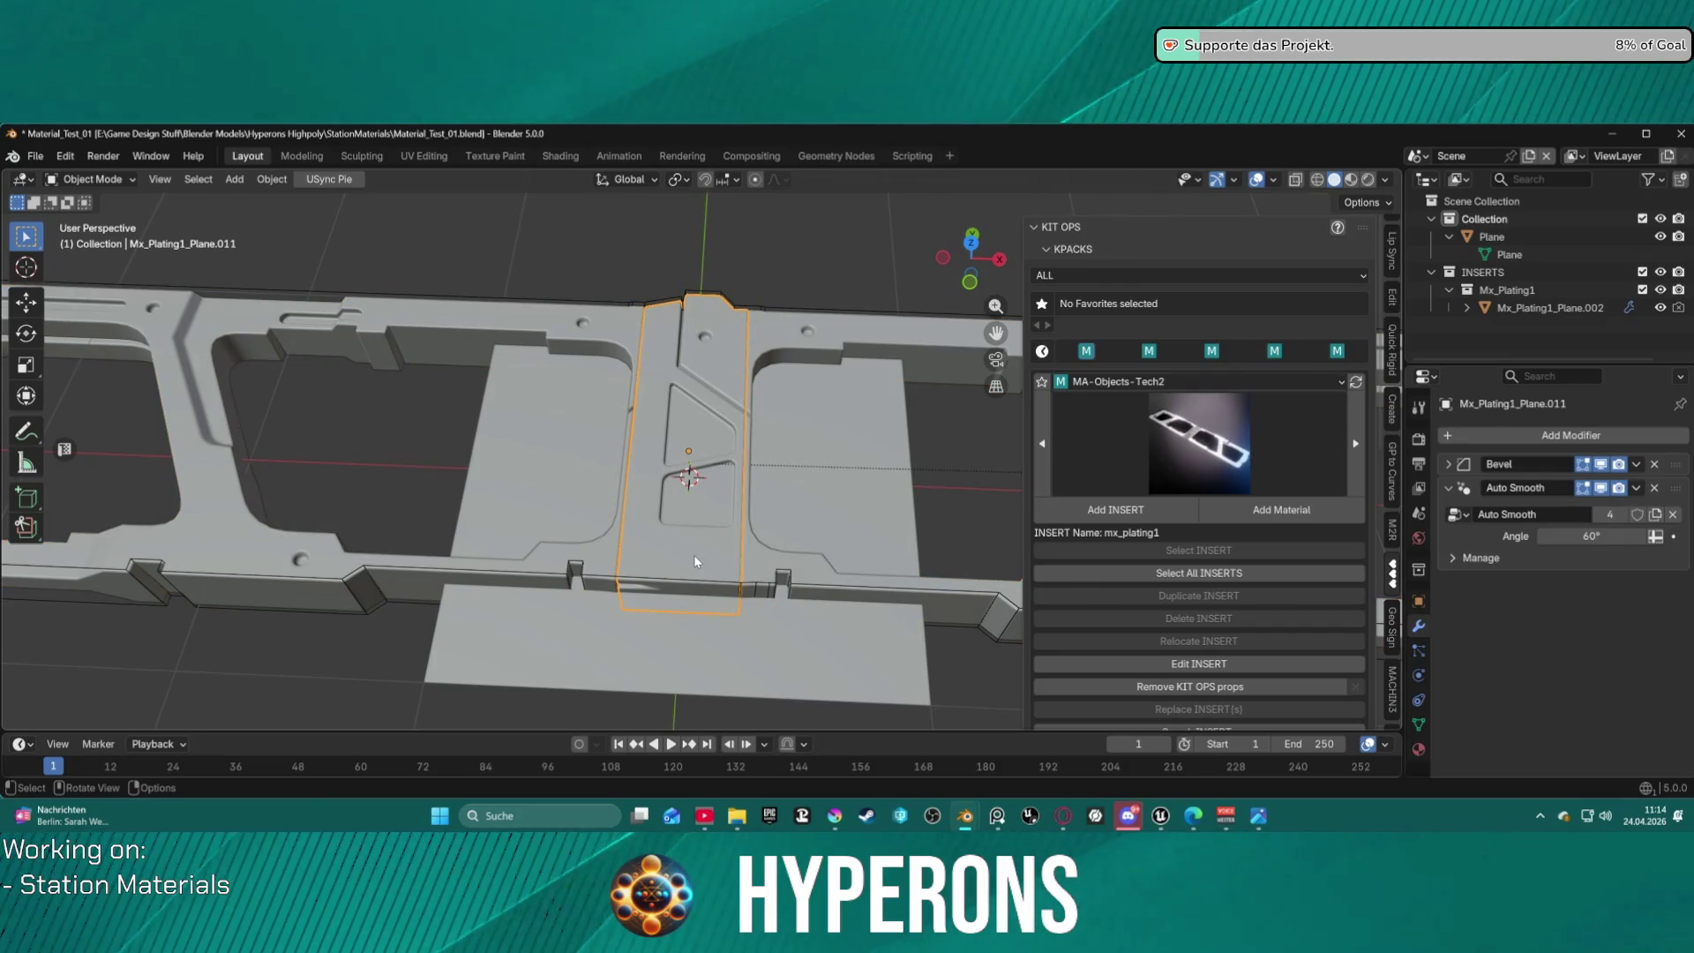
{"action": "key", "text": "g"}
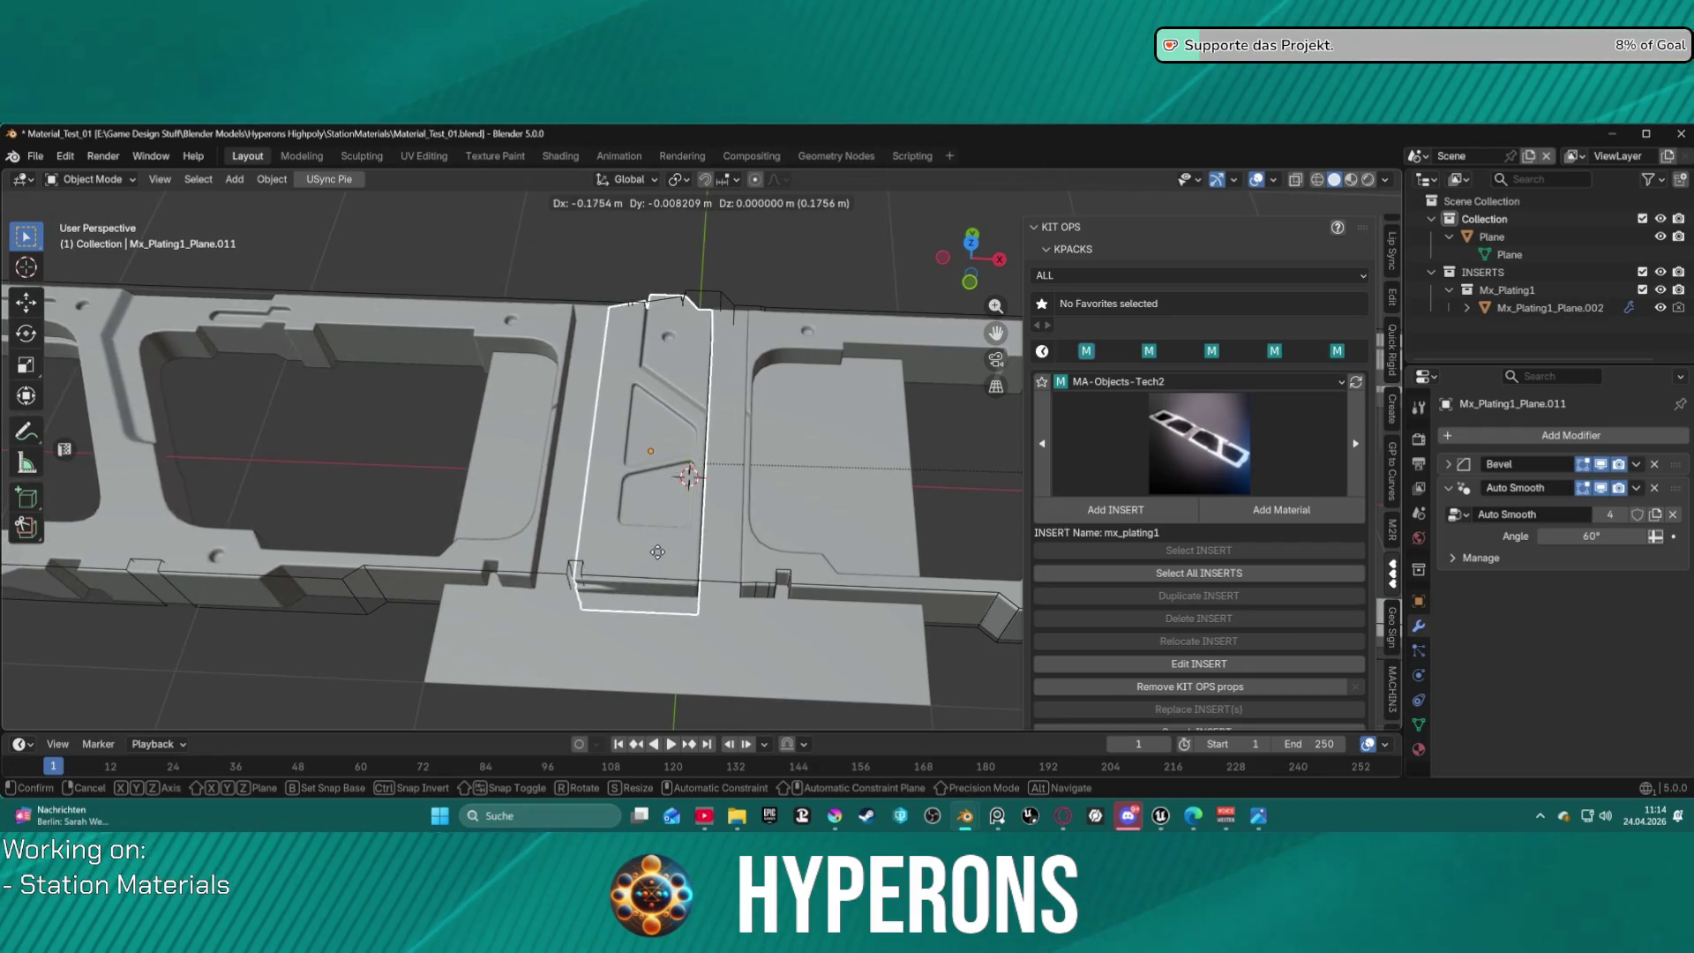
{"action": "right_click", "coordinate": [536, 535]}
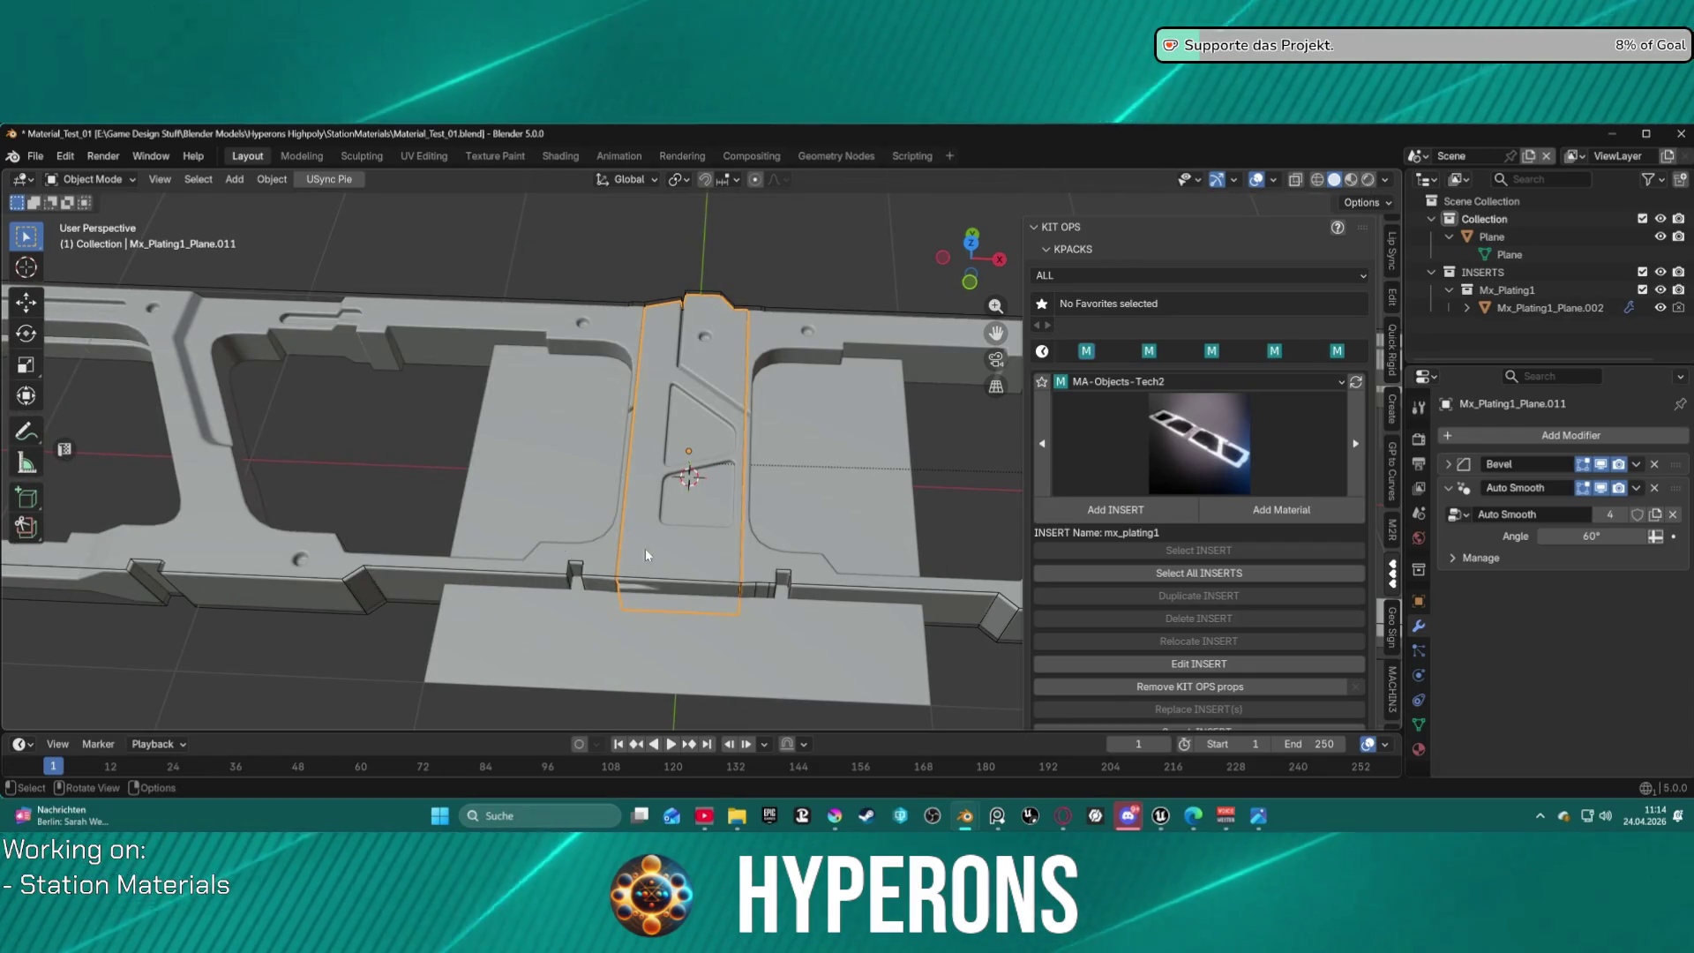
{"action": "mouse_move", "coordinate": [645, 554]}
{"action": "middle_mouse_down"}
{"action": "mouse_move", "coordinate": [740, 542]}
{"action": "mouse_move", "coordinate": [798, 480]}
{"action": "mouse_move", "coordinate": [817, 510]}
{"action": "mouse_move", "coordinate": [812, 581]}
{"action": "mouse_move", "coordinate": [806, 543]}
{"action": "middle_mouse_up"}
Select the plating frame with its centre strip, move them along global Y, then undo.
{"action": "key", "text": "g"}
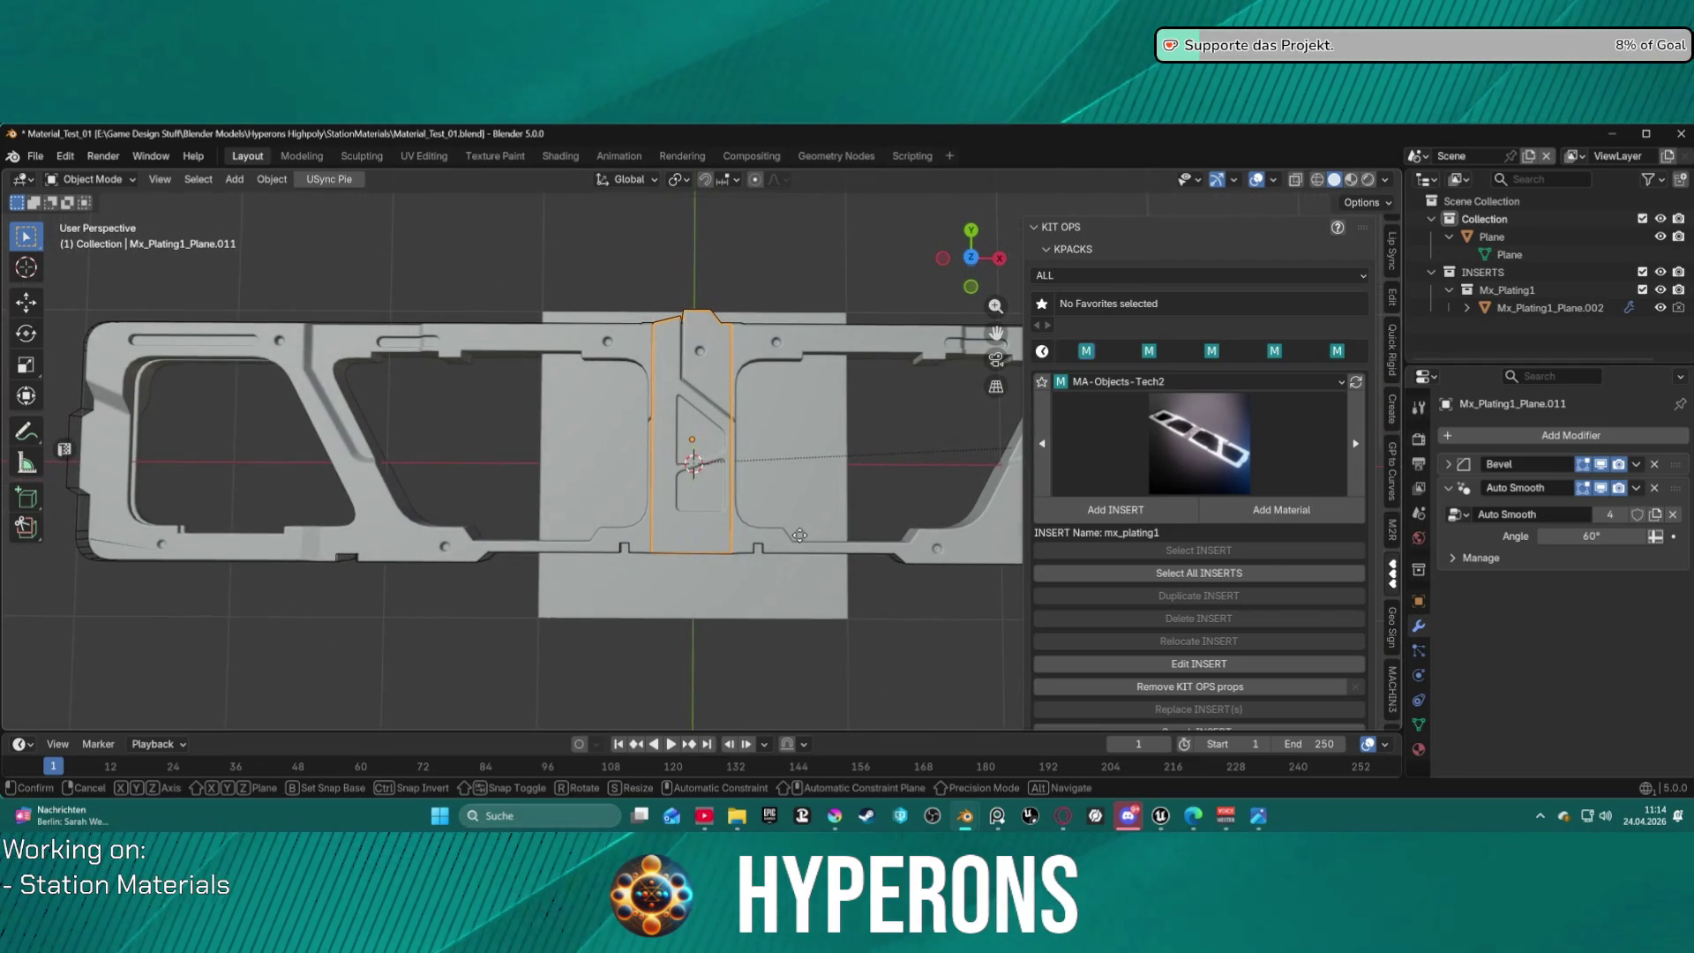
{"action": "key", "text": "y"}
{"action": "right_click", "coordinate": [798, 559]}
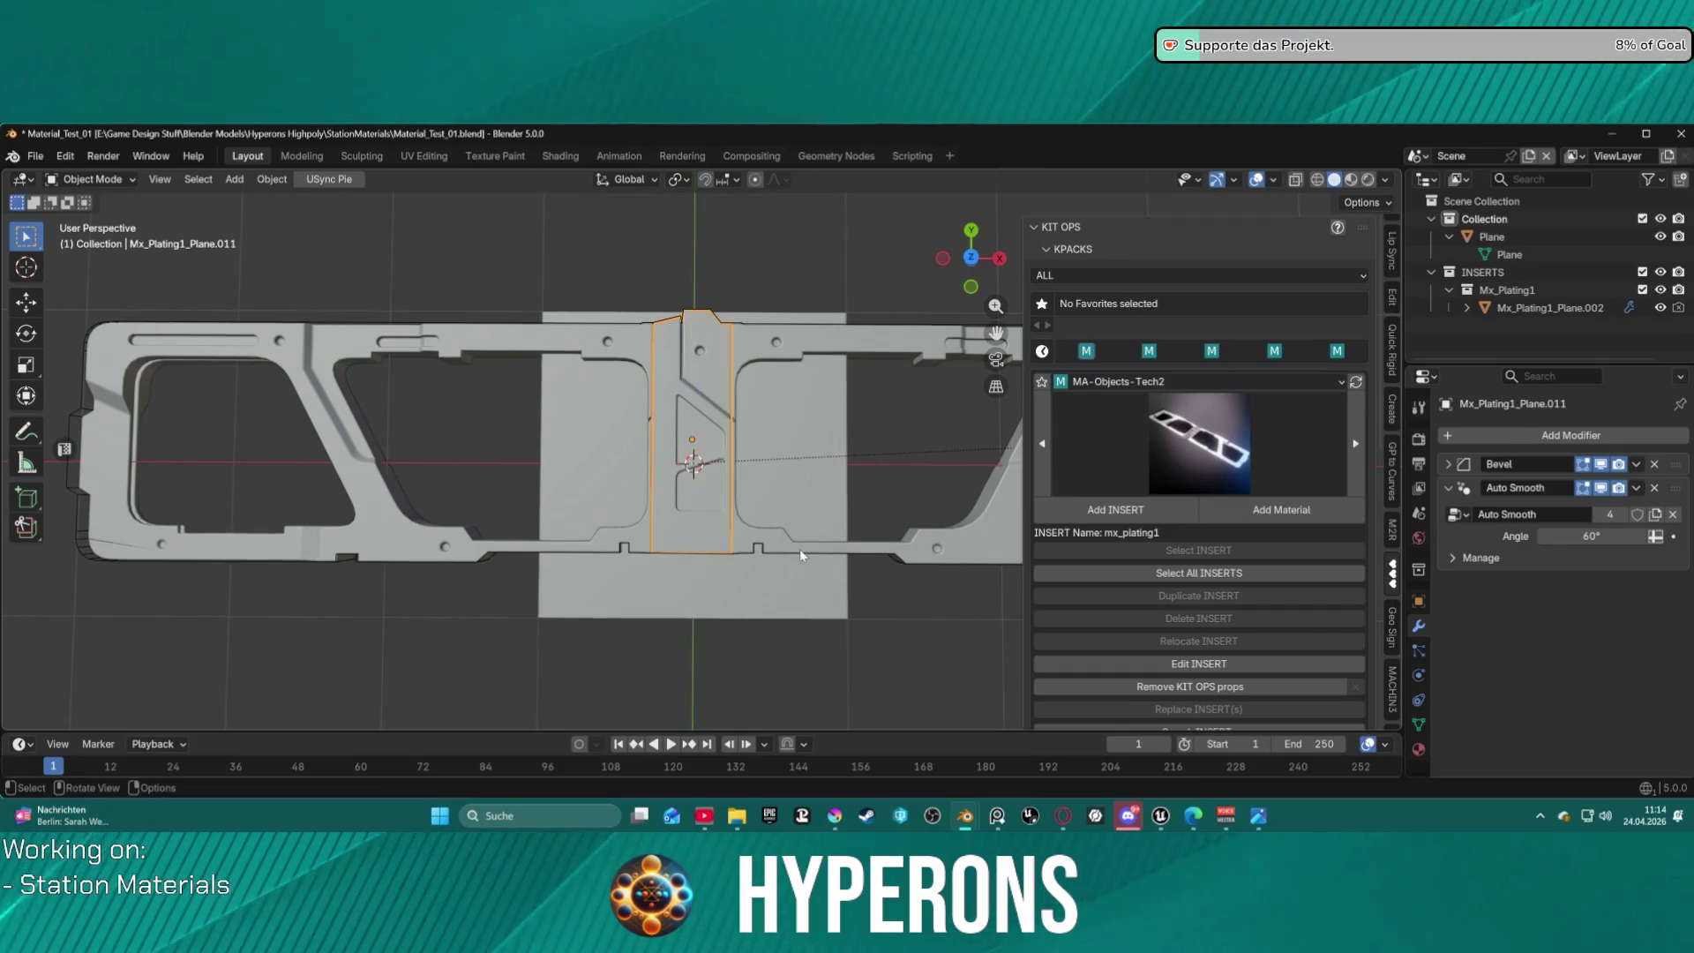
{"action": "key", "text": "a"}
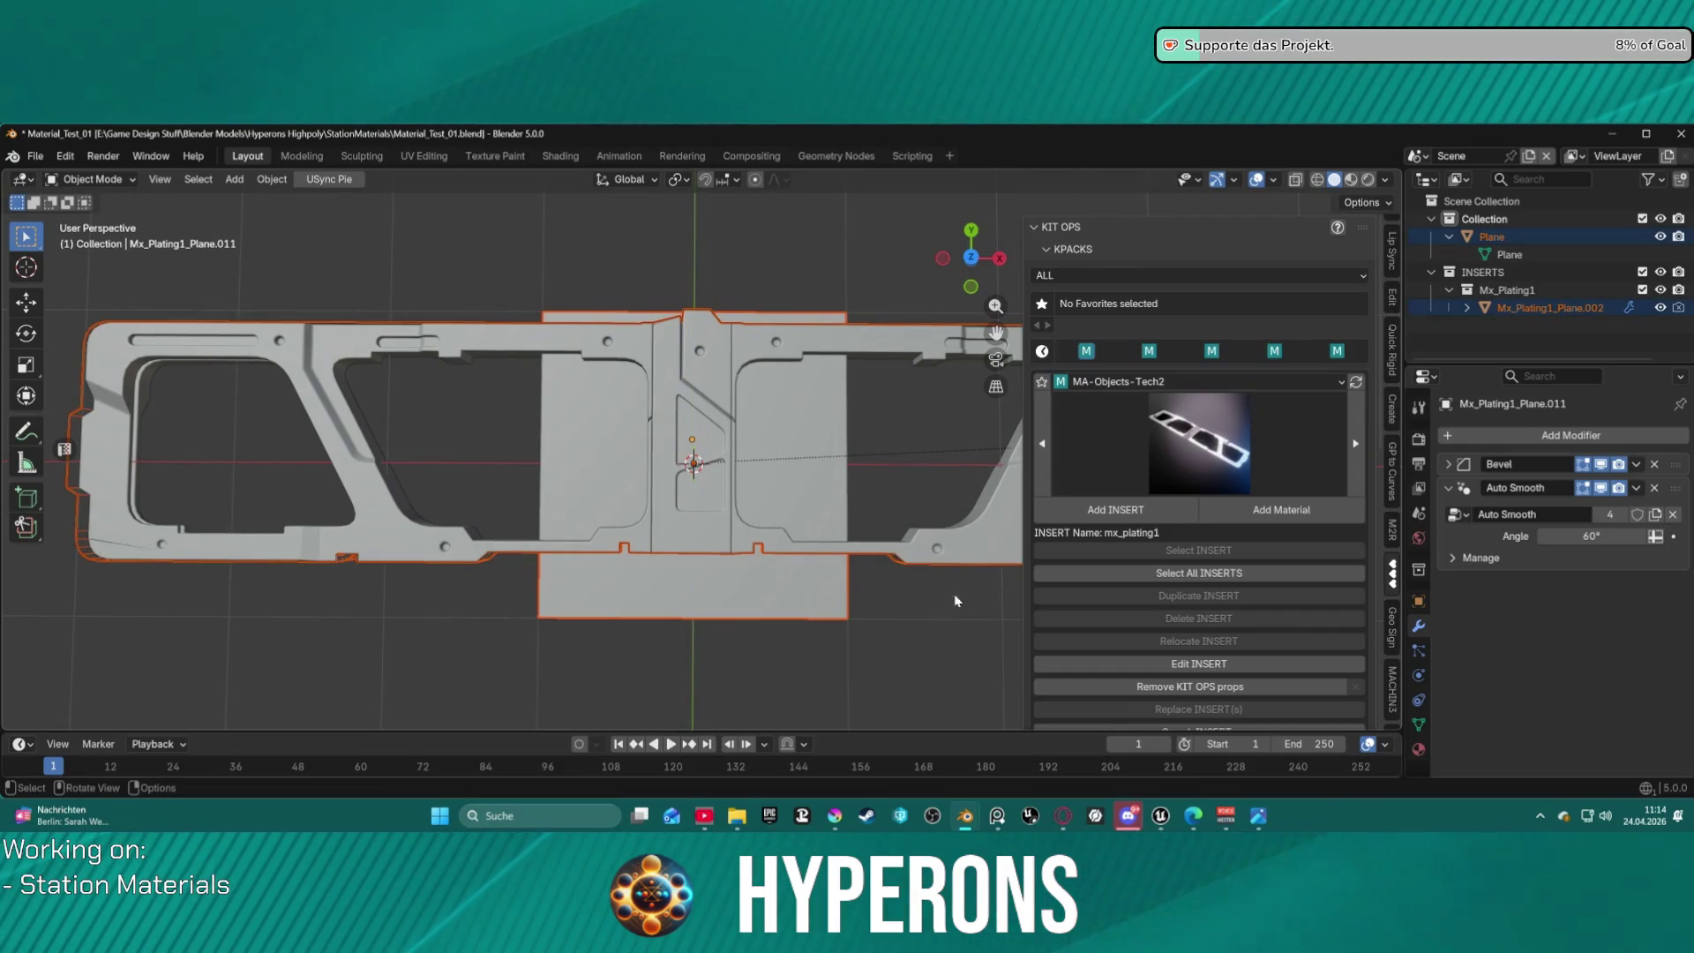
{"action": "key", "text": "alt+a"}
{"action": "left_click", "coordinate": [981, 540]}
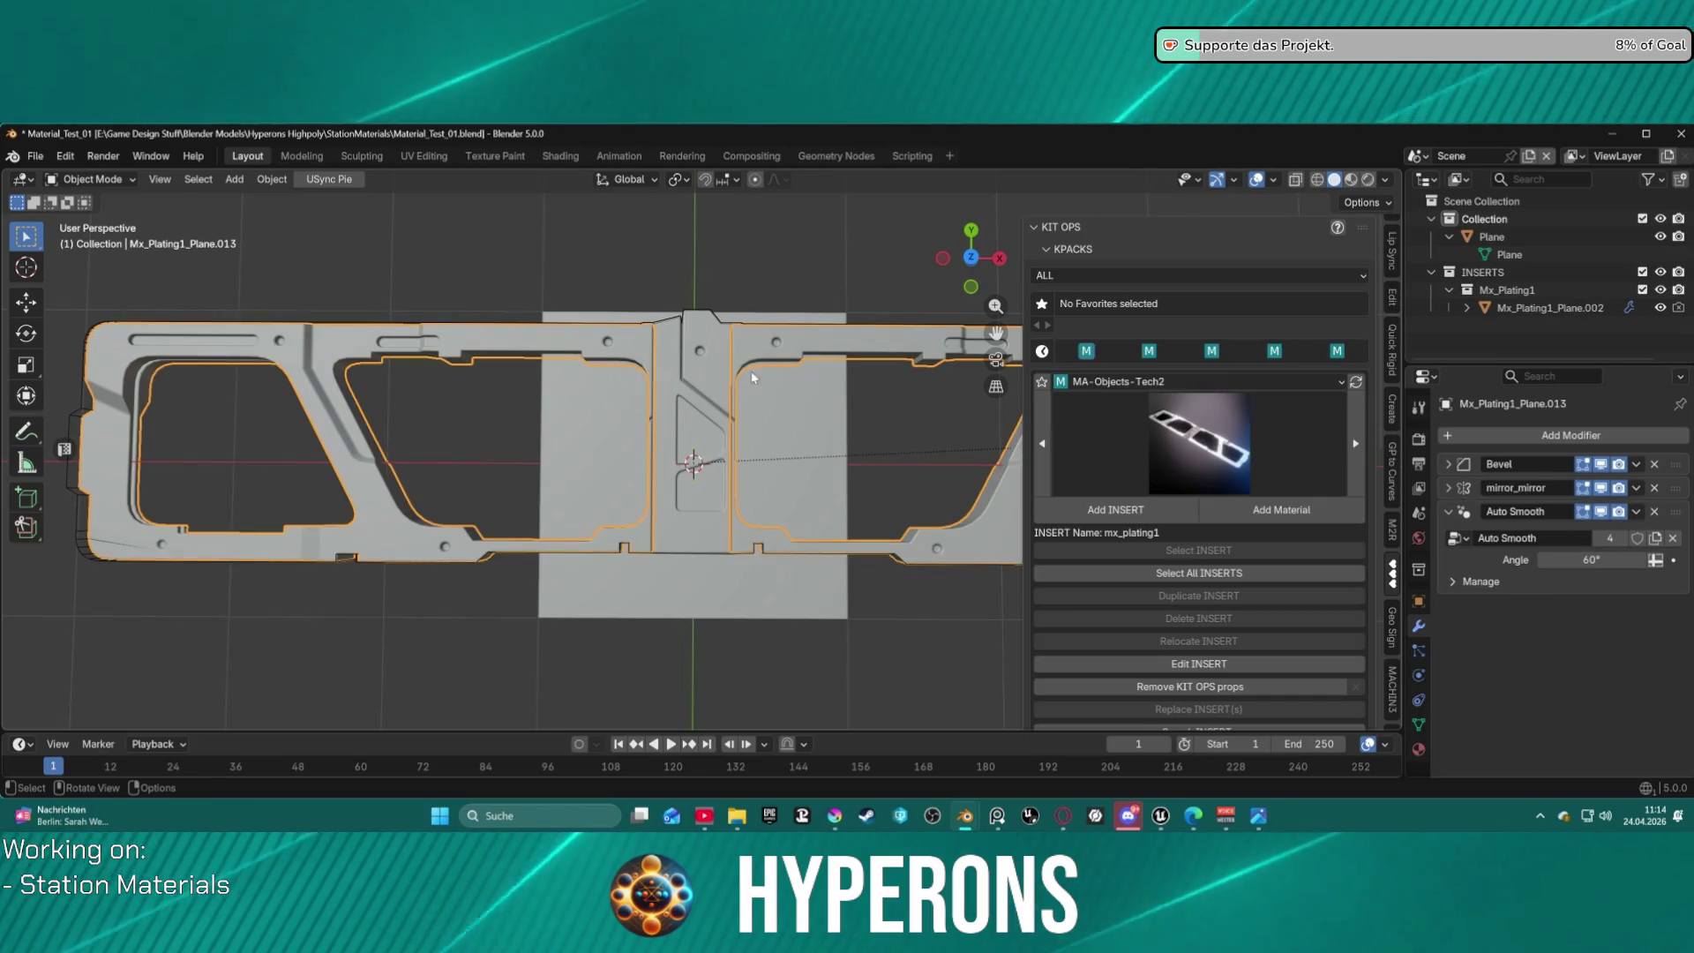
{"action": "left_click", "coordinate": [718, 337], "text": "shift"}
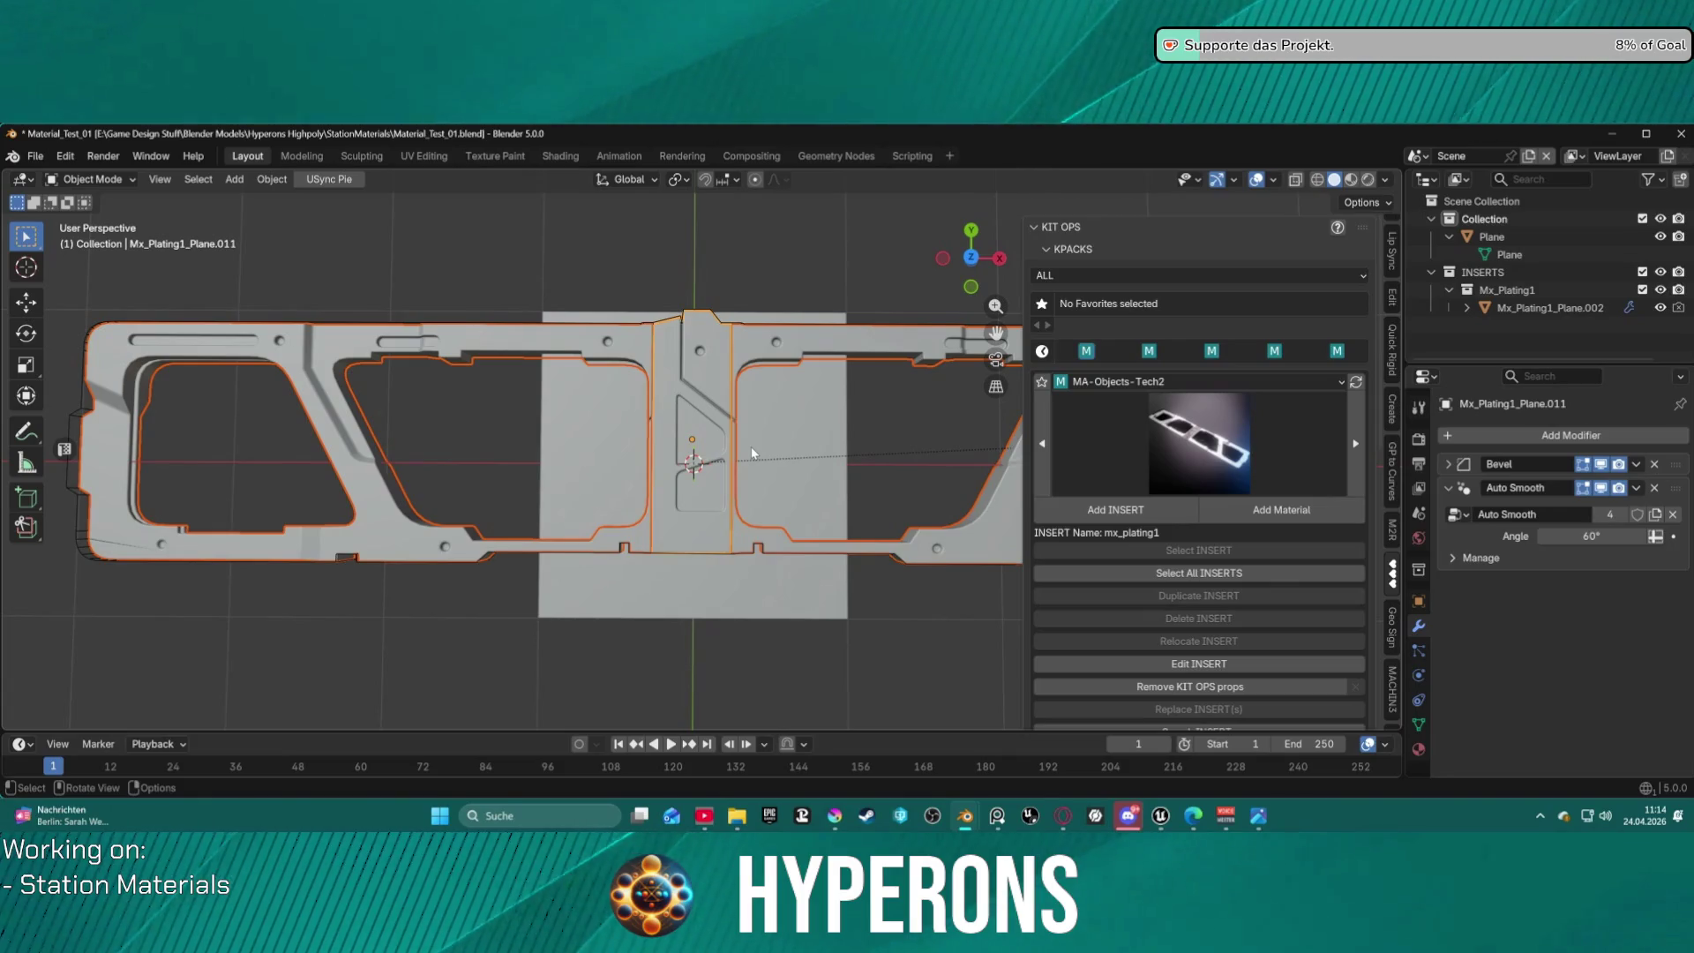
{"action": "key", "text": "g"}
{"action": "key", "text": "y"}
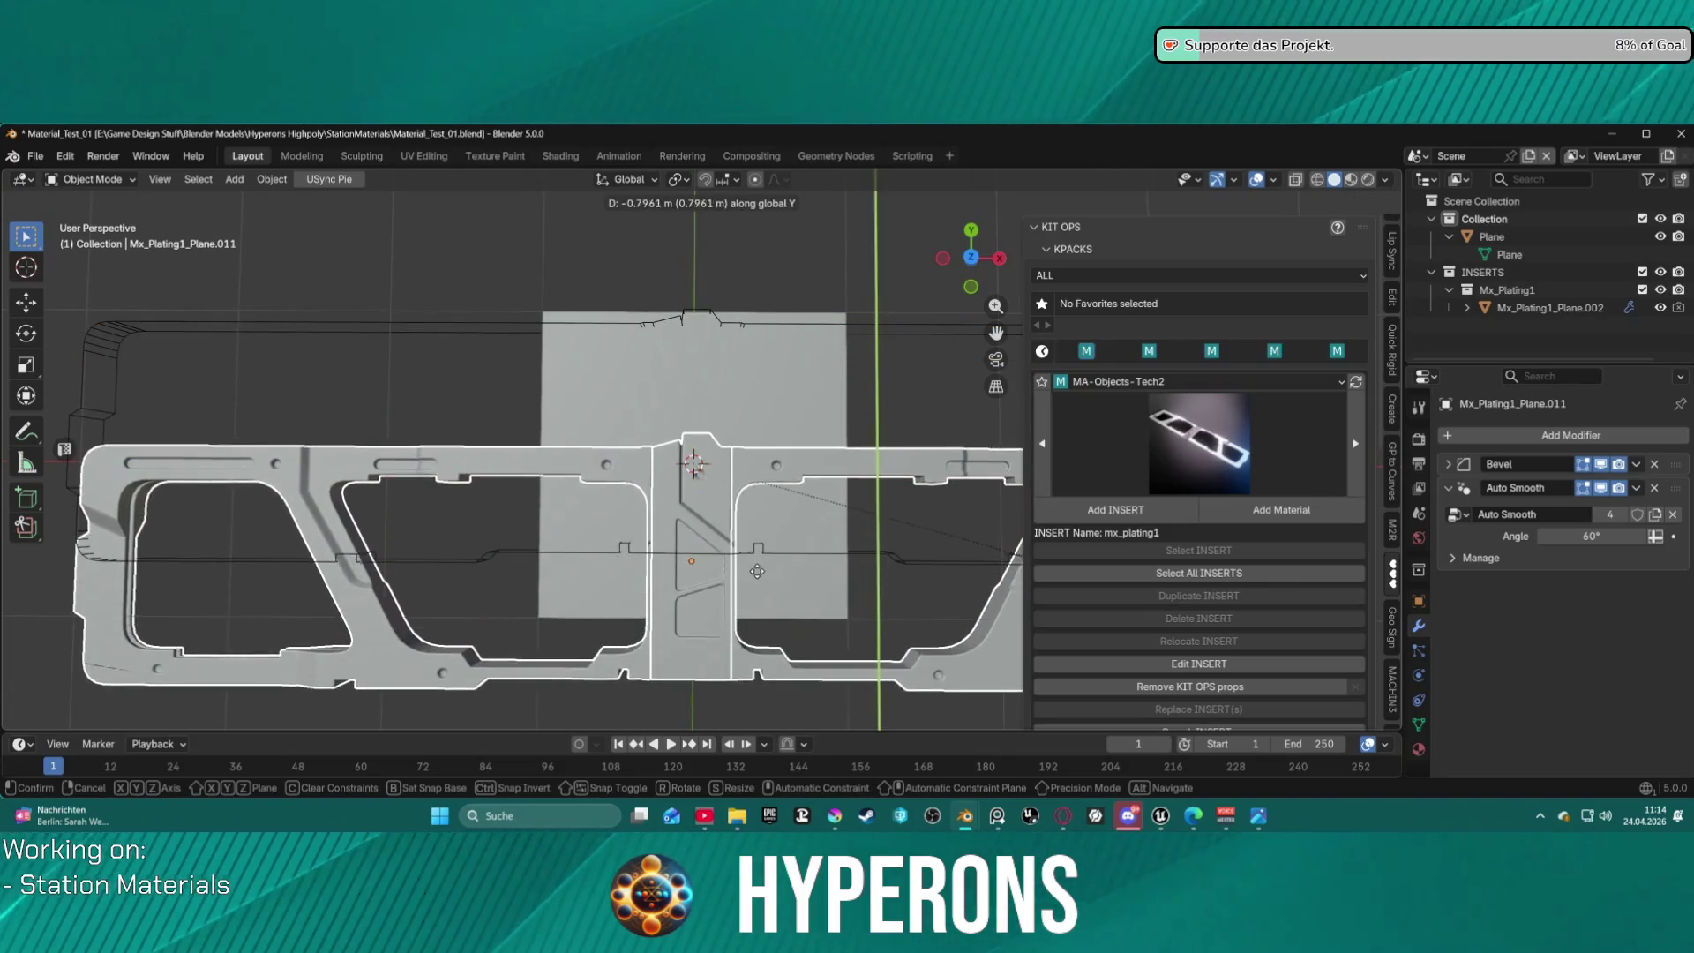
{"action": "left_click", "coordinate": [791, 471]}
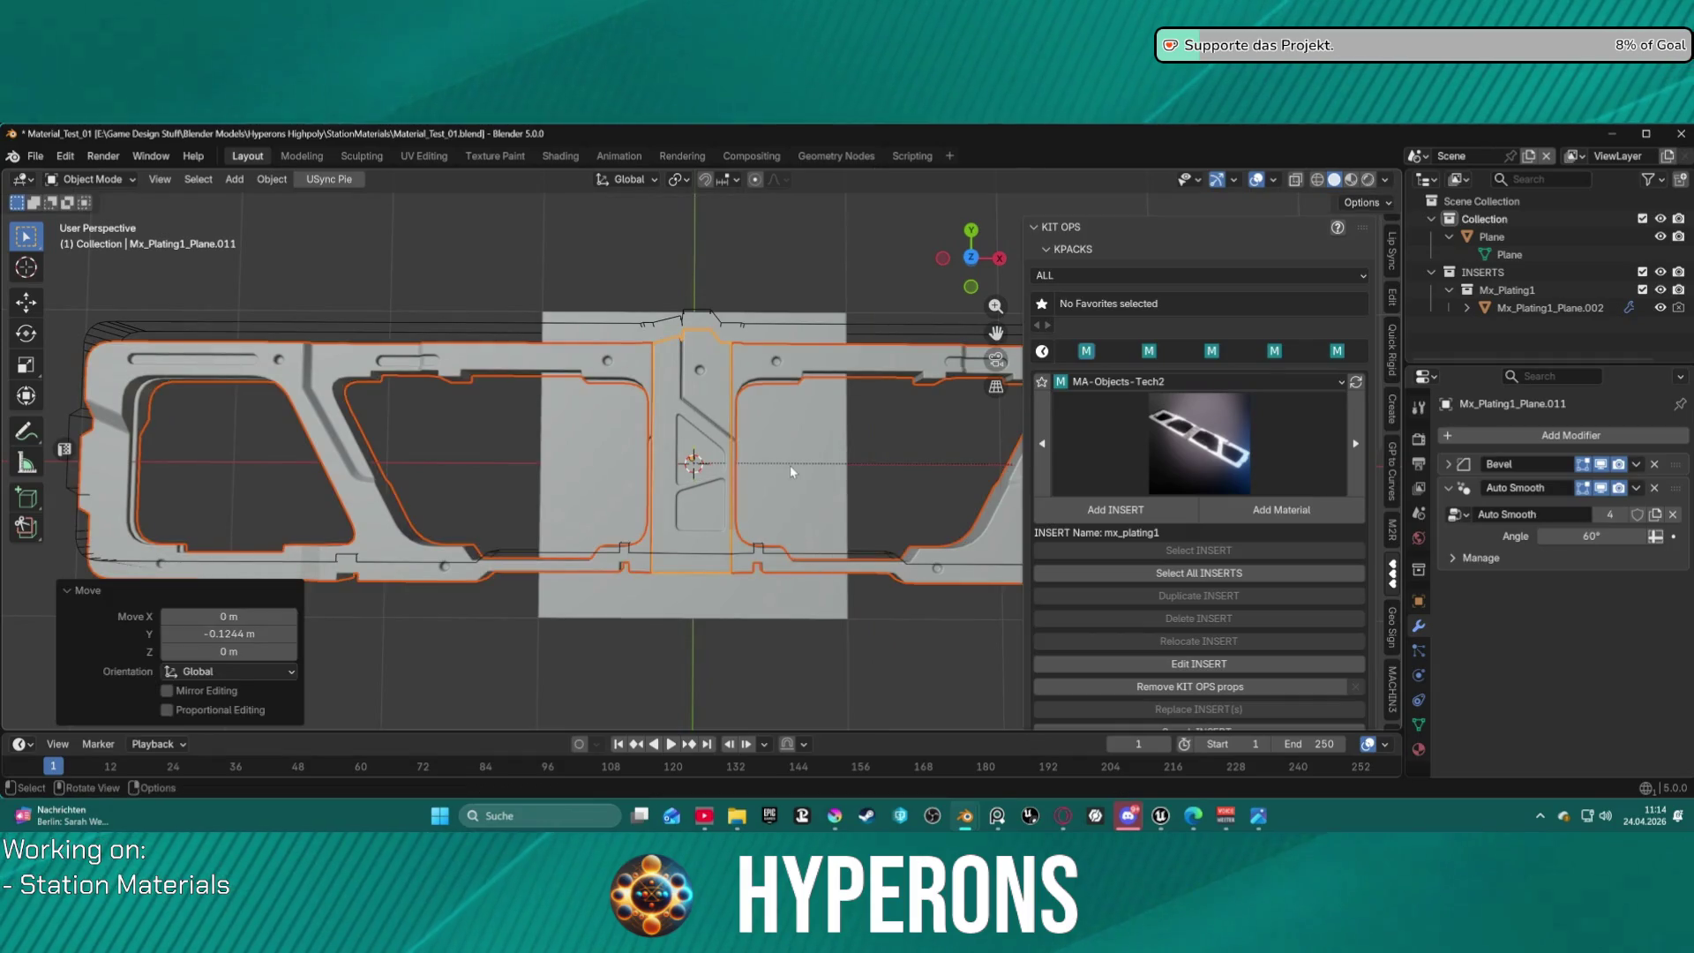
{"action": "key", "text": "ctrl+z"}
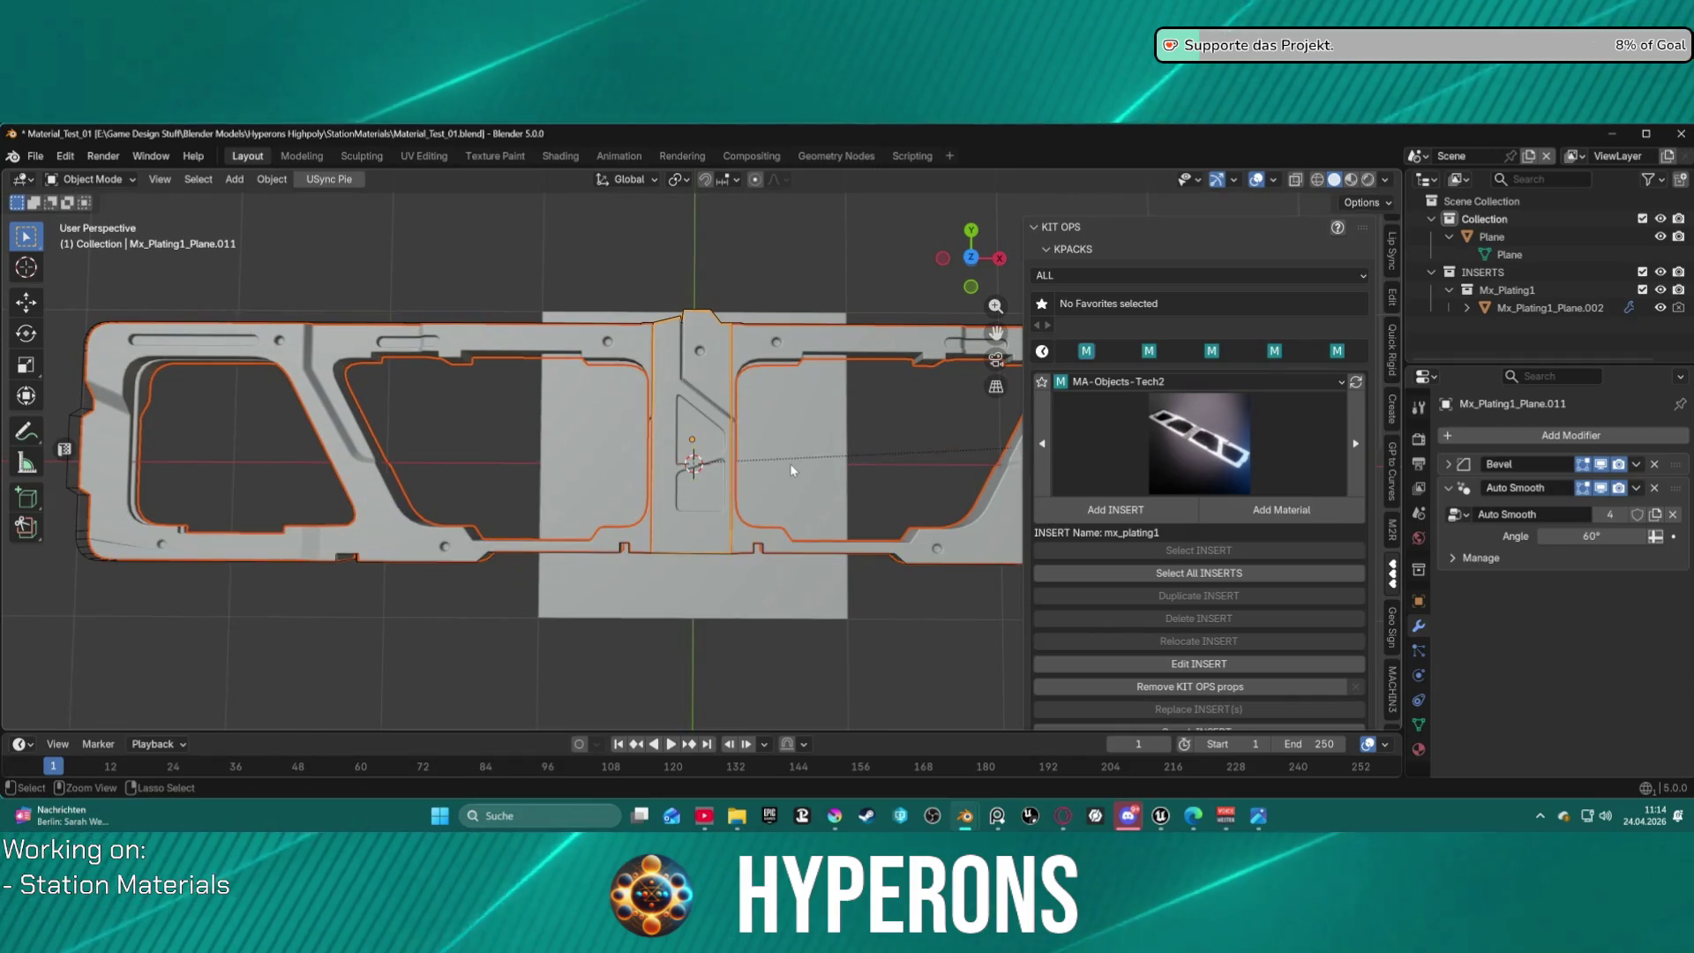
Move the parent Mx_Plating1_Plane.002 about -0.18 m along global Y and collapse its Auto Smooth modifier.
{"action": "left_click", "coordinate": [1466, 308]}
{"action": "scroll", "coordinate": [1545, 342], "scroll_direction": "down", "scroll_amount": 2}
{"action": "left_click", "coordinate": [1550, 273]}
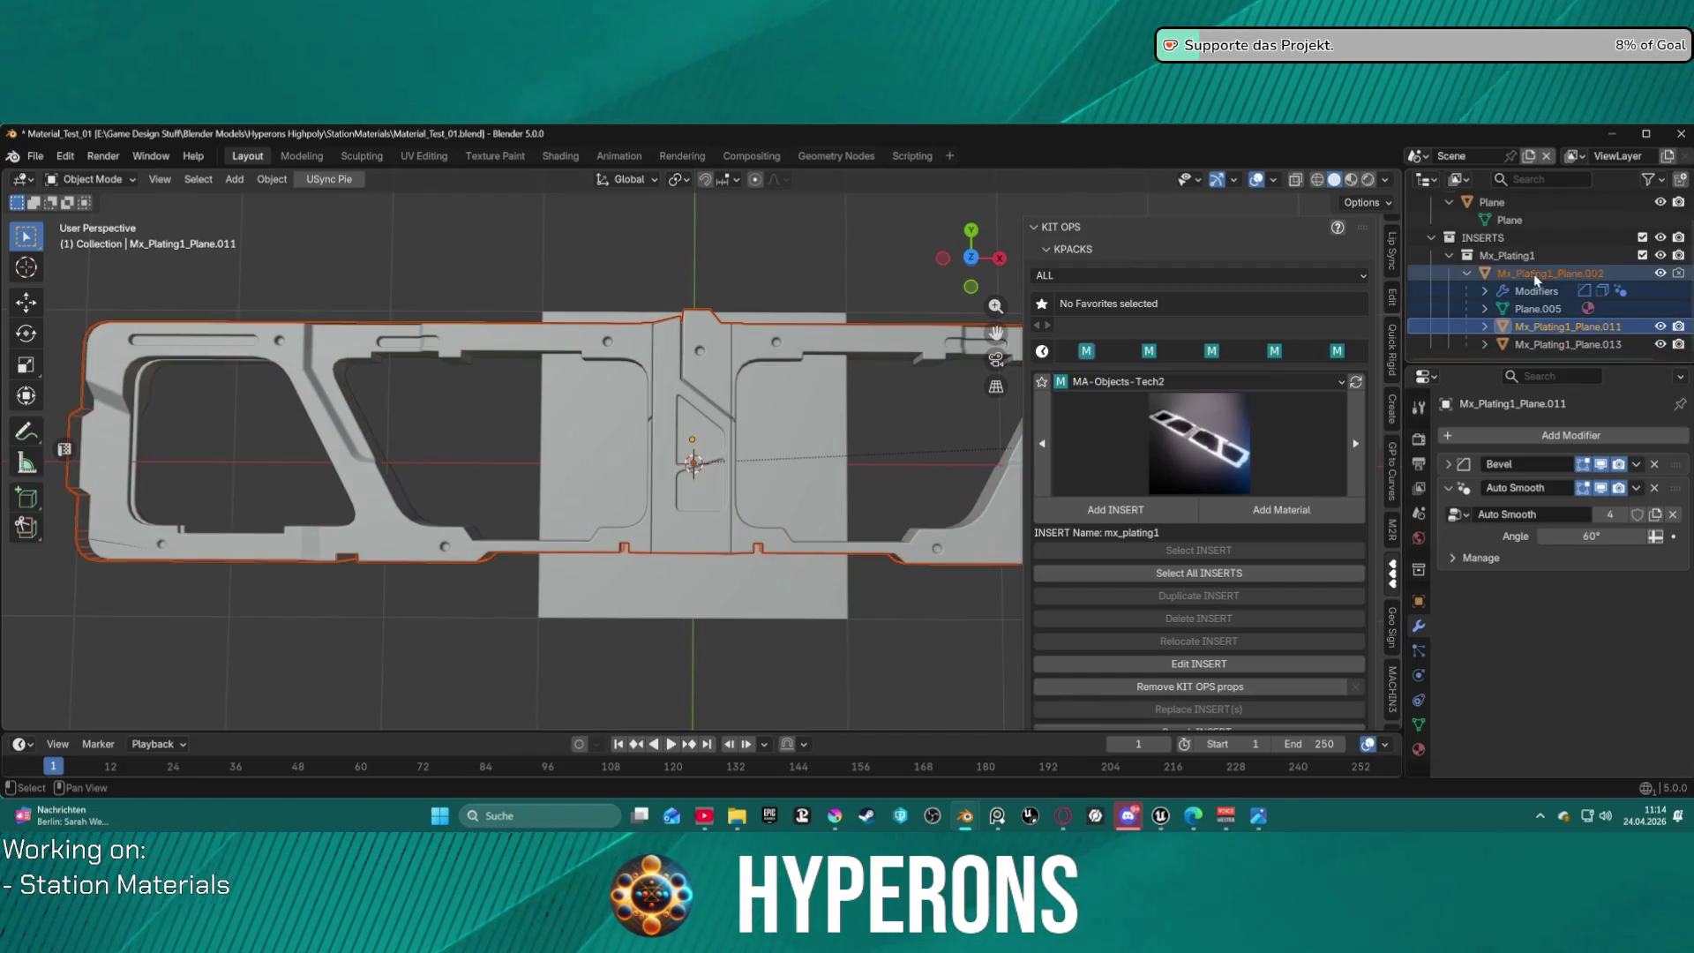
{"action": "key", "text": "g"}
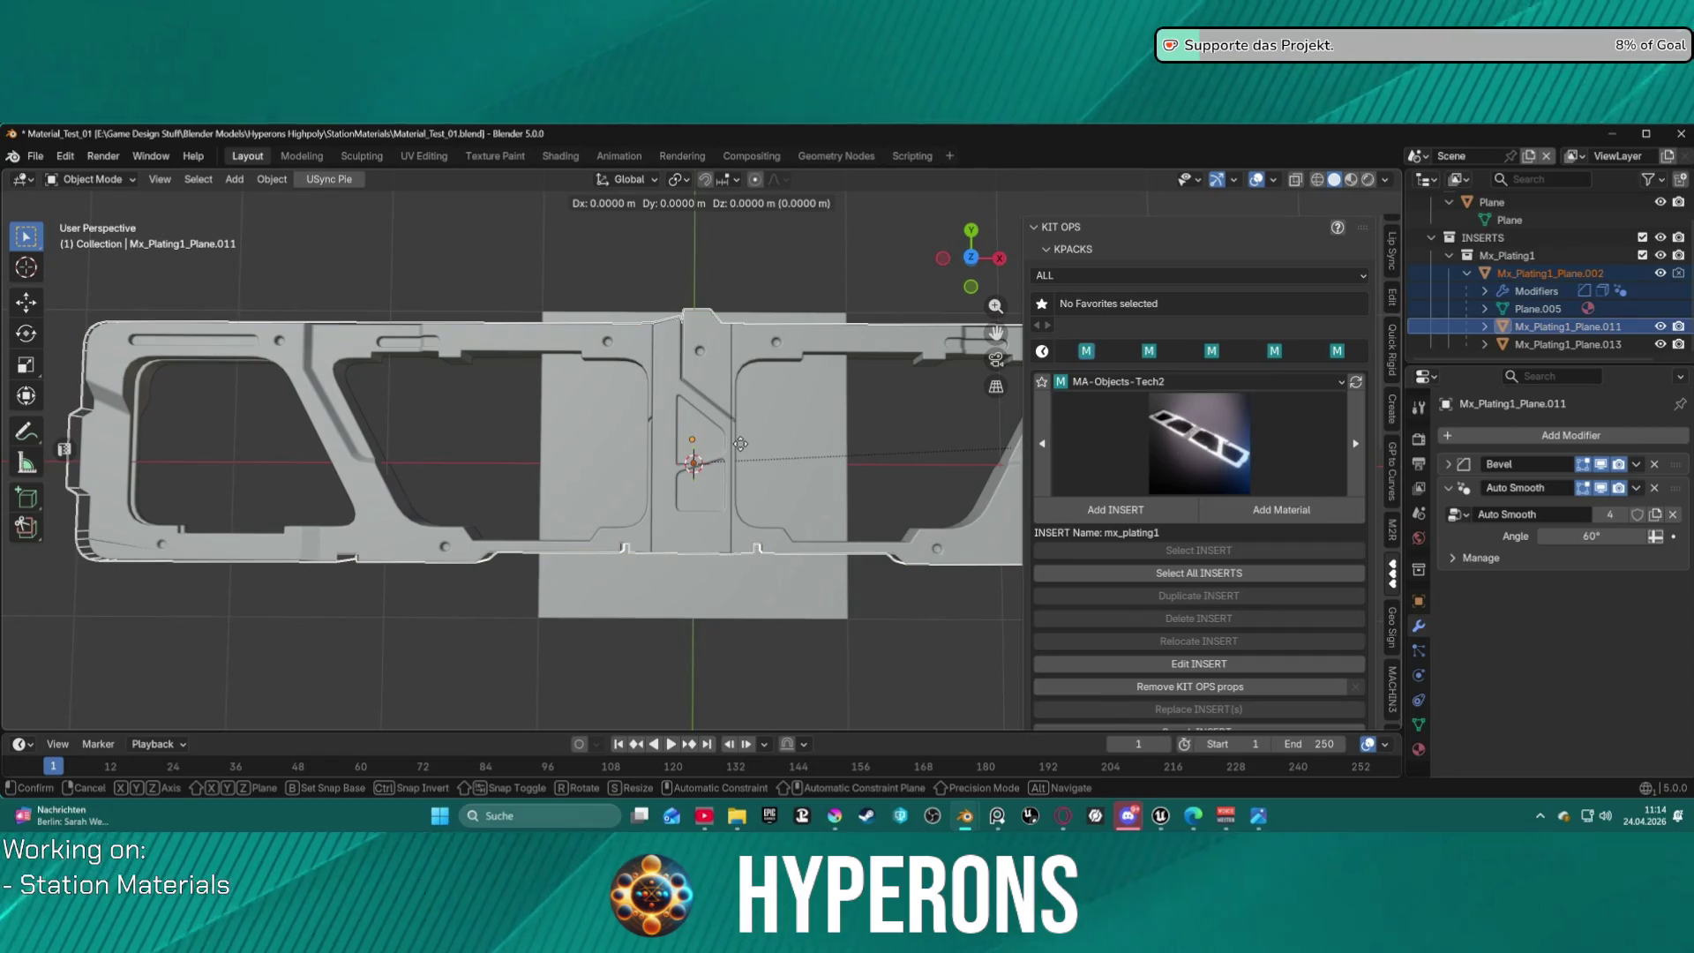
{"action": "key", "text": "y"}
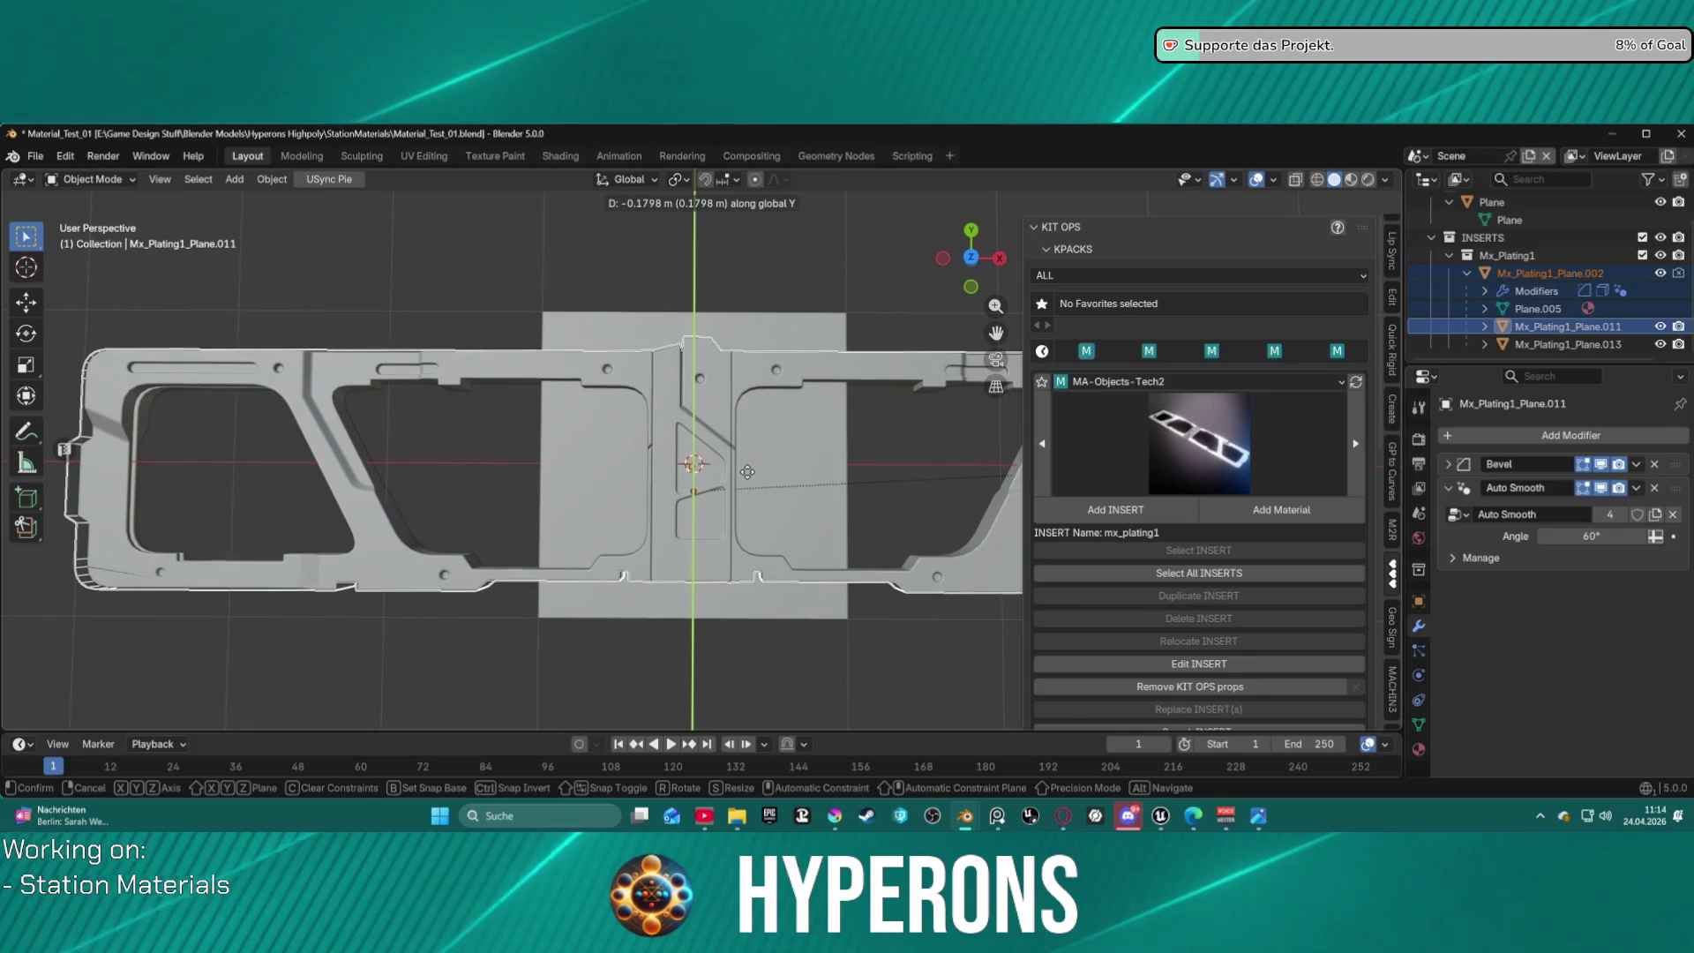
{"action": "left_click", "coordinate": [747, 472]}
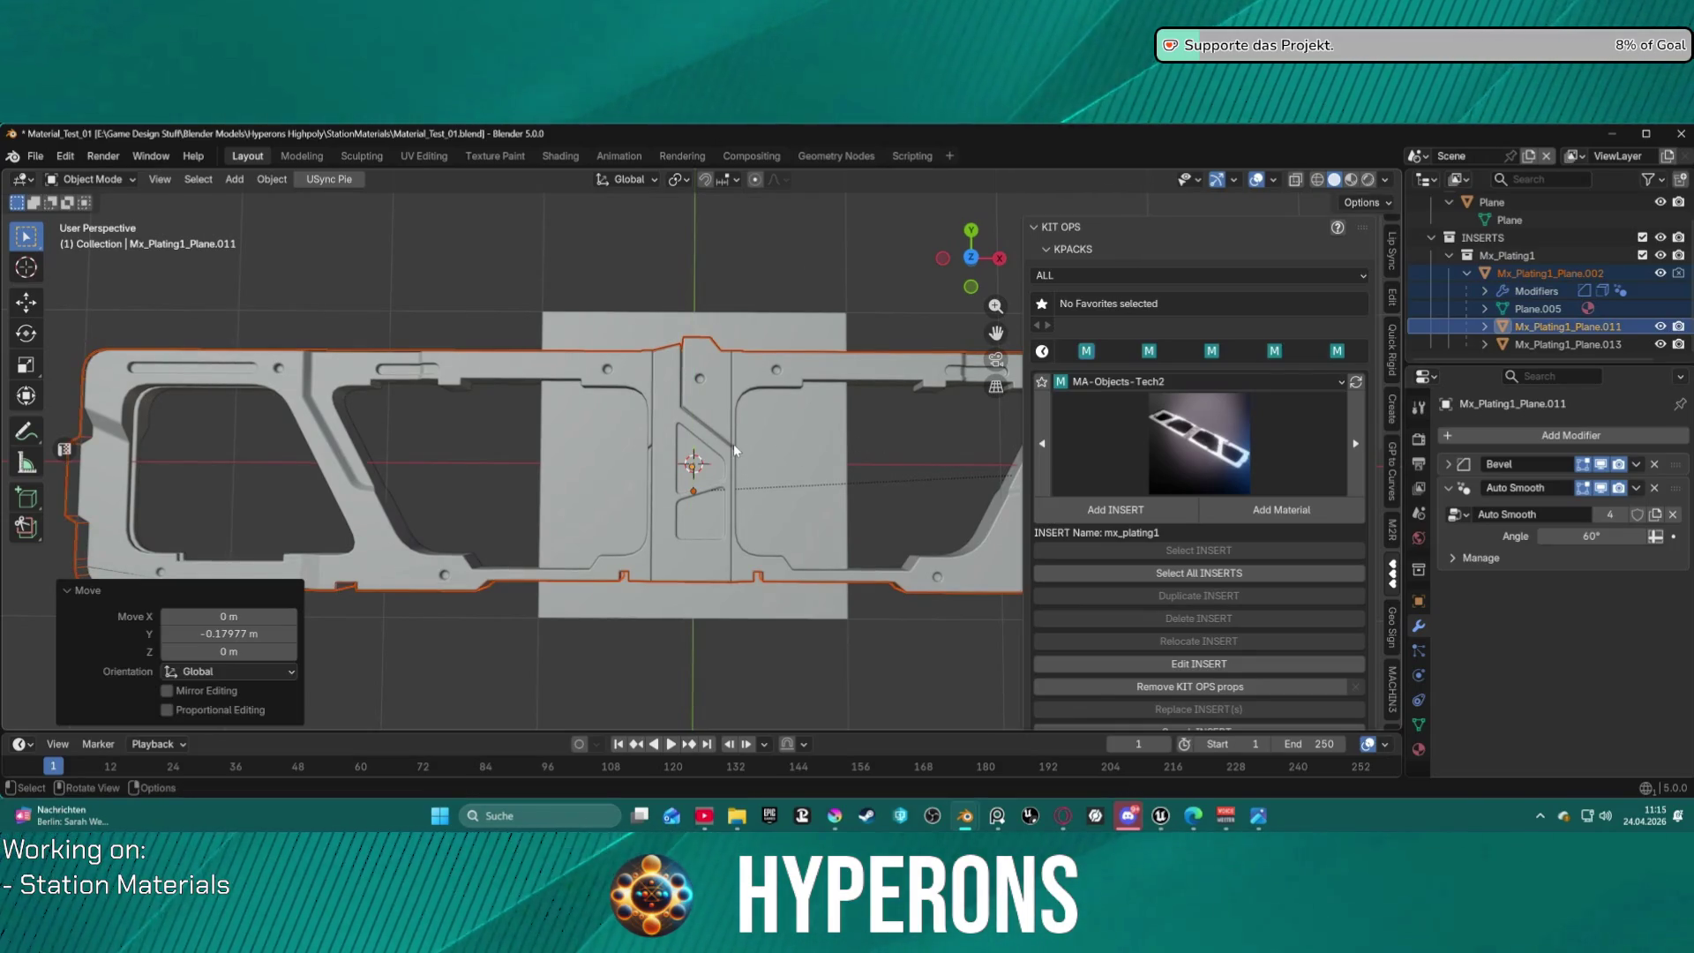
{"action": "left_click", "coordinate": [1448, 488]}
{"action": "scroll", "coordinate": [1126, 481], "scroll_direction": "down", "scroll_amount": 10}
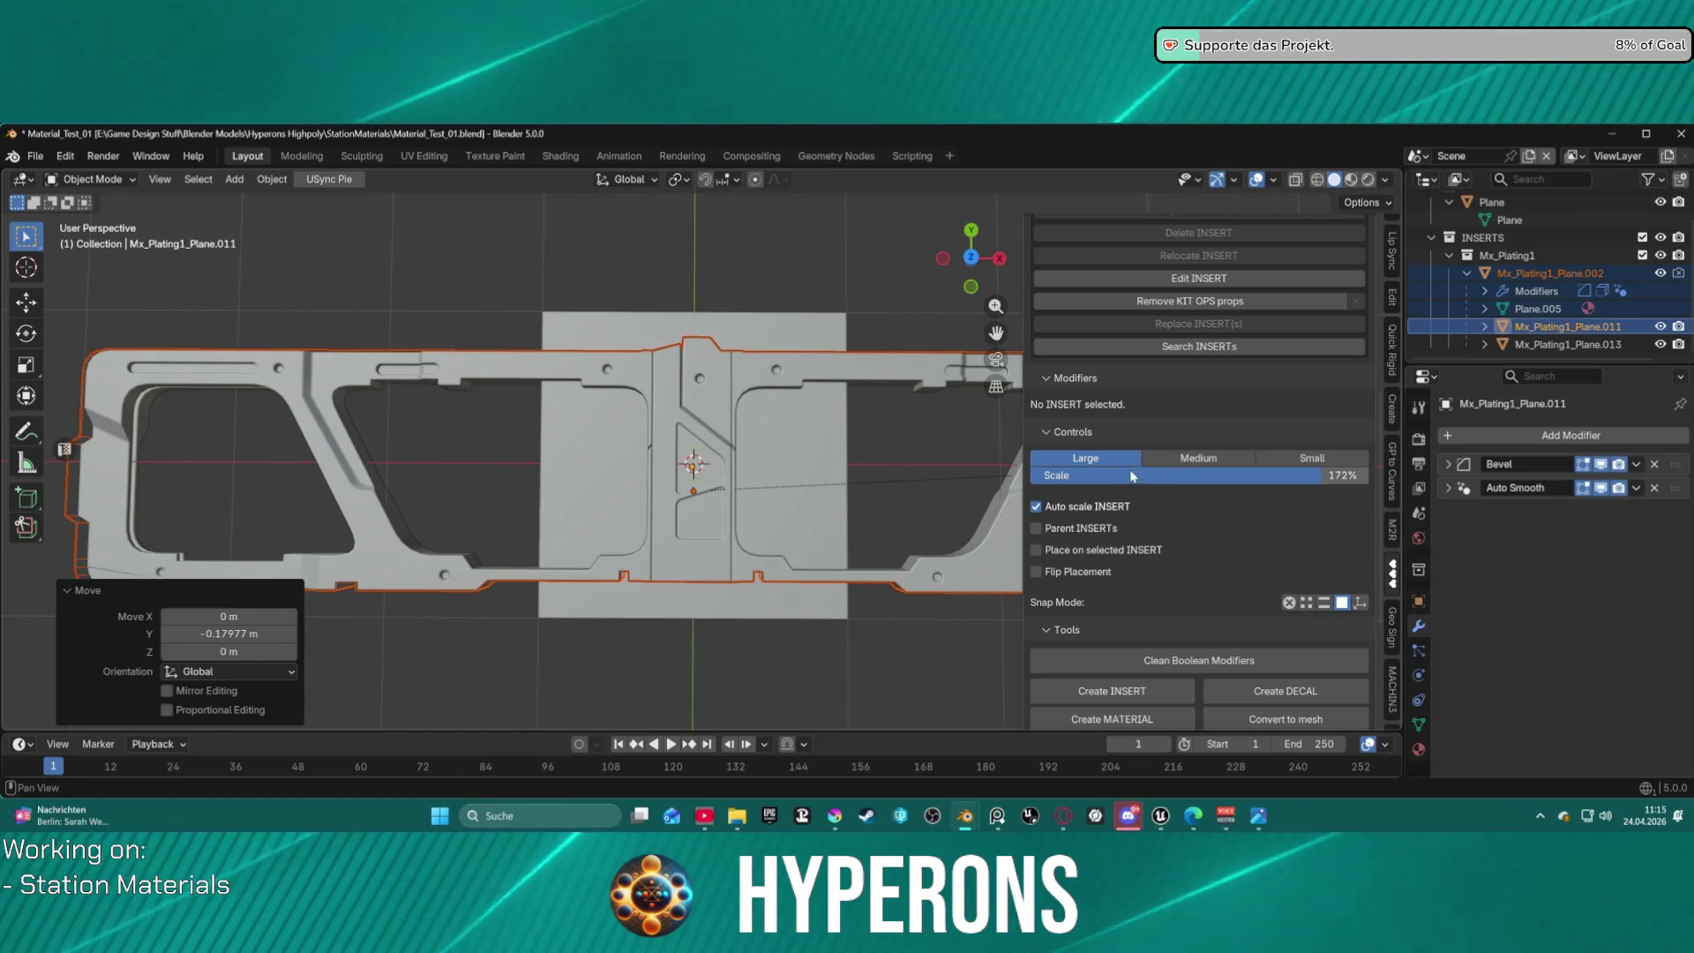
Raise the KIT OPS insert scale from 172% to 176%, then switch to Unreal Engine.
{"action": "left_click_drag", "start_coordinate": [1216, 484], "coordinate": [1186, 474]}
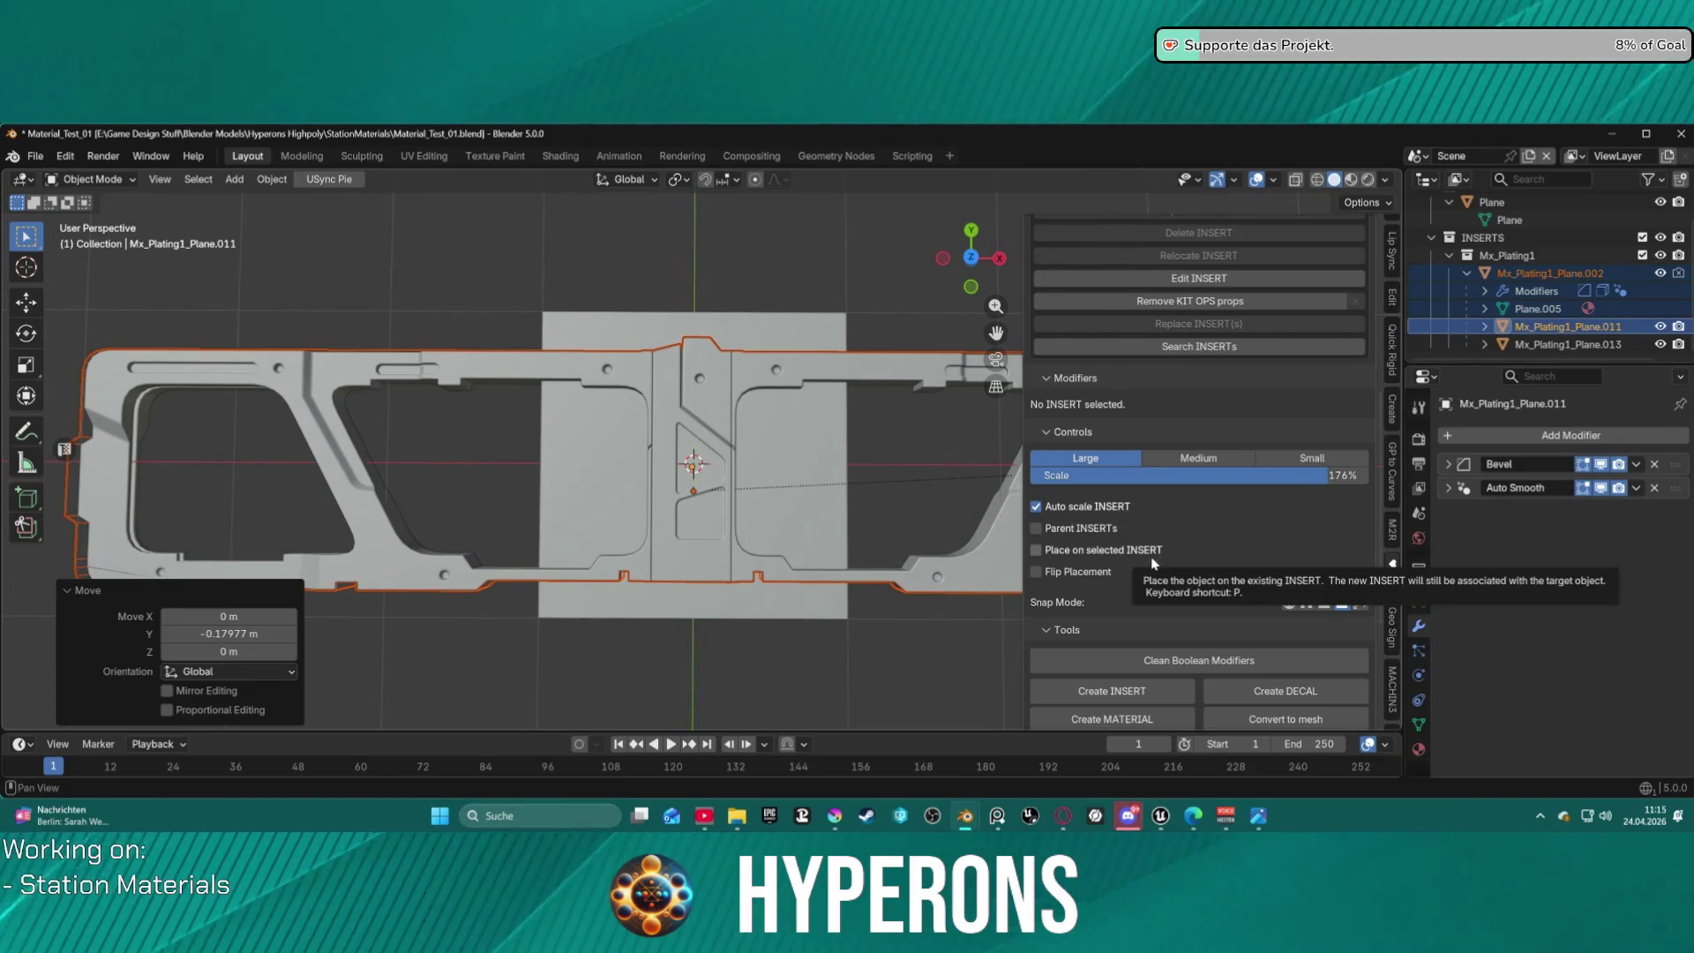
{"action": "scroll", "coordinate": [1222, 560], "scroll_direction": "down", "scroll_amount": 3}
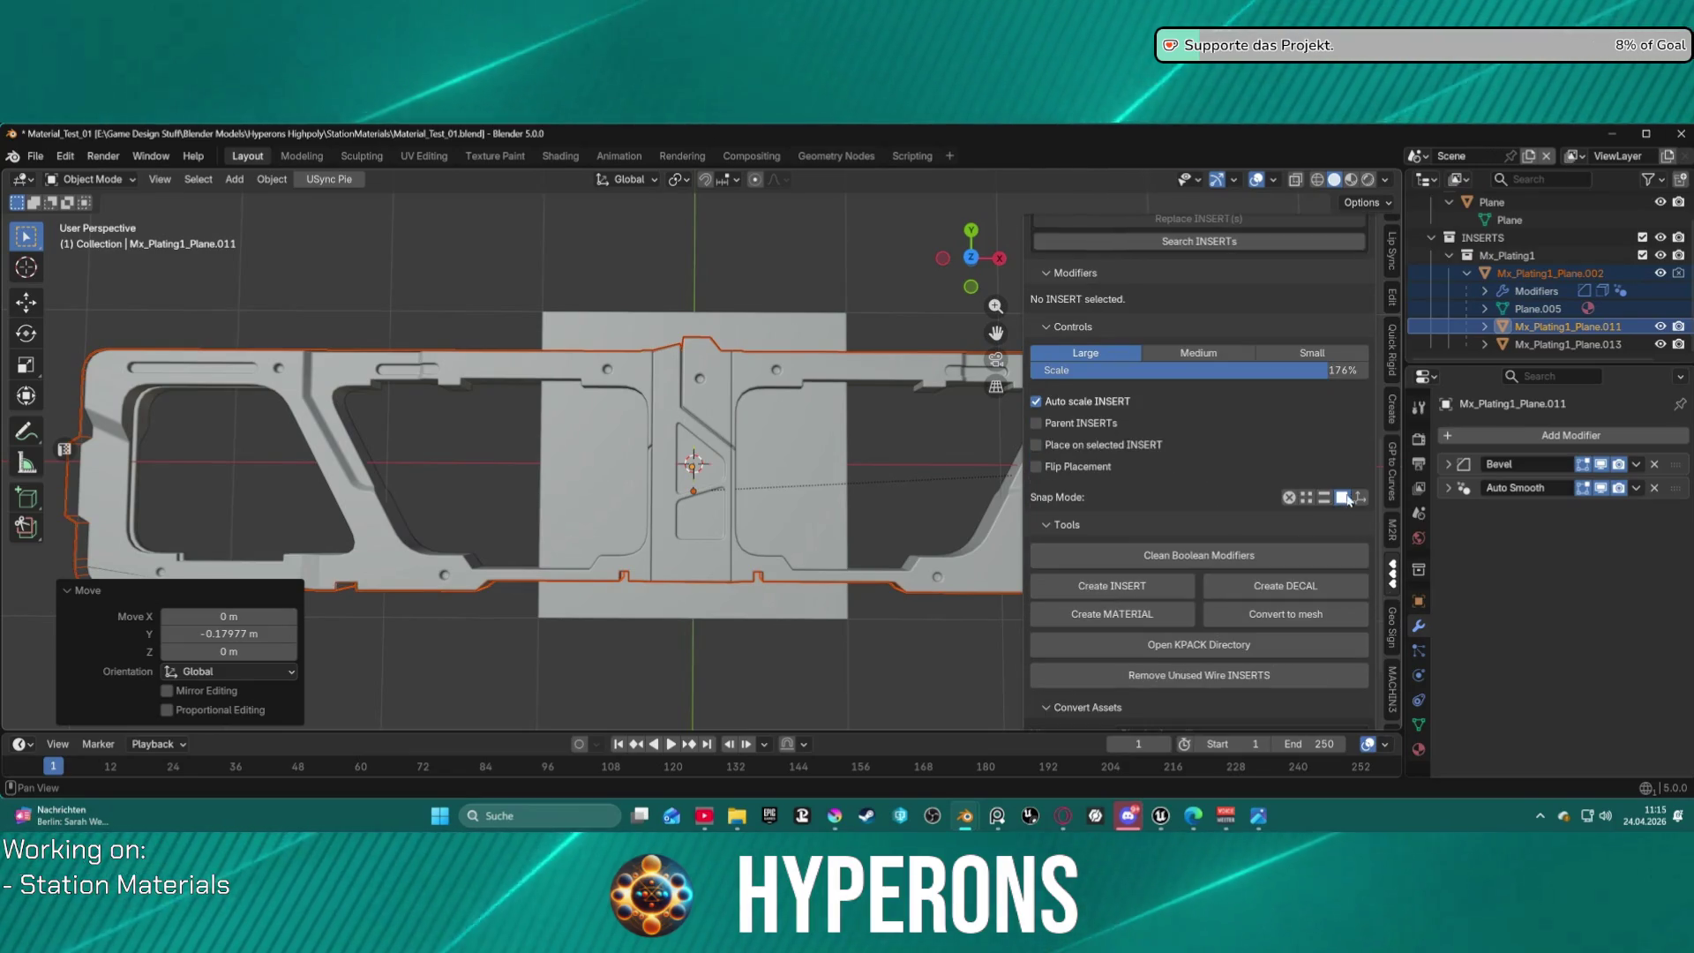
{"action": "scroll", "coordinate": [1208, 564], "scroll_direction": "down", "scroll_amount": 3}
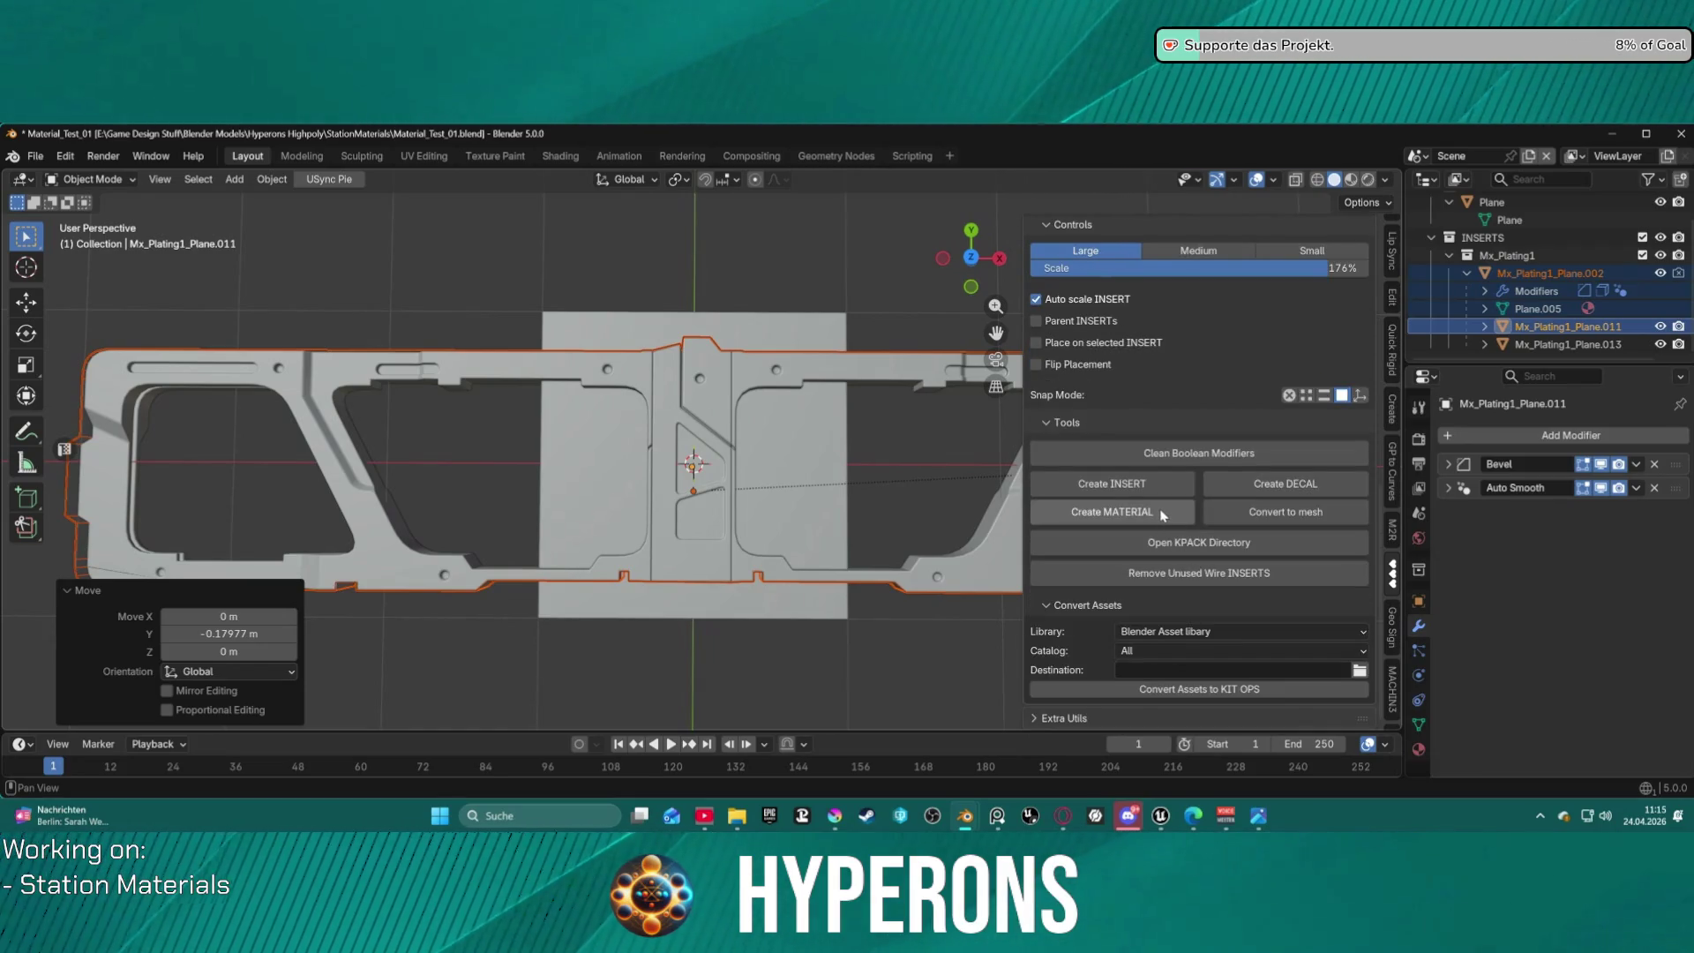
{"action": "scroll", "coordinate": [1209, 414], "scroll_direction": "up", "scroll_amount": 9}
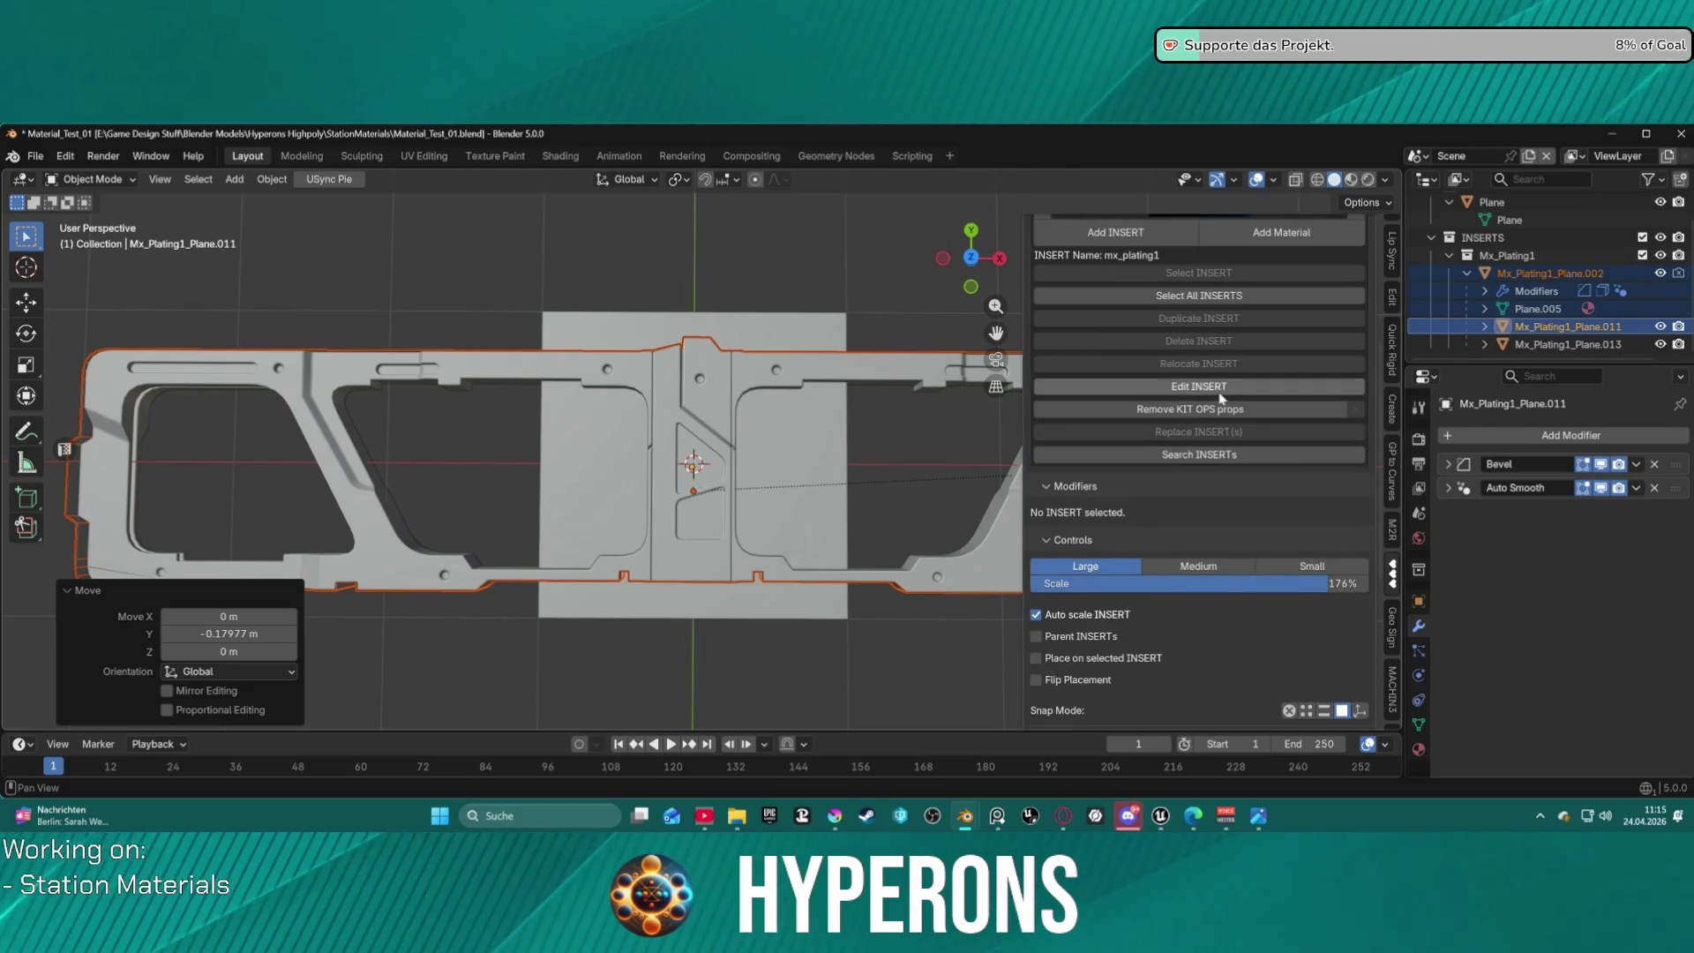
{"action": "scroll", "coordinate": [1221, 399], "scroll_direction": "up", "scroll_amount": 3}
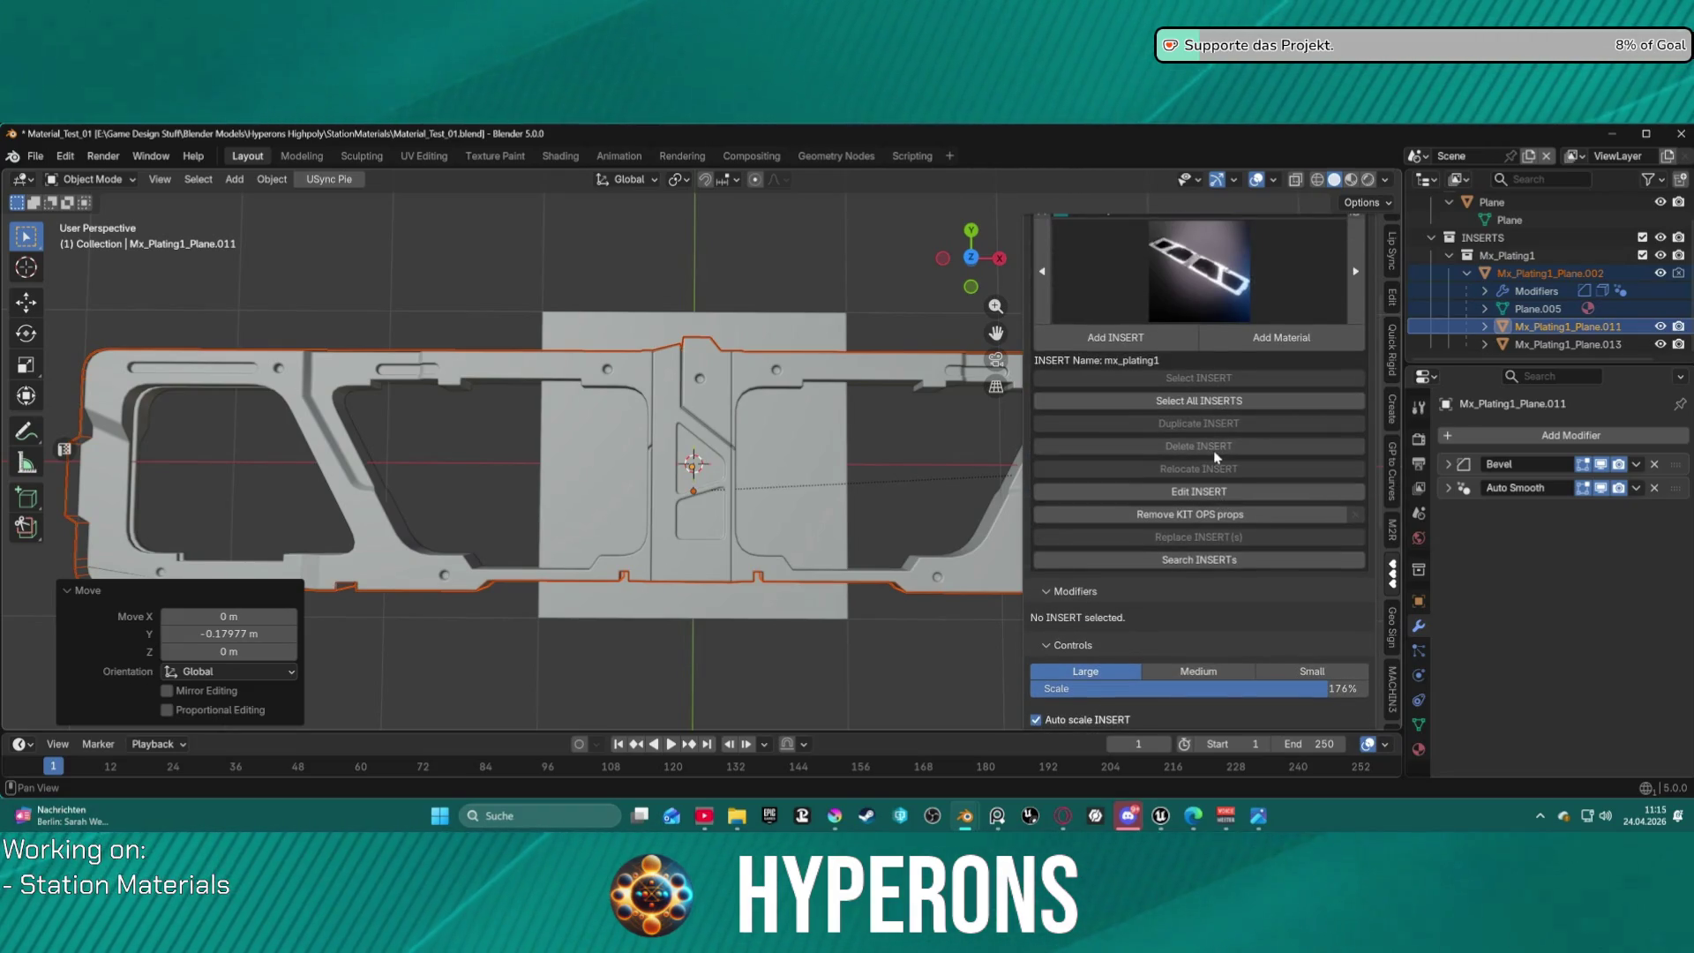
{"action": "scroll", "coordinate": [1247, 439], "scroll_direction": "up", "scroll_amount": 5}
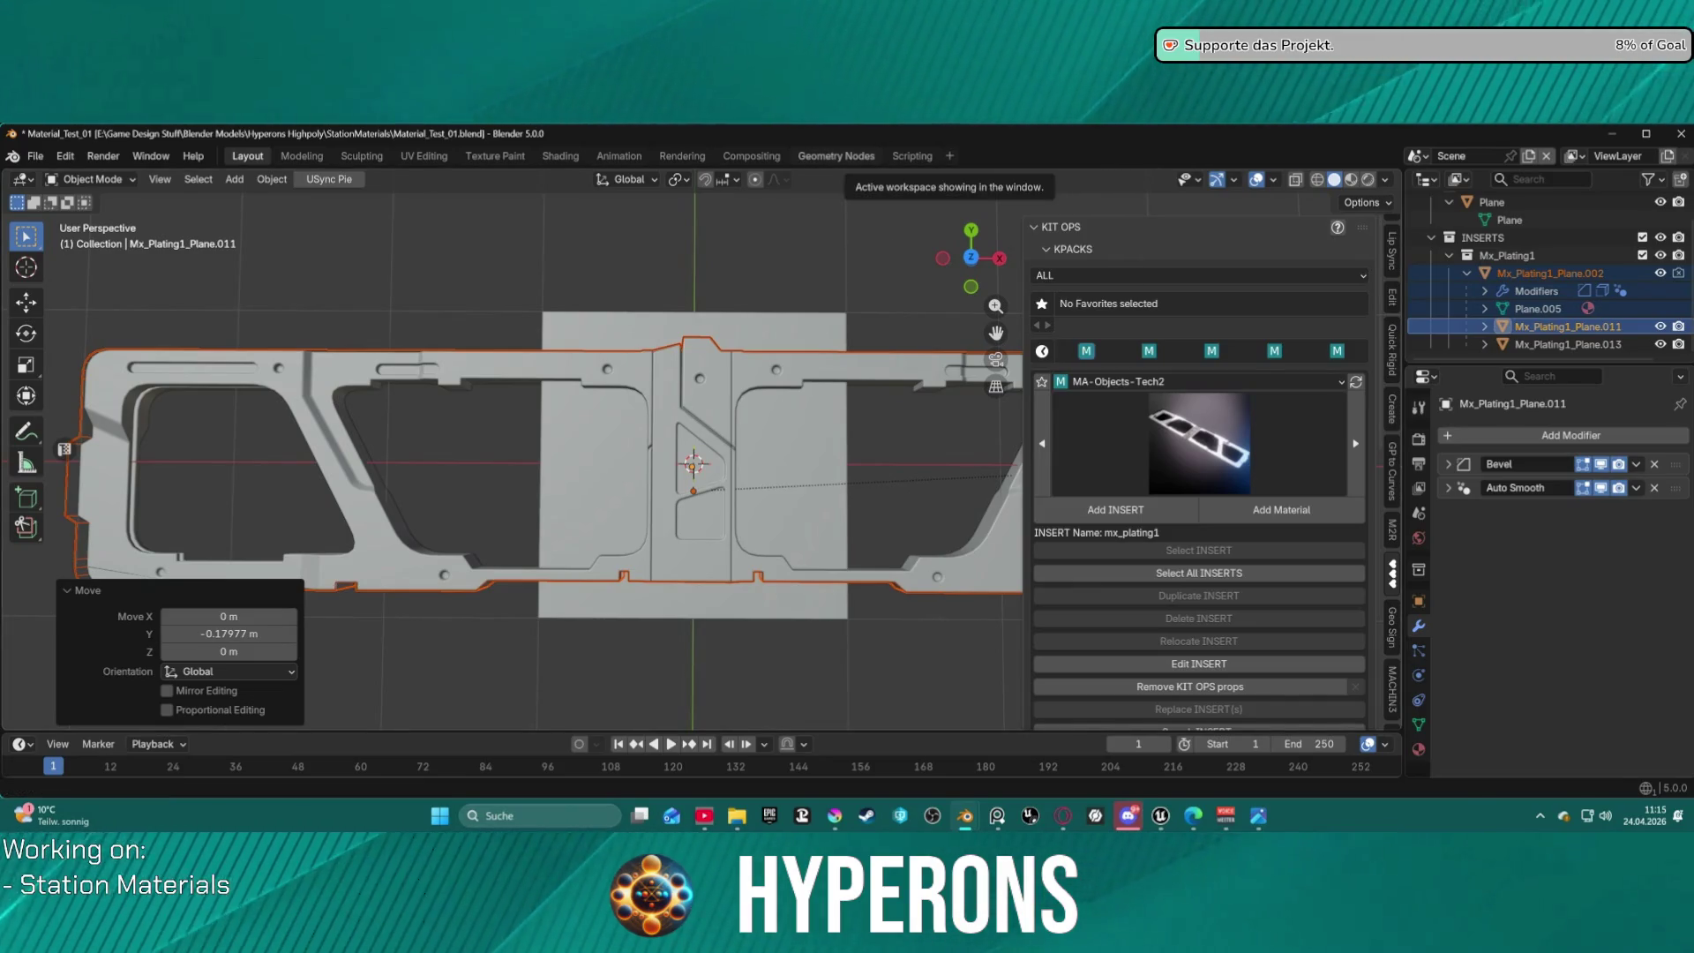
{"action": "key", "text": "alt+Tab"}
Maximize the texture editor and compare the T_TrimSheet and Color_id textures.
{"action": "left_click_drag", "start_coordinate": [1094, 103], "coordinate": [951, 570]}
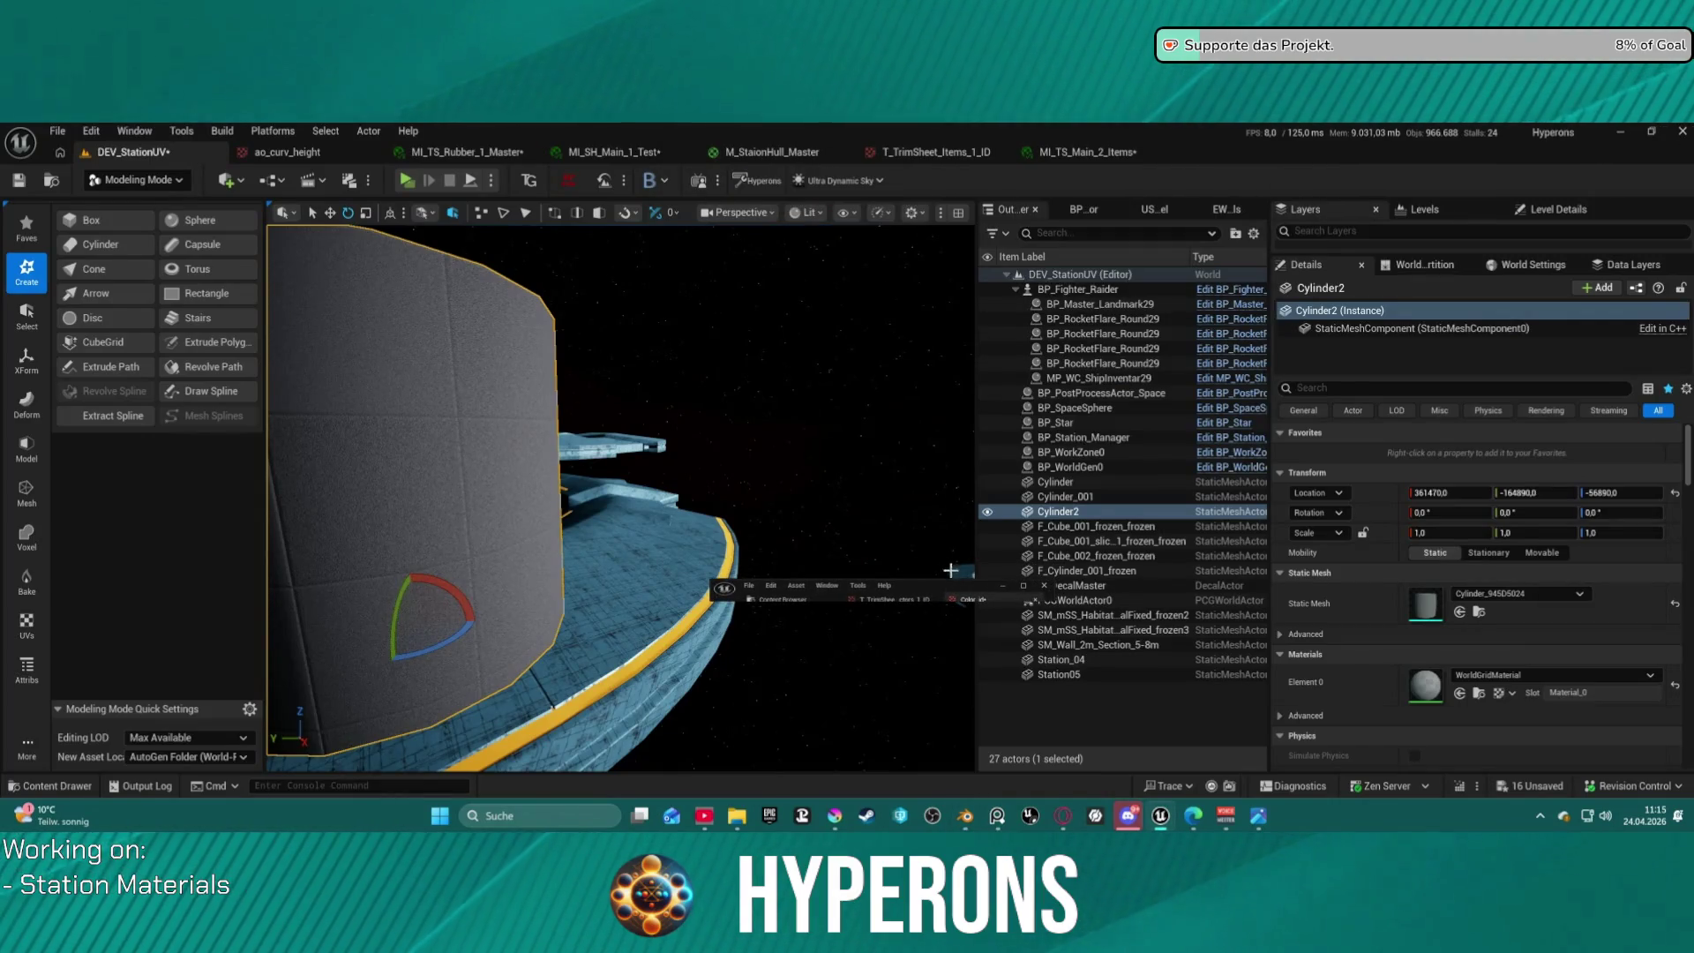
{"action": "left_click", "coordinate": [1020, 585]}
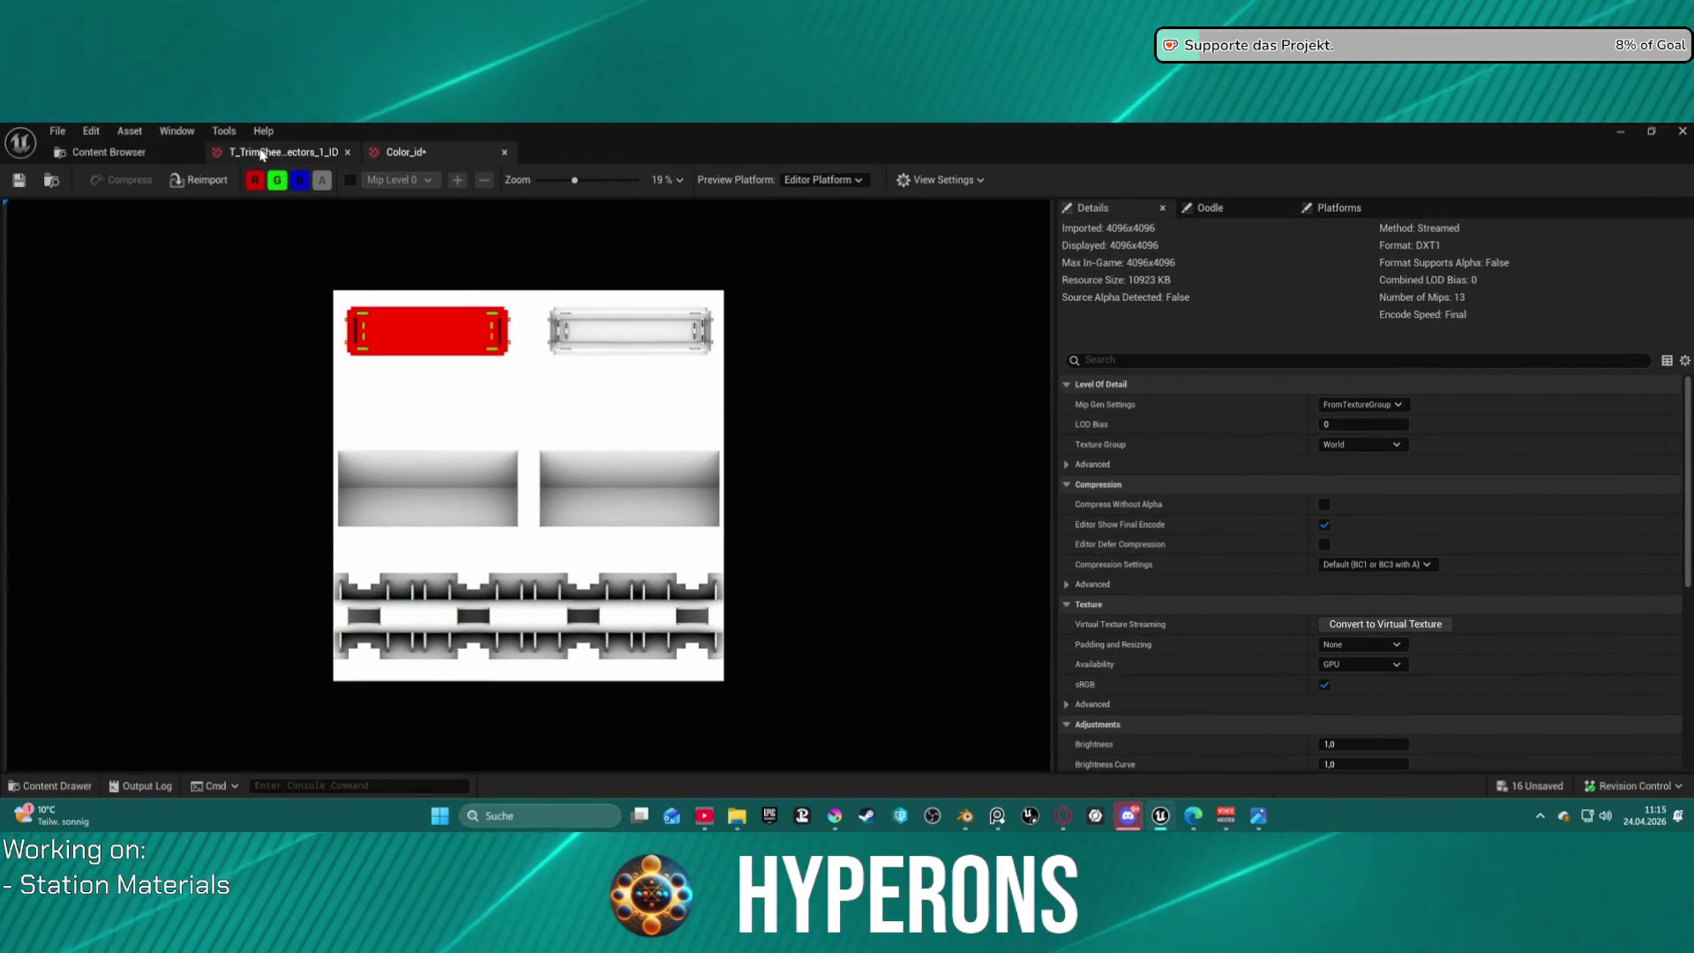
{"action": "left_click", "coordinate": [261, 155]}
{"action": "left_click", "coordinate": [410, 153]}
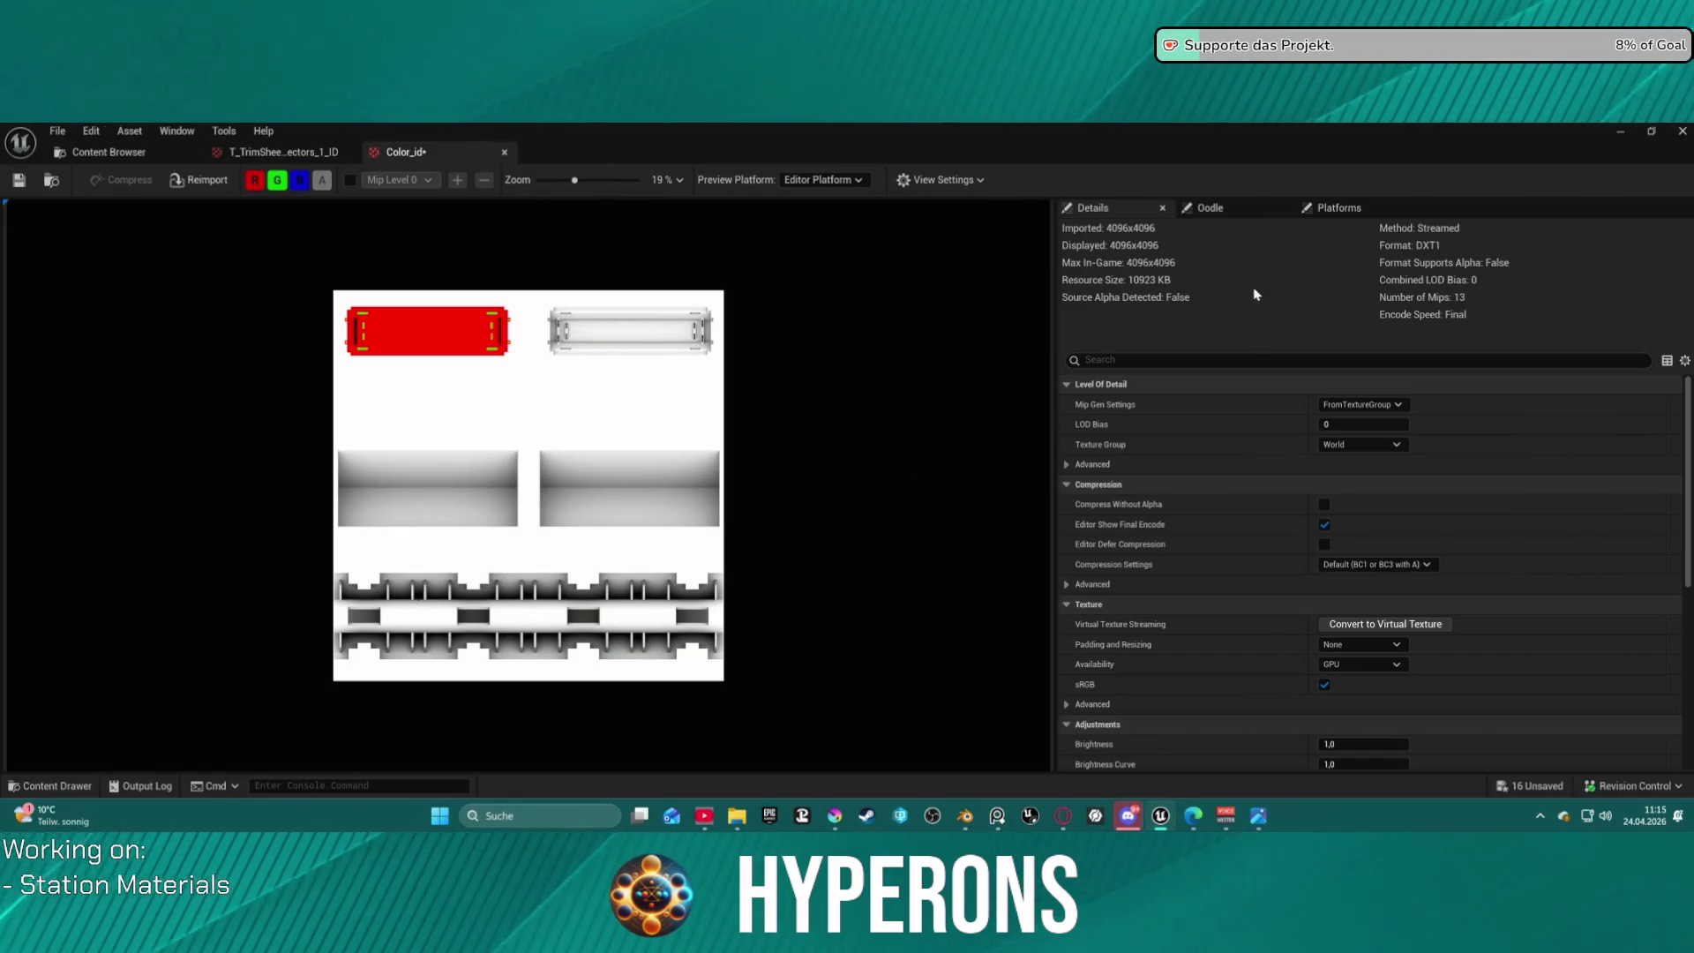
Close the texture editor and bring Blender back to the front.
{"action": "left_click", "coordinate": [1679, 134]}
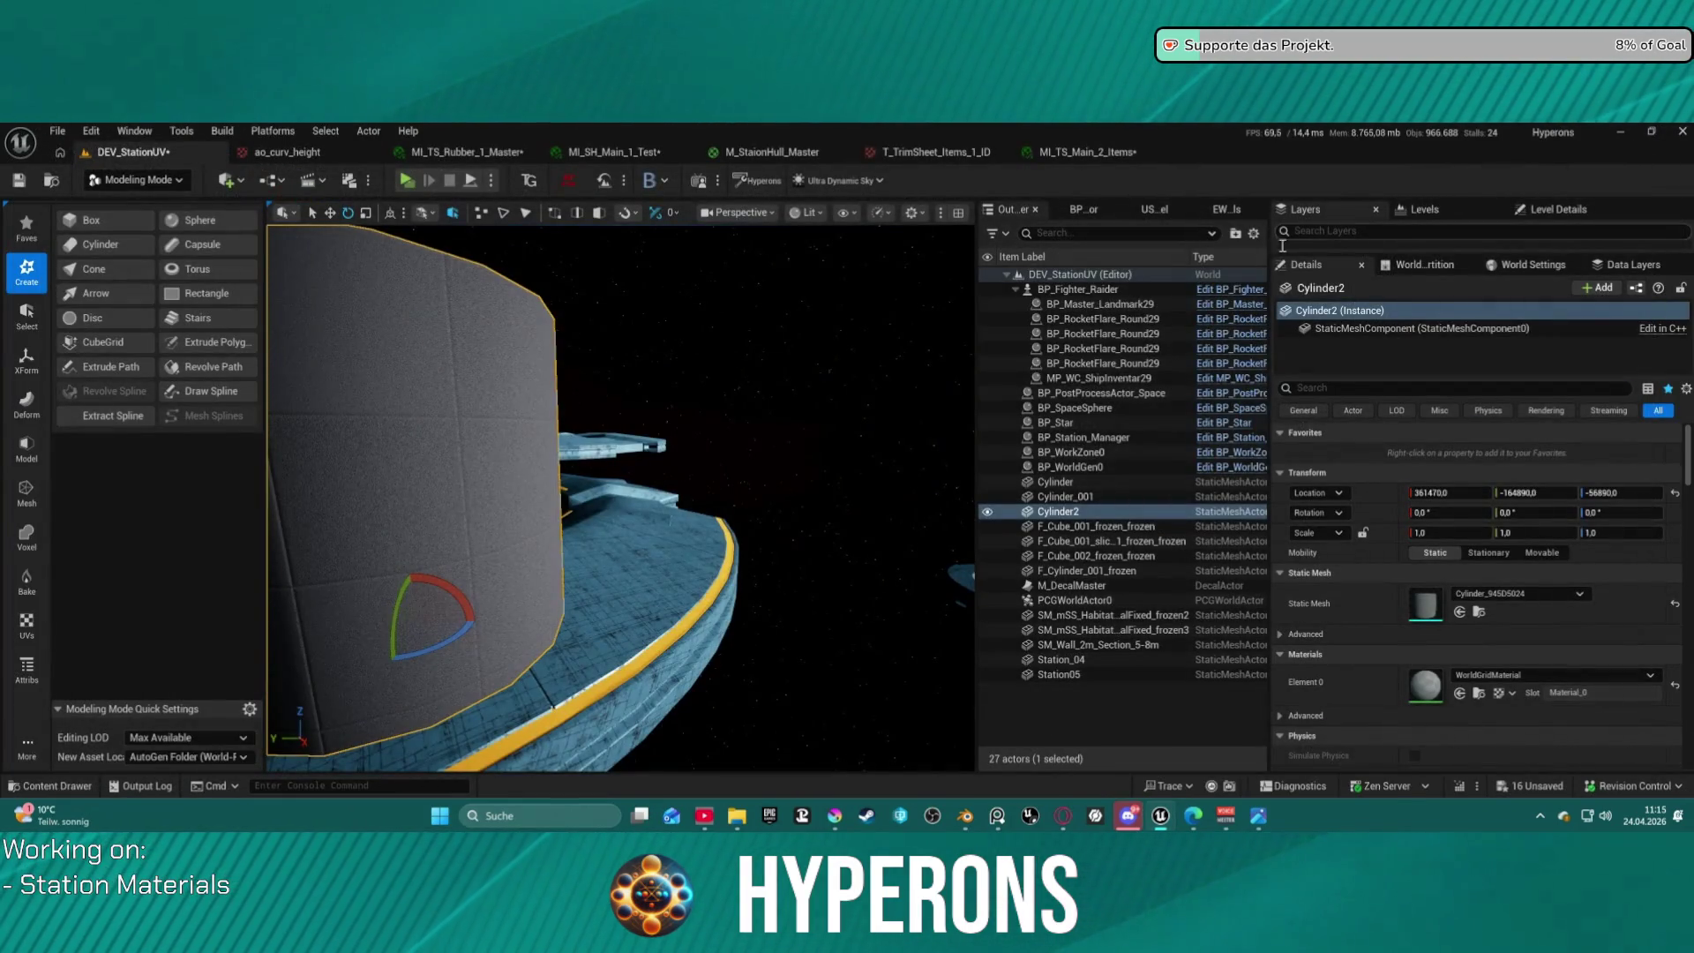
{"action": "mouse_move", "coordinate": [964, 817]}
{"action": "left_click", "coordinate": [887, 754]}
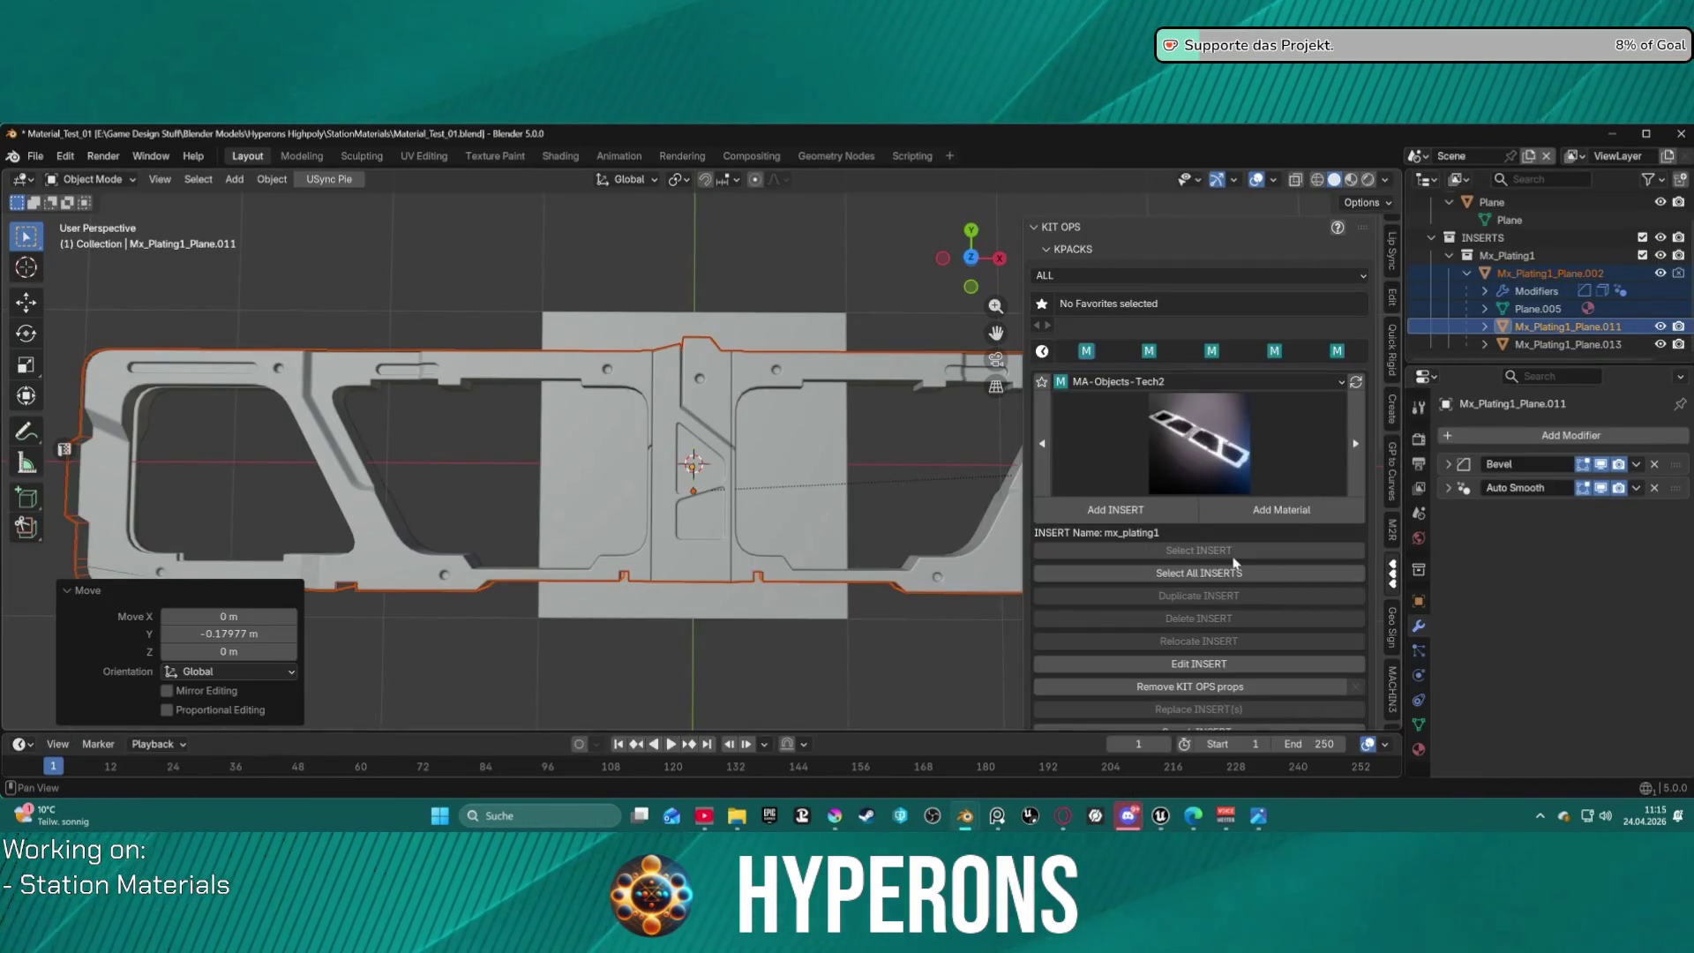
Tidy the outliner and modifier panels, then select the plating's centre strip.
{"action": "left_click", "coordinate": [1200, 450]}
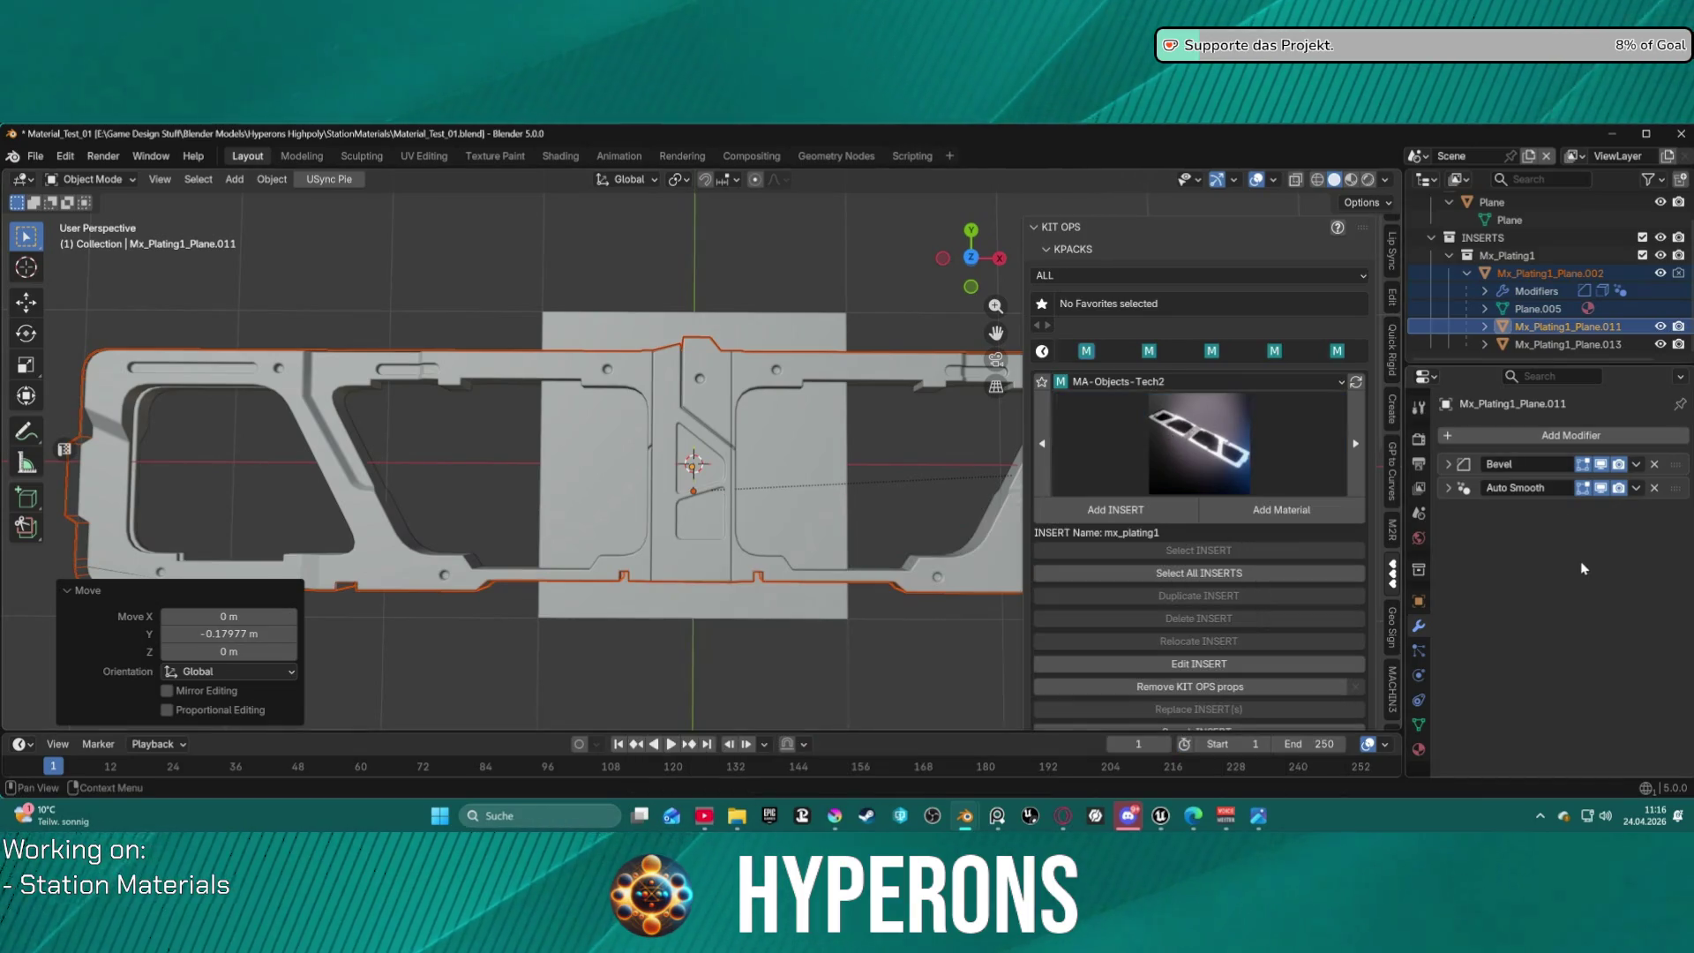
{"action": "left_click", "coordinate": [1466, 274]}
{"action": "scroll", "coordinate": [1518, 291], "scroll_direction": "up", "scroll_amount": 2}
{"action": "left_click", "coordinate": [1549, 308]}
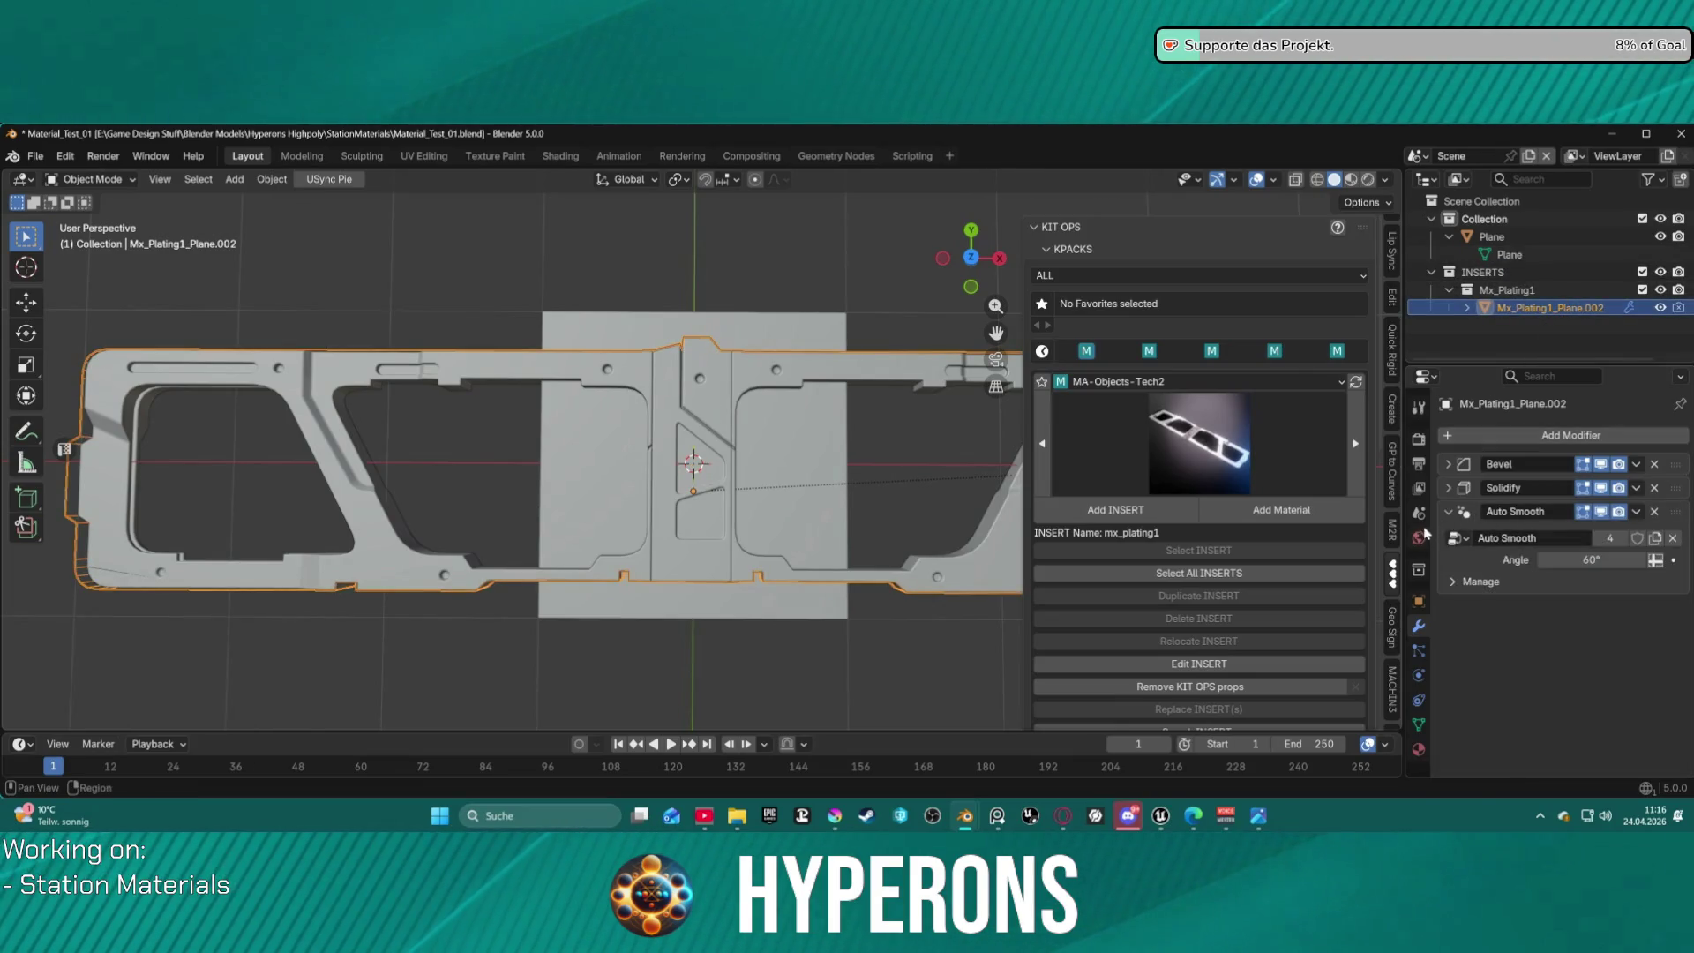
{"action": "left_click", "coordinate": [1447, 512]}
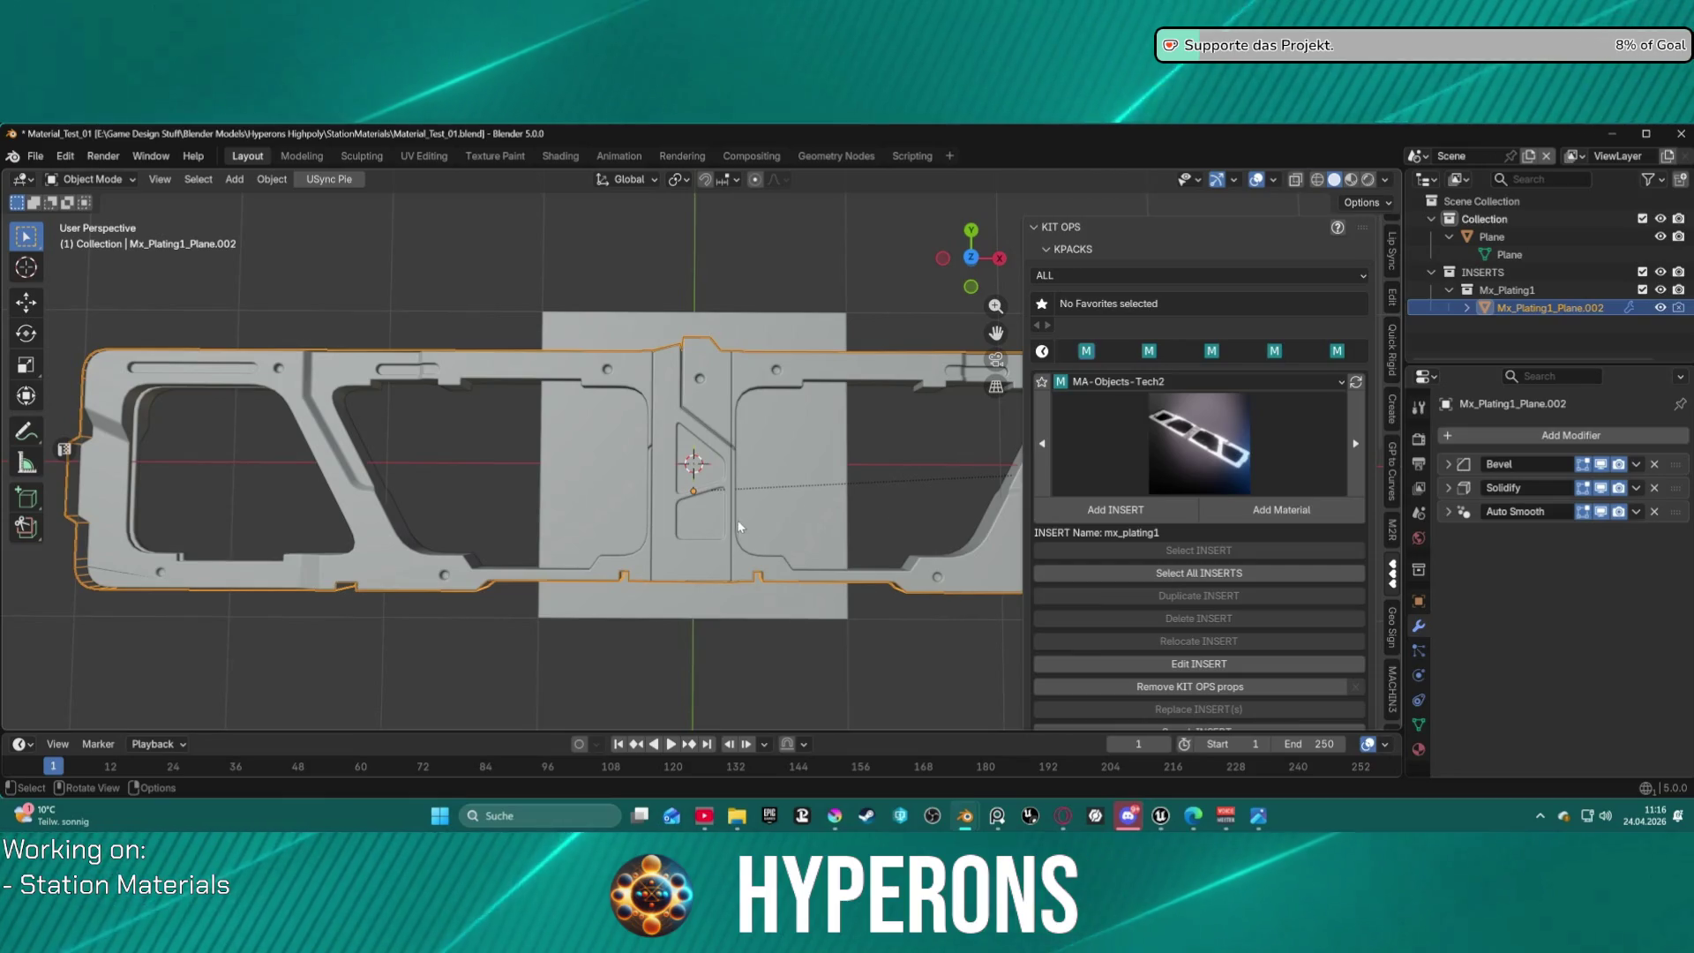
{"action": "scroll", "coordinate": [1253, 574], "scroll_direction": "down", "scroll_amount": 4}
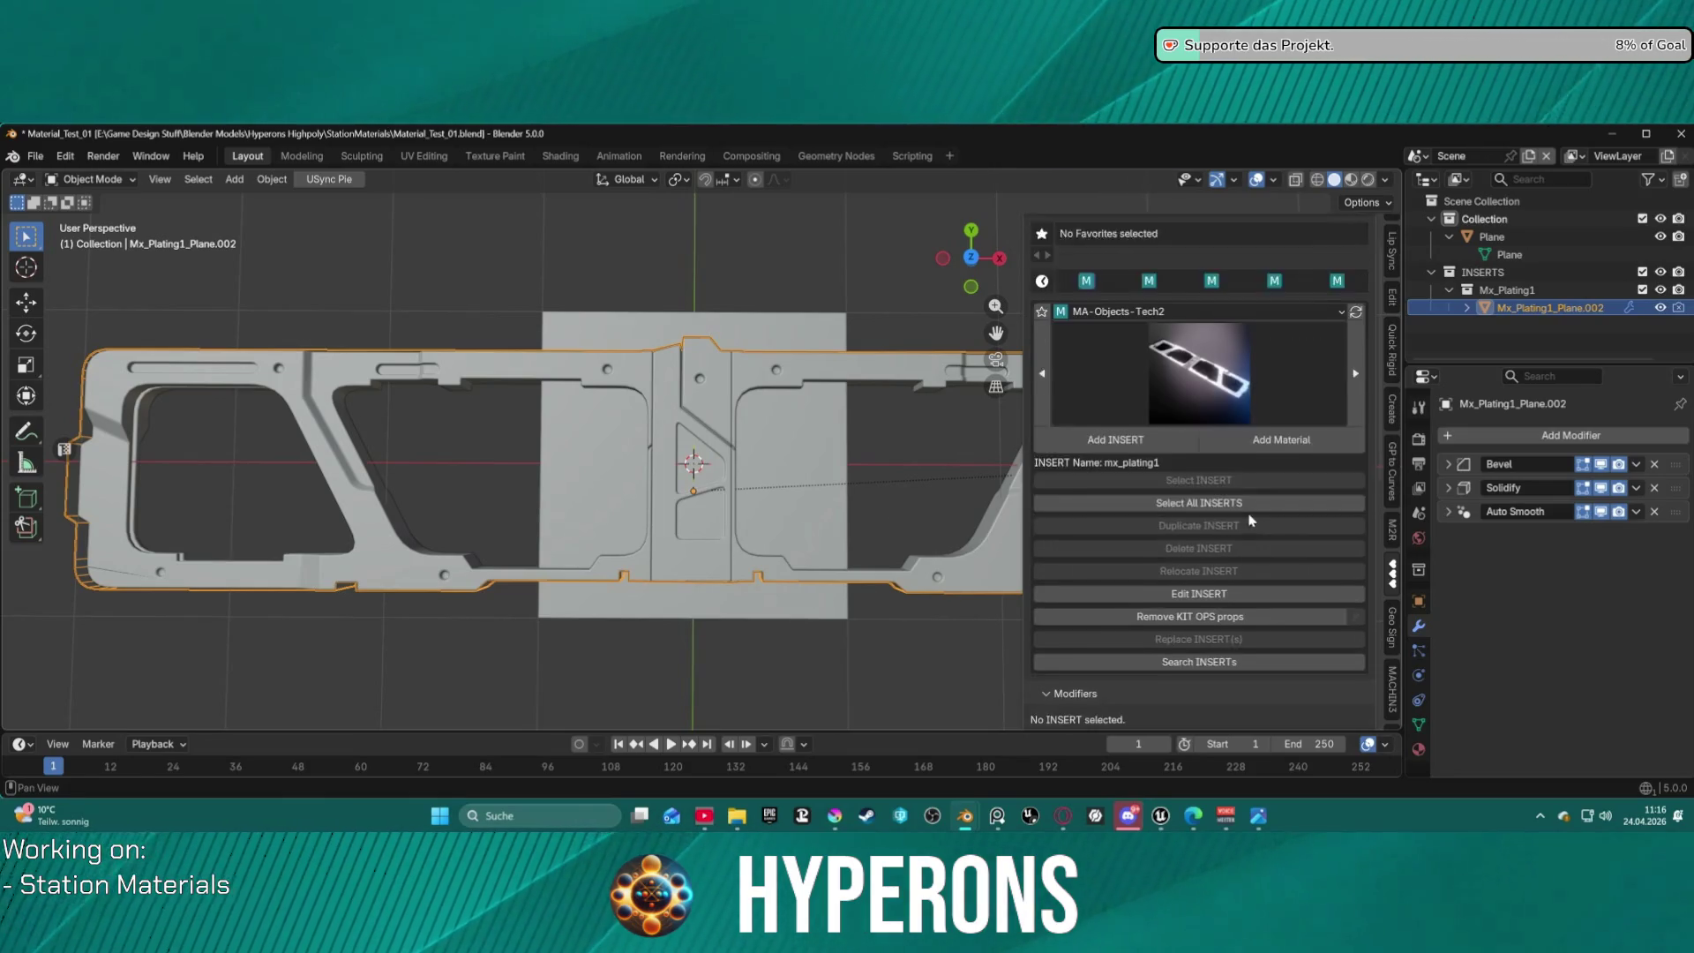
{"action": "scroll", "coordinate": [1256, 532], "scroll_direction": "down", "scroll_amount": 6}
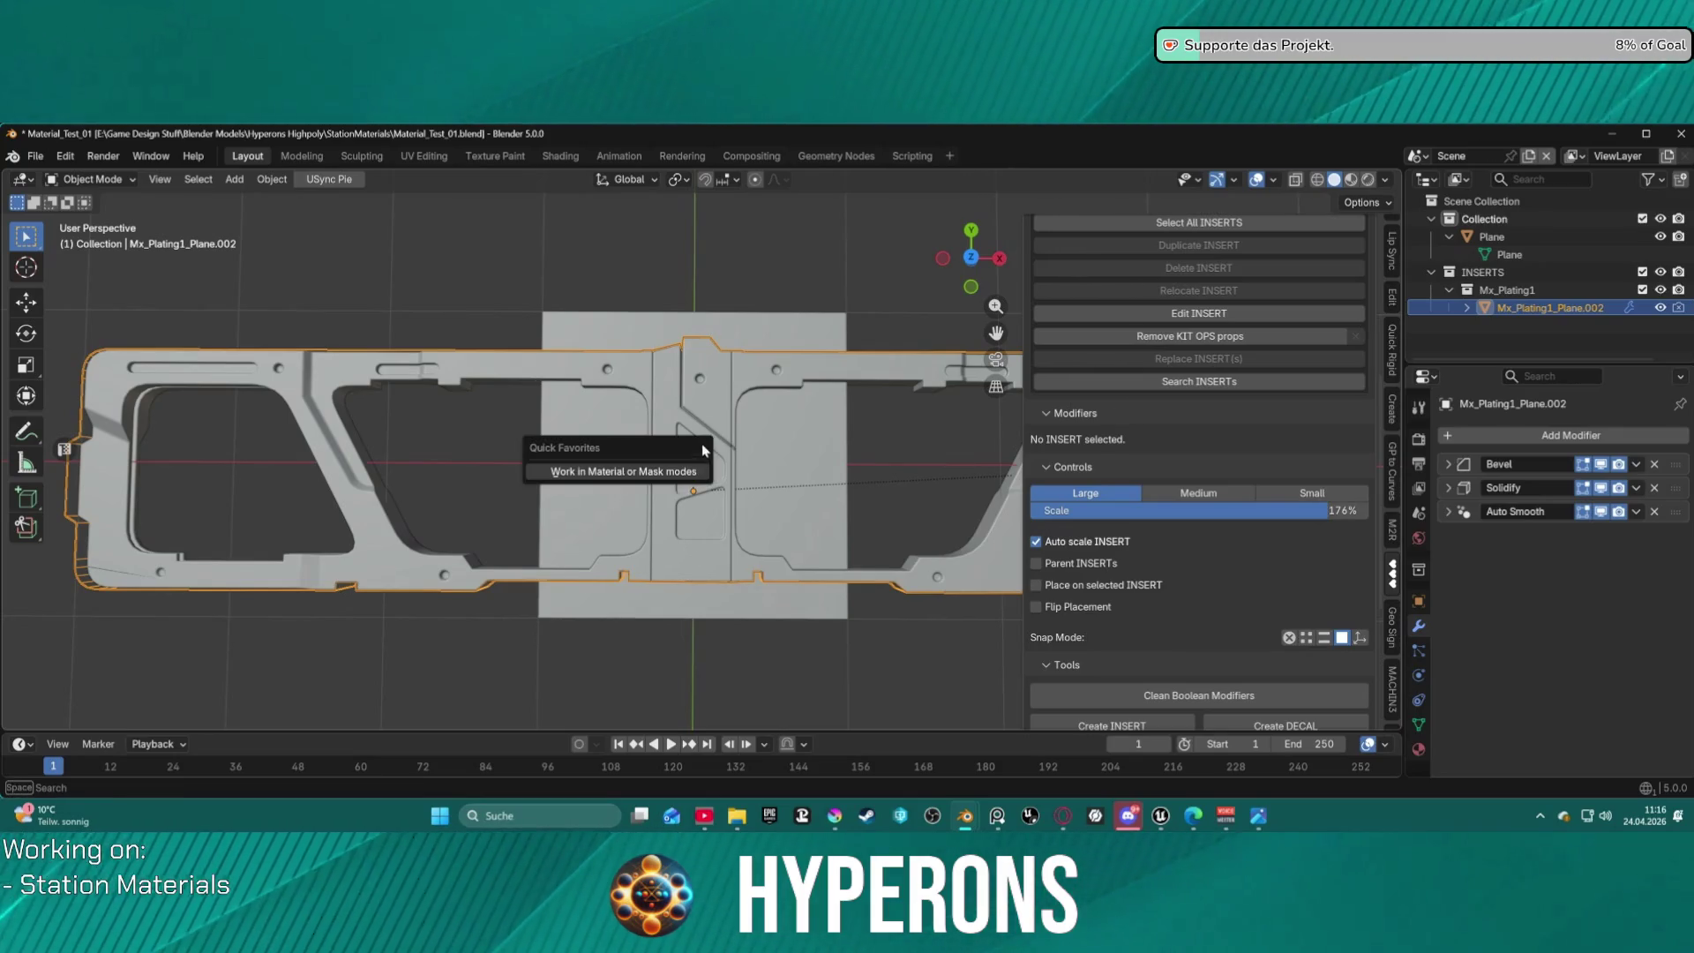
{"action": "left_click", "coordinate": [679, 403]}
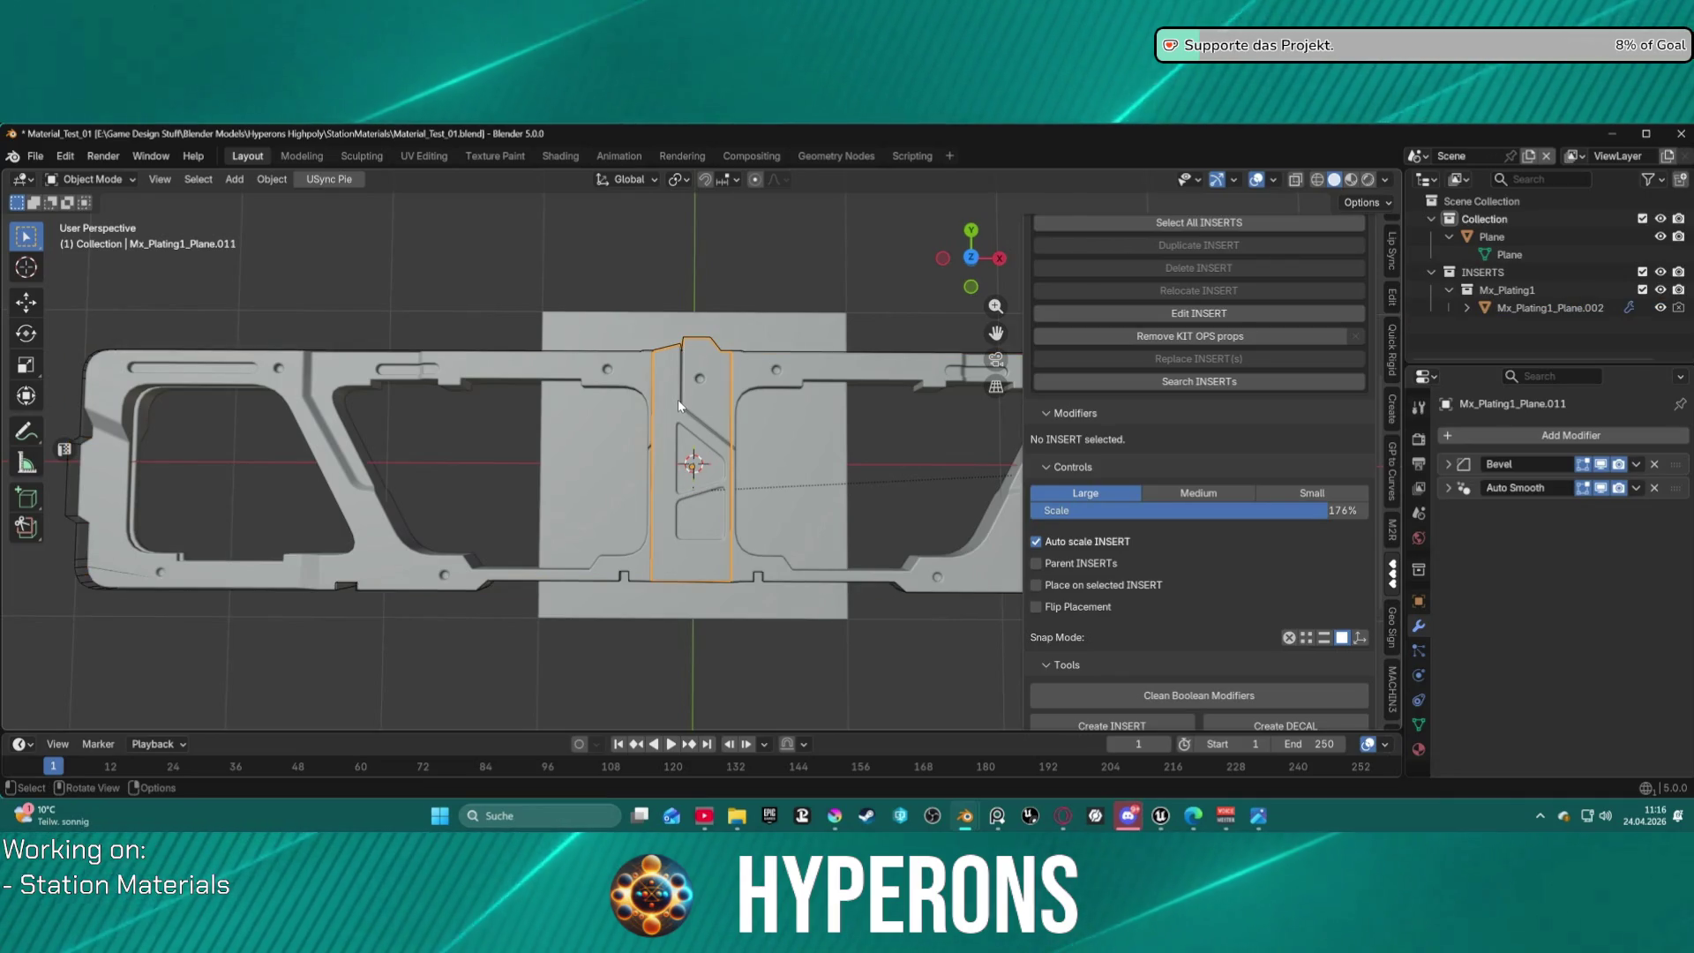
Save Material_Test_01.blend and open the DECALmachine decal libraries.
{"action": "key", "text": "ctrl+s"}
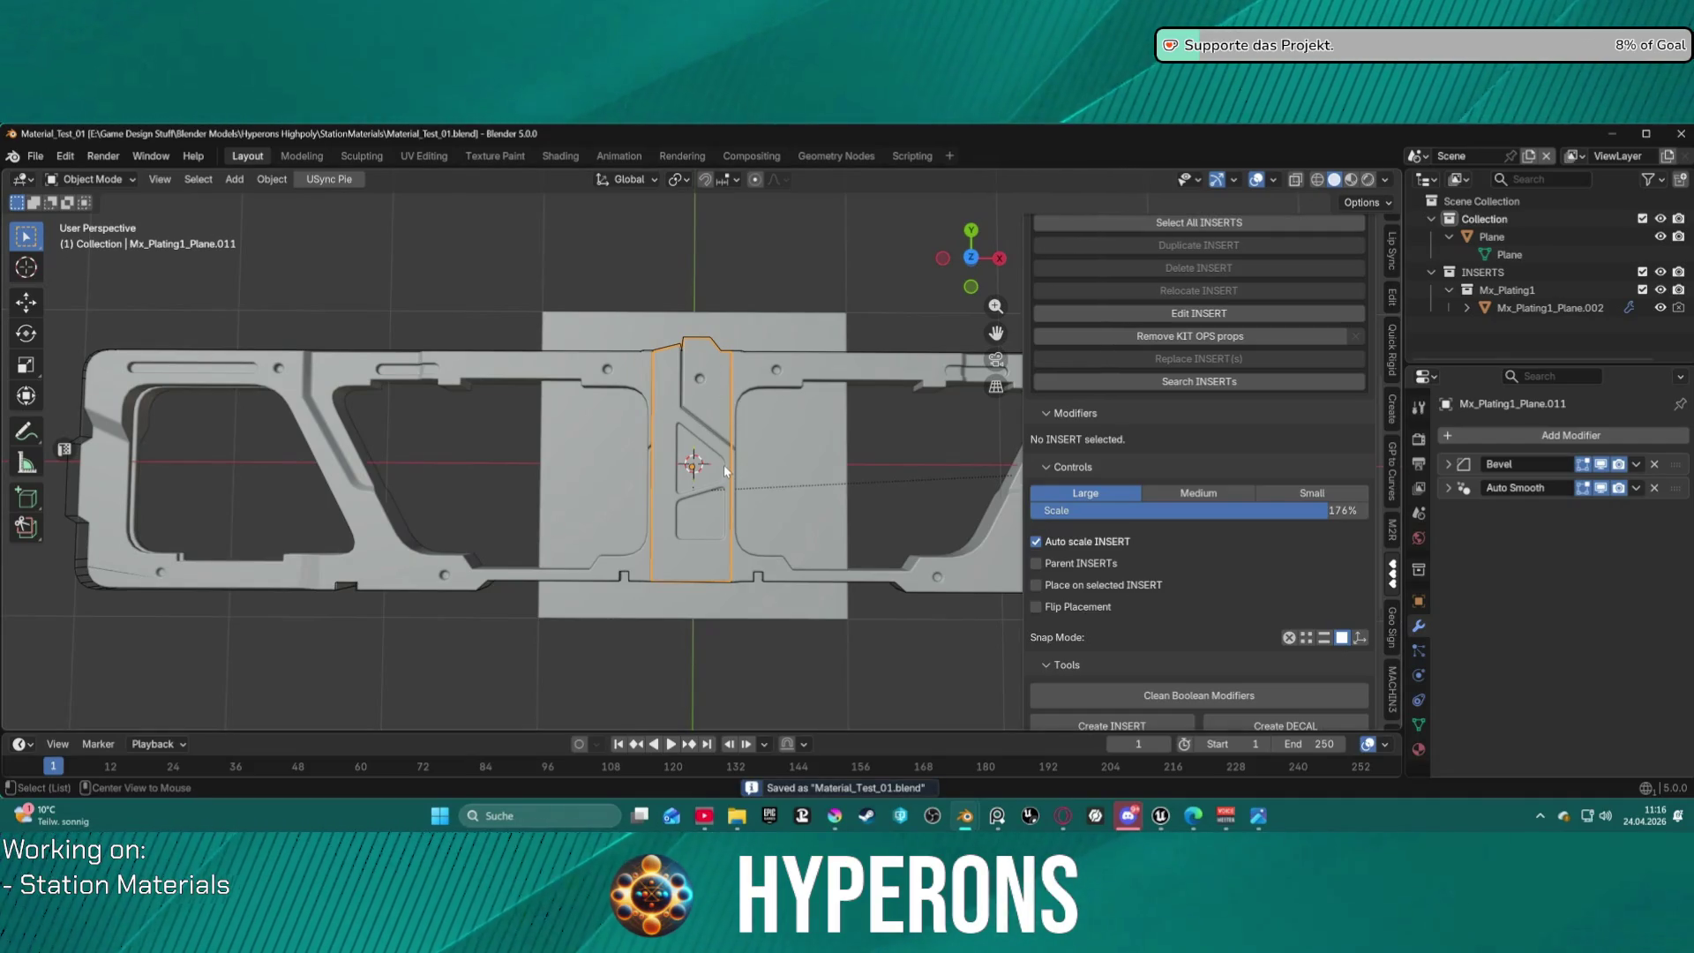
{"action": "key", "text": "alt"}
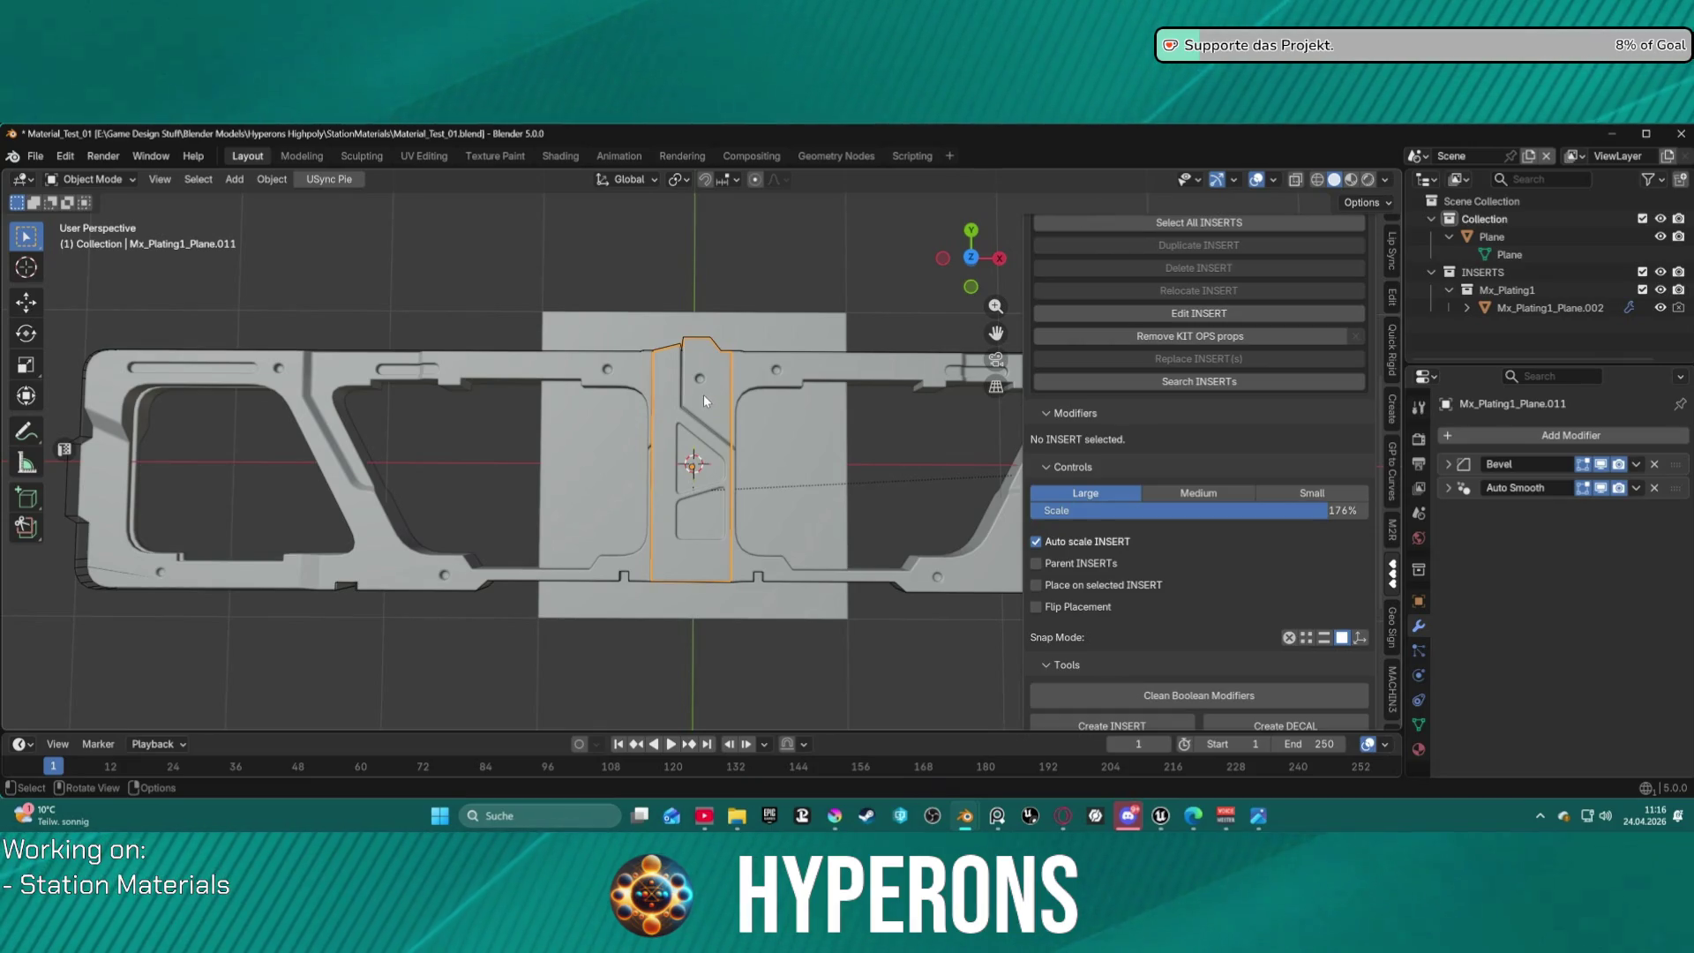
{"action": "key", "text": "d"}
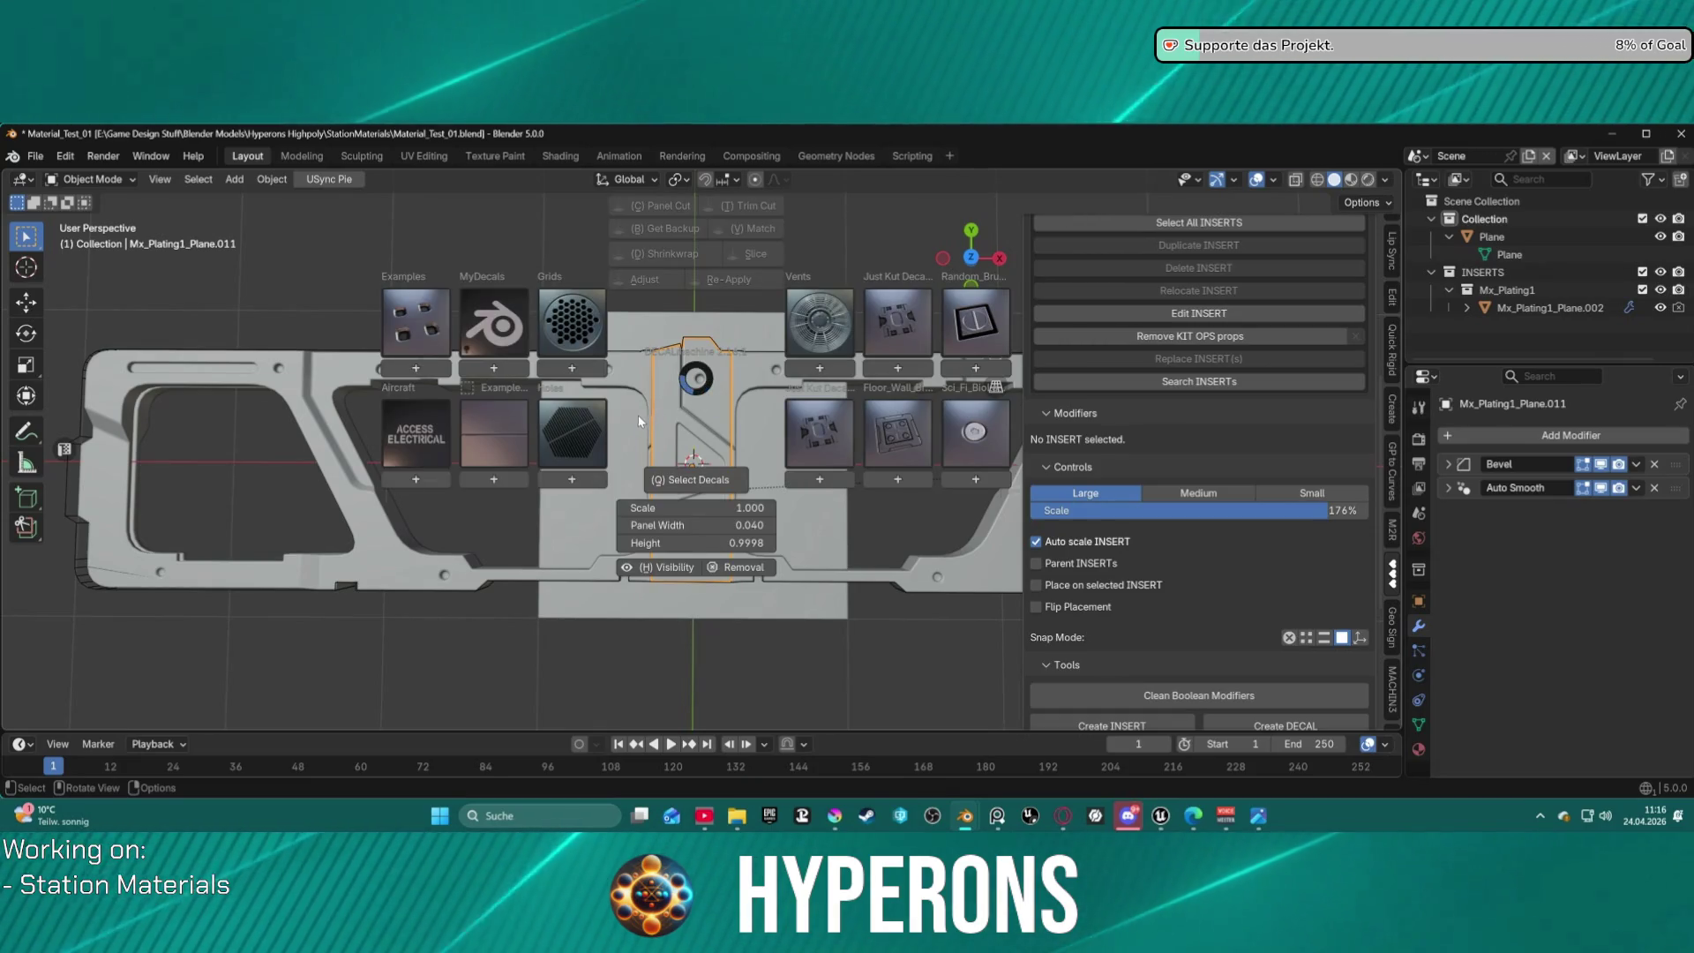
Preview the Vents, Just Kut, Random Brushes, Floor_Wall, Sci_Fi_Bio, Aircraft and Examples decals.
{"action": "left_click", "coordinate": [836, 332]}
{"action": "left_click", "coordinate": [896, 326]}
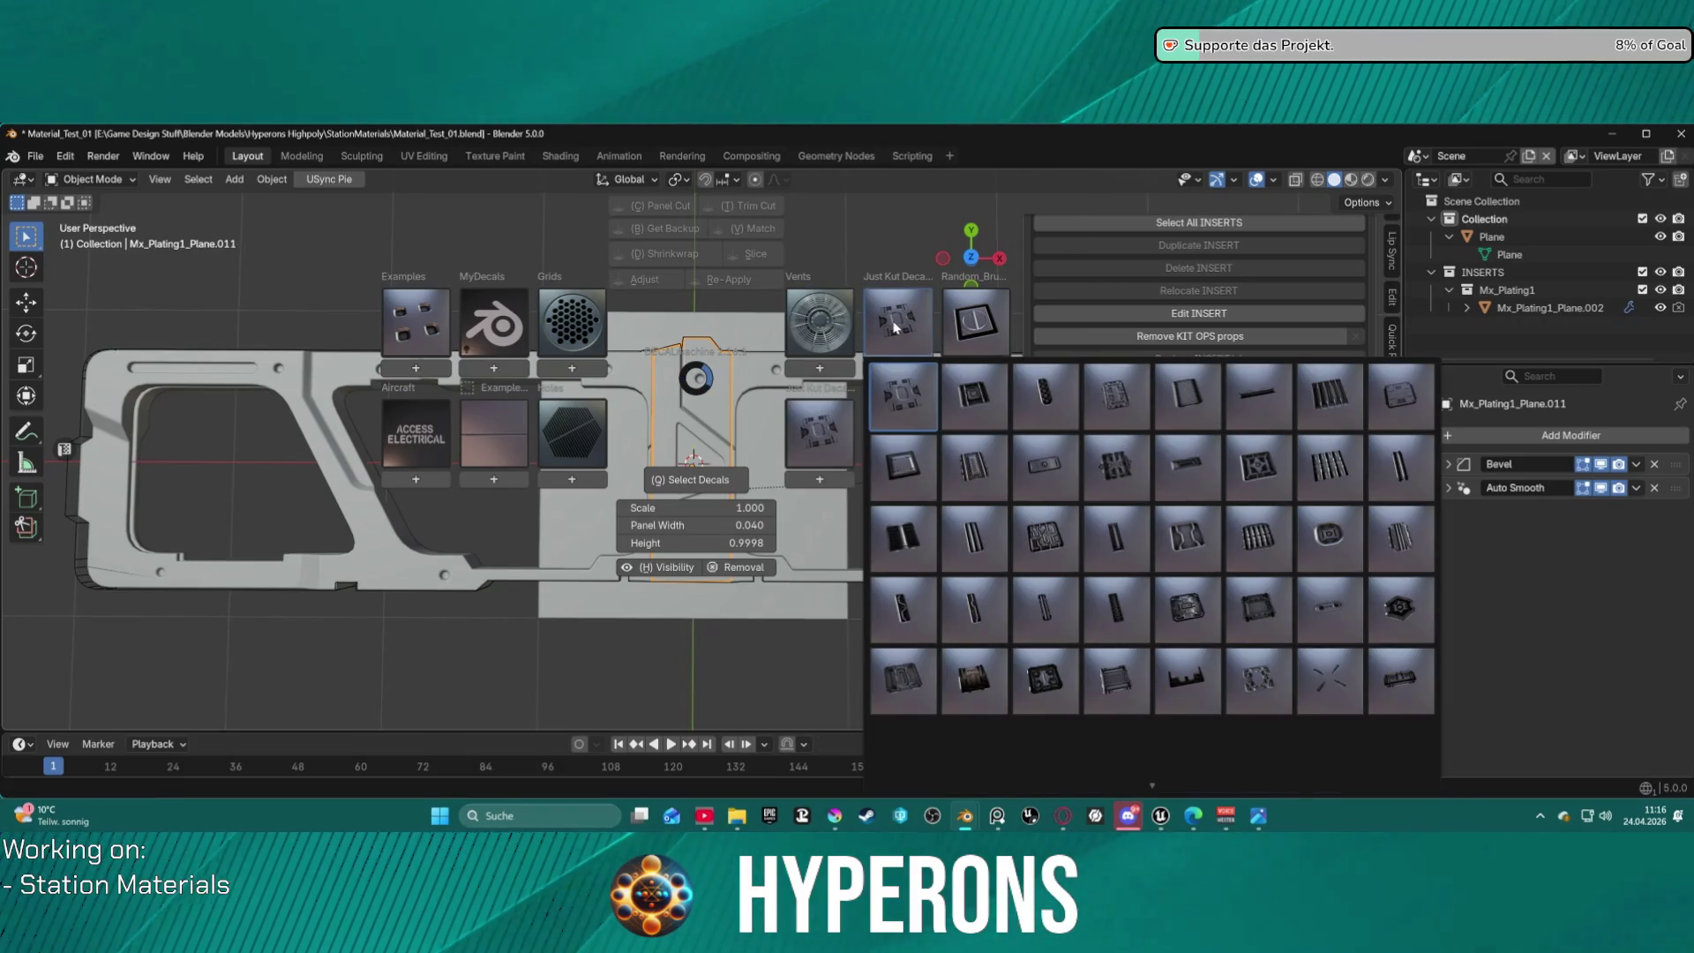
{"action": "left_click", "coordinate": [963, 319]}
{"action": "left_click", "coordinate": [861, 427]}
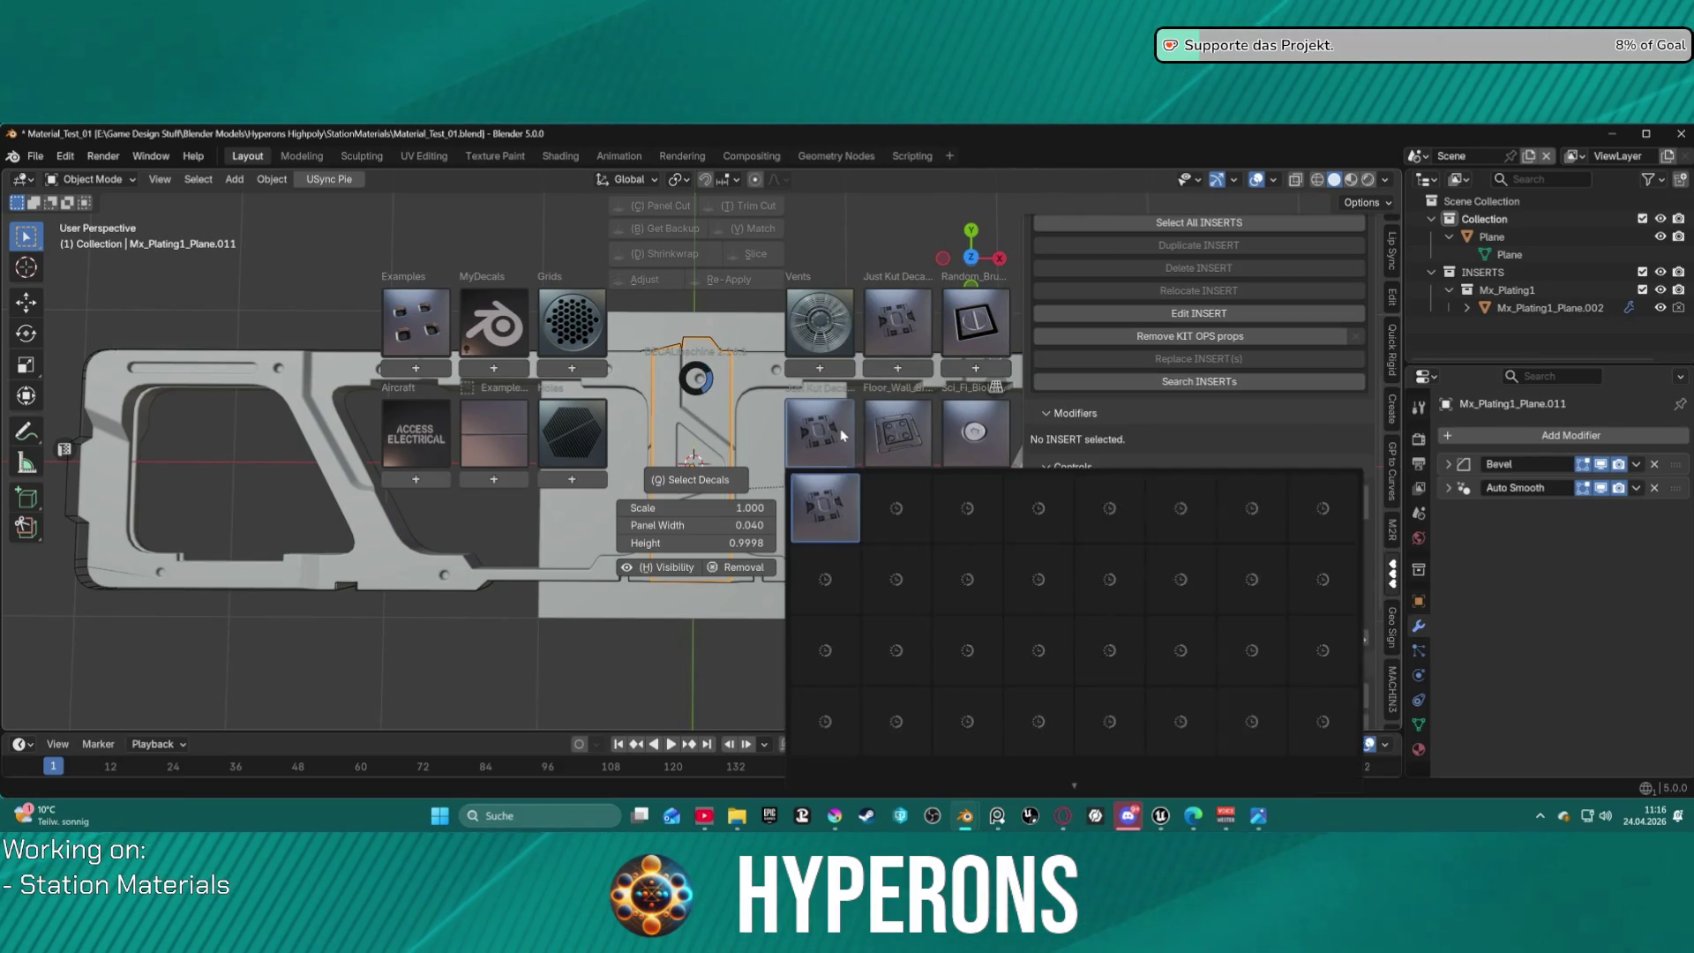
{"action": "left_click", "coordinate": [889, 431]}
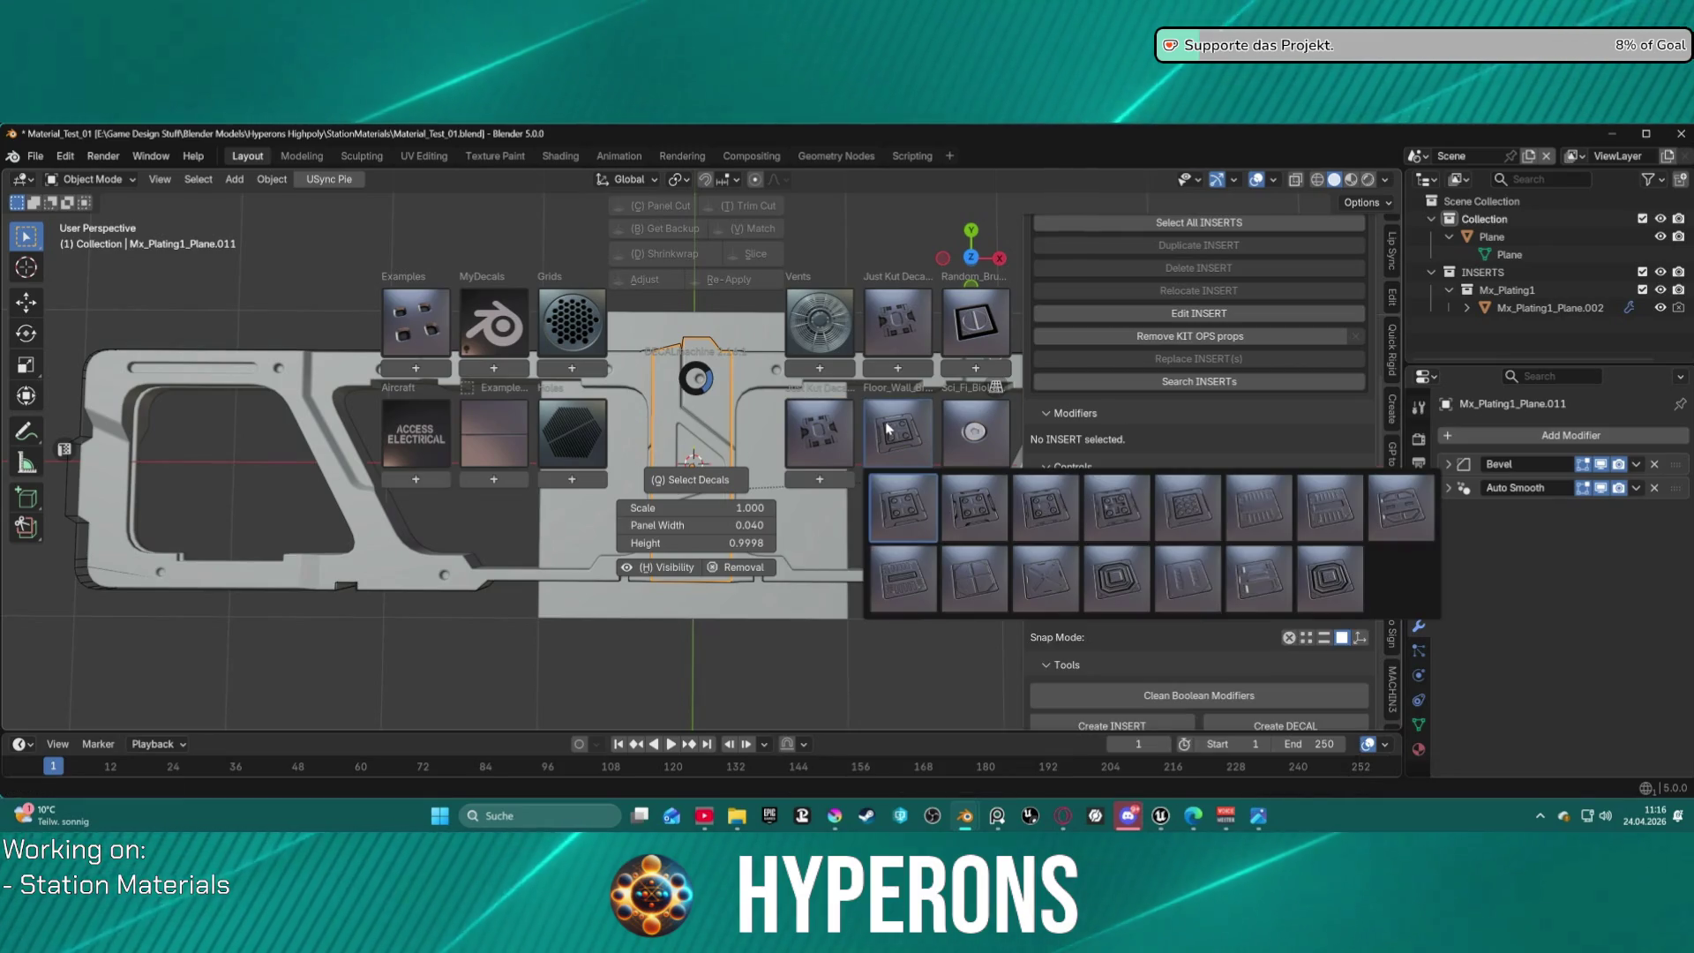
{"action": "left_click", "coordinate": [979, 430]}
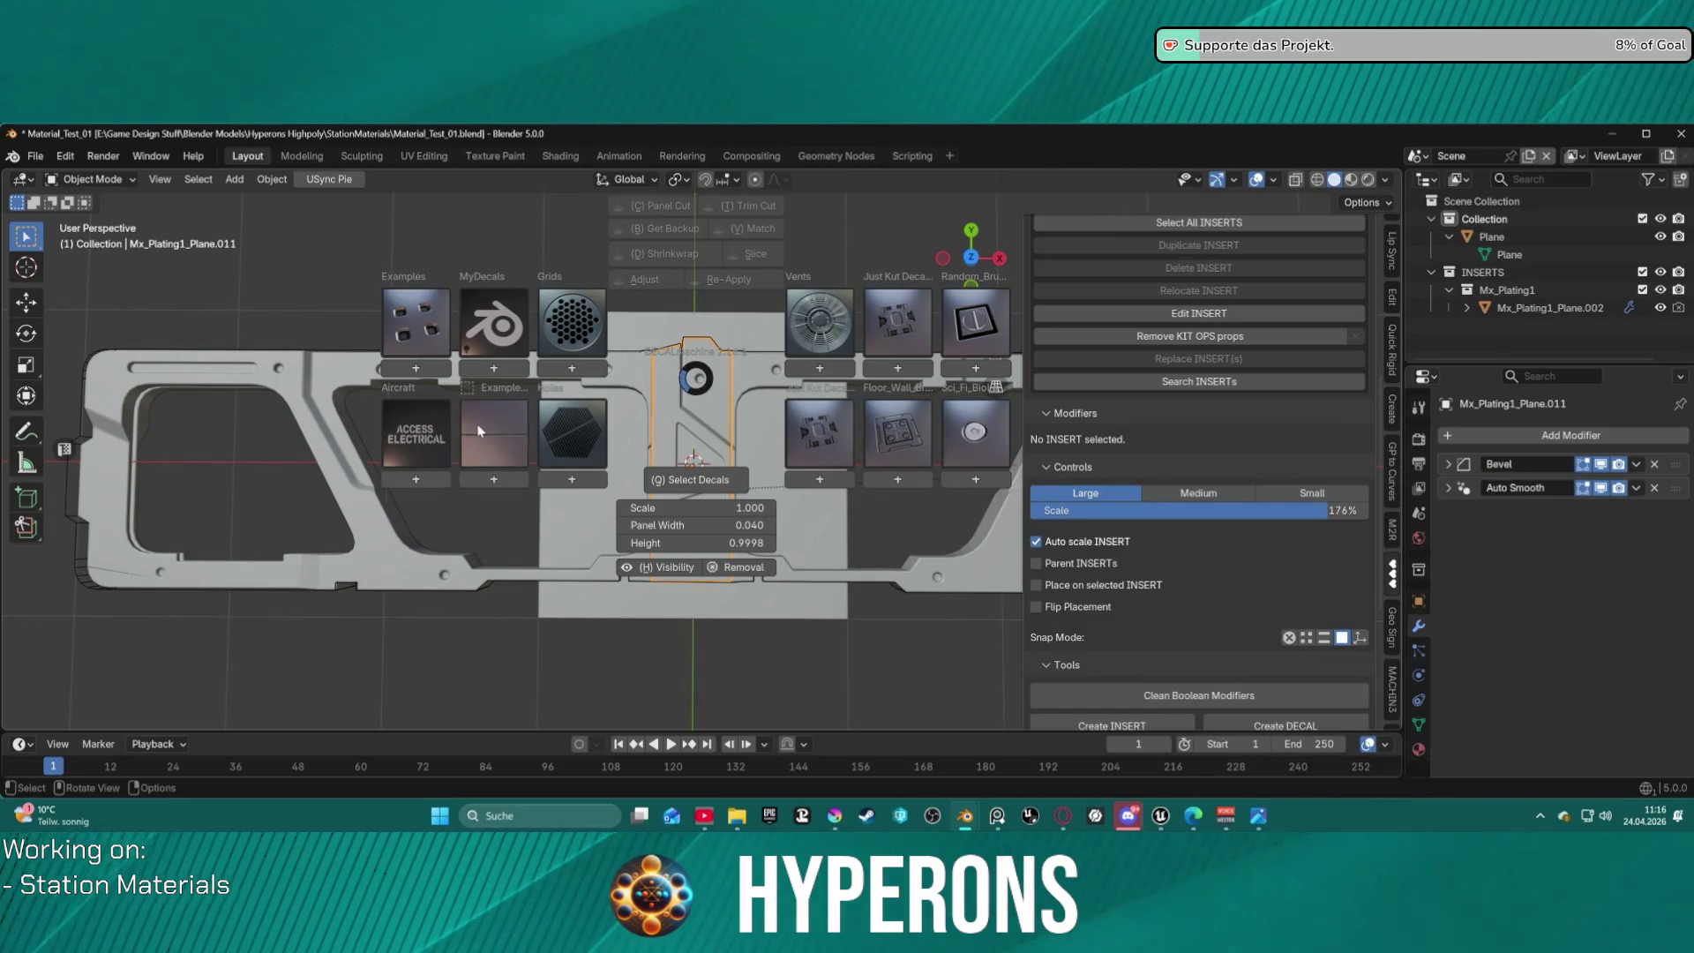
{"action": "left_click", "coordinate": [481, 431]}
{"action": "left_click", "coordinate": [394, 327]}
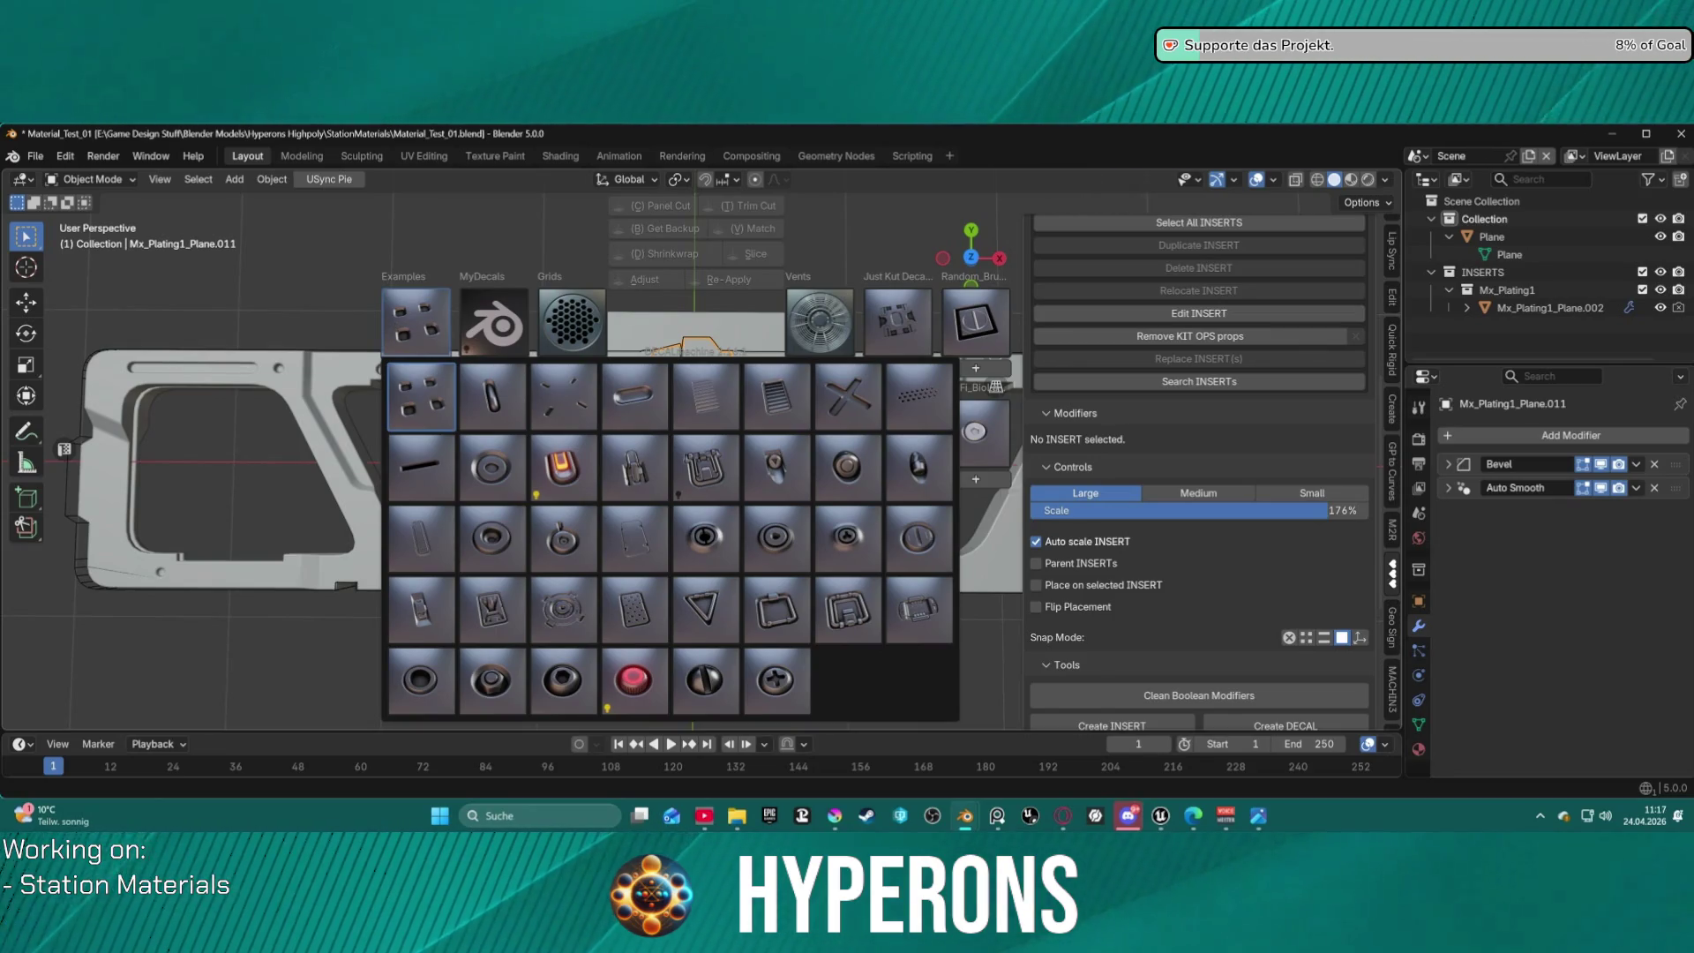
Look over the Grids inserts and other packs, then close the libraries without adding anything.
{"action": "left_click", "coordinate": [589, 320]}
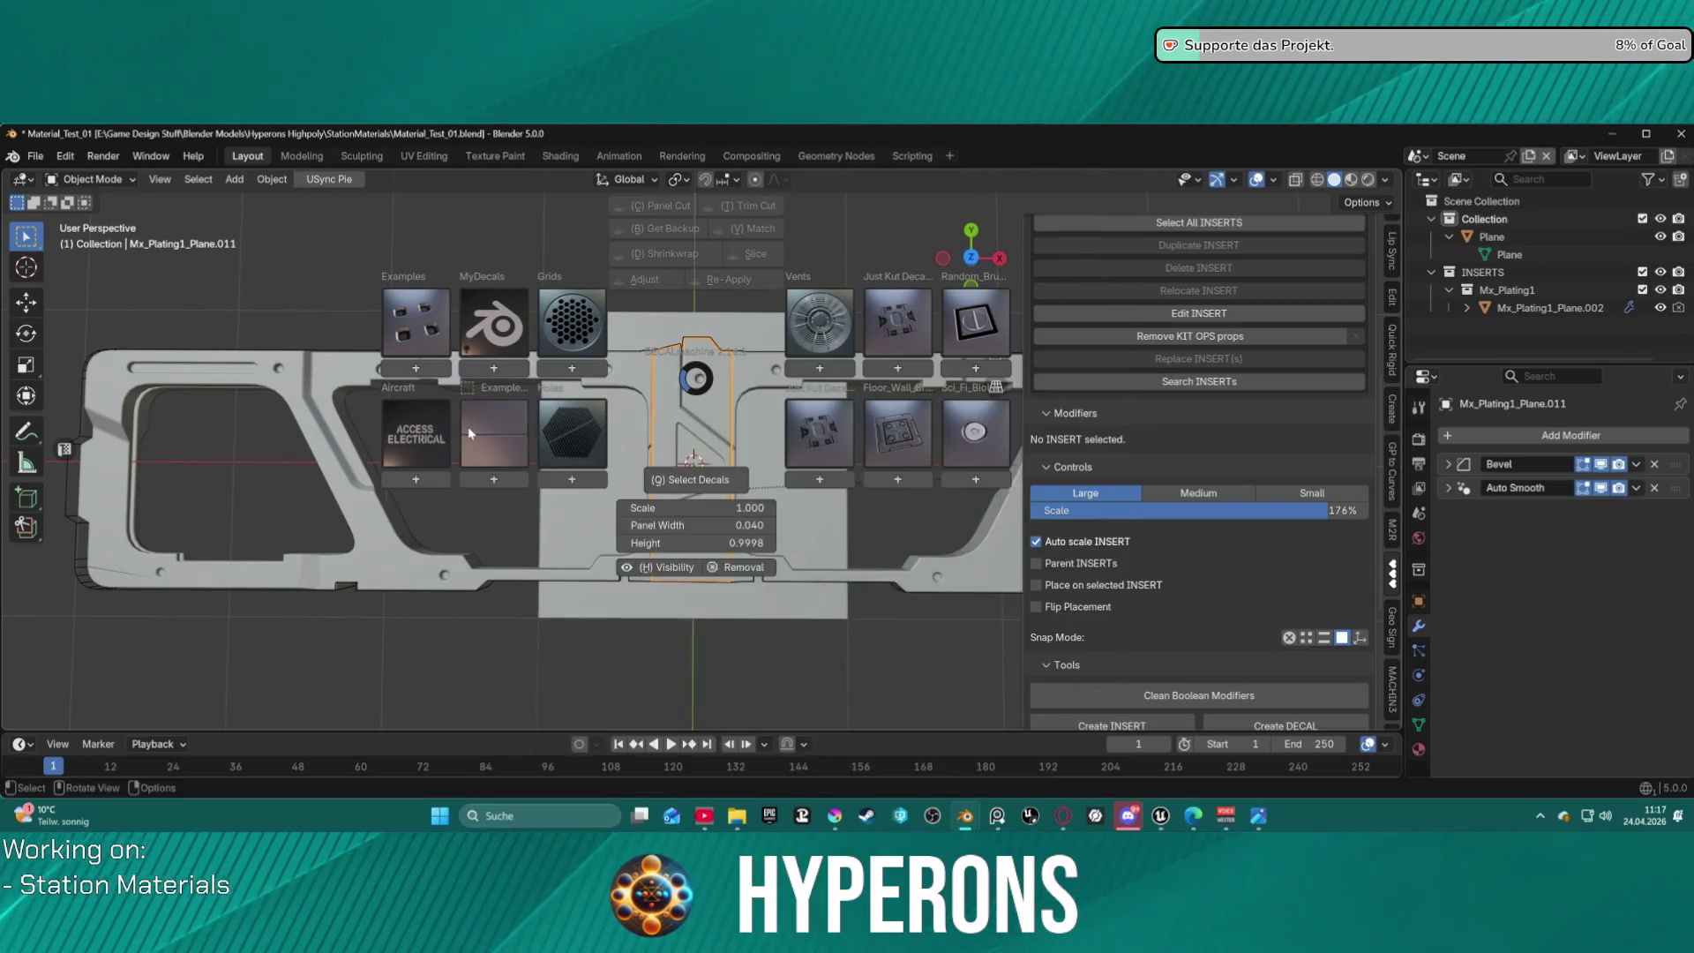
{"action": "mouse_move", "coordinate": [503, 325]}
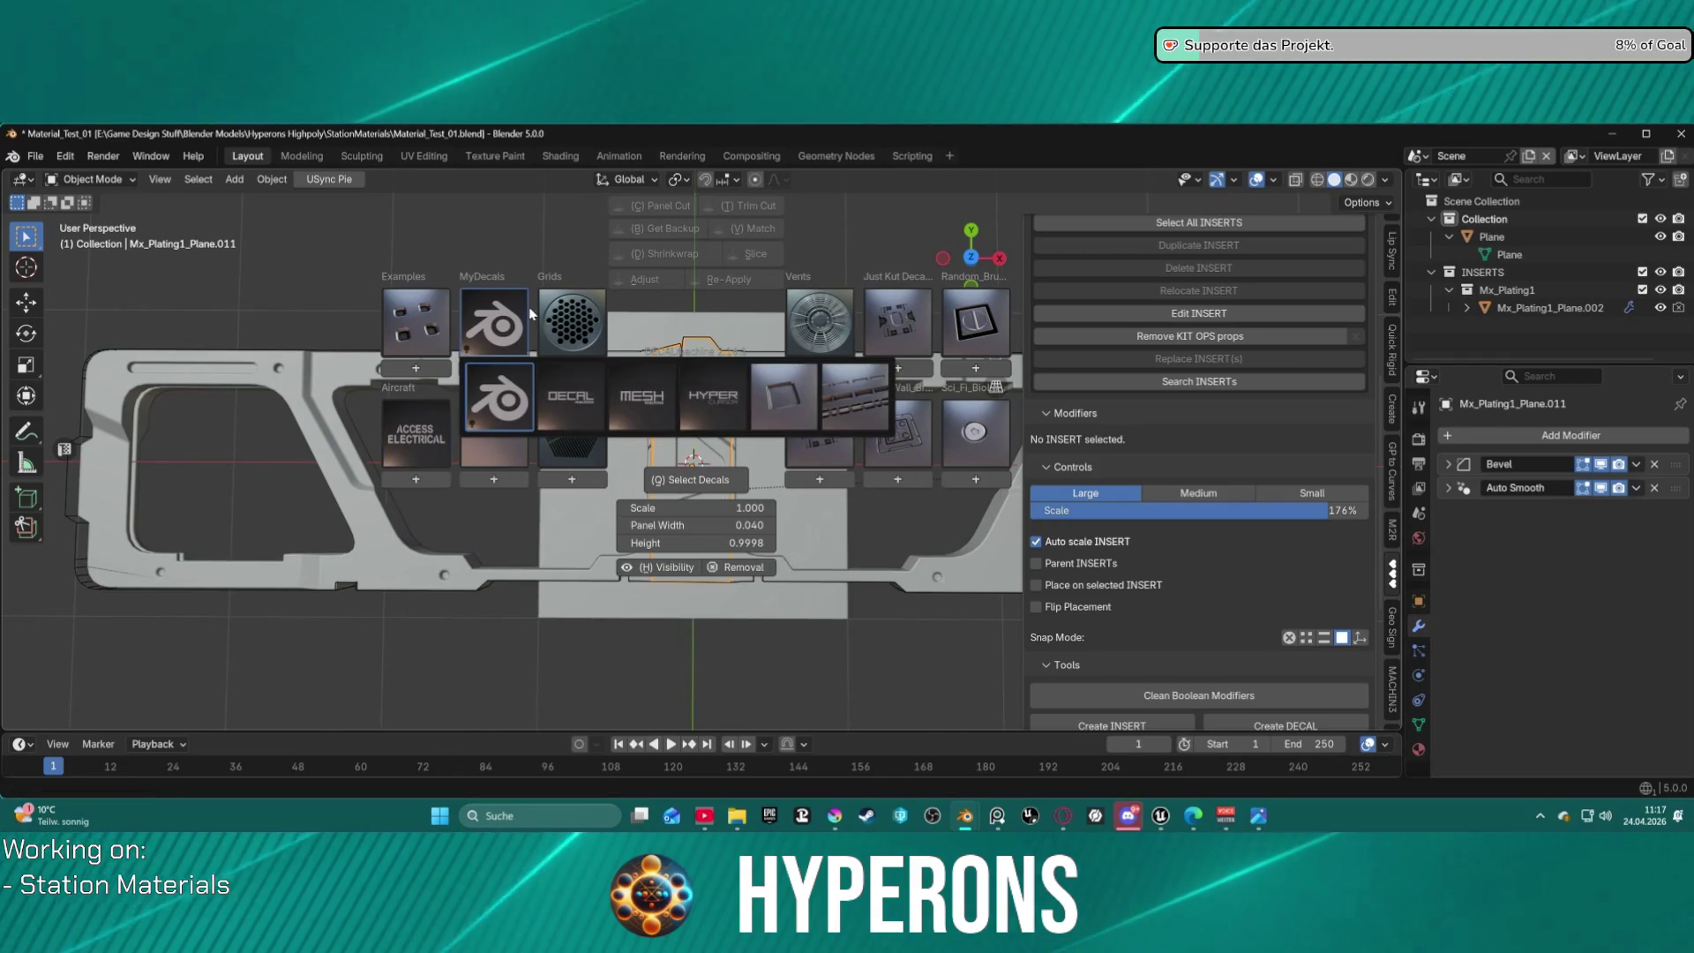
{"action": "mouse_move", "coordinate": [430, 426]}
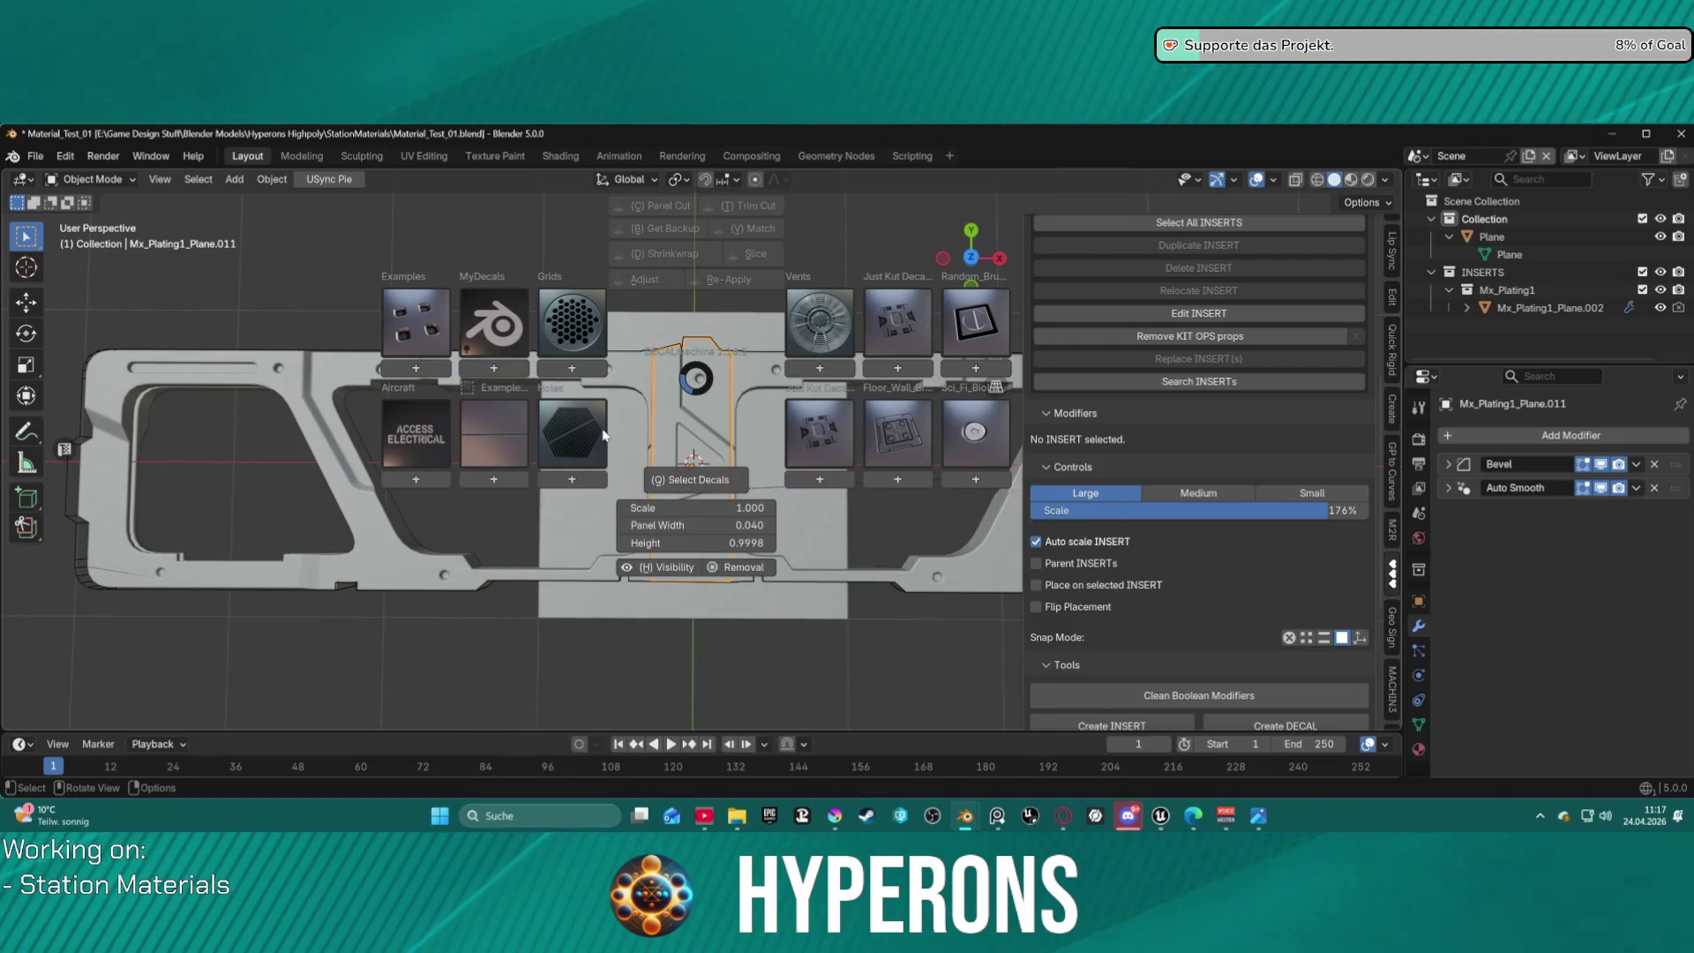
{"action": "mouse_move", "coordinate": [606, 434]}
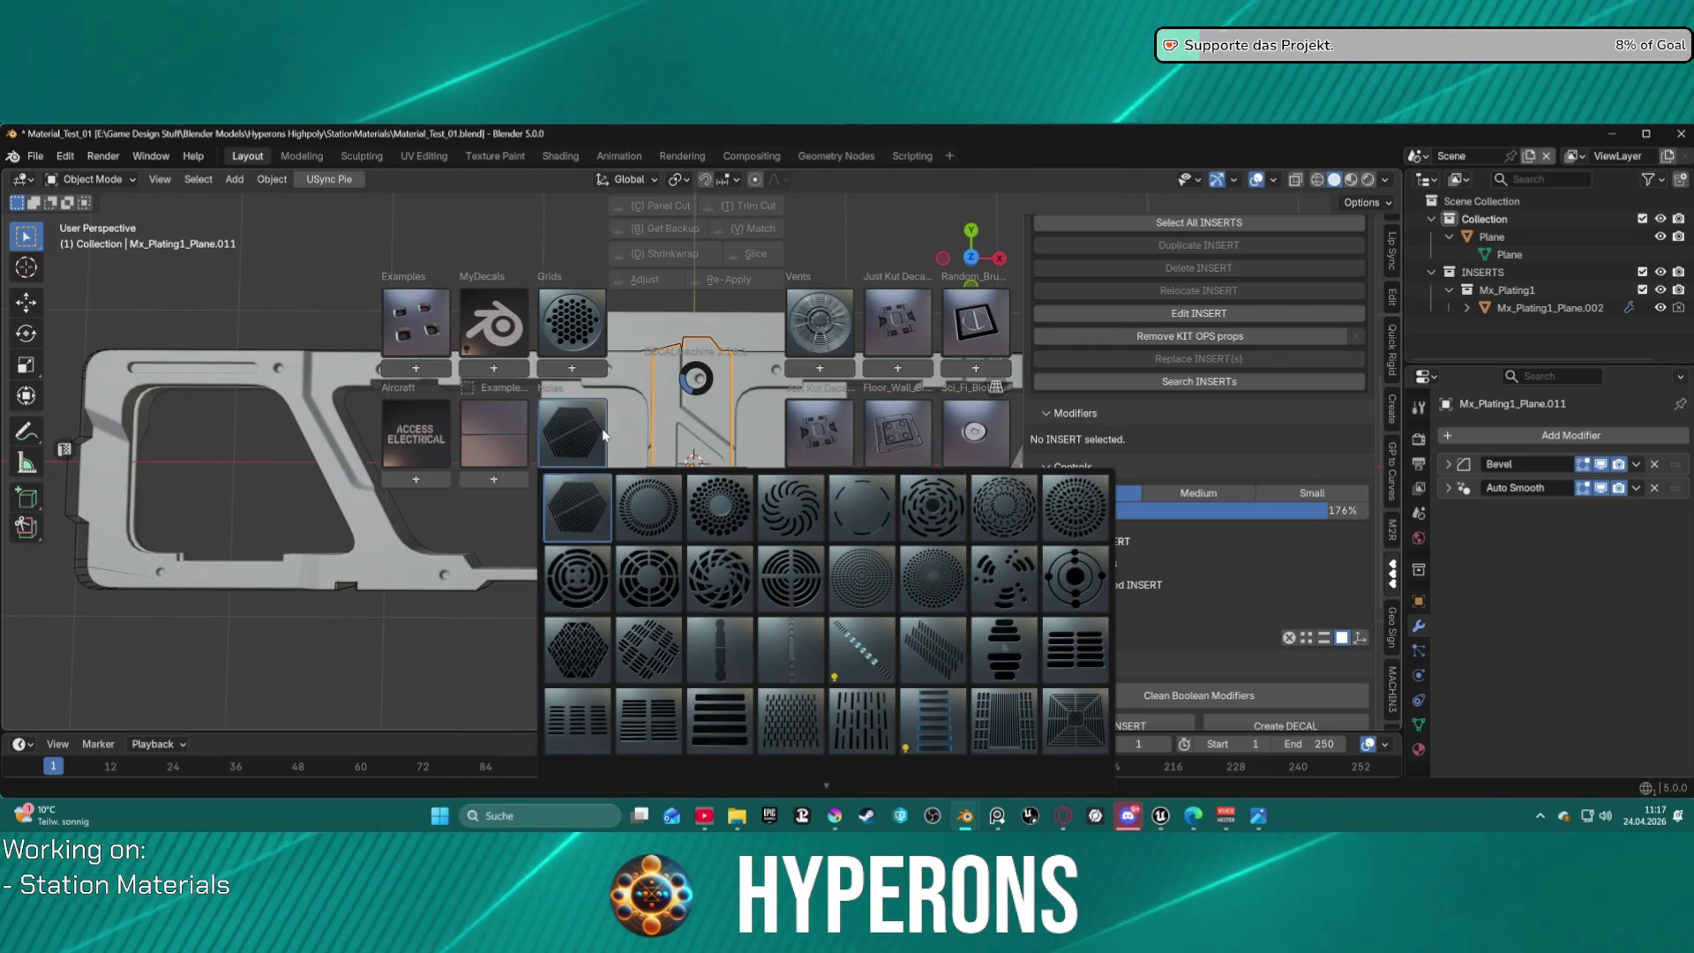
{"action": "mouse_move", "coordinate": [839, 429]}
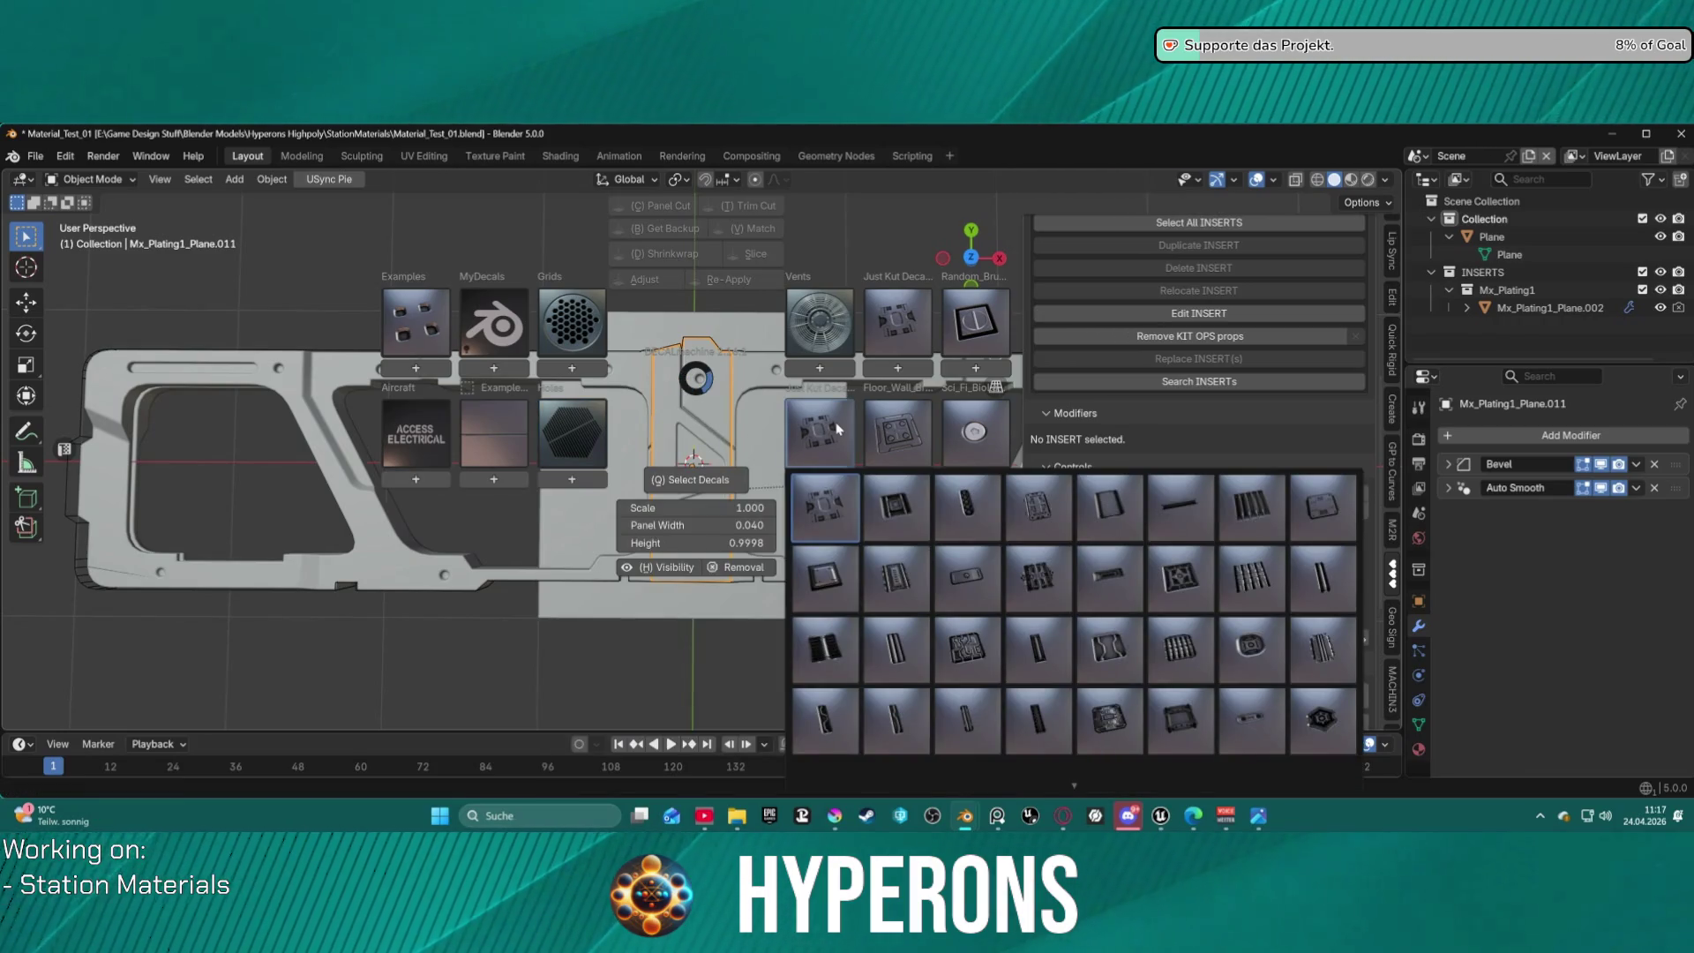
{"action": "mouse_move", "coordinate": [905, 437]}
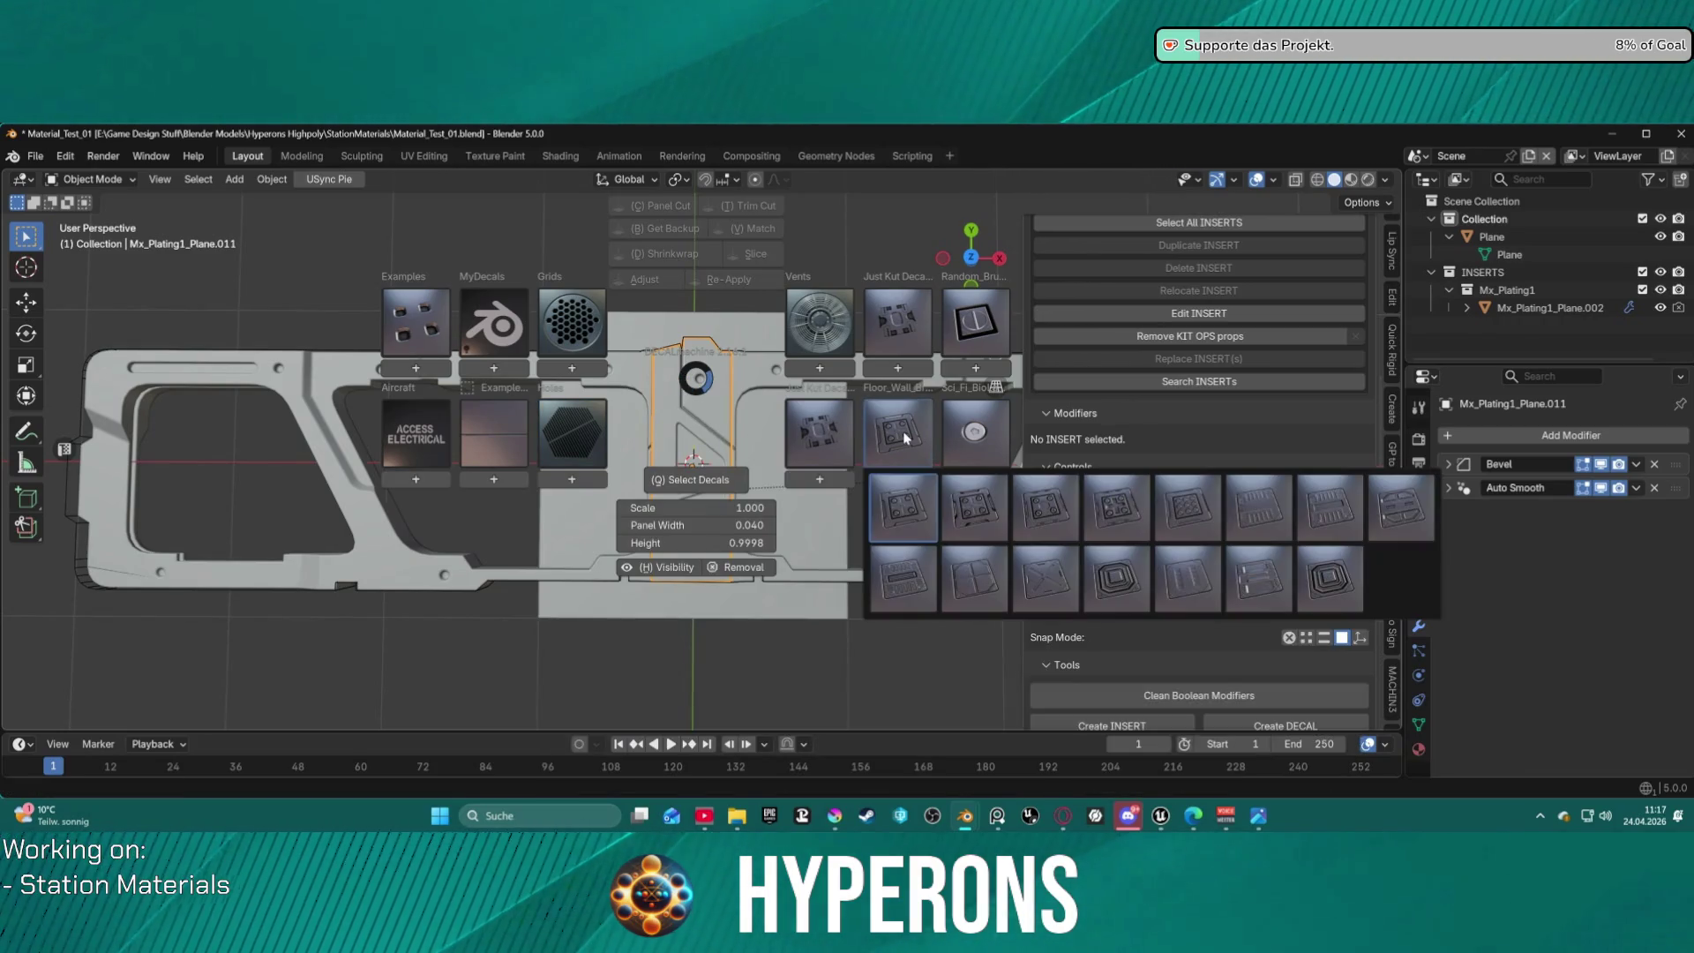
{"action": "mouse_move", "coordinate": [959, 438]}
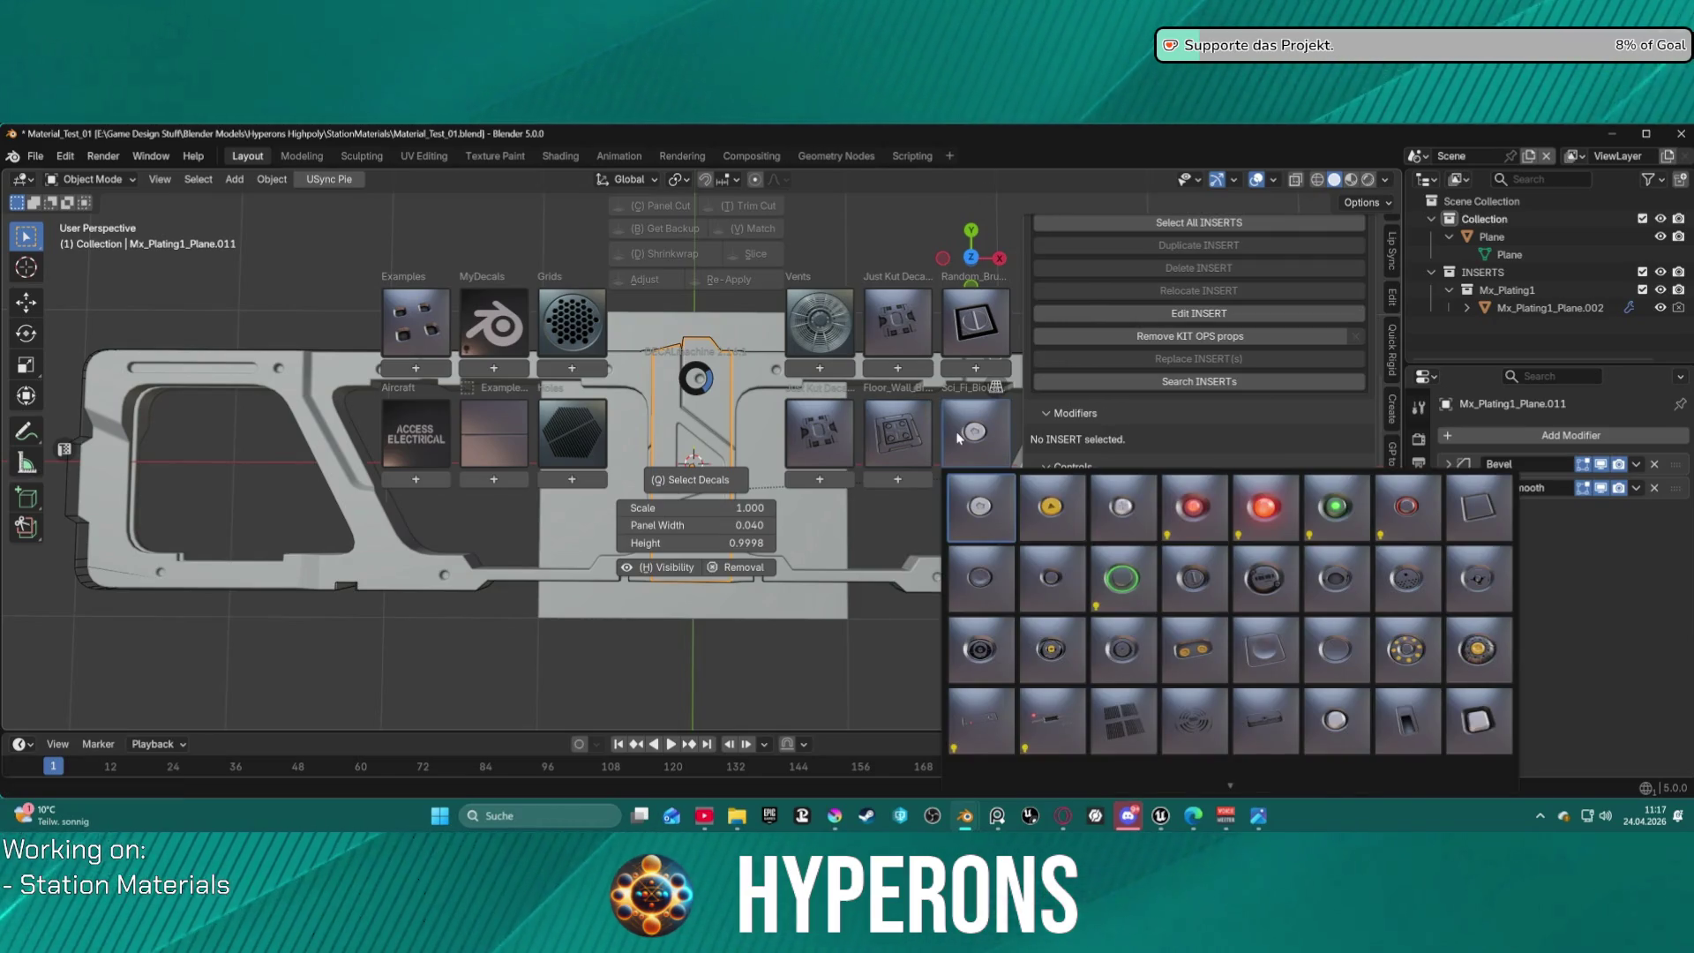
{"action": "mouse_move", "coordinate": [963, 331]}
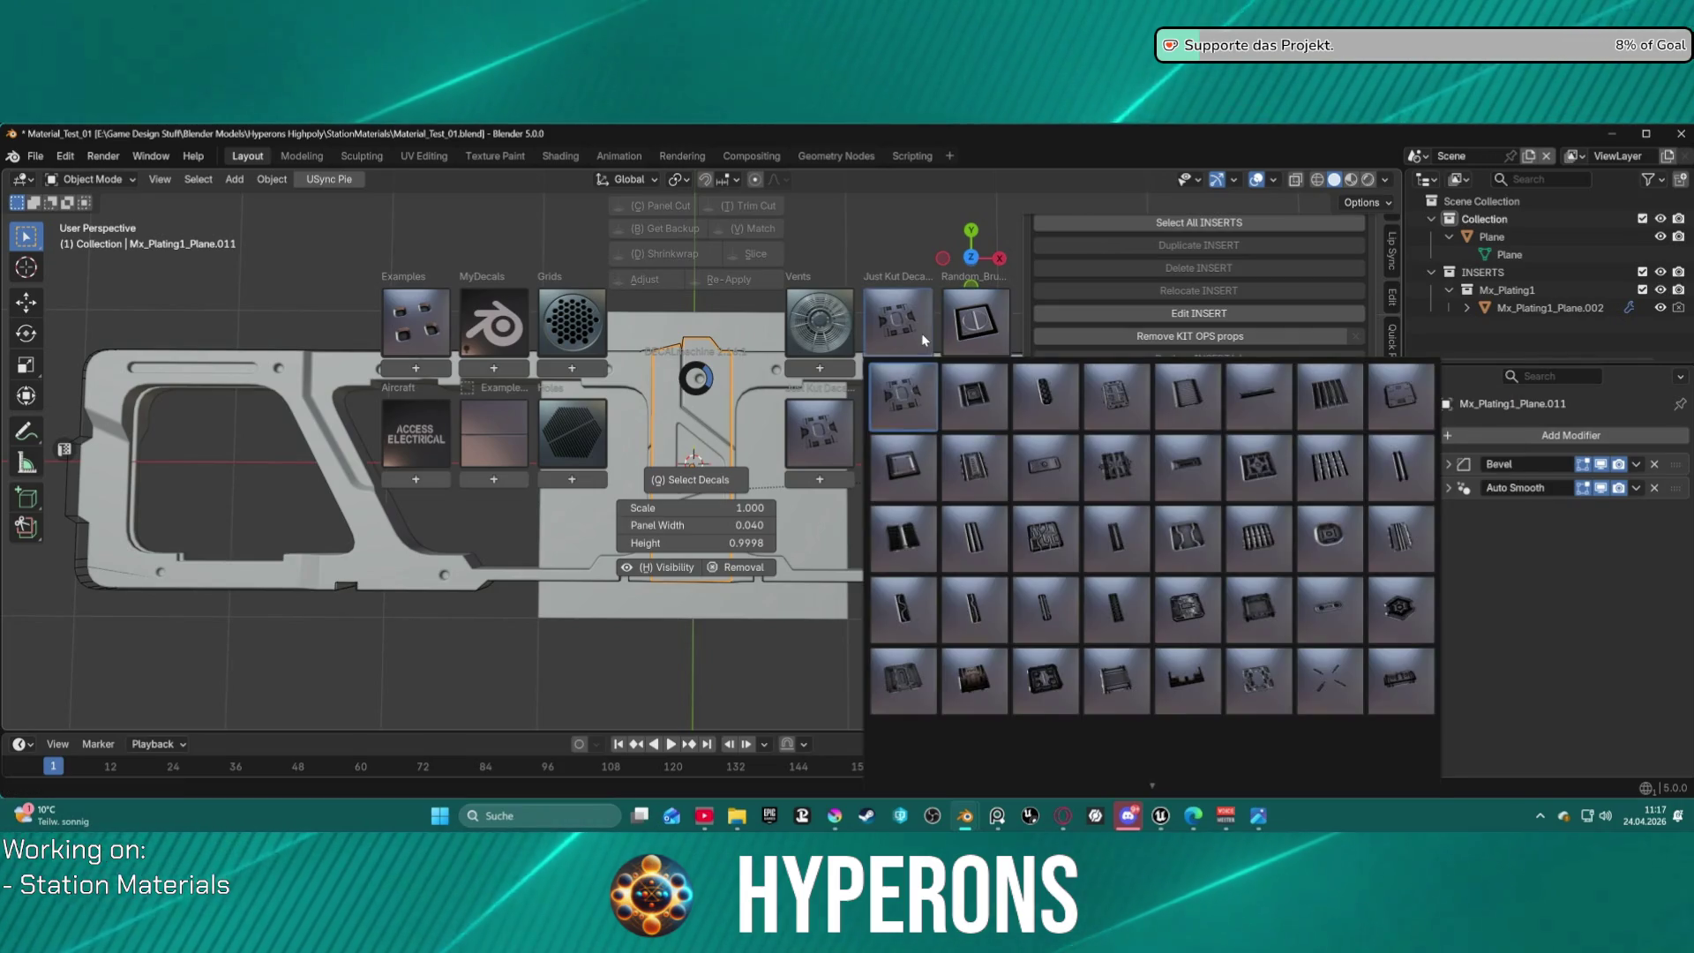
{"action": "mouse_move", "coordinate": [852, 338]}
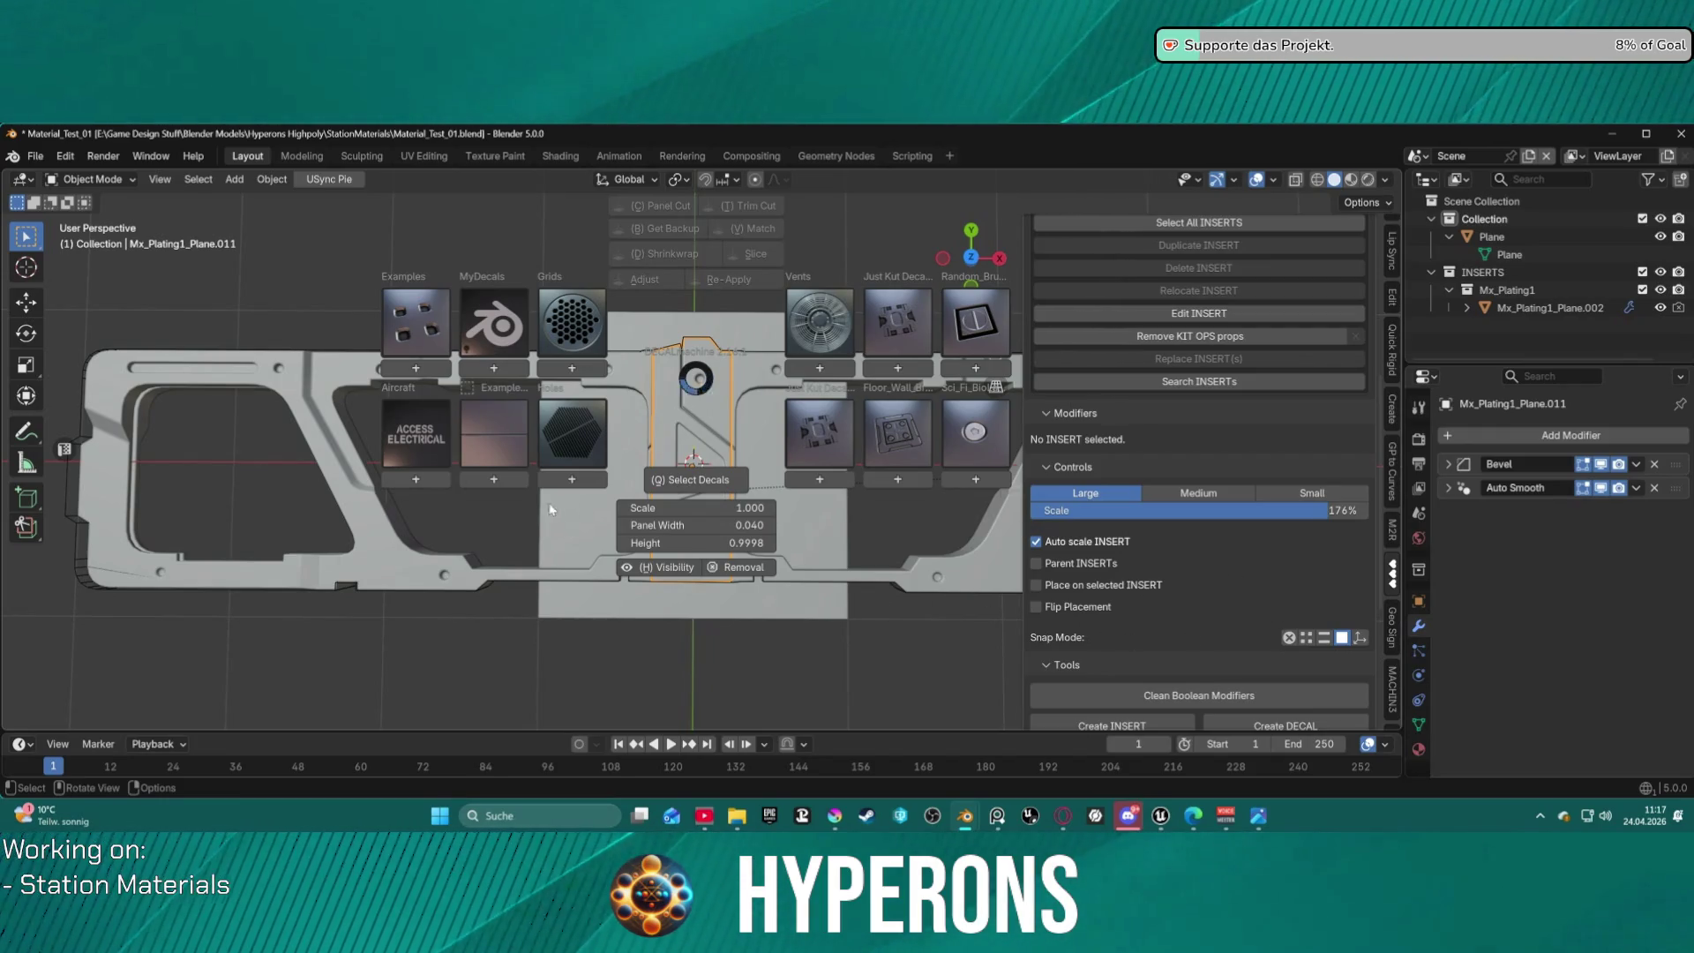
{"action": "left_click", "coordinate": [801, 526]}
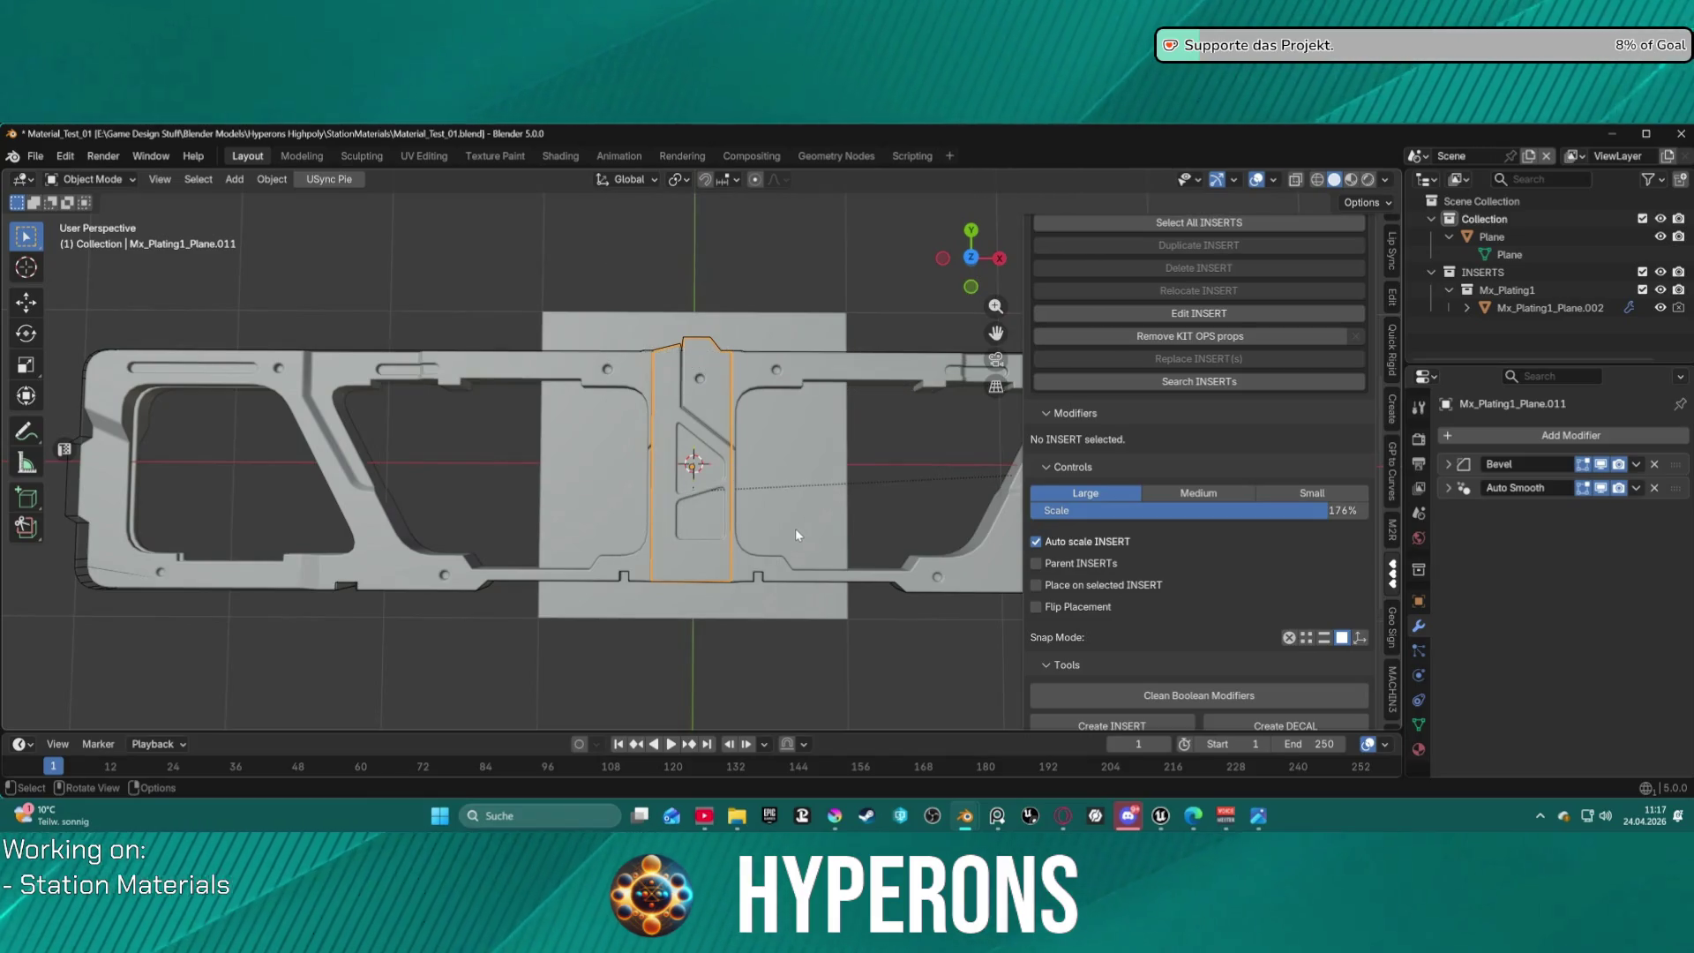
Try moving the centre strip up along Z, cancel, and undo to the two-insert state.
{"action": "scroll", "coordinate": [785, 516], "scroll_direction": "down", "scroll_amount": 2}
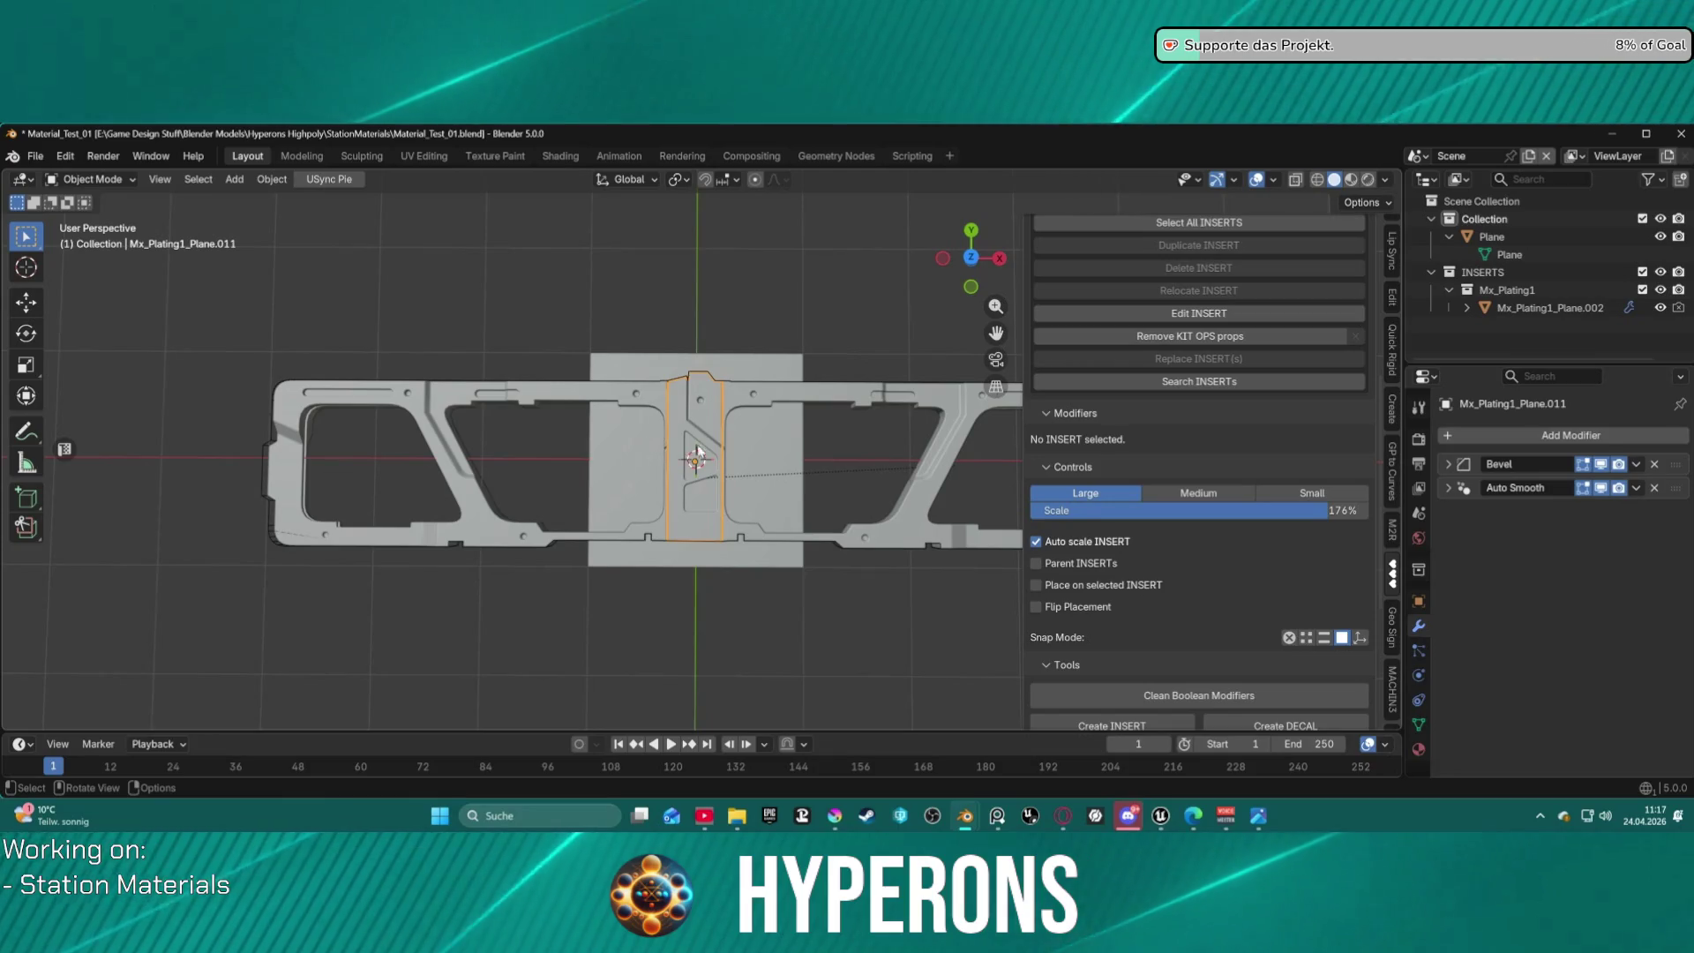
{"action": "scroll", "coordinate": [690, 410], "scroll_direction": "up", "scroll_amount": 3}
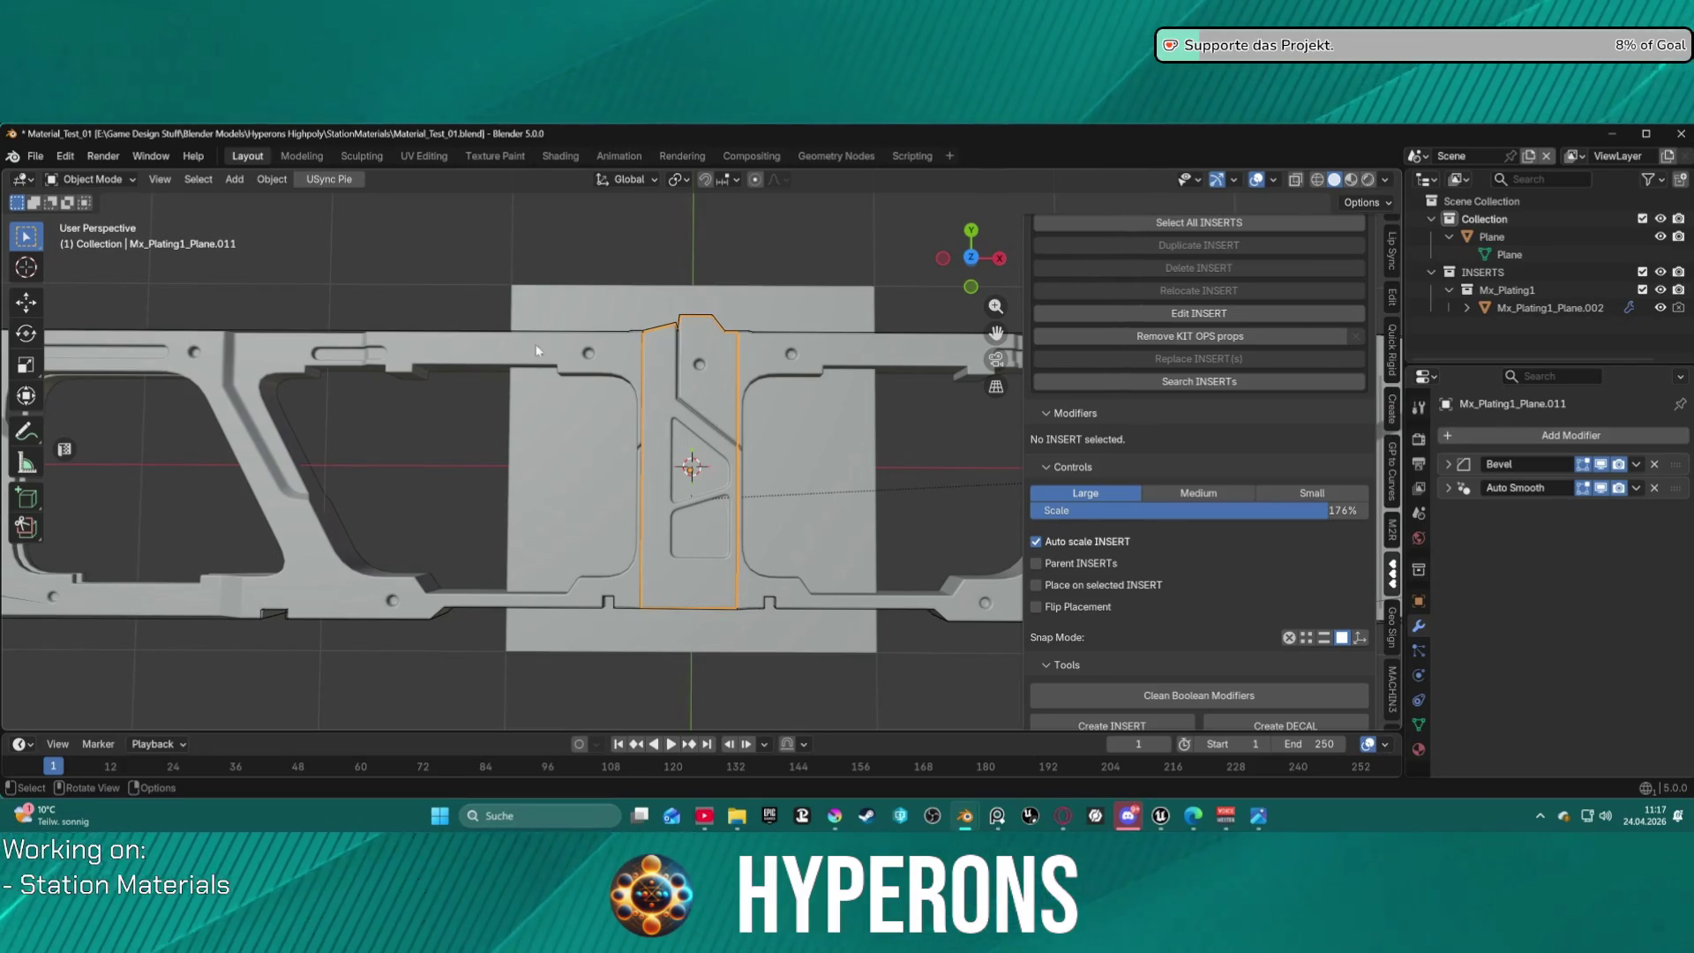
{"action": "mouse_move", "coordinate": [536, 350]}
{"action": "middle_mouse_down"}
{"action": "mouse_move", "coordinate": [510, 291]}
{"action": "mouse_move", "coordinate": [602, 610]}
{"action": "mouse_move", "coordinate": [632, 563]}
{"action": "mouse_move", "coordinate": [640, 598]}
{"action": "mouse_move", "coordinate": [503, 692]}
{"action": "mouse_move", "coordinate": [505, 210]}
{"action": "middle_mouse_up"}
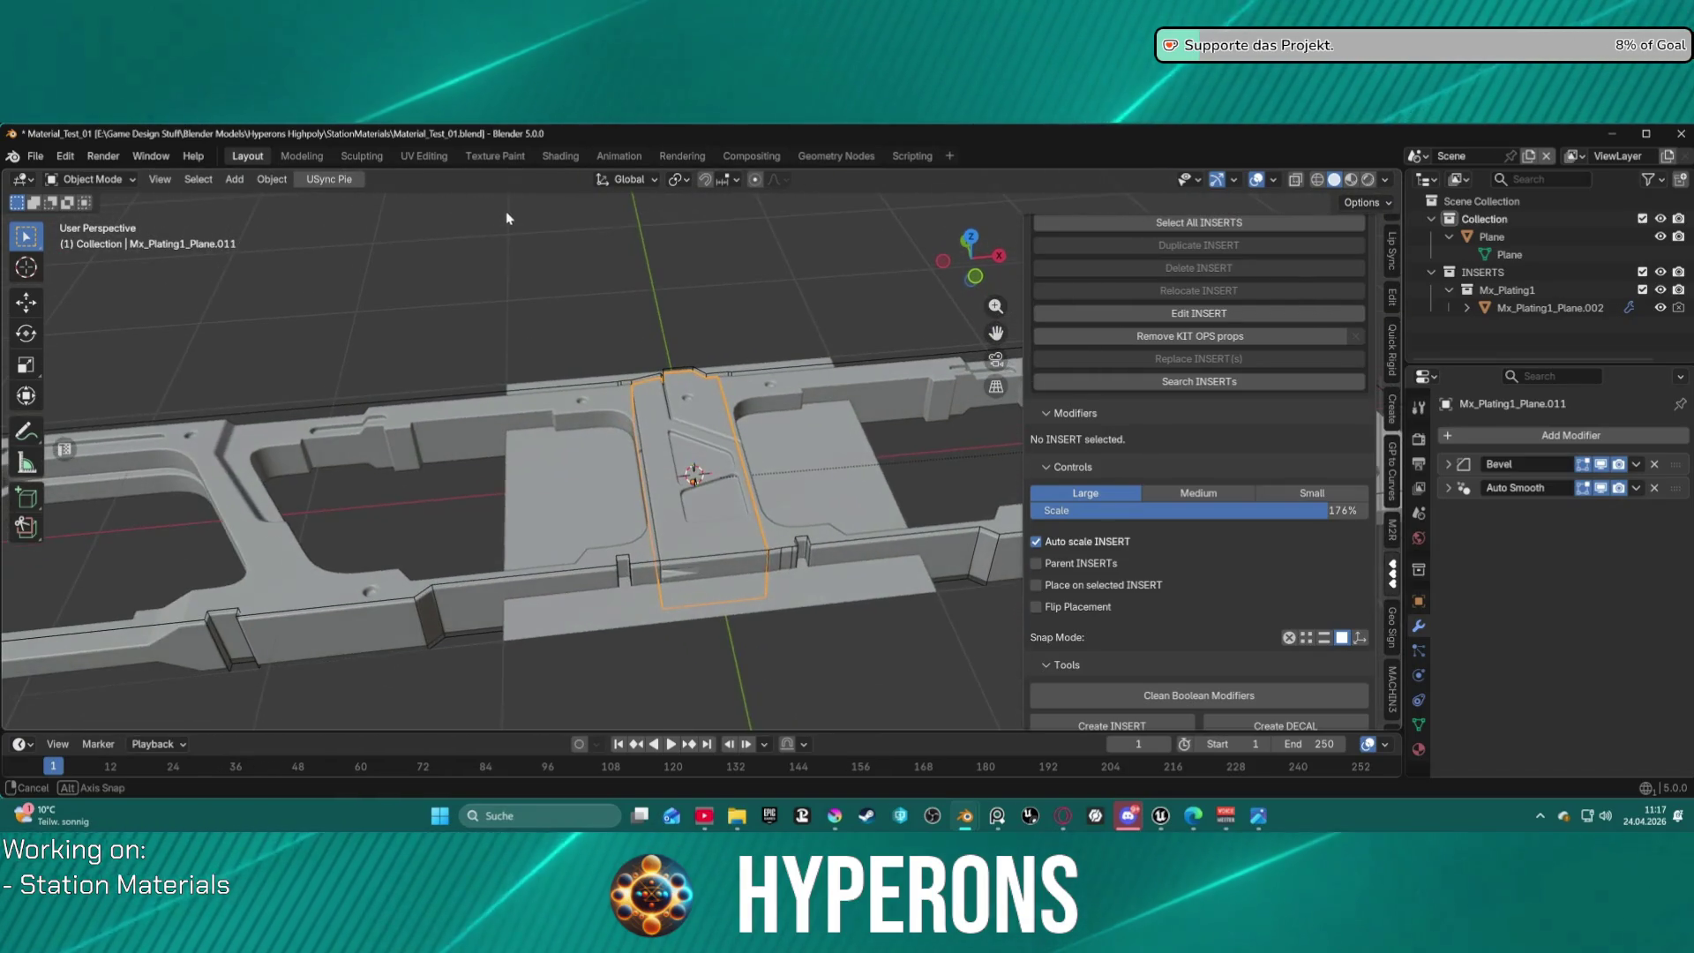
{"action": "key", "text": "g"}
{"action": "key", "text": "z"}
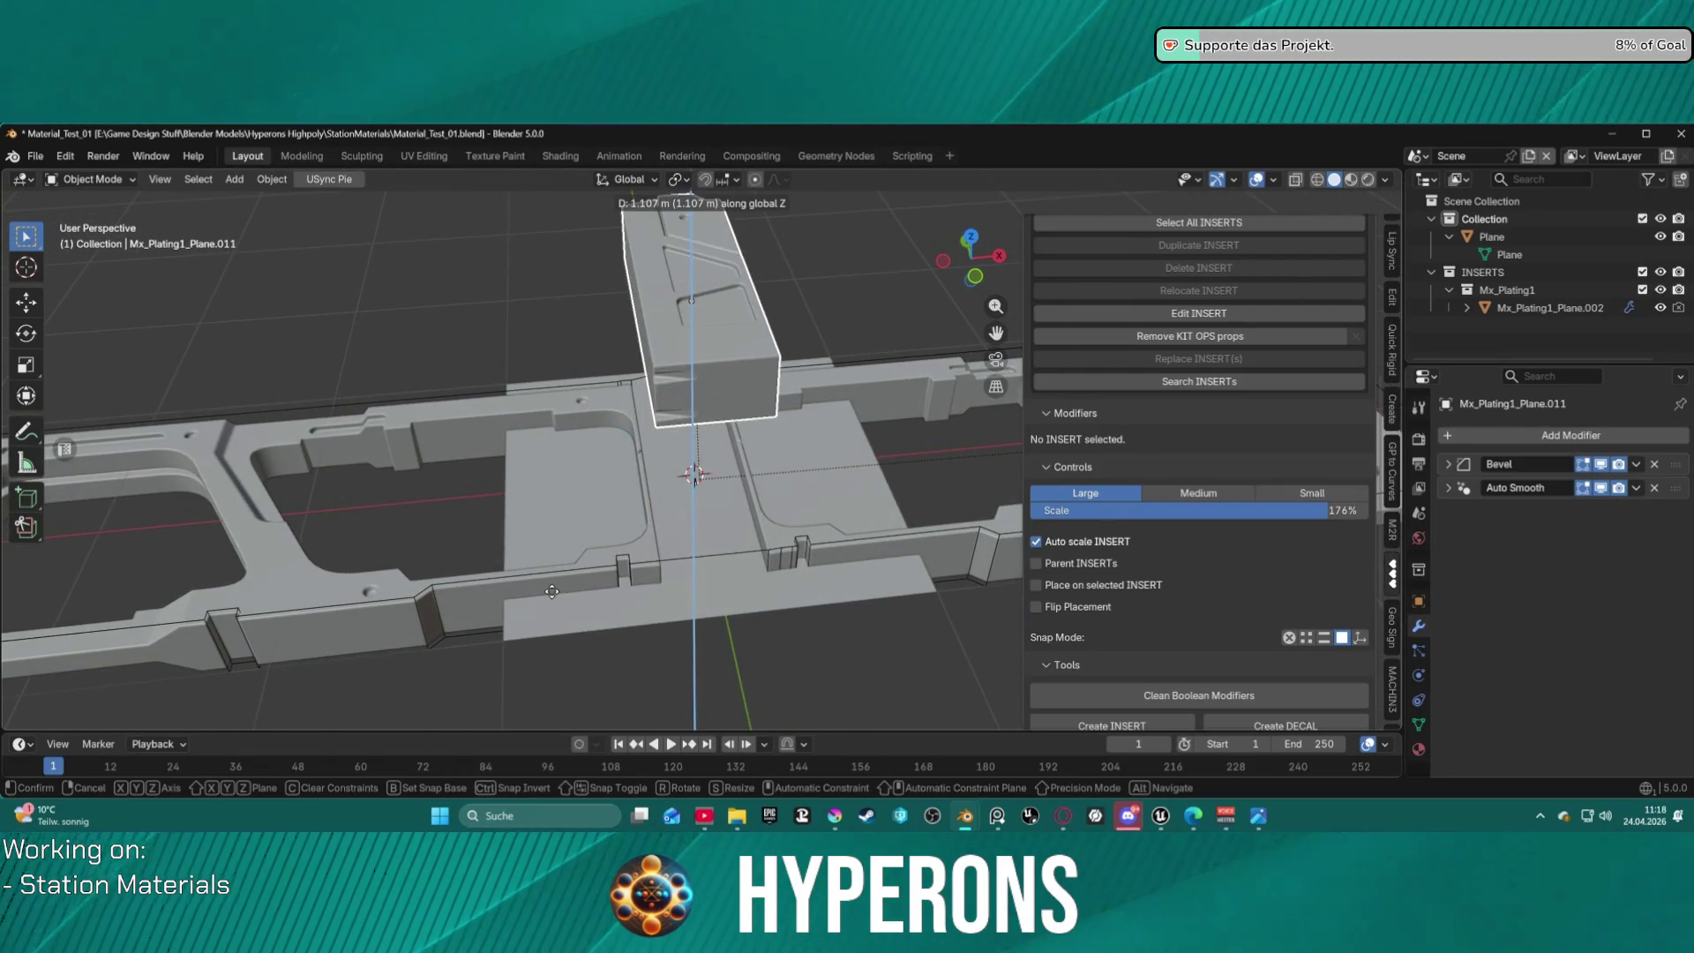
{"action": "right_click", "coordinate": [618, 500]}
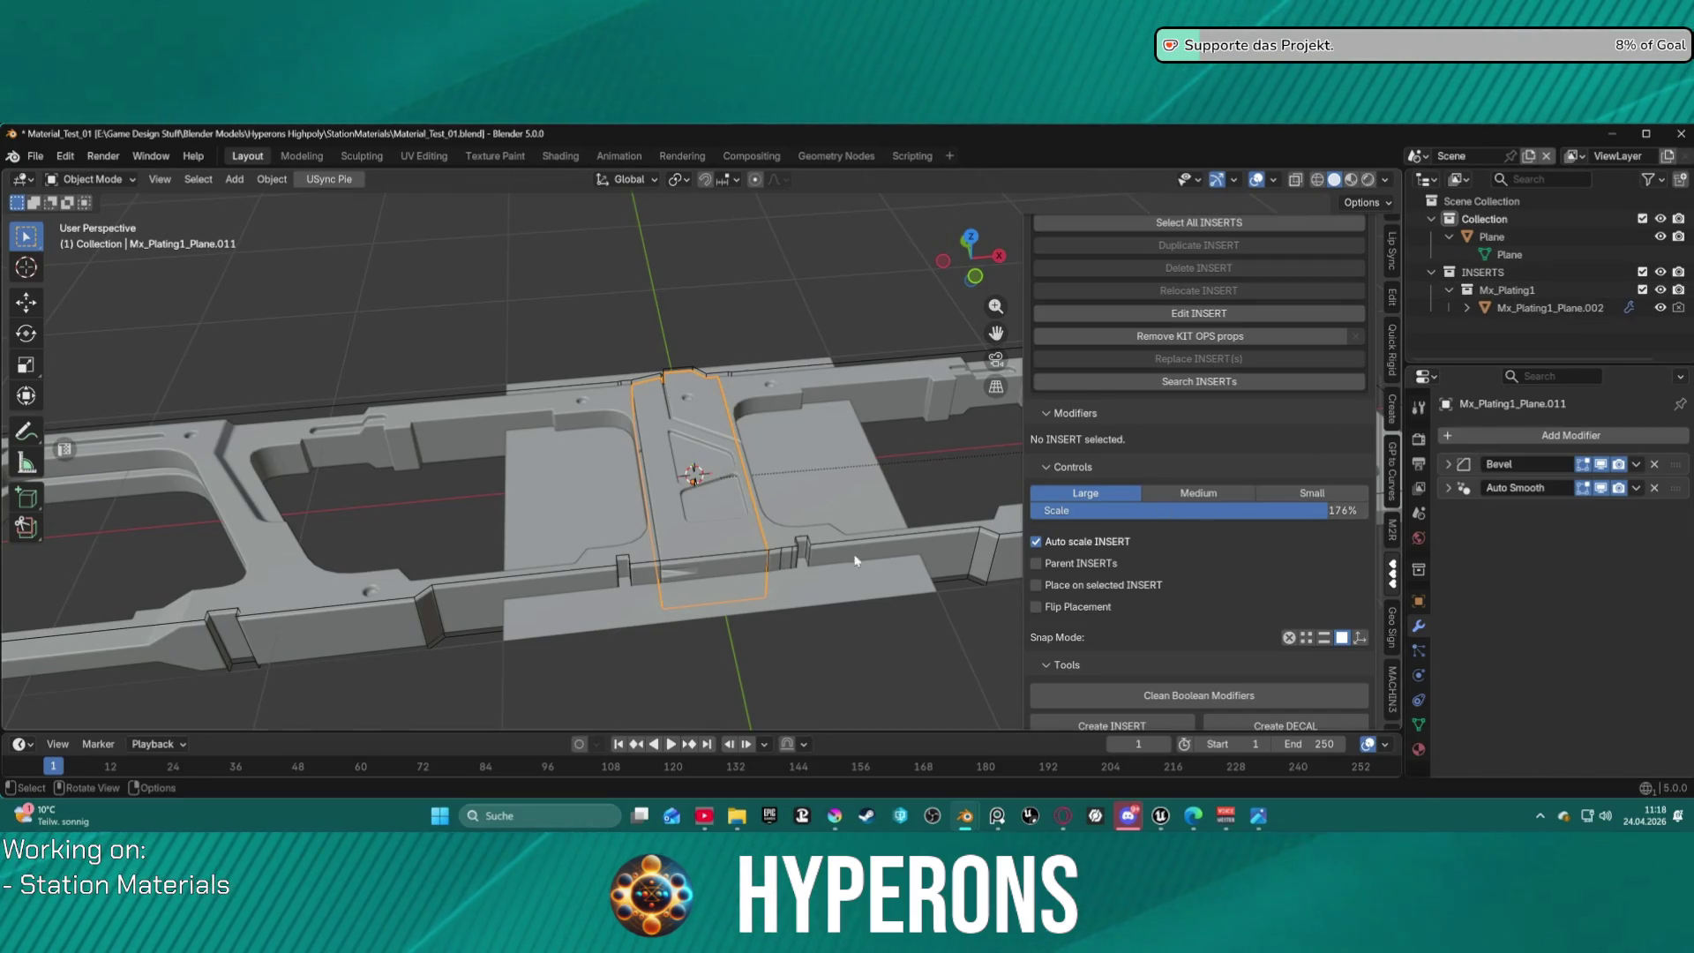
{"action": "key", "text": "ctrl+z"}
{"action": "key", "text": "ctrl+z"}
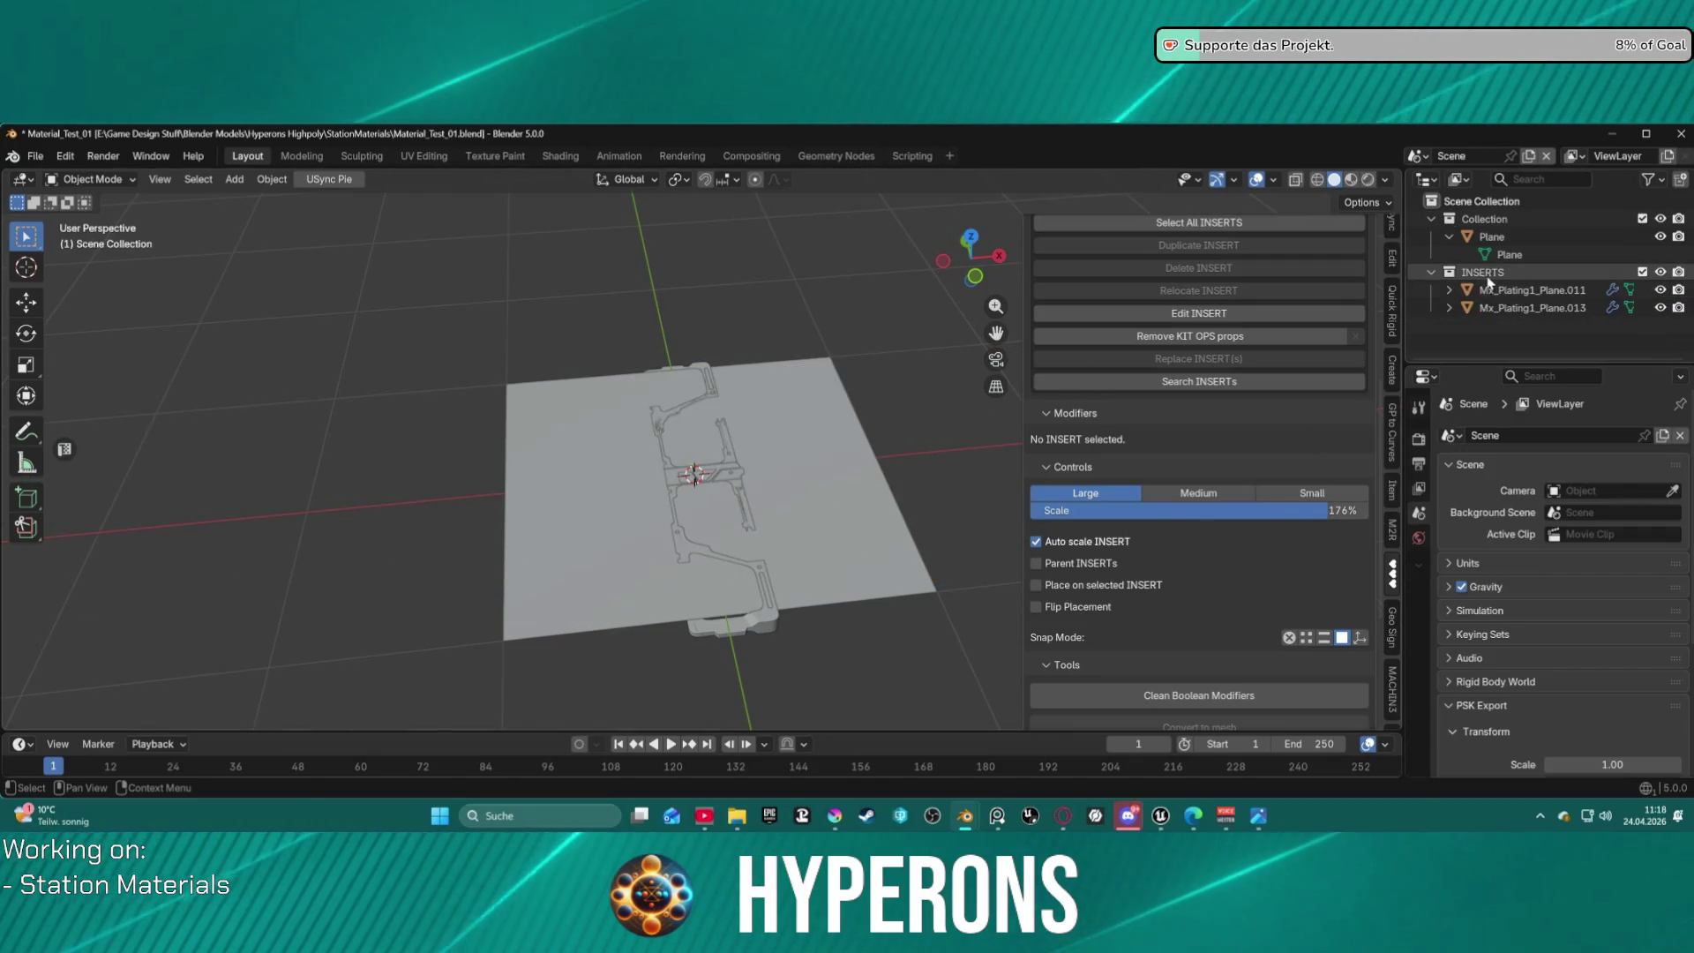
{"action": "left_click", "coordinate": [1494, 279]}
{"action": "left_click", "coordinate": [1500, 289], "text": "shift"}
{"action": "key", "text": "Delete"}
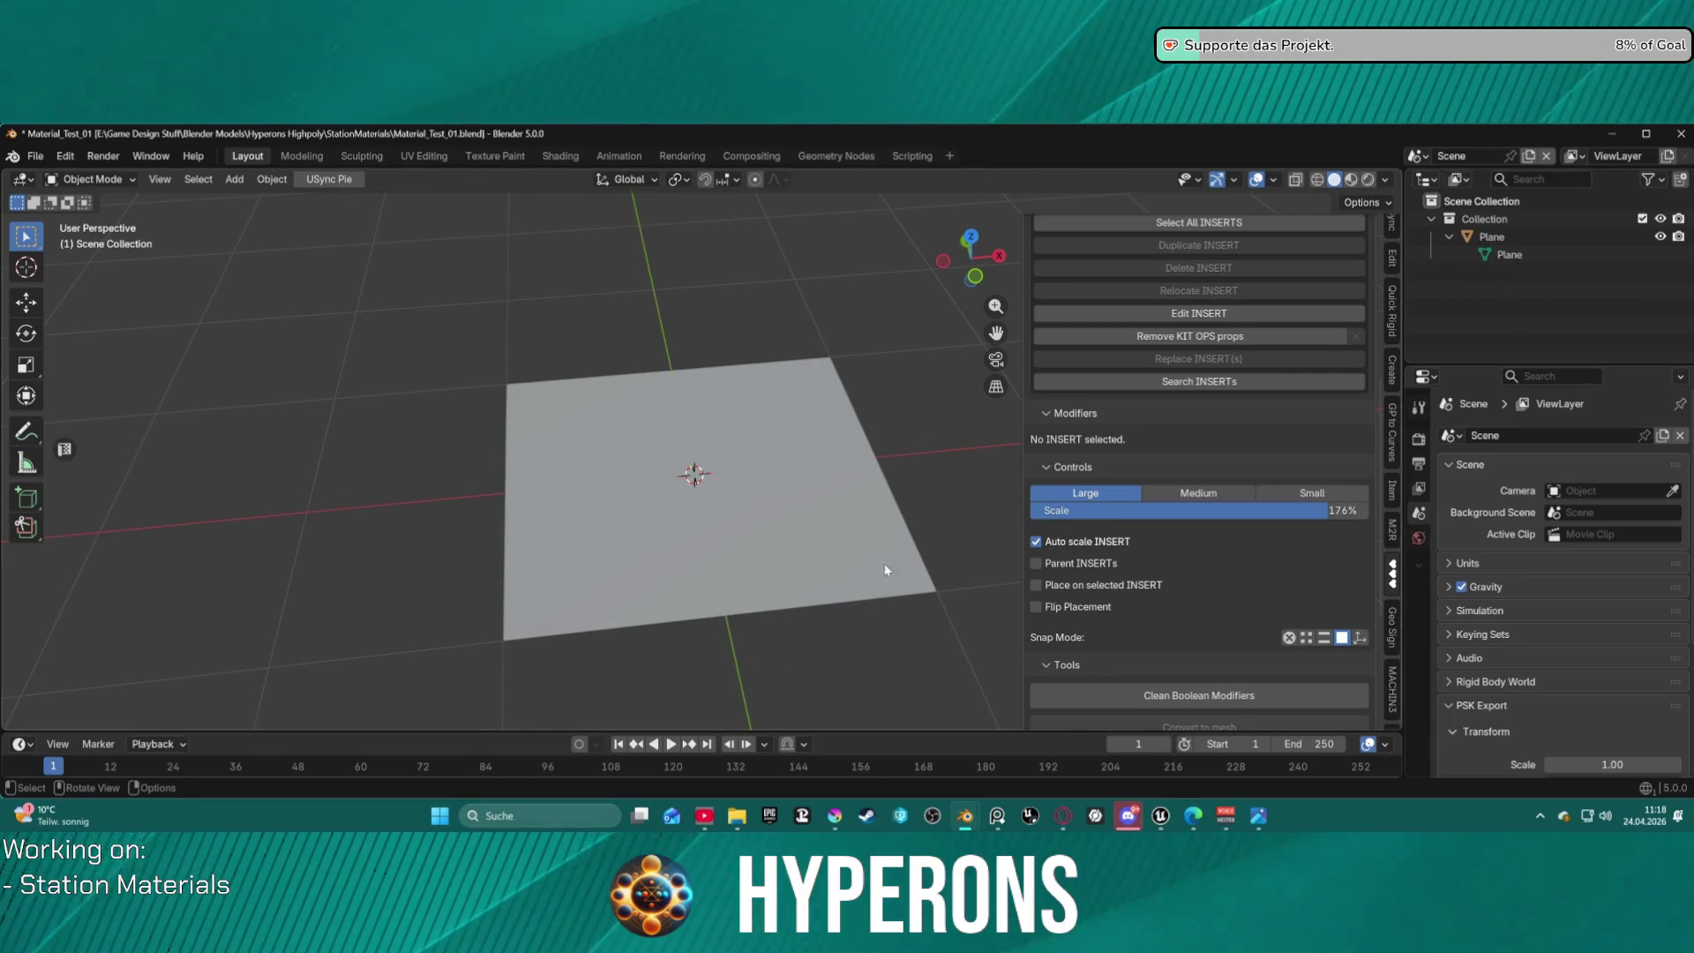
{"action": "scroll", "coordinate": [825, 575], "scroll_direction": "up", "scroll_amount": 5}
{"action": "mouse_move", "coordinate": [826, 574]}
{"action": "middle_mouse_down"}
{"action": "mouse_move", "coordinate": [774, 518]}
{"action": "mouse_move", "coordinate": [681, 496]}
{"action": "middle_mouse_up"}
{"action": "scroll", "coordinate": [1260, 408], "scroll_direction": "up", "scroll_amount": 8}
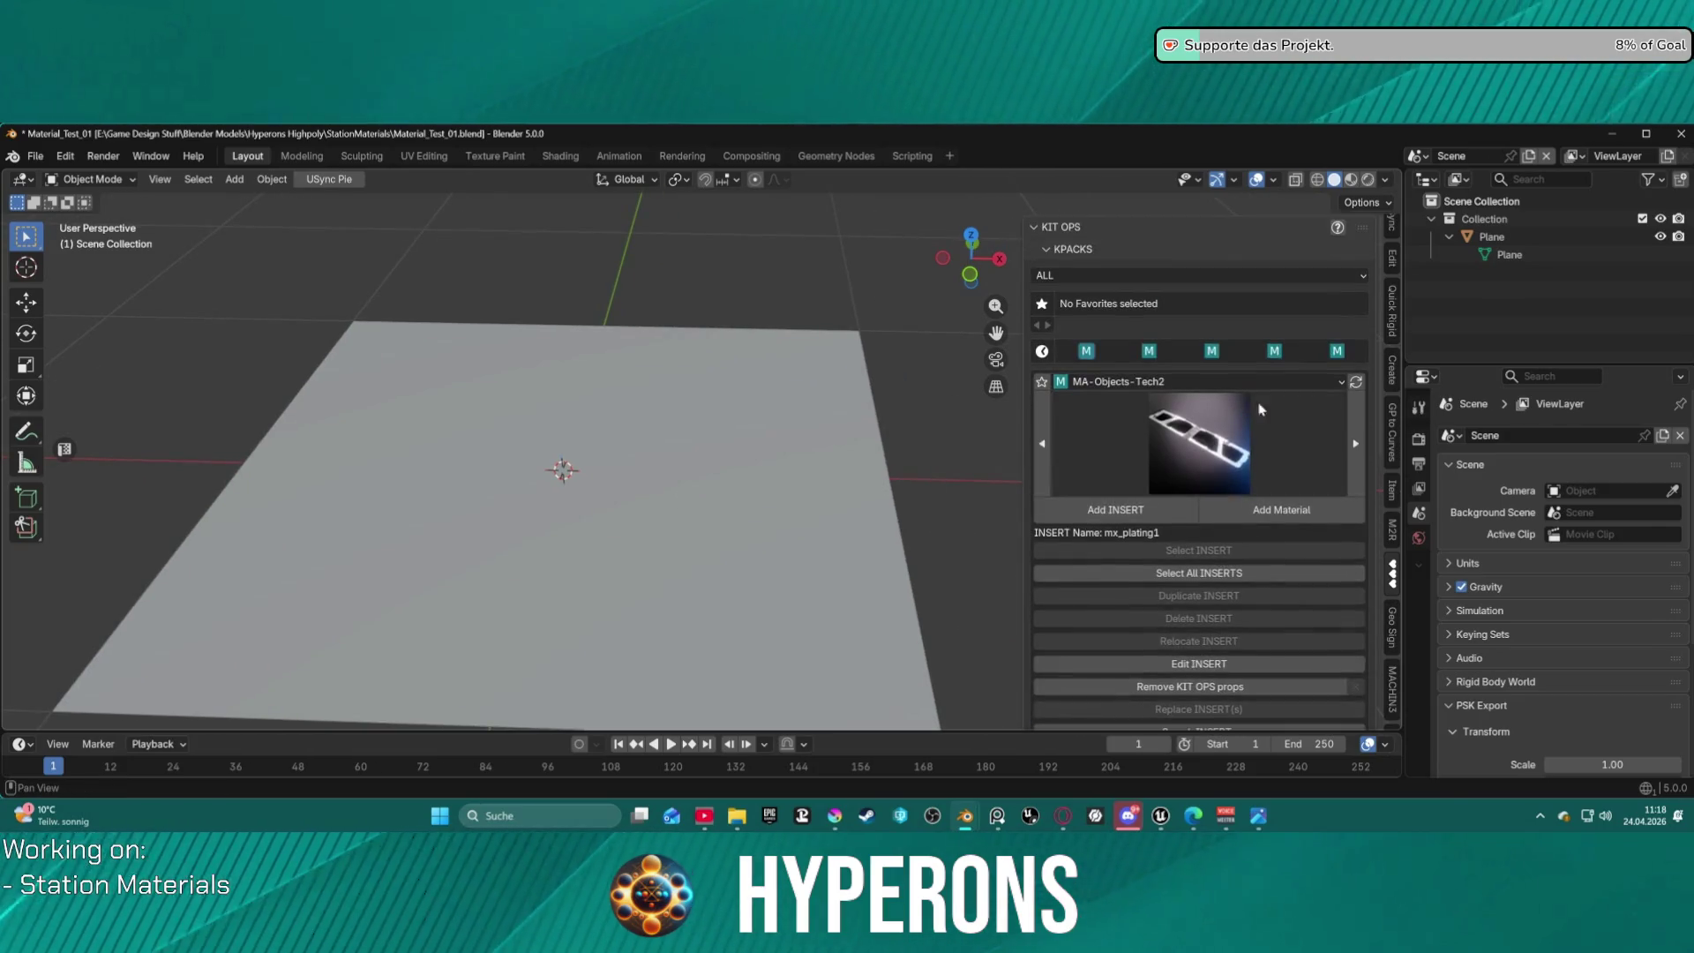
{"action": "left_click", "coordinate": [1159, 456]}
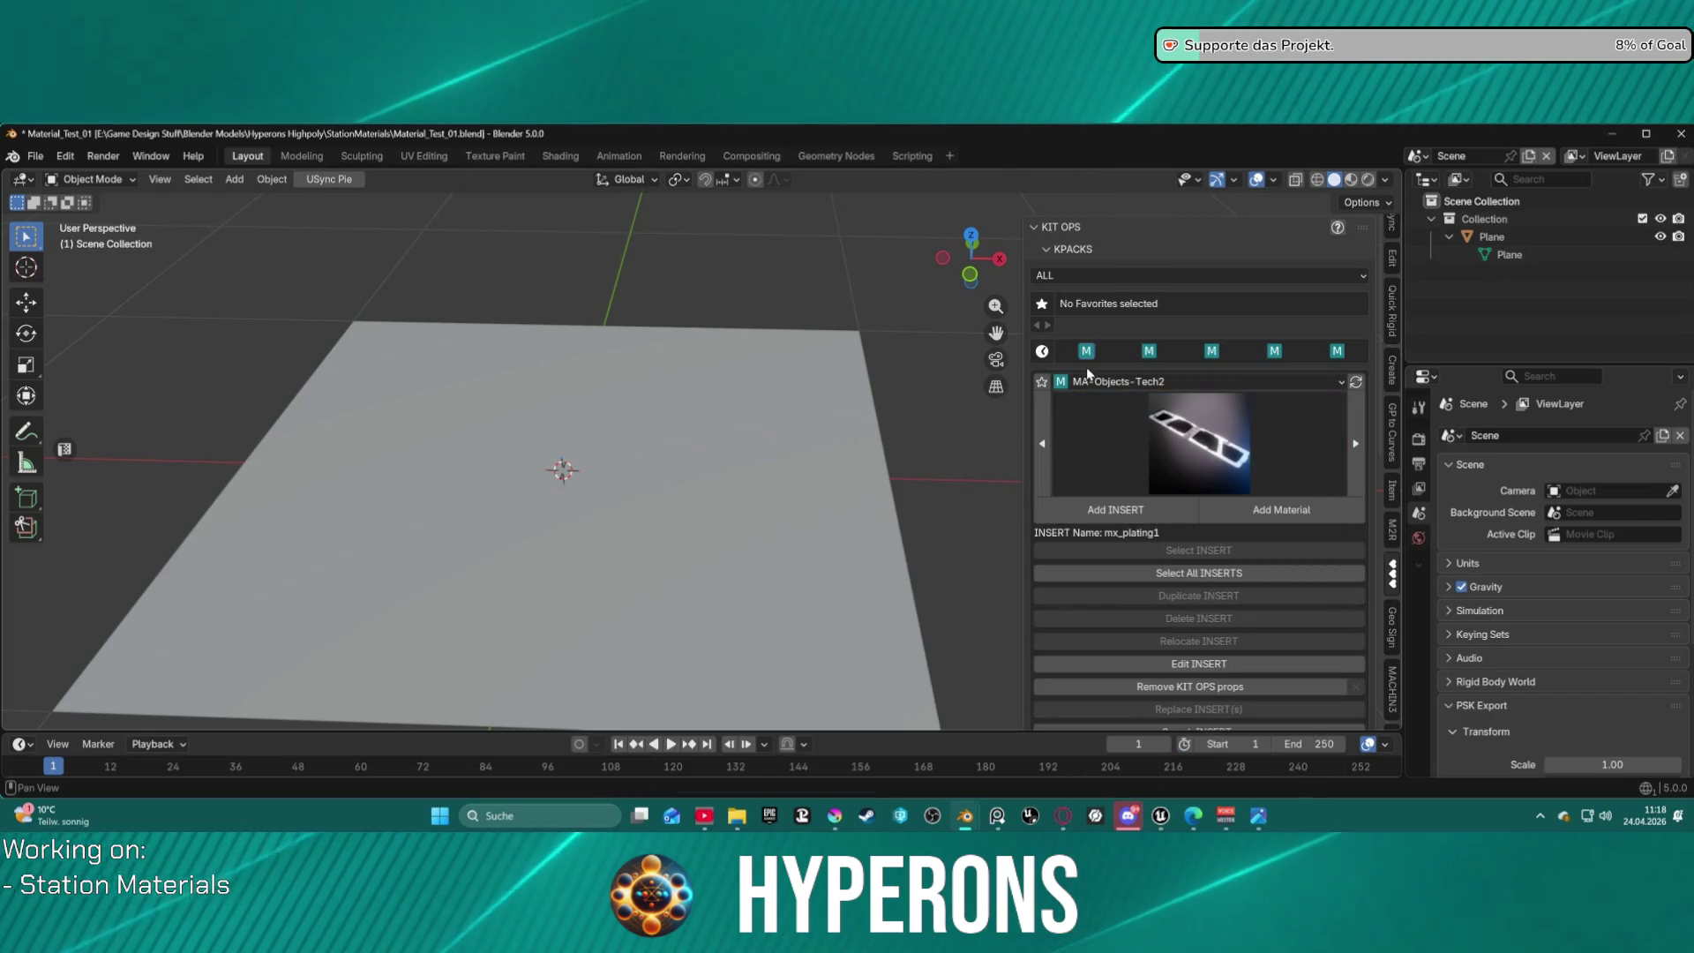
{"action": "left_click", "coordinate": [1138, 381]}
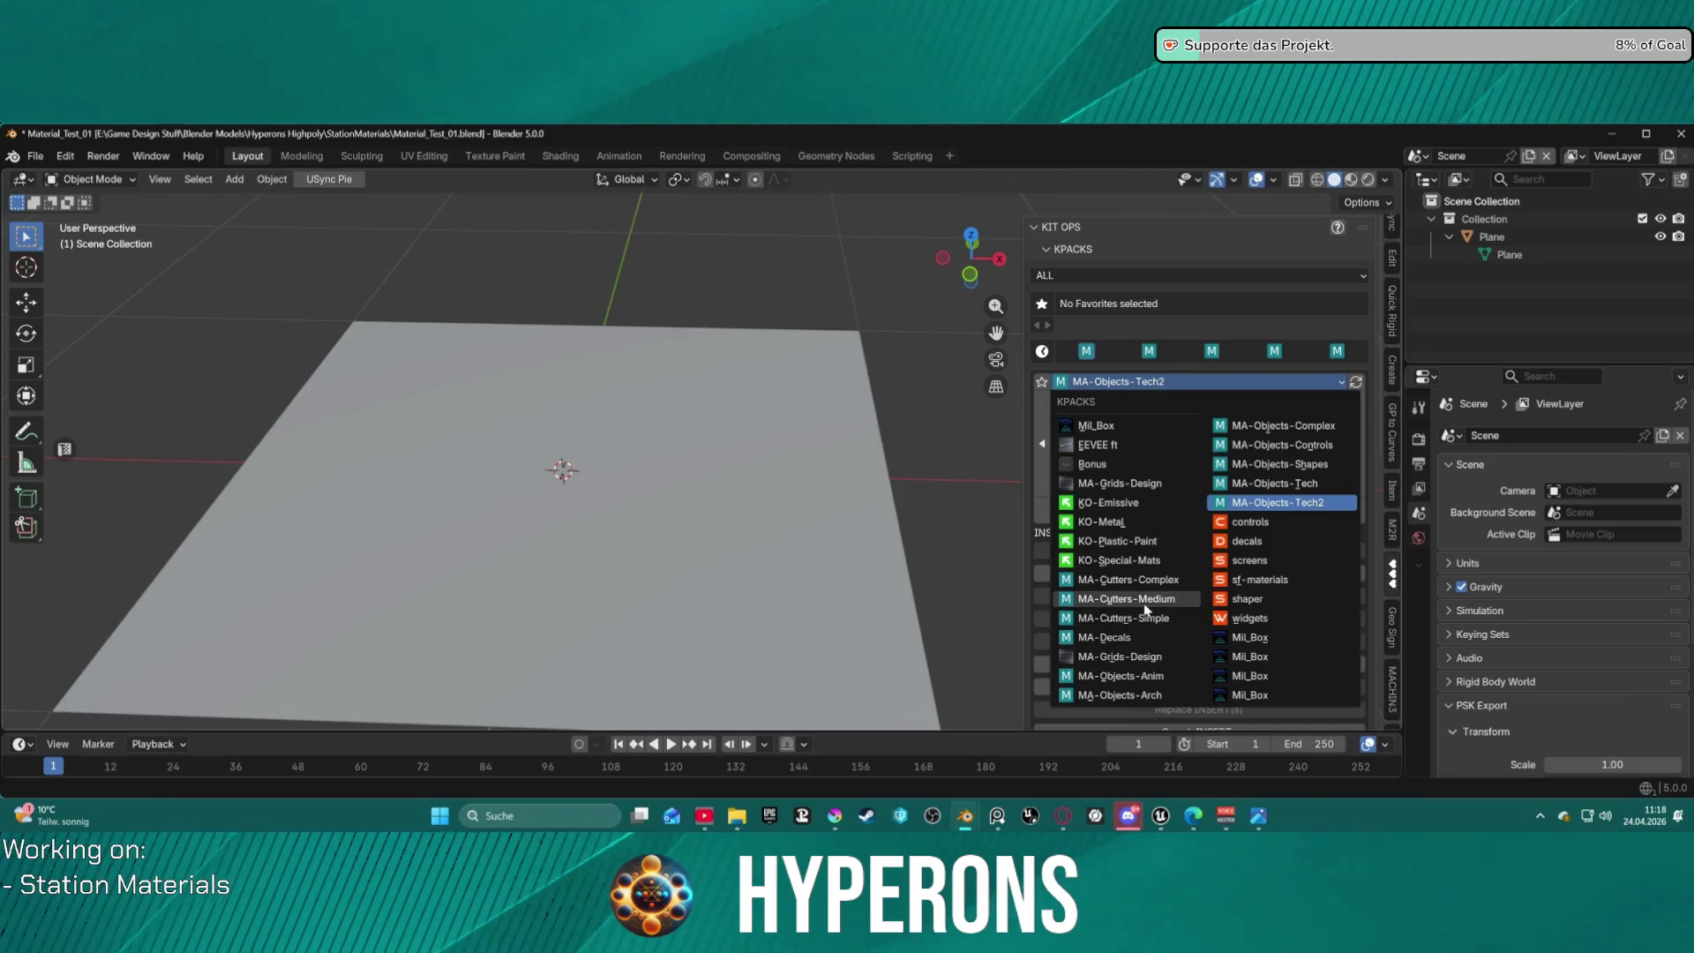
{"action": "left_click", "coordinate": [1143, 600]}
{"action": "left_click", "coordinate": [1209, 448]}
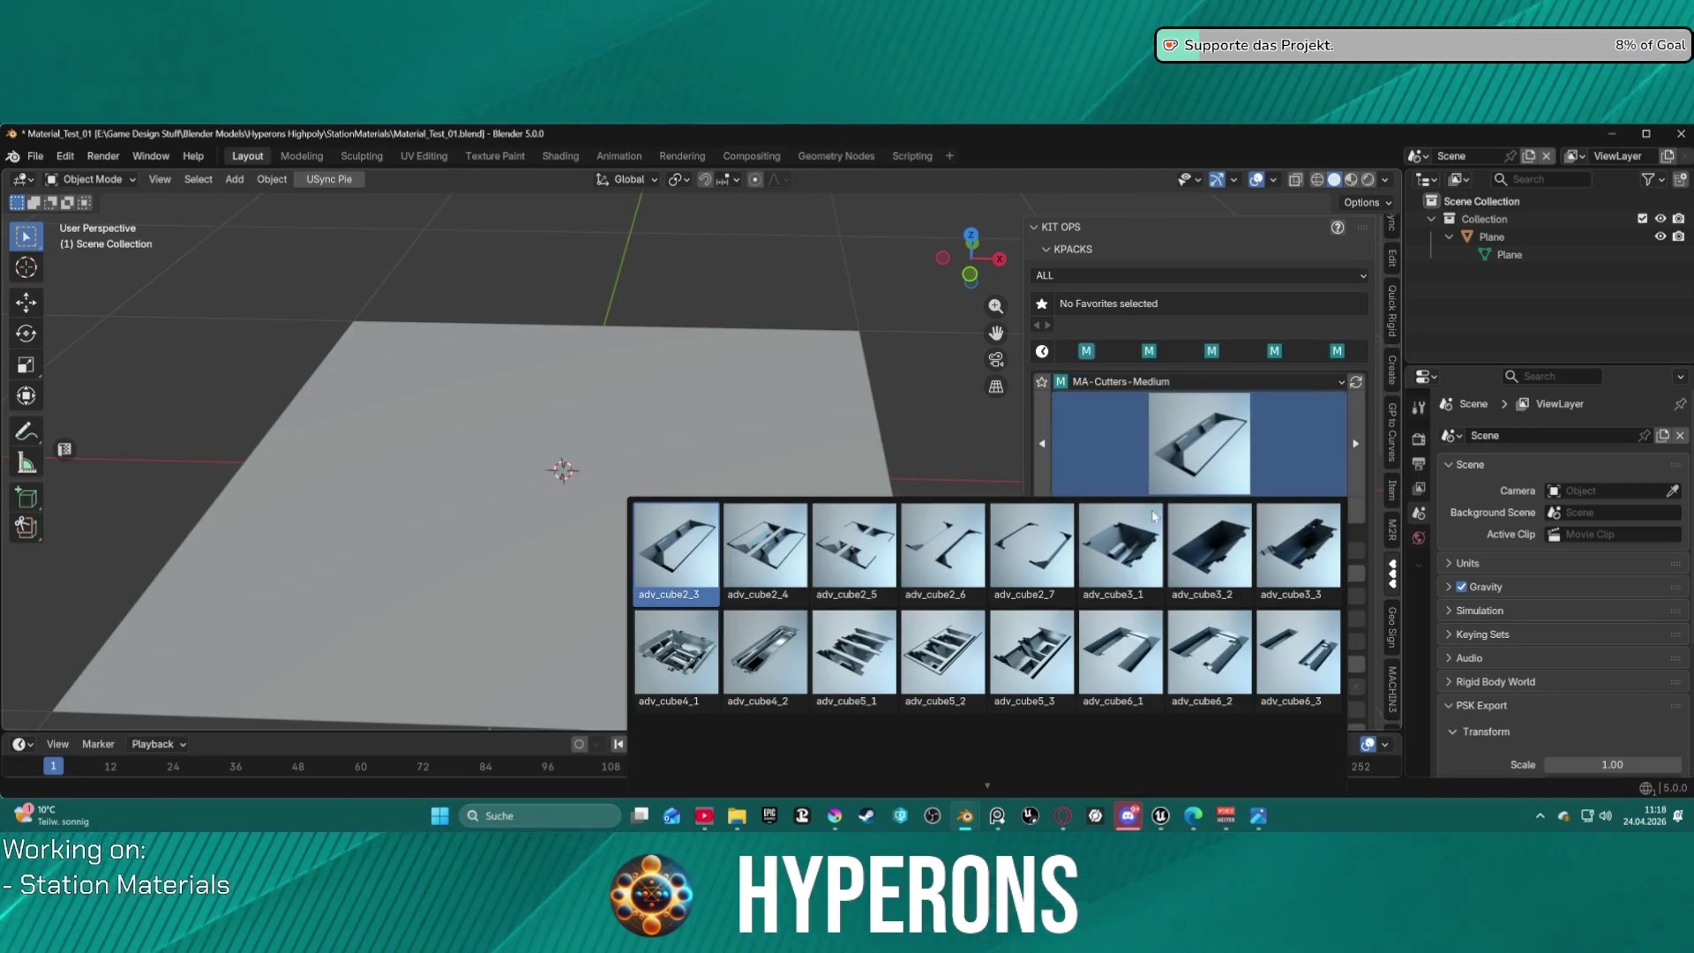
{"action": "left_click", "coordinate": [1137, 561]}
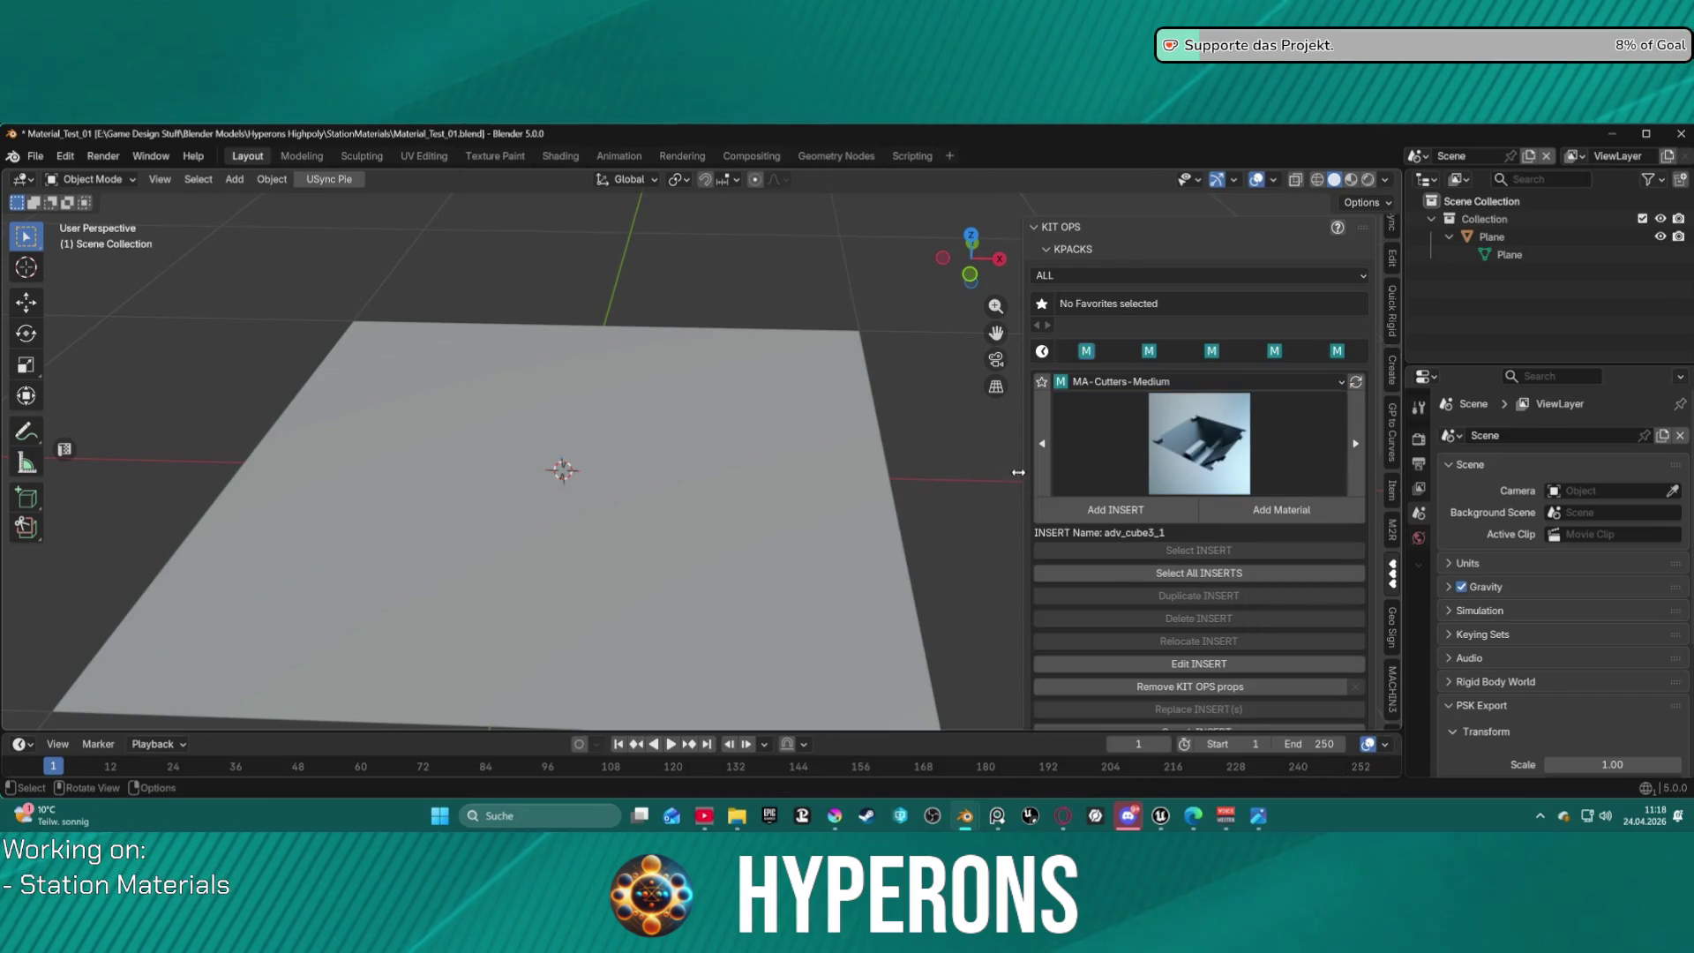
{"action": "left_click", "coordinate": [1115, 510]}
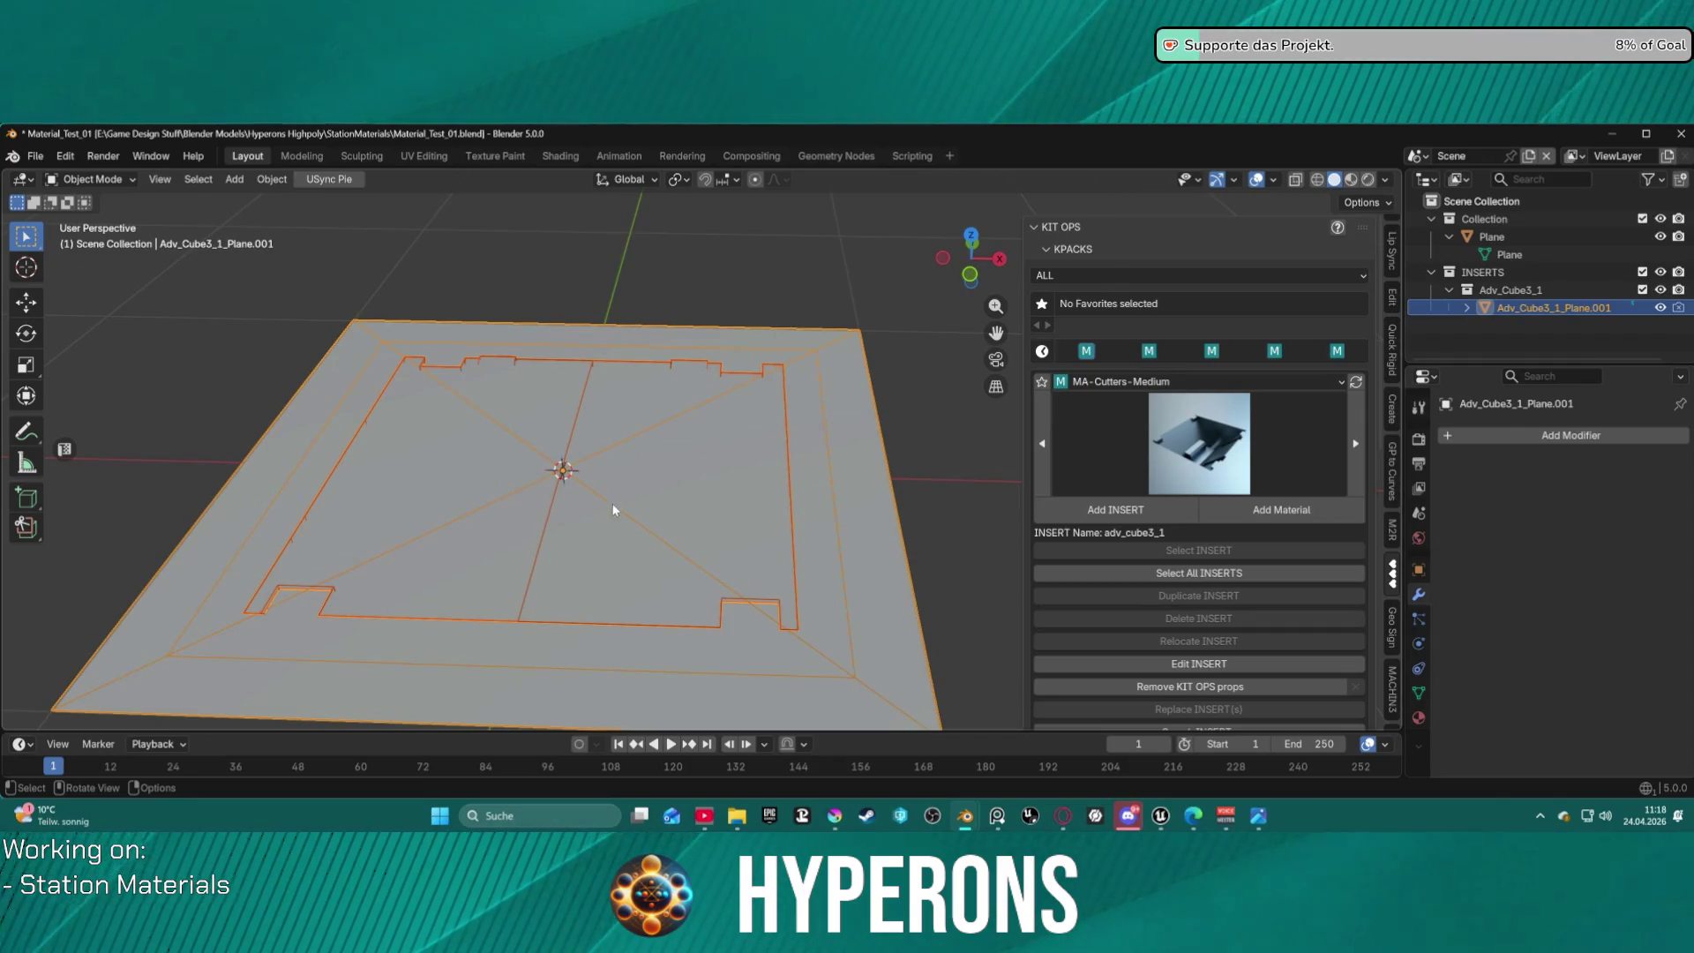
{"action": "scroll", "coordinate": [1237, 593], "scroll_direction": "down", "scroll_amount": 10}
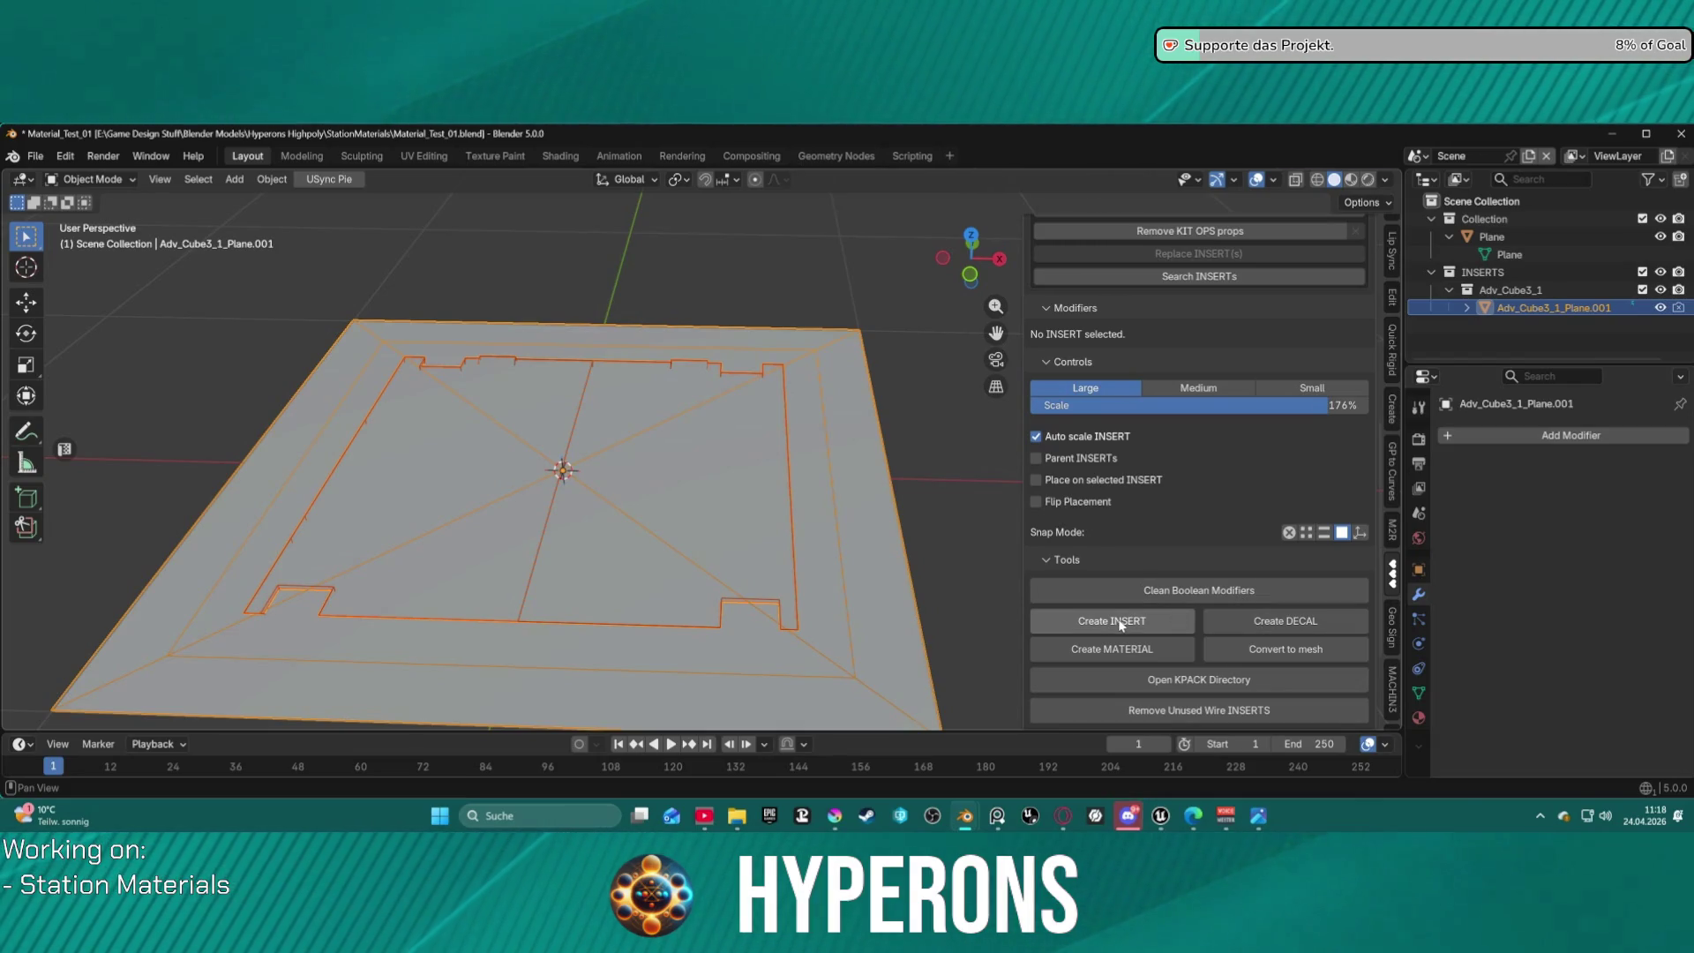
{"action": "scroll", "coordinate": [1188, 600], "scroll_direction": "down", "scroll_amount": 4}
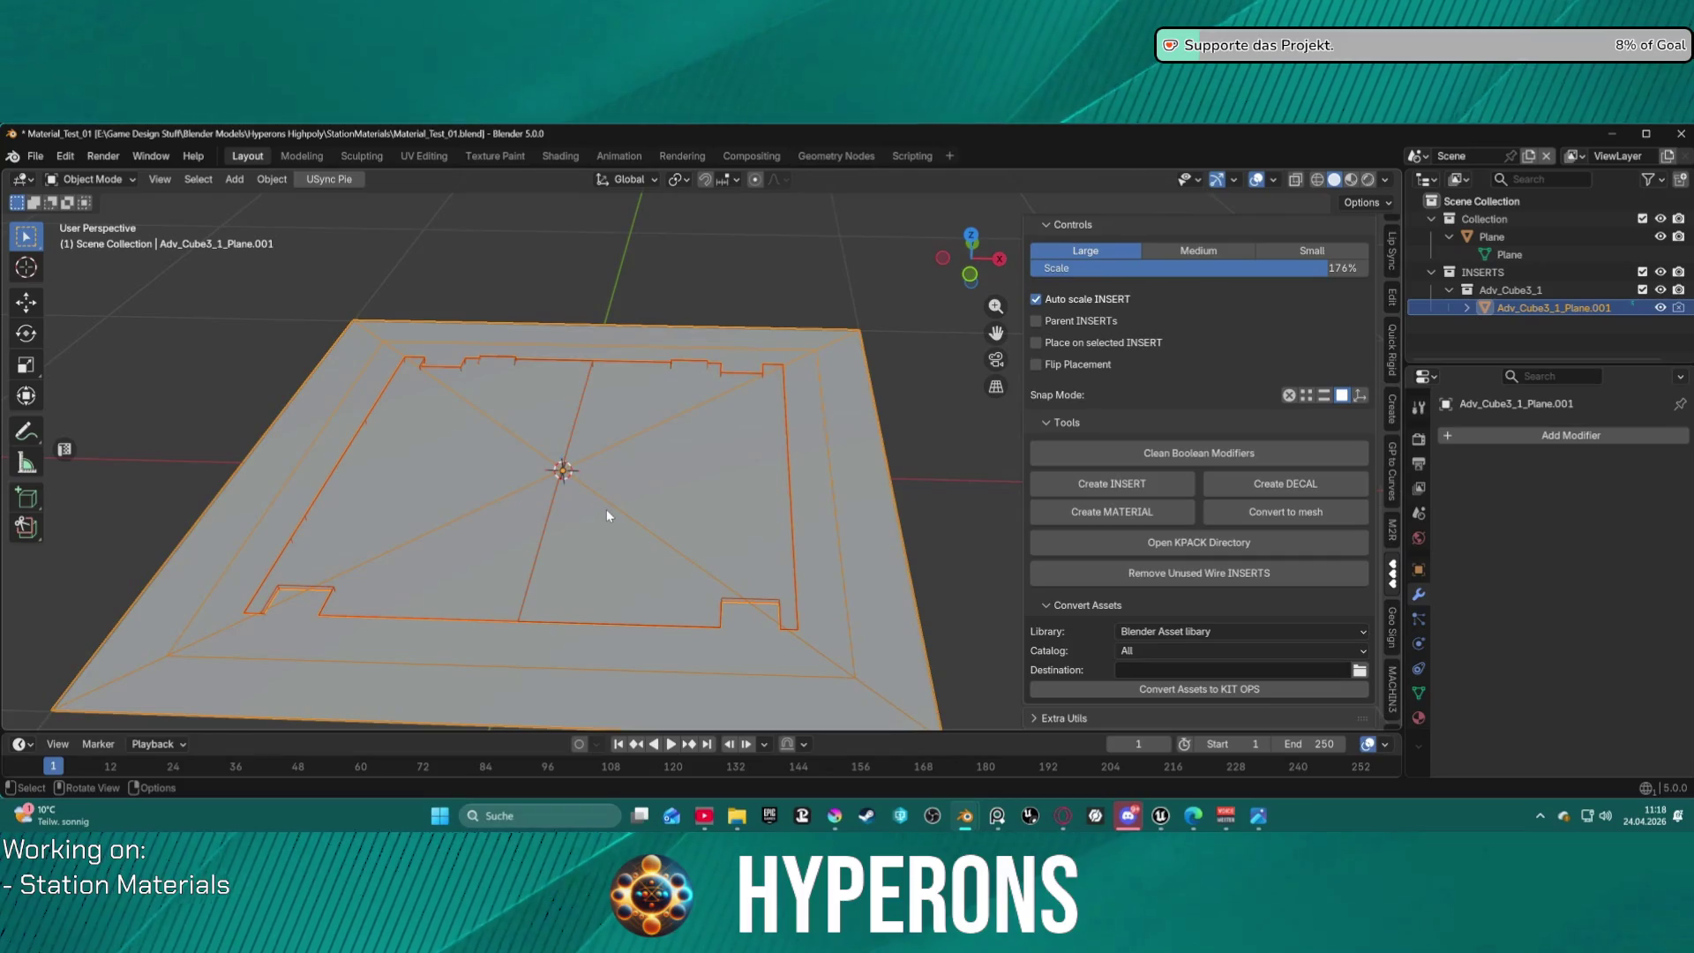
{"action": "key", "text": "g"}
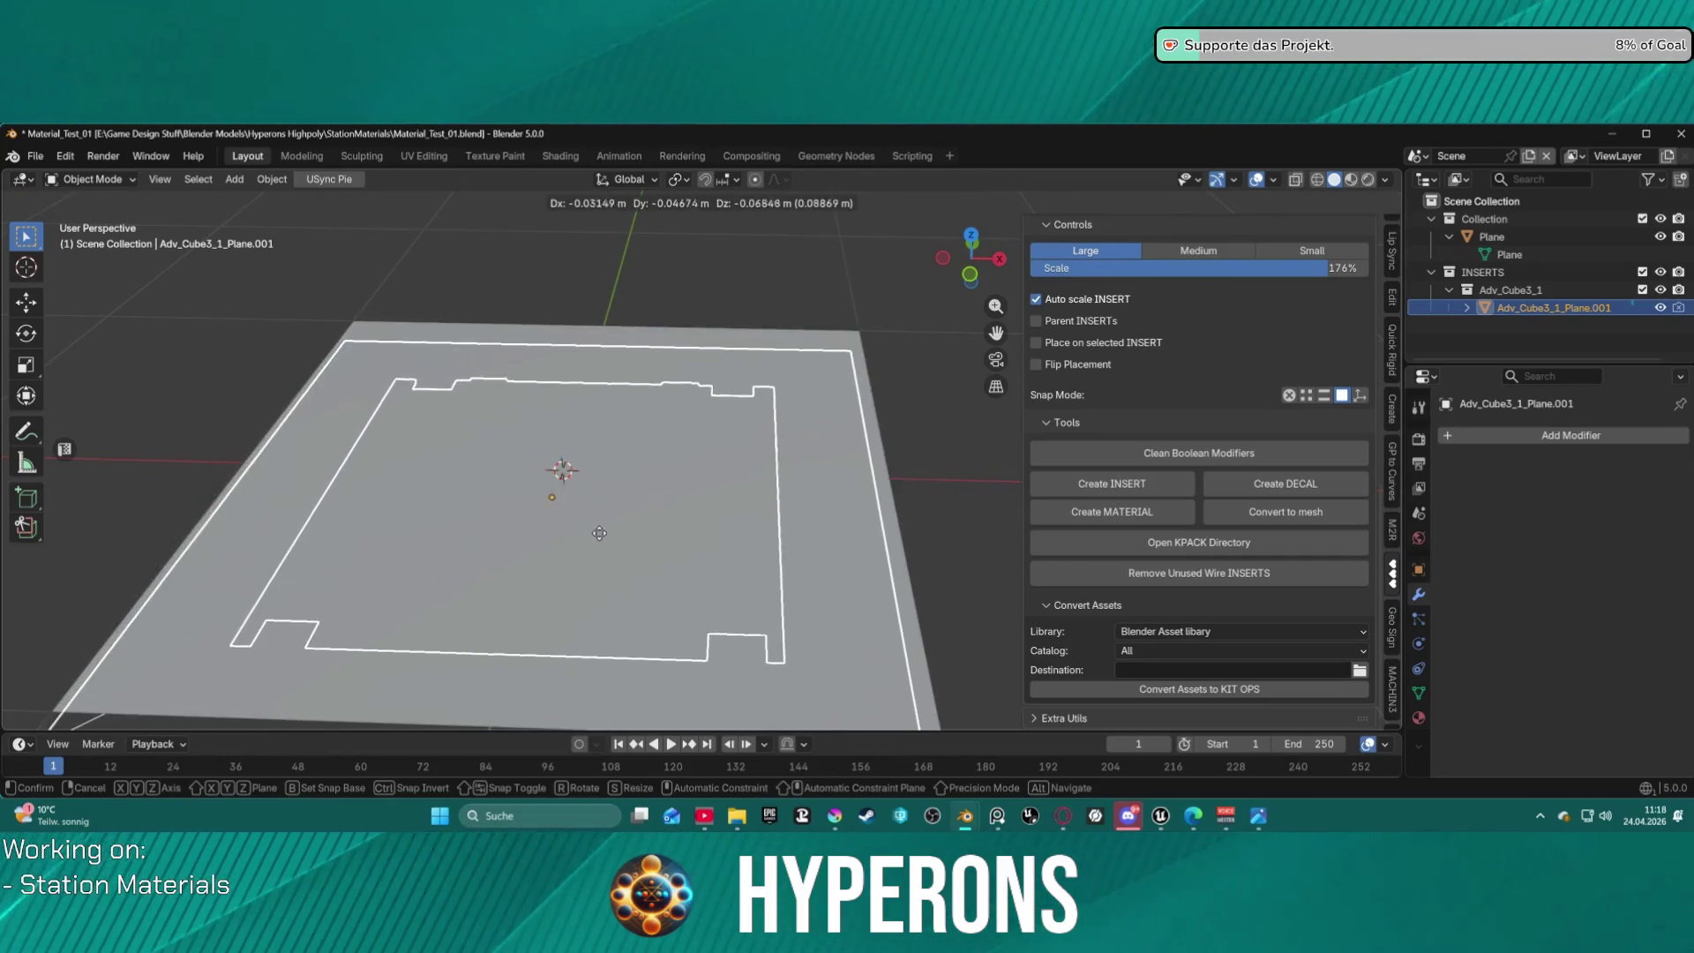
{"action": "right_click", "coordinate": [599, 533]}
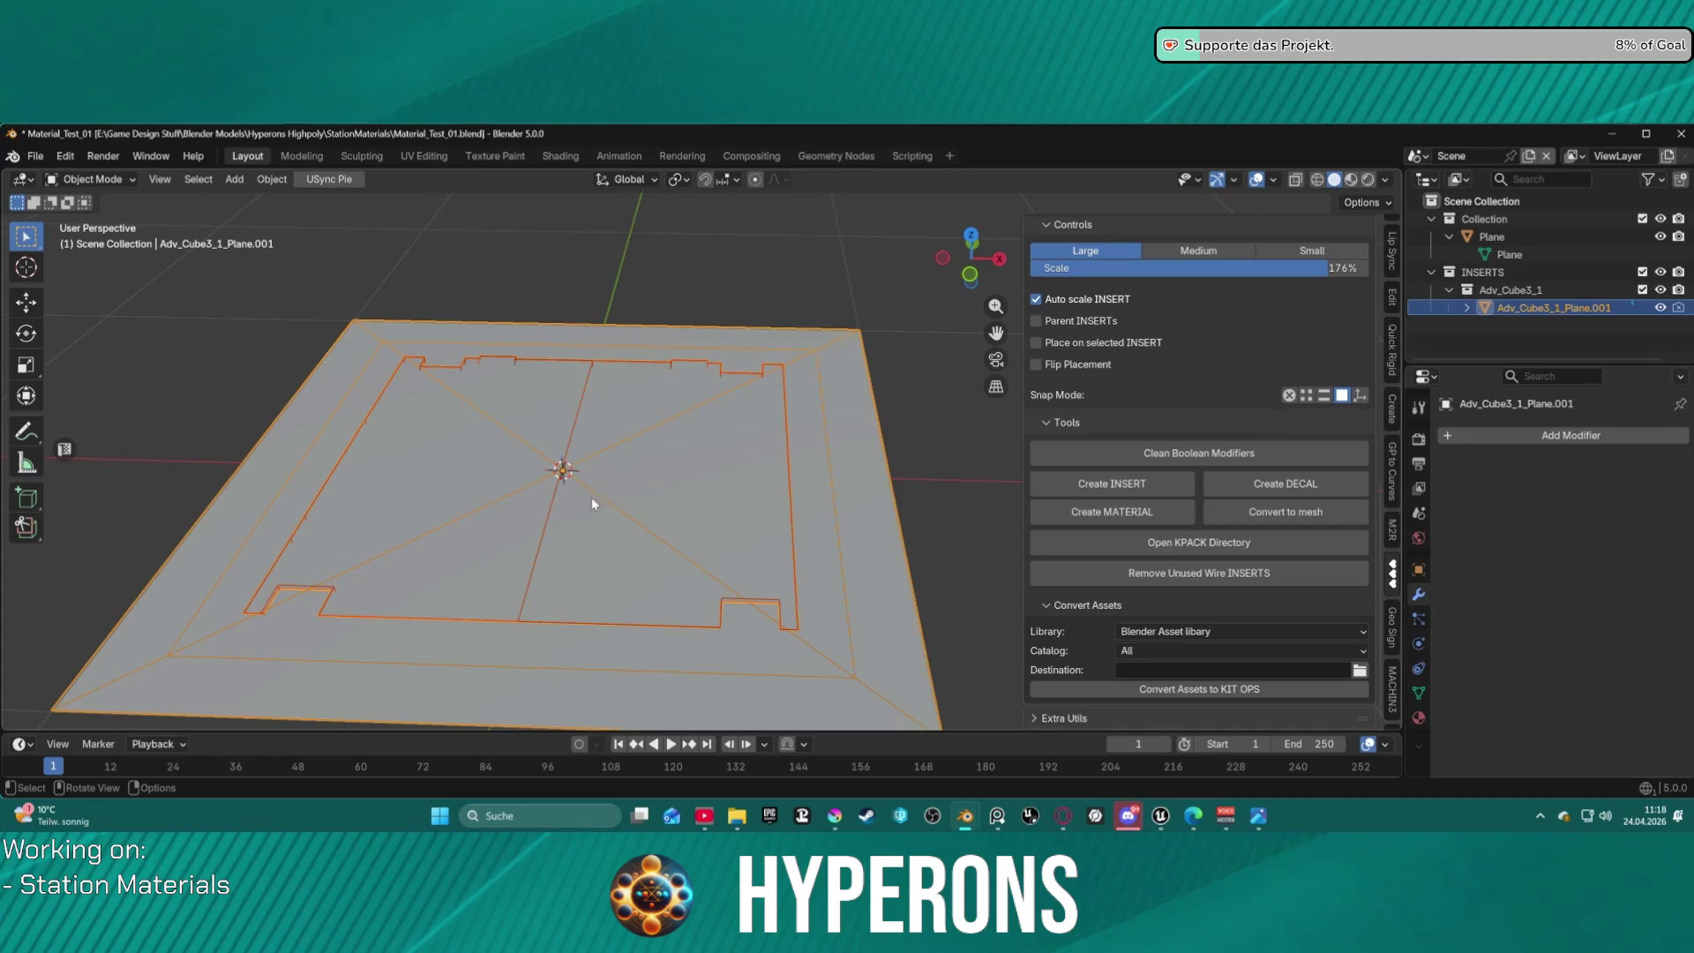
{"action": "key", "text": "Delete"}
{"action": "left_click", "coordinate": [761, 381]}
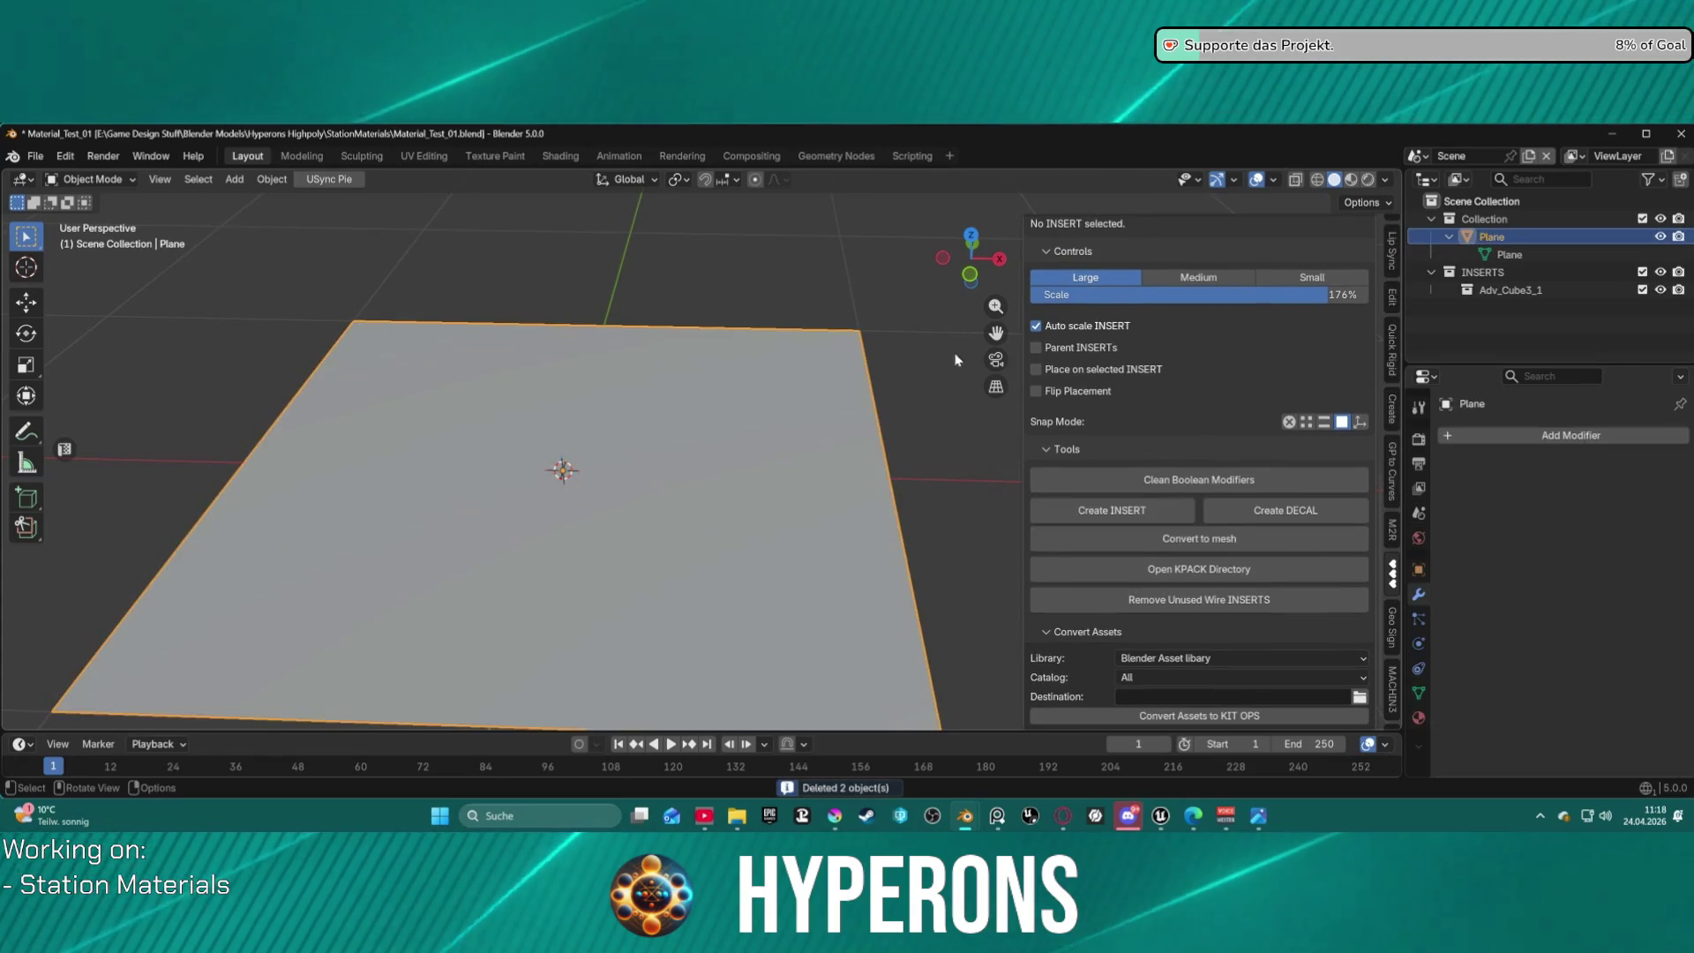
{"action": "scroll", "coordinate": [1172, 457], "scroll_direction": "up", "scroll_amount": 8}
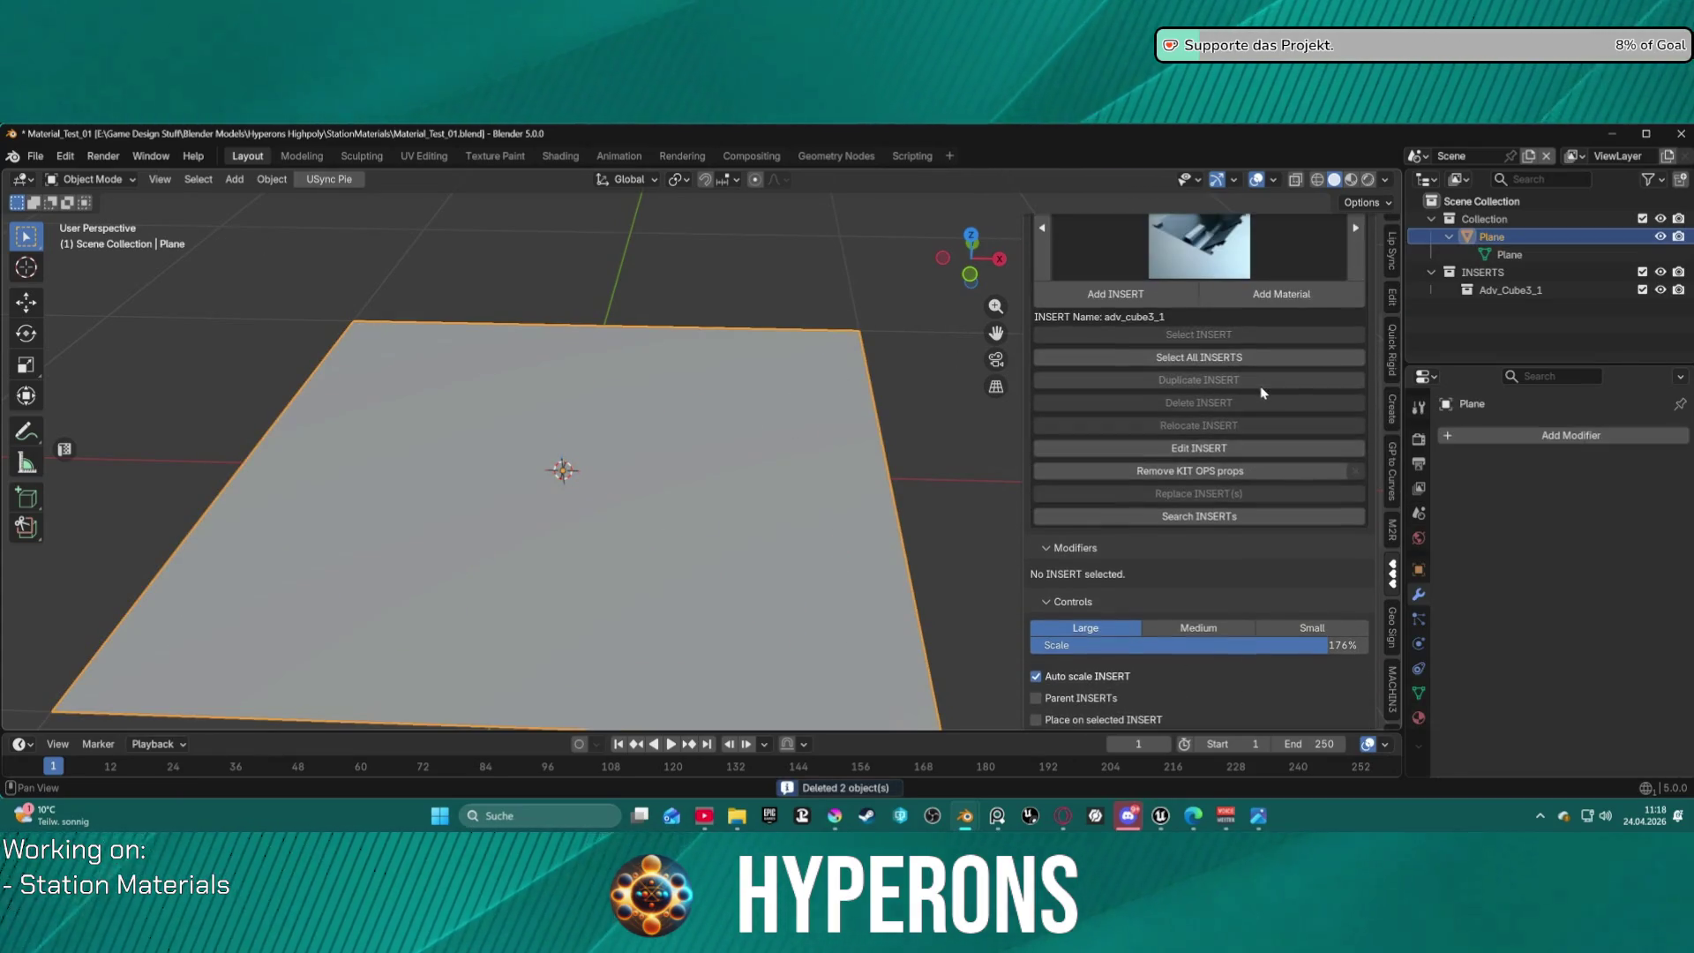
{"action": "left_click", "coordinate": [1171, 300]}
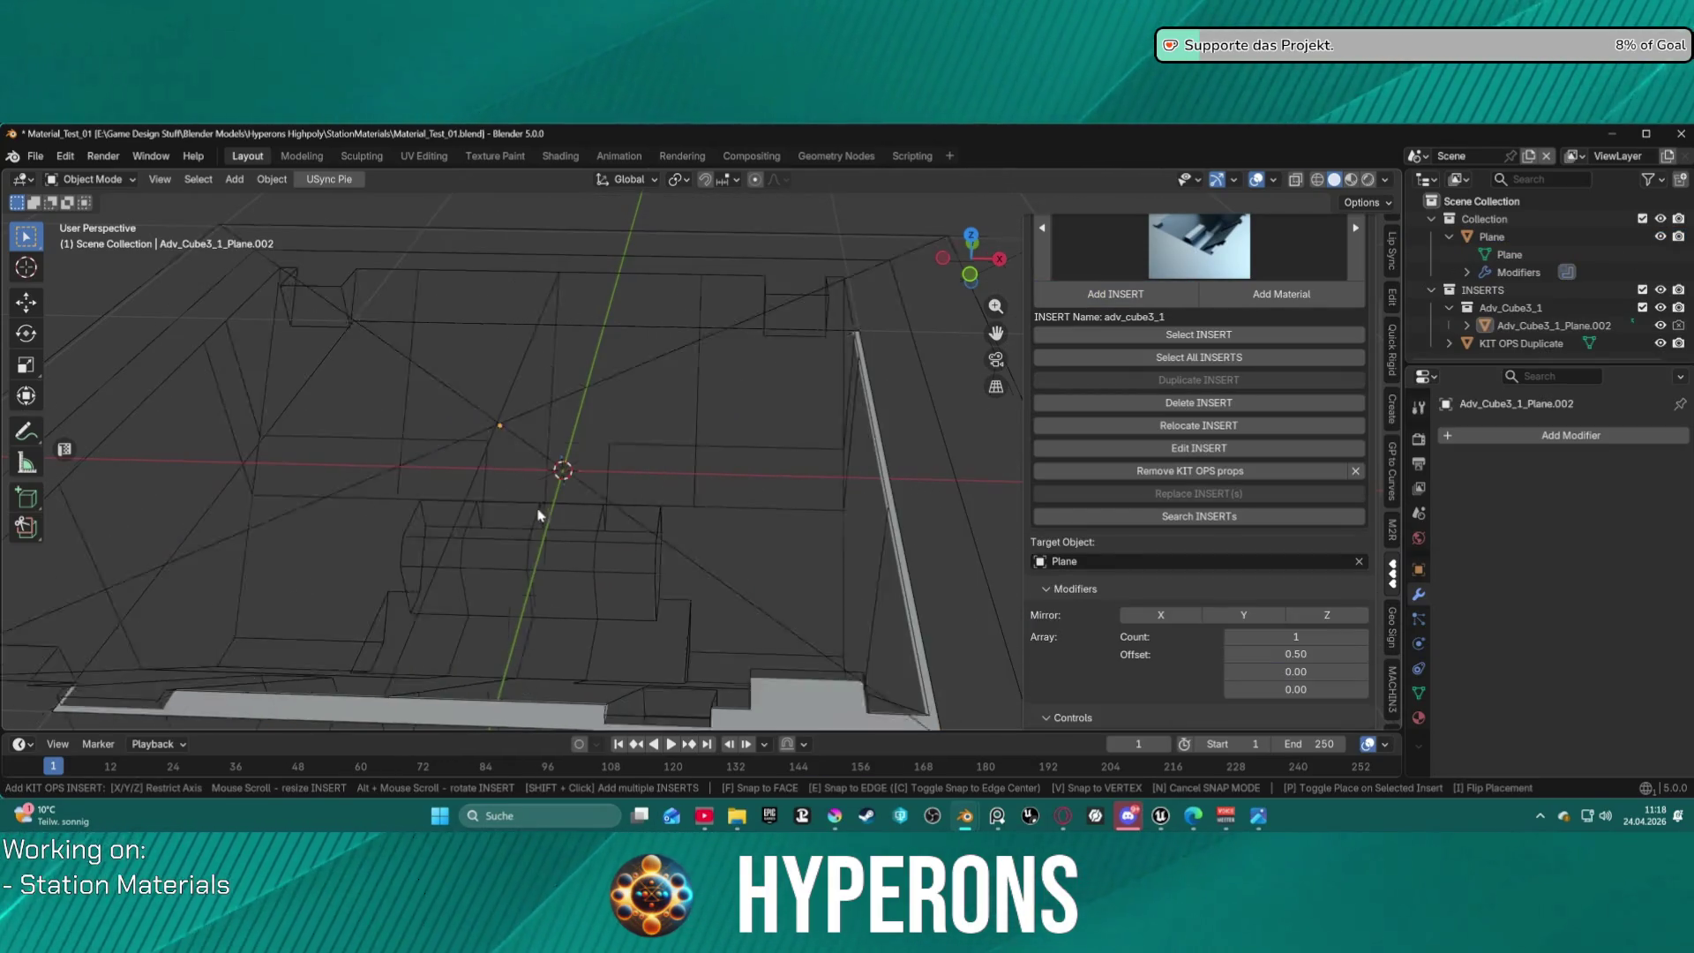
{"action": "key", "text": "Escape"}
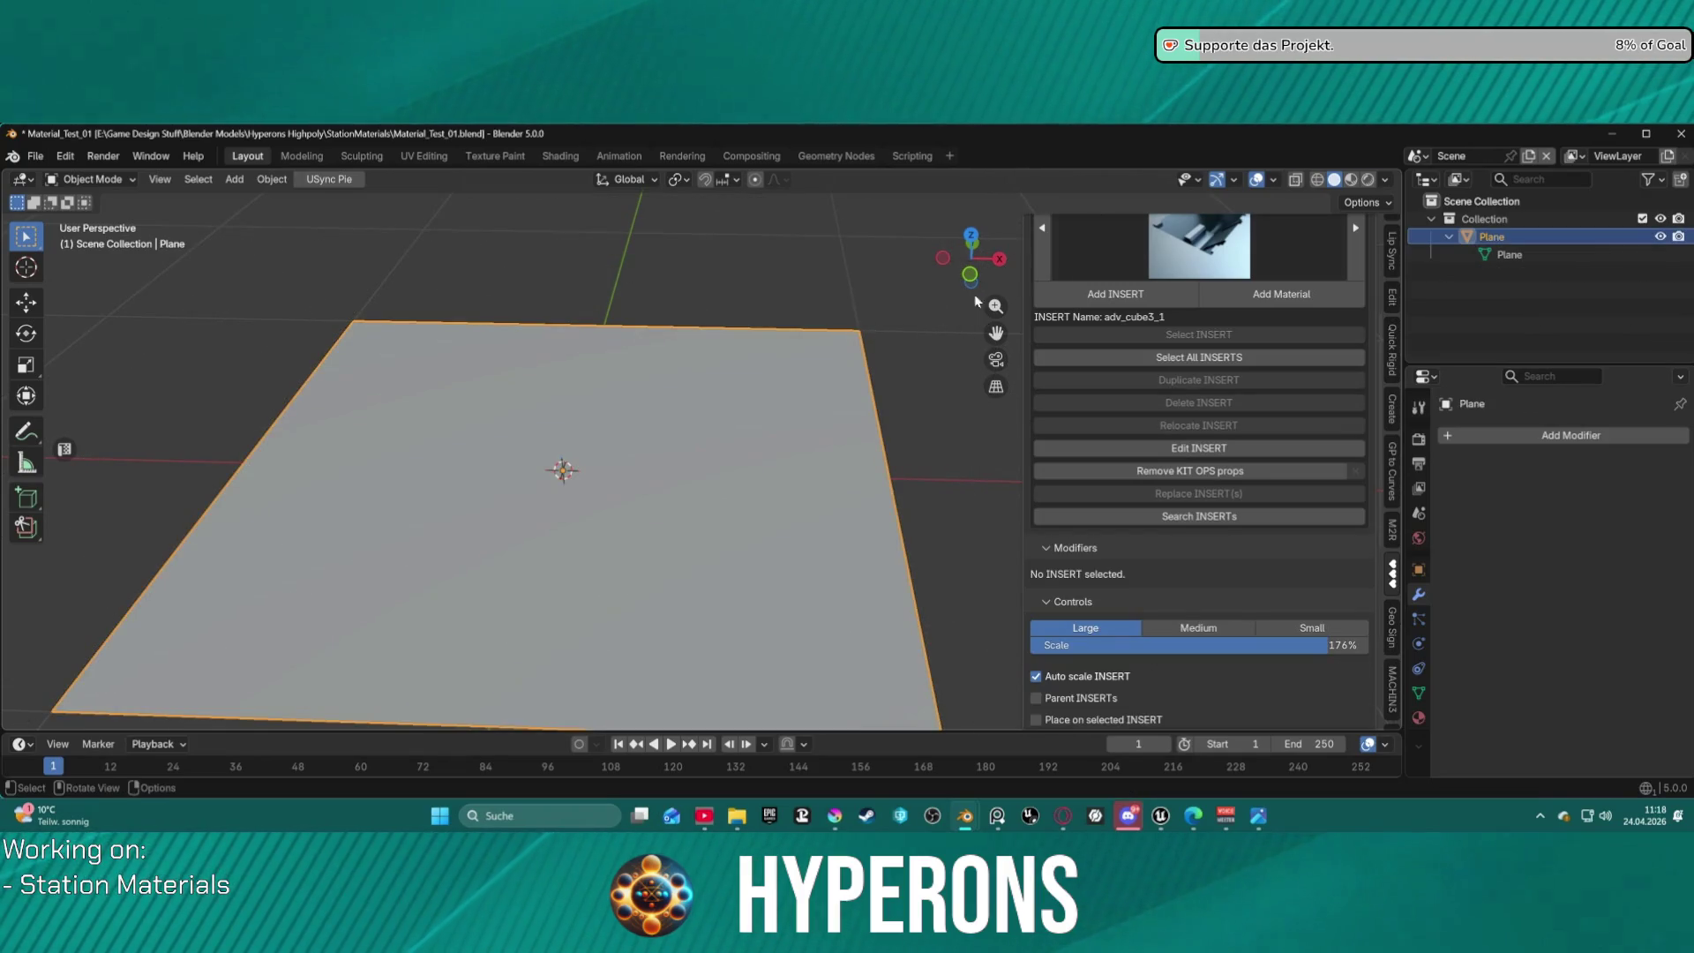
{"action": "scroll", "coordinate": [628, 412], "scroll_direction": "down", "scroll_amount": 3}
{"action": "scroll", "coordinate": [1155, 370], "scroll_direction": "up", "scroll_amount": 5}
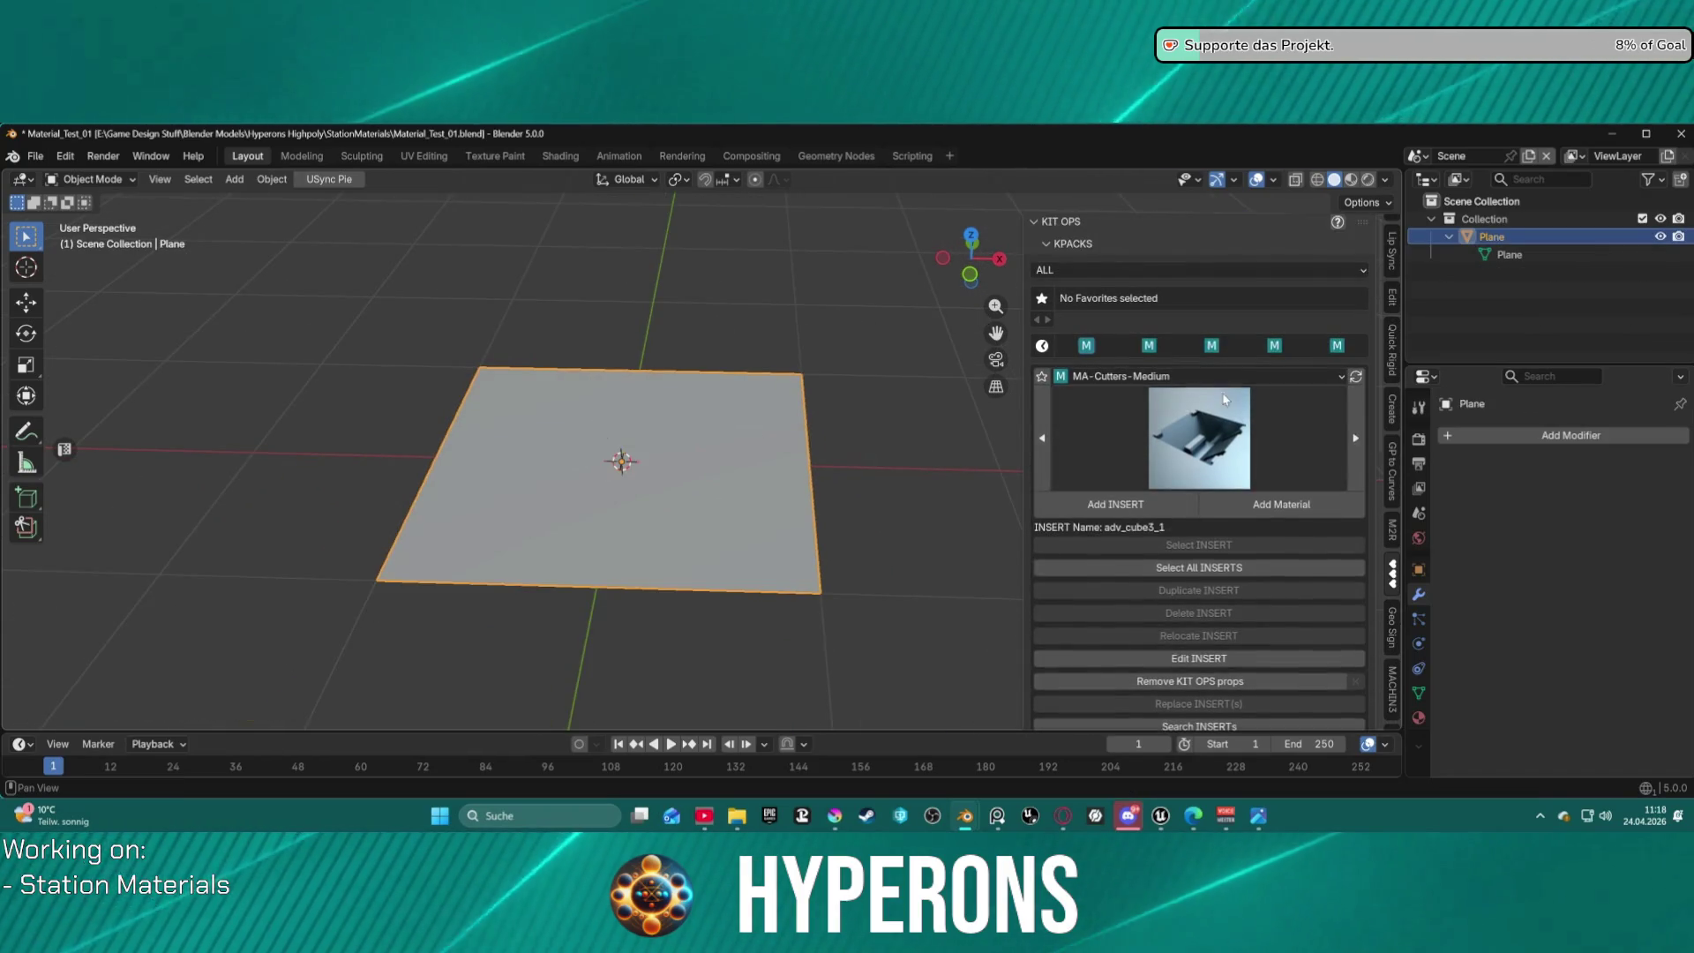
{"action": "left_click", "coordinate": [1199, 437]}
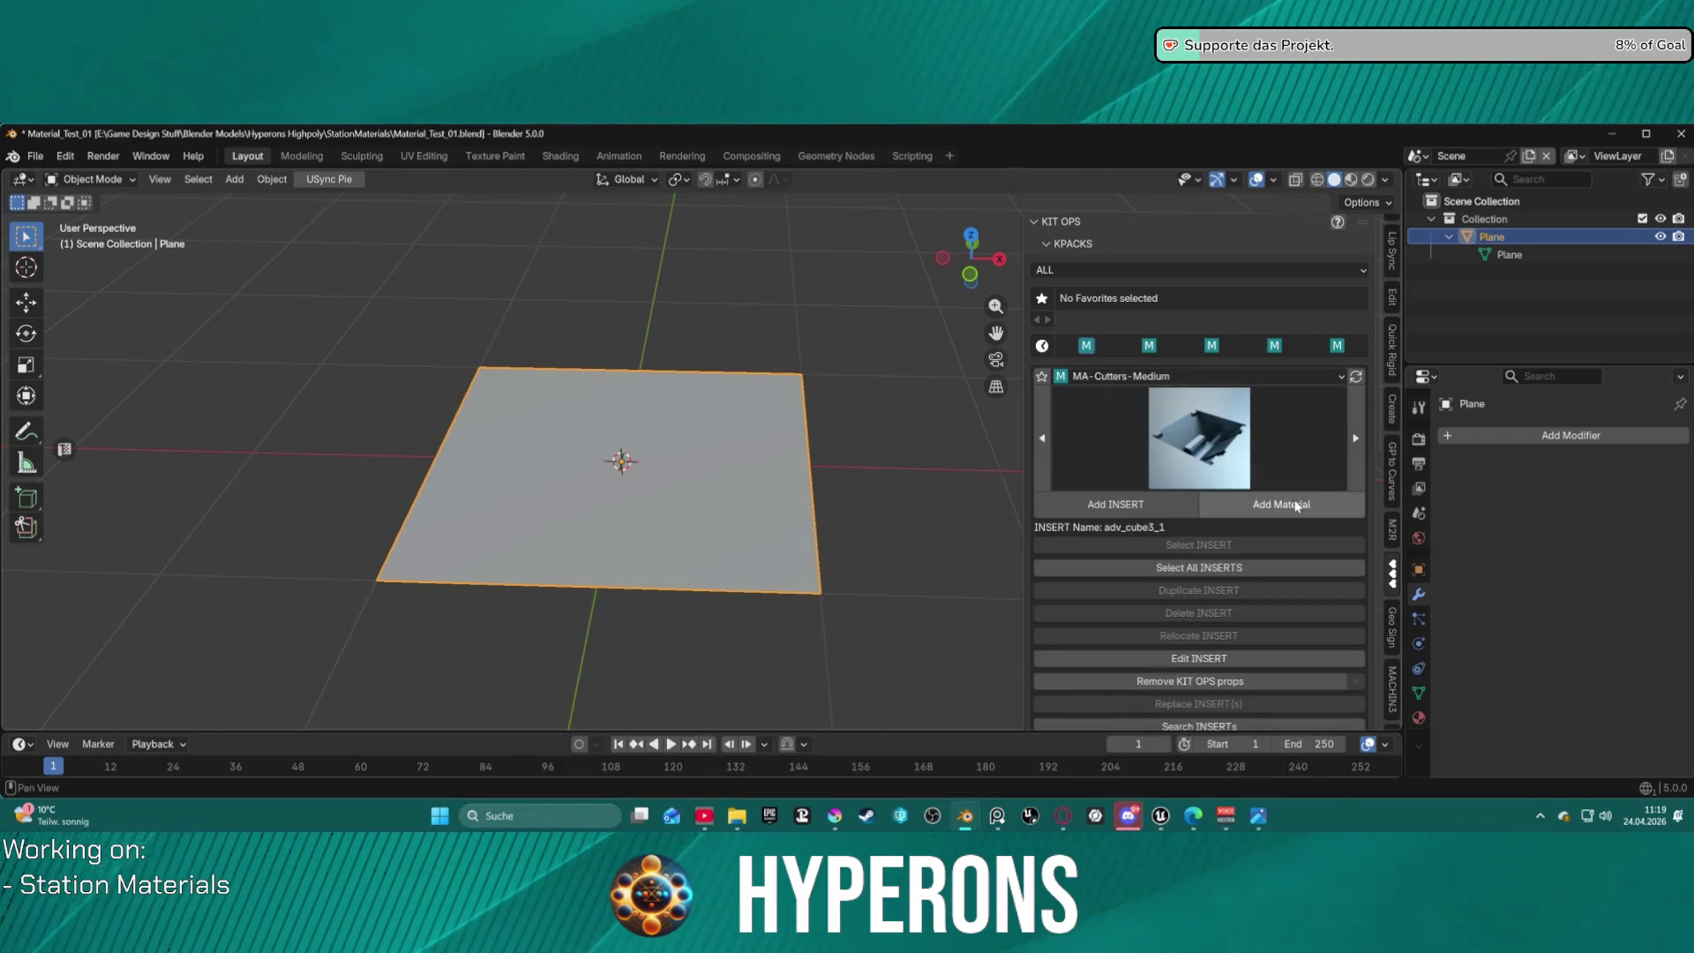
{"action": "left_click", "coordinate": [1284, 375]}
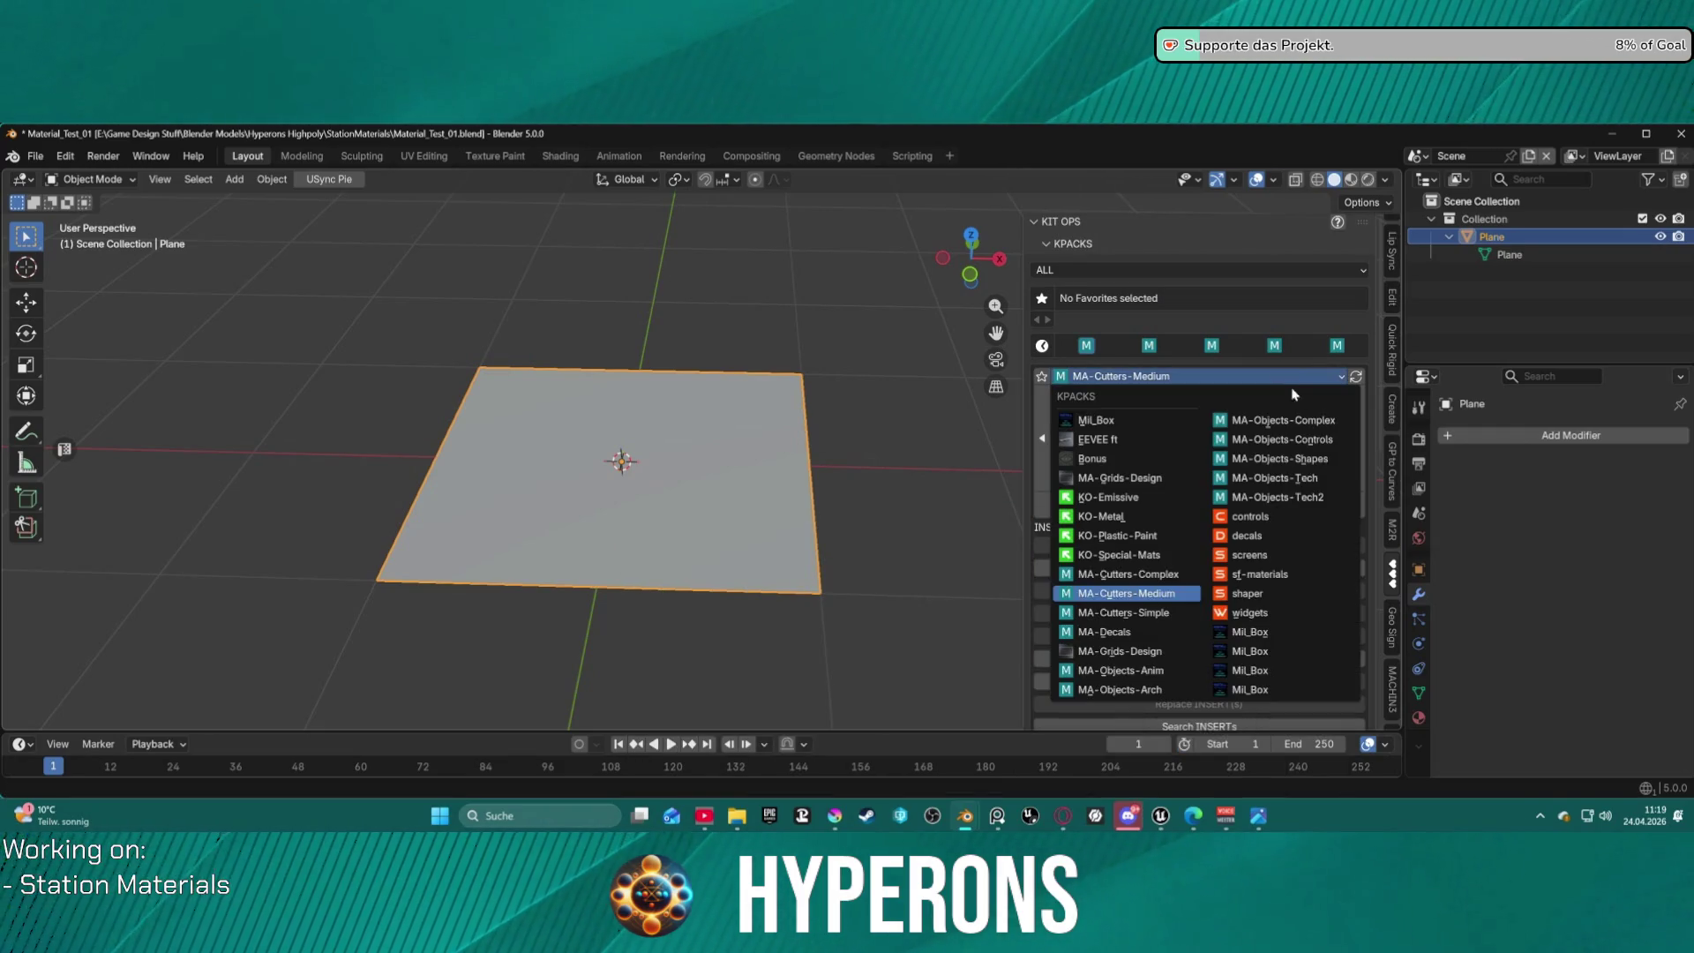
{"action": "left_click", "coordinate": [1277, 593]}
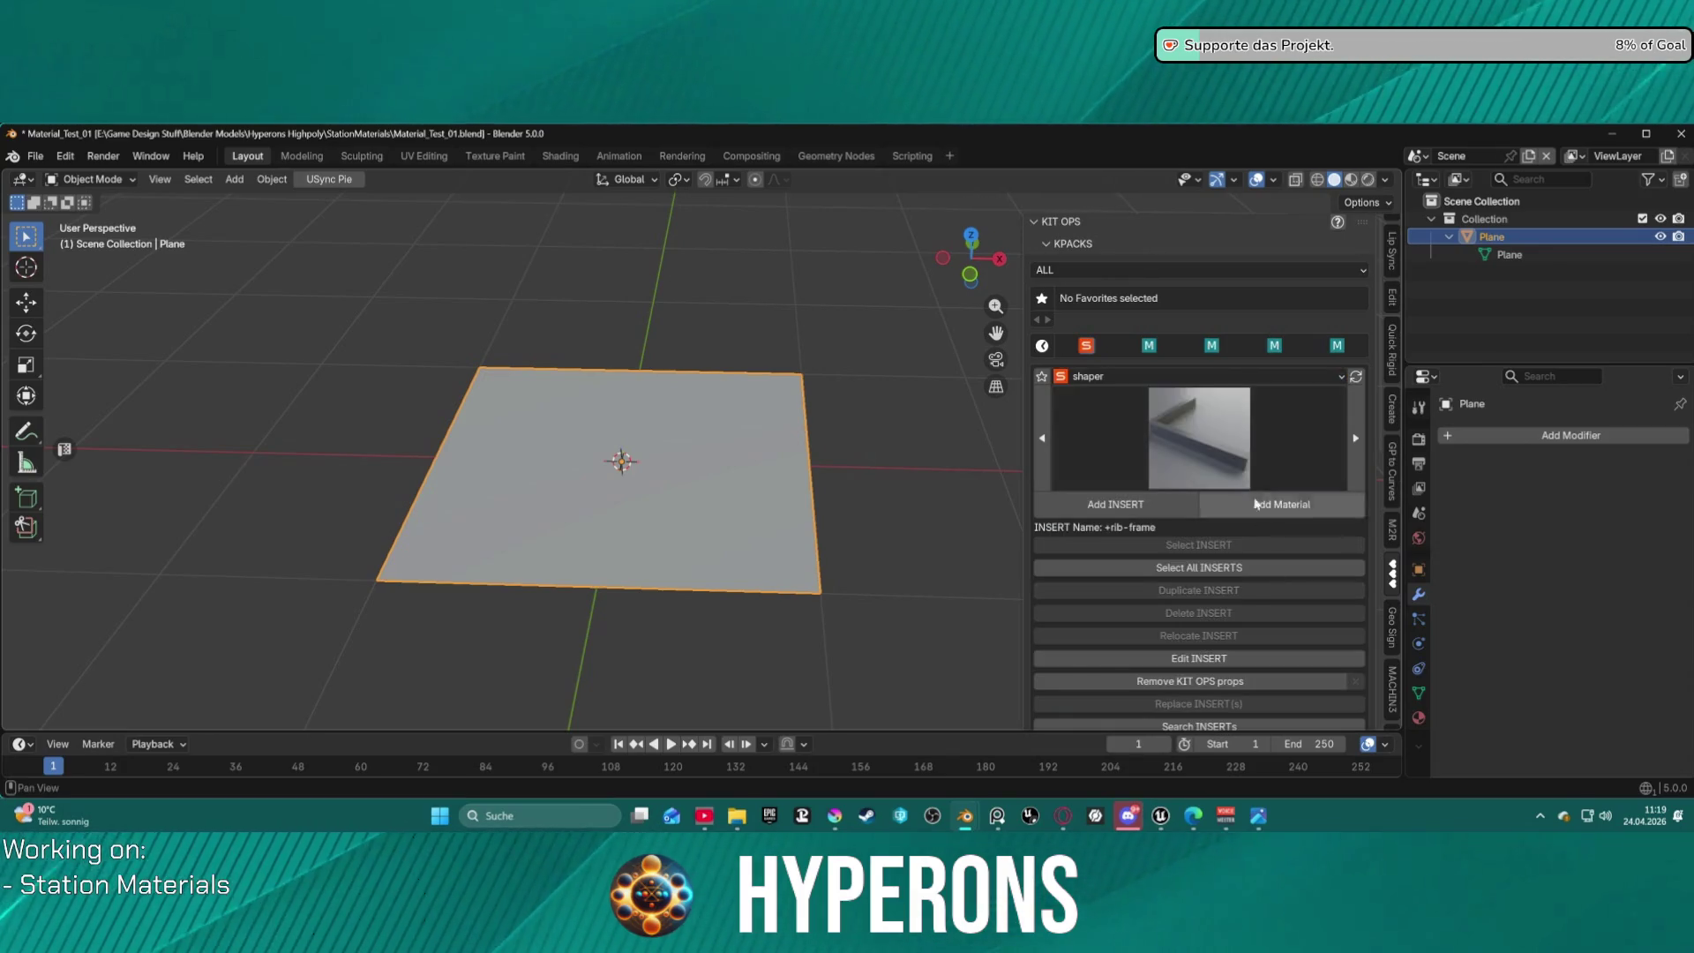
{"action": "left_click", "coordinate": [1252, 467]}
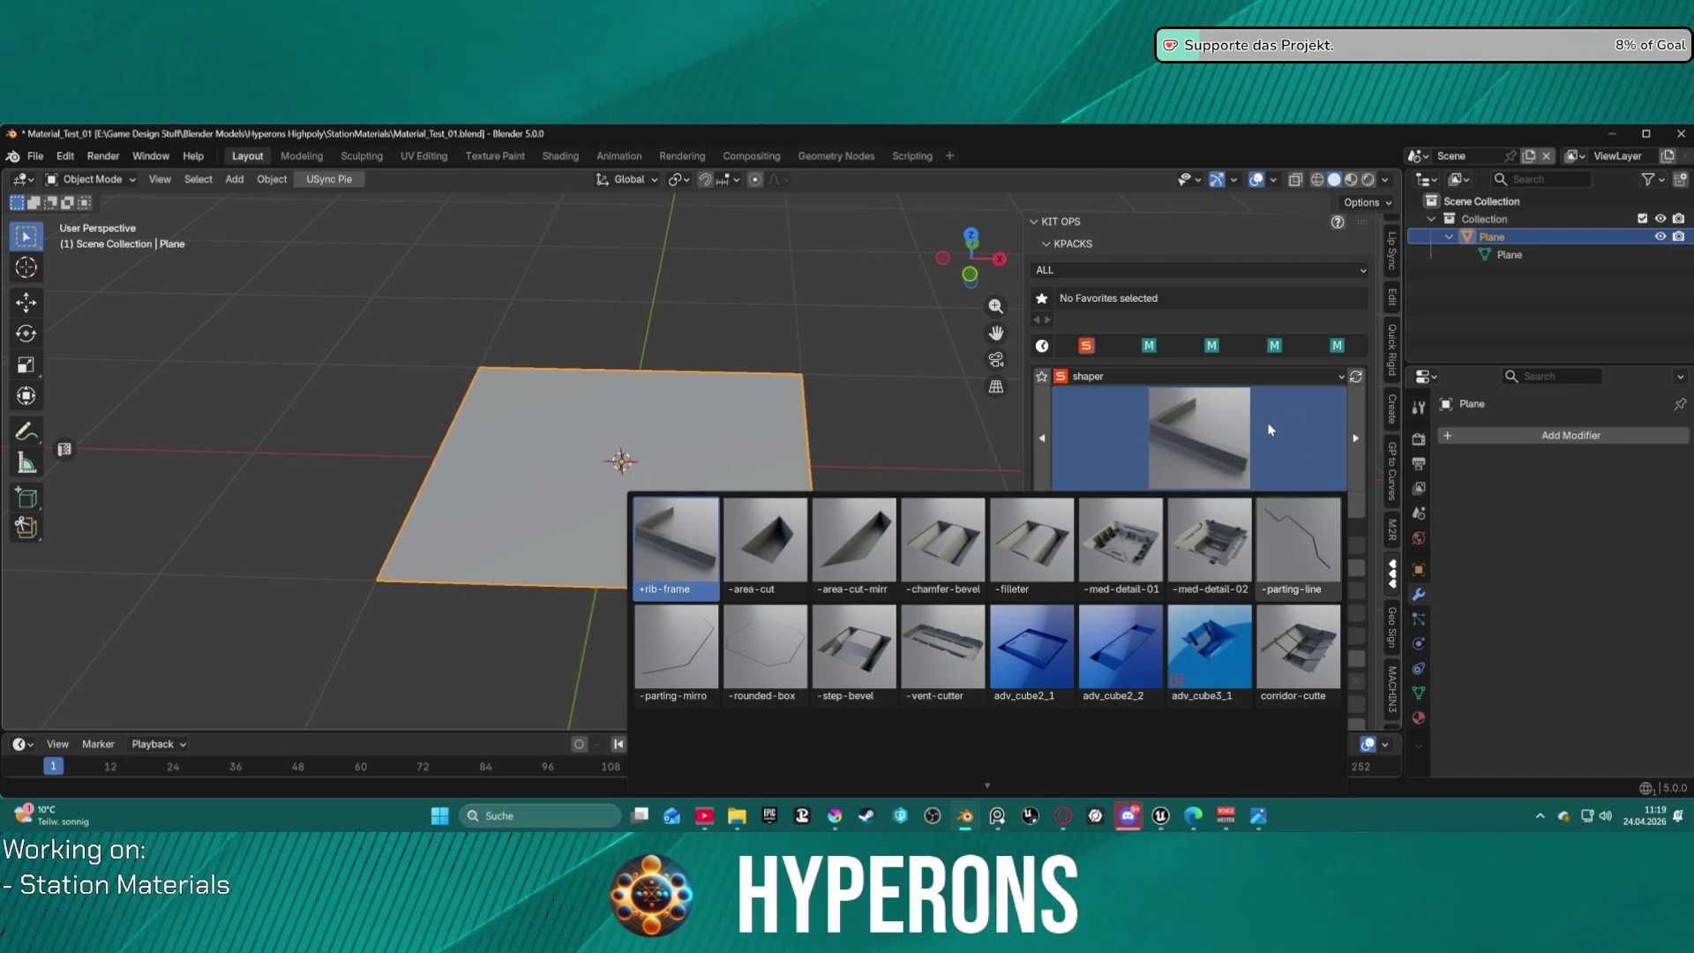
{"action": "left_click", "coordinate": [1220, 378]}
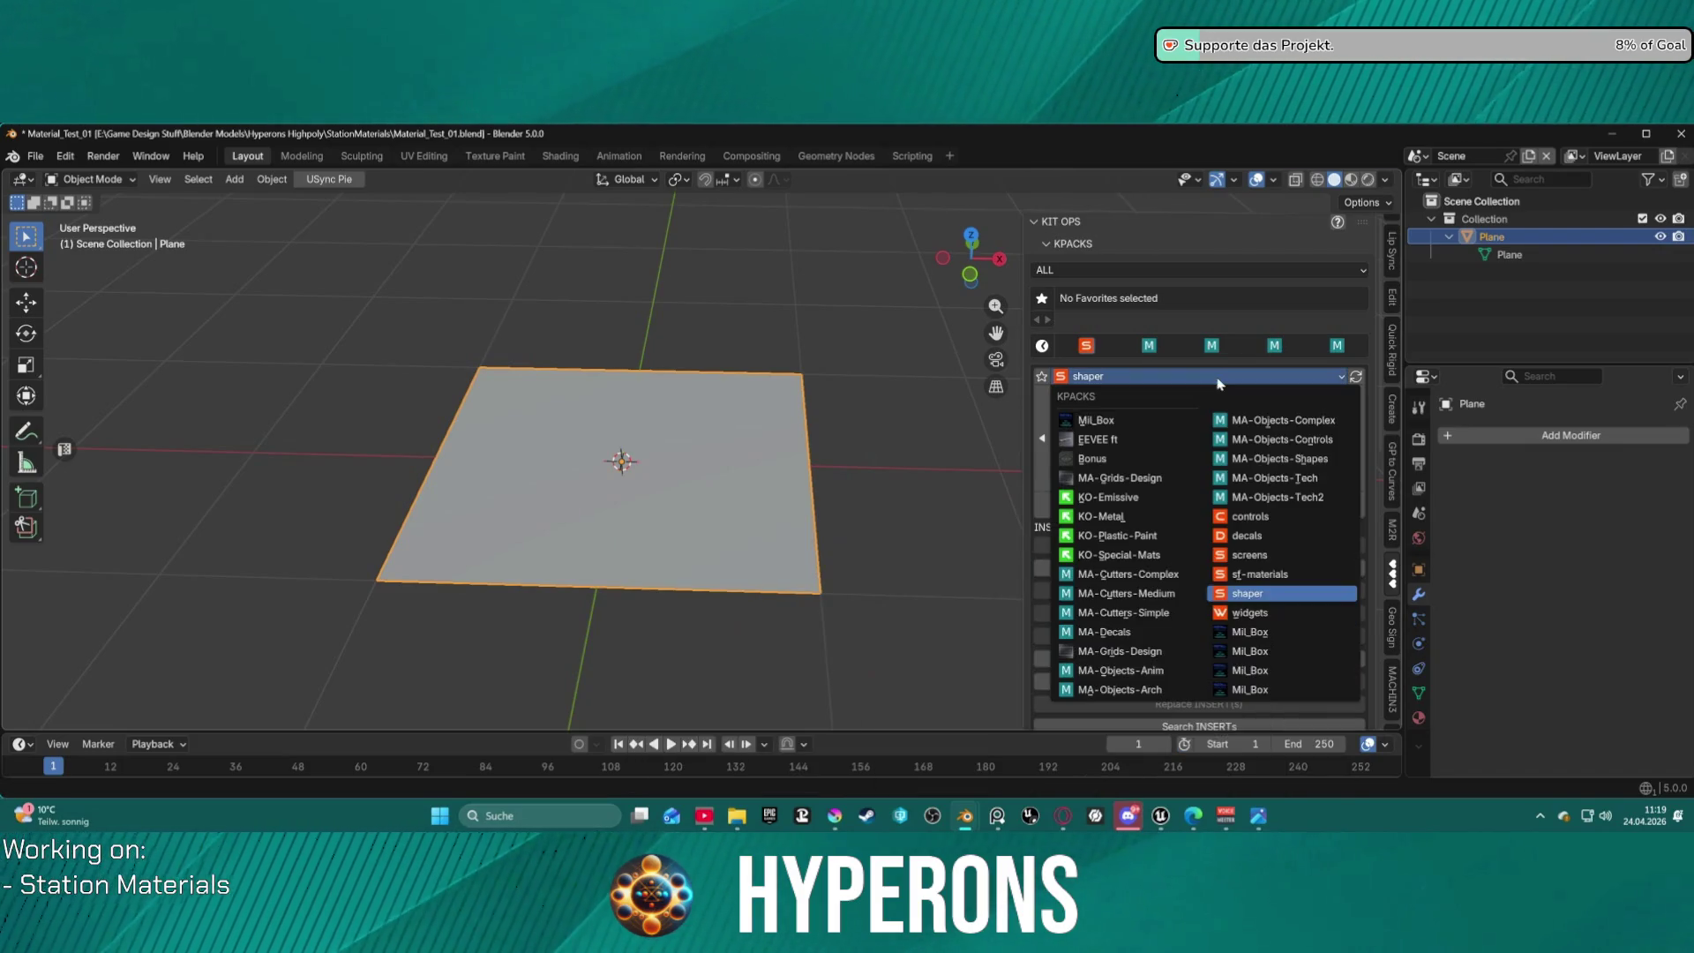
{"action": "left_click", "coordinate": [1261, 613]}
{"action": "left_click", "coordinate": [1231, 462]}
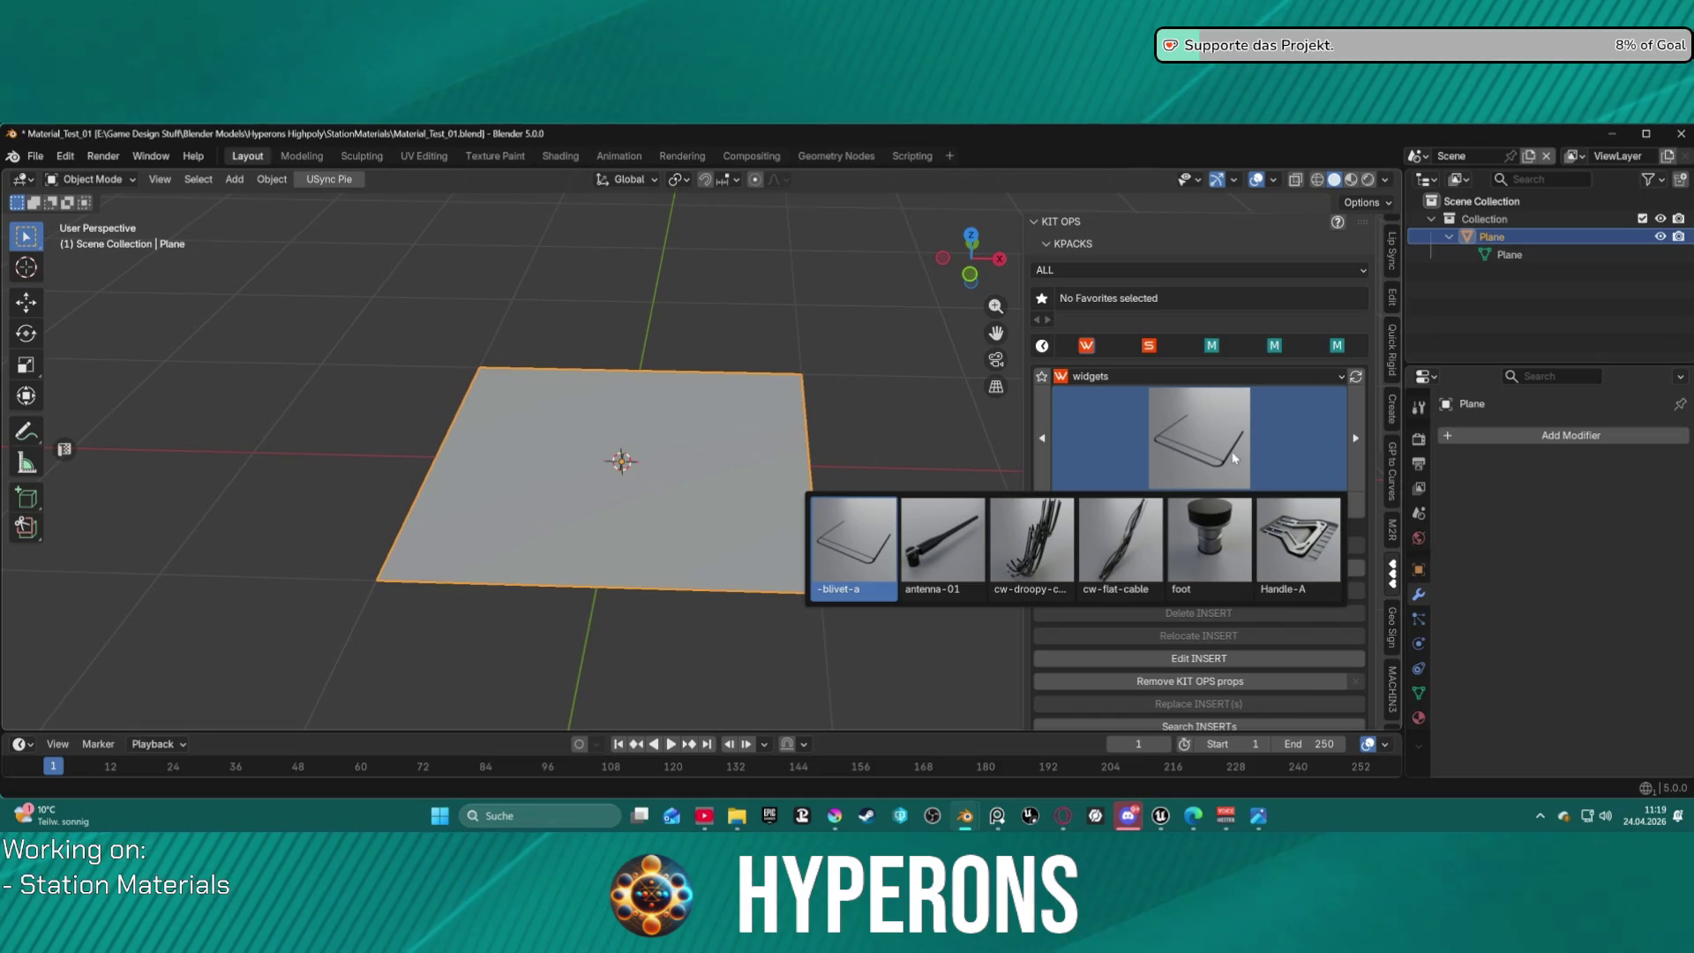
{"action": "left_click", "coordinate": [1211, 376]}
{"action": "left_click", "coordinate": [1260, 574]}
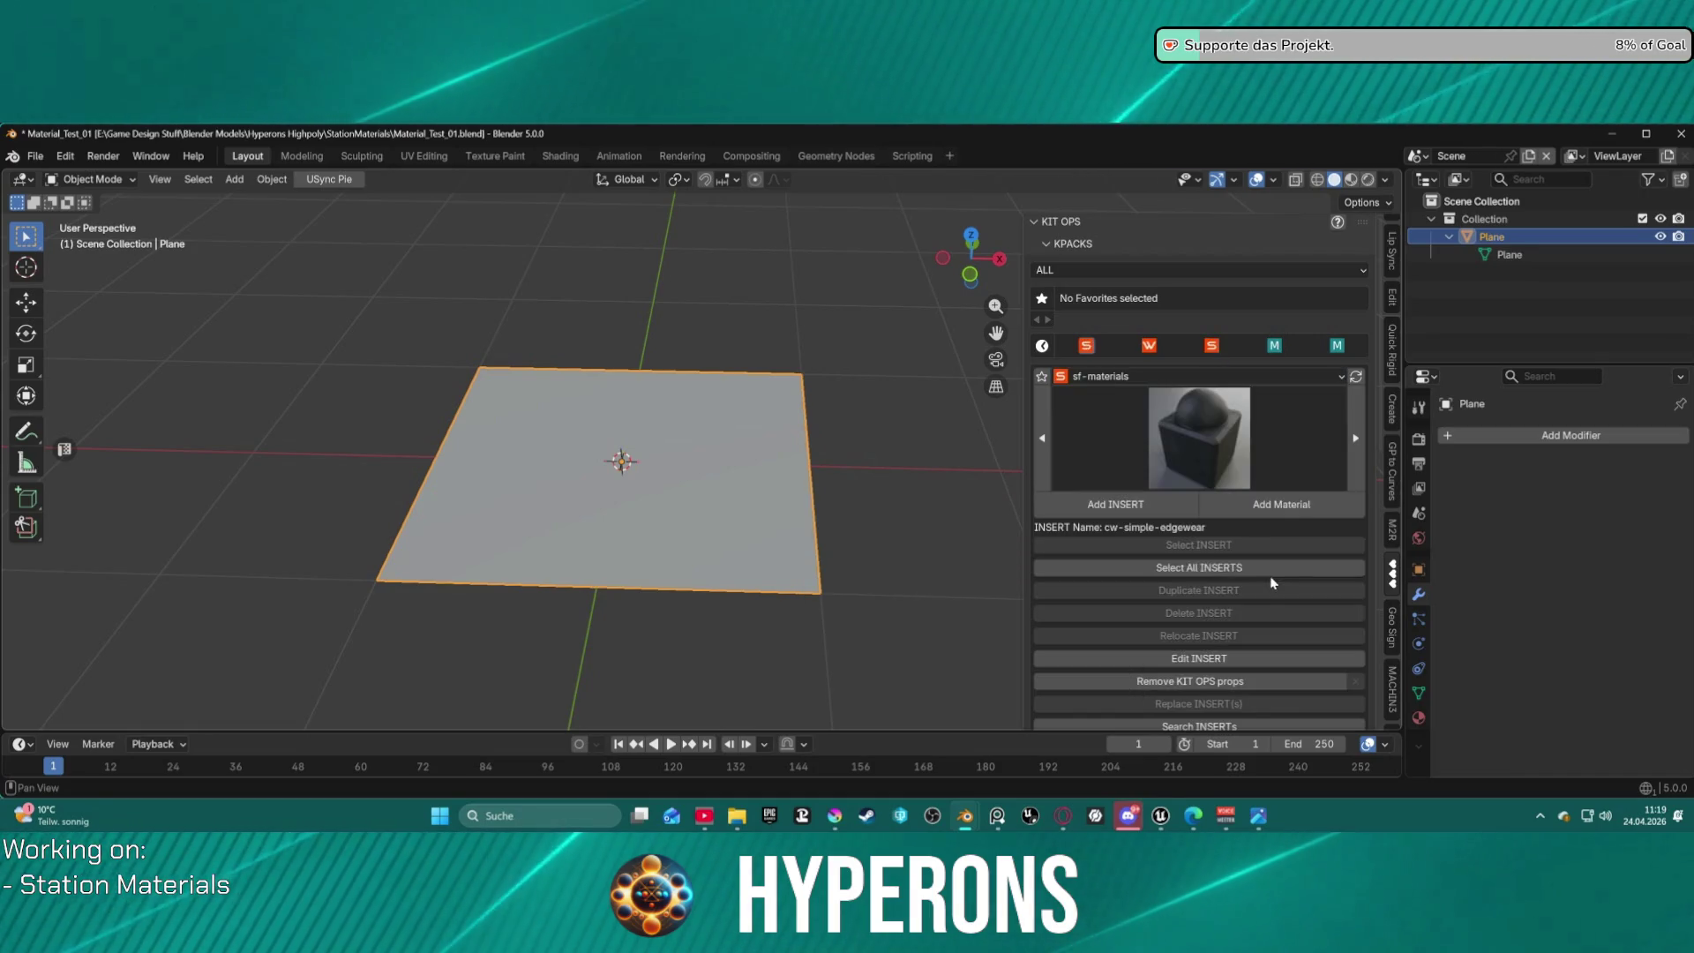
{"action": "left_click", "coordinate": [1248, 445]}
{"action": "left_click", "coordinate": [1231, 385]}
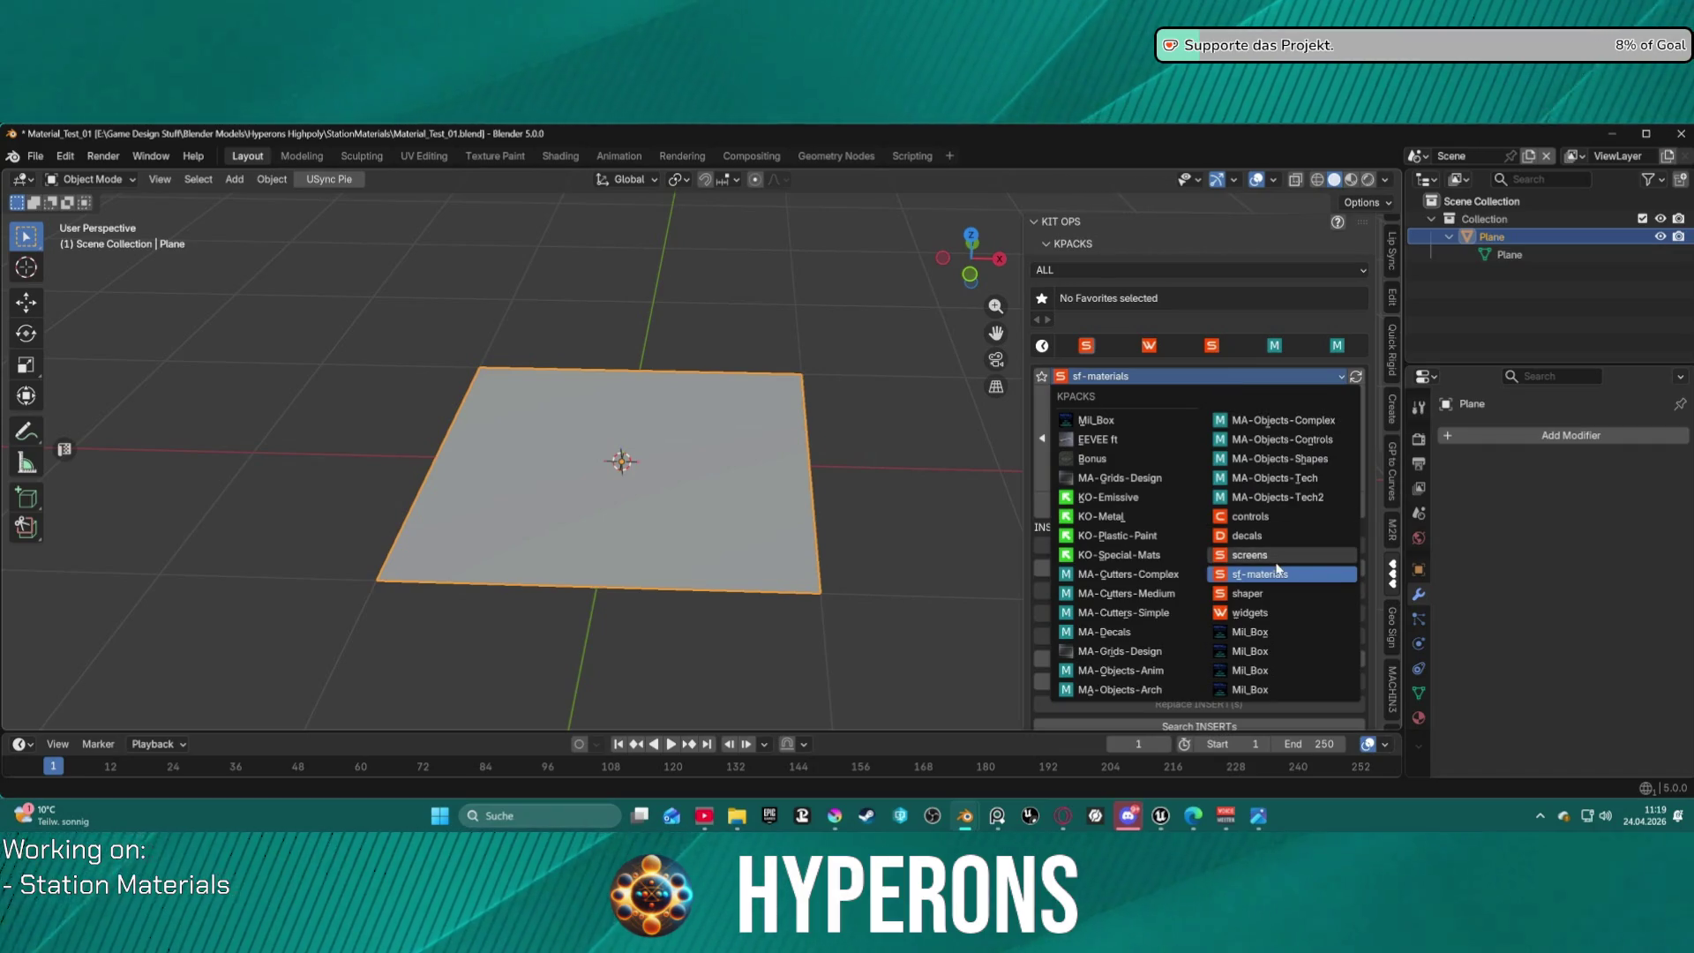
{"action": "left_click", "coordinate": [1276, 558]}
{"action": "left_click", "coordinate": [1213, 381]}
{"action": "left_click", "coordinate": [1279, 539]}
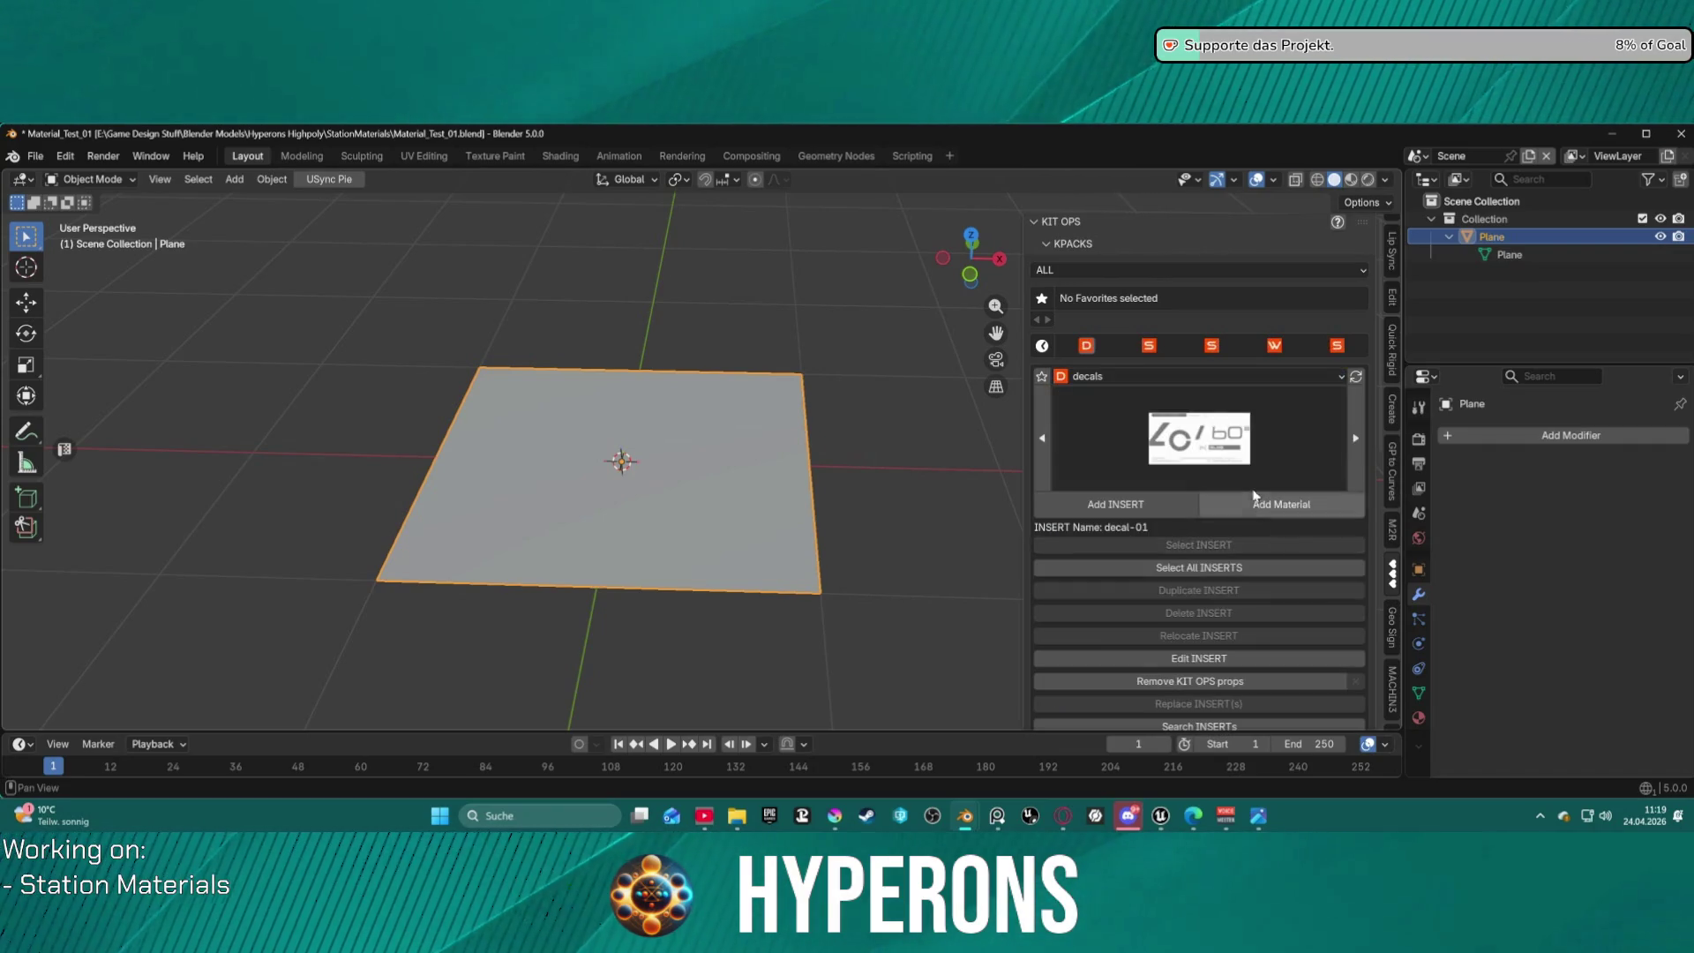
{"action": "left_click", "coordinate": [1247, 450]}
{"action": "left_click", "coordinate": [1232, 381]}
{"action": "left_click", "coordinate": [1285, 516]}
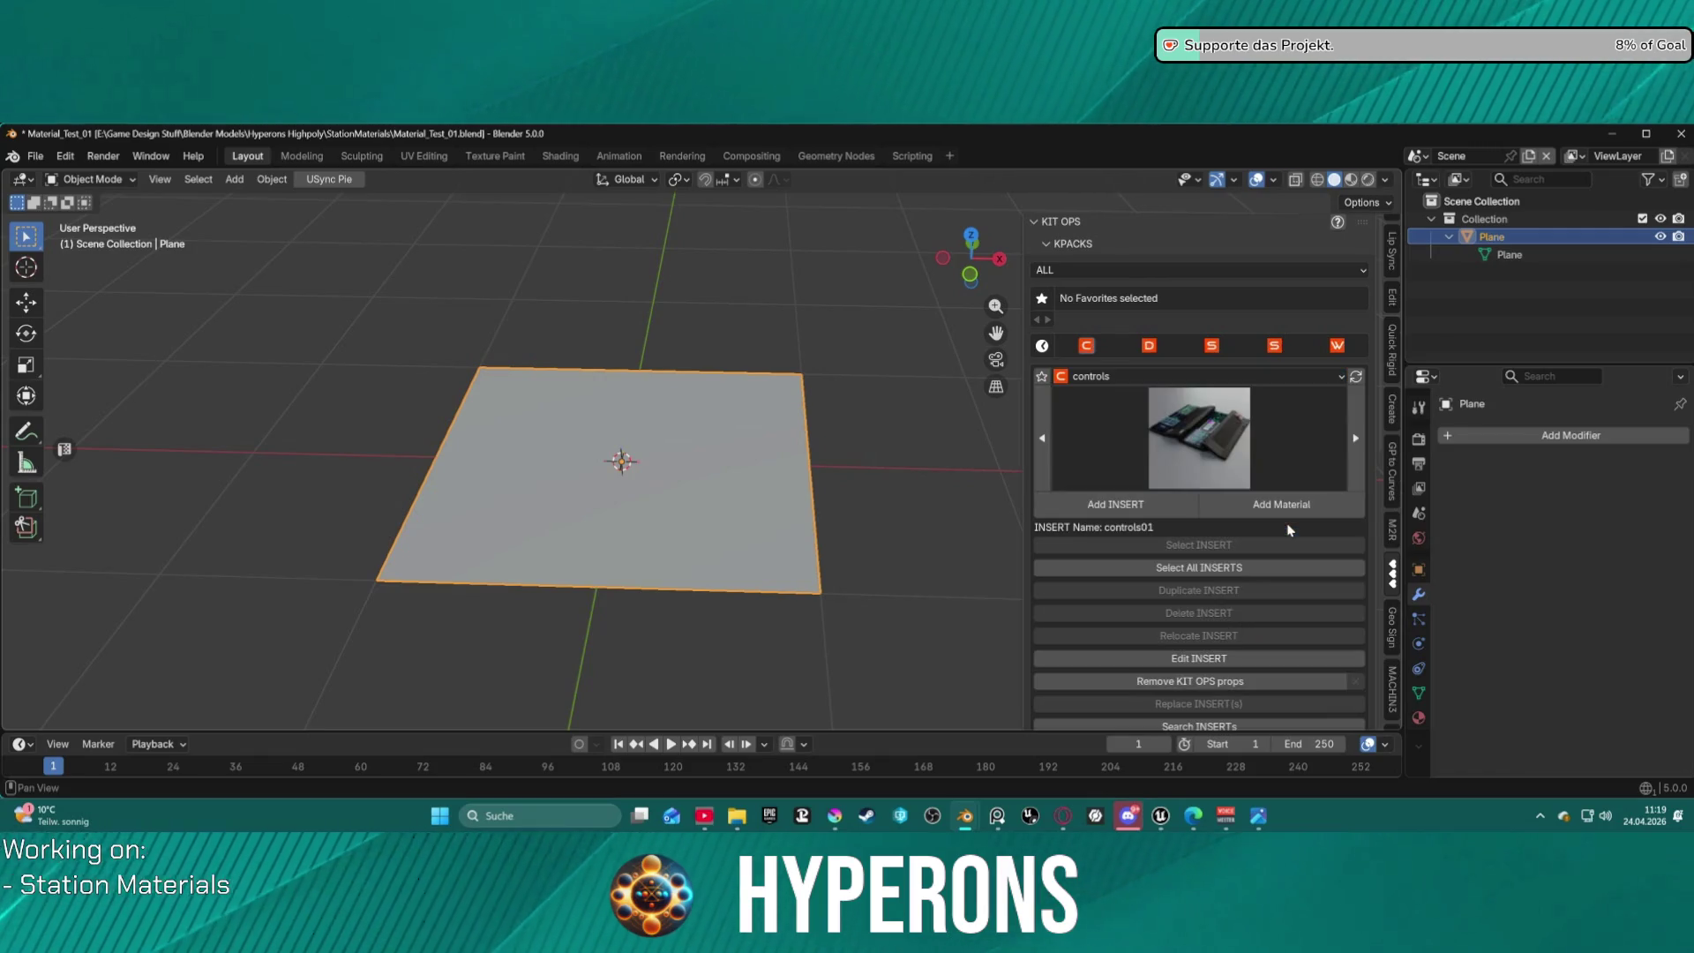
{"action": "left_click", "coordinate": [1232, 444]}
{"action": "left_click", "coordinate": [1257, 381]}
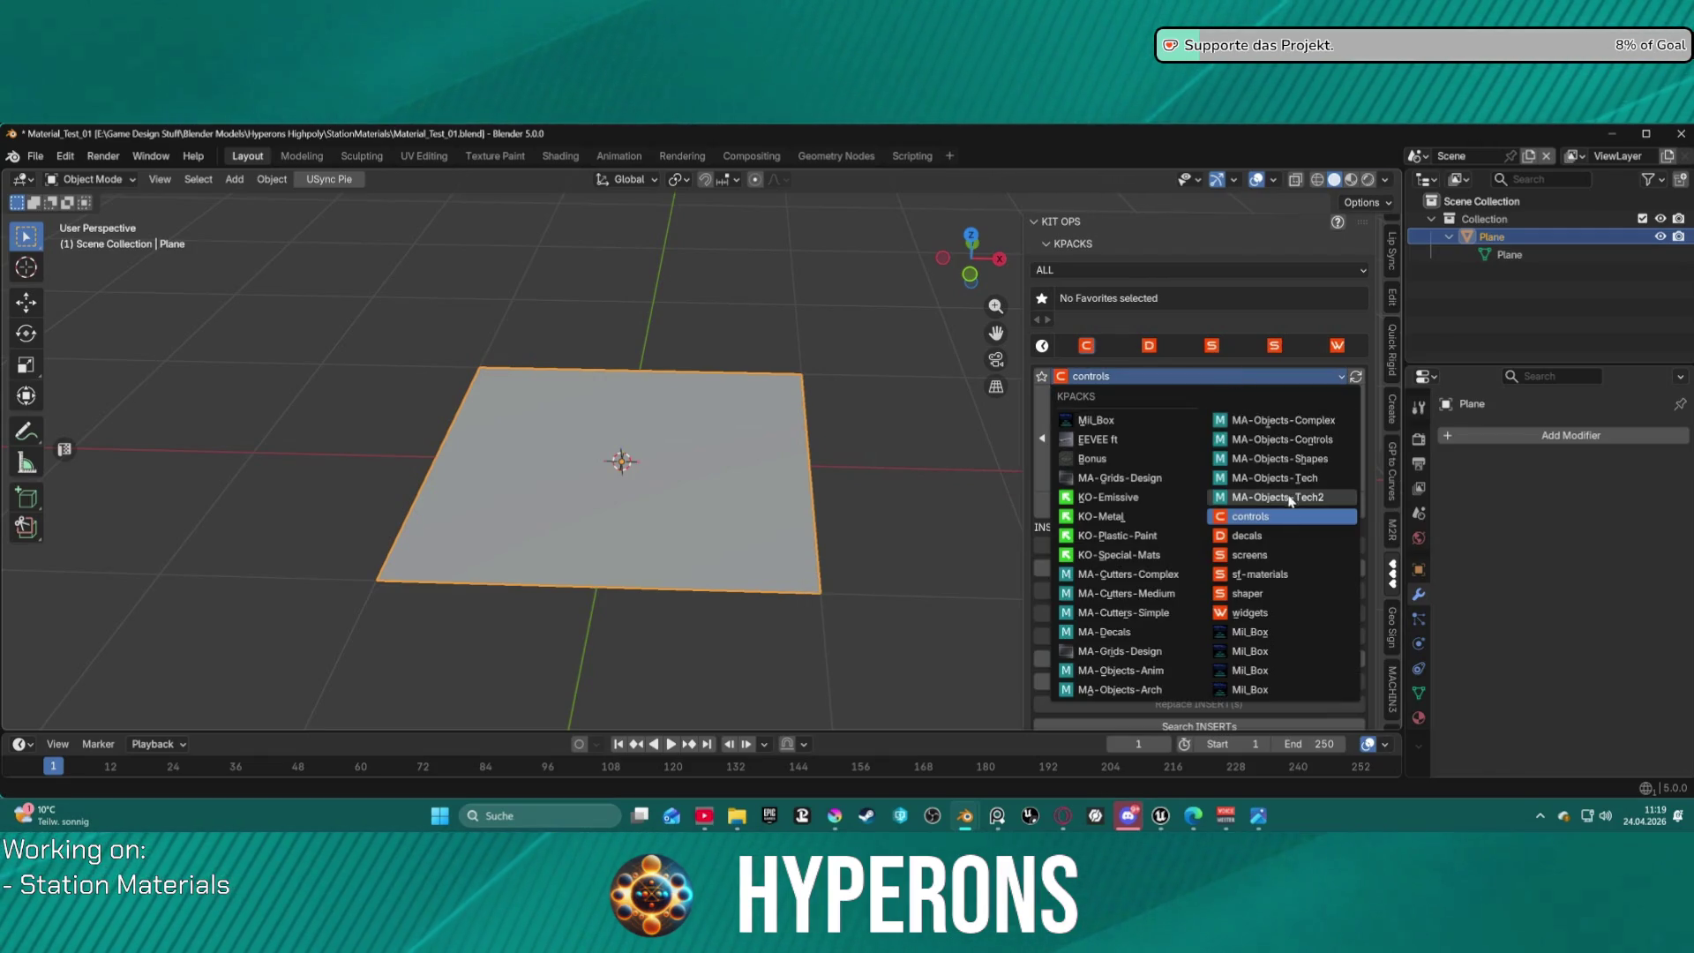
{"action": "left_click", "coordinate": [1290, 498]}
{"action": "left_click", "coordinate": [1222, 450]}
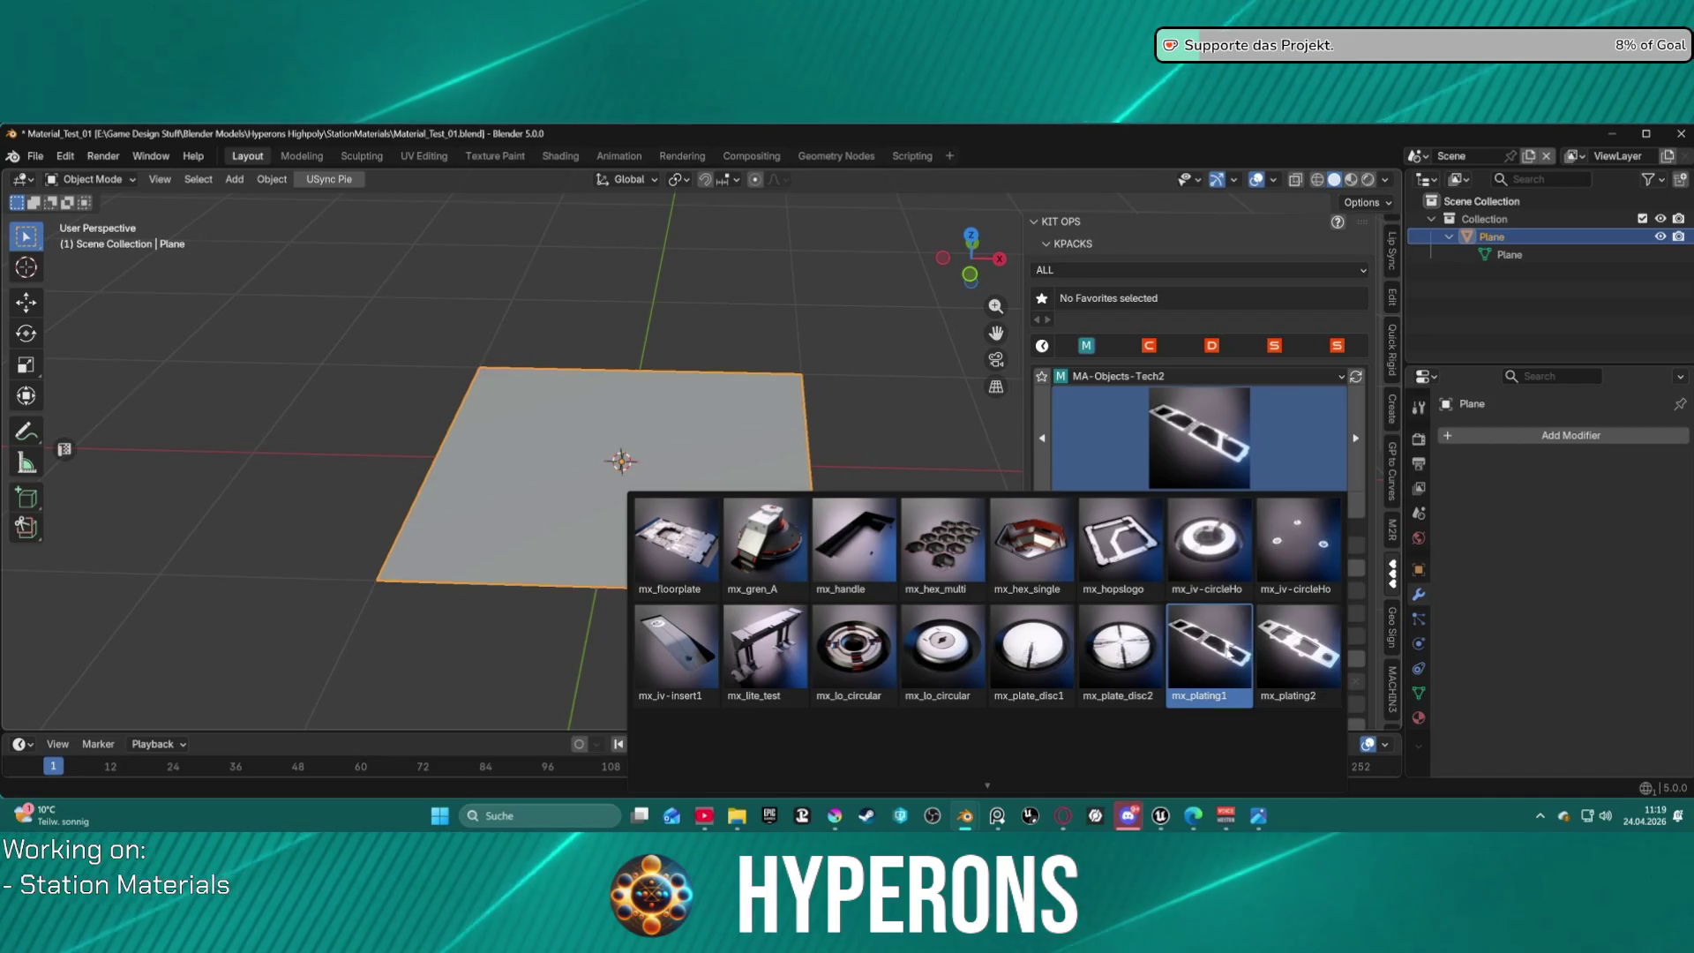
{"action": "left_click", "coordinate": [1209, 651]}
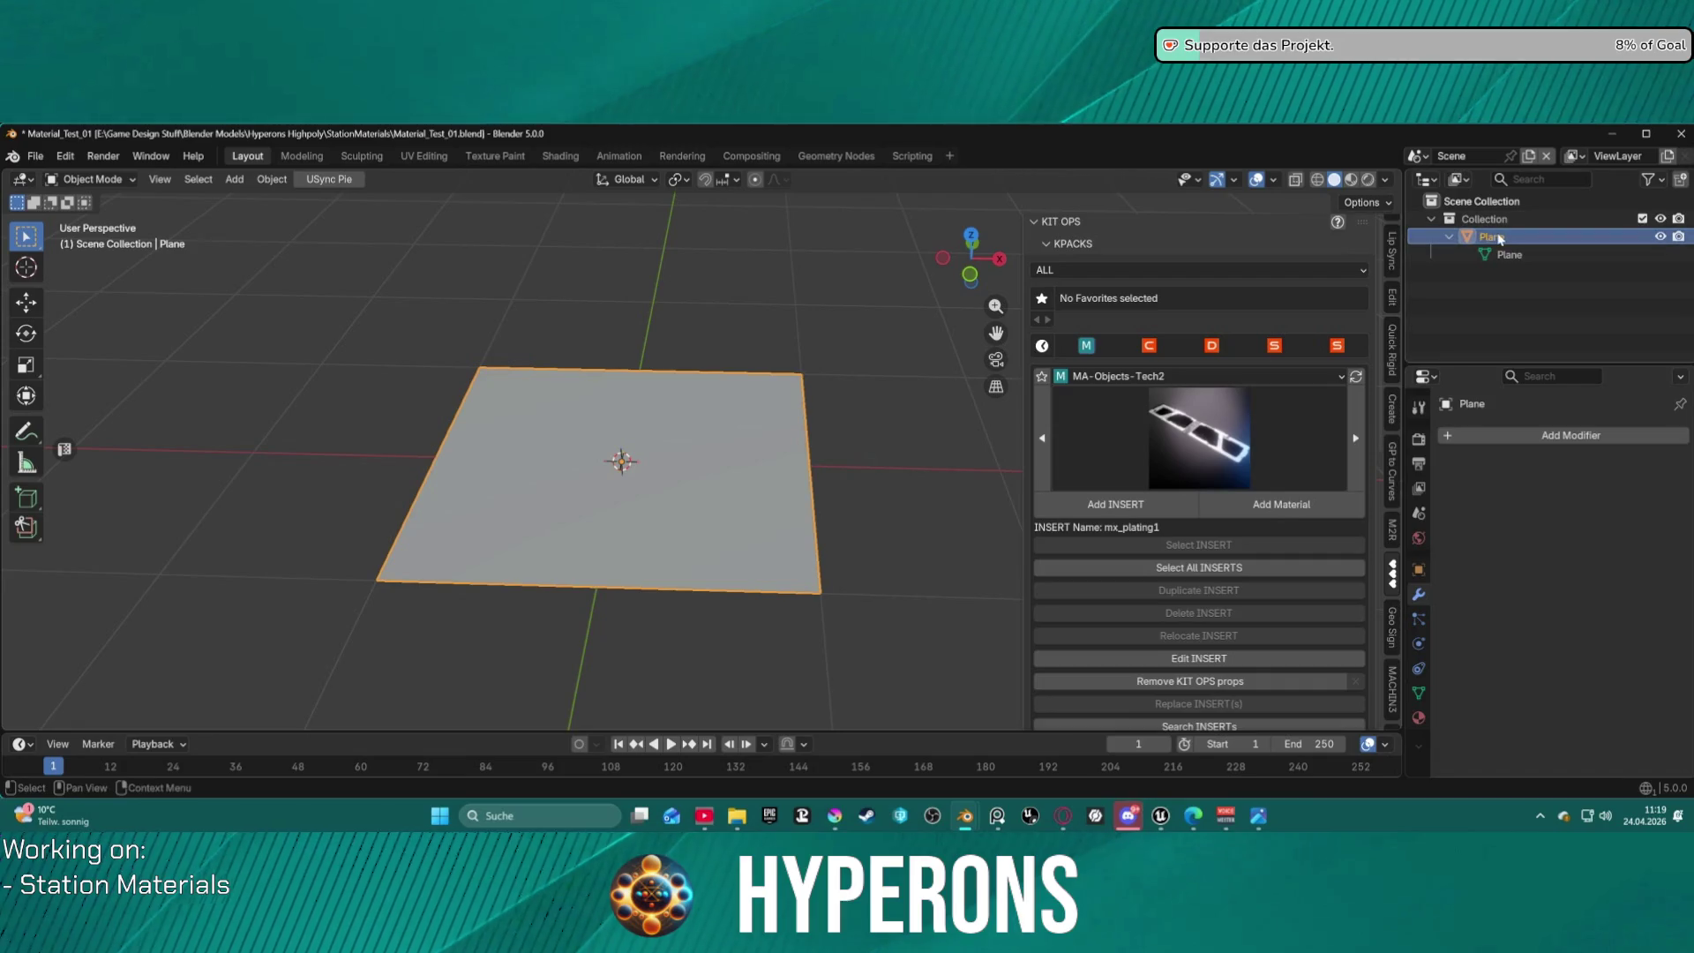
Drop a new mx_plating1 insert onto the plane and align it.
{"action": "left_click", "coordinate": [1115, 503]}
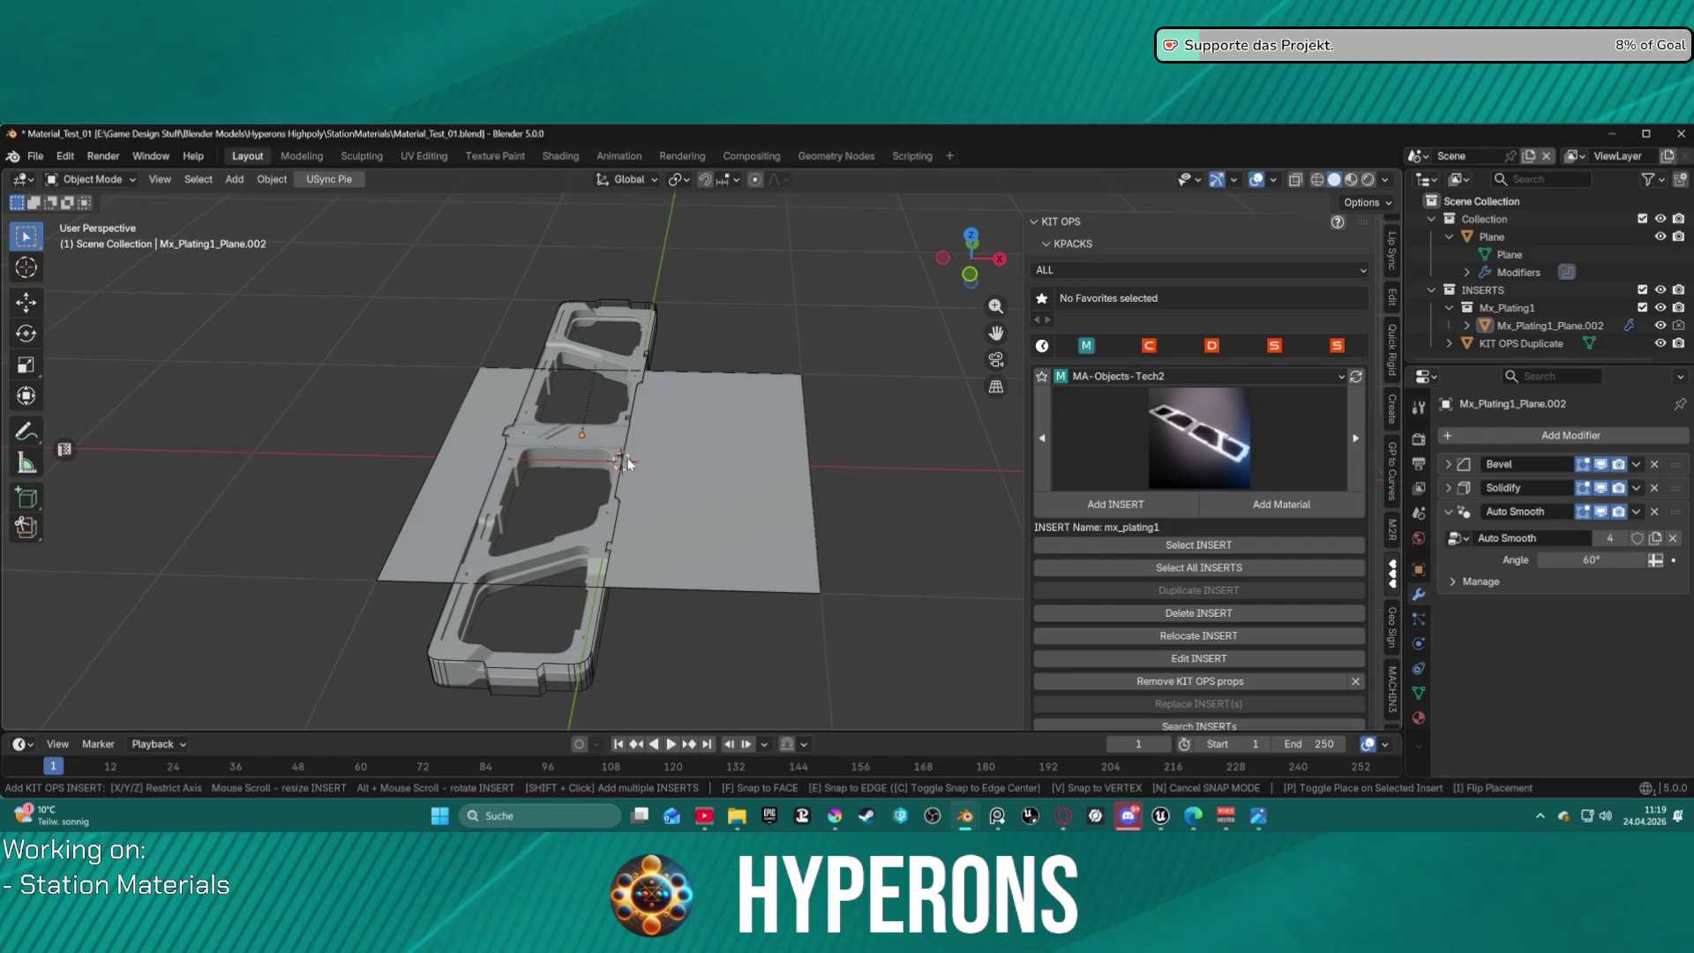
{"action": "scroll", "coordinate": [627, 463], "scroll_direction": "down", "scroll_amount": 2, "text": "alt"}
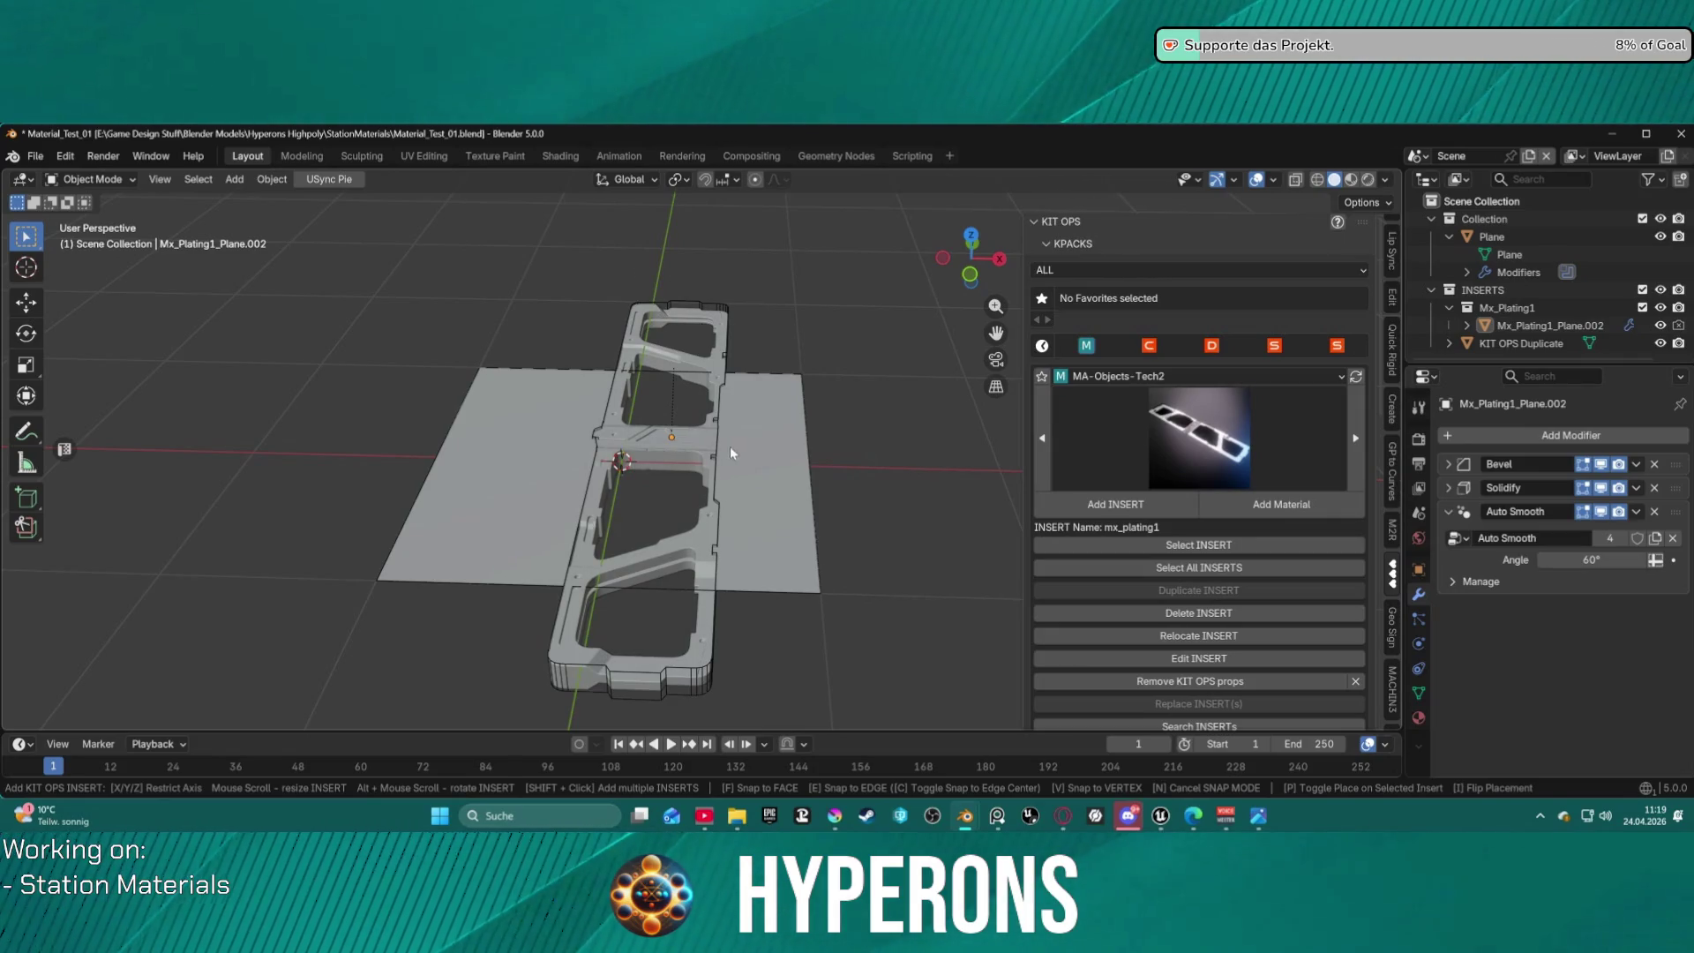
{"action": "left_click", "coordinate": [628, 486]}
{"action": "scroll", "coordinate": [1279, 592], "scroll_direction": "down", "scroll_amount": 15}
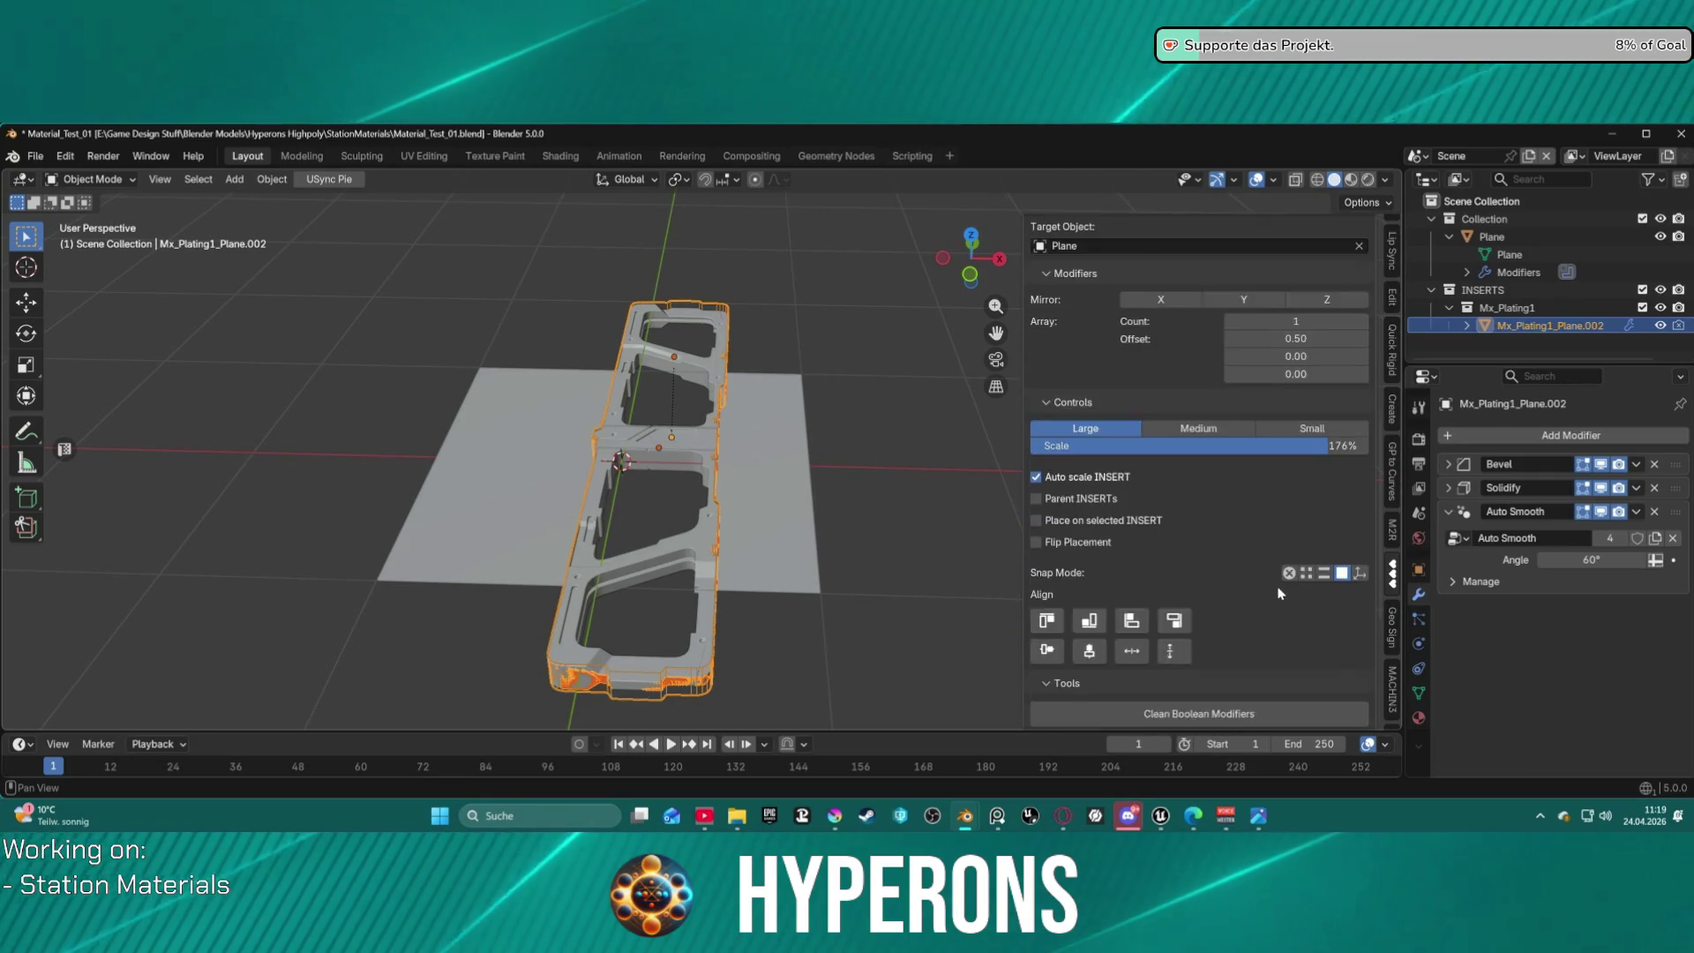
{"action": "scroll", "coordinate": [1237, 558], "scroll_direction": "up", "scroll_amount": 3}
{"action": "scroll", "coordinate": [1092, 607], "scroll_direction": "down", "scroll_amount": 8}
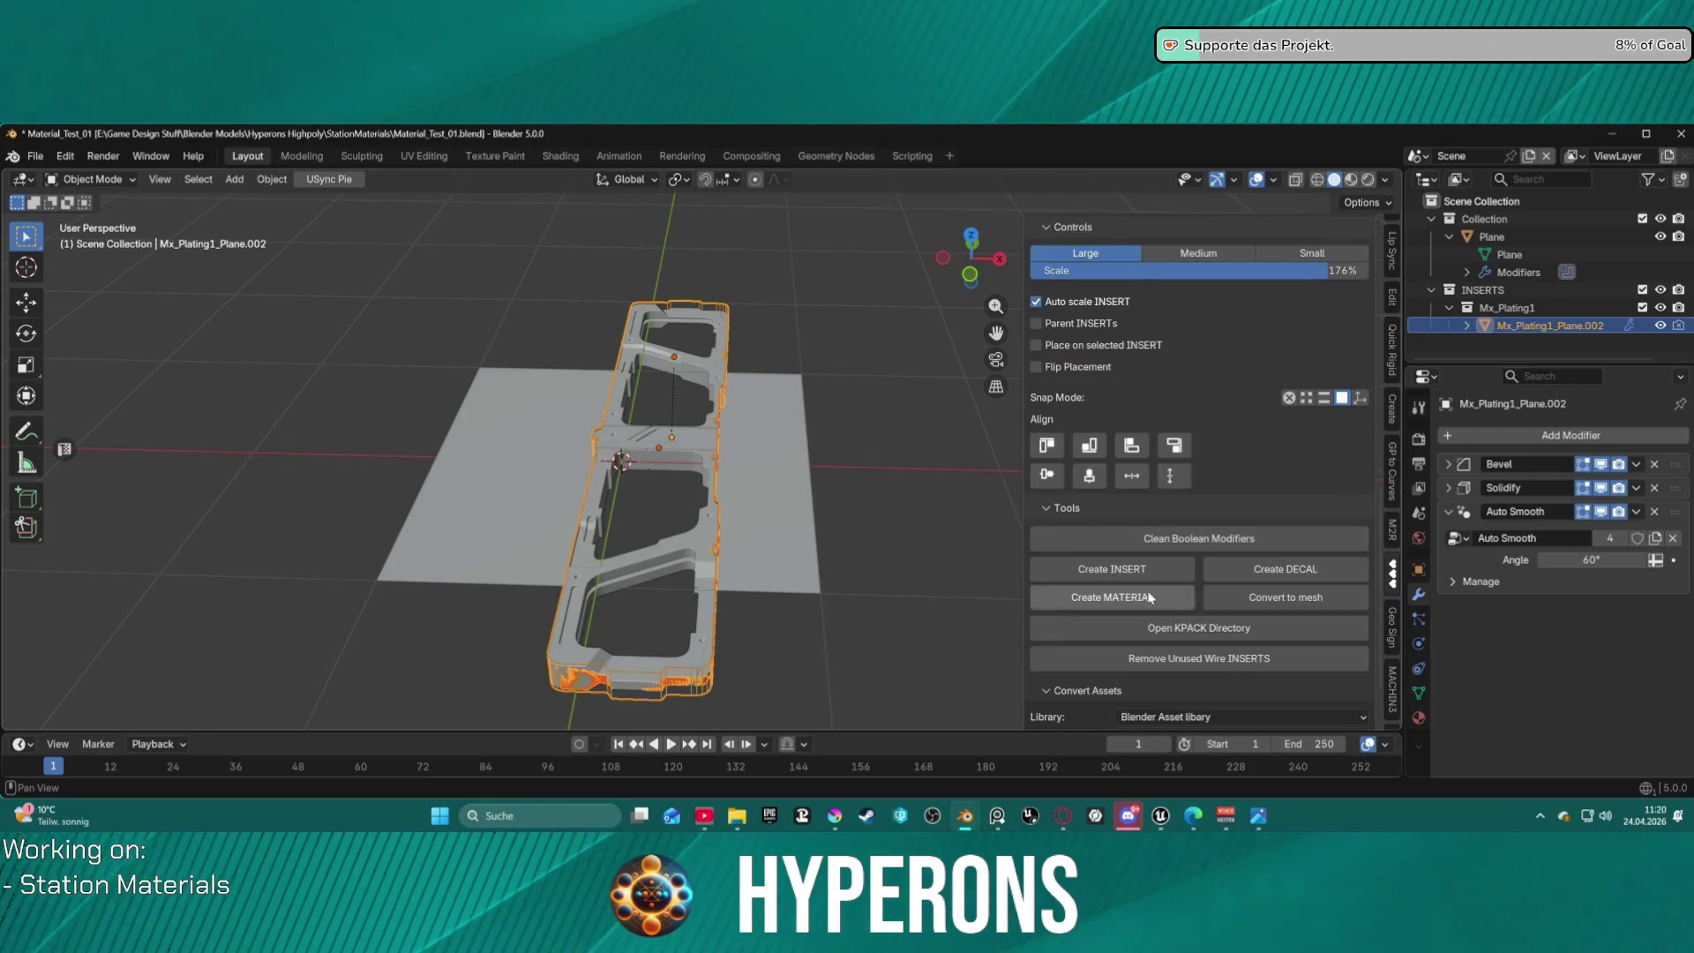
{"action": "left_click", "coordinate": [1091, 477]}
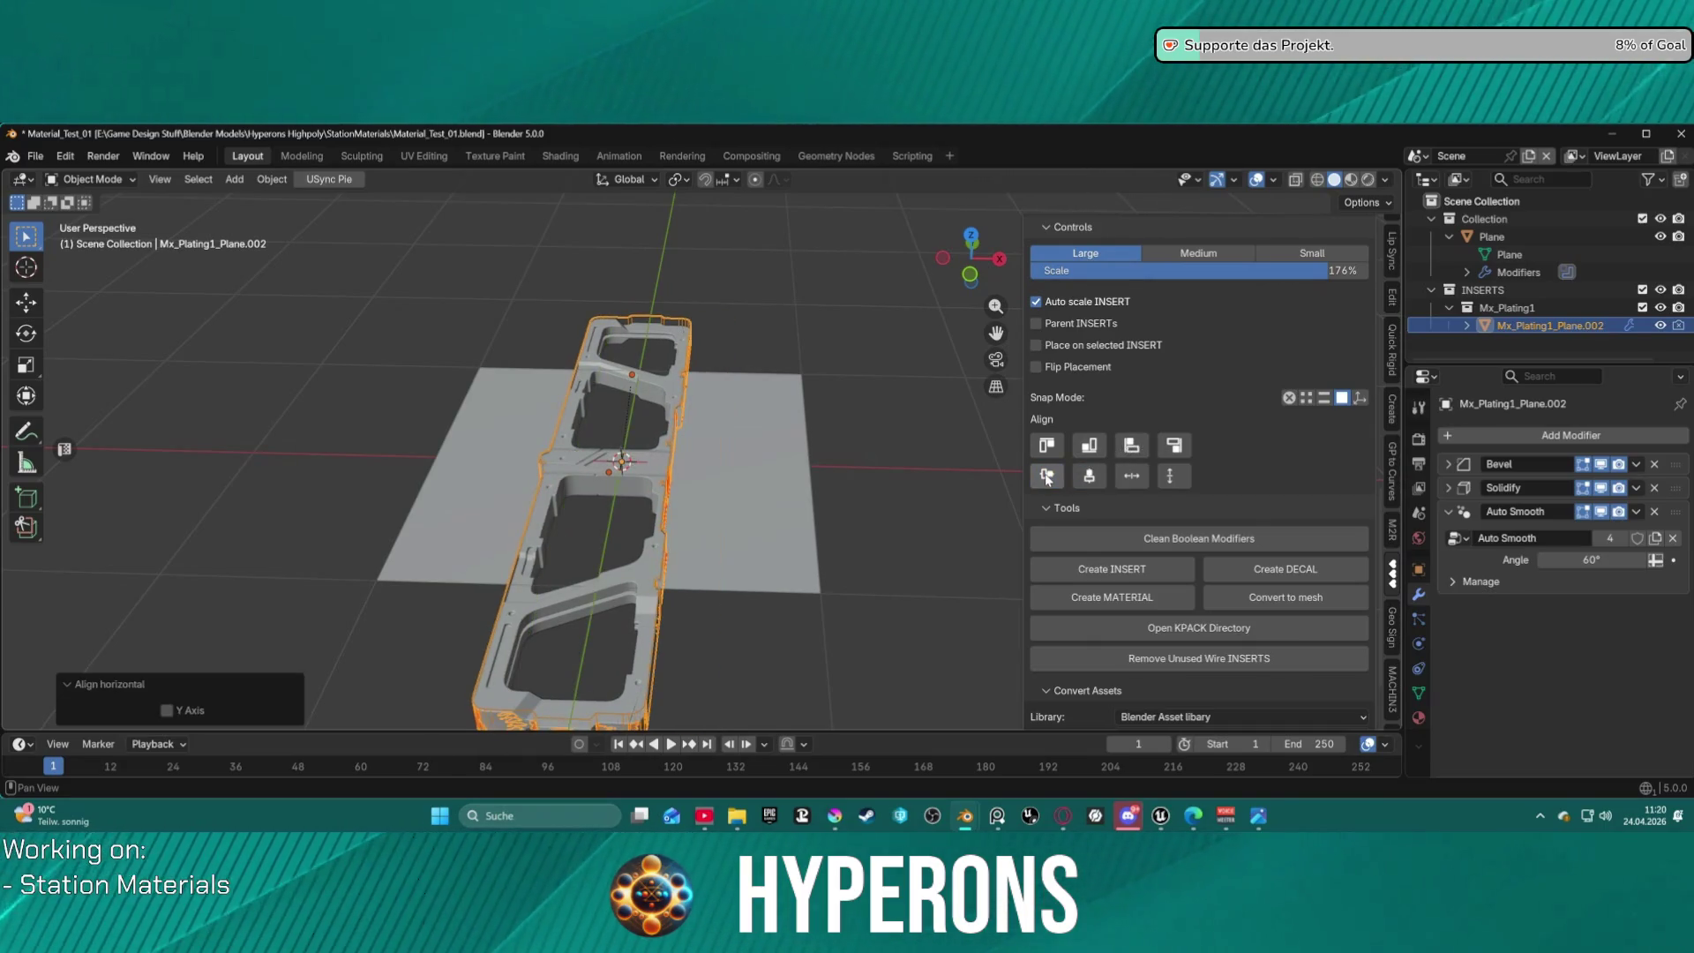
Scale the plating insert up by 2.8.
{"action": "mouse_move", "coordinate": [778, 371]}
{"action": "middle_mouse_down"}
{"action": "mouse_move", "coordinate": [682, 367]}
{"action": "mouse_move", "coordinate": [625, 448]}
{"action": "middle_mouse_up"}
{"action": "scroll", "coordinate": [701, 300], "scroll_direction": "up", "scroll_amount": 4}
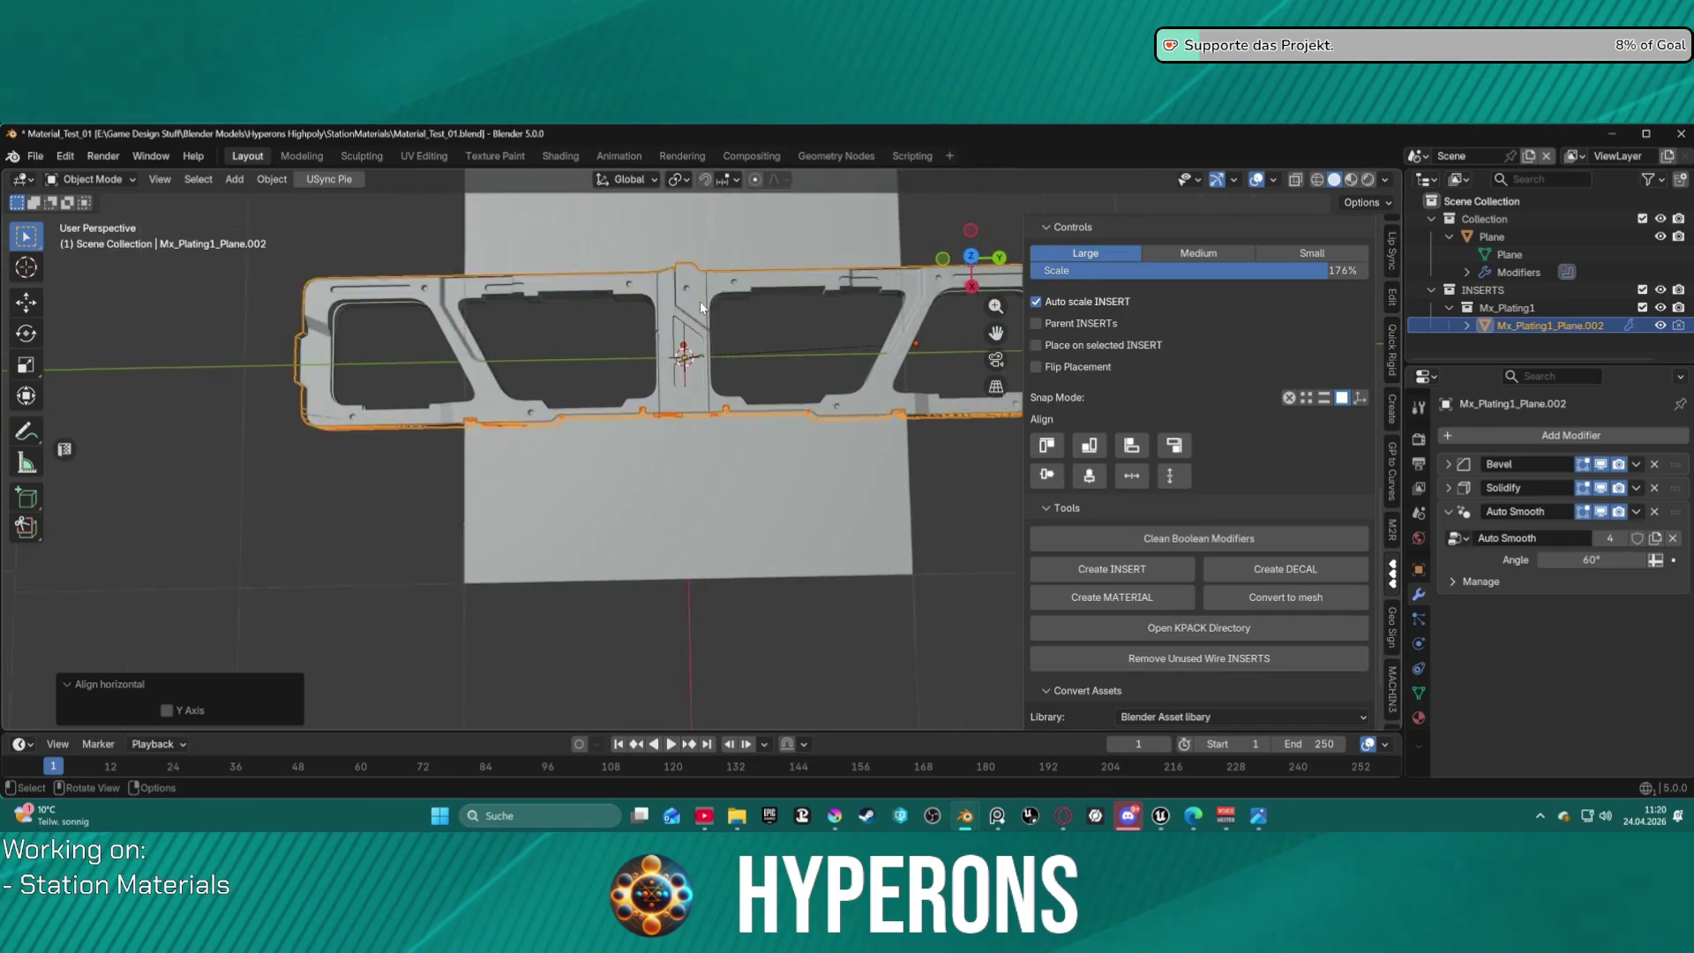
{"action": "scroll", "coordinate": [705, 289], "scroll_direction": "down", "scroll_amount": 2}
{"action": "mouse_move", "coordinate": [704, 288]}
{"action": "middle_mouse_down"}
{"action": "mouse_move", "coordinate": [692, 361]}
{"action": "mouse_move", "coordinate": [697, 305]}
{"action": "mouse_move", "coordinate": [723, 278]}
{"action": "middle_mouse_up"}
{"action": "scroll", "coordinate": [697, 305], "scroll_direction": "up", "scroll_amount": 3}
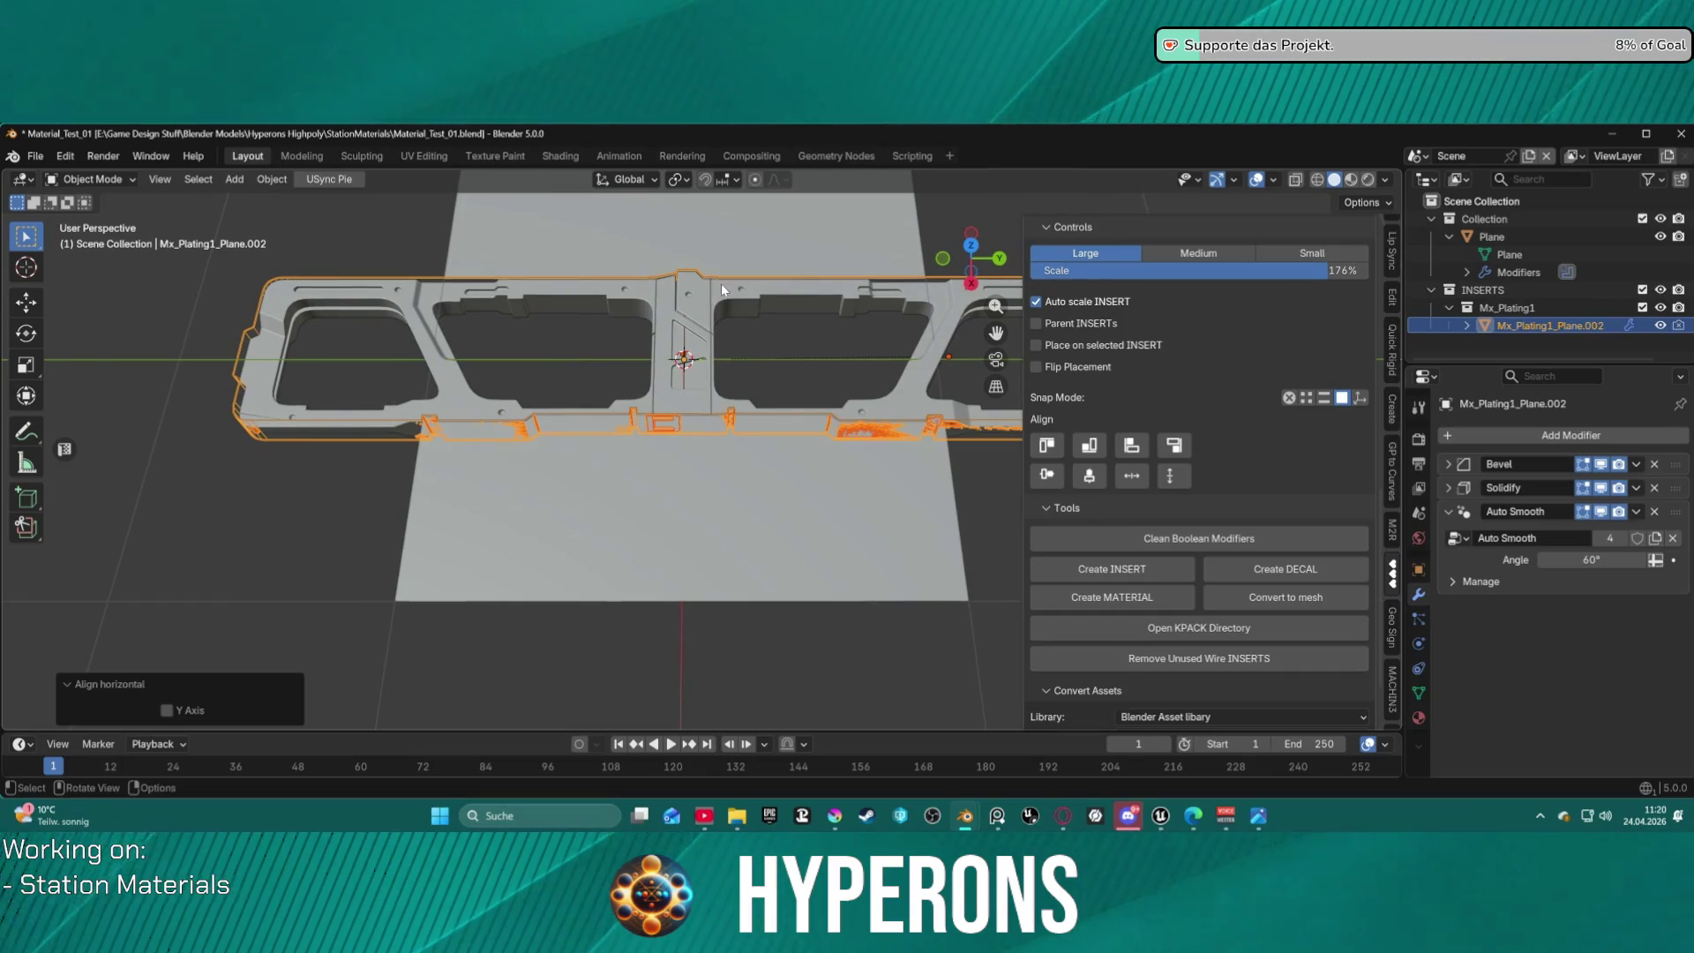
{"action": "key", "text": "s"}
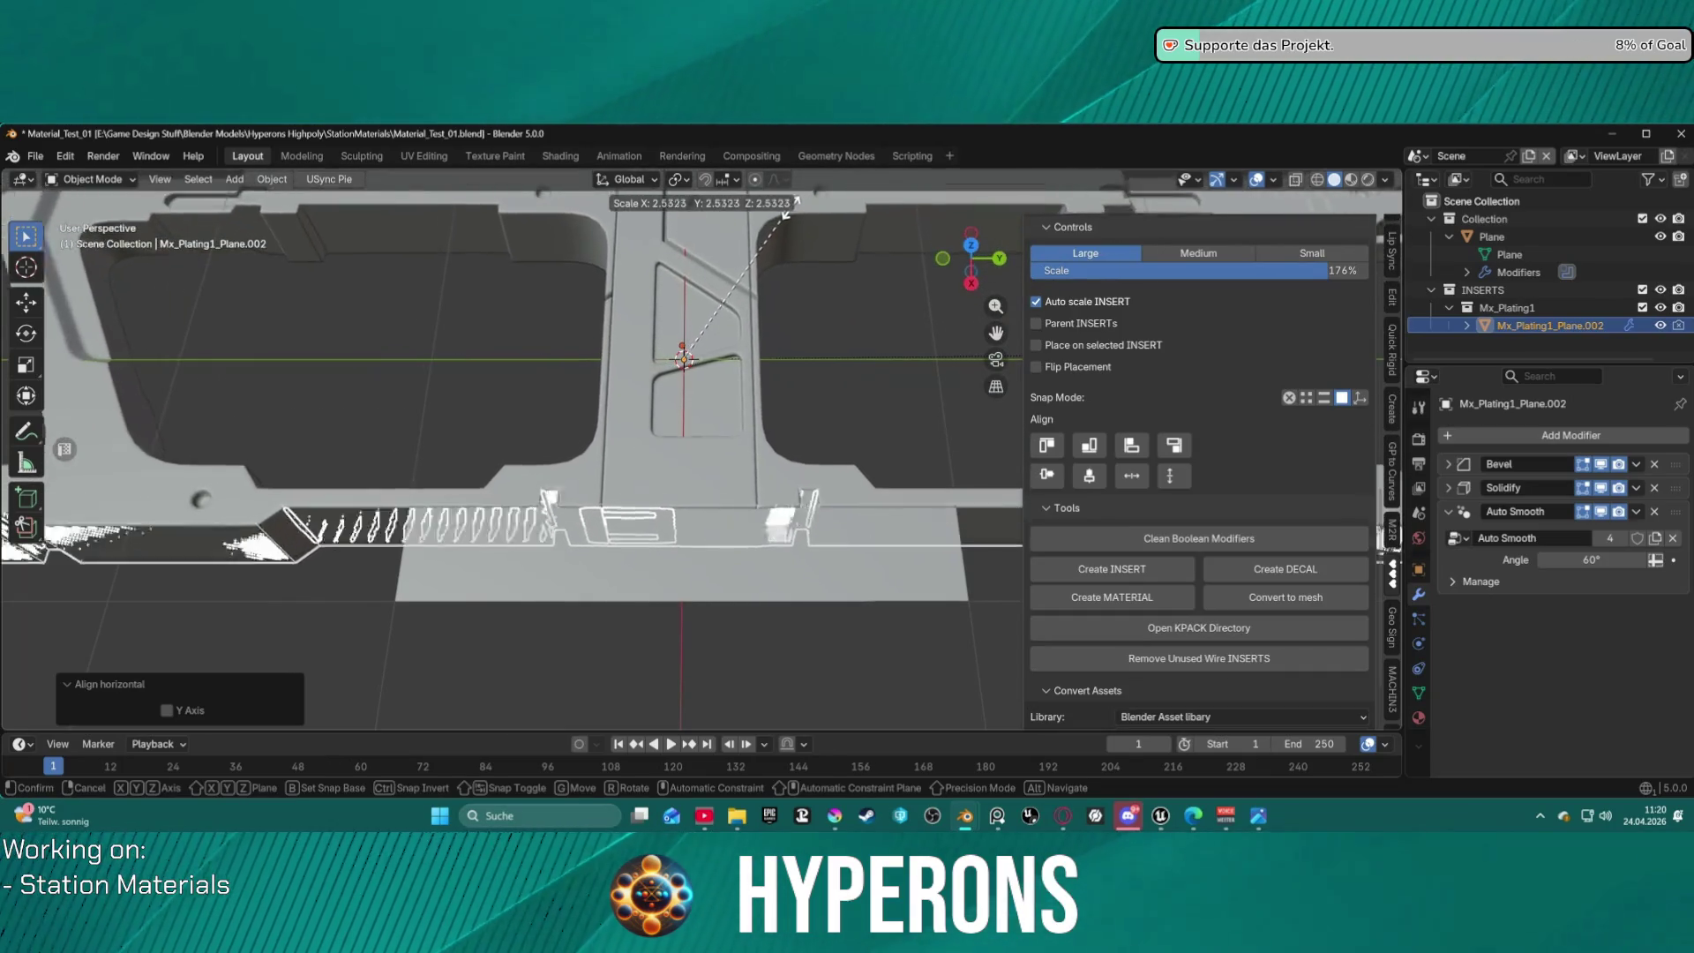
{"action": "left_click", "coordinate": [798, 202]}
{"action": "mouse_move", "coordinate": [799, 201]}
{"action": "middle_mouse_down"}
{"action": "mouse_move", "coordinate": [818, 335]}
{"action": "mouse_move", "coordinate": [1035, 240]}
{"action": "mouse_move", "coordinate": [833, 331]}
{"action": "middle_mouse_up"}
Scale the plating down to 0.829 and center it vertically on the plane.
{"action": "key", "text": "s"}
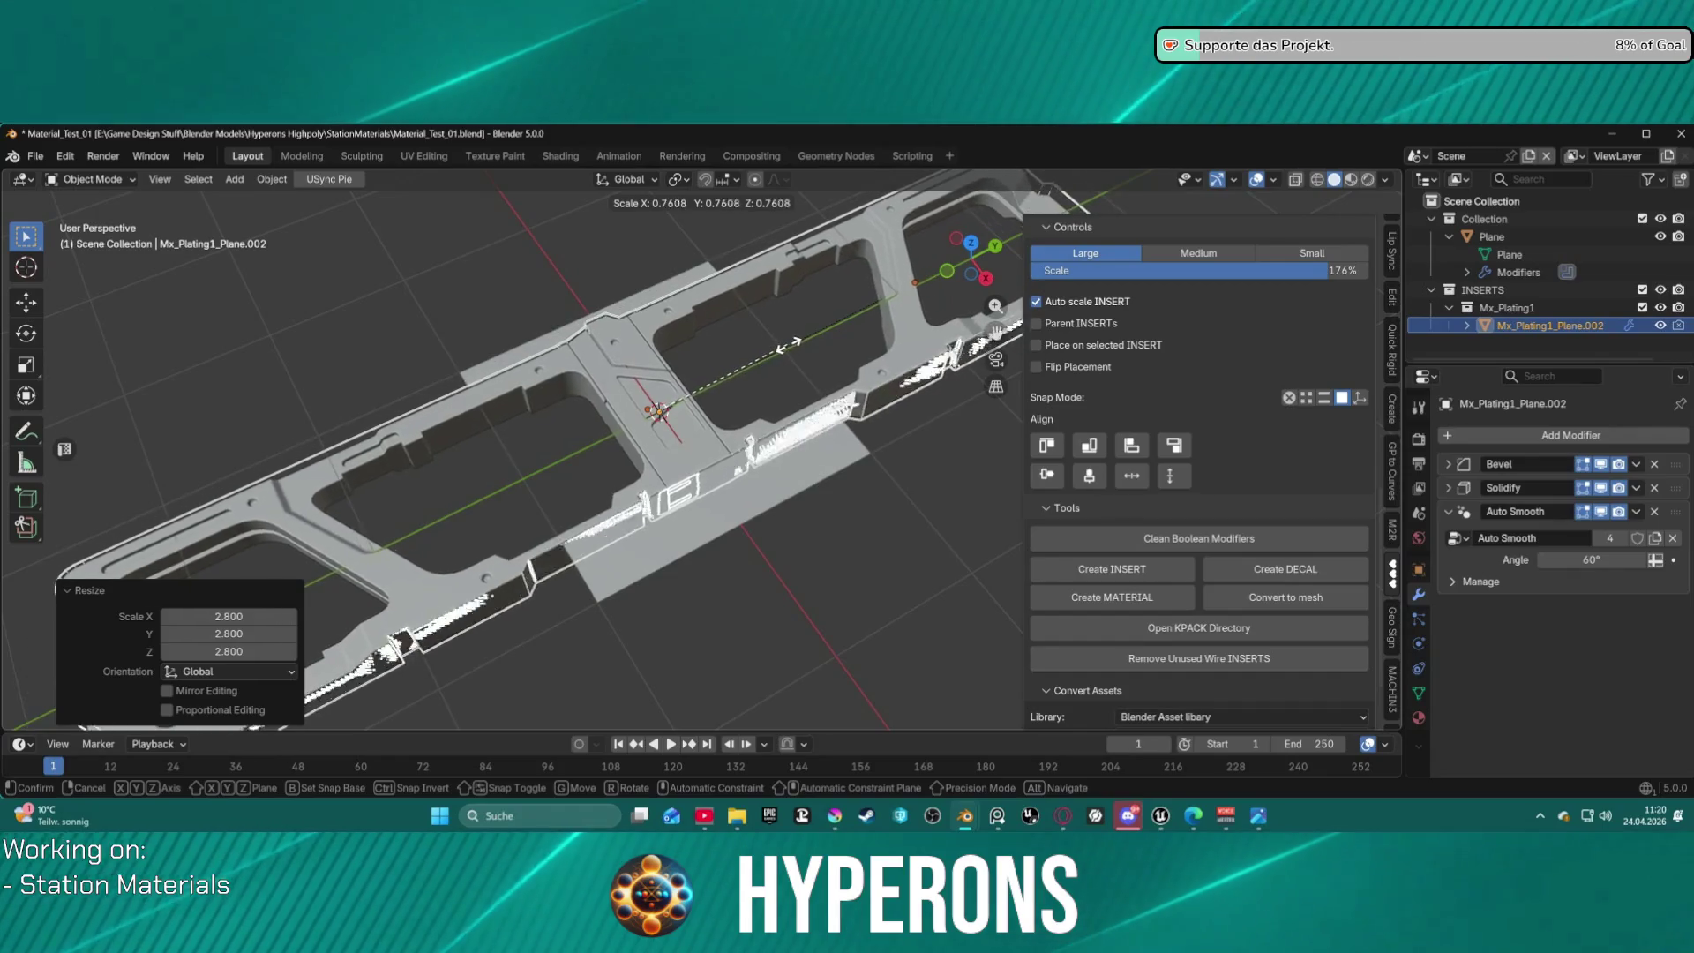
{"action": "left_click", "coordinate": [802, 347]}
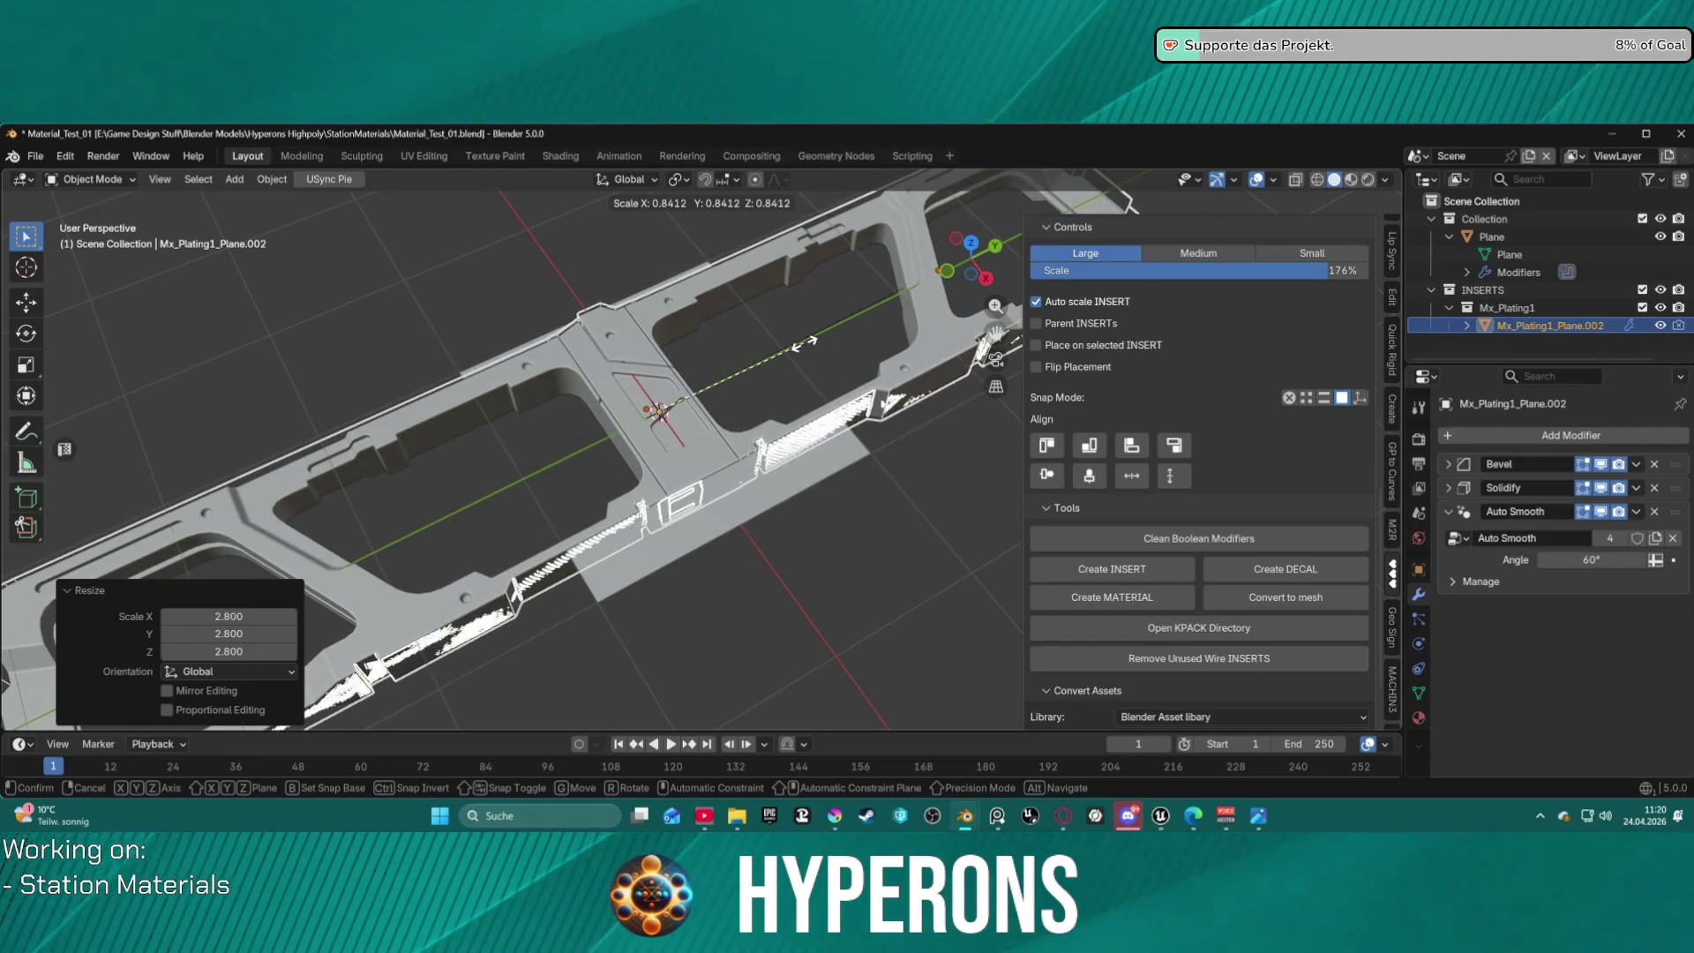
{"action": "mouse_move", "coordinate": [750, 351]}
{"action": "middle_mouse_down"}
{"action": "mouse_move", "coordinate": [732, 380]}
{"action": "mouse_move", "coordinate": [767, 371]}
{"action": "mouse_move", "coordinate": [755, 342]}
{"action": "mouse_move", "coordinate": [690, 347]}
{"action": "mouse_move", "coordinate": [697, 369]}
{"action": "mouse_move", "coordinate": [669, 399]}
{"action": "middle_mouse_up"}
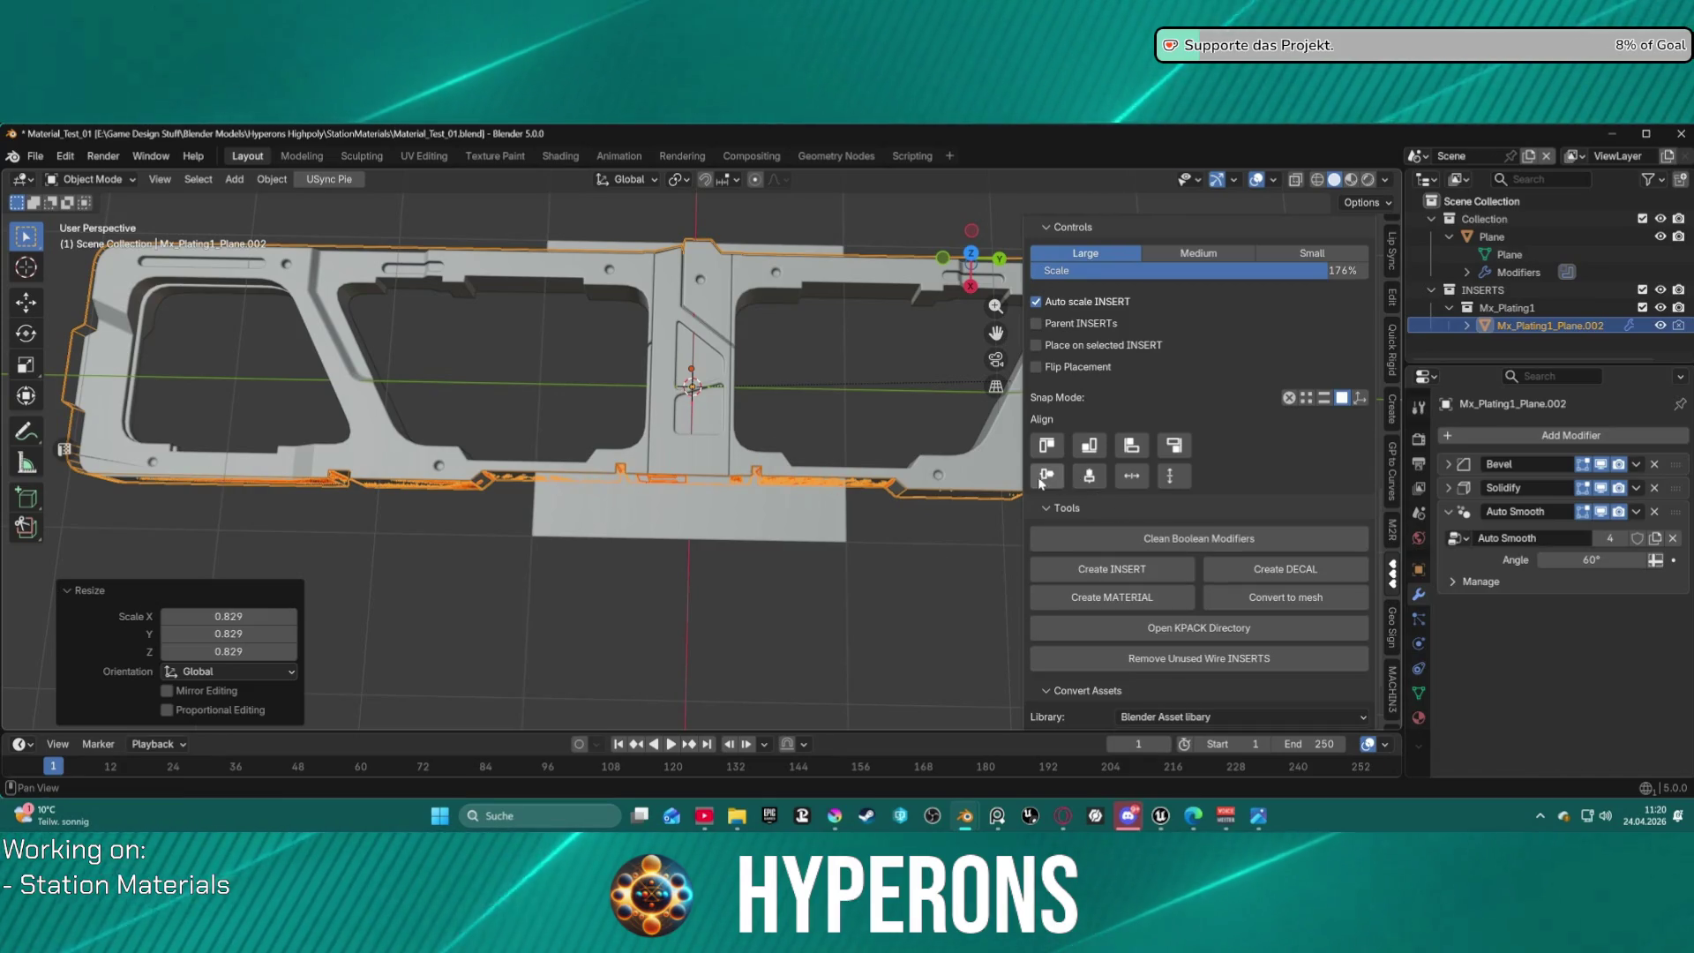
{"action": "left_click", "coordinate": [1090, 479]}
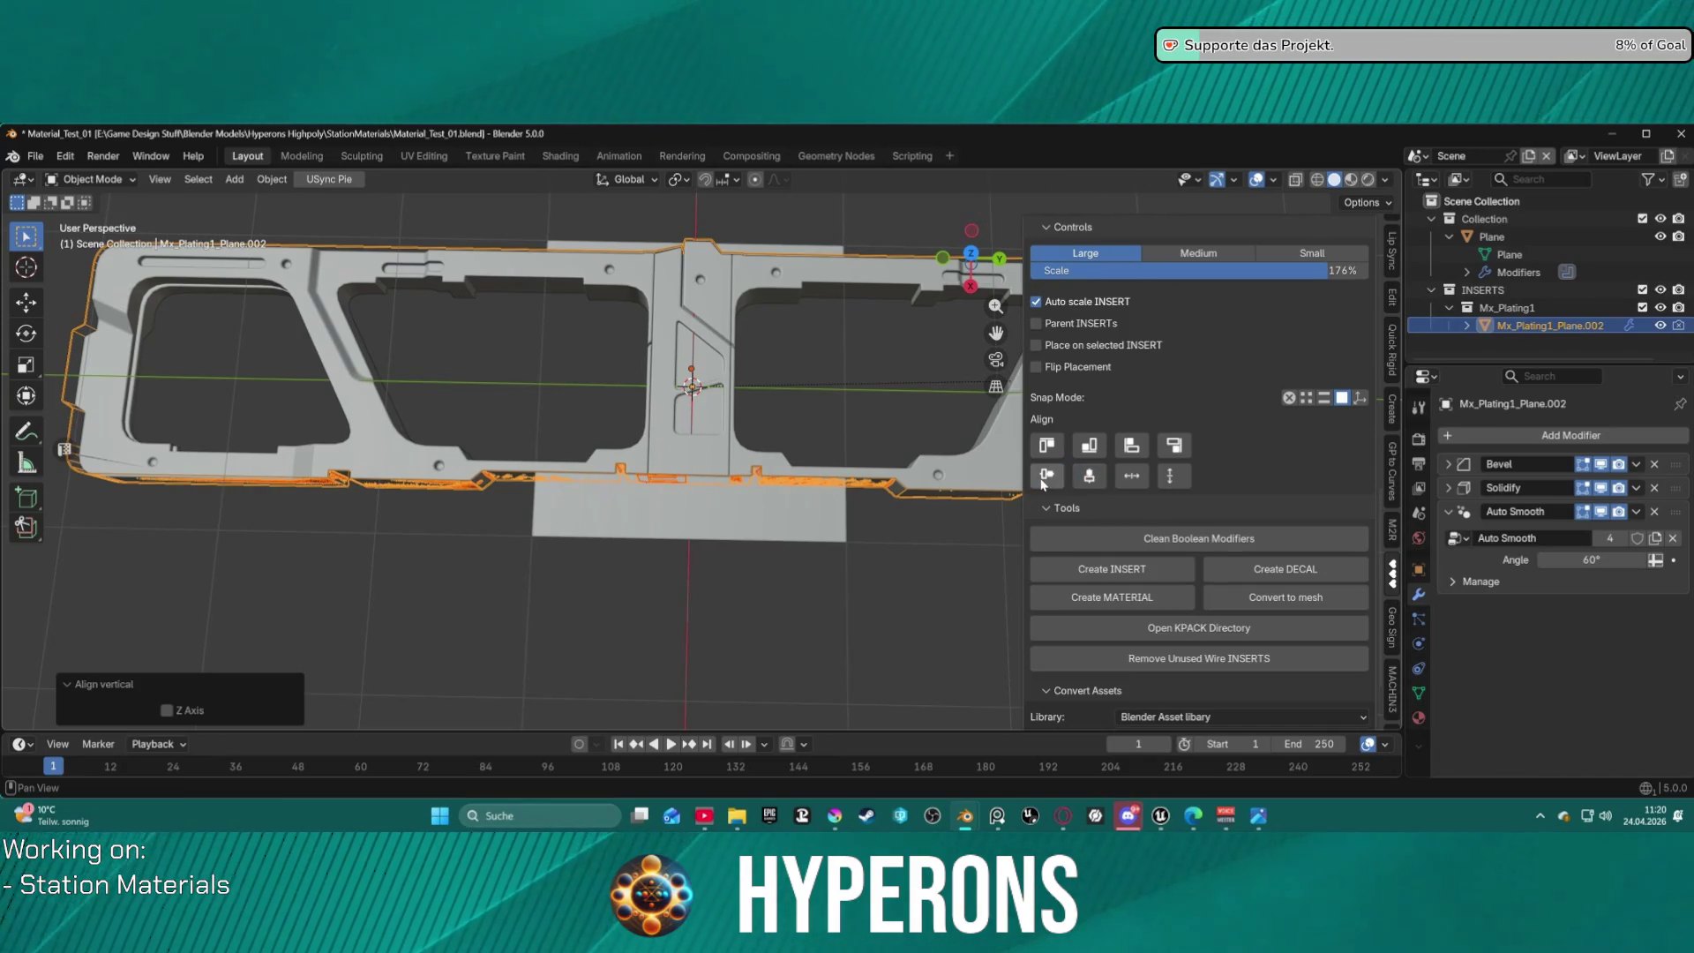
Shift Mx_Plating1_Plane.002 0.13583 m along X.
{"action": "key", "text": "g"}
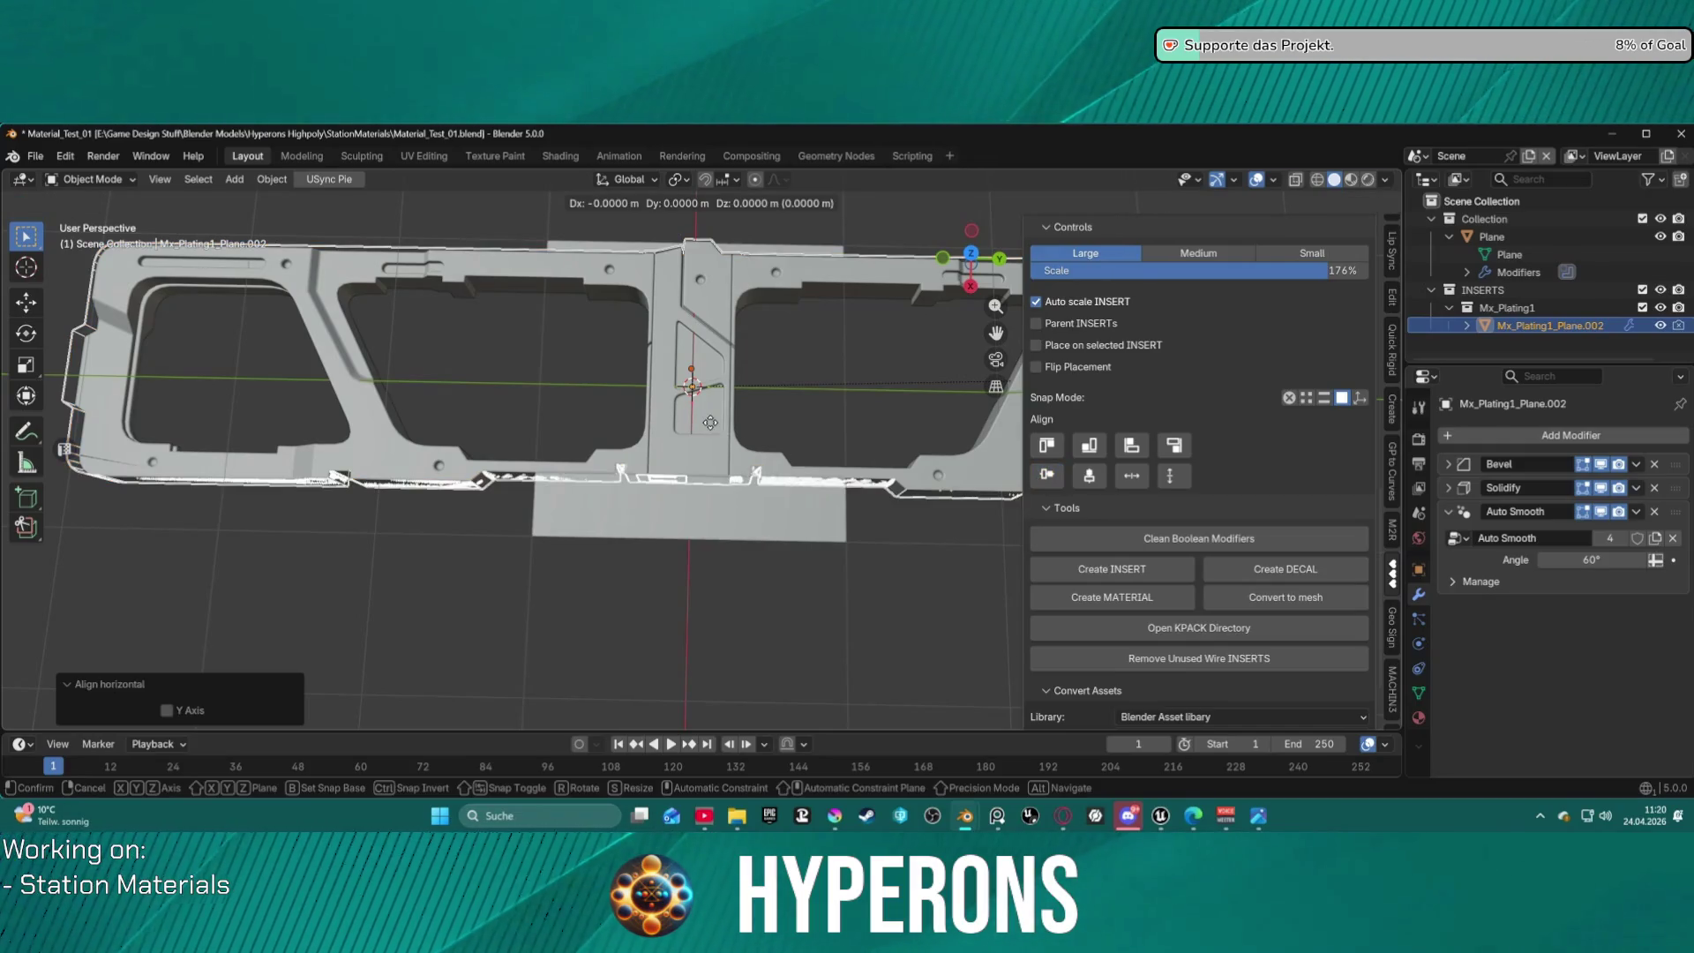
{"action": "key", "text": "x"}
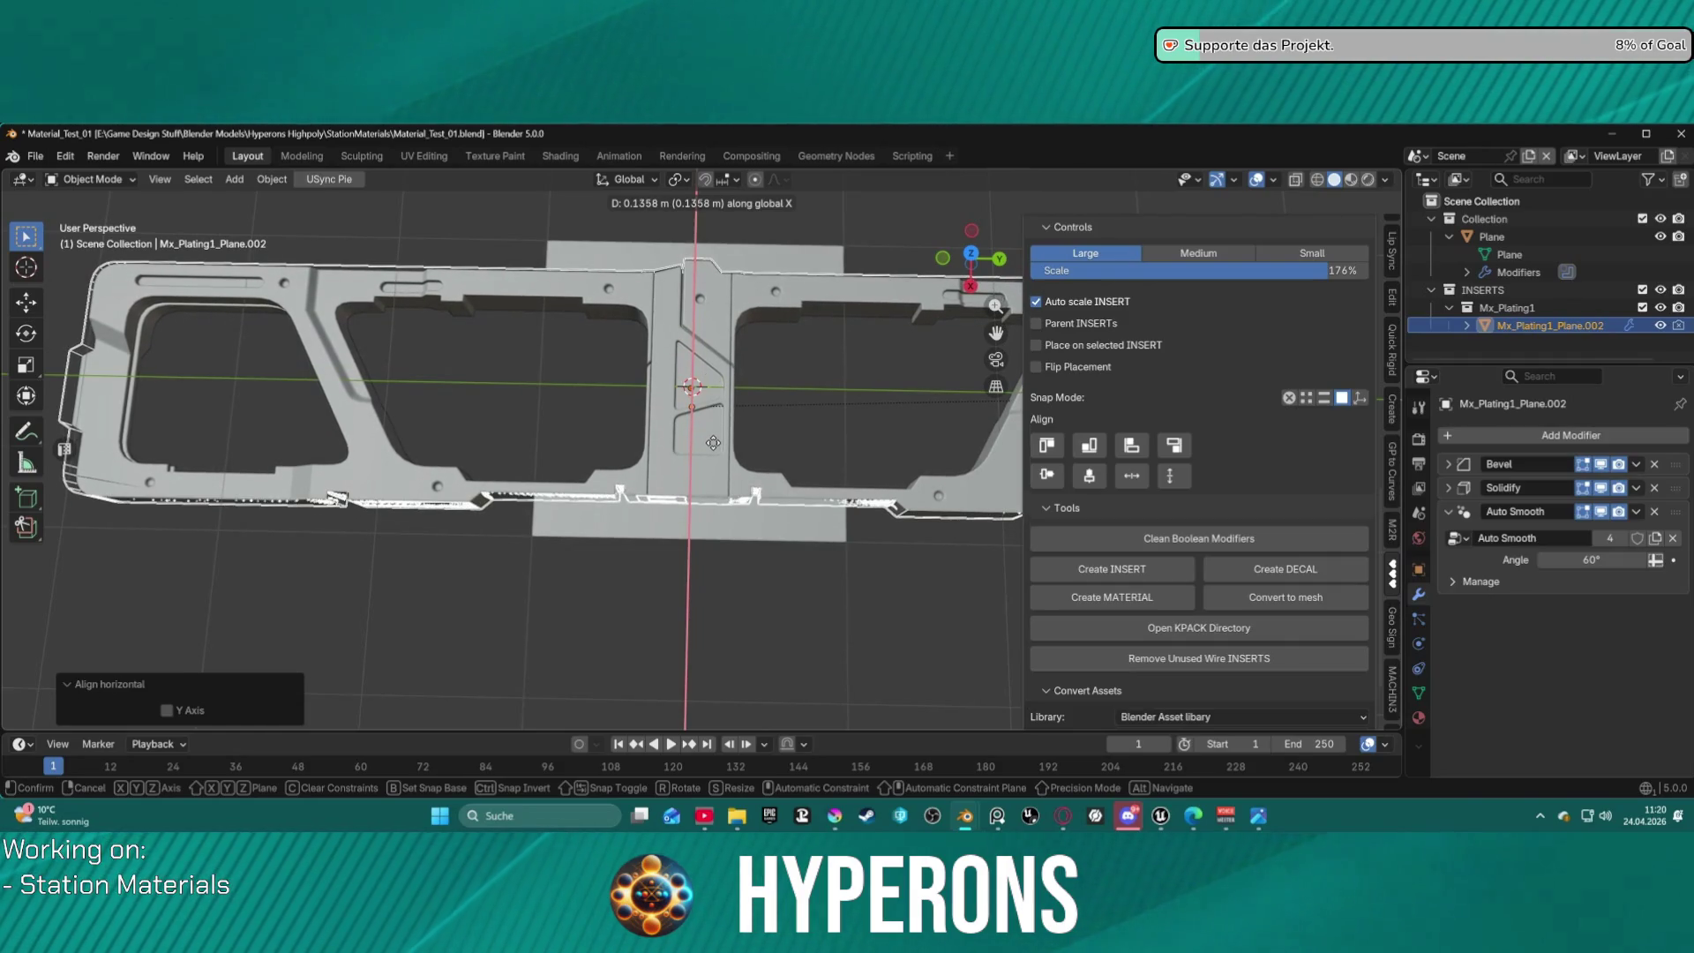
{"action": "left_click", "coordinate": [713, 442]}
Delete the INSERTS collection from the outliner.
{"action": "mouse_move", "coordinate": [713, 442]}
{"action": "middle_mouse_down"}
{"action": "mouse_move", "coordinate": [900, 480]}
{"action": "mouse_move", "coordinate": [1018, 475]}
{"action": "mouse_move", "coordinate": [761, 592]}
{"action": "mouse_move", "coordinate": [817, 551]}
{"action": "mouse_move", "coordinate": [803, 518]}
{"action": "mouse_move", "coordinate": [797, 549]}
{"action": "mouse_move", "coordinate": [806, 487]}
{"action": "mouse_move", "coordinate": [824, 516]}
{"action": "mouse_move", "coordinate": [797, 483]}
{"action": "mouse_move", "coordinate": [805, 356]}
{"action": "mouse_move", "coordinate": [808, 463]}
{"action": "middle_mouse_up"}
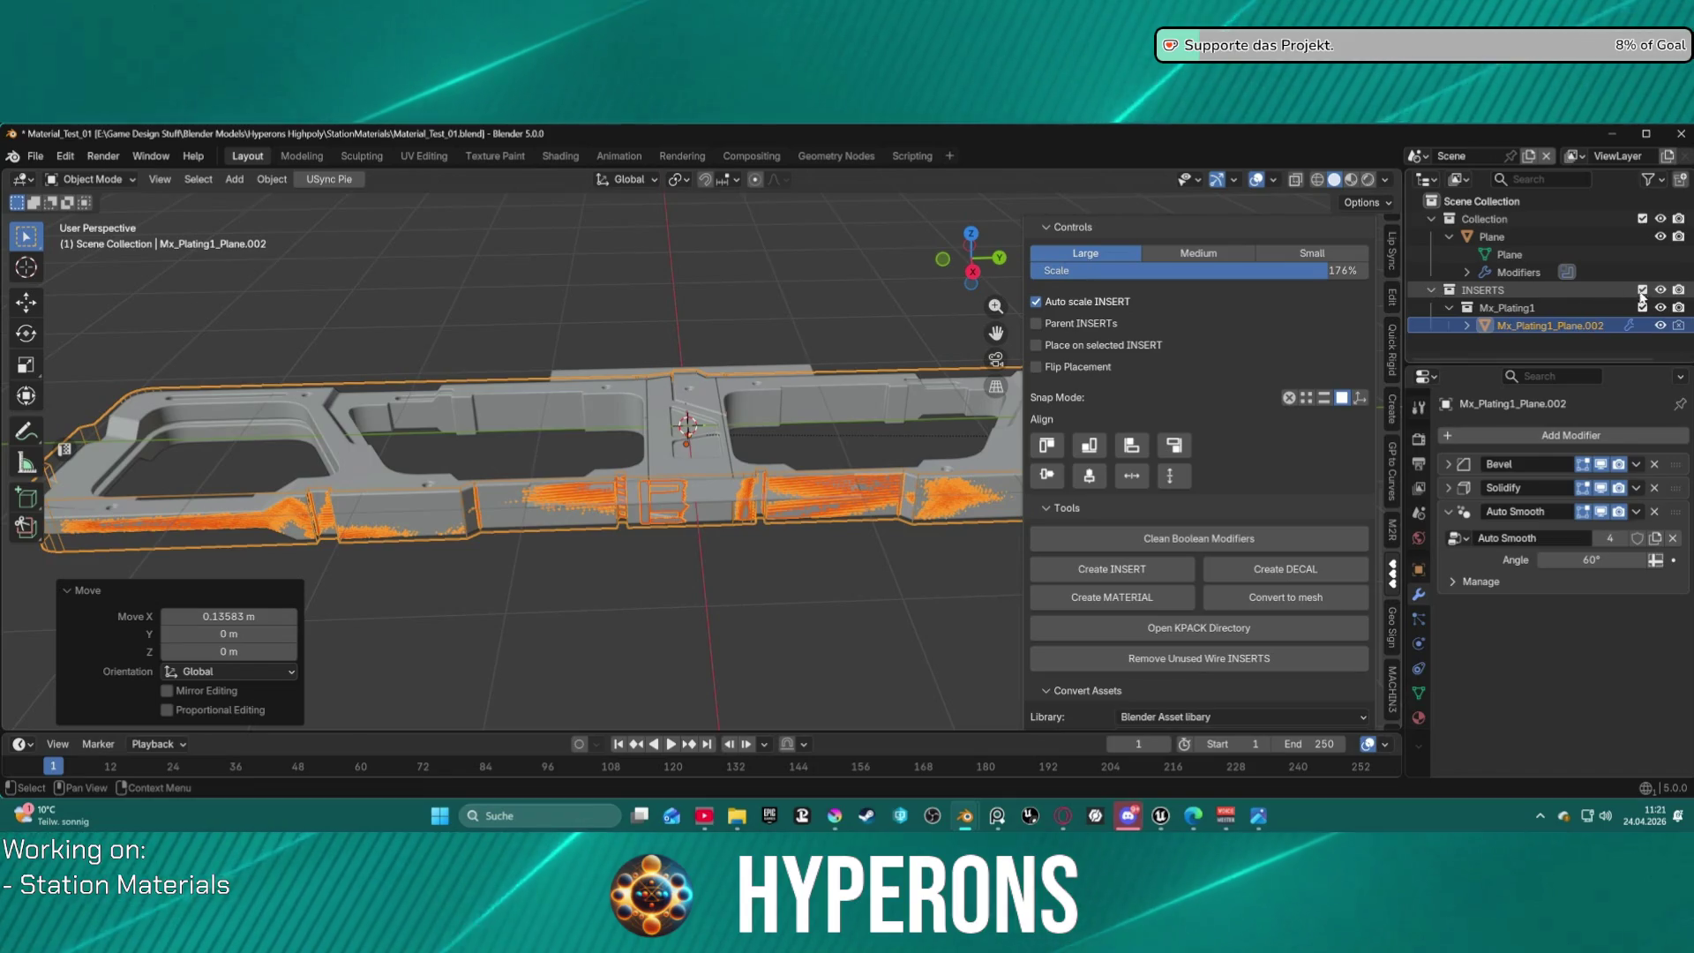
{"action": "left_click", "coordinate": [1590, 291]}
{"action": "key", "text": "Delete"}
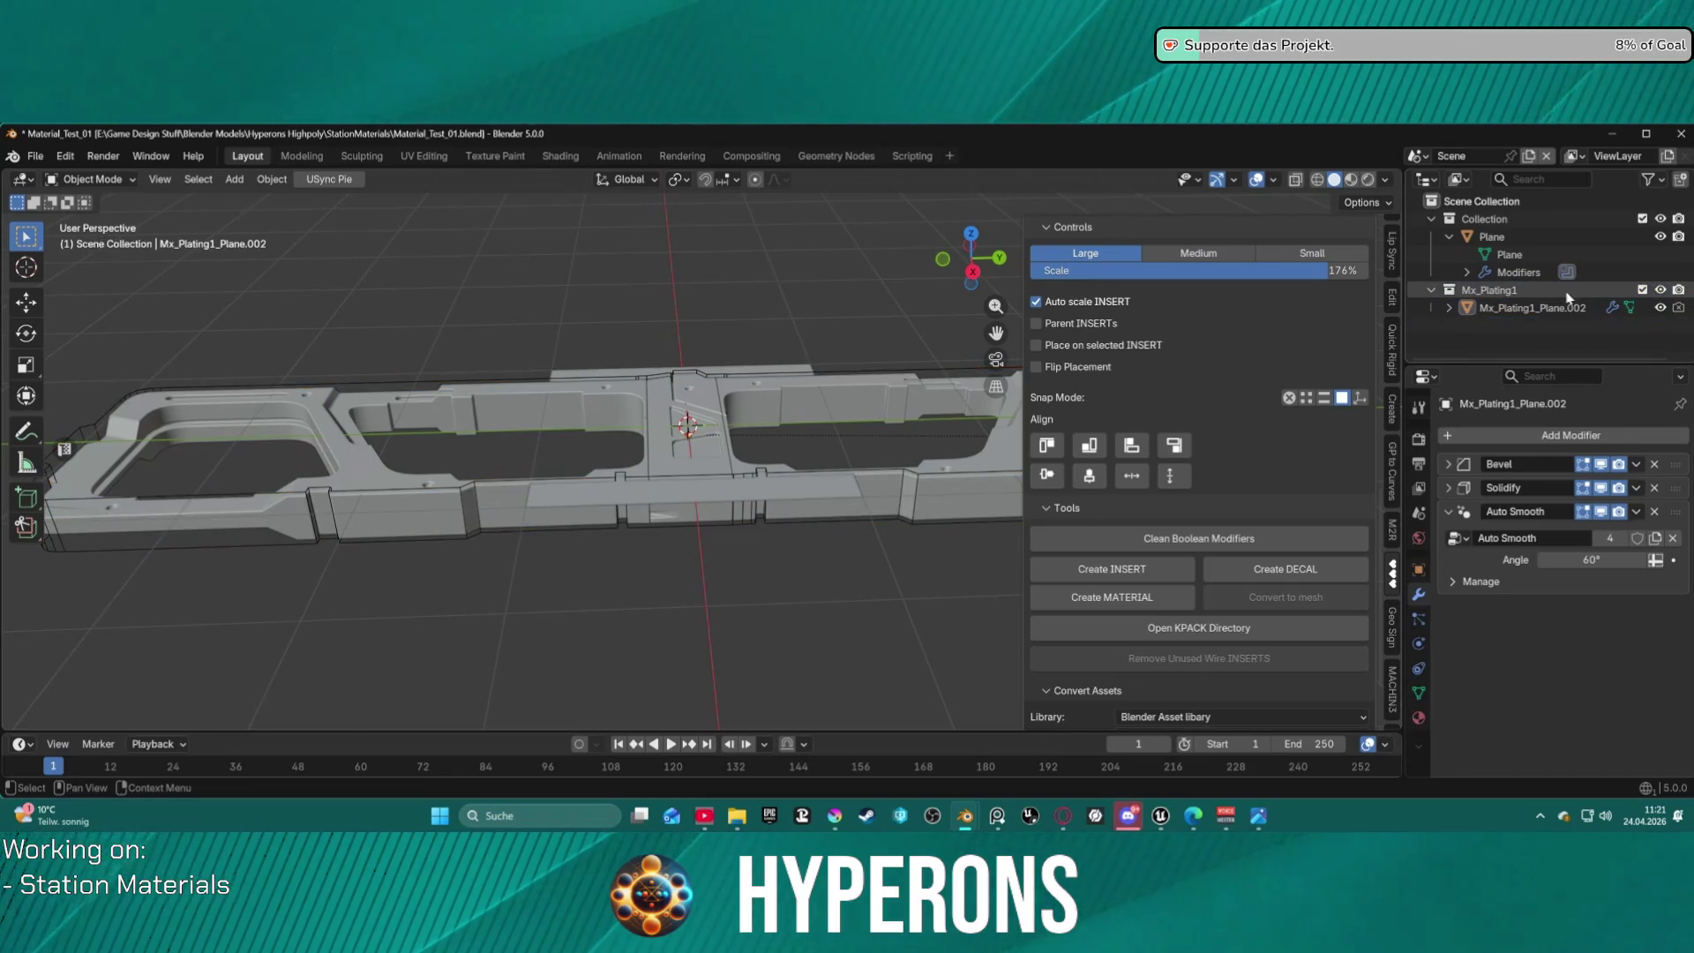
Undo back to an empty scene holding only Collection, then open the Add menu.
{"action": "key", "text": "ctrl+z"}
{"action": "key", "text": "ctrl+z"}
{"action": "key", "text": "ctrl+z"}
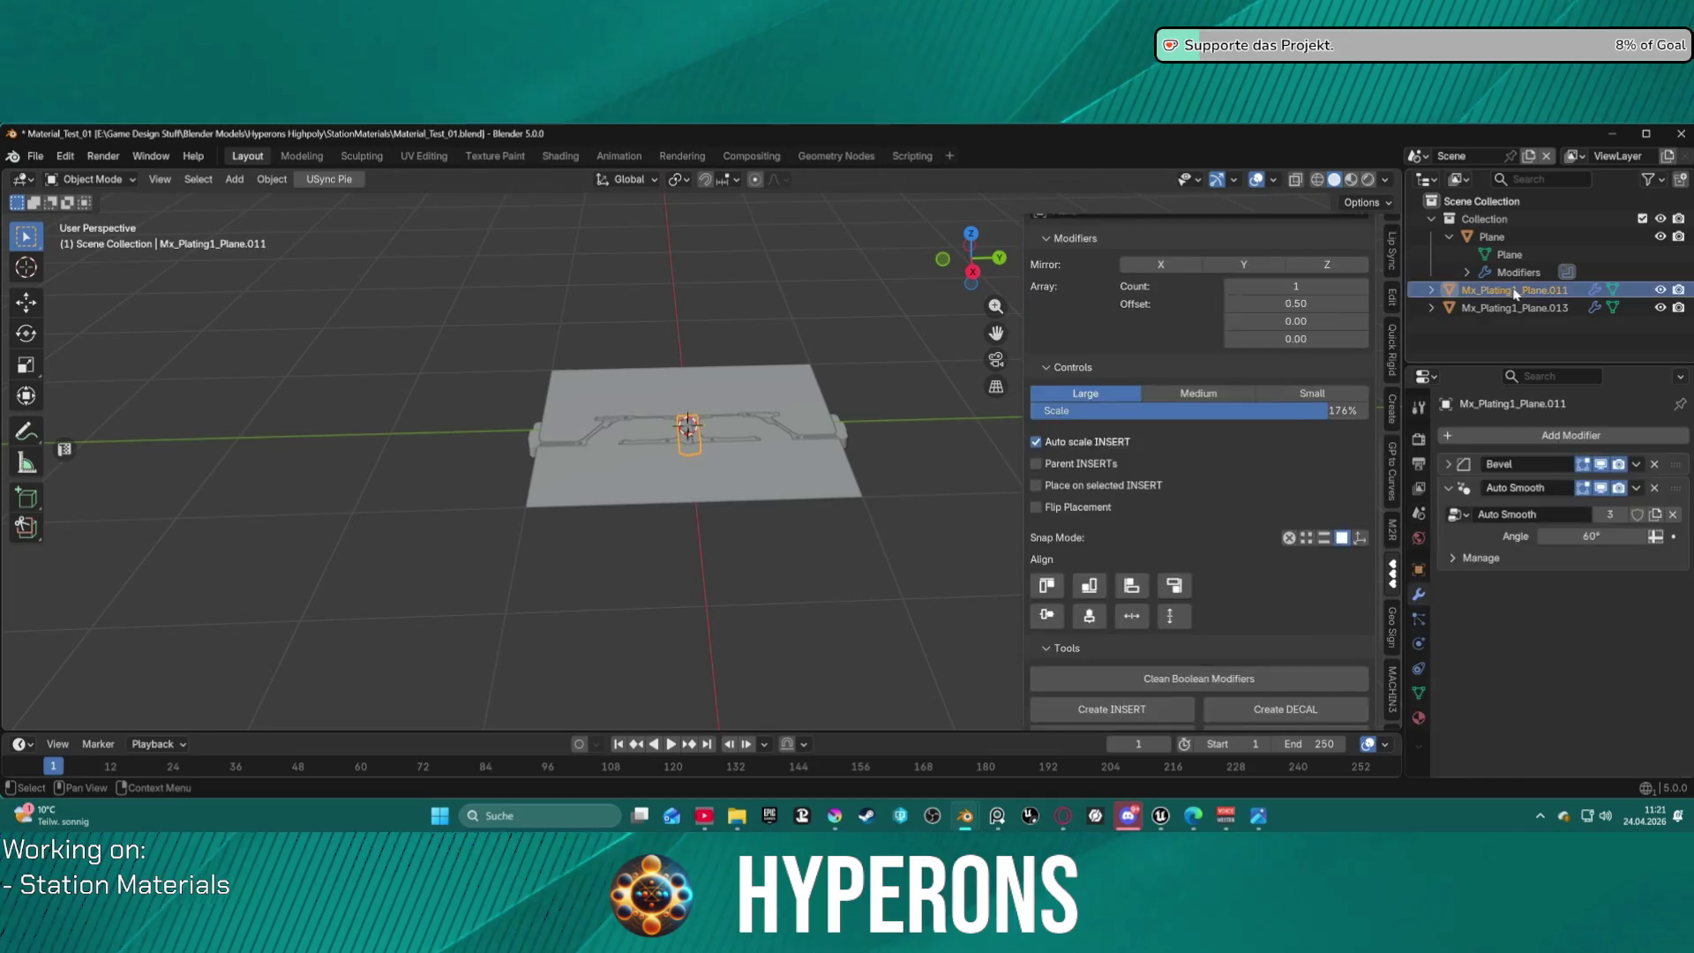
{"action": "key", "text": "ctrl+z"}
{"action": "key", "text": "ctrl+z"}
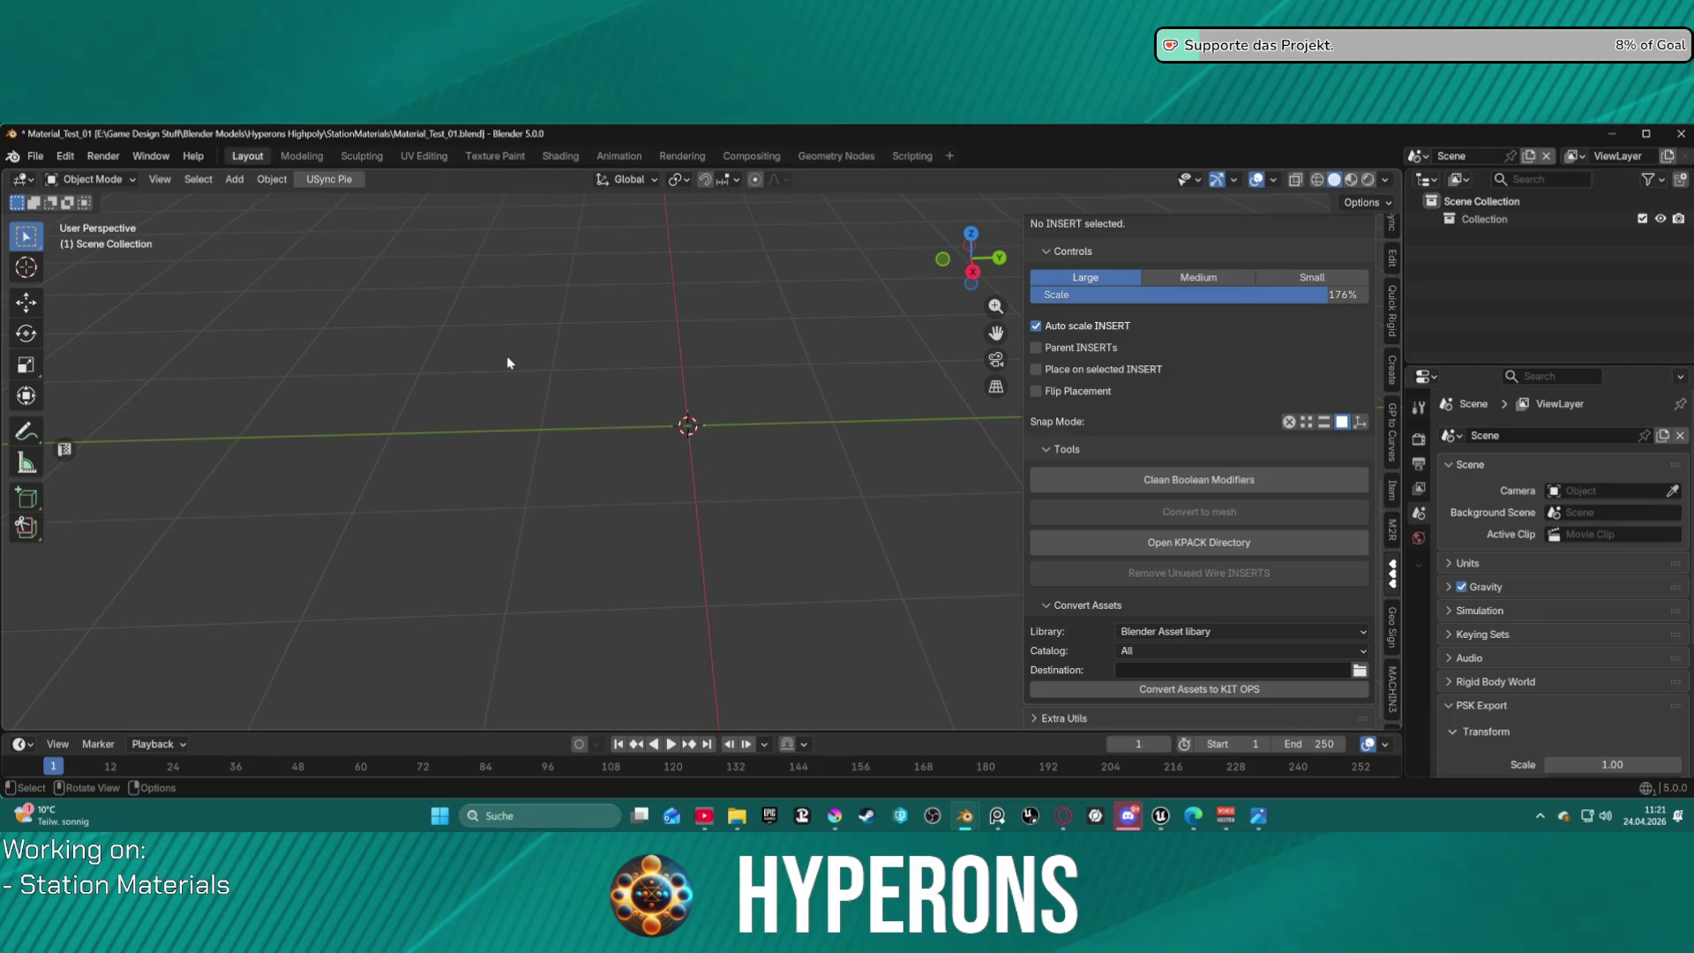
{"action": "left_click", "coordinate": [234, 179]}
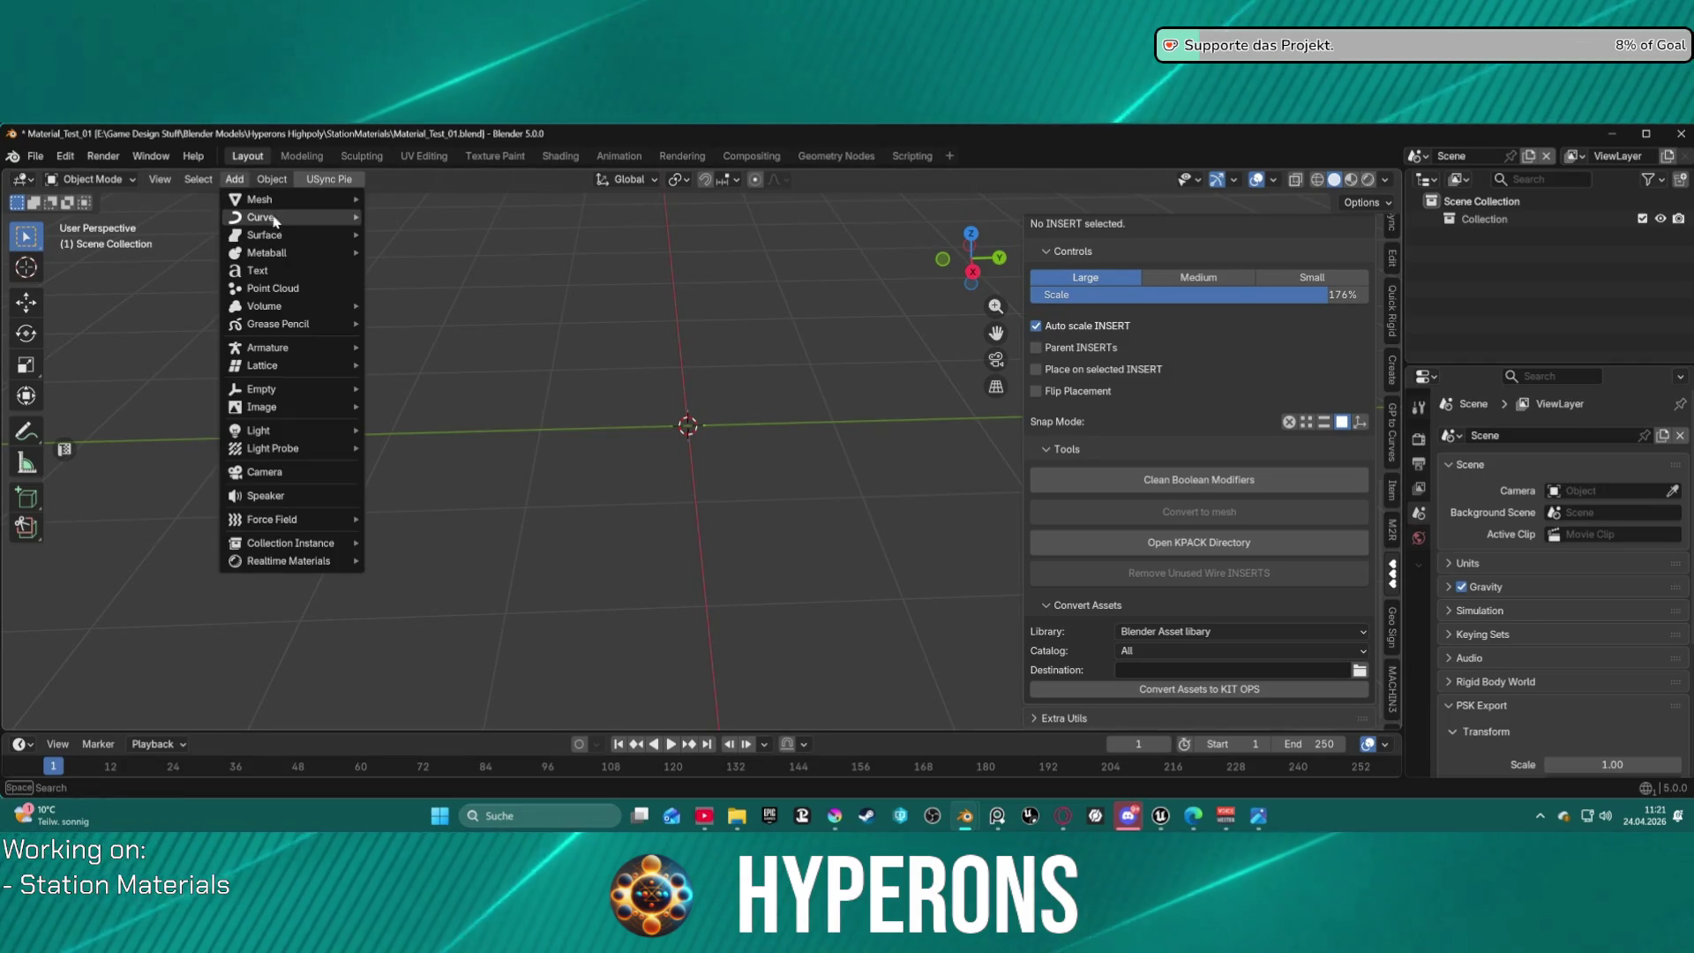
Add a 2 m cube at Location X 0, Z -1 m, and view it from above.
{"action": "mouse_move", "coordinate": [291, 199]}
{"action": "left_click", "coordinate": [405, 264]}
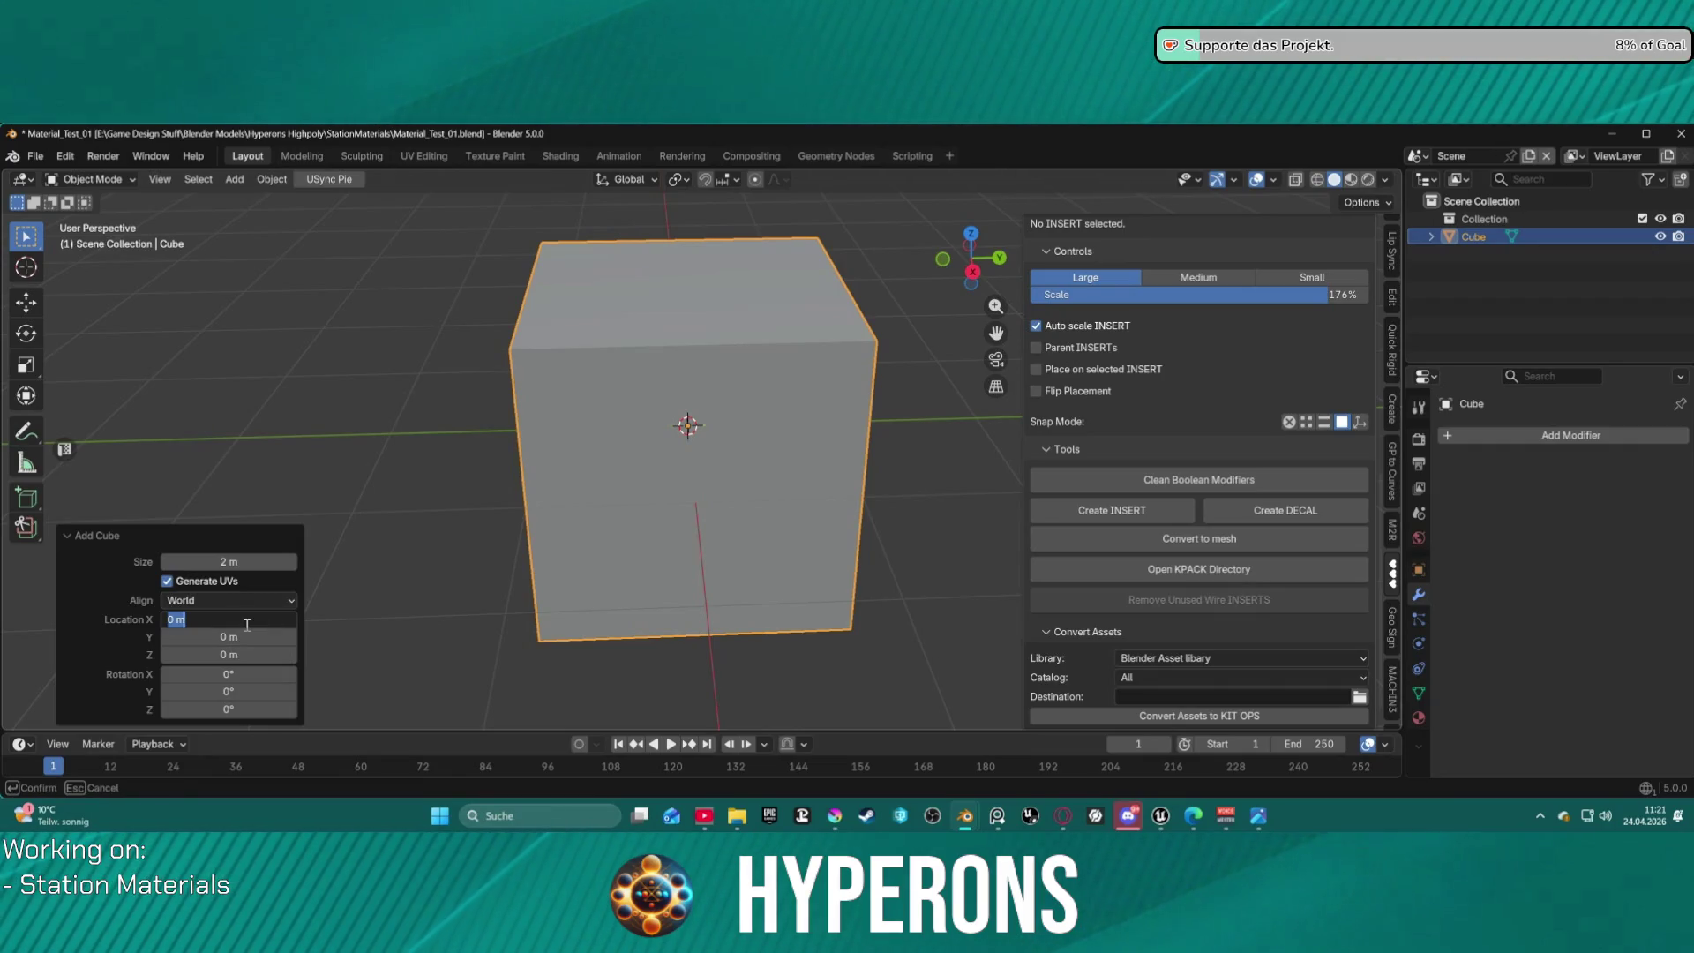
{"action": "type", "text": "-1"}
{"action": "key", "text": "Return"}
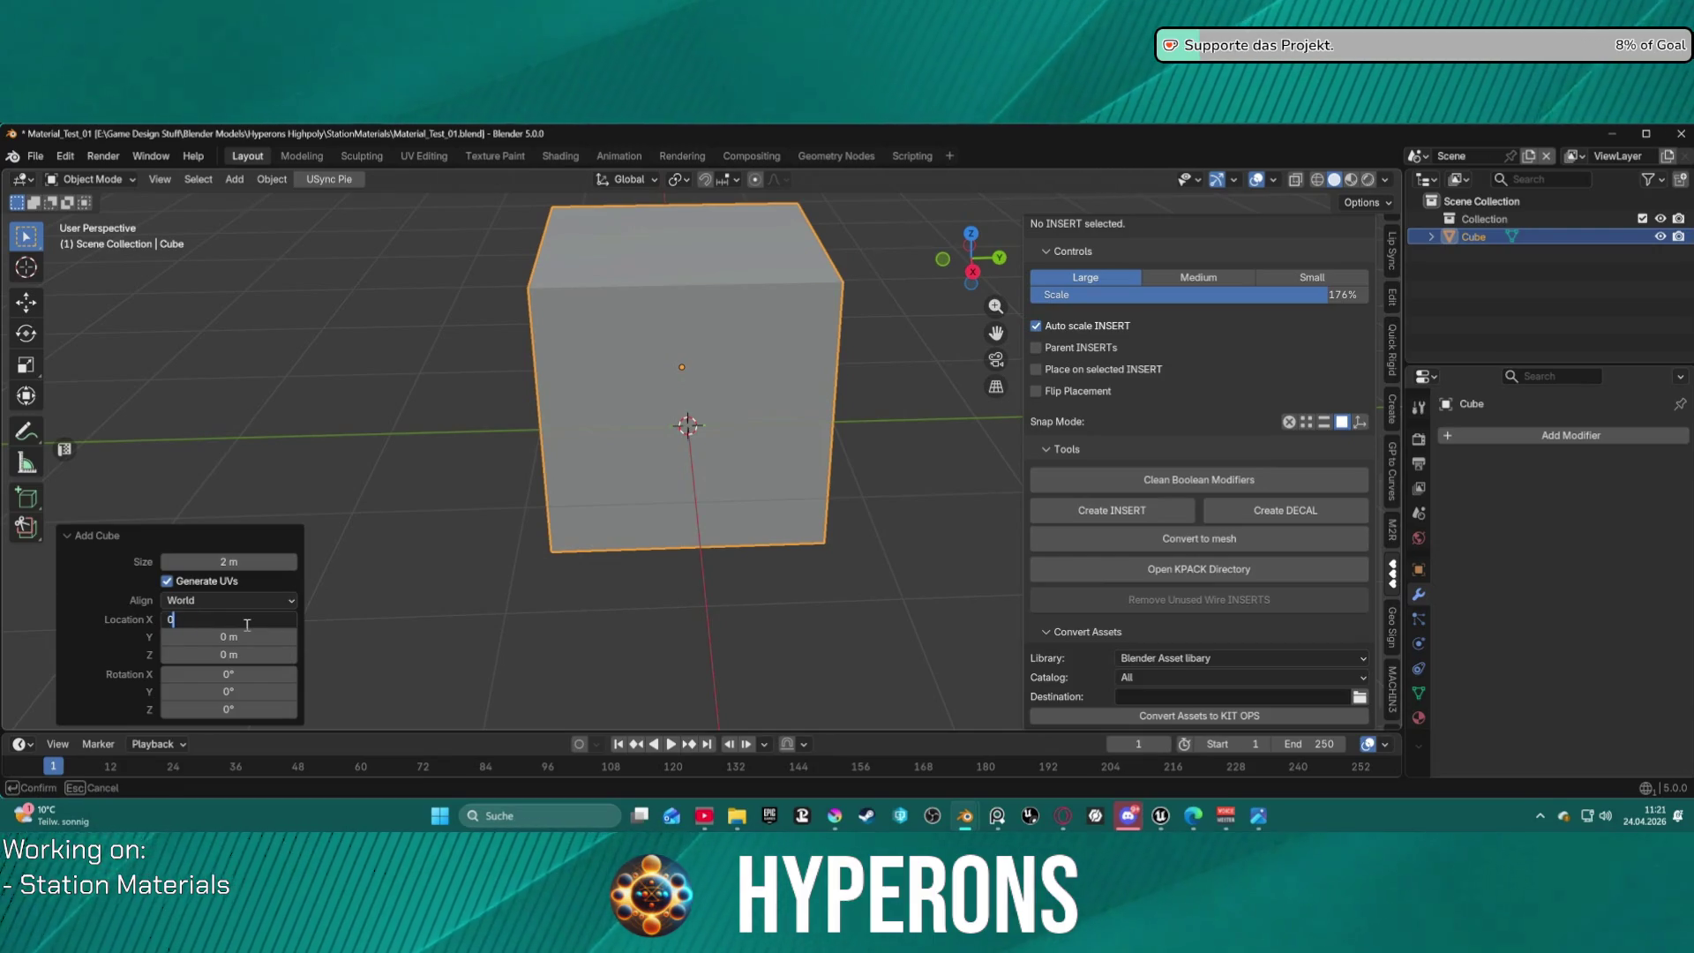
{"action": "key", "text": "Return"}
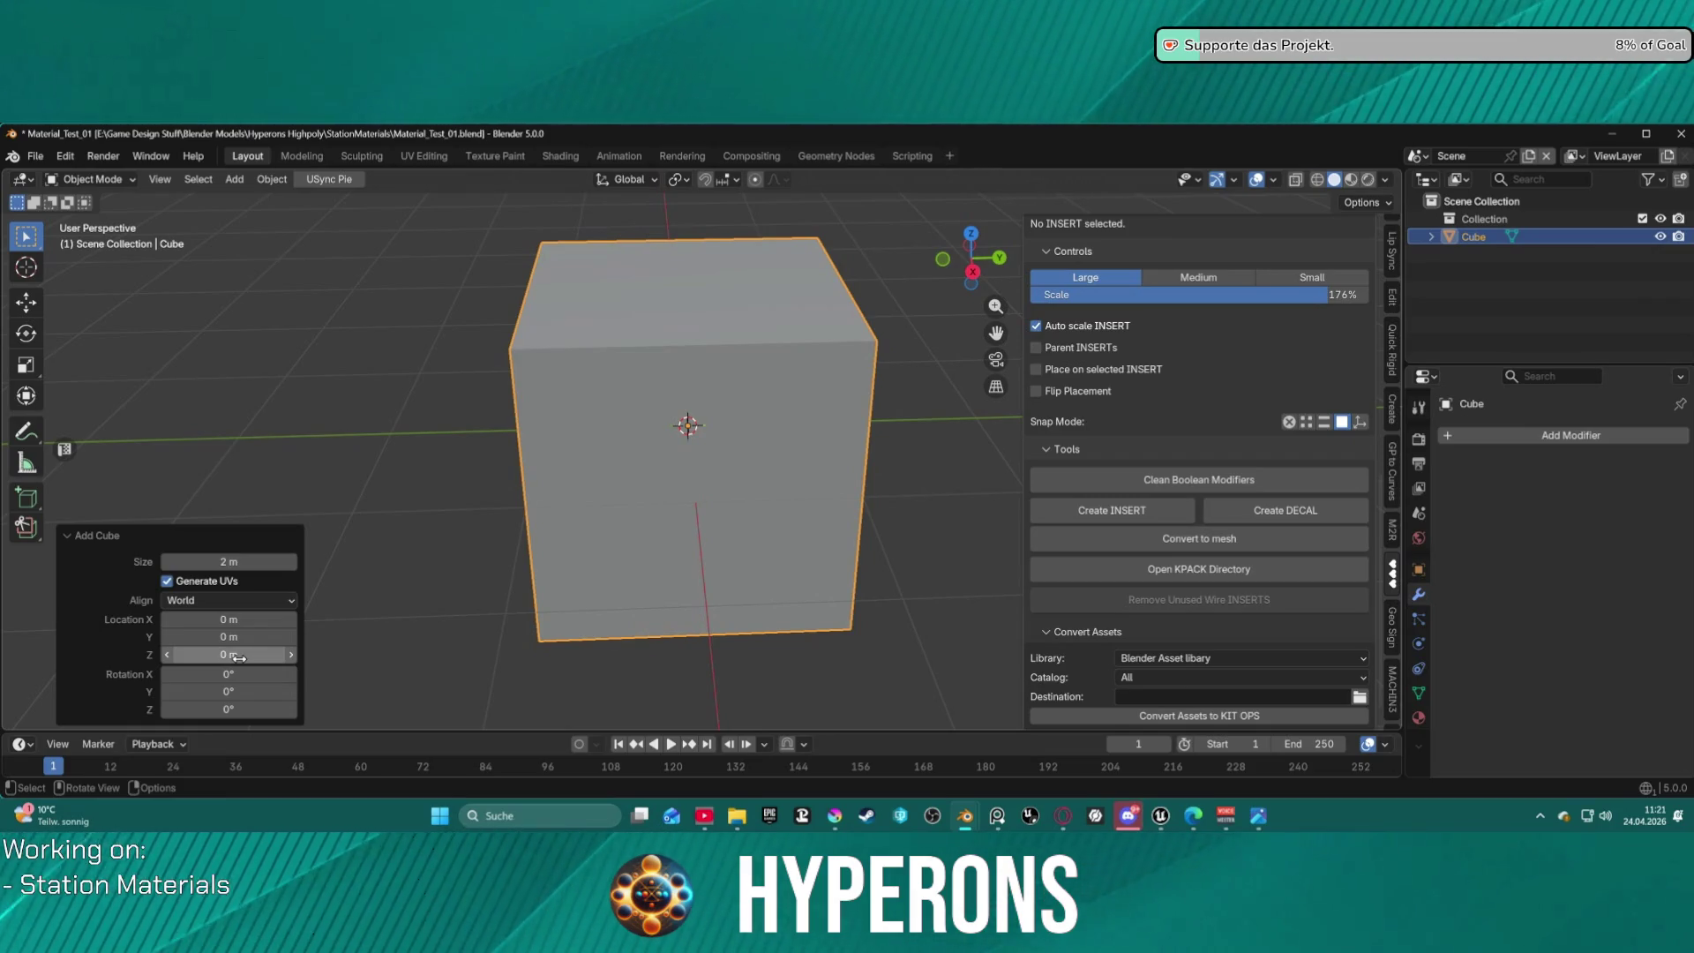
{"action": "double_click", "coordinate": [239, 658]}
{"action": "type", "text": "-1"}
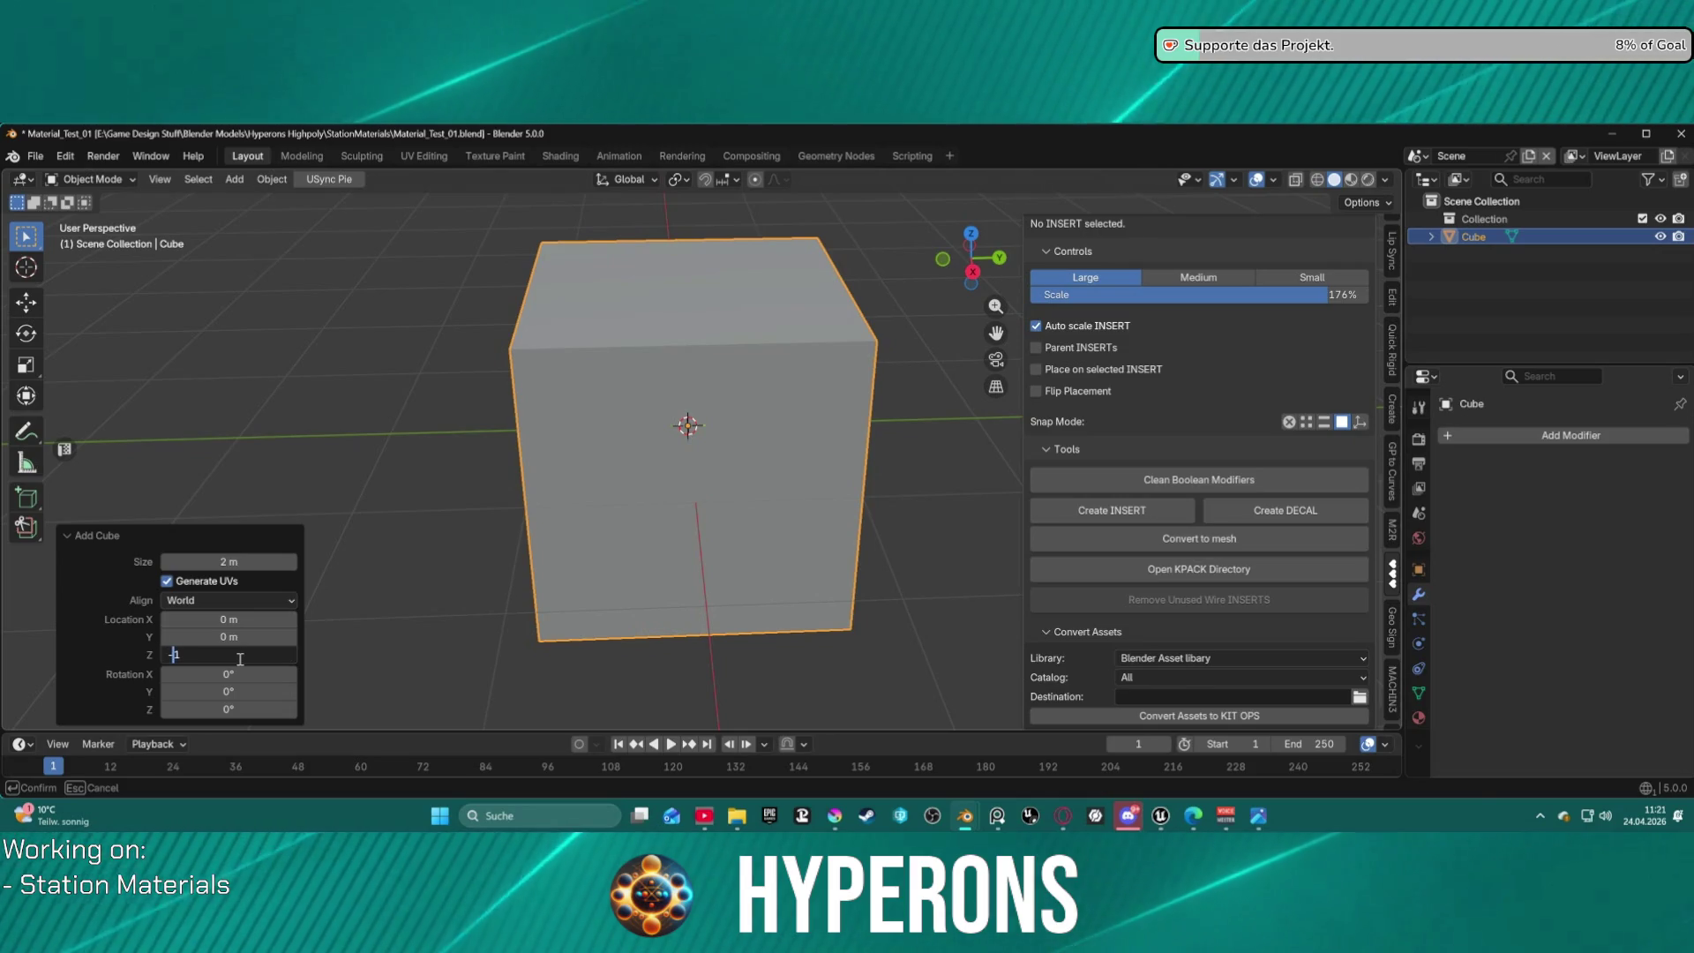
{"action": "key", "text": "Return"}
{"action": "mouse_move", "coordinate": [645, 482]}
{"action": "middle_mouse_down"}
{"action": "mouse_move", "coordinate": [725, 436]}
{"action": "mouse_move", "coordinate": [708, 443]}
{"action": "middle_mouse_up"}
{"action": "mouse_move", "coordinate": [655, 459]}
{"action": "middle_mouse_down"}
{"action": "mouse_move", "coordinate": [620, 537]}
{"action": "mouse_move", "coordinate": [688, 582]}
{"action": "middle_mouse_up"}
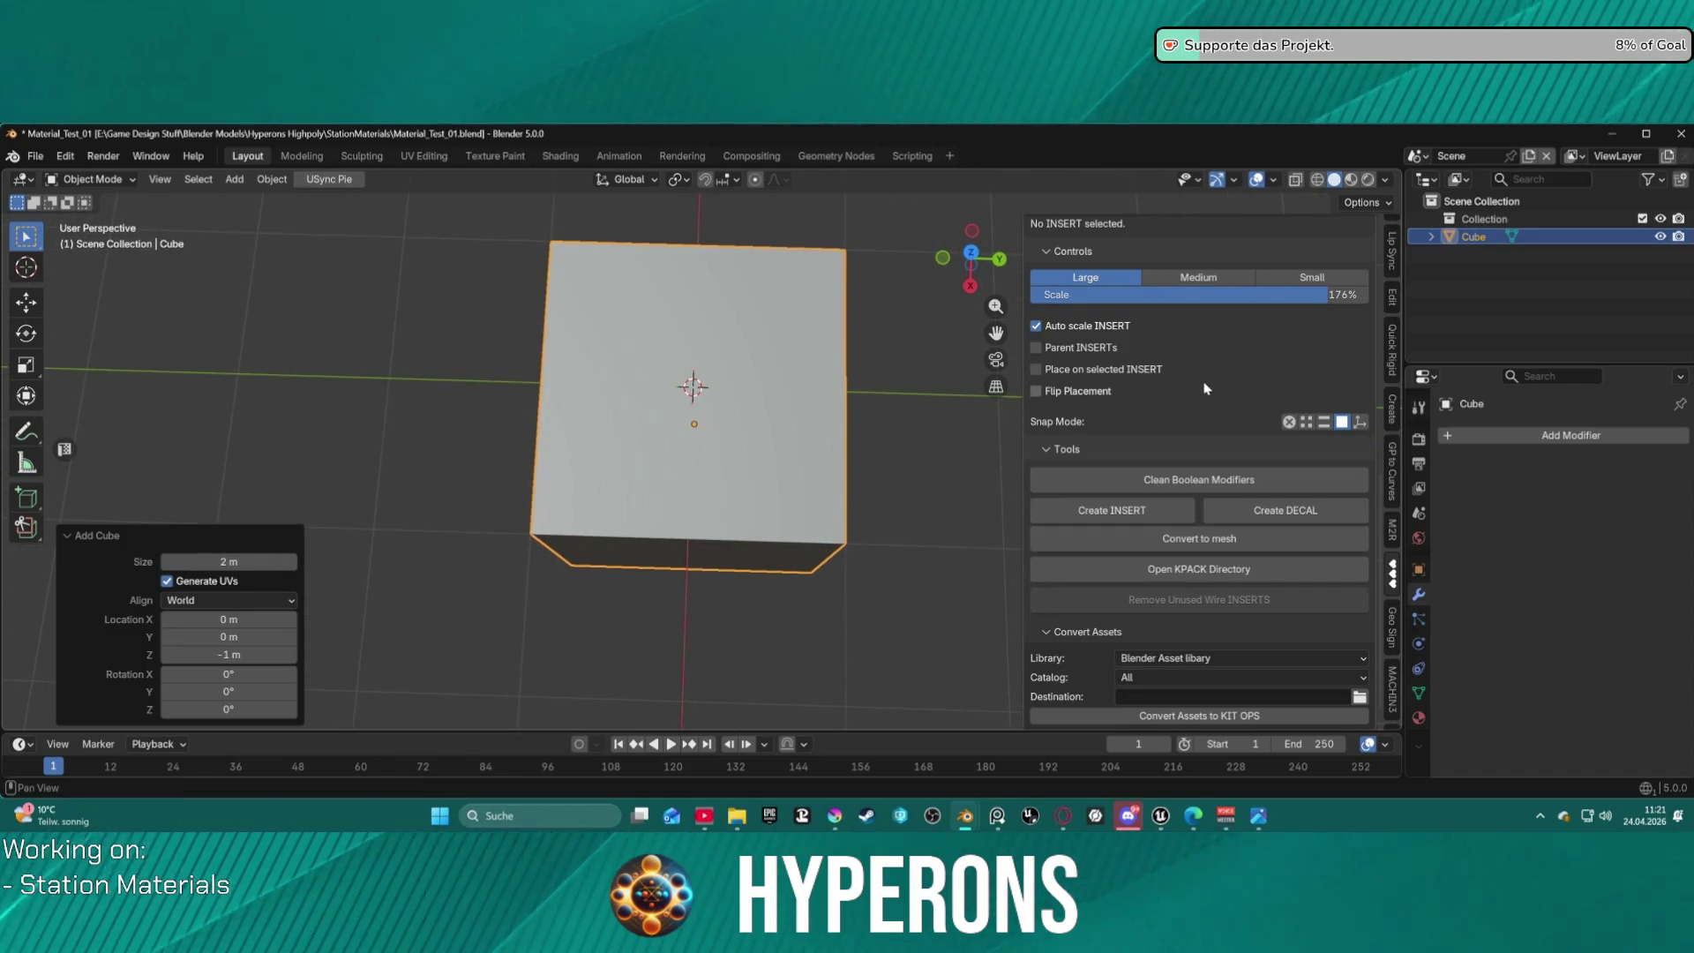
{"action": "scroll", "coordinate": [1212, 393], "scroll_direction": "up", "scroll_amount": 10}
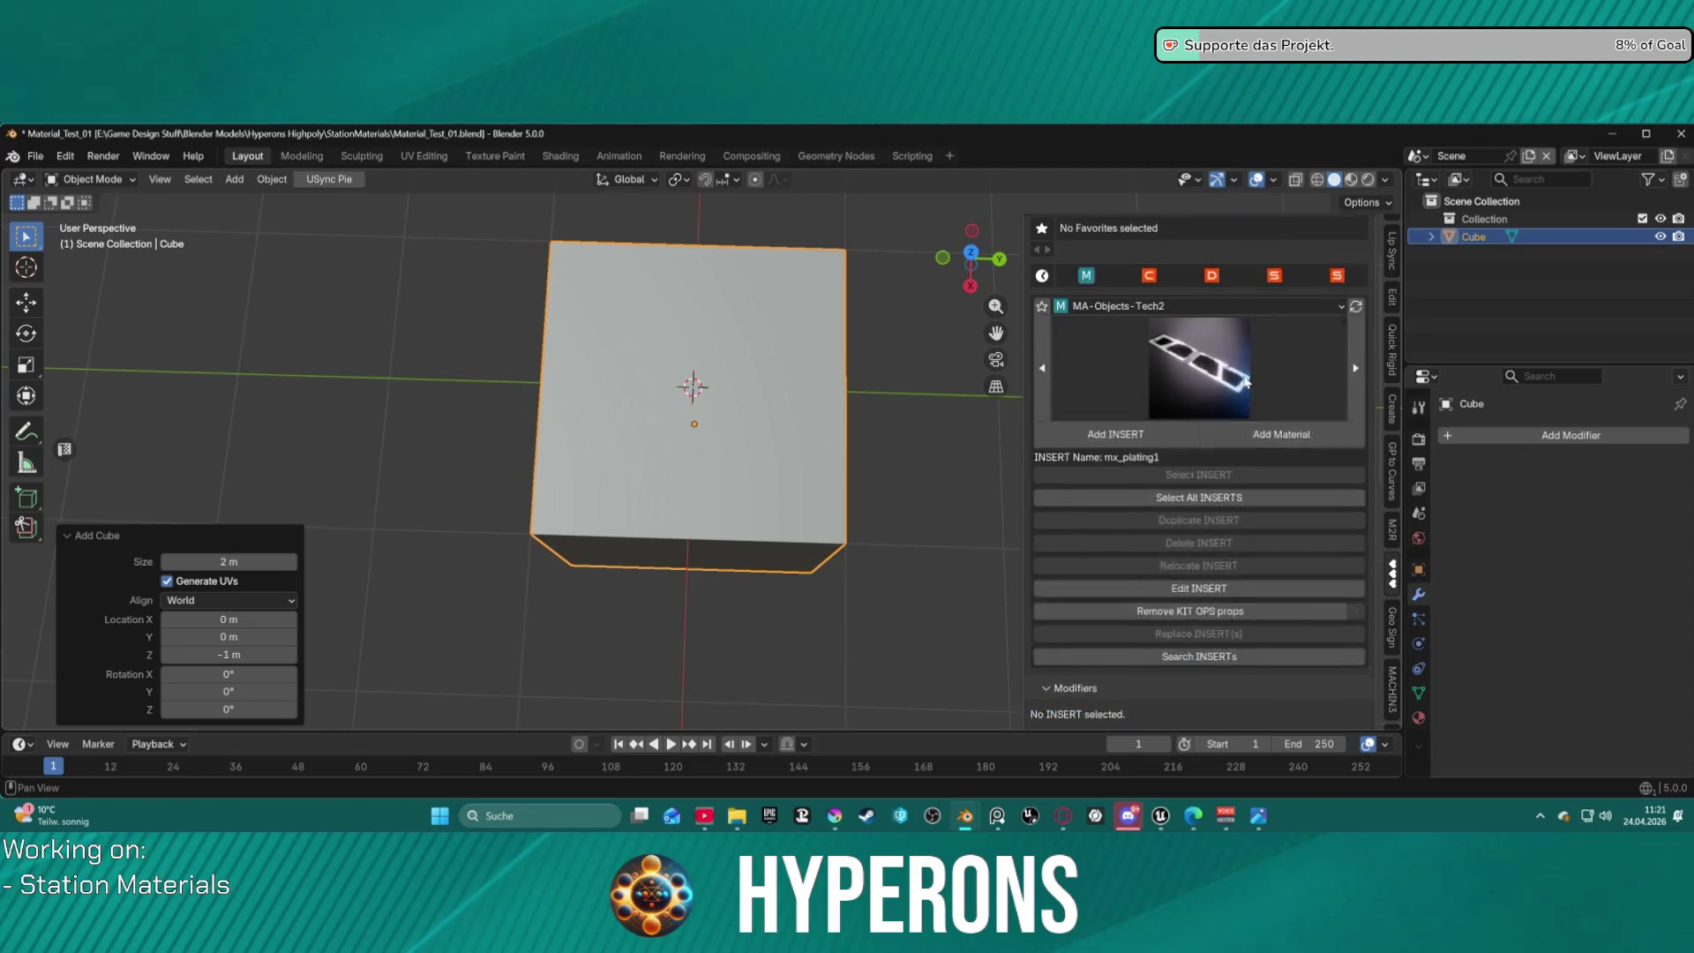
Drop mx_plating1 on the cube's top face, scale it to 2.109, and align it vertically.
{"action": "scroll", "coordinate": [772, 322], "scroll_direction": "up", "scroll_amount": 2}
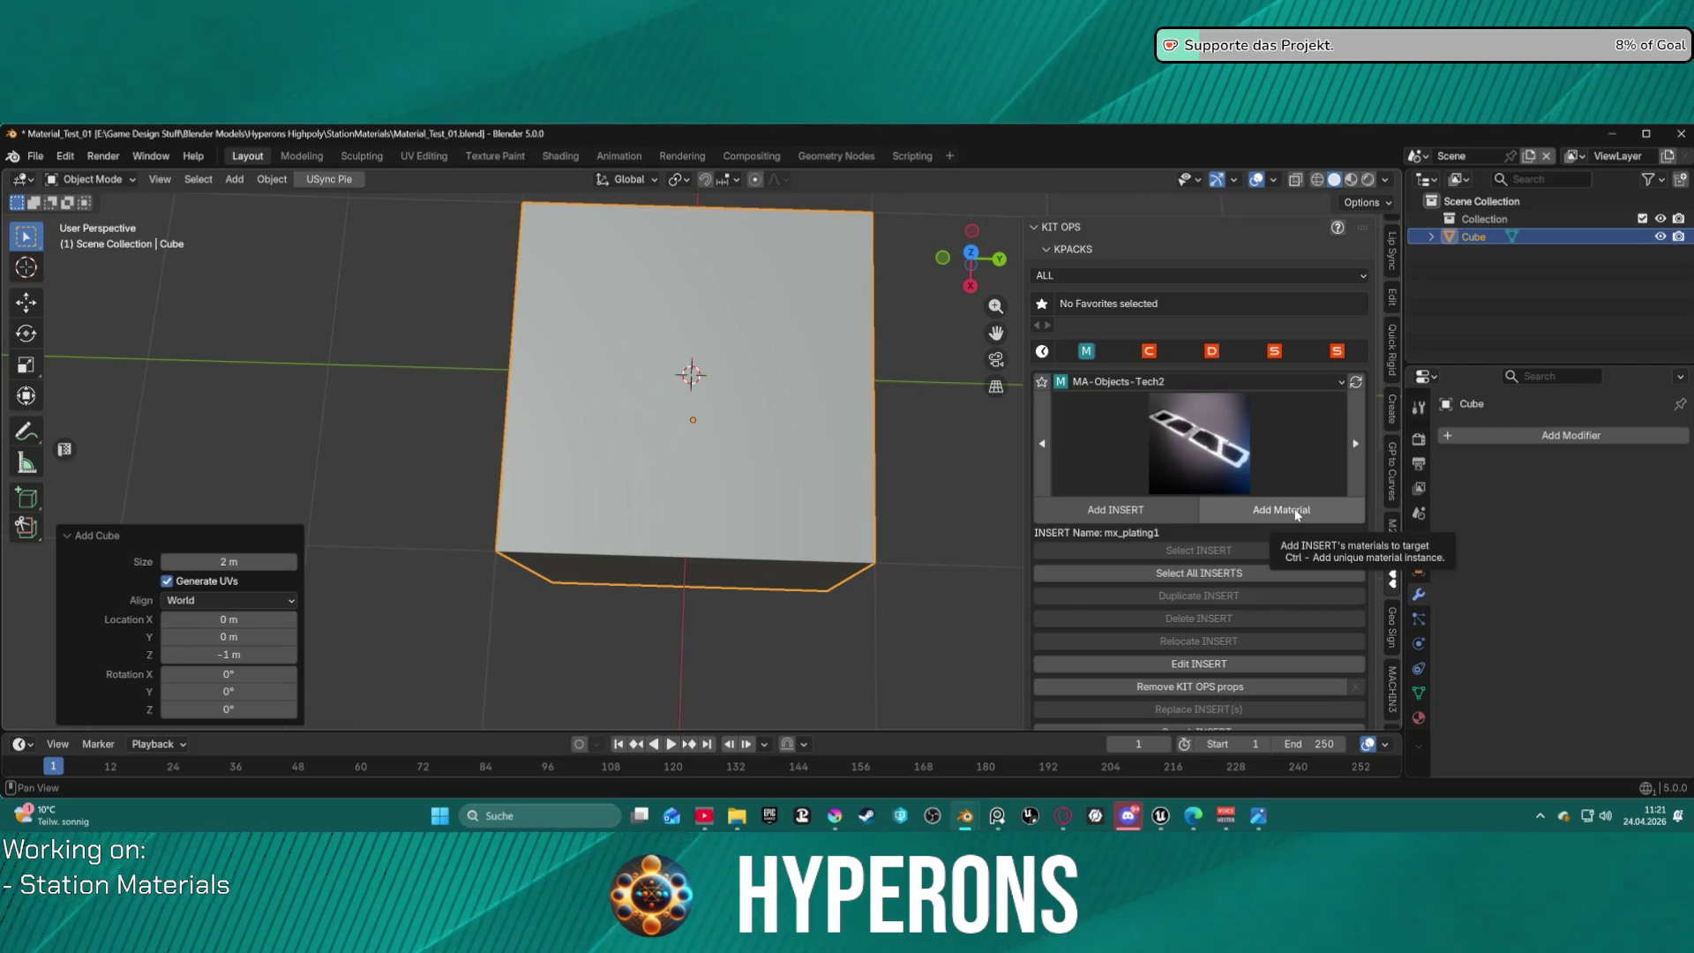
{"action": "left_click", "coordinate": [1128, 516]}
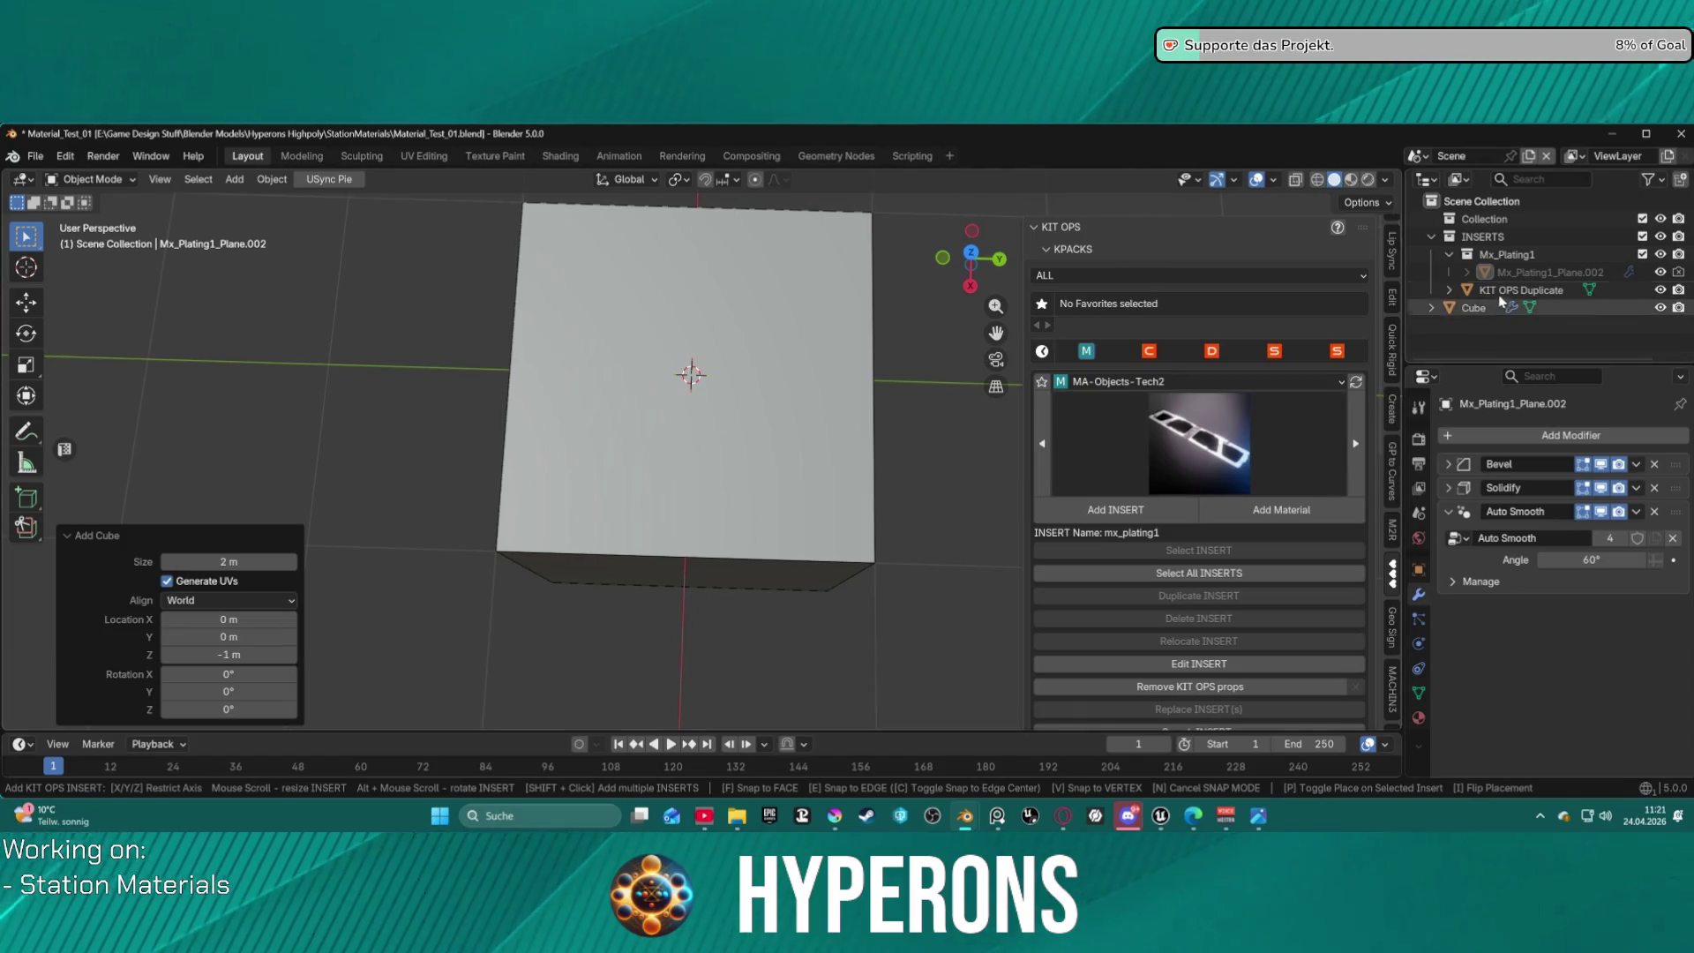
{"action": "left_click", "coordinate": [765, 399]}
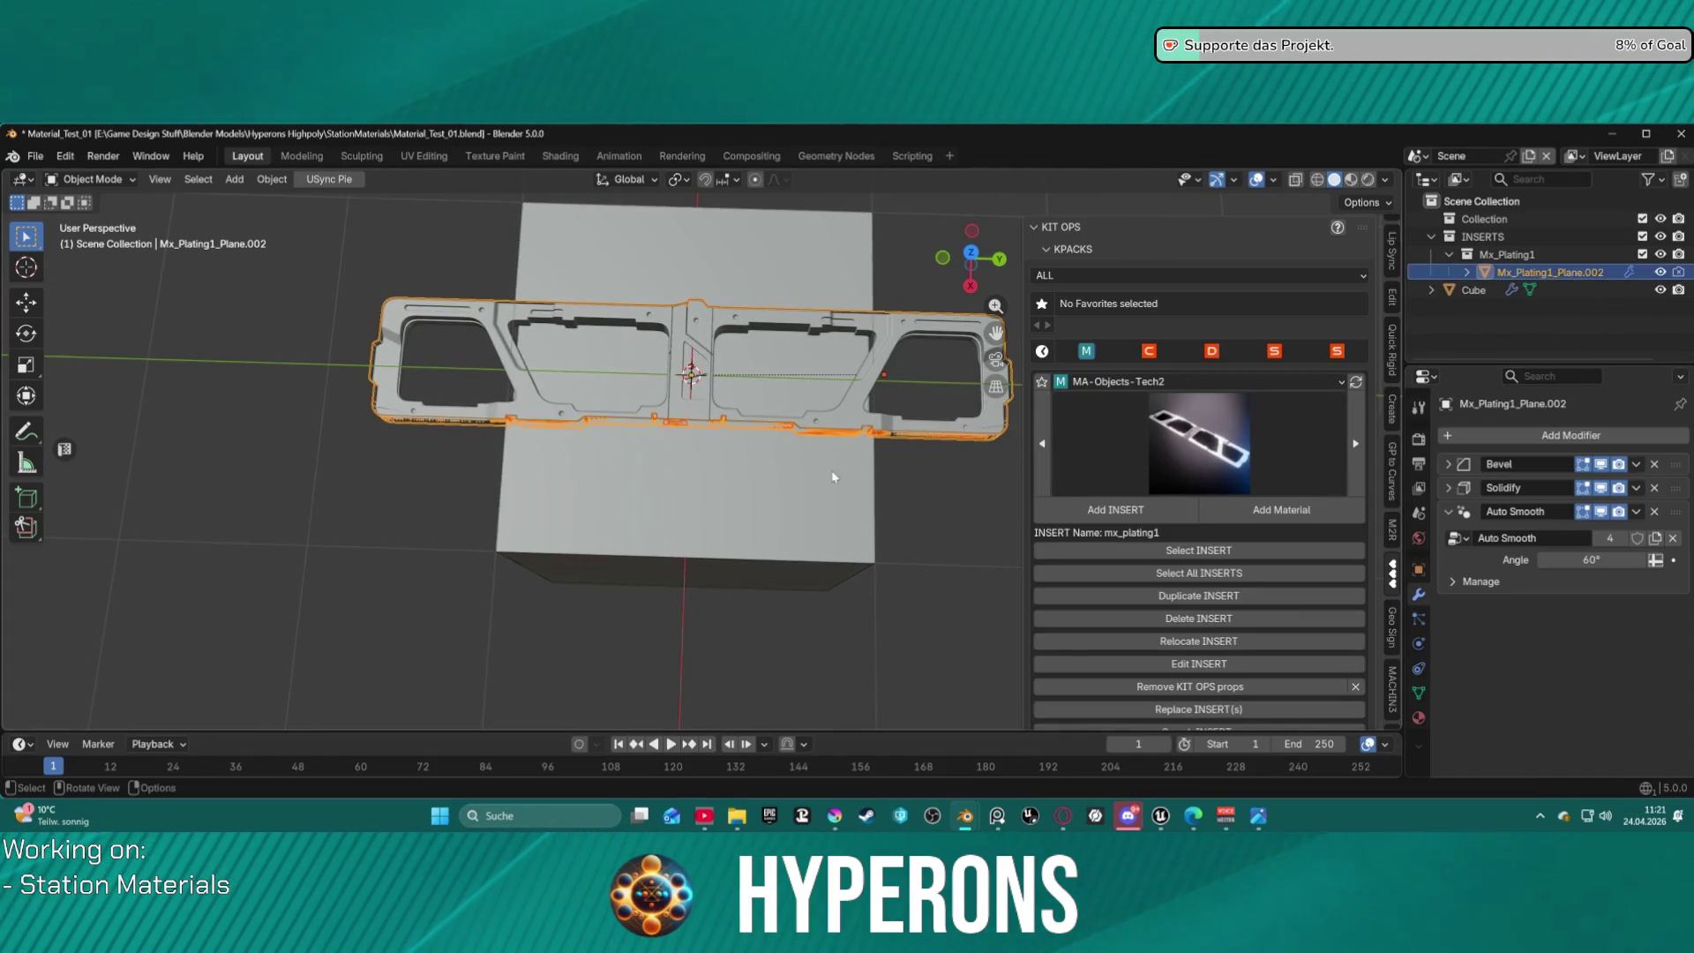
{"action": "mouse_move", "coordinate": [764, 400]}
{"action": "middle_mouse_down"}
{"action": "mouse_move", "coordinate": [780, 478]}
{"action": "mouse_move", "coordinate": [806, 463]}
{"action": "middle_mouse_up"}
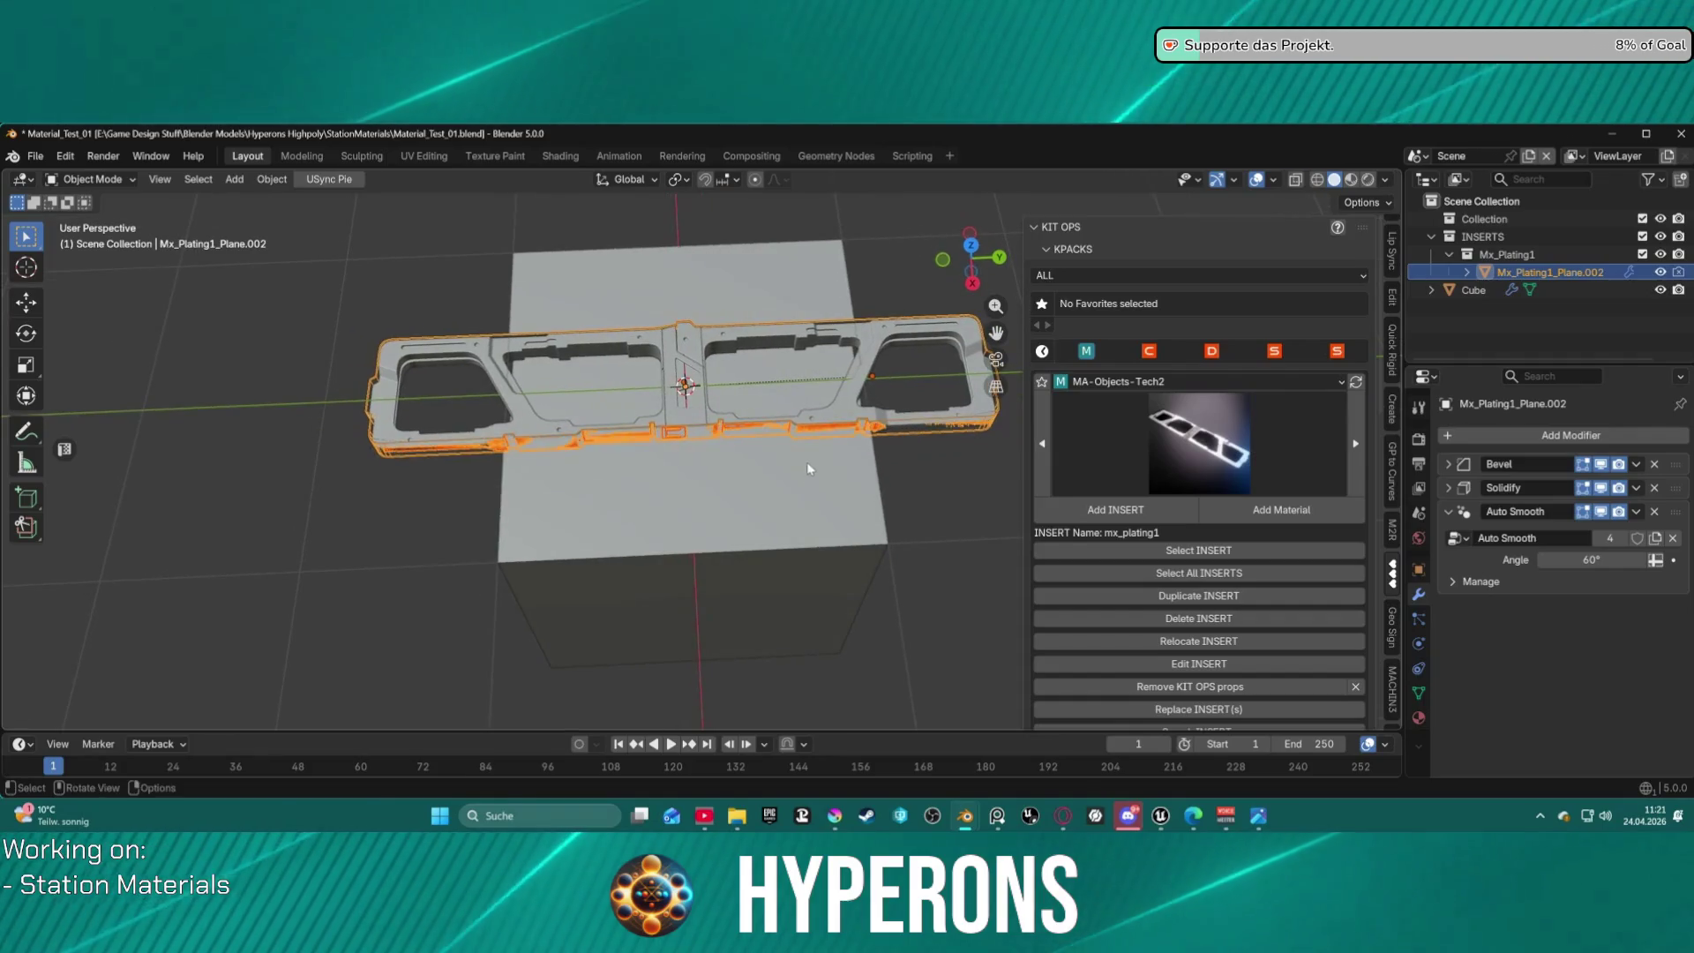
{"action": "key", "text": "s"}
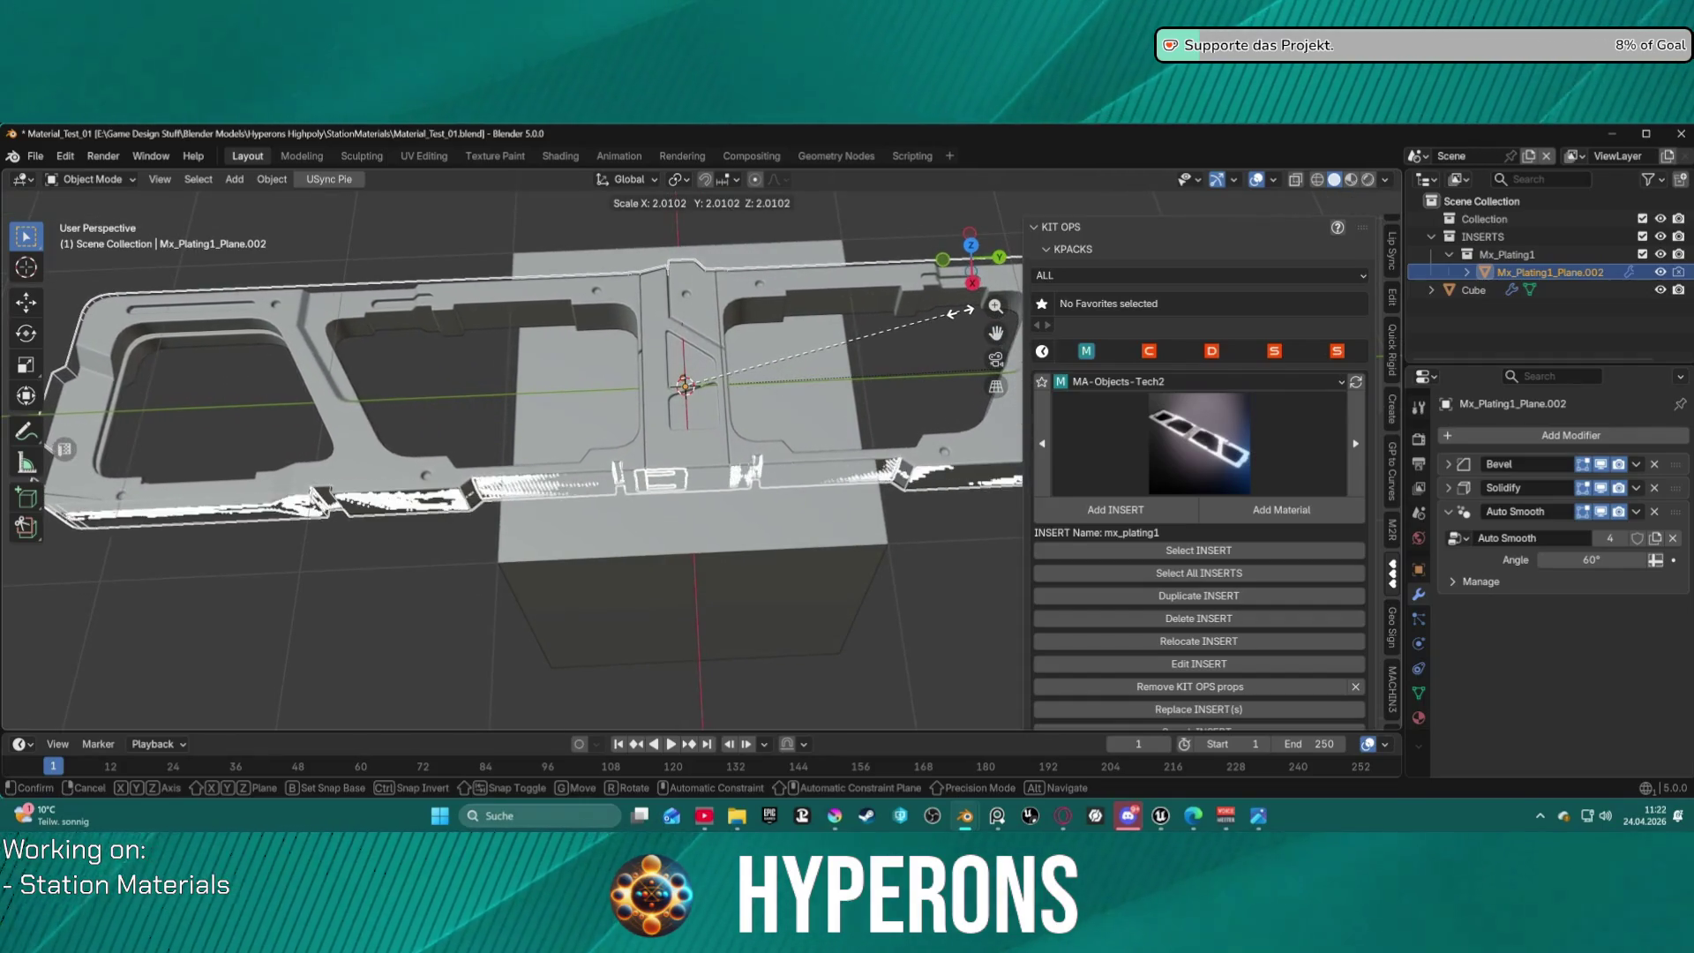
{"action": "left_click", "coordinate": [974, 308]}
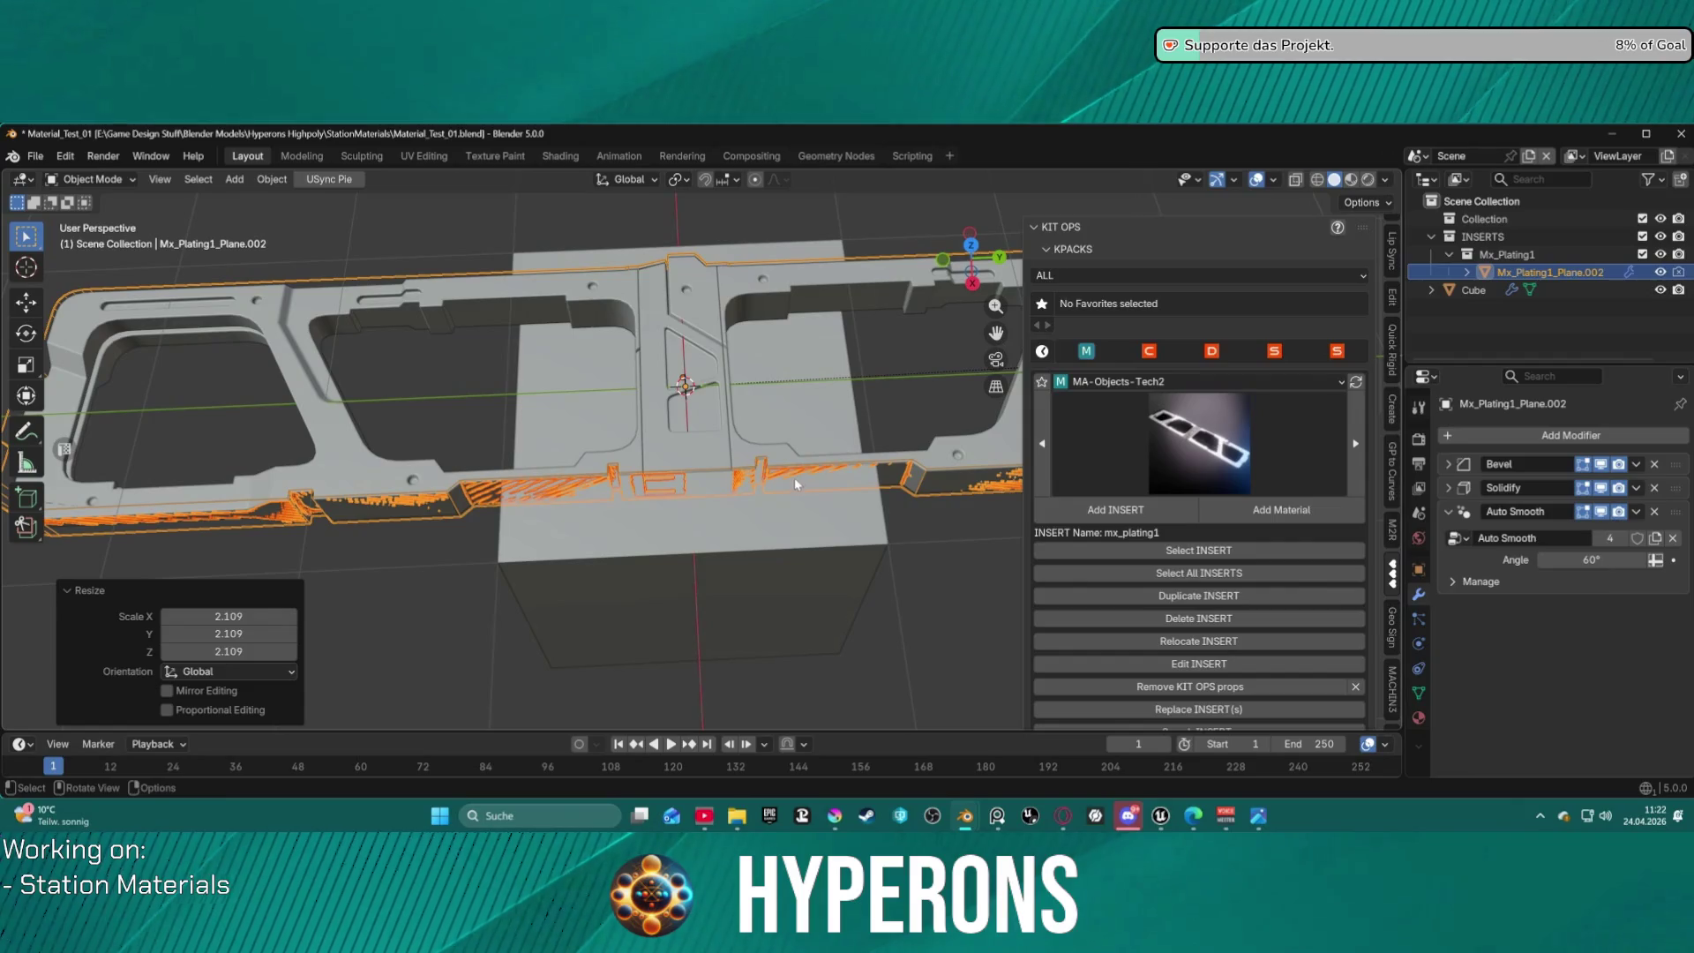
{"action": "scroll", "coordinate": [1238, 575], "scroll_direction": "down", "scroll_amount": 10}
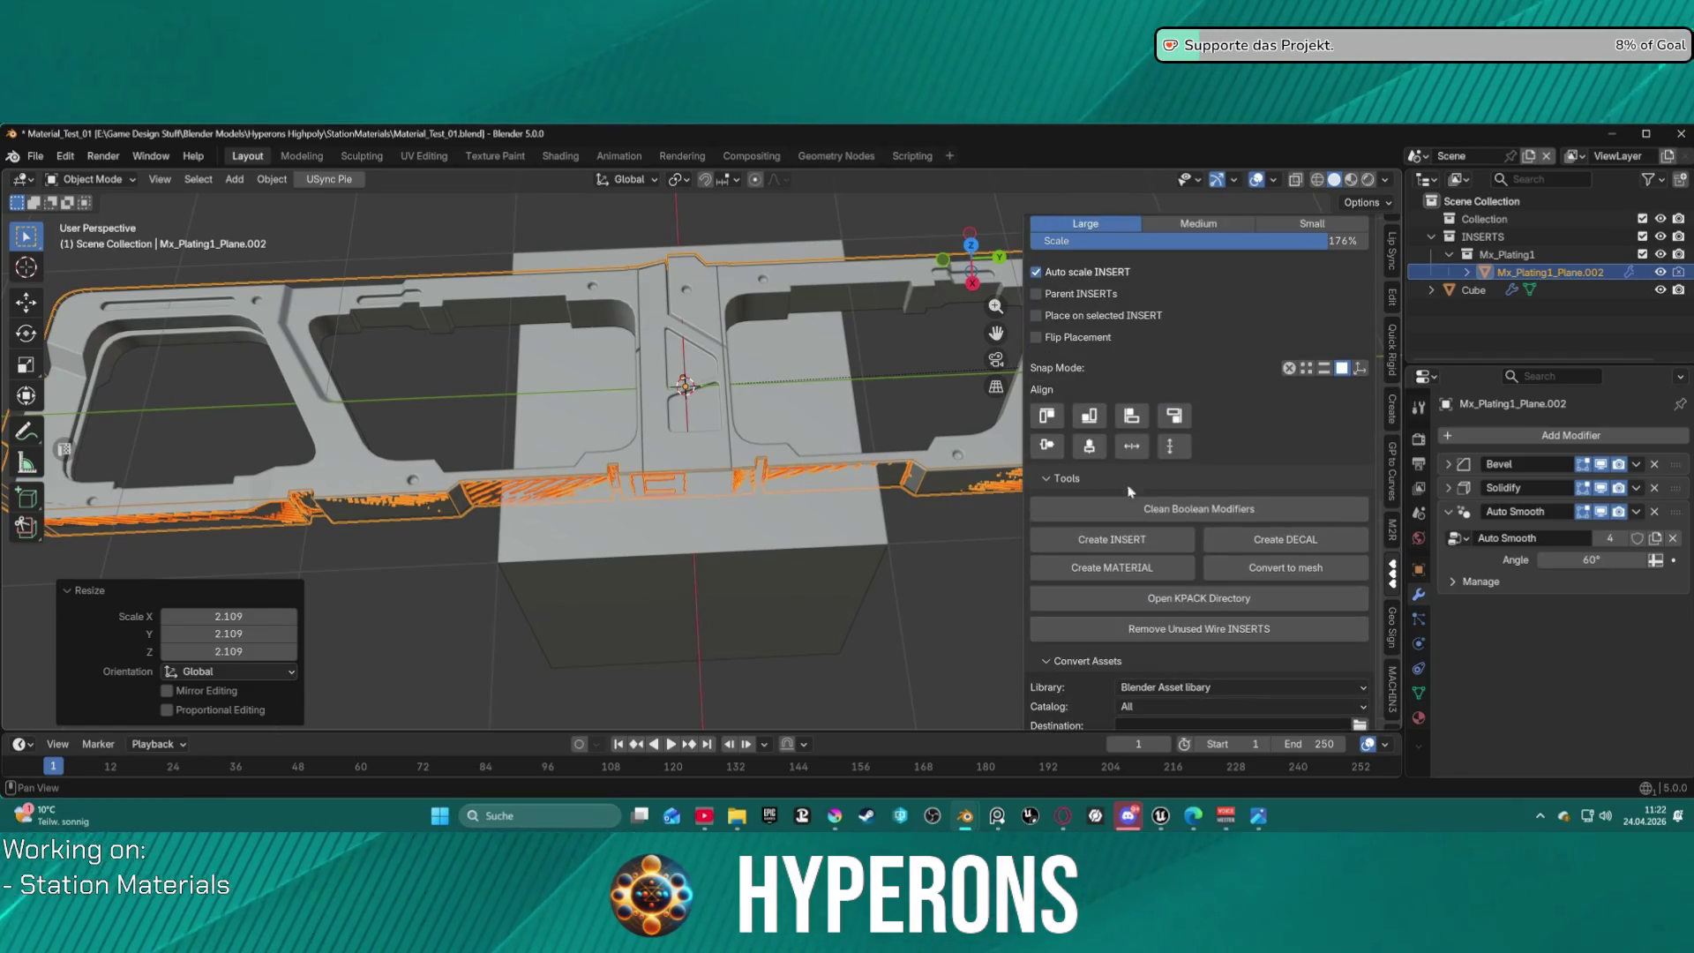
{"action": "left_click", "coordinate": [1074, 448]}
{"action": "mouse_move", "coordinate": [935, 494]}
{"action": "middle_mouse_down"}
{"action": "mouse_move", "coordinate": [780, 556]}
{"action": "mouse_move", "coordinate": [817, 432]}
{"action": "mouse_move", "coordinate": [977, 476]}
{"action": "mouse_move", "coordinate": [874, 565]}
{"action": "mouse_move", "coordinate": [784, 596]}
{"action": "mouse_move", "coordinate": [745, 545]}
{"action": "mouse_move", "coordinate": [831, 579]}
{"action": "mouse_move", "coordinate": [790, 487]}
{"action": "mouse_move", "coordinate": [949, 514]}
{"action": "middle_mouse_up"}
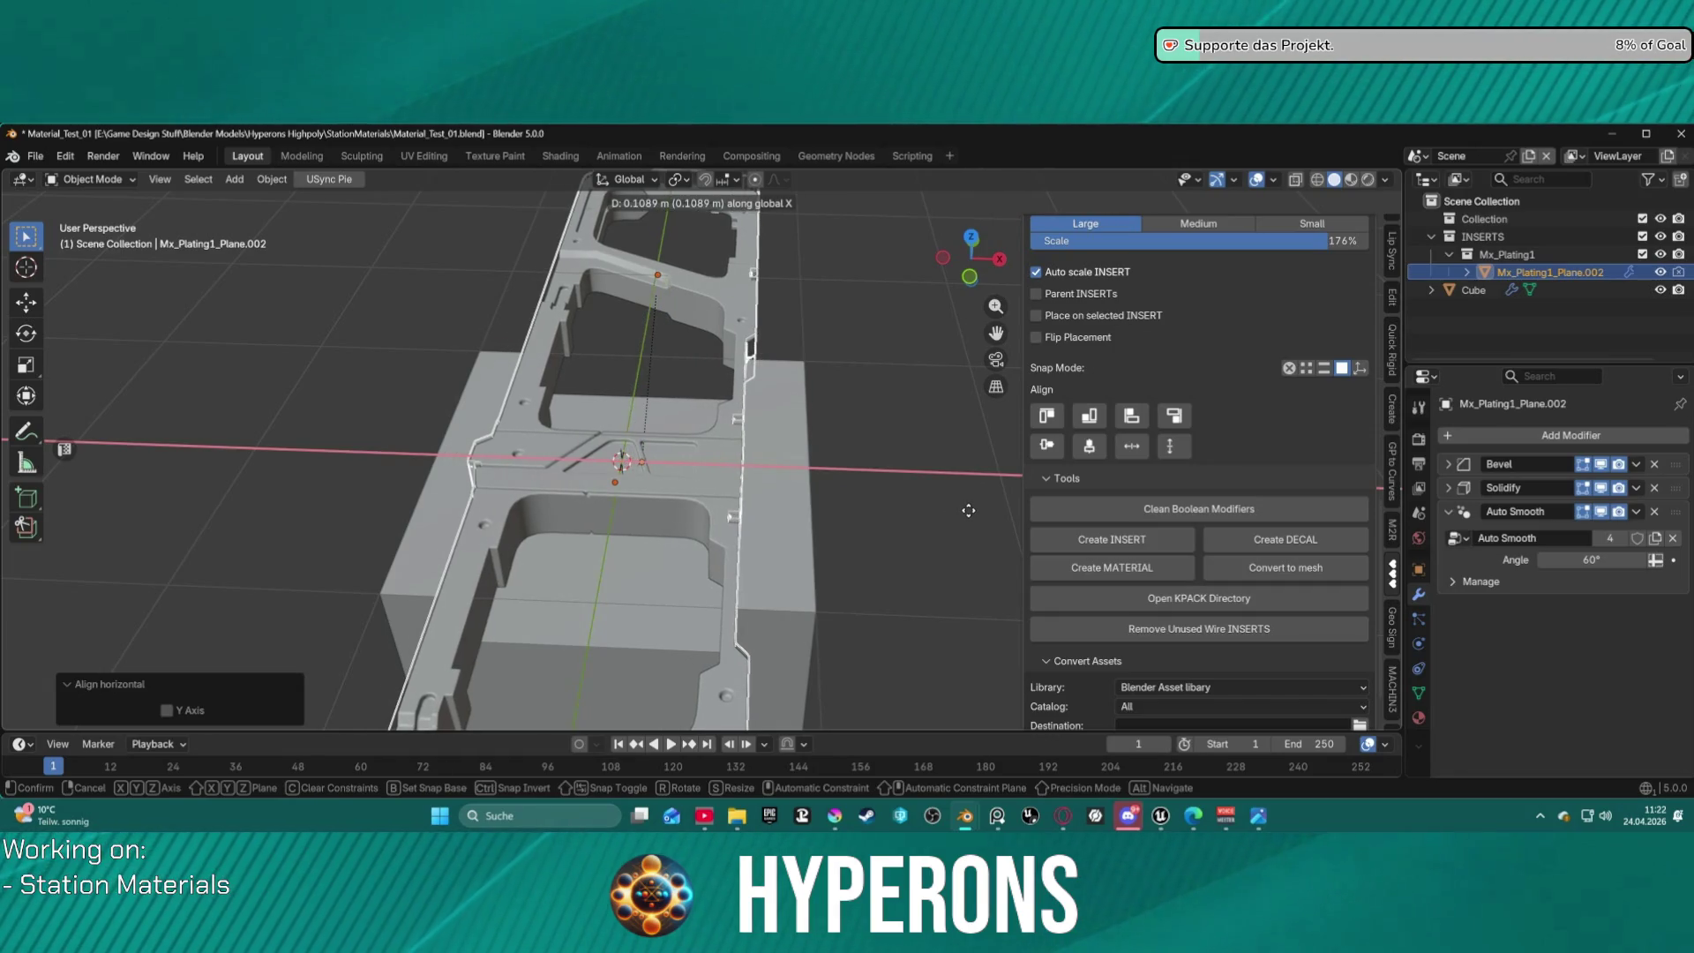
Shift the Mx_Plating1 insert 0.11415 m along X, raise it 0.22034 m along Z, then begin another Z move.
{"action": "left_click", "coordinate": [969, 510]}
{"action": "mouse_move", "coordinate": [968, 510]}
{"action": "middle_mouse_down"}
{"action": "mouse_move", "coordinate": [753, 521]}
{"action": "mouse_move", "coordinate": [744, 385]}
{"action": "middle_mouse_up"}
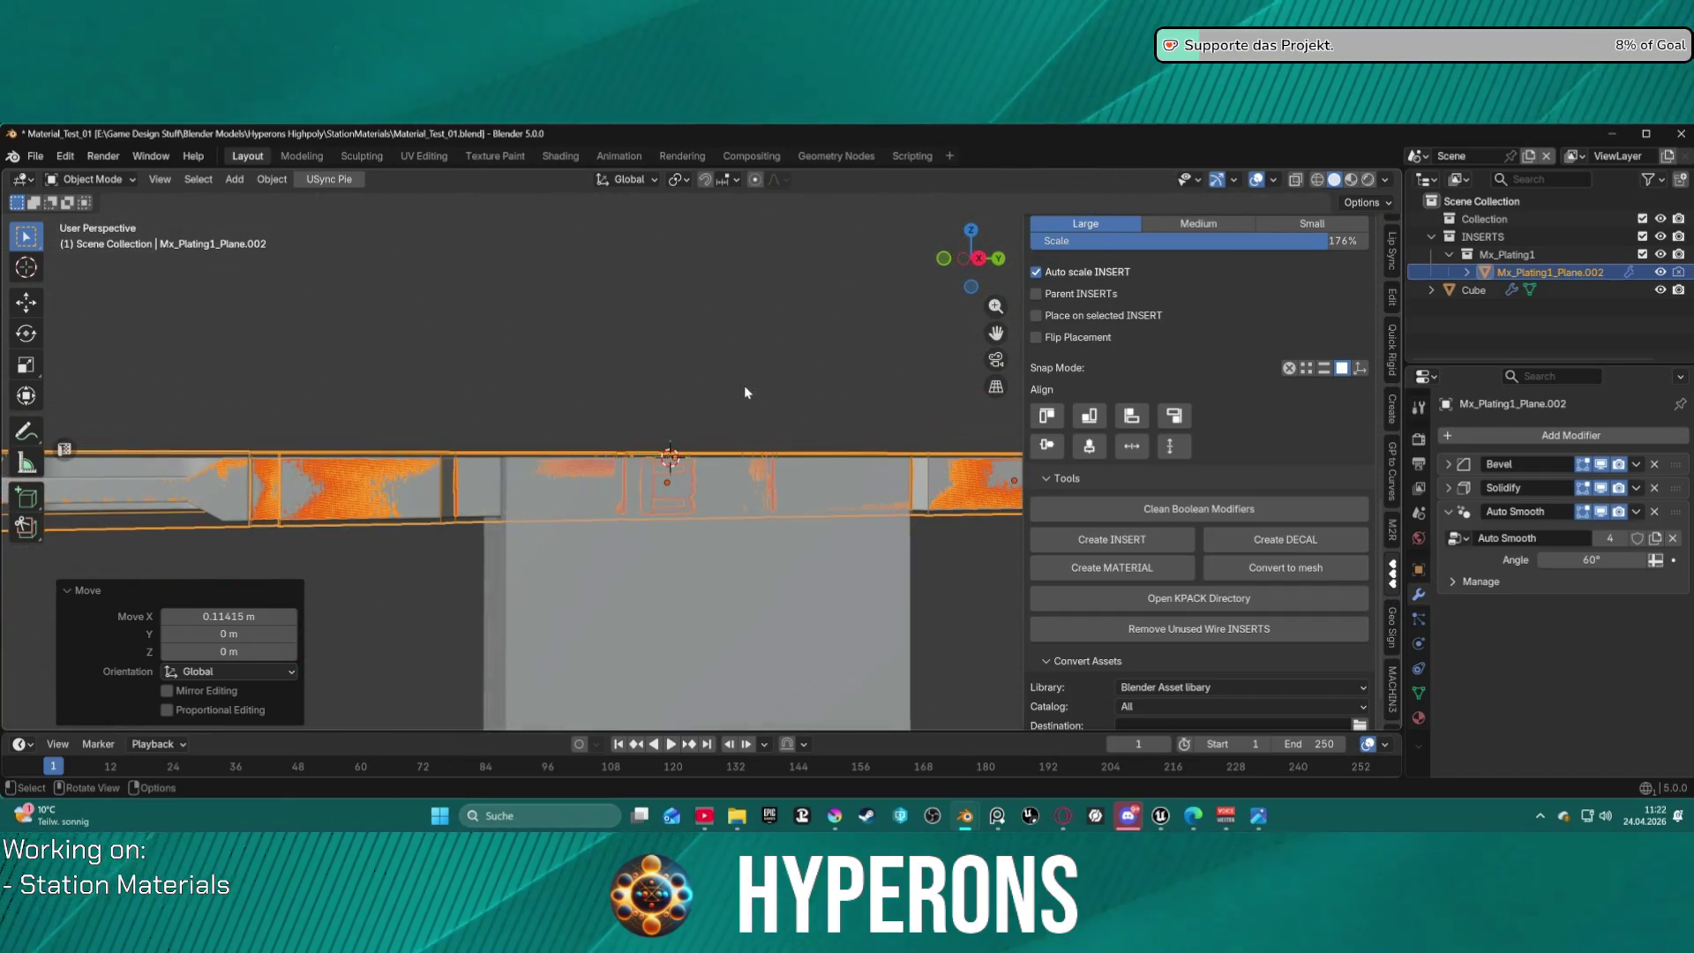
{"action": "key", "text": "g"}
{"action": "key", "text": "z"}
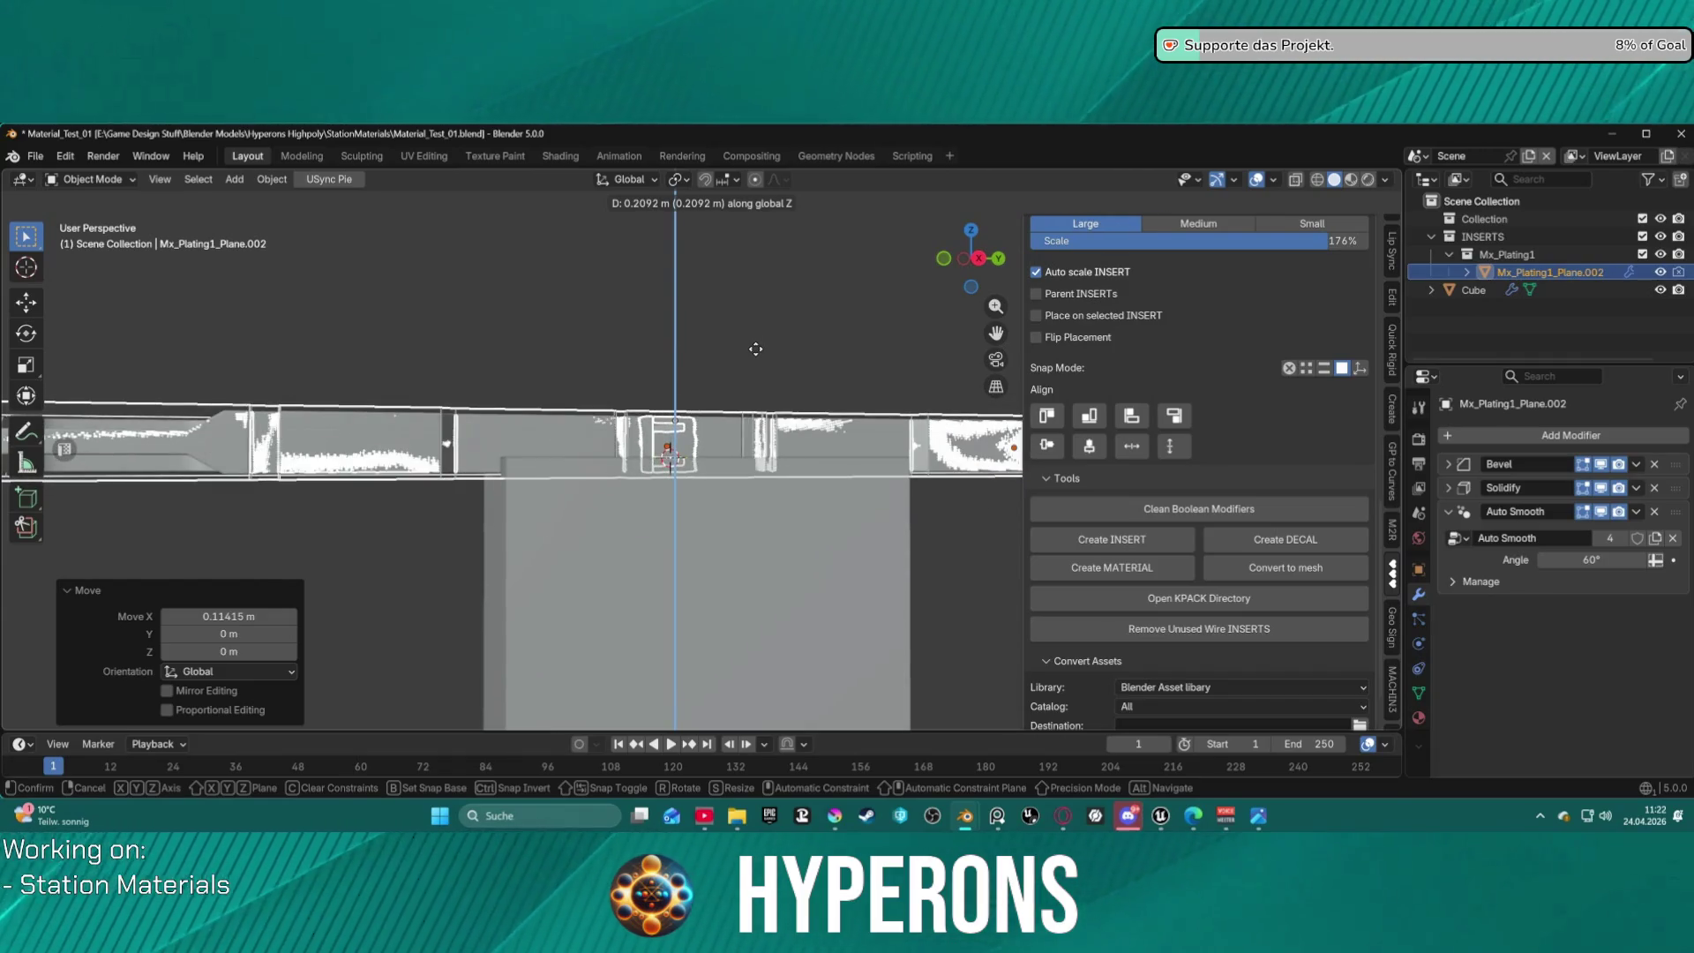
{"action": "left_click", "coordinate": [755, 347]}
{"action": "mouse_move", "coordinate": [734, 393]}
{"action": "middle_mouse_down"}
{"action": "mouse_move", "coordinate": [828, 440]}
{"action": "mouse_move", "coordinate": [838, 468]}
{"action": "mouse_move", "coordinate": [760, 506]}
{"action": "mouse_move", "coordinate": [761, 458]}
{"action": "mouse_move", "coordinate": [781, 461]}
{"action": "mouse_move", "coordinate": [775, 536]}
{"action": "mouse_move", "coordinate": [775, 494]}
{"action": "mouse_move", "coordinate": [725, 517]}
{"action": "mouse_move", "coordinate": [738, 461]}
{"action": "mouse_move", "coordinate": [716, 632]}
{"action": "mouse_move", "coordinate": [727, 468]}
{"action": "middle_mouse_up"}
{"action": "key", "text": "g"}
{"action": "key", "text": "z"}
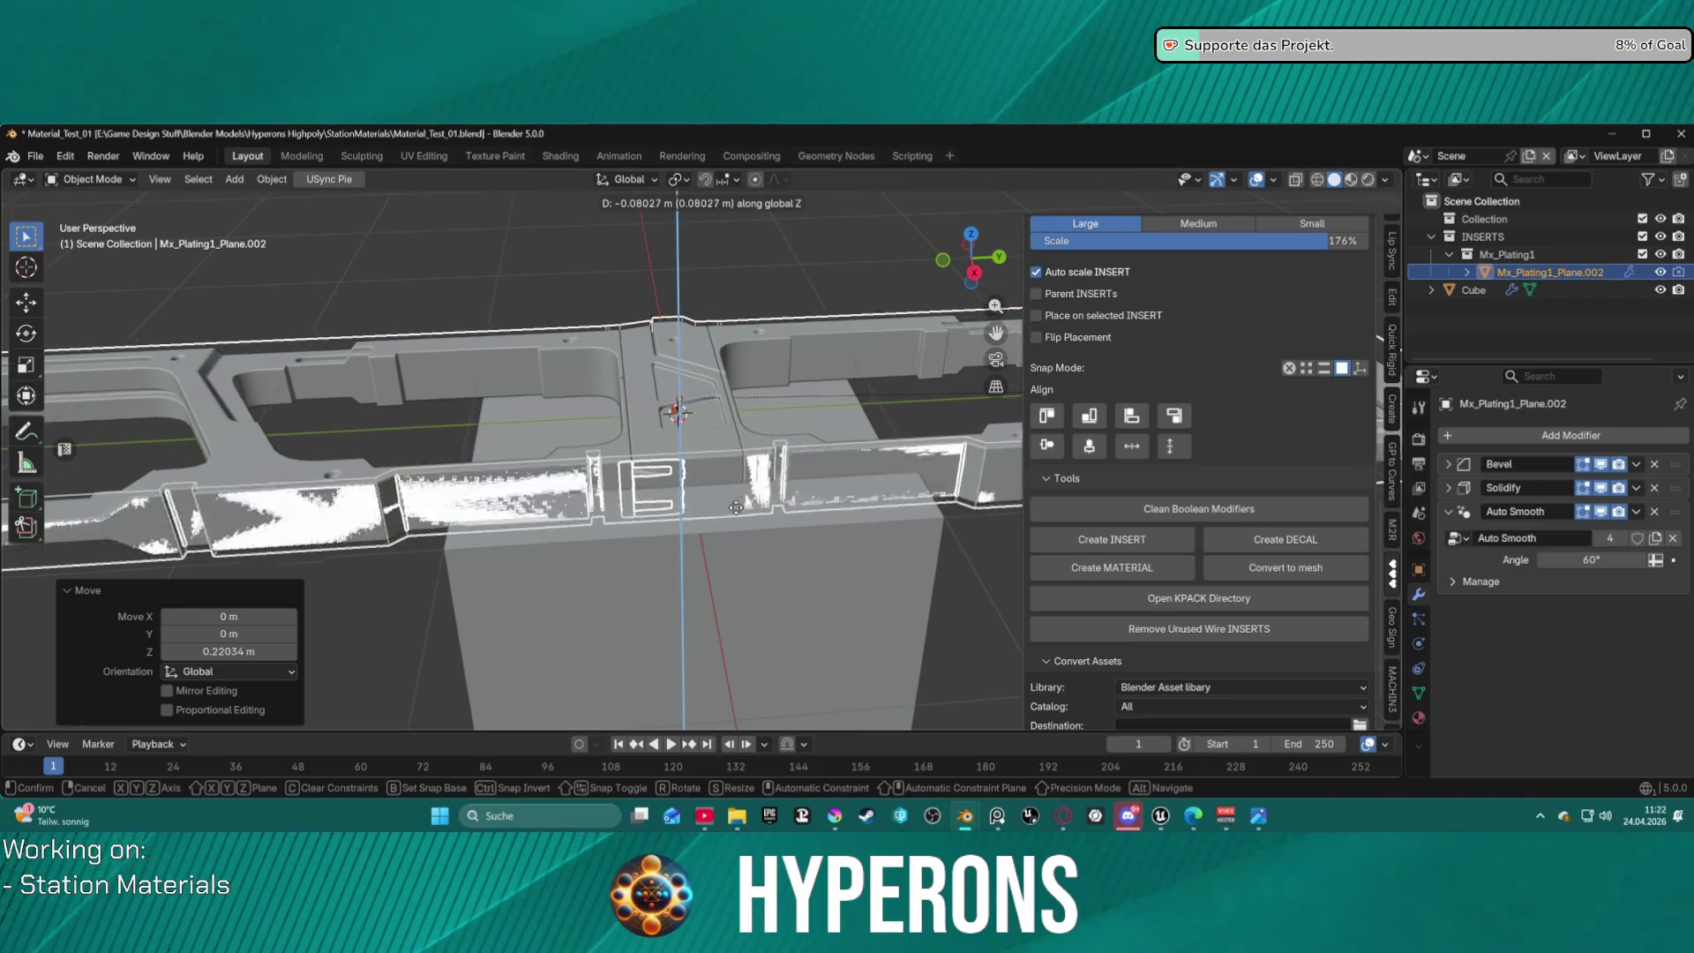
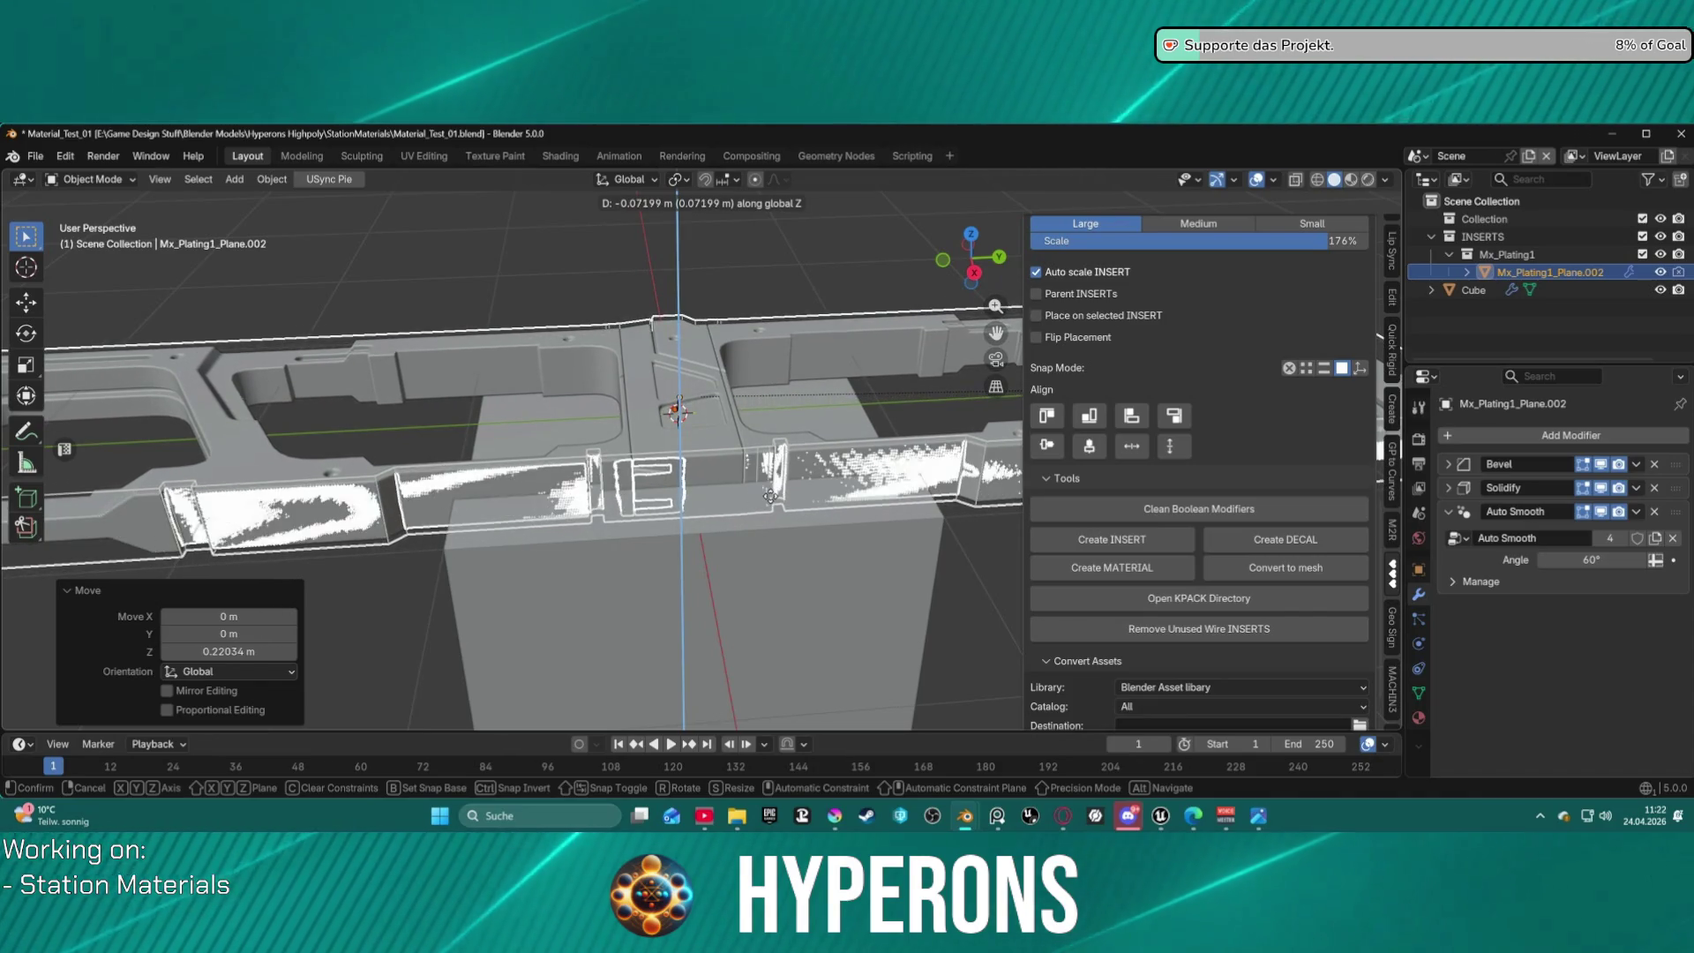
Move the plating insert along global Z to a height of 0.028375 m.
{"action": "left_click", "coordinate": [811, 582]}
{"action": "middle_click_drag", "start_coordinate": [818, 595], "coordinate": [819, 502]}
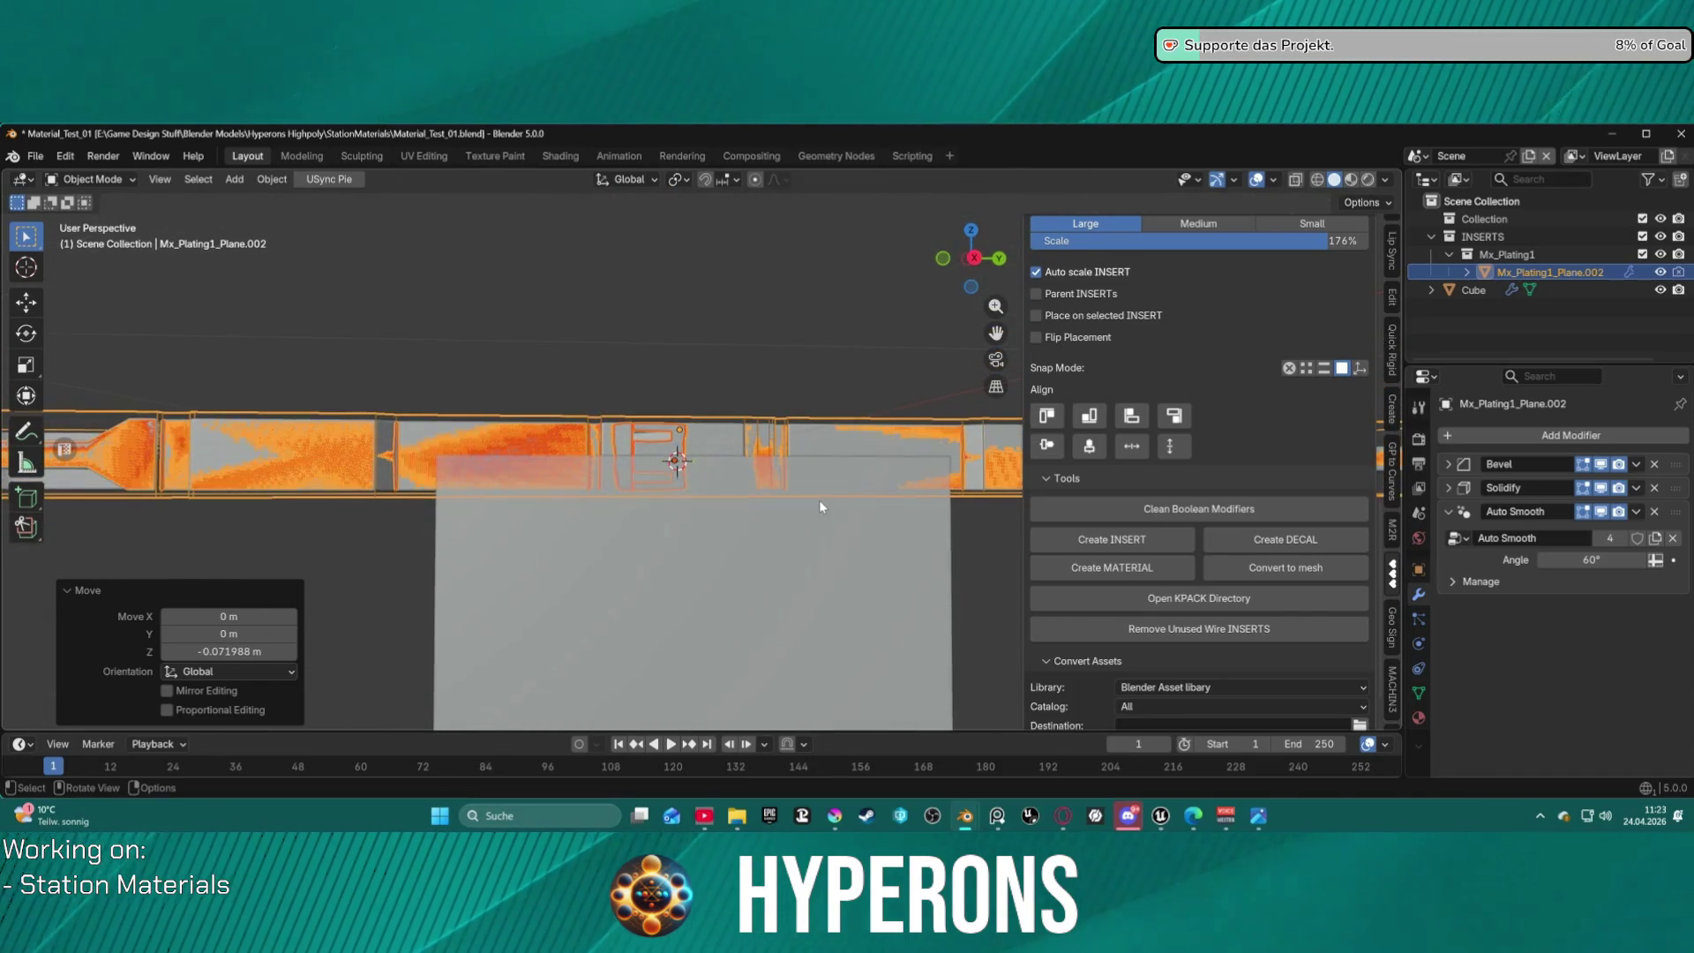
{"action": "key", "text": "g"}
{"action": "key", "text": "z"}
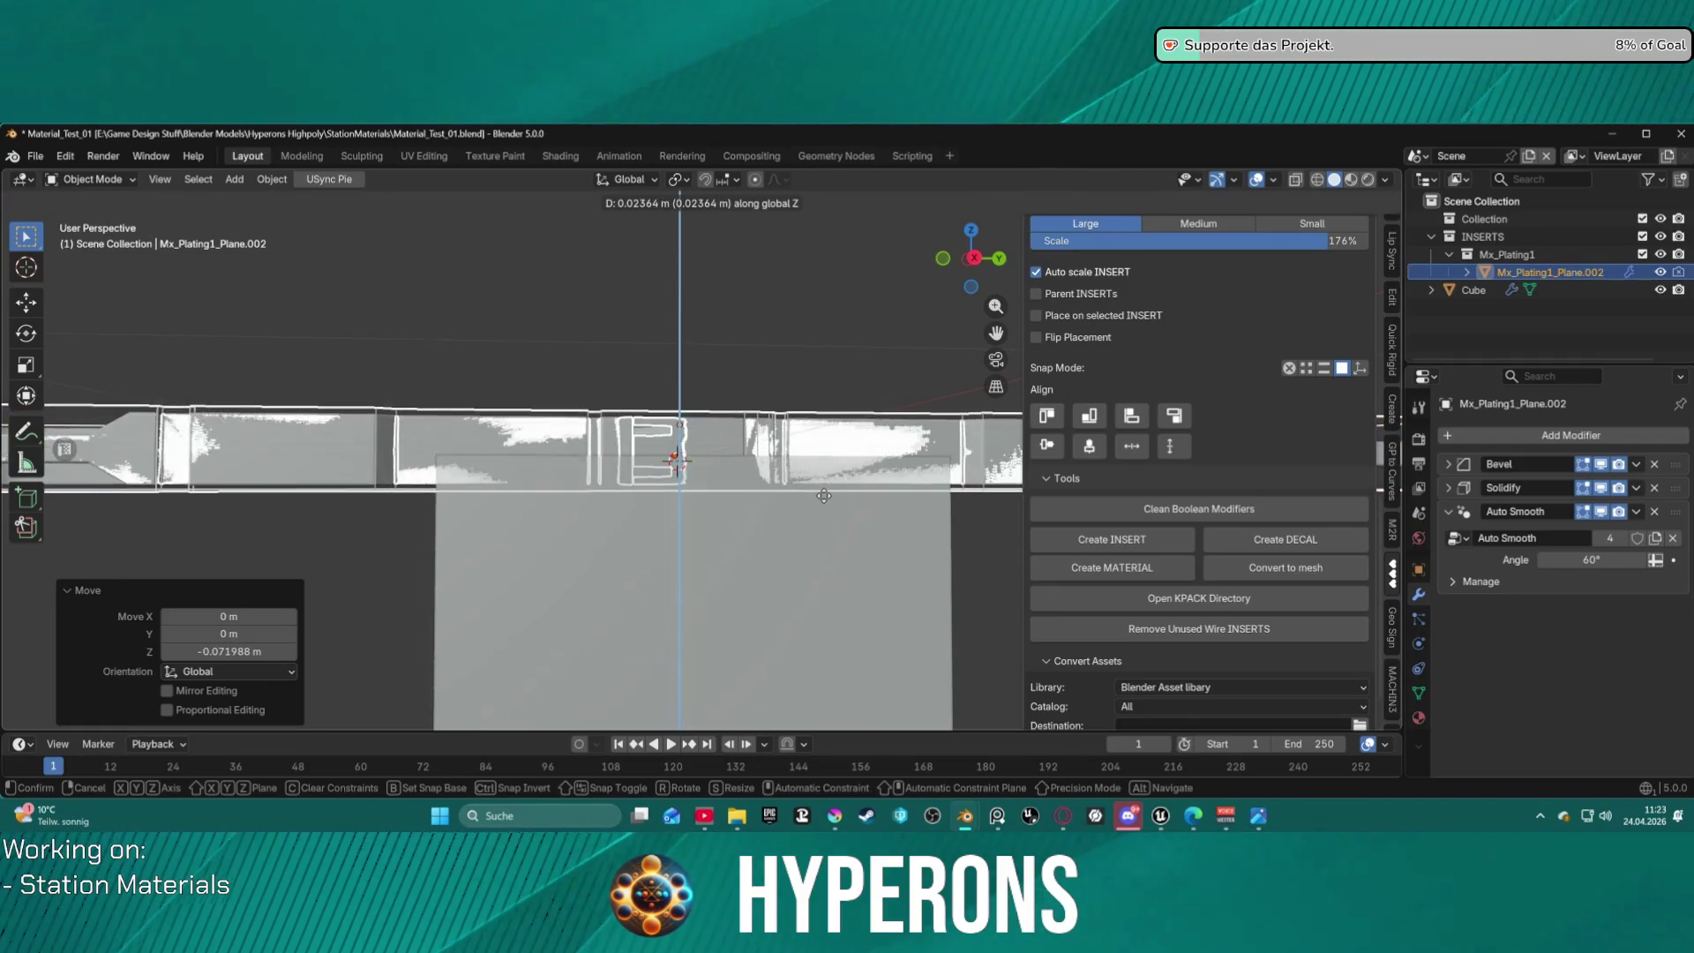
{"action": "left_click", "coordinate": [824, 494]}
{"action": "middle_click_drag", "start_coordinate": [799, 404], "coordinate": [788, 551]}
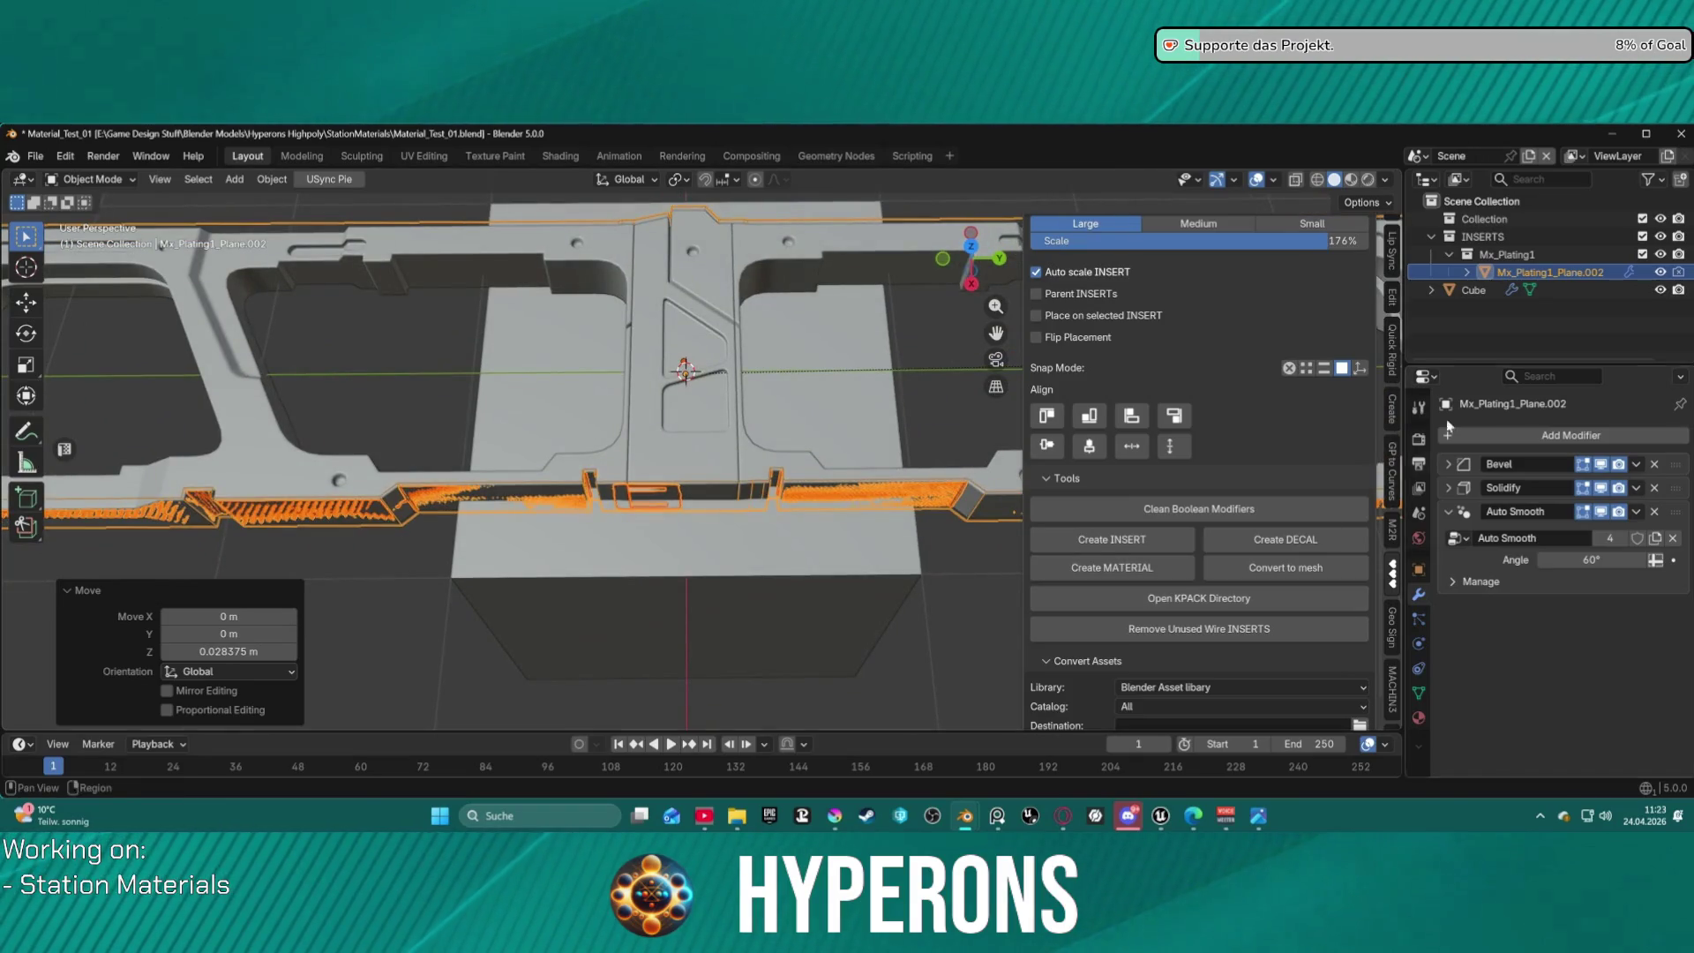
{"action": "mouse_move", "coordinate": [694, 378]}
{"action": "middle_mouse_down"}
{"action": "mouse_move", "coordinate": [935, 232]}
{"action": "mouse_move", "coordinate": [701, 358]}
{"action": "middle_mouse_up"}
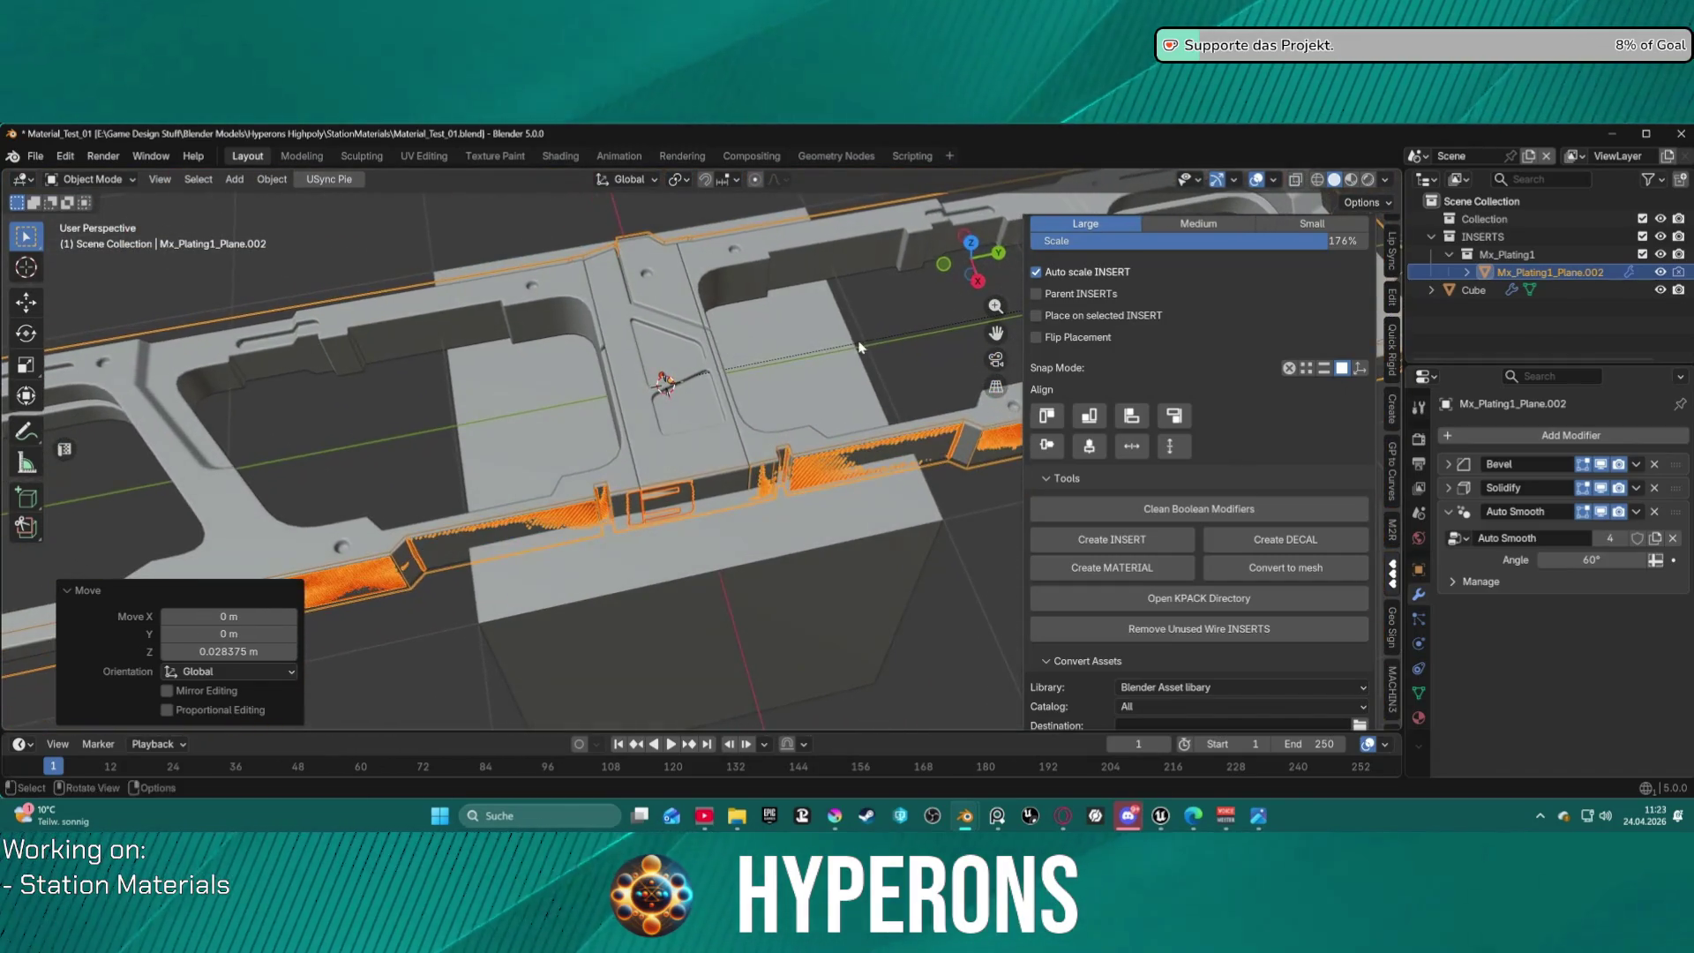
Convert the plating insert's modifiers to mesh with KIT OPS 'Convert to mesh'.
{"action": "scroll", "coordinate": [1248, 420], "scroll_direction": "up", "scroll_amount": 9}
{"action": "scroll", "coordinate": [1249, 420], "scroll_direction": "up", "scroll_amount": 6}
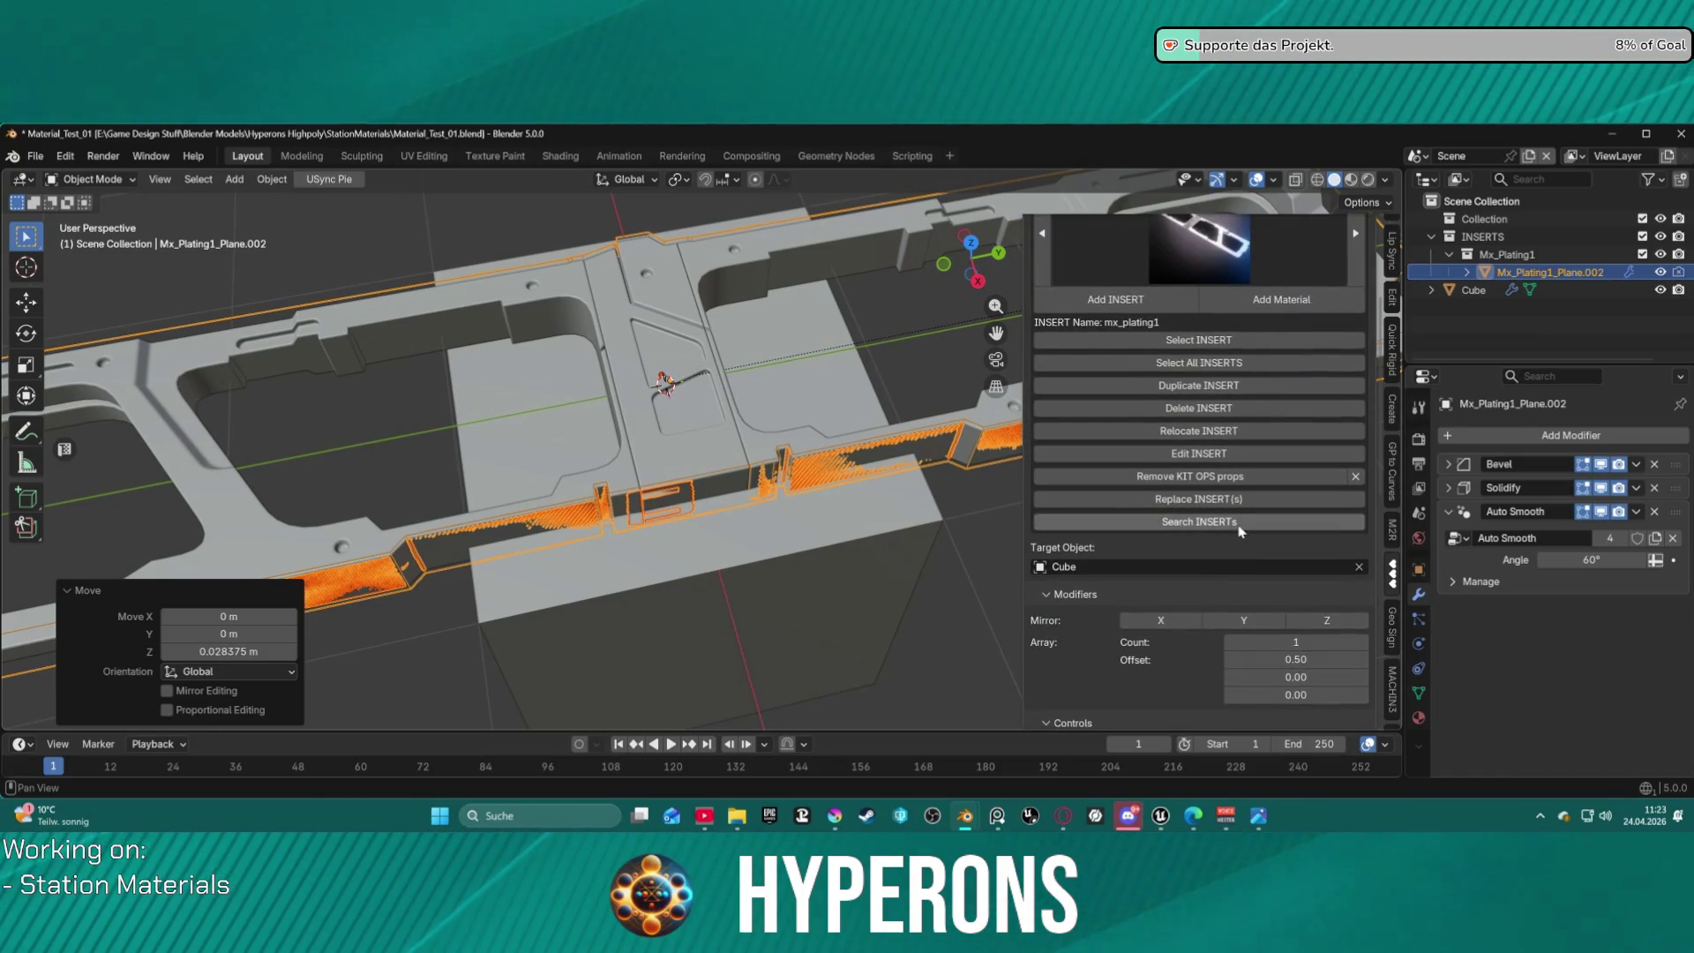
{"action": "scroll", "coordinate": [1239, 529], "scroll_direction": "up", "scroll_amount": 1}
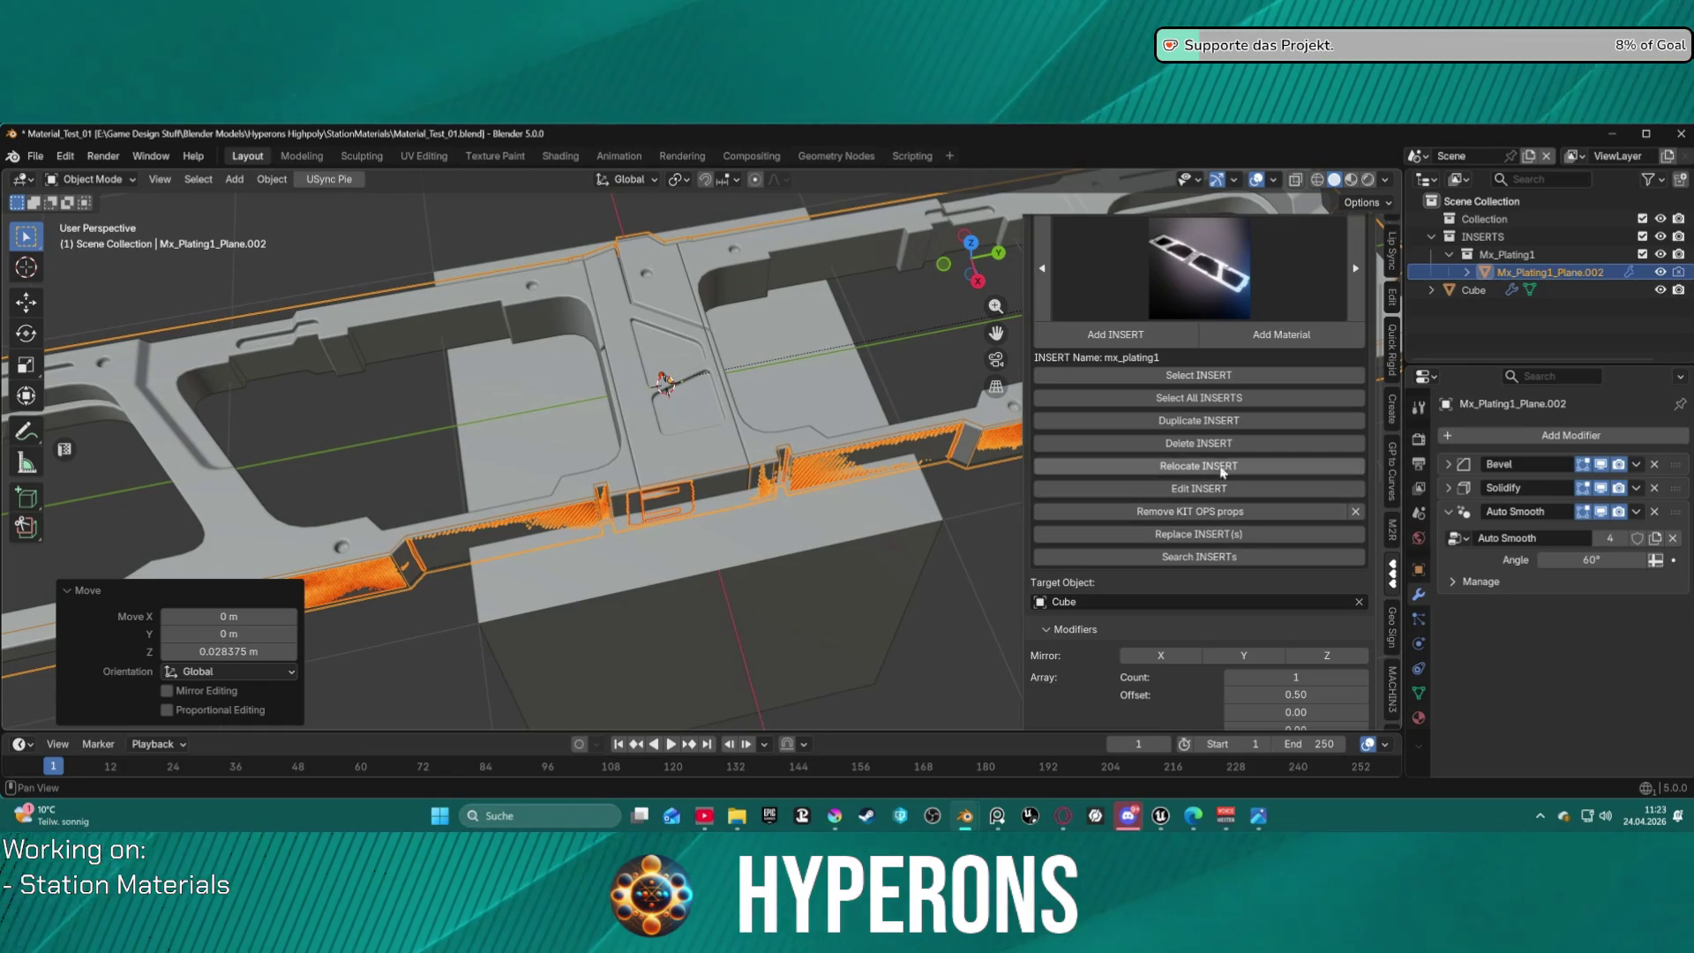
{"action": "scroll", "coordinate": [1235, 458], "scroll_direction": "down", "scroll_amount": 15}
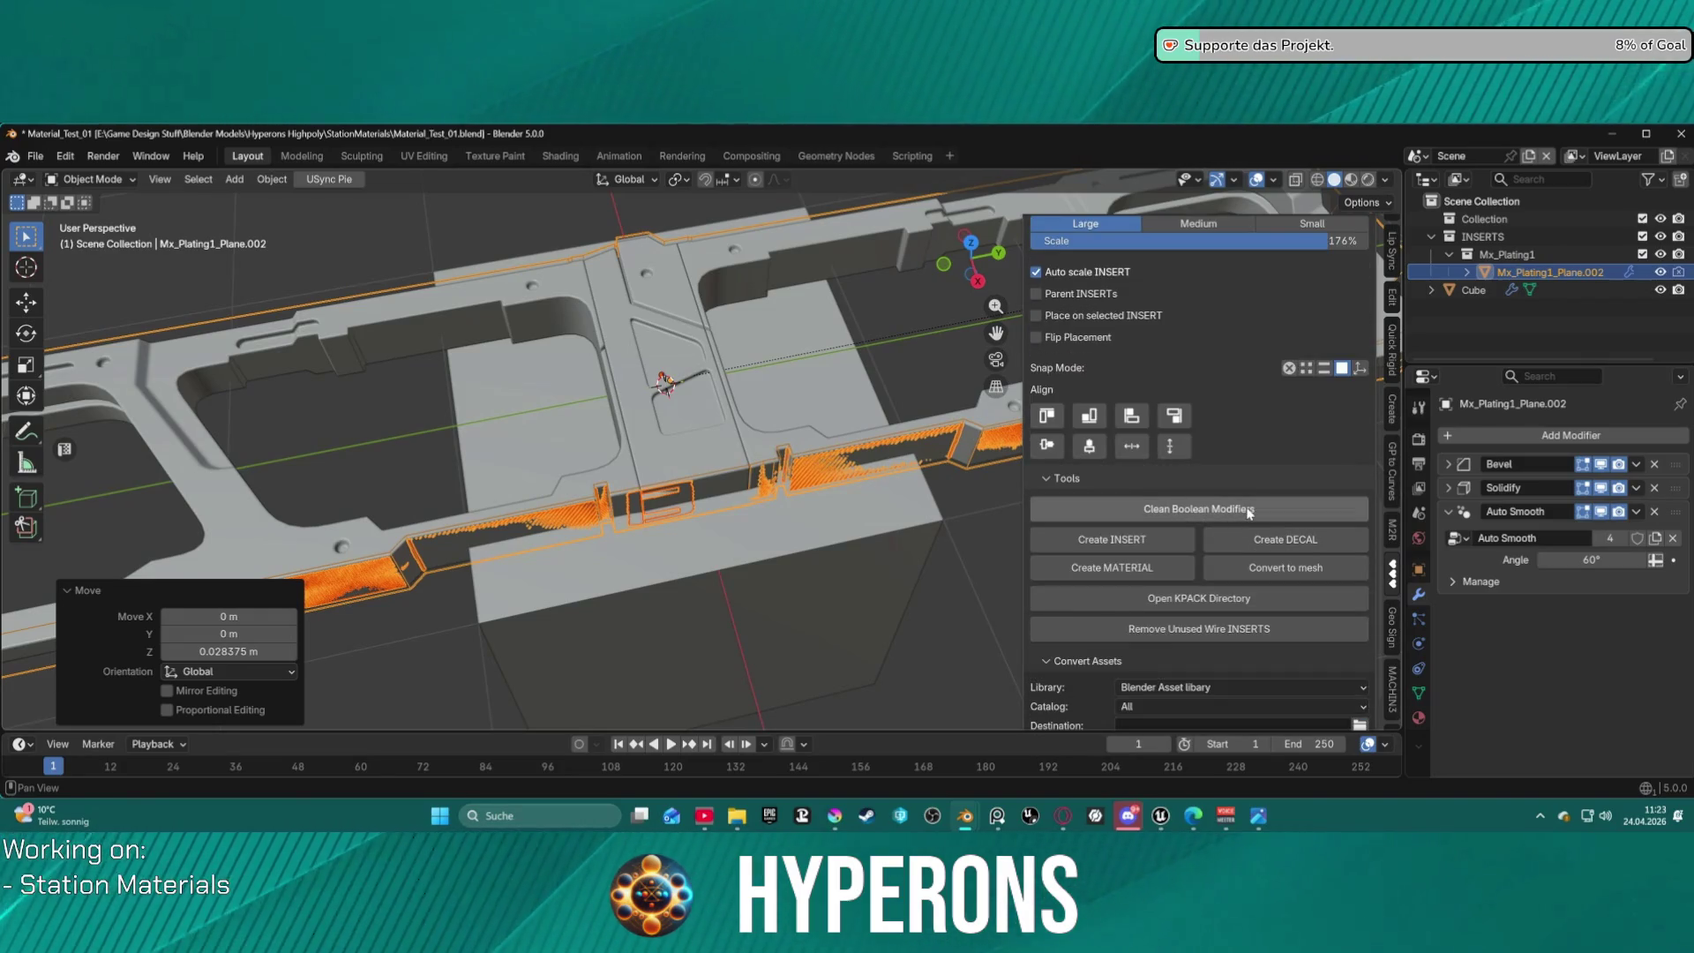
{"action": "left_click", "coordinate": [1279, 575]}
Delete the plating insert objects, leaving the Cube with its cut groove.
{"action": "scroll", "coordinate": [1271, 574], "scroll_direction": "down", "scroll_amount": 2}
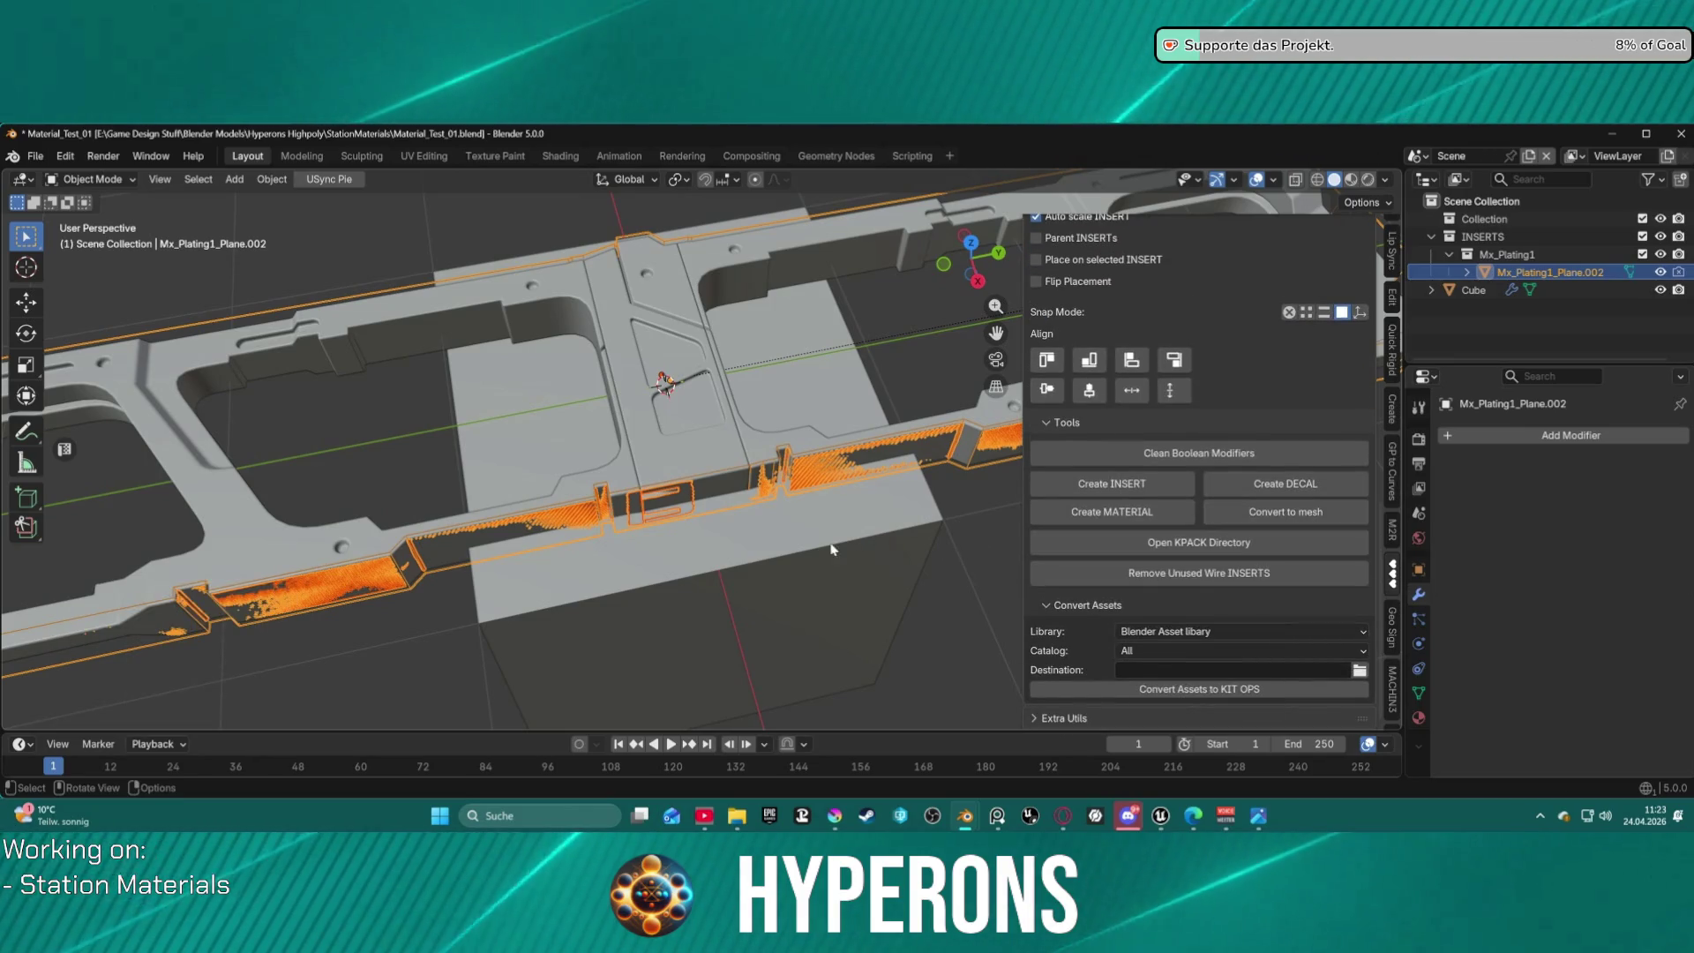
{"action": "middle_click_drag", "start_coordinate": [831, 549], "coordinate": [753, 555]}
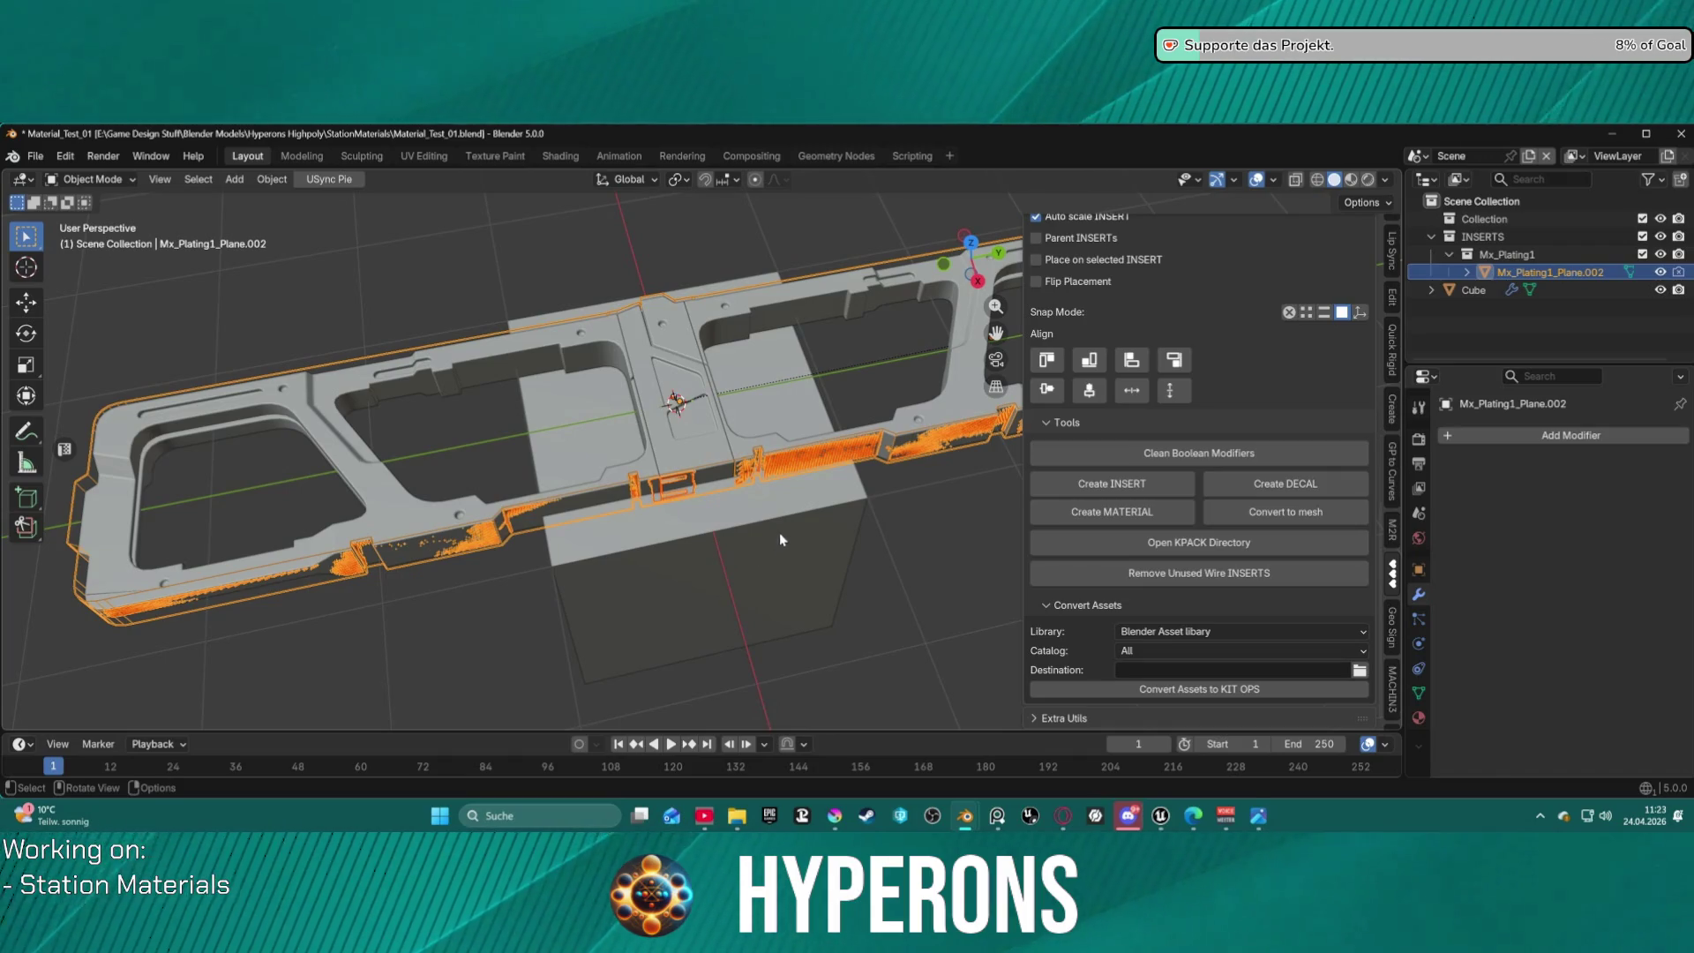
{"action": "mouse_move", "coordinate": [751, 432]}
{"action": "middle_mouse_down"}
{"action": "mouse_move", "coordinate": [842, 279]}
{"action": "mouse_move", "coordinate": [775, 372]}
{"action": "mouse_move", "coordinate": [715, 409]}
{"action": "mouse_move", "coordinate": [695, 542]}
{"action": "mouse_move", "coordinate": [453, 331]}
{"action": "mouse_move", "coordinate": [654, 414]}
{"action": "mouse_move", "coordinate": [686, 567]}
{"action": "mouse_move", "coordinate": [691, 476]}
{"action": "mouse_move", "coordinate": [940, 344]}
{"action": "mouse_move", "coordinate": [746, 378]}
{"action": "mouse_move", "coordinate": [719, 443]}
{"action": "middle_mouse_up"}
{"action": "key", "text": "Delete"}
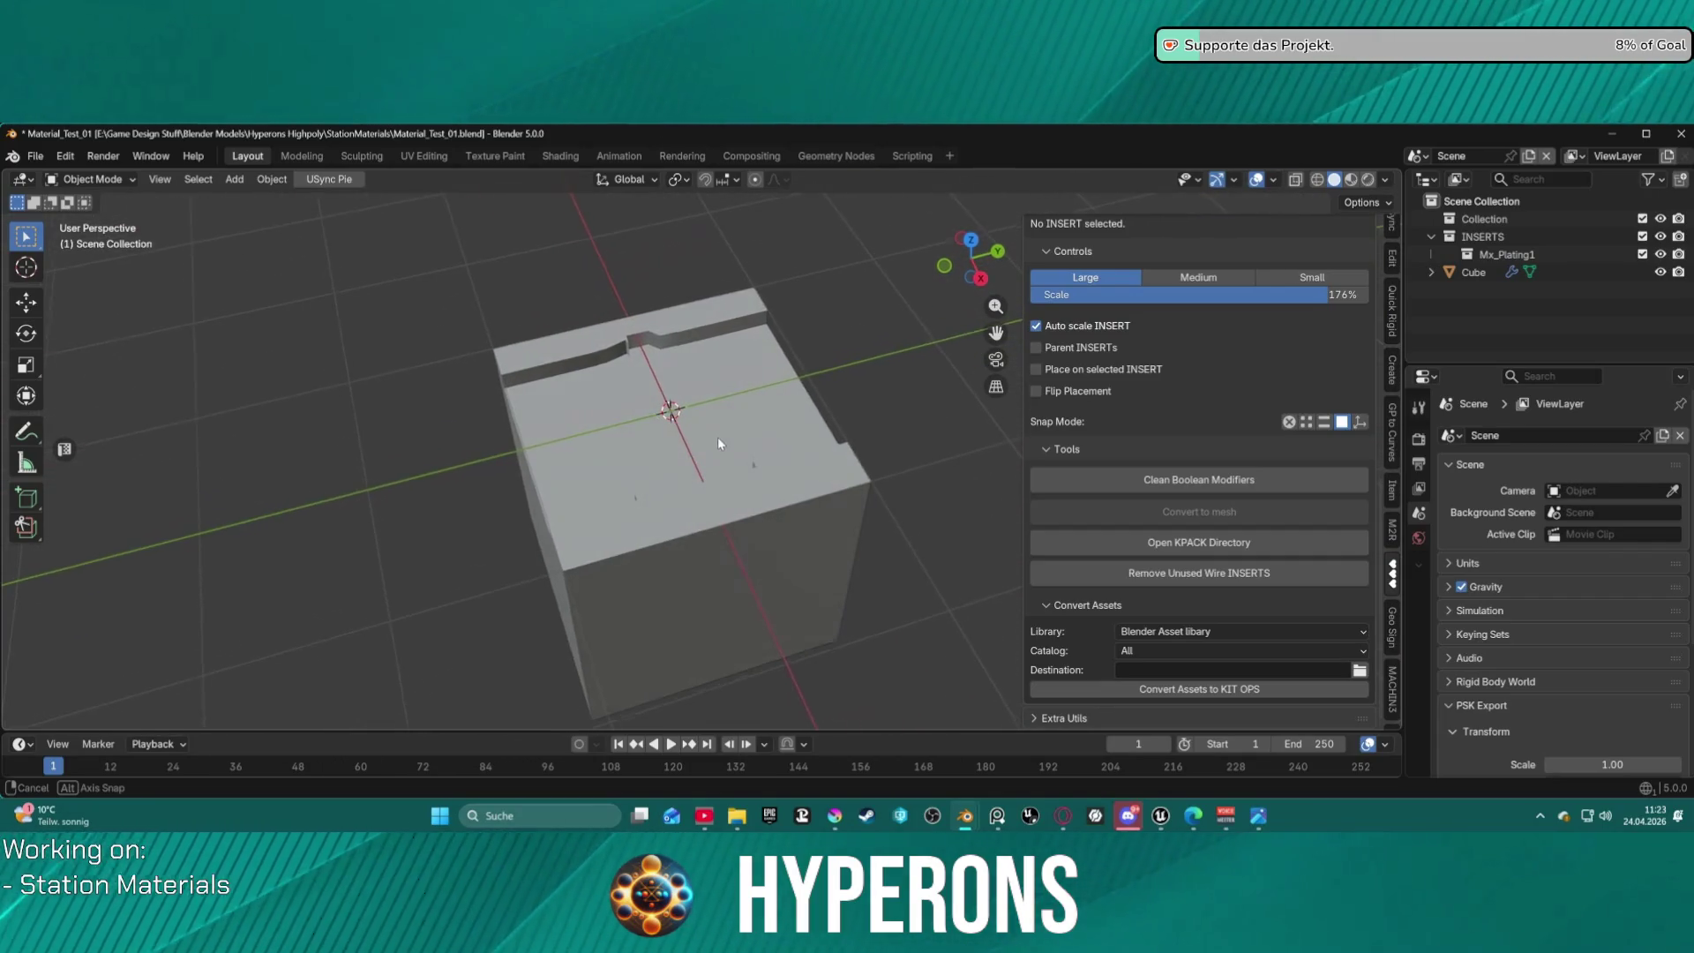
Bring the deleted plating insert back and flip it 180° around X.
{"action": "key", "text": "ctrl+z"}
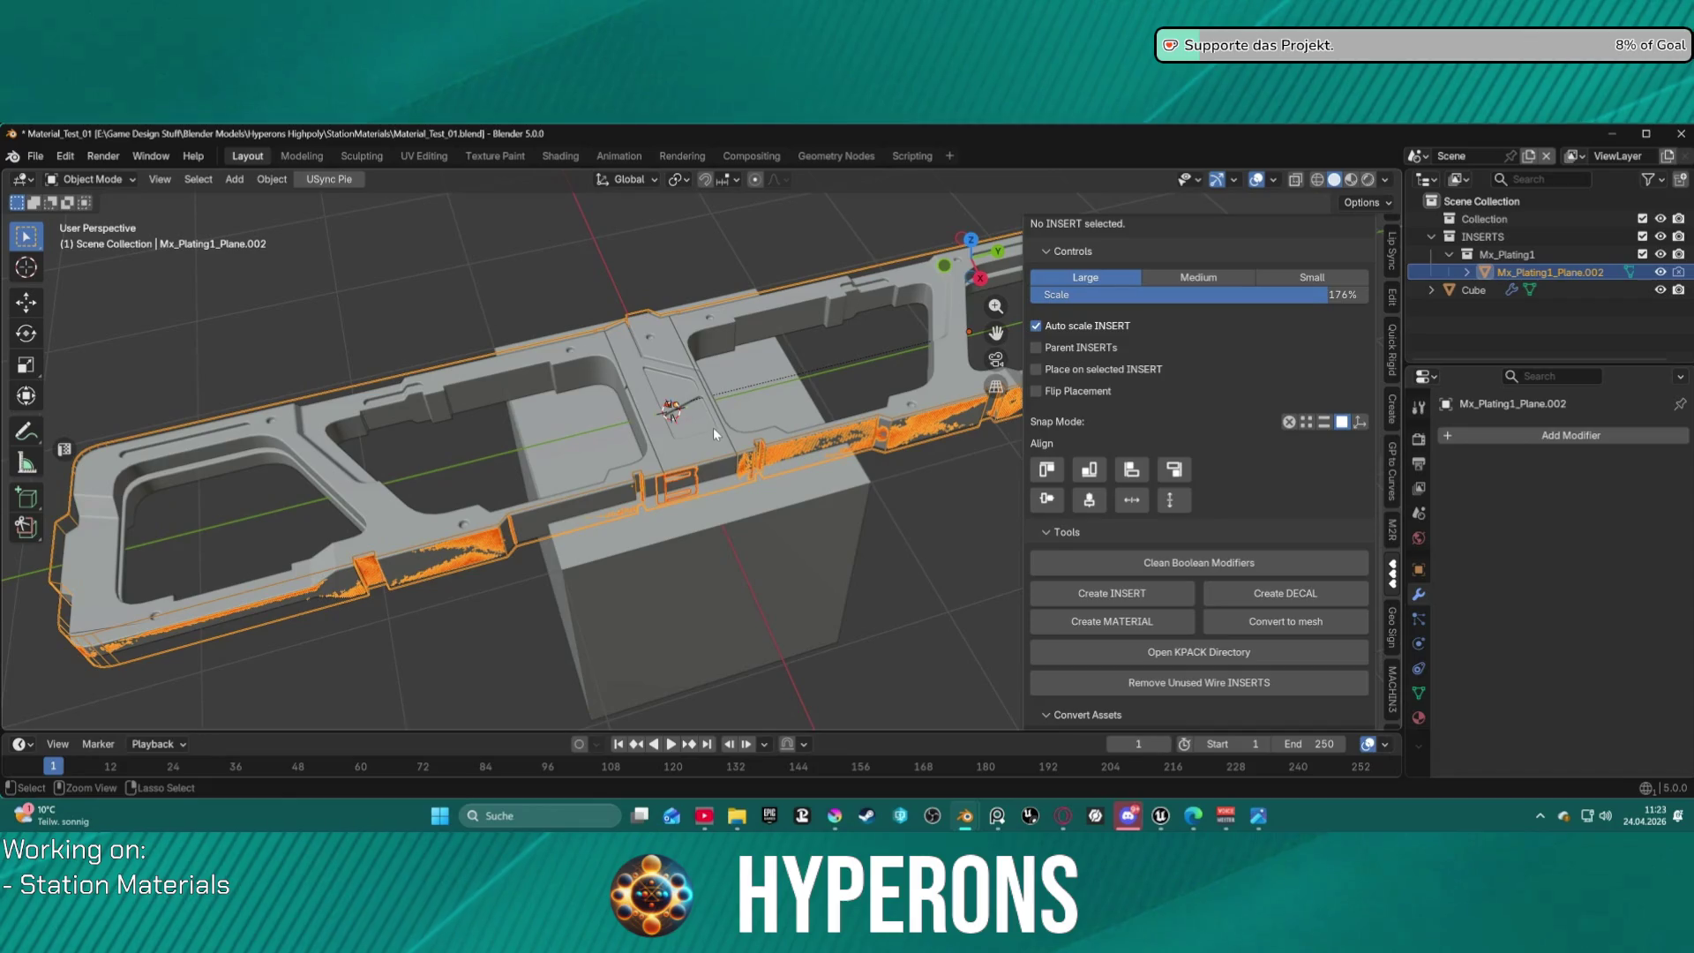
{"action": "mouse_move", "coordinate": [712, 429]}
{"action": "middle_mouse_down"}
{"action": "mouse_move", "coordinate": [727, 427]}
{"action": "mouse_move", "coordinate": [675, 347]}
{"action": "mouse_move", "coordinate": [679, 385]}
{"action": "middle_mouse_up"}
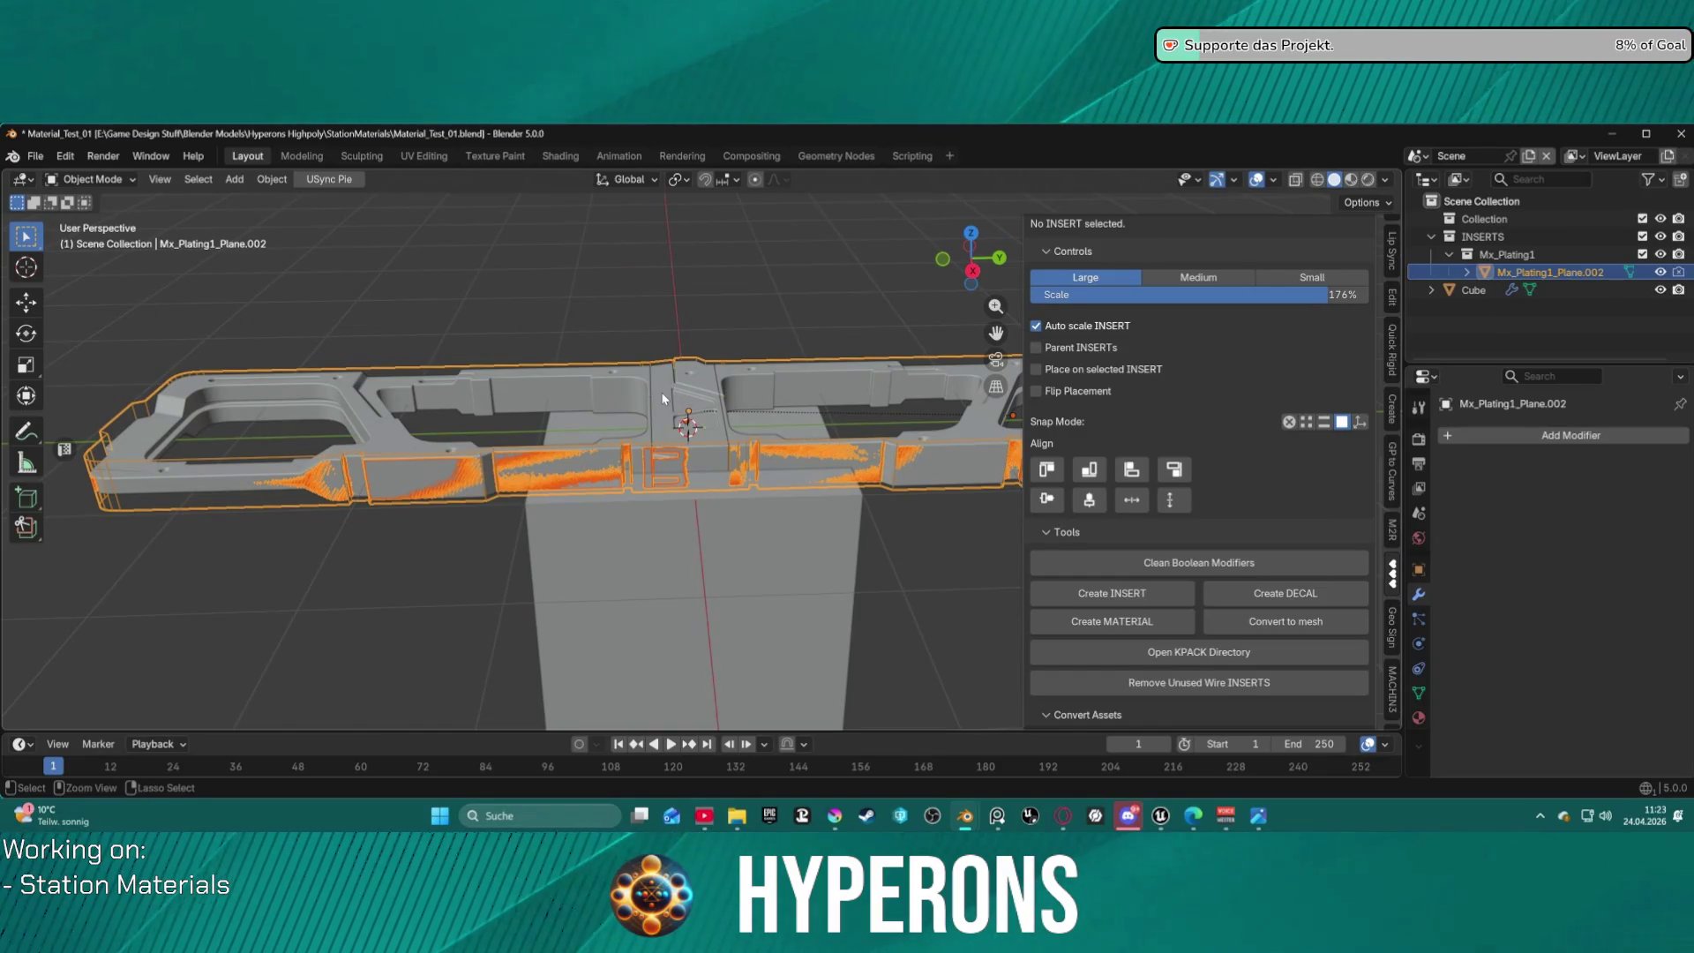
{"action": "left_click", "coordinate": [660, 392]}
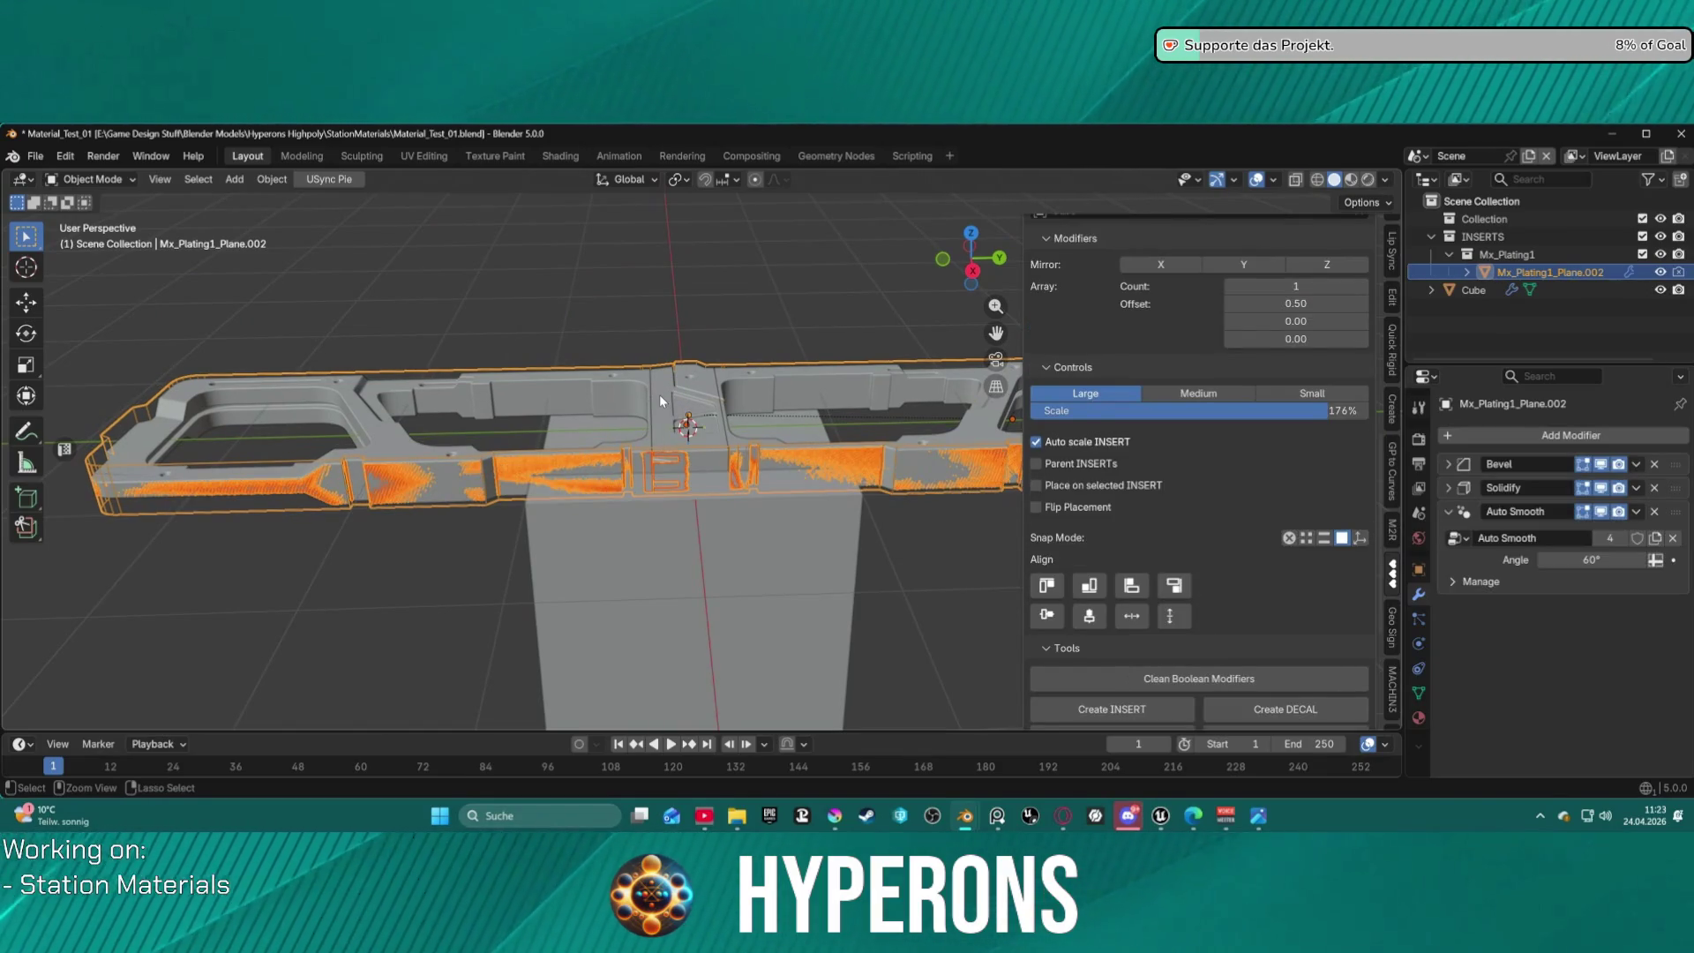
{"action": "key", "text": "r"}
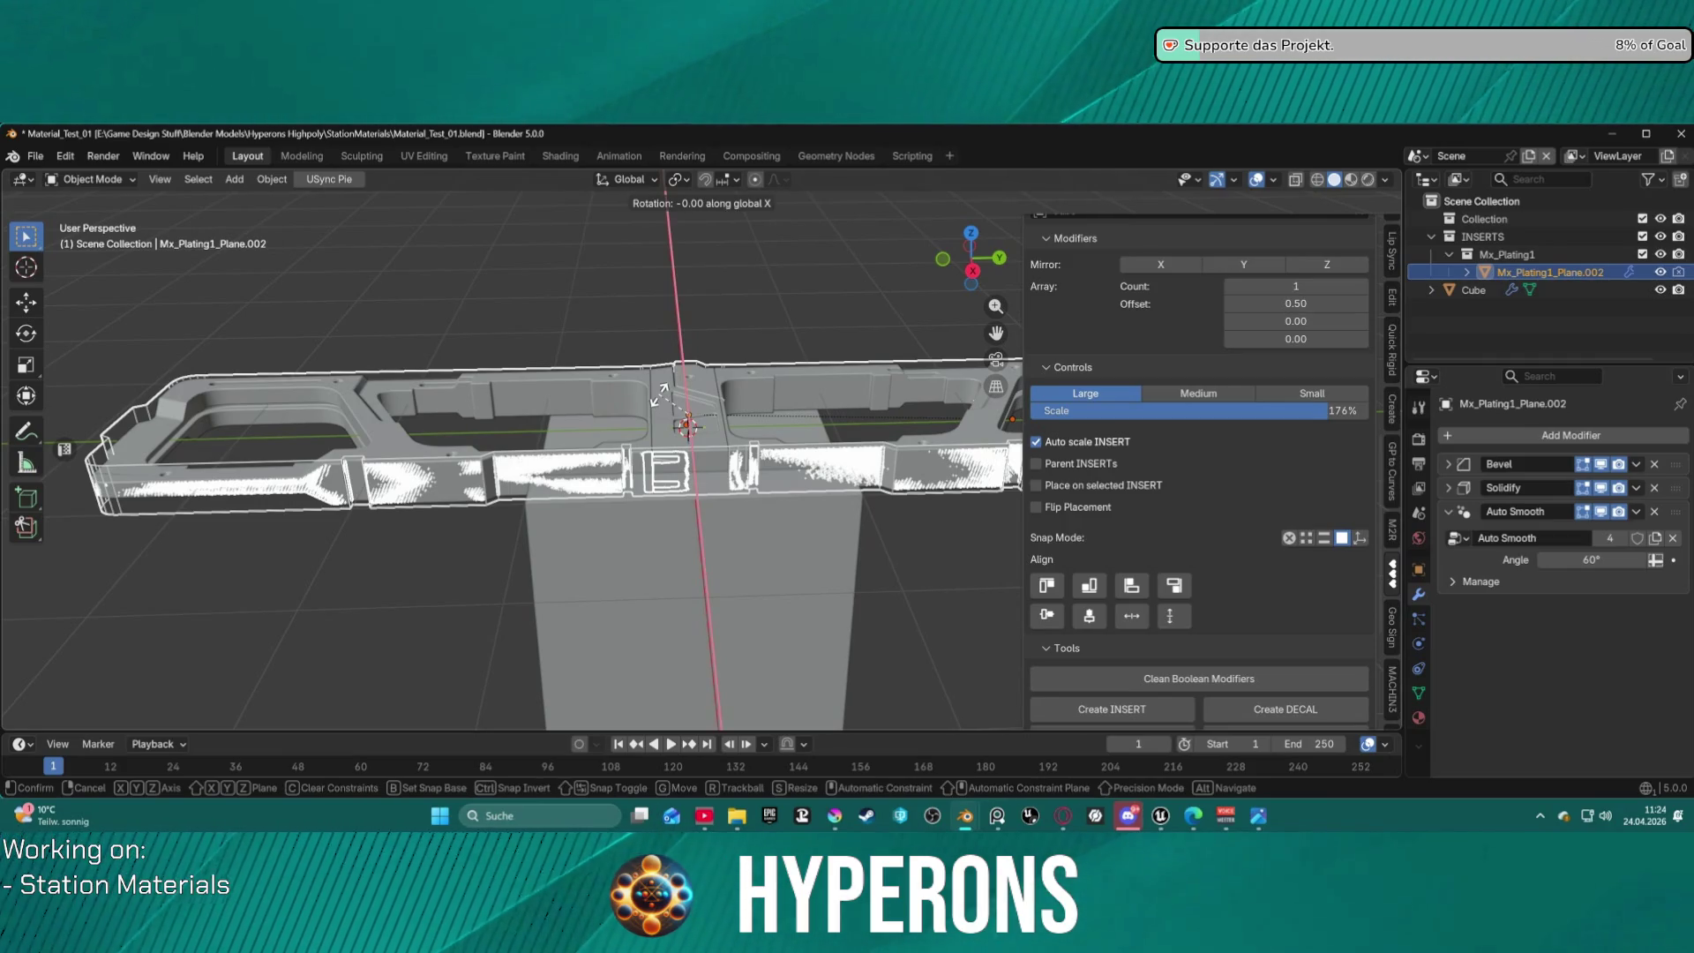
{"action": "type", "text": "180"}
{"action": "key", "text": "Return"}
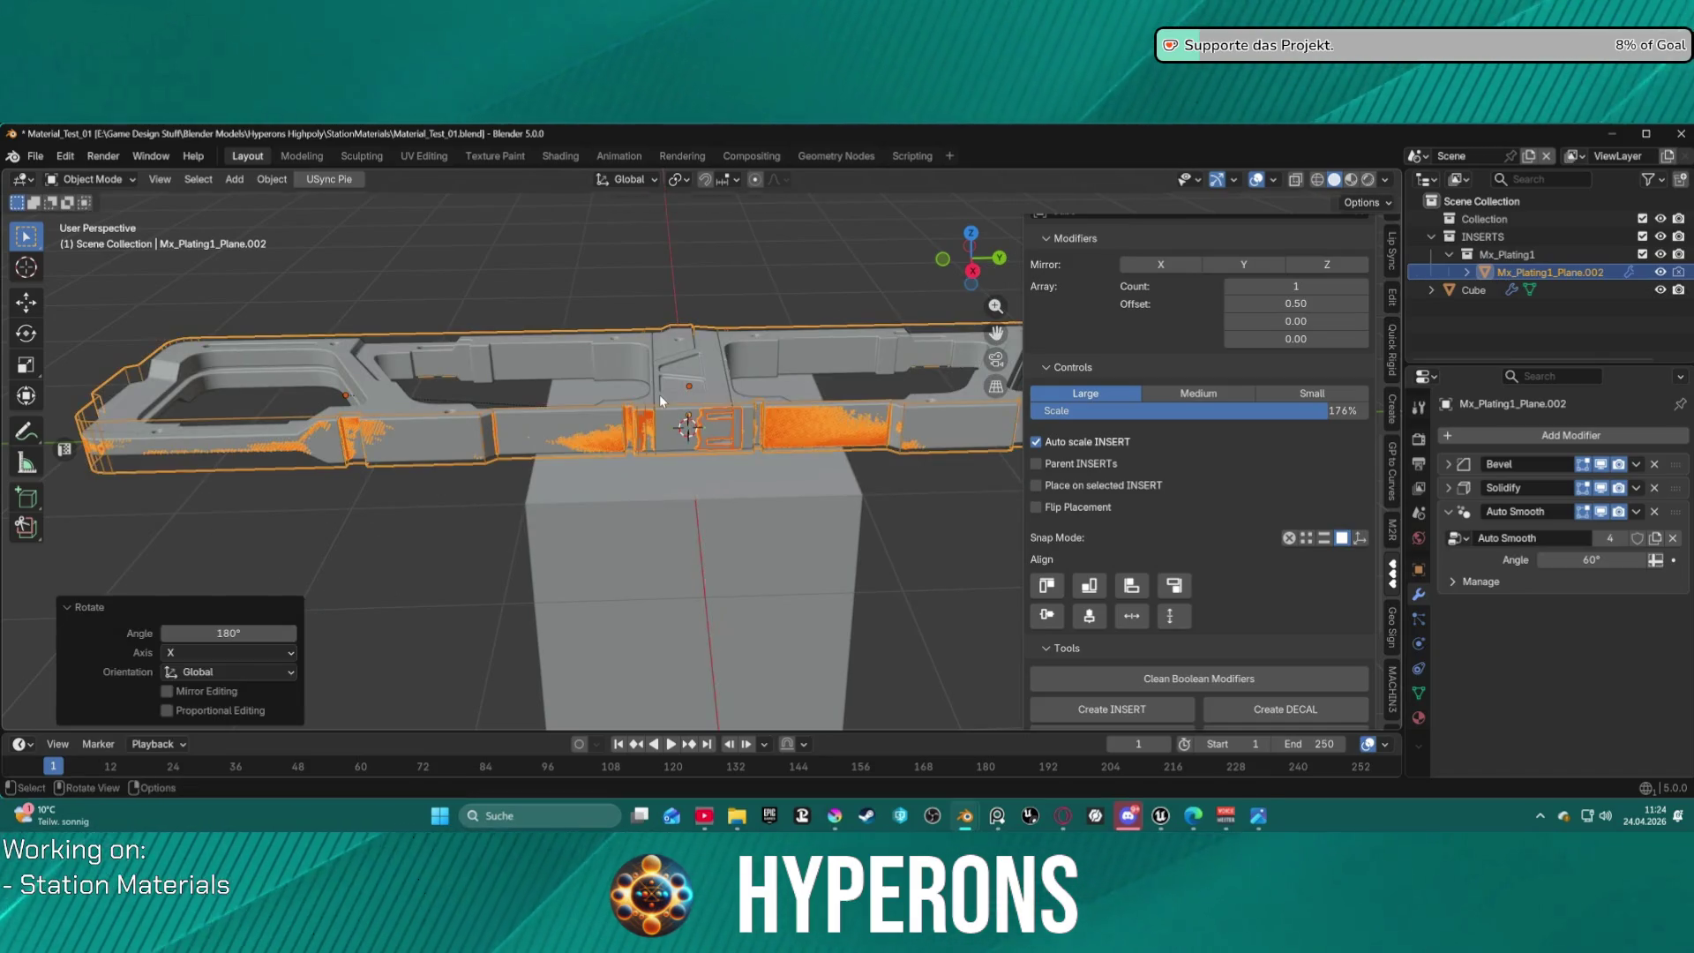
{"action": "mouse_move", "coordinate": [696, 365]}
{"action": "middle_mouse_down"}
{"action": "mouse_move", "coordinate": [796, 283]}
{"action": "mouse_move", "coordinate": [892, 300]}
{"action": "mouse_move", "coordinate": [715, 414]}
{"action": "middle_mouse_up"}
Move the plating along global Z, settling it at 0.13186 m.
{"action": "key", "text": "g"}
{"action": "key", "text": "z"}
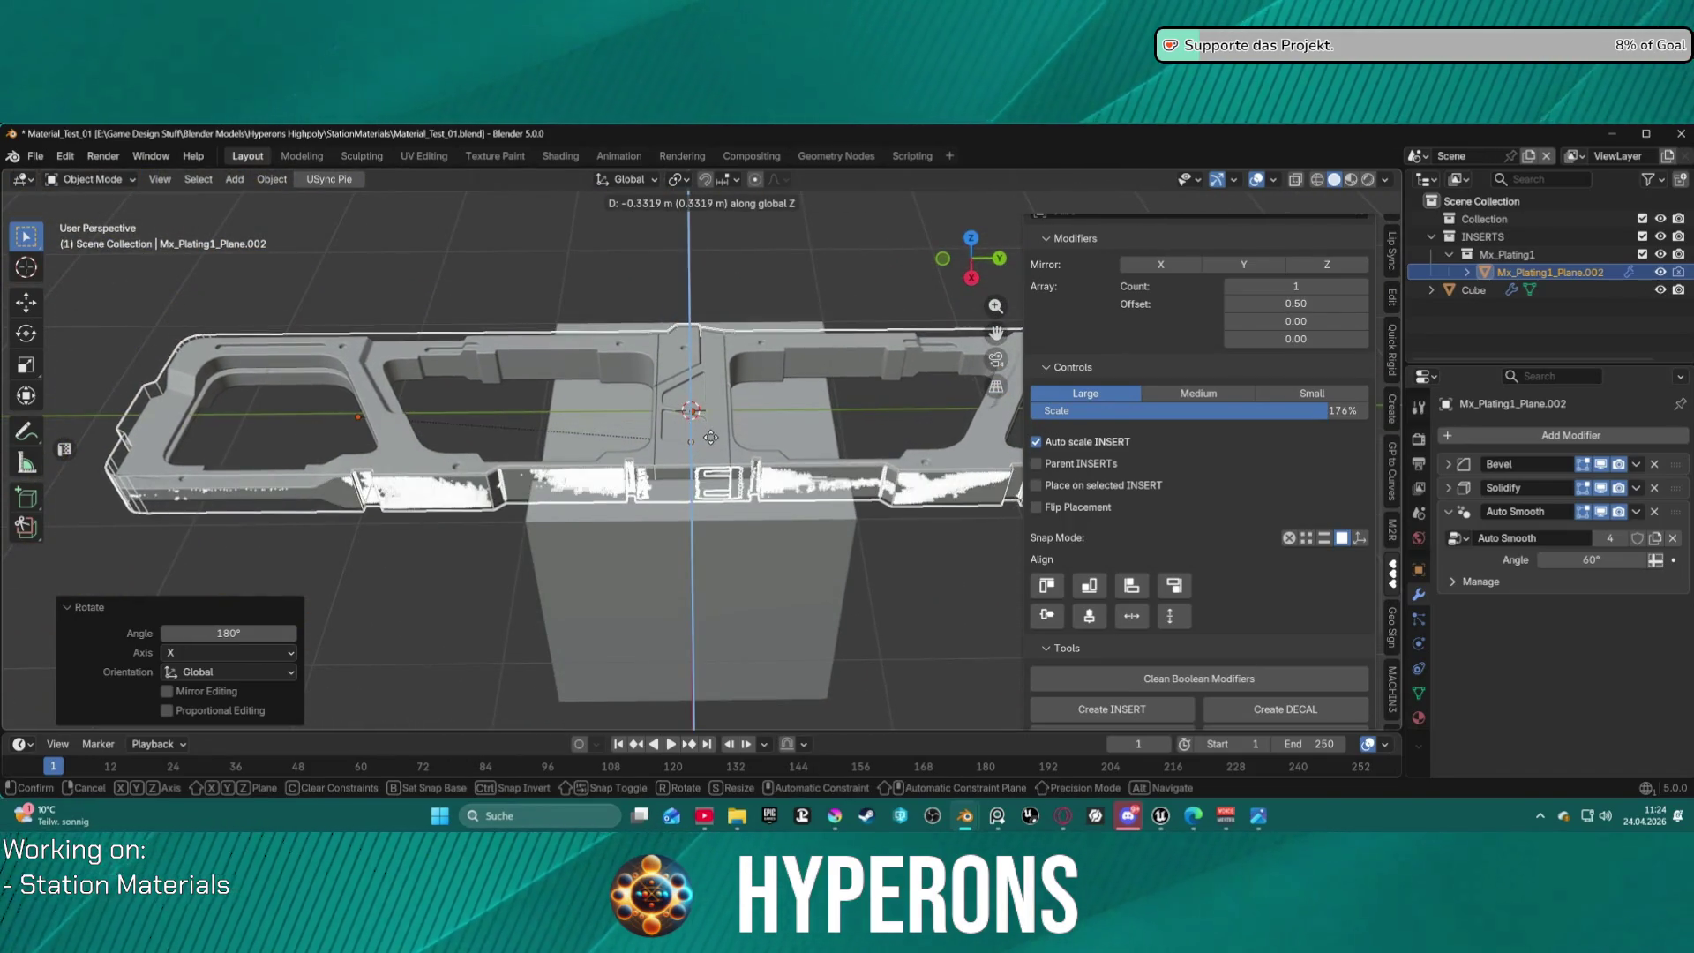
{"action": "left_click", "coordinate": [706, 450]}
{"action": "mouse_move", "coordinate": [705, 450]}
{"action": "middle_mouse_down"}
{"action": "mouse_move", "coordinate": [798, 353]}
{"action": "mouse_move", "coordinate": [923, 281]}
{"action": "mouse_move", "coordinate": [722, 458]}
{"action": "mouse_move", "coordinate": [810, 390]}
{"action": "mouse_move", "coordinate": [778, 344]}
{"action": "middle_mouse_up"}
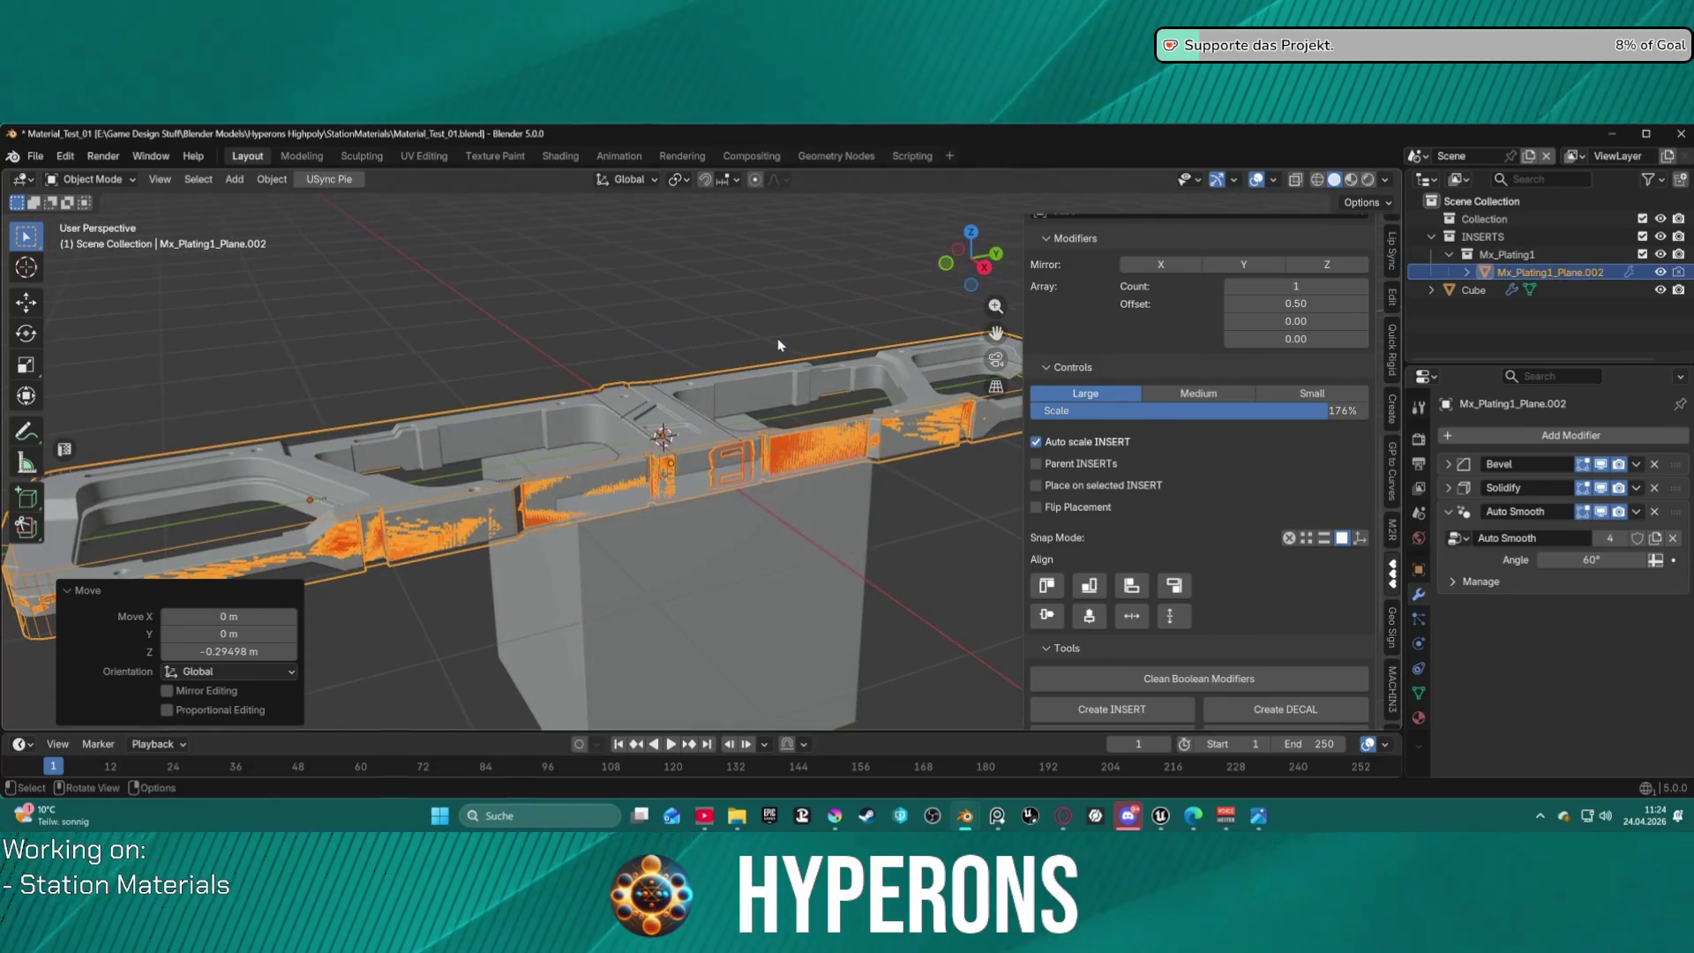
{"action": "key", "text": "g"}
{"action": "key", "text": "z"}
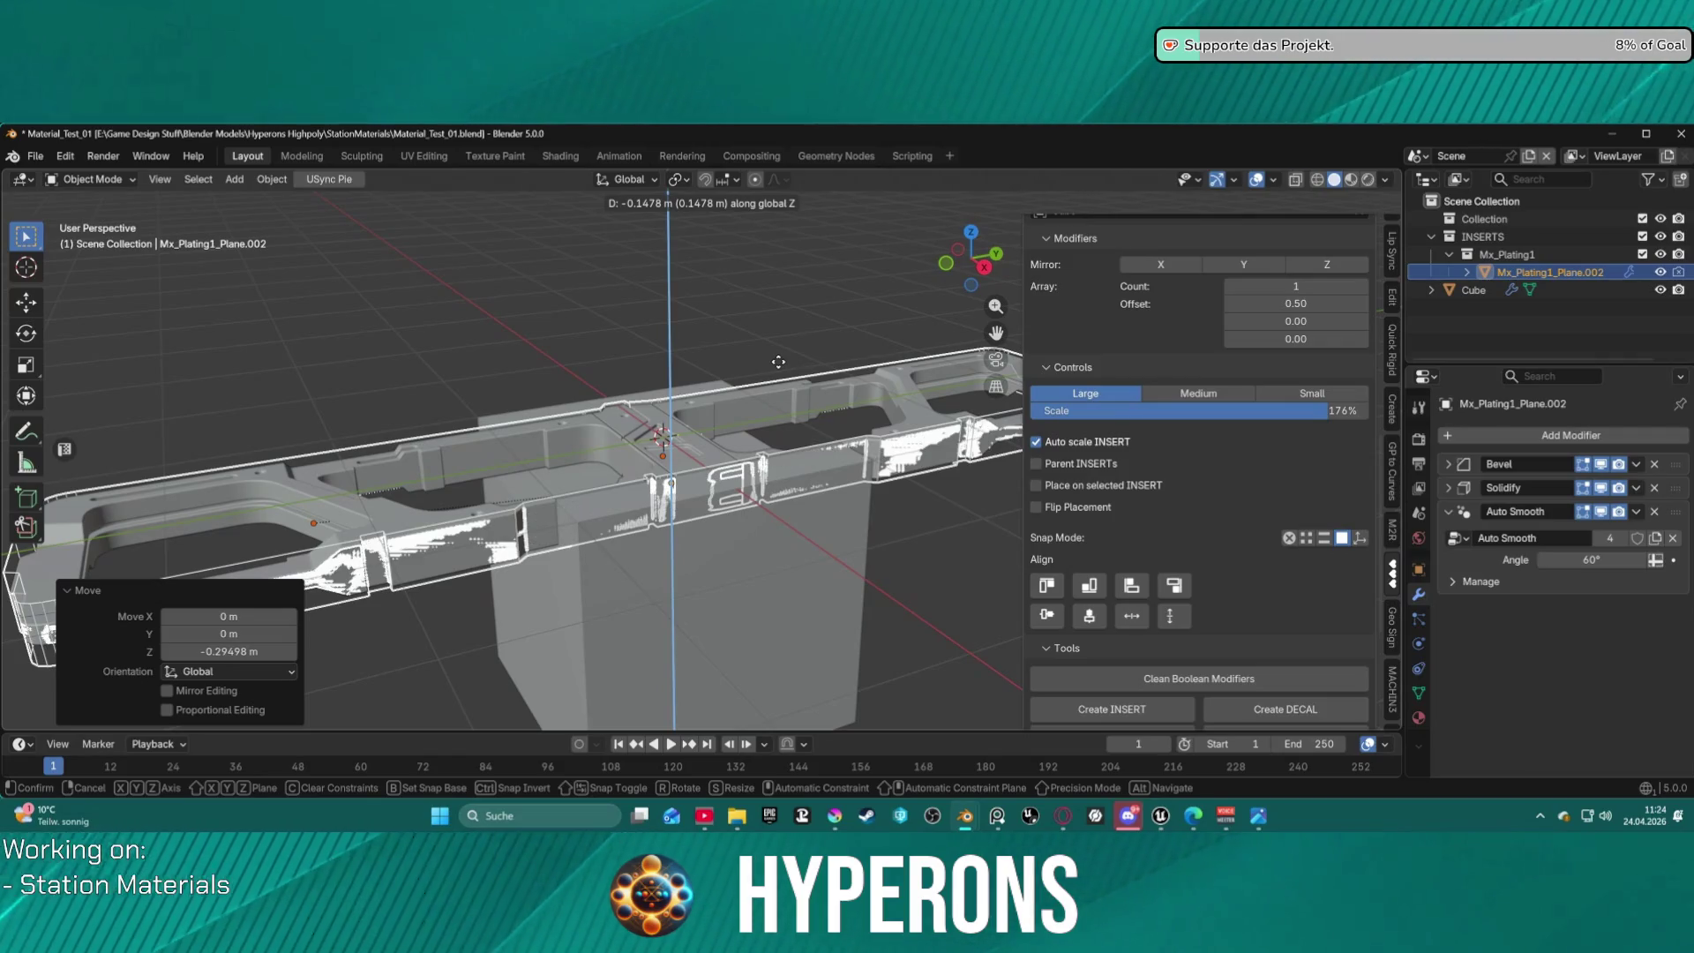
{"action": "left_click", "coordinate": [778, 363]}
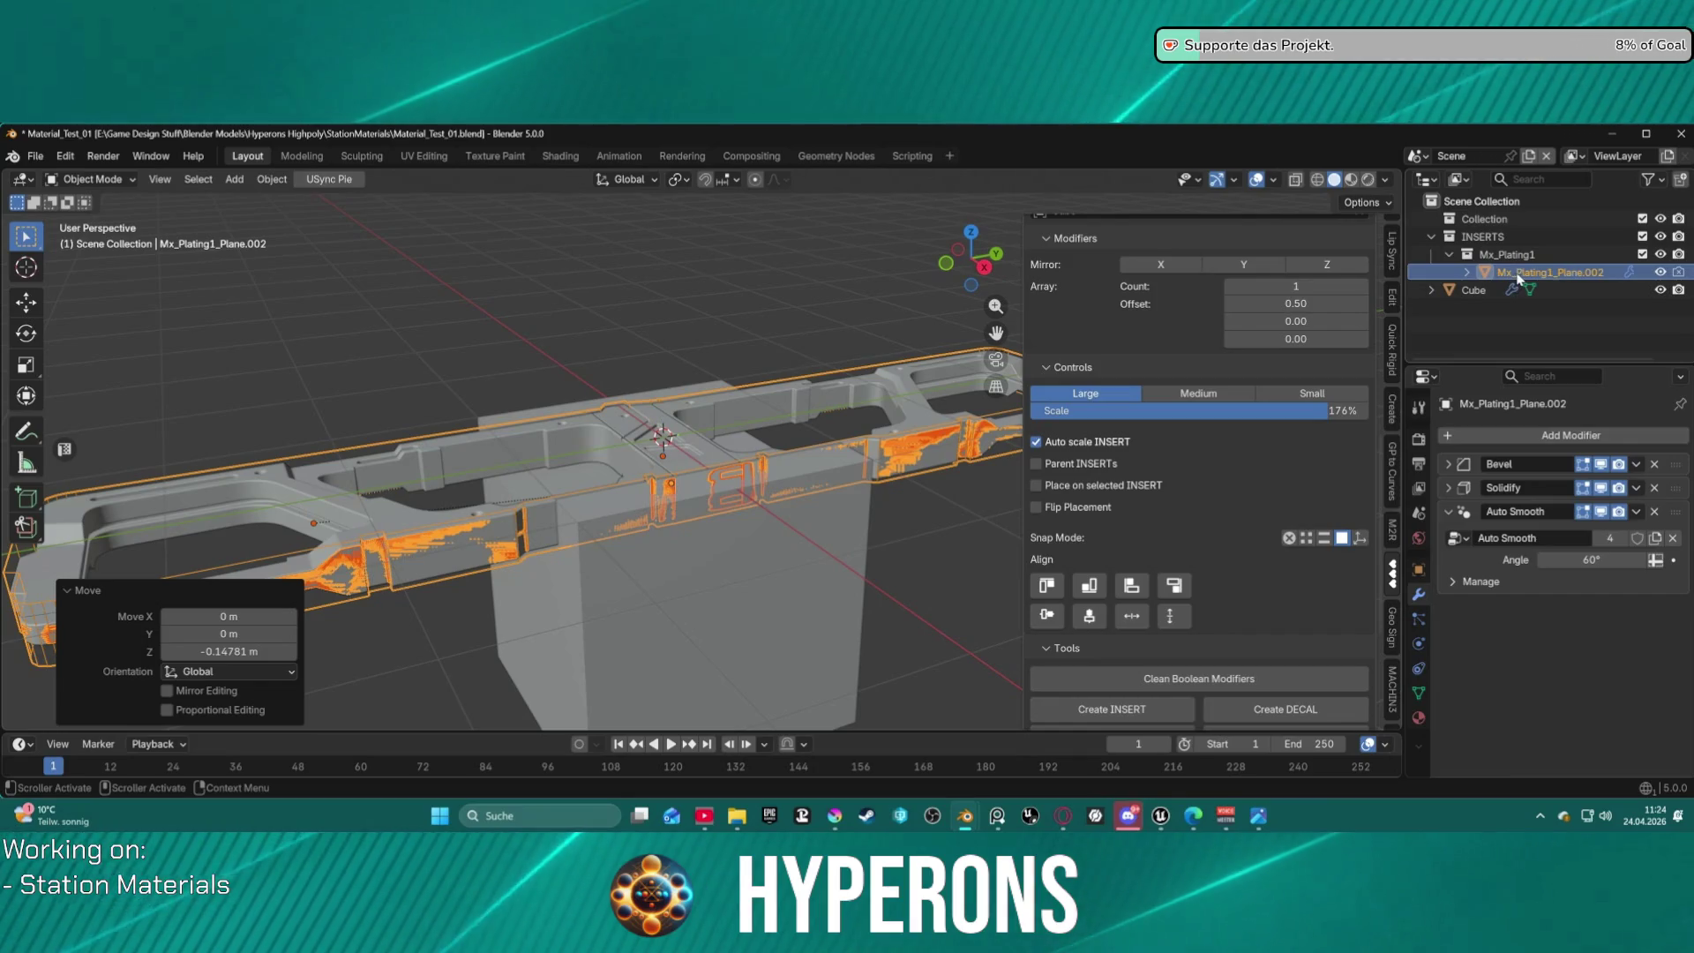
{"action": "mouse_move", "coordinate": [740, 367]}
{"action": "middle_mouse_down"}
{"action": "mouse_move", "coordinate": [695, 502]}
{"action": "mouse_move", "coordinate": [676, 418]}
{"action": "mouse_move", "coordinate": [669, 484]}
{"action": "mouse_move", "coordinate": [687, 364]}
{"action": "middle_mouse_up"}
{"action": "key", "text": "g"}
{"action": "key", "text": "z"}
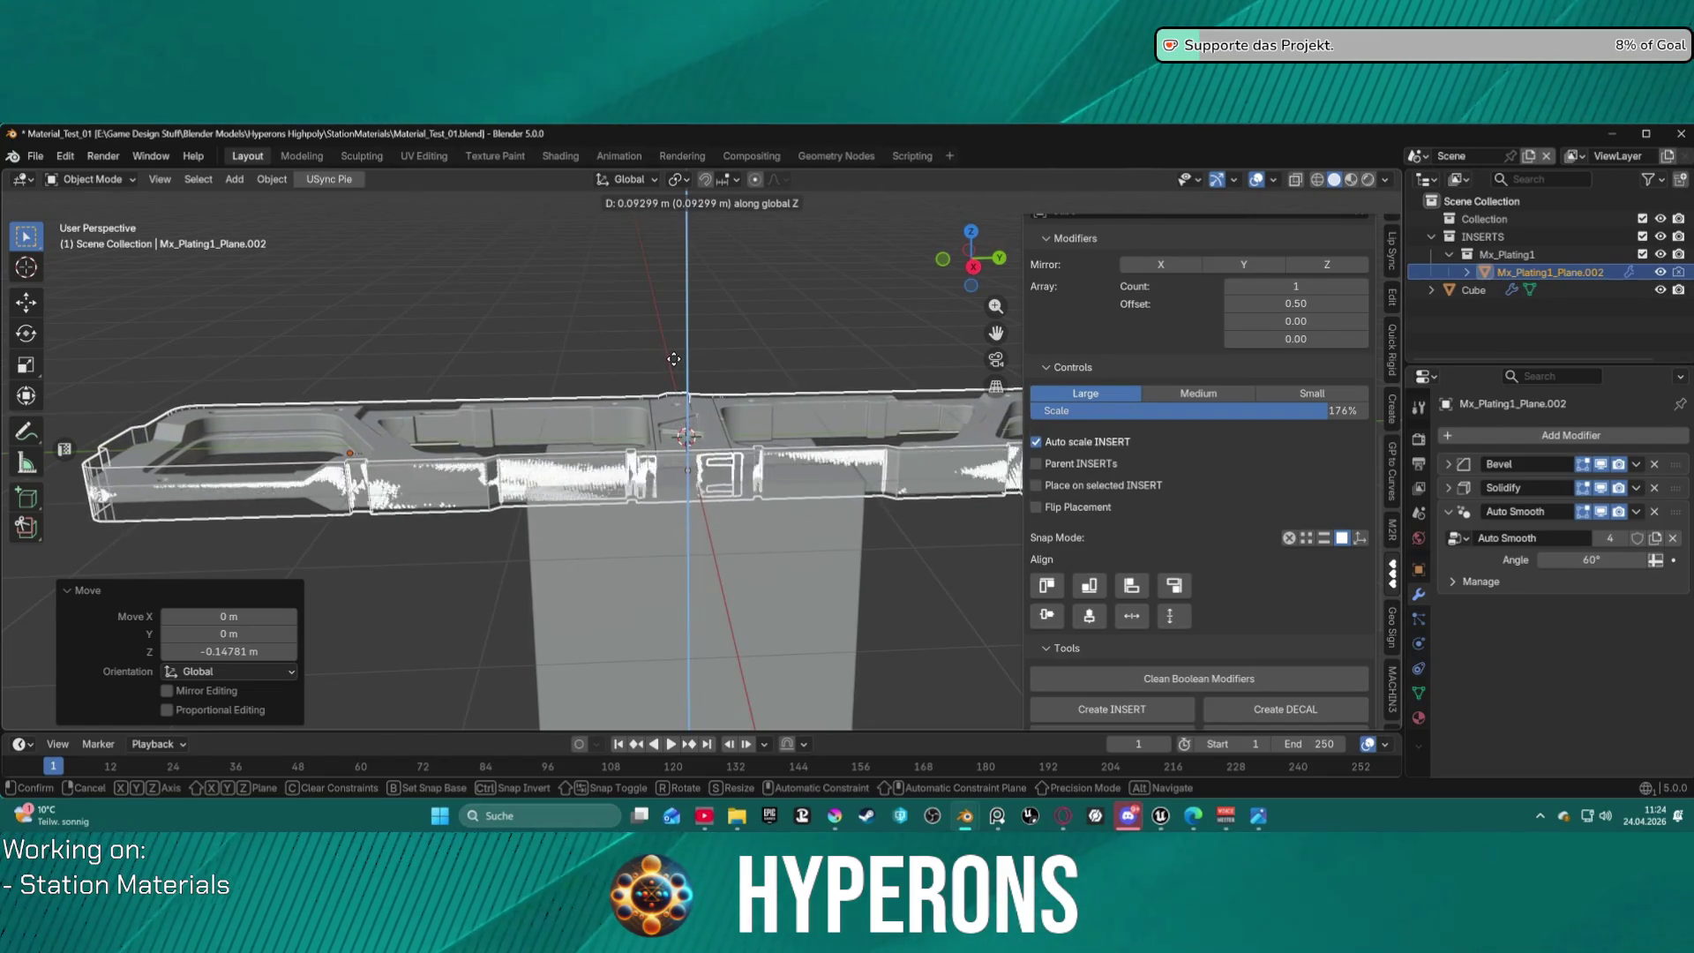
{"action": "left_click", "coordinate": [674, 353]}
{"action": "scroll", "coordinate": [1200, 353], "scroll_direction": "down", "scroll_amount": 5}
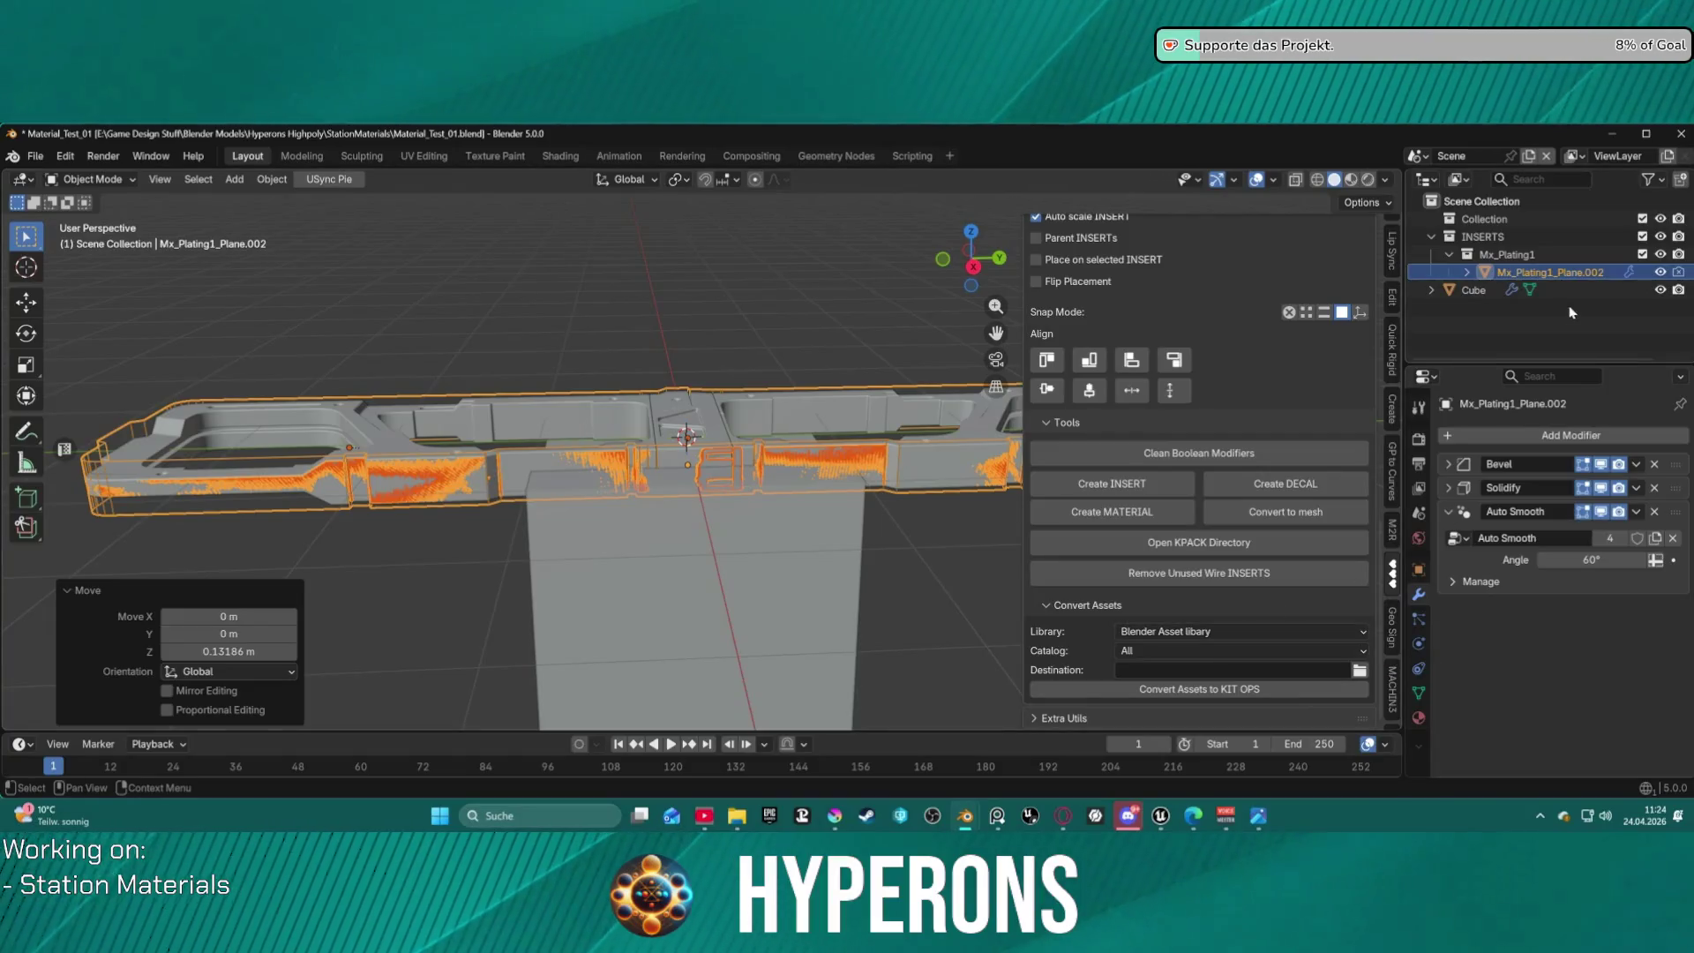
Apply the Cube's Difference cut modifier to its mesh.
{"action": "left_click", "coordinate": [1488, 291]}
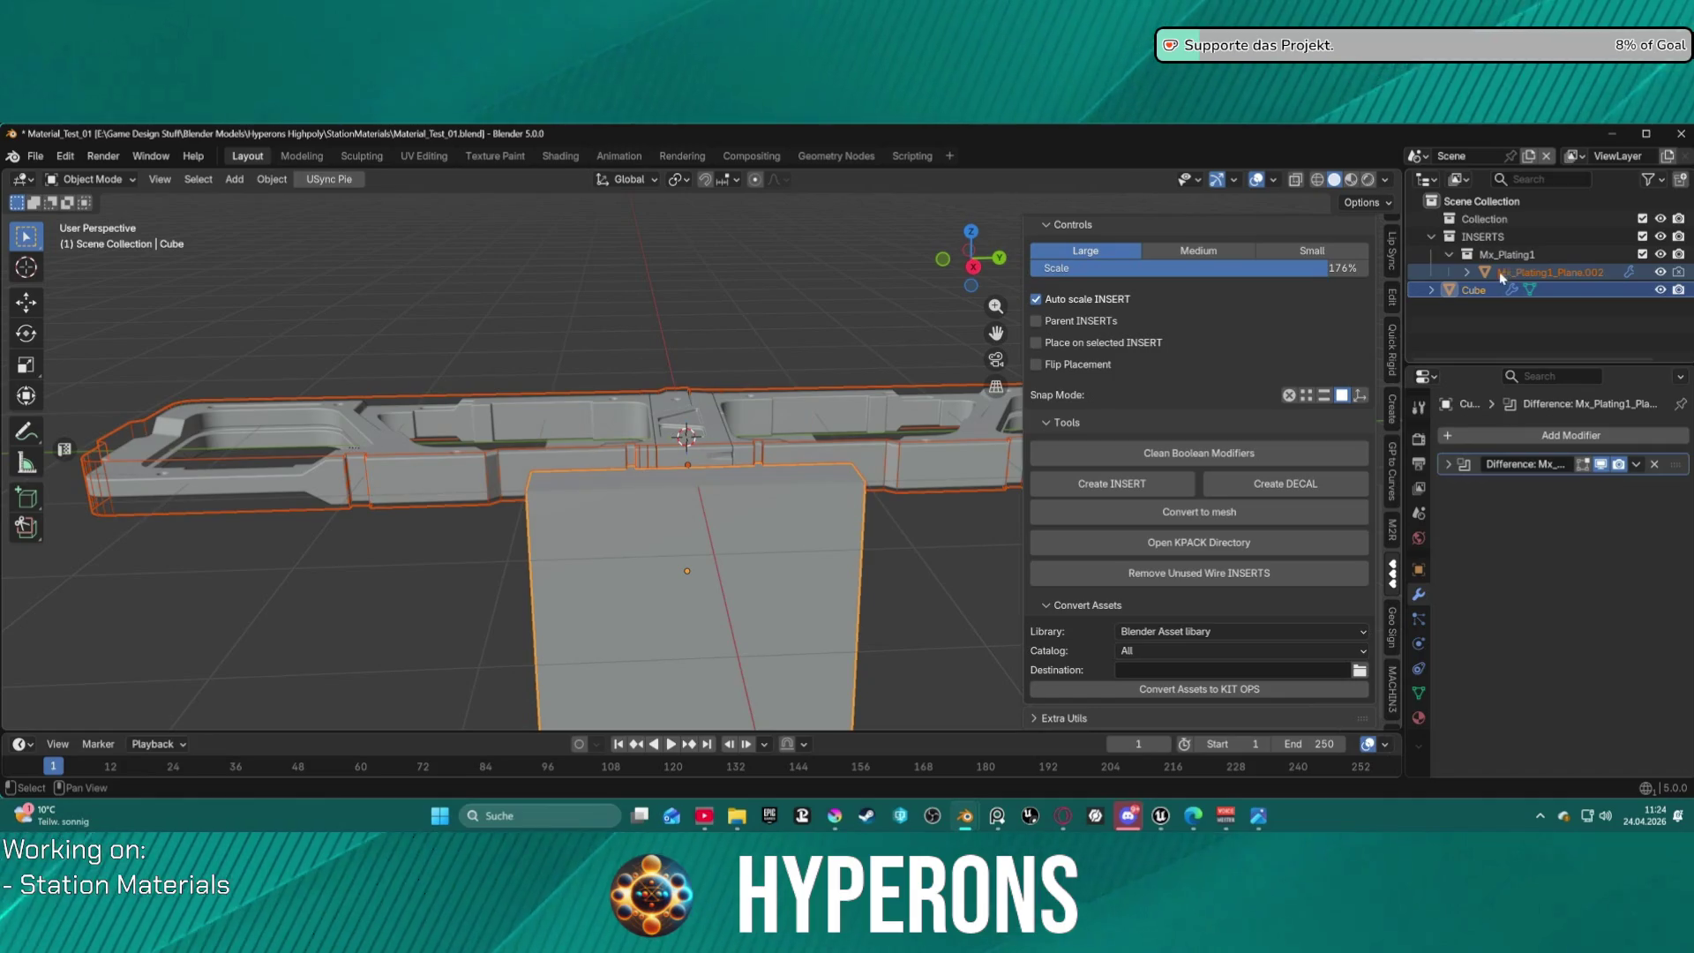
{"action": "scroll", "coordinate": [1245, 527], "scroll_direction": "up", "scroll_amount": 3}
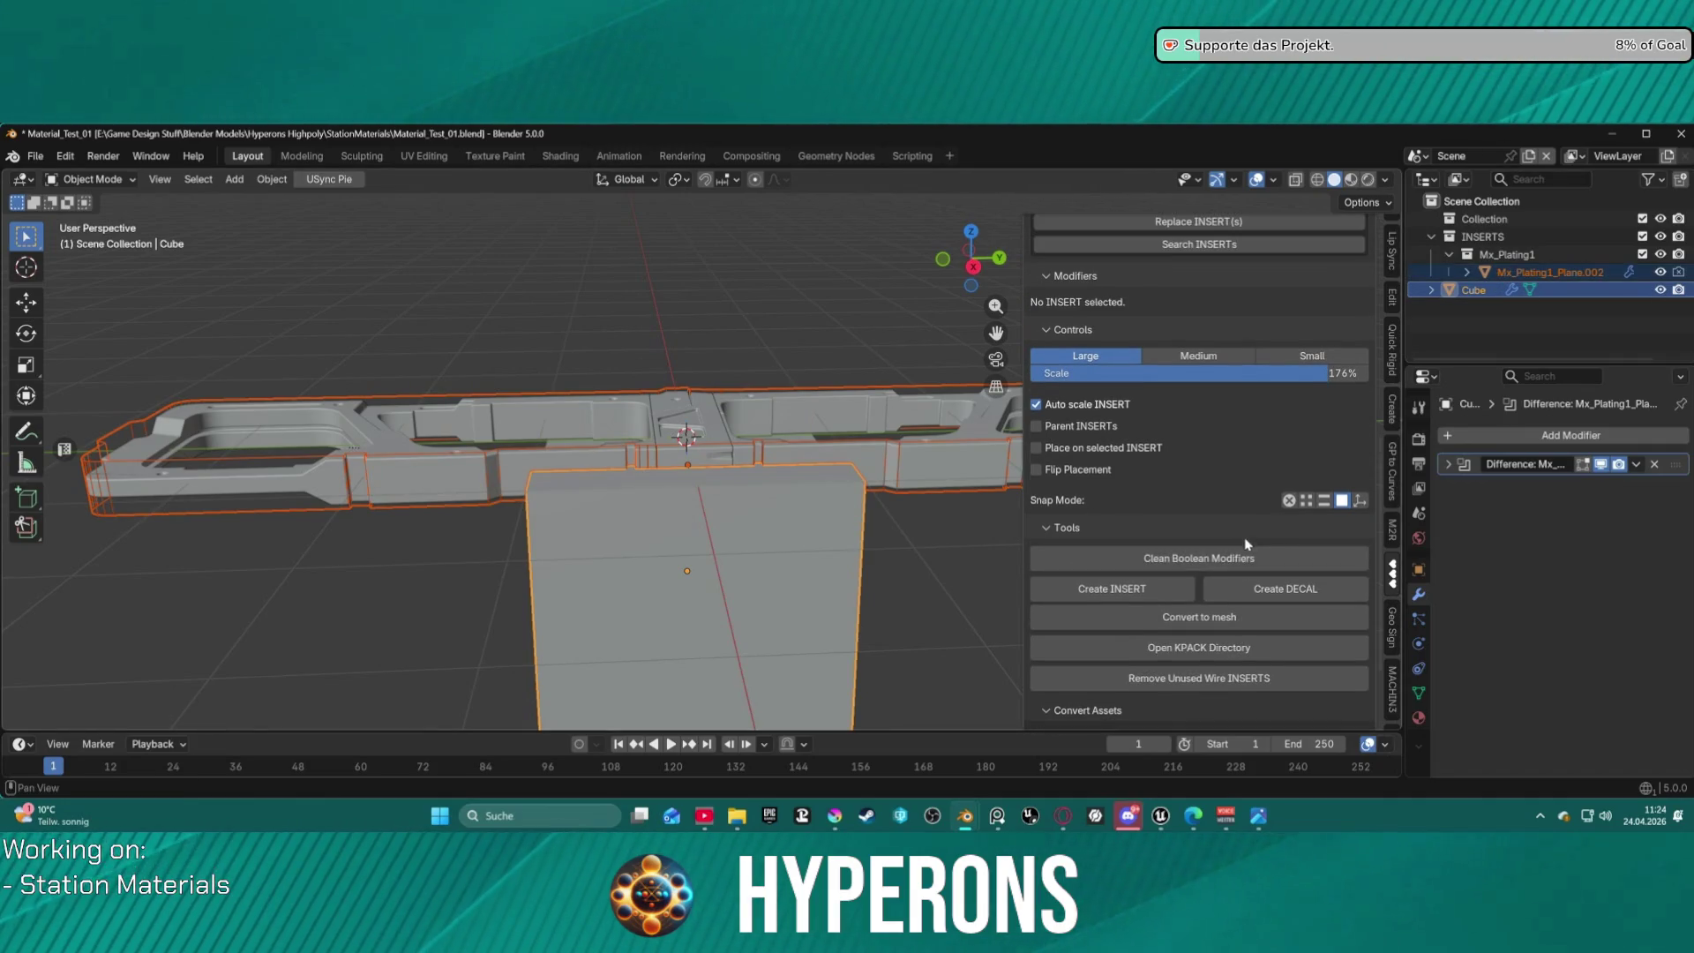
{"action": "left_click", "coordinate": [1234, 620]}
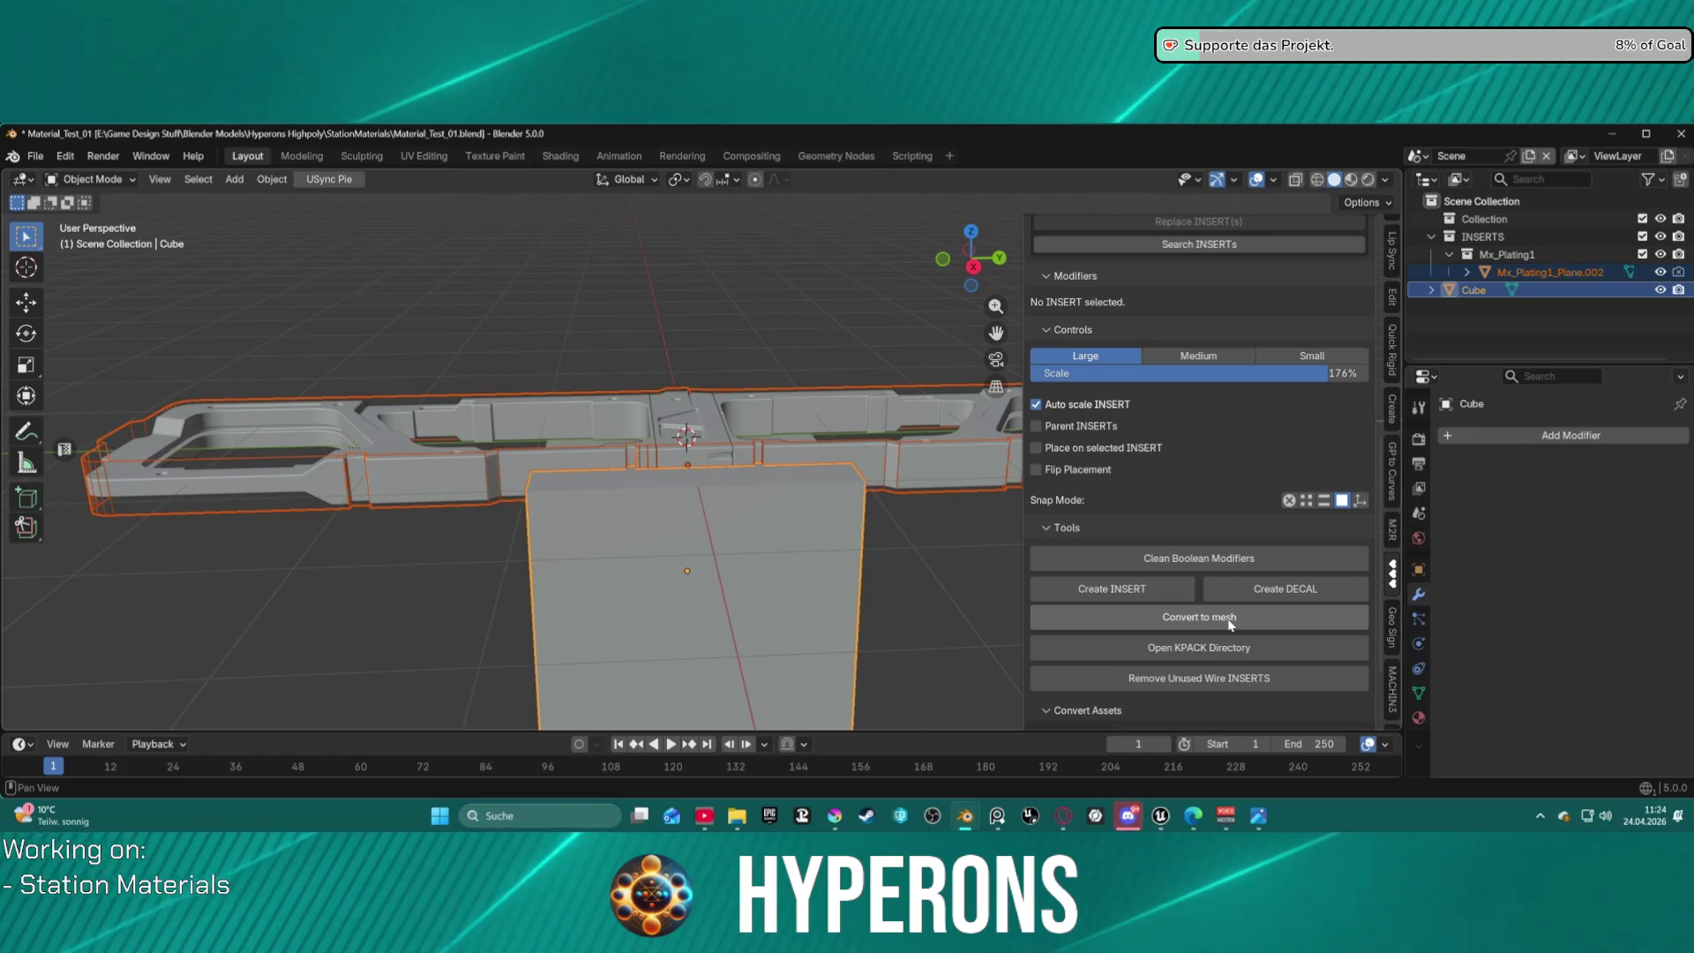
Delete the Mx_Plating1_Plane.002 insert and its two remaining plating parts.
{"action": "left_click", "coordinate": [1510, 273]}
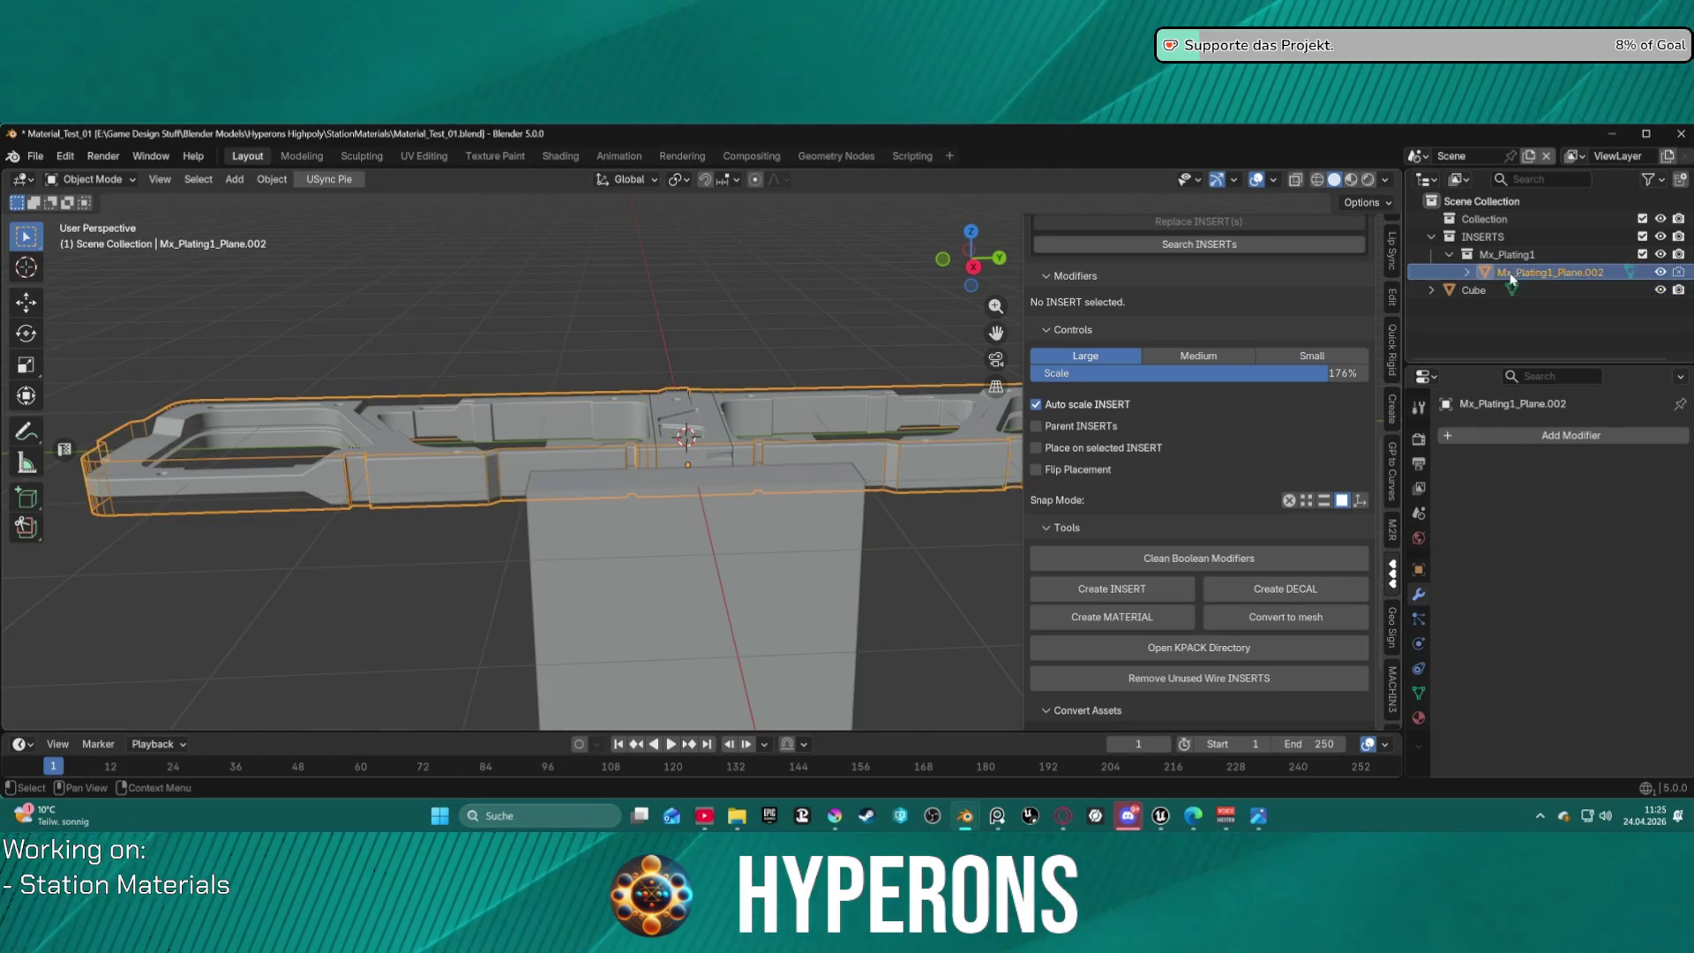
{"action": "mouse_move", "coordinate": [791, 346]}
{"action": "middle_mouse_down"}
{"action": "mouse_move", "coordinate": [840, 353]}
{"action": "mouse_move", "coordinate": [669, 388]}
{"action": "middle_mouse_up"}
{"action": "key", "text": "Delete"}
{"action": "left_click", "coordinate": [702, 406]}
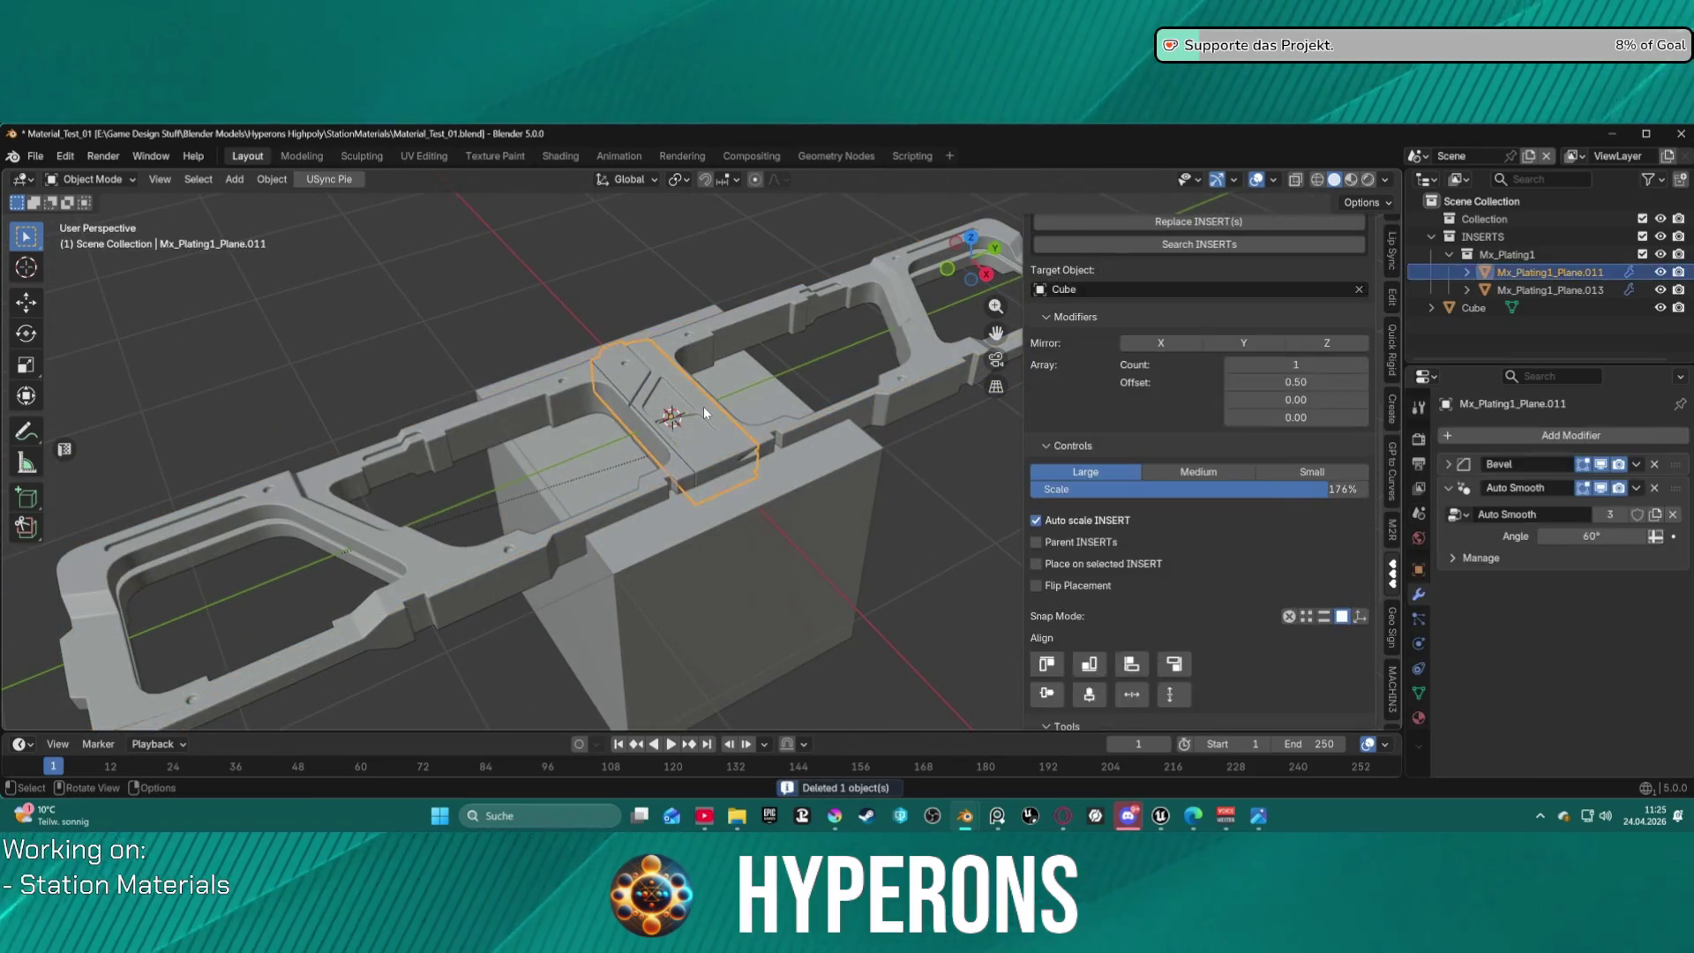
{"action": "key", "text": "Delete"}
{"action": "left_click", "coordinate": [623, 432]}
{"action": "key", "text": "Delete"}
{"action": "middle_click_drag", "start_coordinate": [661, 430], "coordinate": [891, 465]}
{"action": "mouse_move", "coordinate": [961, 358]}
{"action": "middle_mouse_down"}
{"action": "mouse_move", "coordinate": [805, 490]}
{"action": "mouse_move", "coordinate": [693, 539]}
{"action": "mouse_move", "coordinate": [620, 446]}
{"action": "mouse_move", "coordinate": [617, 406]}
{"action": "mouse_move", "coordinate": [355, 448]}
{"action": "mouse_move", "coordinate": [654, 445]}
{"action": "mouse_move", "coordinate": [653, 476]}
{"action": "middle_mouse_up"}
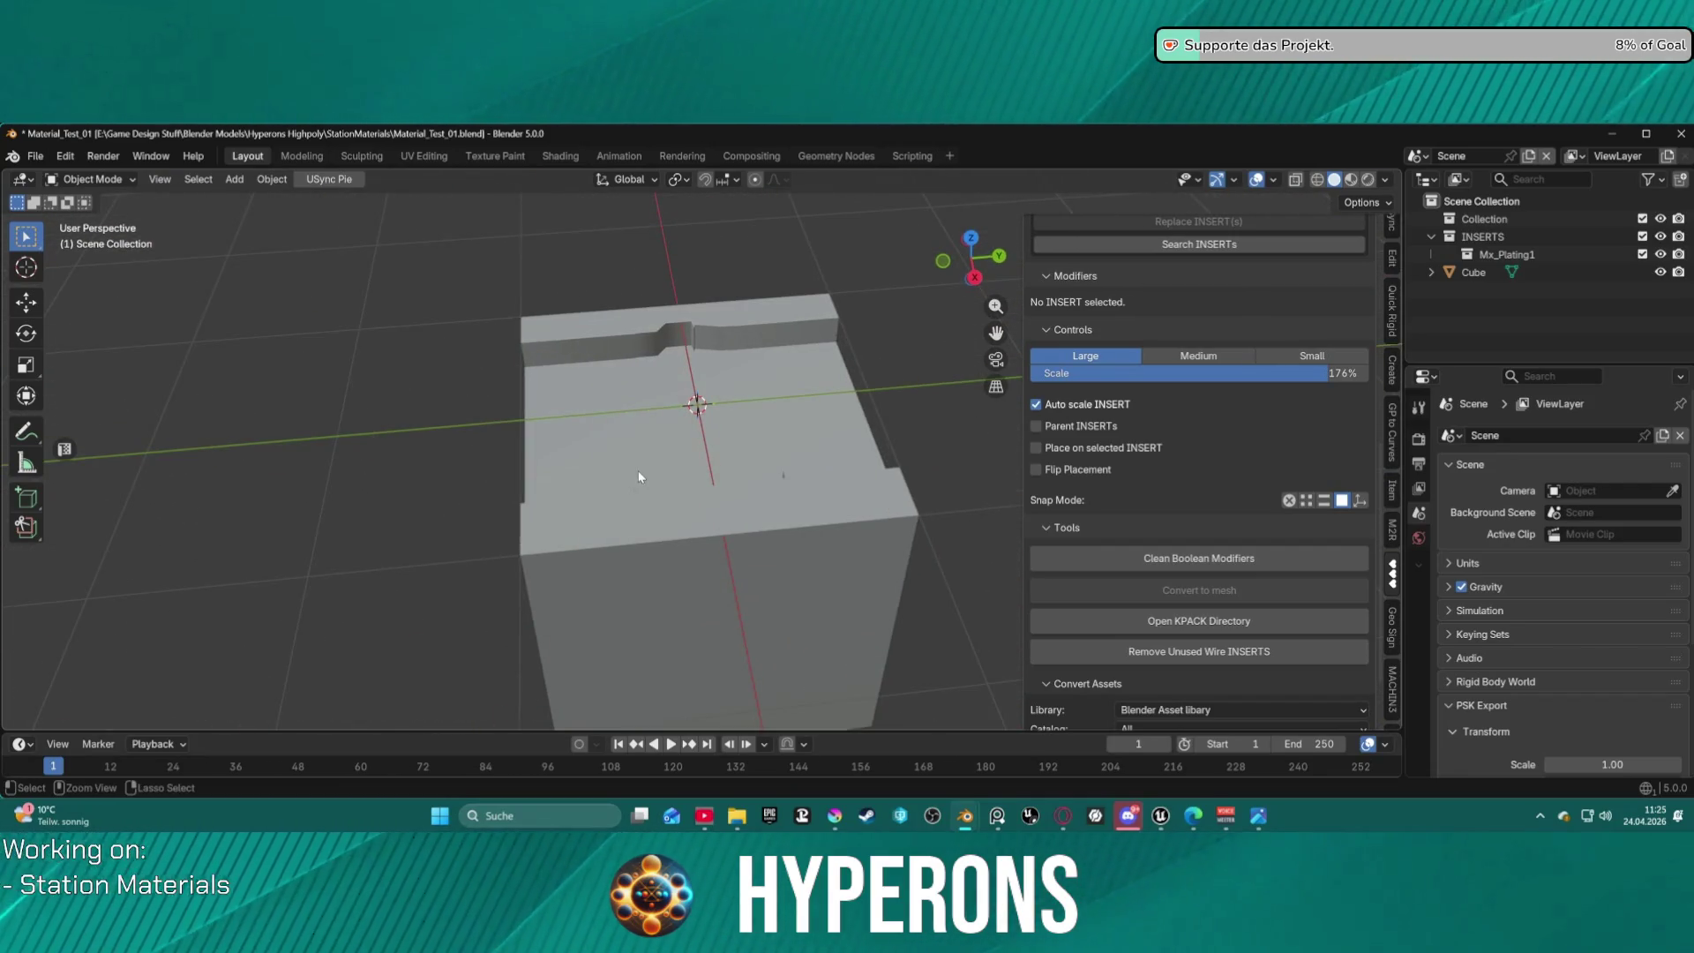
Restore the plating parts and slide the plating along a single axis.
{"action": "key", "text": "ctrl+z"}
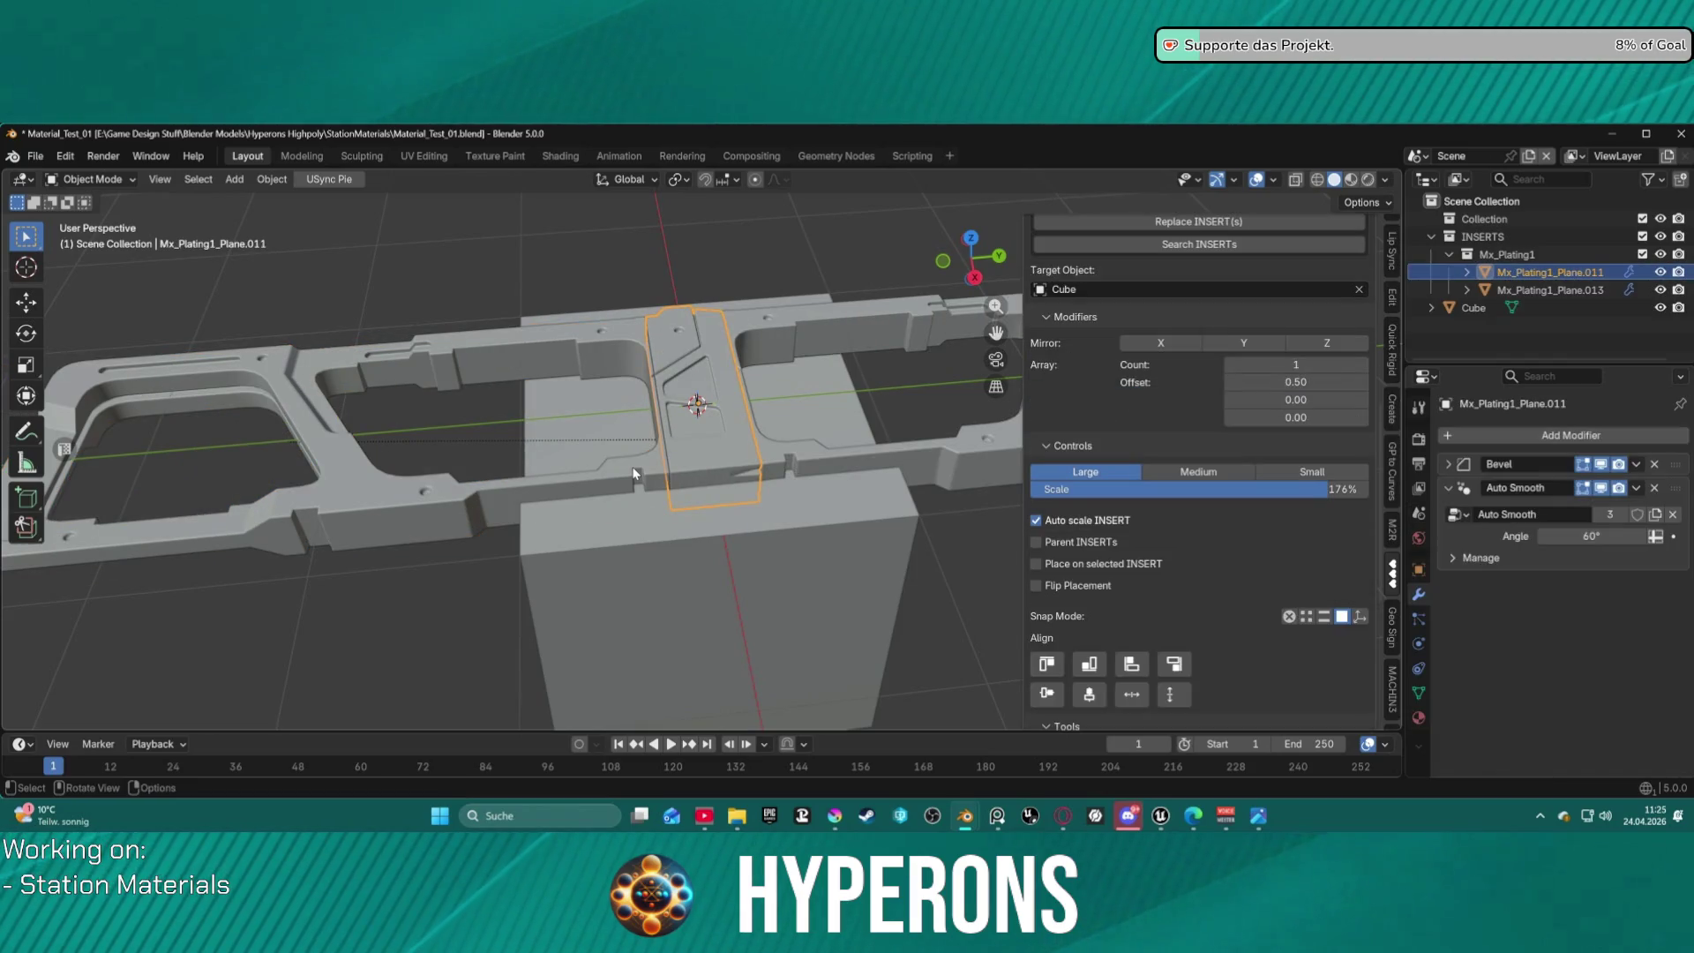
{"action": "mouse_move", "coordinate": [633, 472]}
{"action": "middle_mouse_down"}
{"action": "mouse_move", "coordinate": [627, 421]}
{"action": "mouse_move", "coordinate": [605, 540]}
{"action": "mouse_move", "coordinate": [625, 377]}
{"action": "middle_mouse_up"}
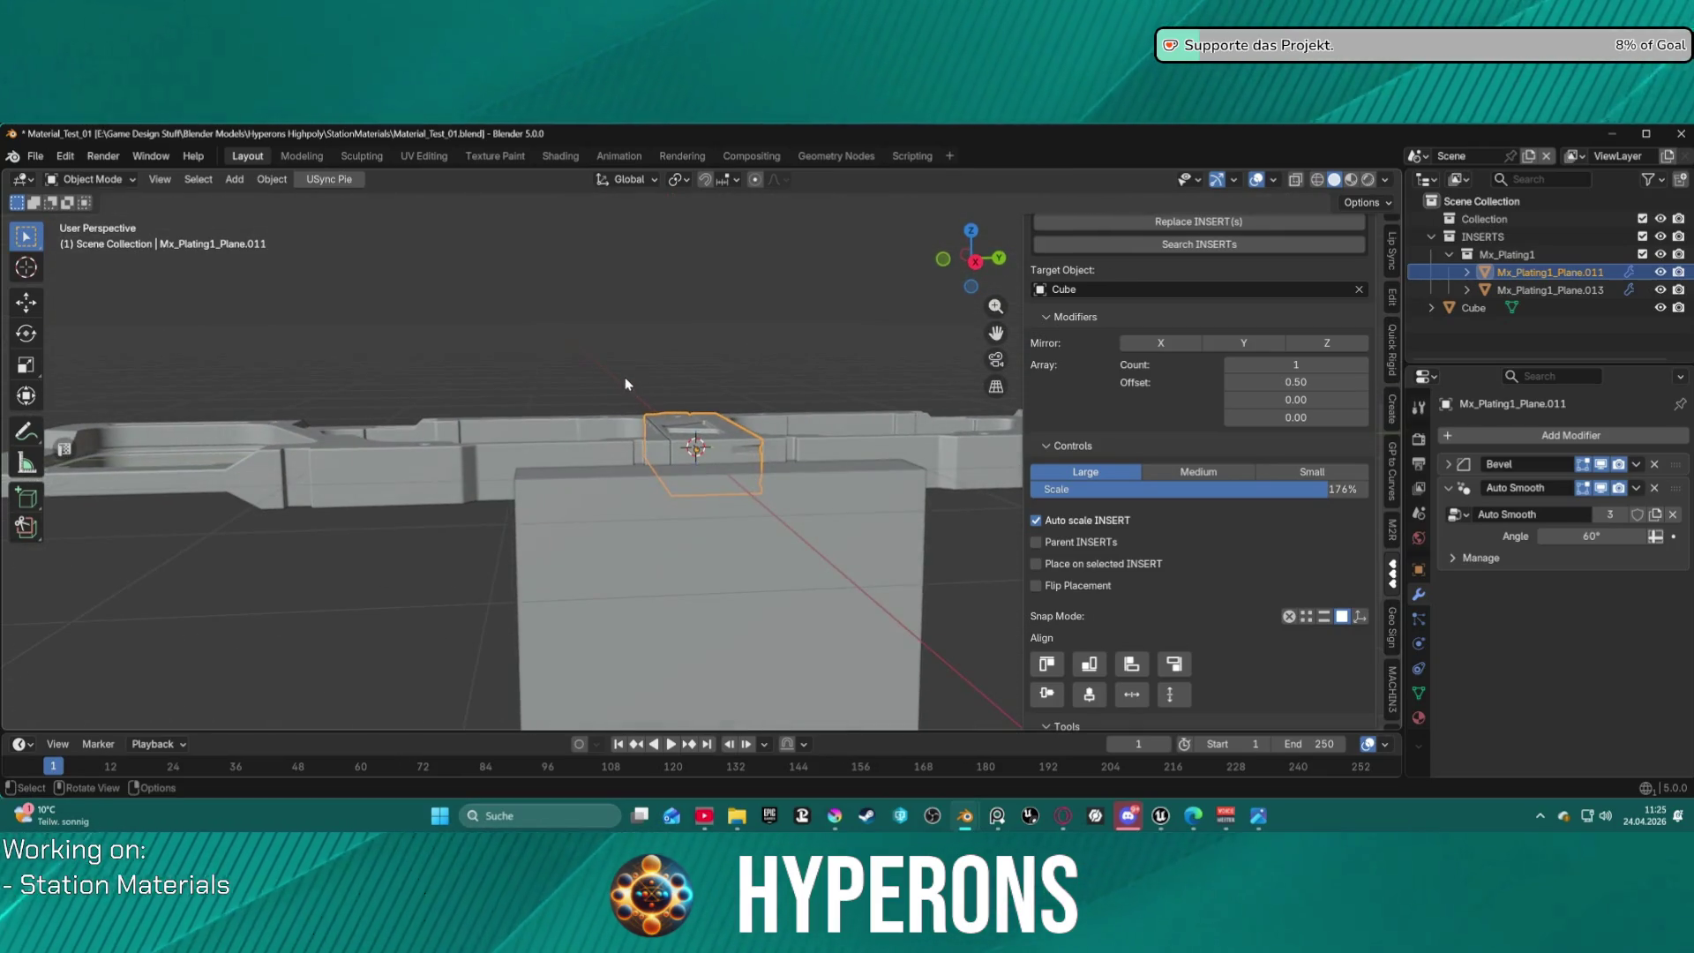
{"action": "key", "text": "g"}
{"action": "key", "text": "z"}
{"action": "left_click", "coordinate": [657, 393]}
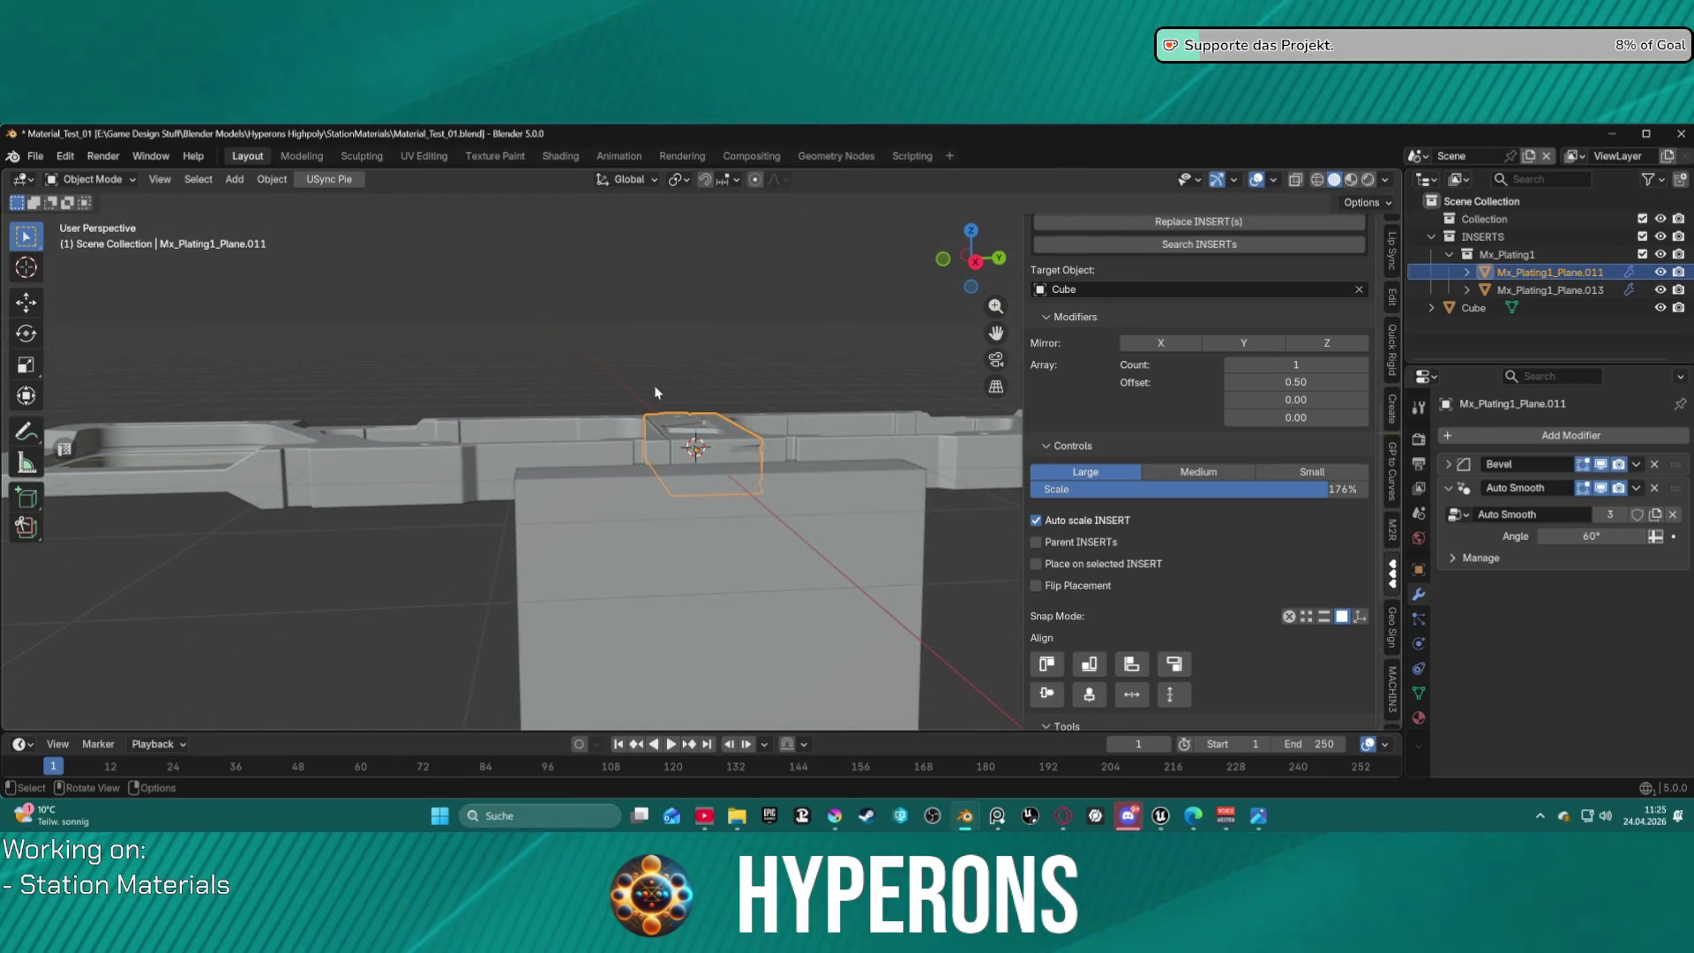
Add the second plating piece to the selection, then make the Cube active for editing.
{"action": "mouse_move", "coordinate": [713, 418]}
{"action": "middle_mouse_down"}
{"action": "mouse_move", "coordinate": [693, 492]}
{"action": "mouse_move", "coordinate": [681, 448]}
{"action": "mouse_move", "coordinate": [834, 492]}
{"action": "mouse_move", "coordinate": [836, 512]}
{"action": "middle_mouse_up"}
{"action": "left_click", "coordinate": [681, 447], "text": "shift"}
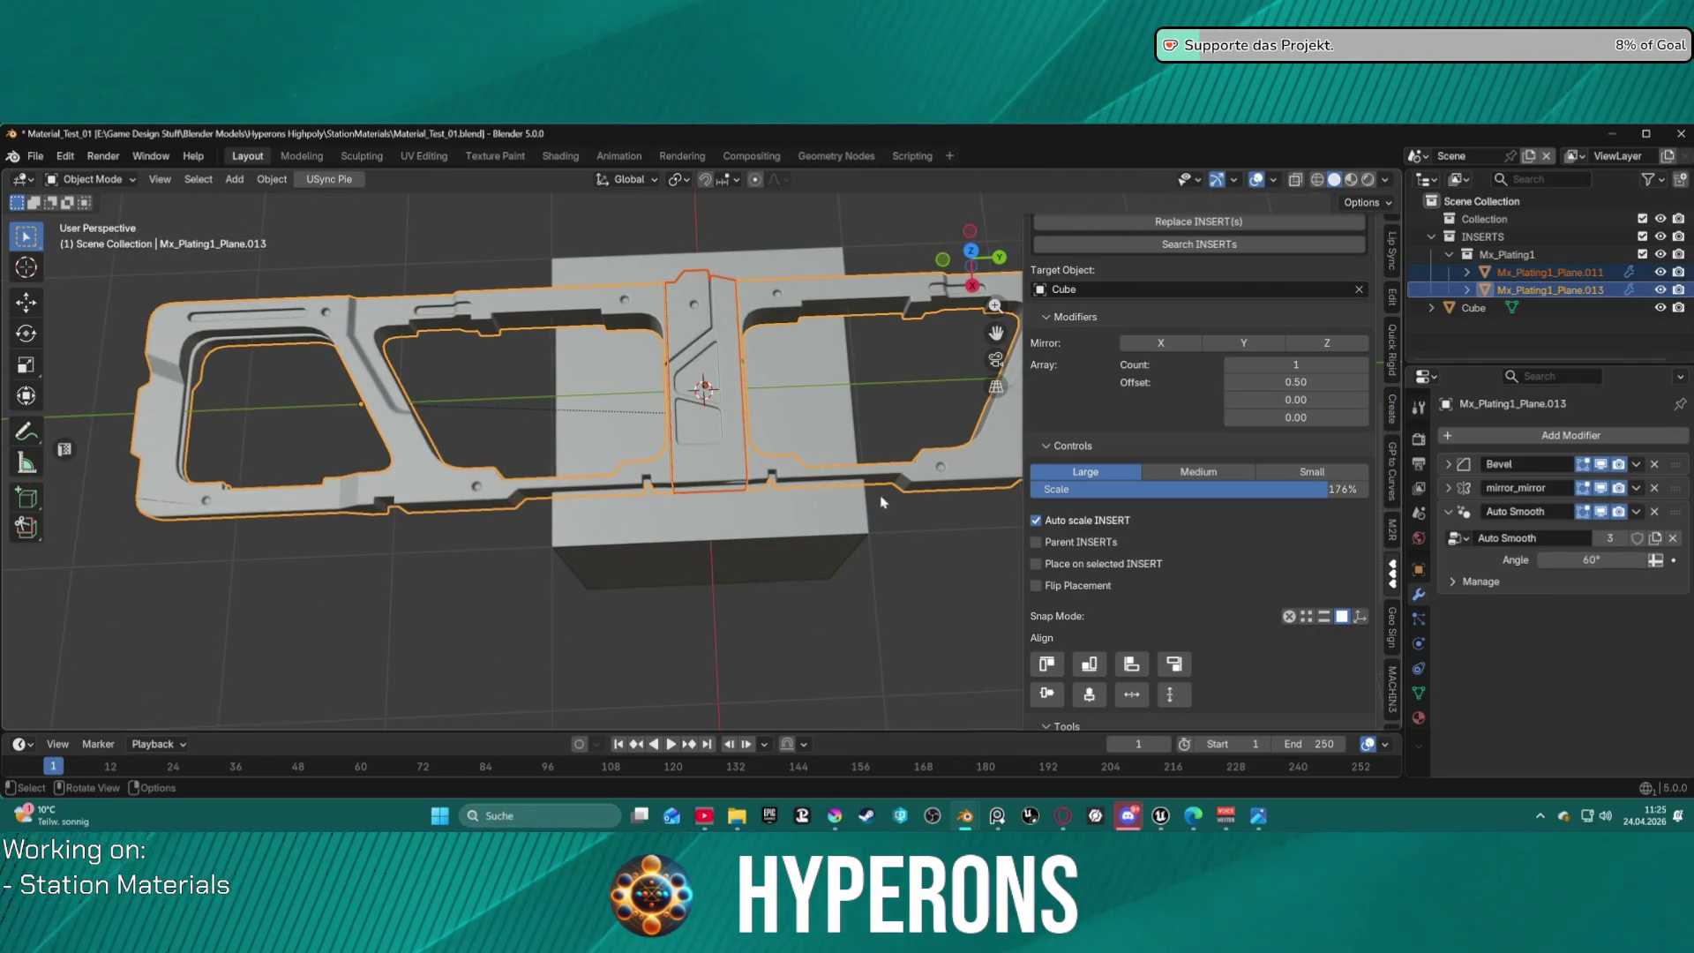
{"action": "left_click", "coordinate": [845, 514]}
{"action": "key", "text": "ctrl+Tab"}
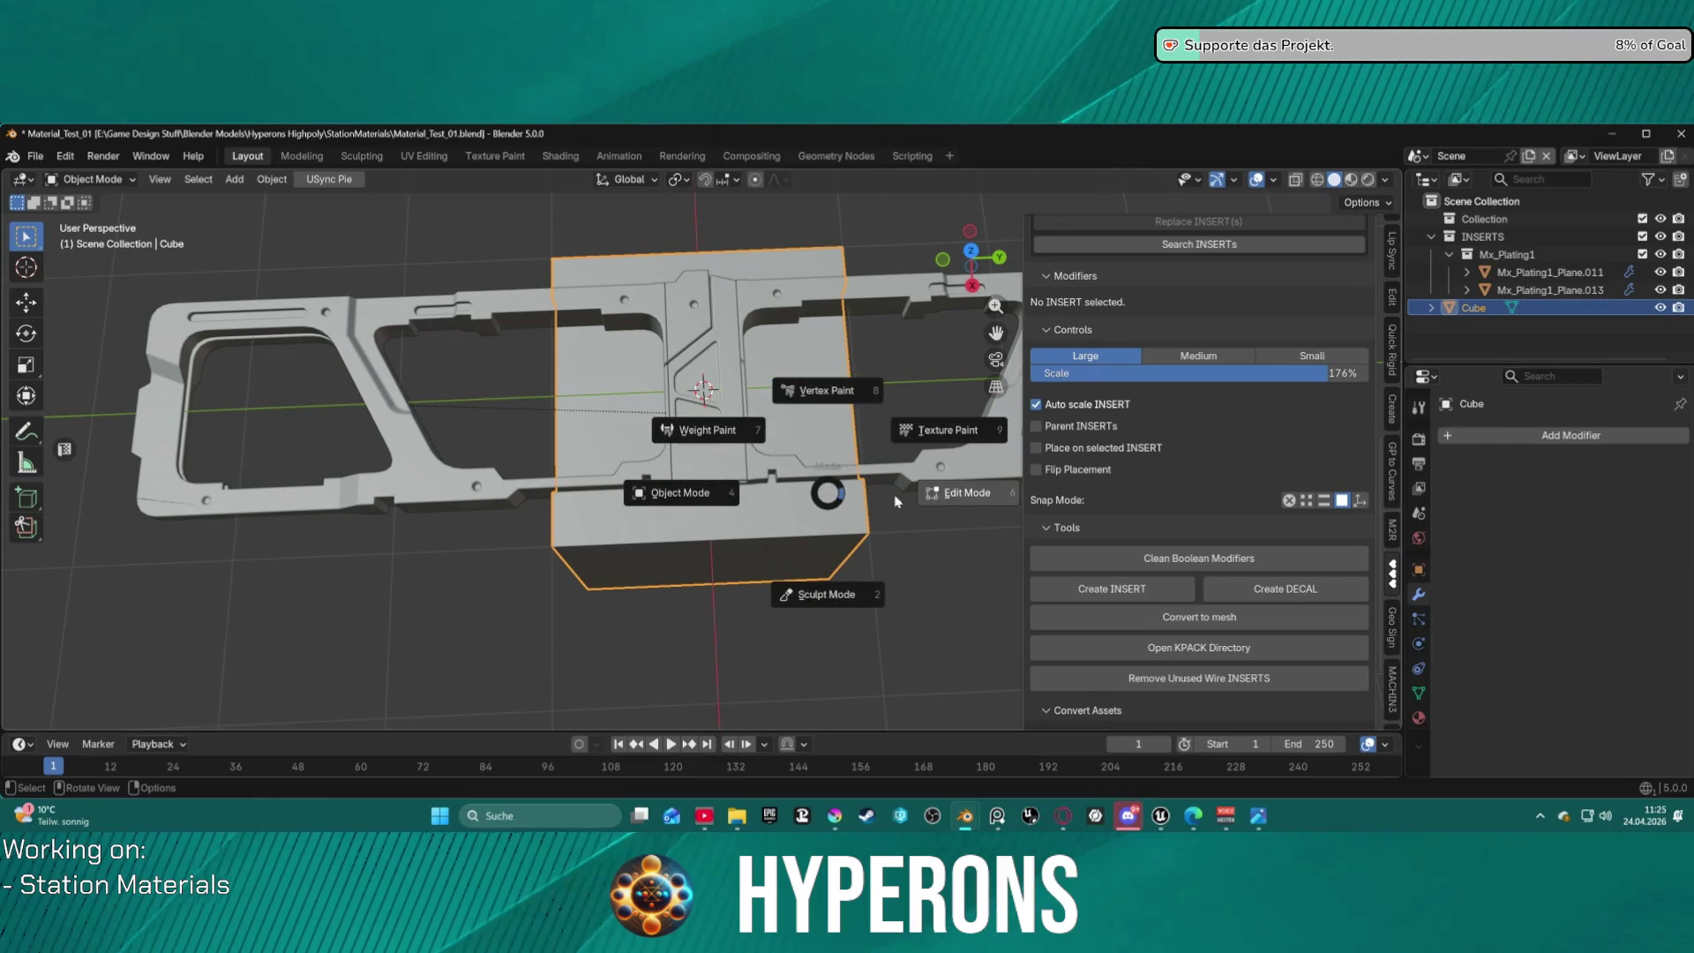
{"action": "left_click", "coordinate": [938, 500]}
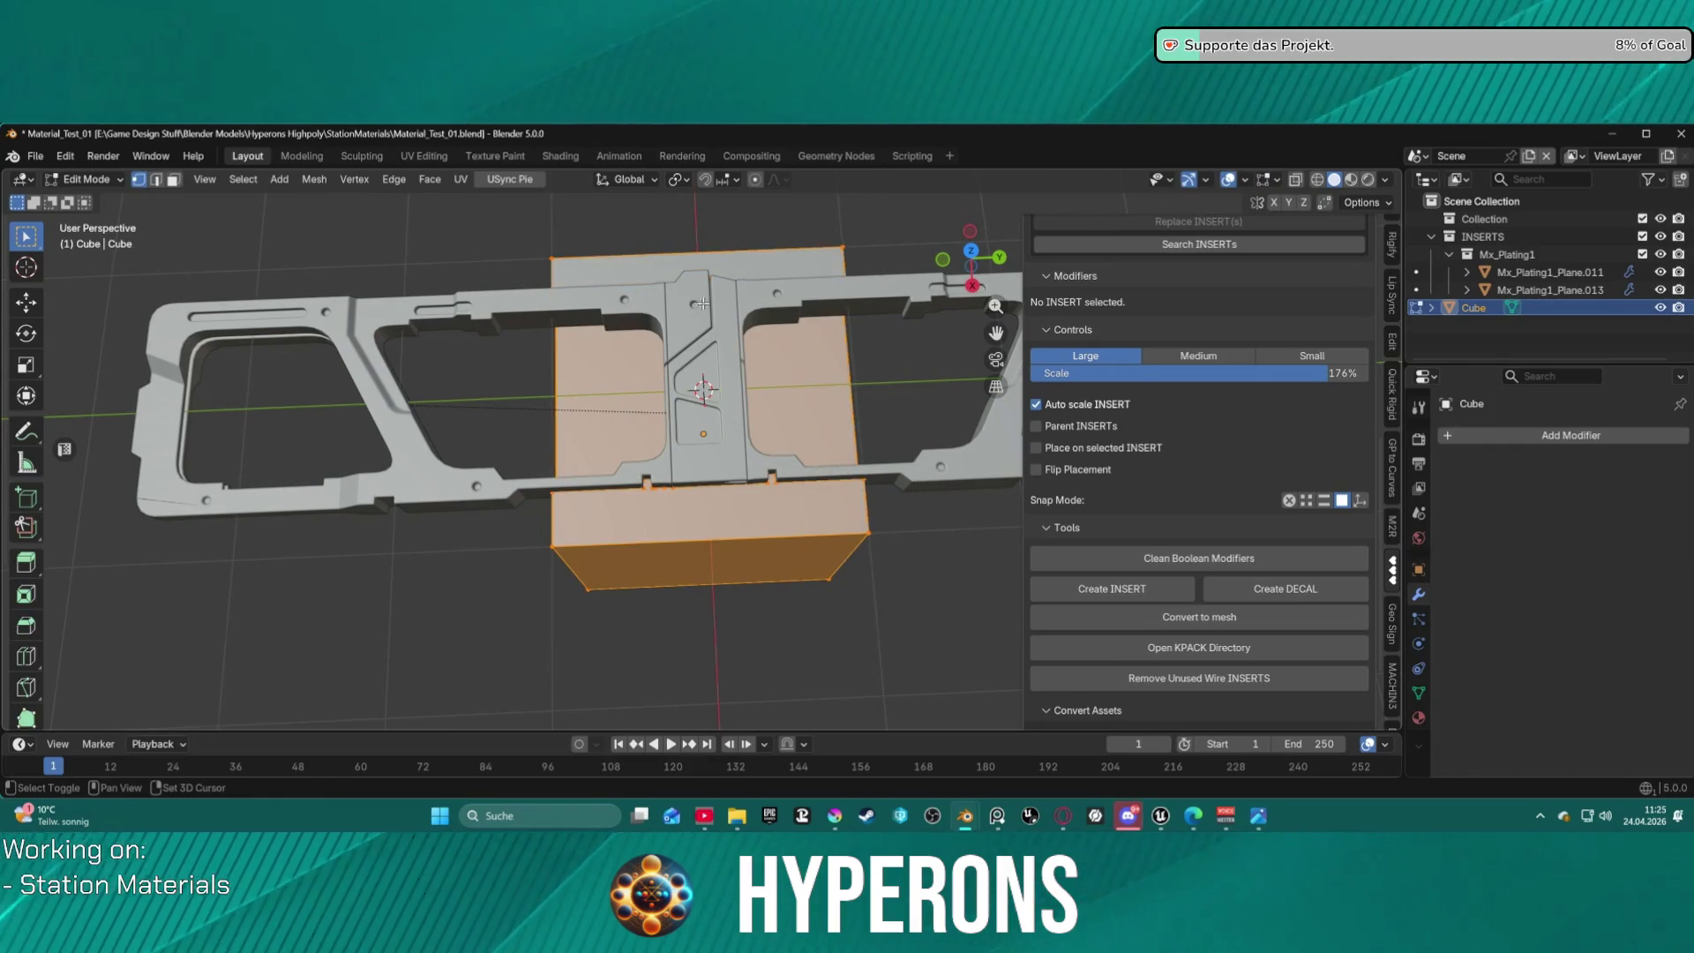
{"action": "left_click", "coordinate": [1550, 272]}
{"action": "left_click", "coordinate": [1550, 289], "text": "ctrl"}
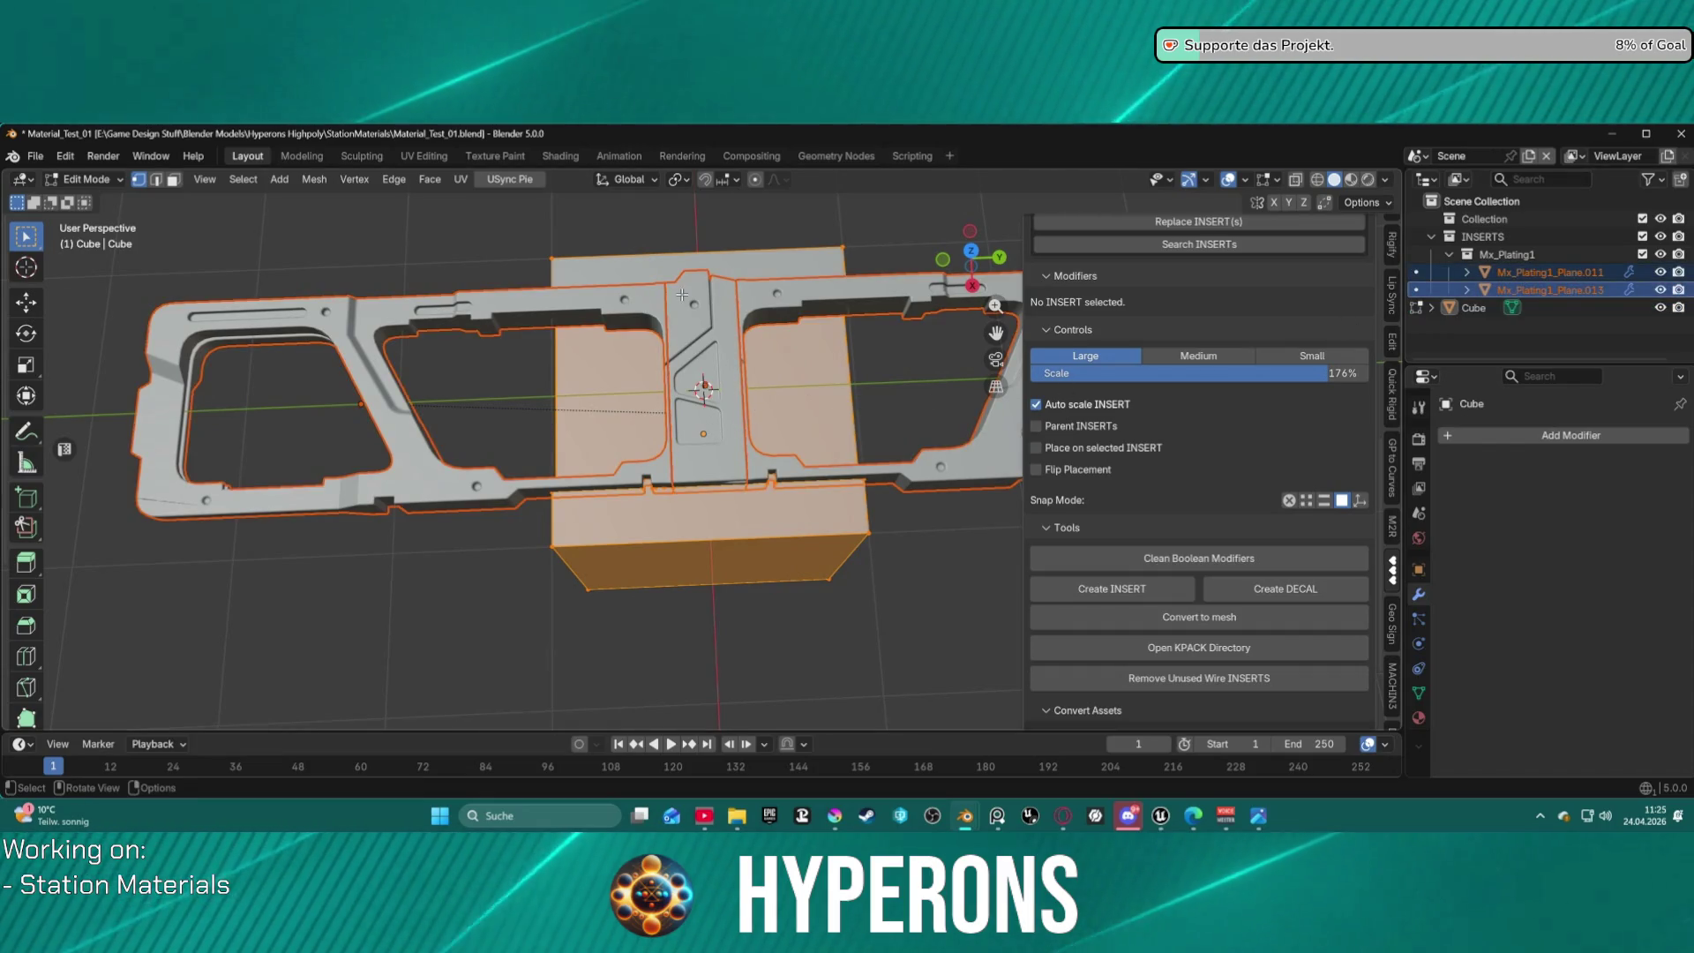
{"action": "left_click", "coordinate": [322, 181]}
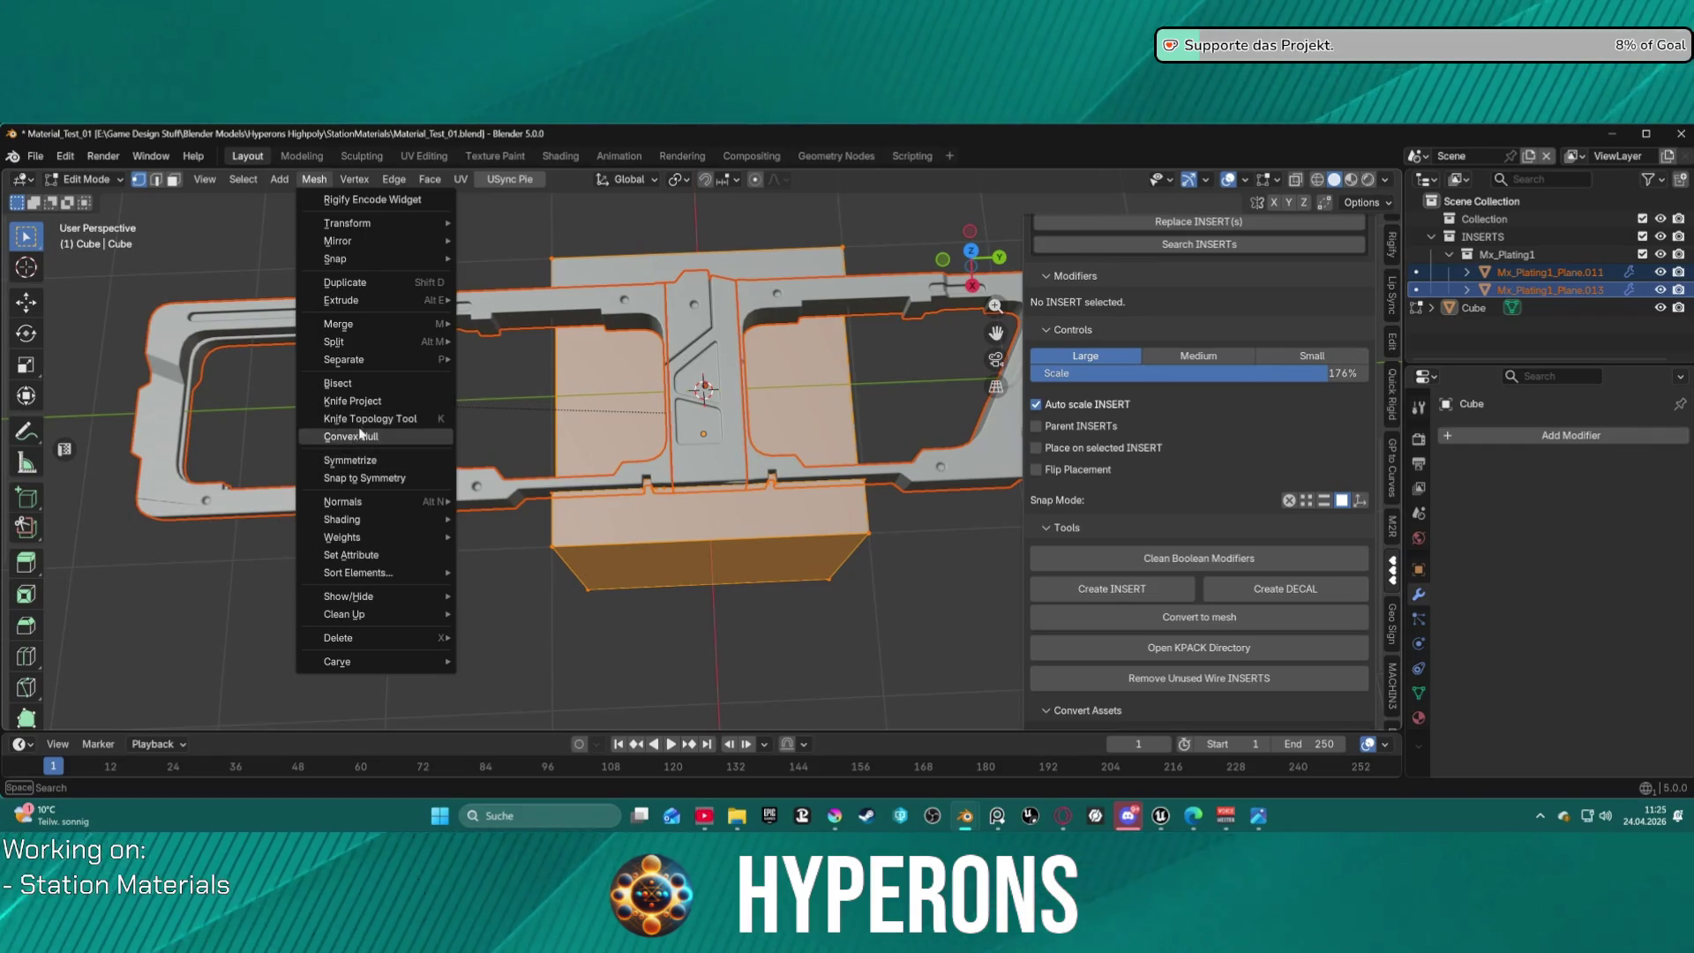
{"action": "left_click", "coordinate": [407, 410]}
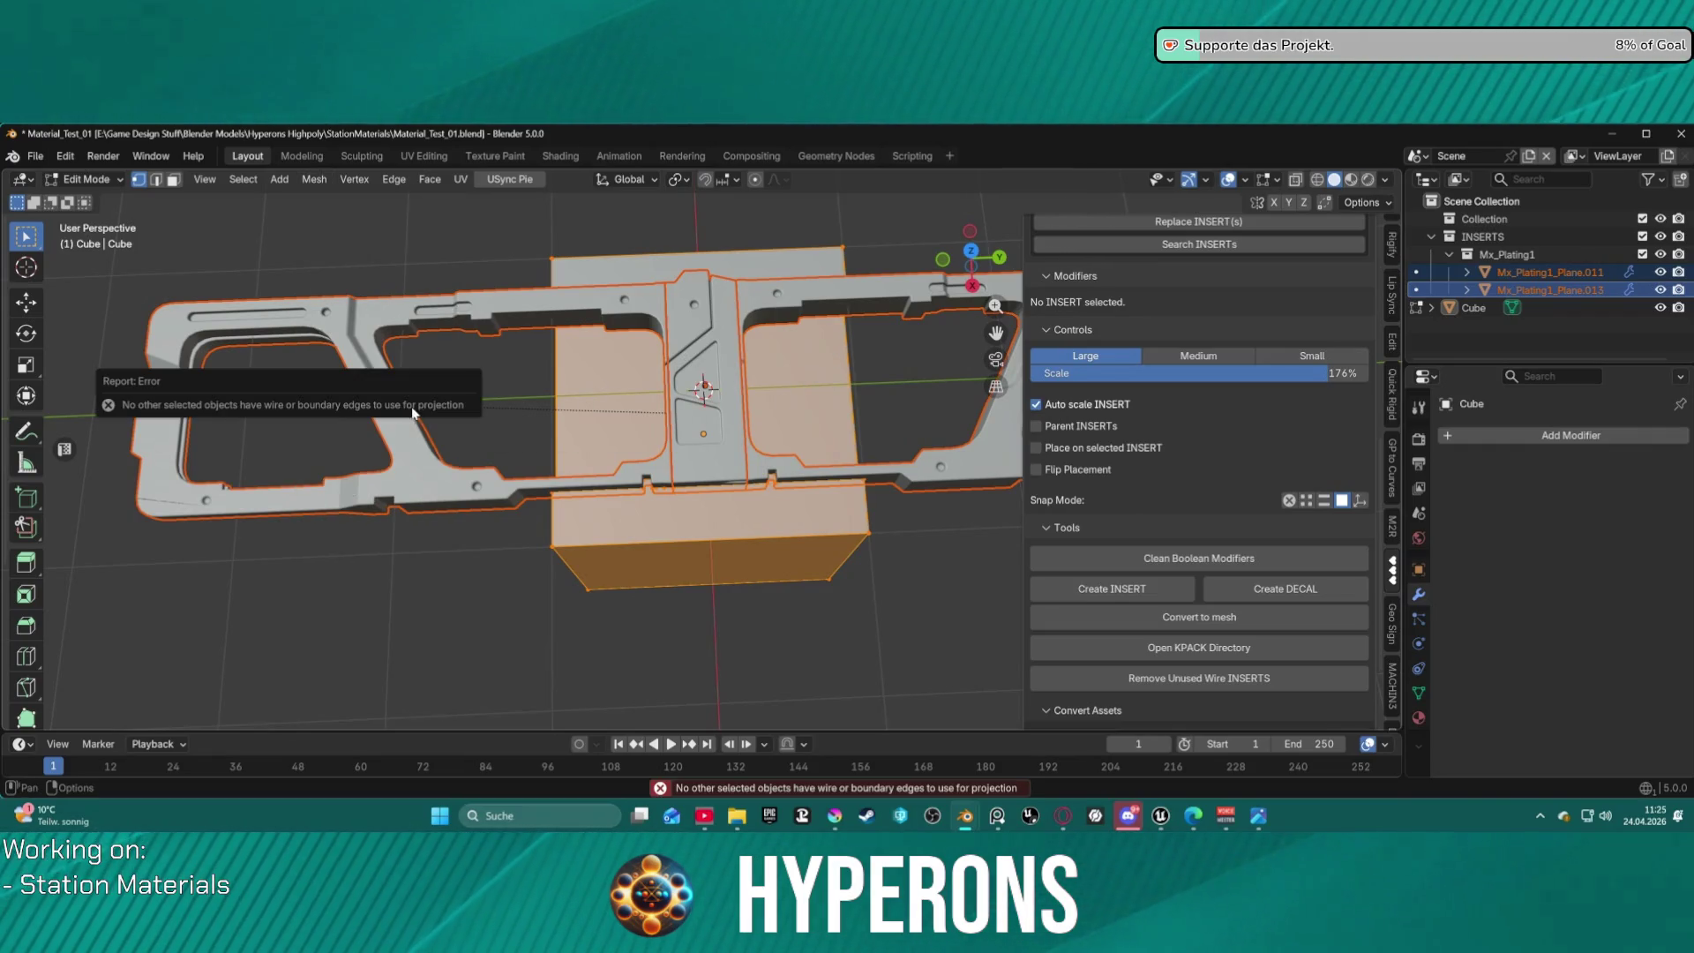
{"action": "right_click", "coordinate": [660, 470]}
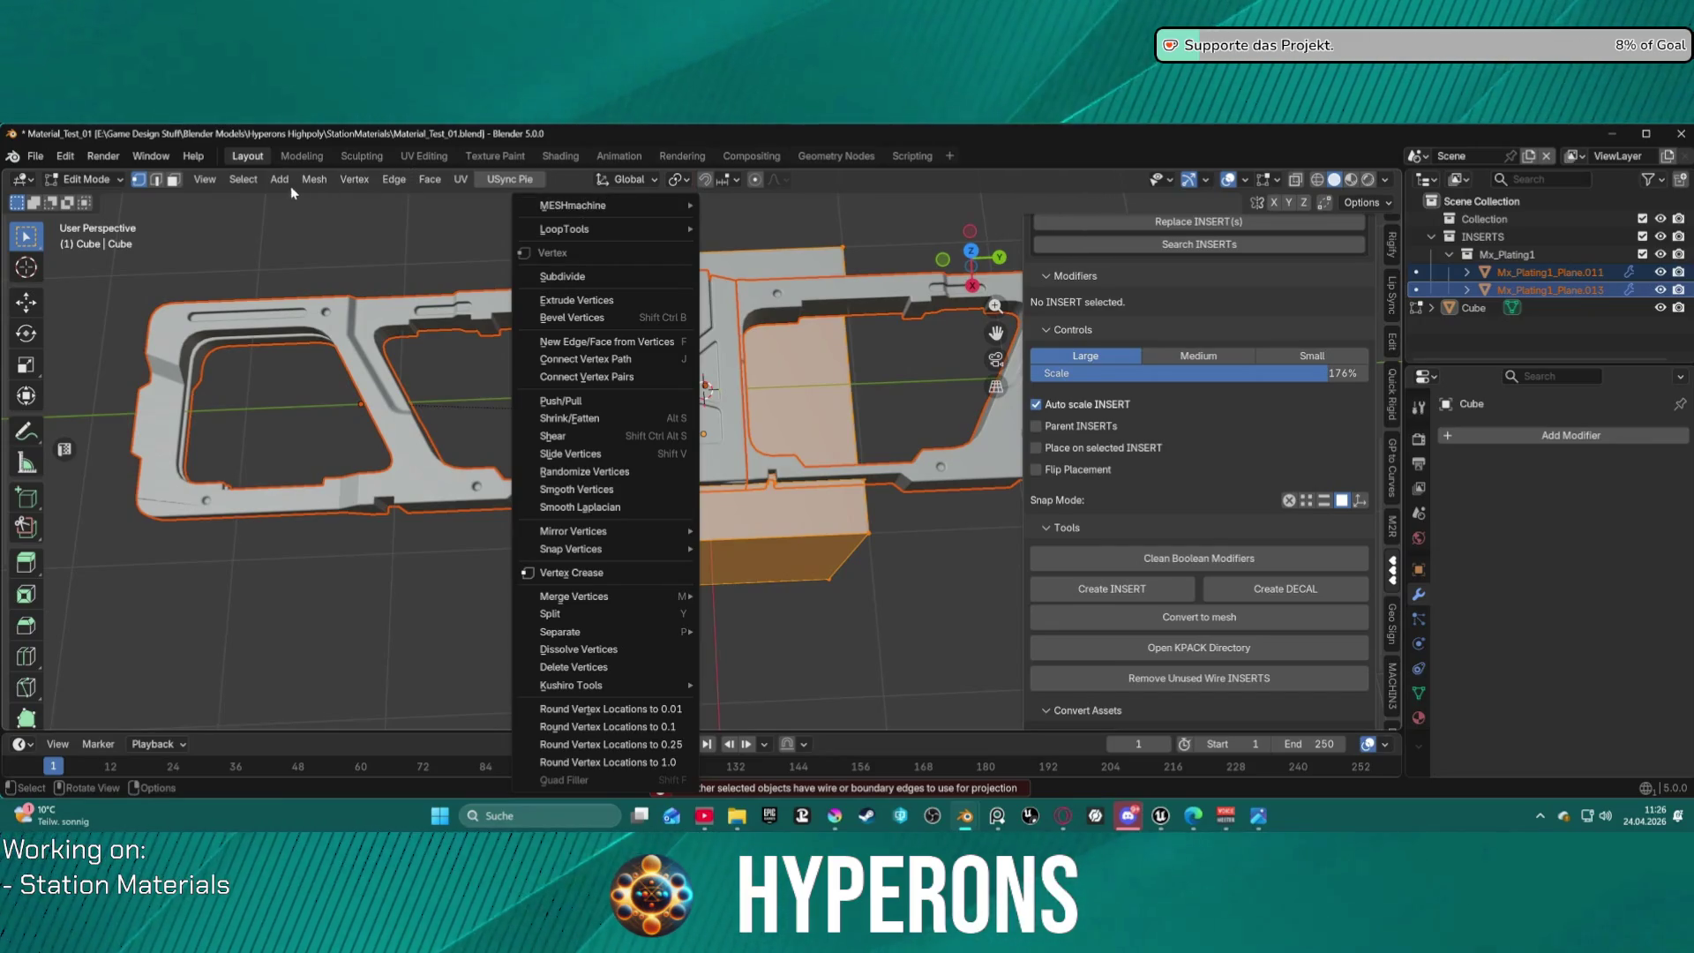
{"action": "left_click", "coordinate": [238, 181]}
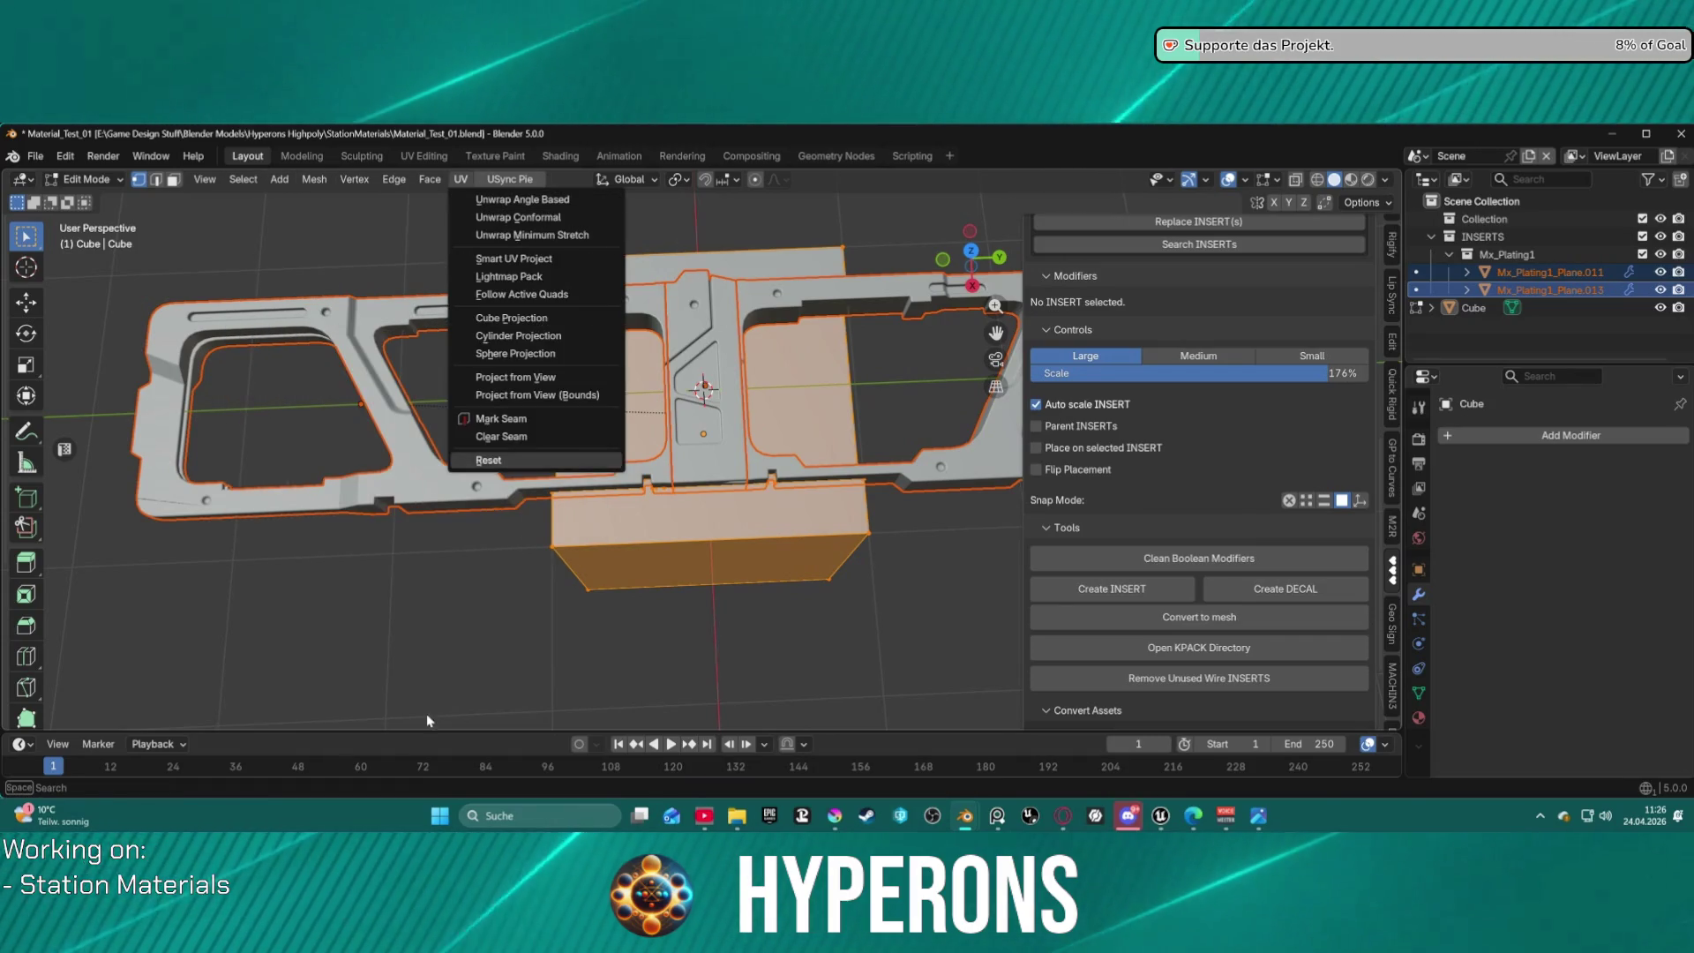
{"action": "mouse_move", "coordinate": [635, 495]}
{"action": "middle_mouse_down"}
{"action": "mouse_move", "coordinate": [687, 550]}
{"action": "mouse_move", "coordinate": [909, 559]}
{"action": "middle_mouse_up"}
{"action": "key", "text": "Tab"}
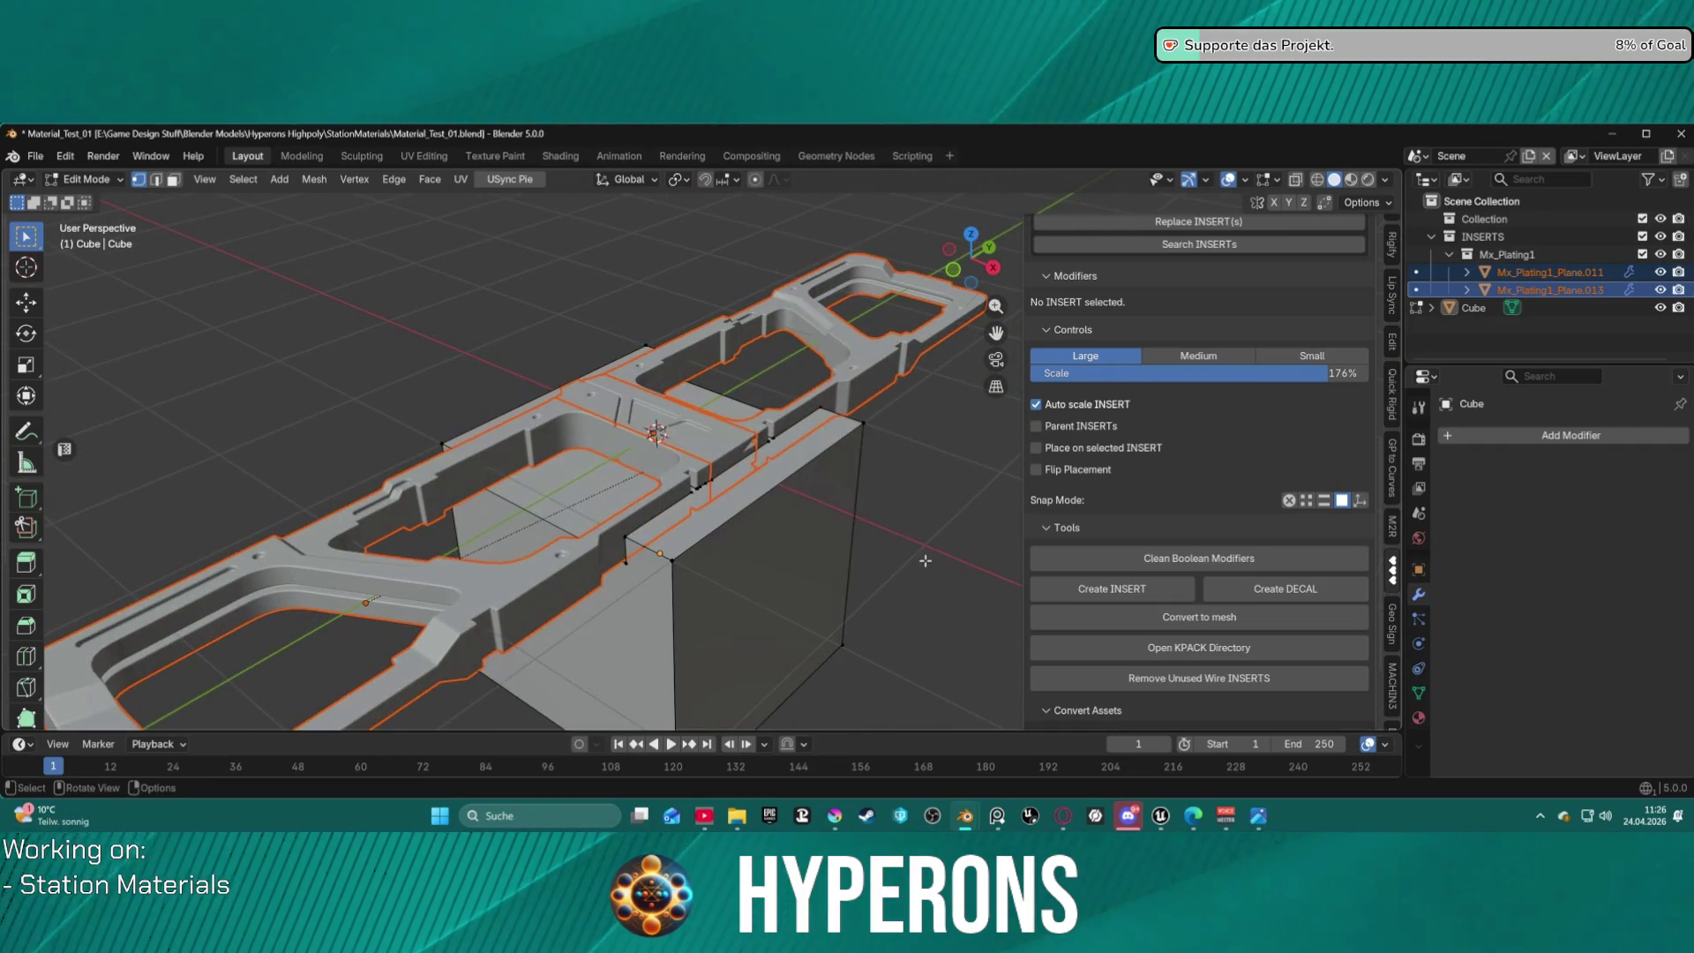
{"action": "left_click", "coordinate": [777, 565]}
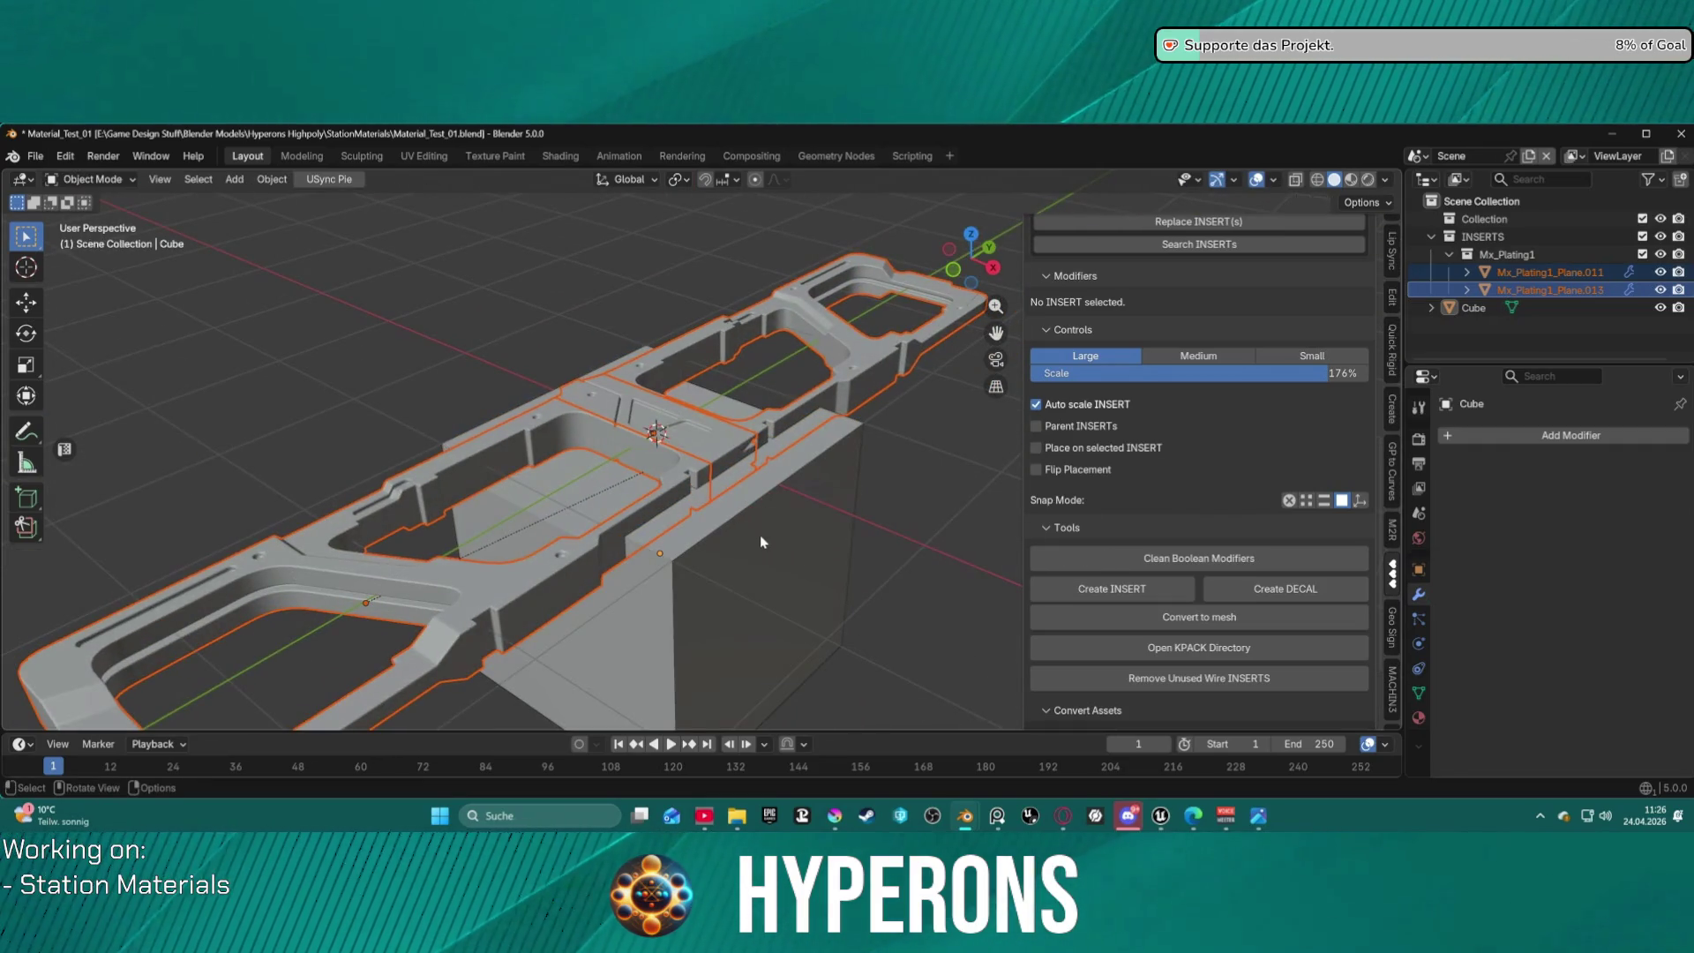
{"action": "right_click", "coordinate": [694, 538]}
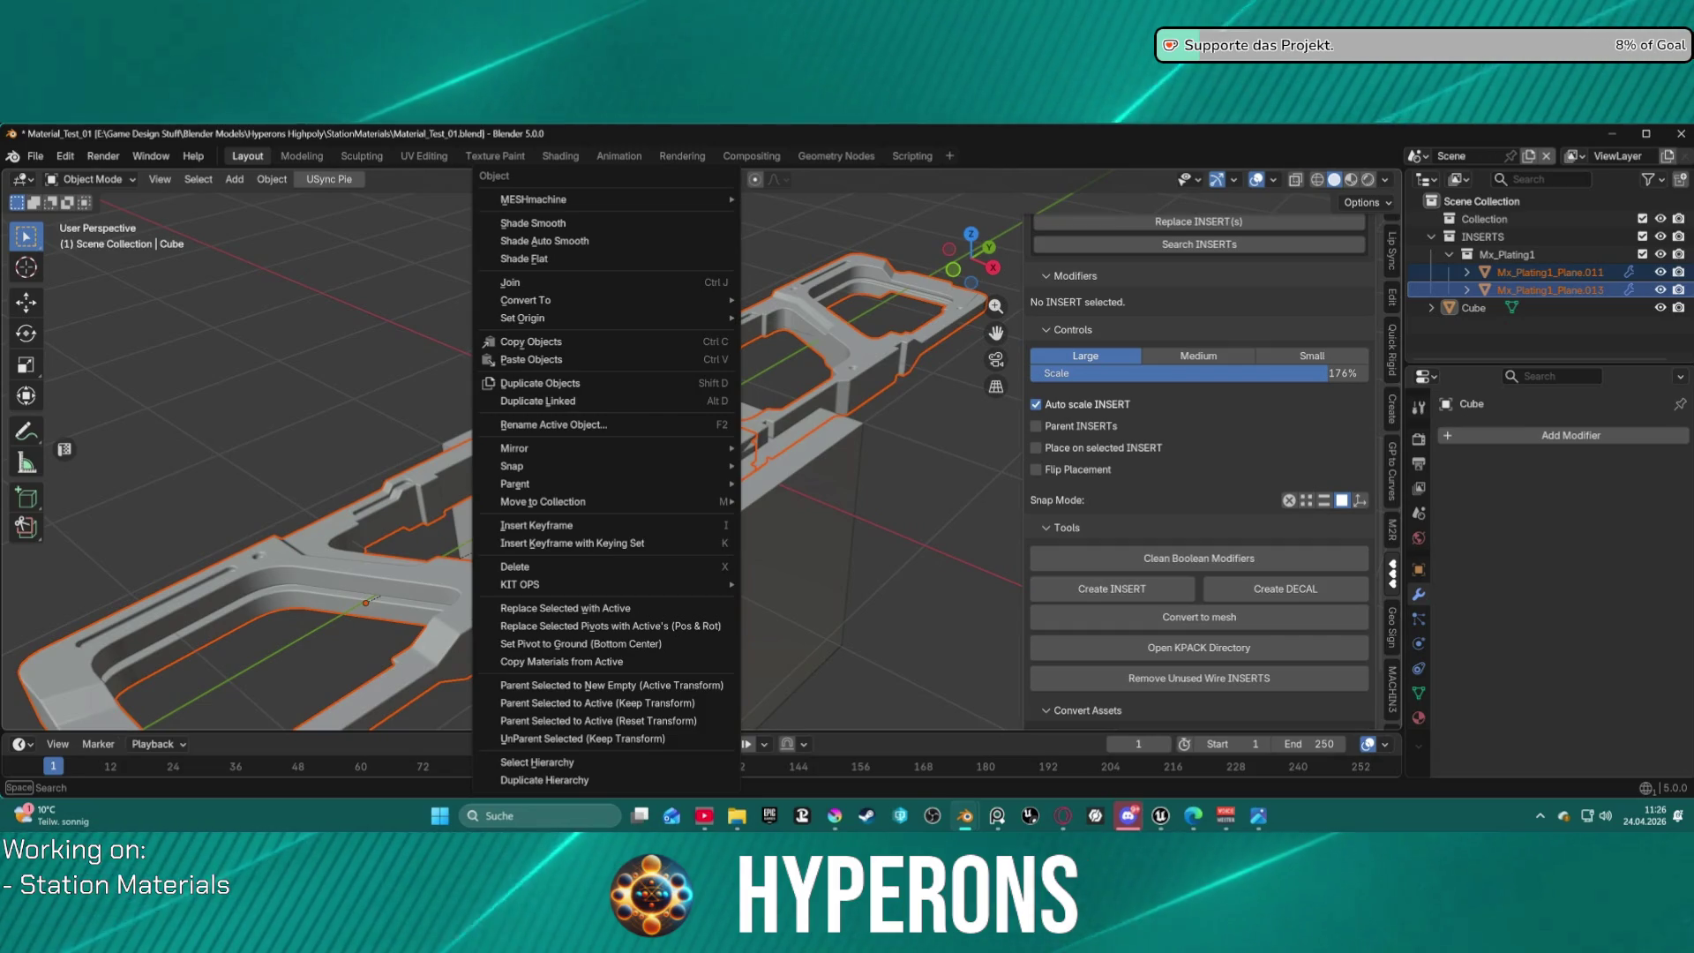
{"action": "key", "text": "alt+Tab"}
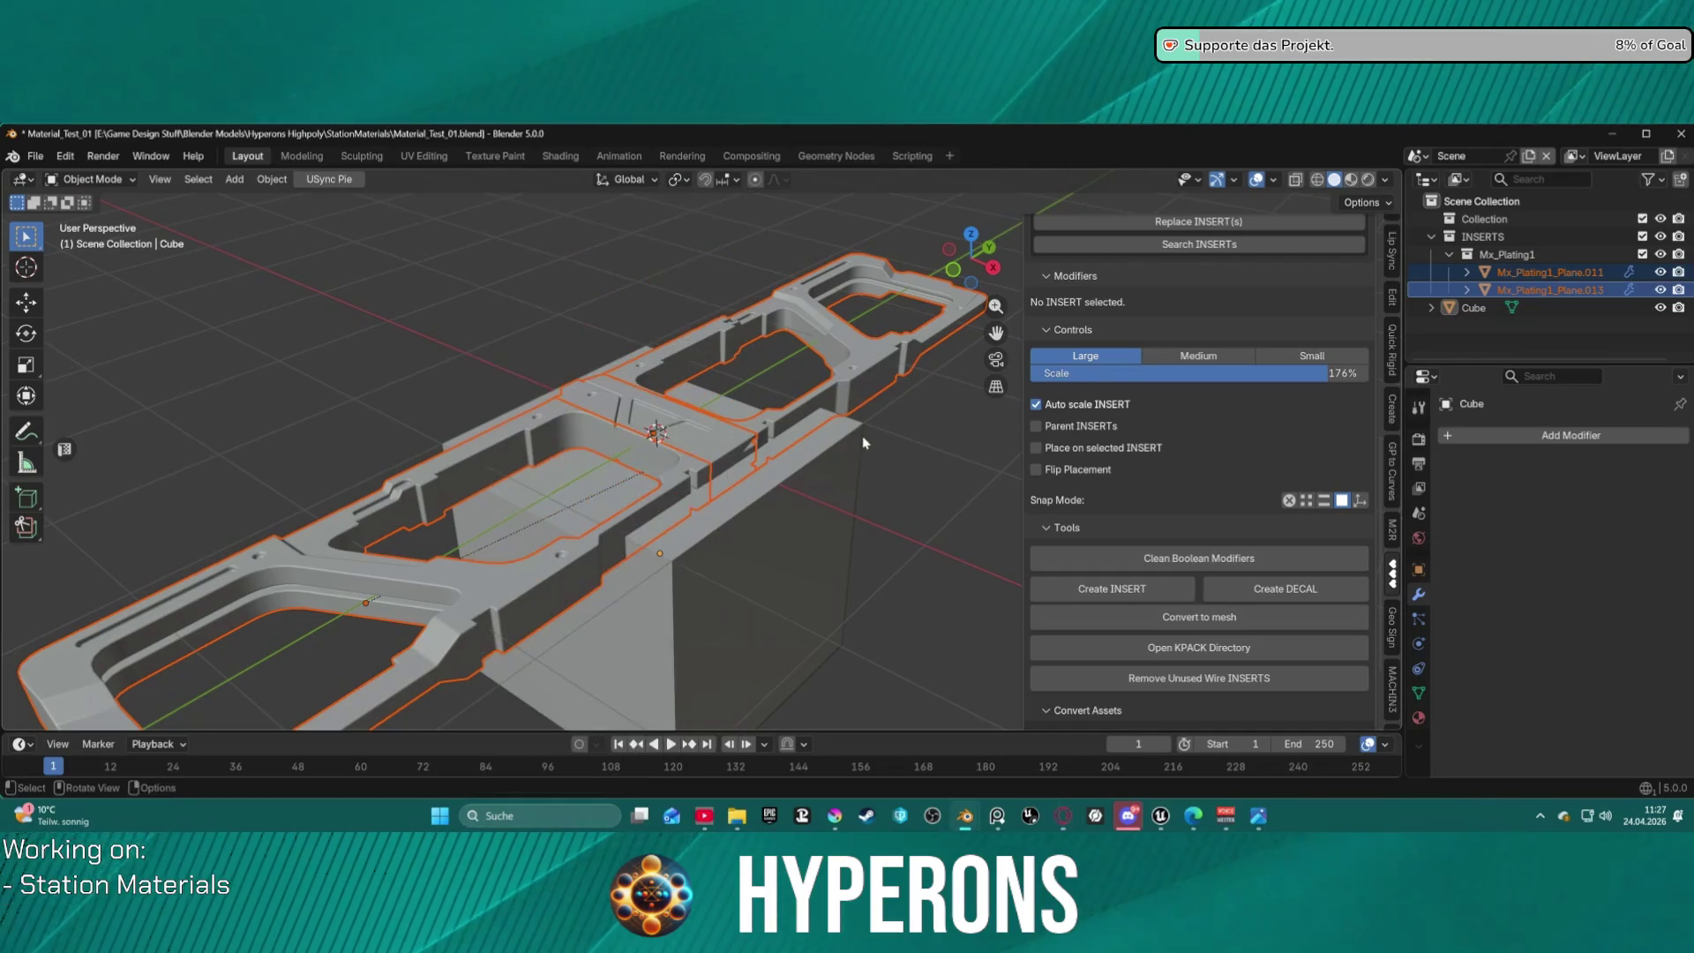
{"action": "middle_click_drag", "start_coordinate": [840, 330], "coordinate": [767, 503]}
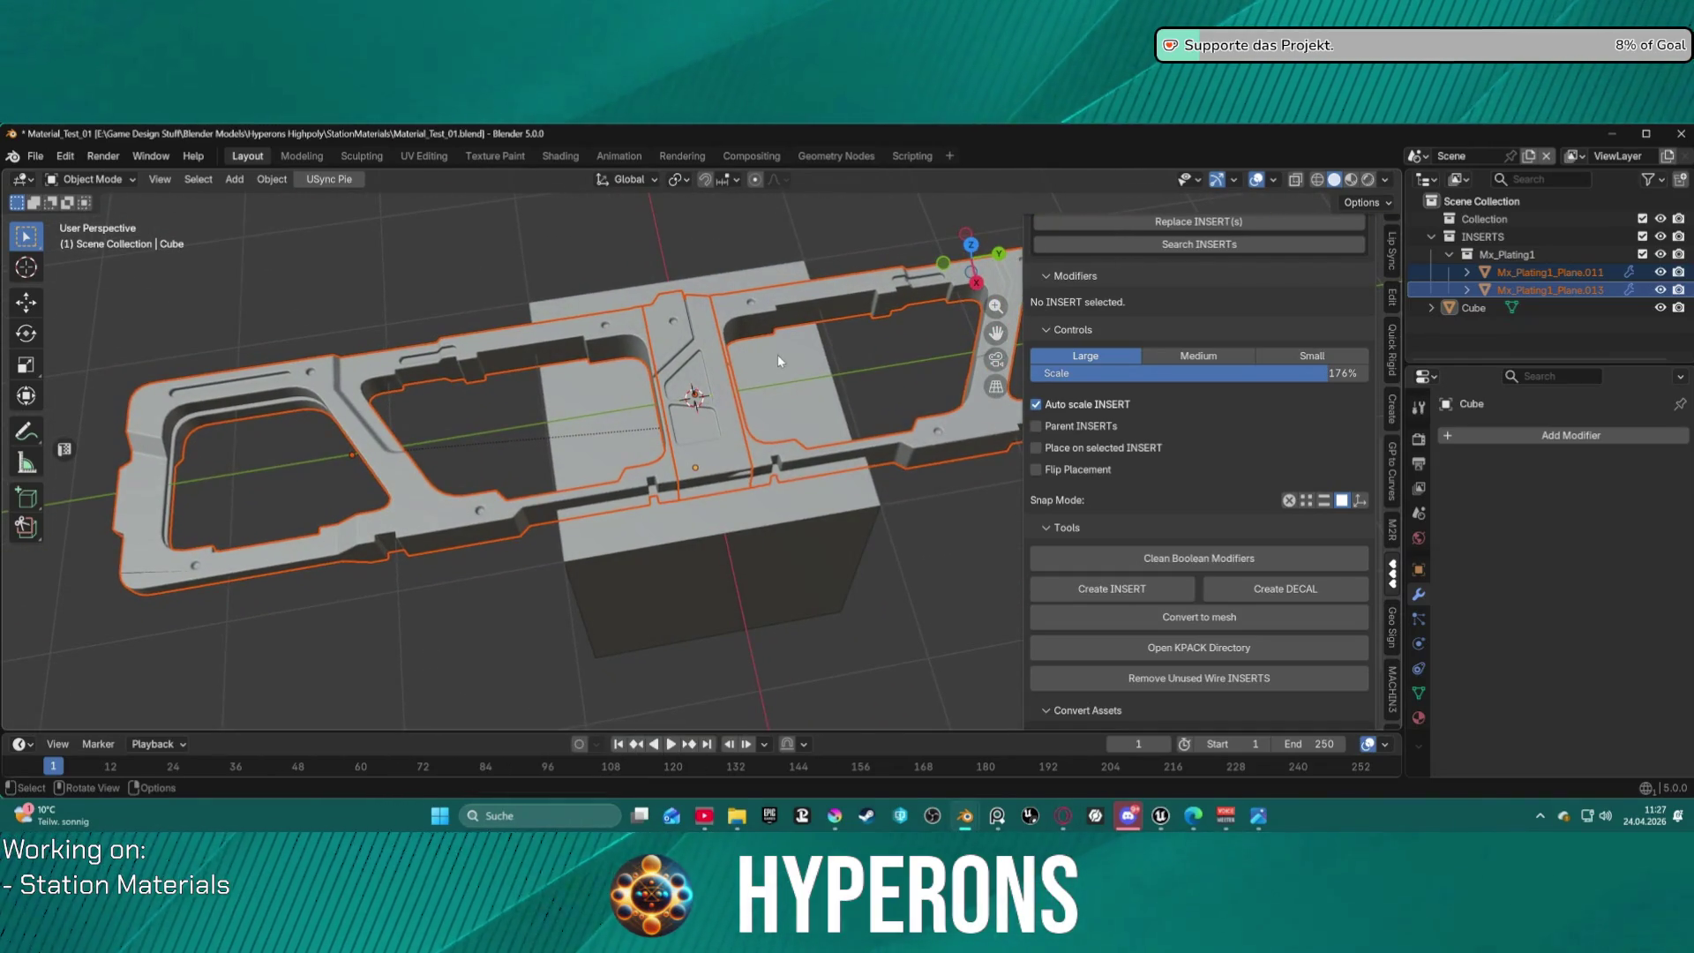
{"action": "left_click", "coordinate": [757, 505]}
{"action": "key", "text": "ctrl+Tab"}
{"action": "left_click", "coordinate": [895, 493]}
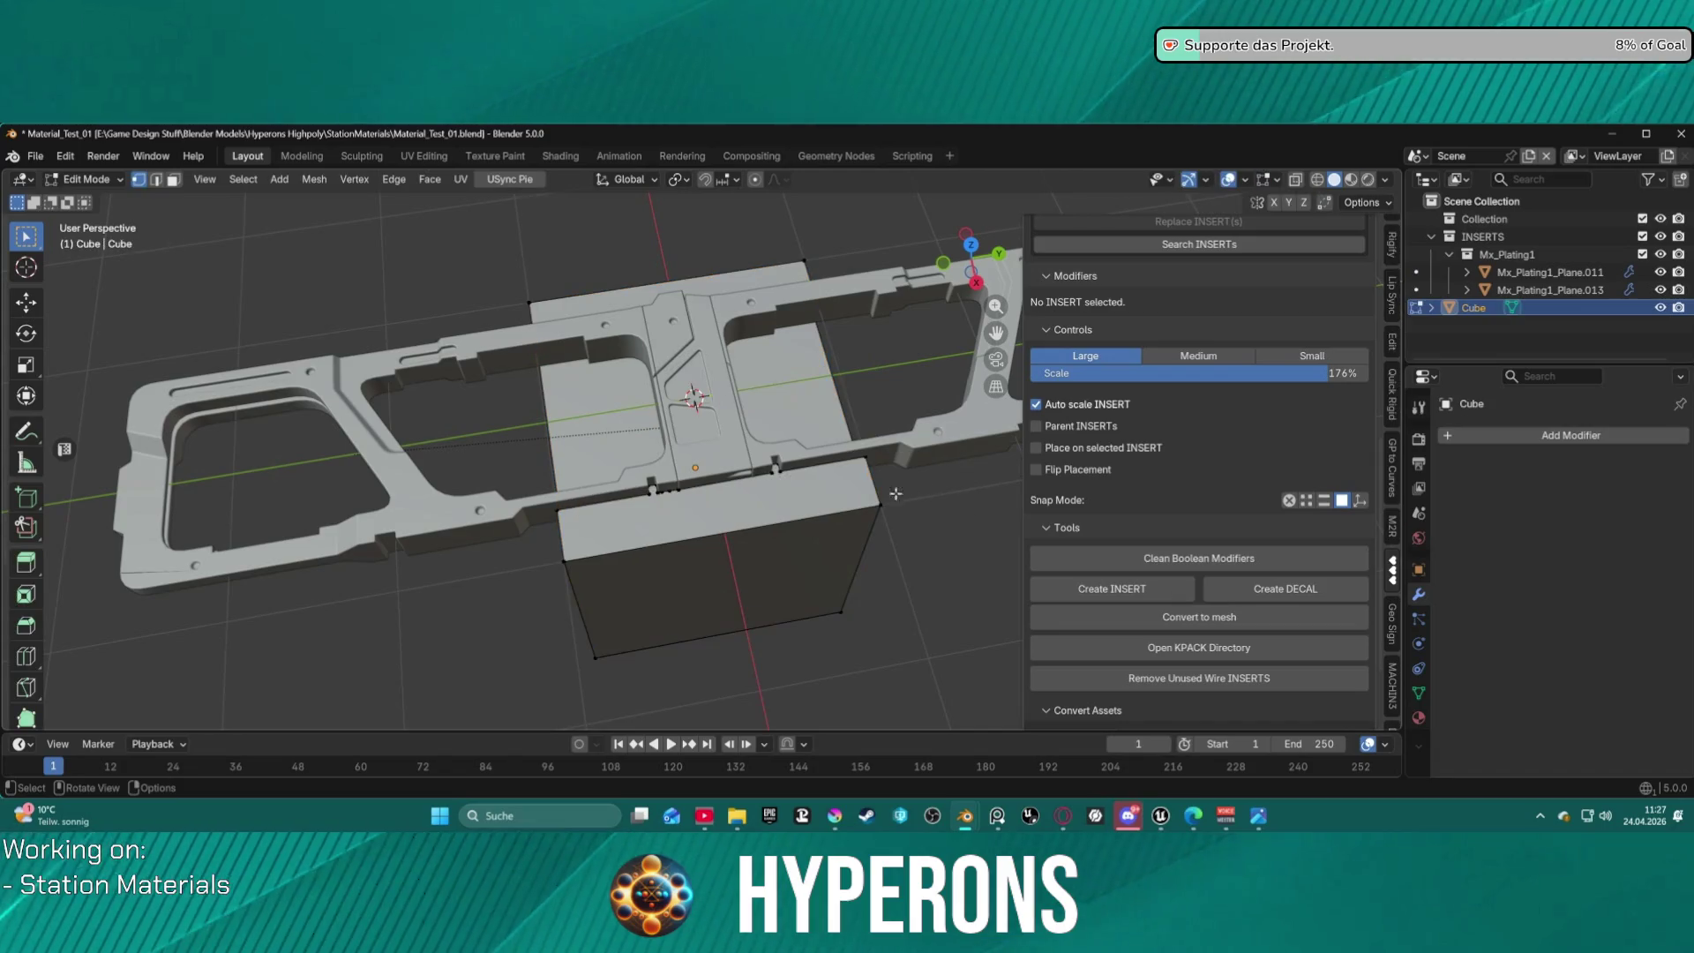
{"action": "left_click", "coordinate": [1526, 279]}
{"action": "left_click", "coordinate": [1544, 290], "text": "ctrl"}
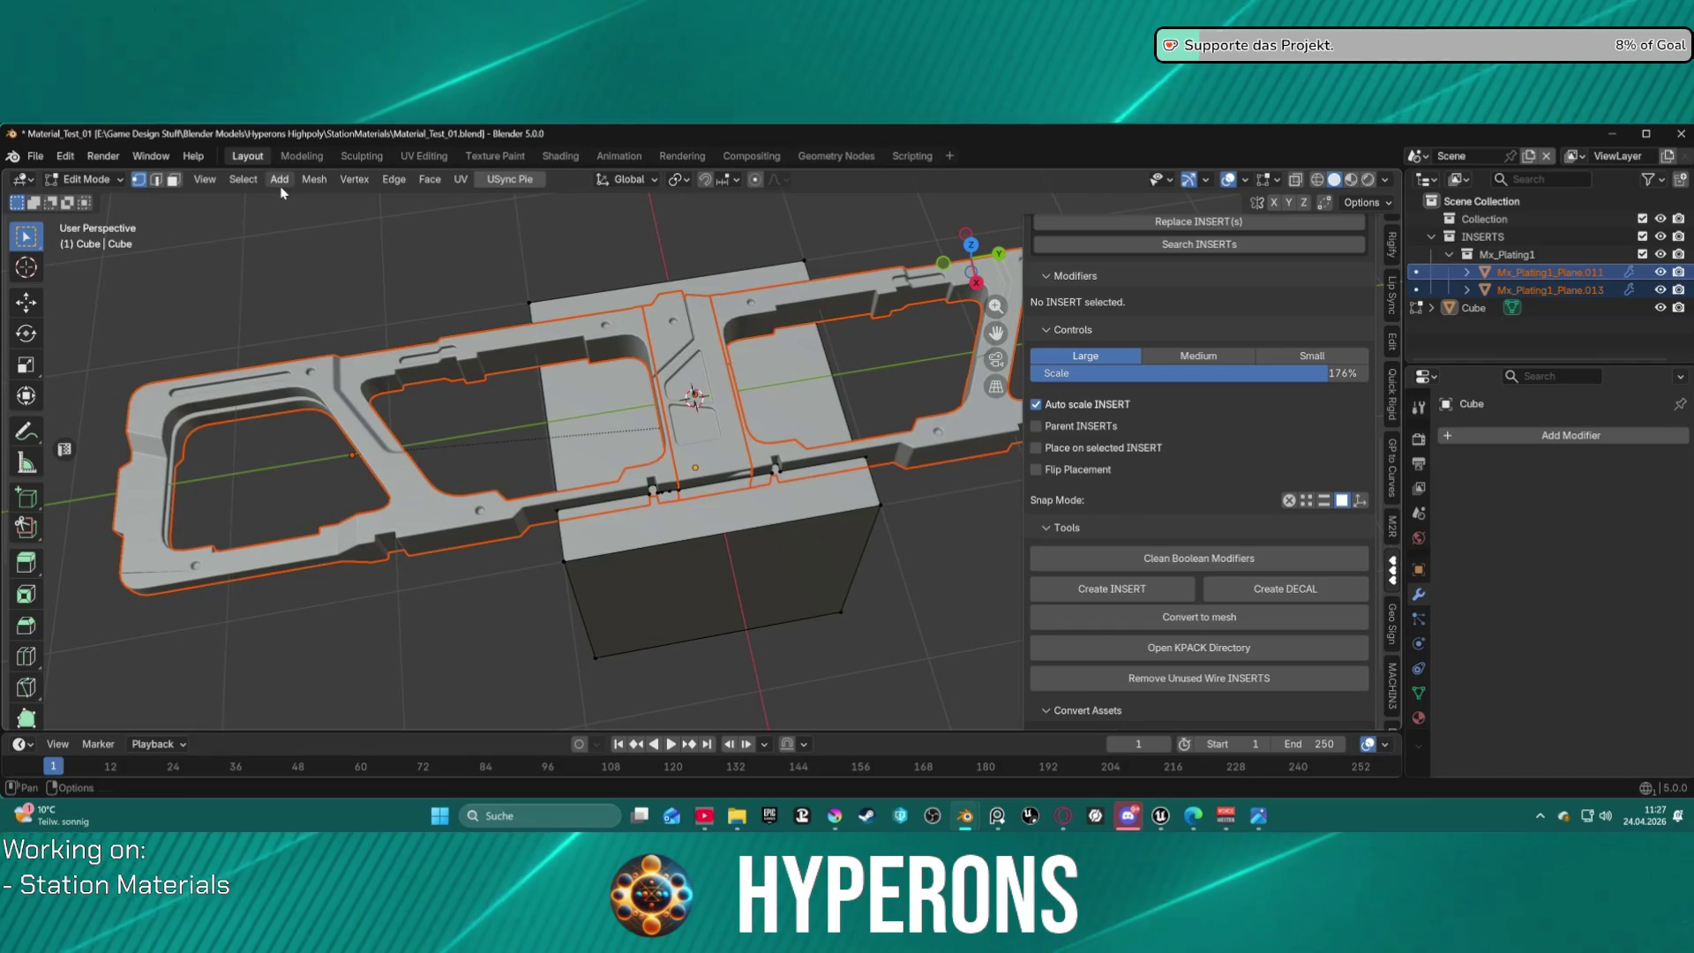
{"action": "left_click", "coordinate": [314, 179]}
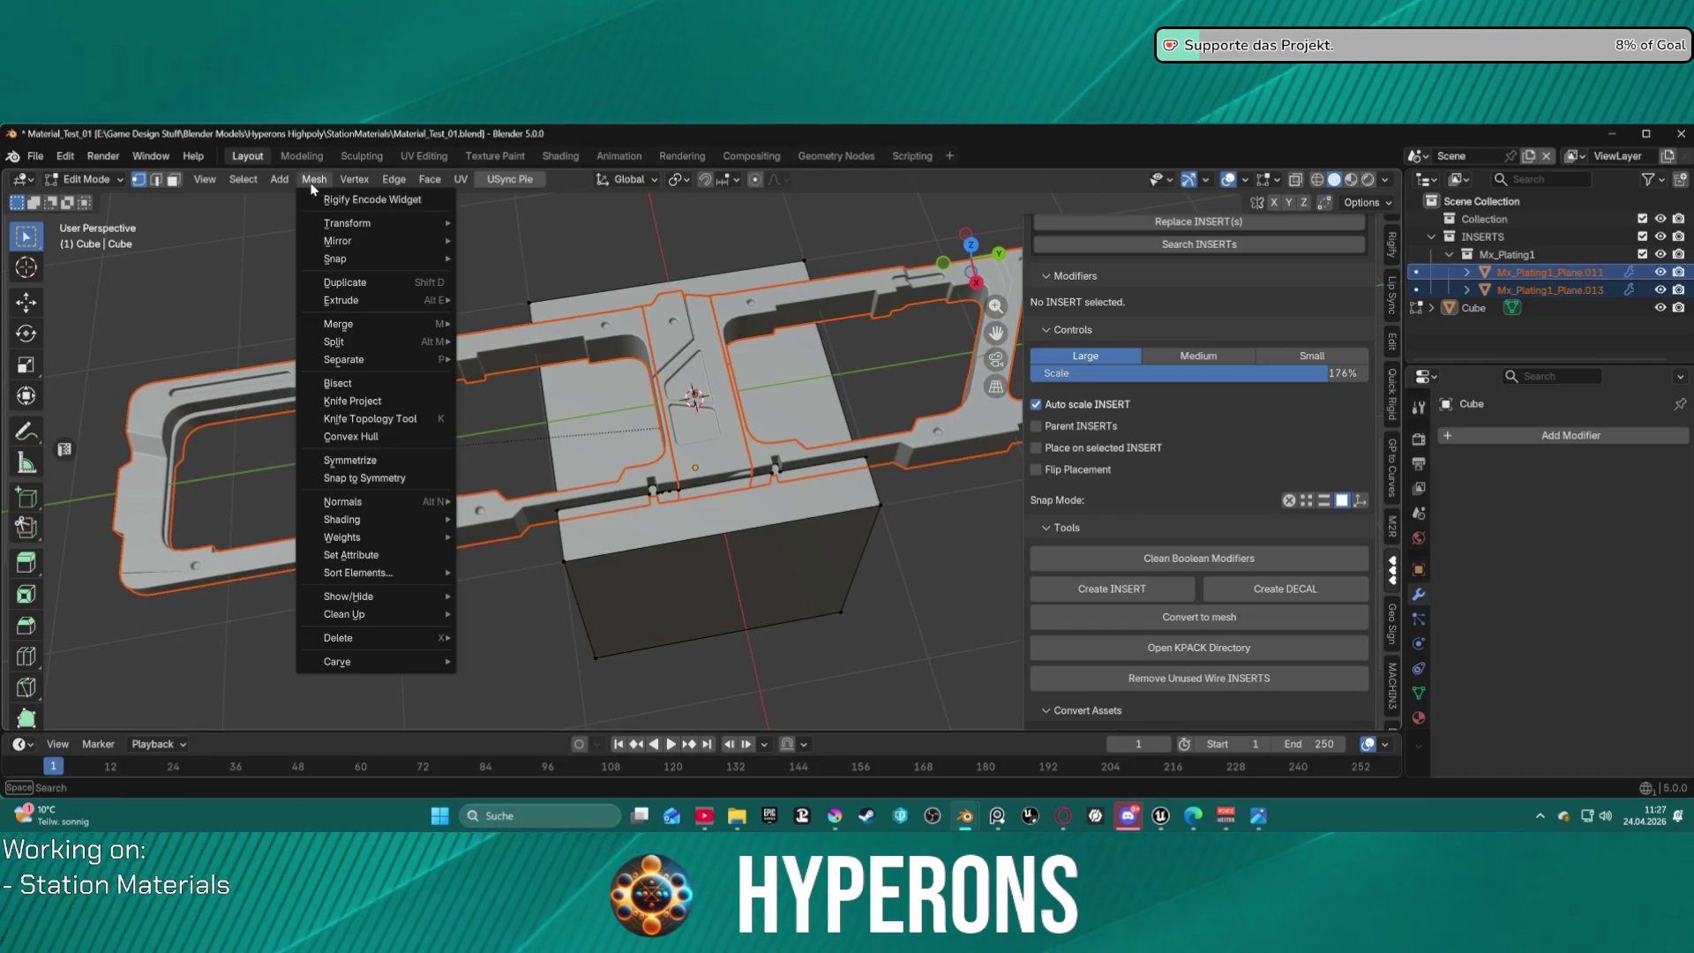
{"action": "left_click", "coordinate": [397, 401]}
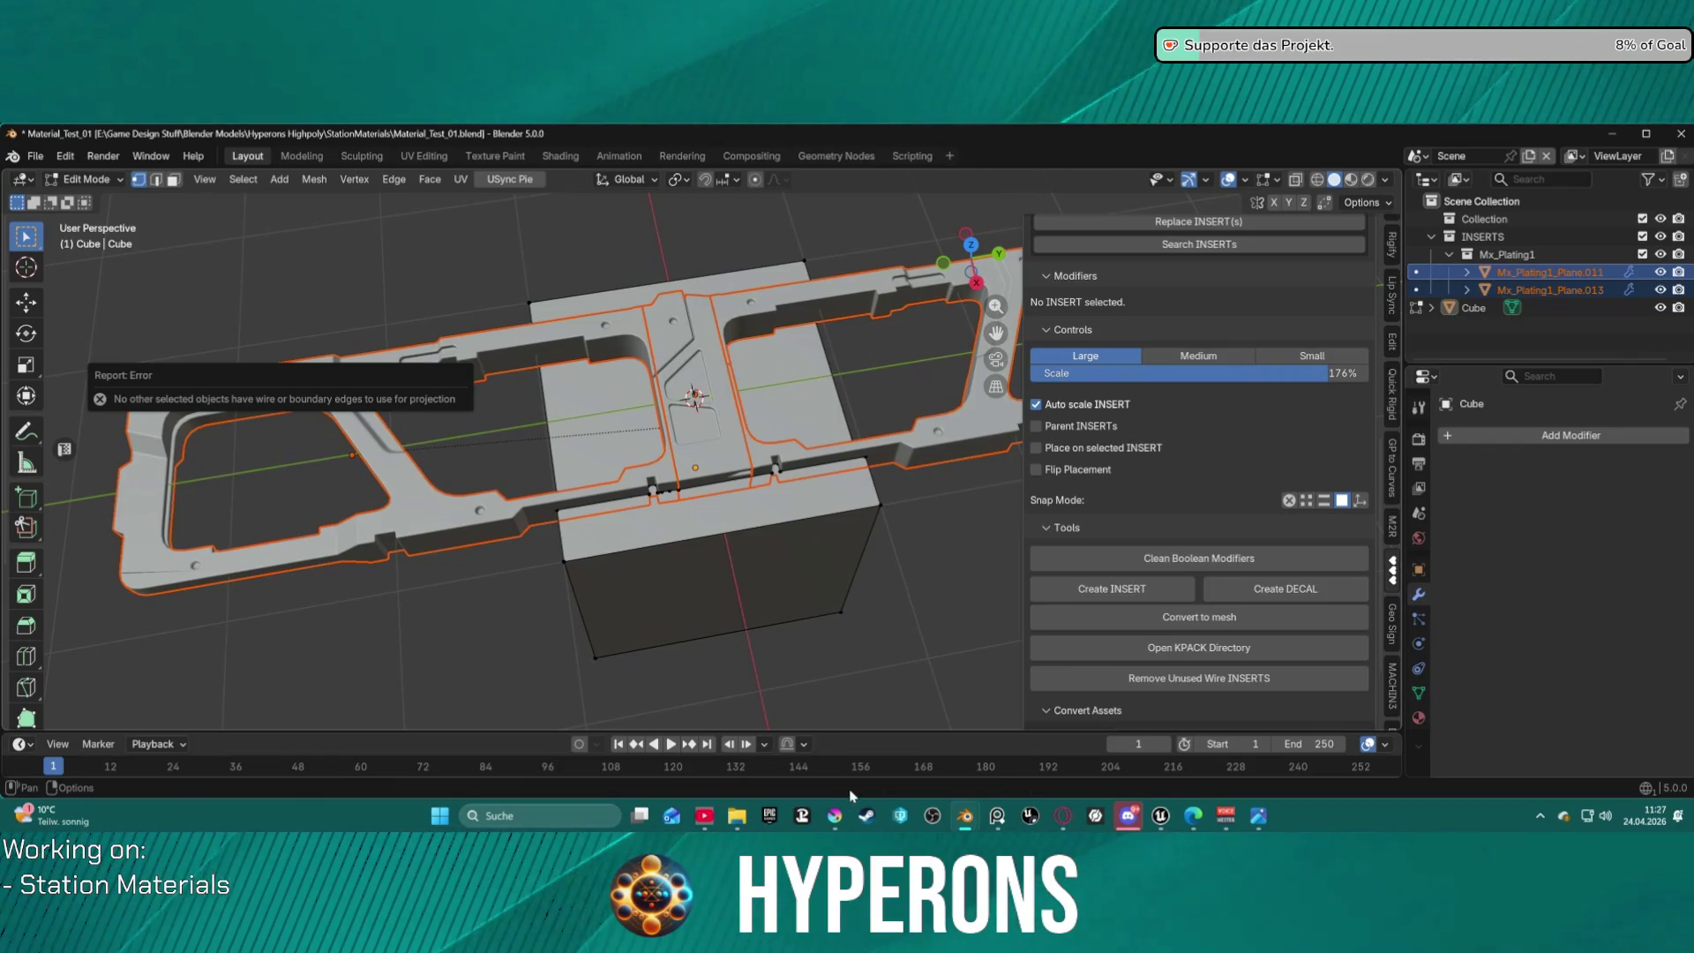
{"action": "mouse_move", "coordinate": [773, 473]}
{"action": "middle_mouse_down"}
{"action": "mouse_move", "coordinate": [905, 307]}
{"action": "mouse_move", "coordinate": [877, 449]}
{"action": "mouse_move", "coordinate": [773, 457]}
{"action": "mouse_move", "coordinate": [762, 531]}
{"action": "middle_mouse_up"}
{"action": "key", "text": "Tab"}
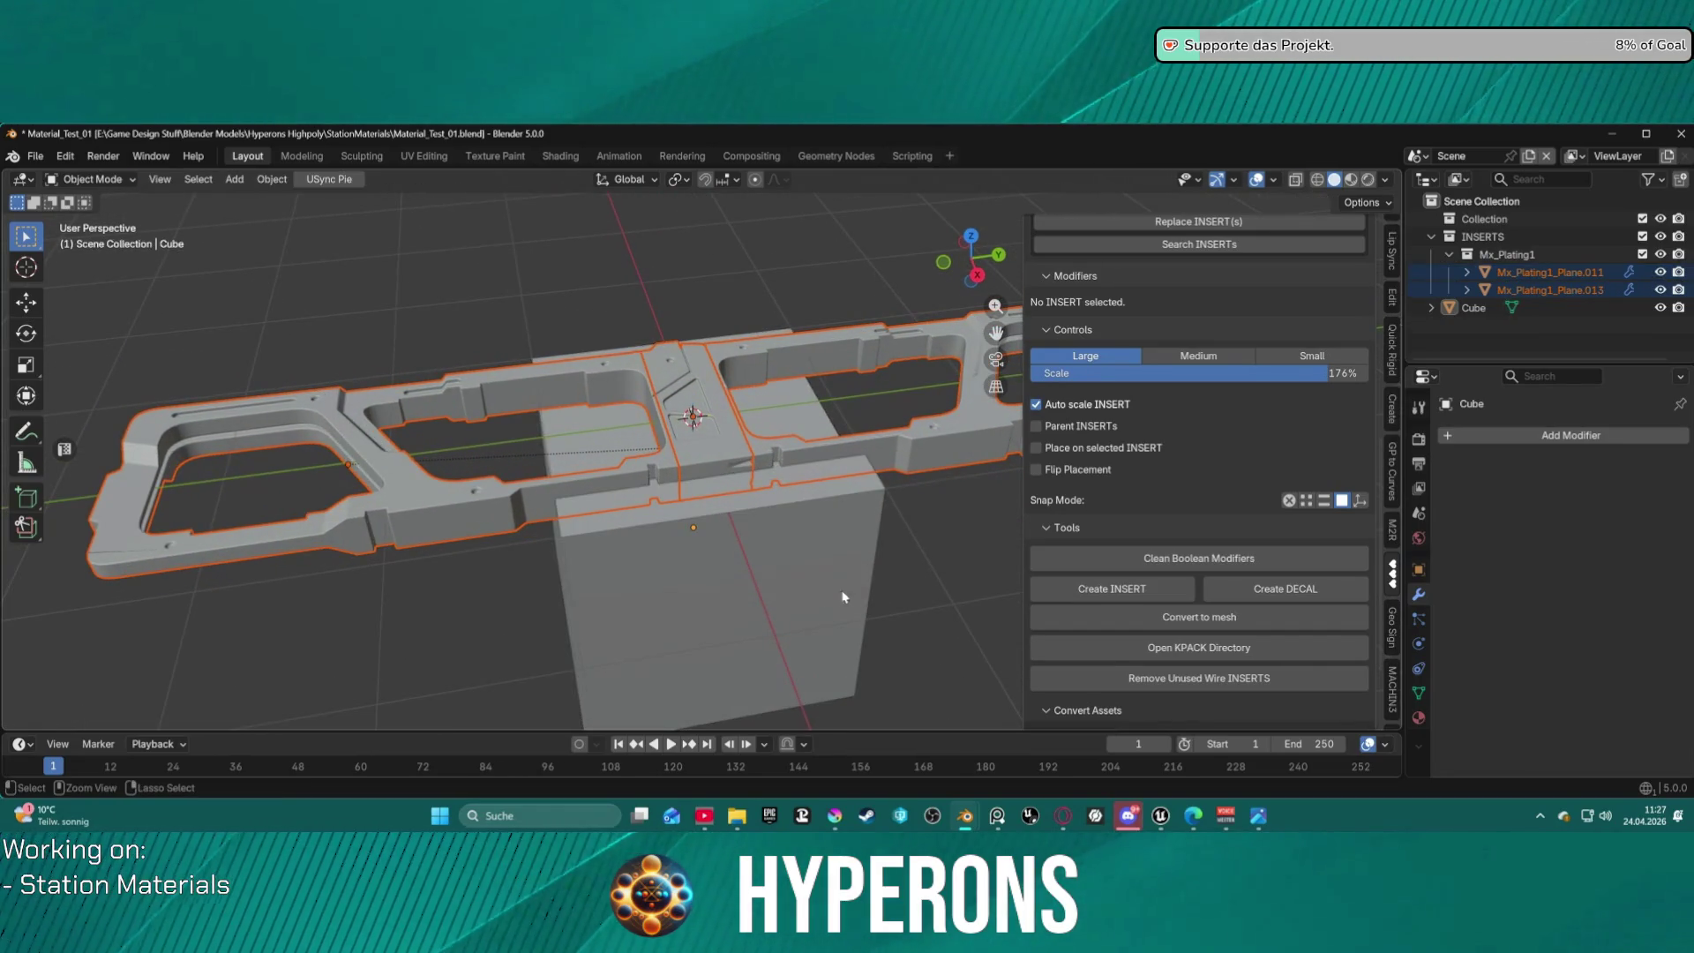
Undo past the plating's placement back to the scene with only the plane.
{"action": "left_click", "coordinate": [827, 565]}
{"action": "key", "text": "Tab"}
{"action": "key", "text": "a"}
{"action": "key", "text": "ctrl+z"}
{"action": "key", "text": "ctrl+z"}
{"action": "key", "text": "ctrl+z"}
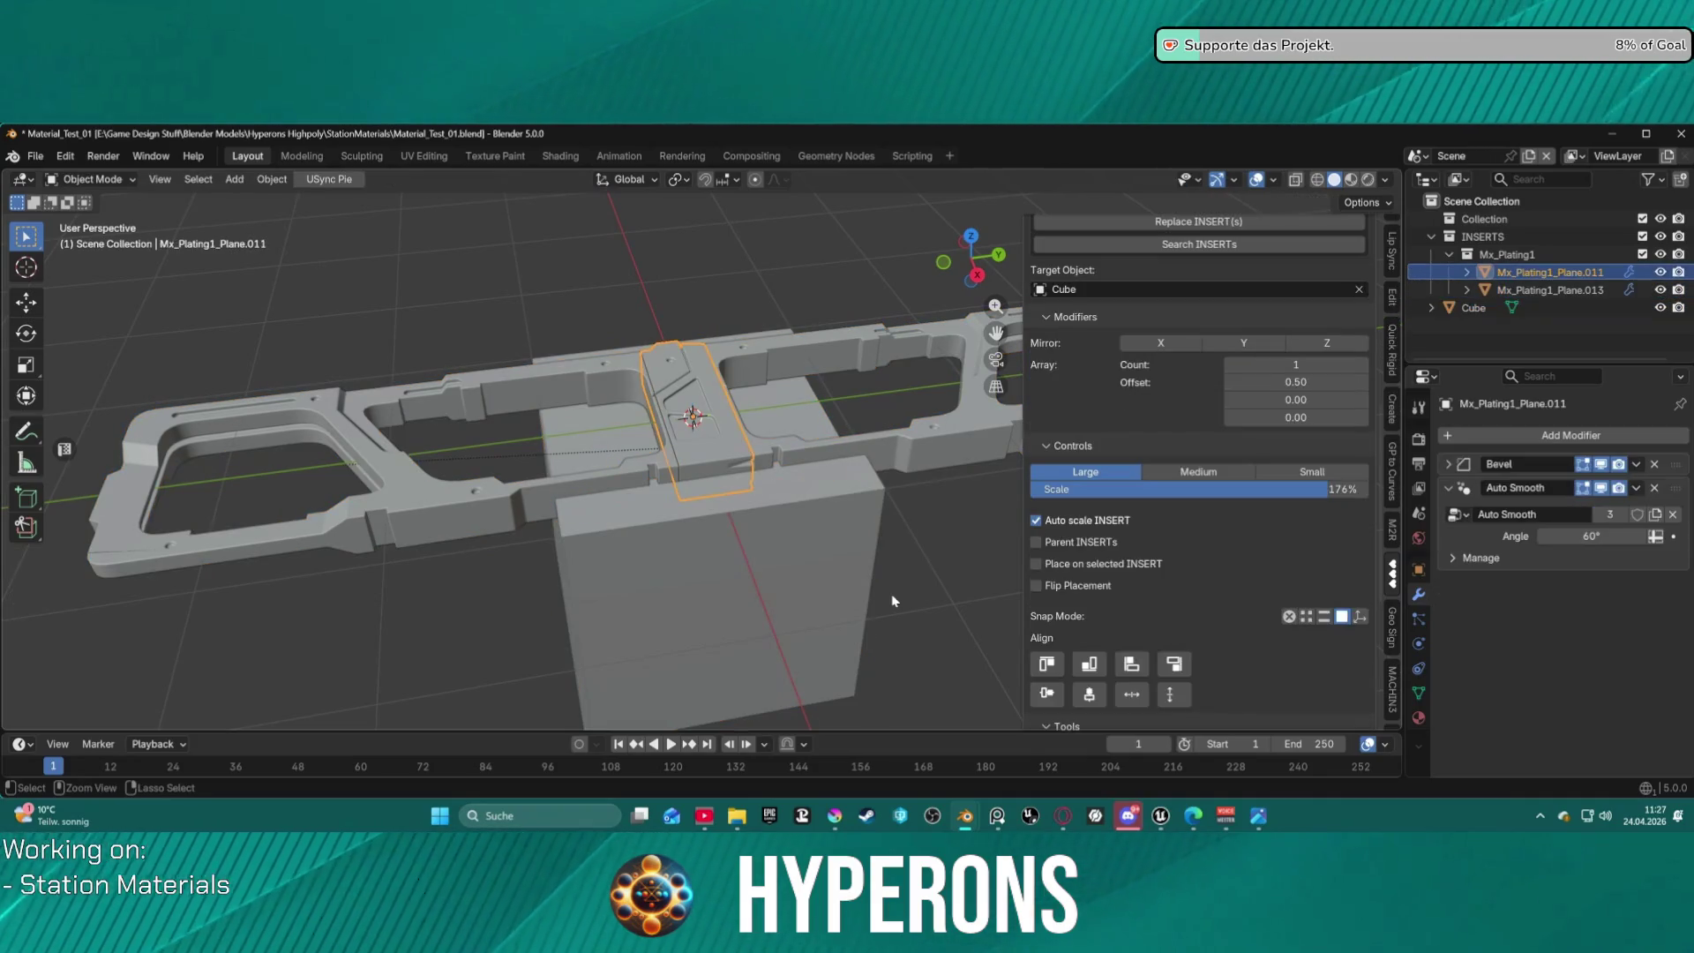
{"action": "key", "text": "ctrl+z"}
{"action": "key", "text": "ctrl+z"}
{"action": "key", "text": "ctrl+z"}
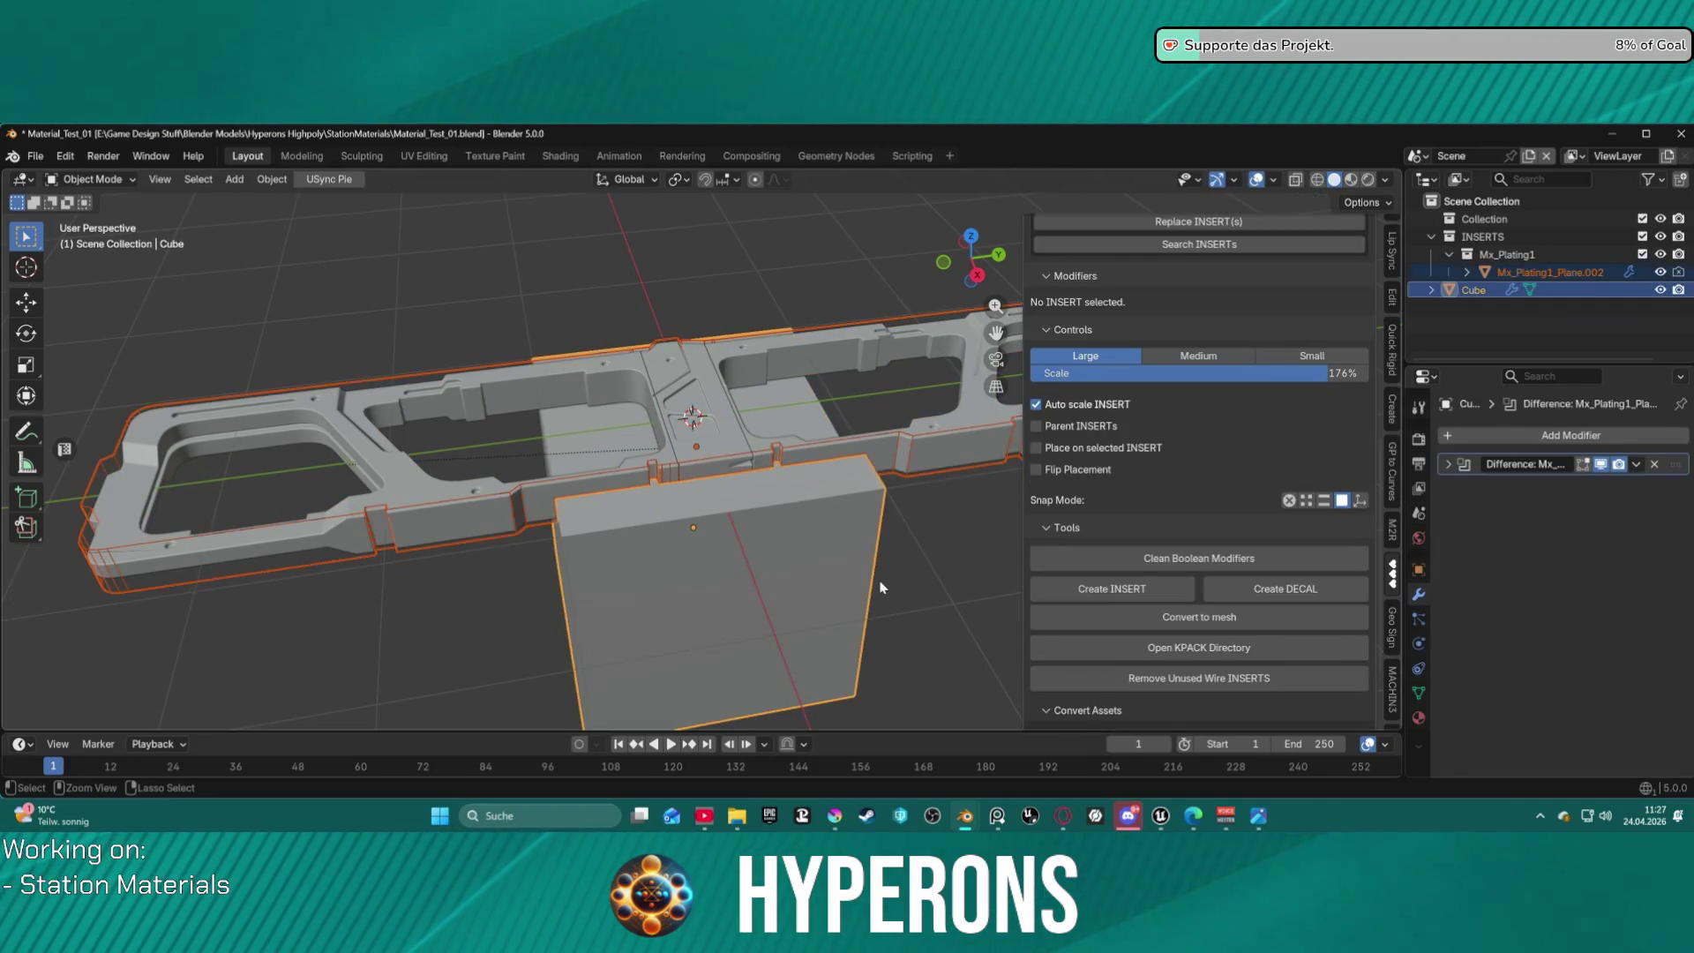
{"action": "key", "text": "ctrl+z"}
{"action": "key", "text": "ctrl+z"}
{"action": "key", "text": "ctrl+z"}
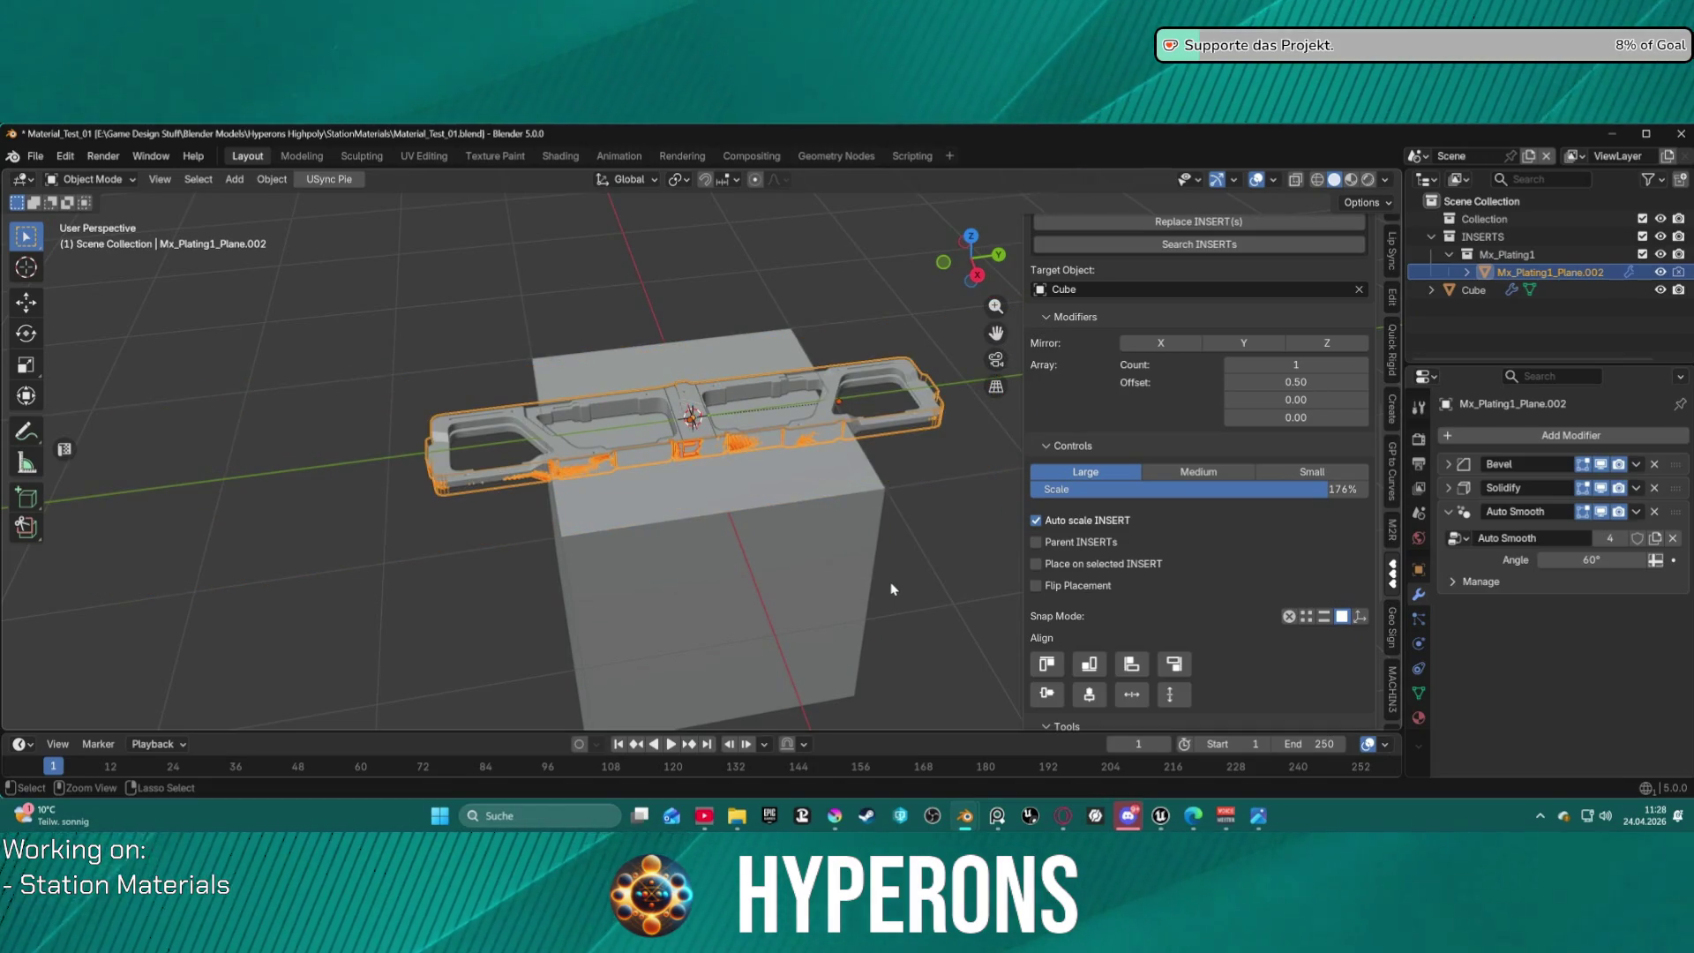
{"action": "key", "text": "ctrl+z"}
{"action": "key", "text": "ctrl+z"}
{"action": "key", "text": "ctrl+z"}
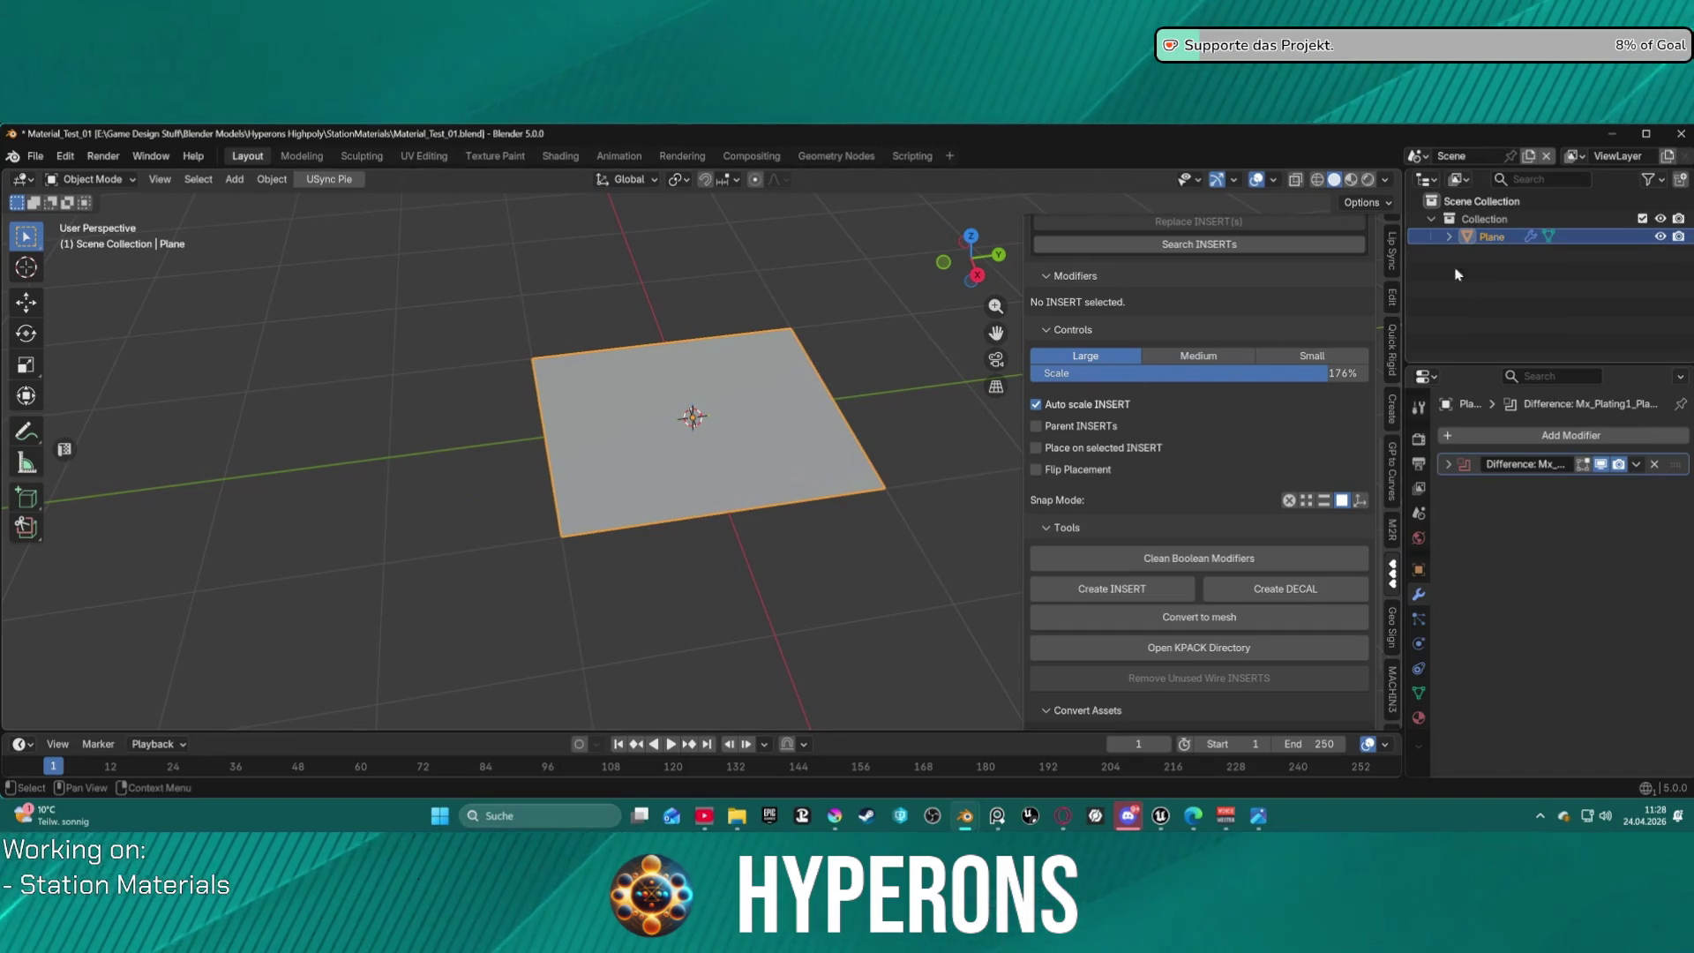
Add the mx_plating1 KIT OPS insert and drop it onto the plane.
{"action": "scroll", "coordinate": [1244, 389], "scroll_direction": "up", "scroll_amount": 10}
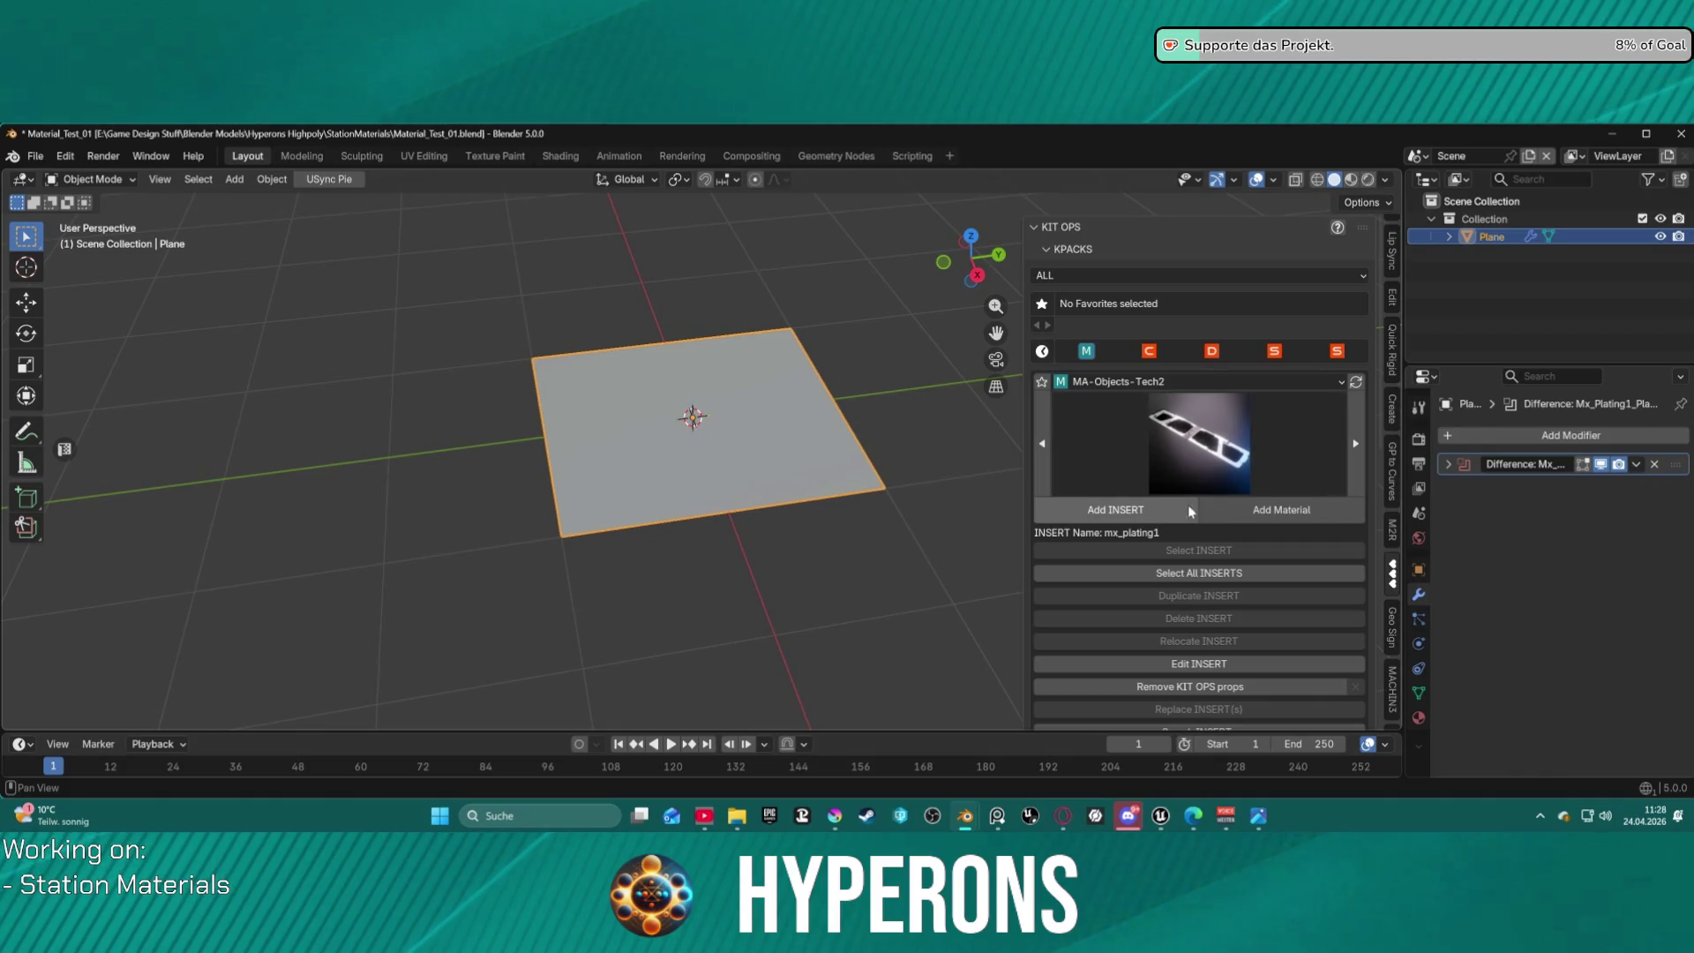
{"action": "left_click", "coordinate": [1161, 505]}
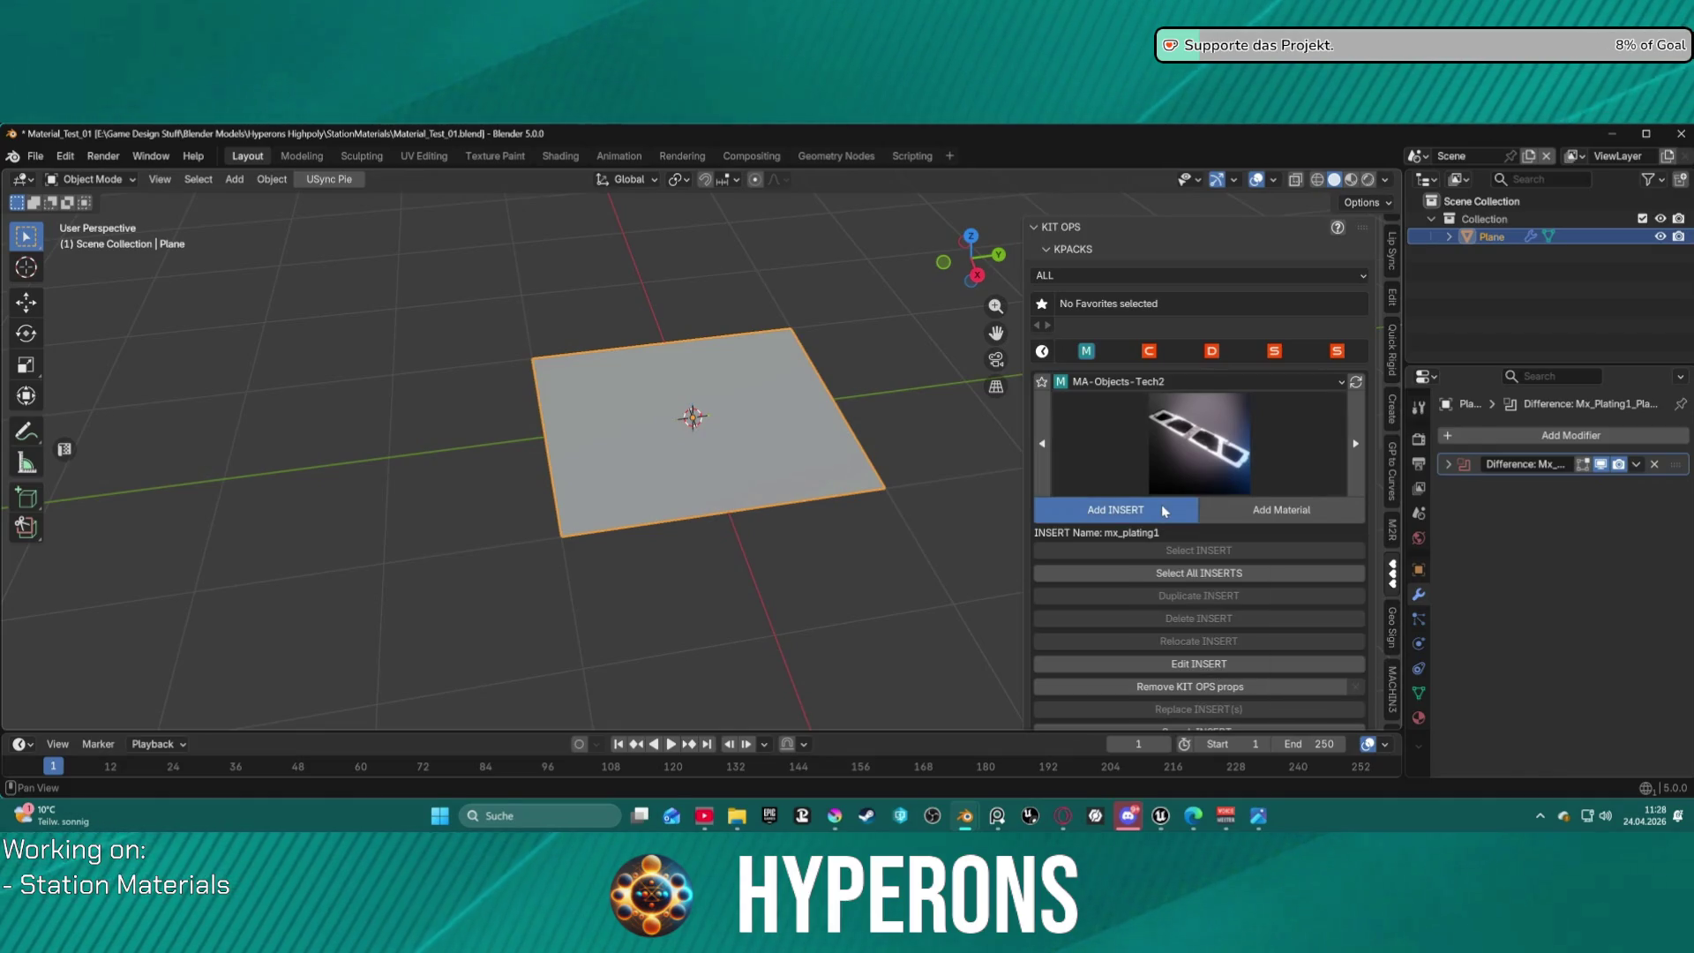
{"action": "left_click", "coordinate": [732, 448]}
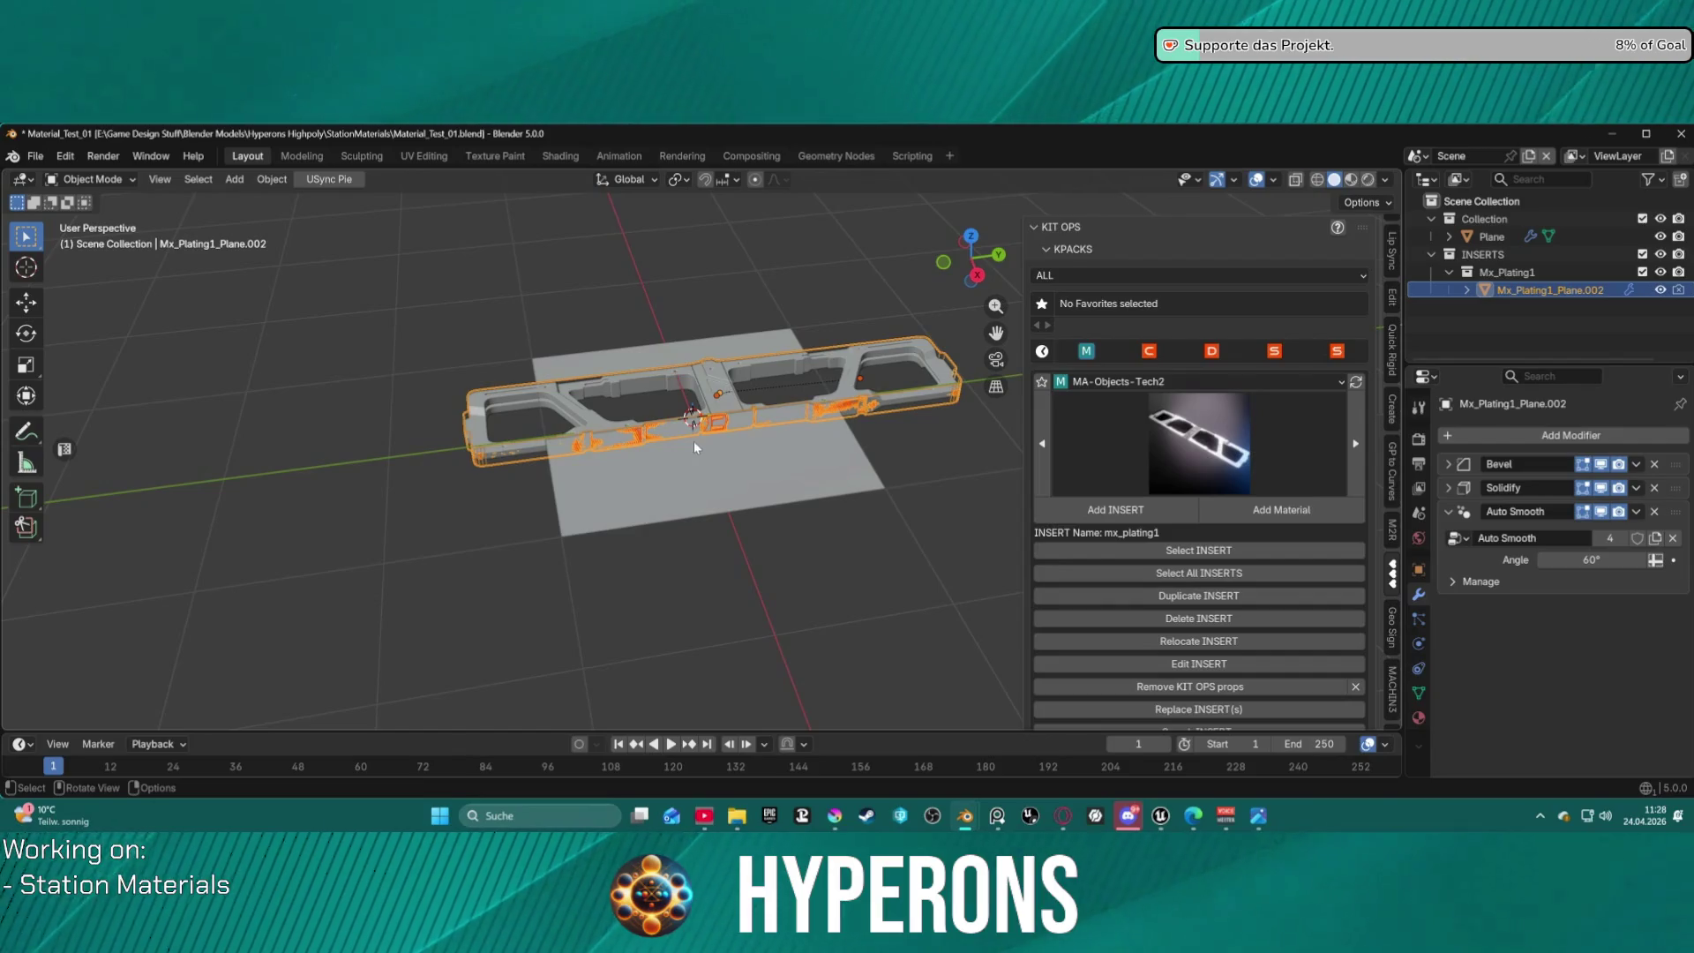
{"action": "mouse_move", "coordinate": [732, 447]}
{"action": "middle_mouse_down"}
{"action": "mouse_move", "coordinate": [957, 420]}
{"action": "mouse_move", "coordinate": [837, 477]}
{"action": "mouse_move", "coordinate": [707, 503]}
{"action": "middle_mouse_up"}
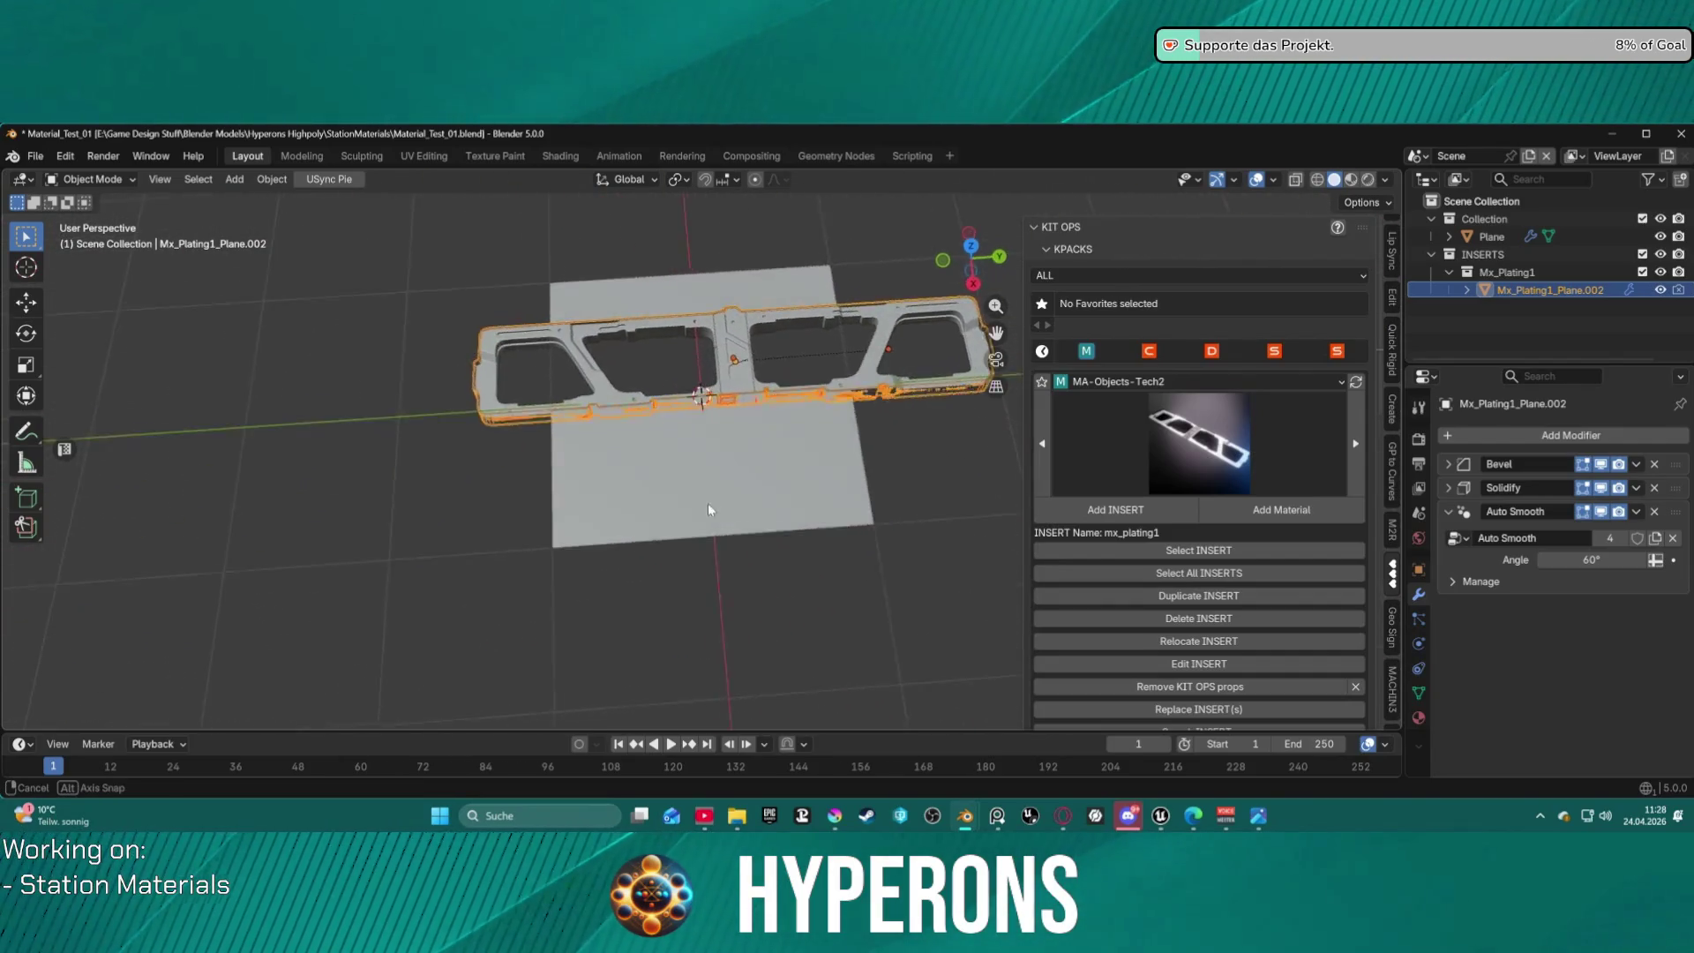
{"action": "scroll", "coordinate": [708, 503], "scroll_direction": "up", "scroll_amount": 2}
{"action": "middle_click_drag", "start_coordinate": [720, 384], "coordinate": [770, 286]}
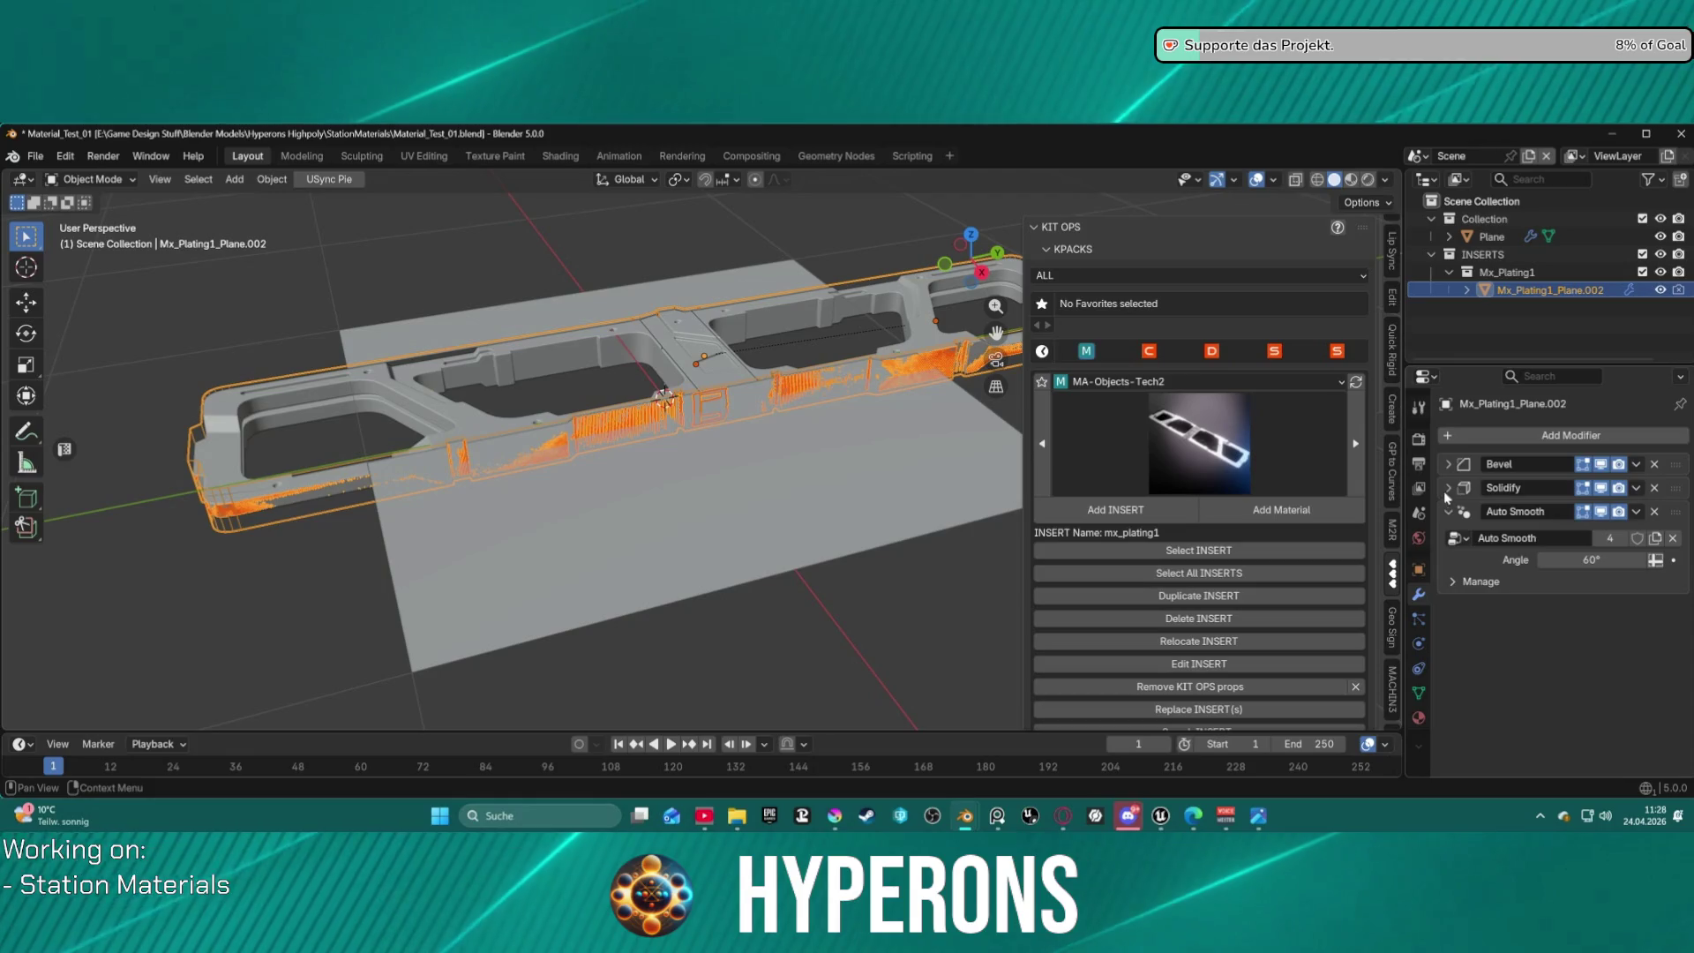
Inspect the Bevel modifier settings, then delete the plating insert.
{"action": "left_click", "coordinate": [1445, 466]}
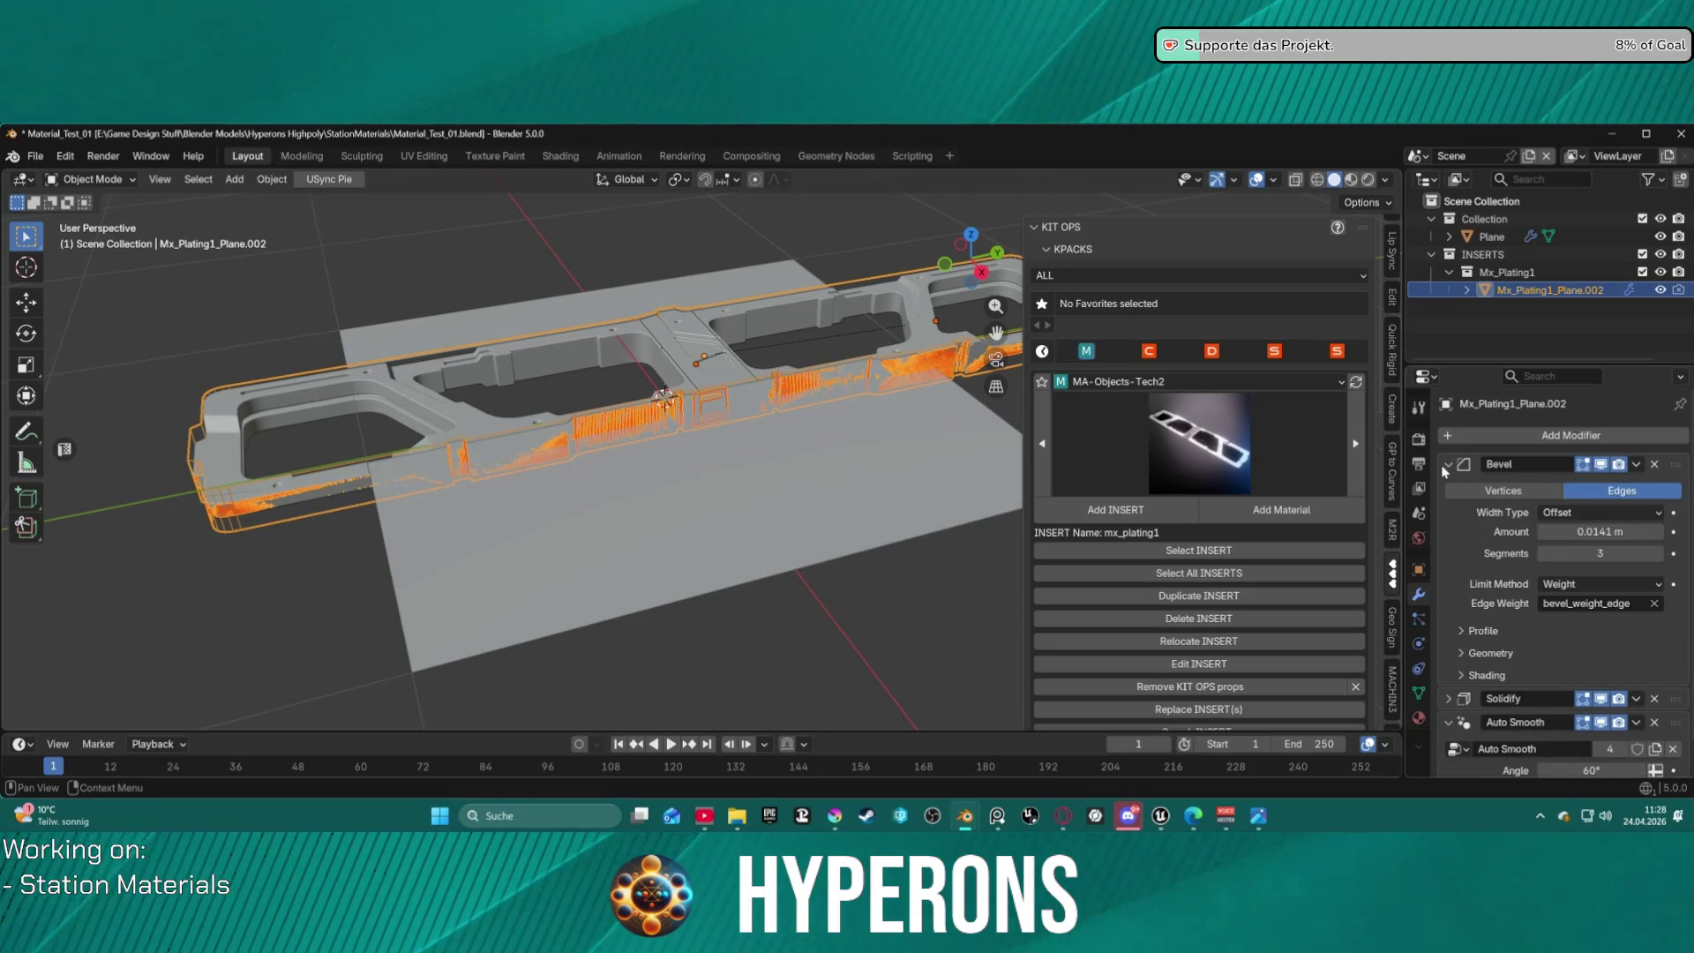
{"action": "left_click", "coordinate": [1445, 466]}
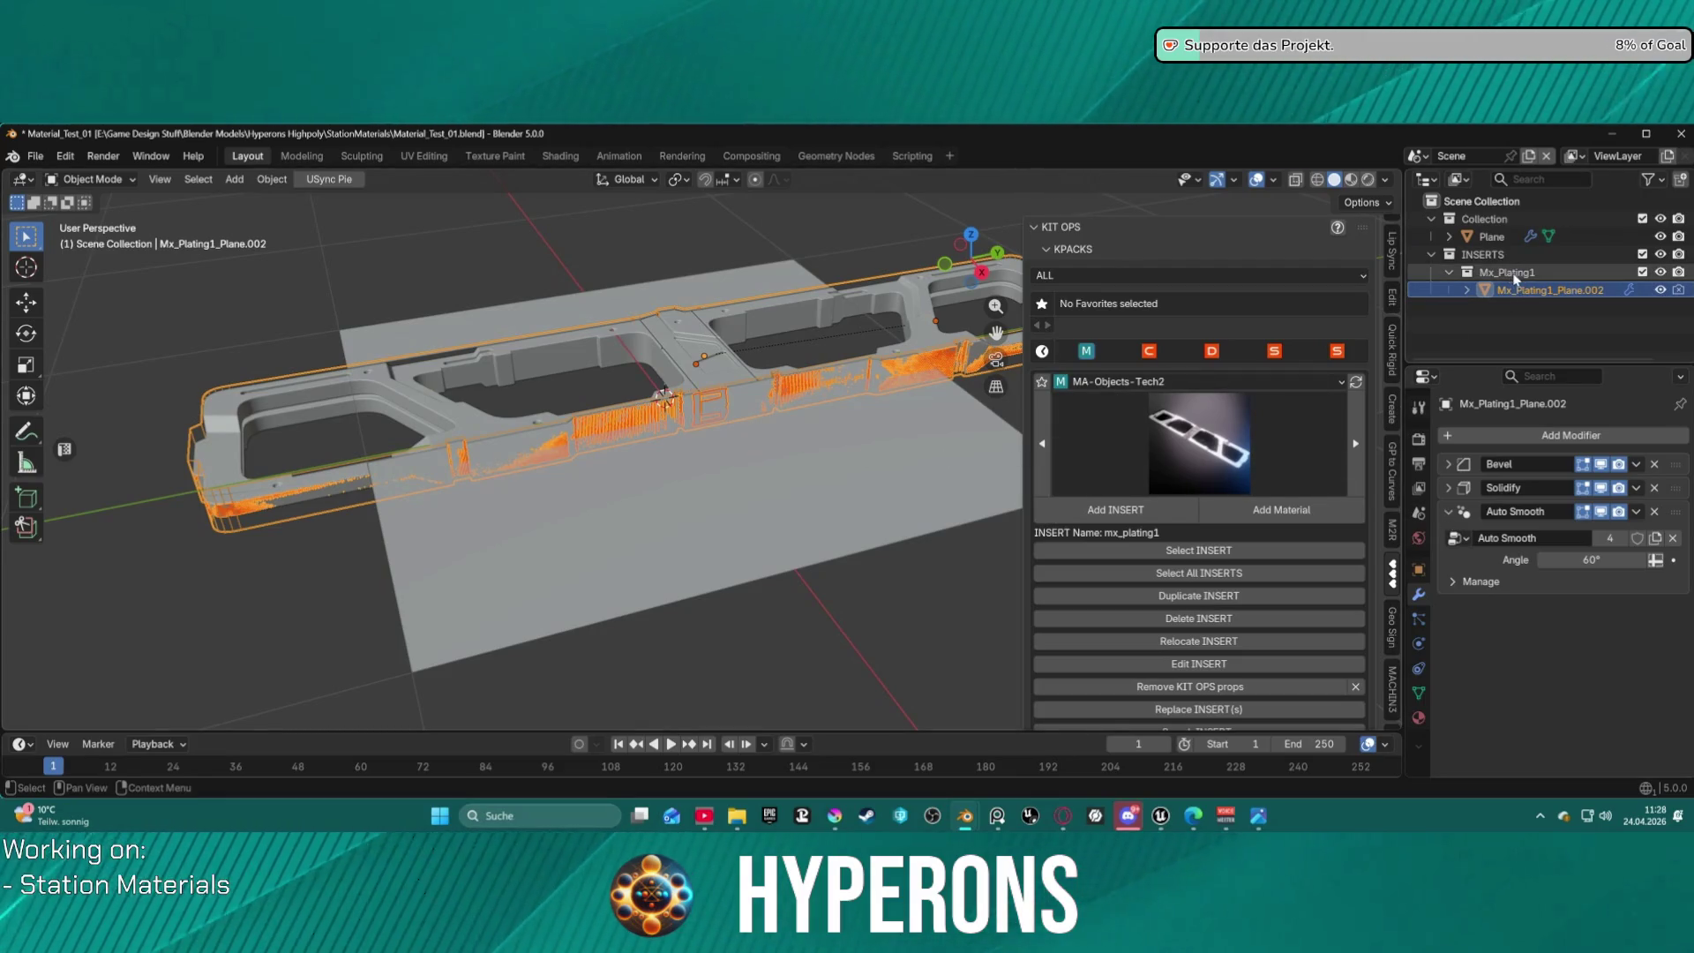
{"action": "key", "text": "Delete"}
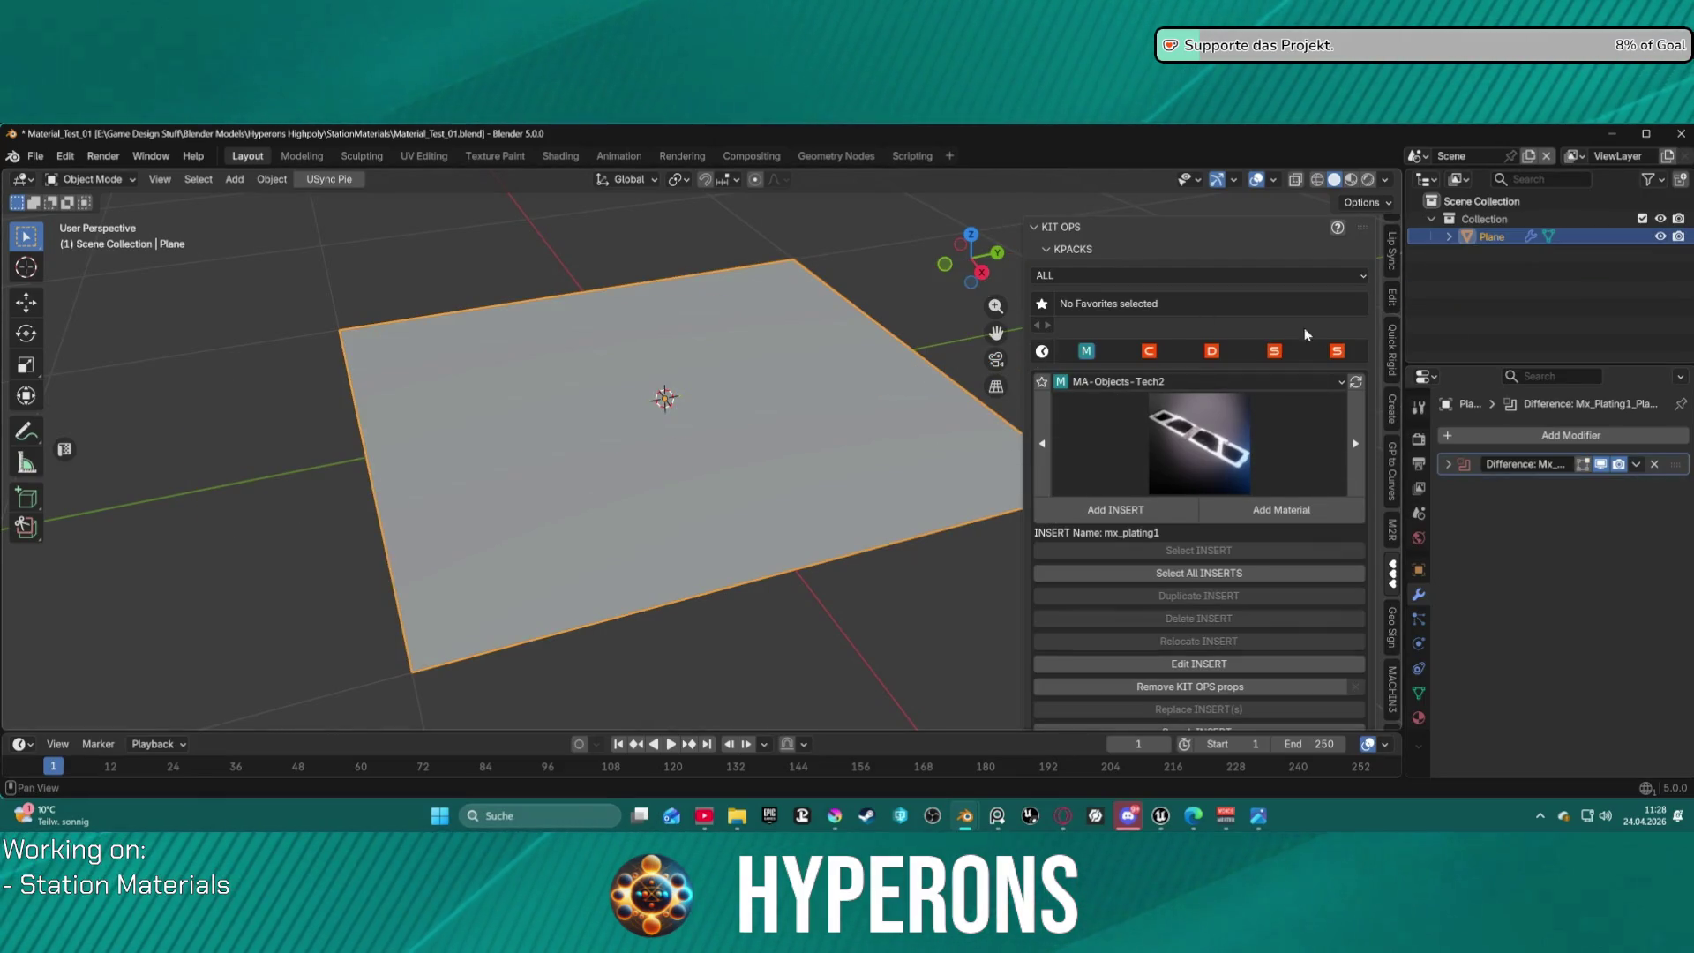
Place a new Mx_Plating1 insert, lower it slightly along Z, and select the plane.
{"action": "left_click", "coordinate": [1115, 509]}
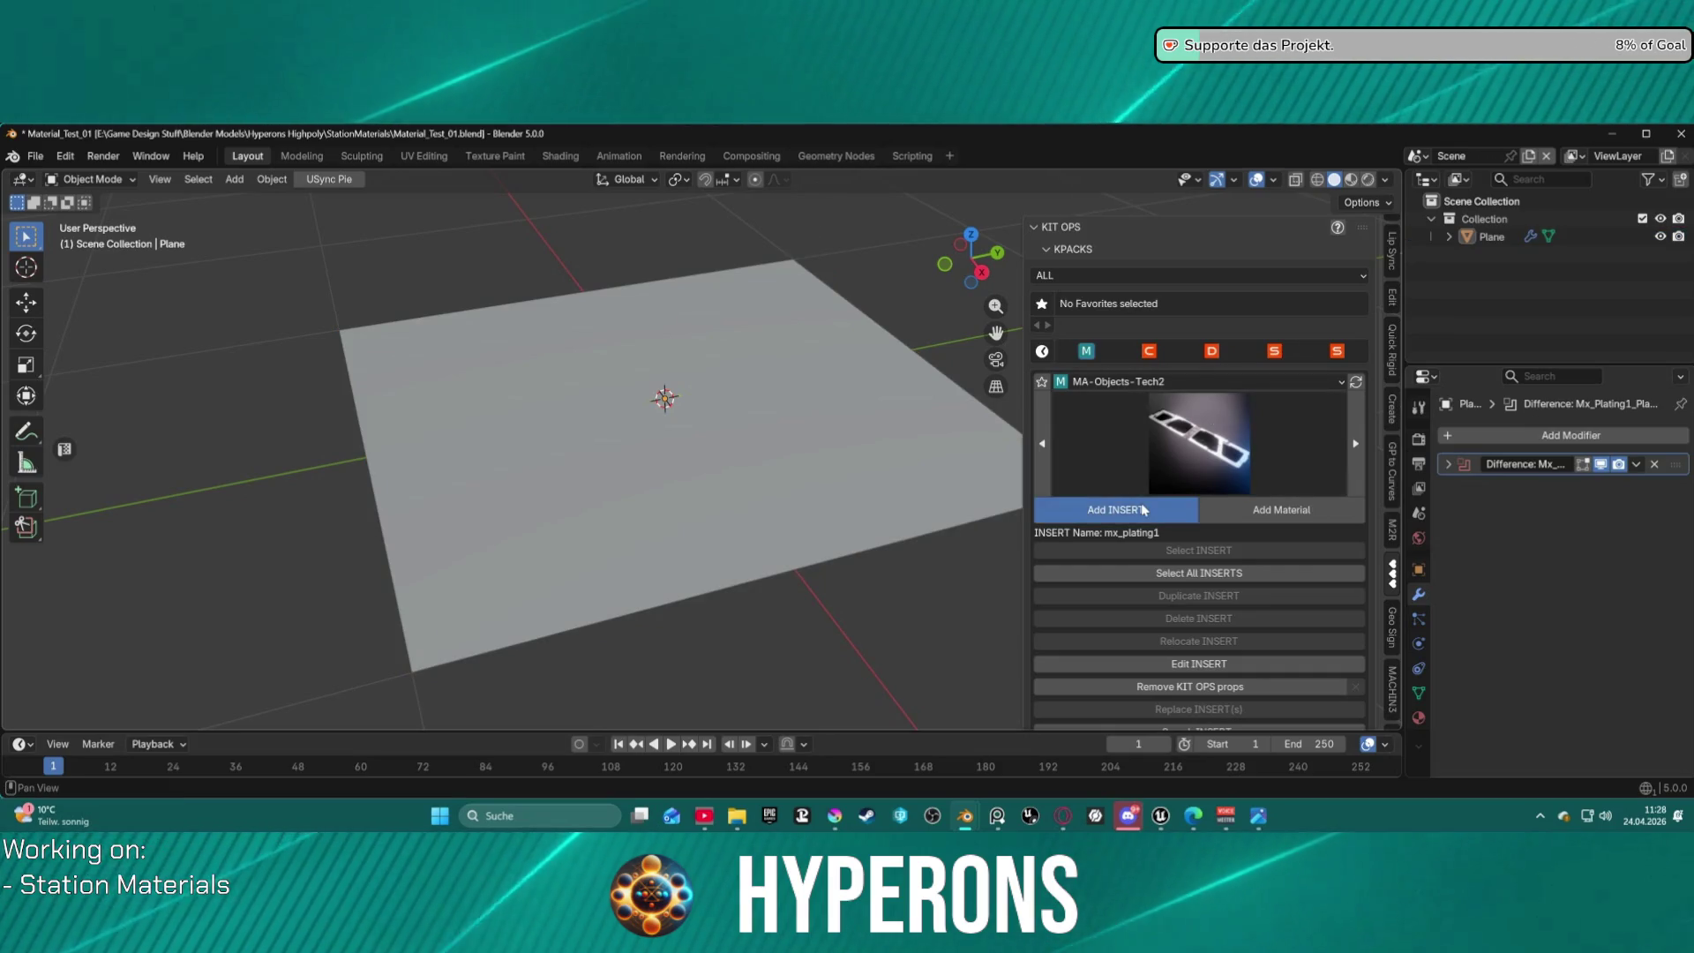
{"action": "scroll", "coordinate": [658, 394], "scroll_direction": "up", "scroll_amount": 2}
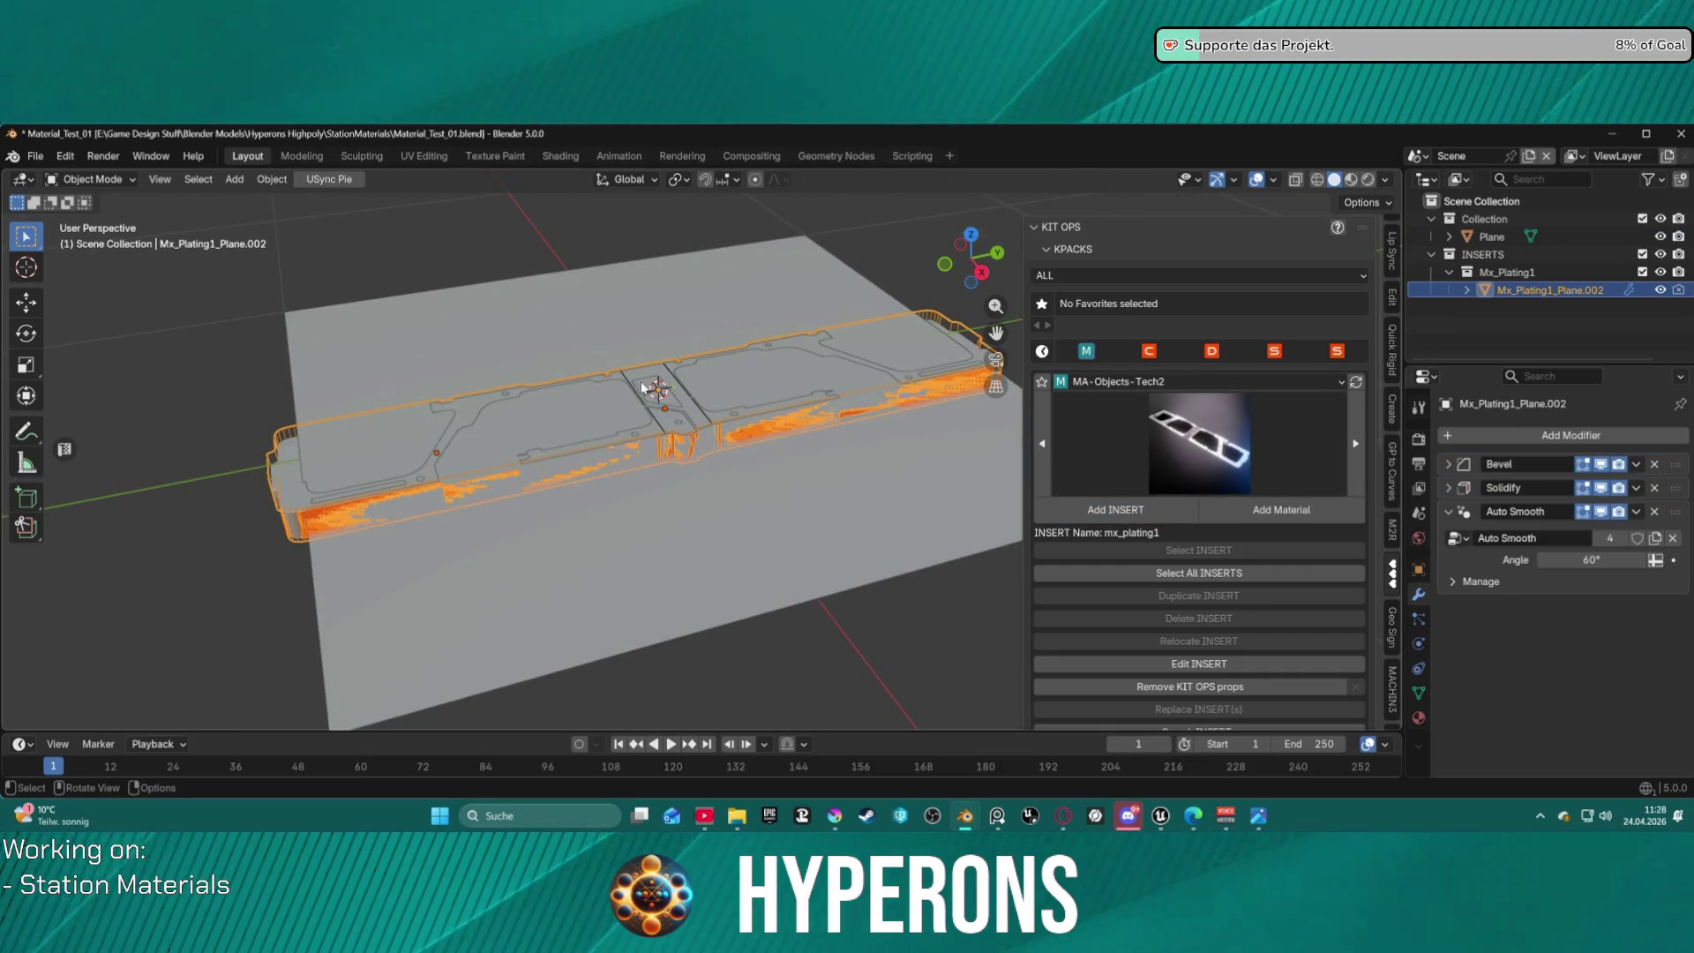
{"action": "key", "text": "g"}
{"action": "key", "text": "z"}
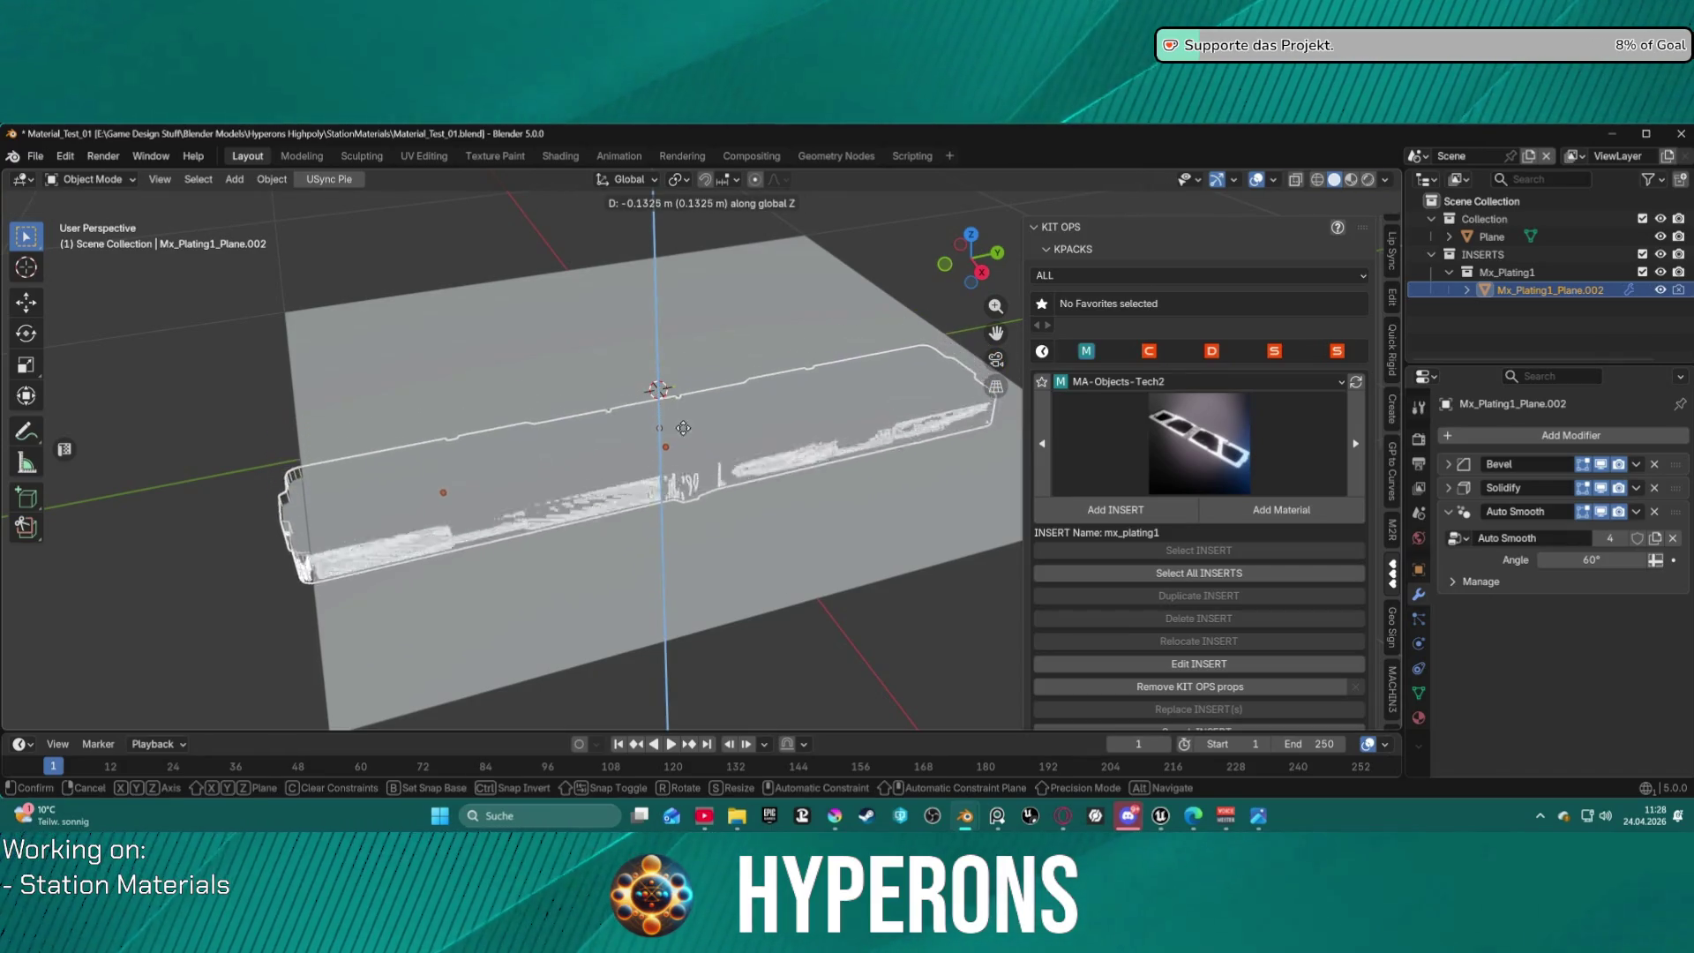
{"action": "left_click", "coordinate": [683, 428]}
{"action": "left_click", "coordinate": [670, 441]}
{"action": "left_click", "coordinate": [1562, 435]}
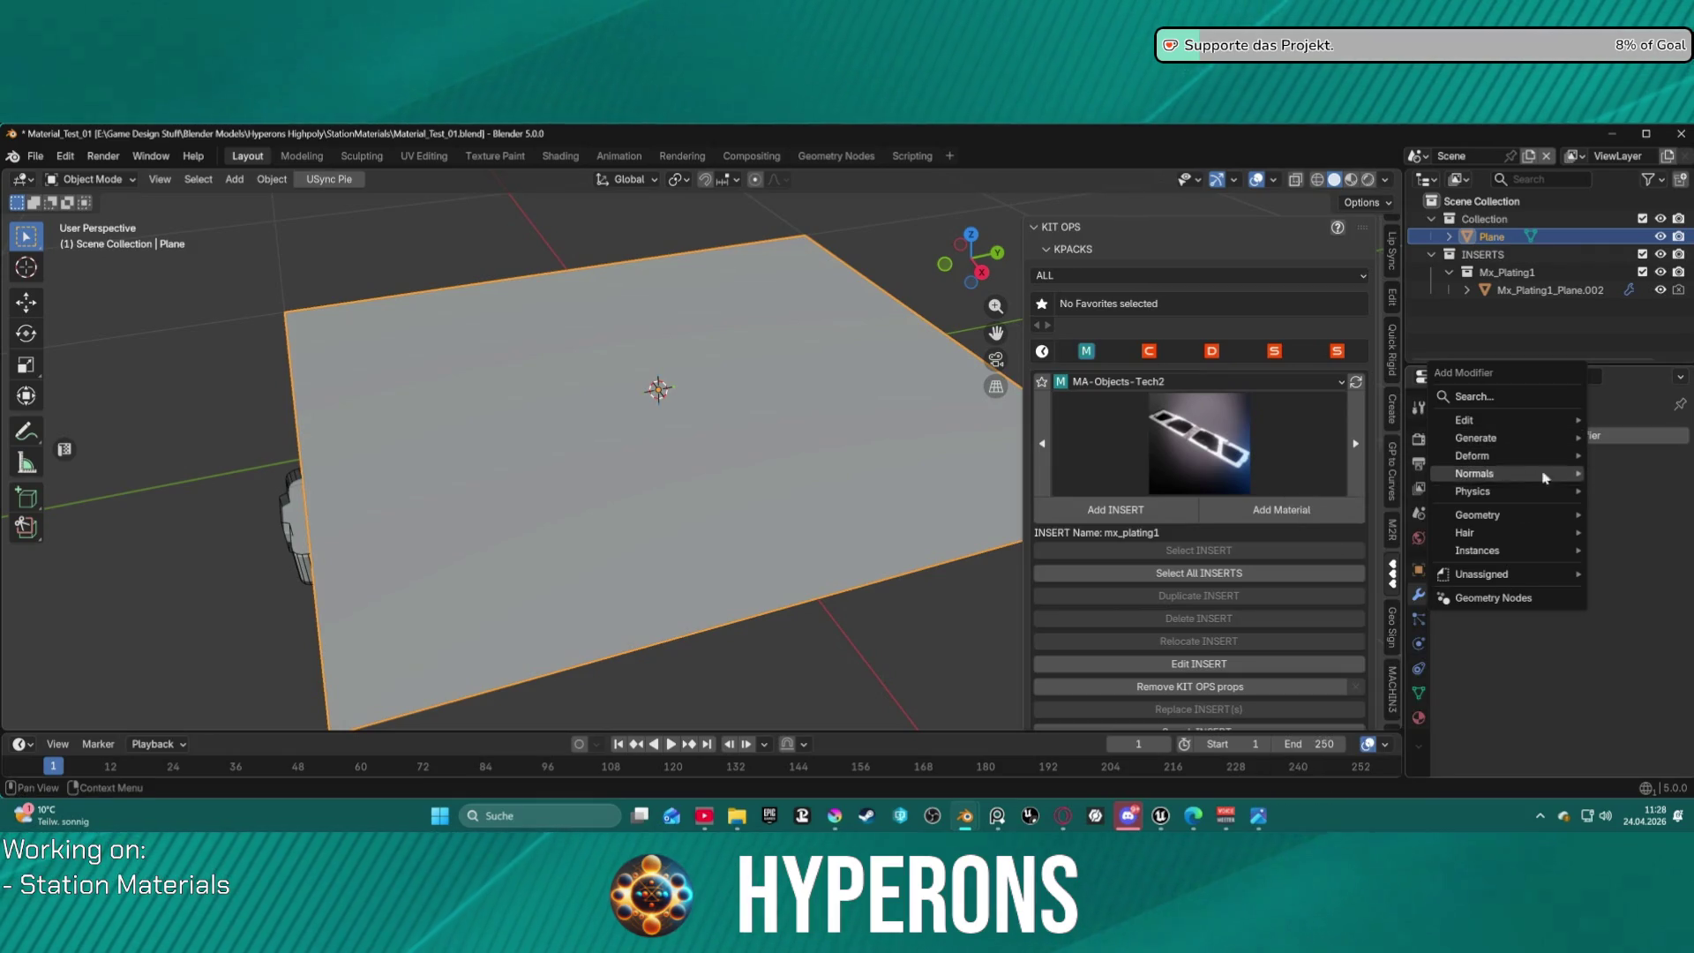
Add a Shrinkwrap modifier to the plane targeting the Mx_Plating1_Plane.002 mesh.
{"action": "mouse_move", "coordinate": [1553, 449]}
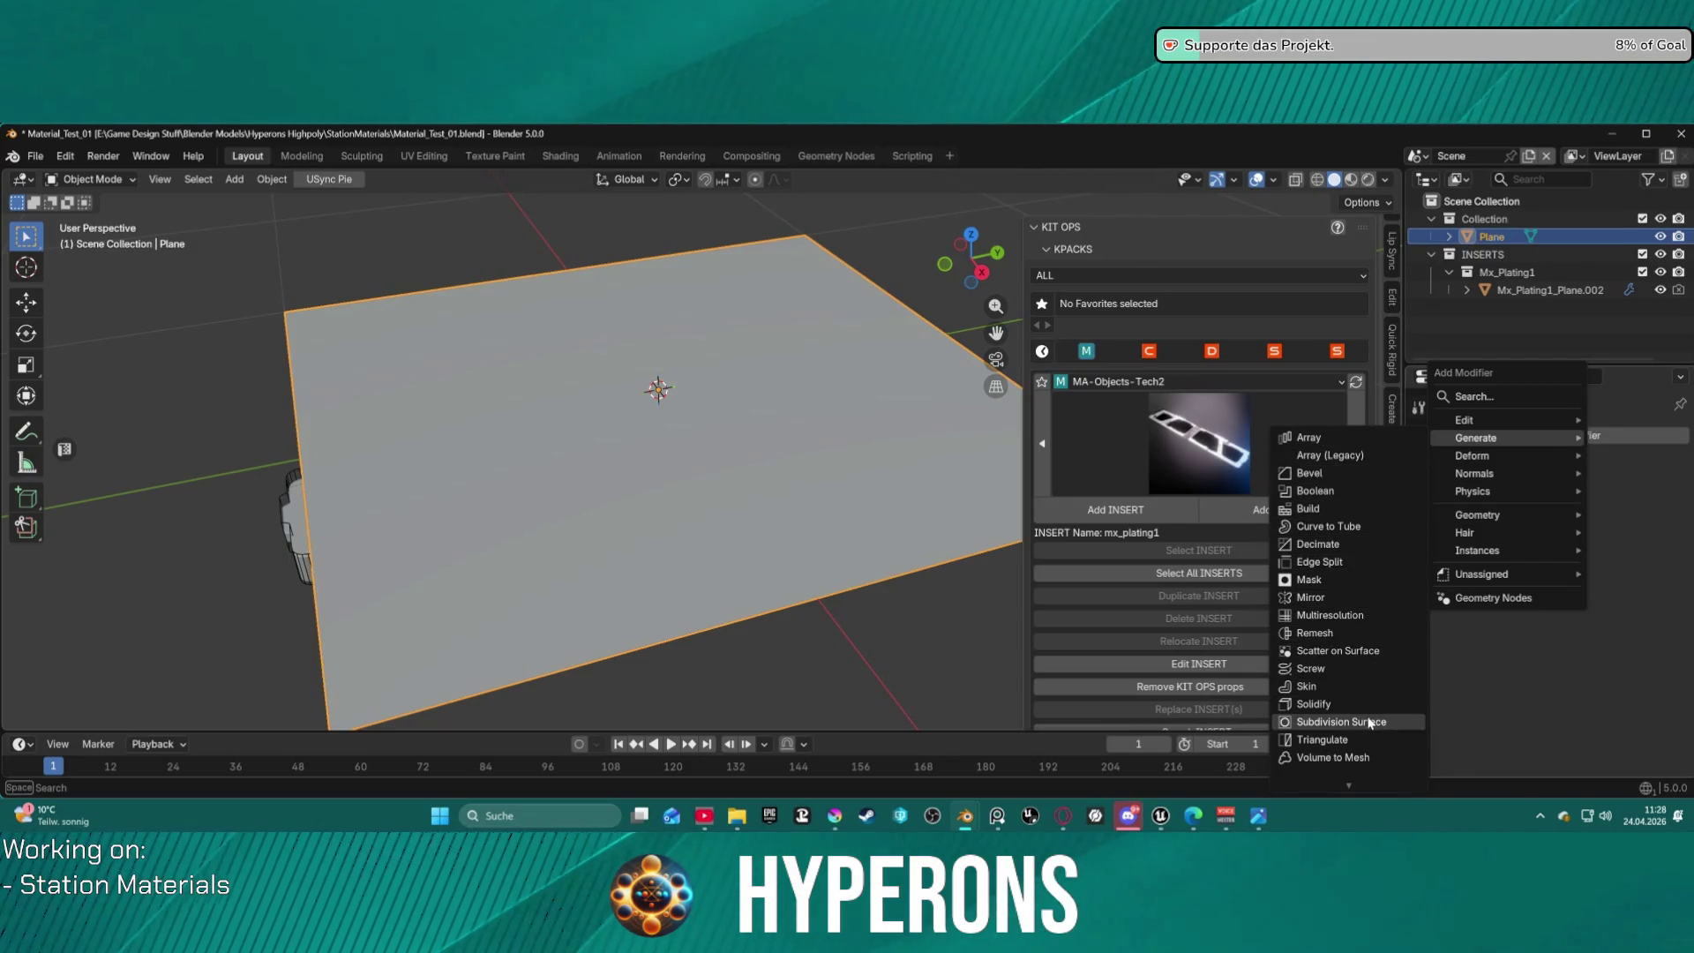
{"action": "scroll", "coordinate": [1369, 721], "scroll_direction": "down", "scroll_amount": 1}
{"action": "mouse_move", "coordinate": [1491, 456]}
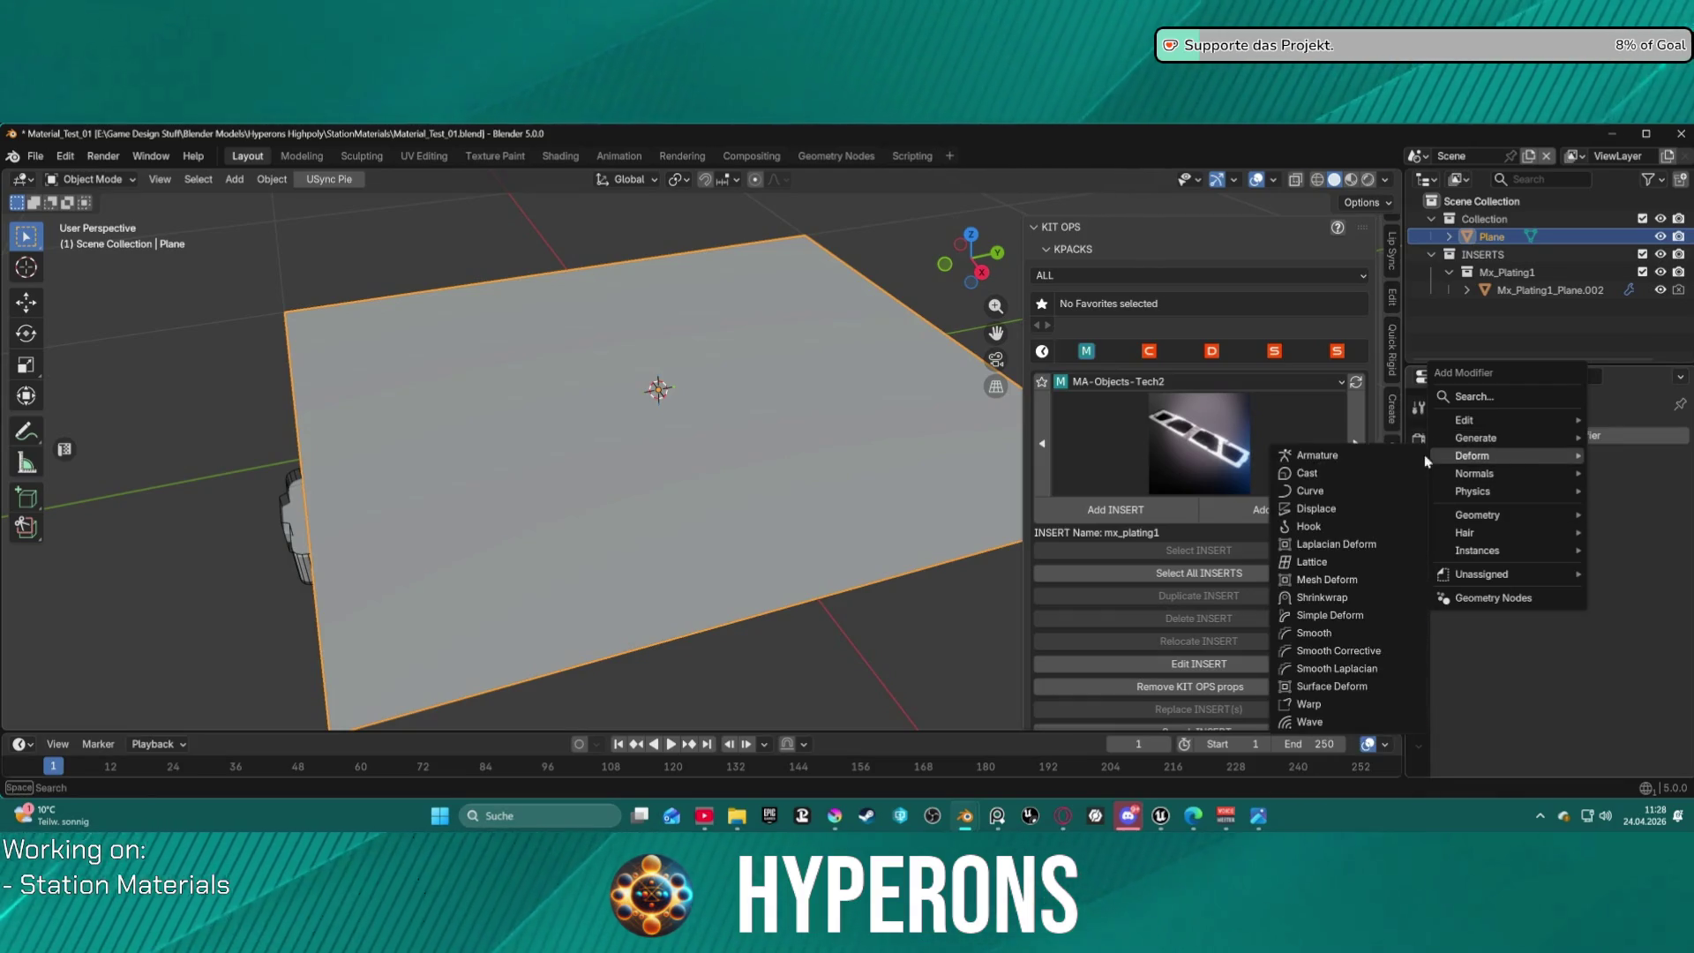
{"action": "left_click", "coordinate": [1357, 596]}
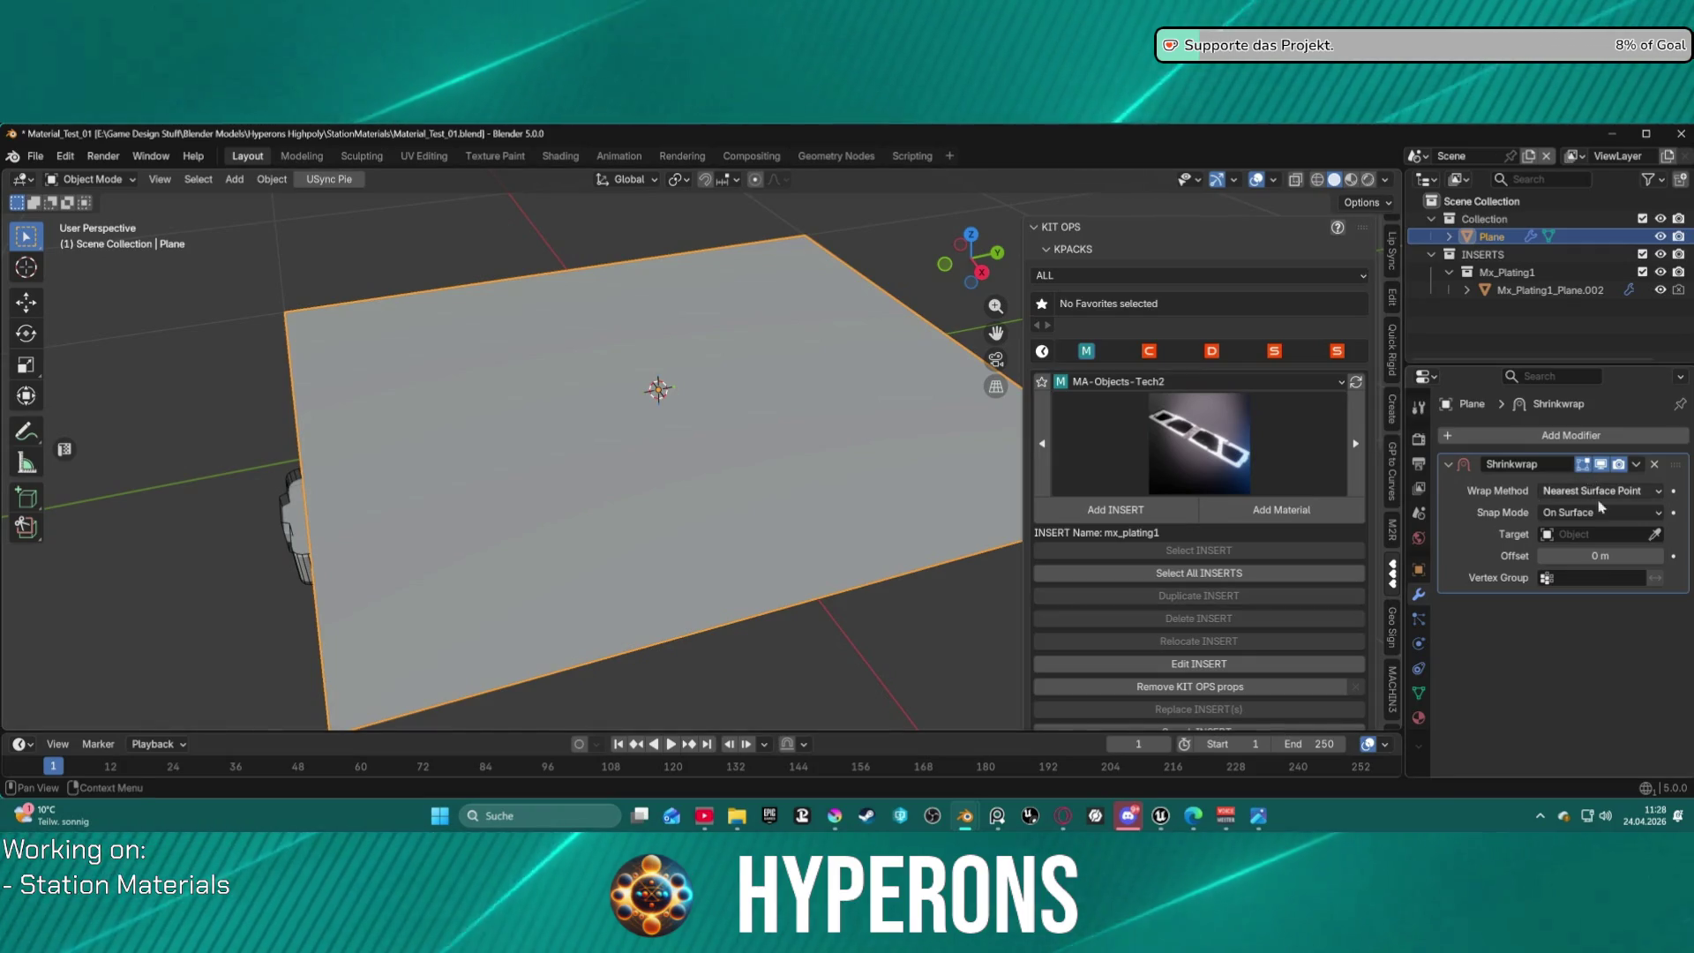
{"action": "left_click", "coordinate": [1656, 534]}
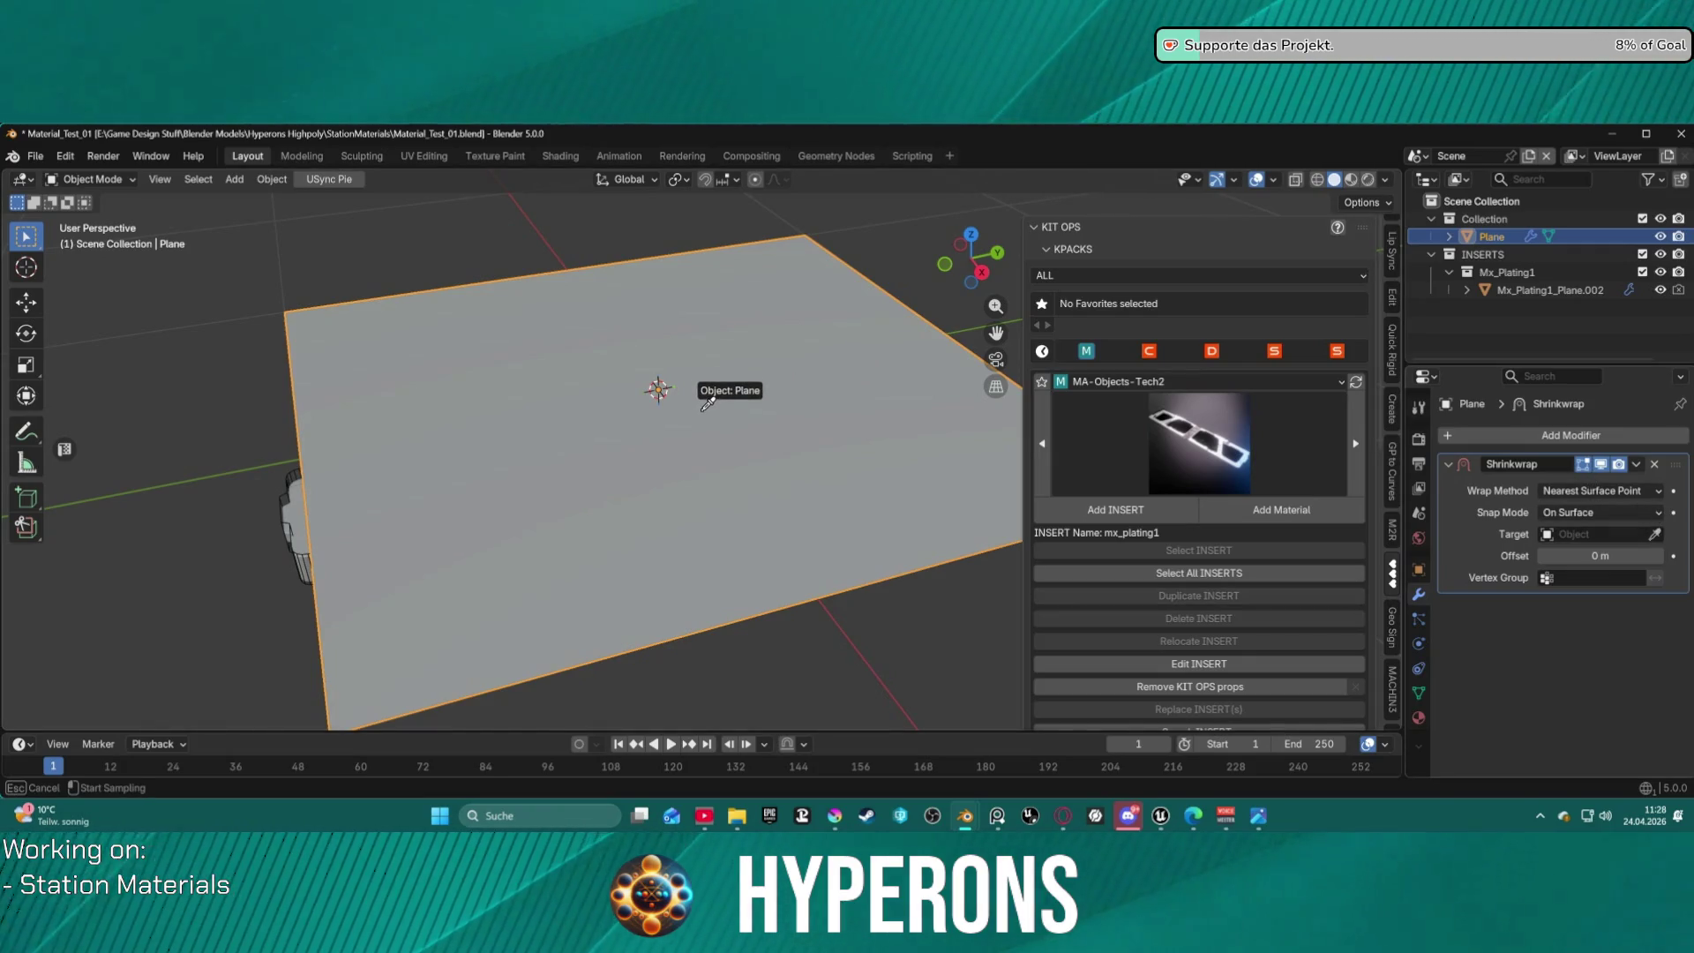
{"action": "left_click", "coordinate": [293, 517]}
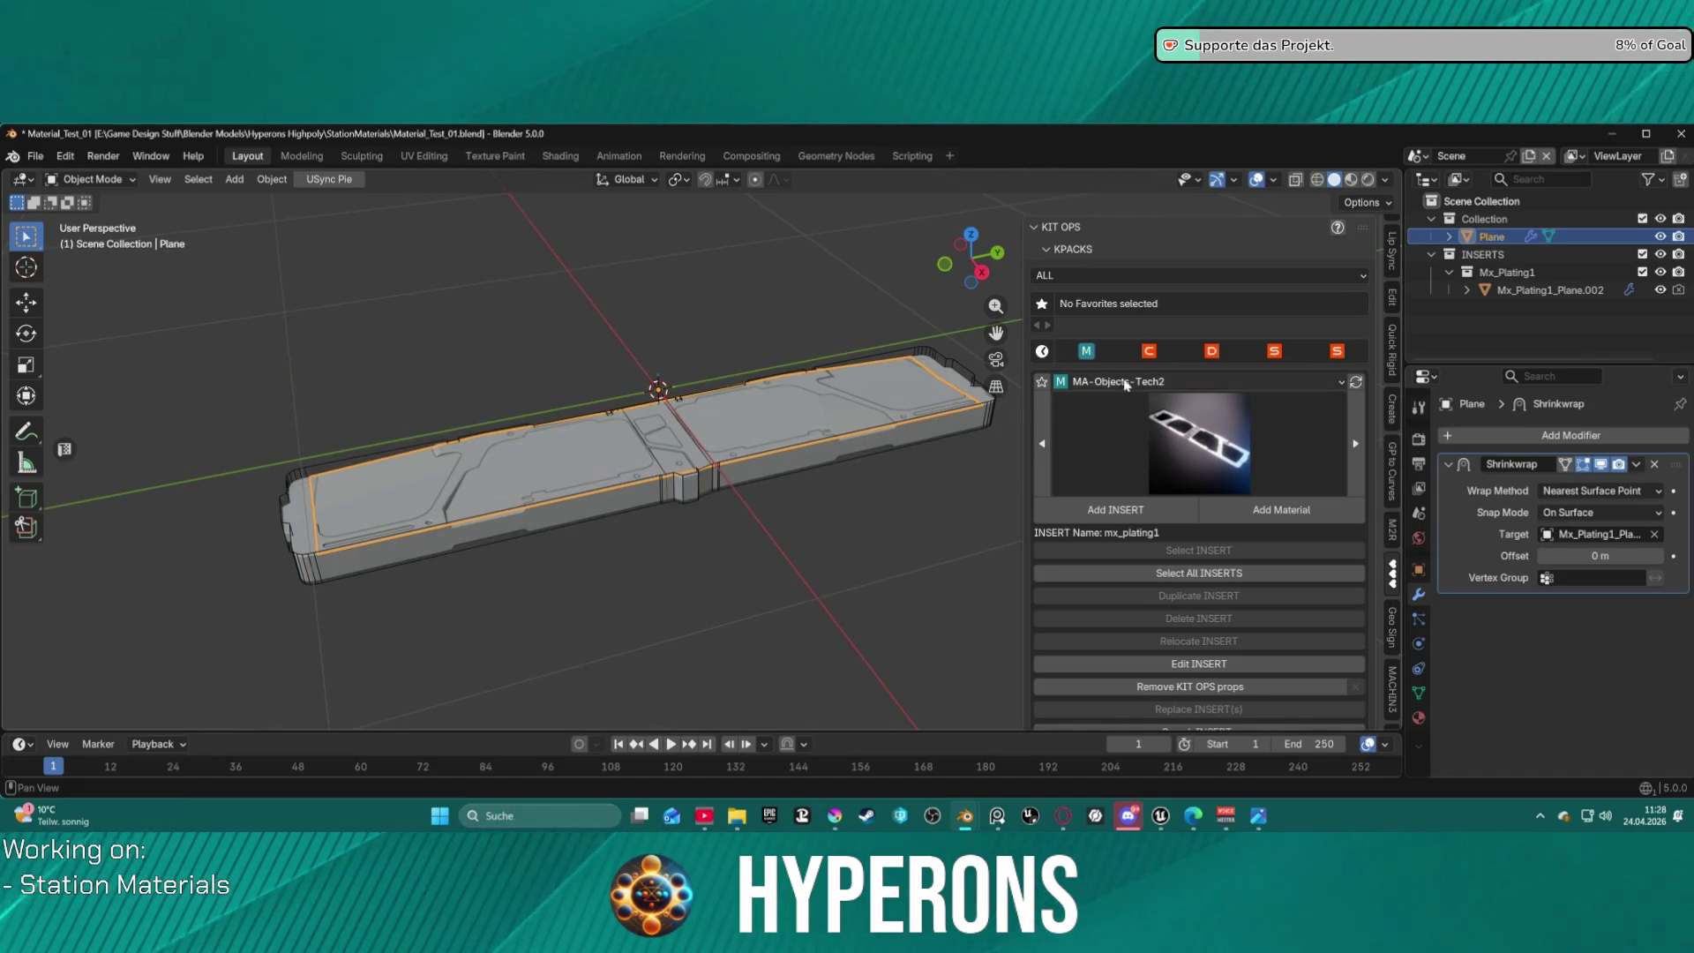
Reposition the plane and reset the Shrinkwrap offset to 0 m.
{"action": "mouse_move", "coordinate": [883, 392]}
{"action": "middle_mouse_down"}
{"action": "mouse_move", "coordinate": [720, 420]}
{"action": "mouse_move", "coordinate": [688, 348]}
{"action": "mouse_move", "coordinate": [687, 261]}
{"action": "mouse_move", "coordinate": [702, 527]}
{"action": "mouse_move", "coordinate": [725, 484]}
{"action": "mouse_move", "coordinate": [655, 345]}
{"action": "mouse_move", "coordinate": [649, 284]}
{"action": "middle_mouse_up"}
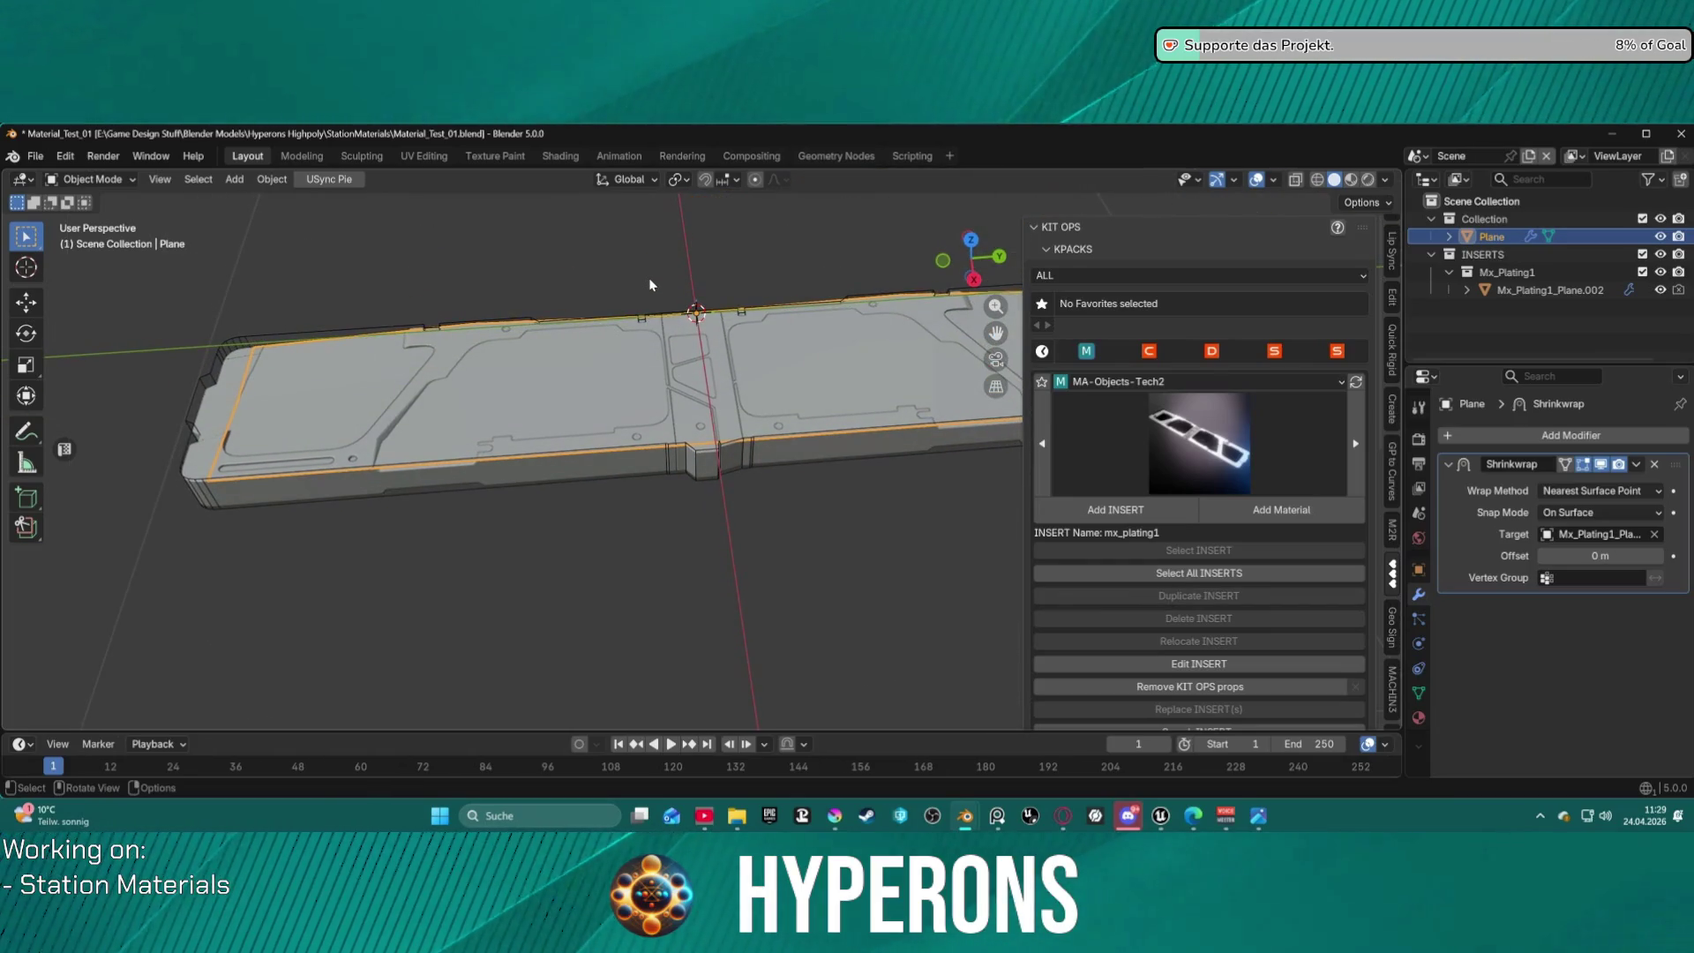
{"action": "key", "text": "g"}
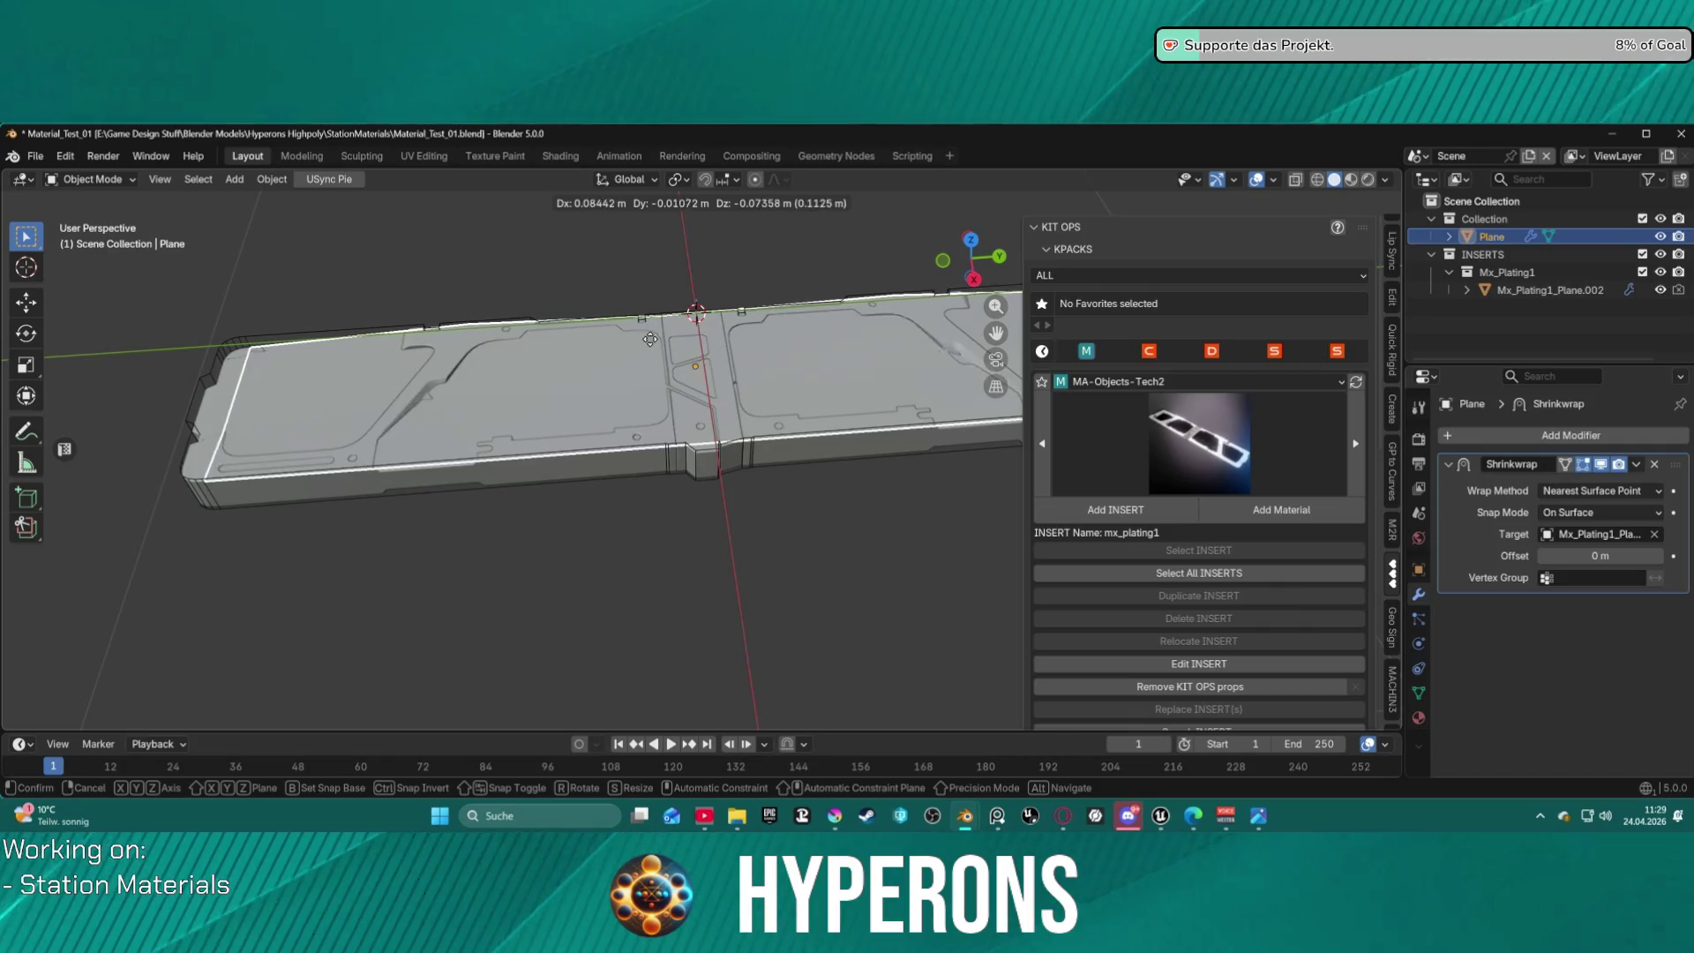
{"action": "left_click", "coordinate": [578, 357]}
{"action": "middle_click_drag", "start_coordinate": [670, 450], "coordinate": [798, 419]}
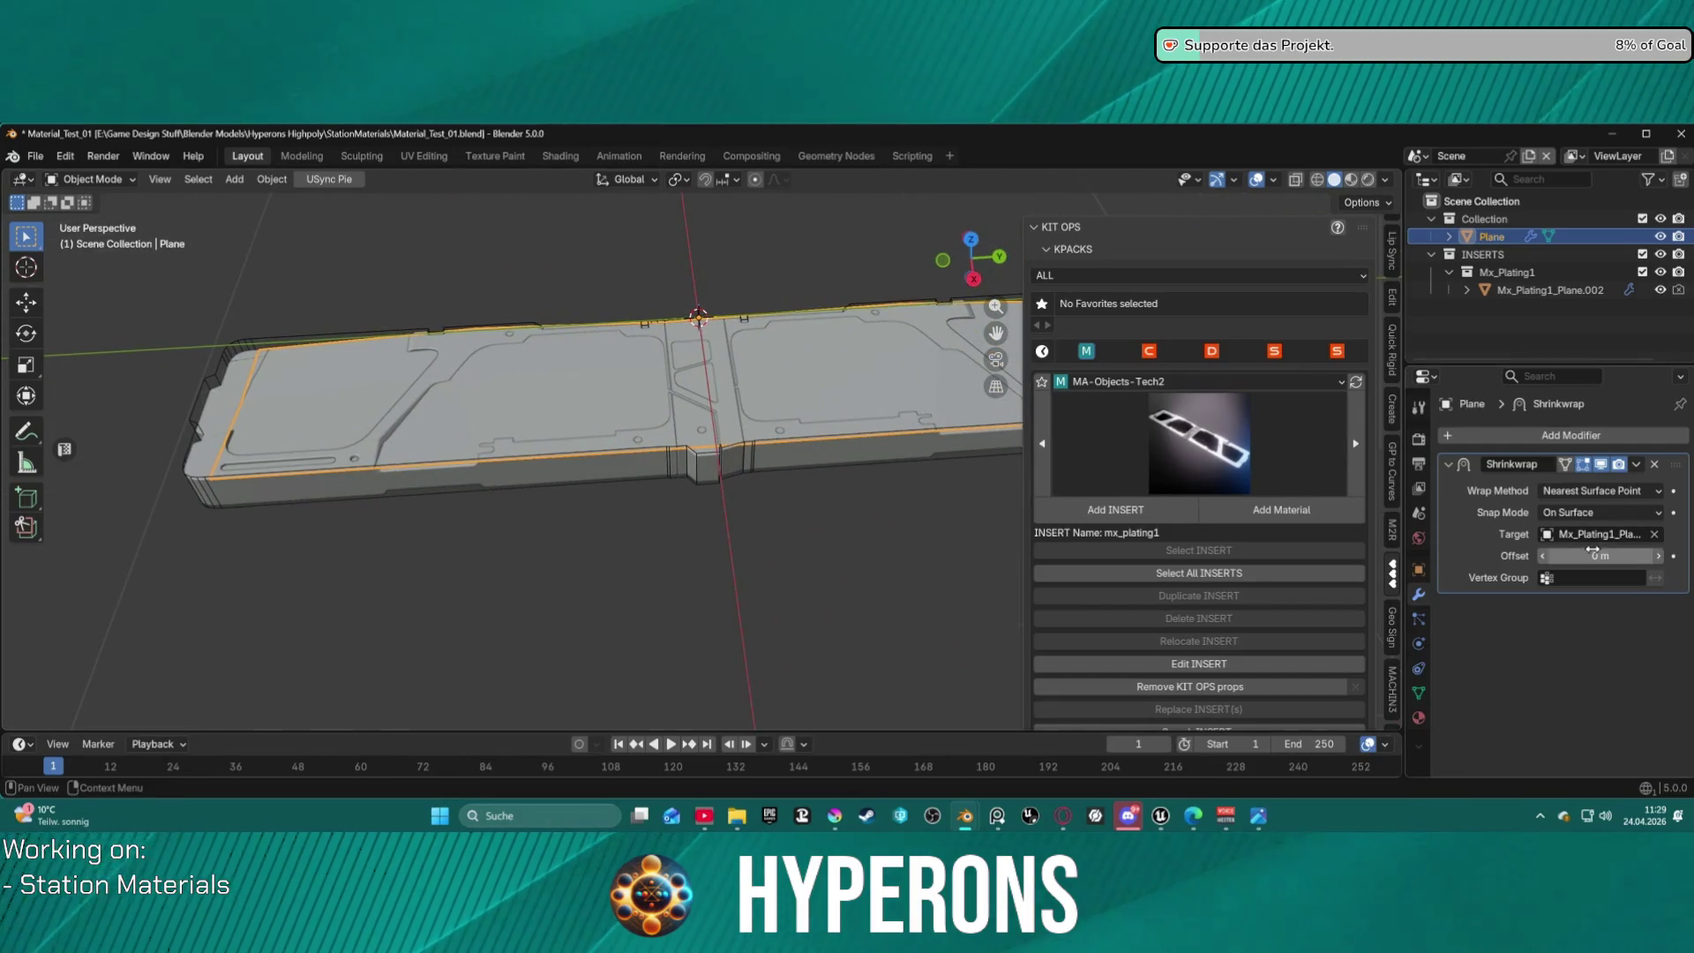
{"action": "left_click_drag", "start_coordinate": [1599, 556], "coordinate": [1674, 559]}
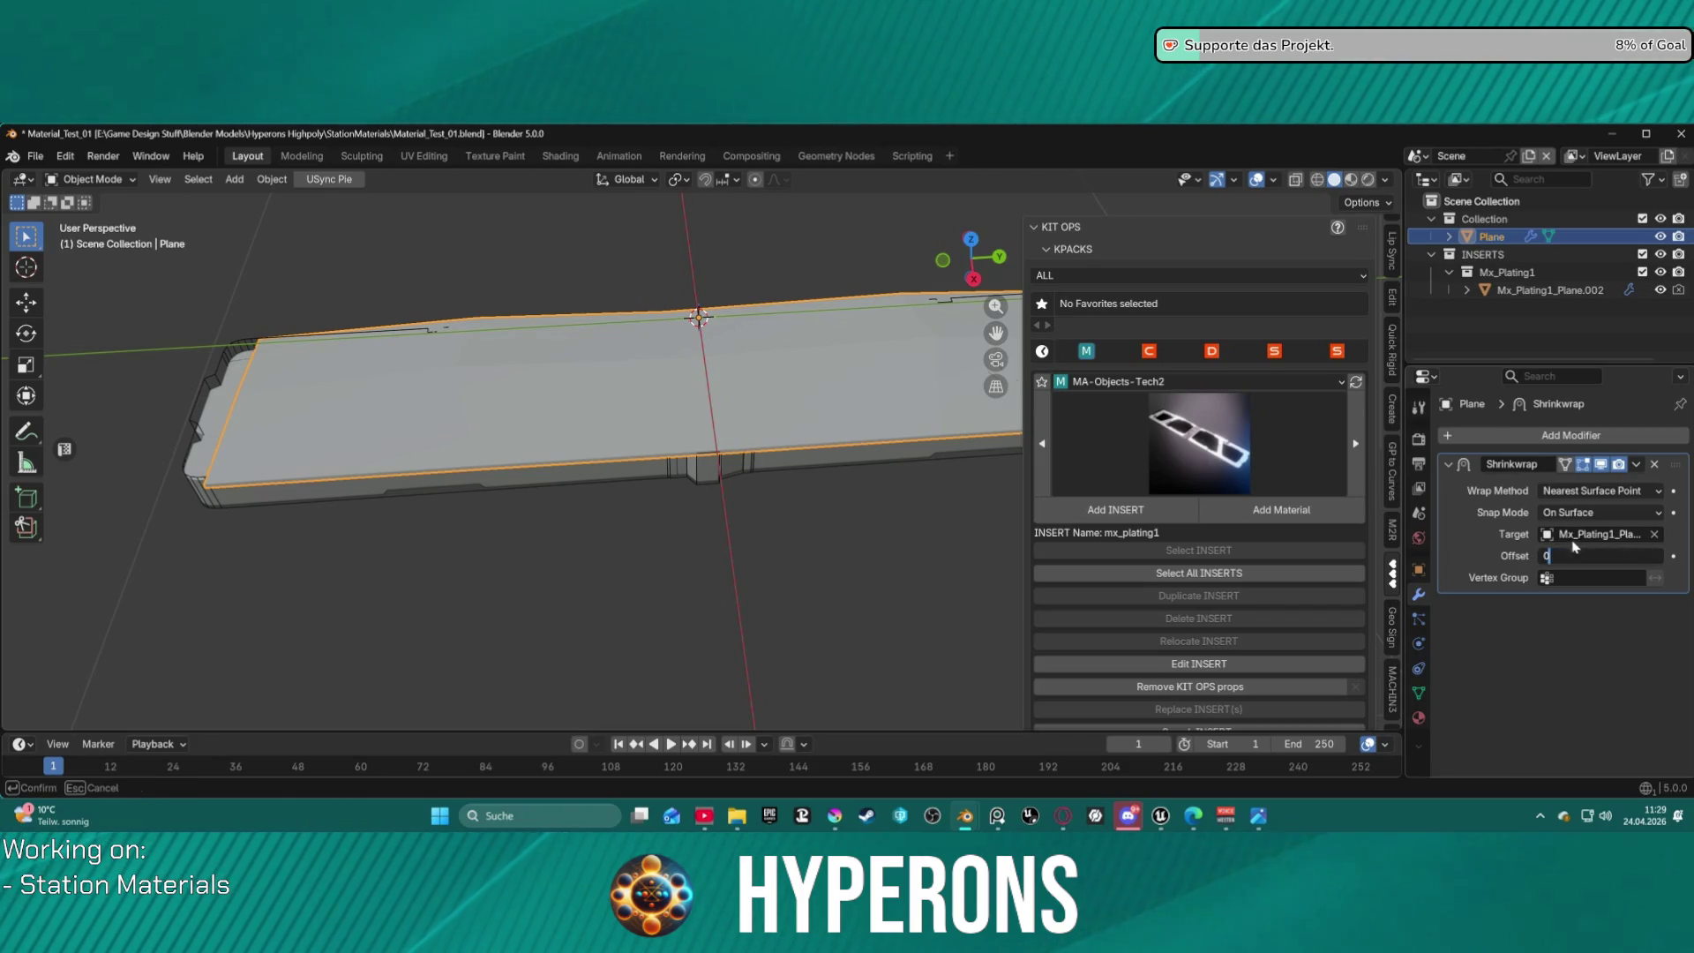
{"action": "key", "text": "Return"}
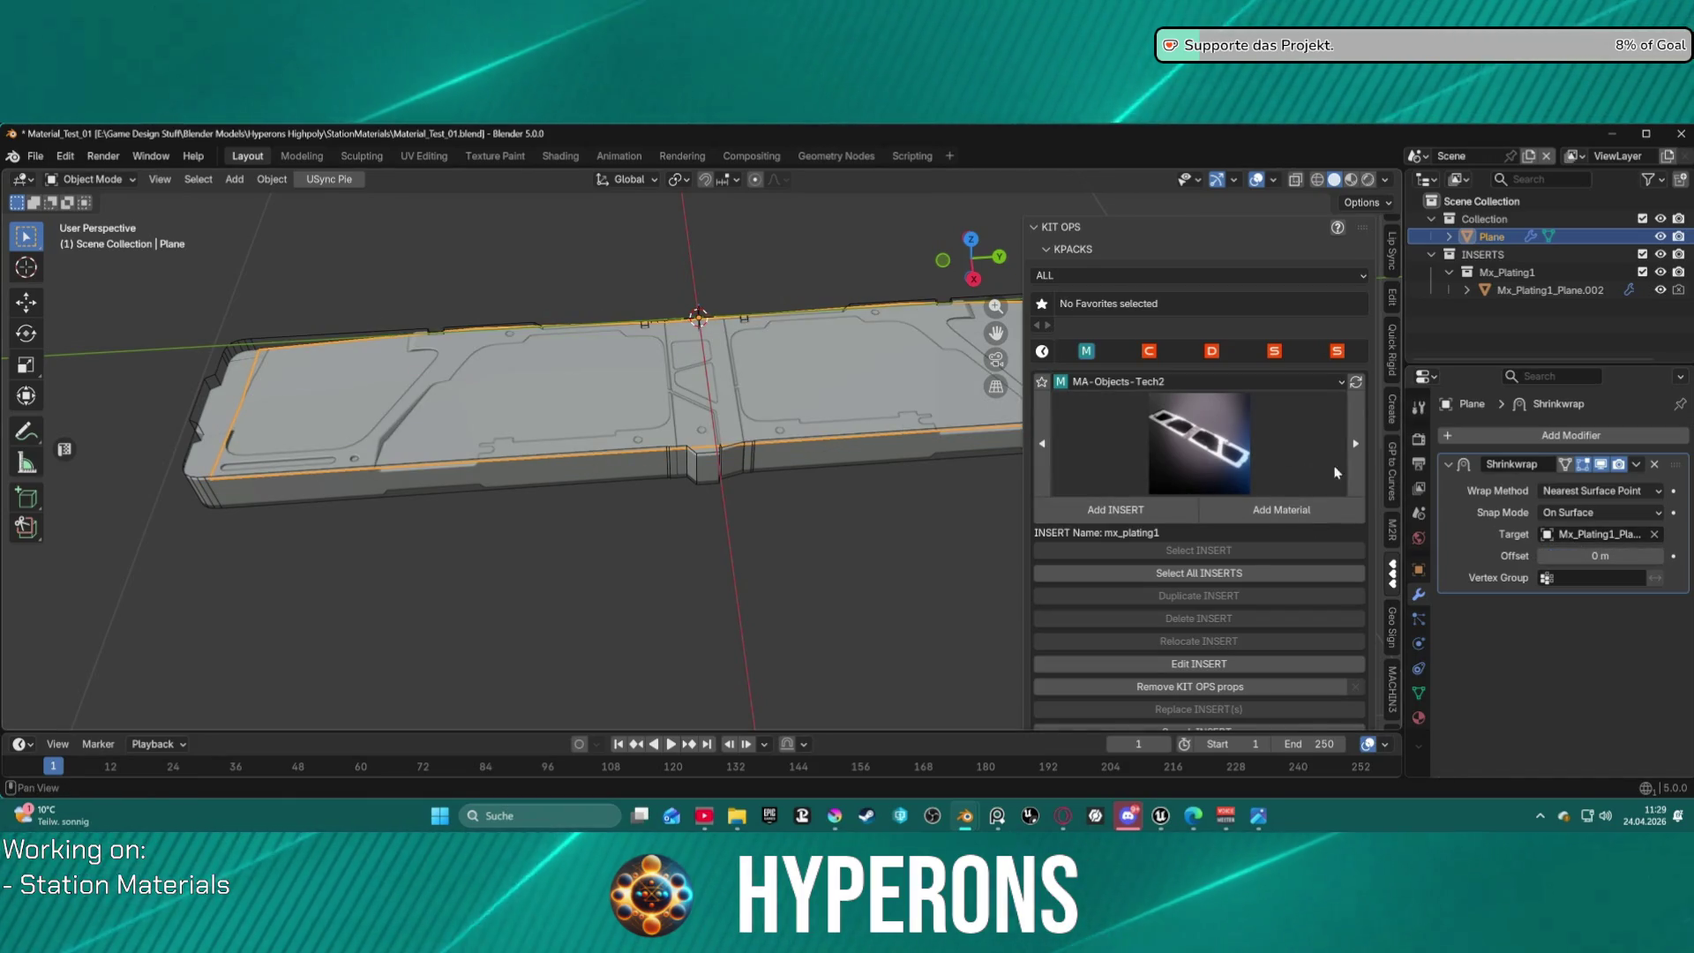
{"action": "left_click", "coordinate": [1636, 464]}
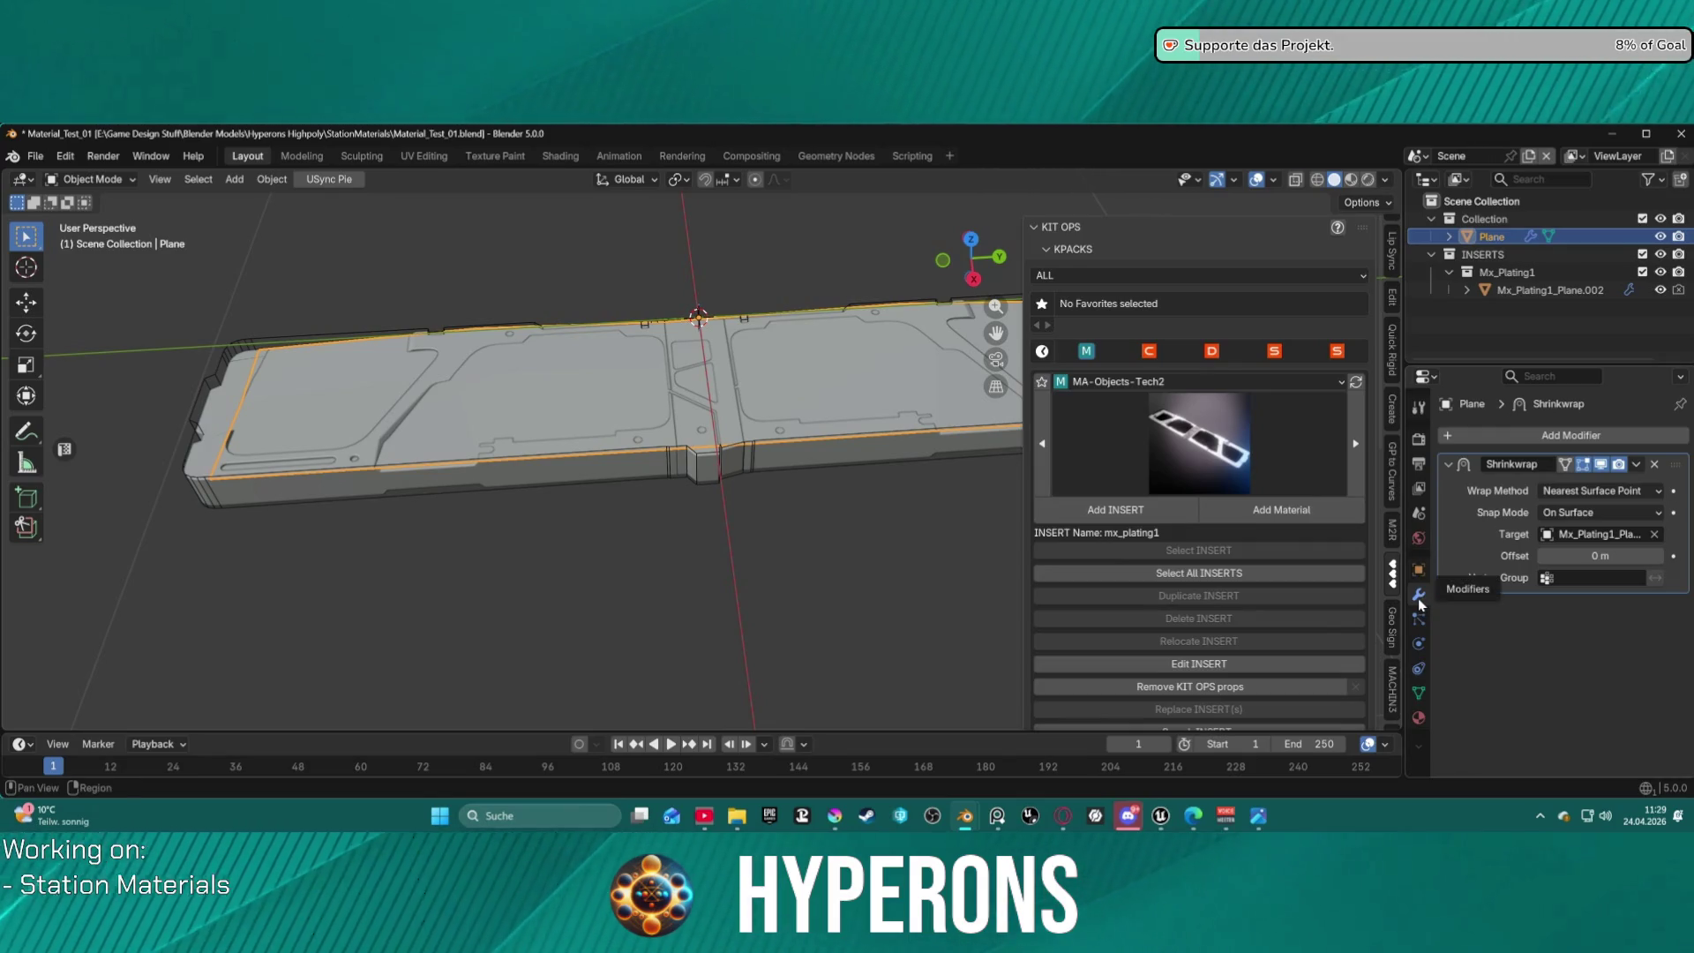
{"action": "right_click", "coordinate": [716, 414]}
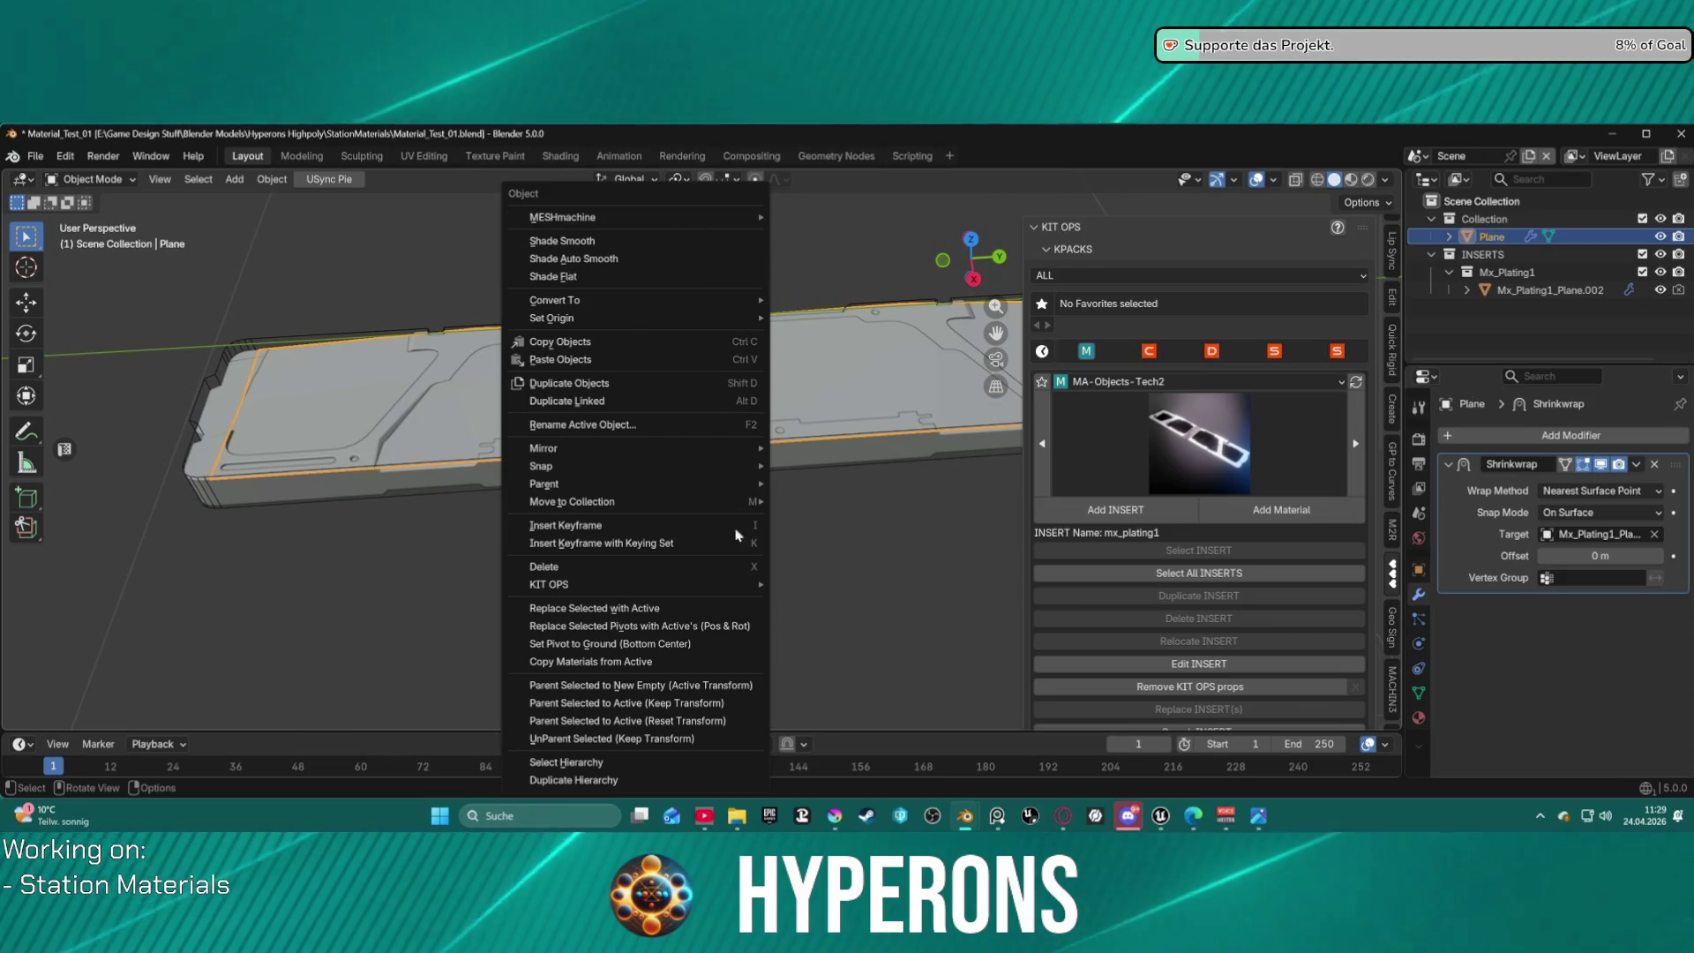
Subdivide the plane's entire mesh with 10 cuts in Edit Mode, then return to Object Mode.
{"action": "key", "text": "Tab"}
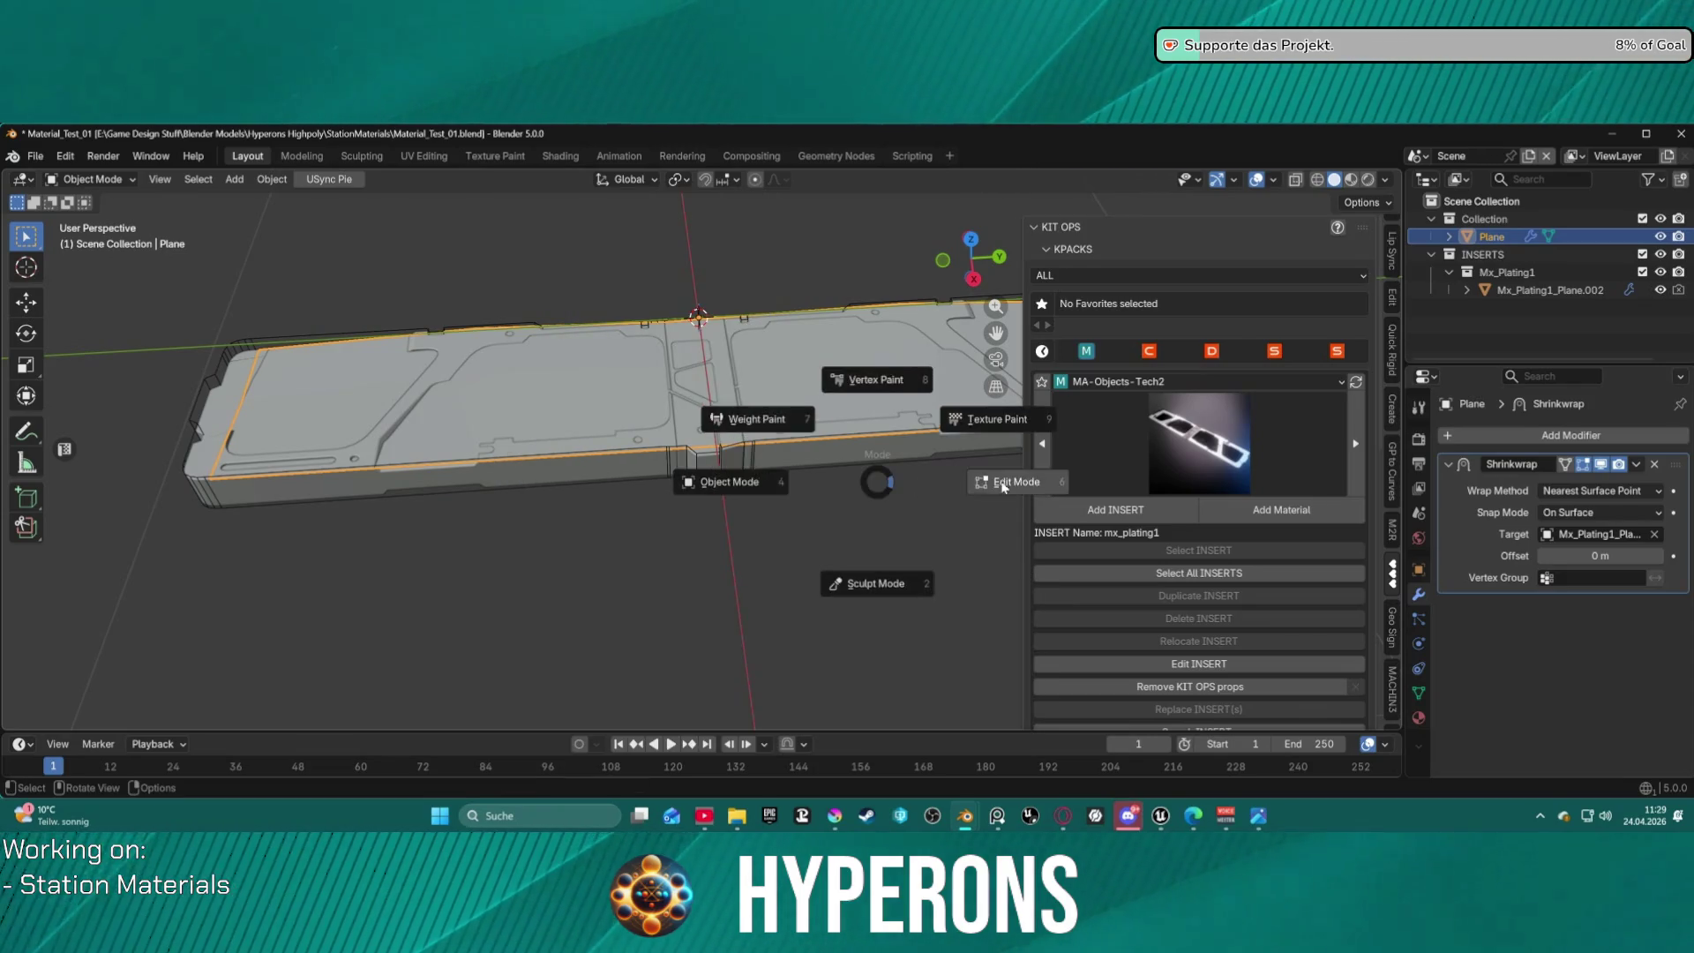
{"action": "left_click", "coordinate": [988, 481]}
{"action": "scroll", "coordinate": [771, 425], "scroll_direction": "down", "scroll_amount": 2}
{"action": "scroll", "coordinate": [771, 426], "scroll_direction": "down", "scroll_amount": 1}
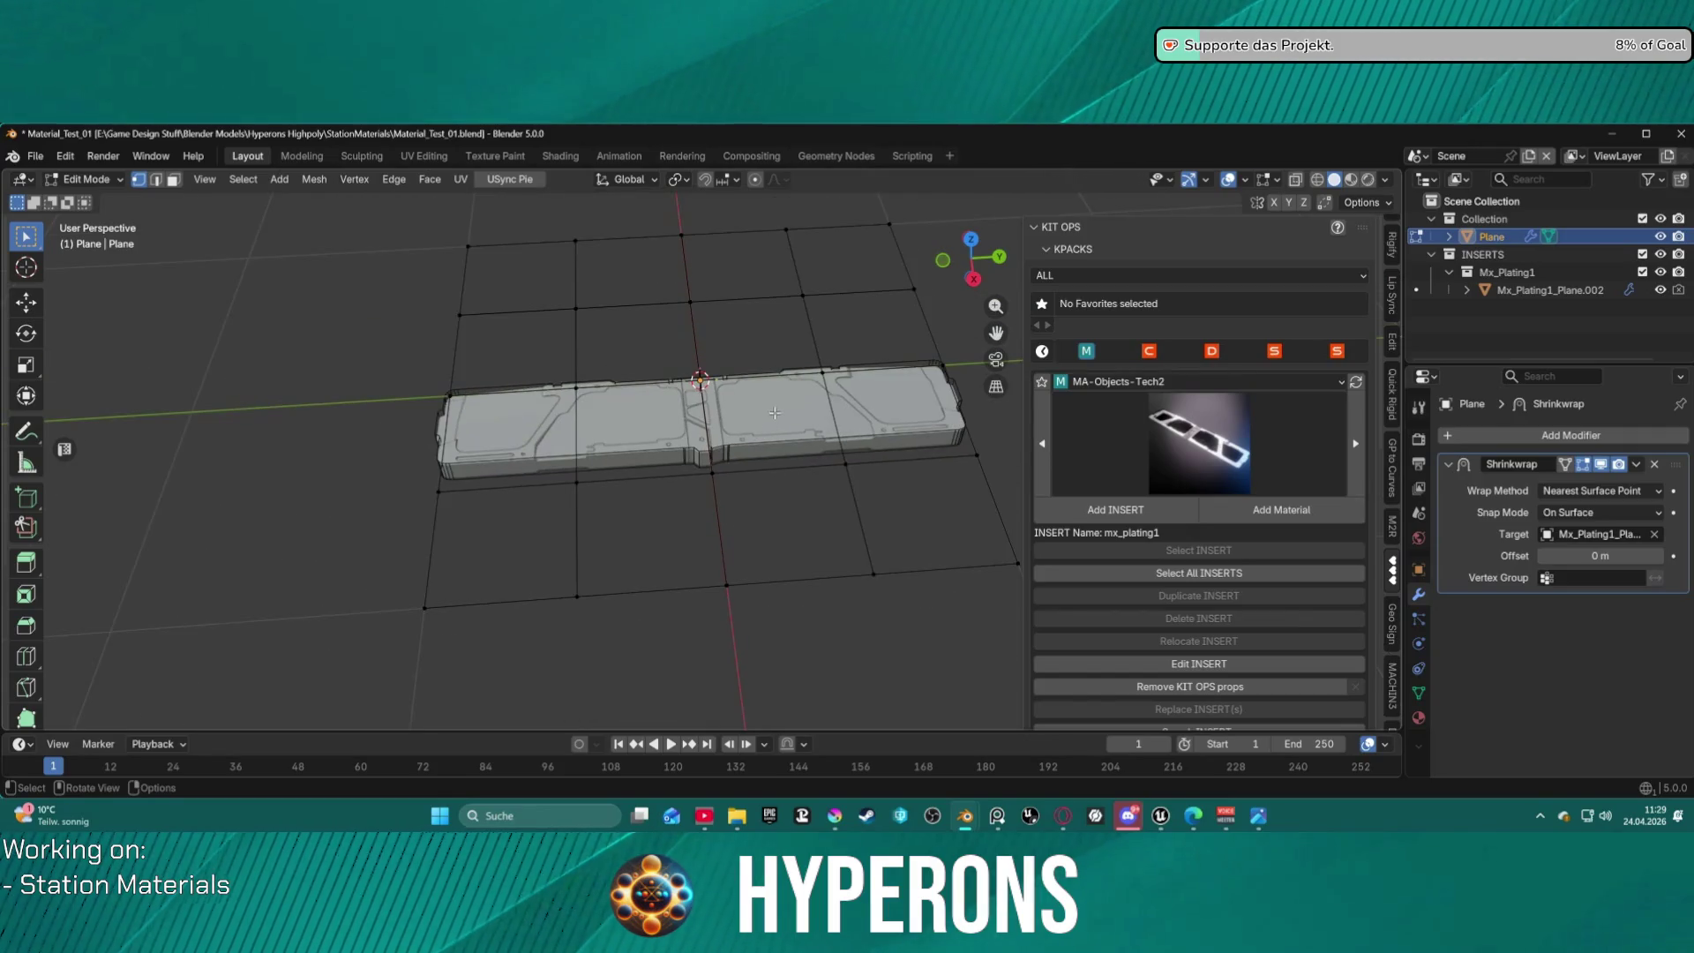
{"action": "key", "text": "a"}
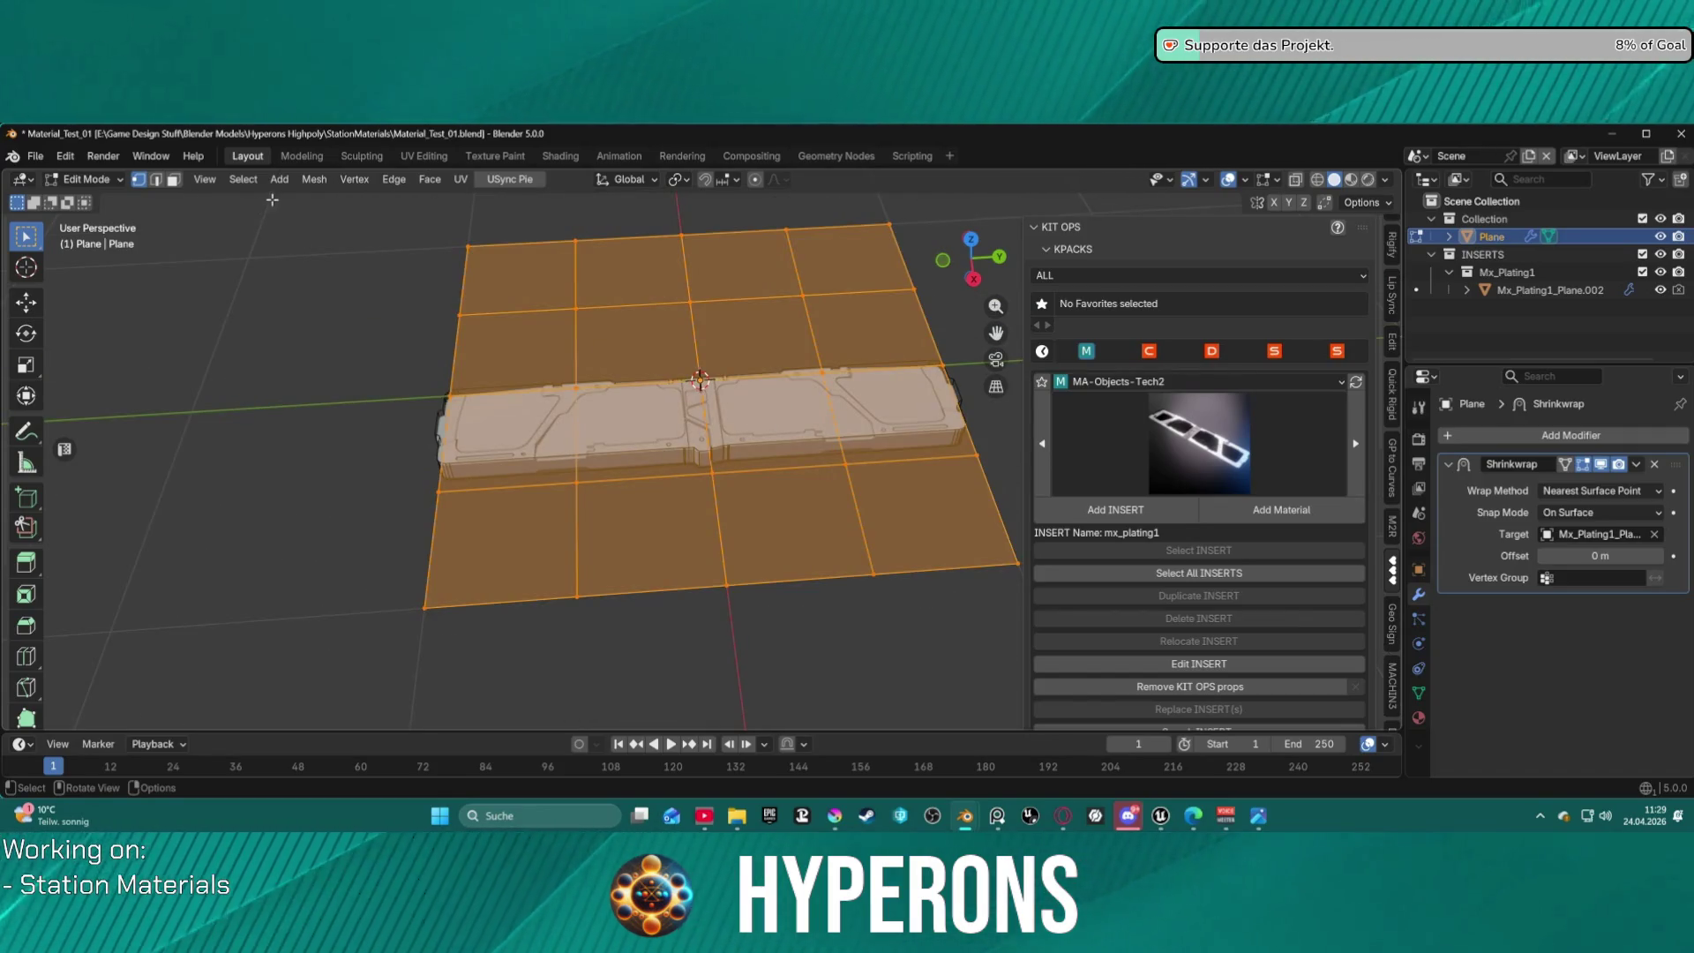
{"action": "right_click", "coordinate": [602, 304]}
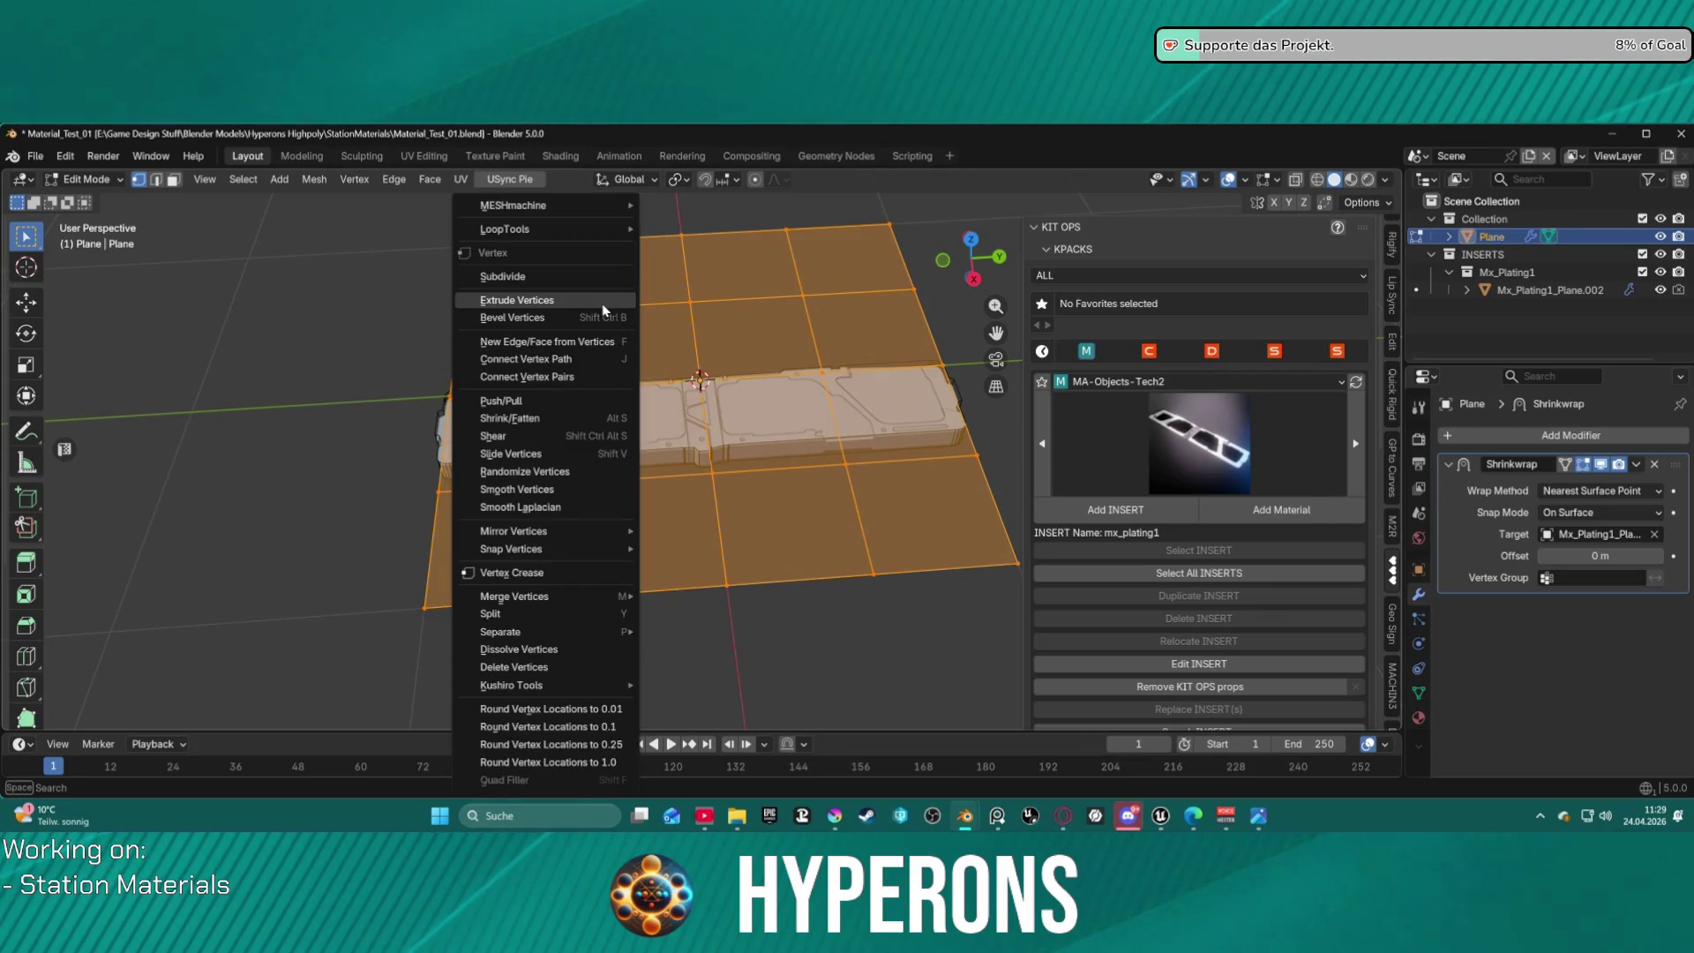
{"action": "left_click", "coordinate": [601, 275]}
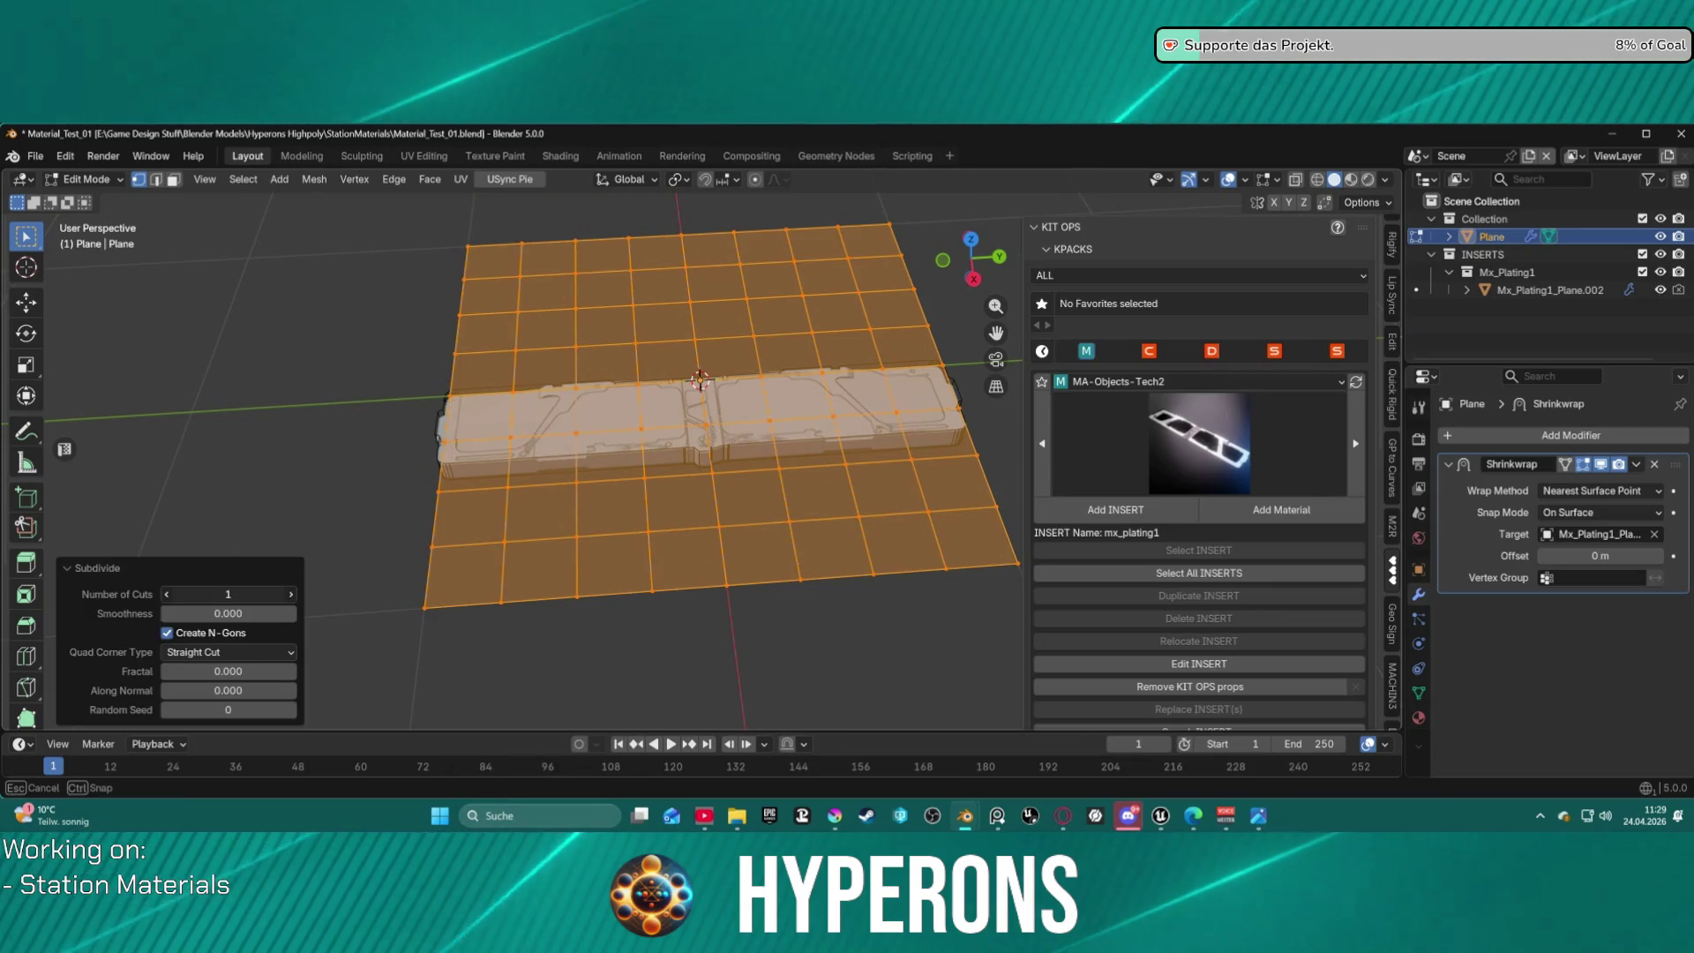
{"action": "mouse_move", "coordinate": [251, 591]}
{"action": "left_mouse_down"}
{"action": "mouse_move", "coordinate": [326, 591]}
{"action": "mouse_move", "coordinate": [227, 594]}
{"action": "left_mouse_up"}
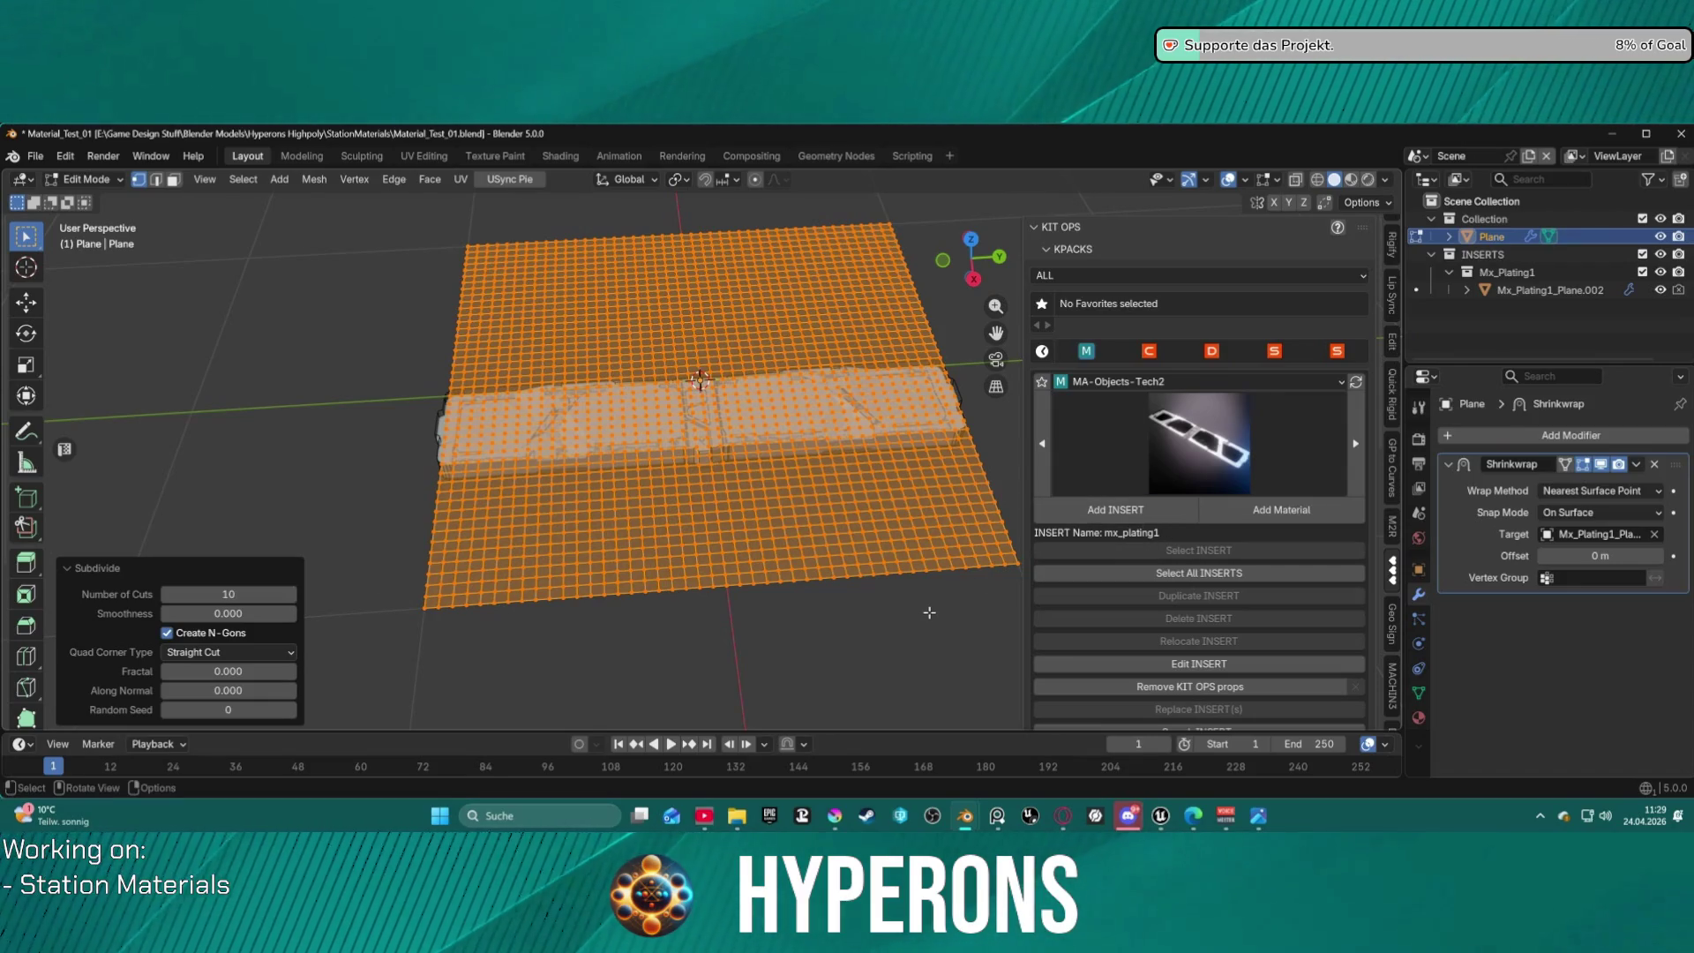
{"action": "left_click", "coordinate": [930, 612]}
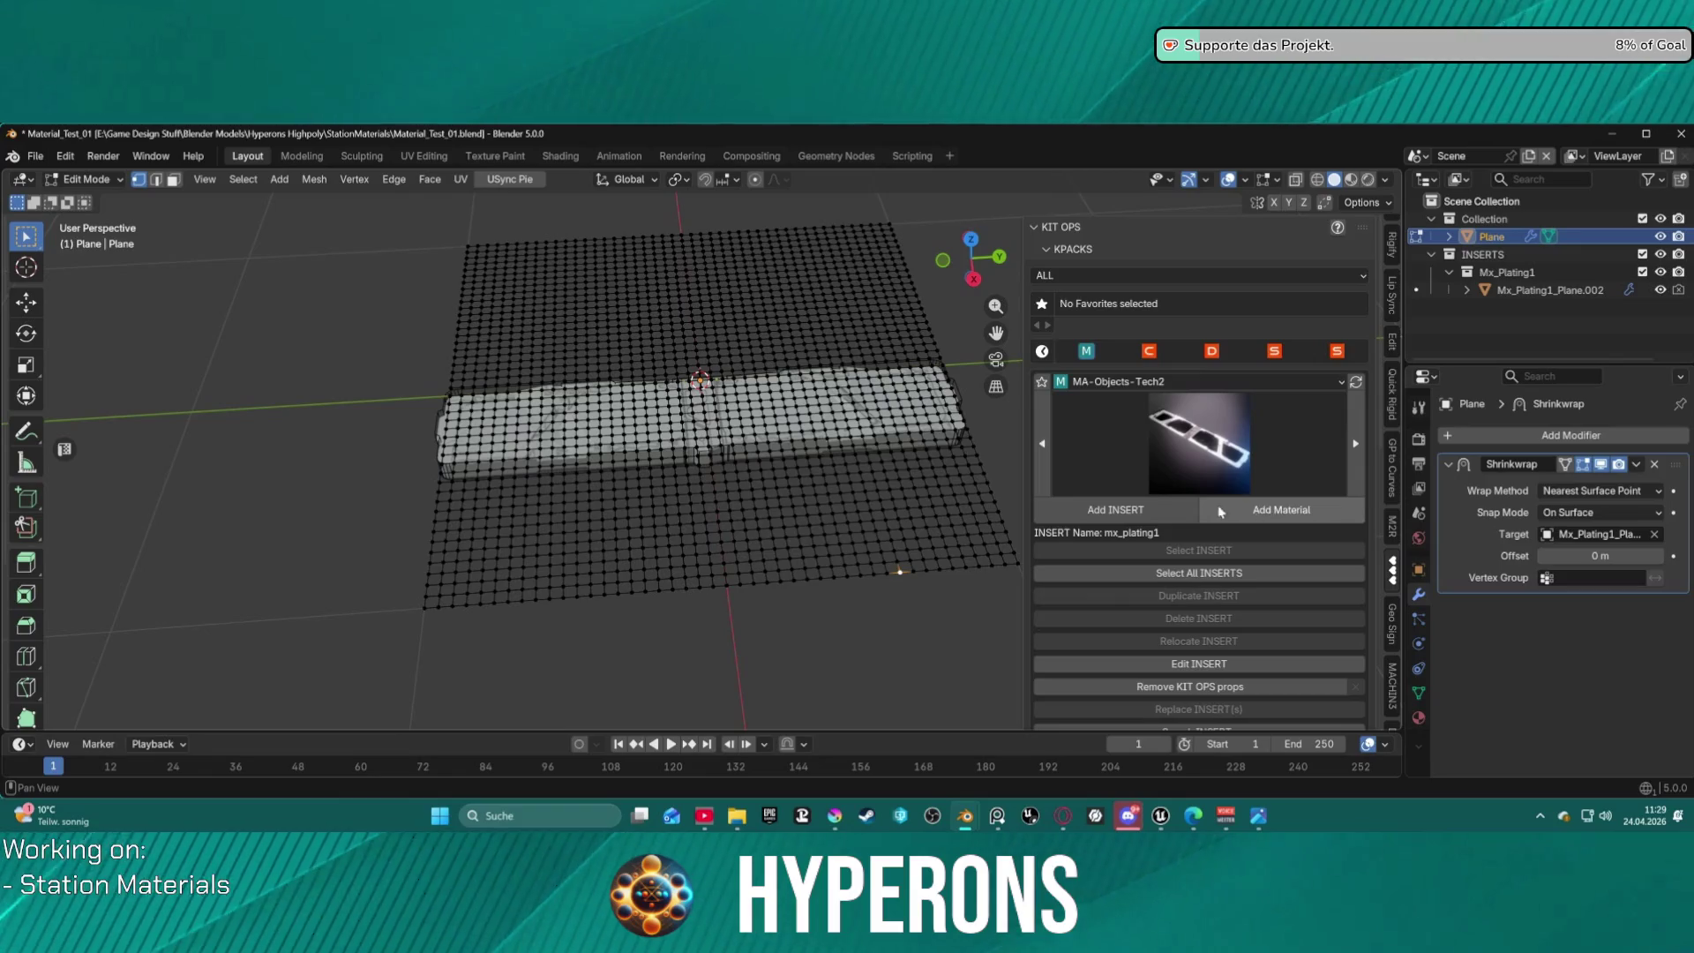
{"action": "key", "text": "Tab"}
{"action": "left_click", "coordinate": [671, 512]}
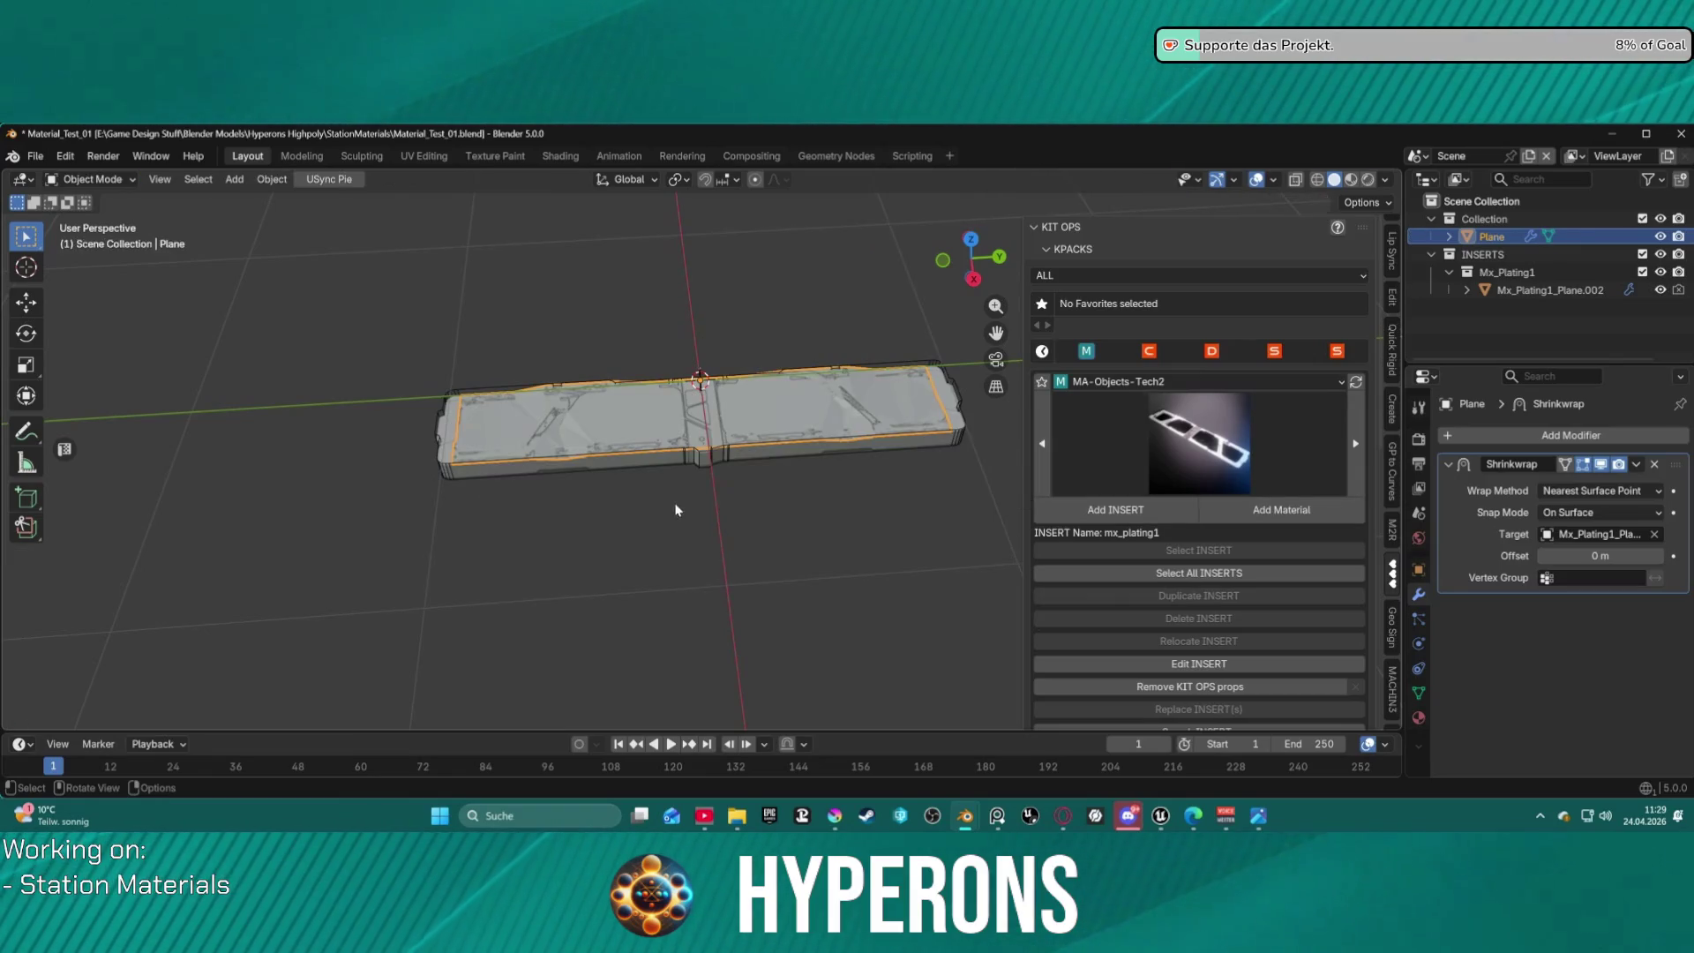
{"action": "scroll", "coordinate": [686, 422], "scroll_direction": "up", "scroll_amount": 5}
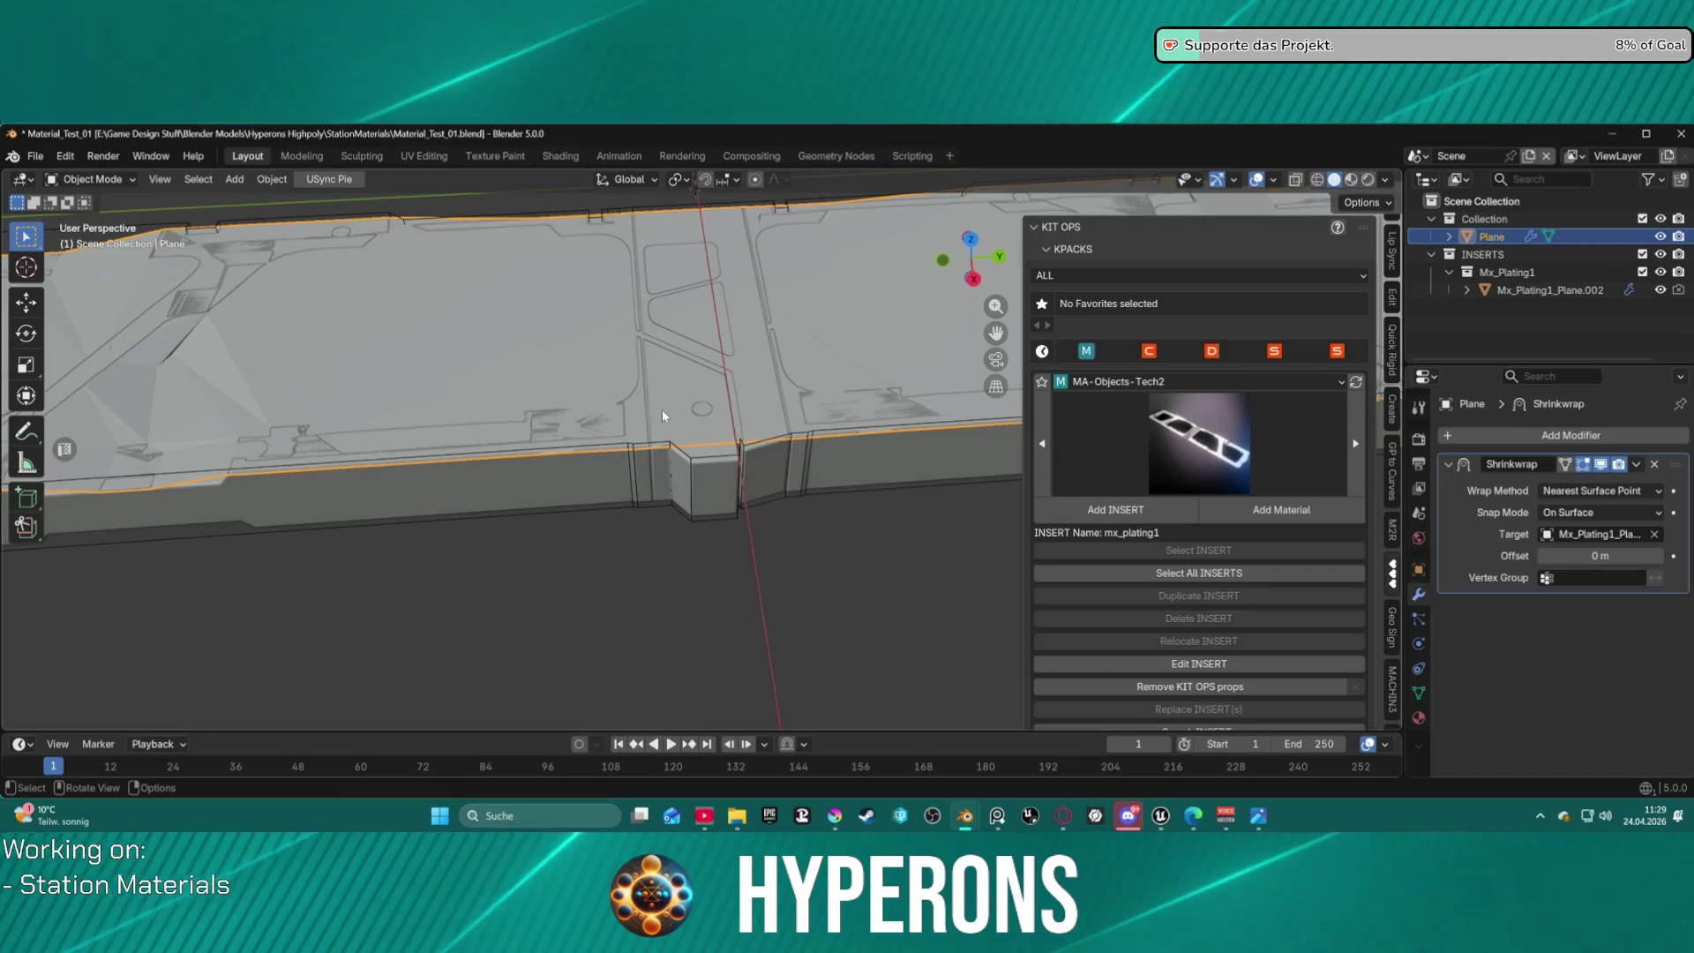
{"action": "mouse_move", "coordinate": [662, 409]}
{"action": "middle_mouse_down"}
{"action": "mouse_move", "coordinate": [708, 378]}
{"action": "mouse_move", "coordinate": [690, 339]}
{"action": "mouse_move", "coordinate": [623, 397]}
{"action": "mouse_move", "coordinate": [638, 404]}
{"action": "middle_mouse_up"}
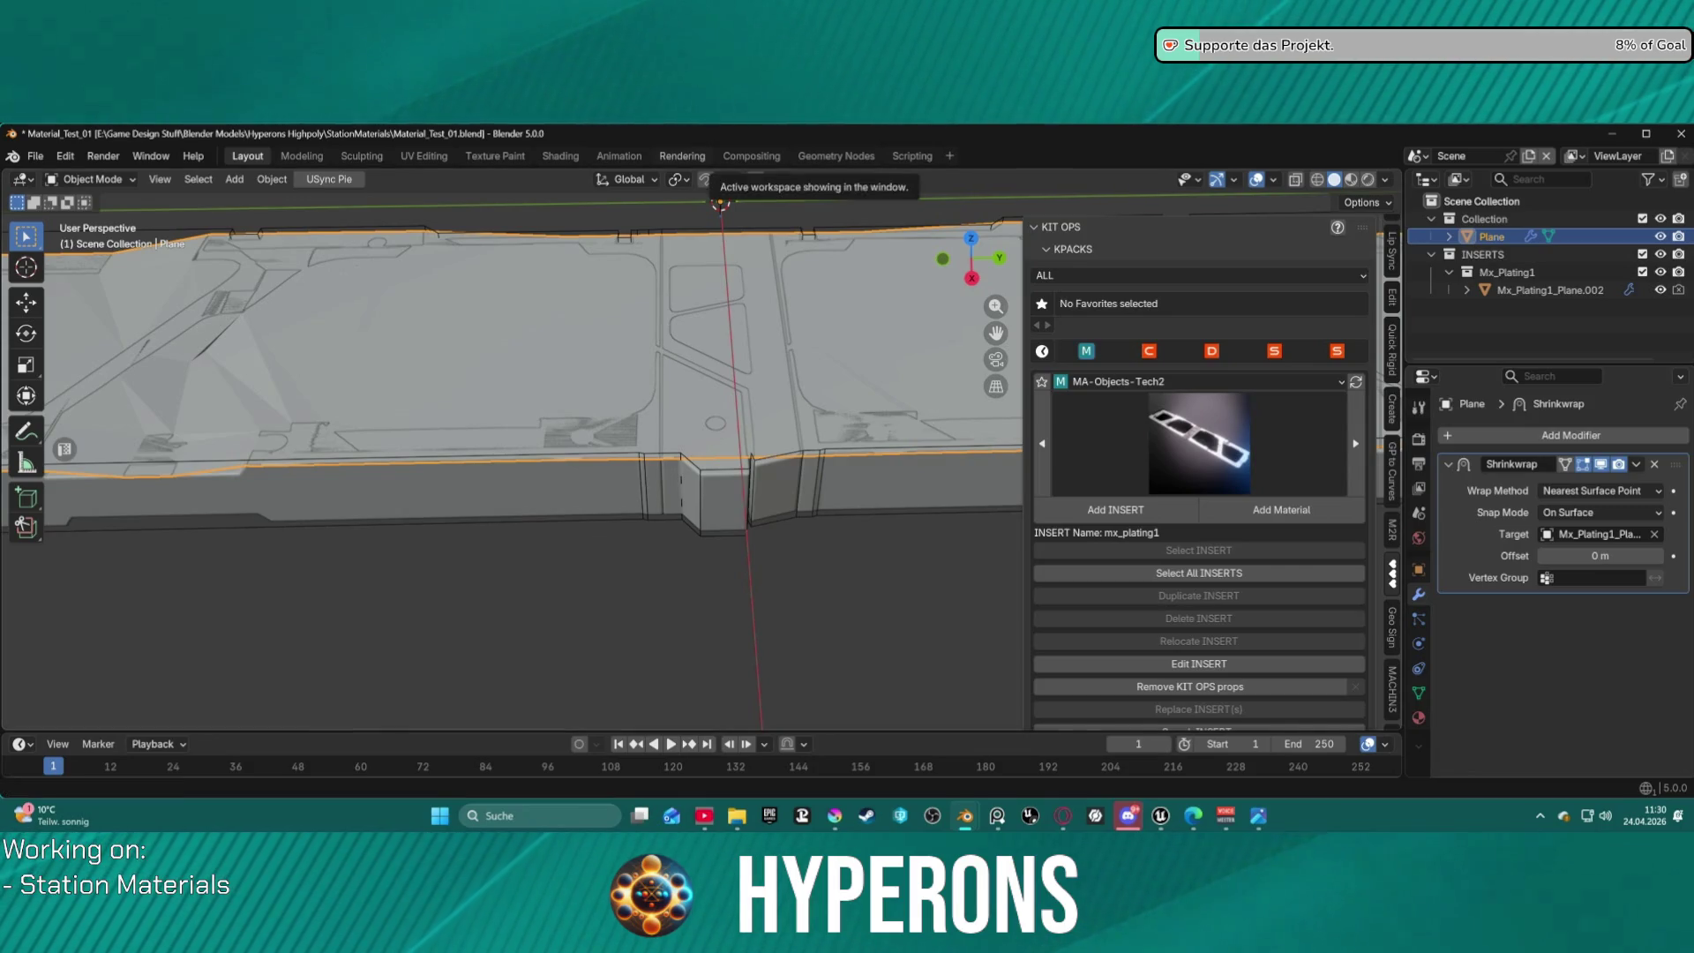
{"action": "key", "text": "alt+Tab"}
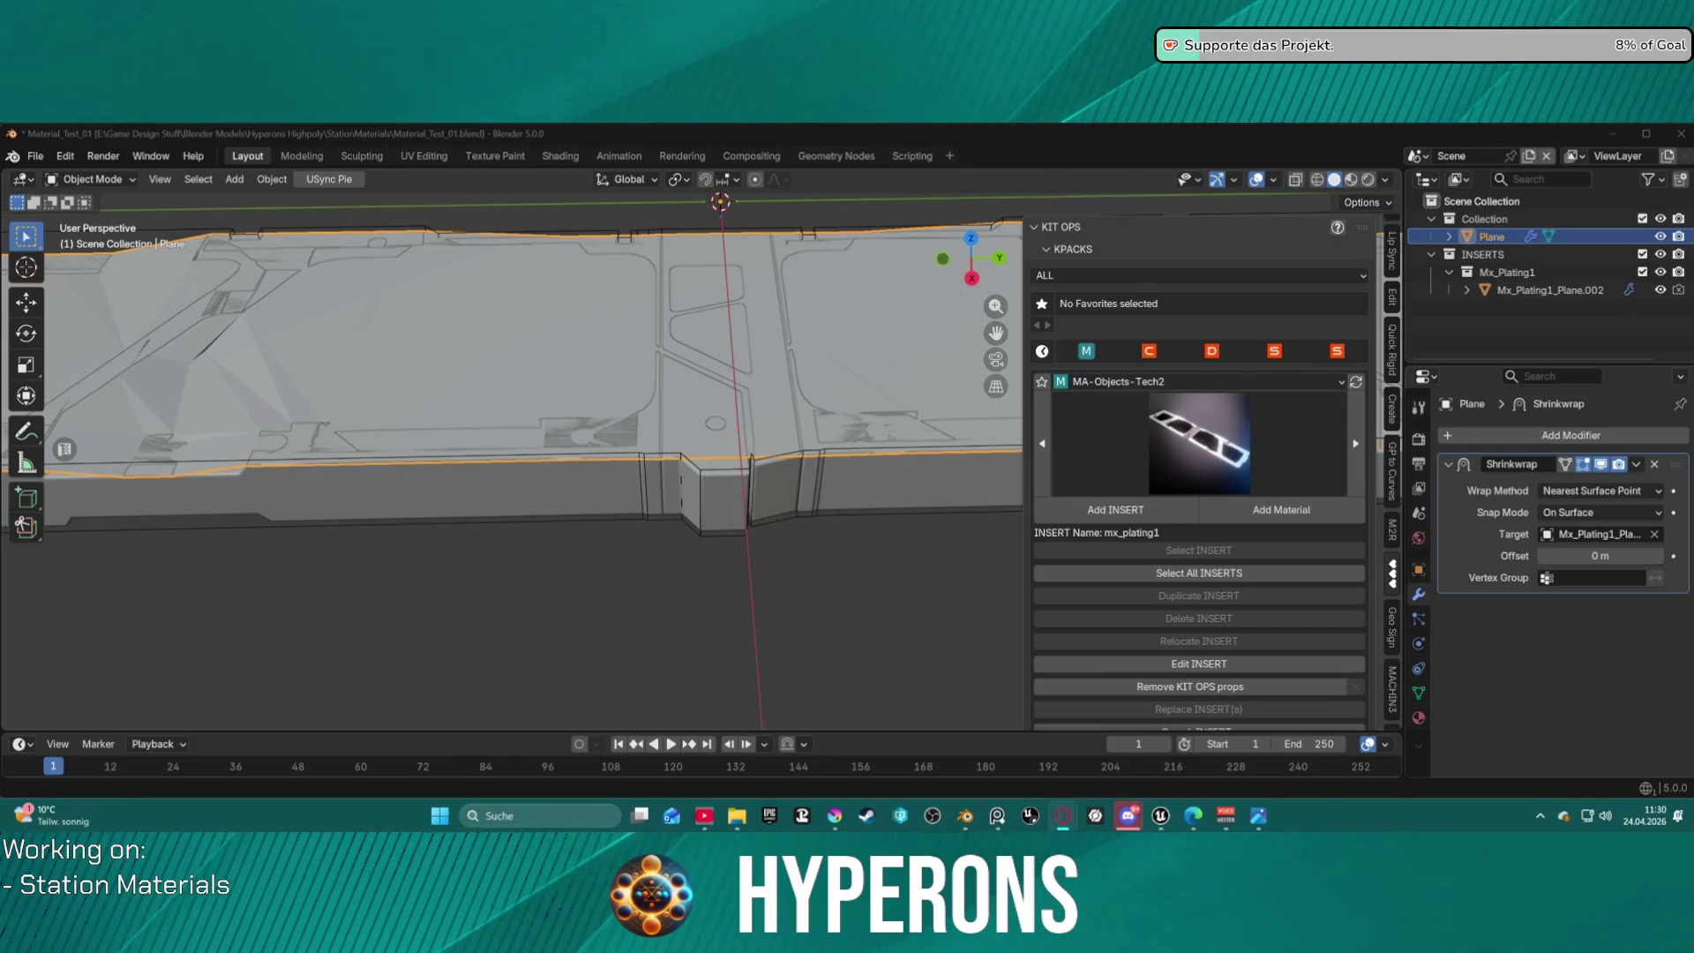
{"action": "scroll", "coordinate": [664, 547], "scroll_direction": "down", "scroll_amount": 4}
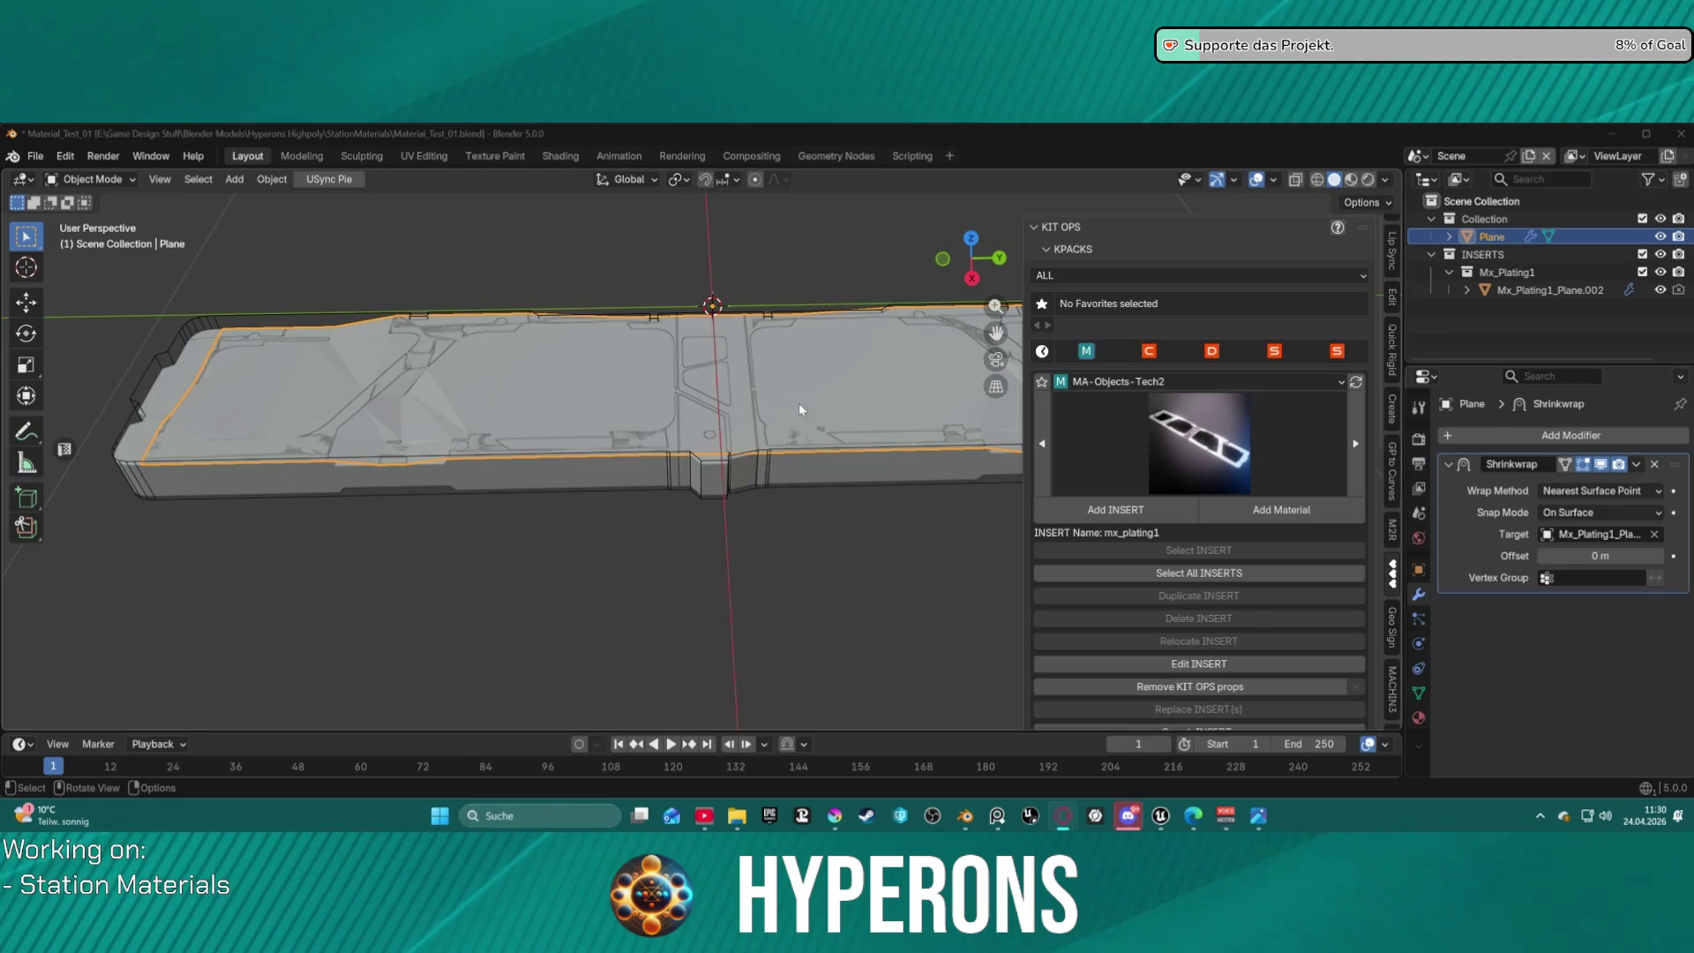
Apply the Shrinkwrap modifier to the plane.
{"action": "scroll", "coordinate": [794, 402], "scroll_direction": "down", "scroll_amount": 2}
{"action": "scroll", "coordinate": [792, 402], "scroll_direction": "up", "scroll_amount": 4}
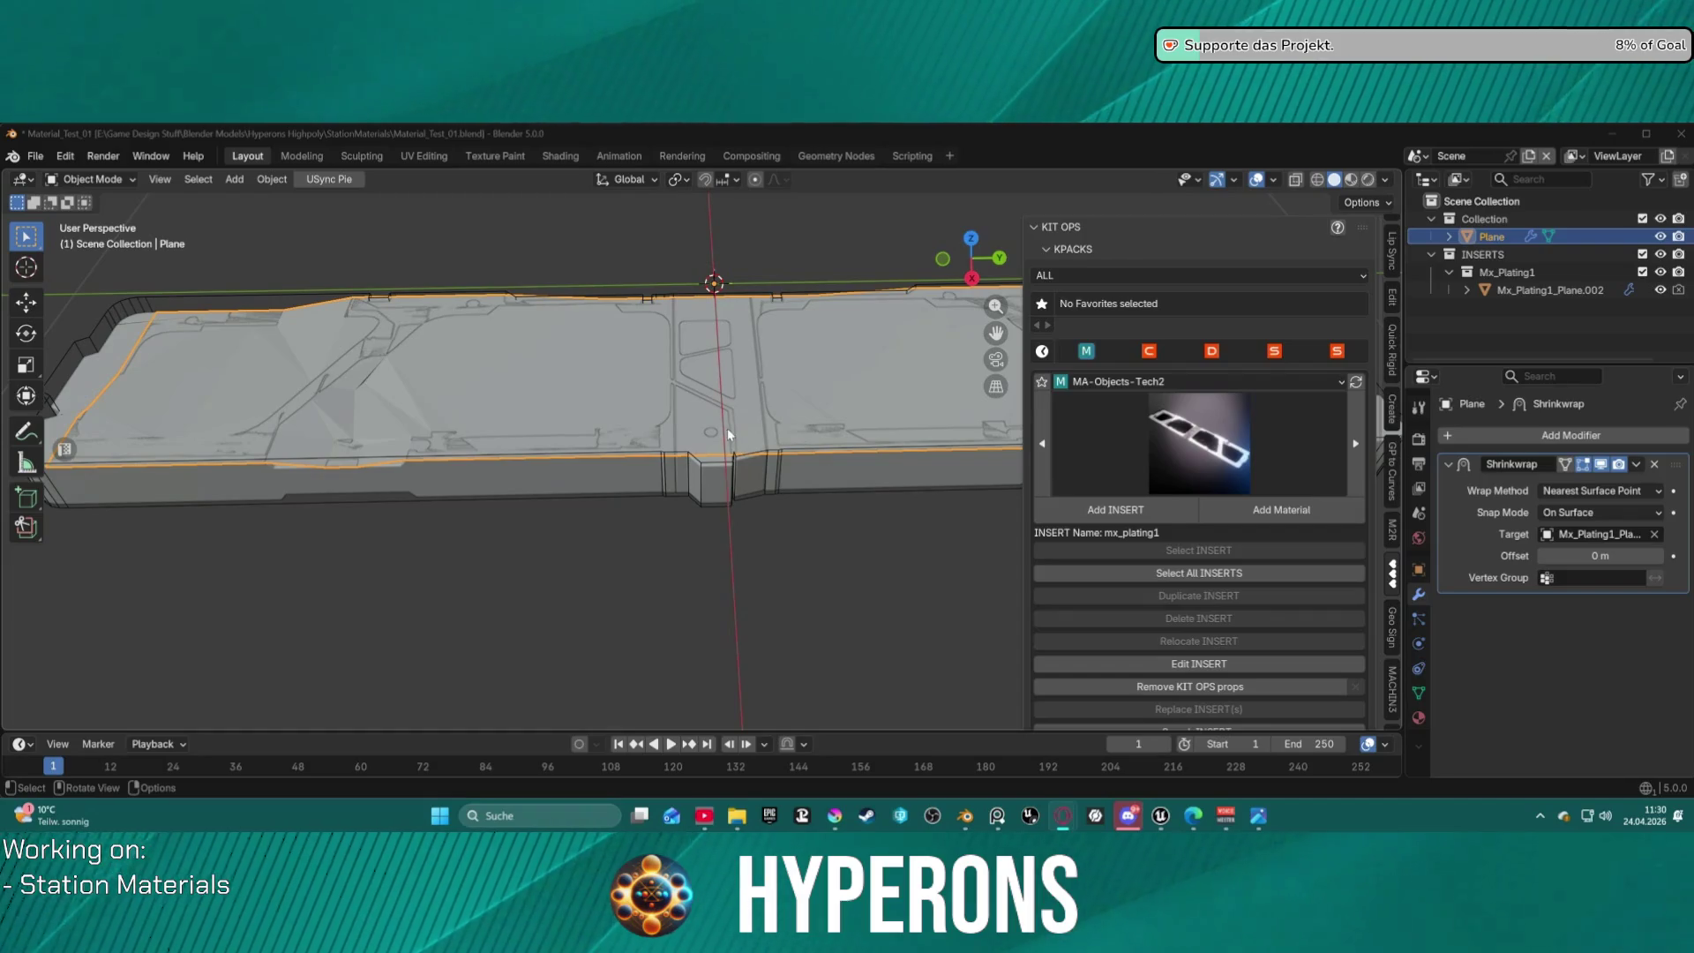
{"action": "left_click", "coordinate": [1638, 465]}
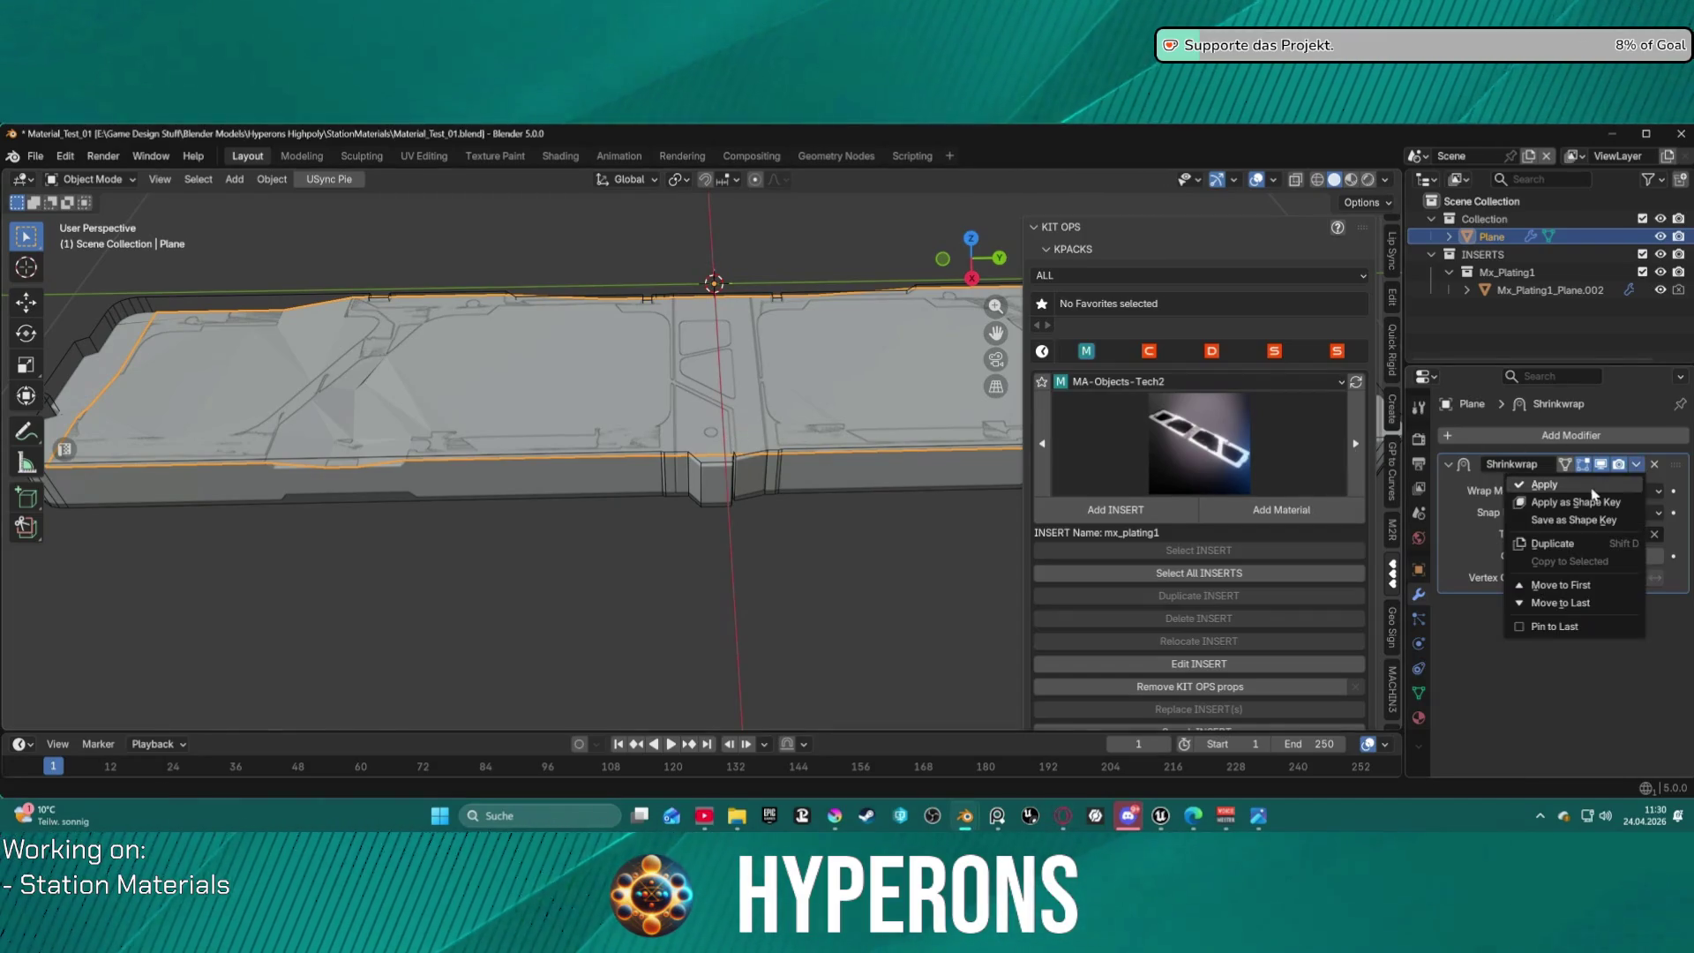
{"action": "left_click", "coordinate": [1535, 486]}
Hide the whole Mx_Plating1 insert in the Outliner.
{"action": "left_click", "coordinate": [746, 484]}
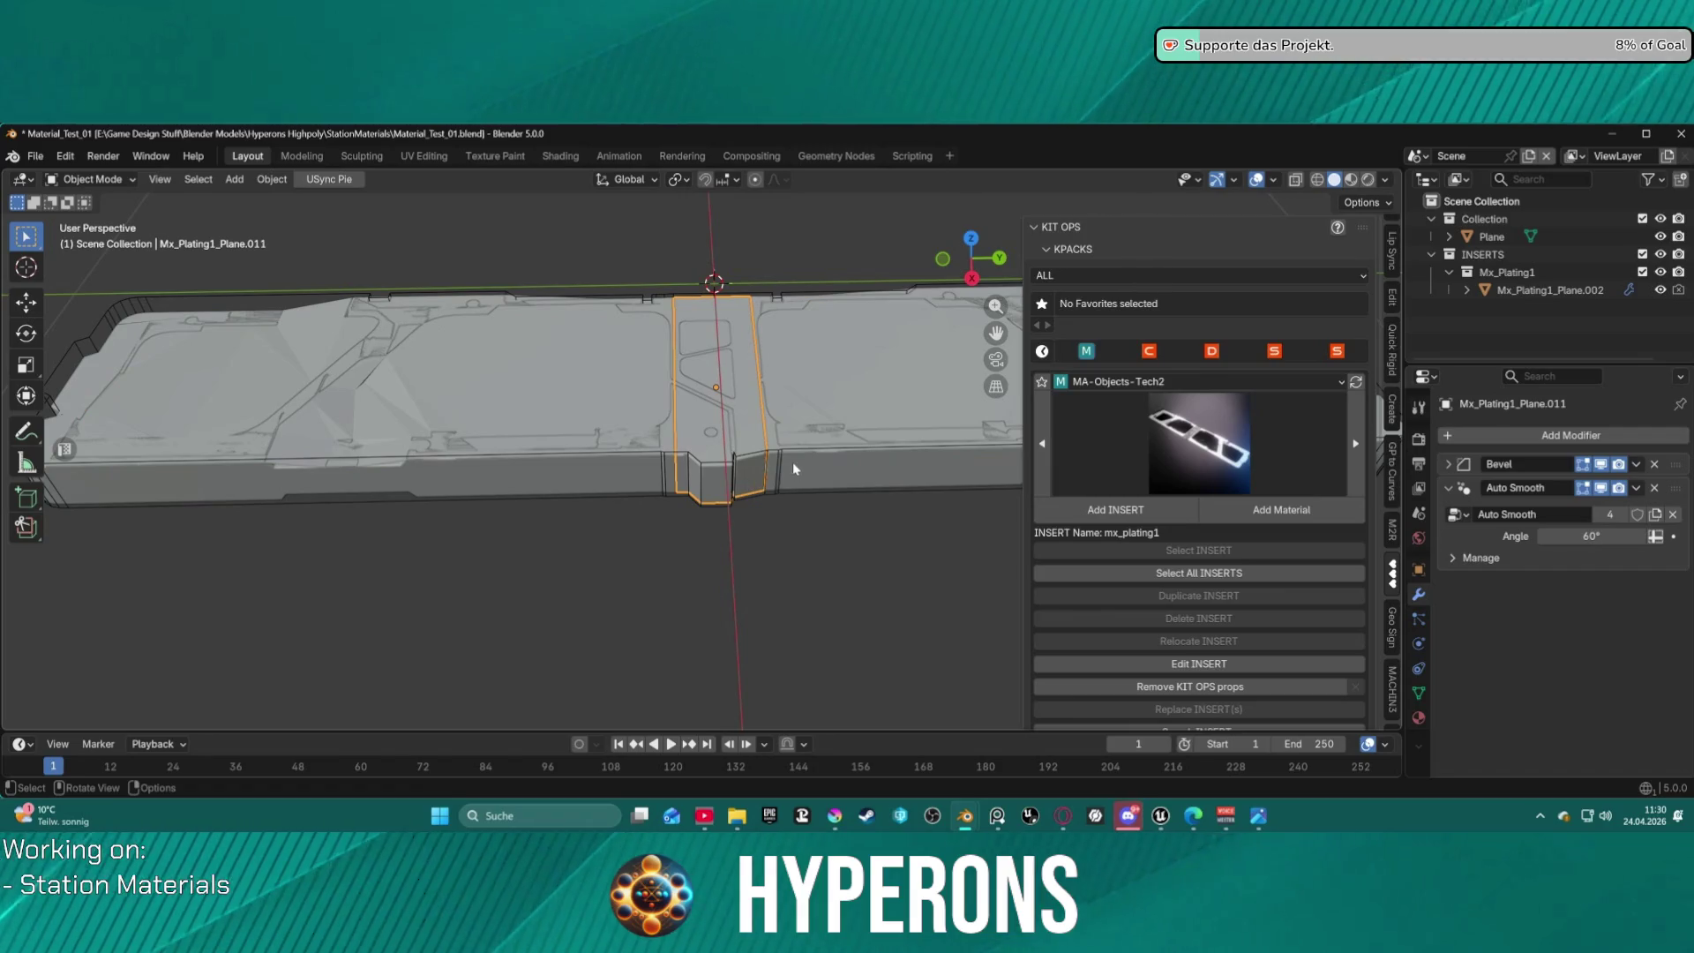
{"action": "left_click", "coordinate": [1660, 290]}
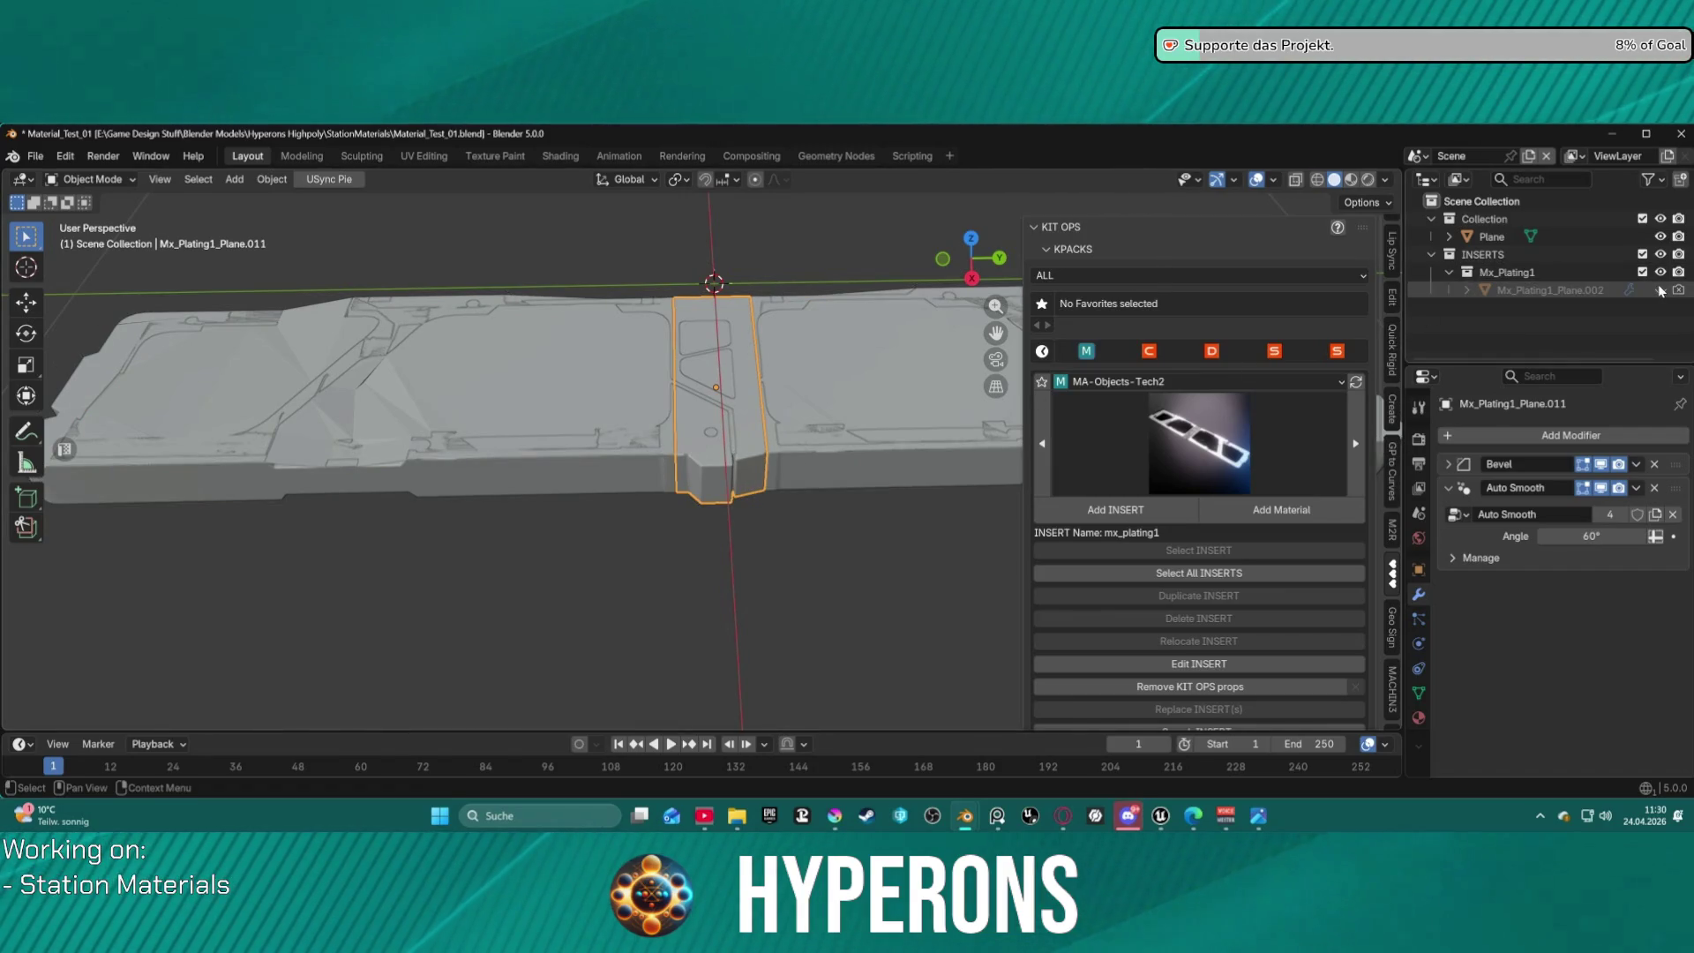
{"action": "left_click", "coordinate": [1660, 291]}
{"action": "left_click", "coordinate": [1660, 271]}
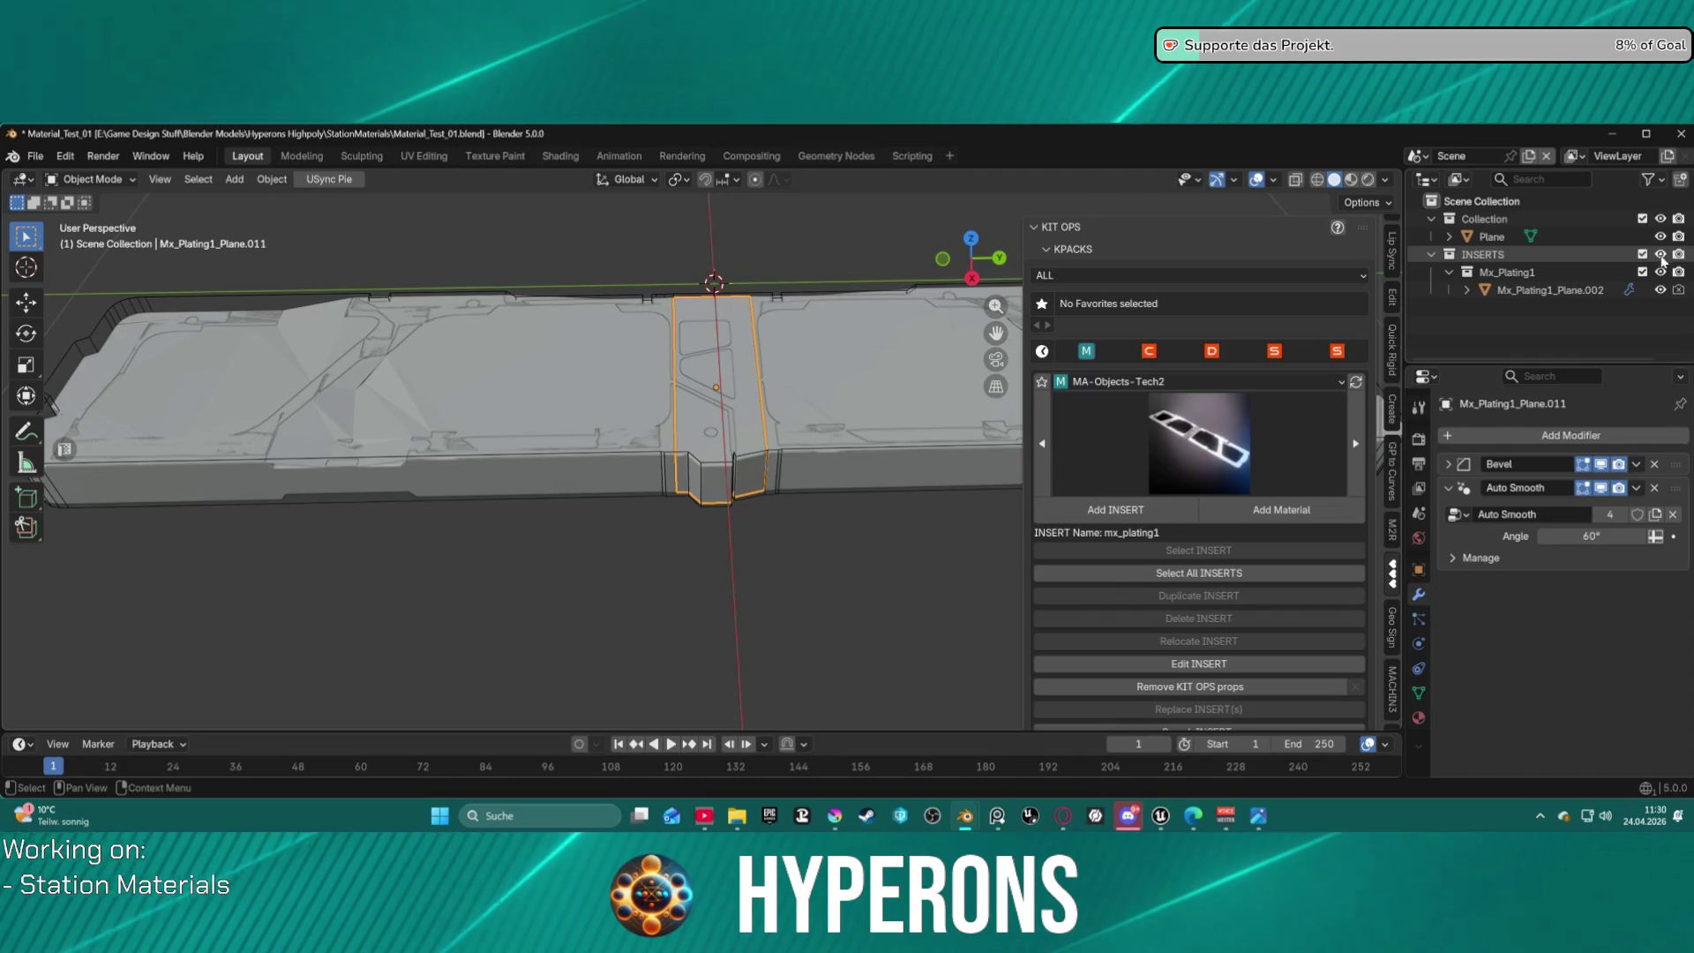
Select the plane and delete it.
{"action": "mouse_move", "coordinate": [638, 356]}
{"action": "middle_mouse_down"}
{"action": "mouse_move", "coordinate": [756, 265]}
{"action": "mouse_move", "coordinate": [711, 208]}
{"action": "mouse_move", "coordinate": [616, 283]}
{"action": "mouse_move", "coordinate": [660, 390]}
{"action": "mouse_move", "coordinate": [628, 348]}
{"action": "mouse_move", "coordinate": [643, 358]}
{"action": "middle_mouse_up"}
{"action": "left_click", "coordinate": [643, 357]}
{"action": "key", "text": "Delete"}
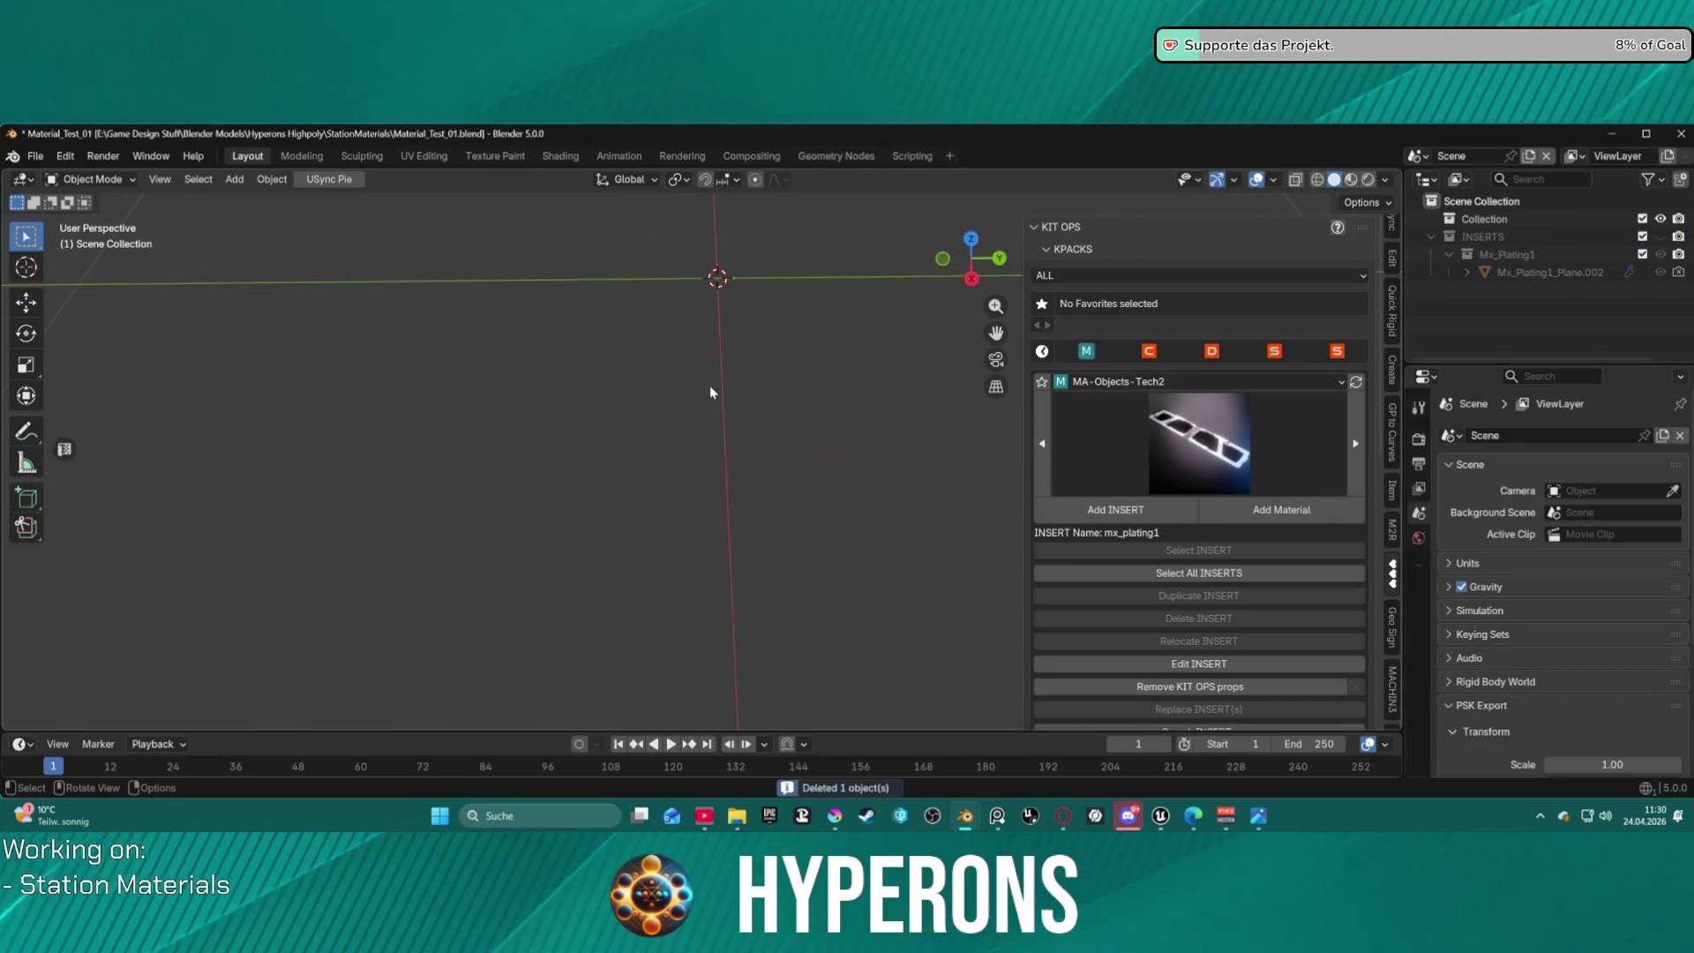
Undo back to the flat plane without its Shrinkwrap modifier.
{"action": "key", "text": "ctrl+z"}
{"action": "key", "text": "ctrl+z"}
{"action": "key", "text": "ctrl+z"}
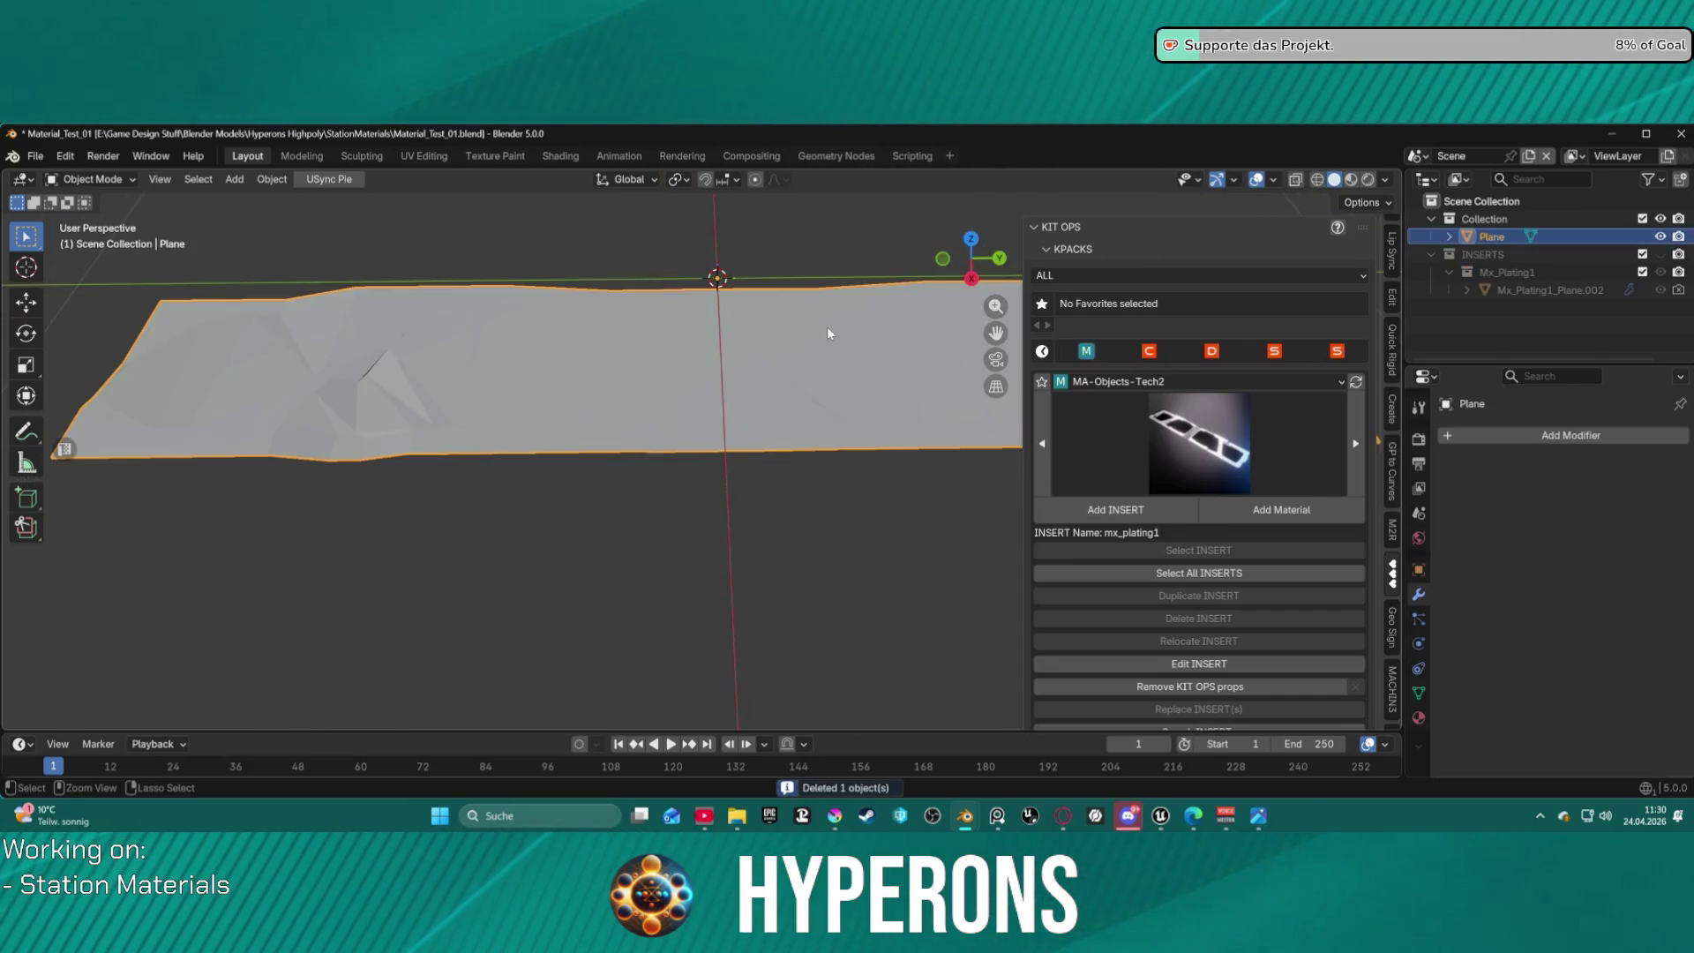
{"action": "key", "text": "Tab"}
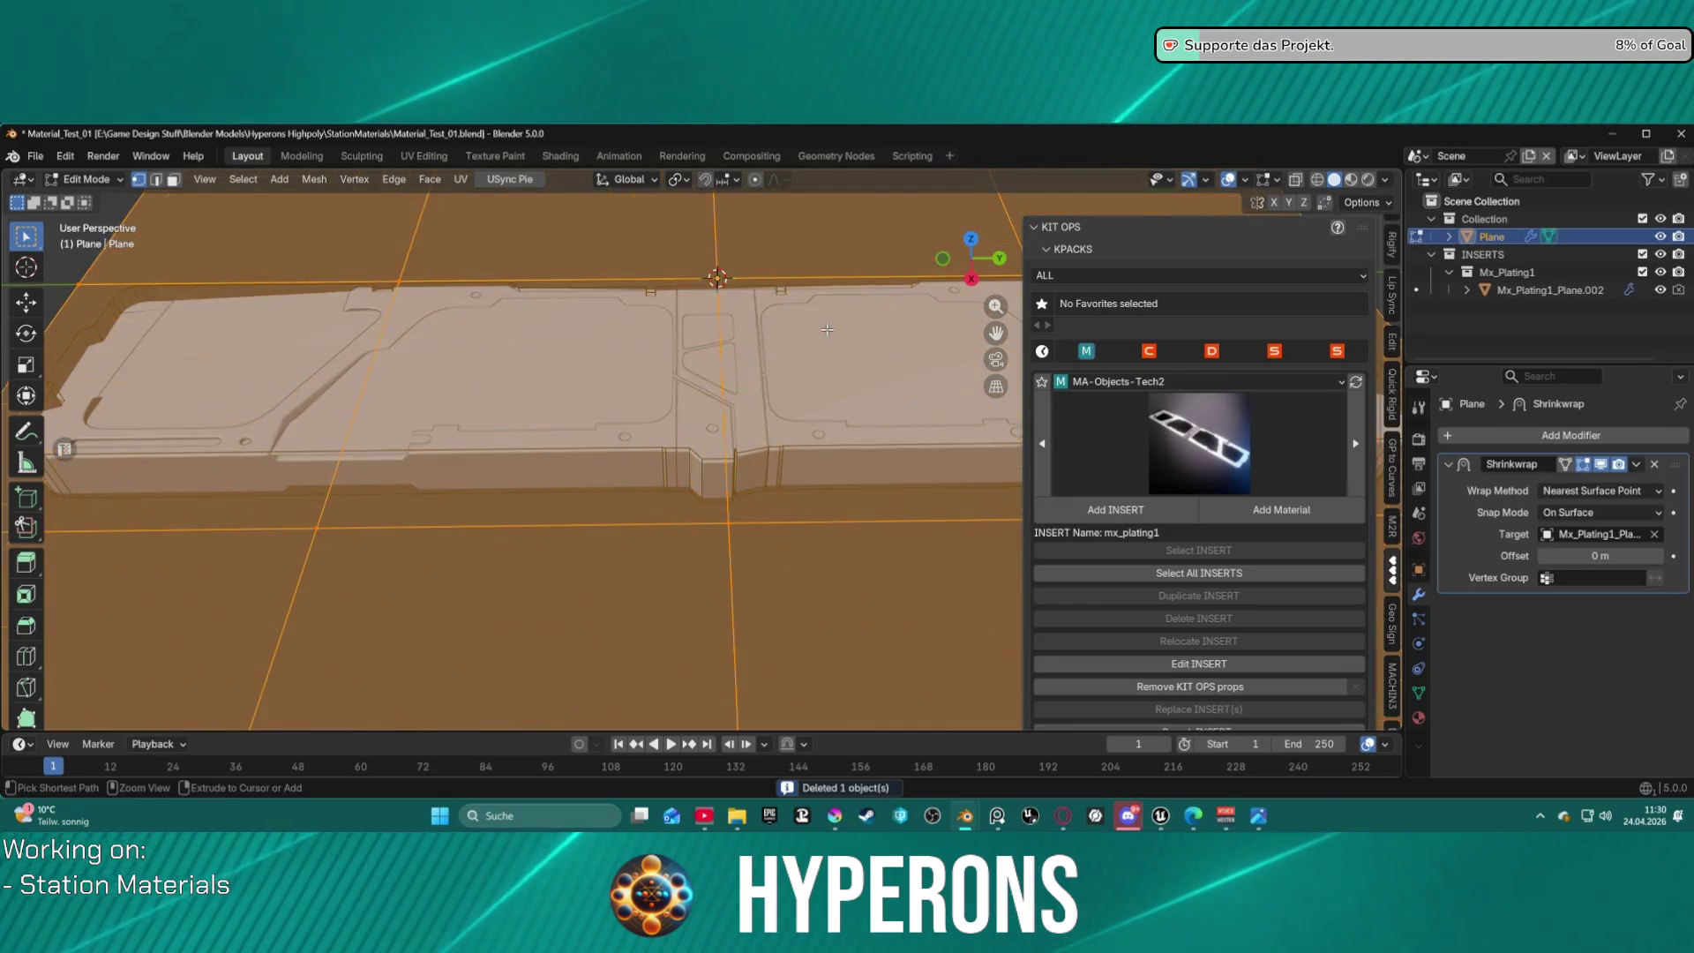
{"action": "key", "text": "Tab"}
{"action": "key", "text": "ctrl+z"}
{"action": "key", "text": "ctrl+z"}
{"action": "key", "text": "ctrl+z"}
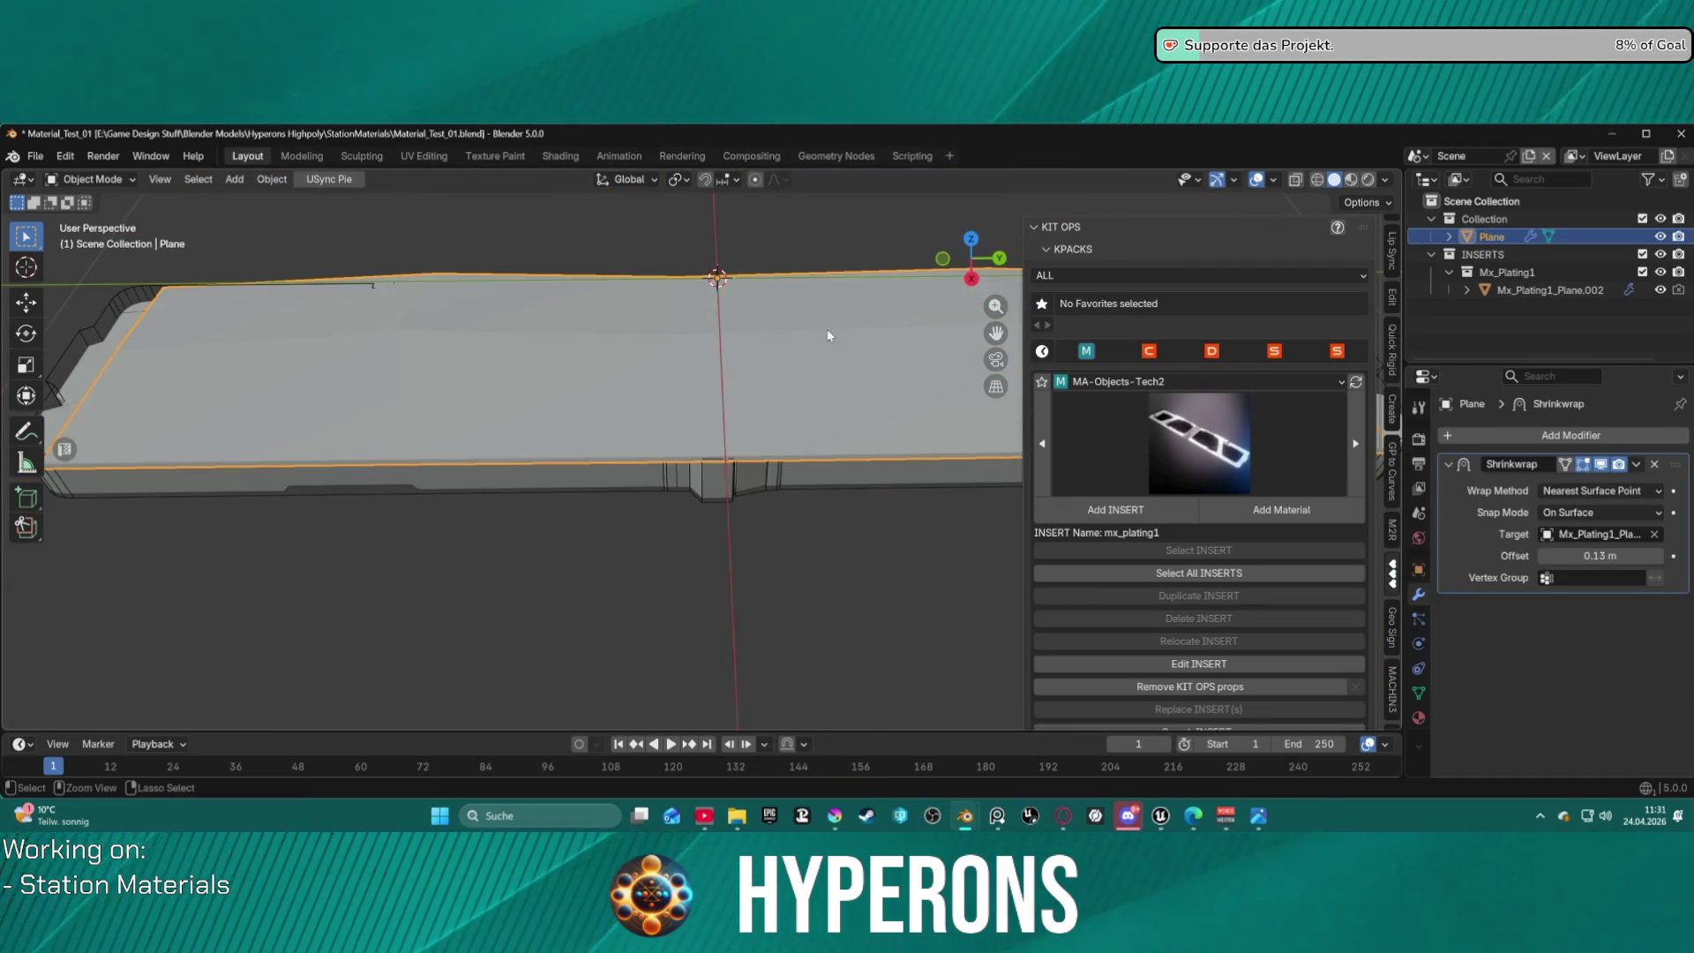
{"action": "scroll", "coordinate": [827, 353], "scroll_direction": "down", "scroll_amount": 5}
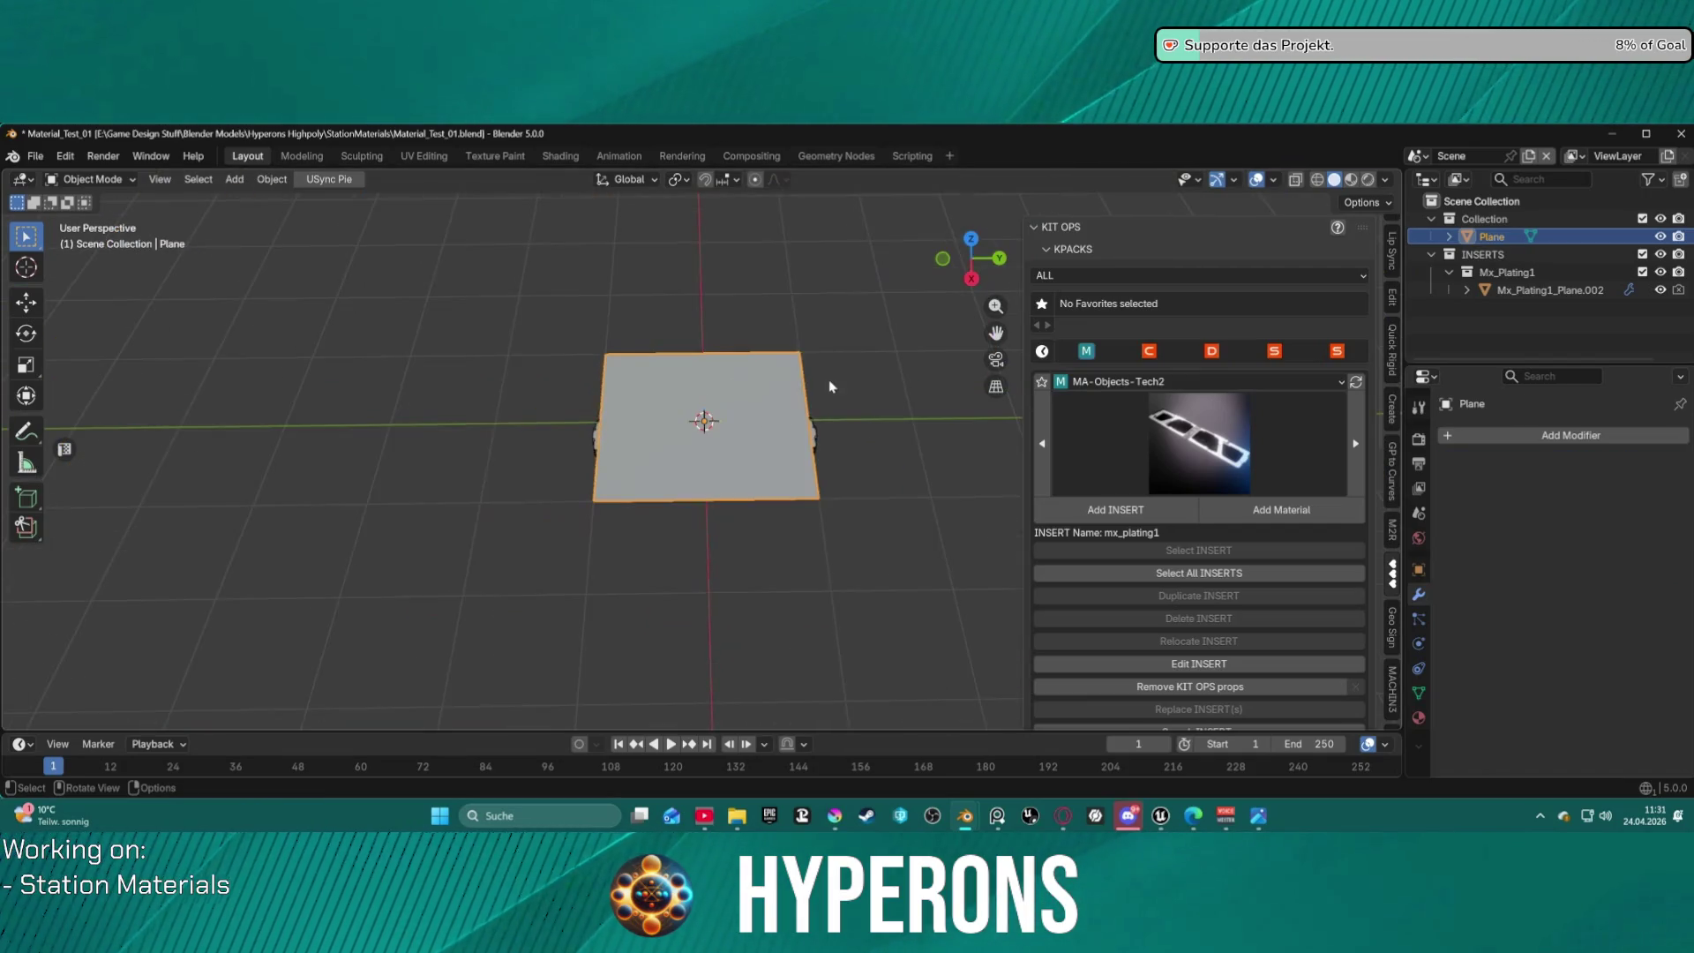
{"action": "mouse_move", "coordinate": [970, 265]}
{"action": "left_mouse_down"}
{"action": "mouse_move", "coordinate": [972, 238]}
{"action": "mouse_move", "coordinate": [983, 281]}
{"action": "left_mouse_up"}
{"action": "key", "text": "Delete"}
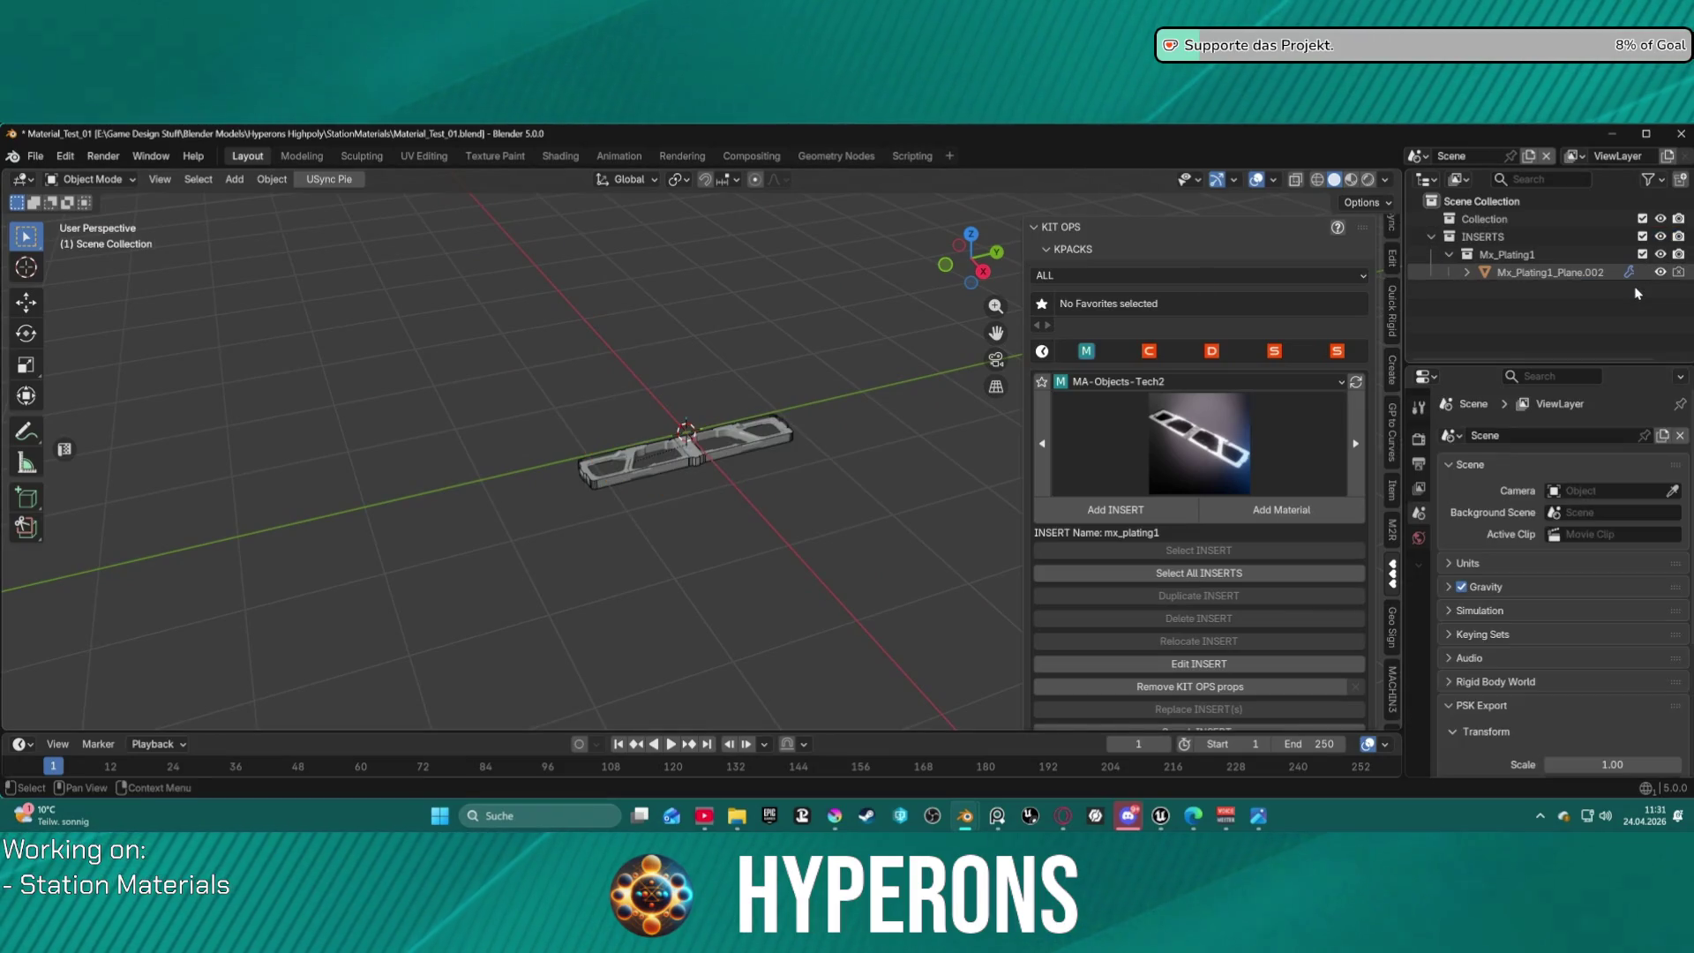
{"action": "key", "text": "ctrl+z"}
{"action": "key", "text": "ctrl+z"}
{"action": "key", "text": "ctrl+z"}
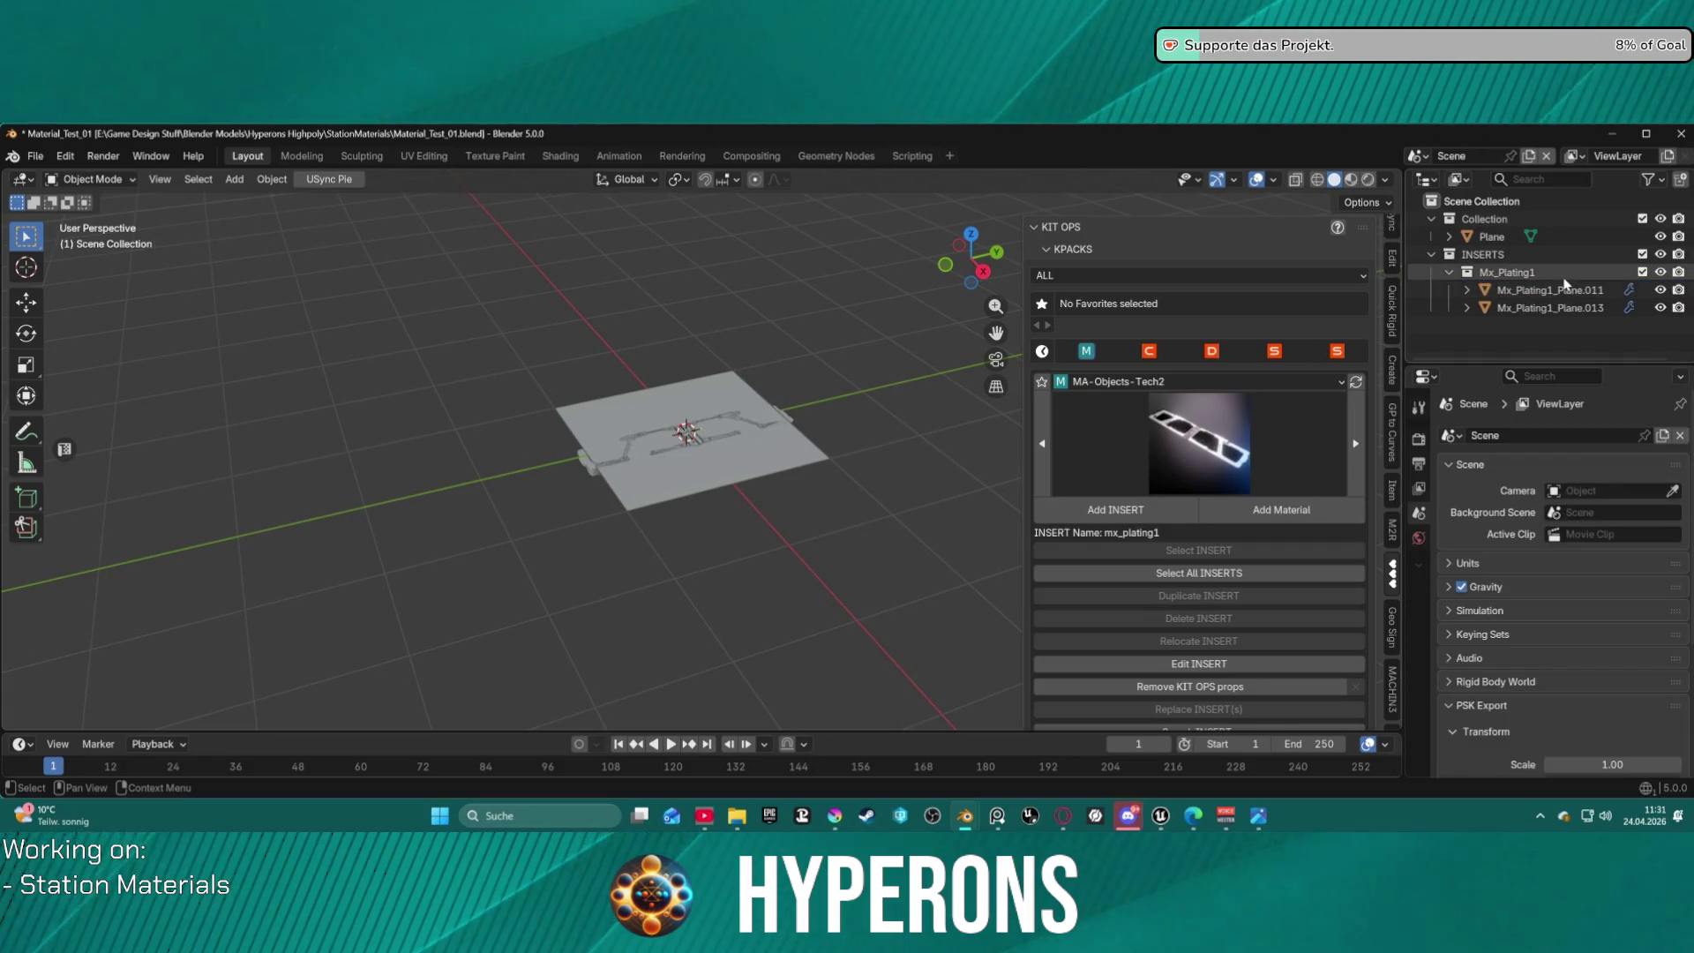
Delete the Mx_Plating1 insert with its pieces, then select the plane.
{"action": "left_click", "coordinate": [1507, 272]}
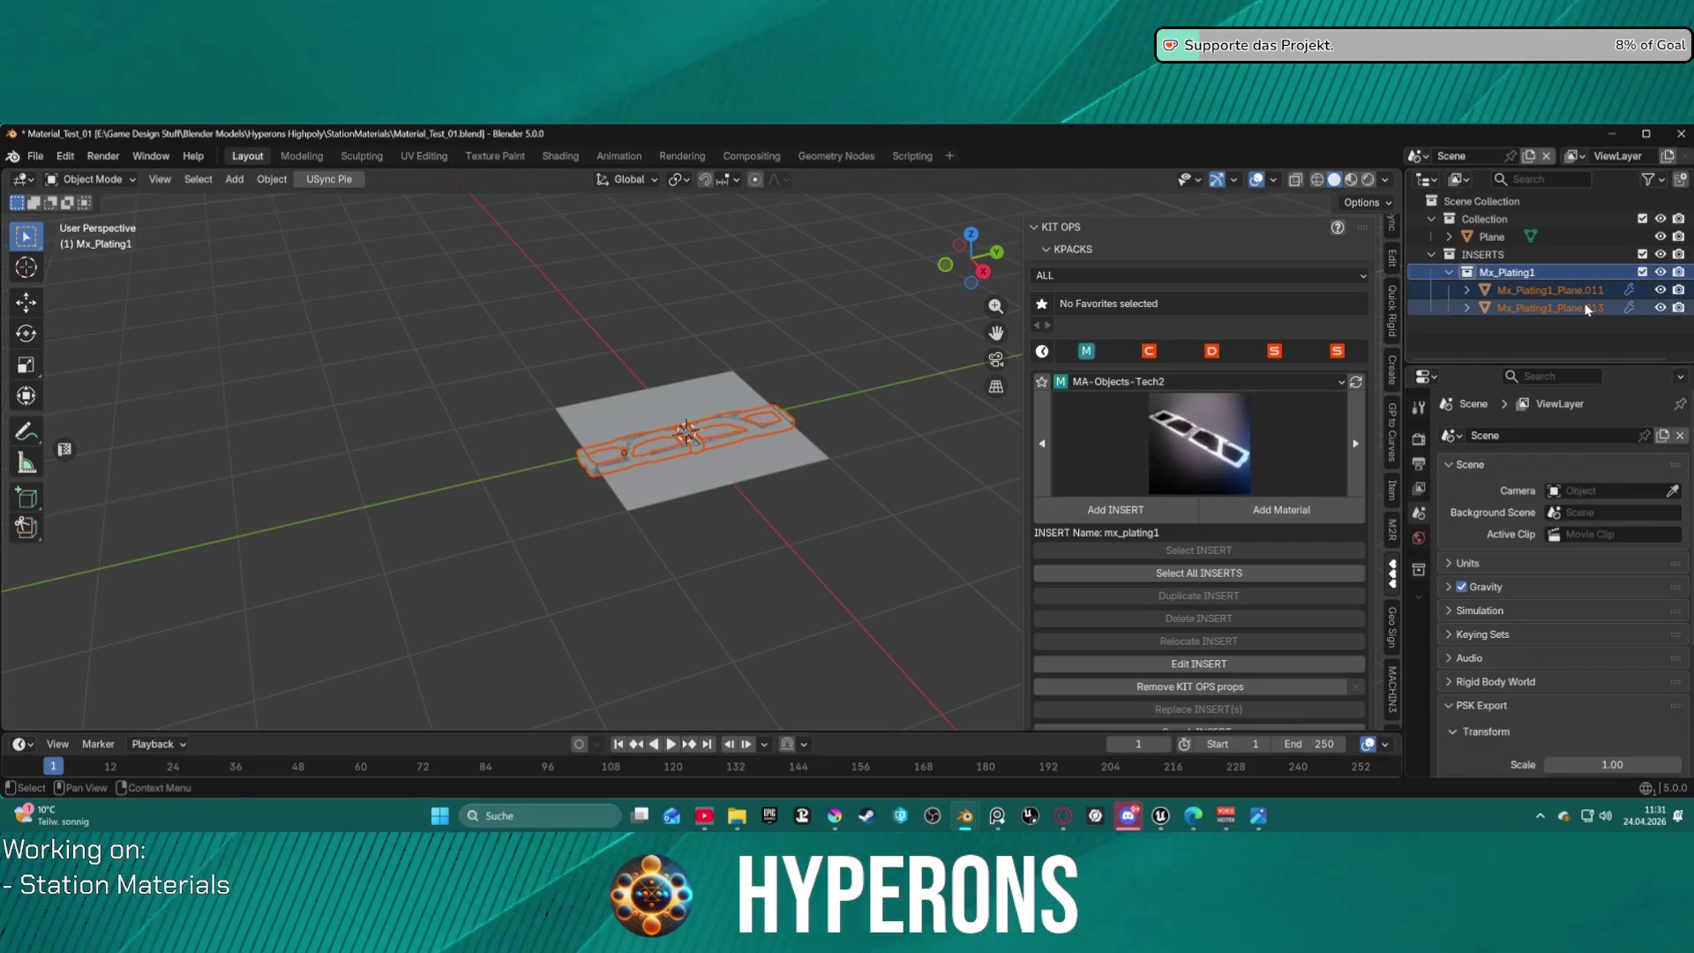
{"action": "key", "text": "Delete"}
{"action": "scroll", "coordinate": [829, 369], "scroll_direction": "up", "scroll_amount": 3}
{"action": "mouse_move", "coordinate": [832, 369]}
{"action": "middle_mouse_down"}
{"action": "mouse_move", "coordinate": [805, 410]}
{"action": "mouse_move", "coordinate": [854, 431]}
{"action": "middle_mouse_up"}
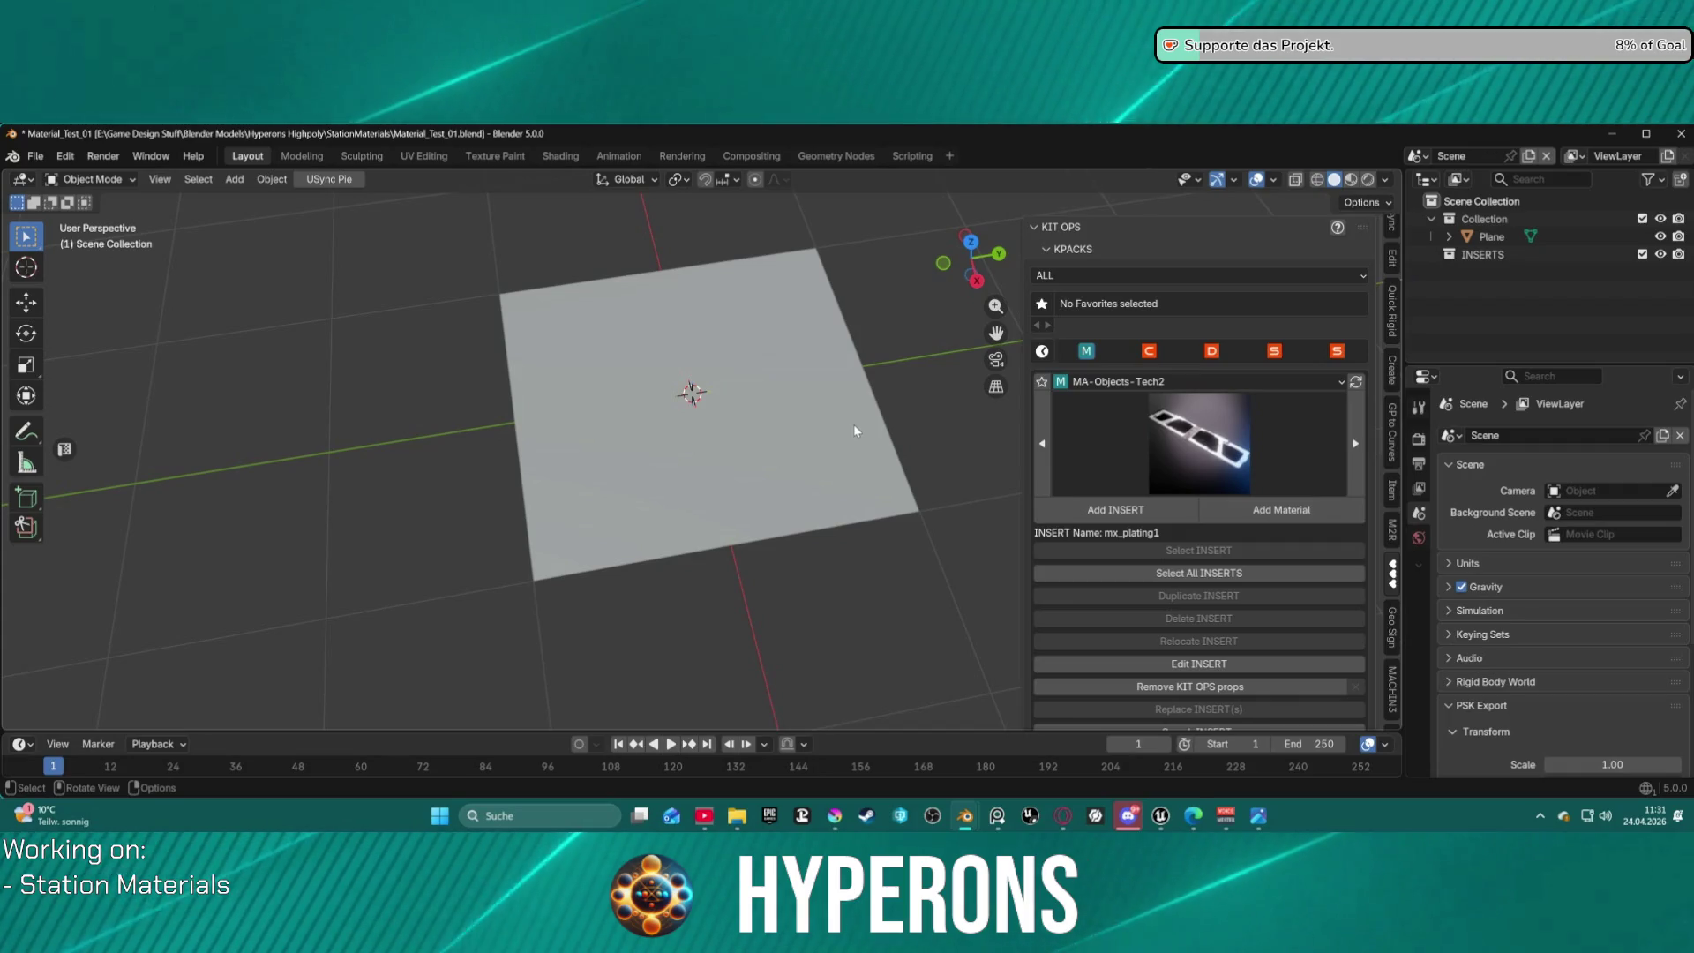
{"action": "mouse_move", "coordinate": [854, 431]}
{"action": "middle_mouse_down"}
{"action": "mouse_move", "coordinate": [793, 431]}
{"action": "mouse_move", "coordinate": [862, 355]}
{"action": "mouse_move", "coordinate": [835, 367]}
{"action": "middle_mouse_up"}
{"action": "scroll", "coordinate": [808, 420], "scroll_direction": "up", "scroll_amount": 3}
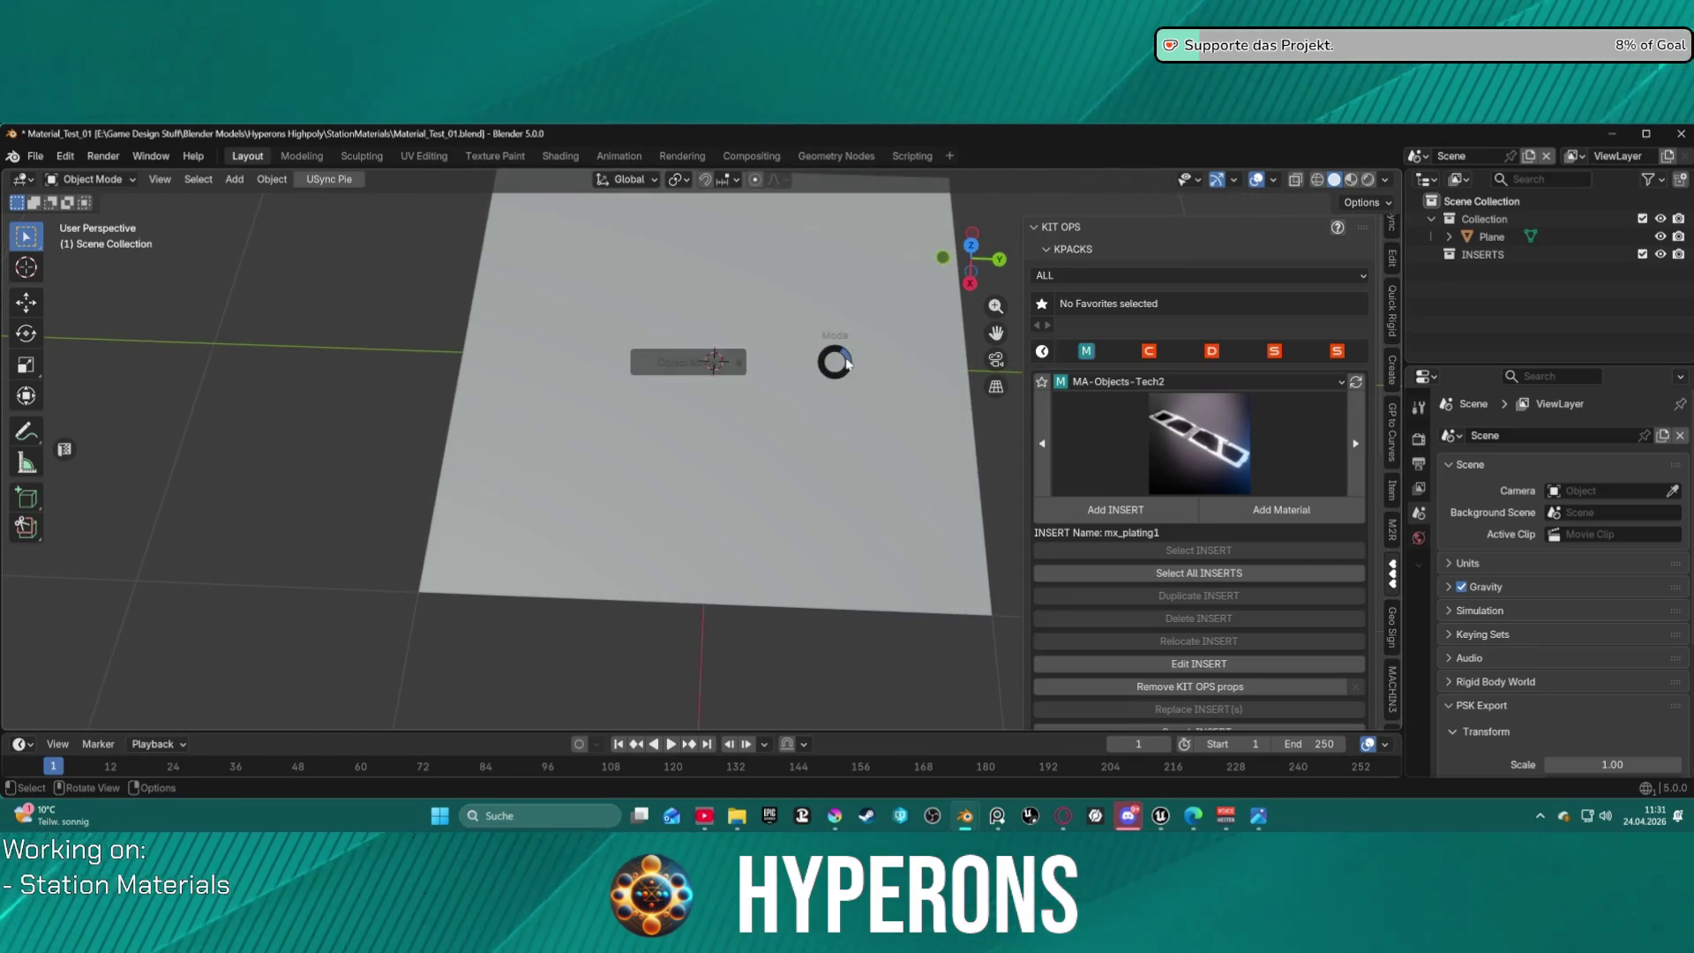
{"action": "left_click", "coordinate": [738, 453]}
{"action": "middle_click_drag", "start_coordinate": [794, 435], "coordinate": [798, 410]}
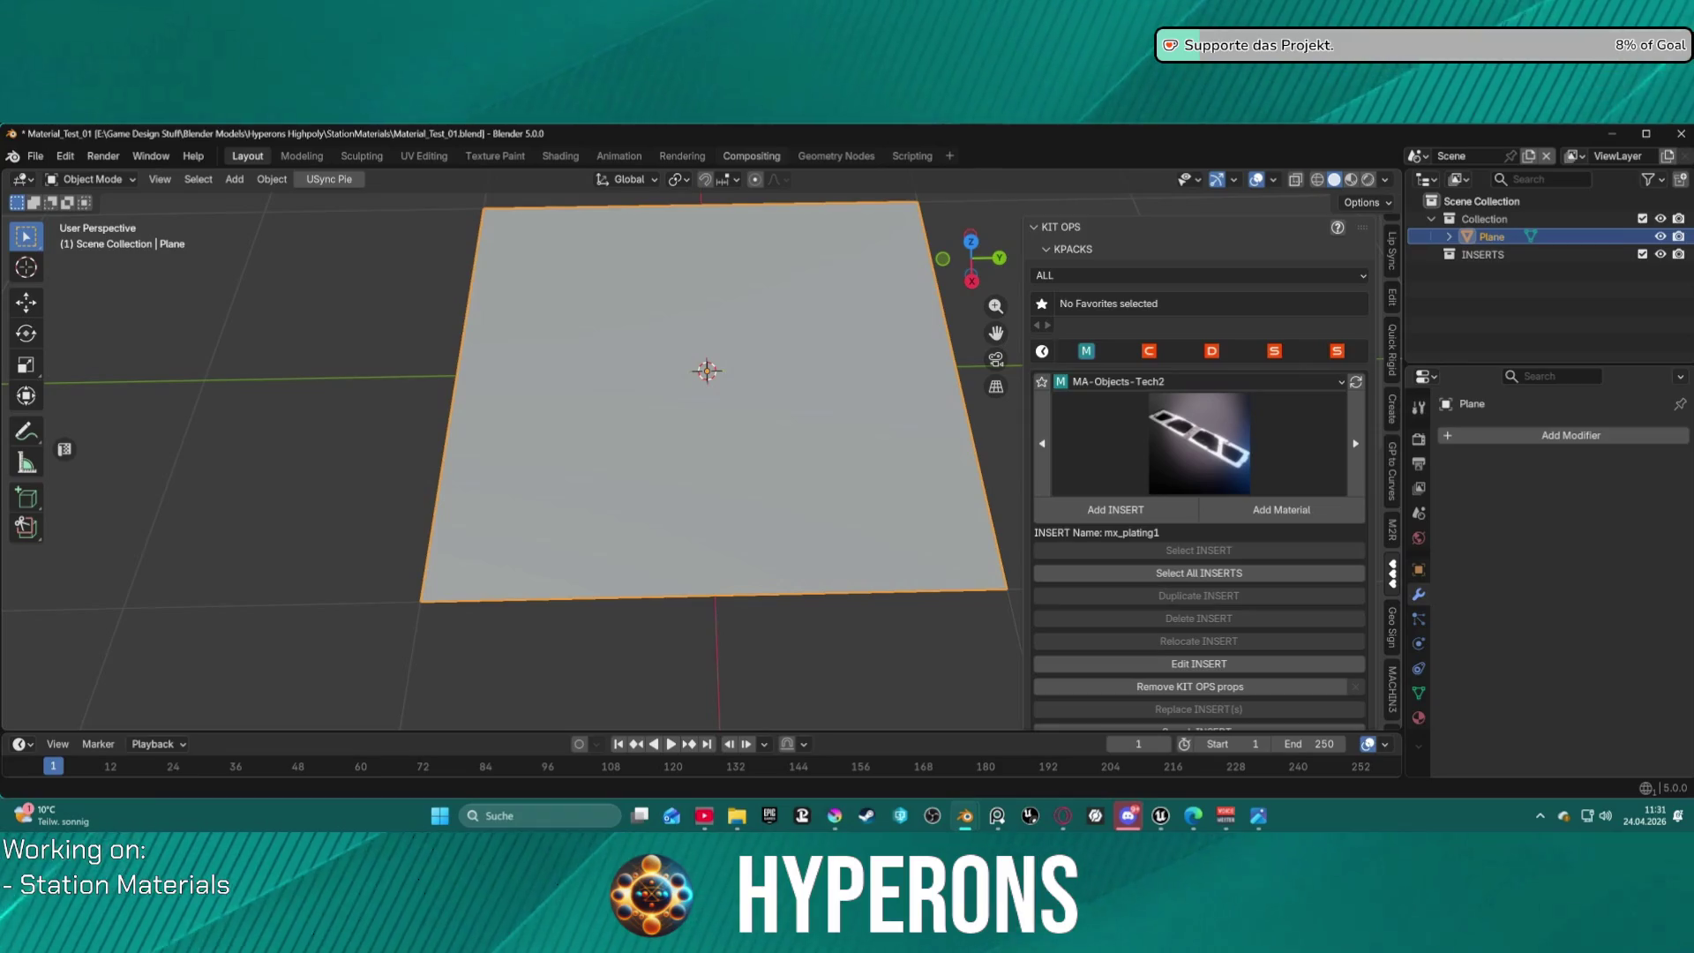
{"action": "key", "text": "alt+Tab"}
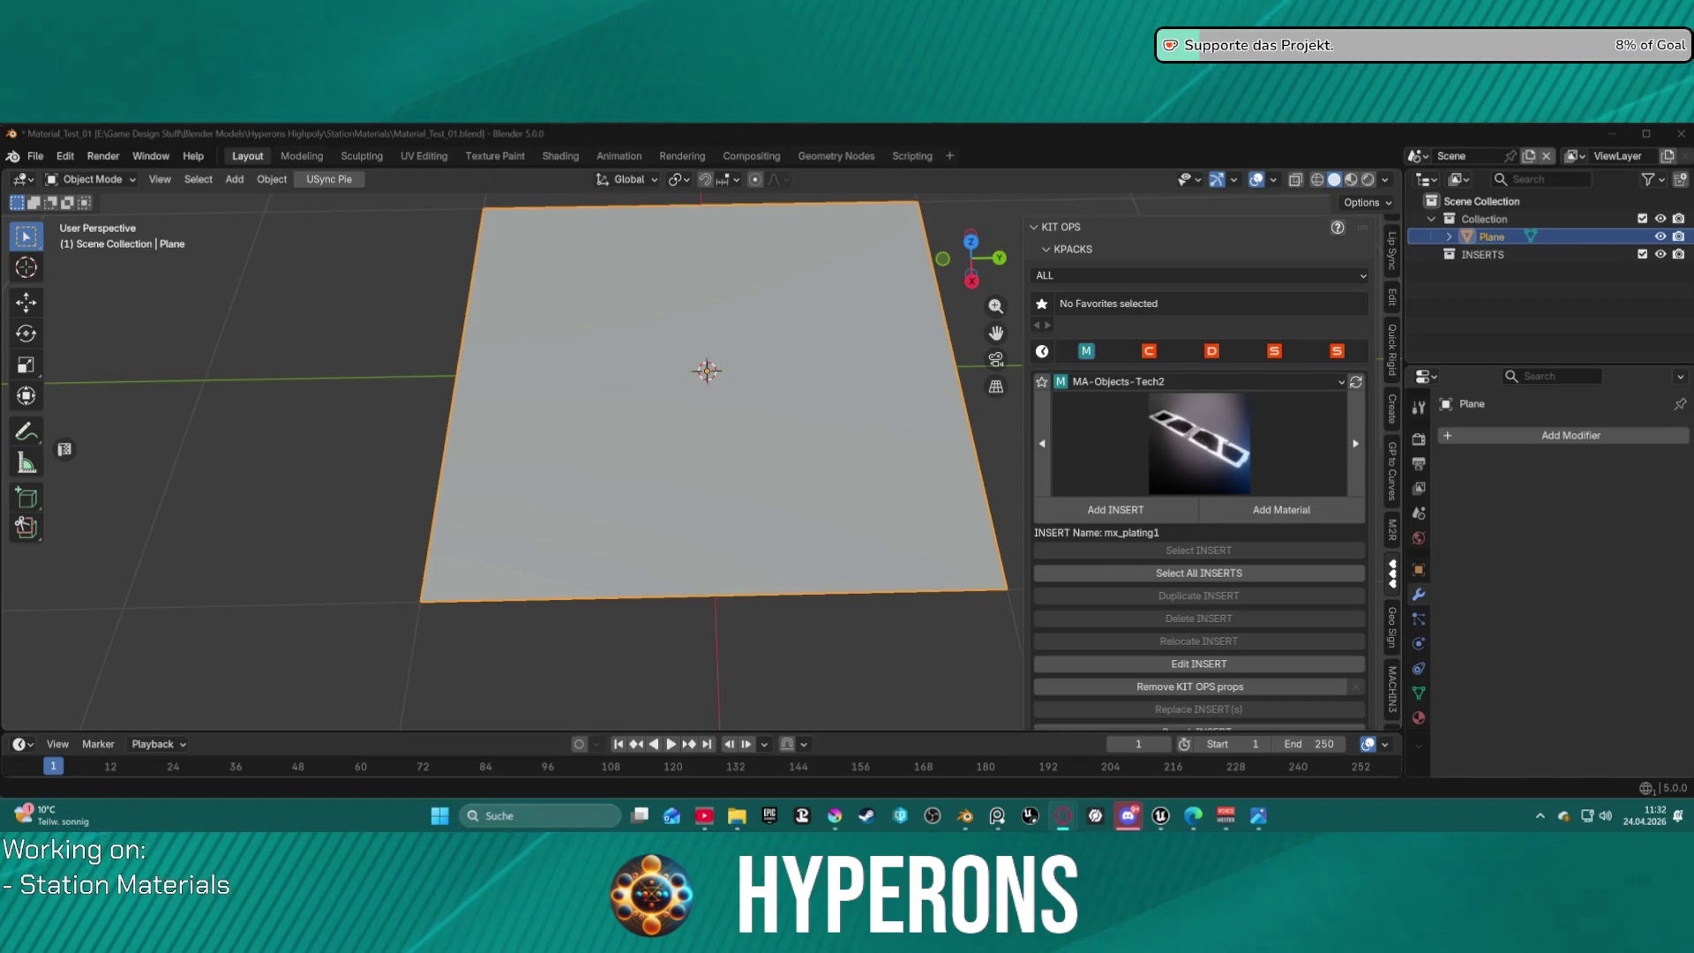
{"action": "mouse_move", "coordinate": [774, 474]}
{"action": "middle_mouse_down"}
{"action": "mouse_move", "coordinate": [775, 407]}
{"action": "mouse_move", "coordinate": [720, 401]}
{"action": "middle_mouse_up"}
{"action": "key", "text": "ctrl+Tab"}
{"action": "left_click", "coordinate": [908, 378]}
{"action": "scroll", "coordinate": [723, 410], "scroll_direction": "up", "scroll_amount": 1}
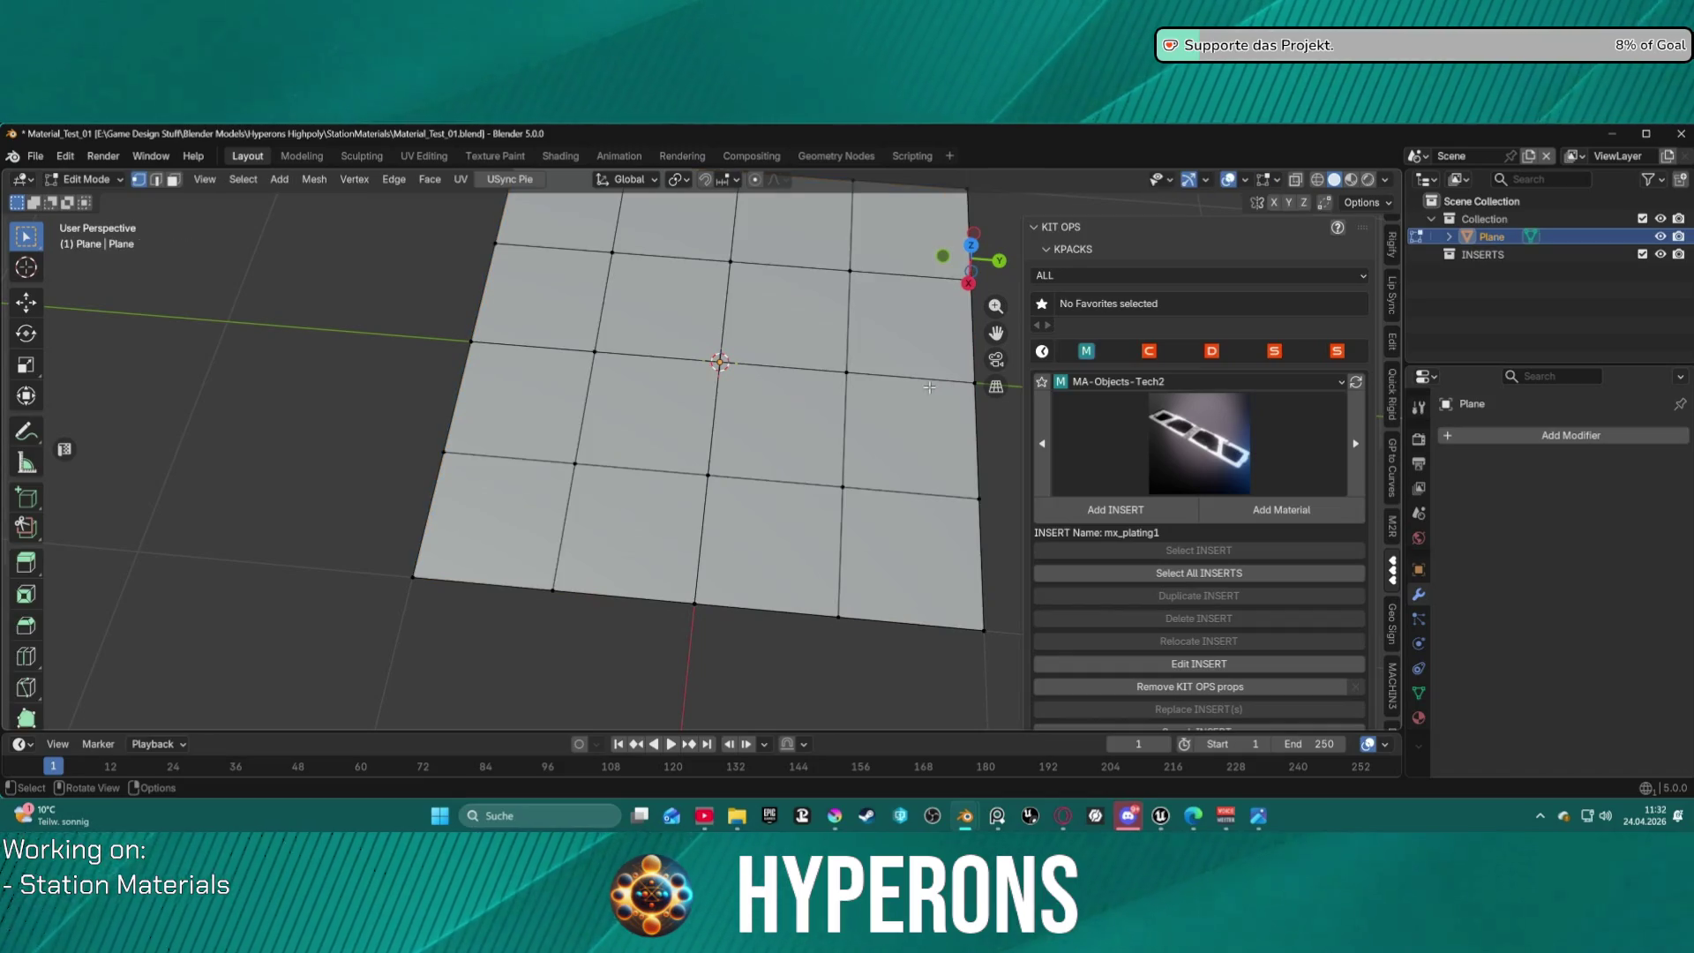
{"action": "mouse_move", "coordinate": [707, 350]}
{"action": "middle_mouse_down", "text": "shift"}
{"action": "mouse_move", "coordinate": [635, 459]}
{"action": "mouse_move", "coordinate": [759, 379]}
{"action": "mouse_move", "coordinate": [710, 410]}
{"action": "mouse_move", "coordinate": [727, 296]}
{"action": "mouse_move", "coordinate": [721, 429]}
{"action": "mouse_move", "coordinate": [733, 260]}
{"action": "mouse_move", "coordinate": [736, 433]}
{"action": "mouse_move", "coordinate": [734, 311]}
{"action": "middle_mouse_up", "text": "shift"}
{"action": "scroll", "coordinate": [730, 399], "scroll_direction": "up", "scroll_amount": 1}
{"action": "scroll", "coordinate": [731, 401], "scroll_direction": "down", "scroll_amount": 3}
{"action": "mouse_move", "coordinate": [736, 389]}
{"action": "middle_mouse_down"}
{"action": "mouse_move", "coordinate": [736, 442]}
{"action": "mouse_move", "coordinate": [736, 357]}
{"action": "mouse_move", "coordinate": [730, 431]}
{"action": "middle_mouse_up"}
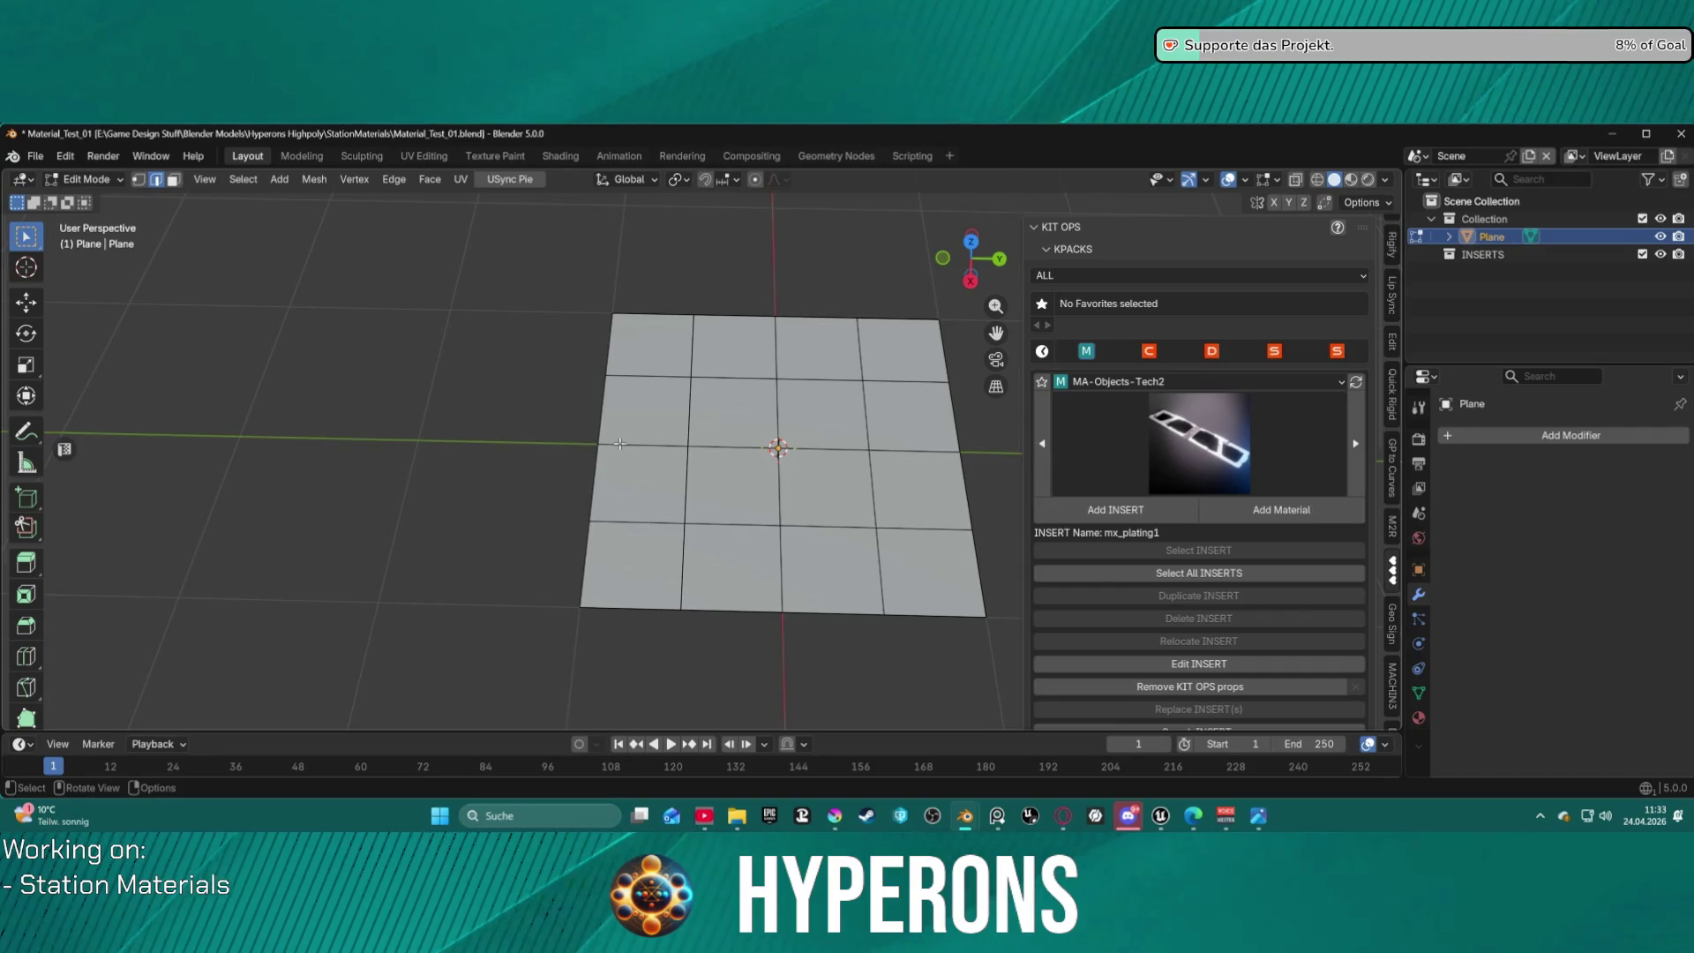
{"action": "key", "text": "ctrl+Tab"}
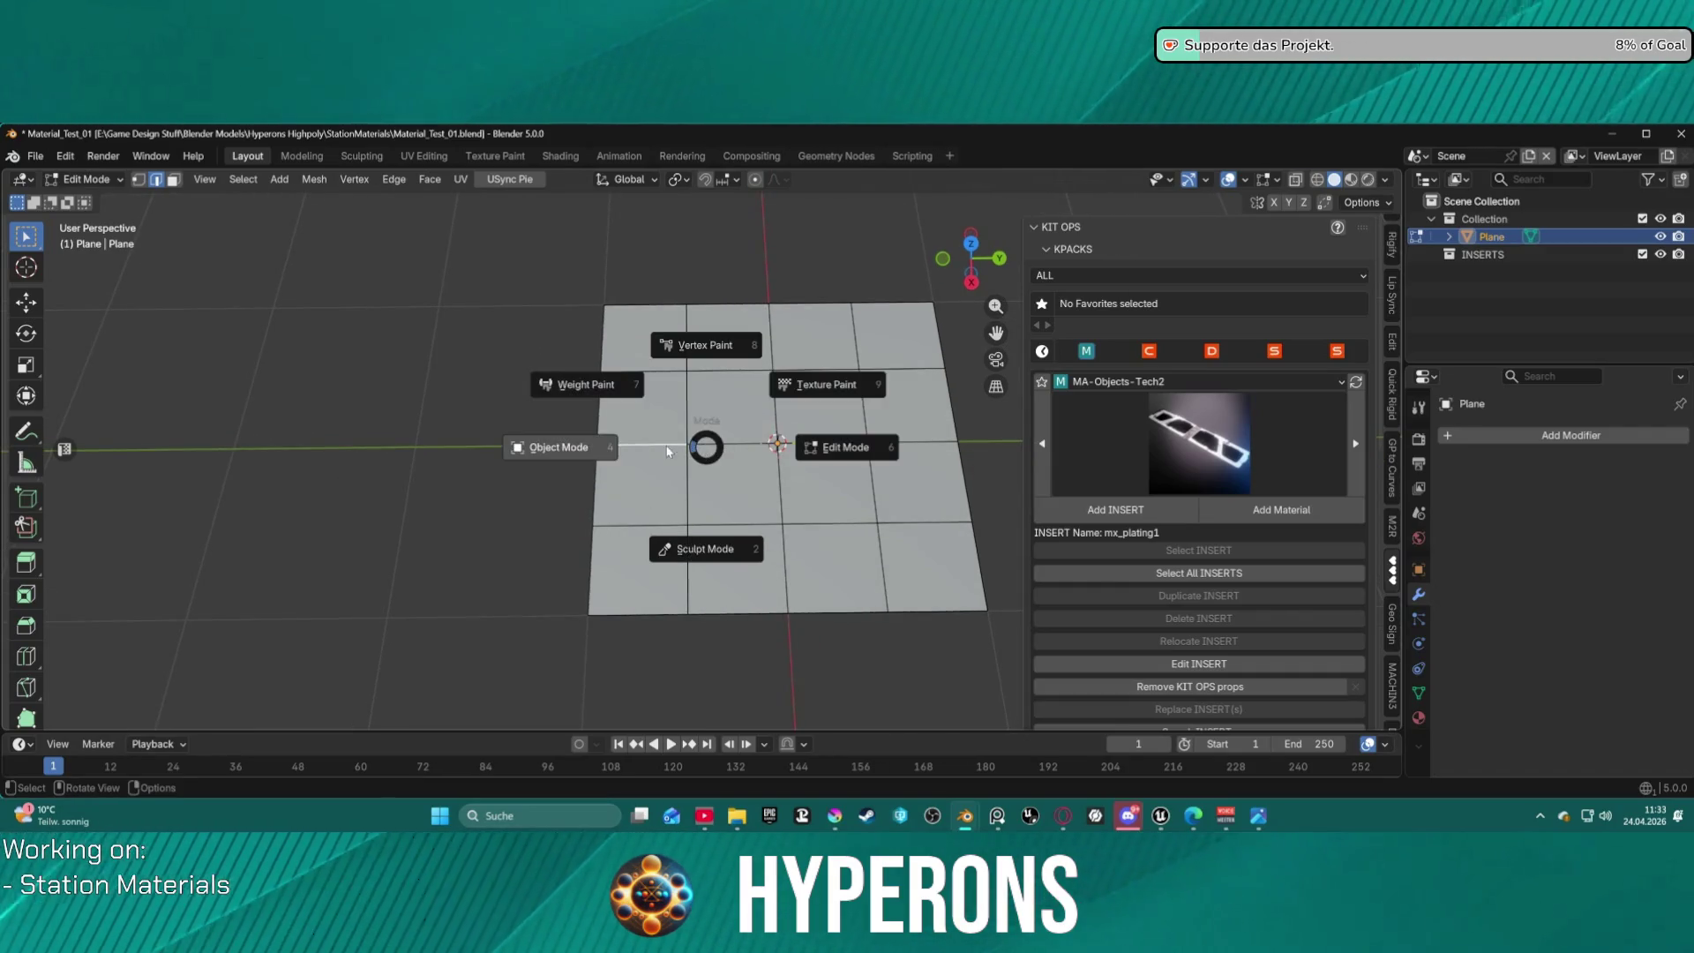
{"action": "left_click", "coordinate": [576, 455]}
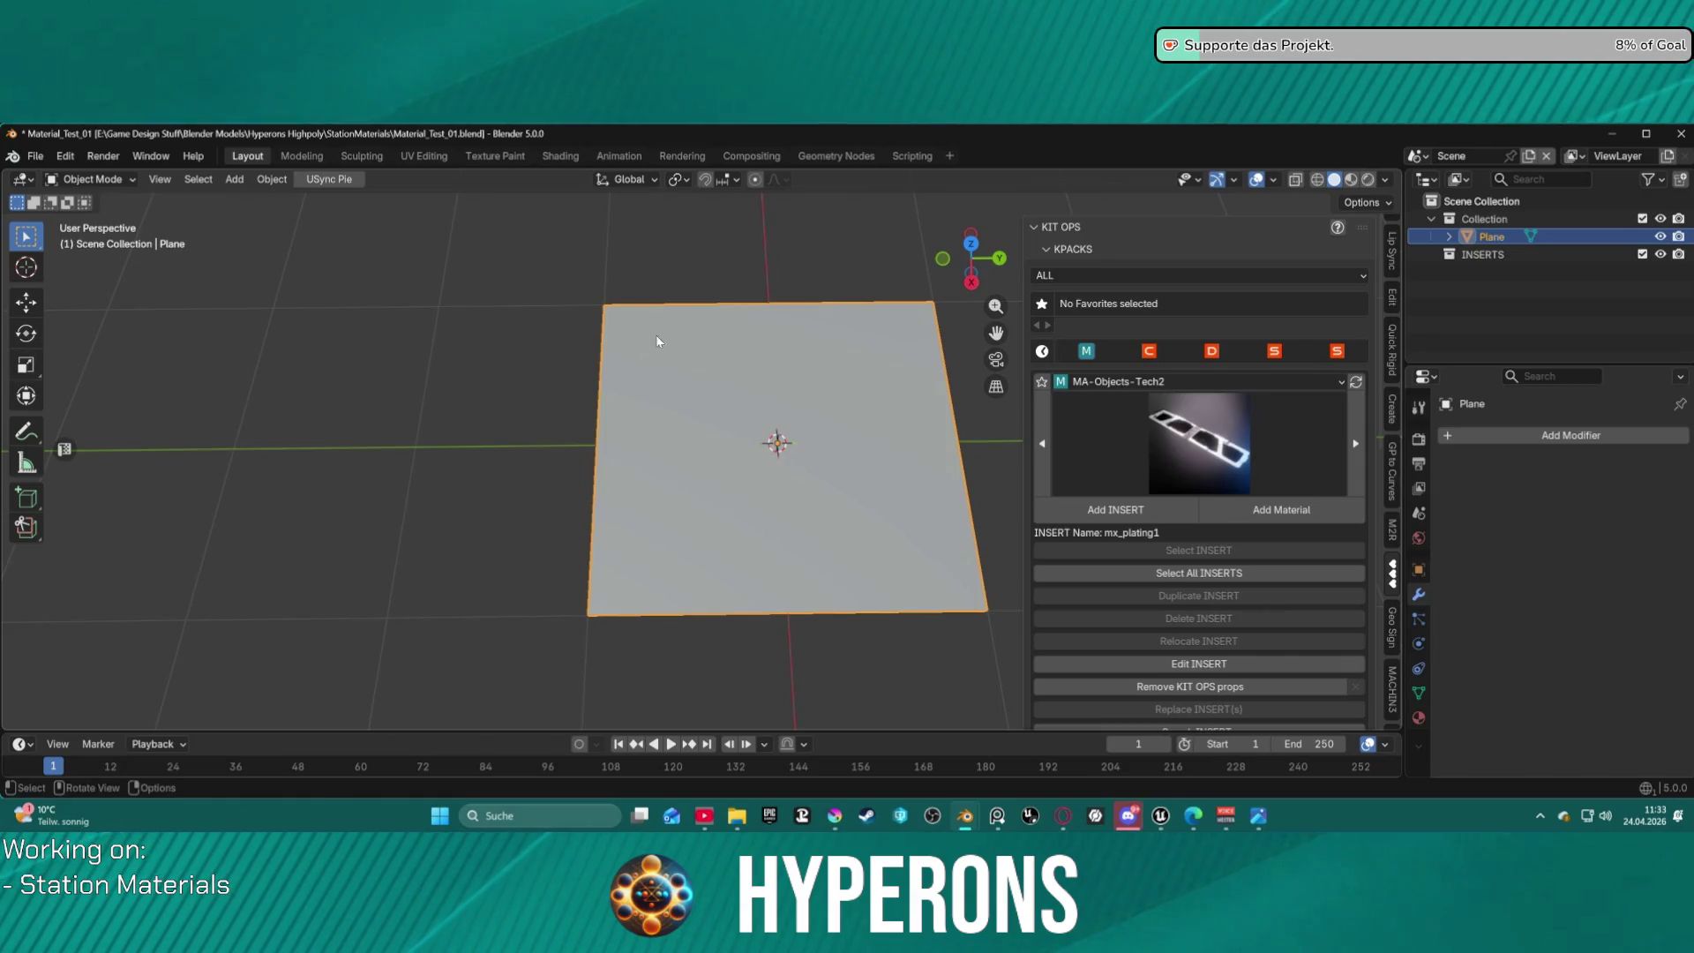
Choose the mx_plating1 insert from the KIT OPS gallery, then cancel the first placement.
{"action": "left_click", "coordinate": [1262, 446]}
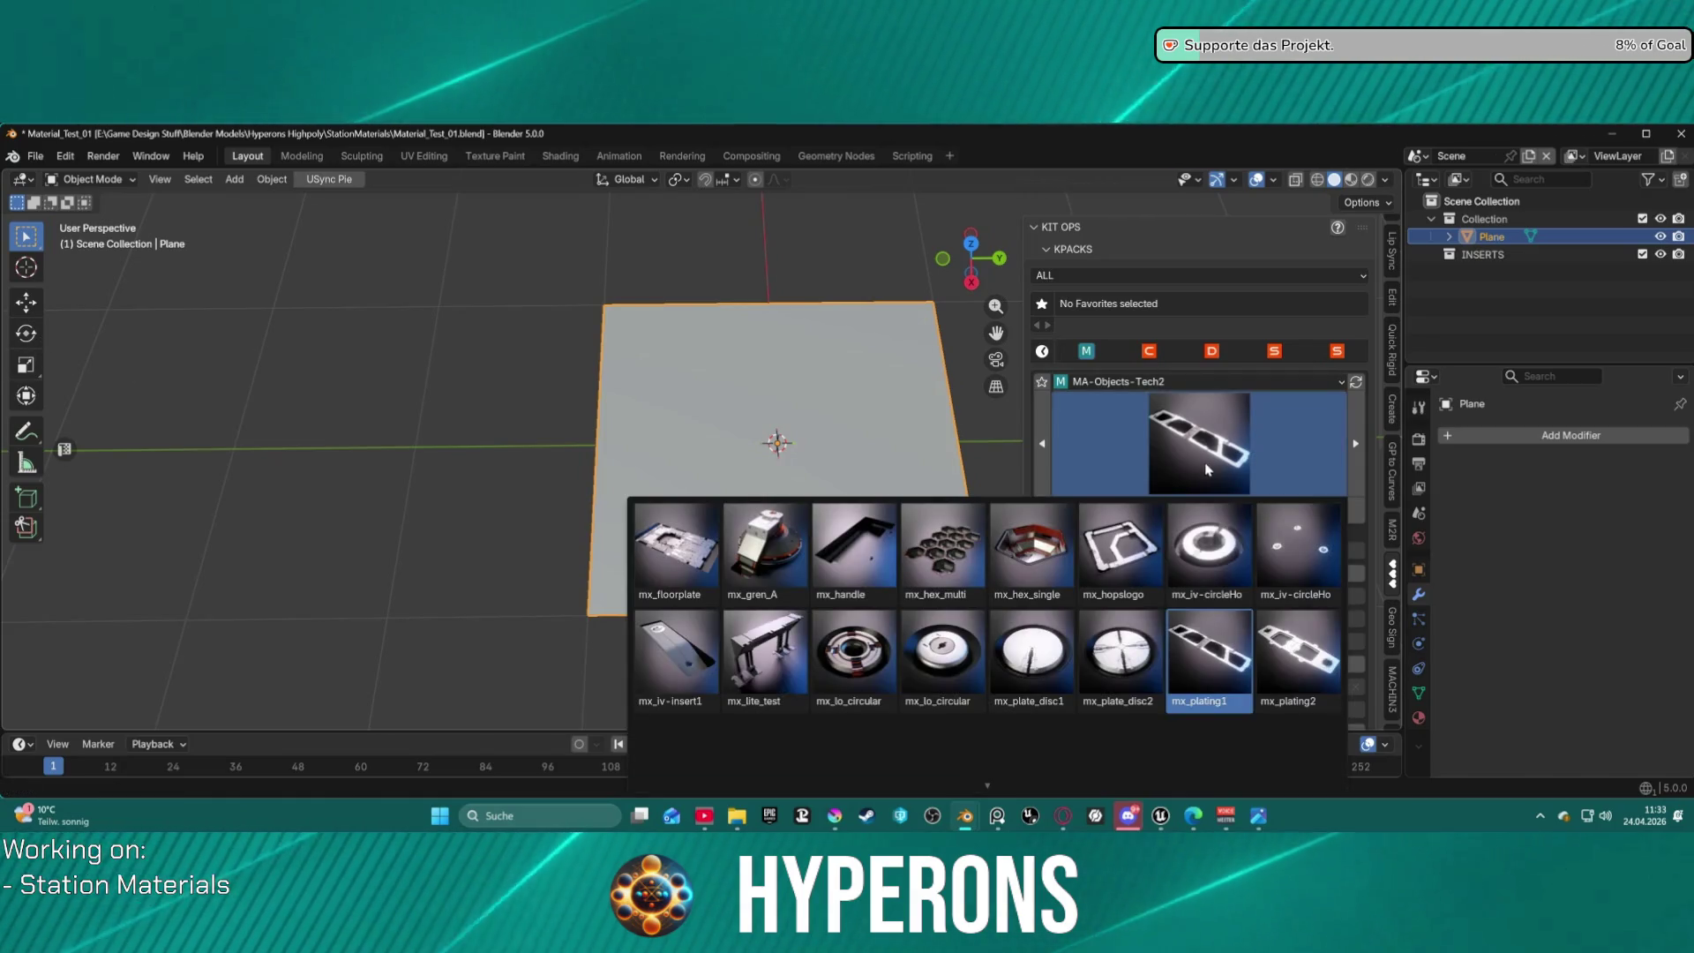
{"action": "left_click", "coordinate": [1212, 675]}
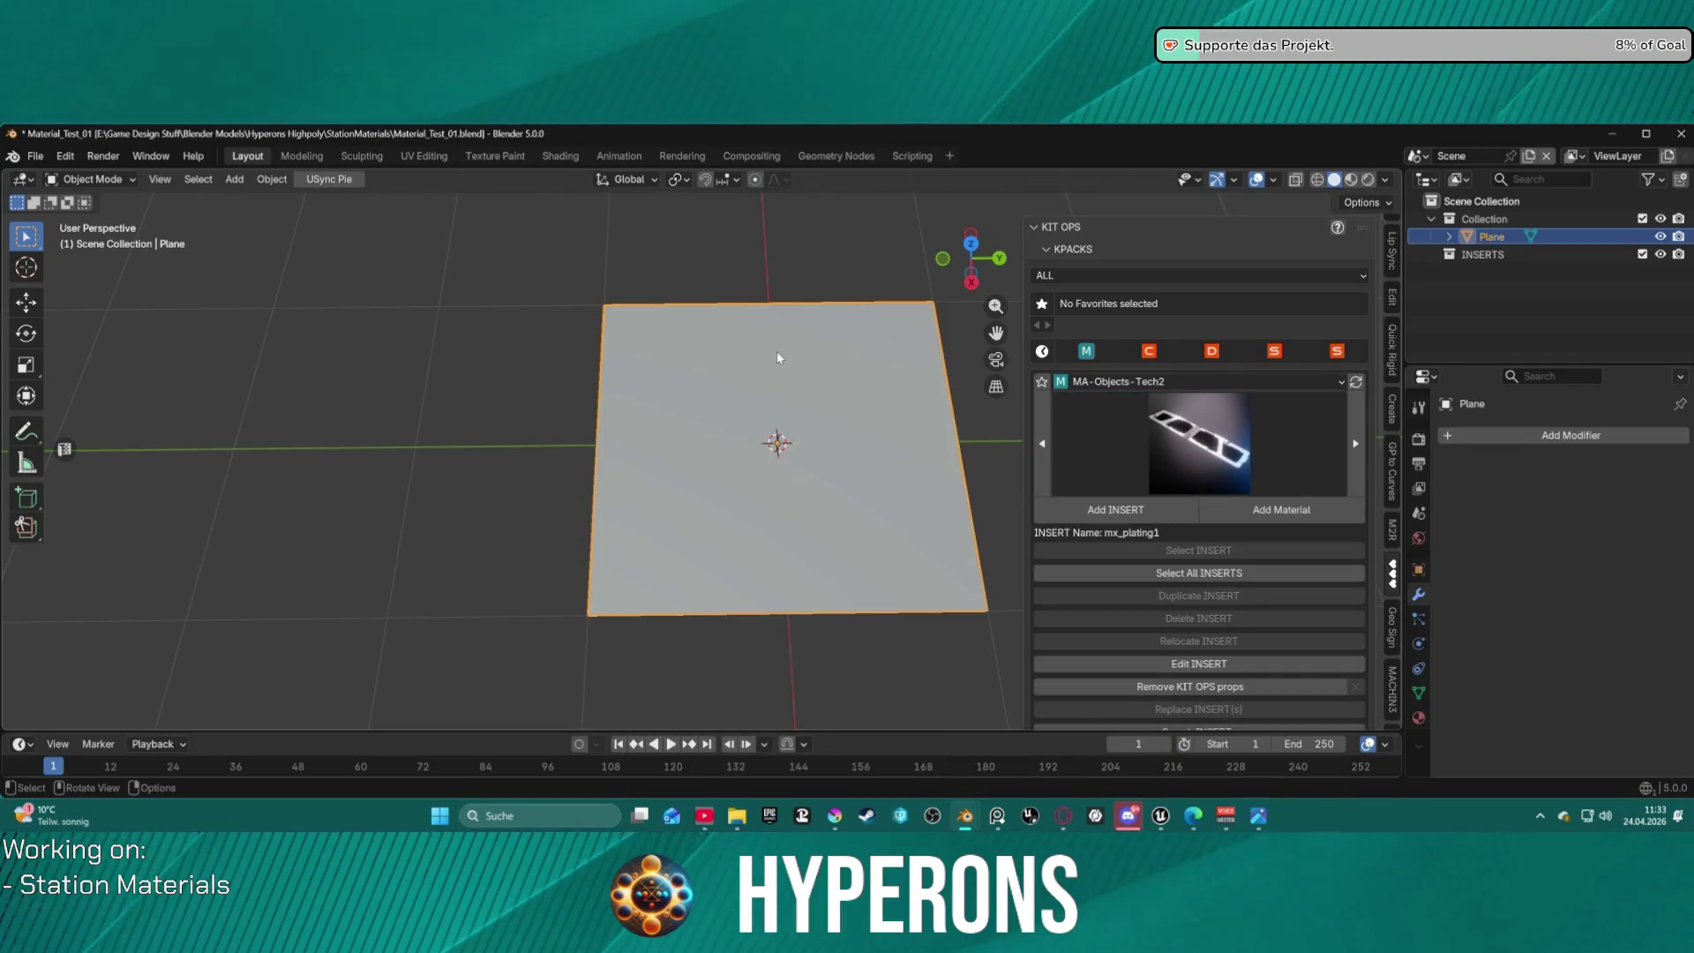
{"action": "left_click", "coordinate": [1127, 511]}
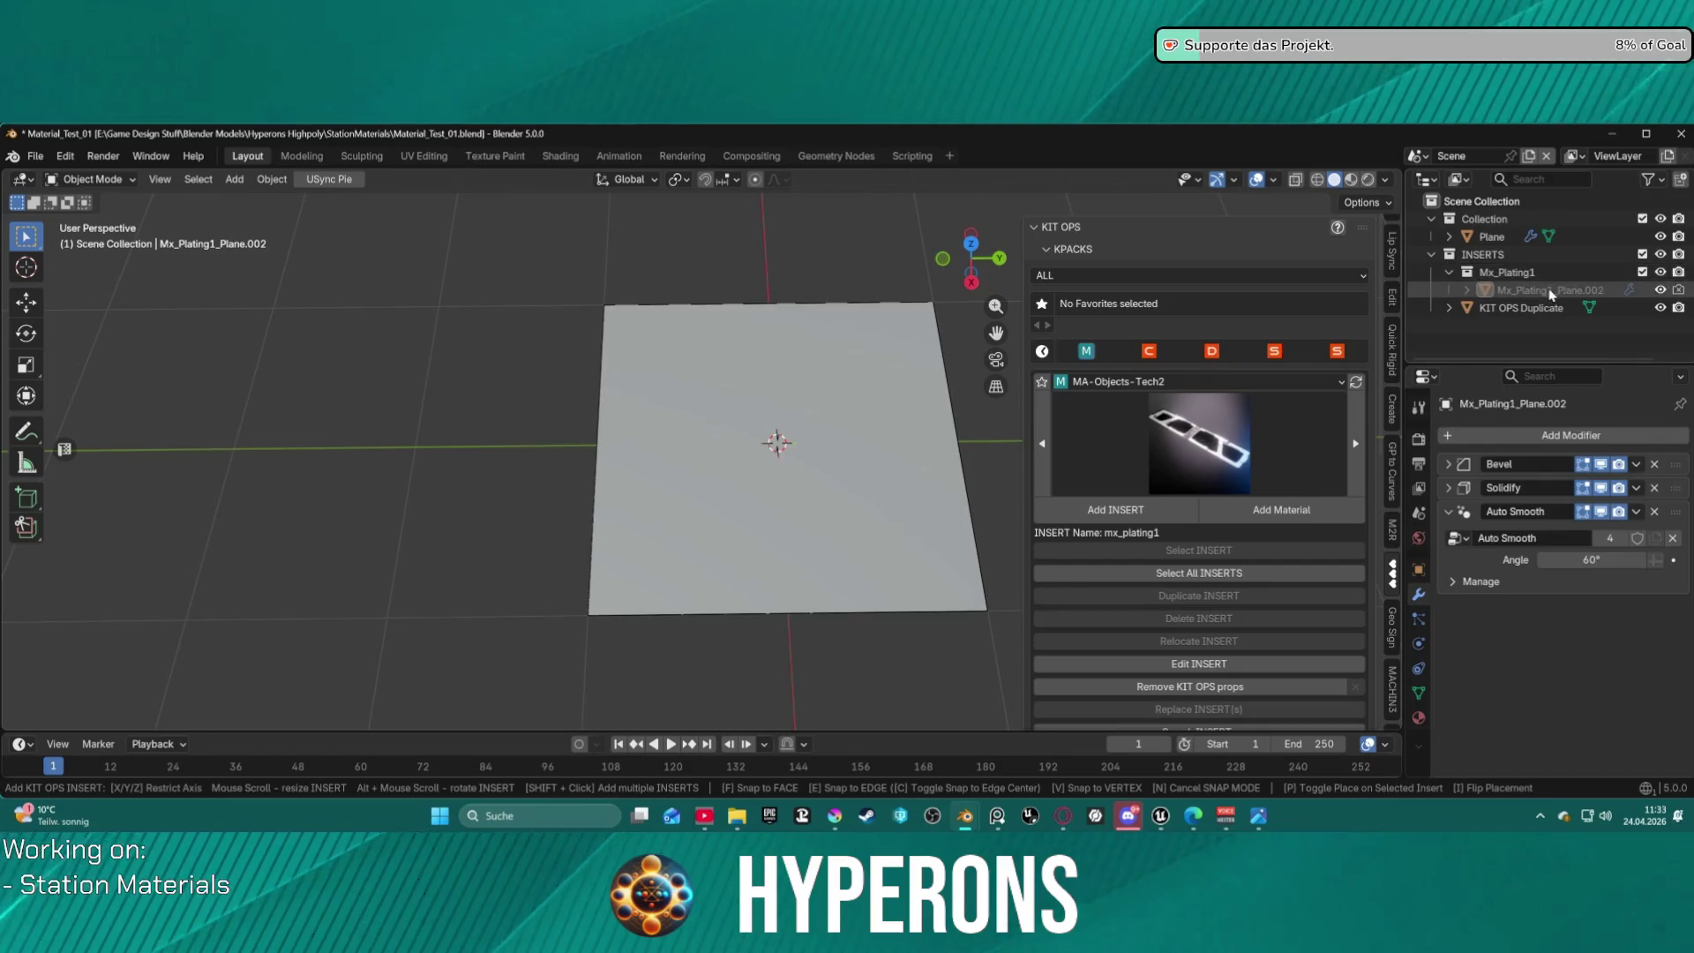
{"action": "key", "text": "Escape"}
Delete the empty INSERTS collection in the Outliner and add mx_plating1 at the origin.
{"action": "left_click", "coordinate": [1486, 237]}
{"action": "left_click", "coordinate": [1450, 238]}
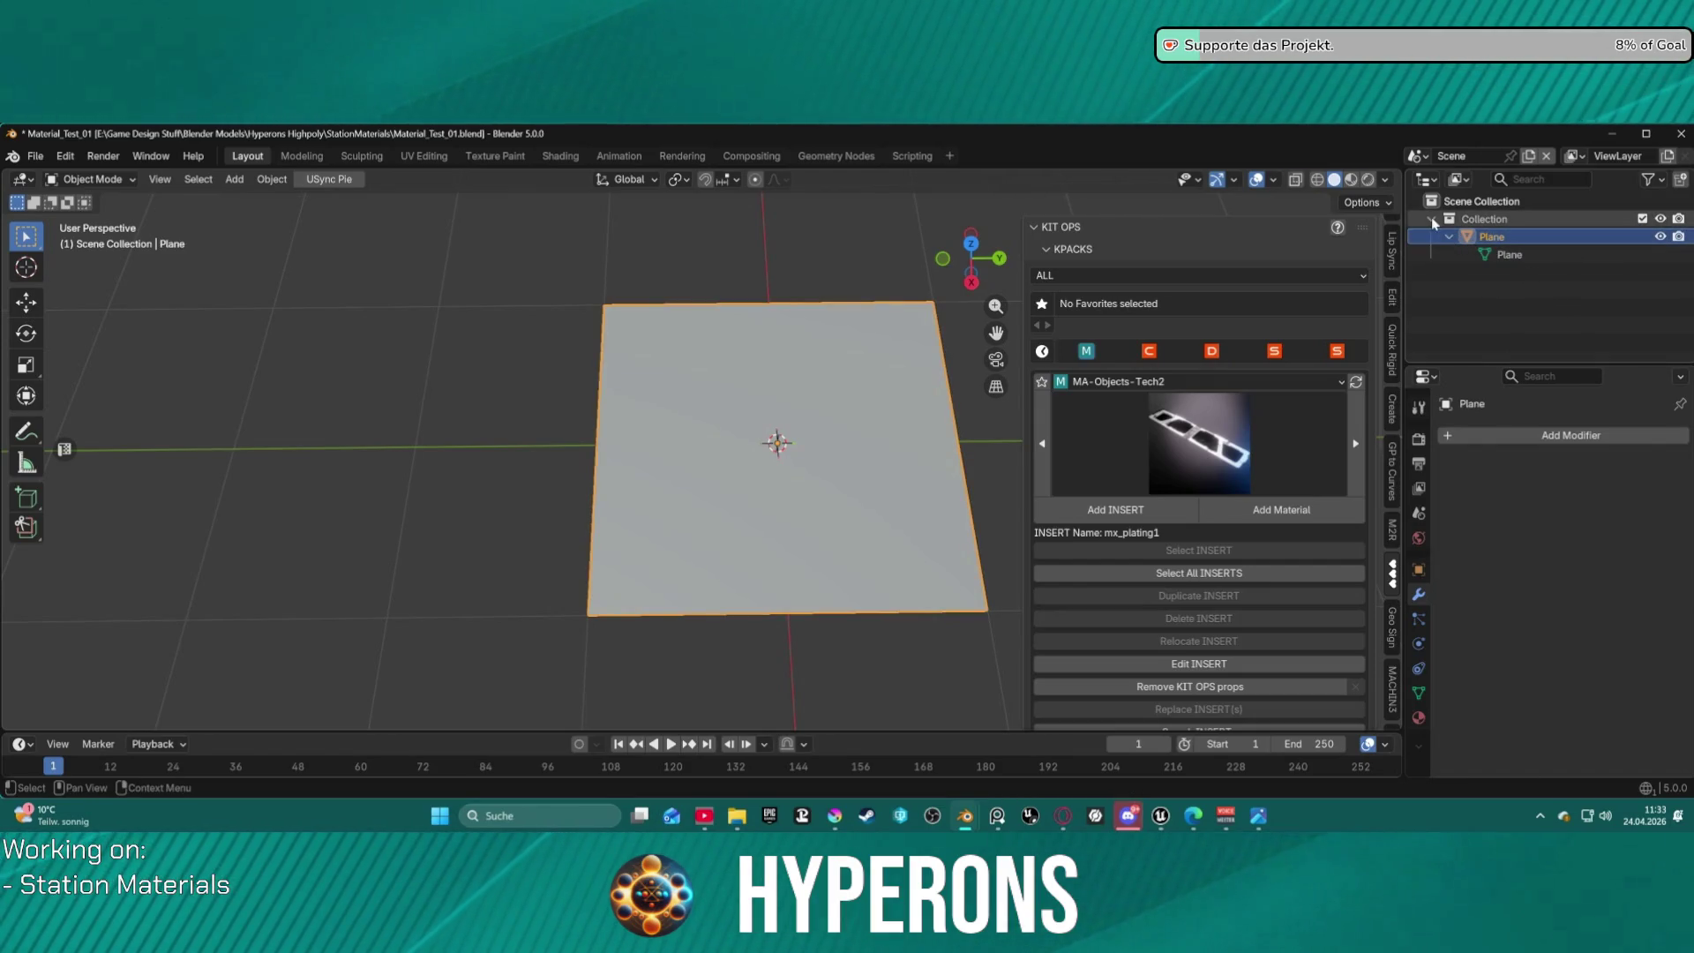
{"action": "left_click", "coordinate": [1450, 237]}
{"action": "left_click", "coordinate": [1450, 237]}
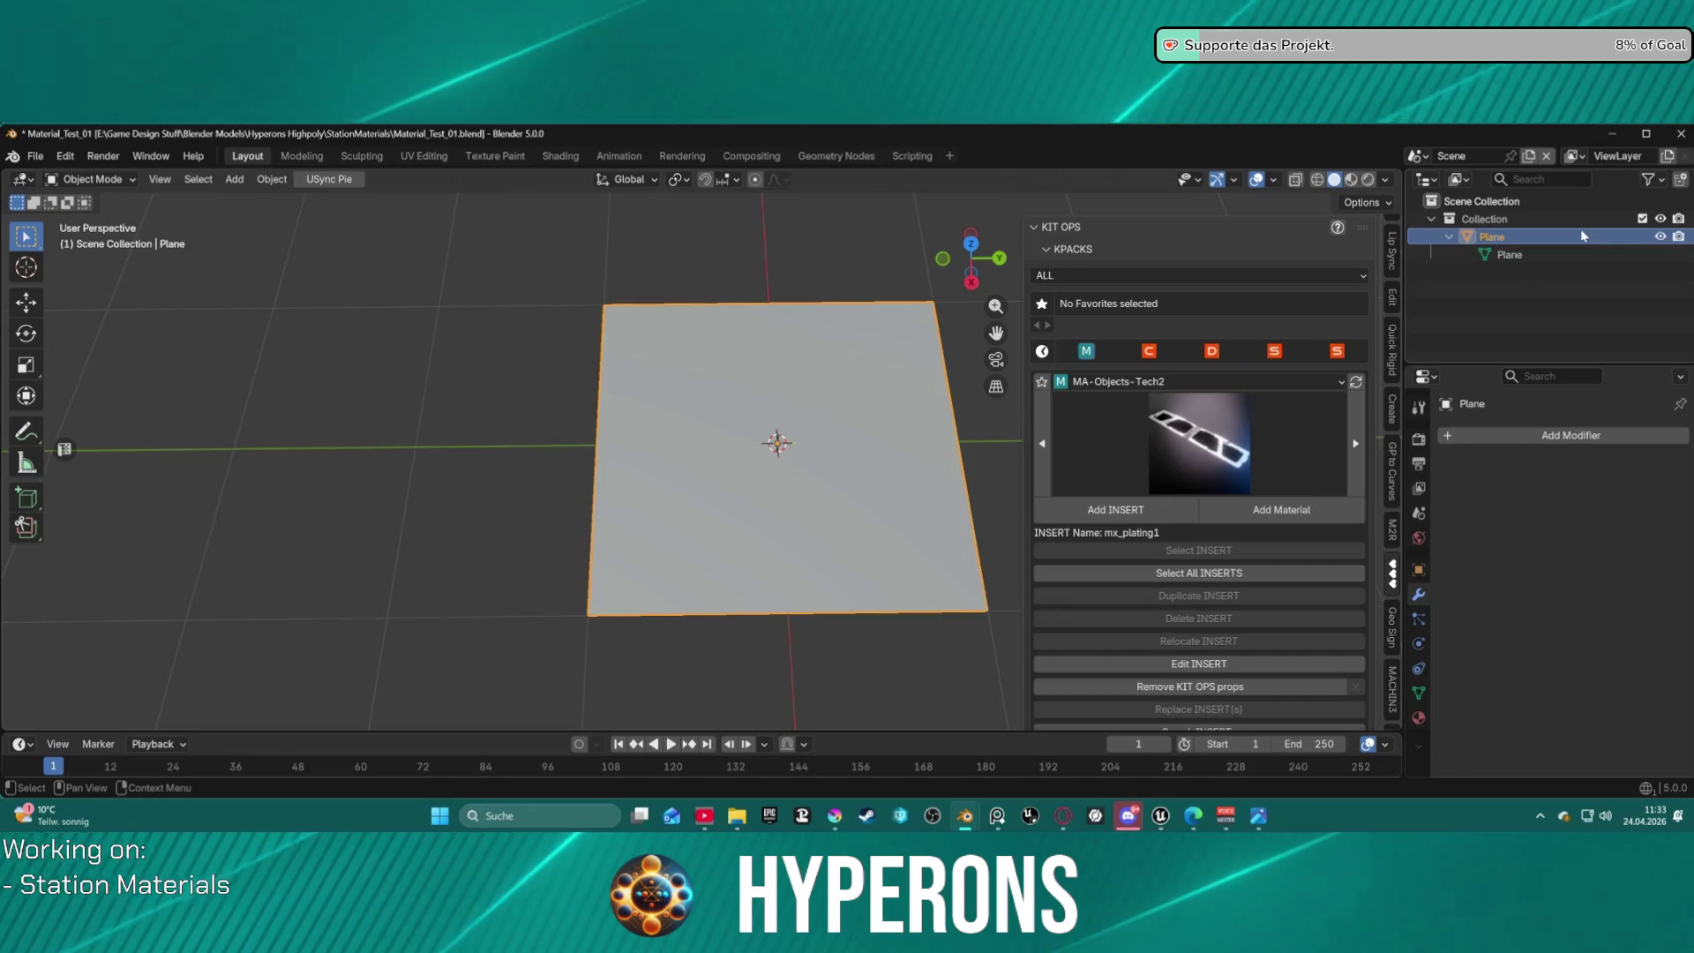
{"action": "left_click", "coordinate": [1539, 220]}
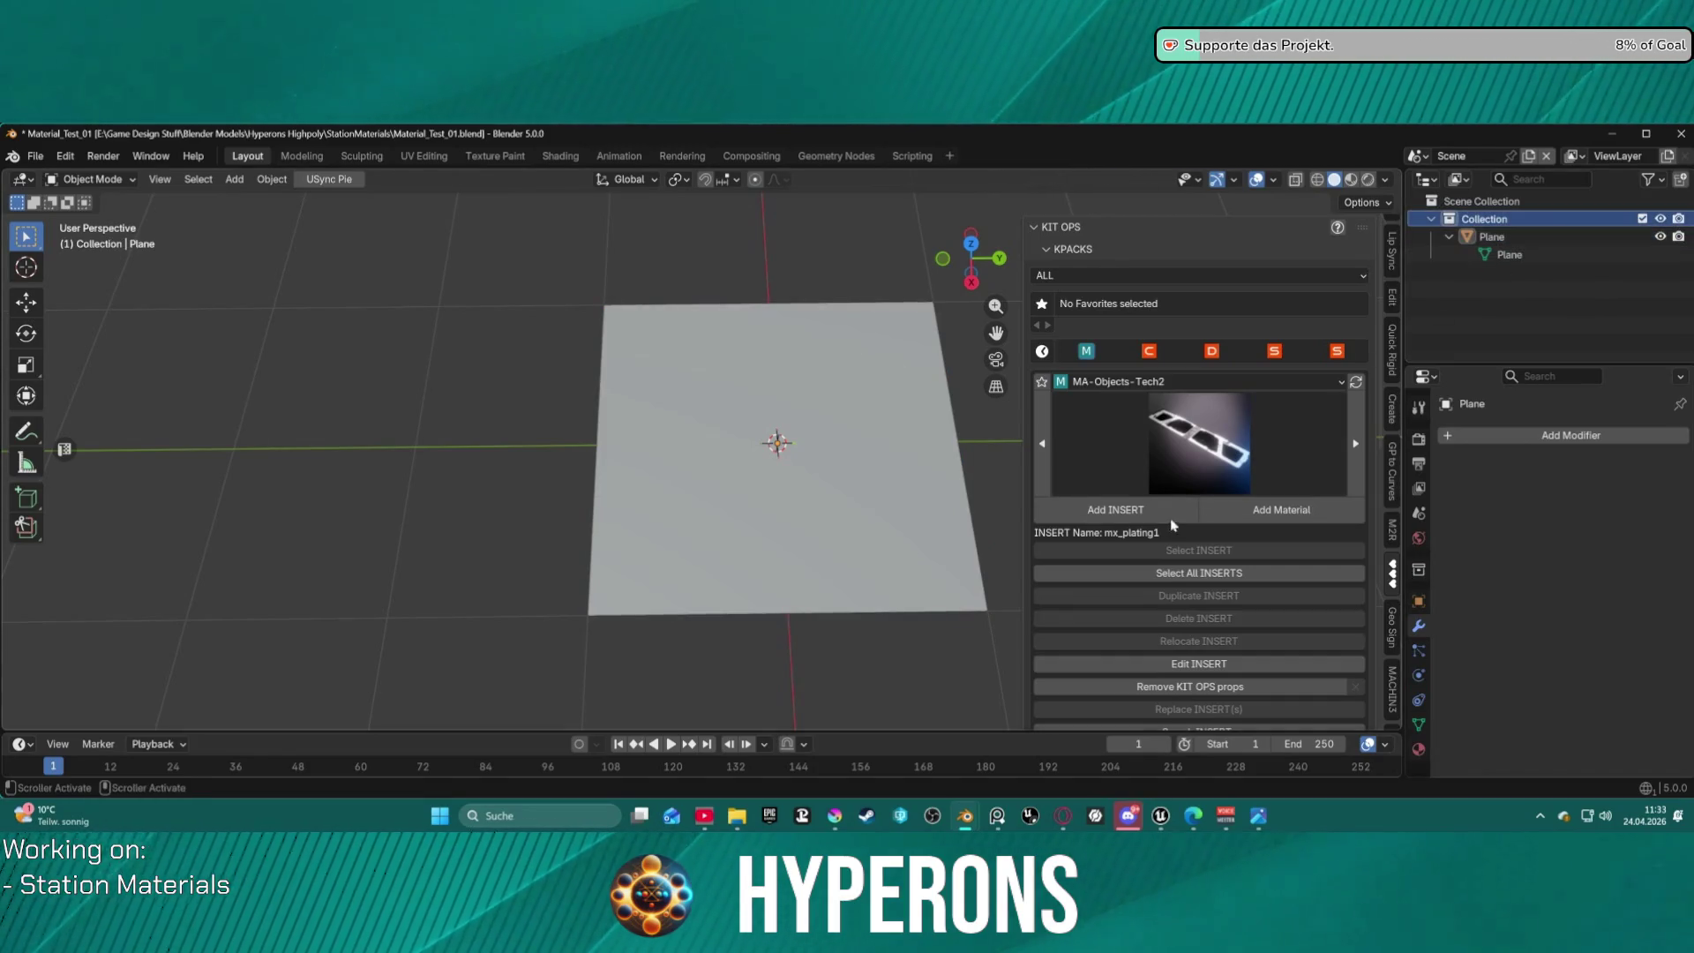
{"action": "left_click", "coordinate": [912, 526]}
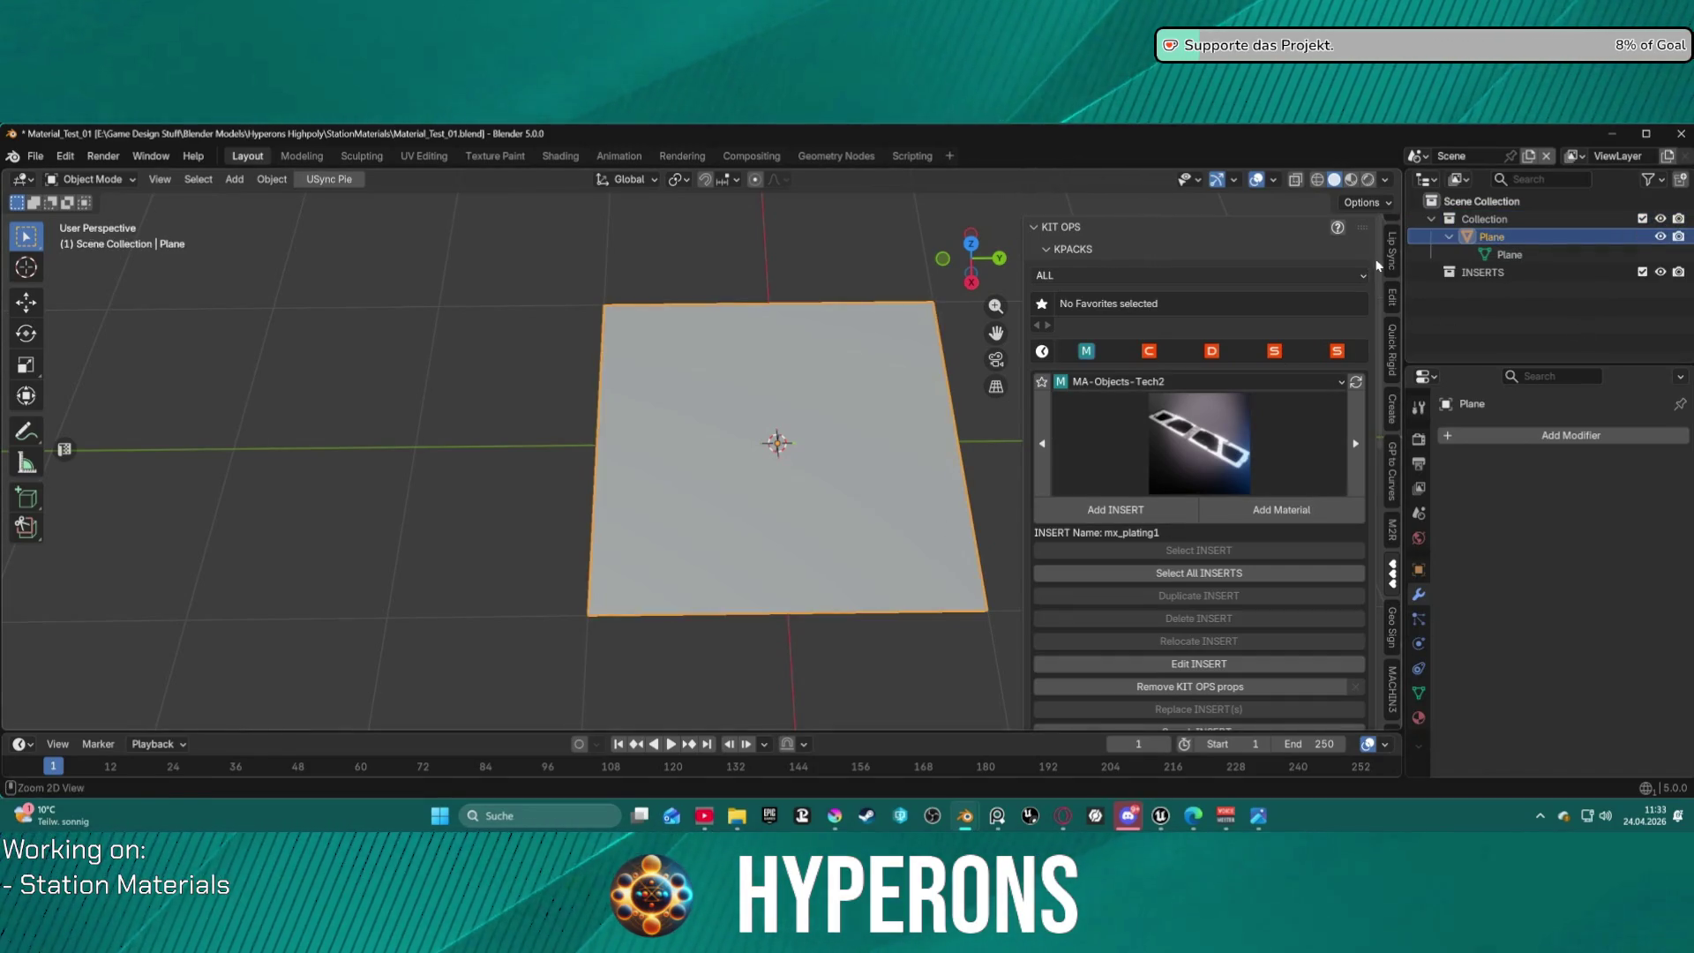
{"action": "left_click", "coordinate": [1460, 273]}
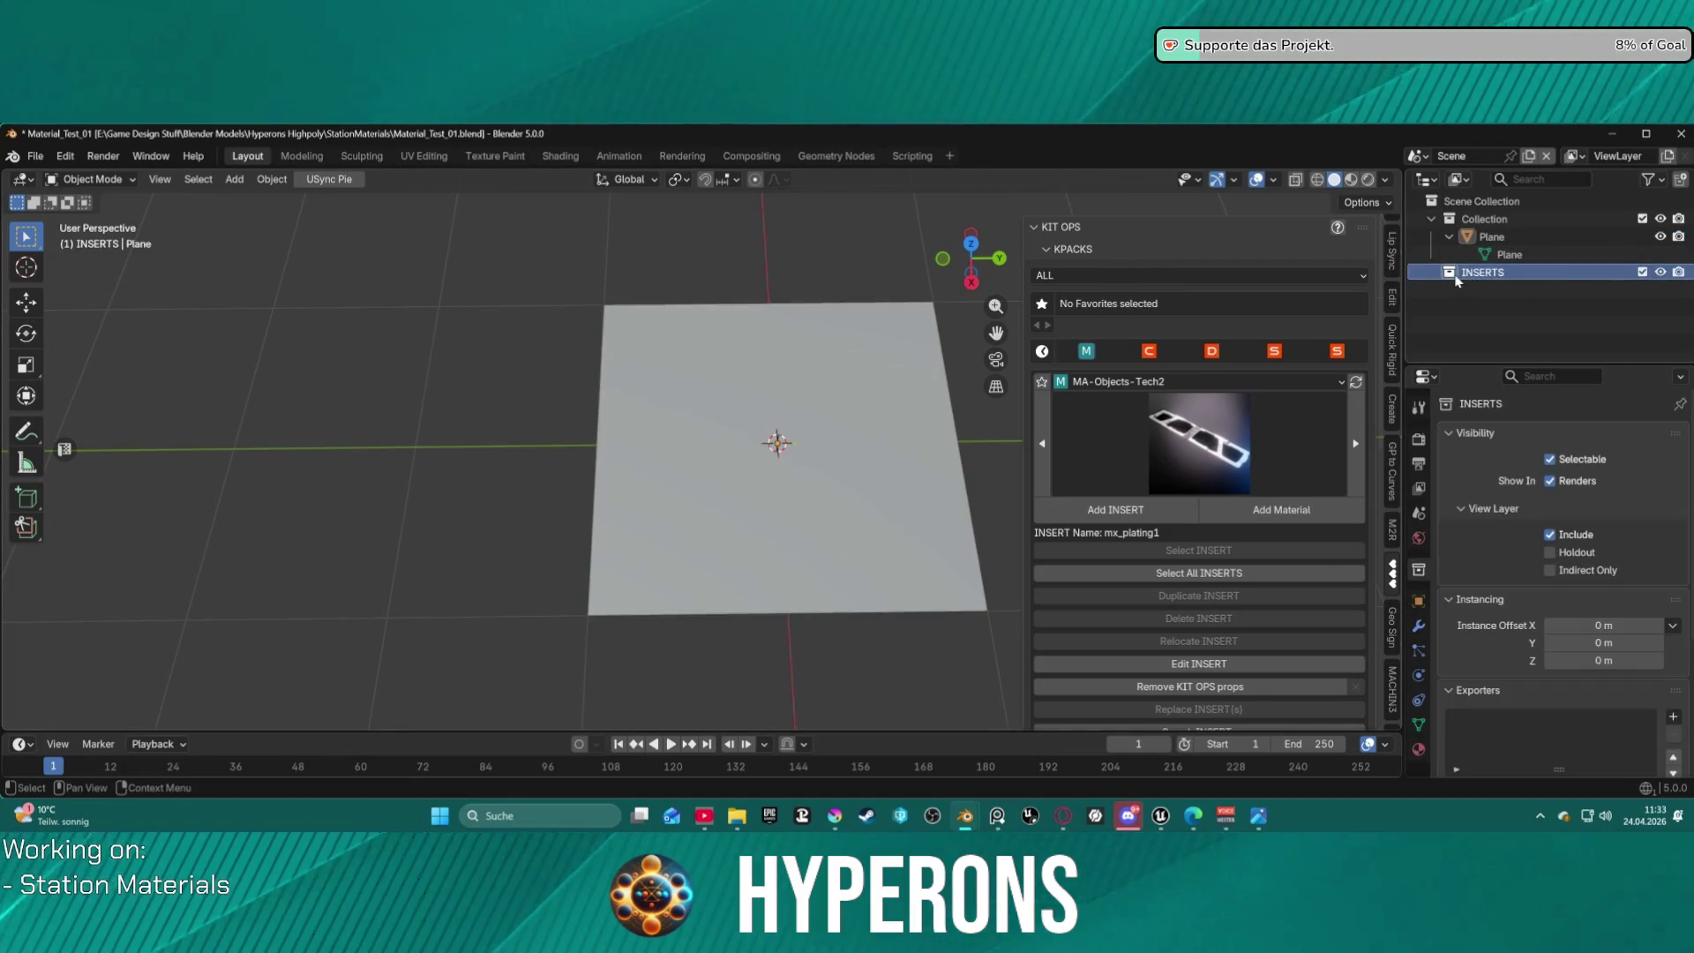
{"action": "key", "text": "Delete"}
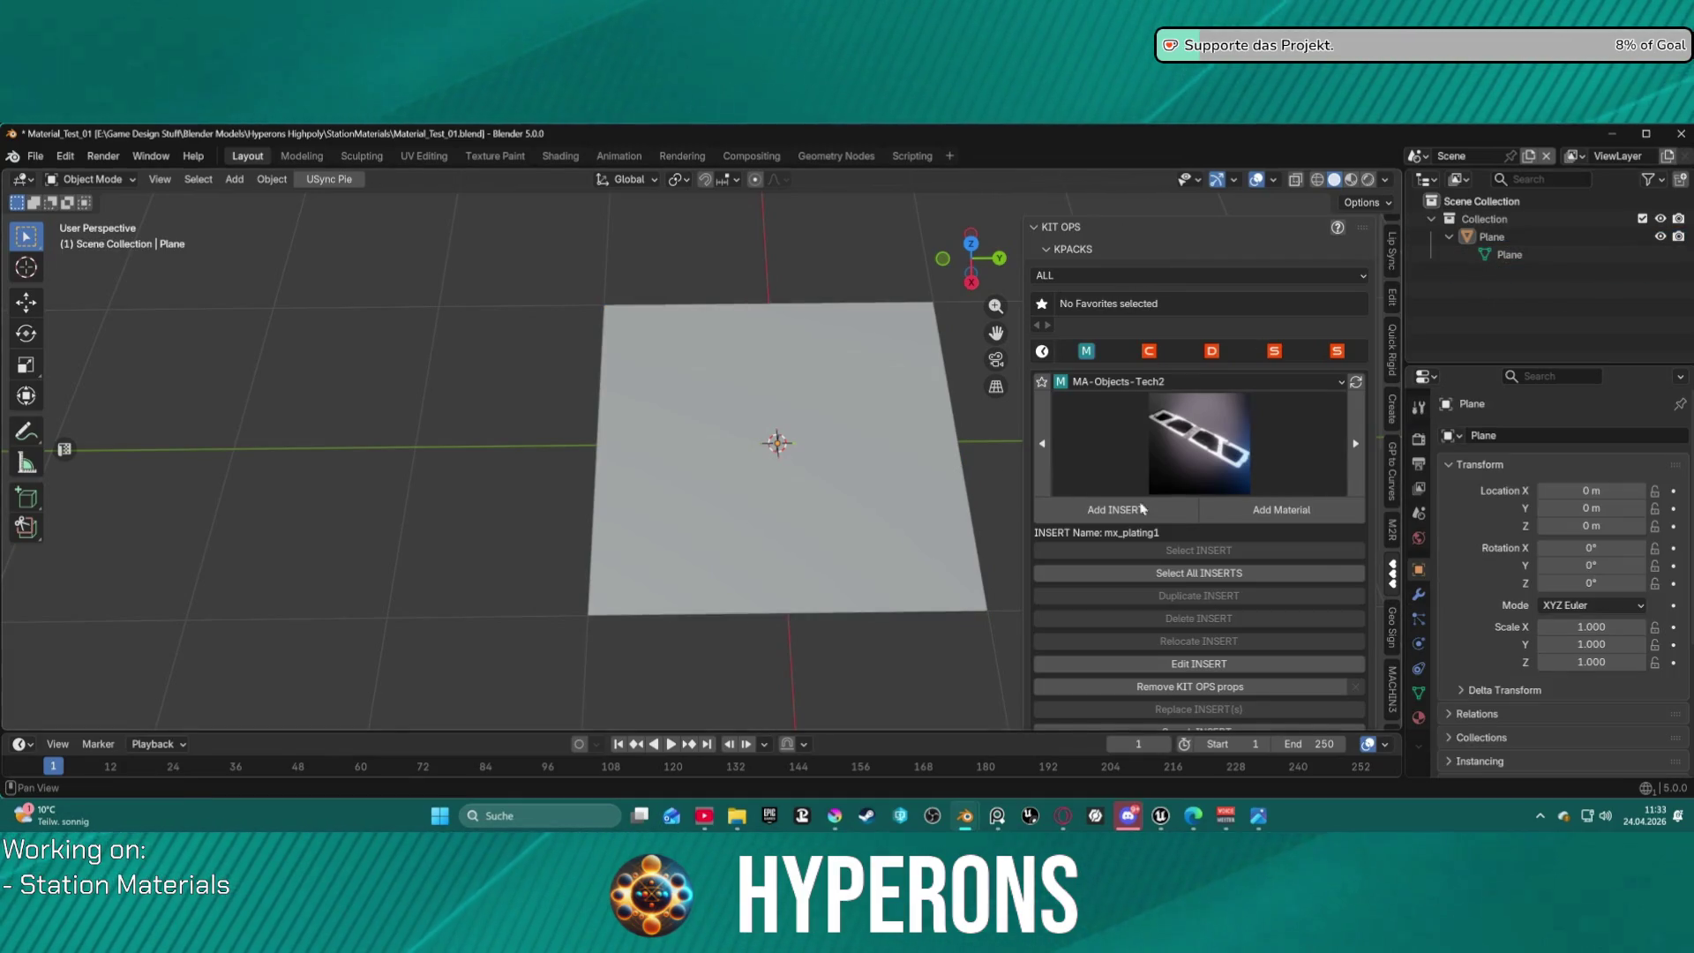
{"action": "left_click", "coordinate": [1141, 509]}
{"action": "scroll", "coordinate": [788, 441], "scroll_direction": "up", "scroll_amount": 2}
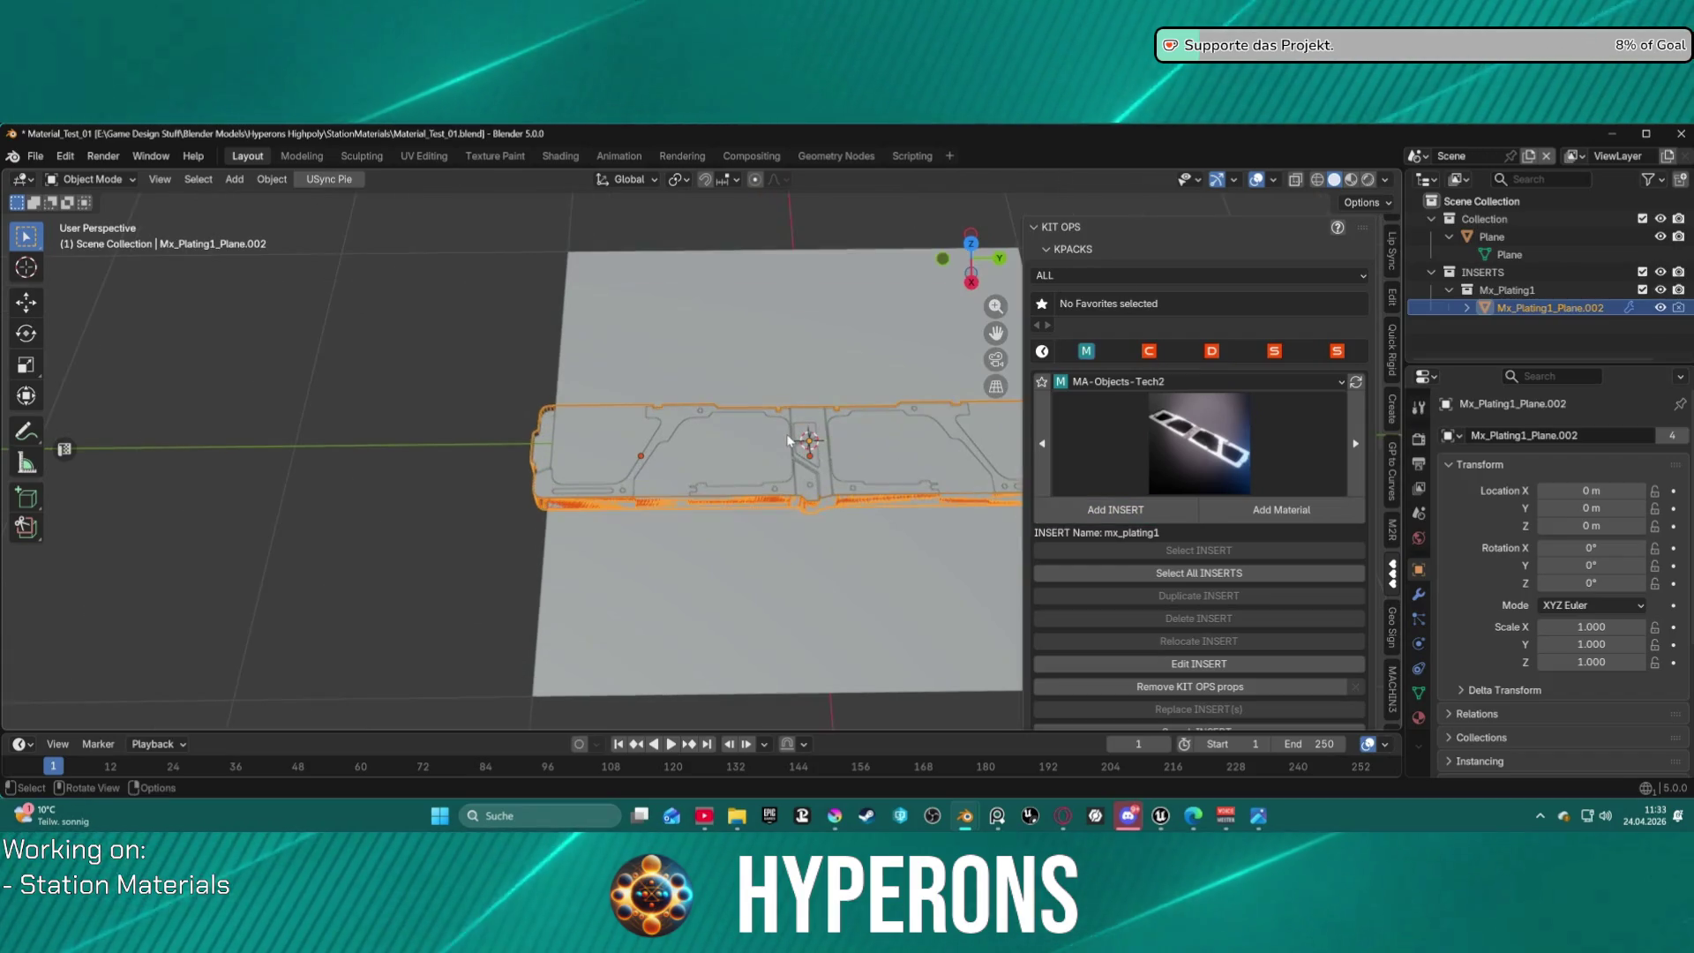
Raise the duplicate plating copy along Z and delete it.
{"action": "mouse_move", "coordinate": [789, 439]}
{"action": "middle_mouse_down"}
{"action": "mouse_move", "coordinate": [906, 319]}
{"action": "mouse_move", "coordinate": [918, 368]}
{"action": "middle_mouse_up"}
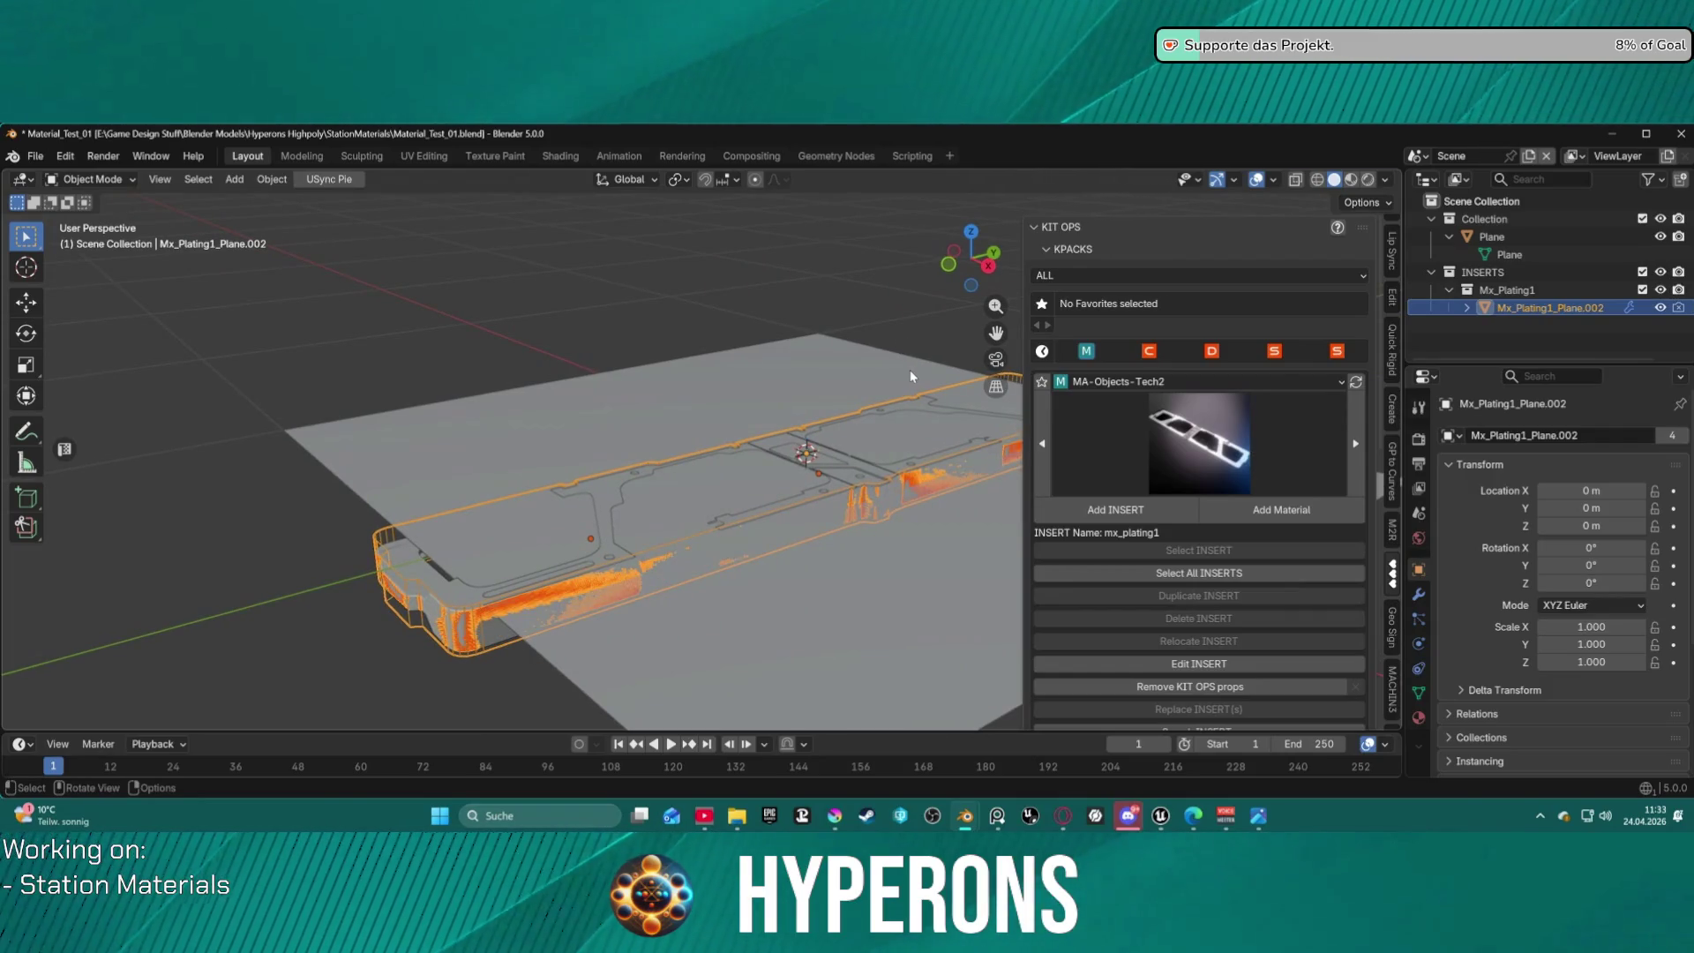
{"action": "key", "text": "g"}
{"action": "key", "text": "z"}
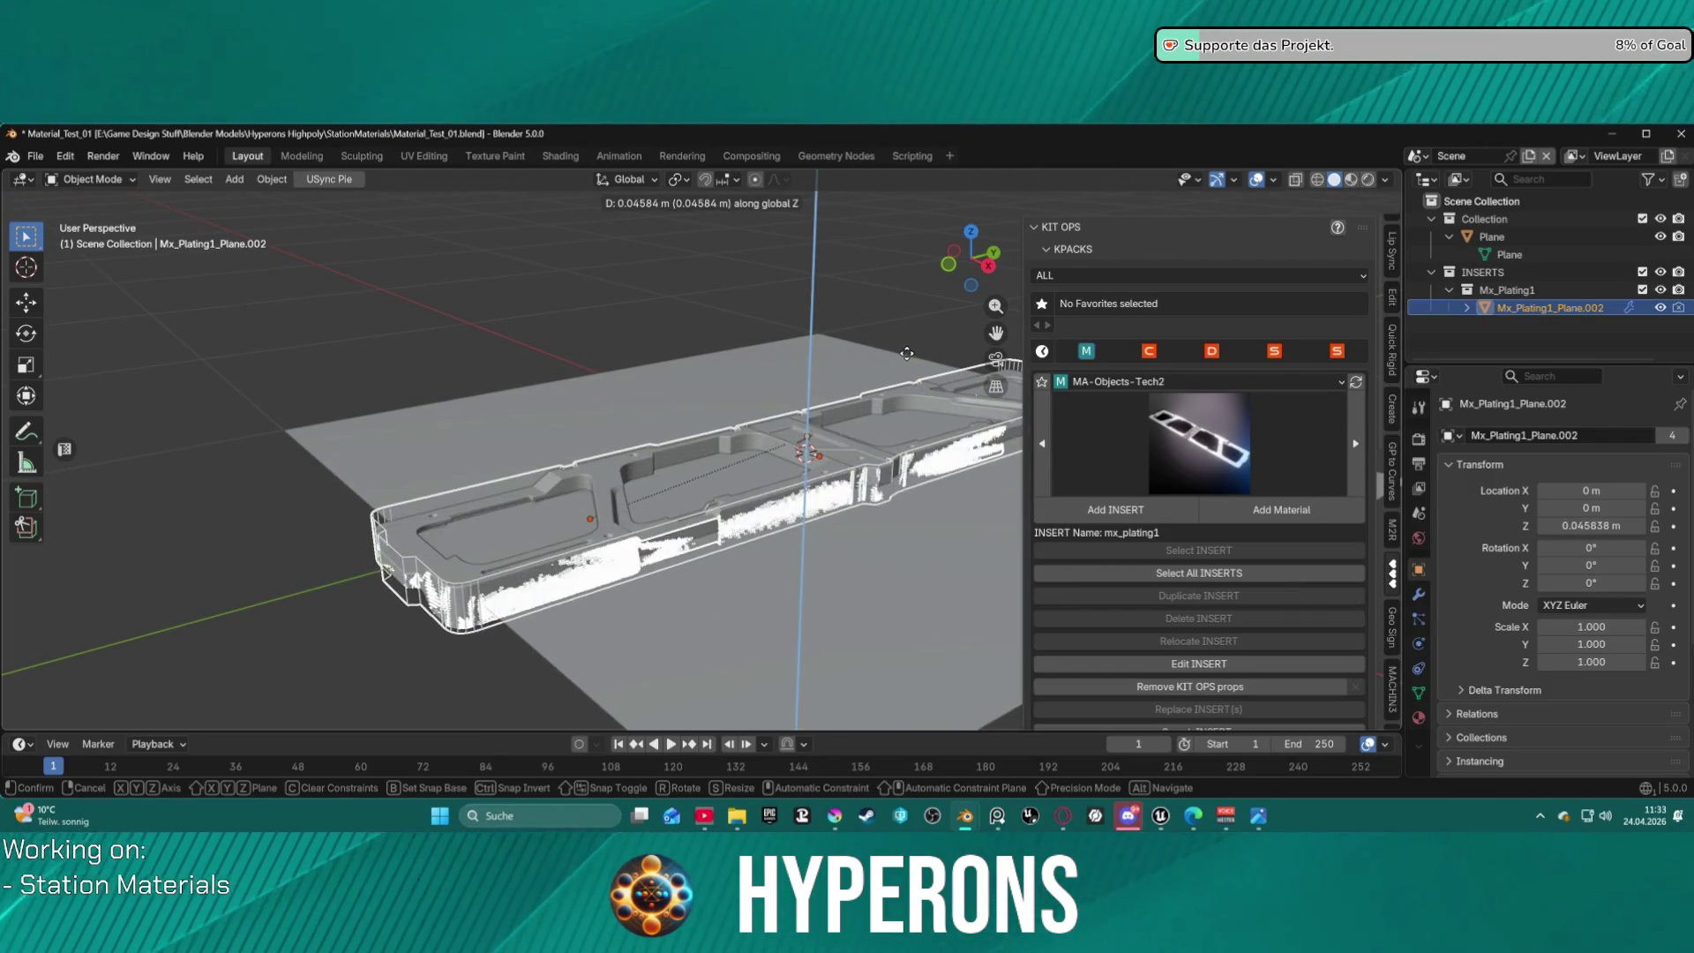
{"action": "left_click", "coordinate": [903, 354]}
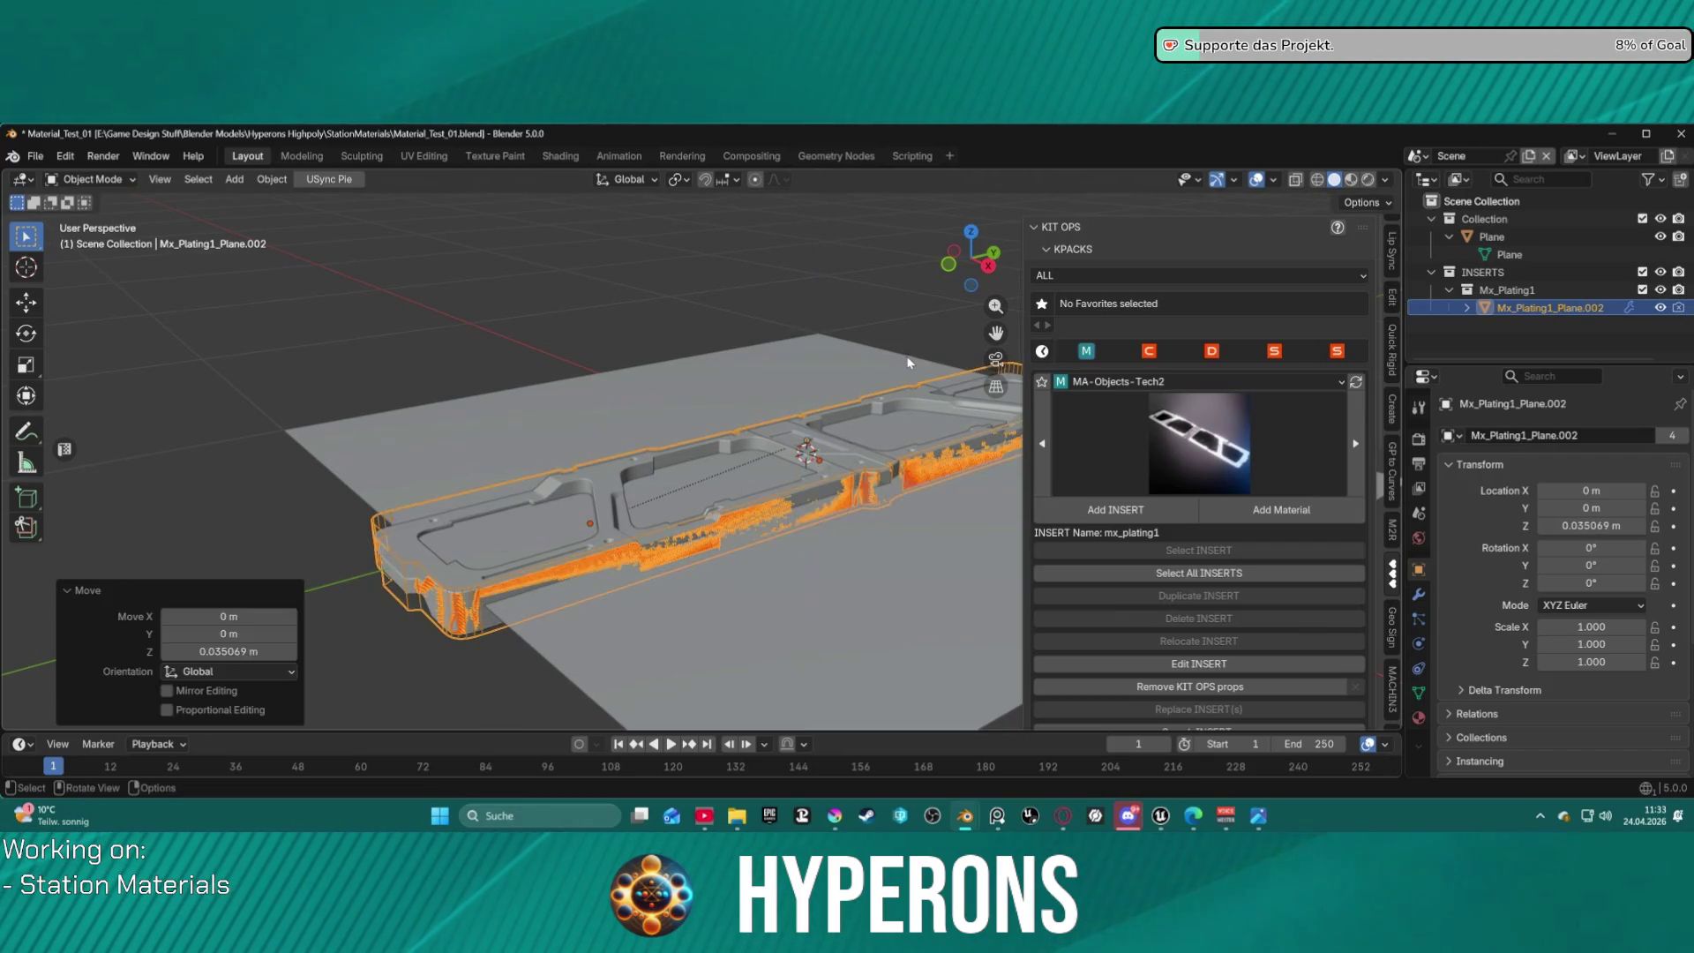
{"action": "mouse_move", "coordinate": [903, 354]}
{"action": "middle_mouse_down"}
{"action": "mouse_move", "coordinate": [815, 443]}
{"action": "mouse_move", "coordinate": [941, 501]}
{"action": "middle_mouse_up"}
{"action": "key", "text": "Delete"}
{"action": "scroll", "coordinate": [941, 501], "scroll_direction": "down", "scroll_amount": 2}
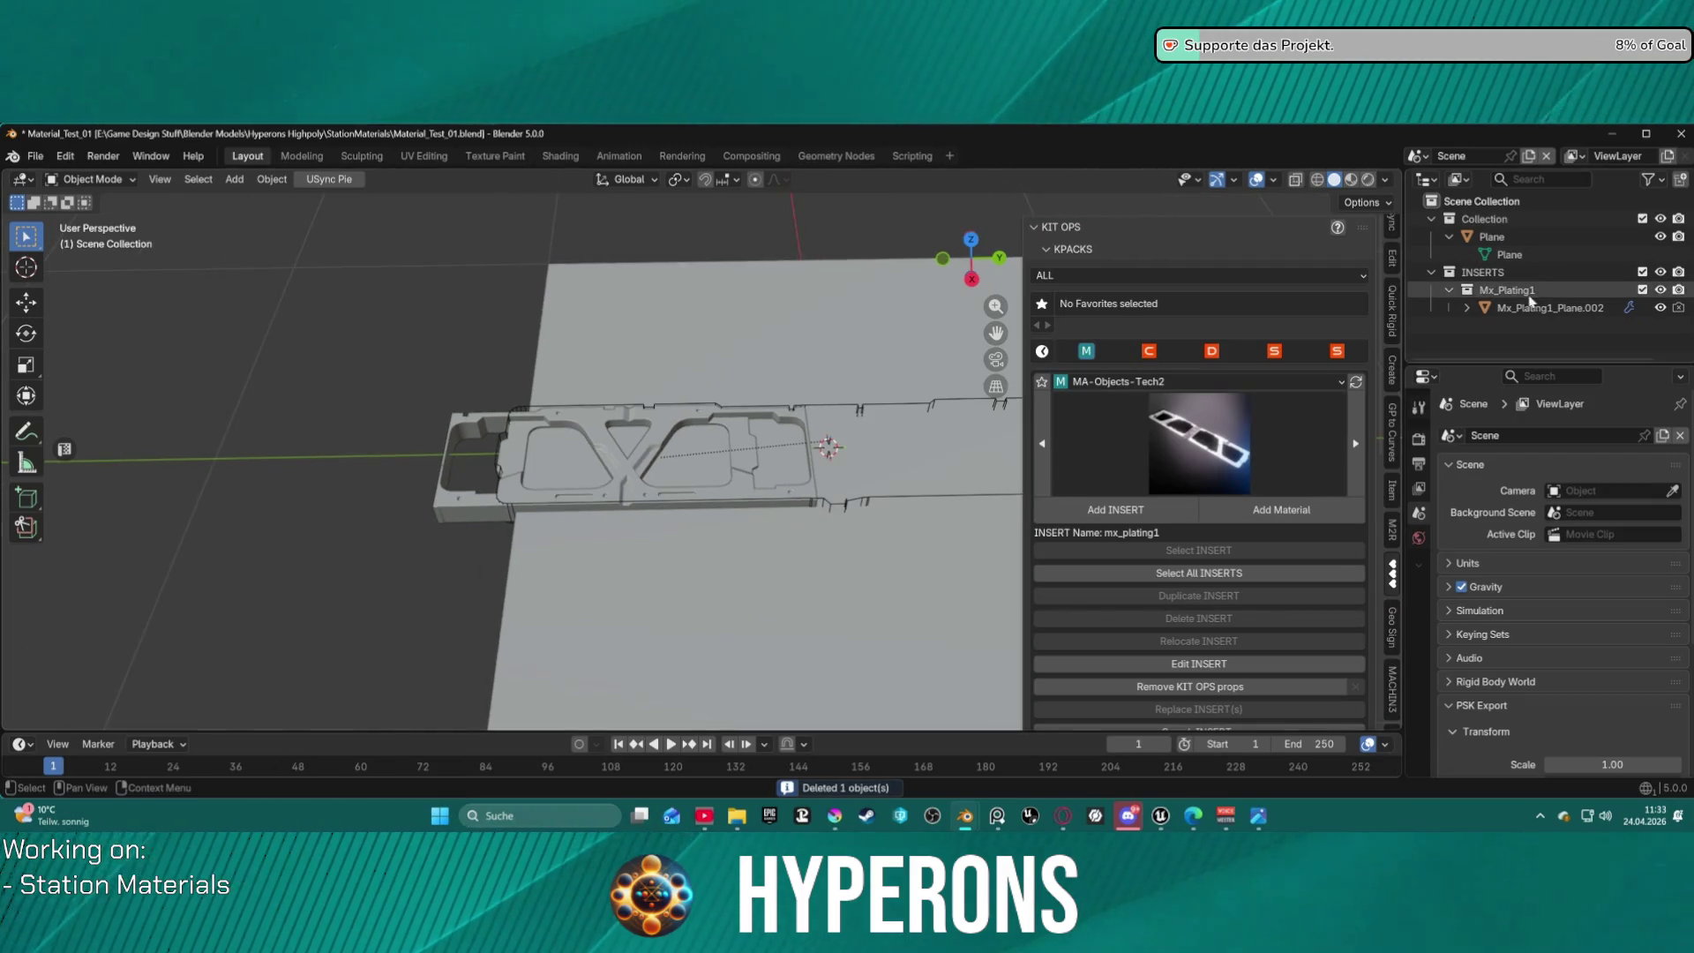
Select Mx_Plating1_Plane.013 in the Outliner and move it to a new spot.
{"action": "left_click", "coordinate": [1466, 308]}
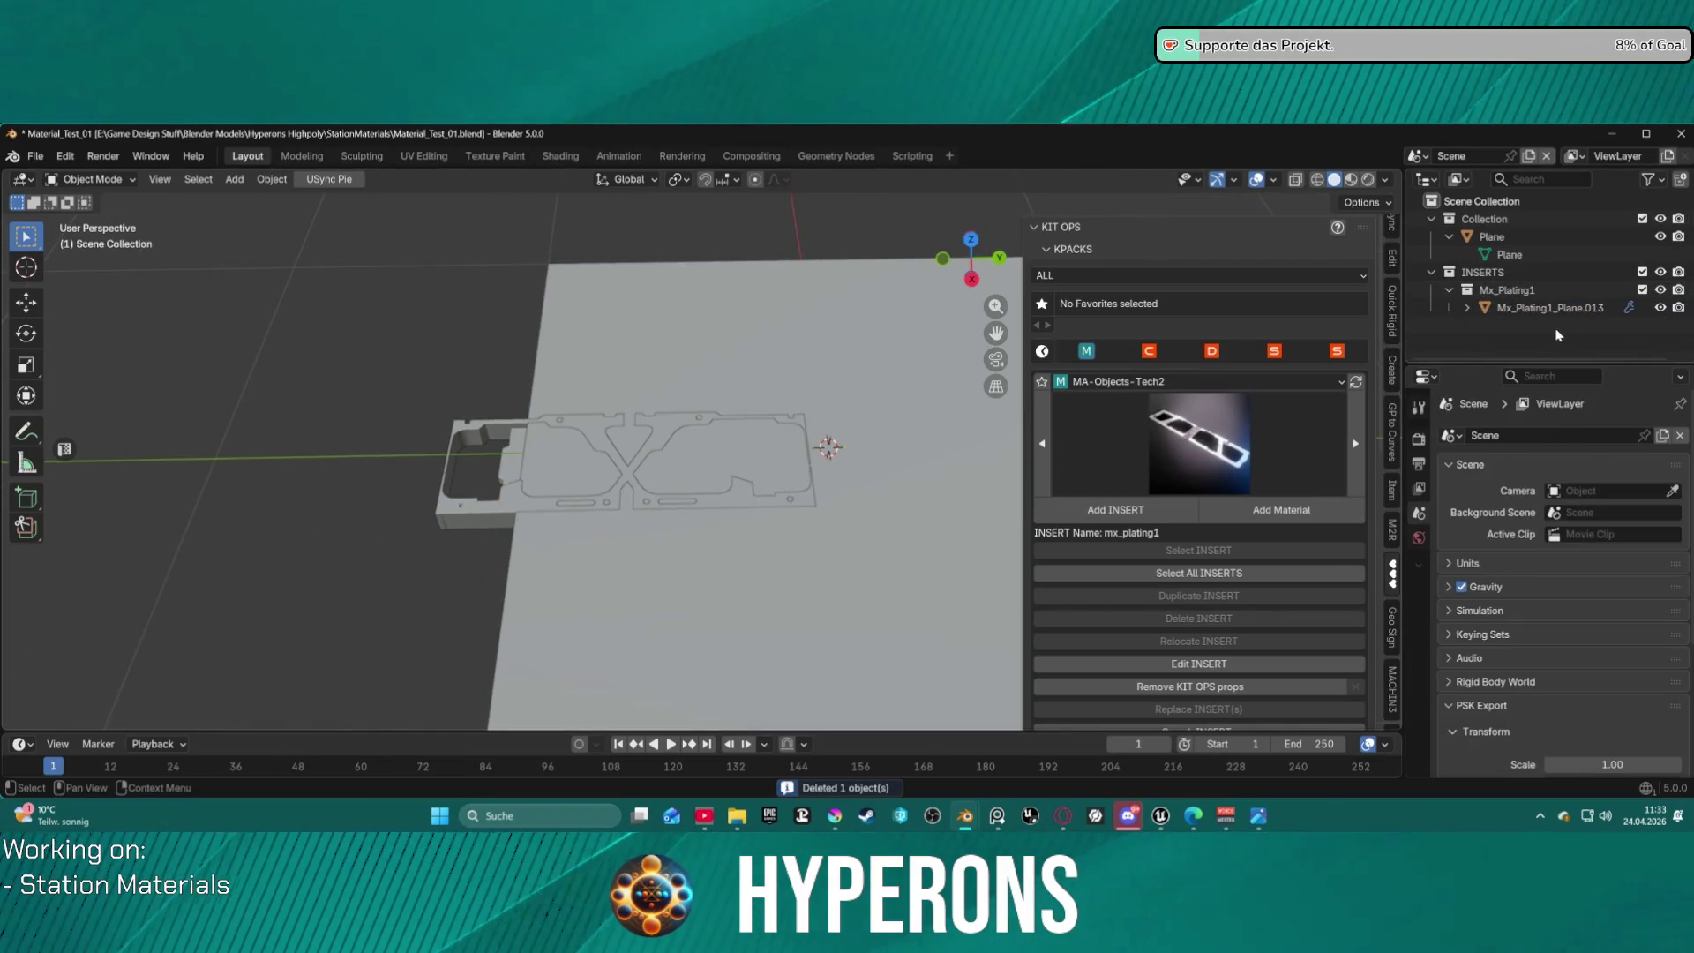
{"action": "left_click", "coordinate": [1532, 308]}
{"action": "left_click", "coordinate": [1466, 308]}
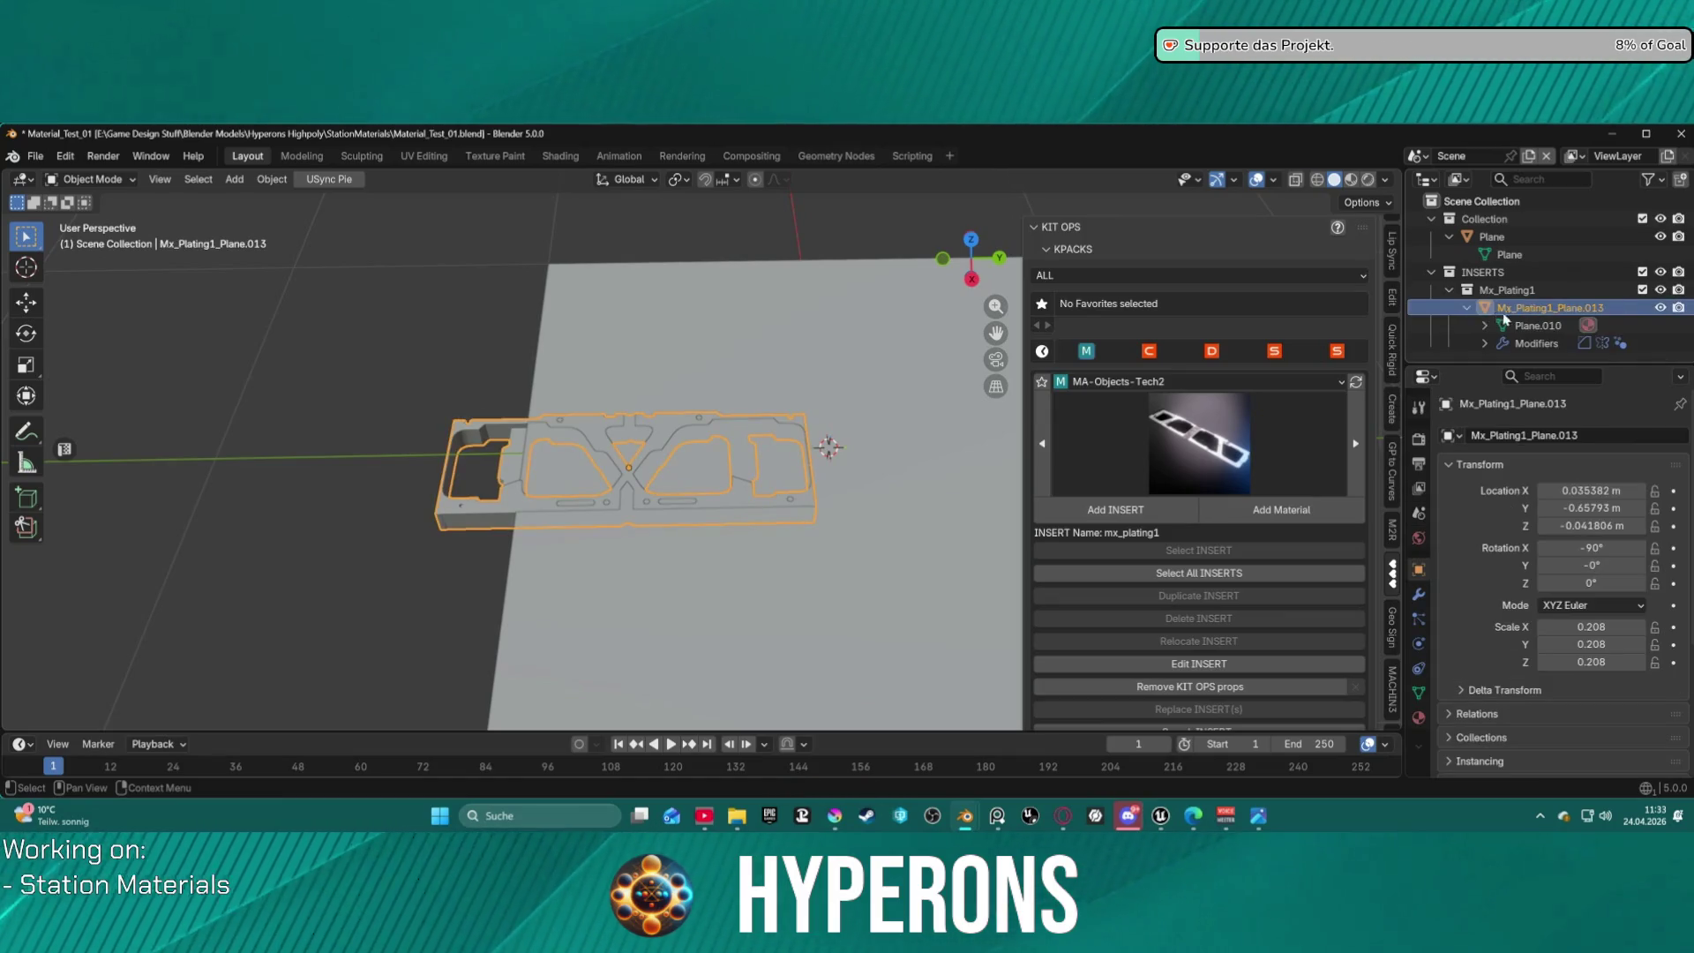
{"action": "key", "text": "g"}
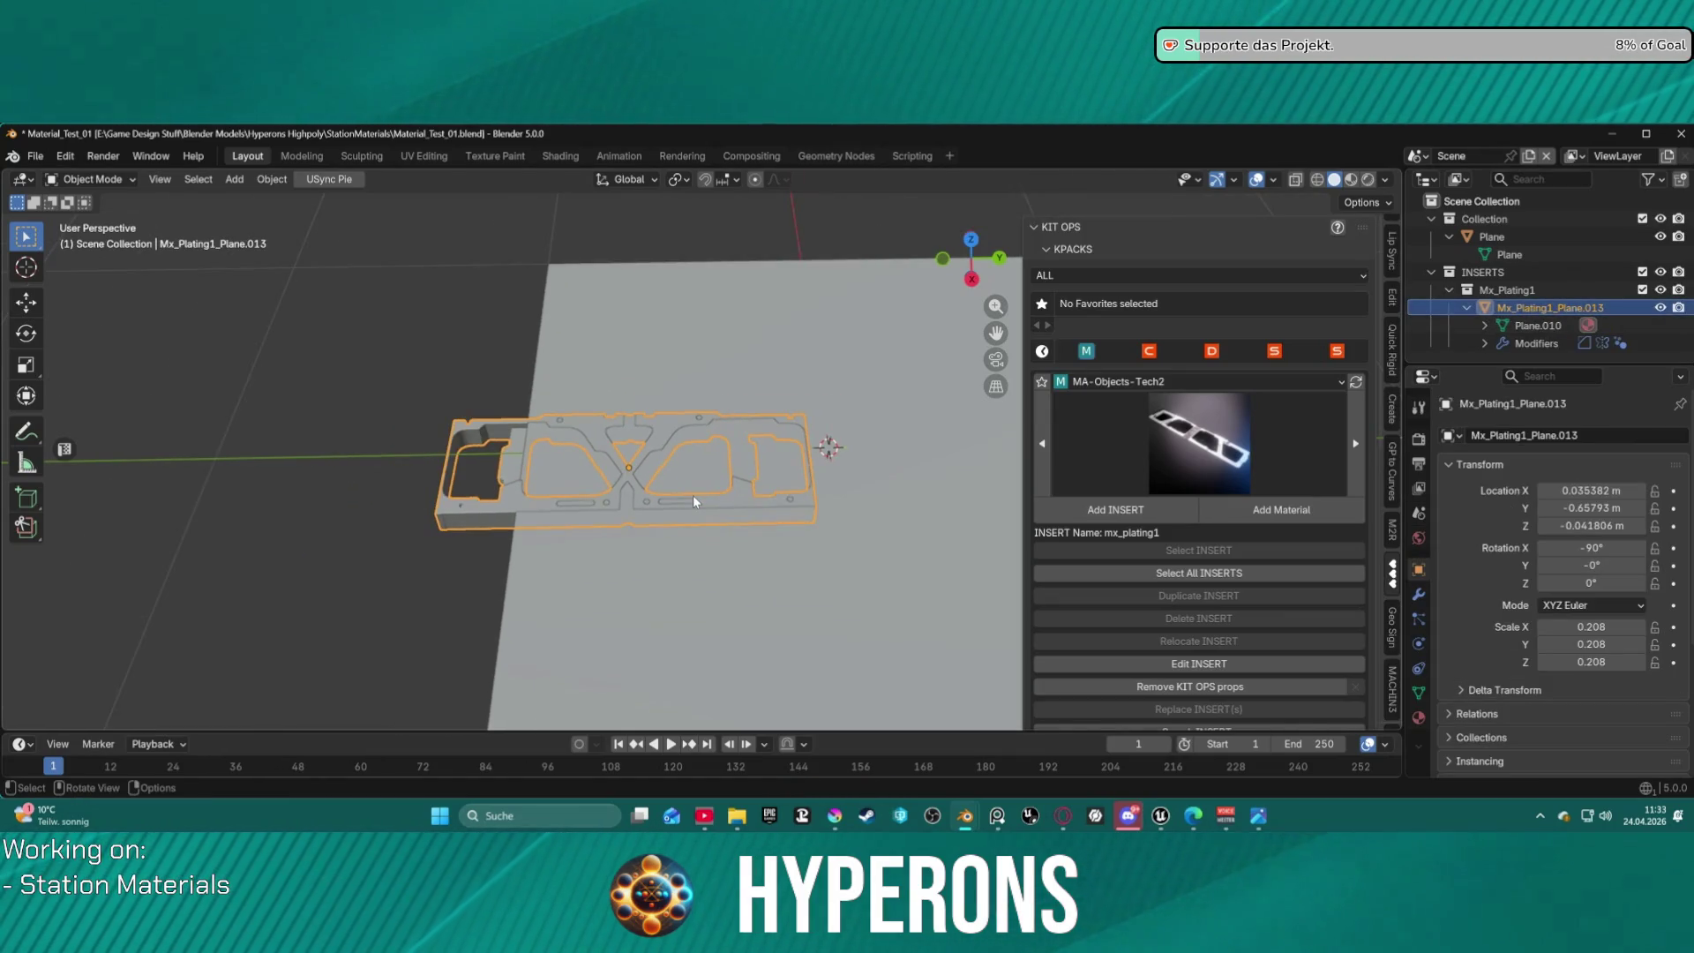
{"action": "left_click", "coordinate": [816, 474]}
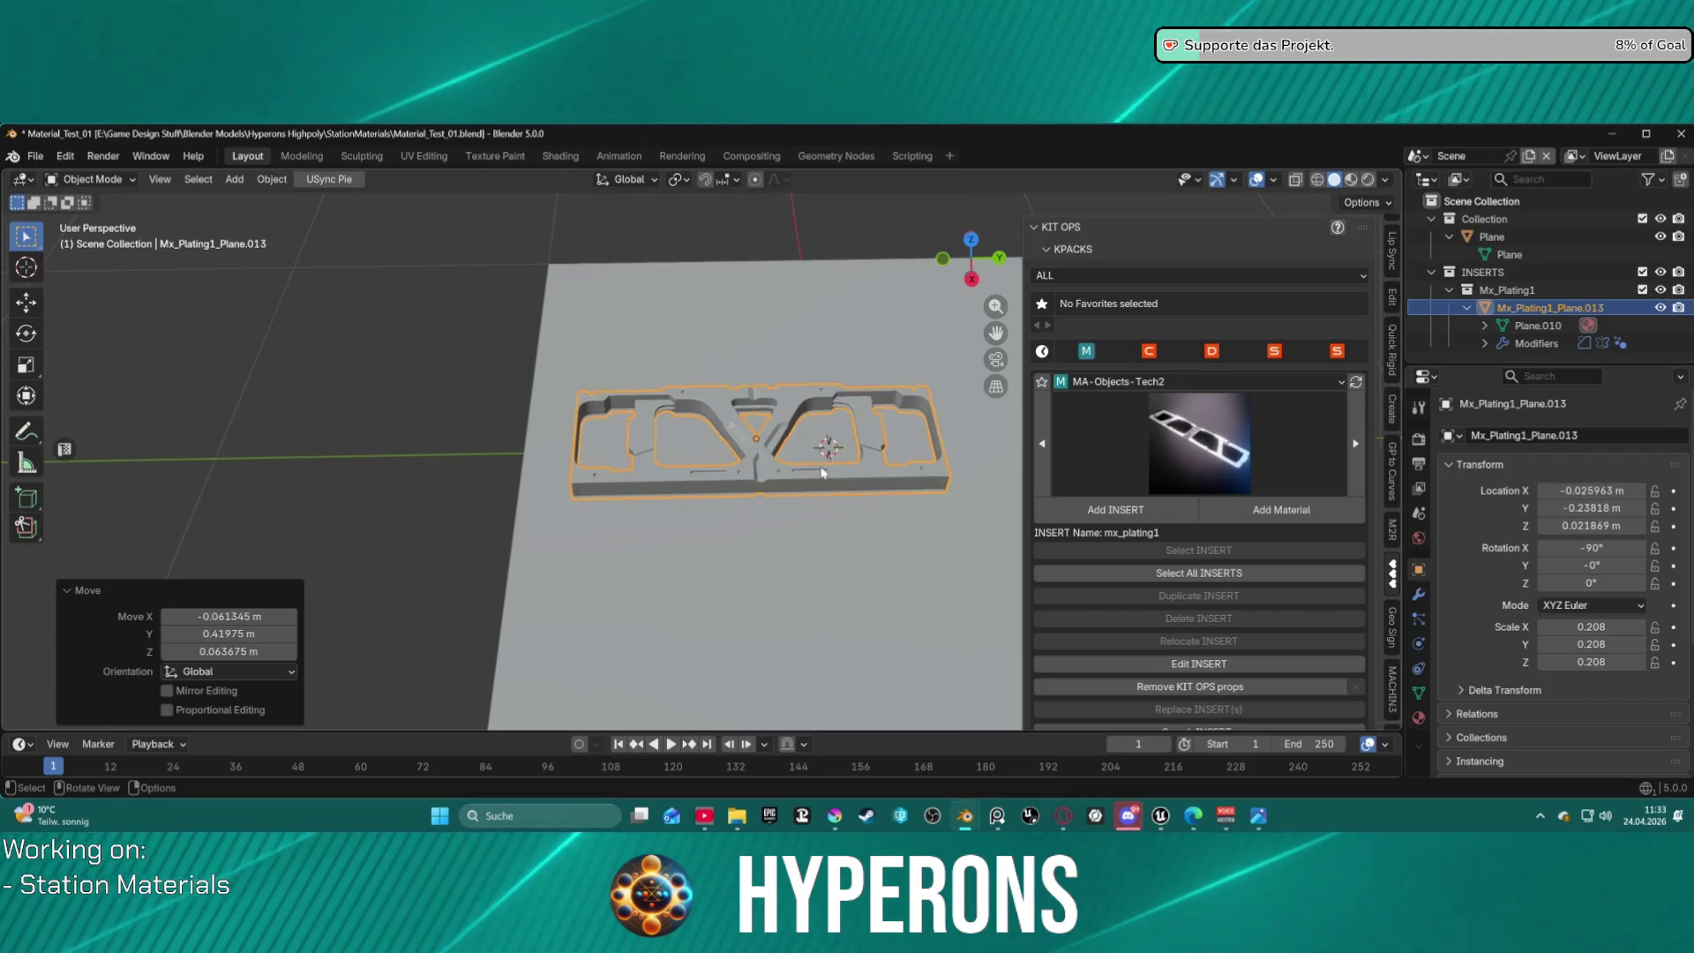
{"action": "middle_click_drag", "start_coordinate": [816, 474], "coordinate": [847, 476]}
In Edit Mode, delete the plating's connected mesh part, then undo the deletion.
{"action": "key", "text": "ctrl+Tab"}
{"action": "left_click", "coordinate": [881, 479]}
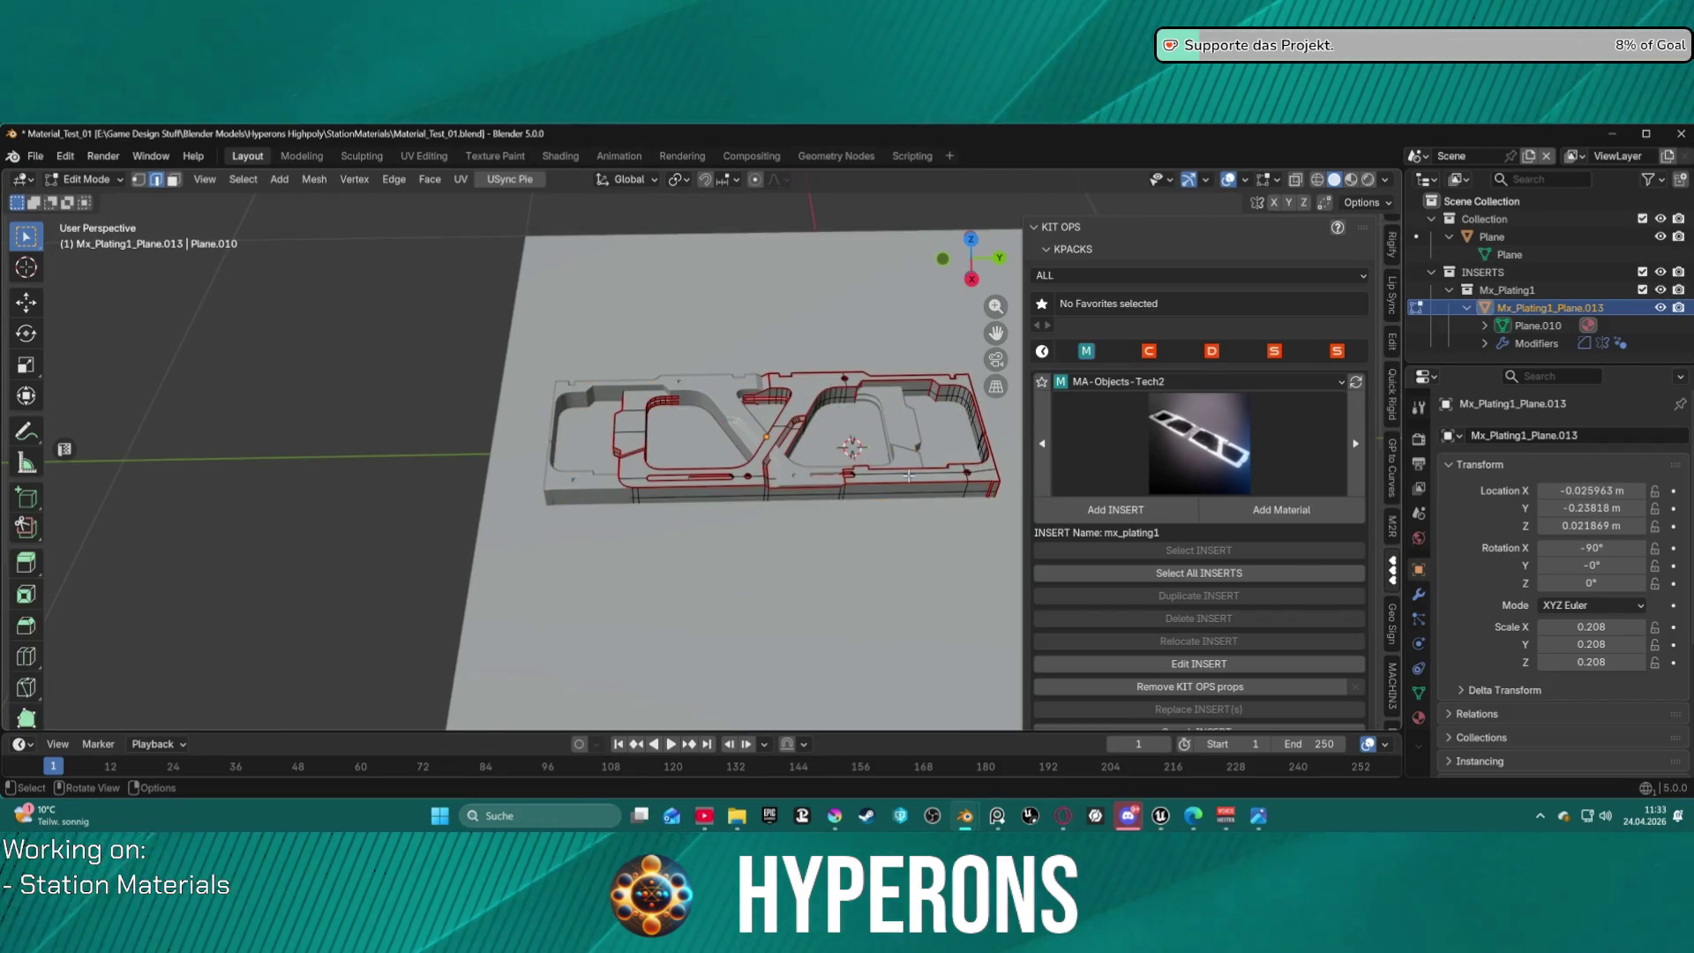
{"action": "key", "text": "l"}
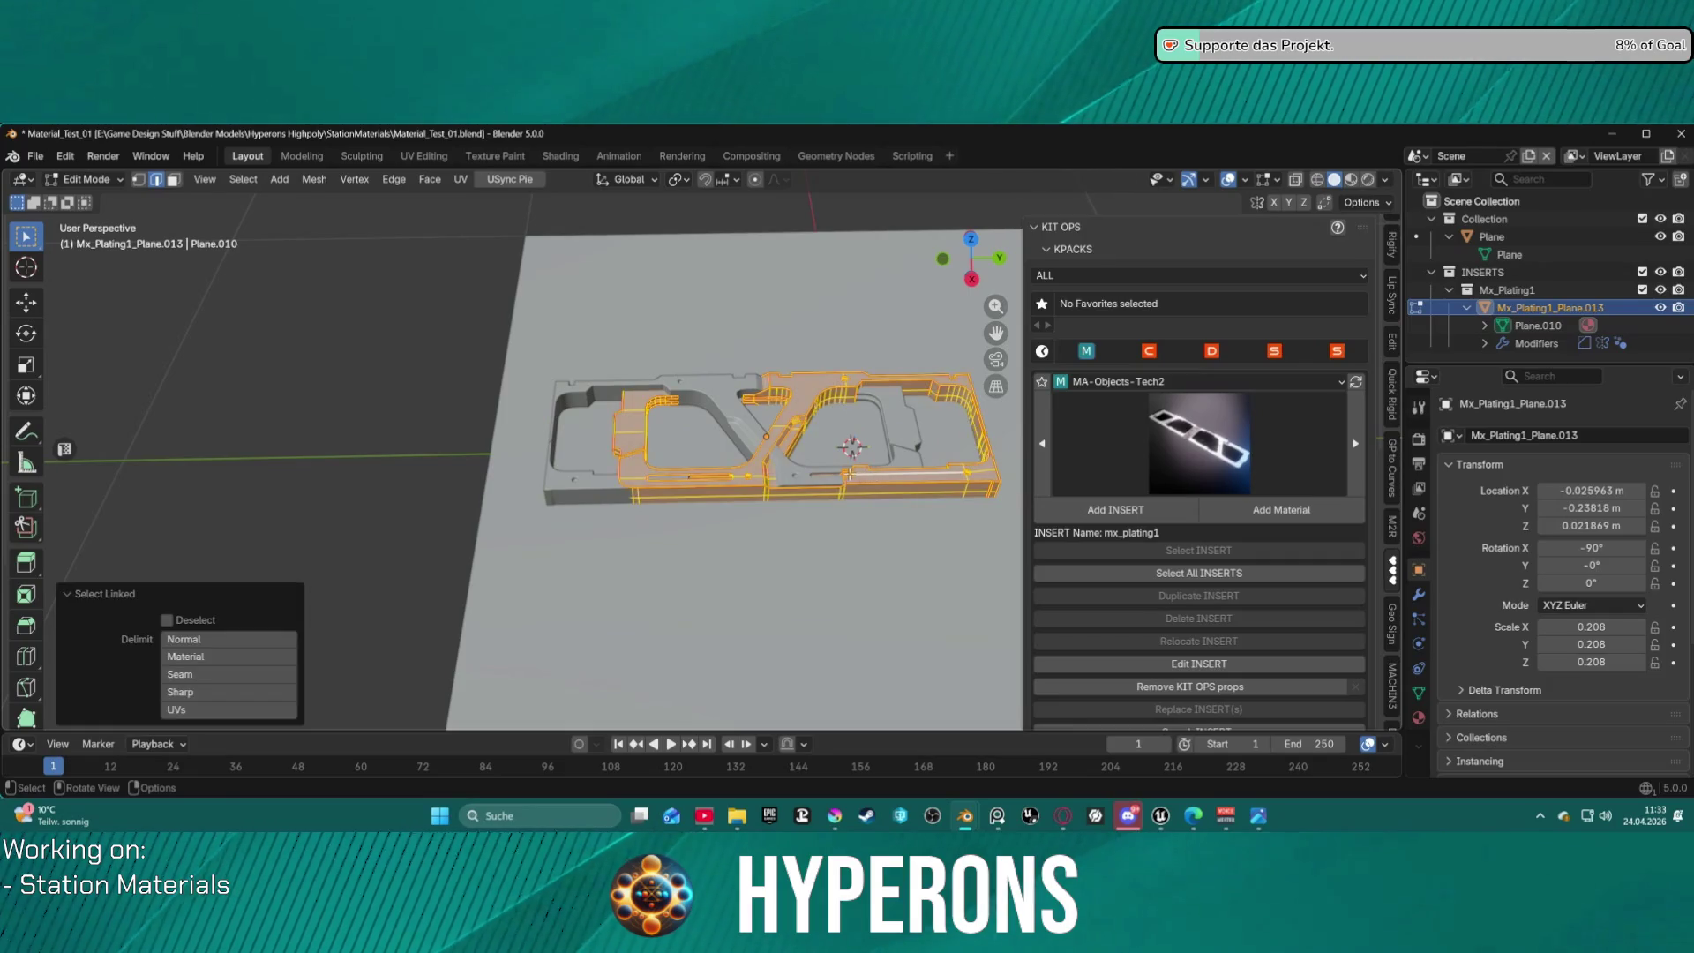
{"action": "key", "text": "x"}
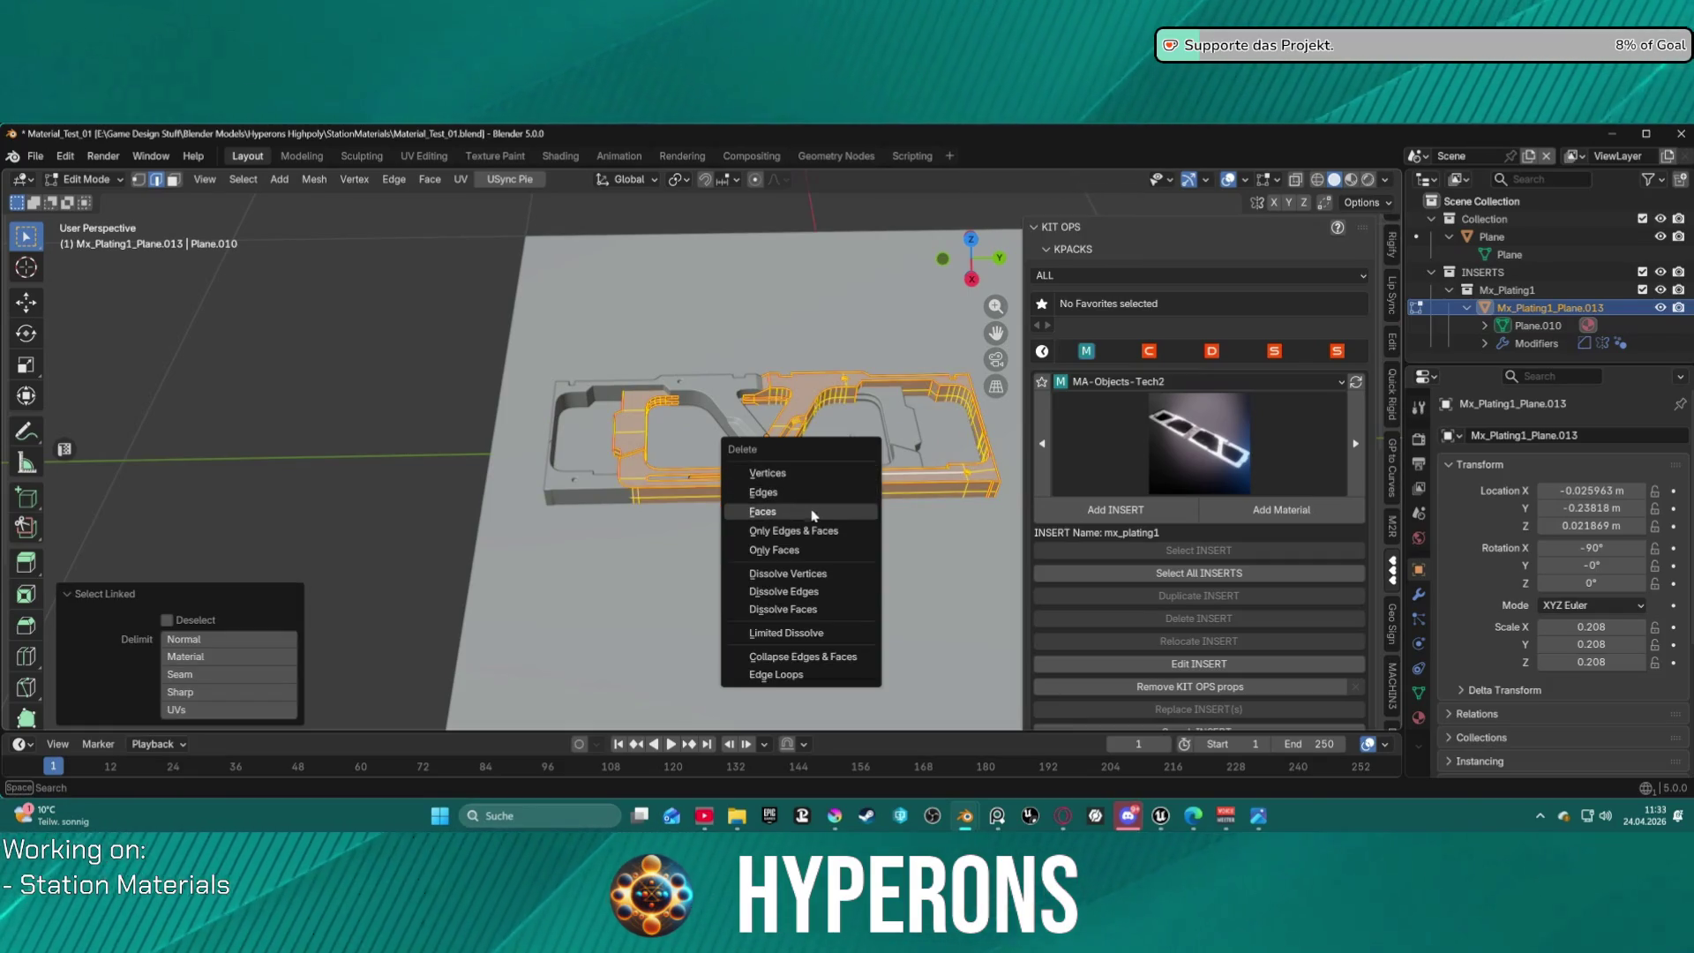
{"action": "left_click", "coordinate": [777, 474]}
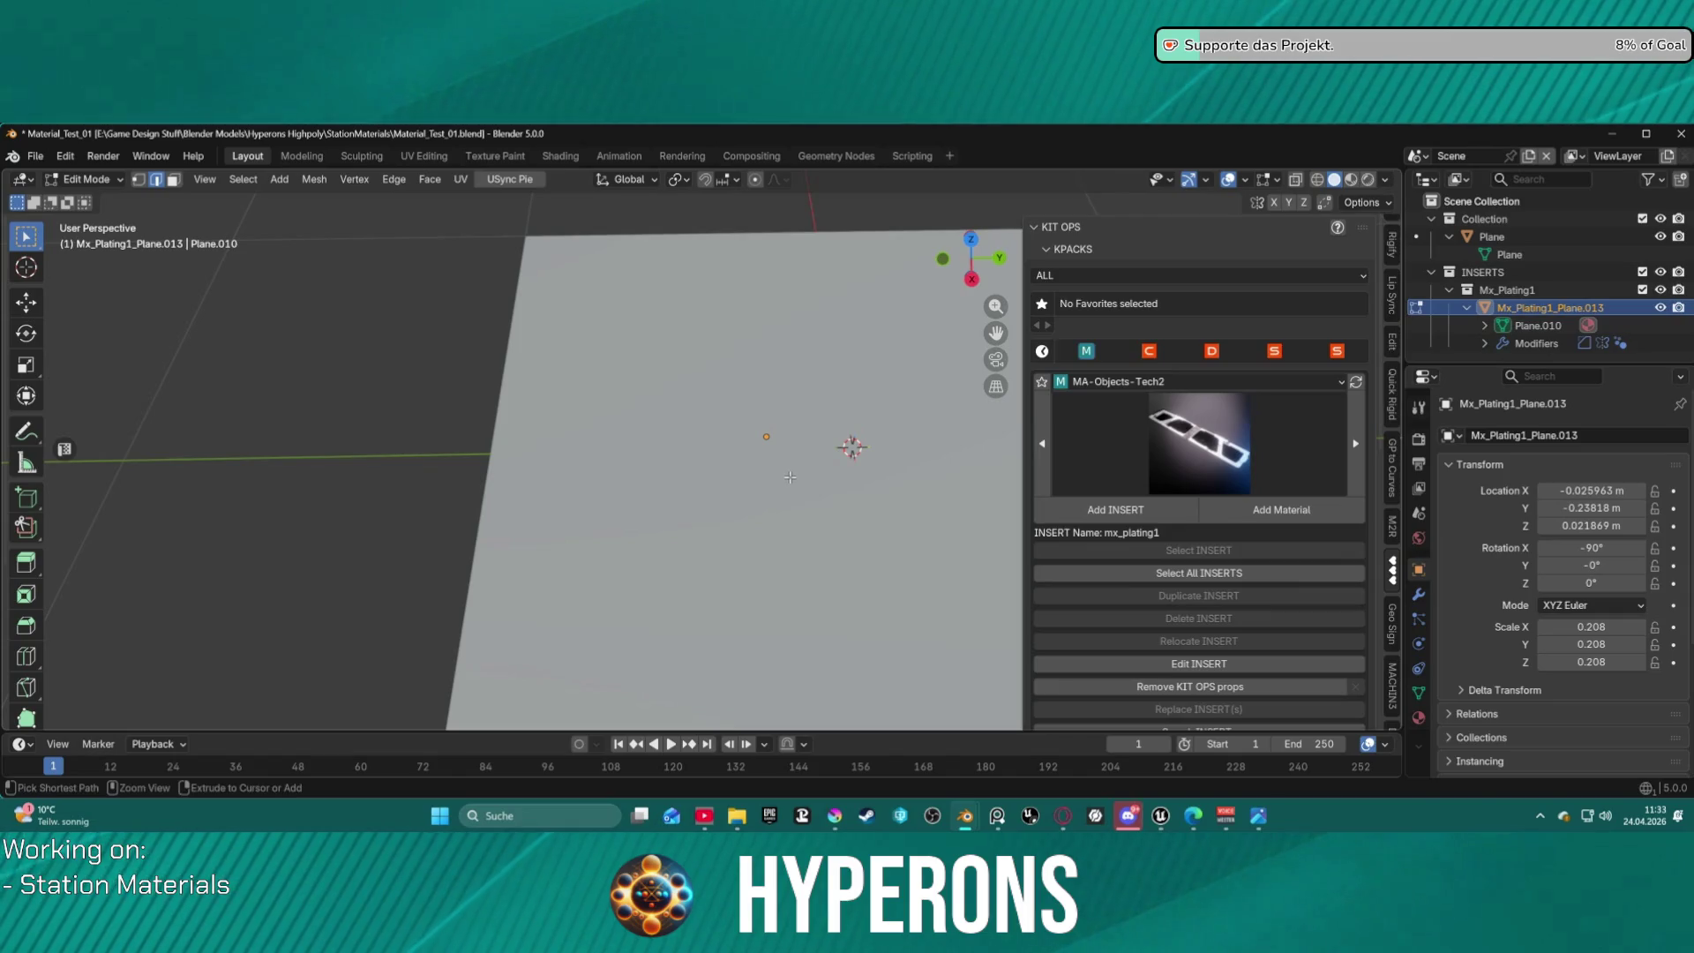
{"action": "key", "text": "ctrl+z"}
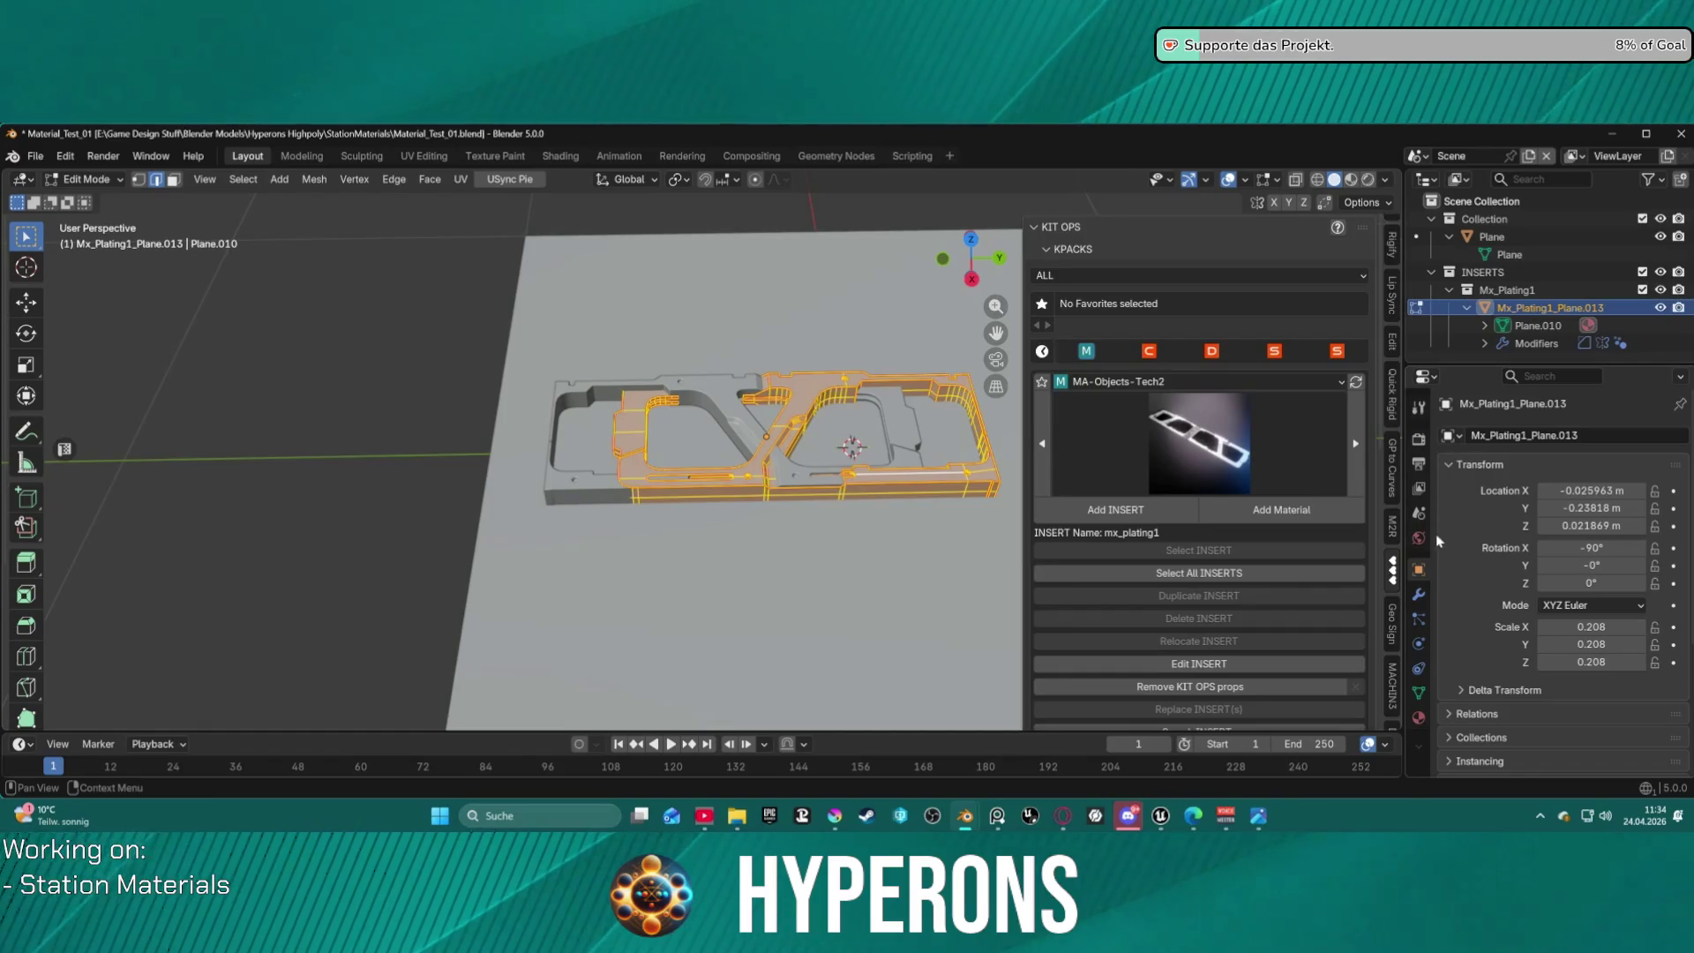
Remove the mirror_mirror modifier, keeping Bevel and Auto Smooth, and return to Object Mode.
{"action": "left_click", "coordinate": [1419, 594]}
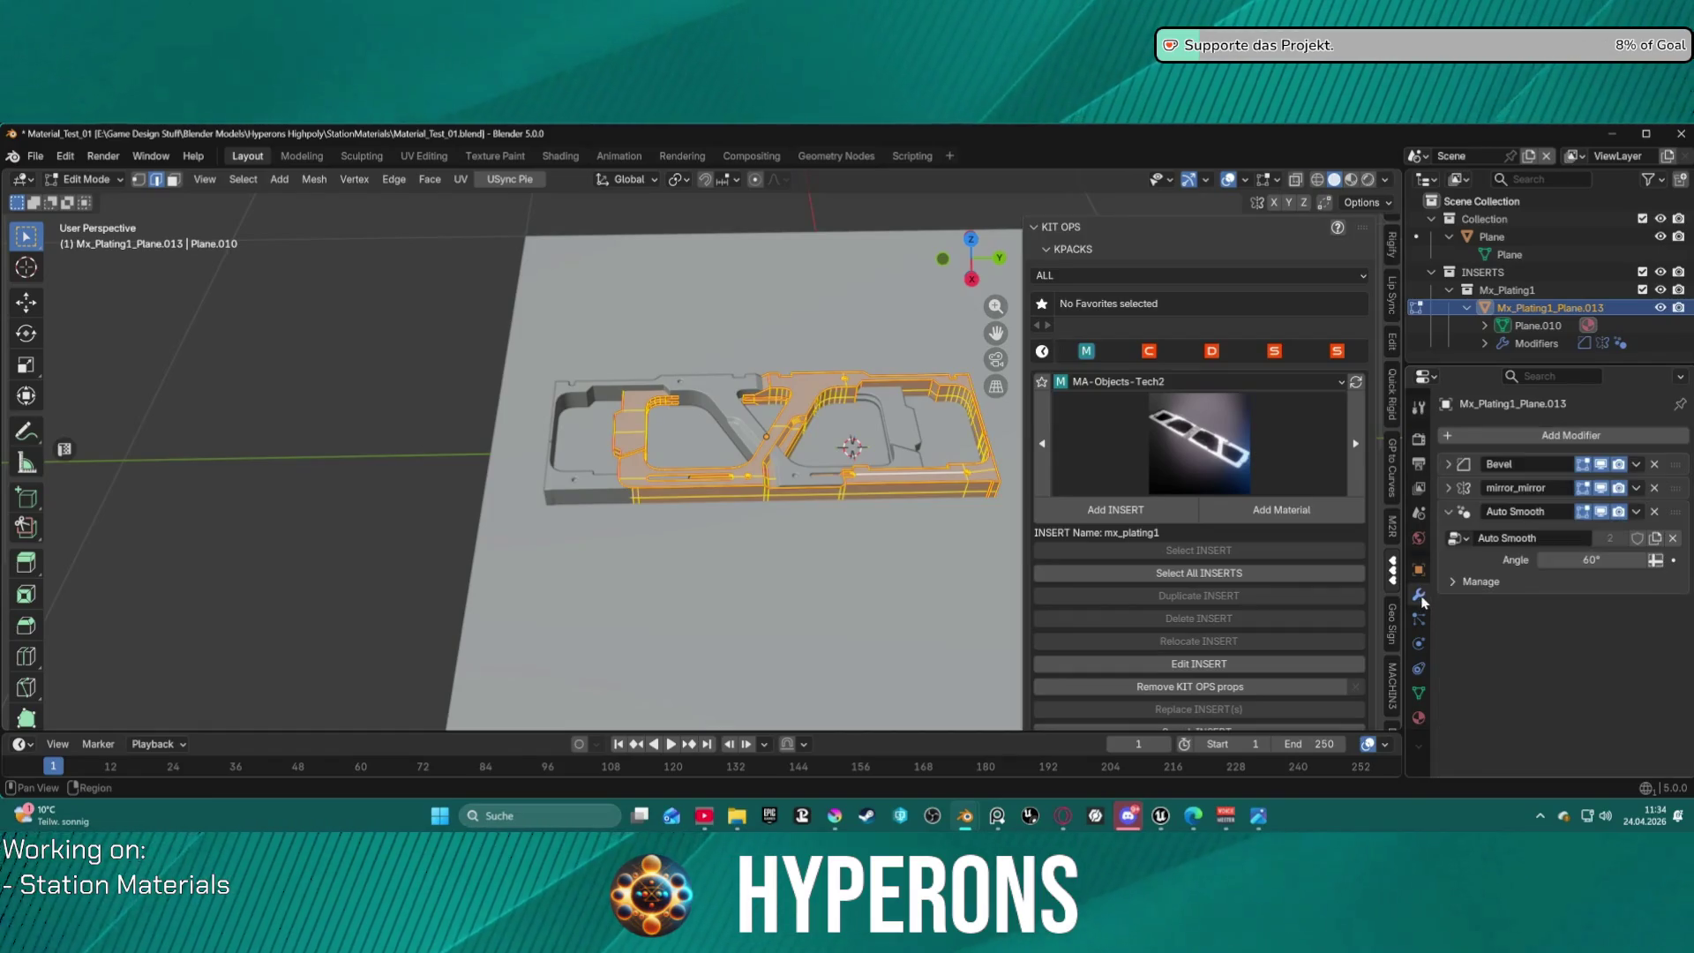
{"action": "left_click", "coordinate": [1656, 490]}
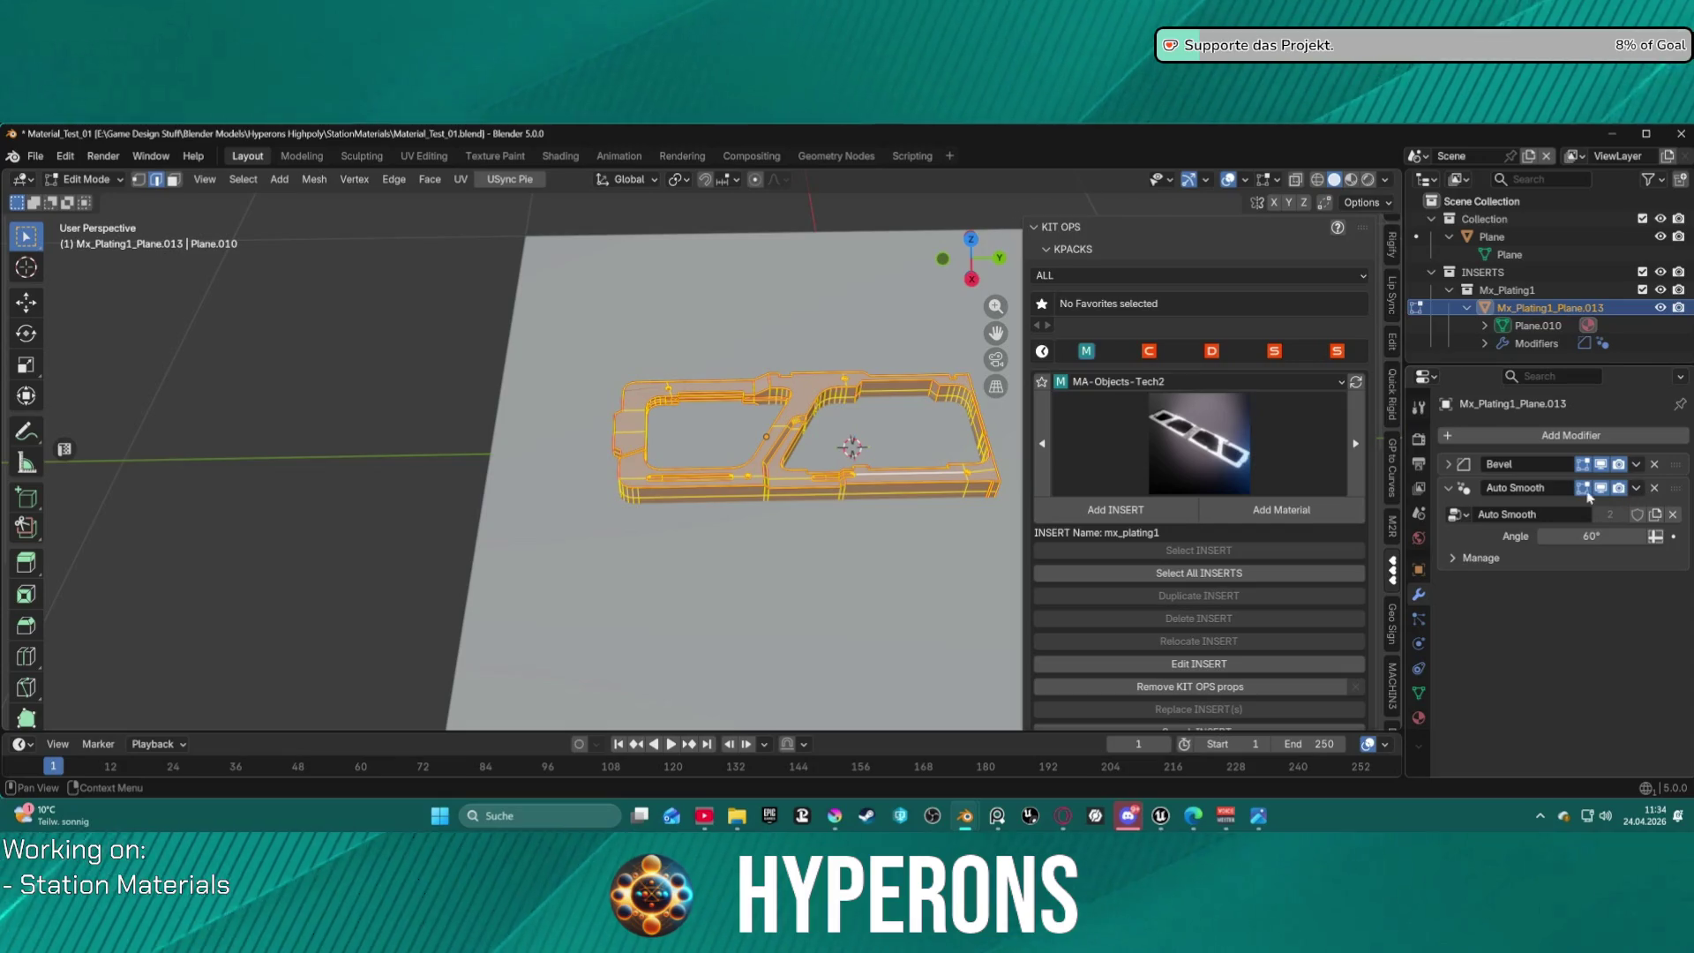
{"action": "scroll", "coordinate": [826, 416], "scroll_direction": "up", "scroll_amount": 2}
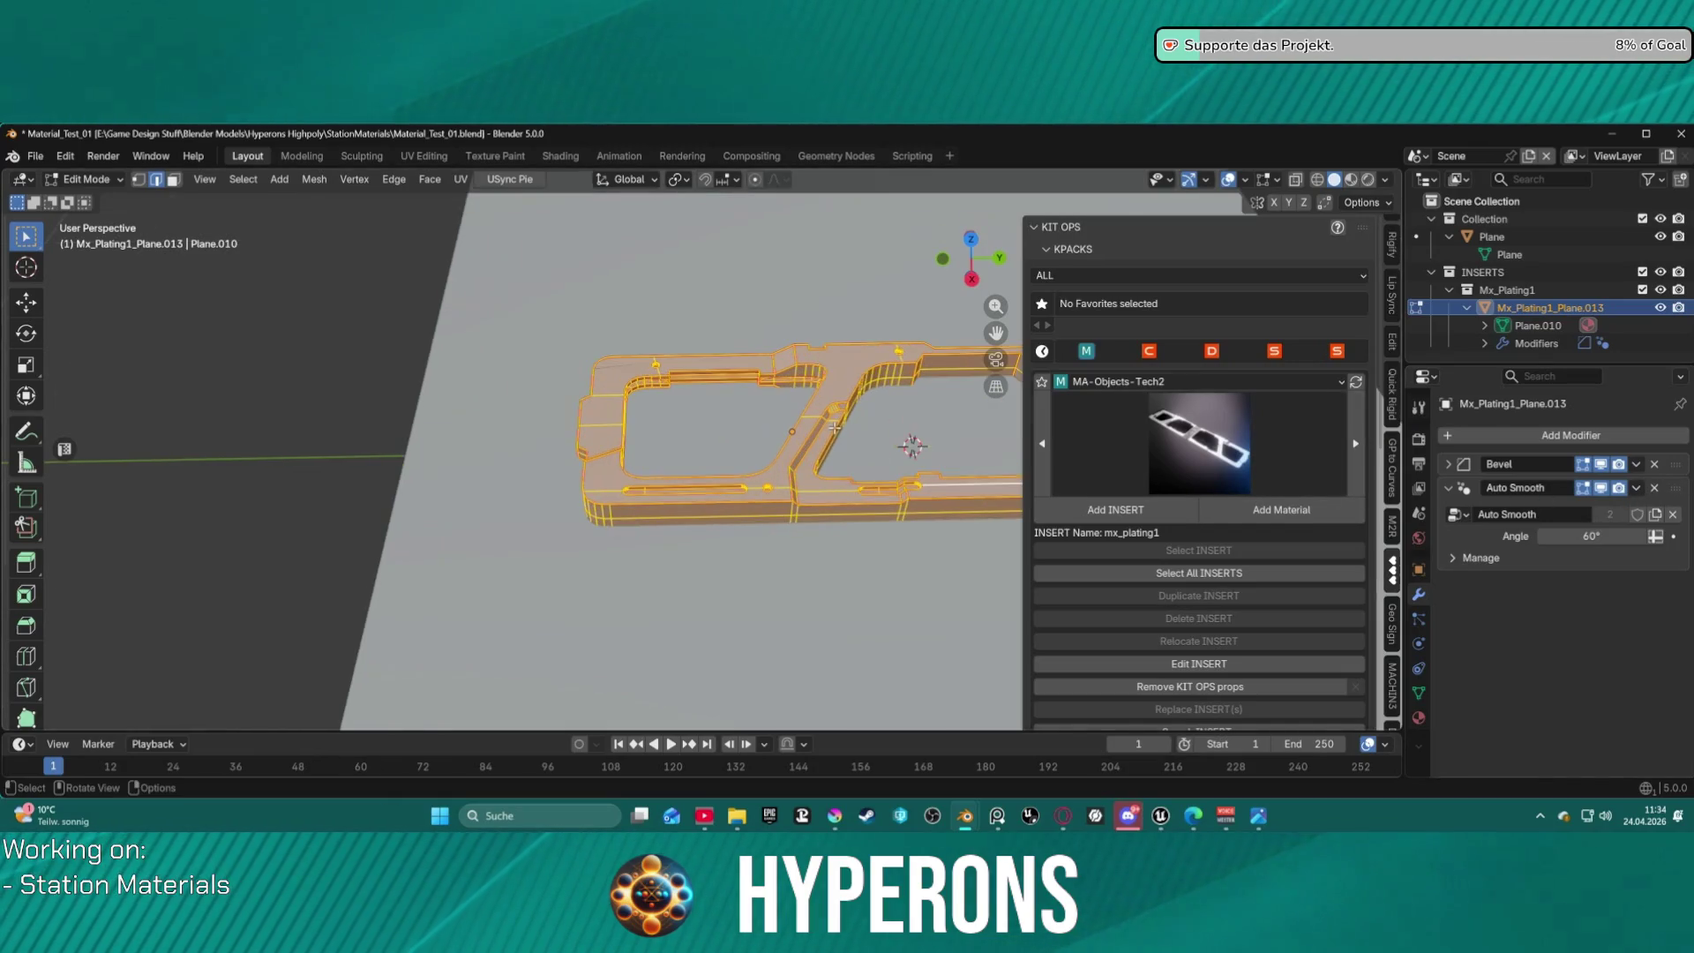
{"action": "key", "text": "ctrl+Tab"}
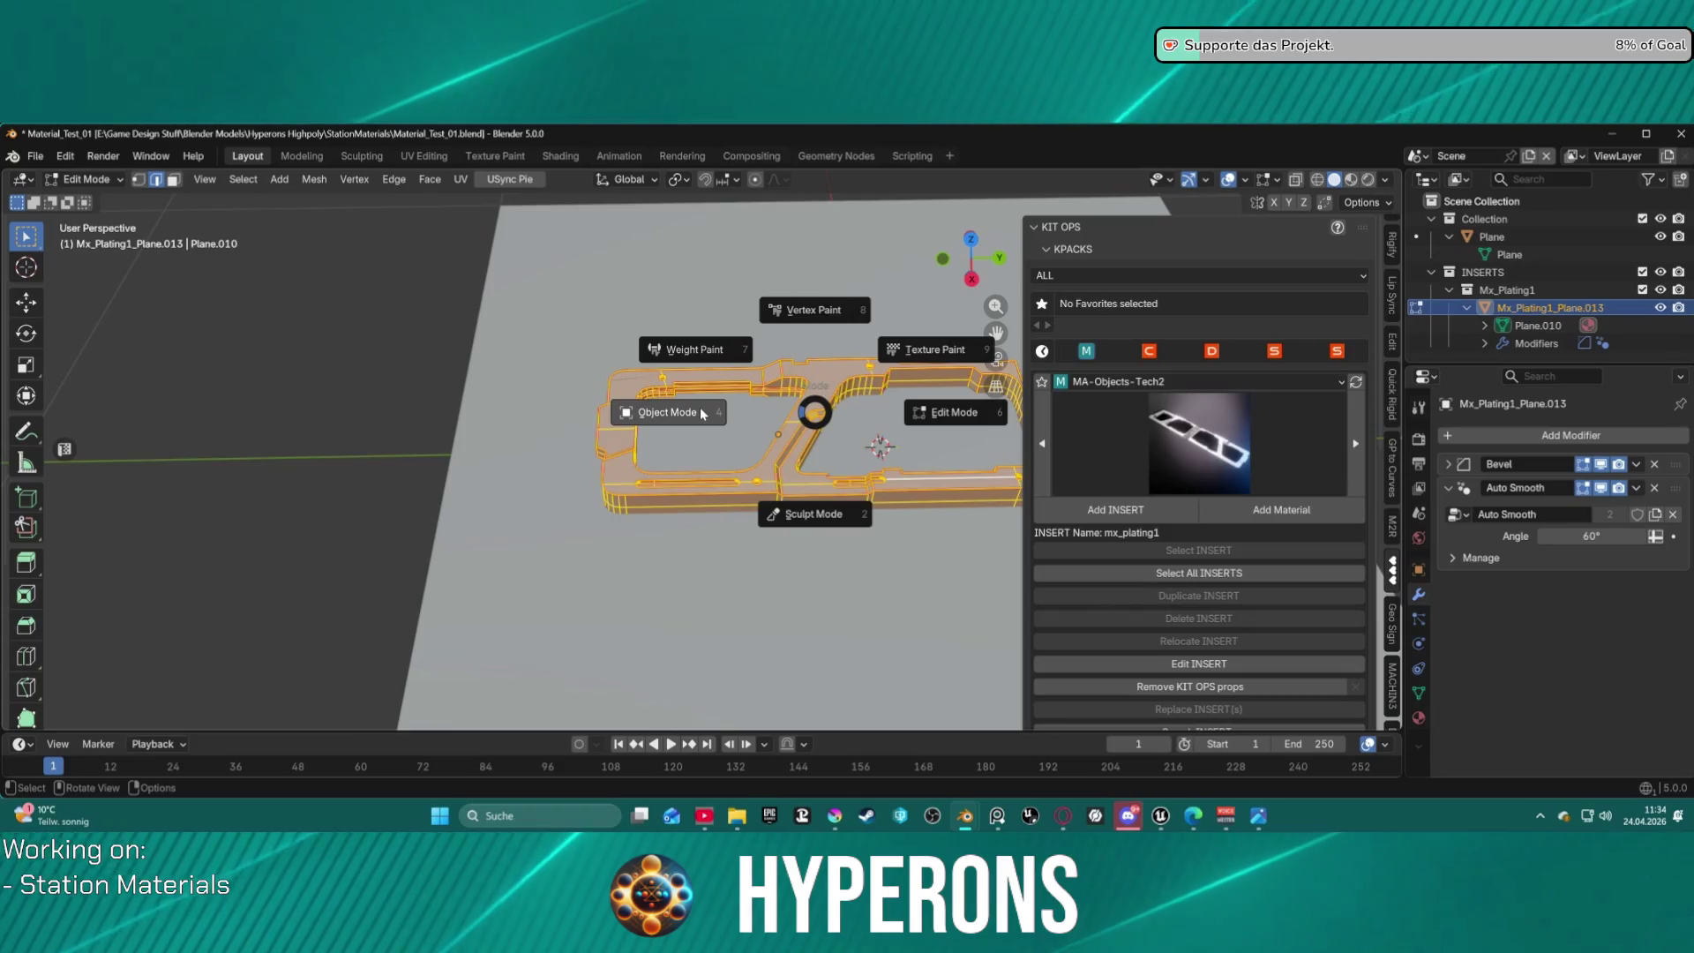
{"action": "left_click", "coordinate": [671, 408]}
{"action": "scroll", "coordinate": [849, 411], "scroll_direction": "down", "scroll_amount": 4}
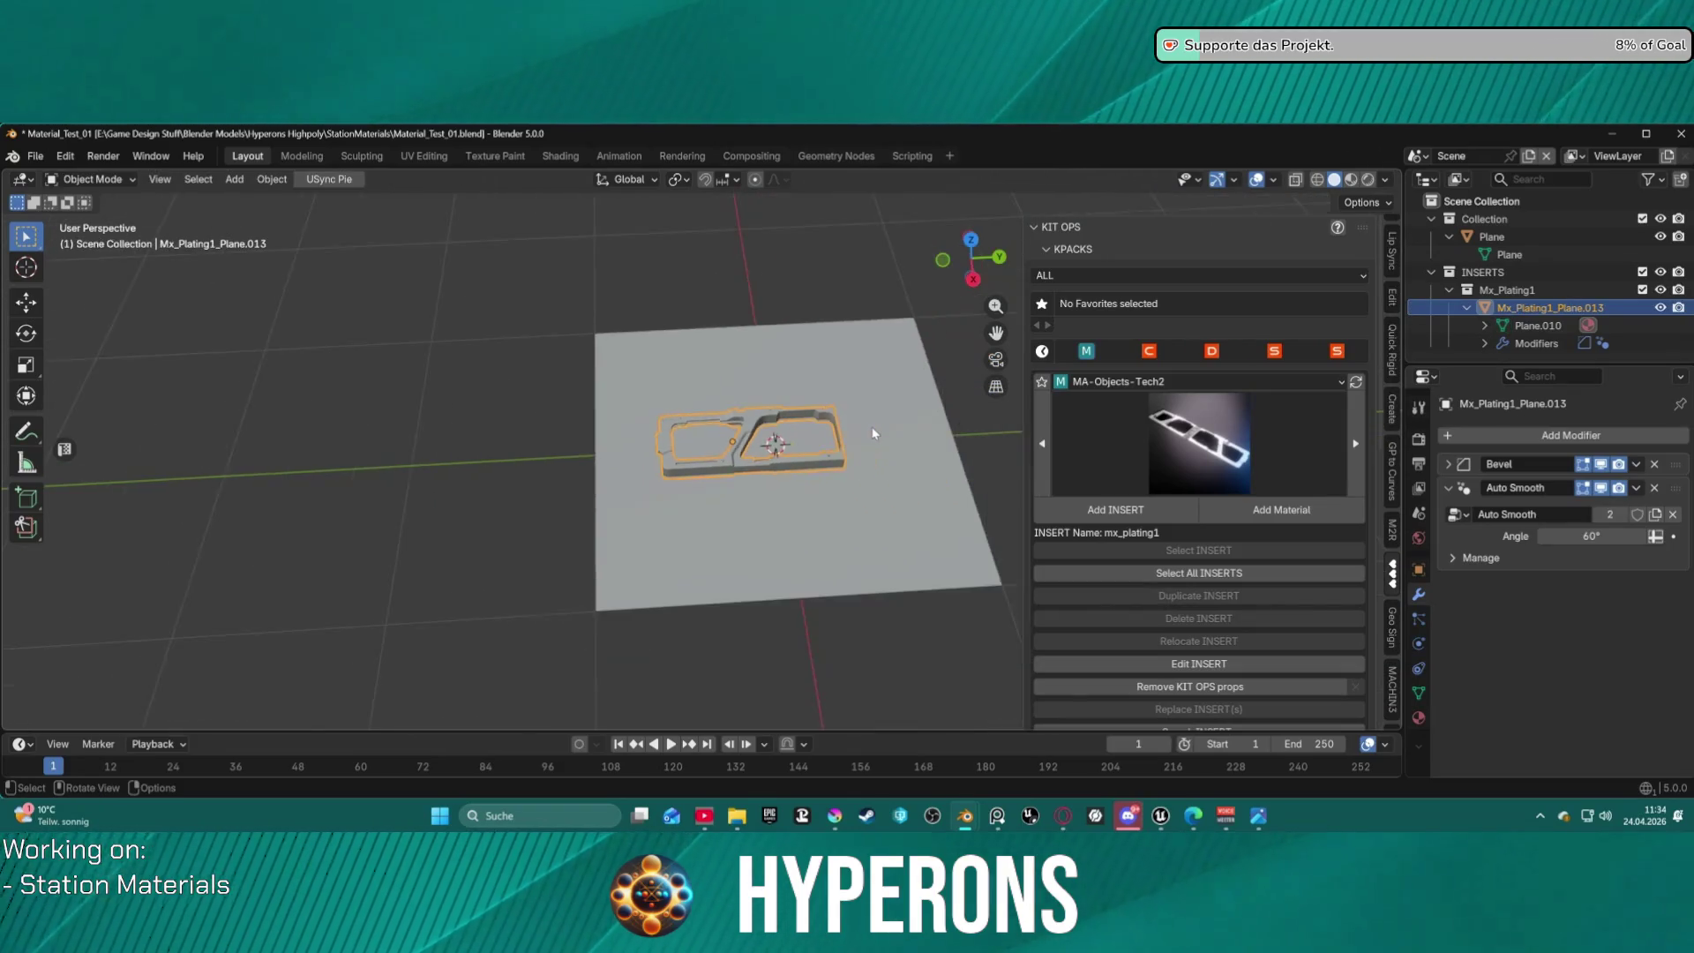
Scale Mx_Plating1_Plane.013 by 2.196 on all axes, then select the ground Plane.
{"action": "middle_click_drag", "start_coordinate": [848, 423], "coordinate": [853, 498]}
{"action": "key", "text": "s"}
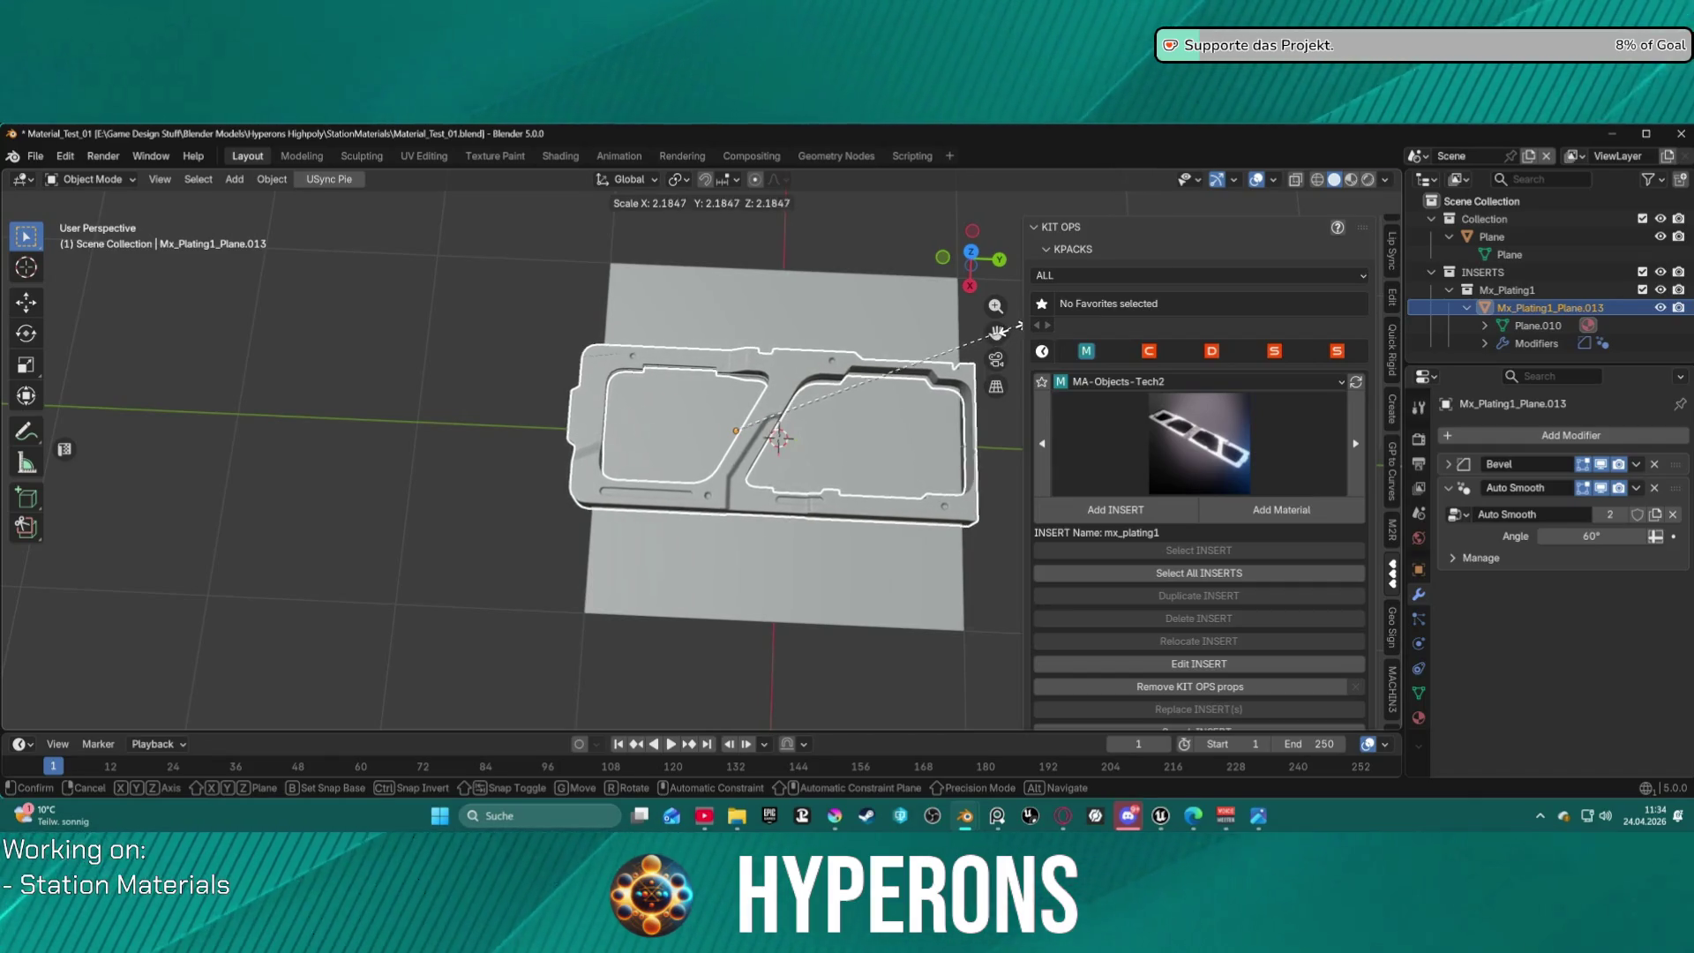
{"action": "left_click", "coordinate": [1014, 324]}
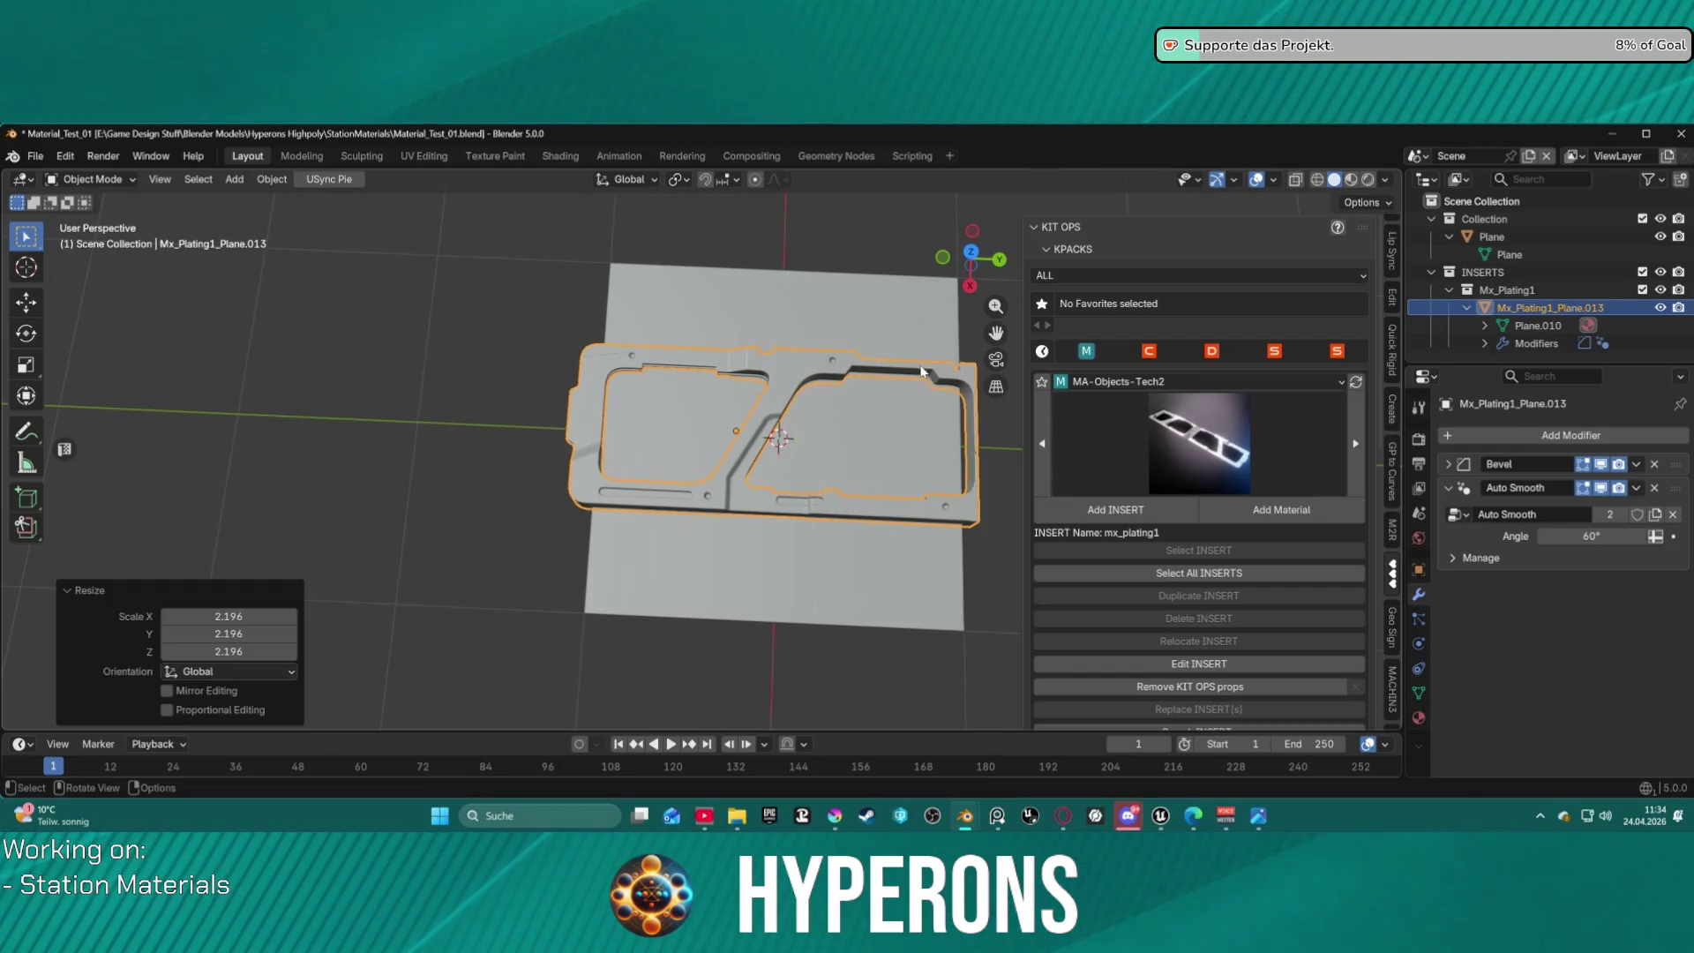
{"action": "mouse_move", "coordinate": [1014, 325]}
{"action": "middle_mouse_down"}
{"action": "mouse_move", "coordinate": [847, 234]}
{"action": "mouse_move", "coordinate": [842, 408]}
{"action": "mouse_move", "coordinate": [801, 406]}
{"action": "mouse_move", "coordinate": [797, 379]}
{"action": "middle_mouse_up"}
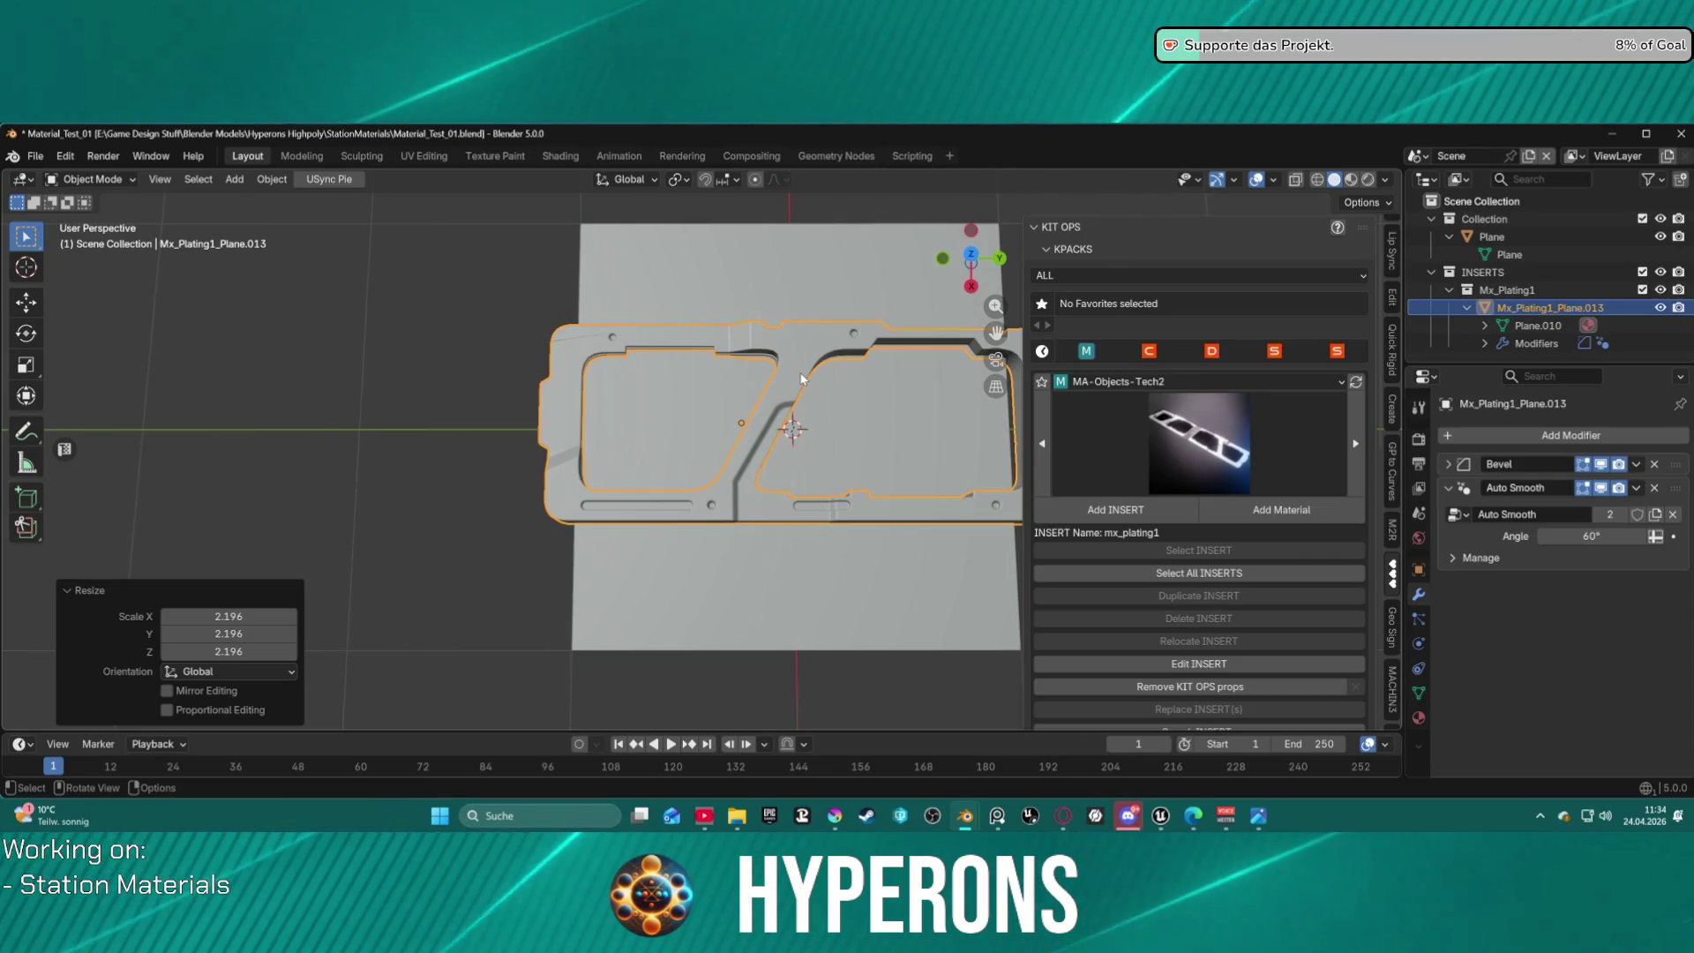
{"action": "left_click", "coordinate": [753, 280]}
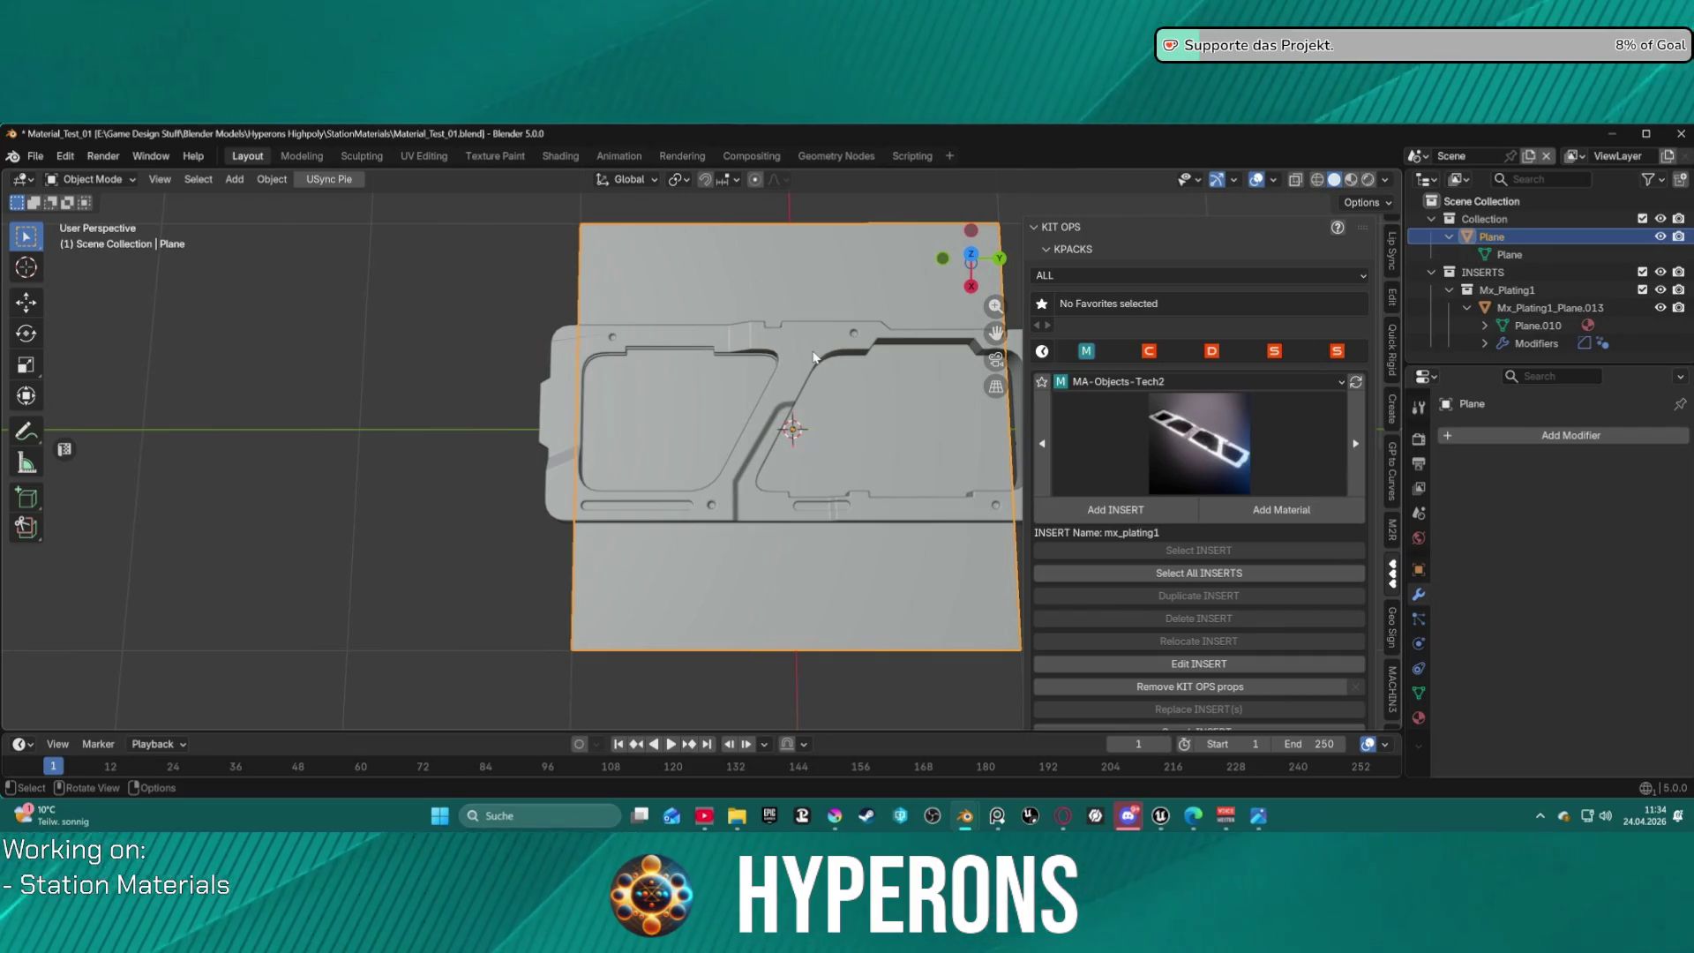
Delete the ground Plane, then shrink the plating to 0.852.
{"action": "key", "text": "x"}
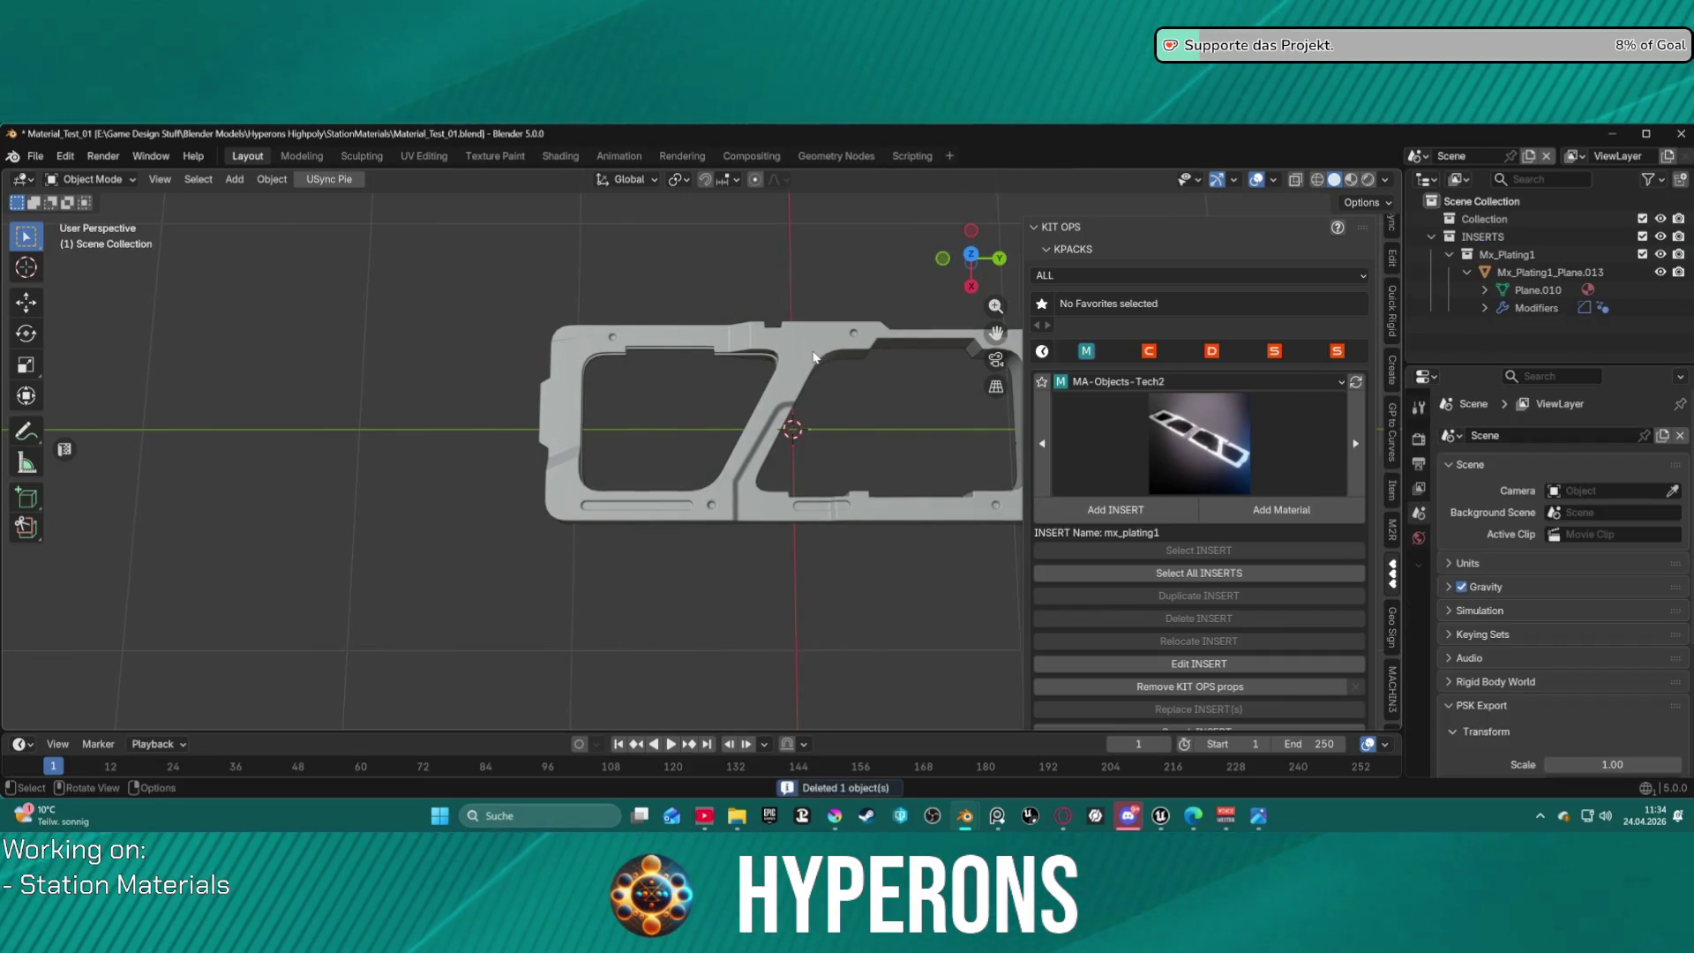
{"action": "left_click", "coordinate": [791, 371]}
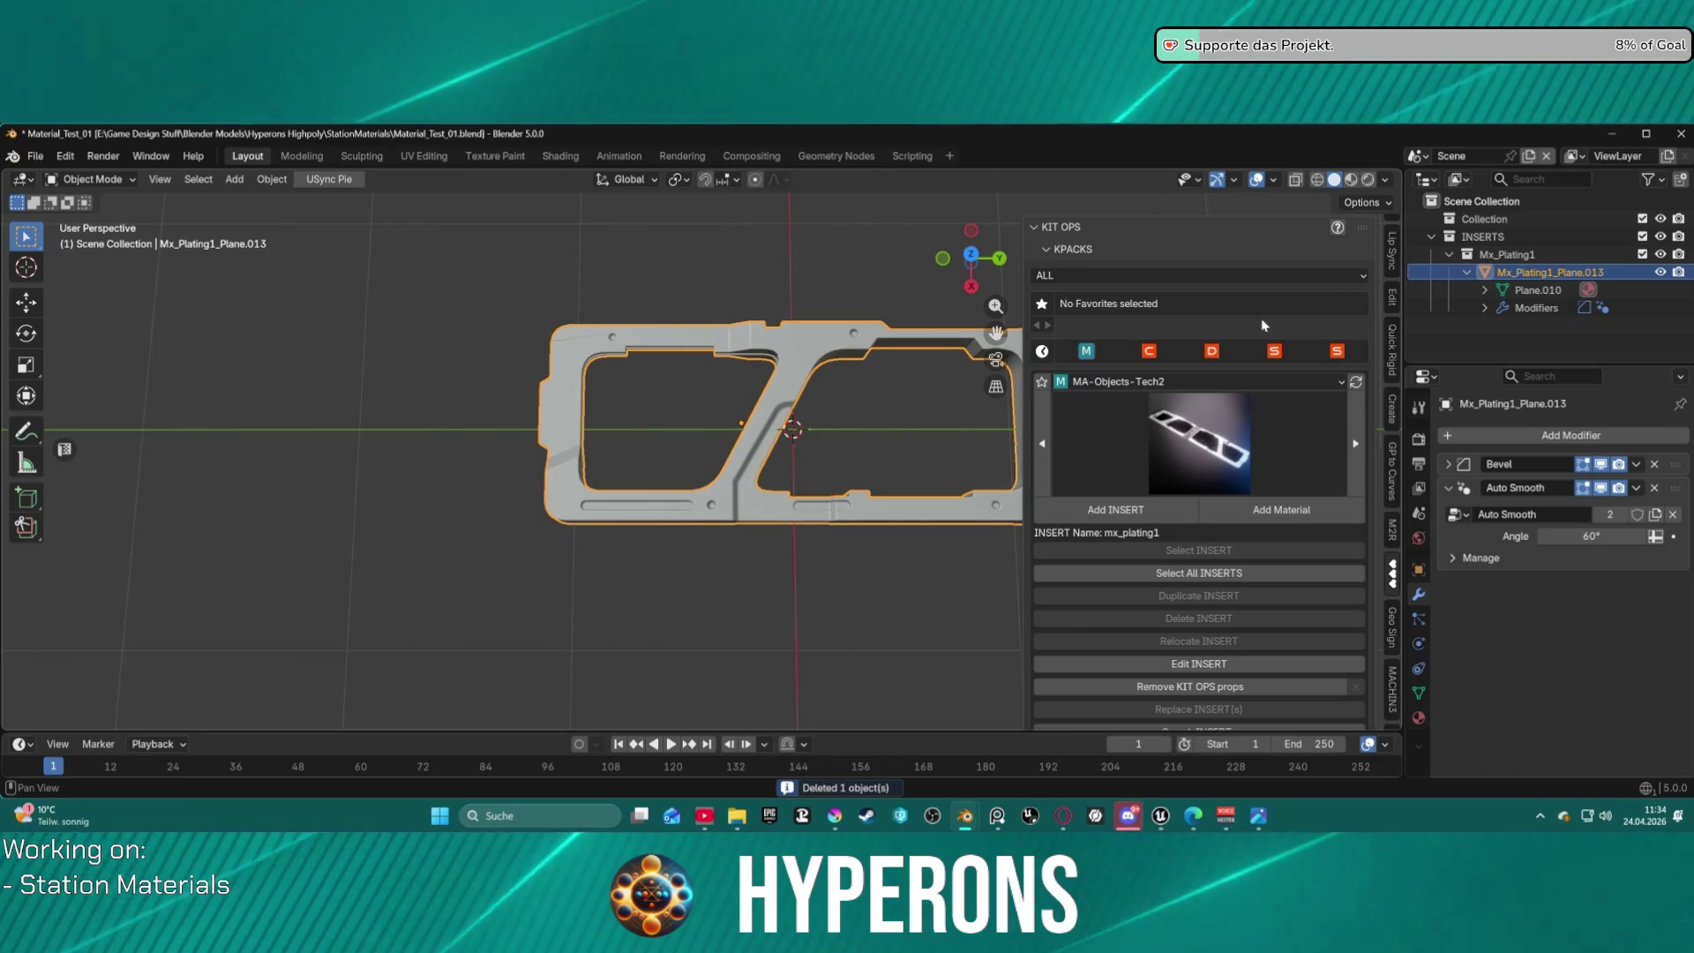
{"action": "scroll", "coordinate": [838, 377], "scroll_direction": "down", "scroll_amount": 2}
{"action": "key", "text": "s"}
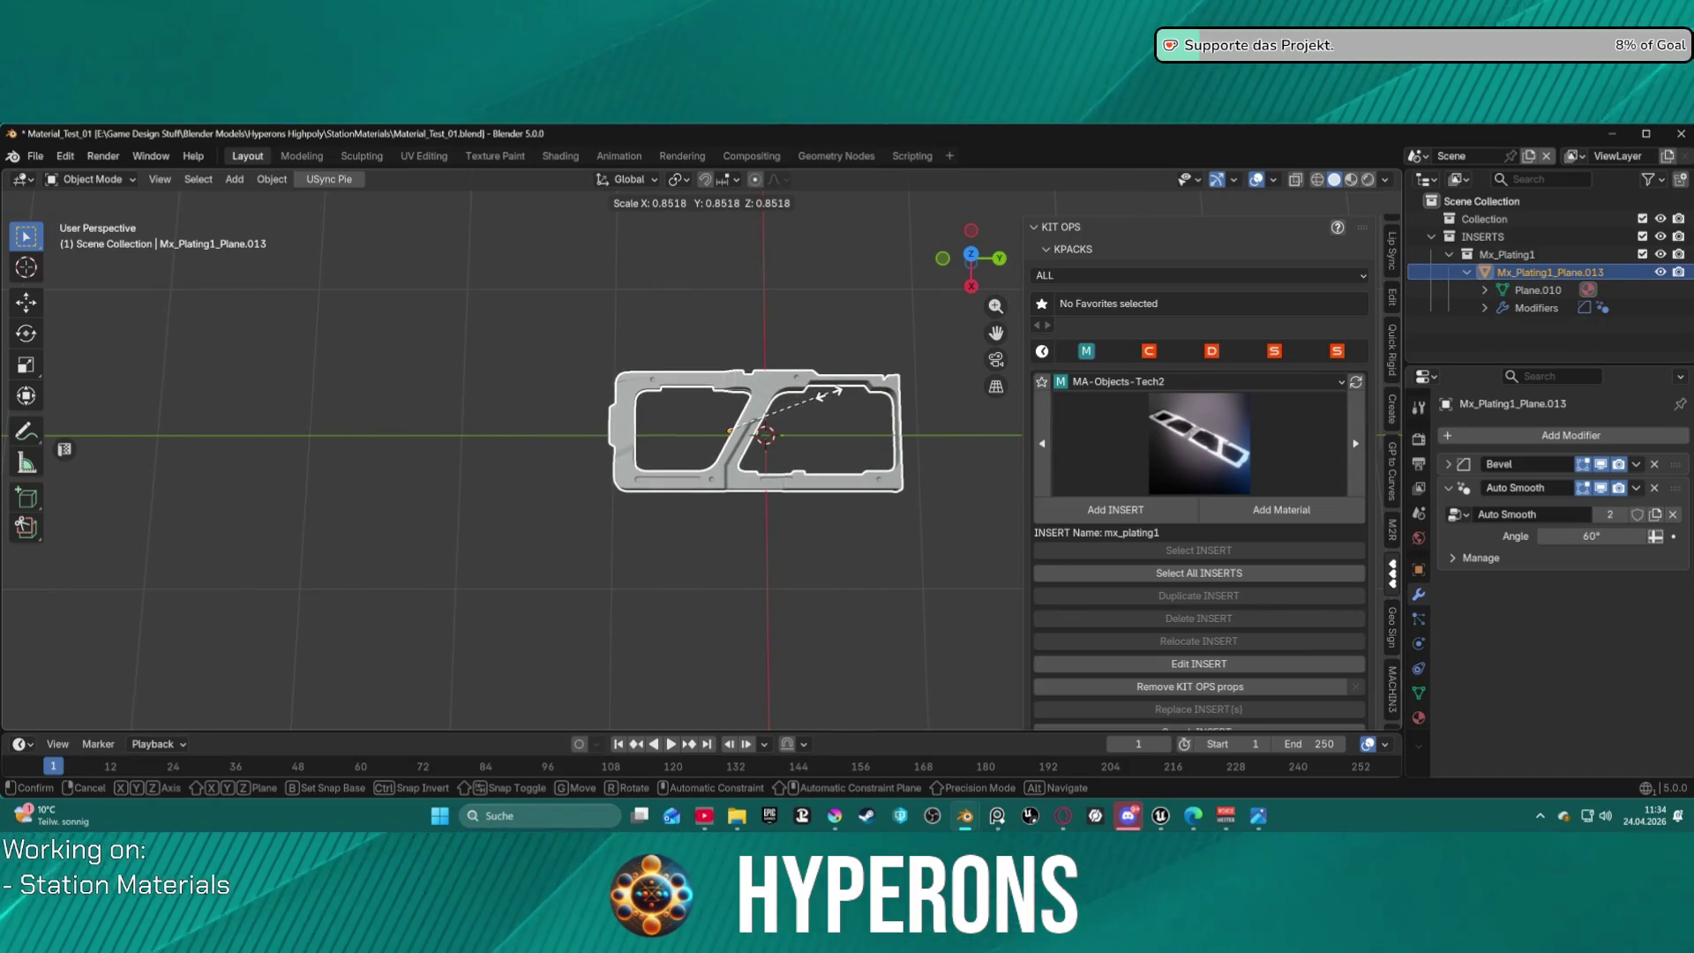
{"action": "left_click", "coordinate": [829, 396]}
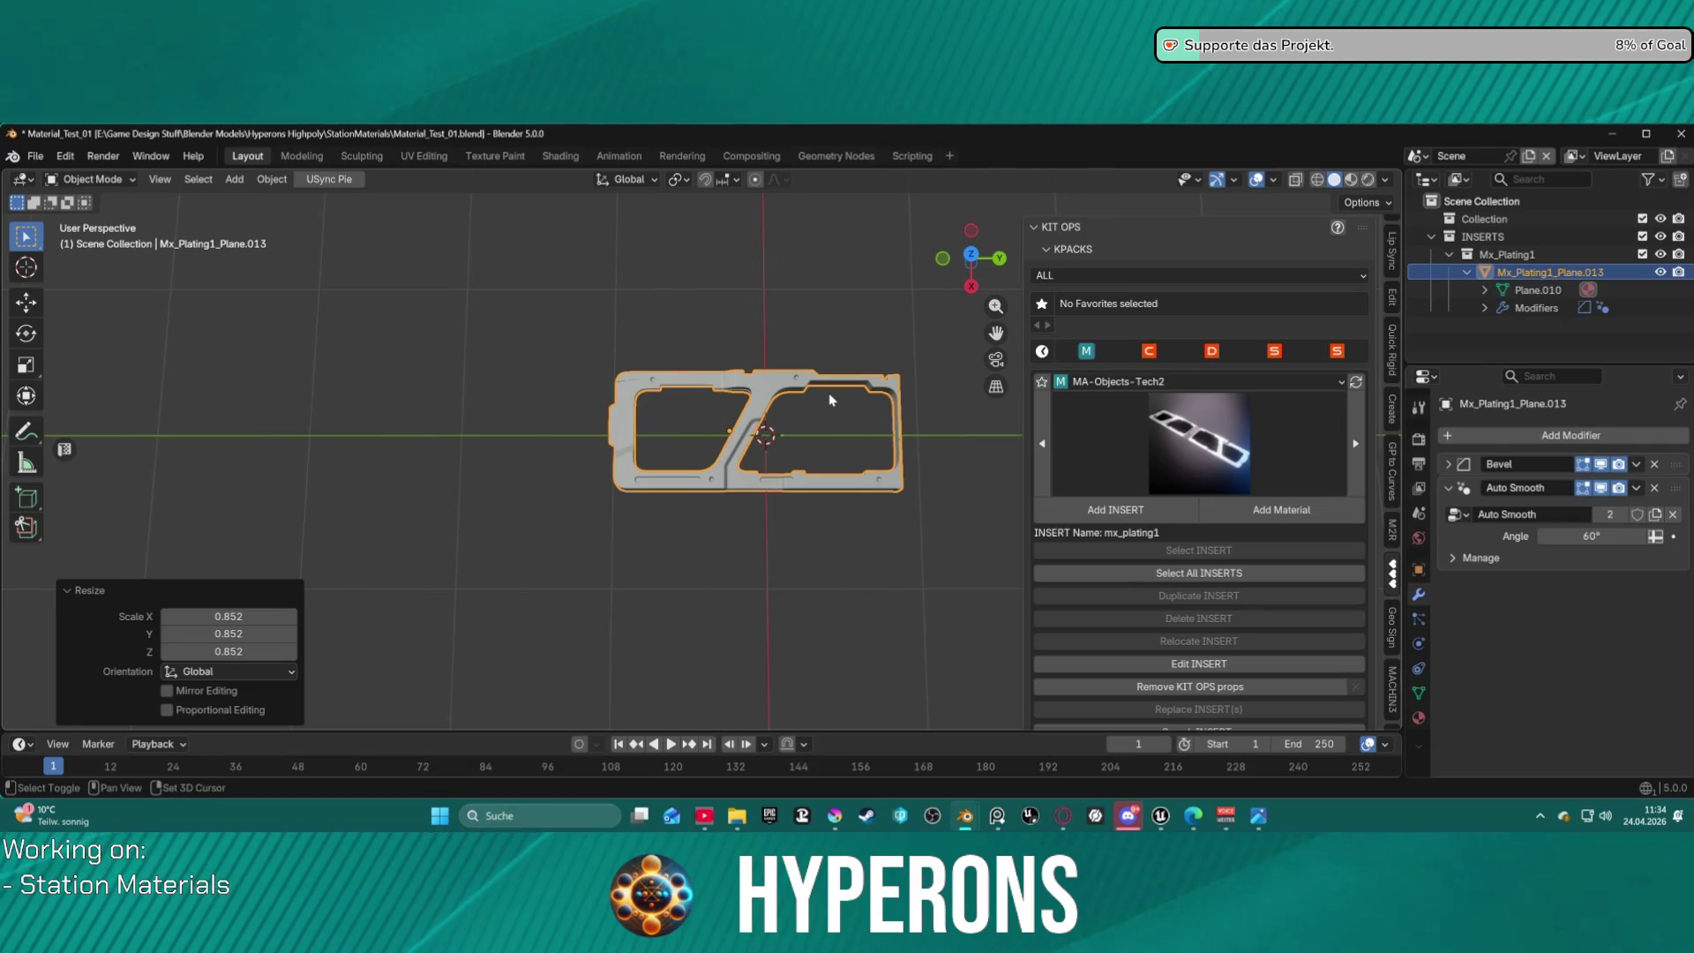
Center the plating on the 3D cursor and scale it up to 1.187.
{"action": "key", "text": "shift+s"}
{"action": "left_click", "coordinate": [810, 391]}
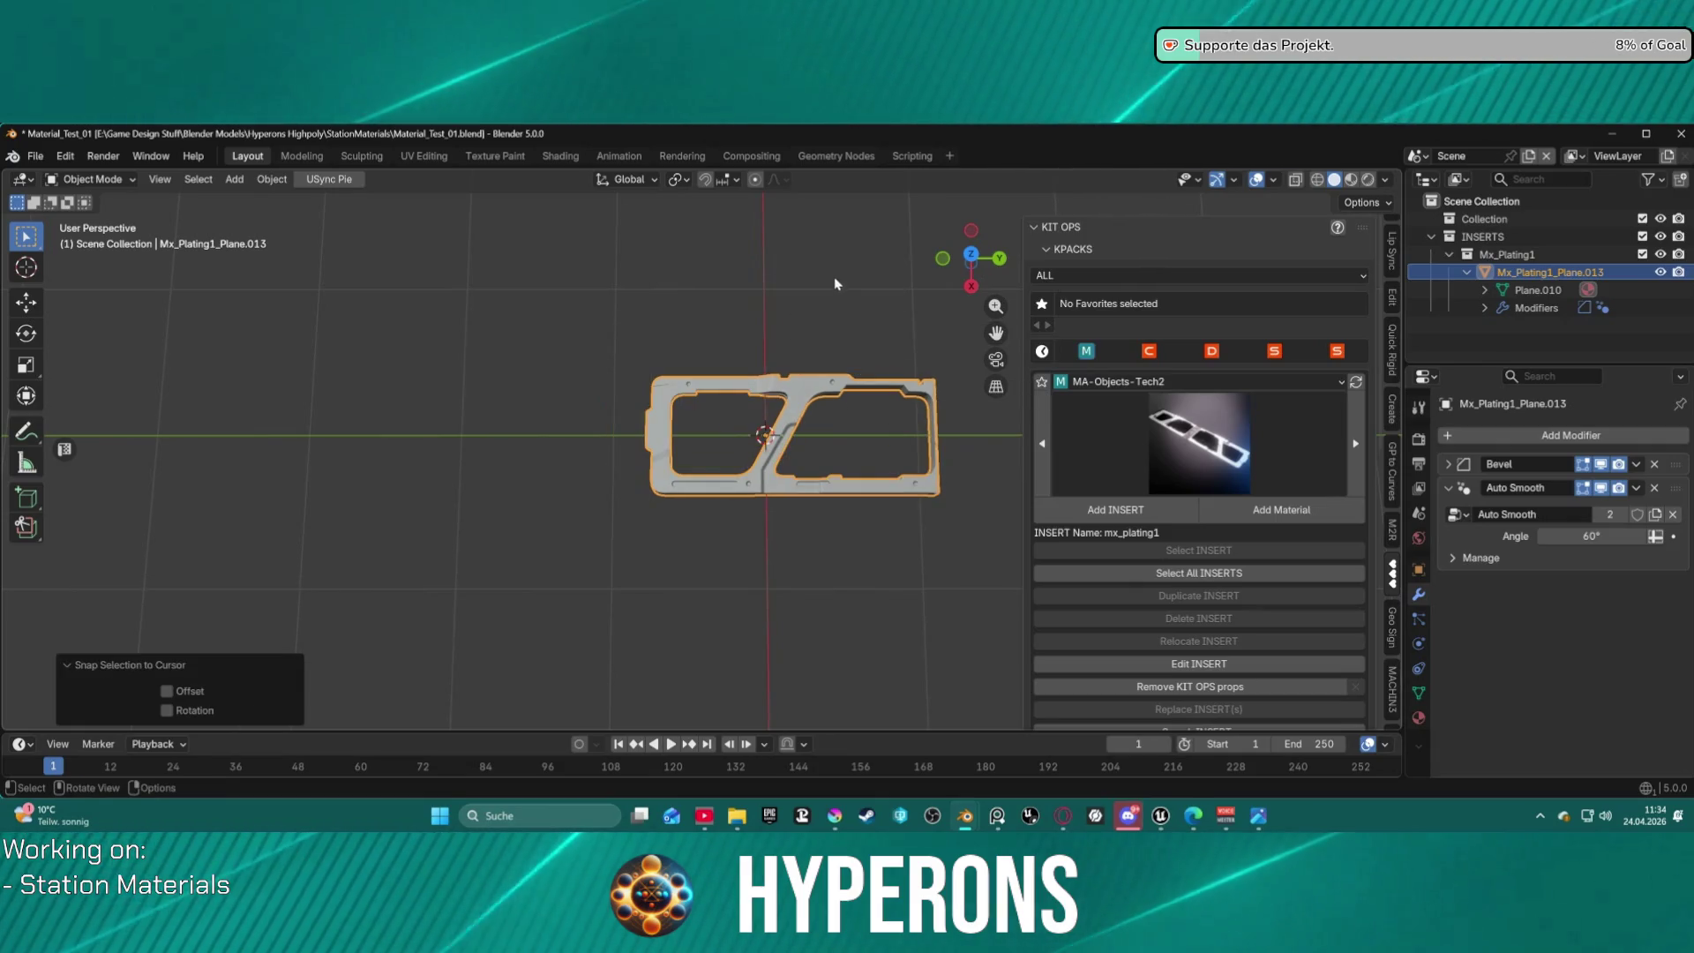
{"action": "key", "text": "s"}
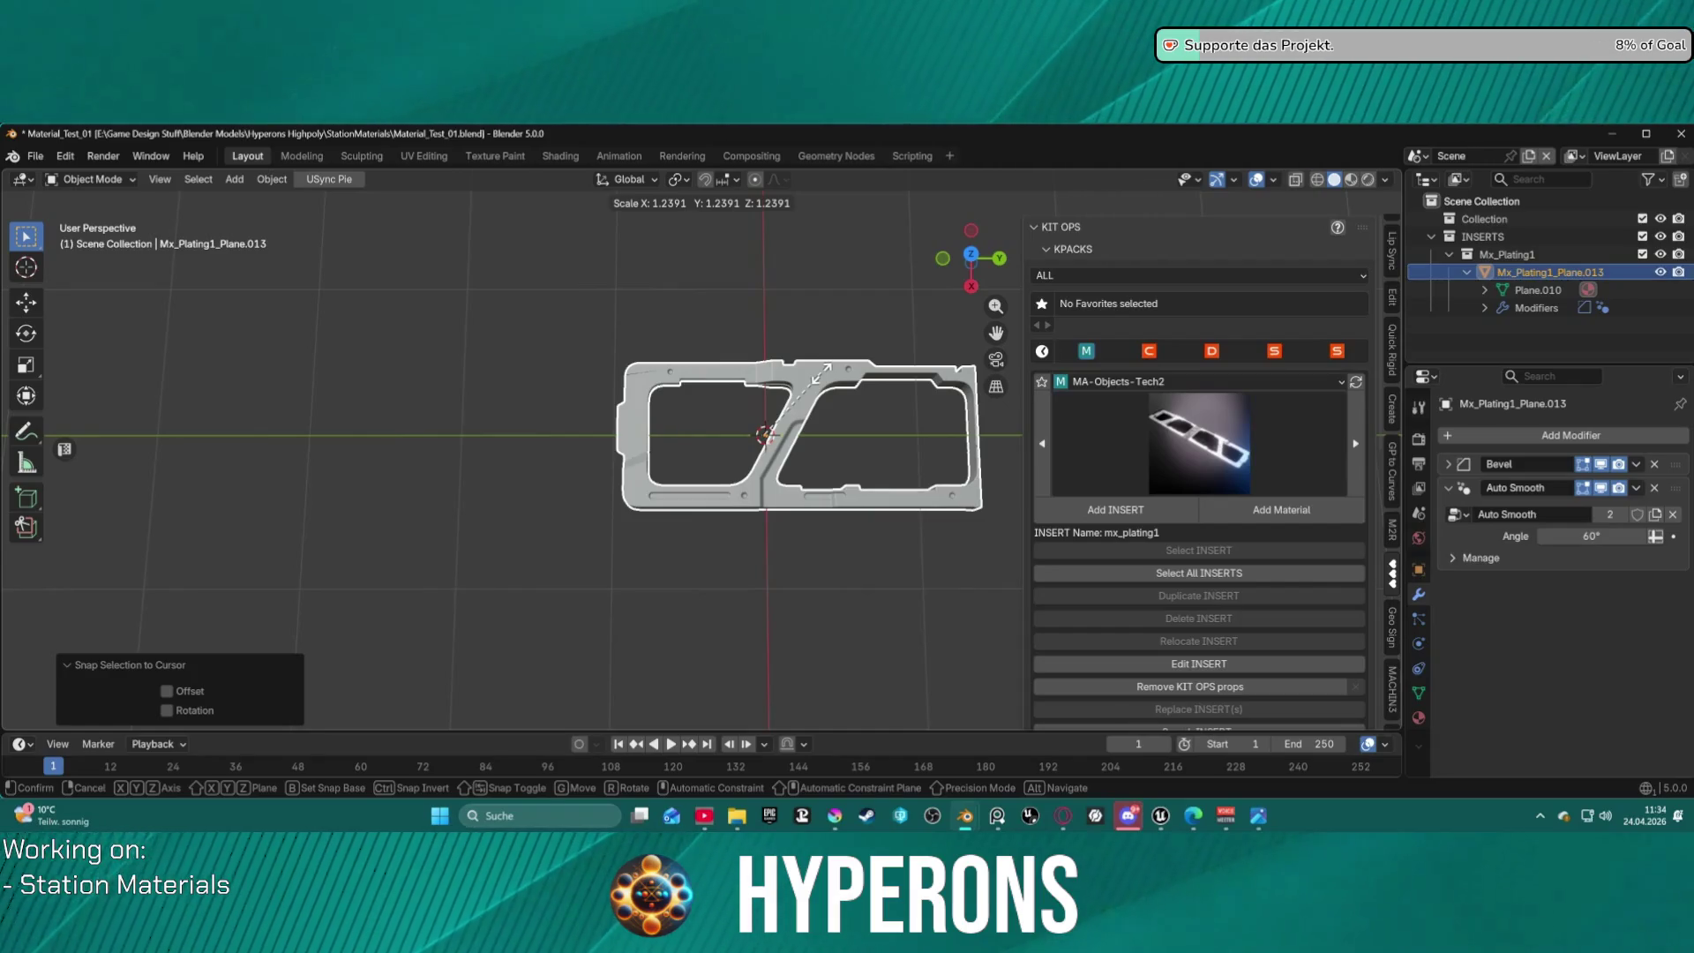
{"action": "left_click", "coordinate": [820, 375]}
{"action": "key", "text": "g"}
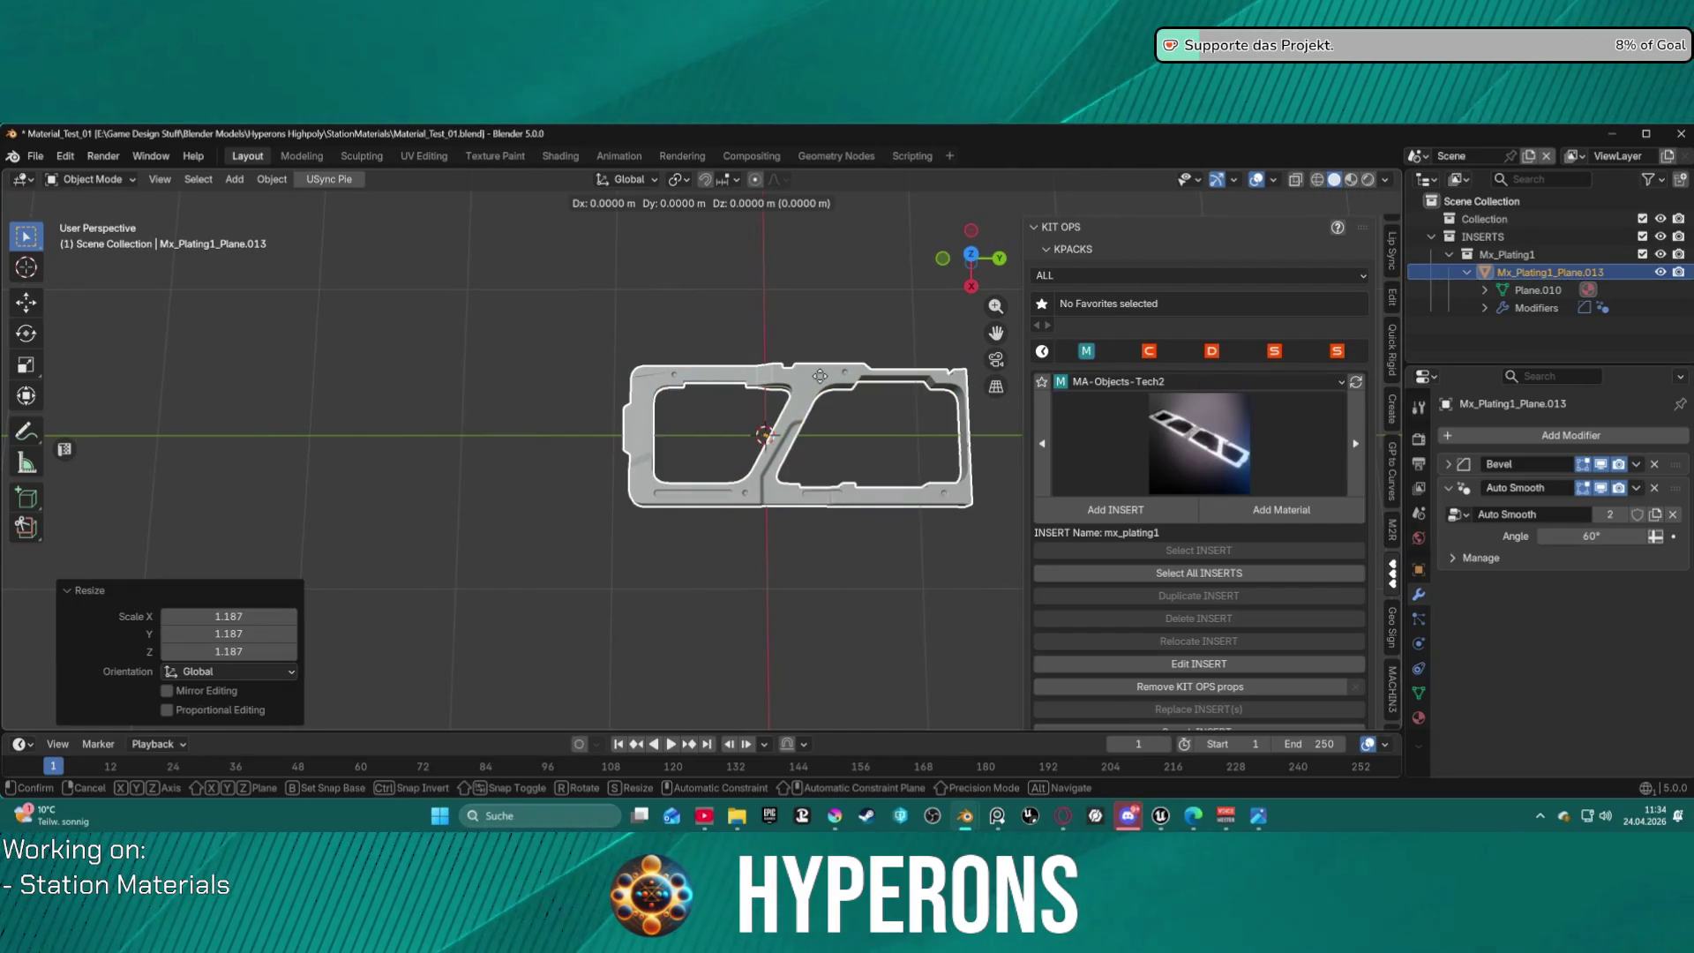
{"action": "key", "text": "Escape"}
Set the plating's origin to its geometry.
{"action": "right_click", "coordinate": [820, 381]}
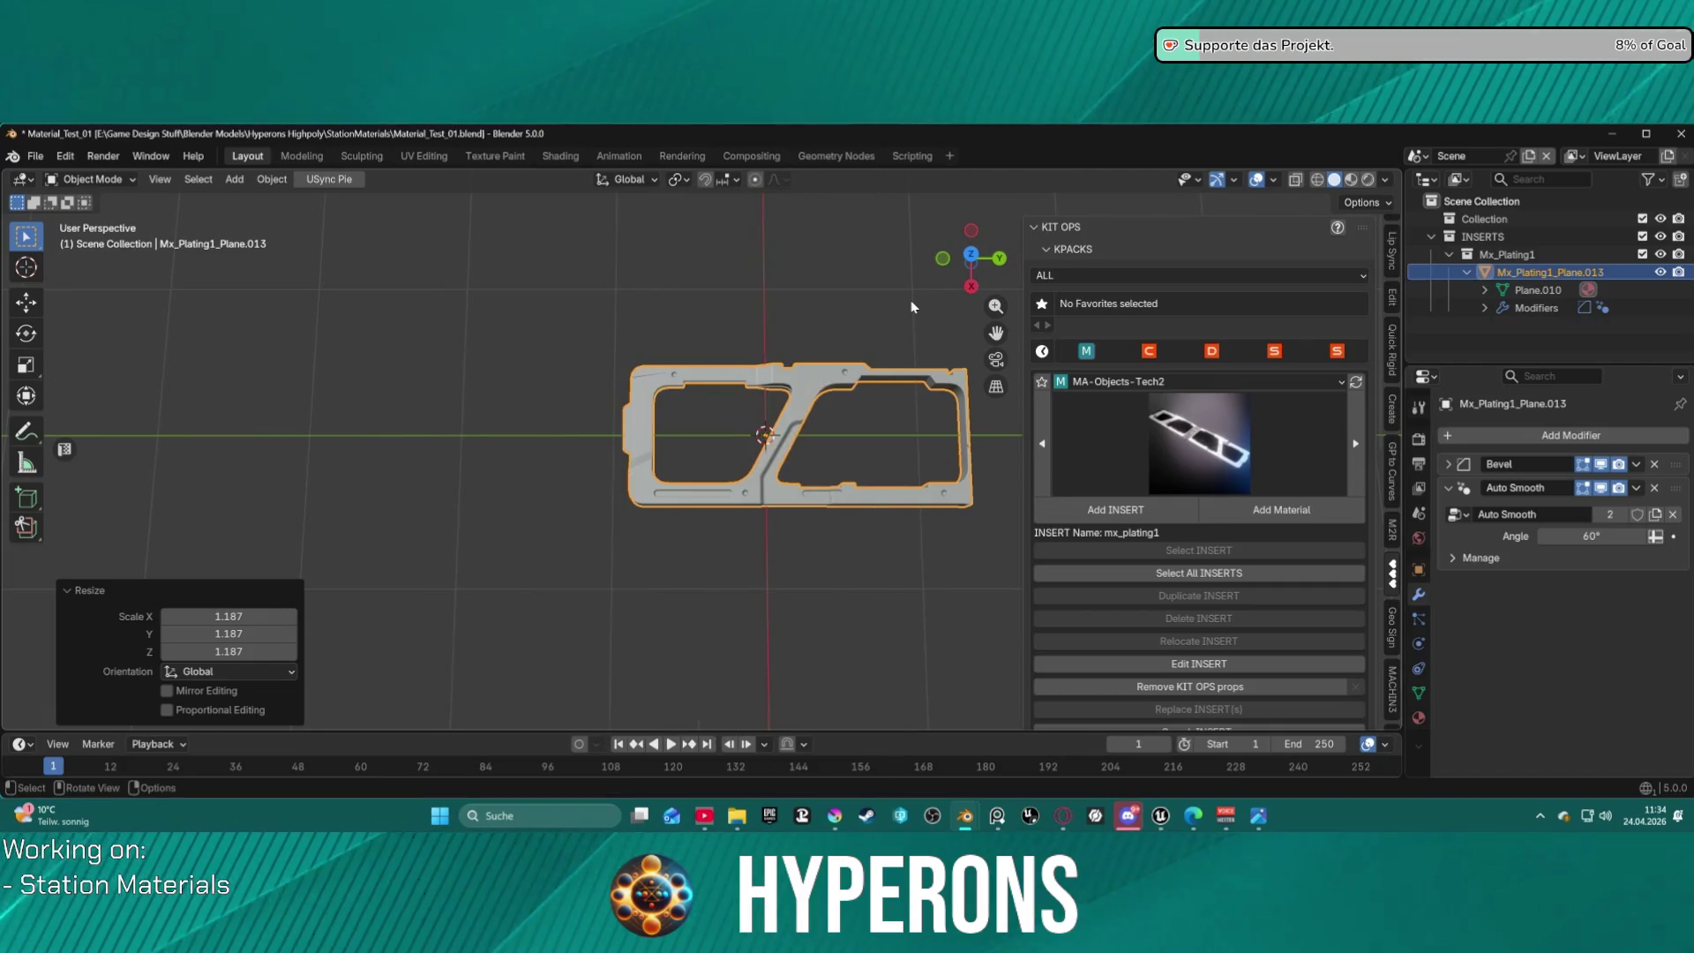
{"action": "right_click", "coordinate": [911, 300]}
{"action": "mouse_move", "coordinate": [869, 305]}
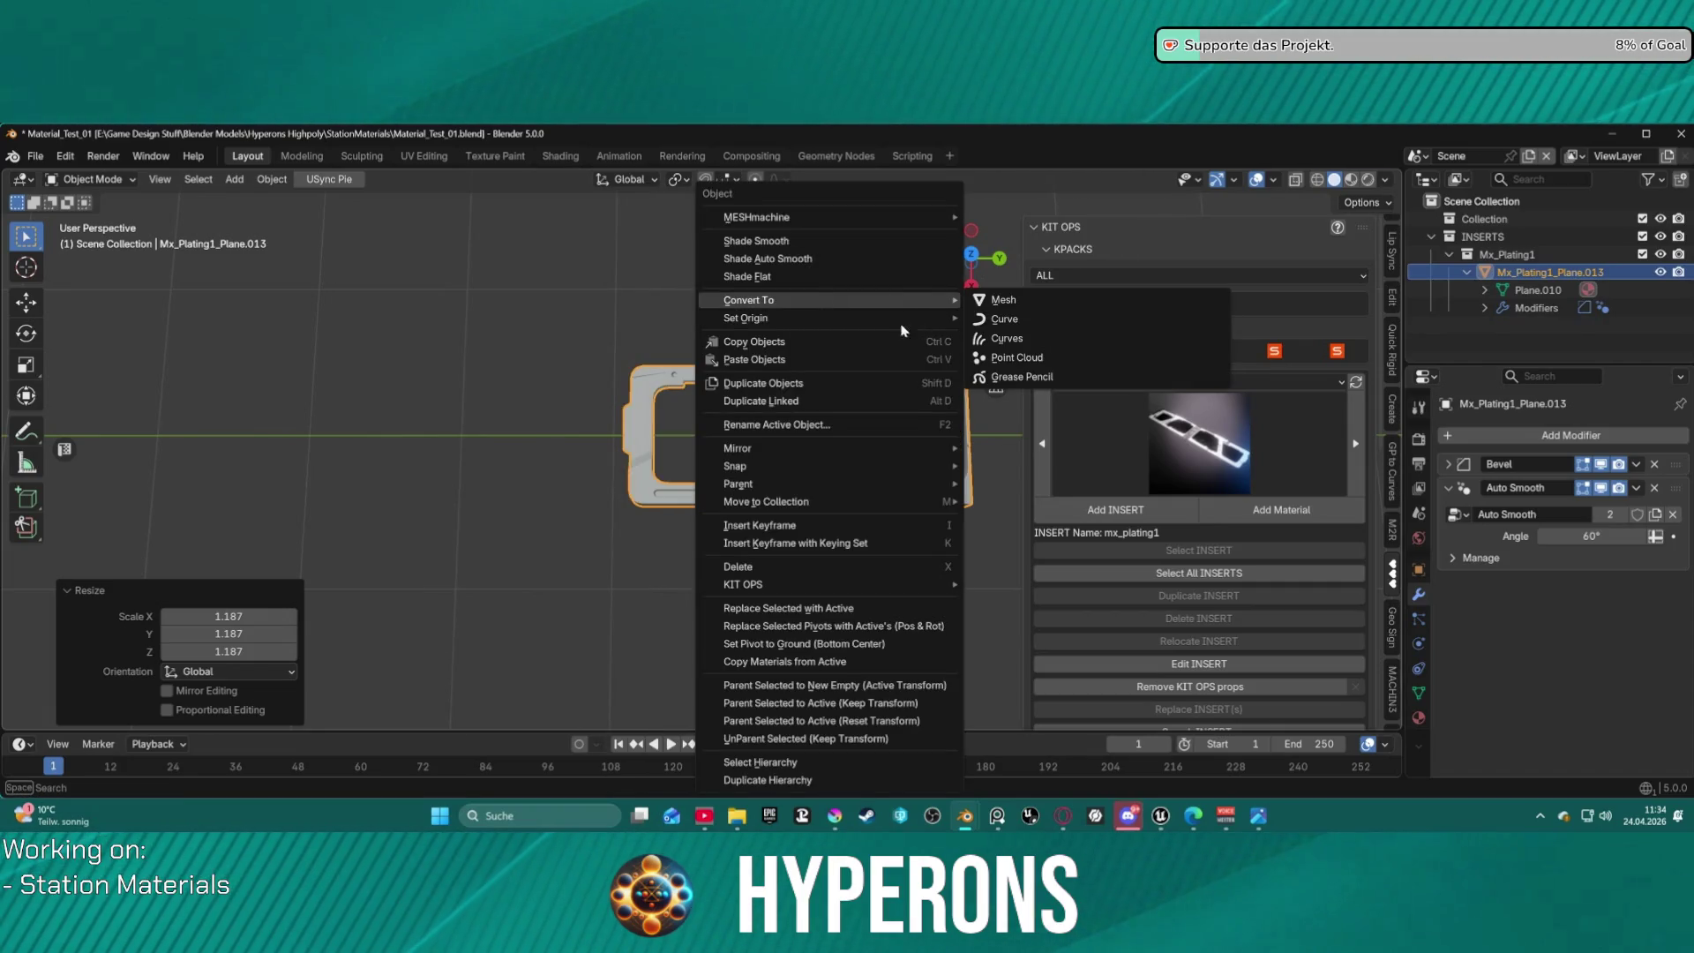
{"action": "left_click", "coordinate": [1049, 338]}
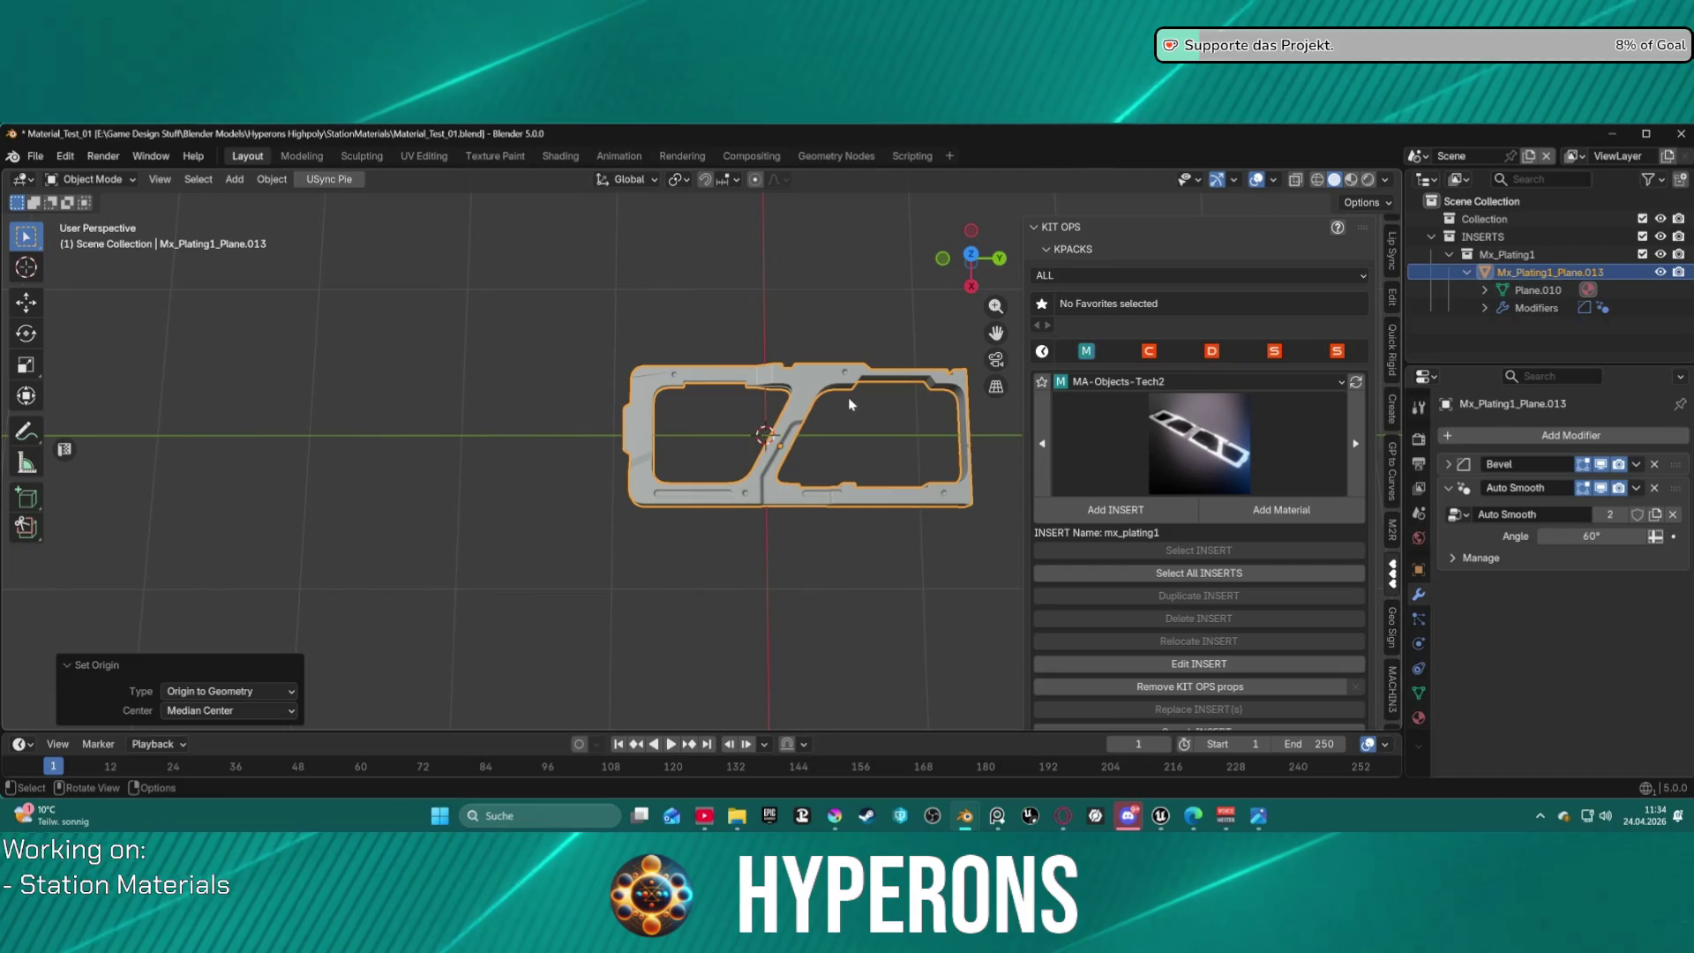
Reselect the plating and snap it to the 3D cursor.
{"action": "left_click", "coordinate": [803, 363]}
{"action": "left_click", "coordinate": [796, 399]}
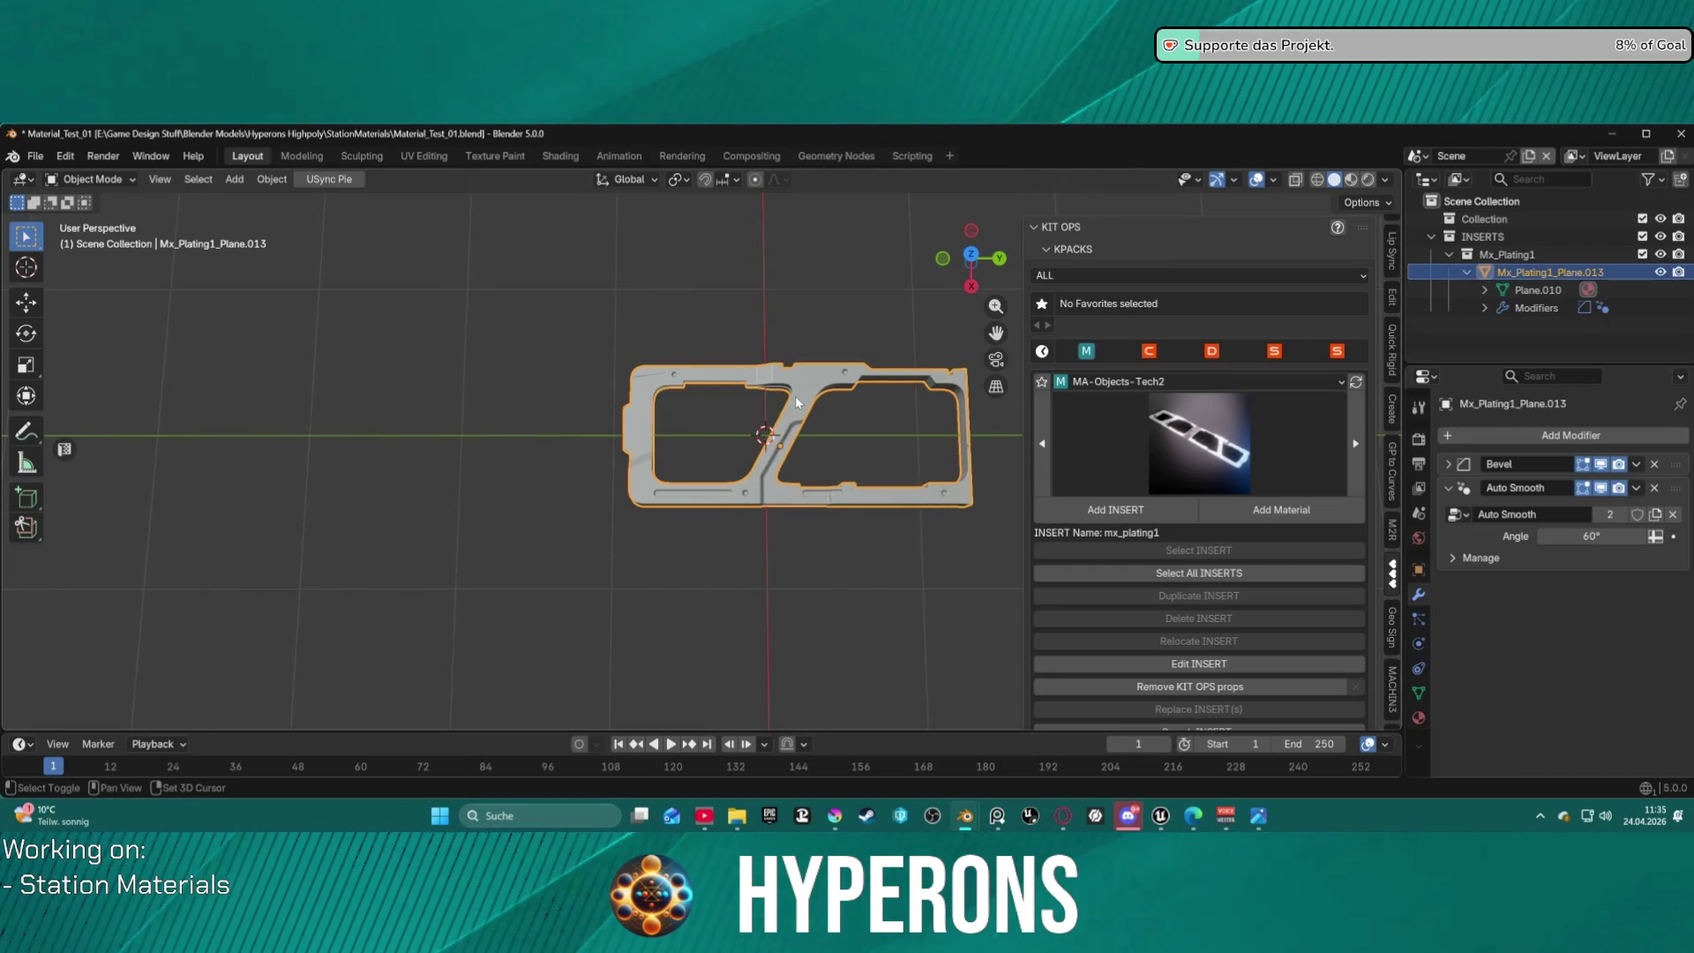
{"action": "key", "text": "shift+s"}
{"action": "left_click", "coordinate": [791, 294]}
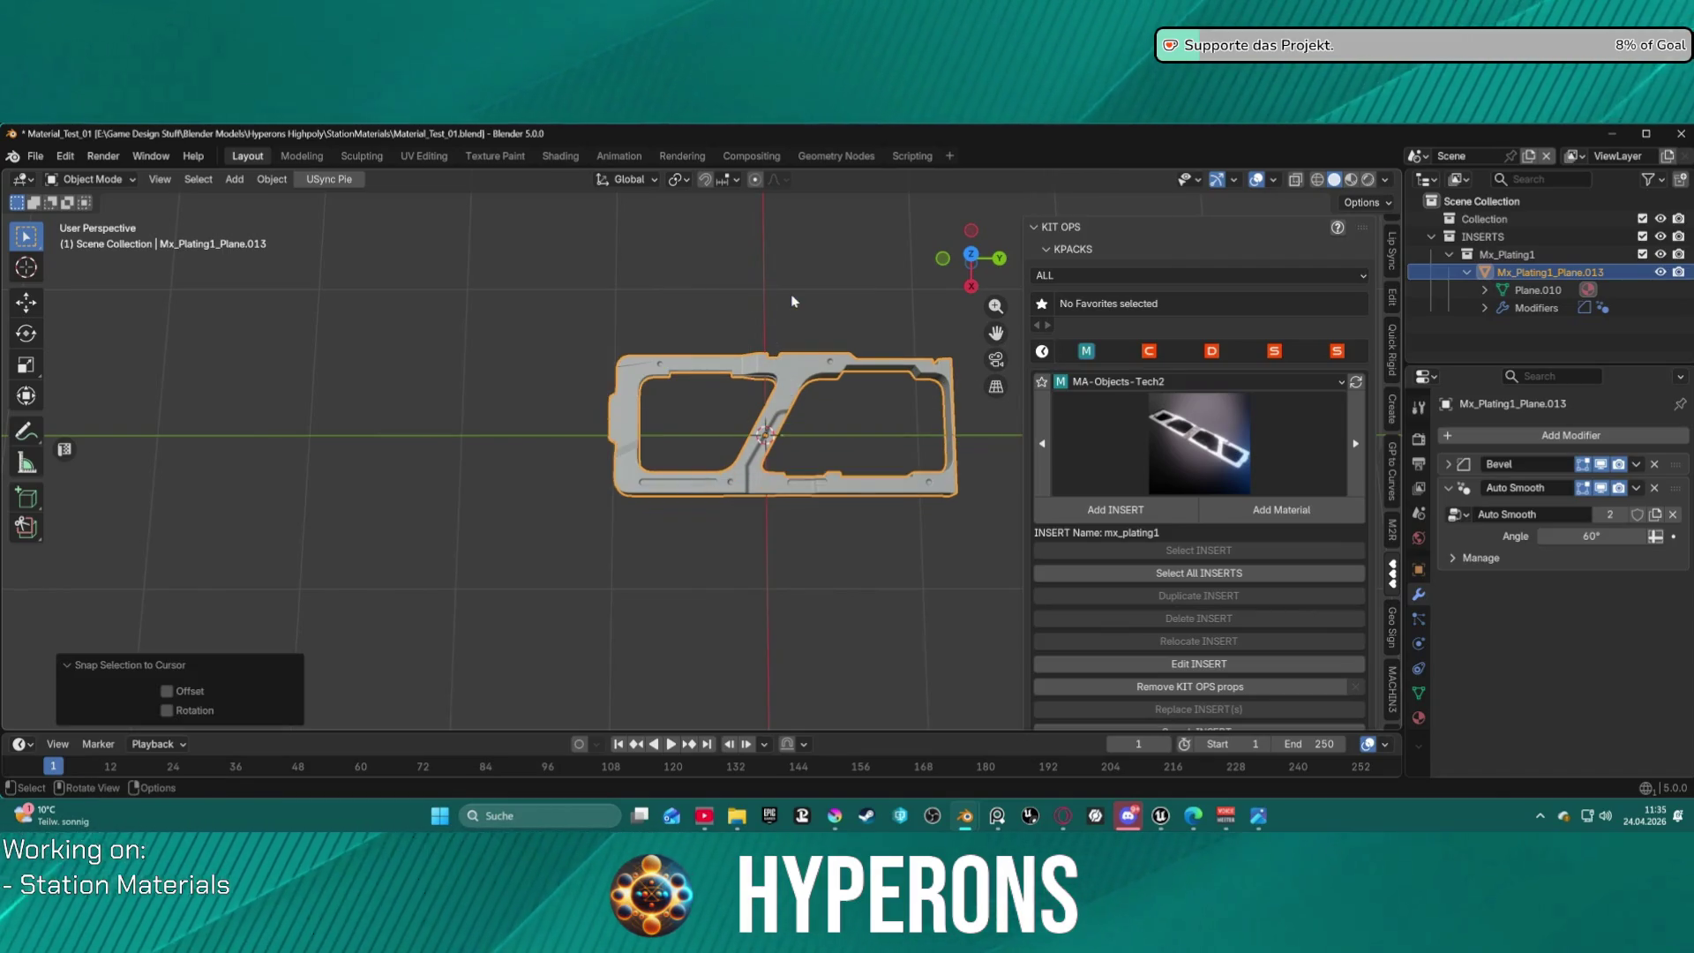
{"action": "mouse_move", "coordinate": [790, 301]}
{"action": "middle_mouse_down"}
{"action": "mouse_move", "coordinate": [834, 380]}
{"action": "mouse_move", "coordinate": [829, 364]}
{"action": "middle_mouse_up"}
Confirm the plating's final size and show the DECALmachine and MESHmachine sidebar panels.
{"action": "key", "text": "s"}
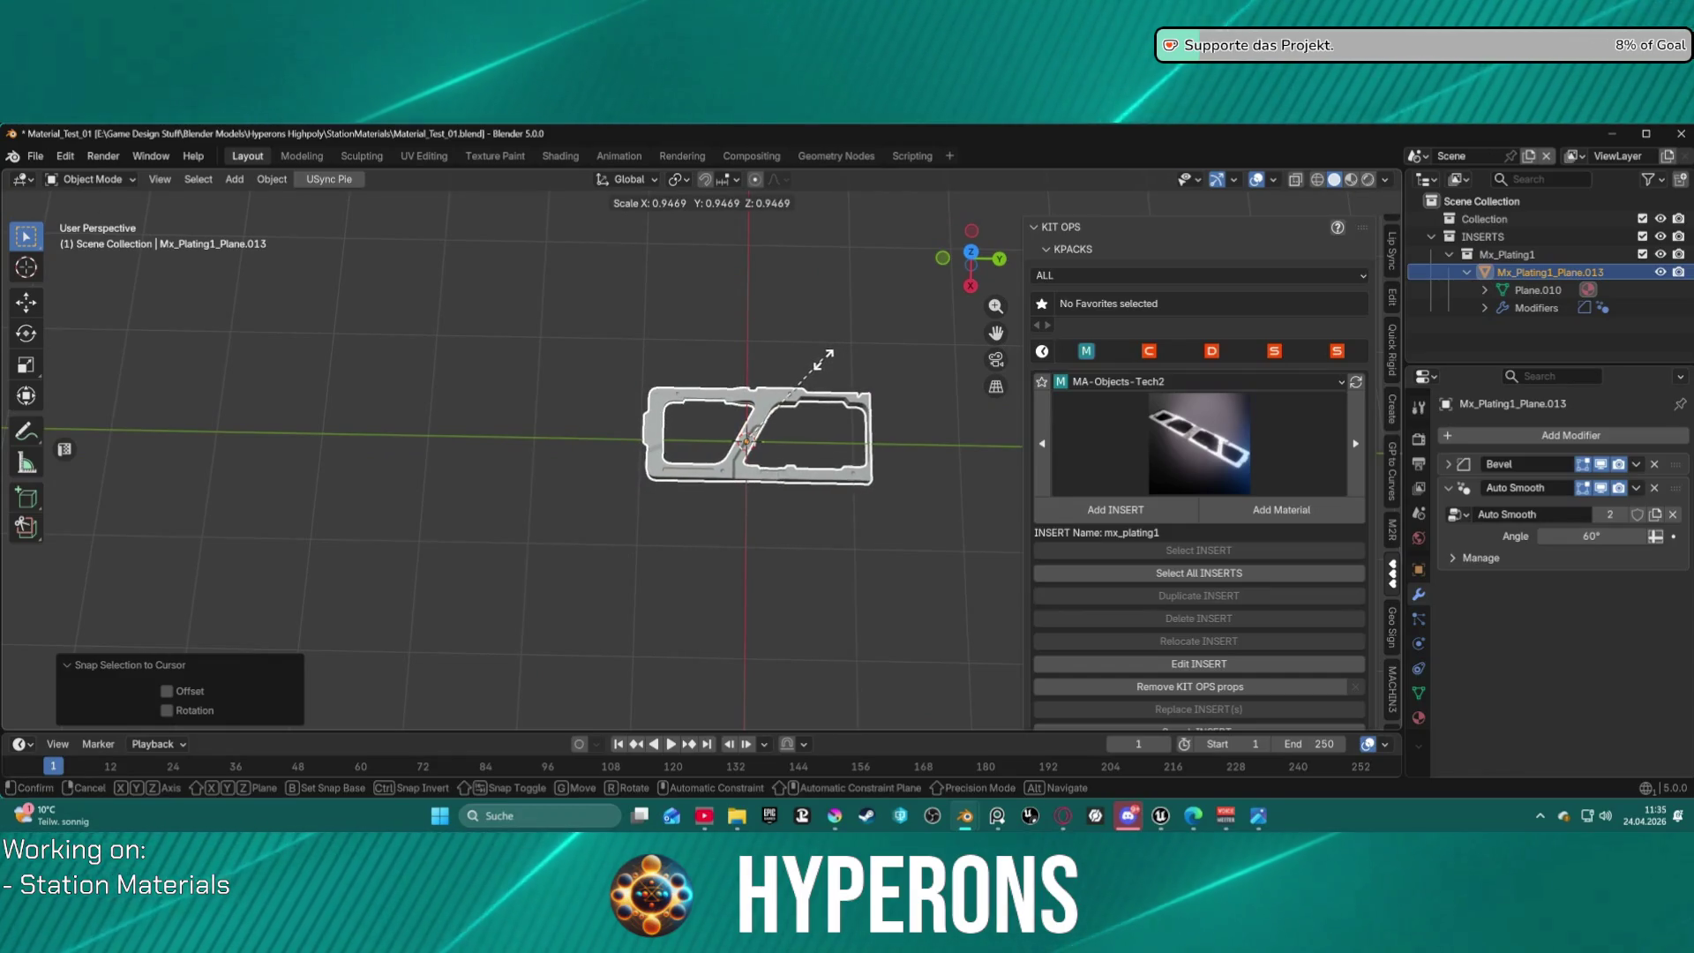
{"action": "left_click", "coordinate": [887, 373]}
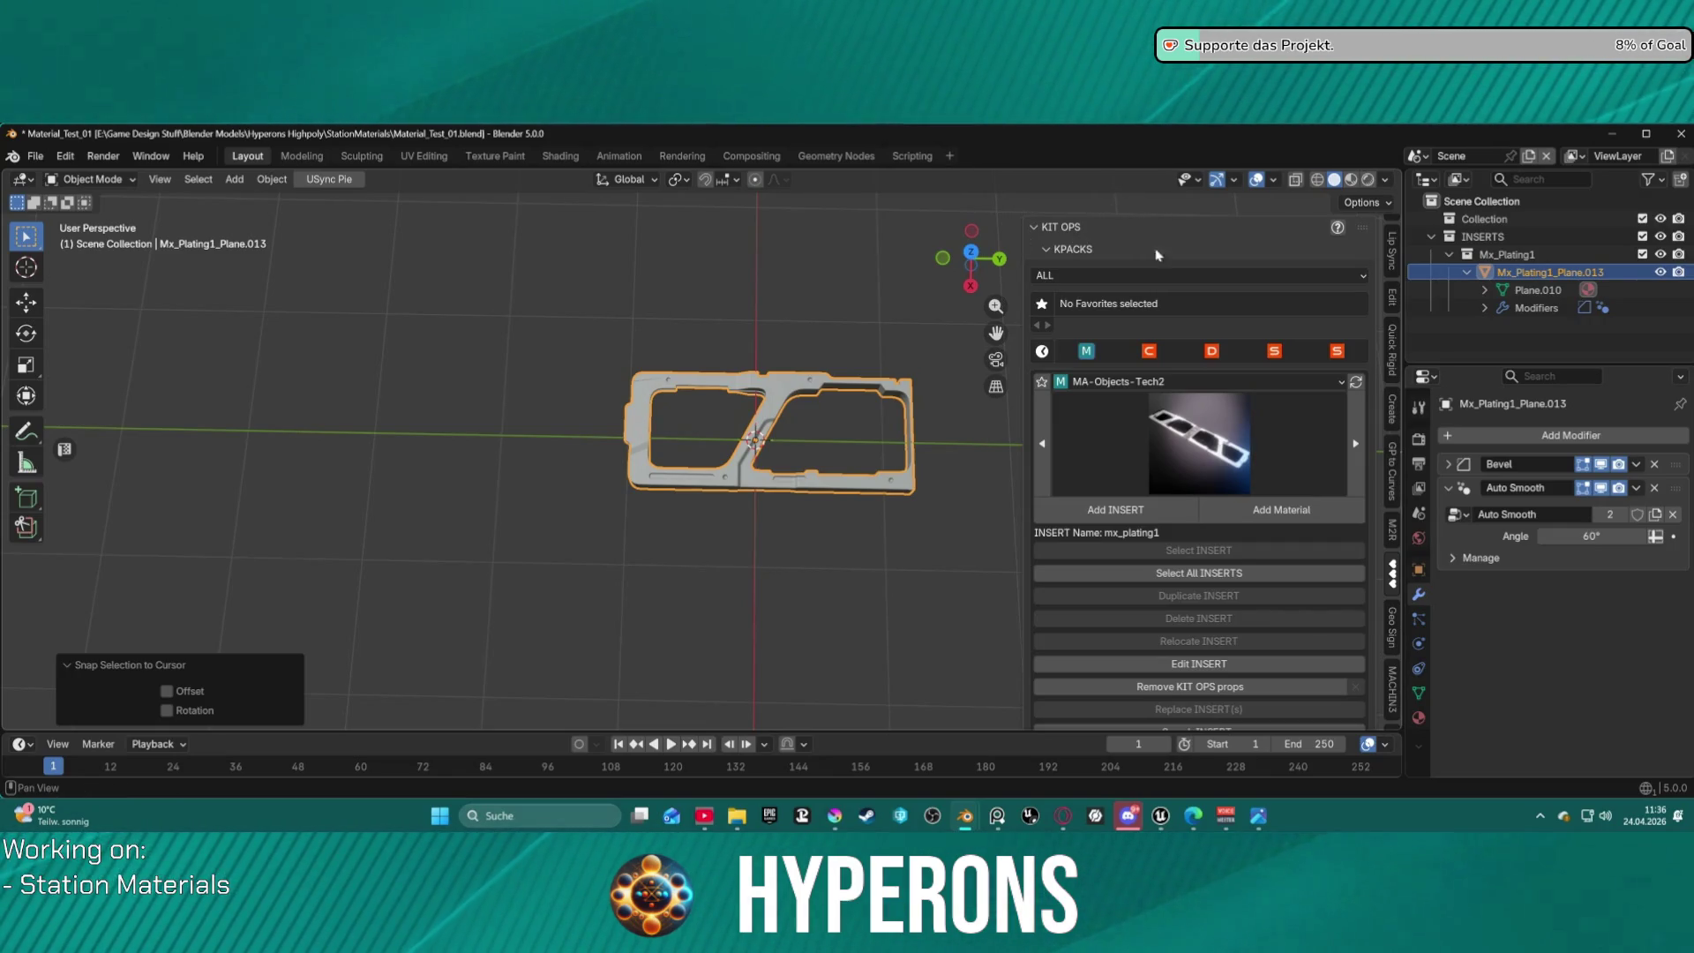
{"action": "scroll", "coordinate": [1284, 584], "scroll_direction": "down", "scroll_amount": 1}
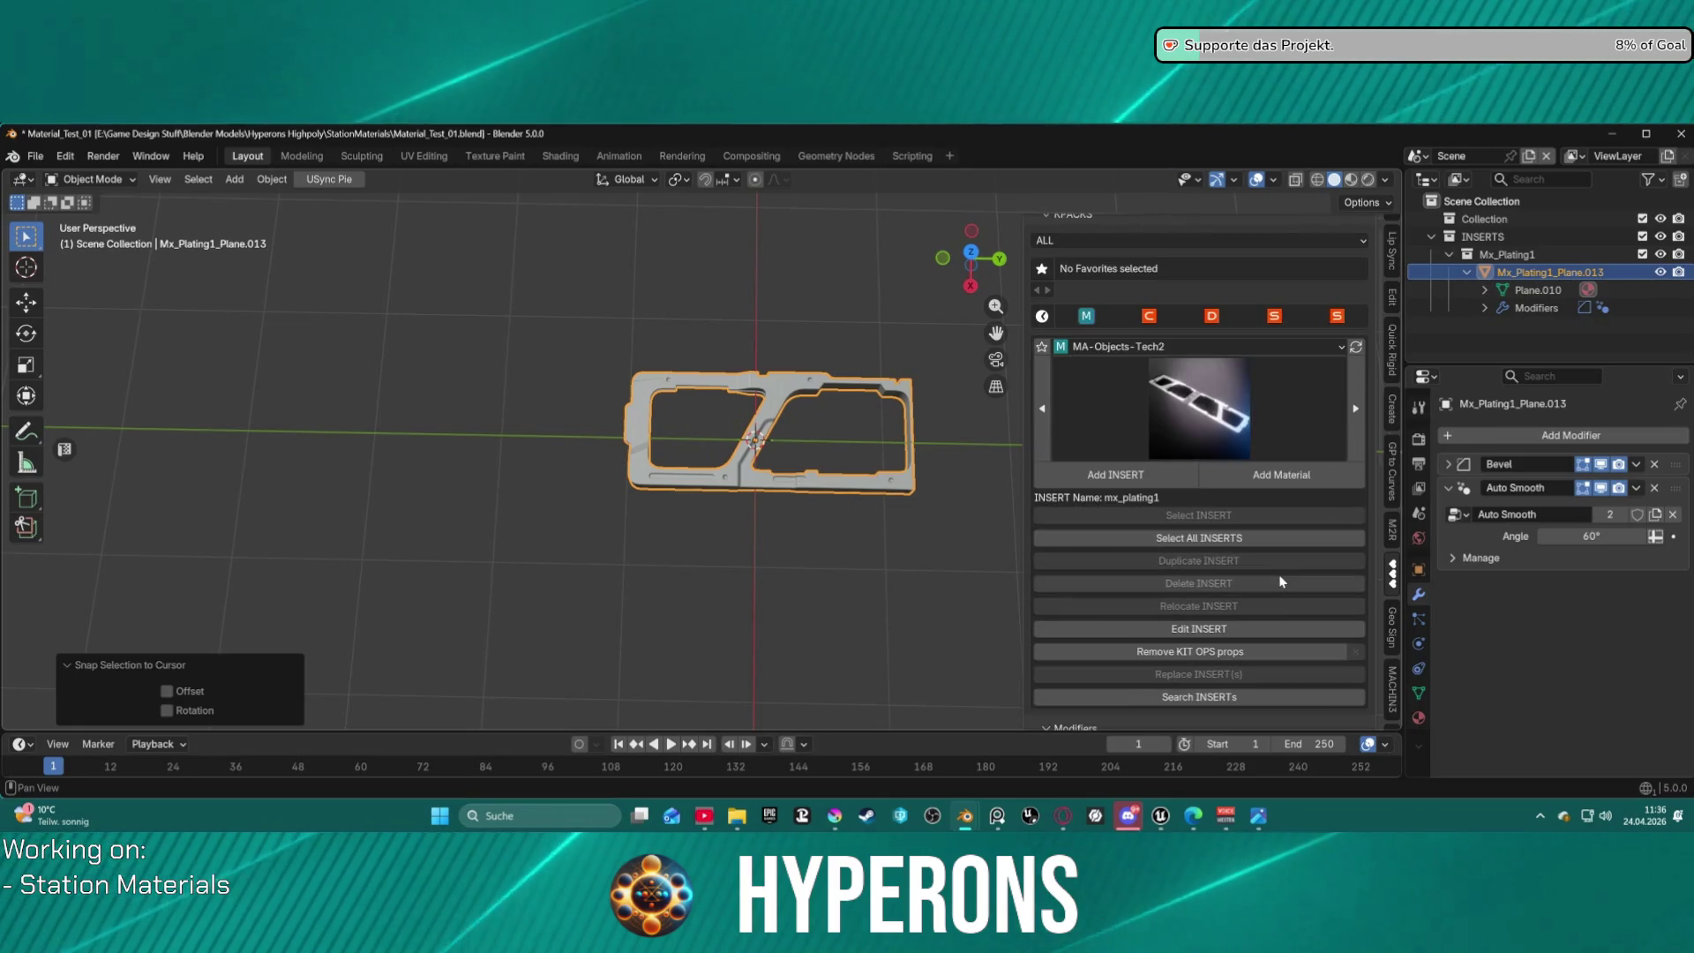
{"action": "scroll", "coordinate": [1235, 530], "scroll_direction": "up", "scroll_amount": 2}
{"action": "scroll", "coordinate": [1387, 280], "scroll_direction": "up", "scroll_amount": 4}
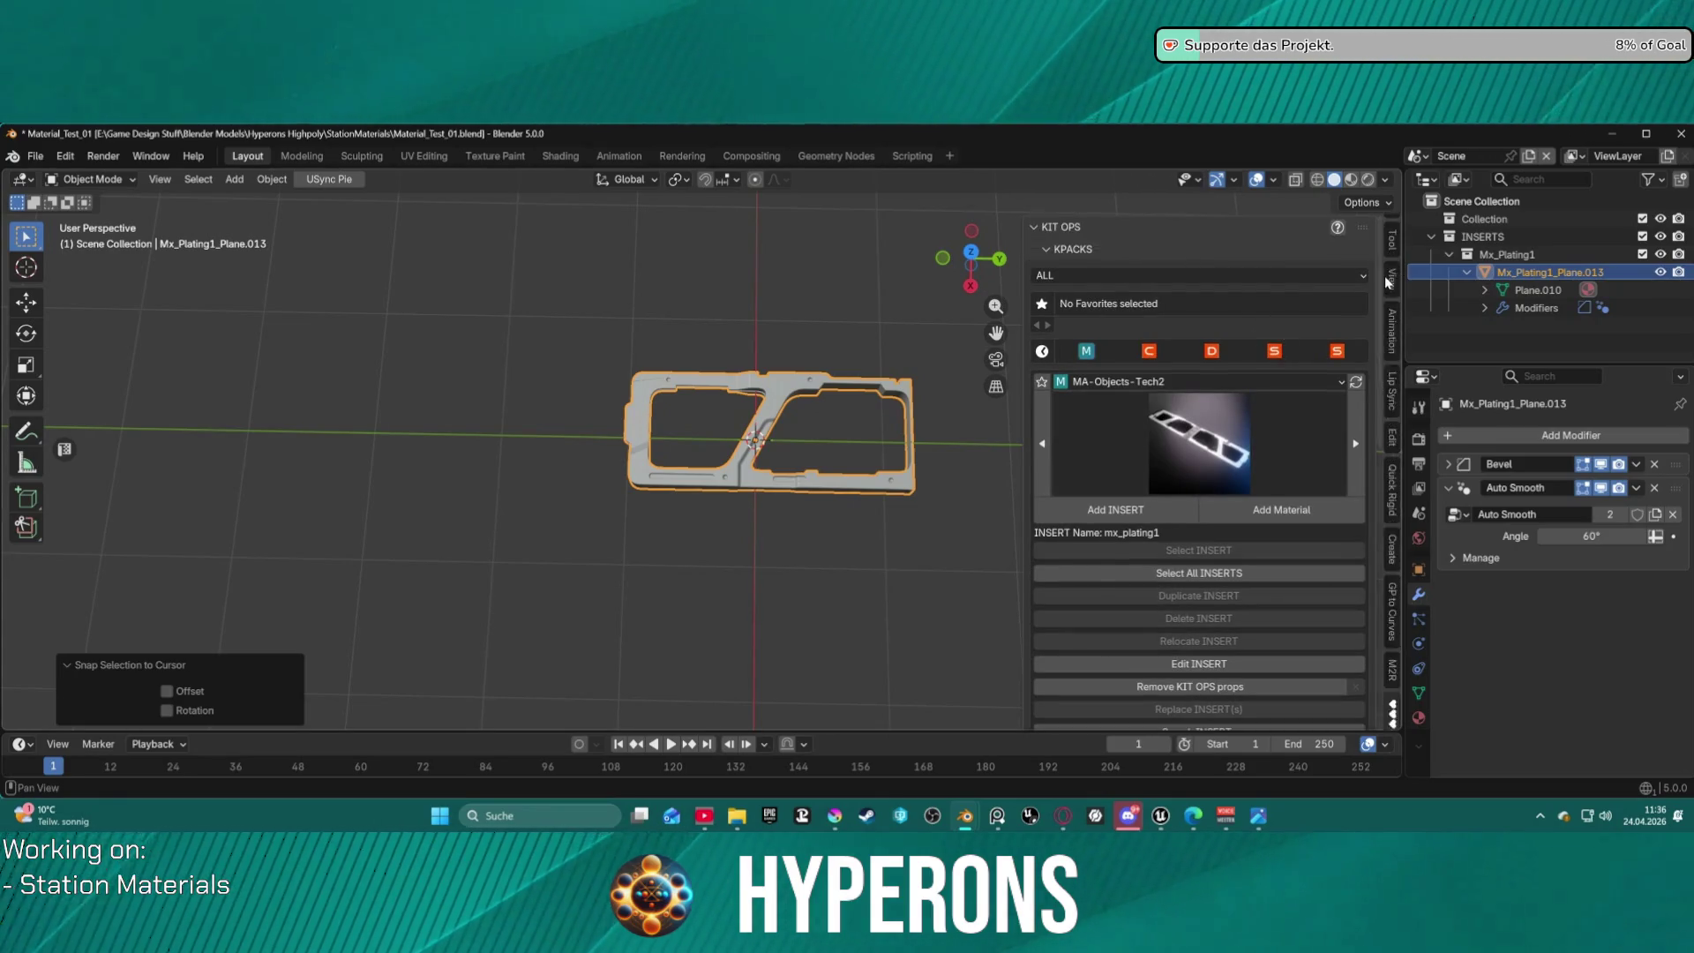
{"action": "scroll", "coordinate": [1389, 282], "scroll_direction": "down", "scroll_amount": 4}
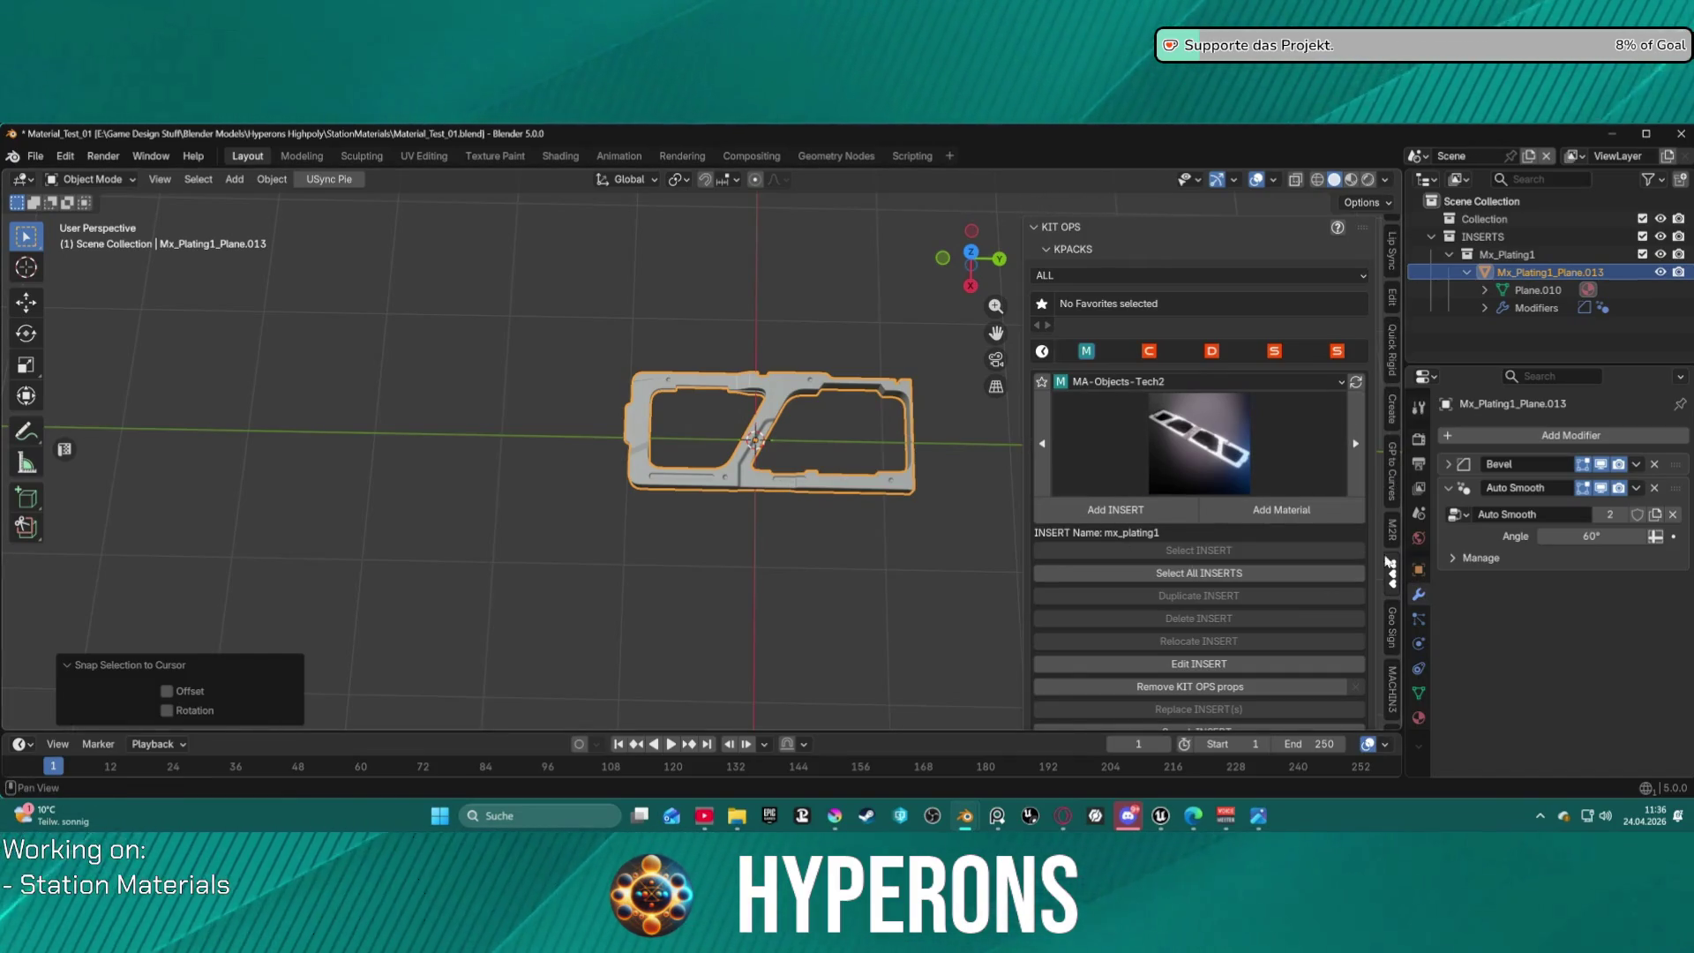
{"action": "scroll", "coordinate": [1388, 529], "scroll_direction": "down", "scroll_amount": 4}
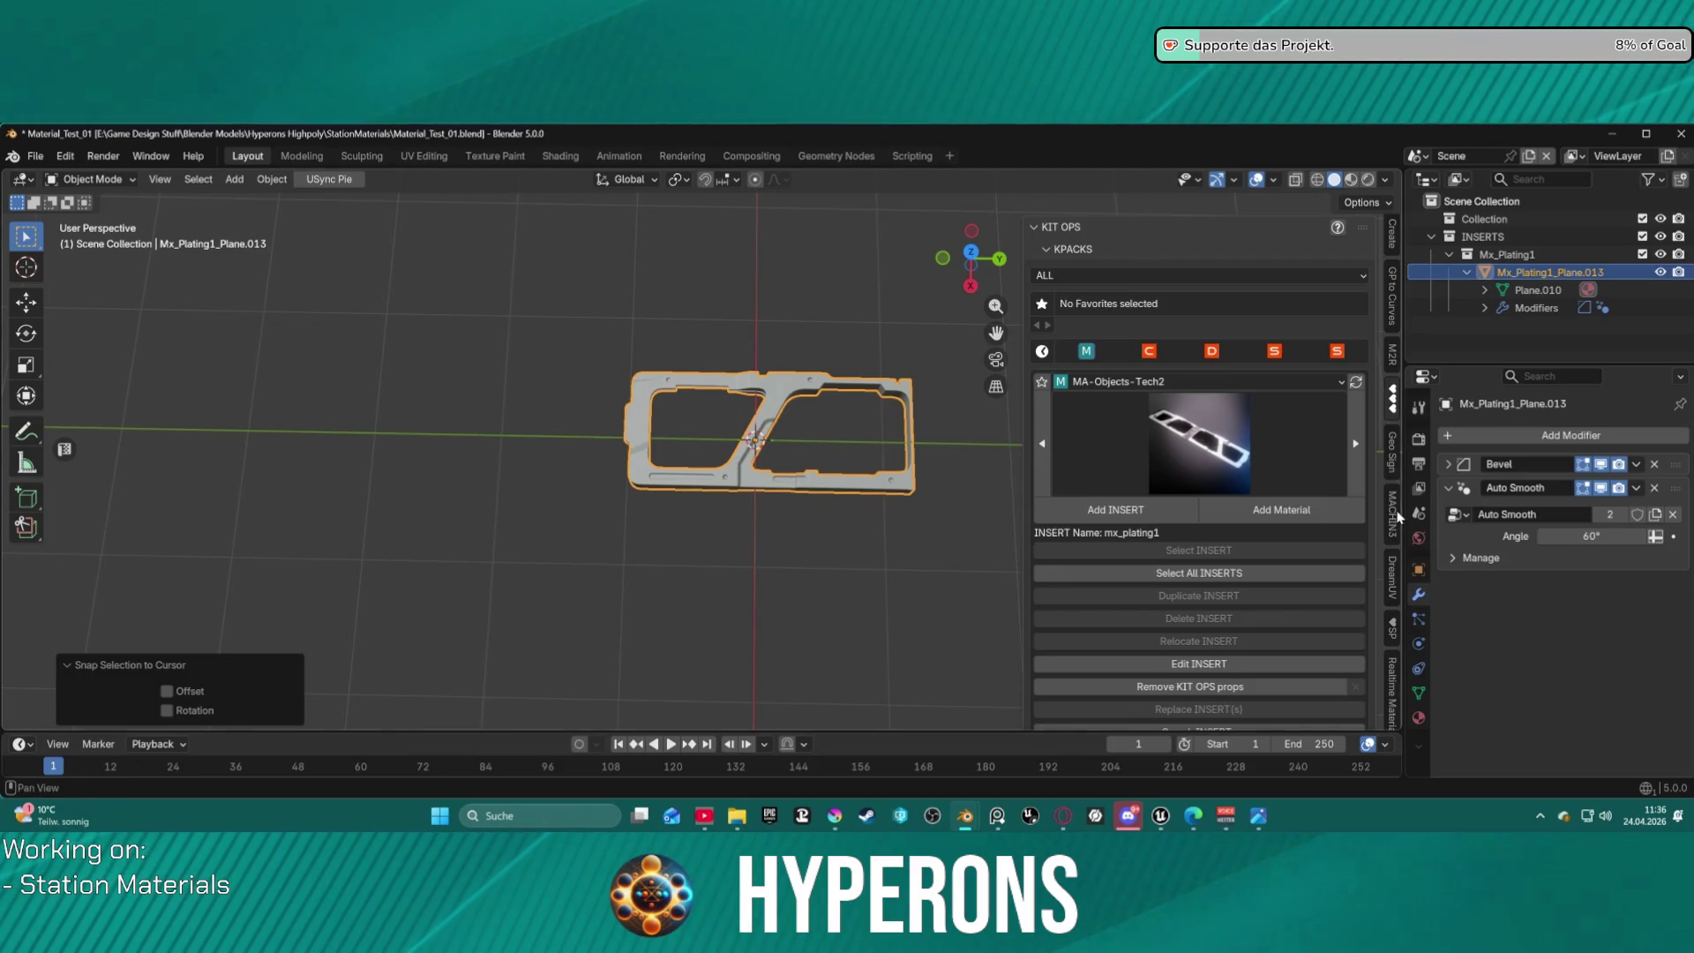
{"action": "left_click", "coordinate": [1392, 517]}
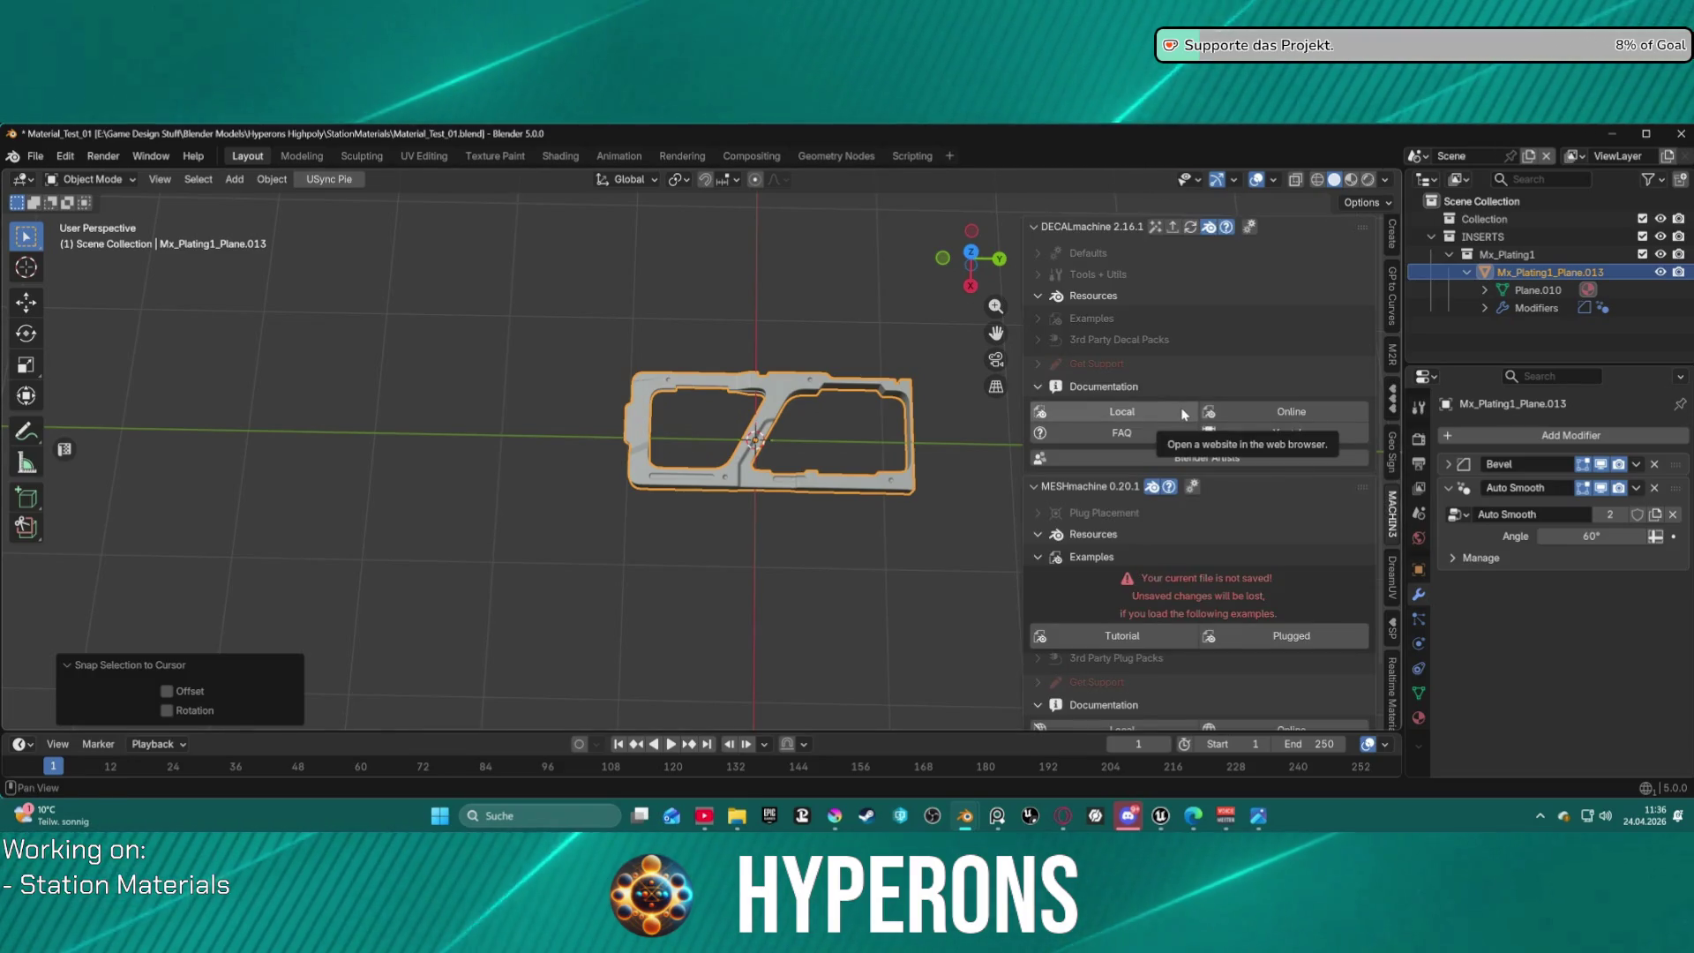
Dismiss the leftover snap settings and expand DECALmachine's Tools + Utils, Utils and Tools sections.
{"action": "scroll", "coordinate": [1183, 415], "scroll_direction": "down", "scroll_amount": 2}
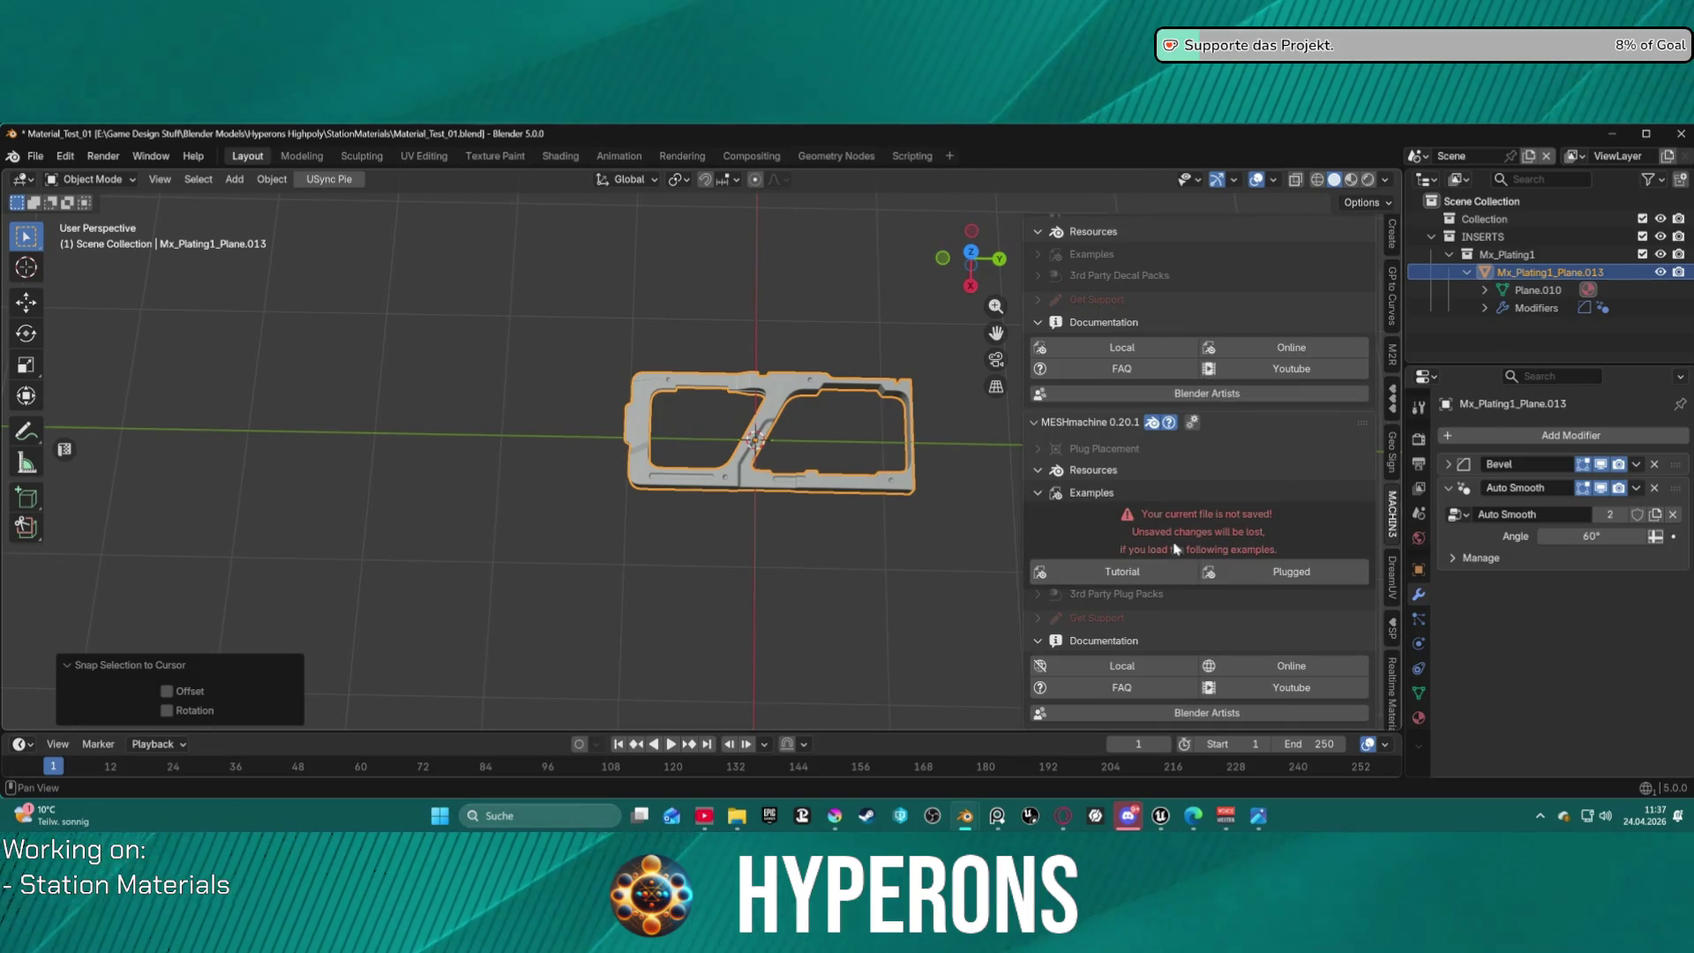
{"action": "scroll", "coordinate": [1116, 347], "scroll_direction": "up", "scroll_amount": 2}
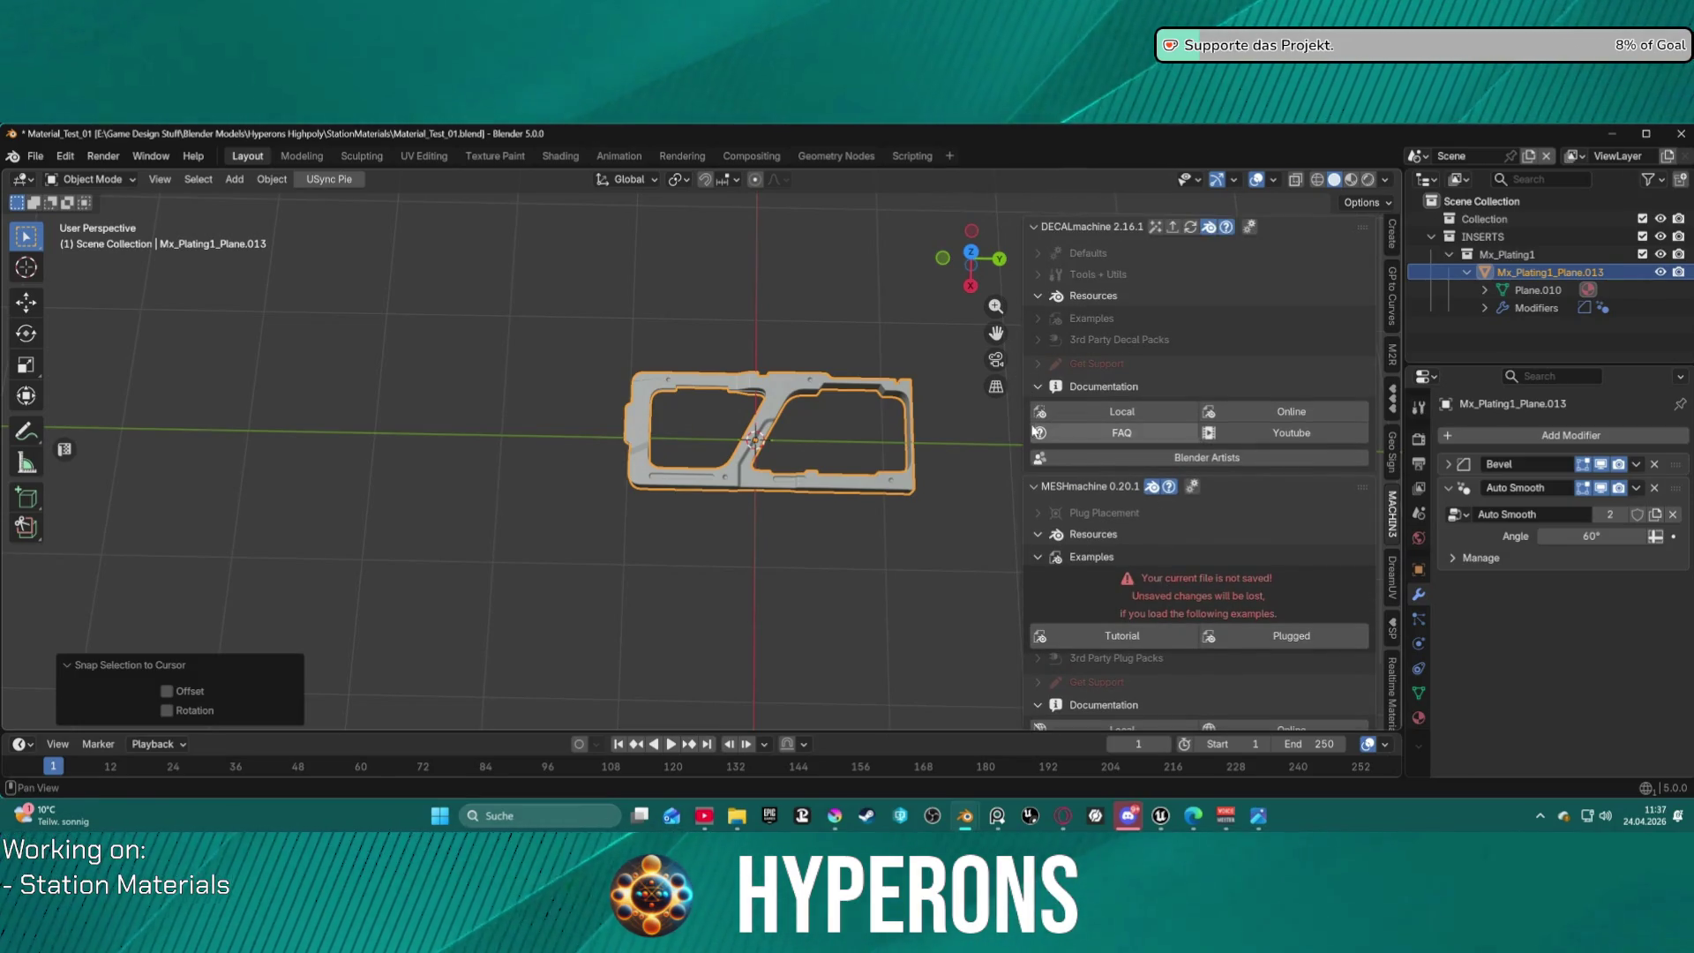
{"action": "left_click", "coordinate": [774, 396]}
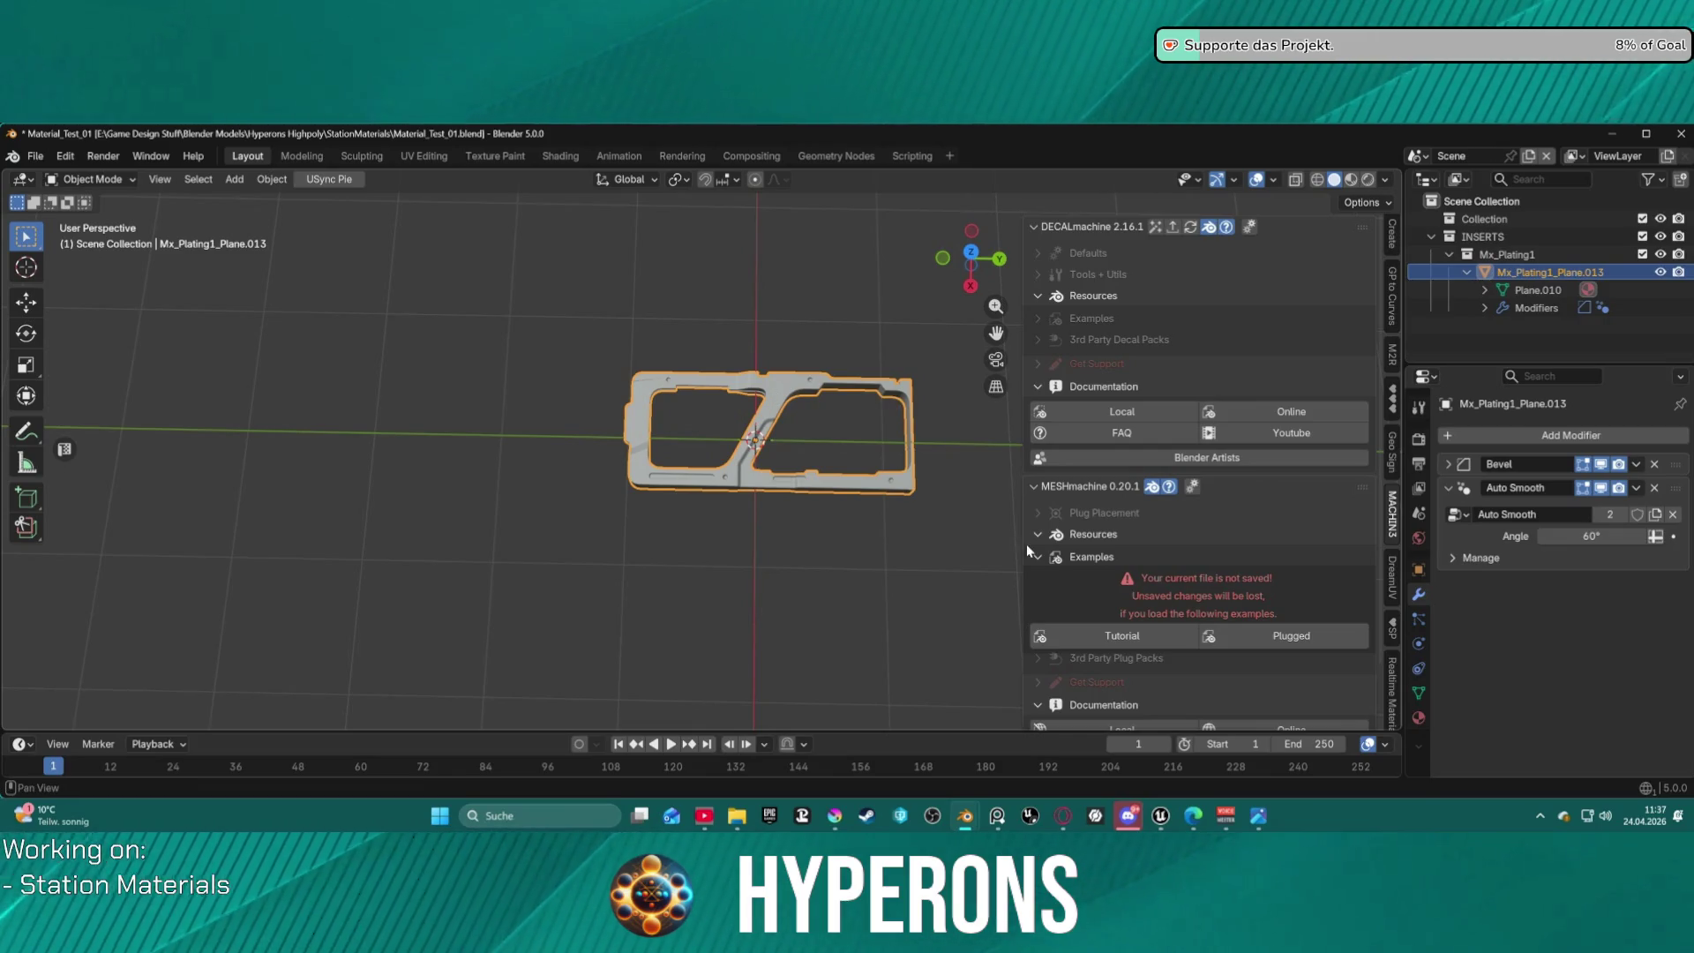
{"action": "scroll", "coordinate": [902, 494], "scroll_direction": "down", "scroll_amount": 5}
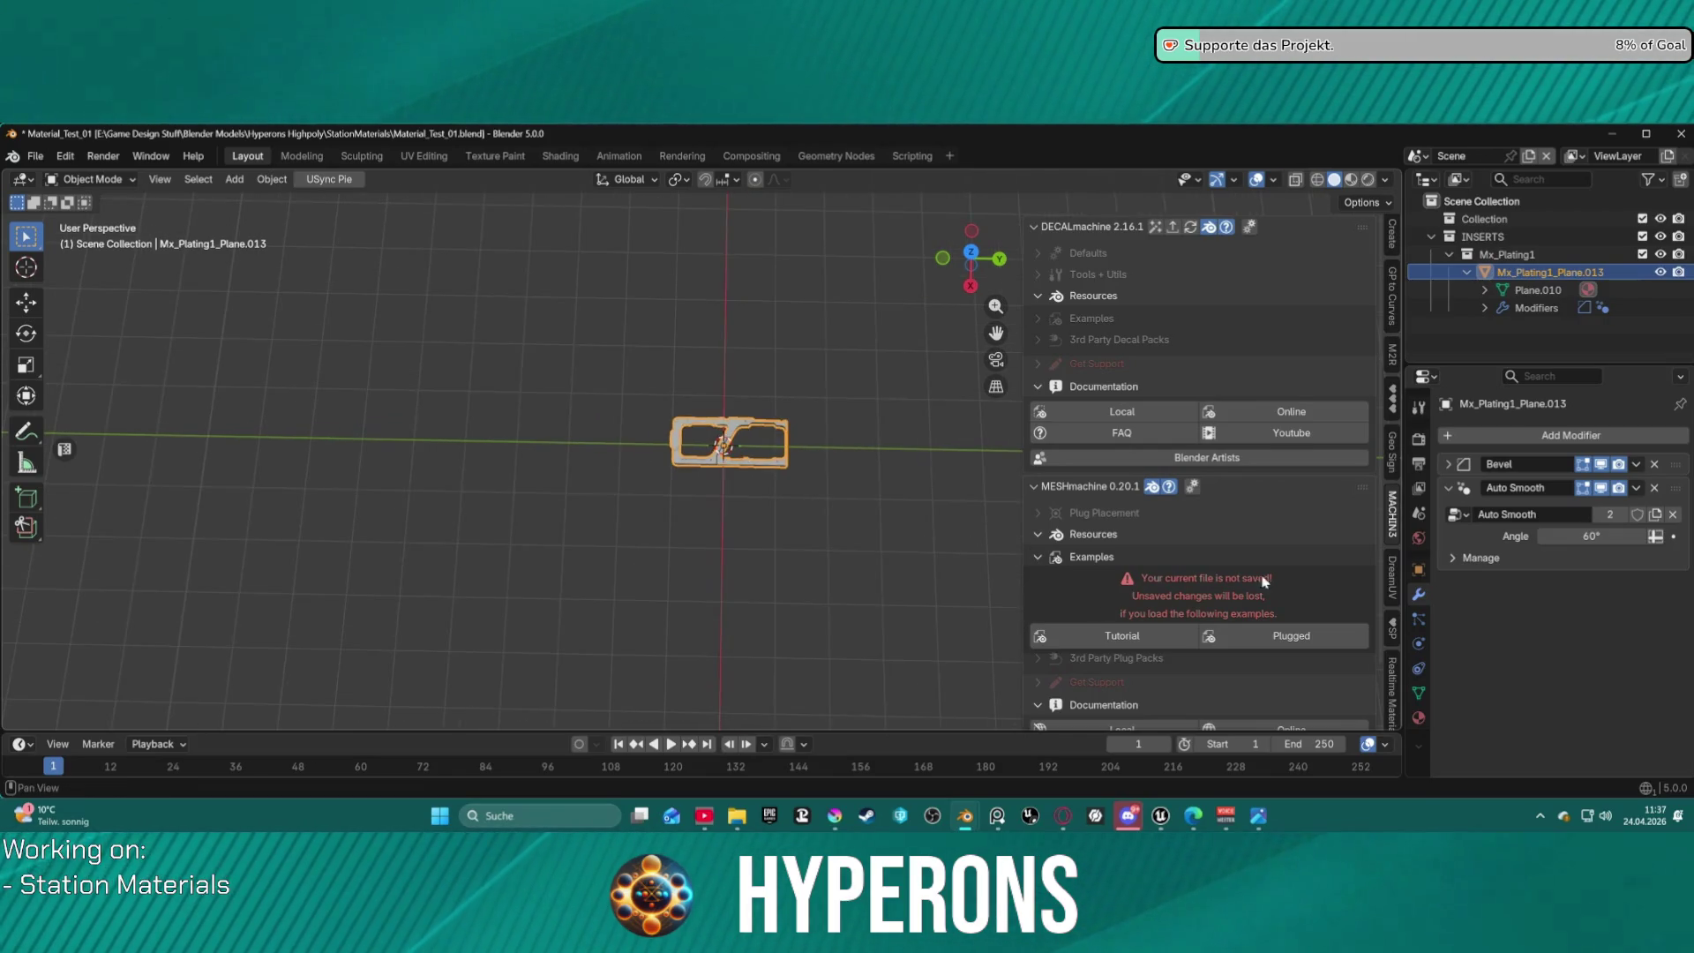
{"action": "scroll", "coordinate": [1264, 581], "scroll_direction": "down", "scroll_amount": 2}
{"action": "scroll", "coordinate": [1264, 573], "scroll_direction": "up", "scroll_amount": 2}
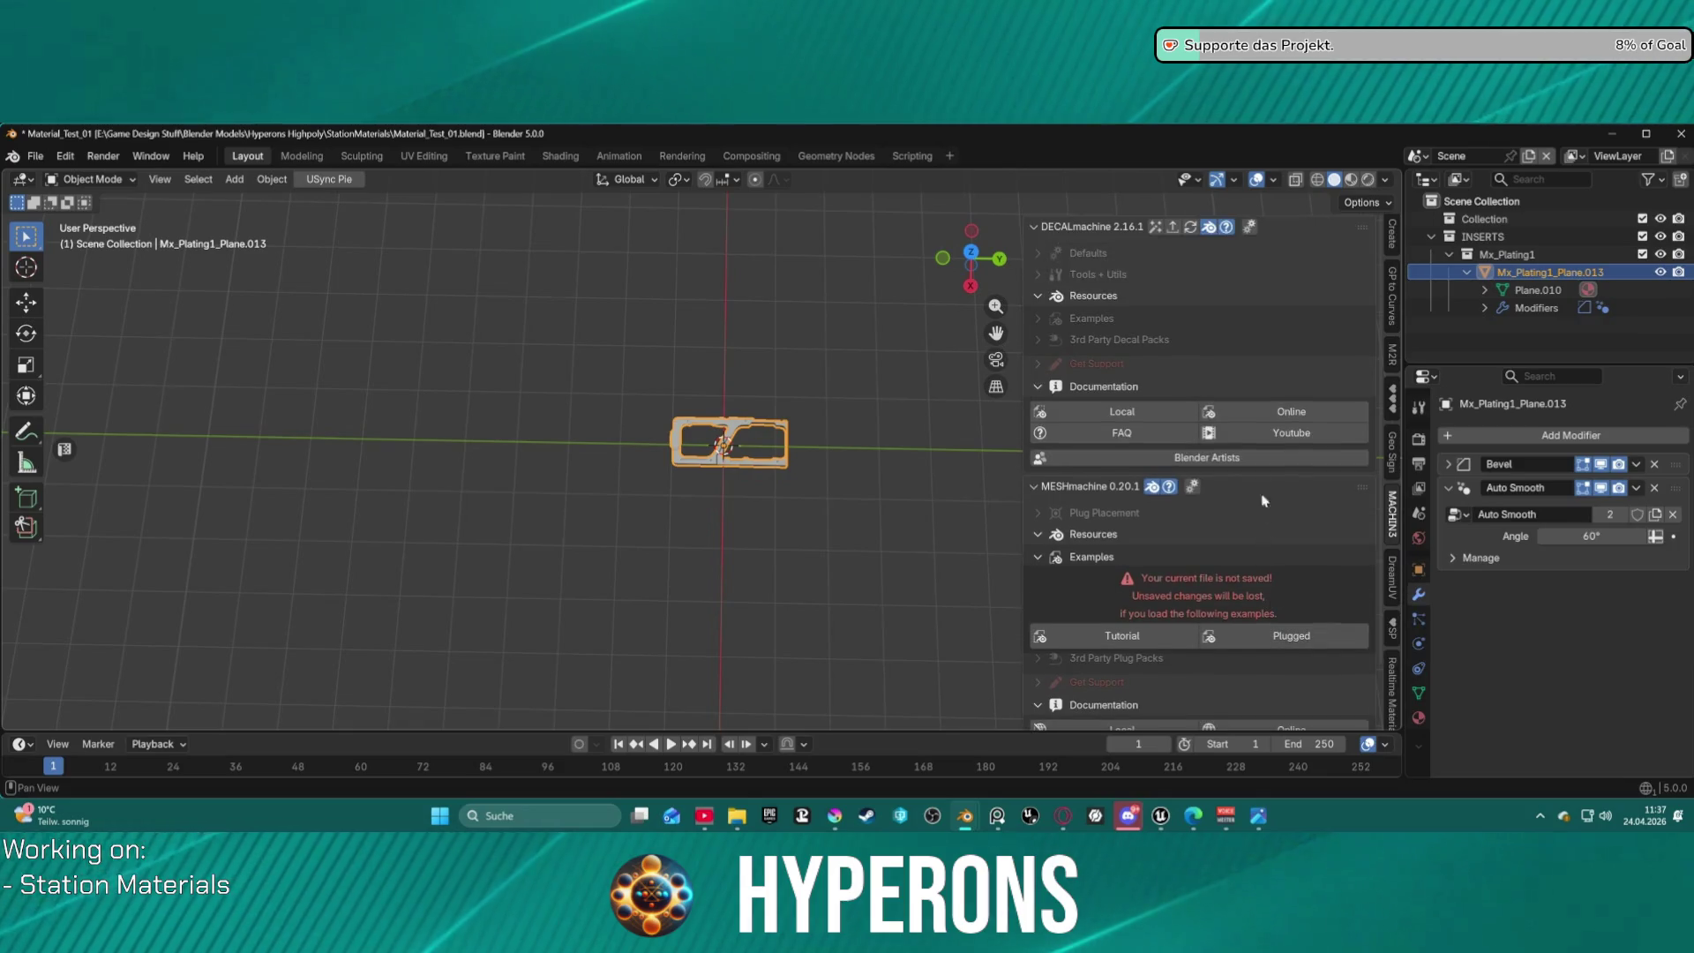
{"action": "left_click", "coordinate": [1037, 274]}
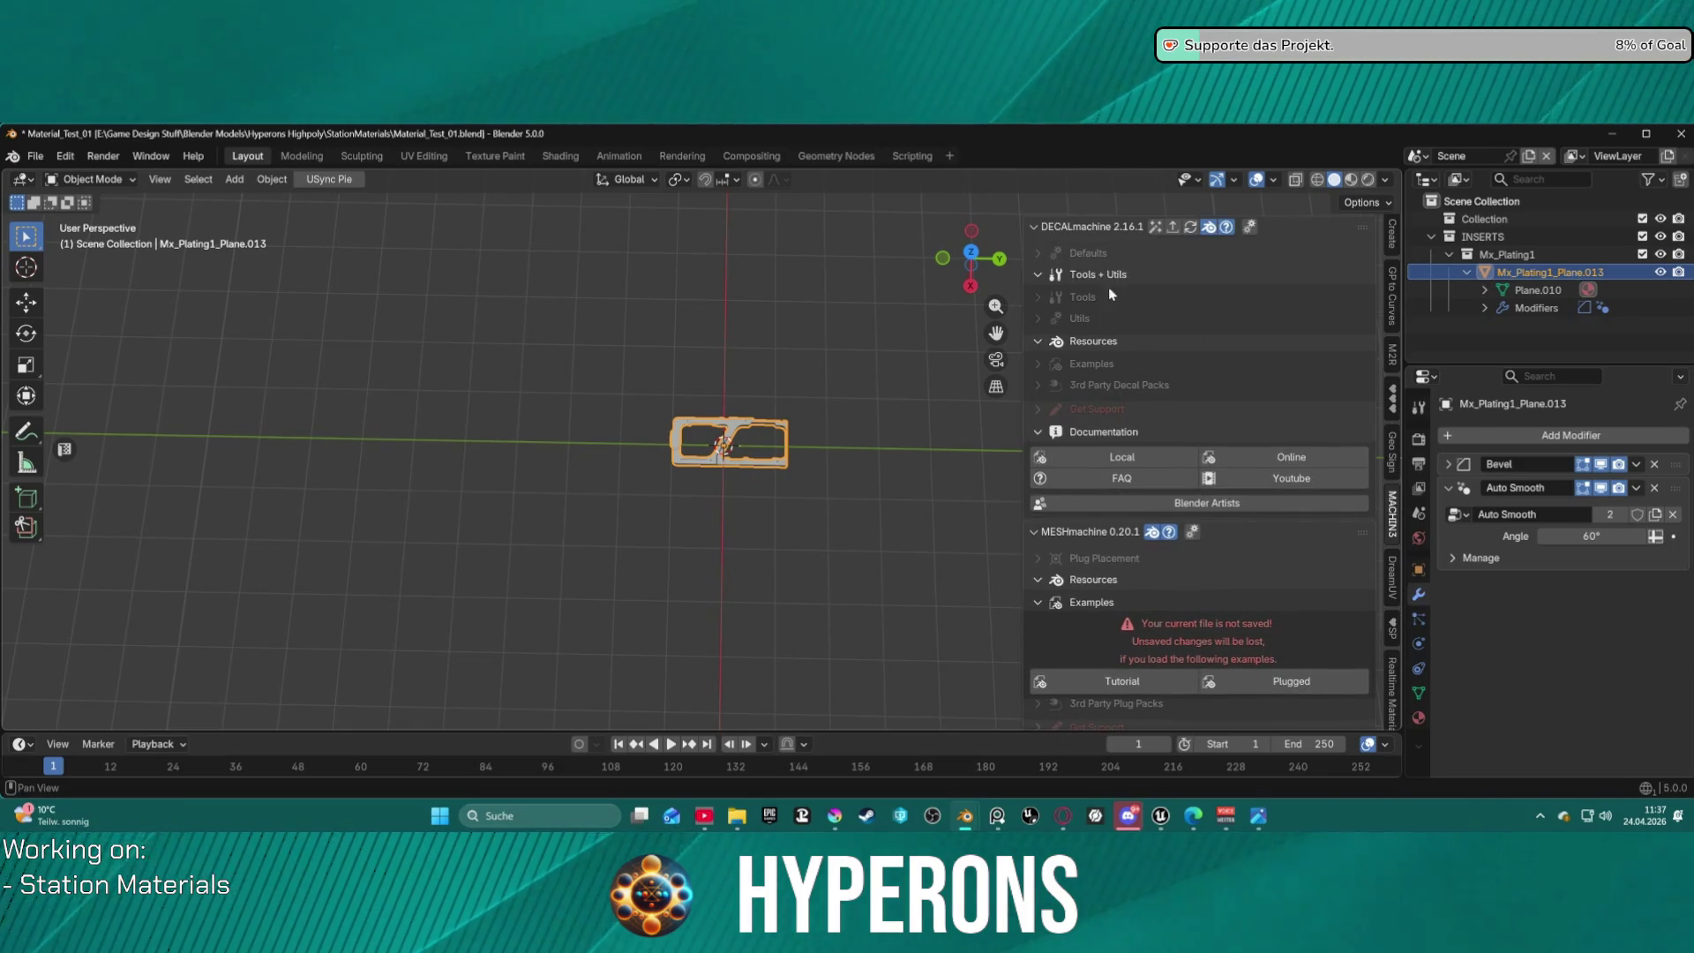
{"action": "left_click", "coordinate": [1082, 320]}
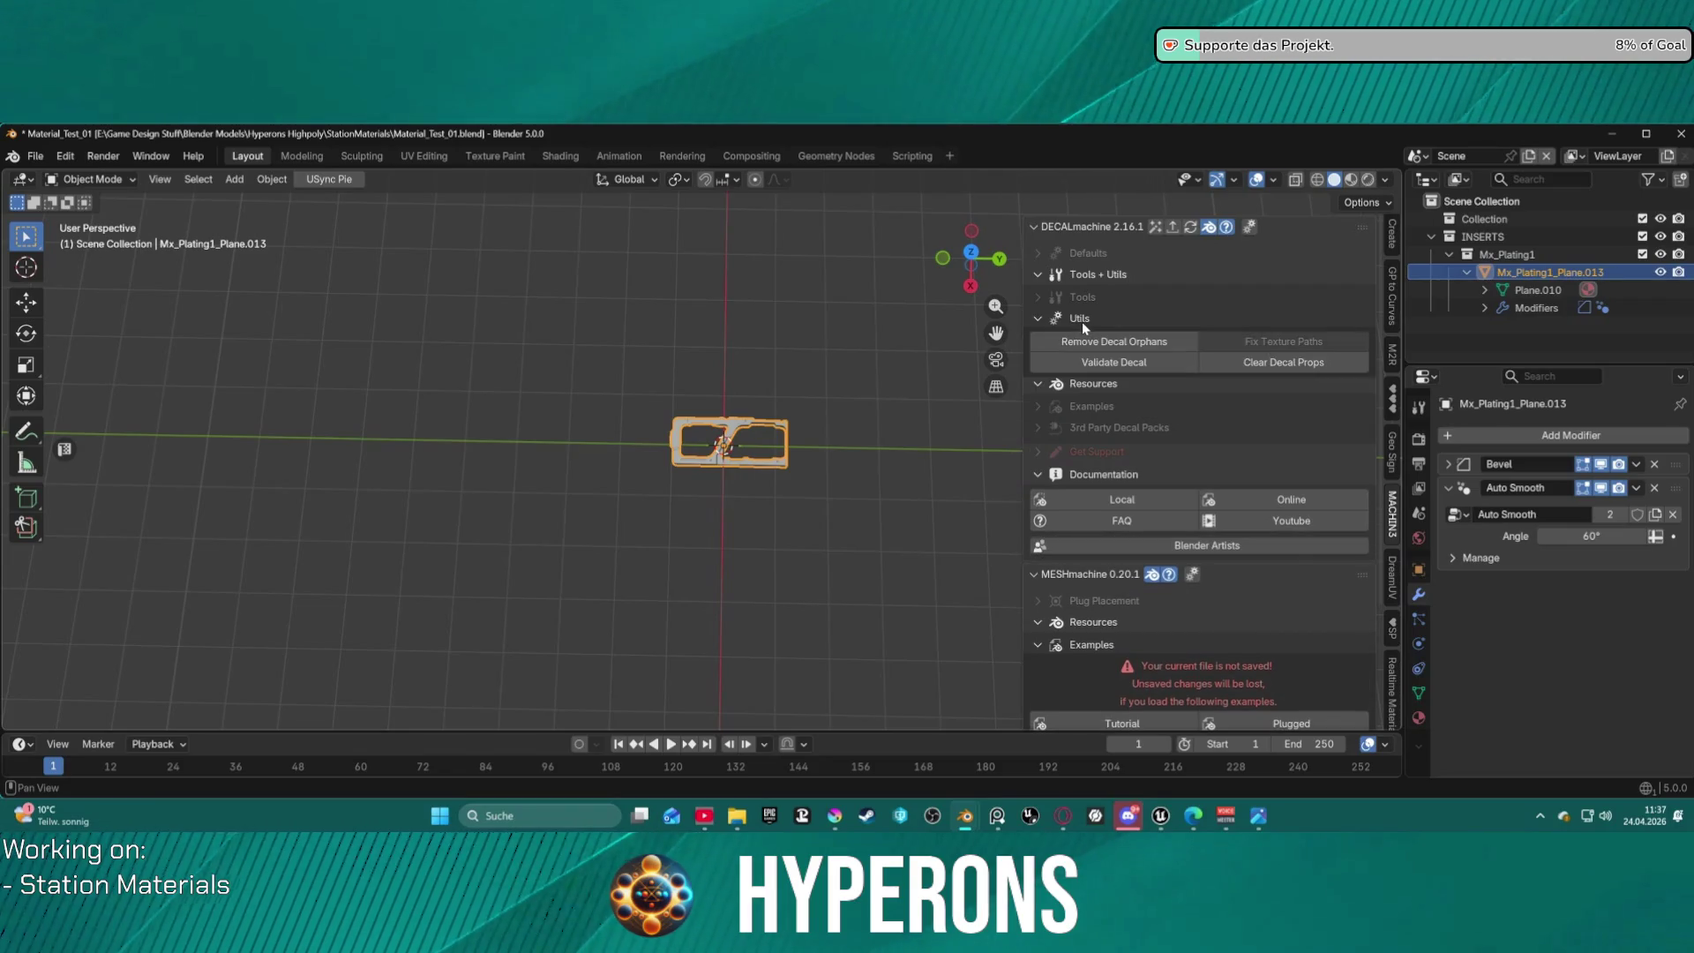
{"action": "left_click", "coordinate": [1085, 297]}
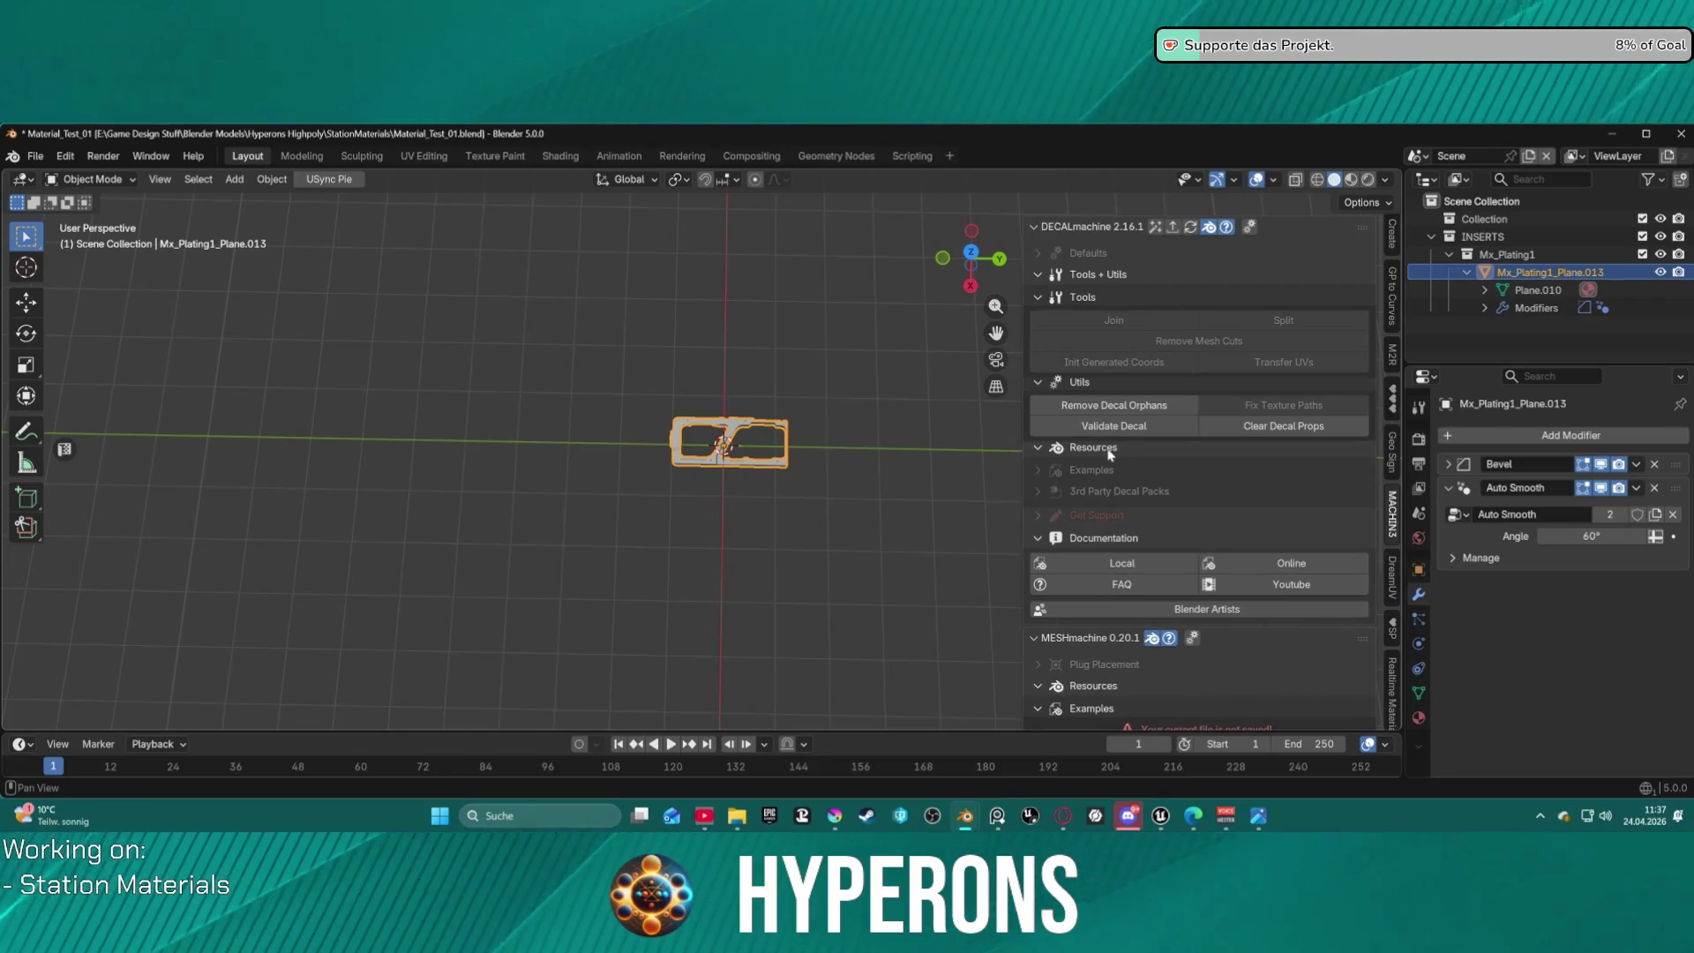
Collapse Tools + Utils, Resources and MESHmachine, enable Show Creation Panel, and expand Defaults.
{"action": "left_click", "coordinate": [1080, 254]}
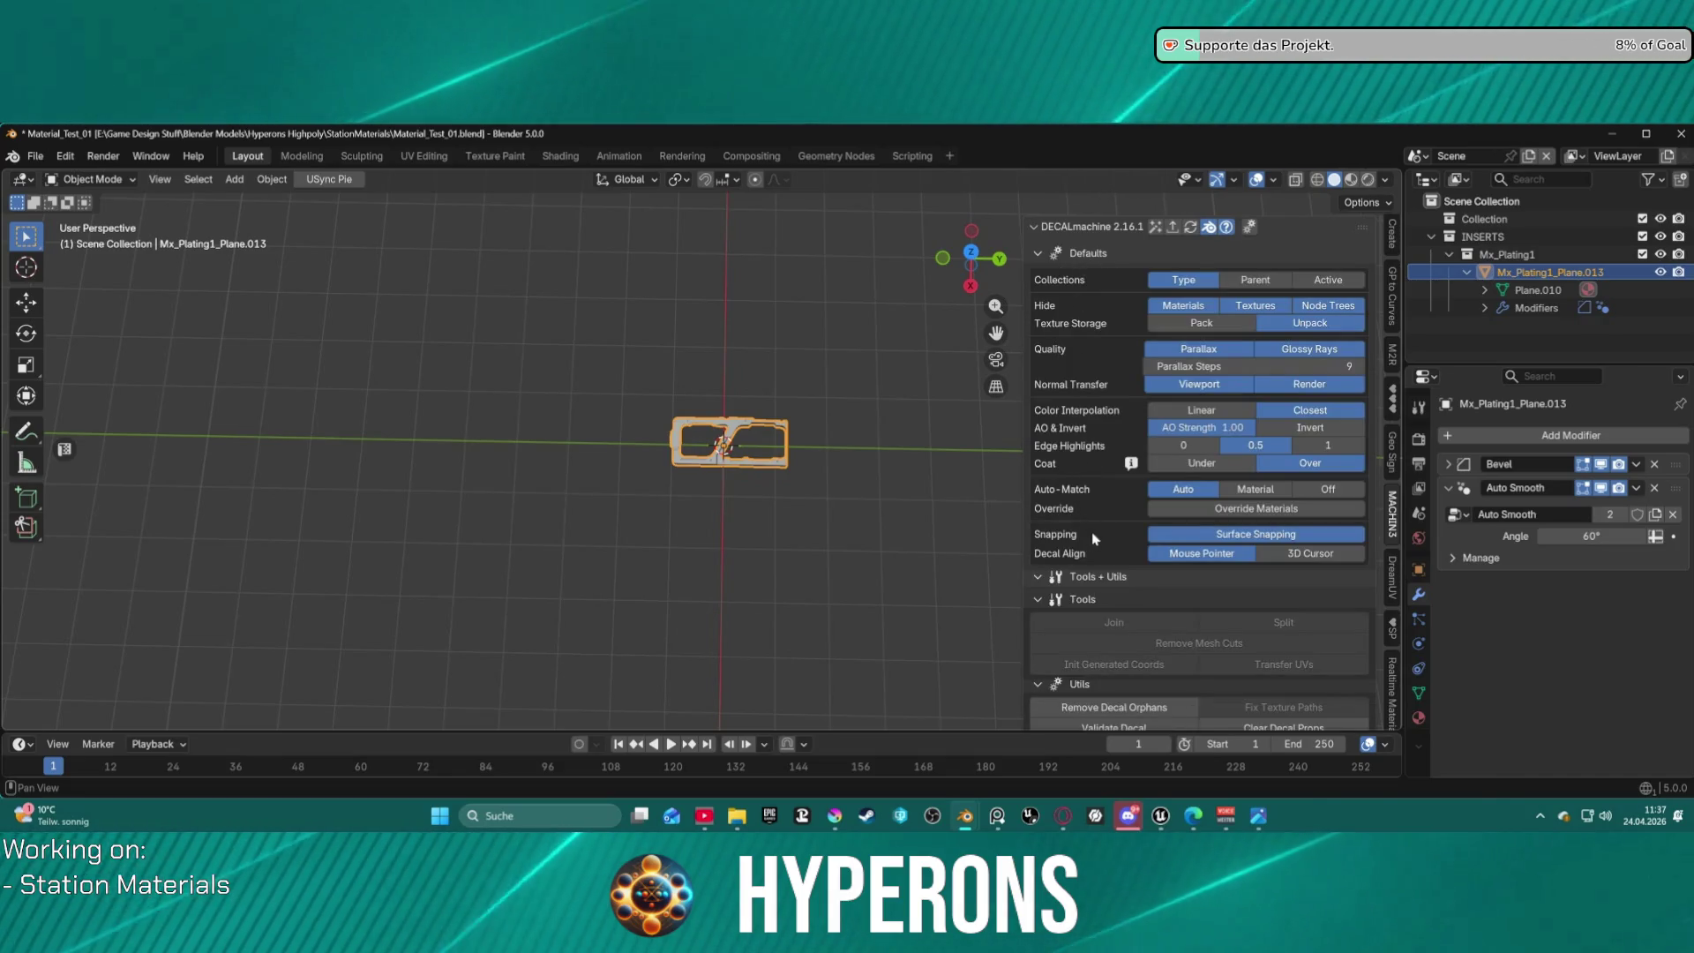
{"action": "left_click", "coordinate": [1039, 250]}
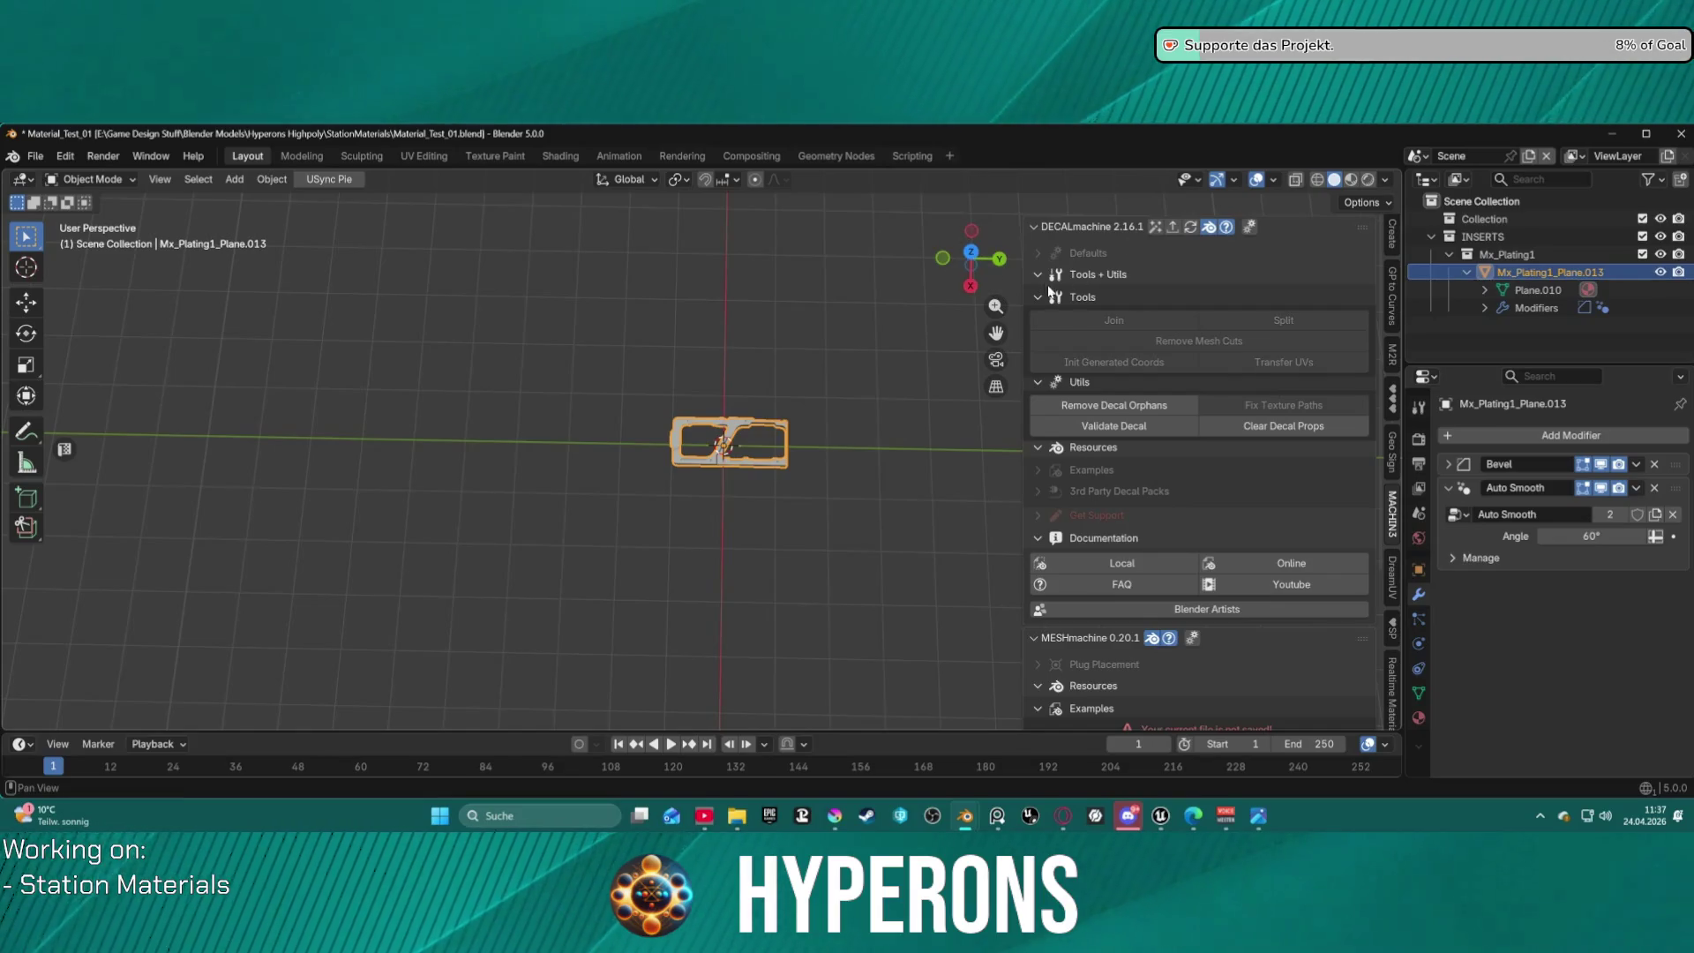
{"action": "left_click", "coordinate": [1041, 275]}
{"action": "left_click", "coordinate": [1043, 295]}
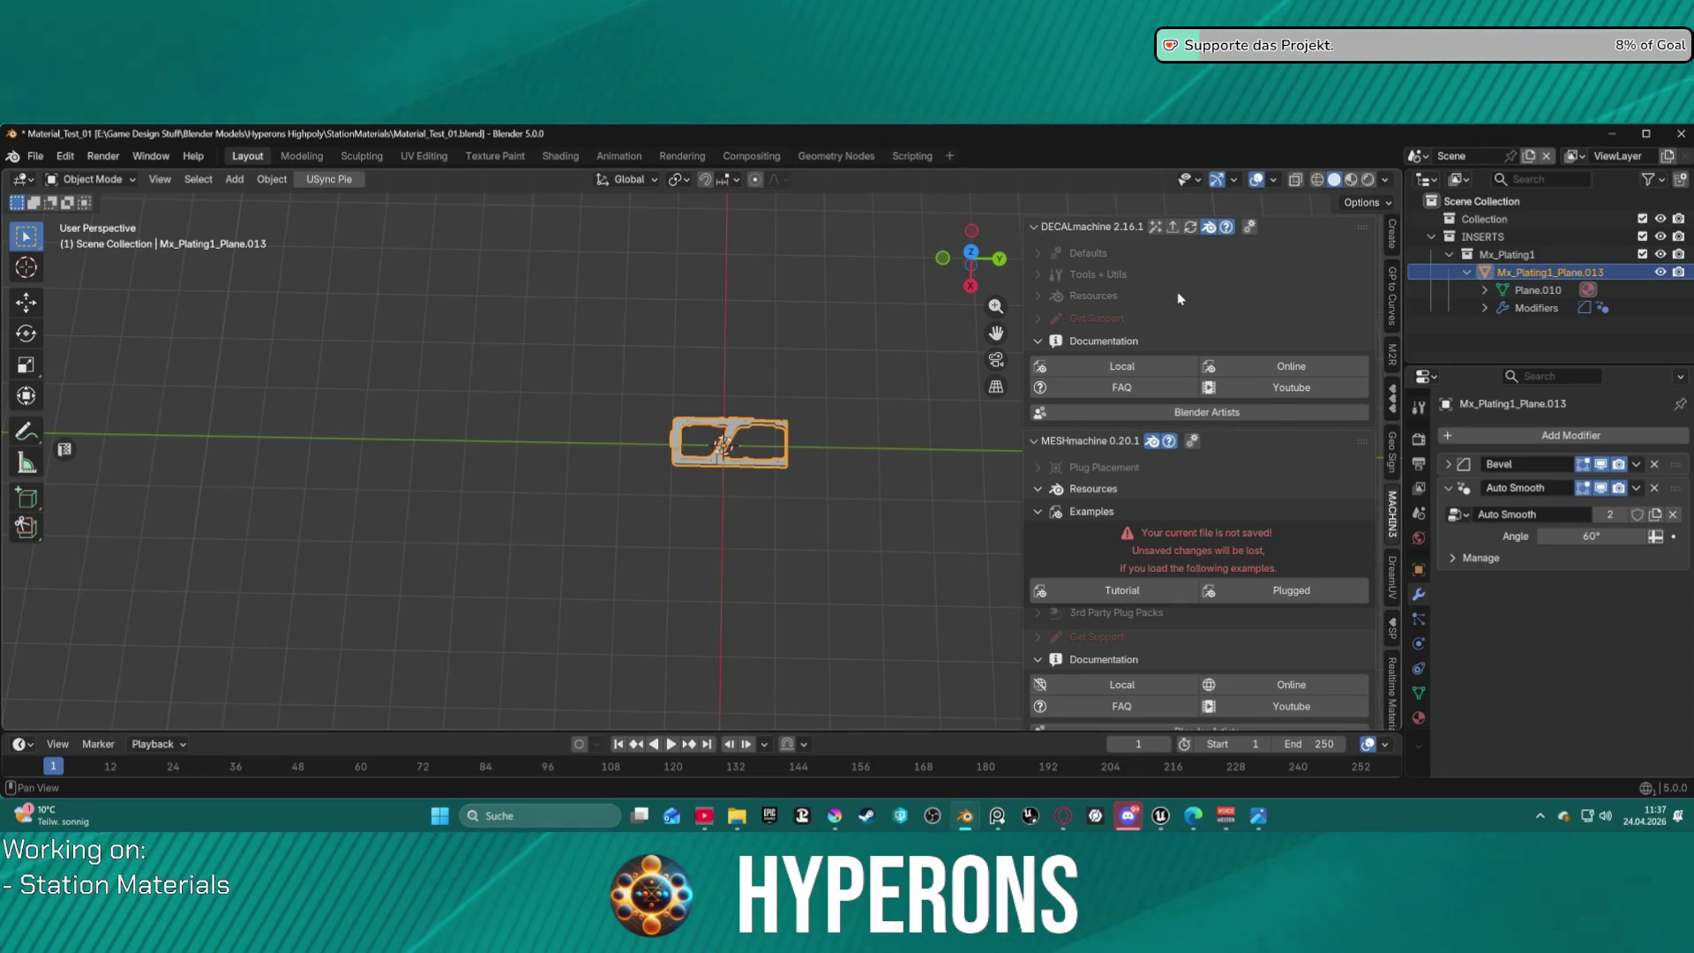
{"action": "left_click", "coordinate": [1034, 444]}
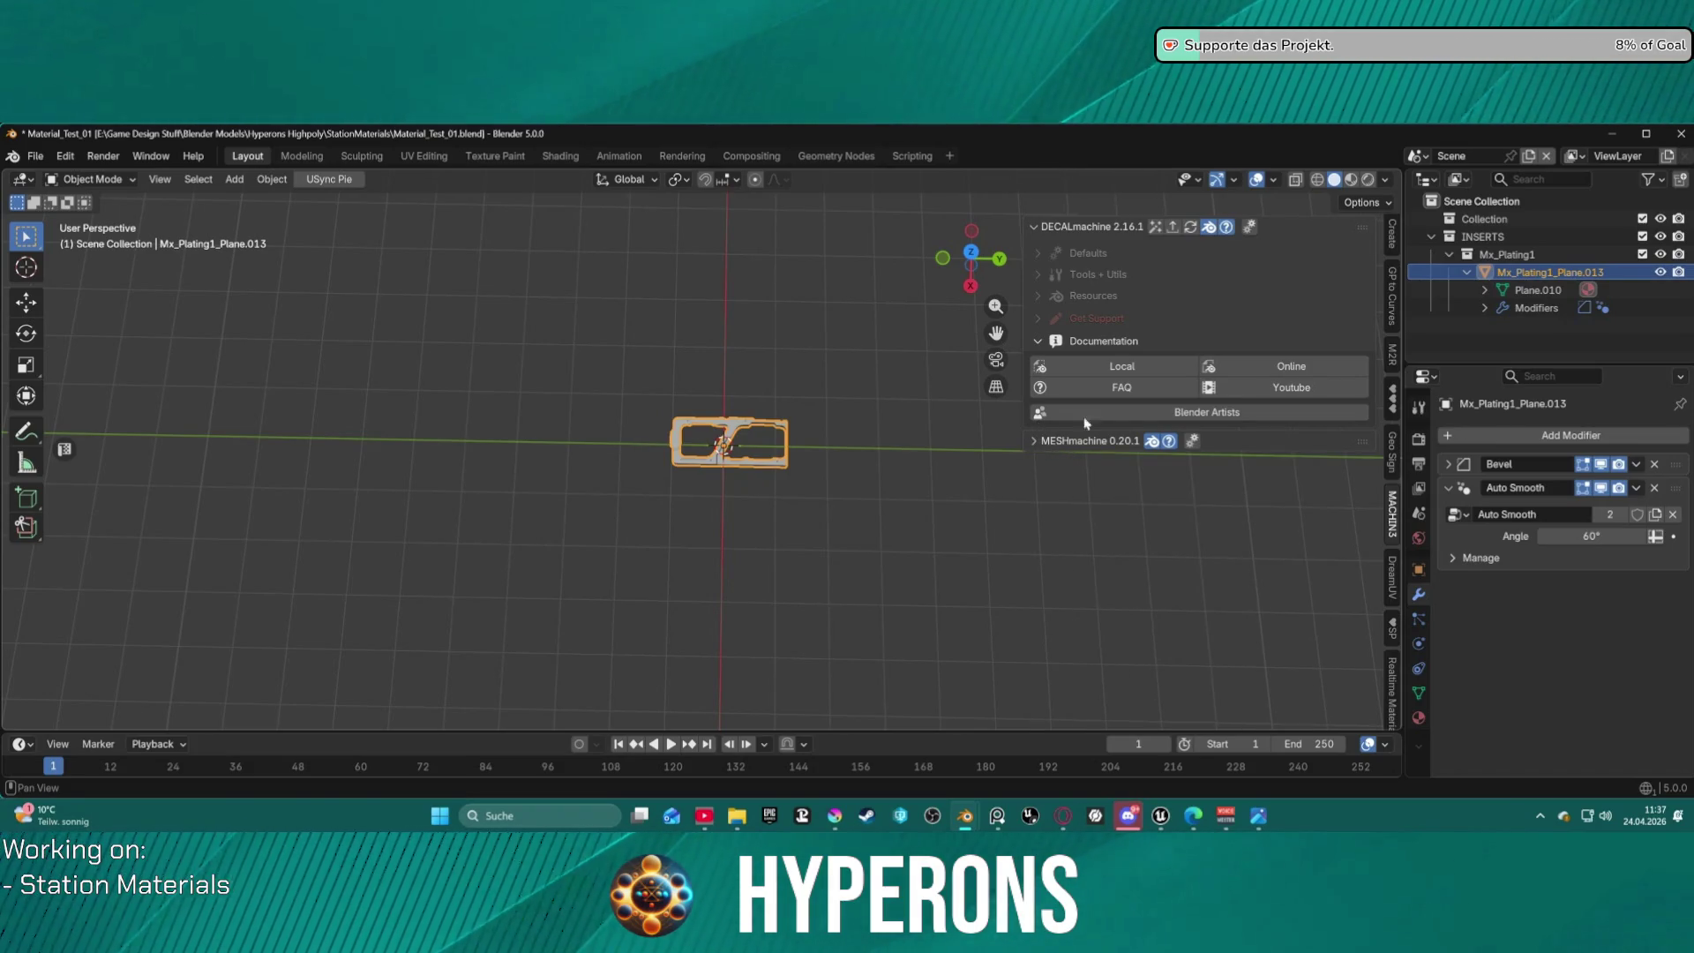
{"action": "left_click", "coordinate": [1156, 228]}
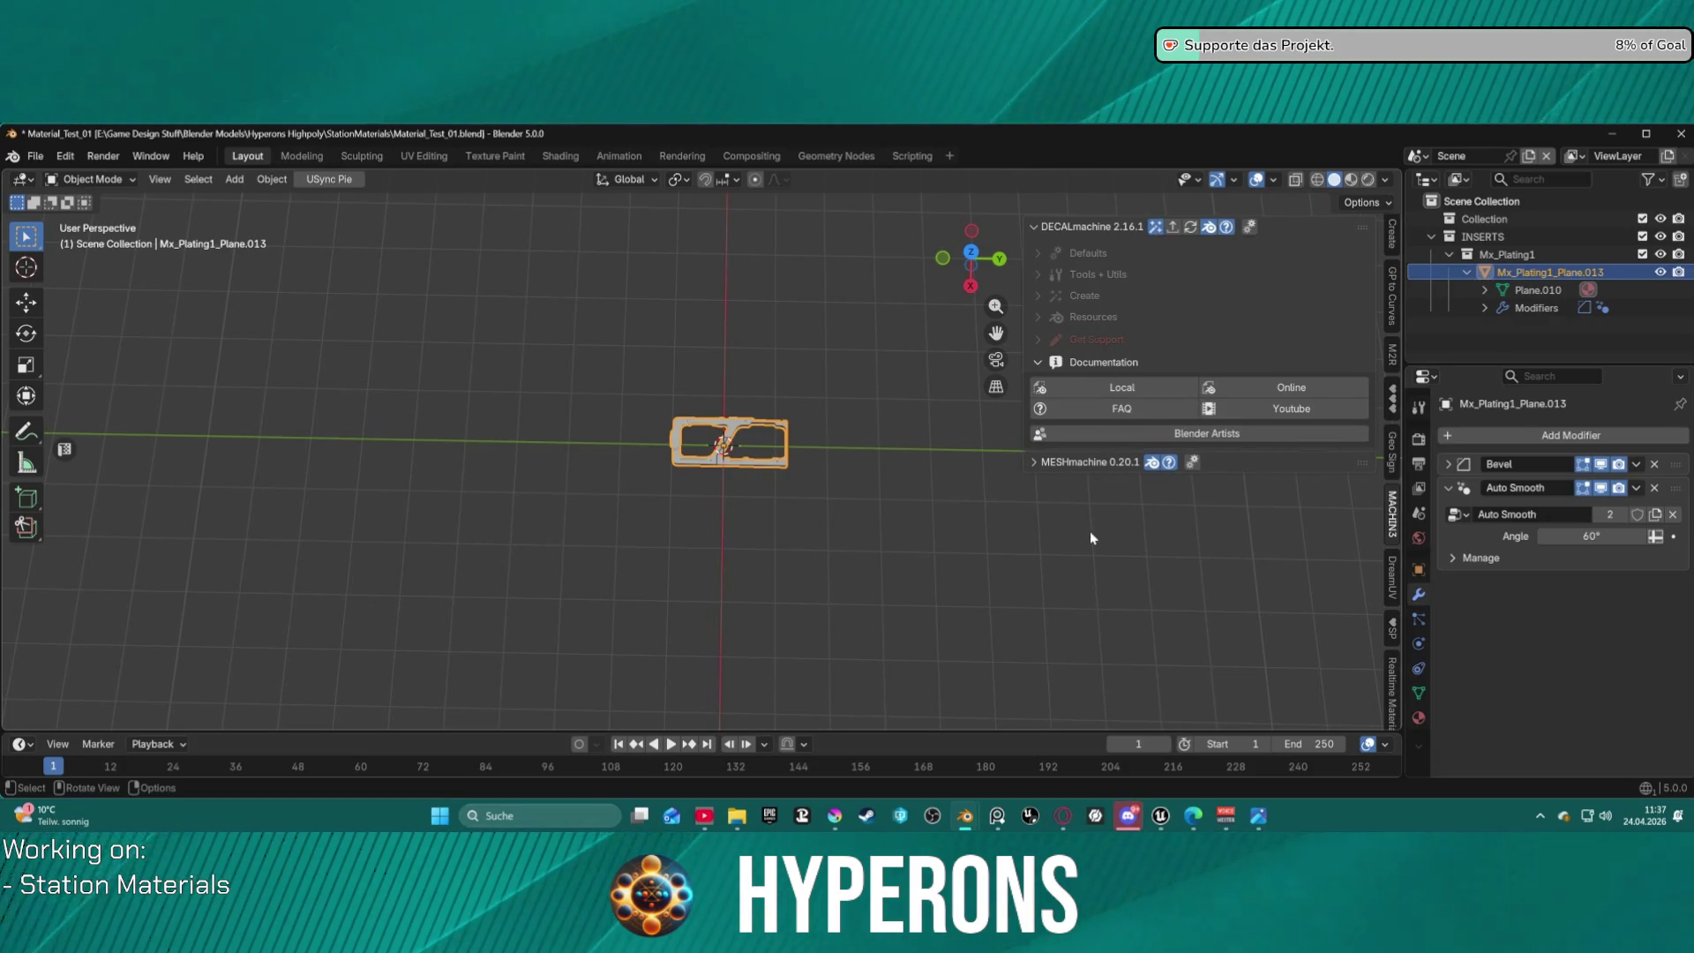
{"action": "left_click", "coordinate": [1069, 254]}
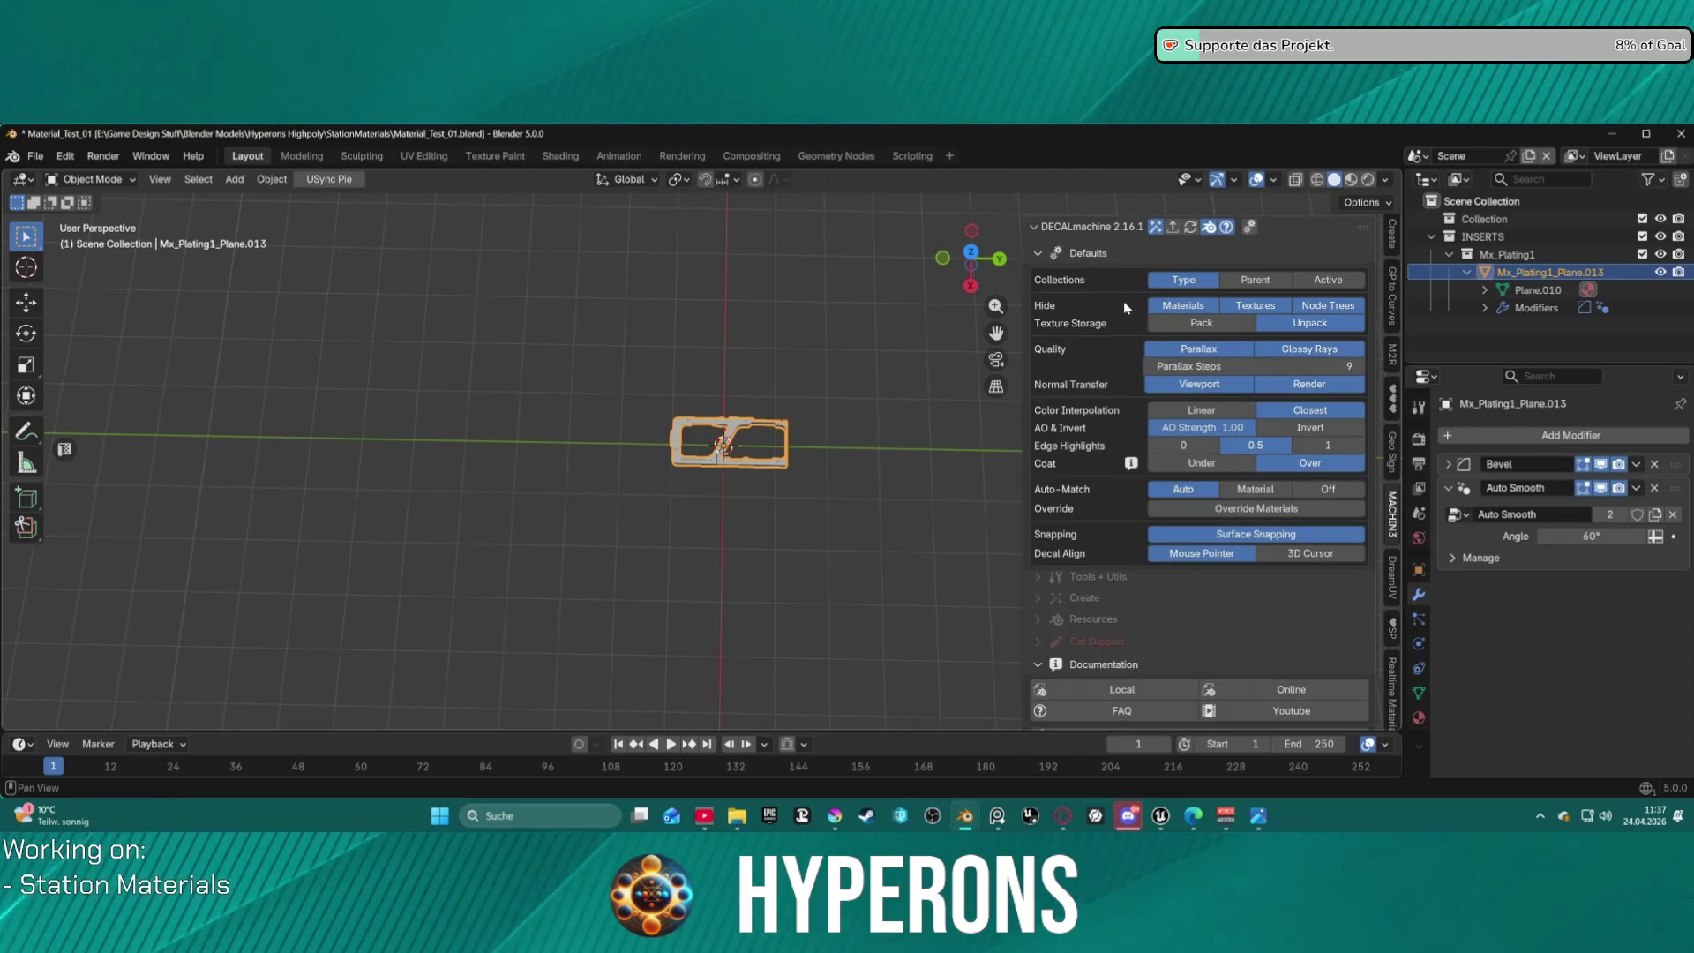